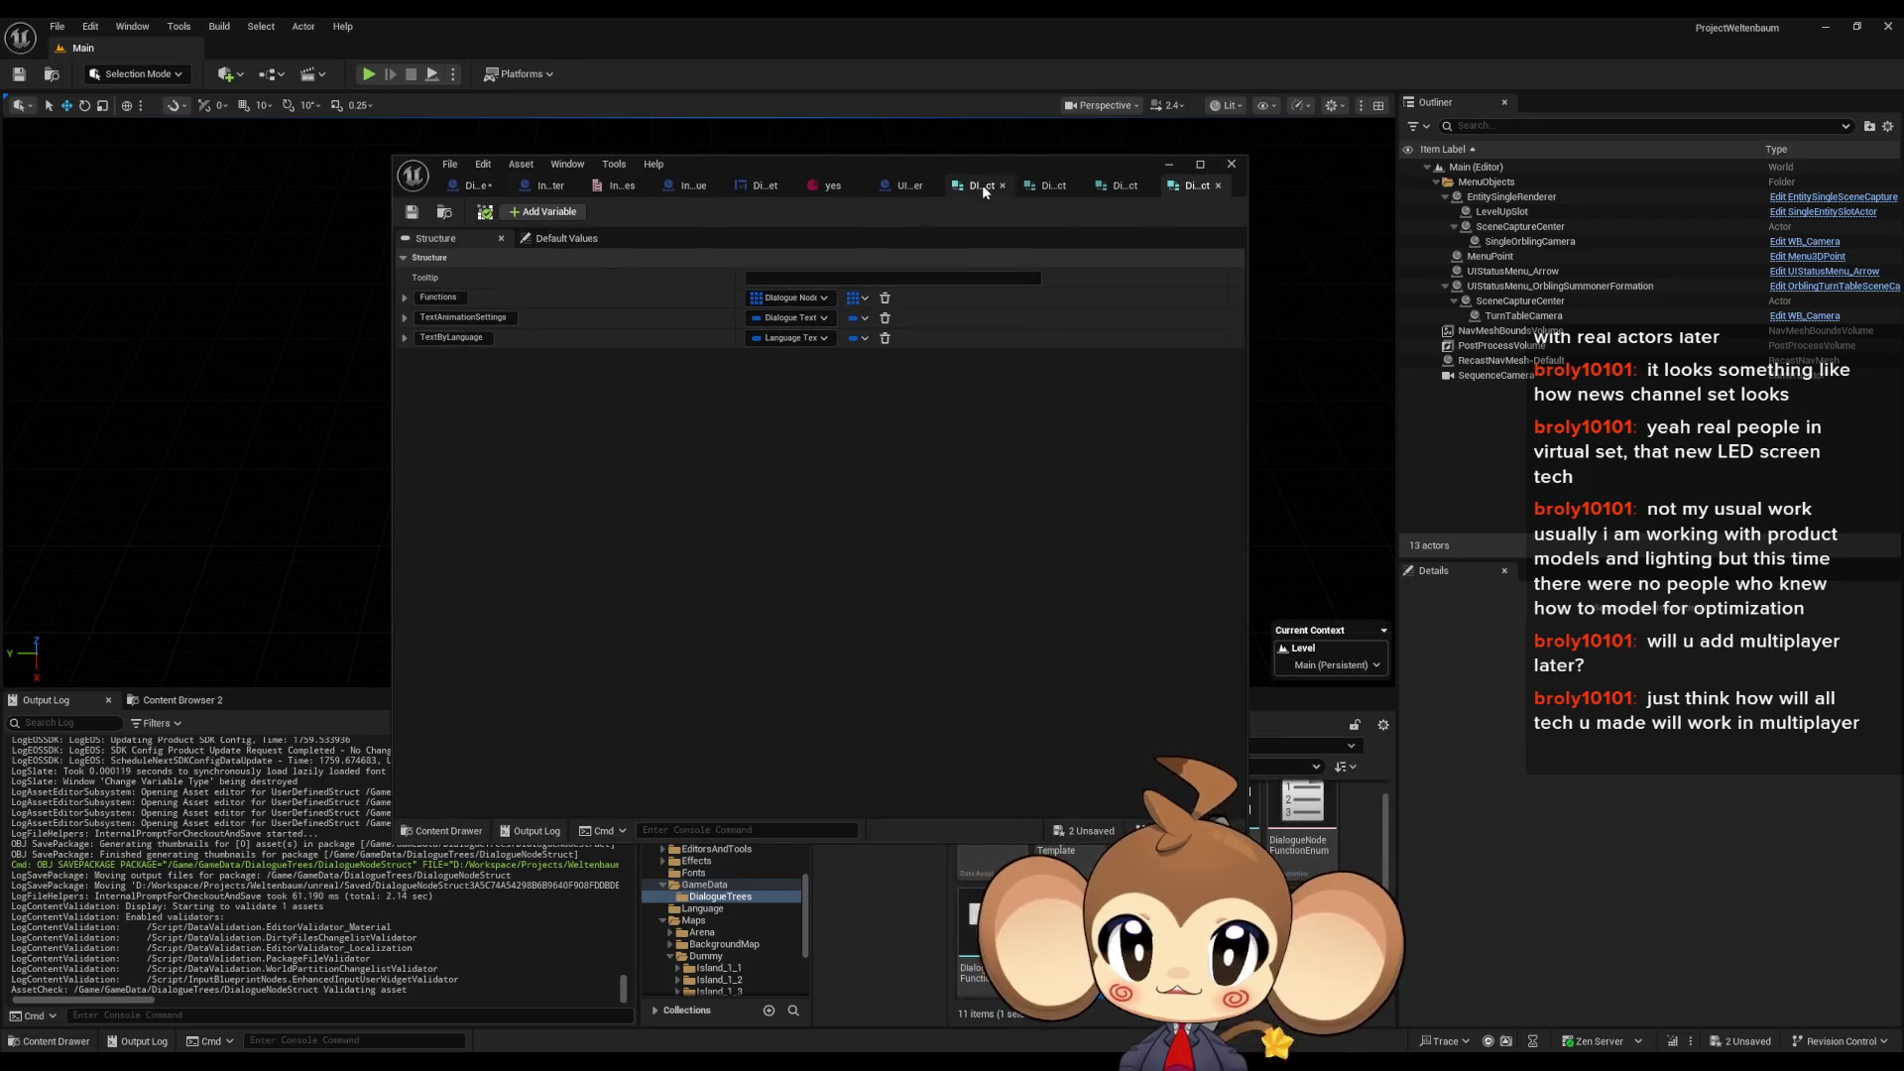
- Save the HideIfTag dialogue struct, then Save All modified assets
{"action": "left_click", "coordinate": [1053, 186]}
{"action": "left_click", "coordinate": [411, 212]}
{"action": "left_click", "coordinate": [56, 26]}
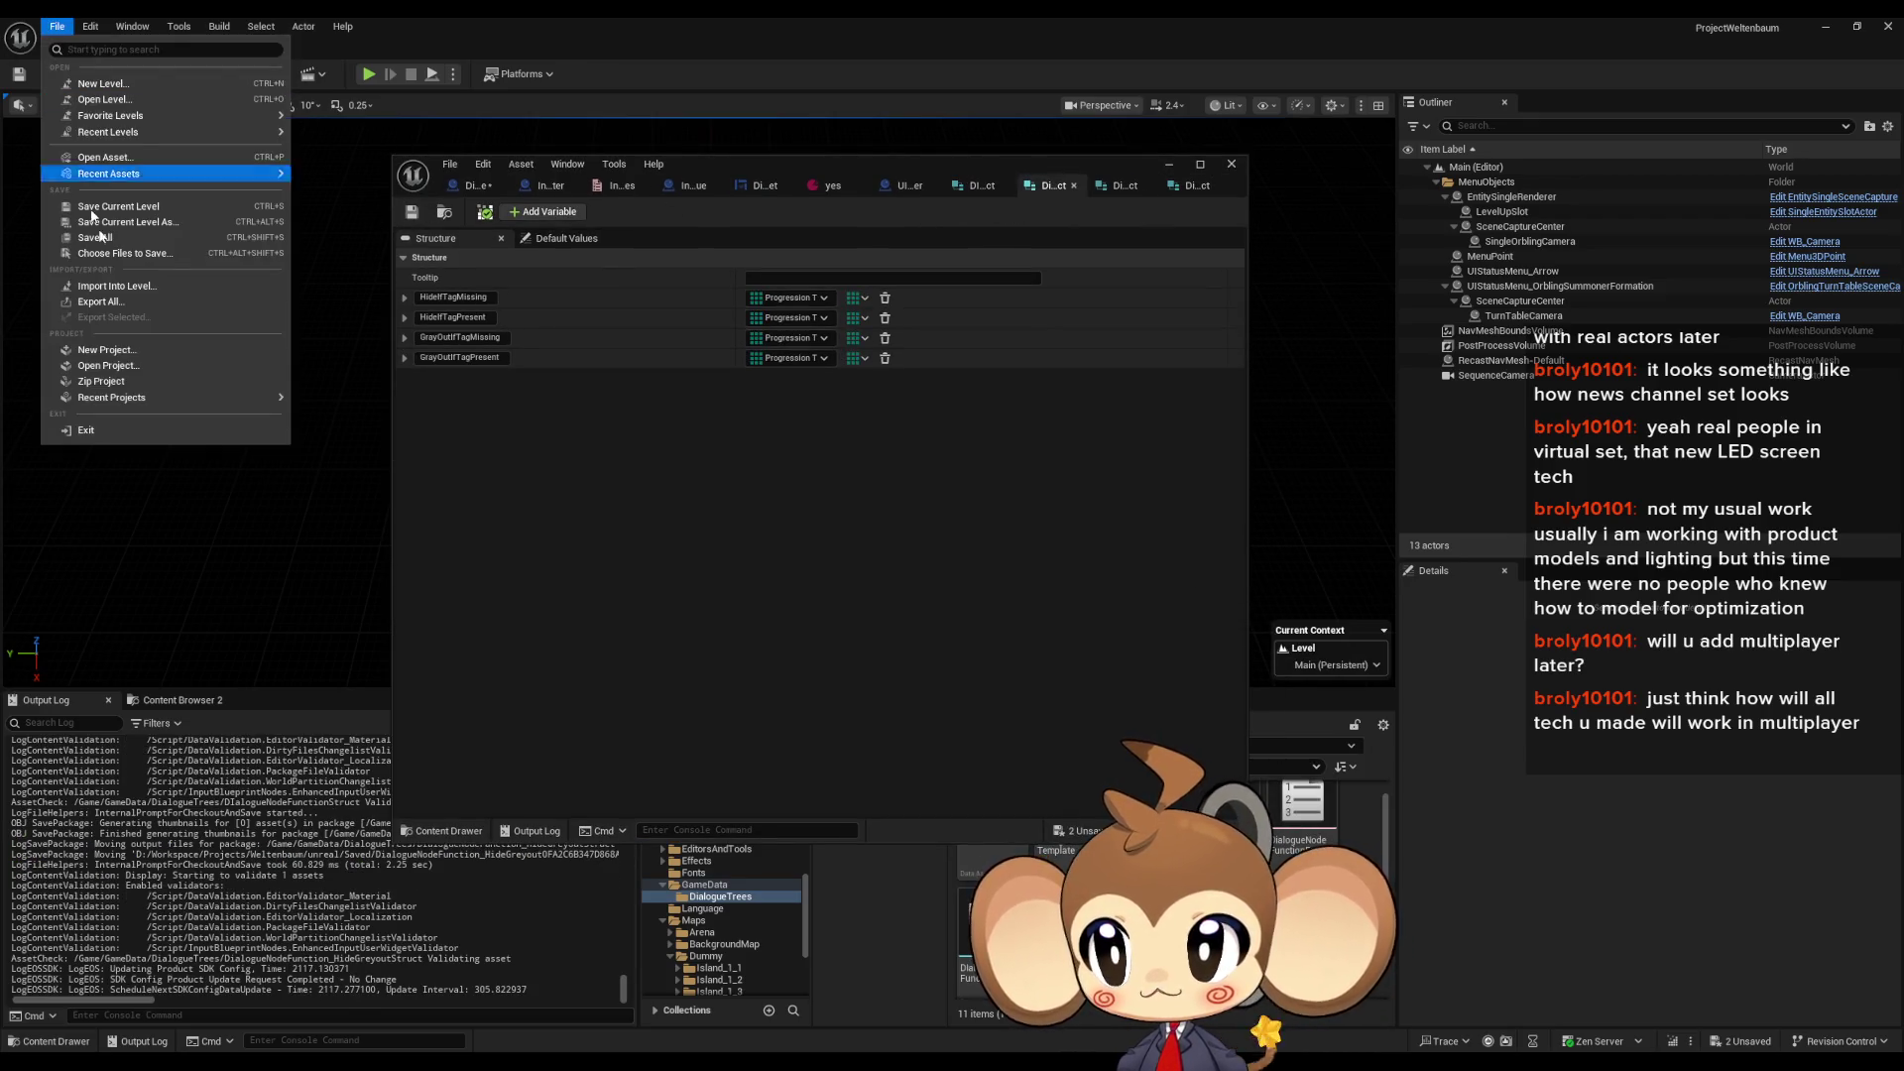
{"action": "left_click", "coordinate": [127, 259]}
- Save the HideTags, TextByLanguage and HideGreyout dialogue structs one by one
{"action": "left_click", "coordinate": [978, 184]}
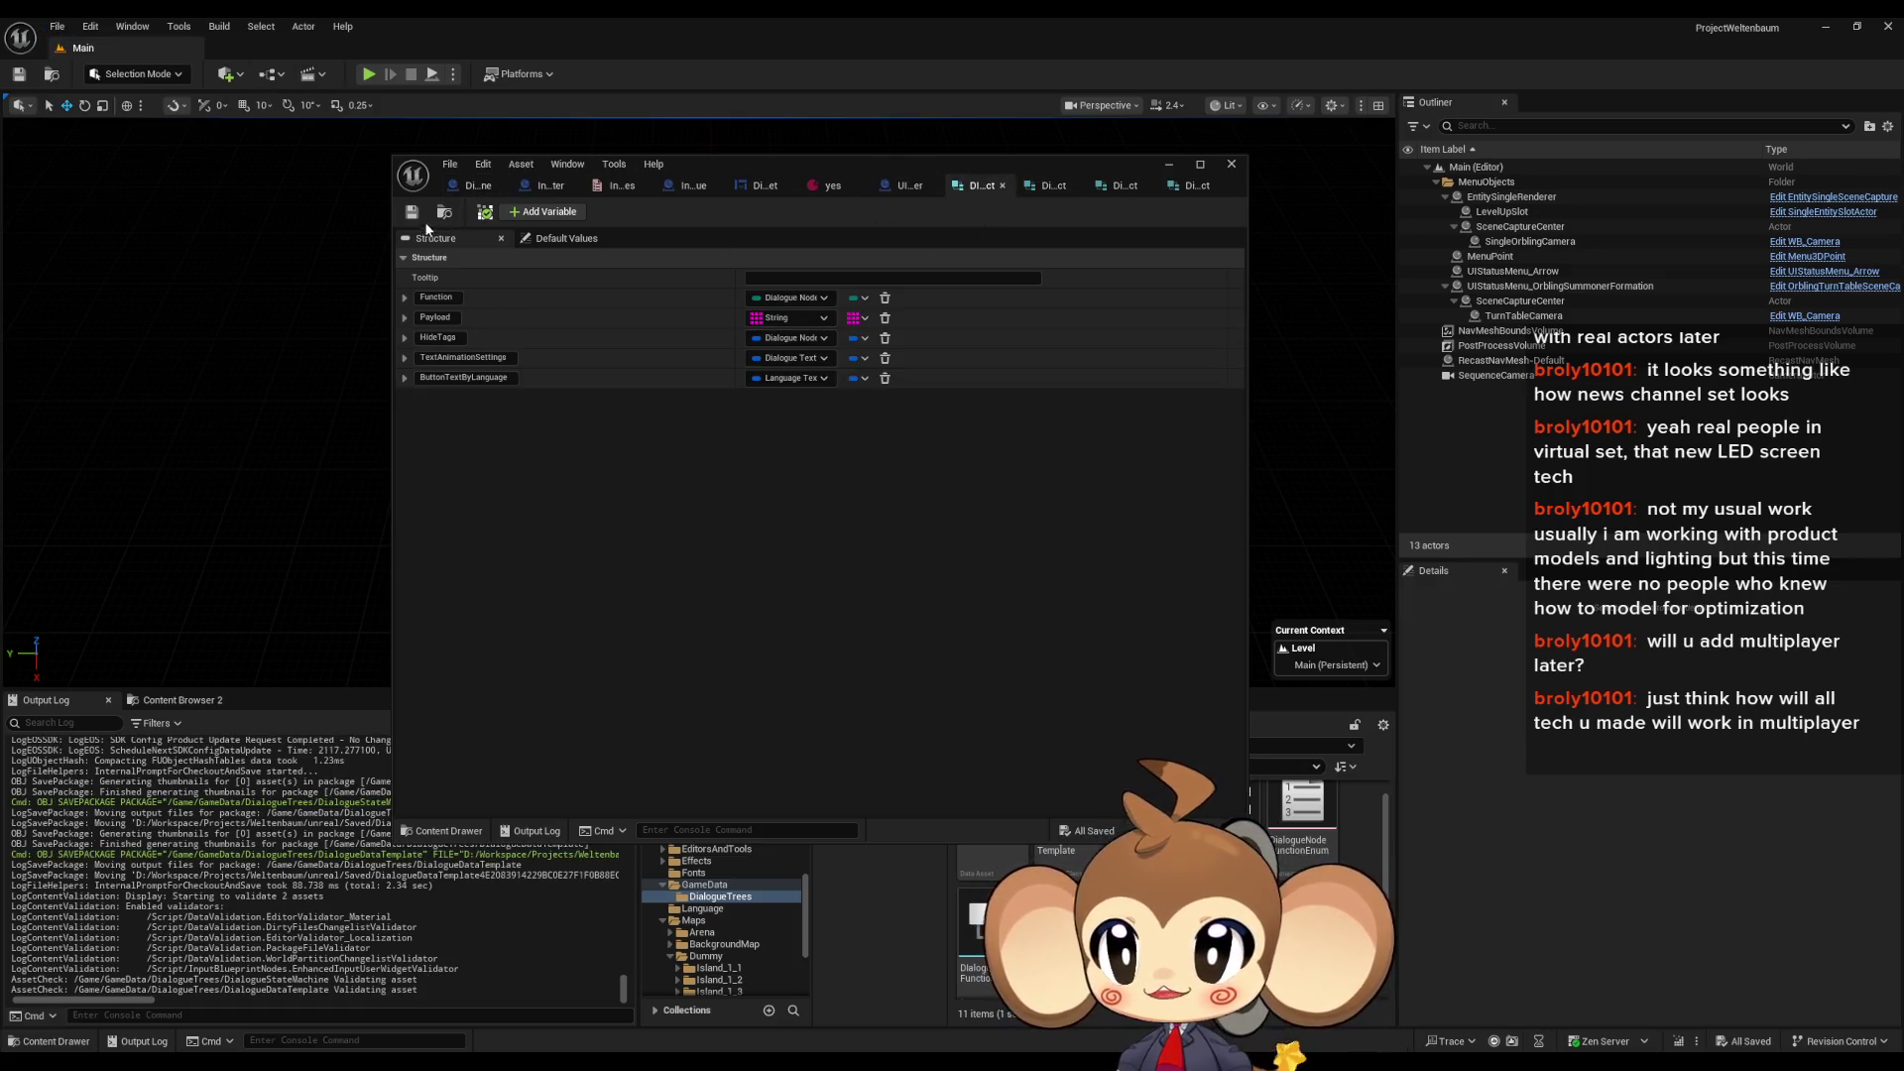
{"action": "left_click", "coordinate": [412, 212]}
{"action": "left_click", "coordinate": [1197, 186]}
{"action": "left_click", "coordinate": [412, 212]}
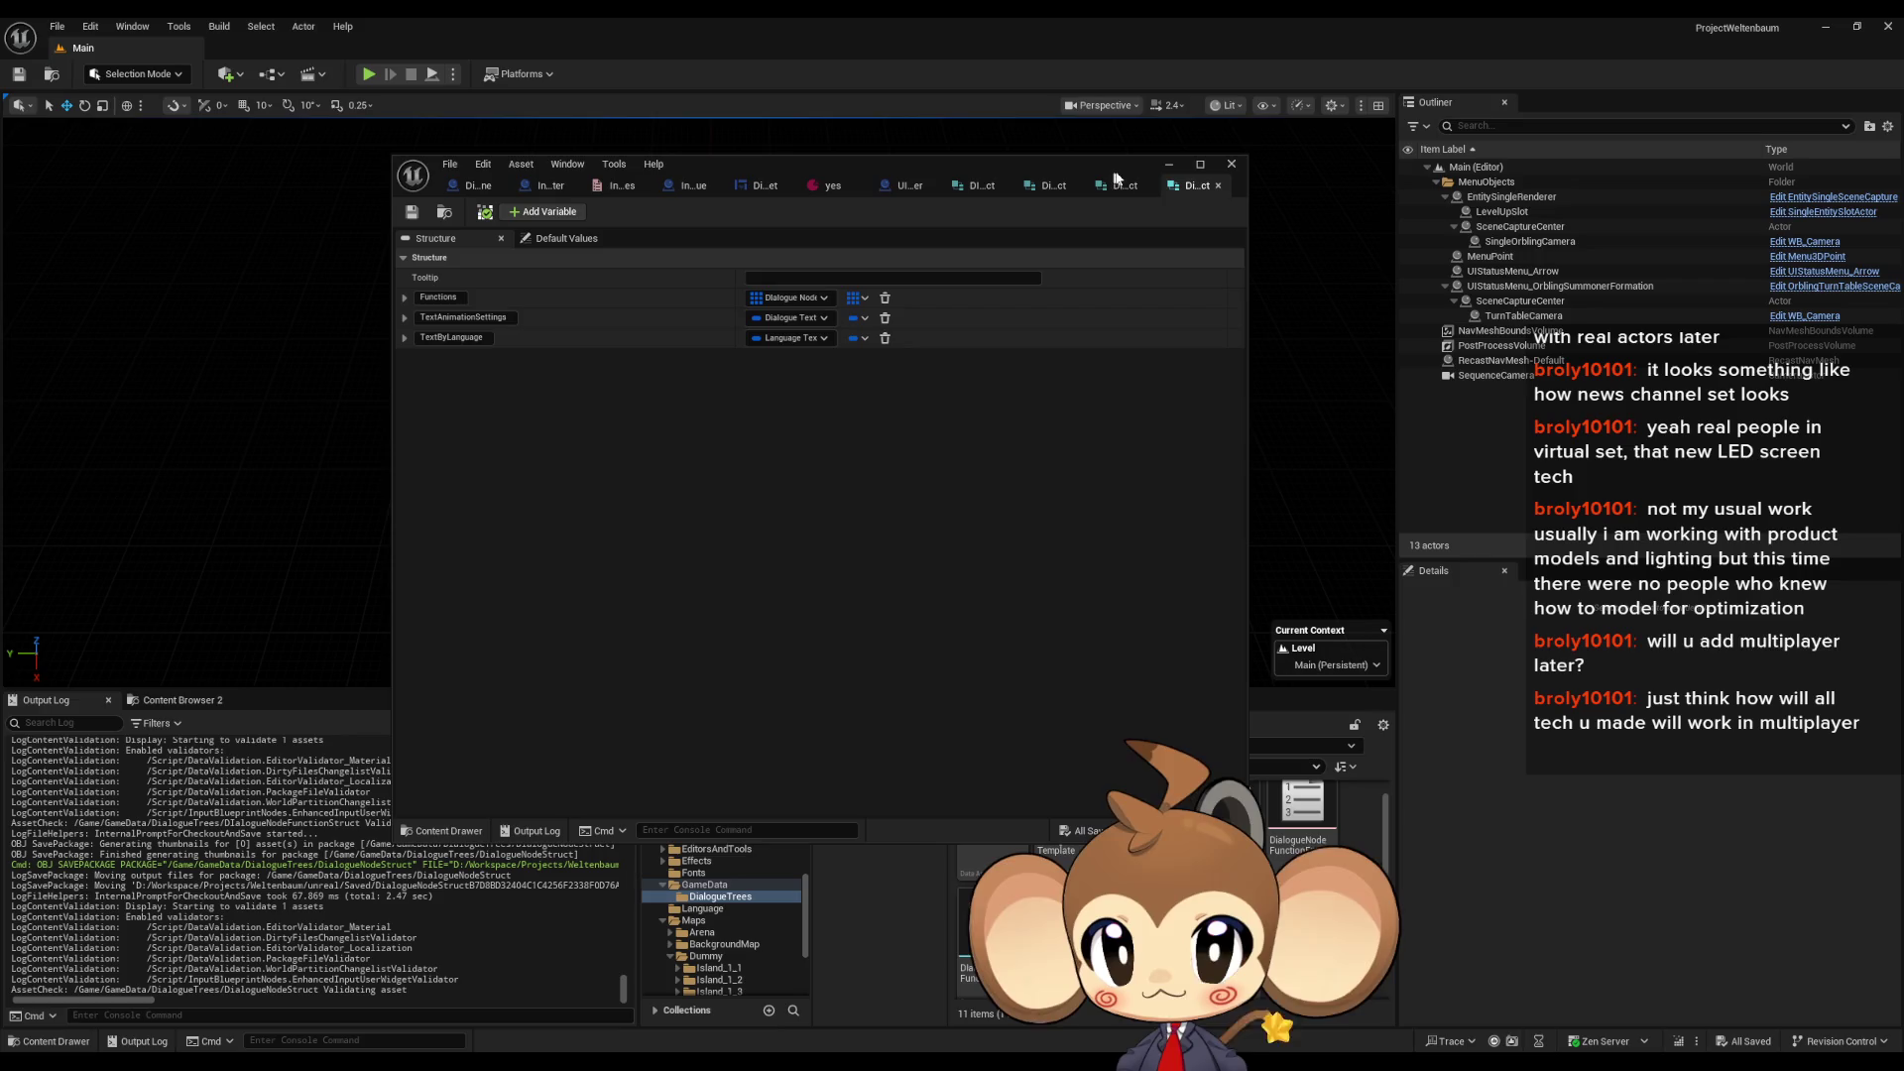
{"action": "key", "text": "ctrl+shift+Tab"}
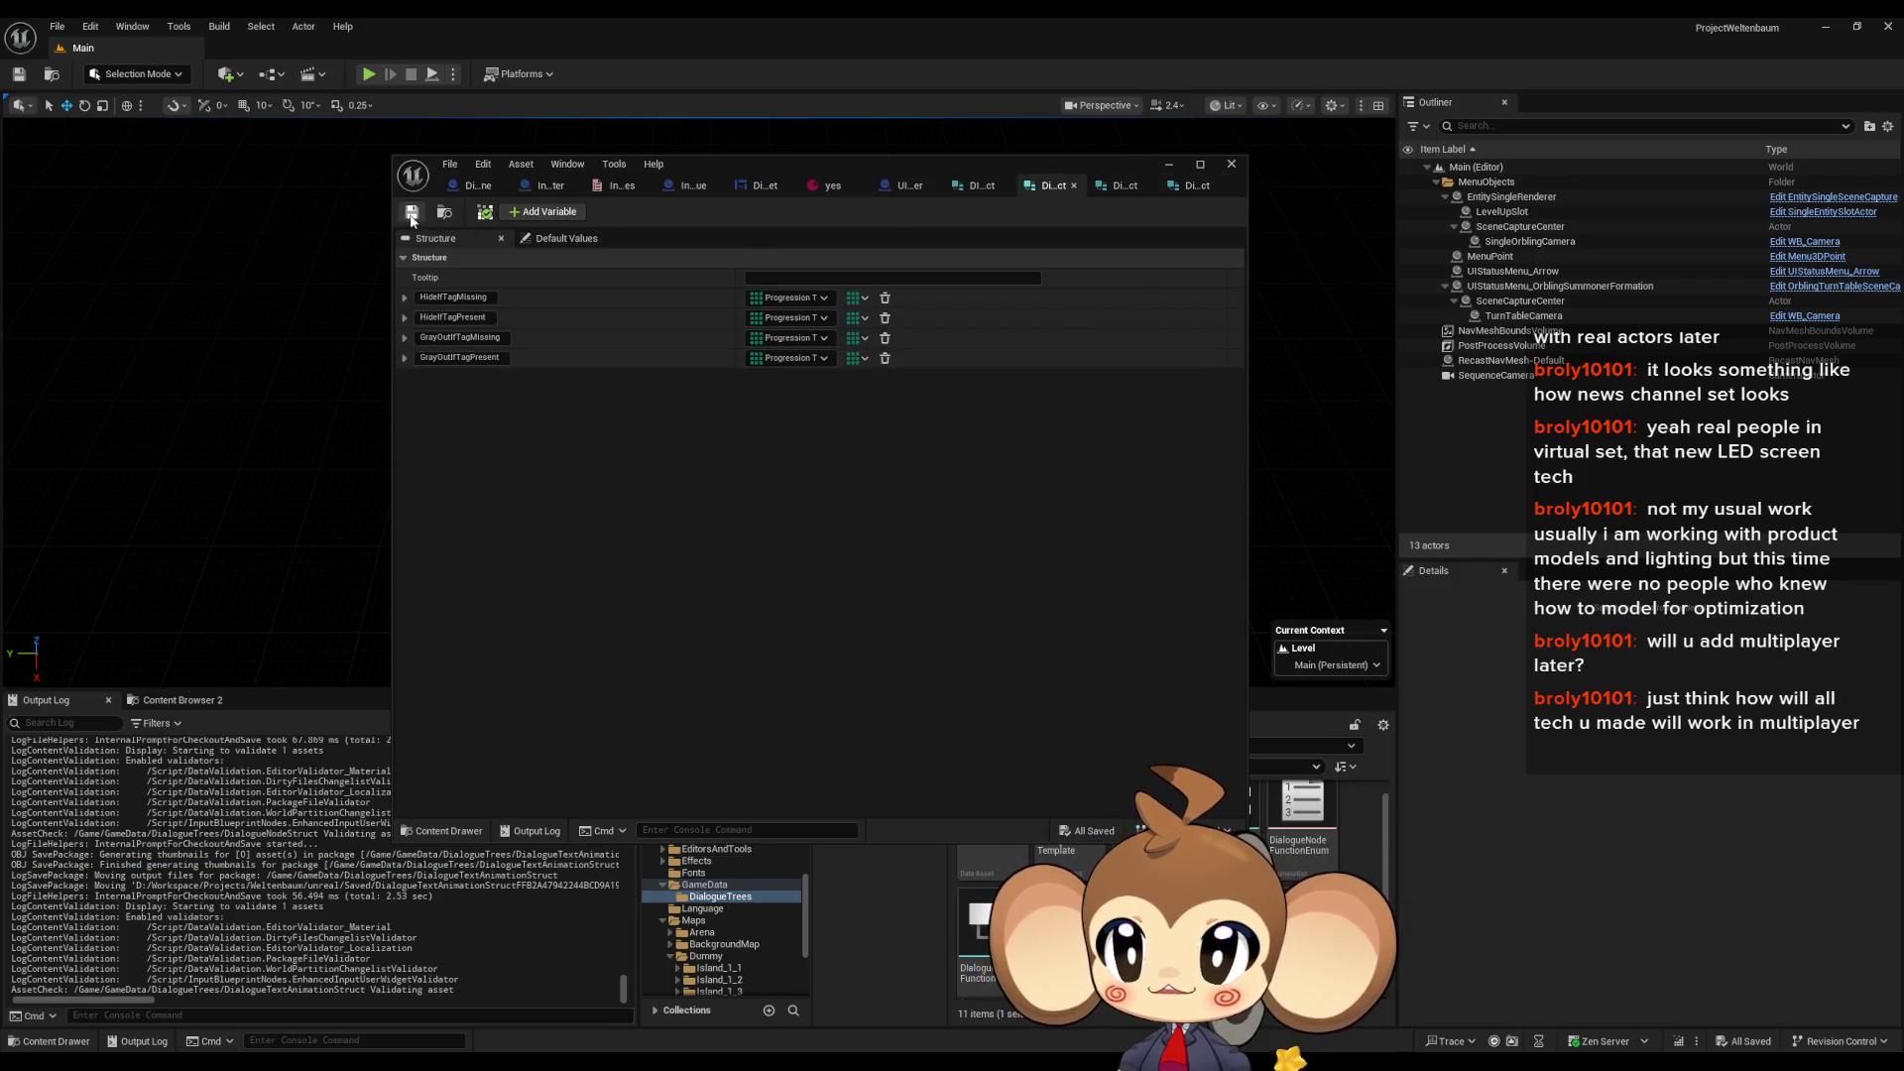
{"action": "left_click", "coordinate": [412, 212]}
{"action": "key", "text": "ctrl+shift+Tab"}
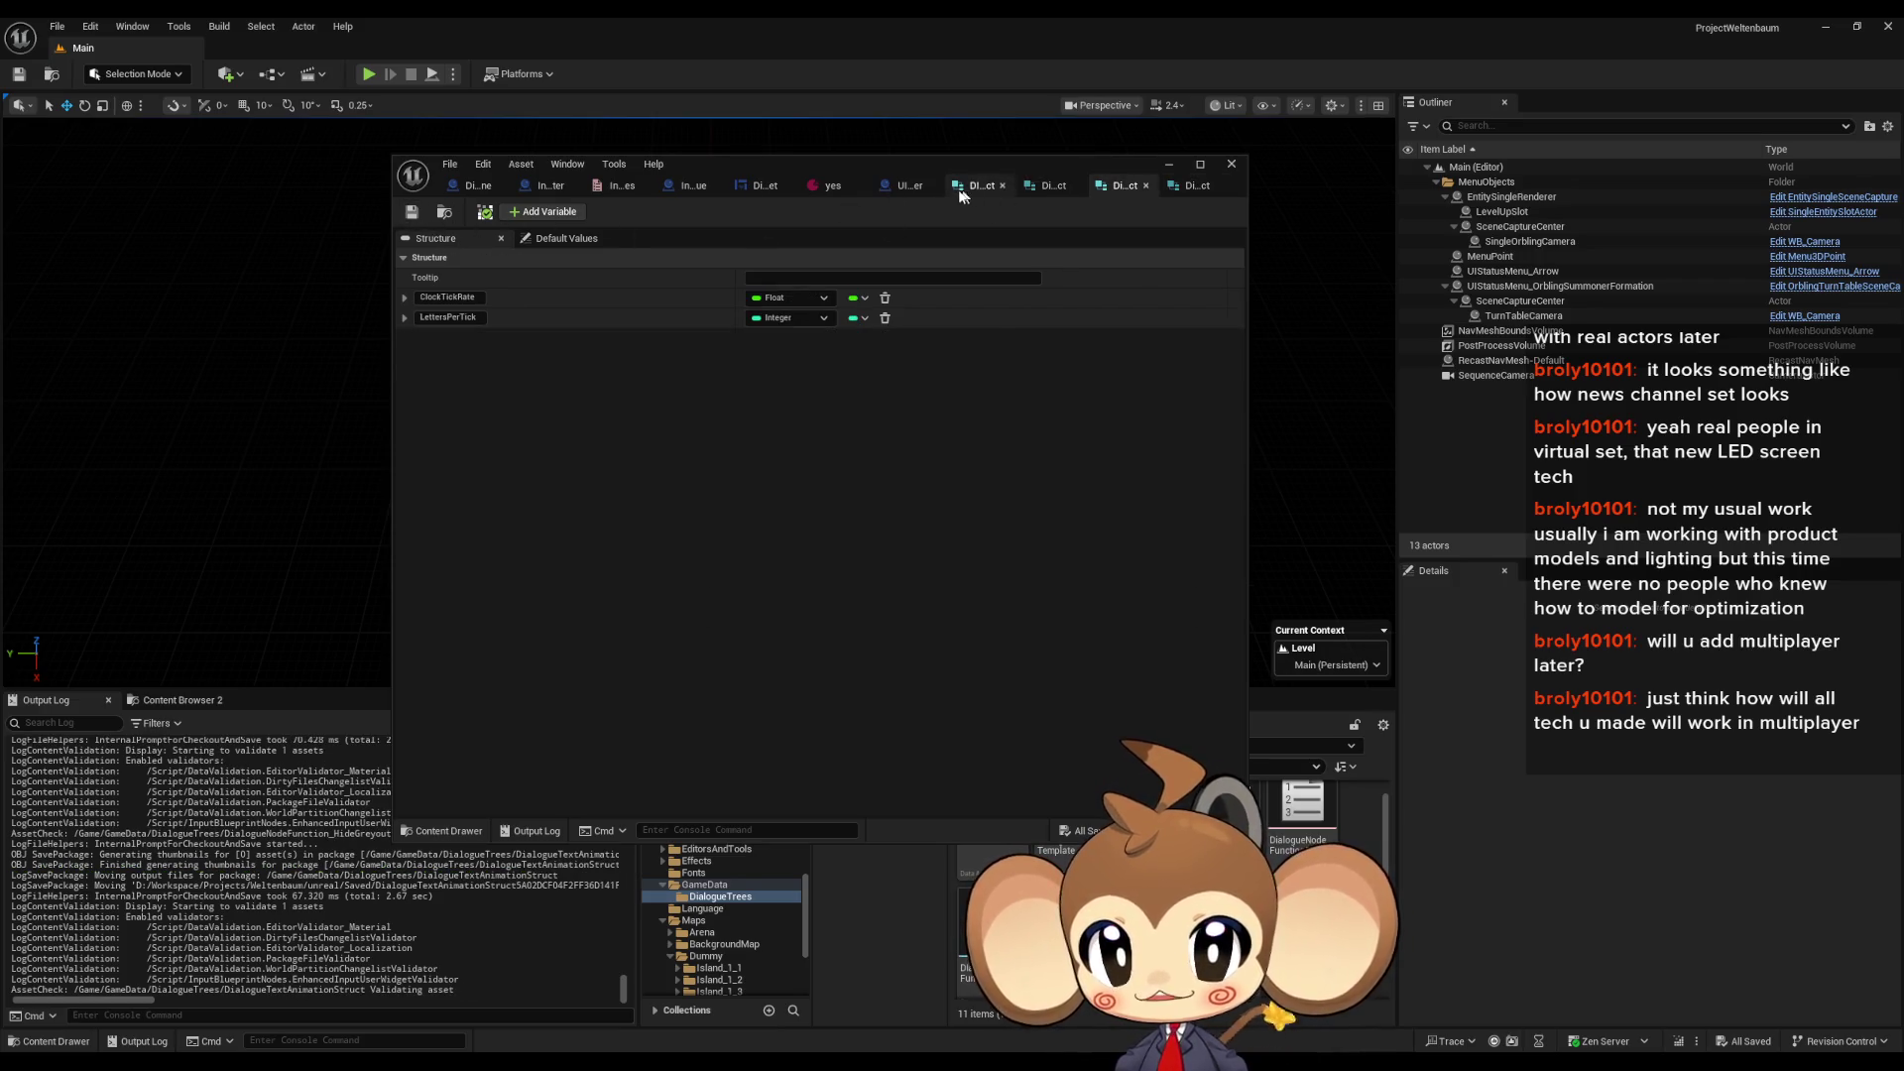
{"action": "left_click", "coordinate": [412, 212]}
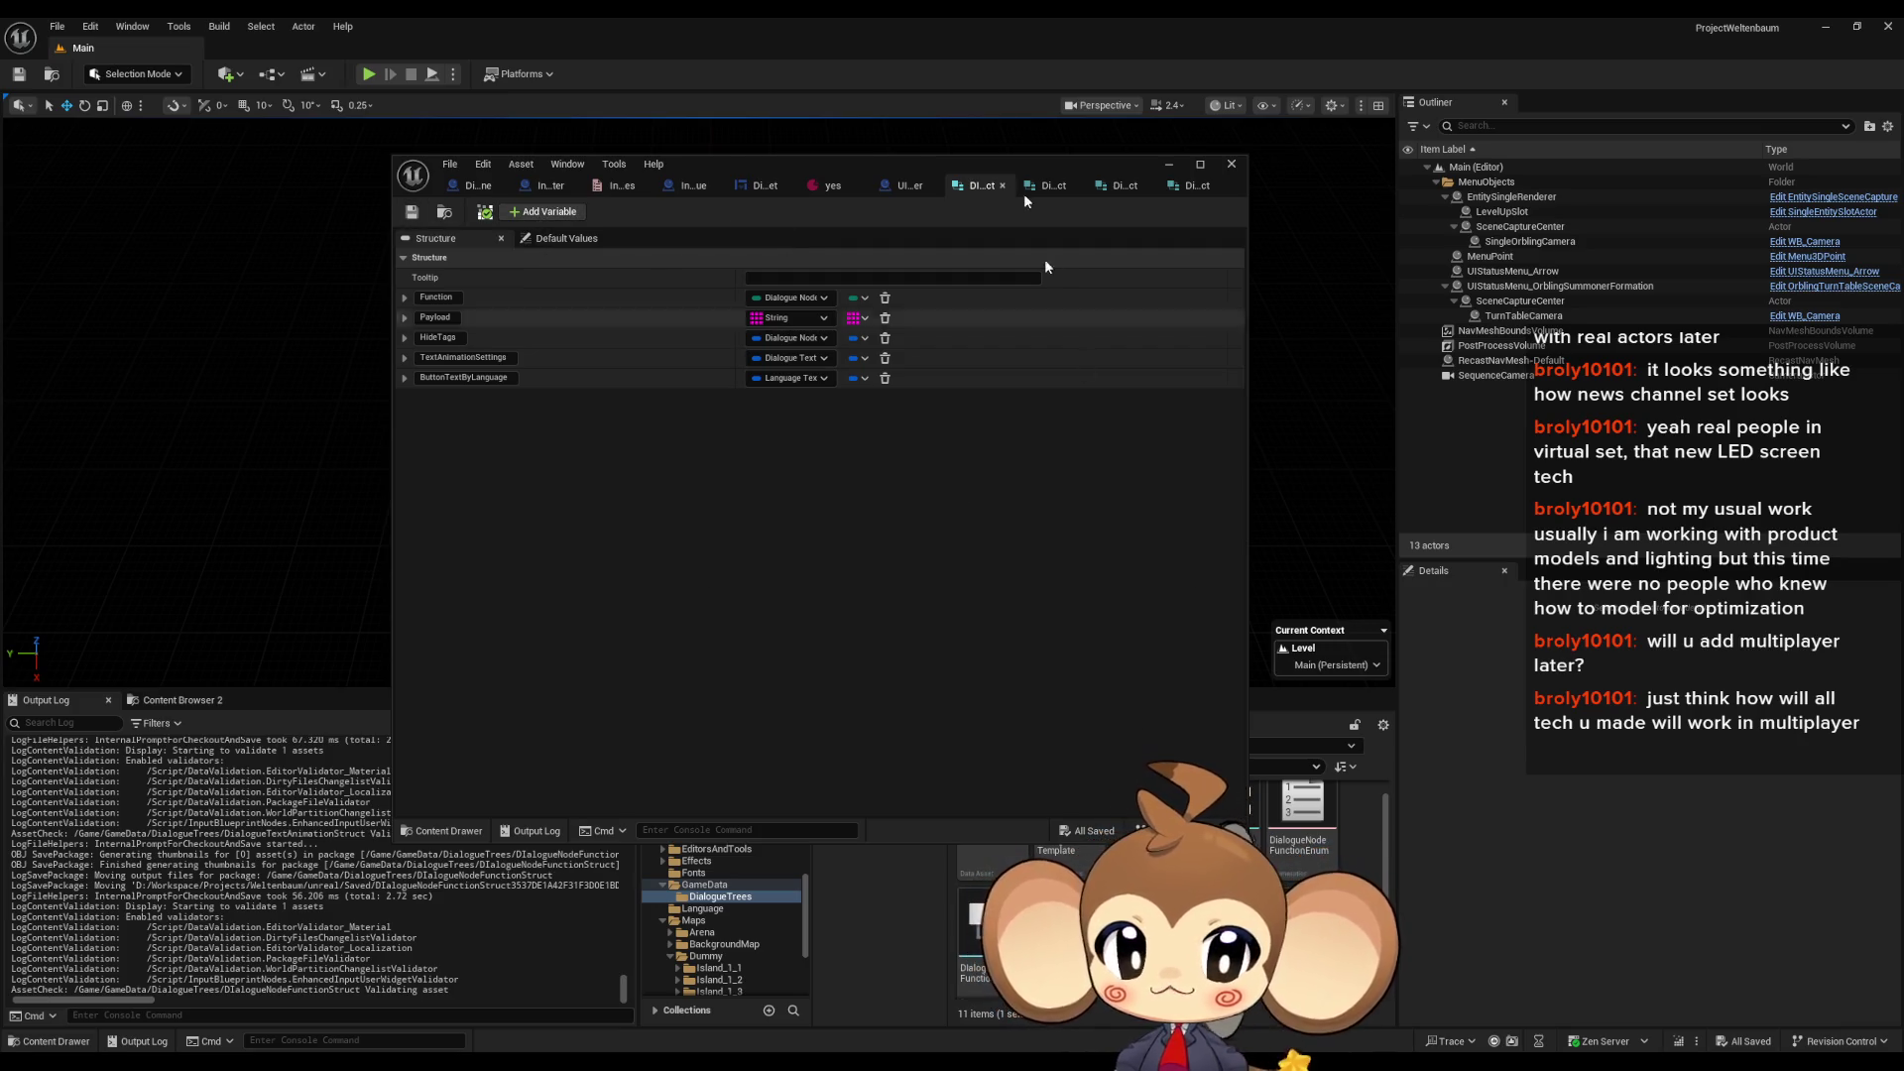
{"action": "left_click_drag", "start_coordinate": [969, 166], "coordinate": [635, 97]}
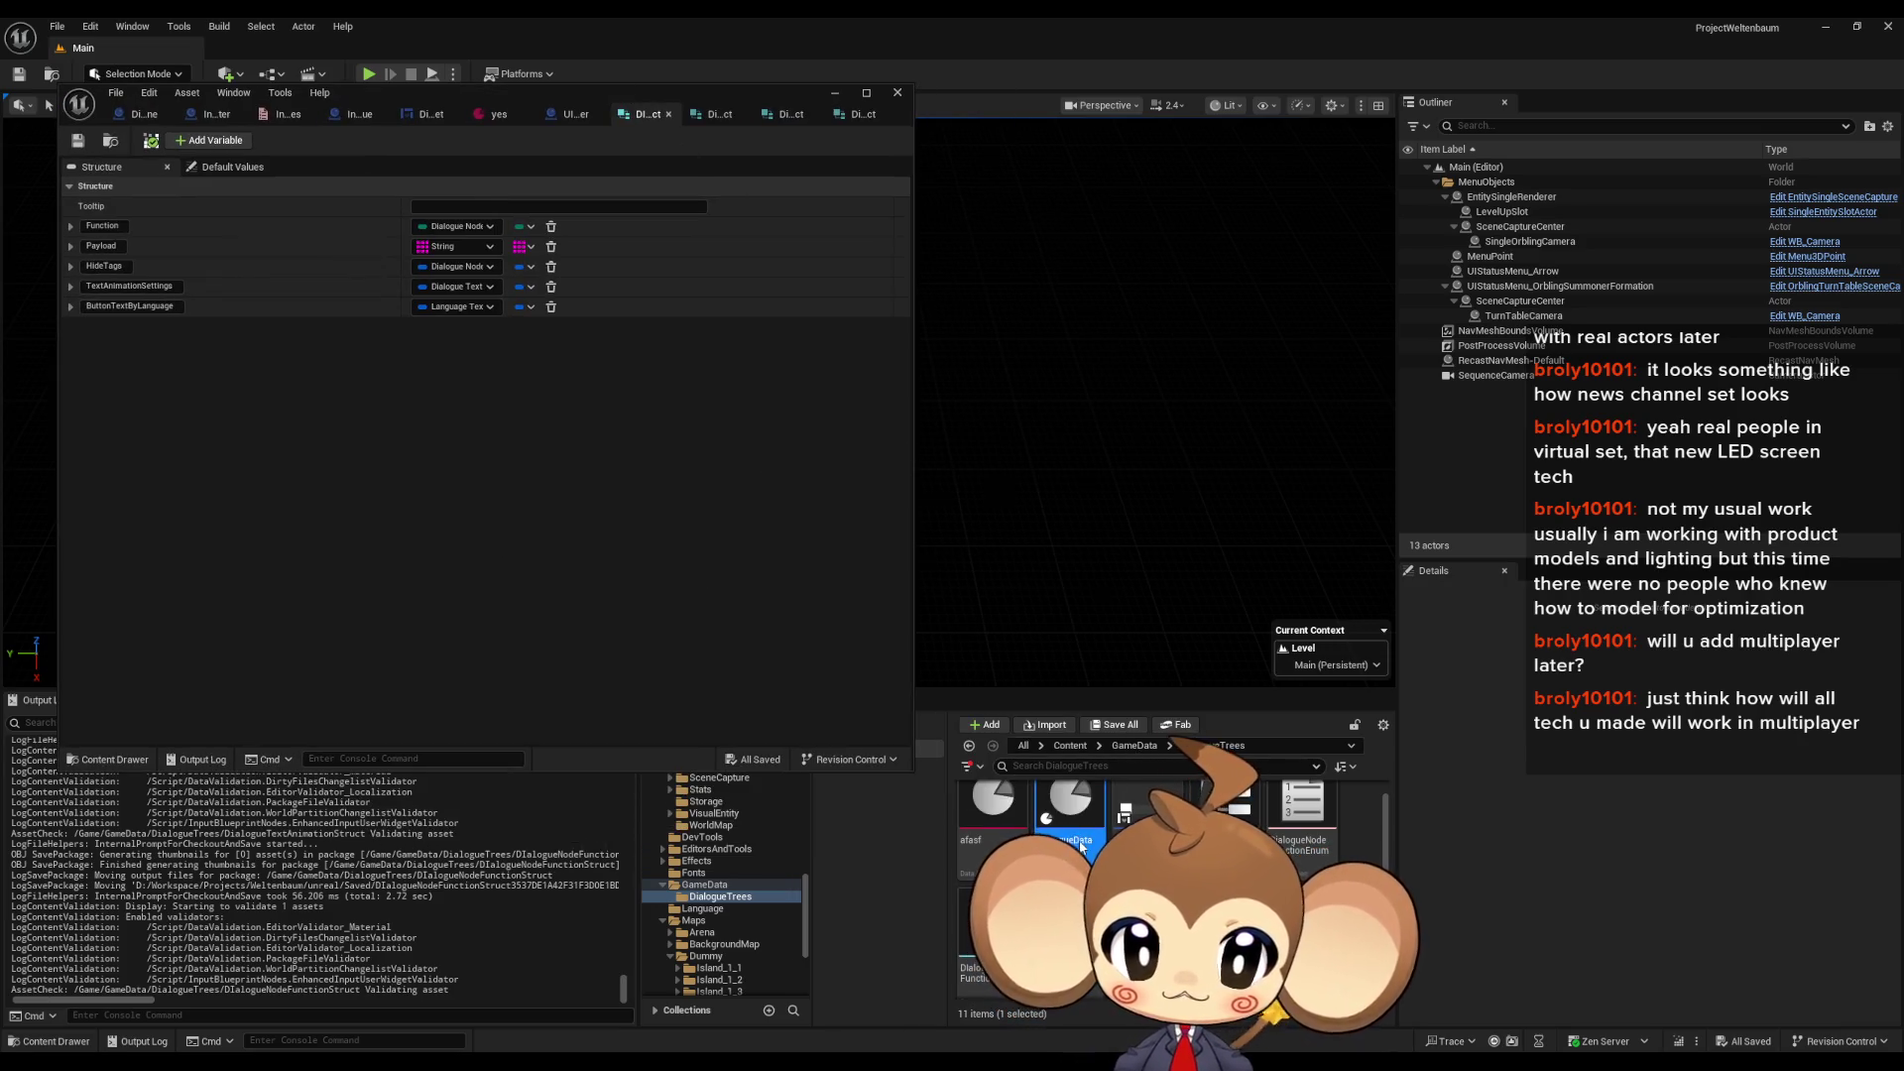
- Open the DialogueDataTemplate blueprint, then save and compile it
{"action": "double_click", "coordinate": [1081, 846]}
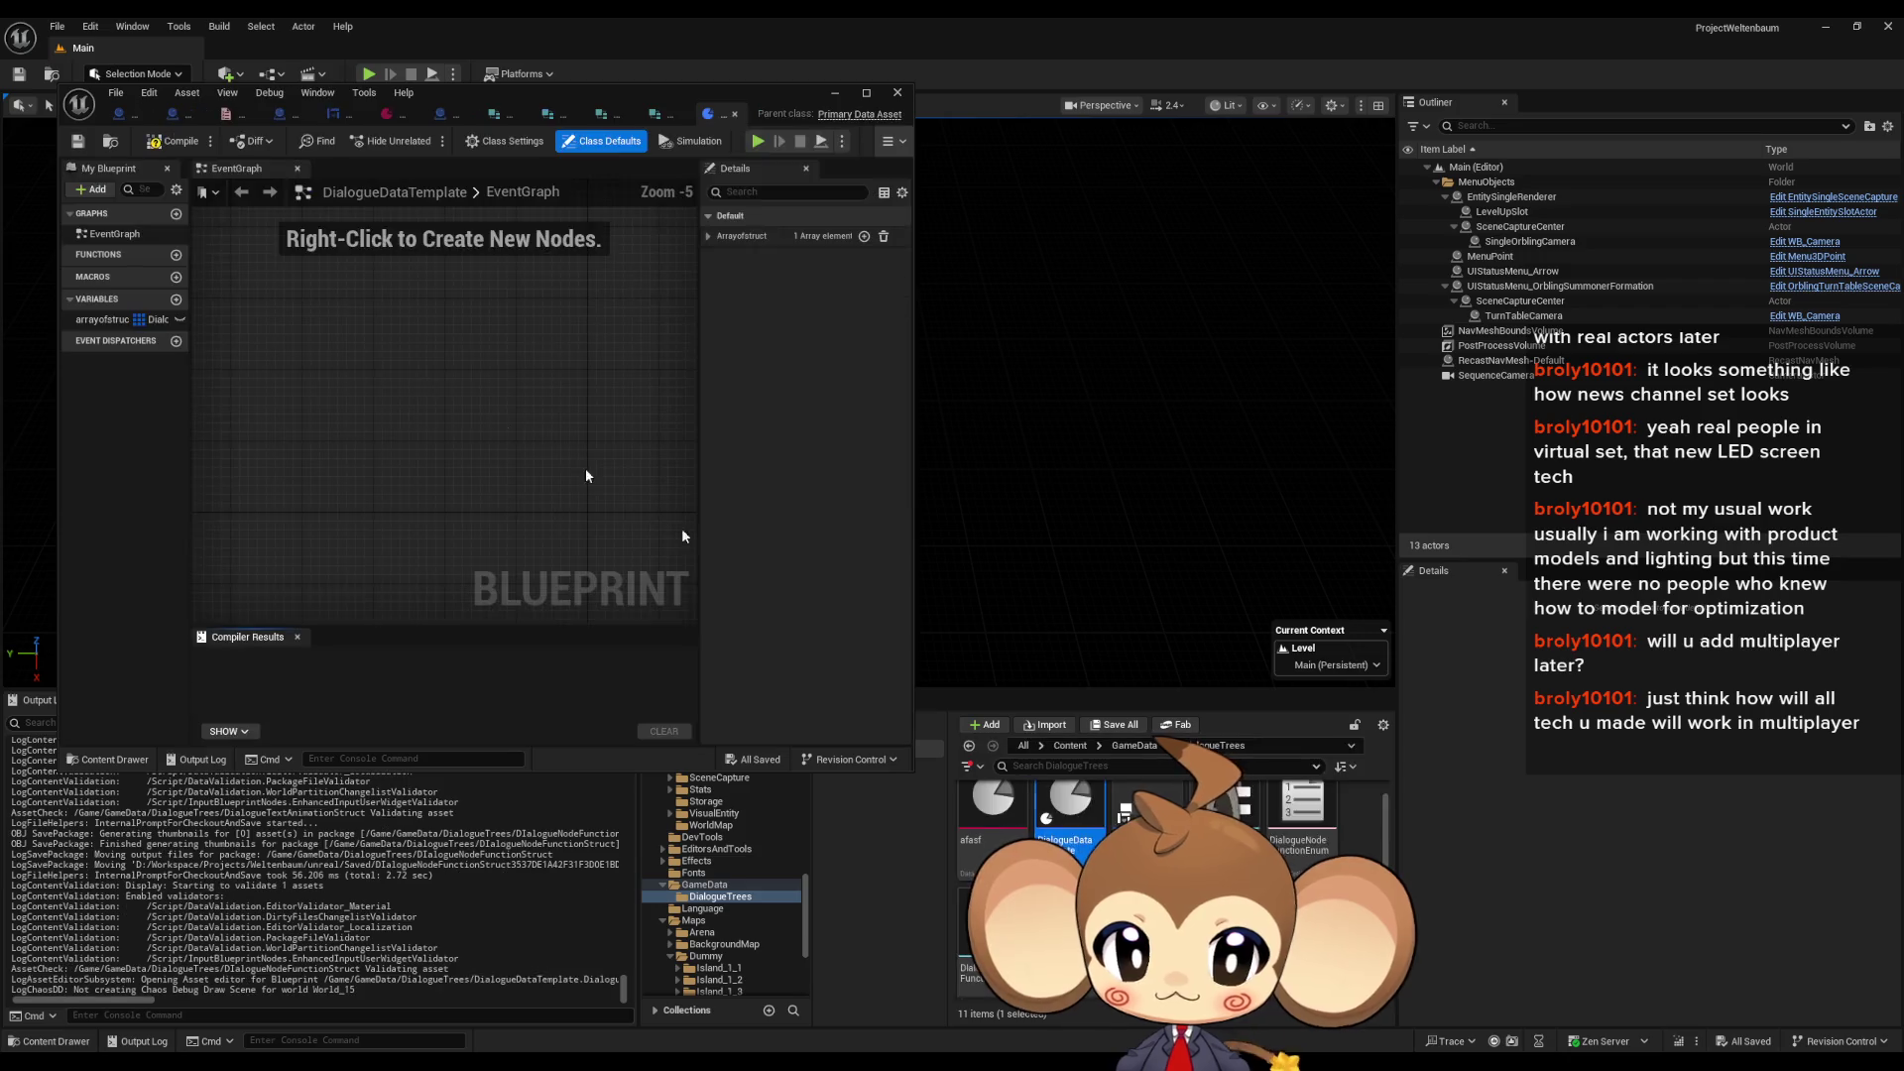
{"action": "left_click", "coordinate": [78, 142]}
{"action": "left_click", "coordinate": [178, 142]}
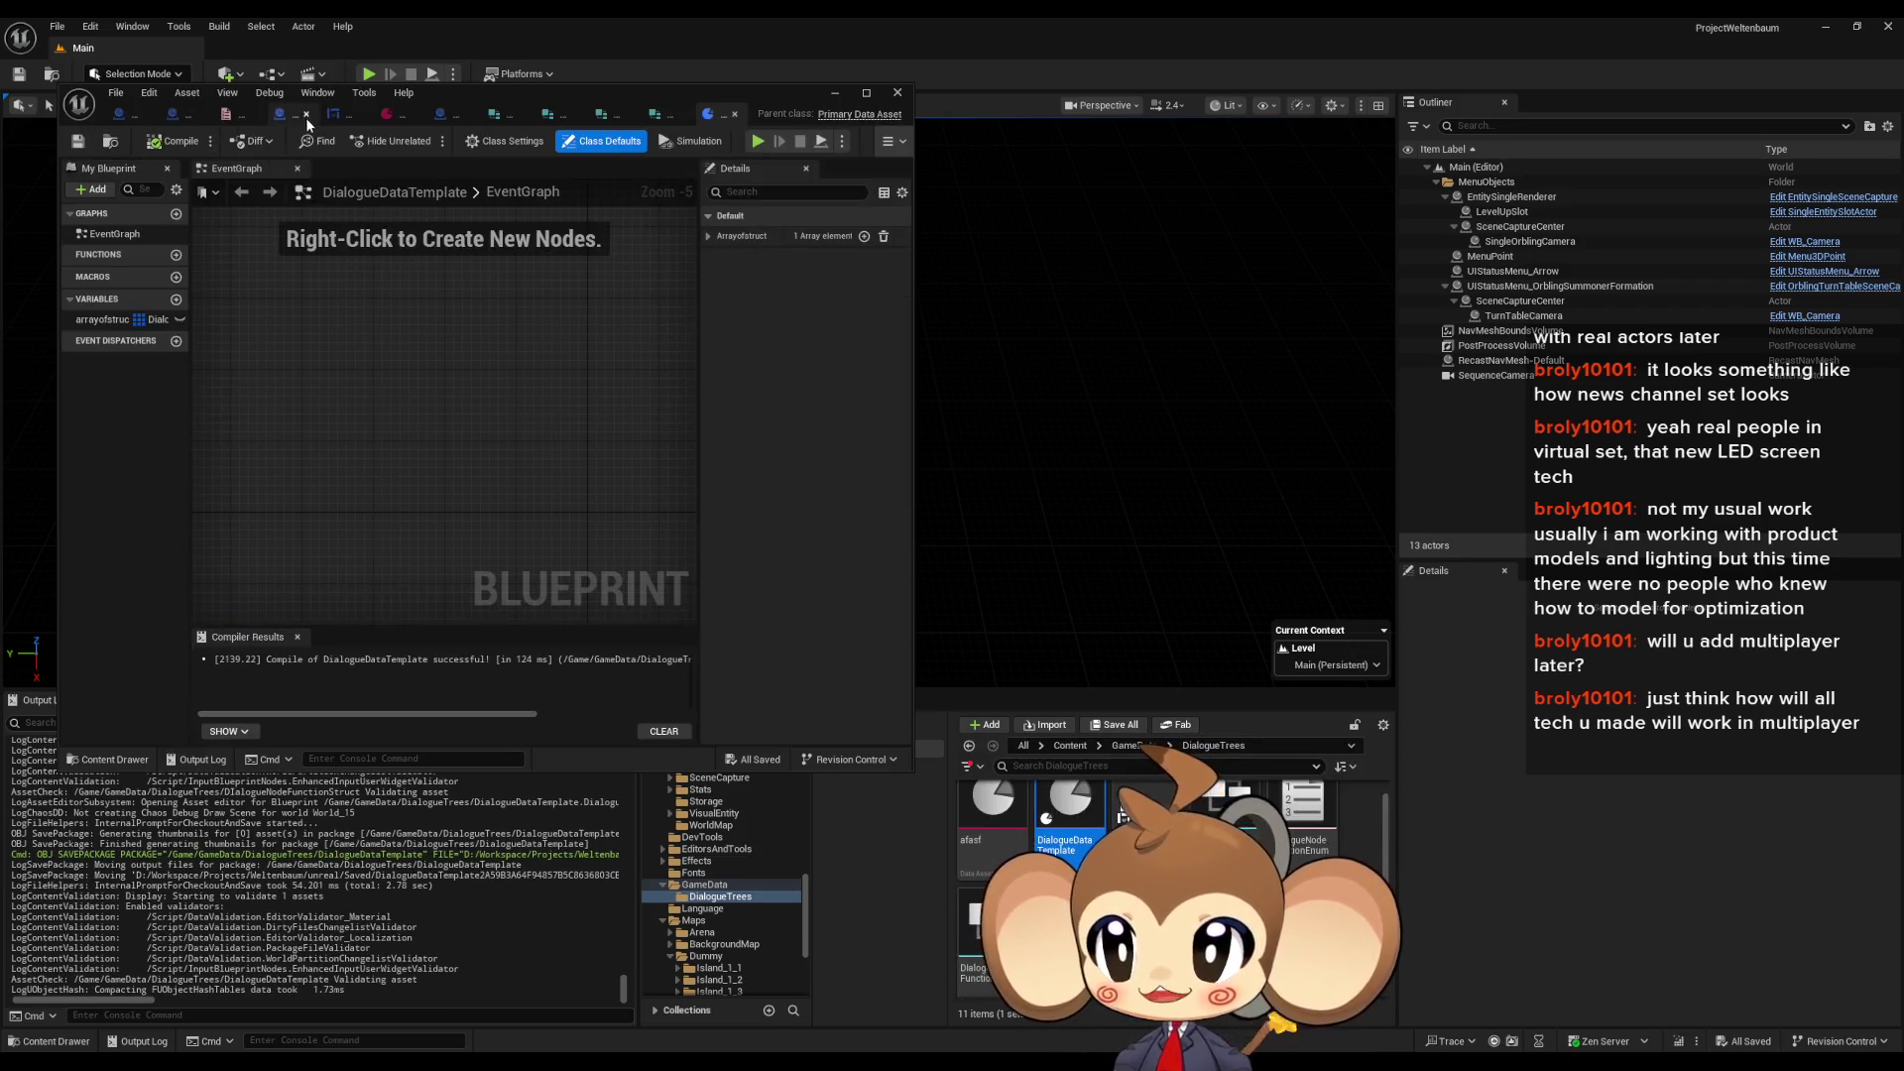
{"action": "mouse_move", "coordinate": [359, 97]}
{"action": "left_mouse_down"}
{"action": "mouse_move", "coordinate": [668, 97]}
{"action": "mouse_move", "coordinate": [768, 135]}
{"action": "left_mouse_up"}
- Bring up DialogueStateMachine's StartTree graph with the editor maximized to full screen
{"action": "left_click", "coordinate": [526, 156]}
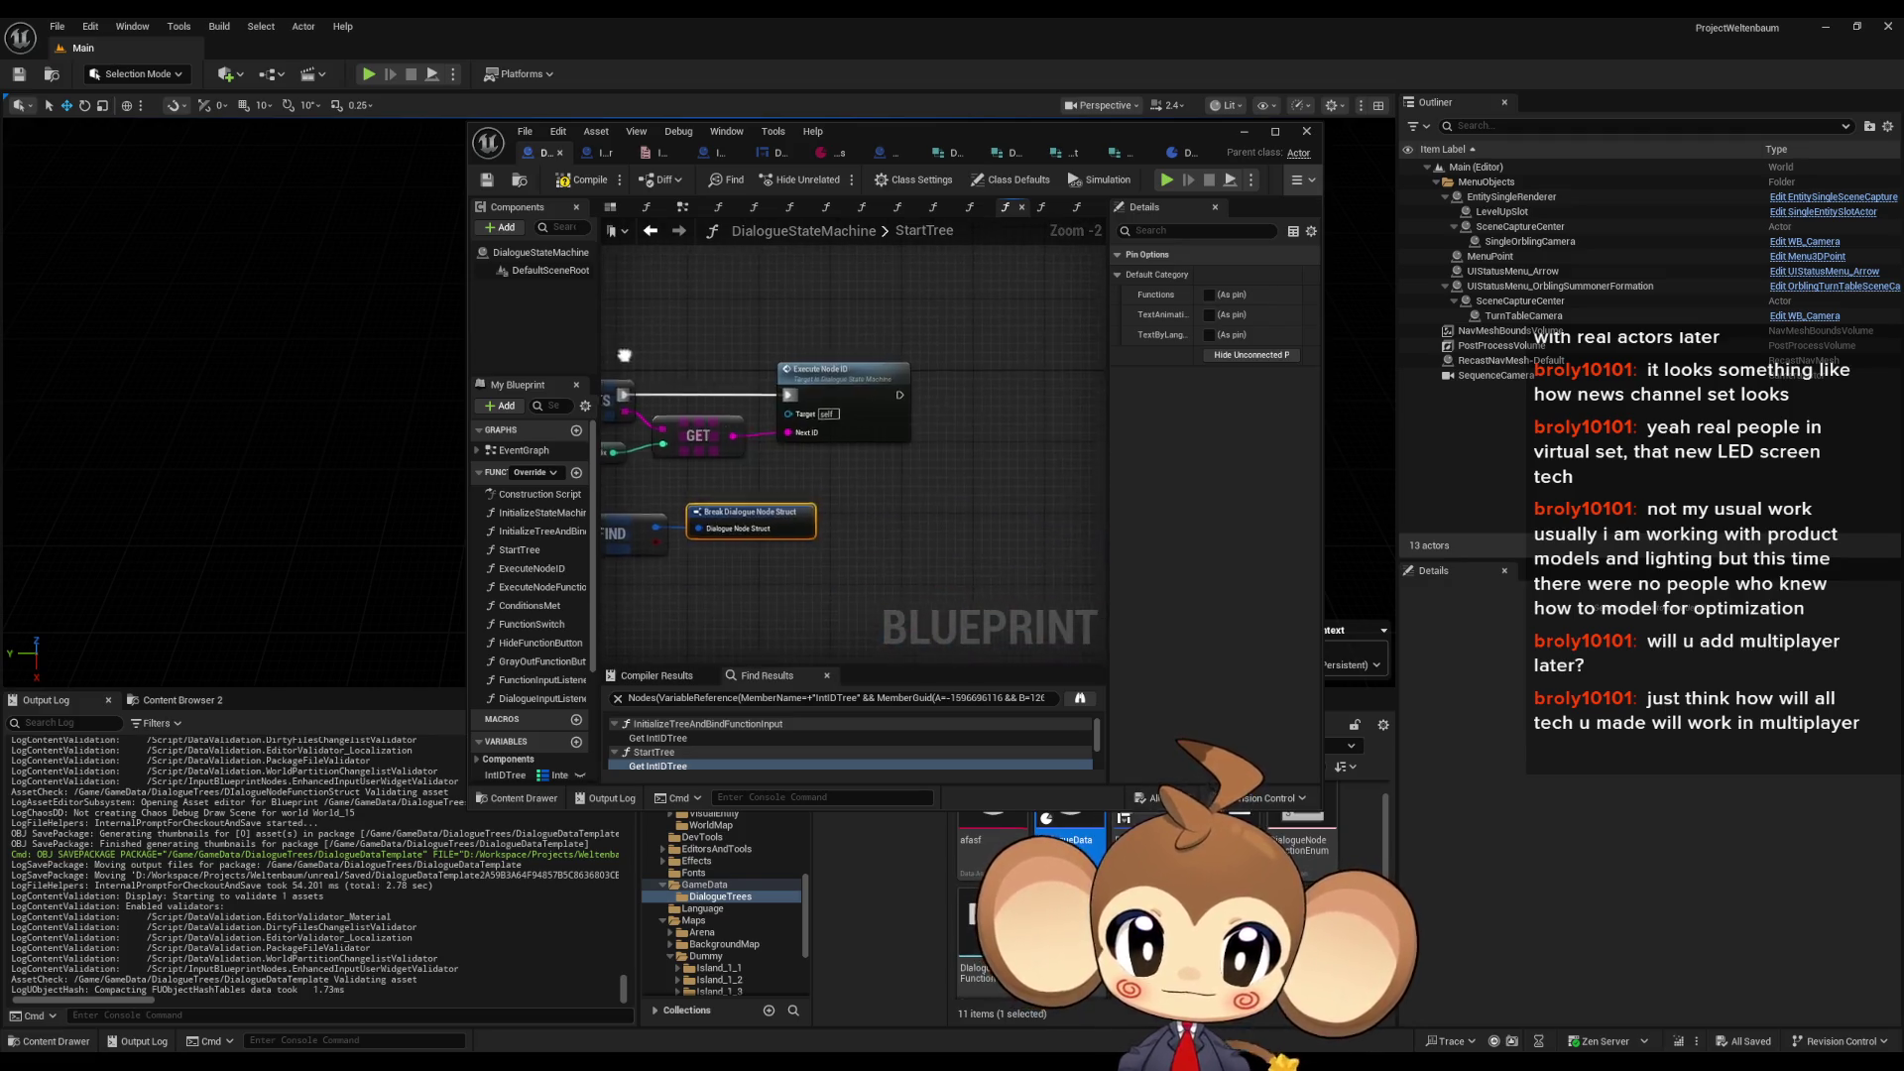
{"action": "scroll", "coordinate": [974, 591], "scroll_direction": "up", "scroll_amount": 1}
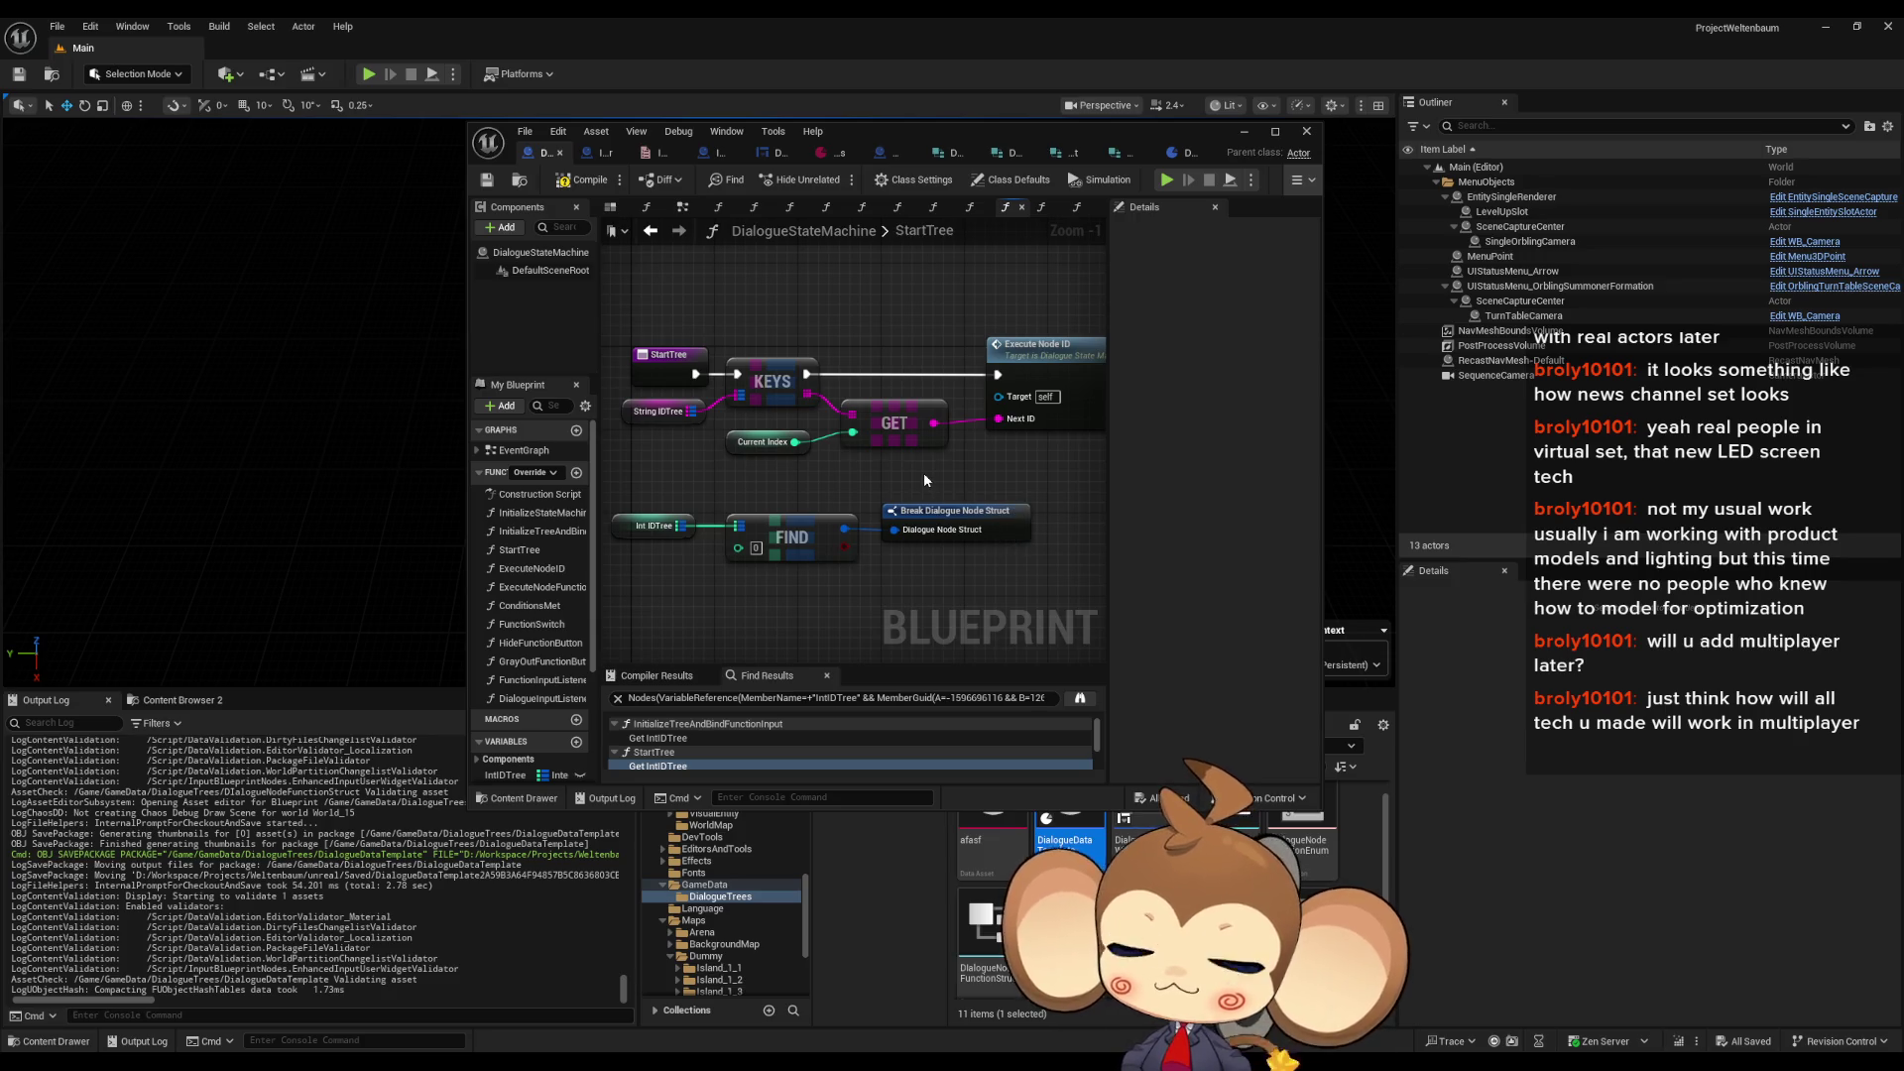
{"action": "left_click_drag", "start_coordinate": [871, 146], "coordinate": [1056, 230]}
{"action": "double_click", "coordinate": [1055, 230]}
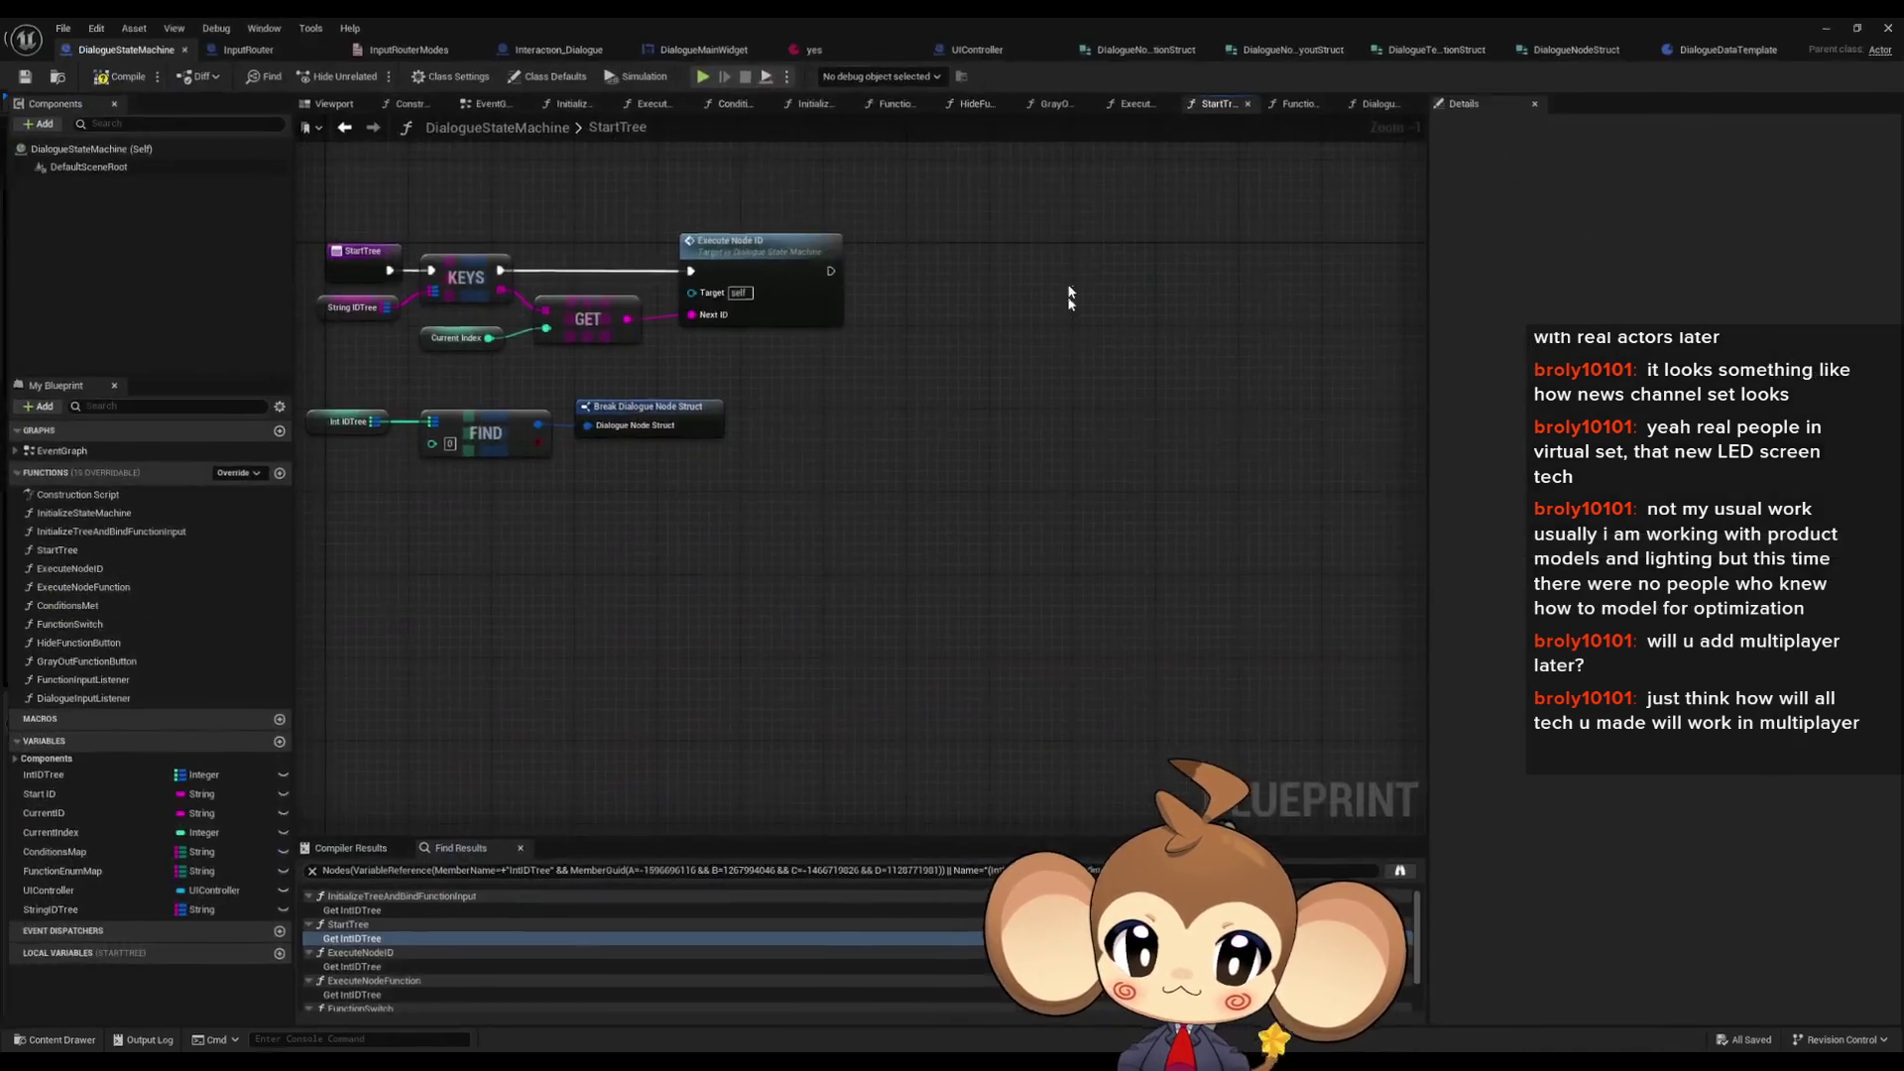
- Browse the InitializeStateMachine, InitializeTreeAndBindFunctionInput and StartTree function graphs
{"action": "double_click", "coordinate": [87, 515]}
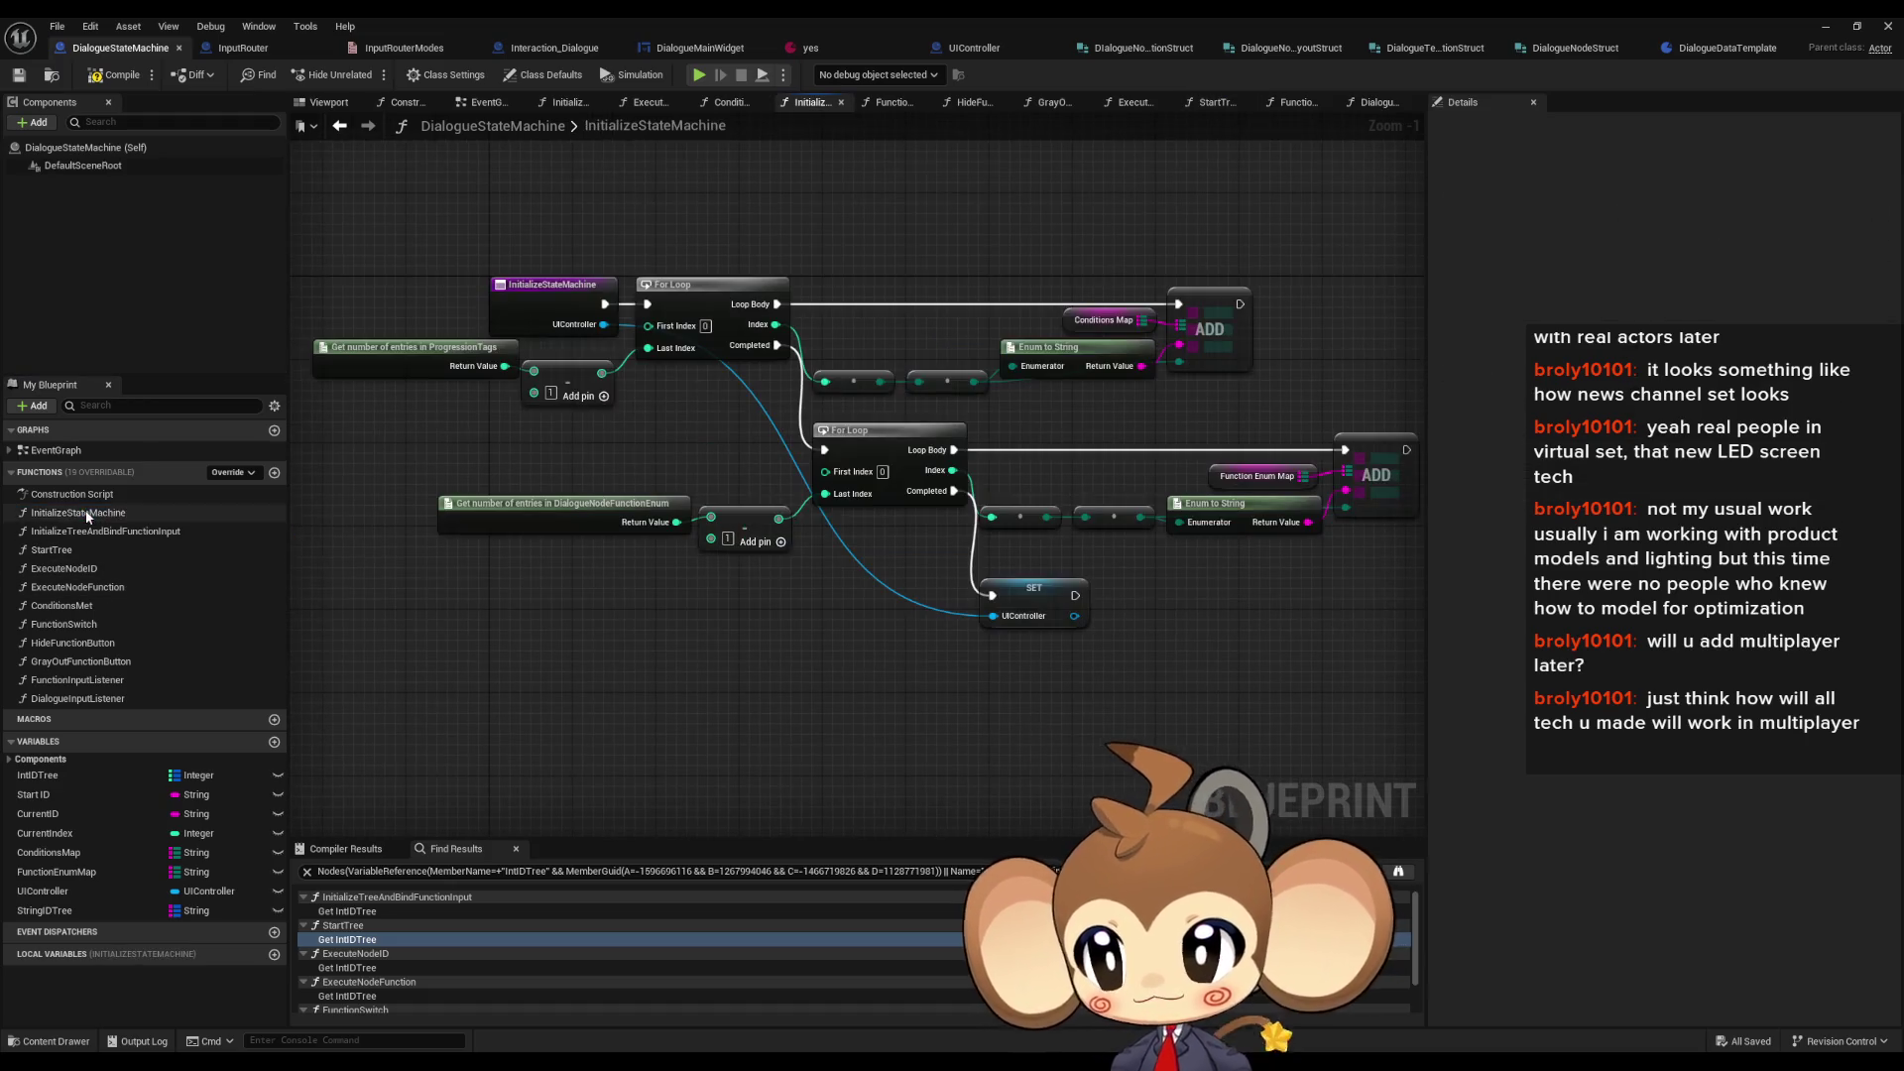
{"action": "left_click", "coordinate": [72, 533]}
{"action": "double_click", "coordinate": [71, 533]}
{"action": "double_click", "coordinate": [55, 549]}
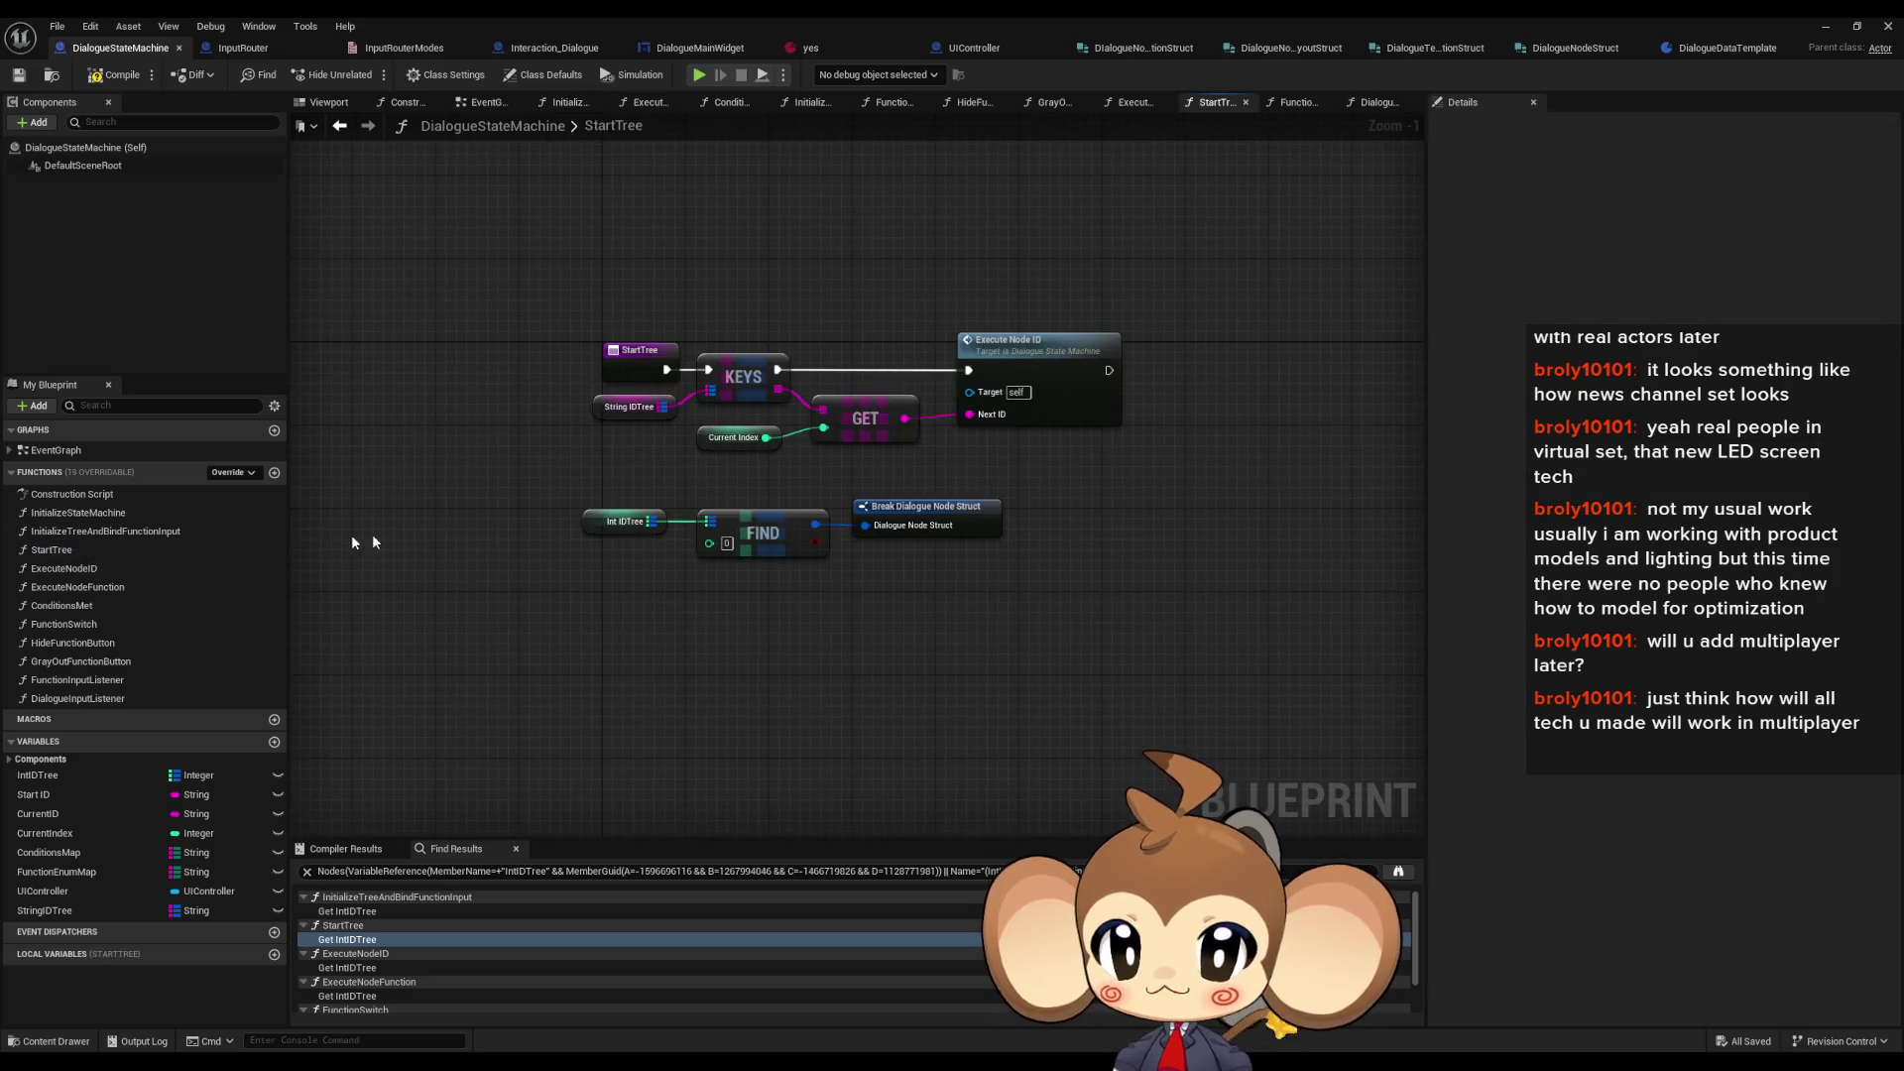
{"action": "left_click_drag", "start_coordinate": [700, 494], "coordinate": [748, 568]}
{"action": "left_click_drag", "start_coordinate": [683, 491], "coordinate": [698, 512]}
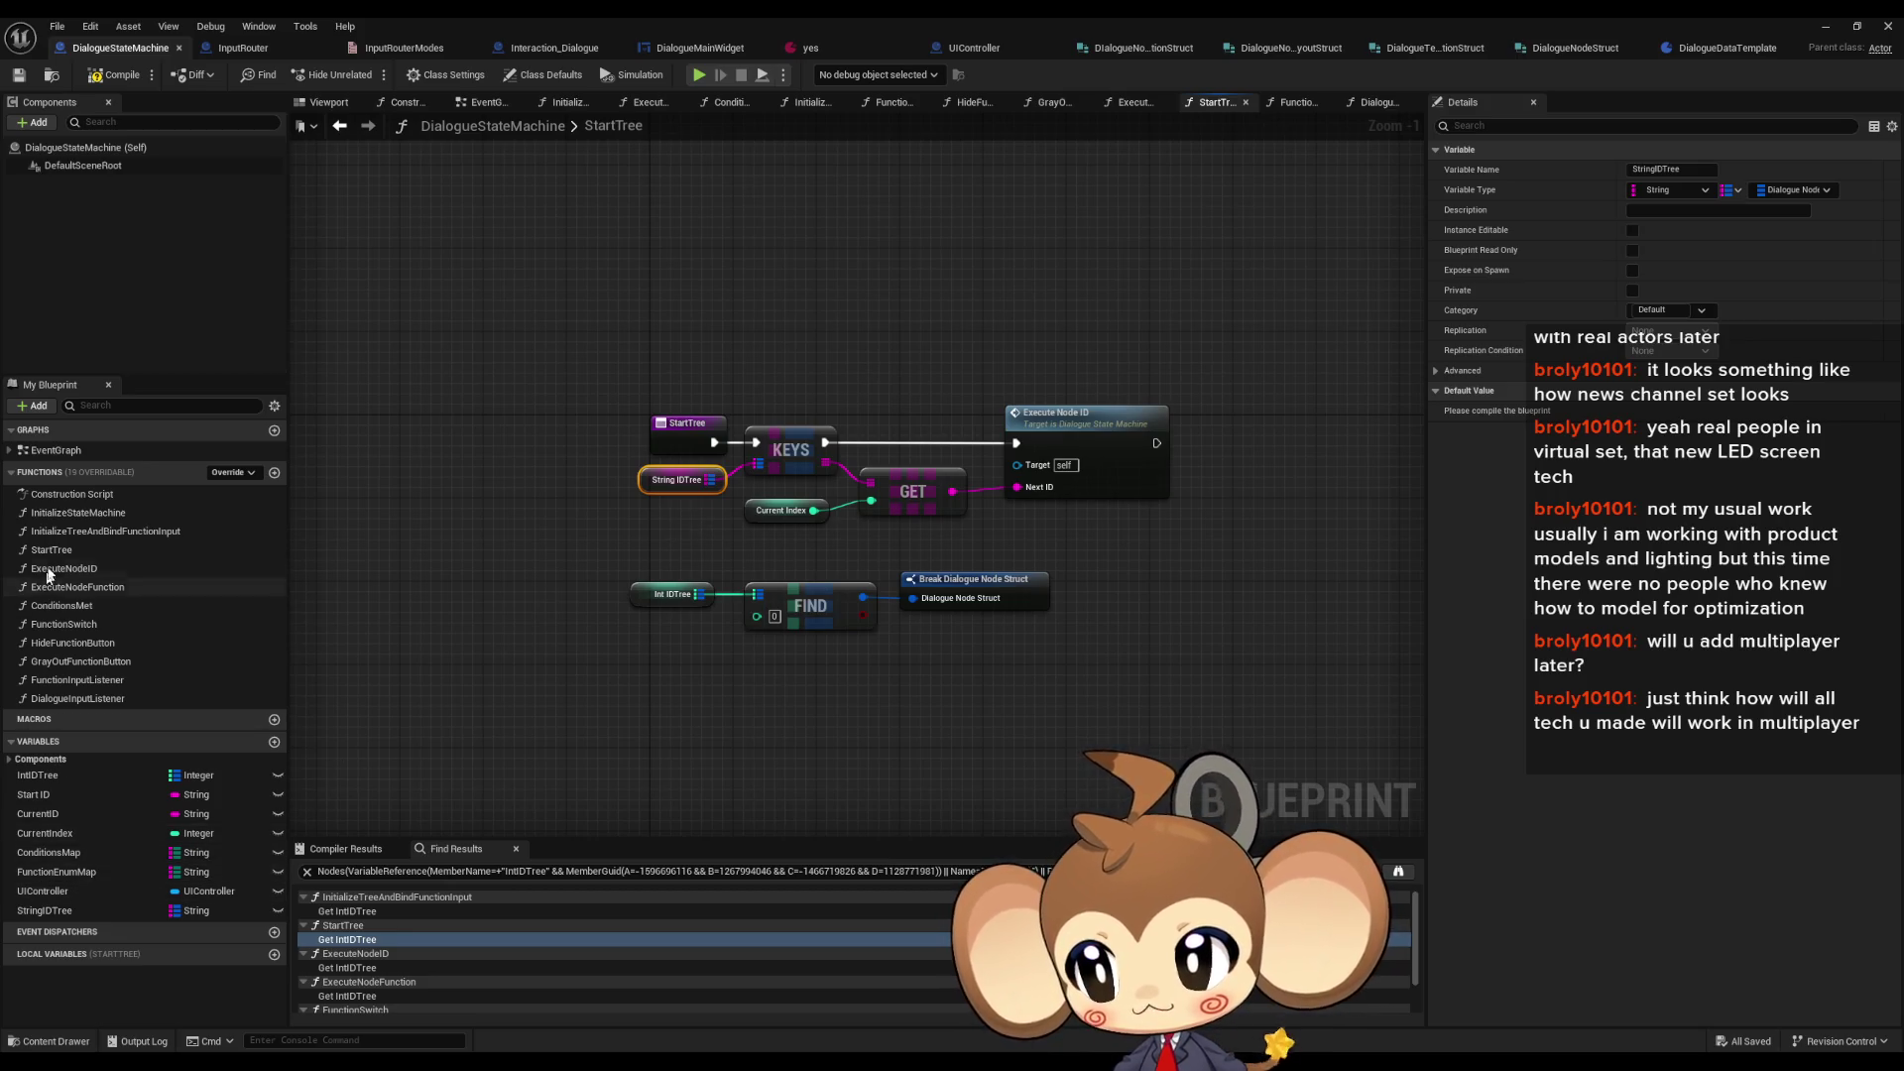
- In InitializeTreeAndBindFunctionInput, delete the second ADD, Break Dialogue Node Struct and String IDTree nodes
{"action": "double_click", "coordinate": [103, 511]}
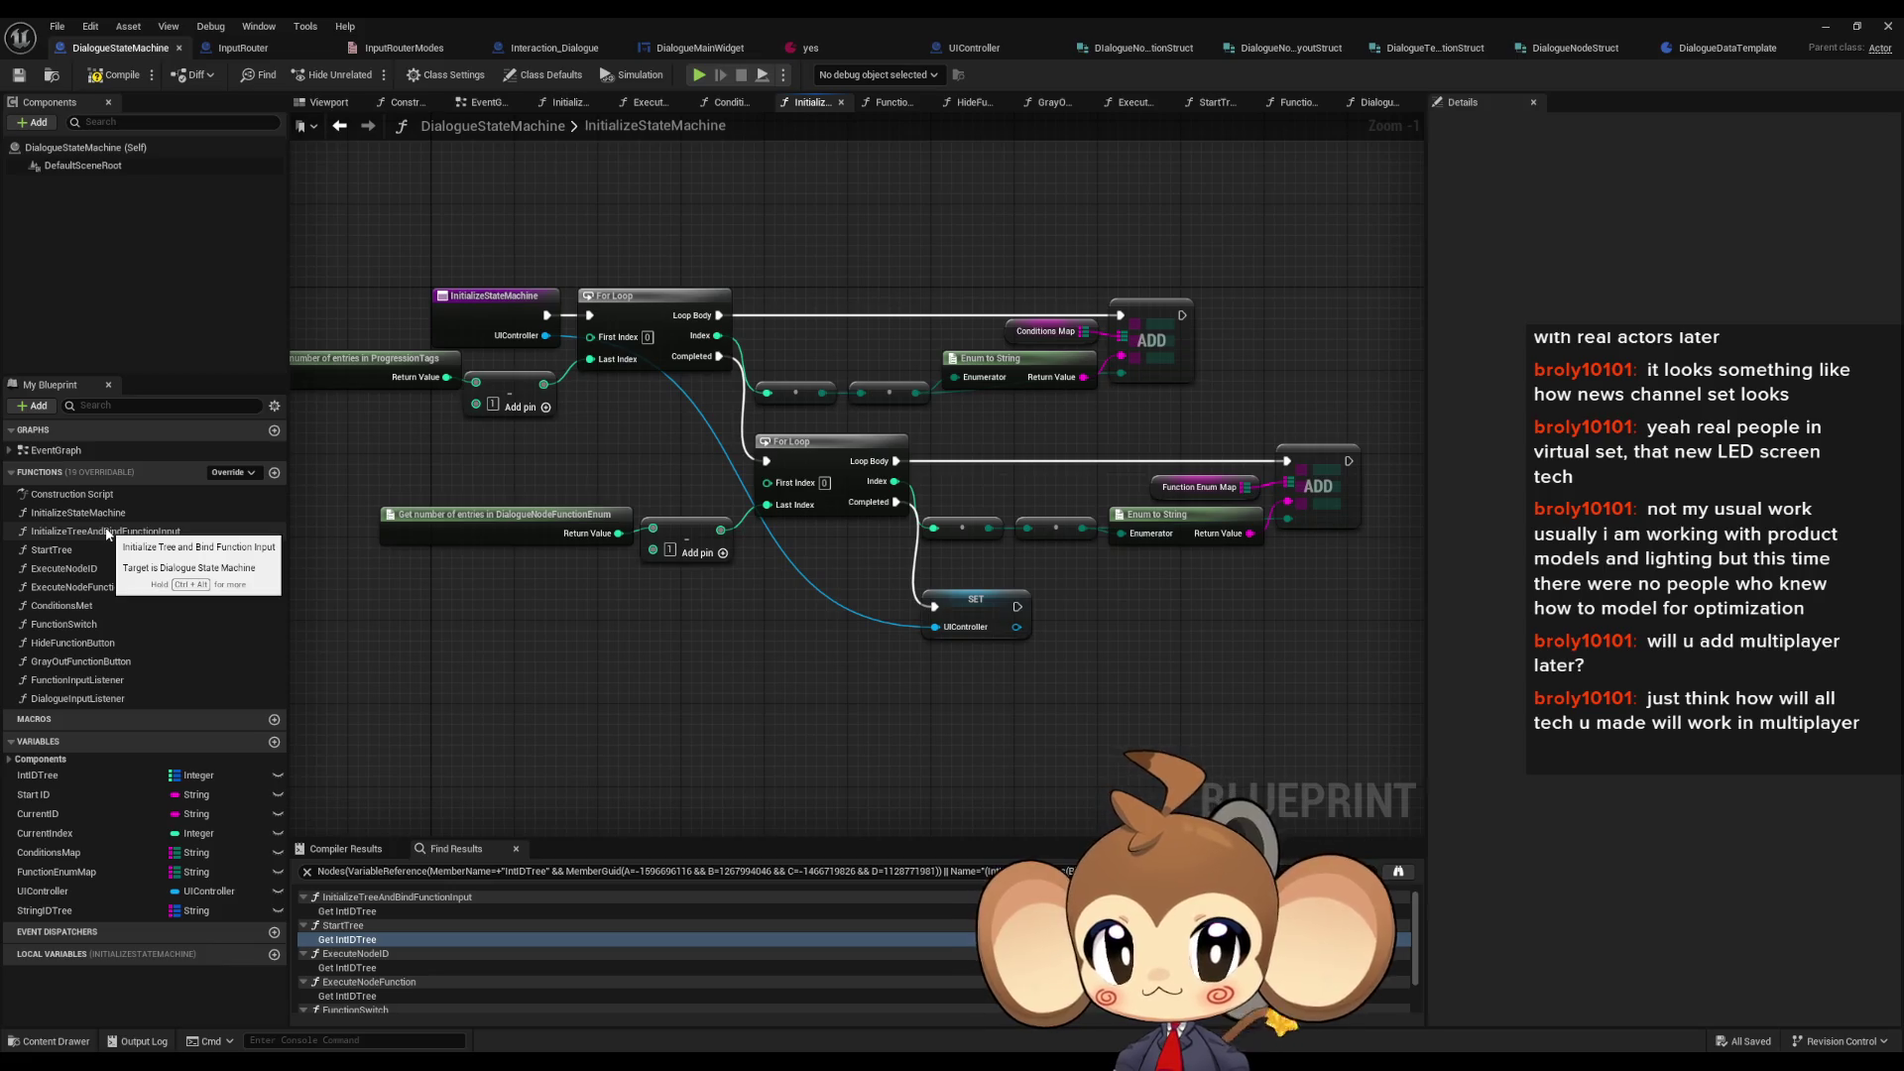
{"action": "double_click", "coordinate": [104, 532]}
{"action": "left_click_drag", "start_coordinate": [909, 501], "coordinate": [972, 468]}
{"action": "left_click", "coordinate": [1230, 382]}
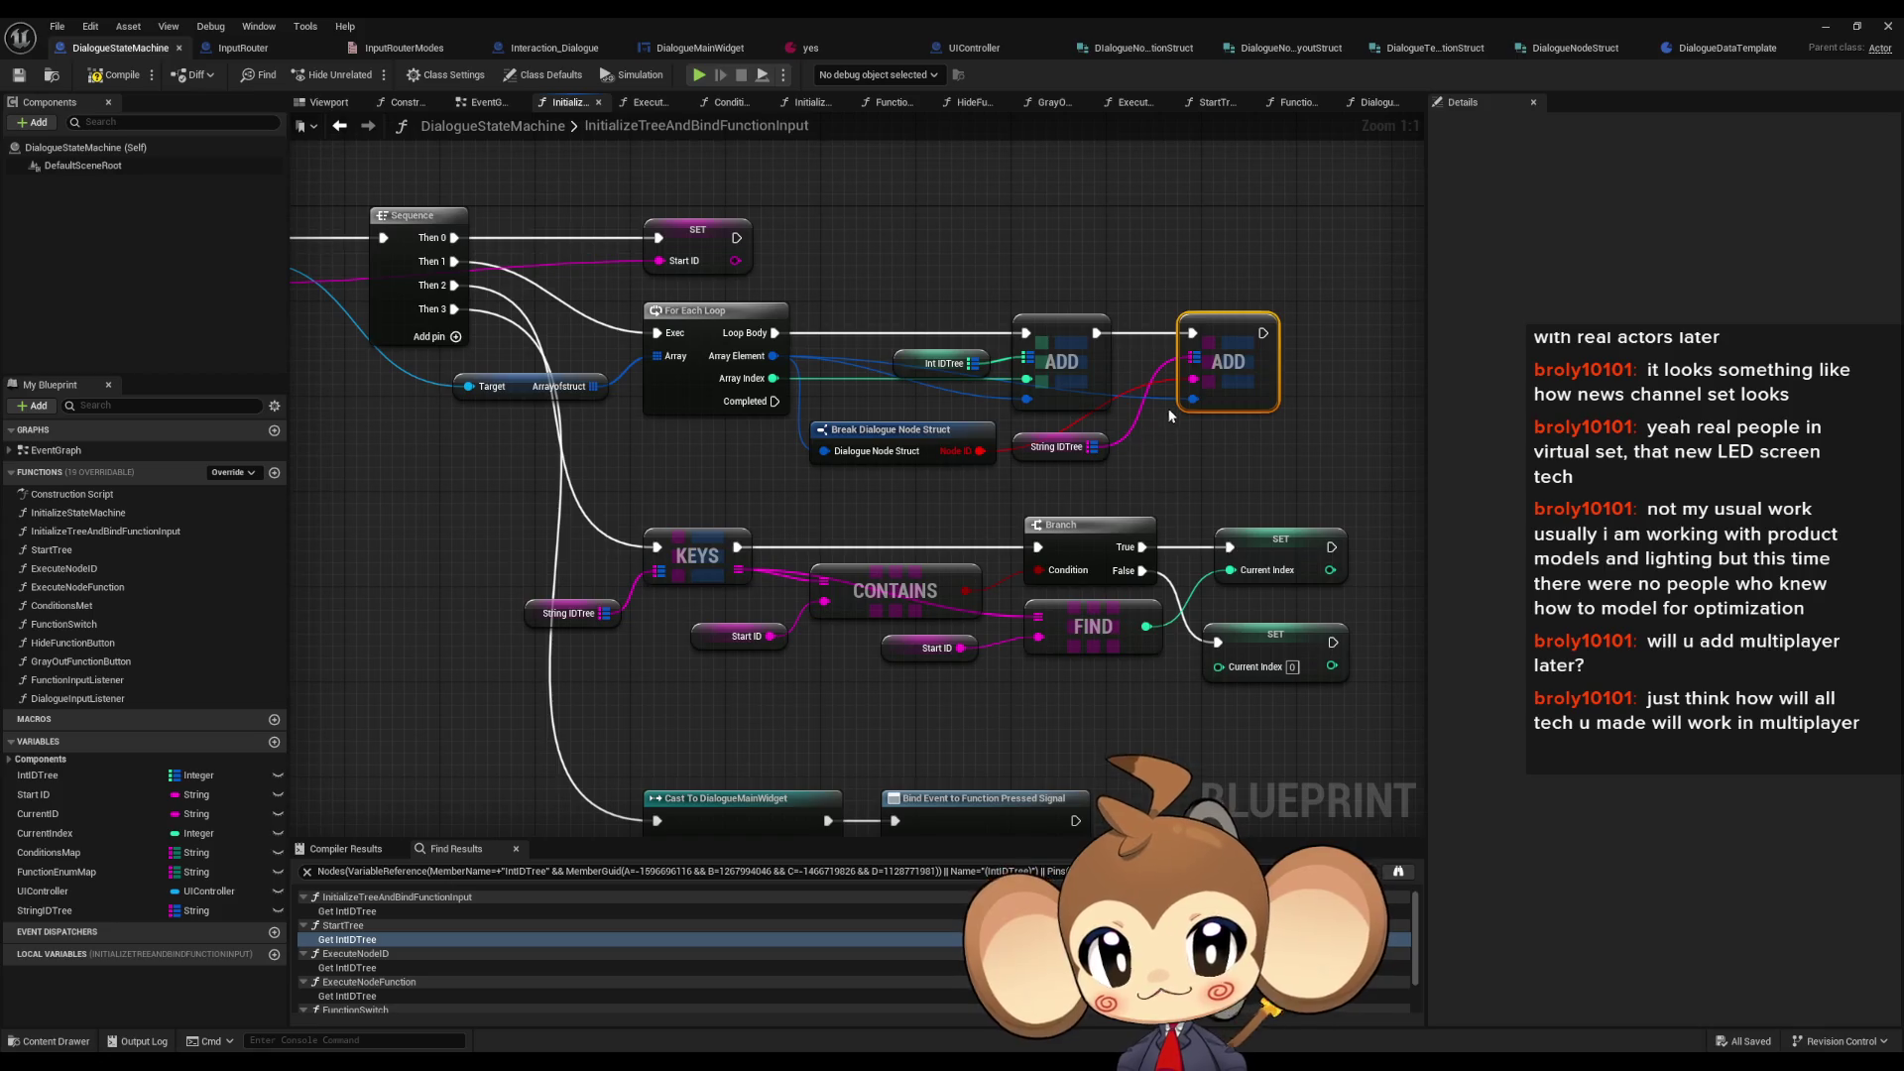
{"action": "key", "text": "Delete"}
{"action": "left_click_drag", "start_coordinate": [1109, 444], "coordinate": [906, 480]}
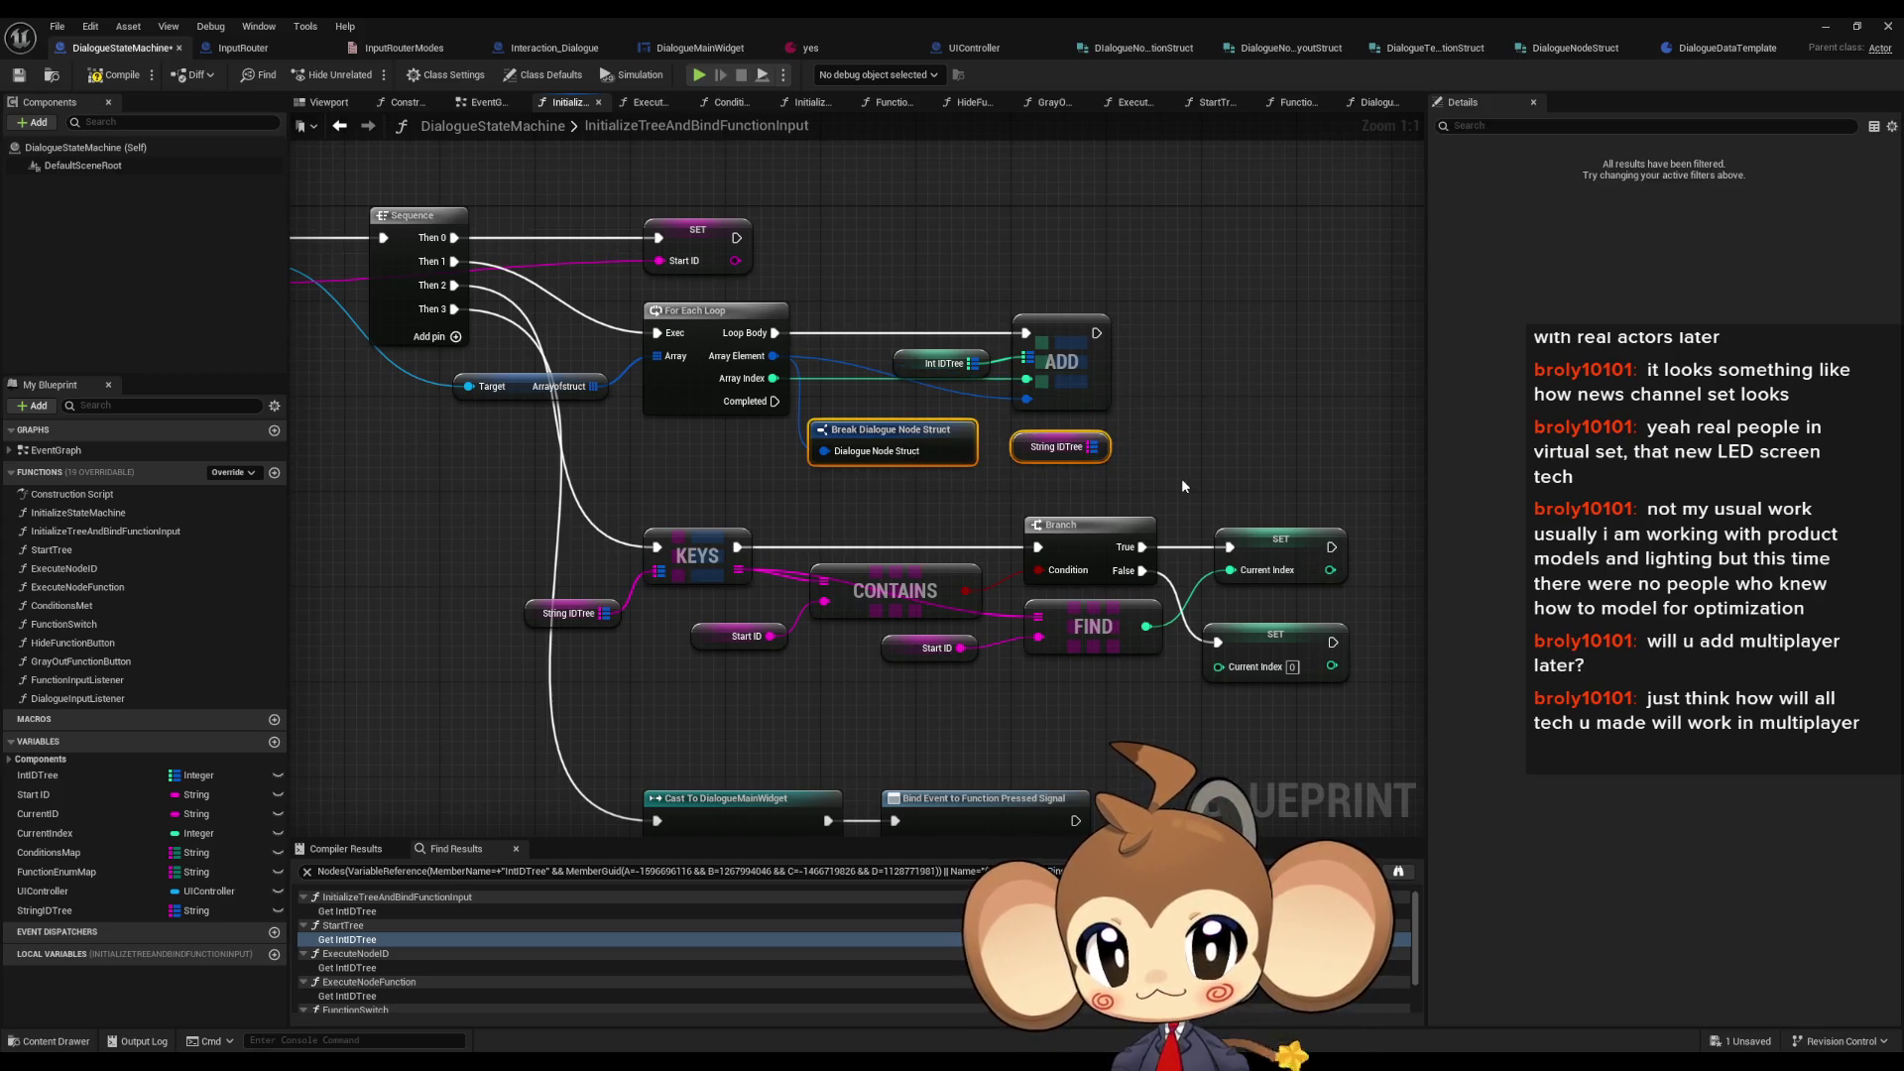
{"action": "key", "text": "Delete"}
{"action": "left_click_drag", "start_coordinate": [1386, 483], "coordinate": [516, 721]}
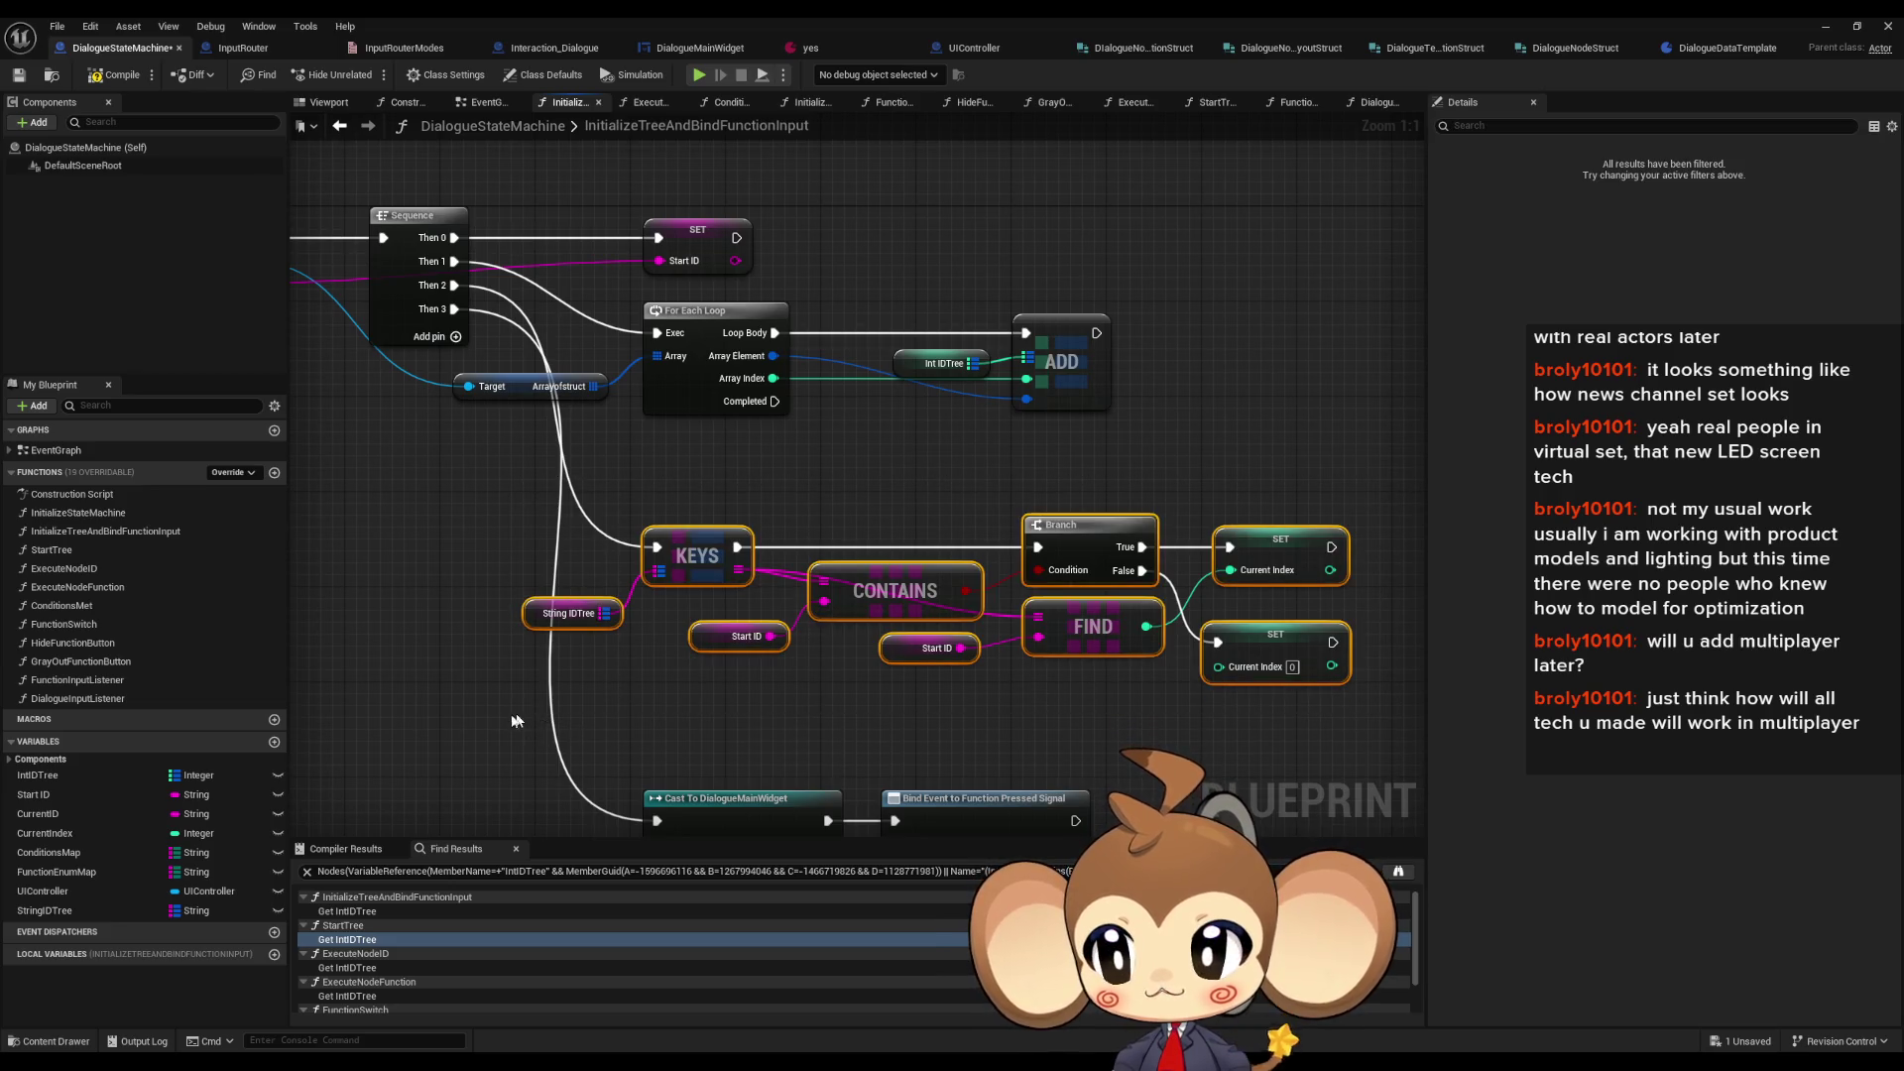
{"action": "left_click", "coordinate": [43, 795]}
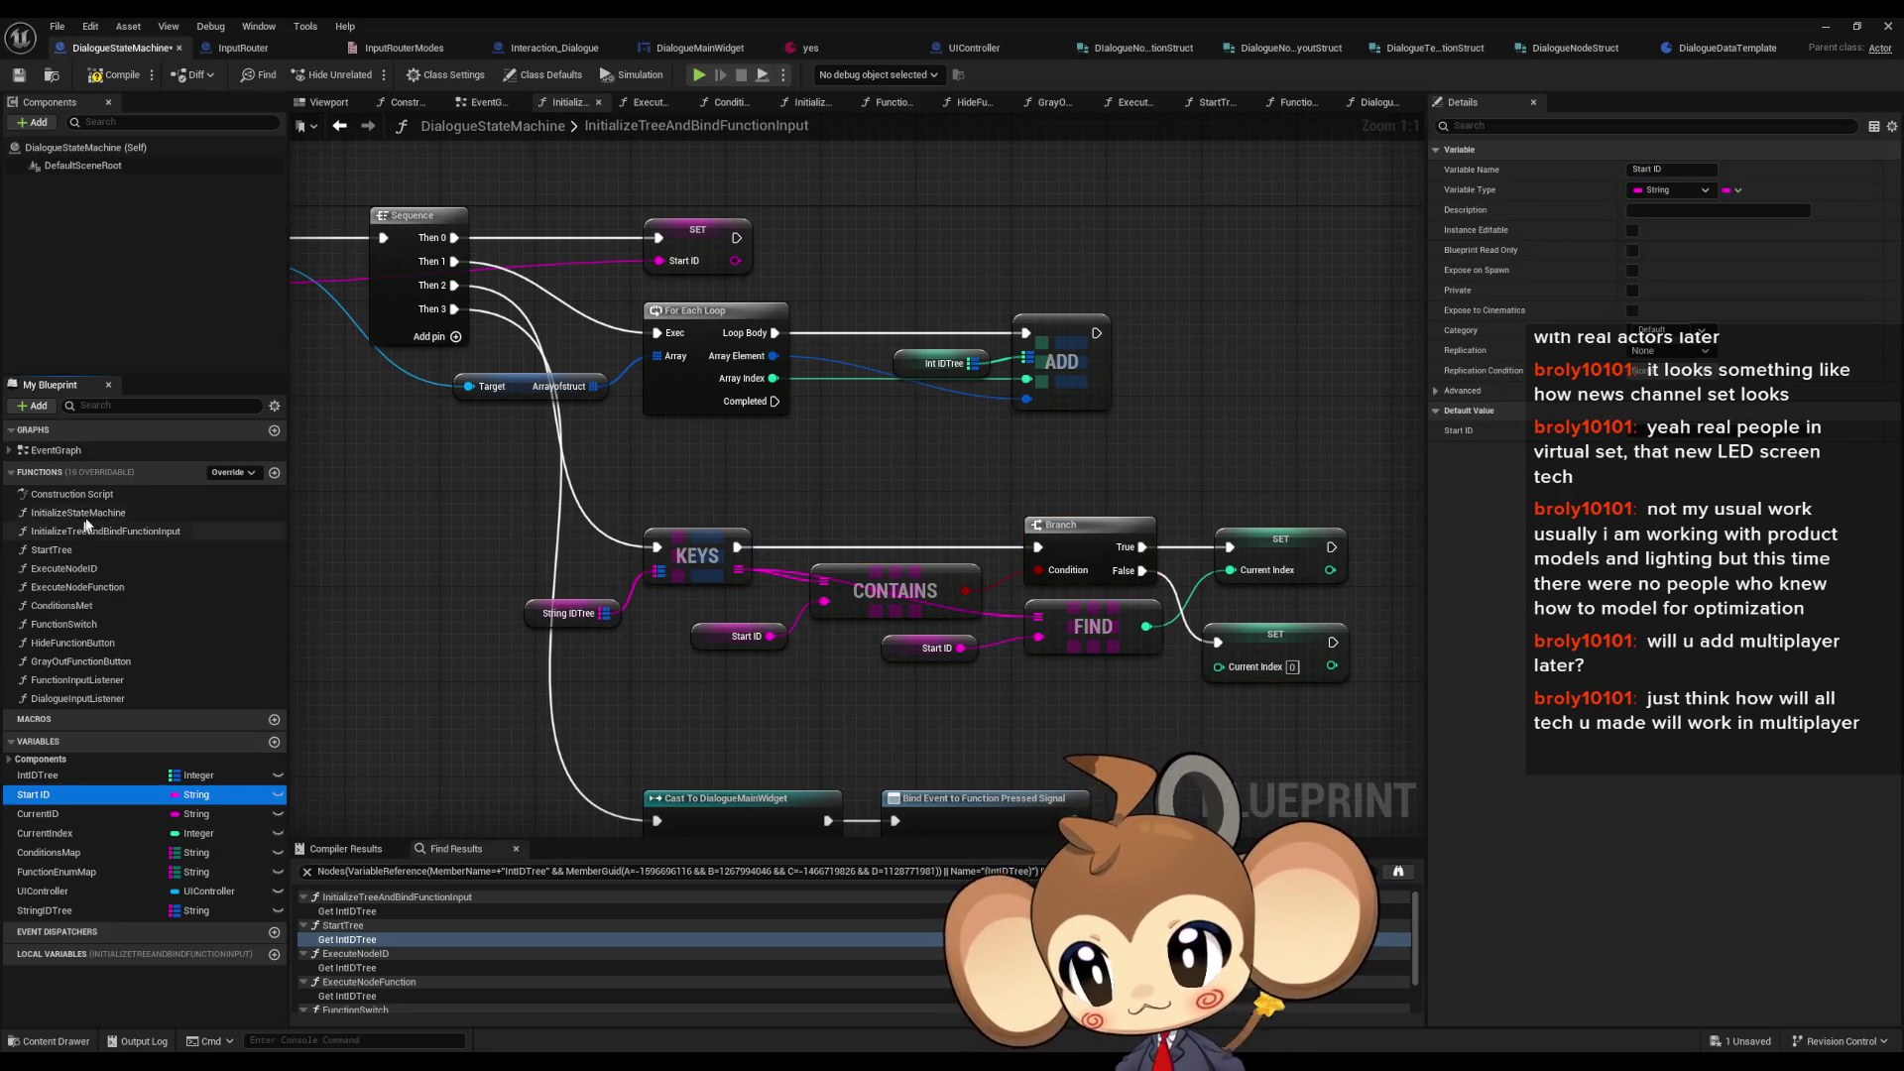
- Find the function's callers and open Interaction_Dialogue's DoDialogueProcedure graph
{"action": "double_click", "coordinate": [104, 533]}
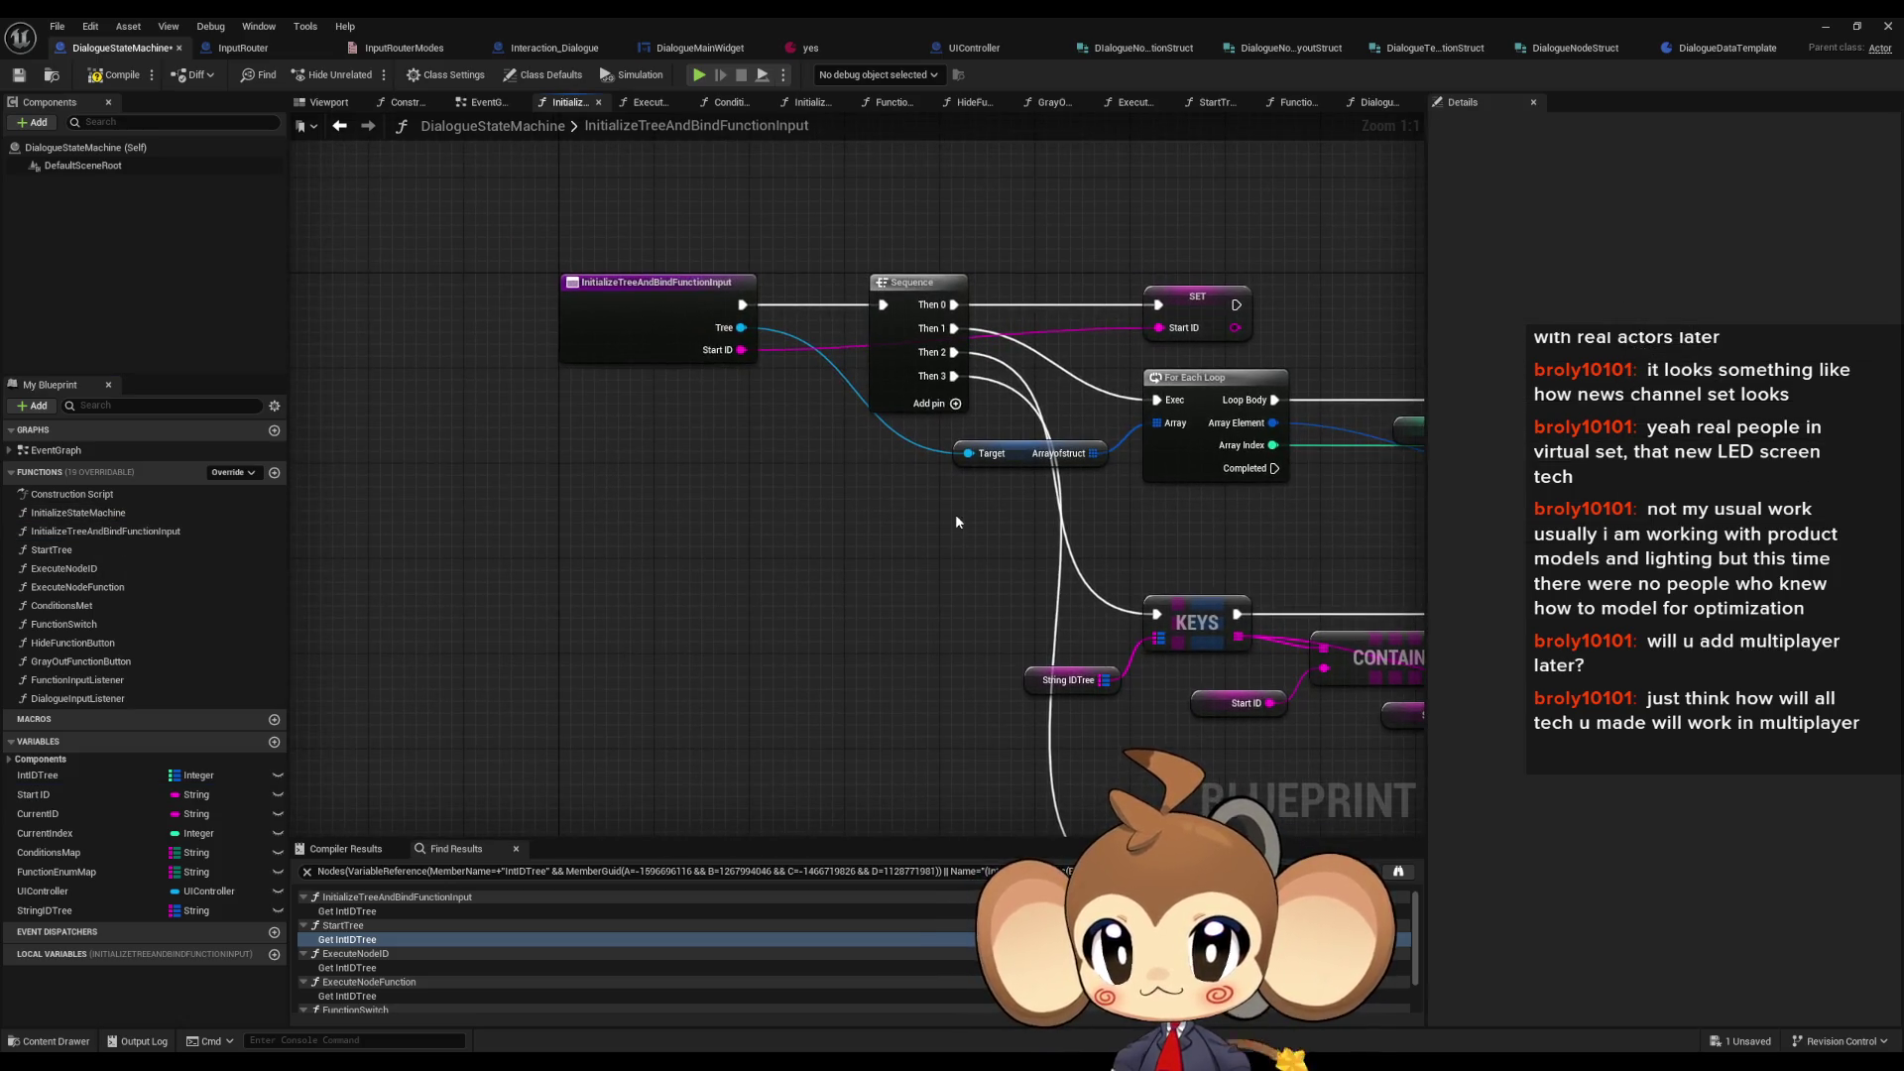
{"action": "right_click", "coordinate": [615, 319]}
{"action": "mouse_move", "coordinate": [714, 469]}
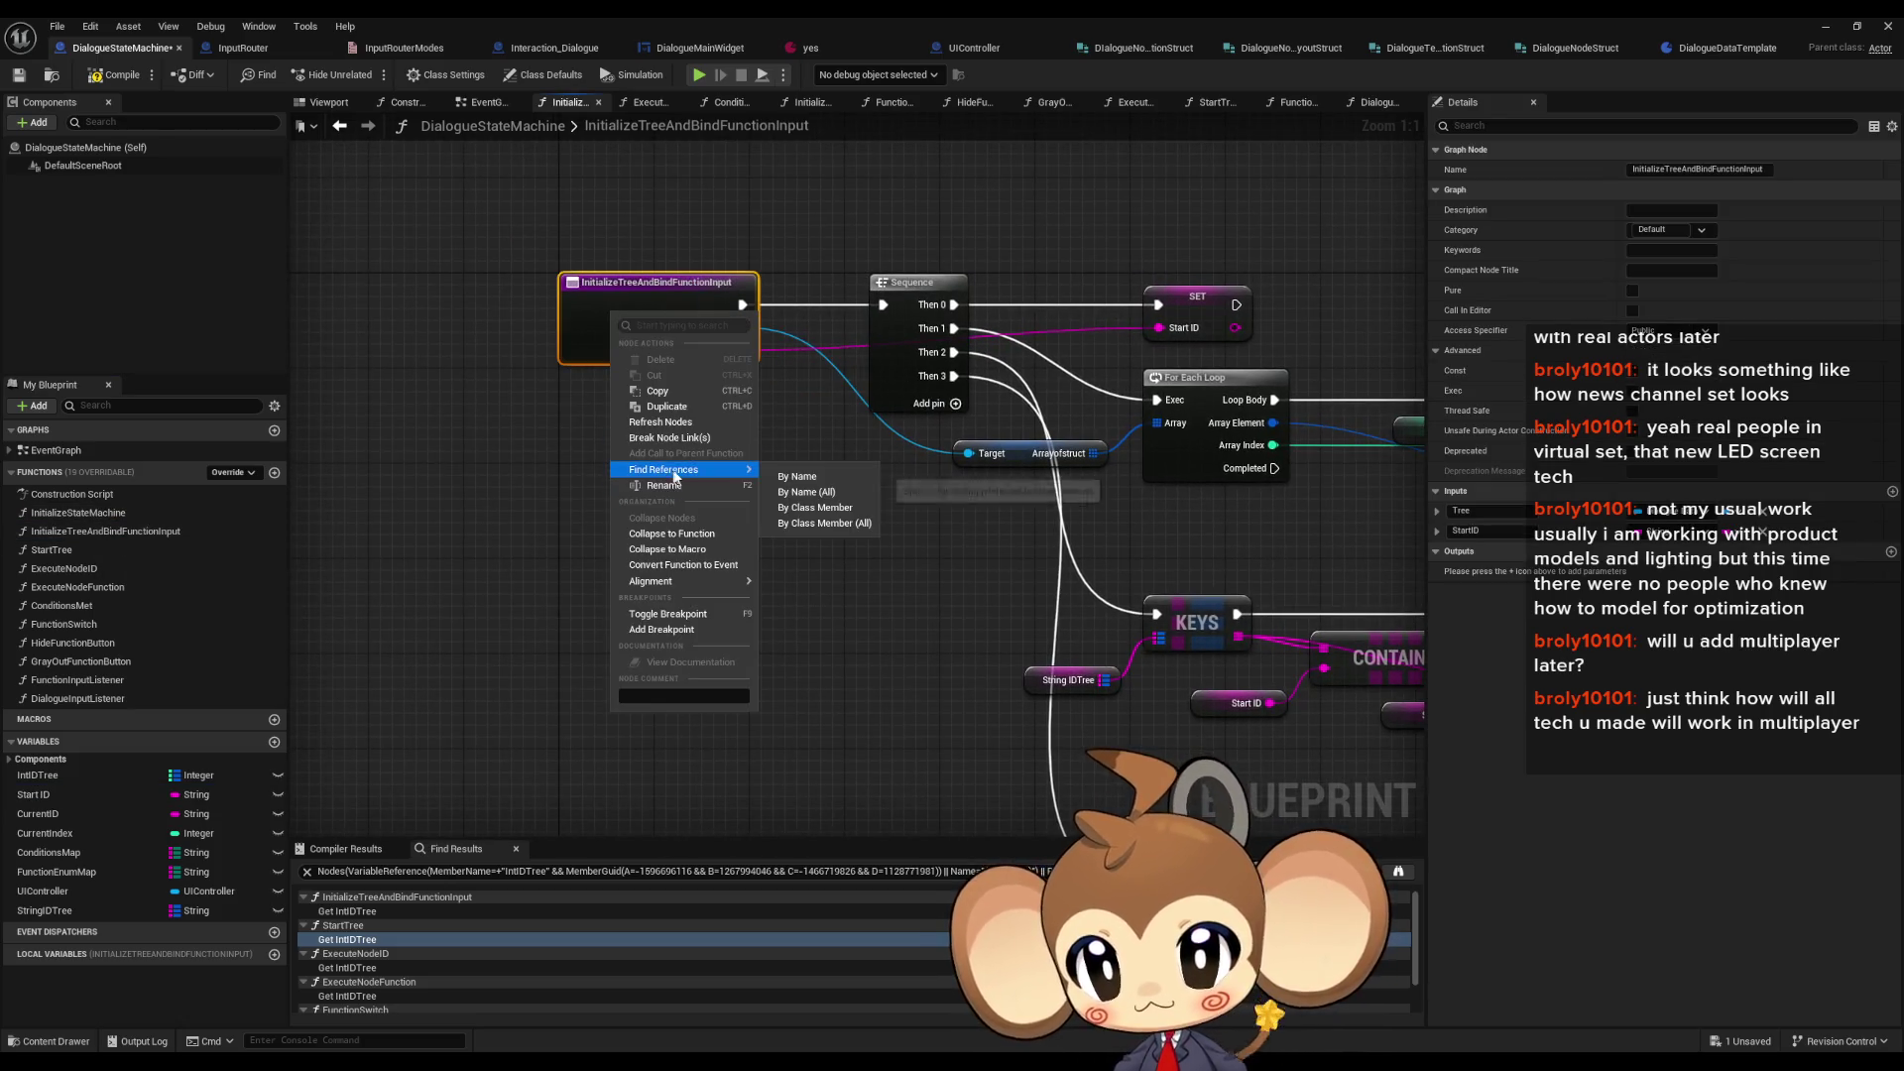
{"action": "left_click", "coordinate": [846, 509]}
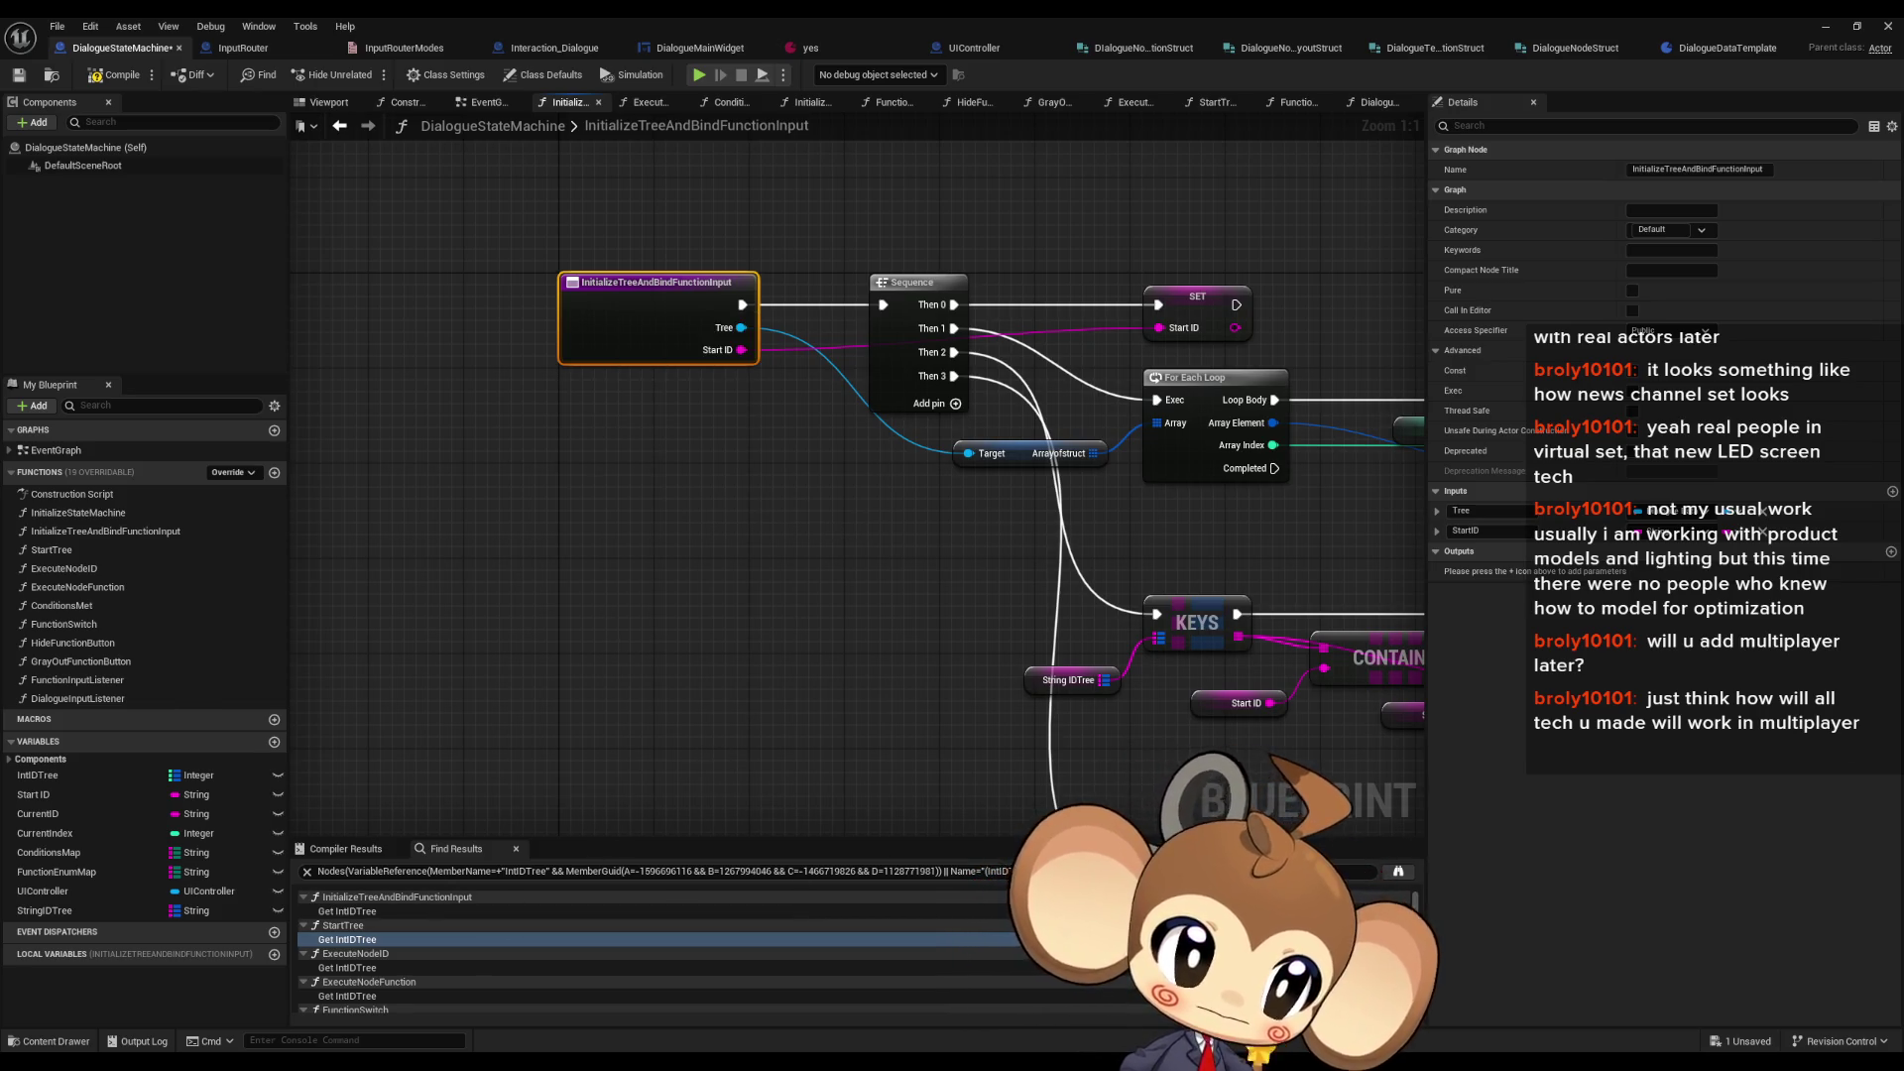
{"action": "left_click", "coordinate": [530, 48]}
{"action": "left_click", "coordinate": [850, 661]}
{"action": "left_click_drag", "start_coordinate": [476, 576], "coordinate": [1105, 486]}
- Change Interaction_Dialogue's StartNode variable type from String to Integer and confirm the change
{"action": "scroll", "coordinate": [1105, 486], "scroll_direction": "down", "scroll_amount": 5}
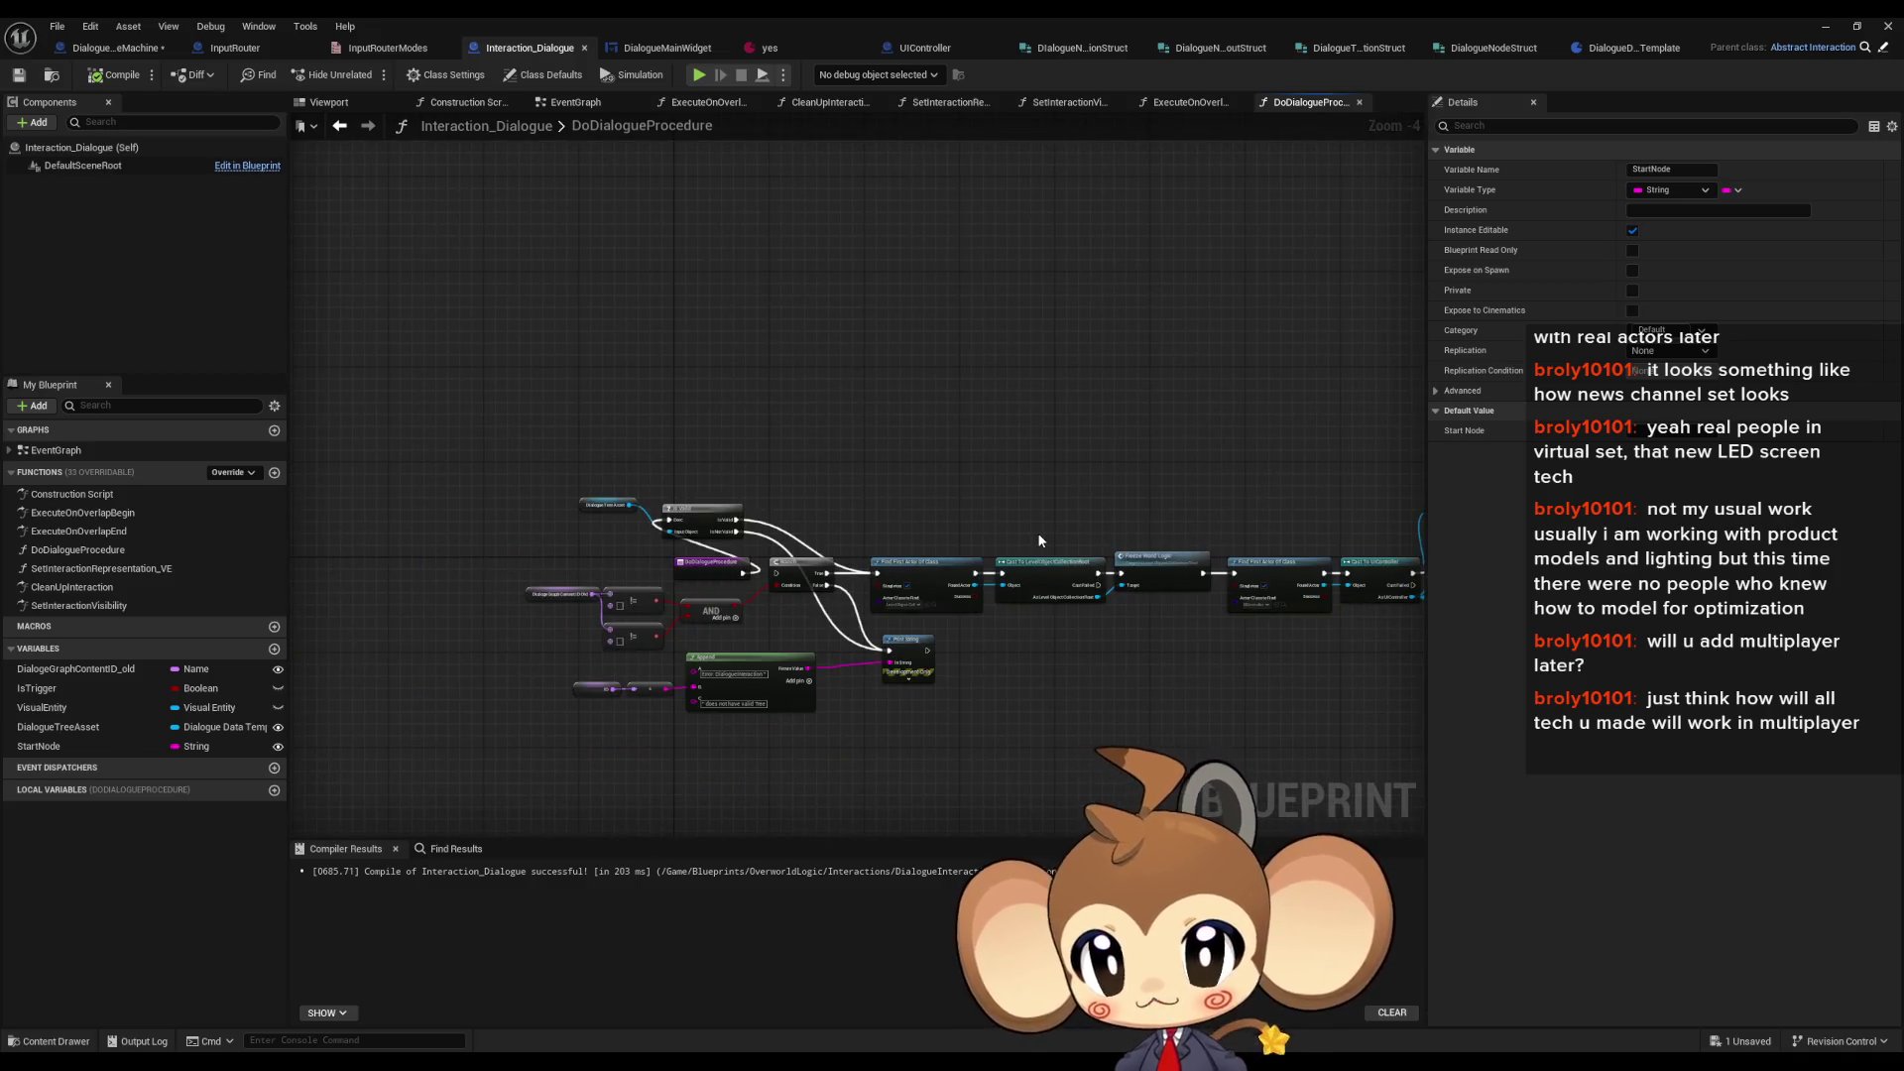
{"action": "left_click_drag", "start_coordinate": [1039, 541], "coordinate": [316, 423]}
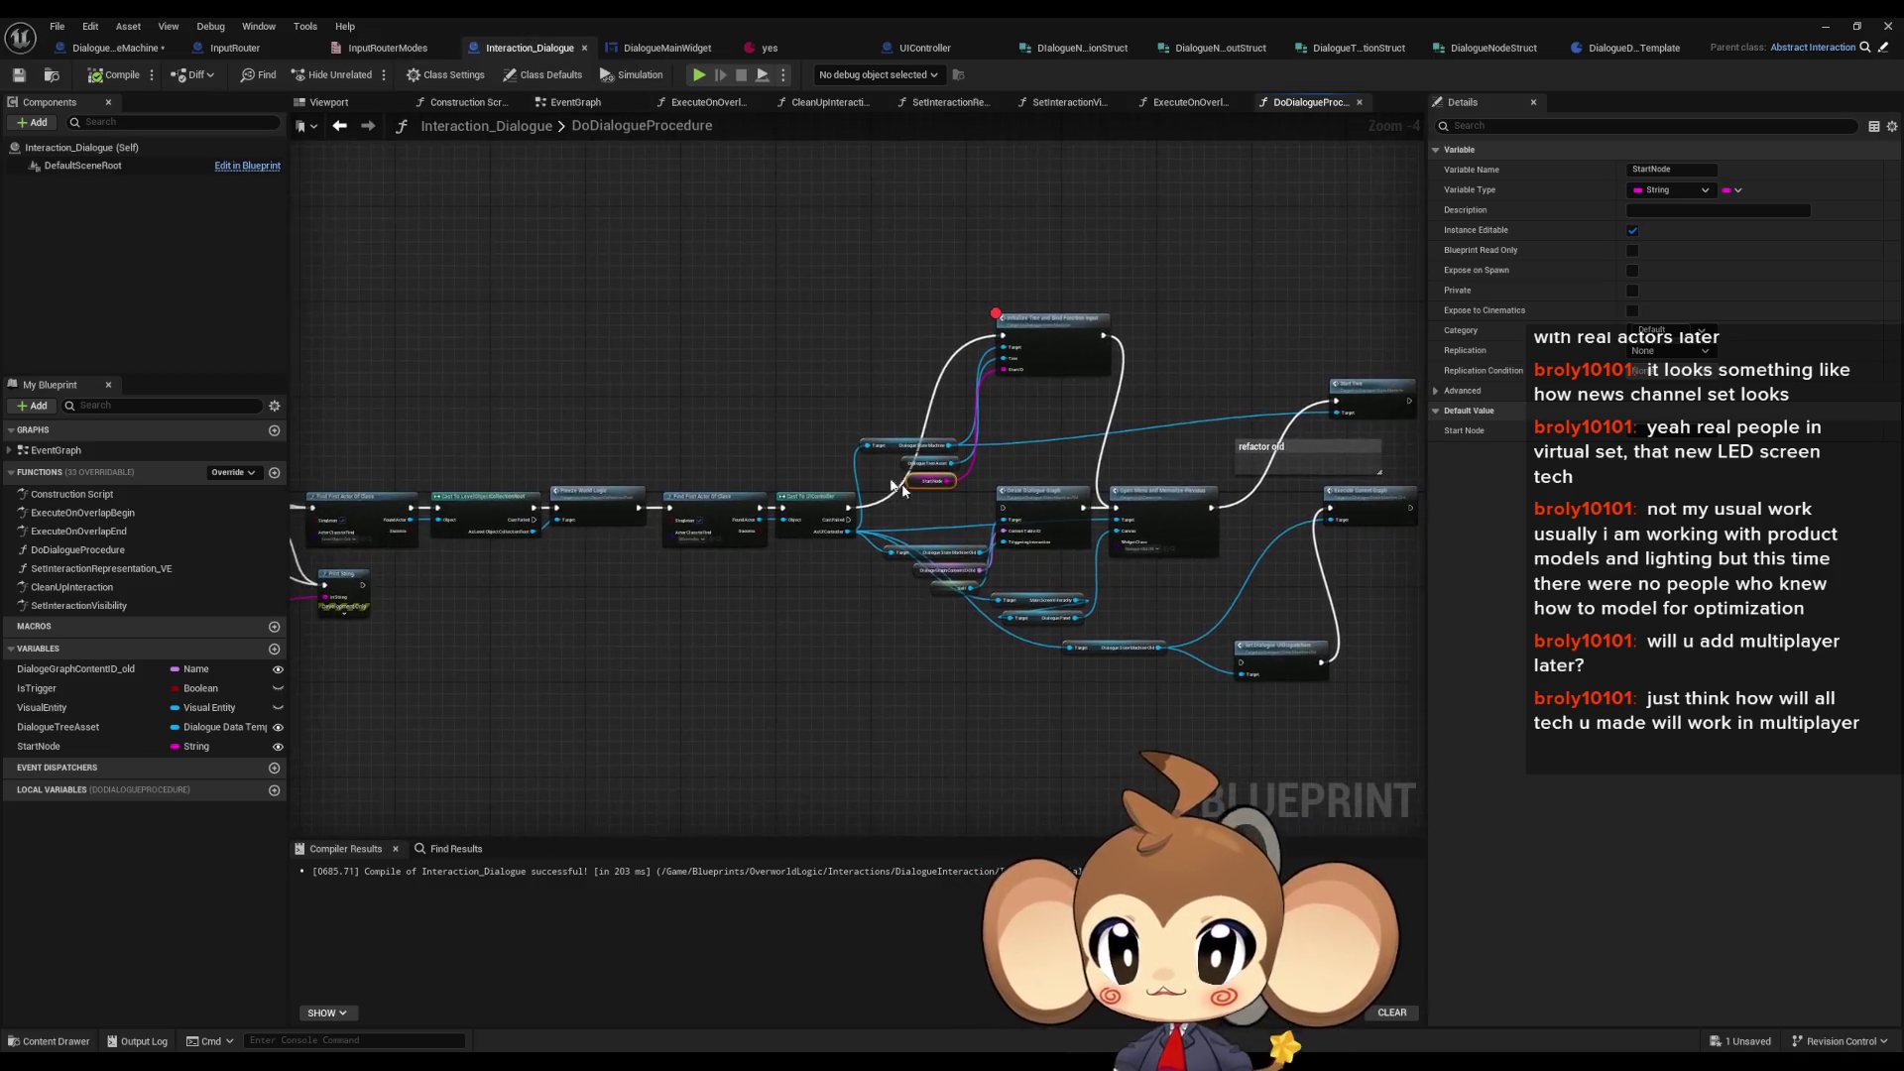
{"action": "scroll", "coordinate": [717, 509], "scroll_direction": "up", "scroll_amount": 4}
{"action": "left_click", "coordinate": [40, 746]}
{"action": "key", "text": "Delete"}
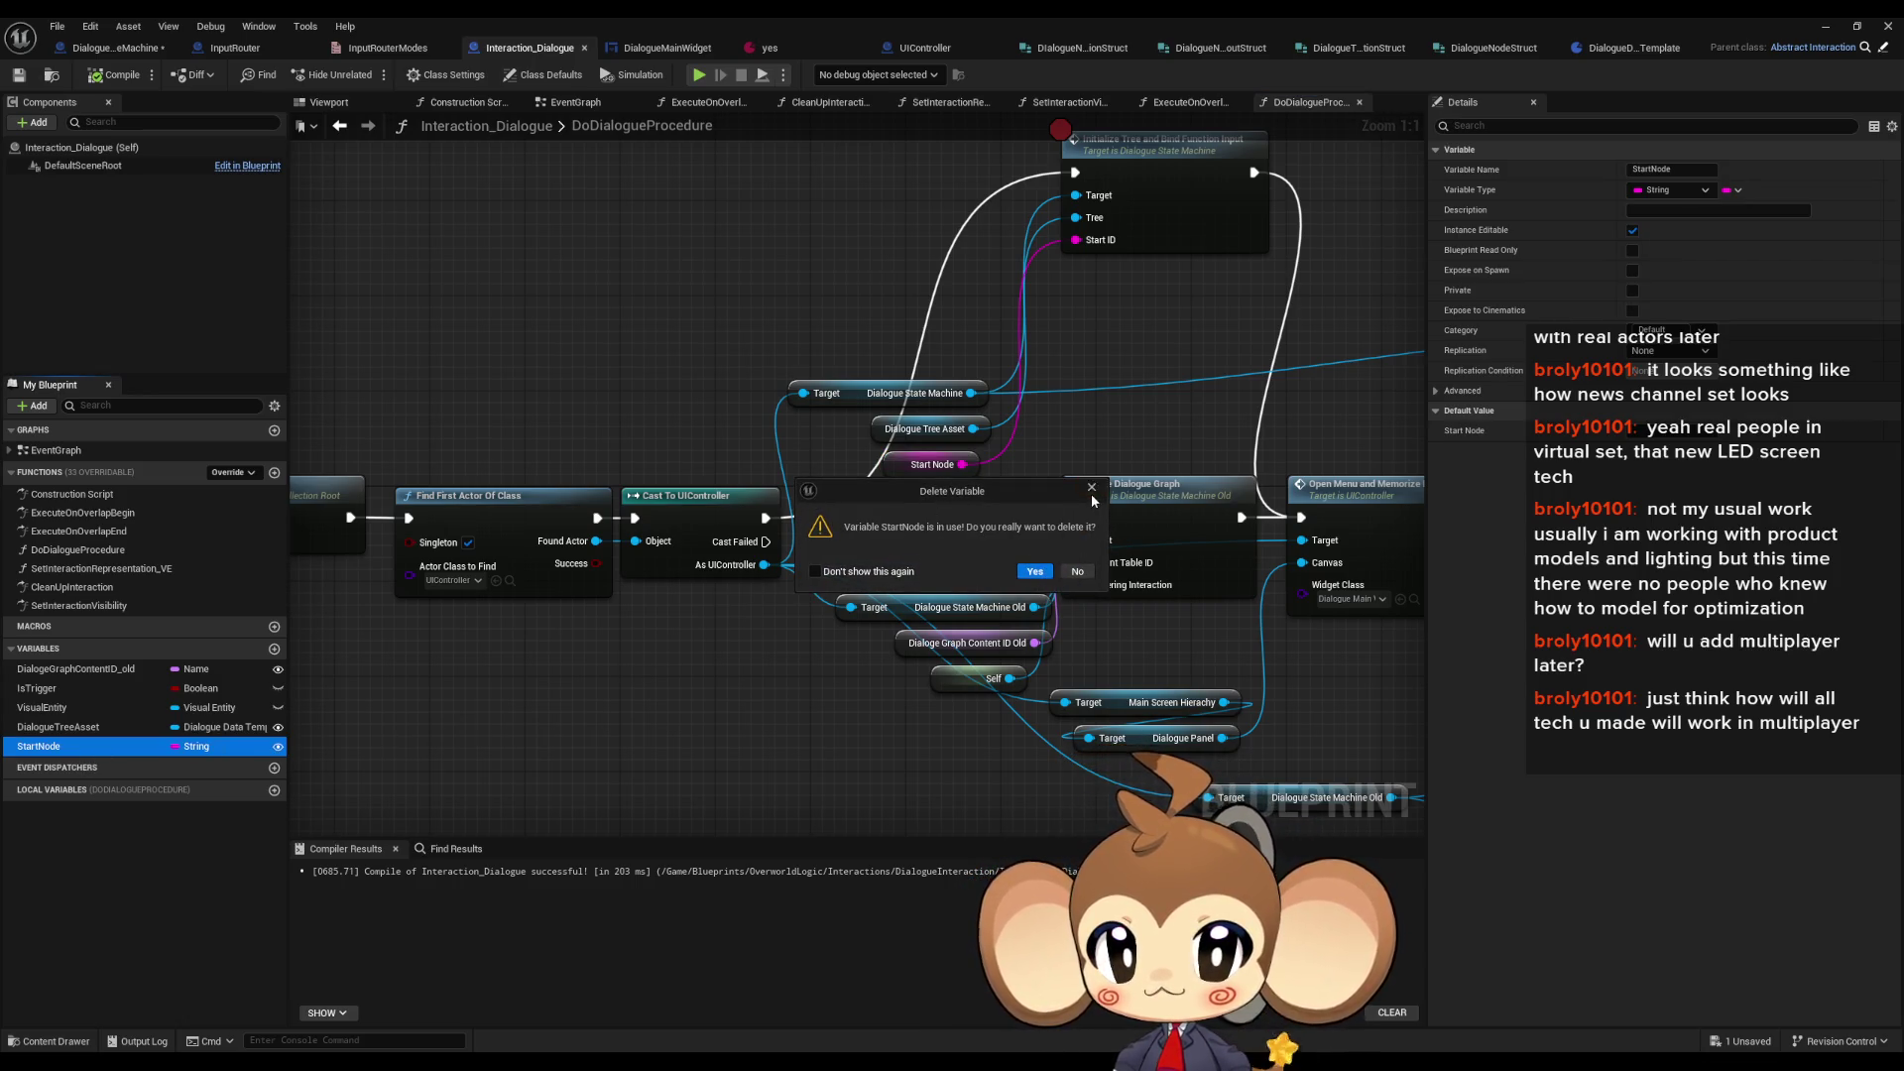
{"action": "left_click", "coordinate": [1092, 488]}
{"action": "left_click", "coordinate": [932, 464]}
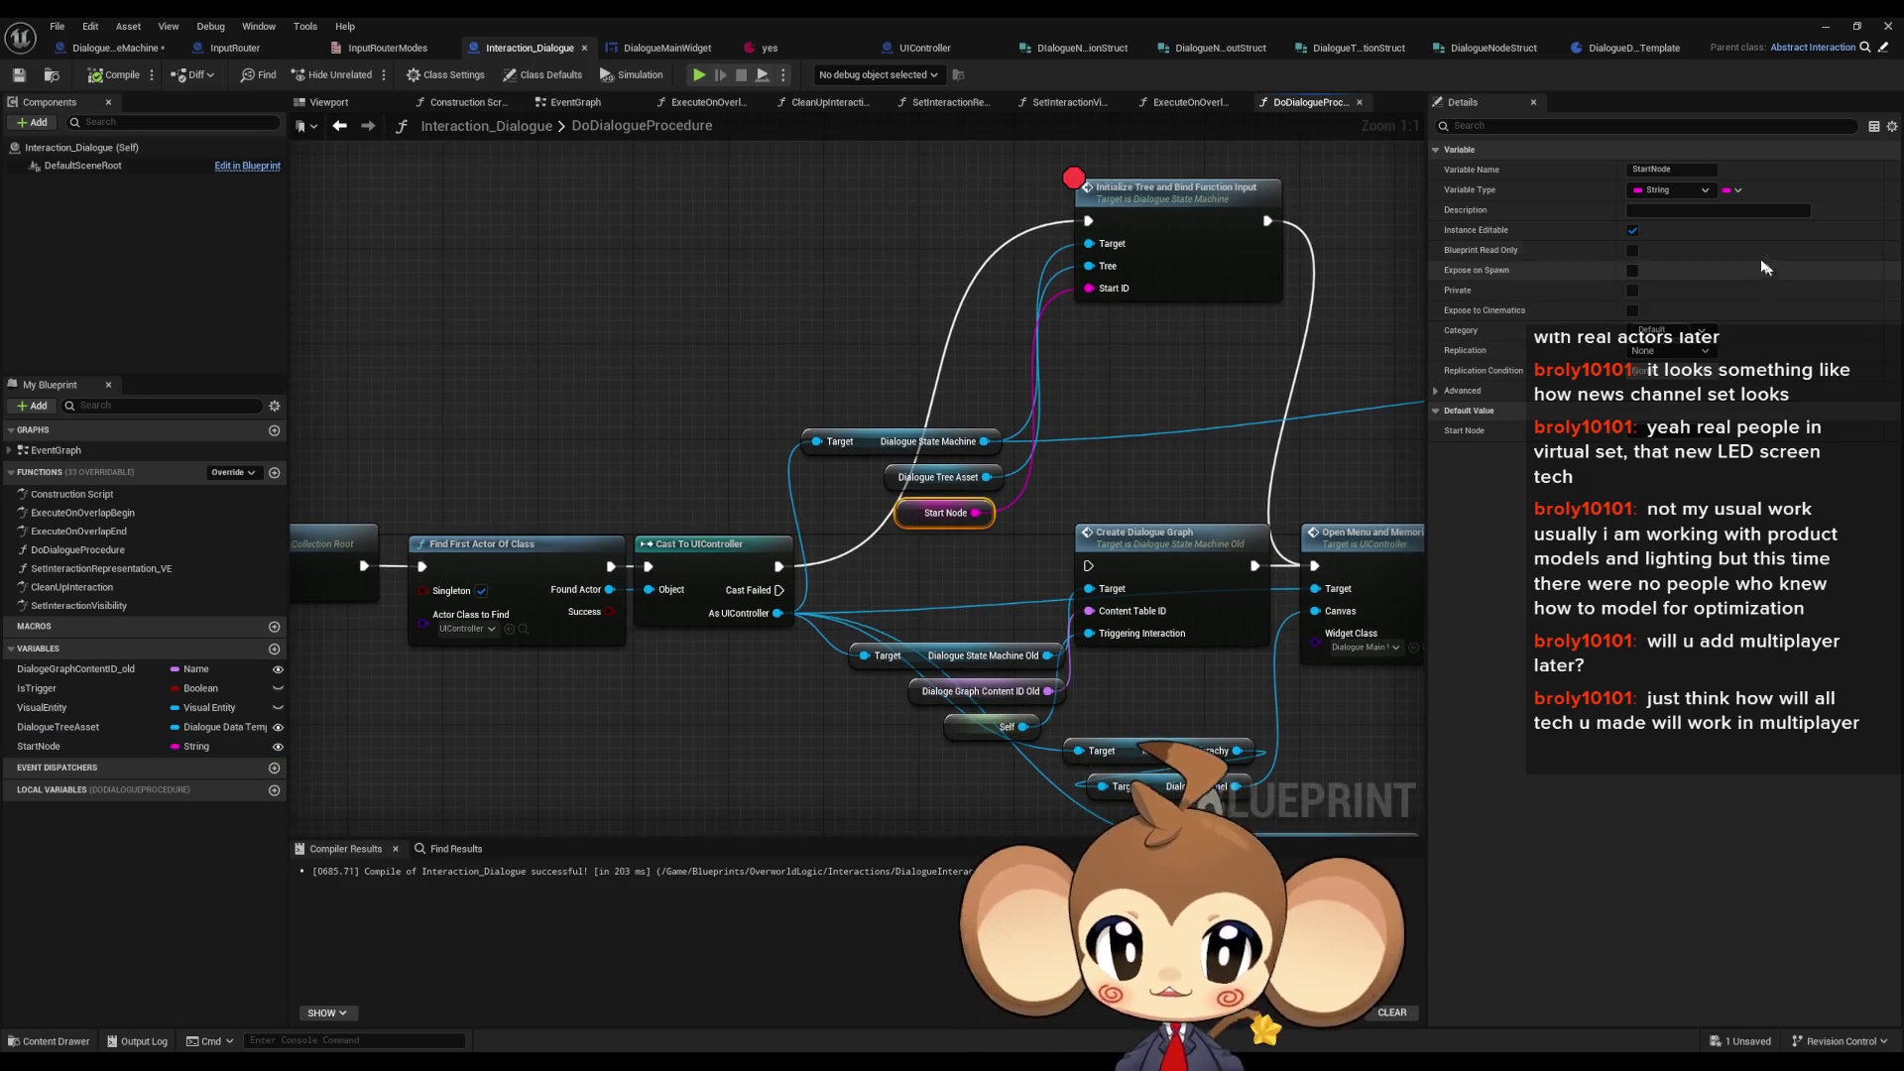
{"action": "left_click", "coordinate": [1673, 190]}
{"action": "left_click", "coordinate": [1672, 271]}
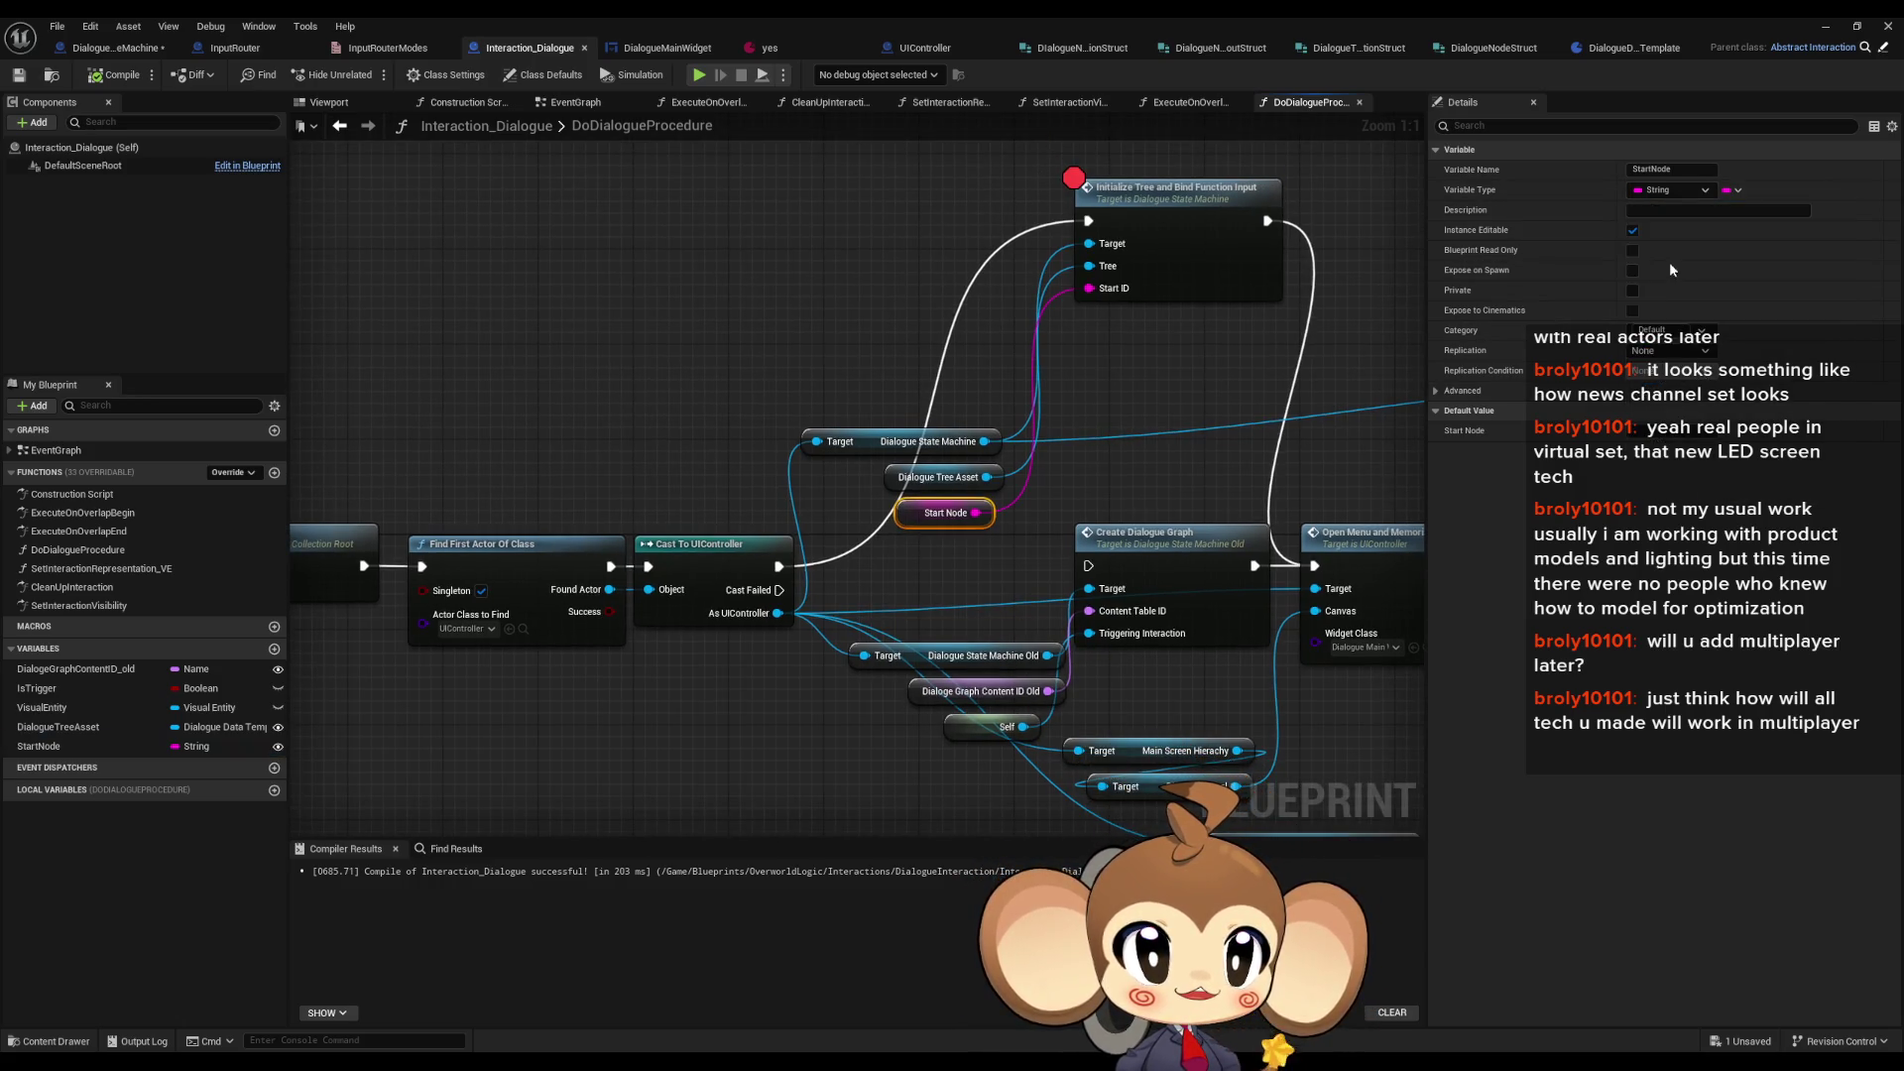
{"action": "left_click", "coordinate": [1039, 572]}
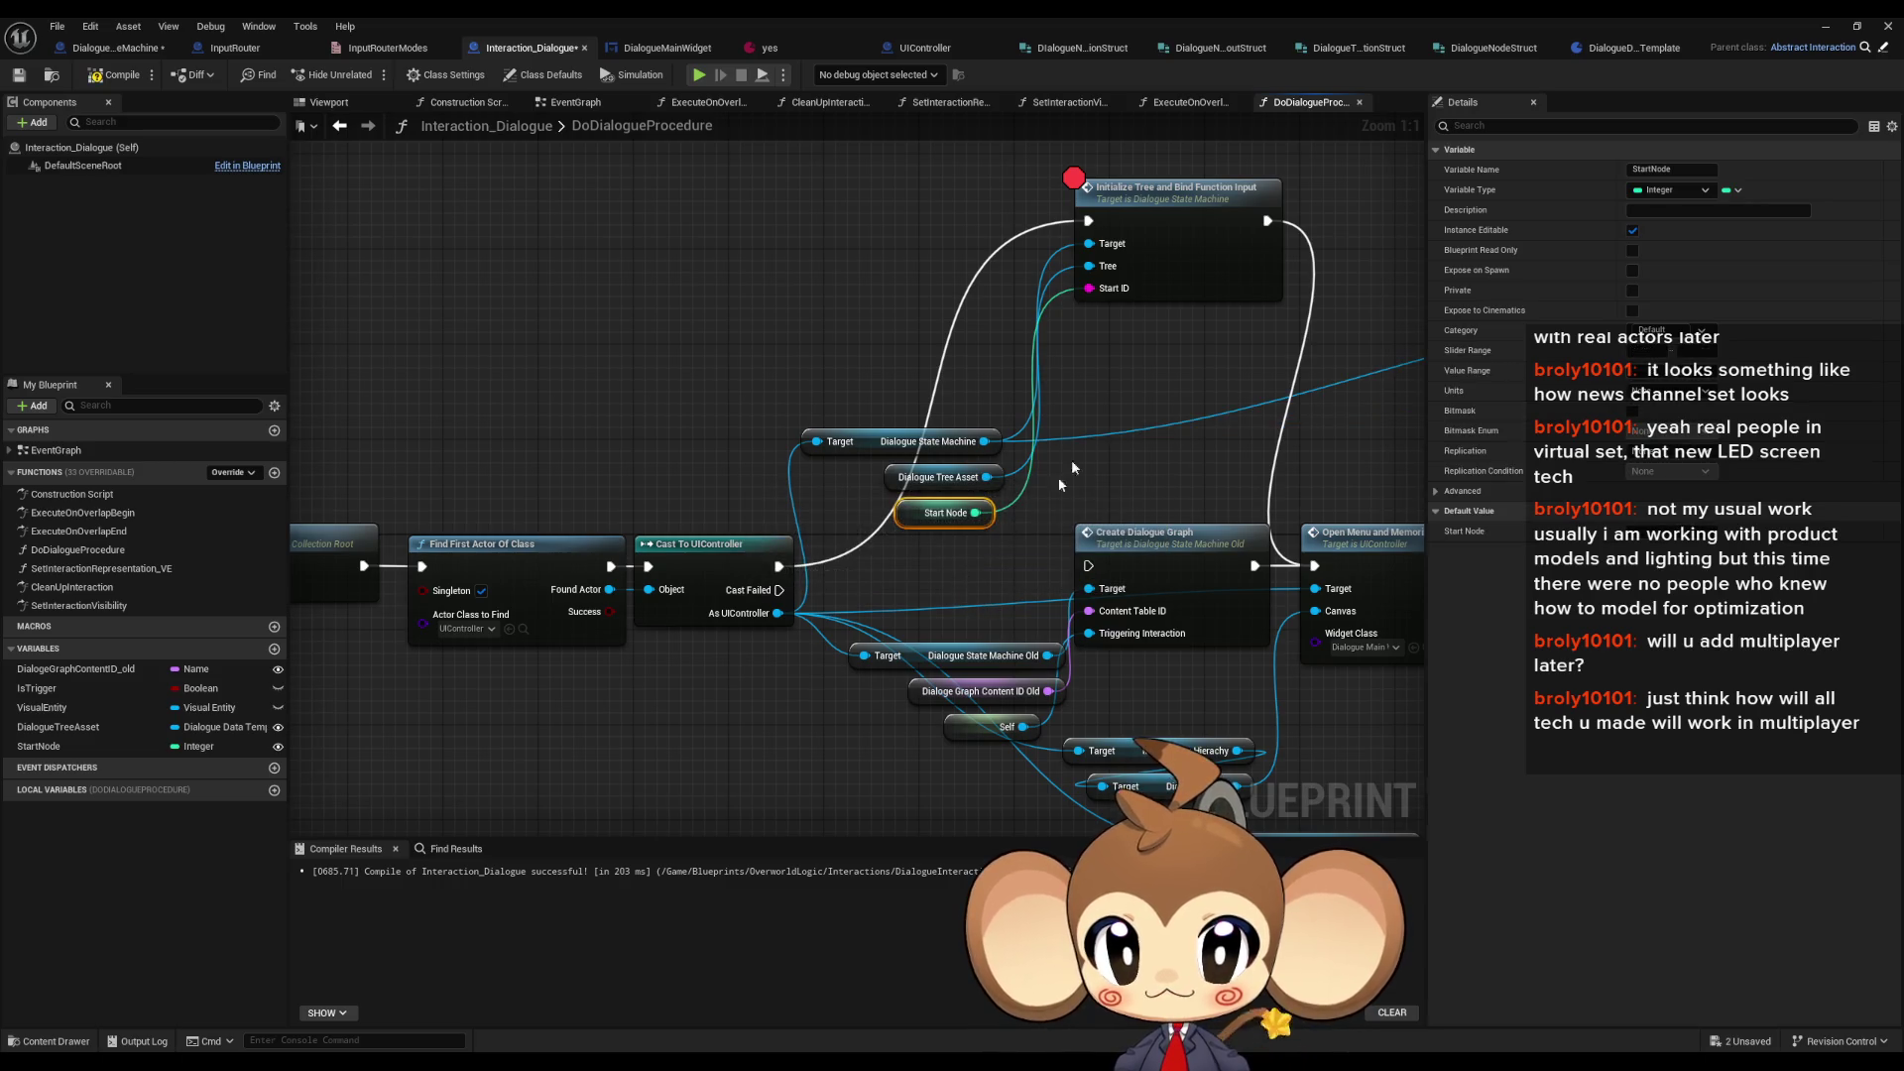
{"action": "double_click", "coordinate": [1088, 364]}
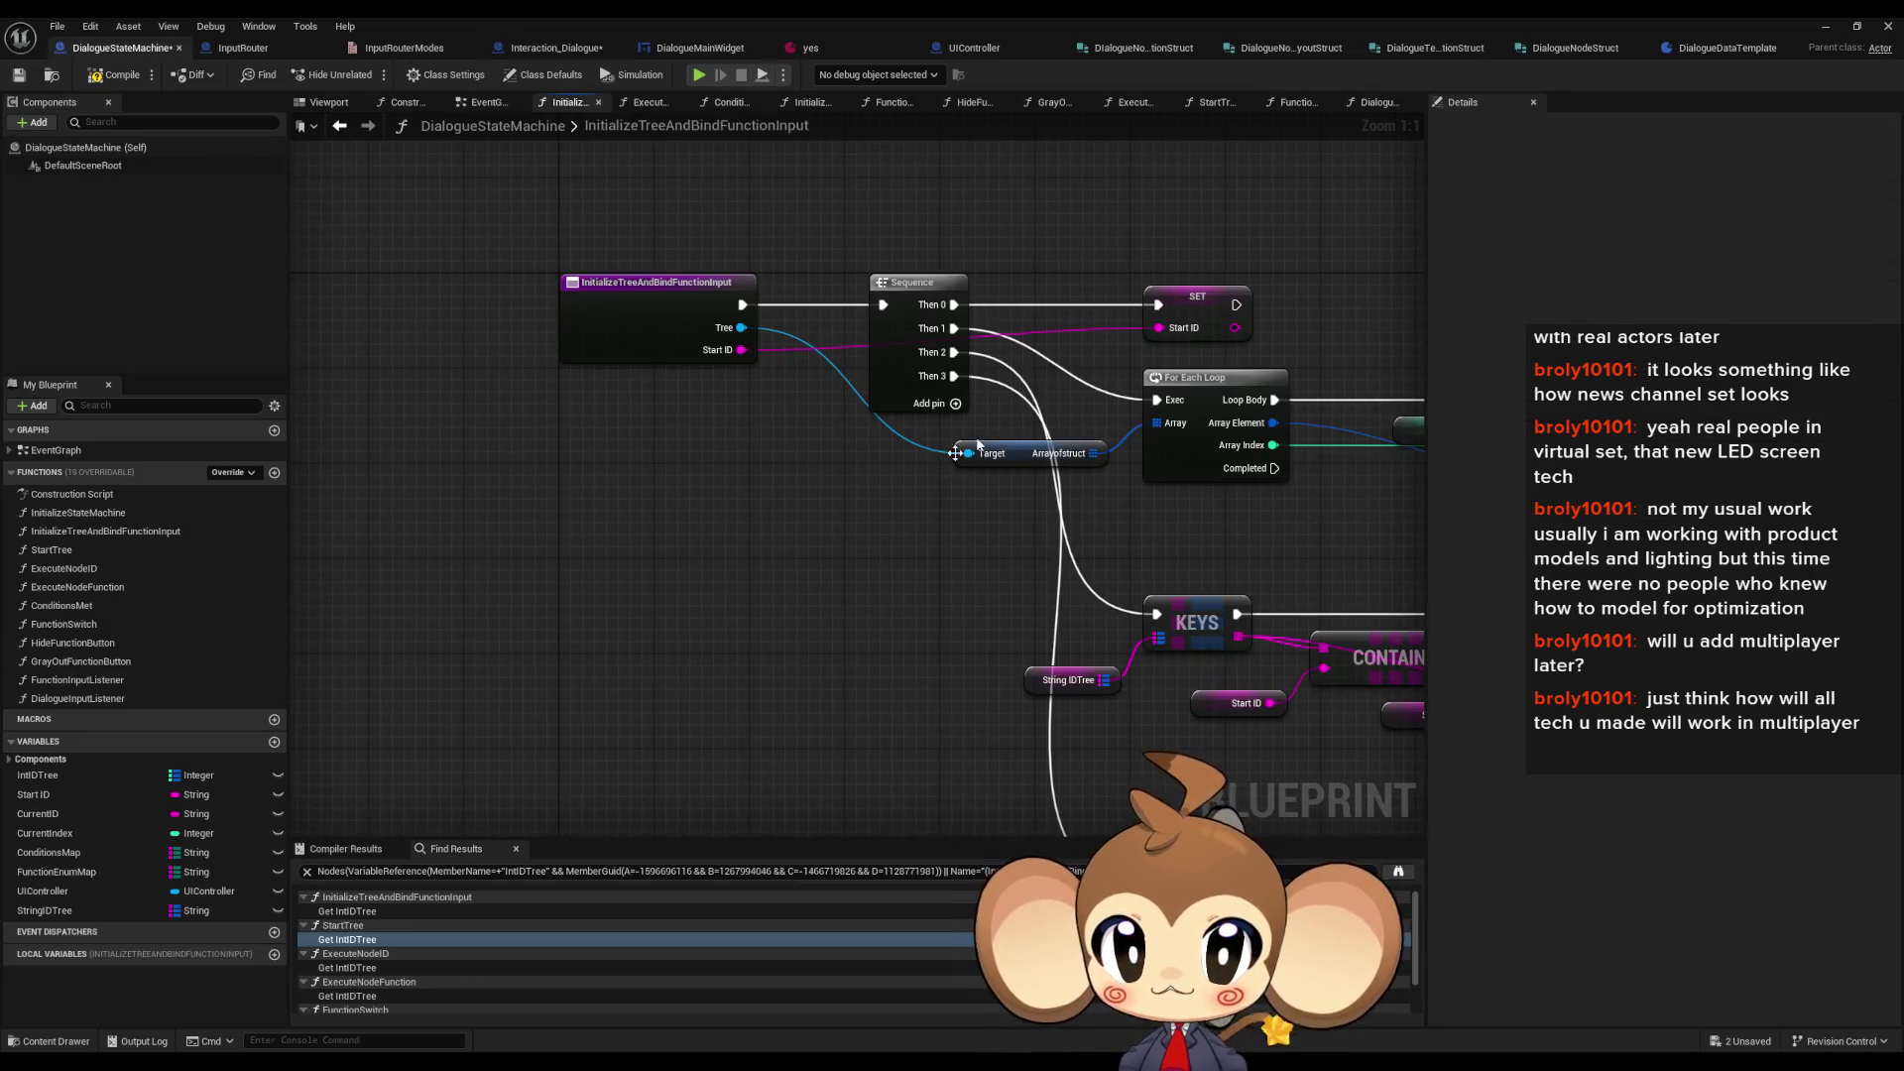
- Set the StartID function input's type to Integer
{"action": "left_click", "coordinate": [663, 344]}
{"action": "left_click", "coordinate": [1676, 532]}
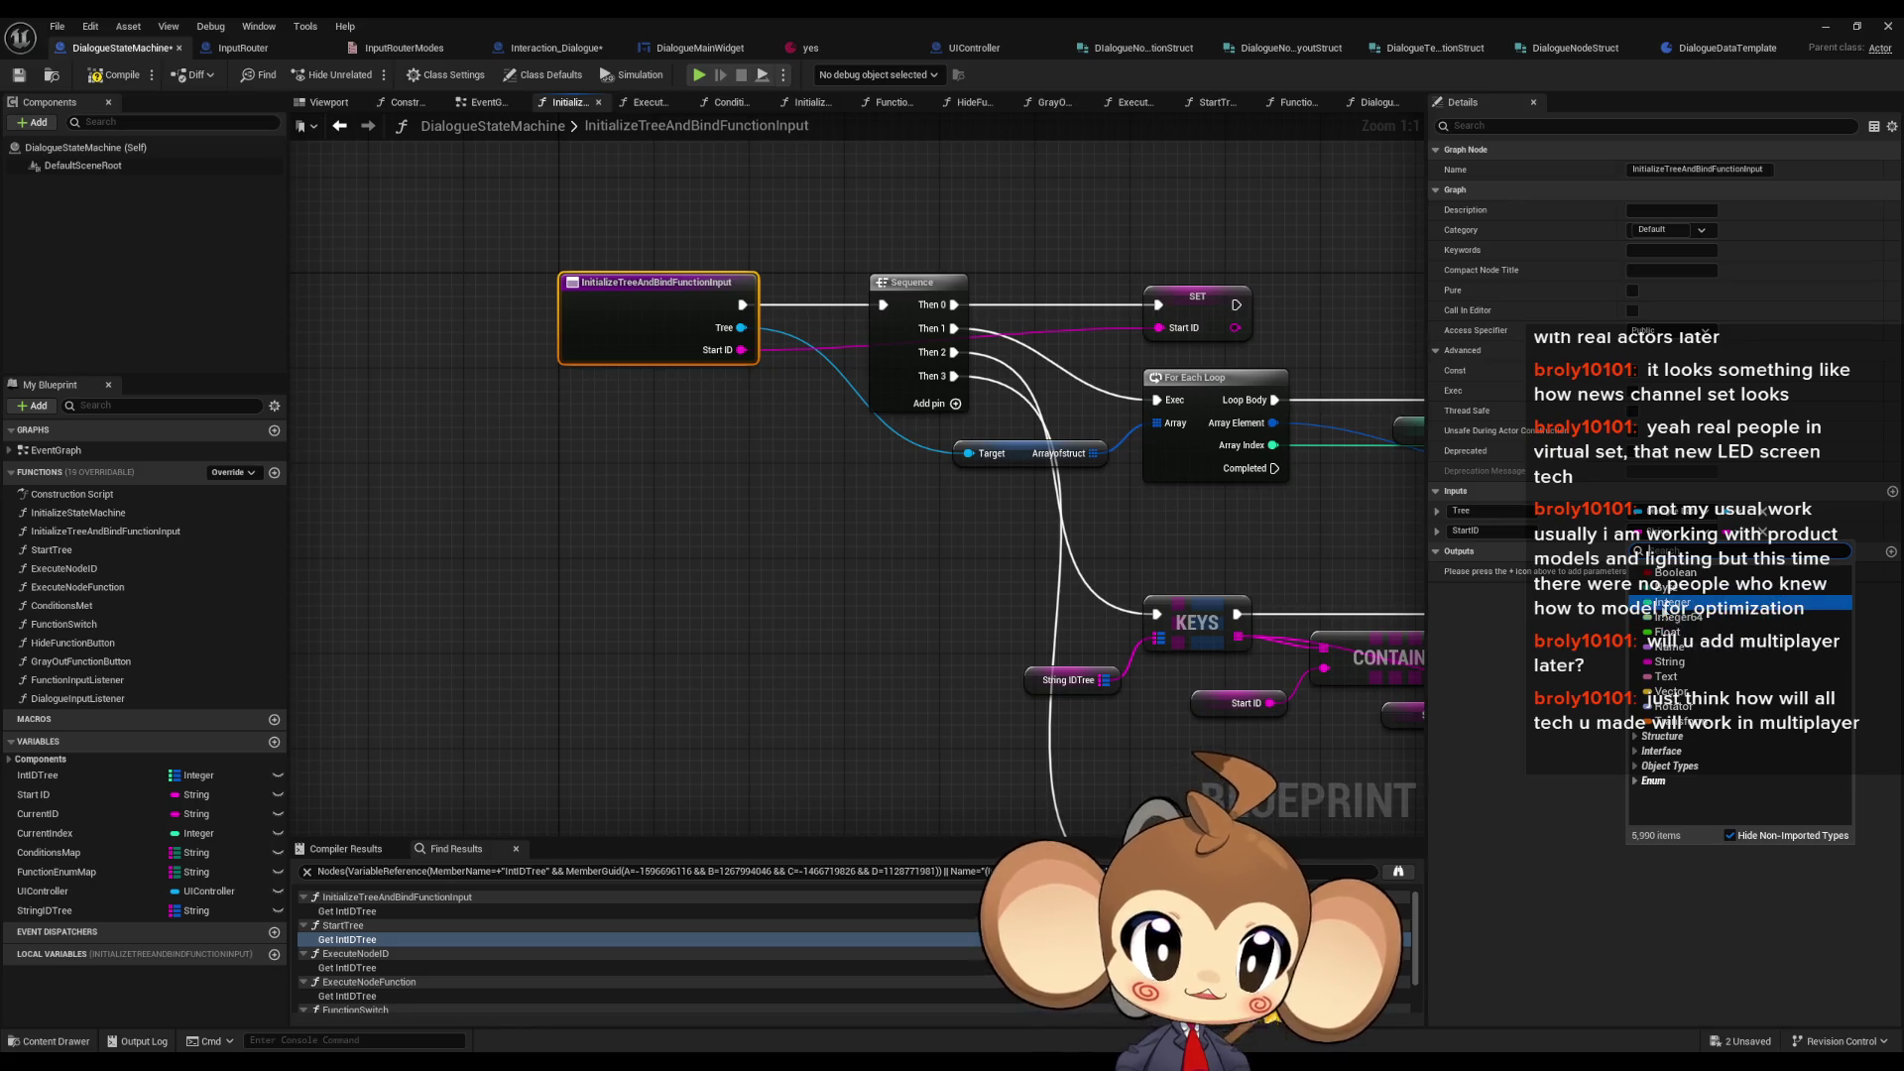
{"action": "left_click", "coordinate": [1676, 602]}
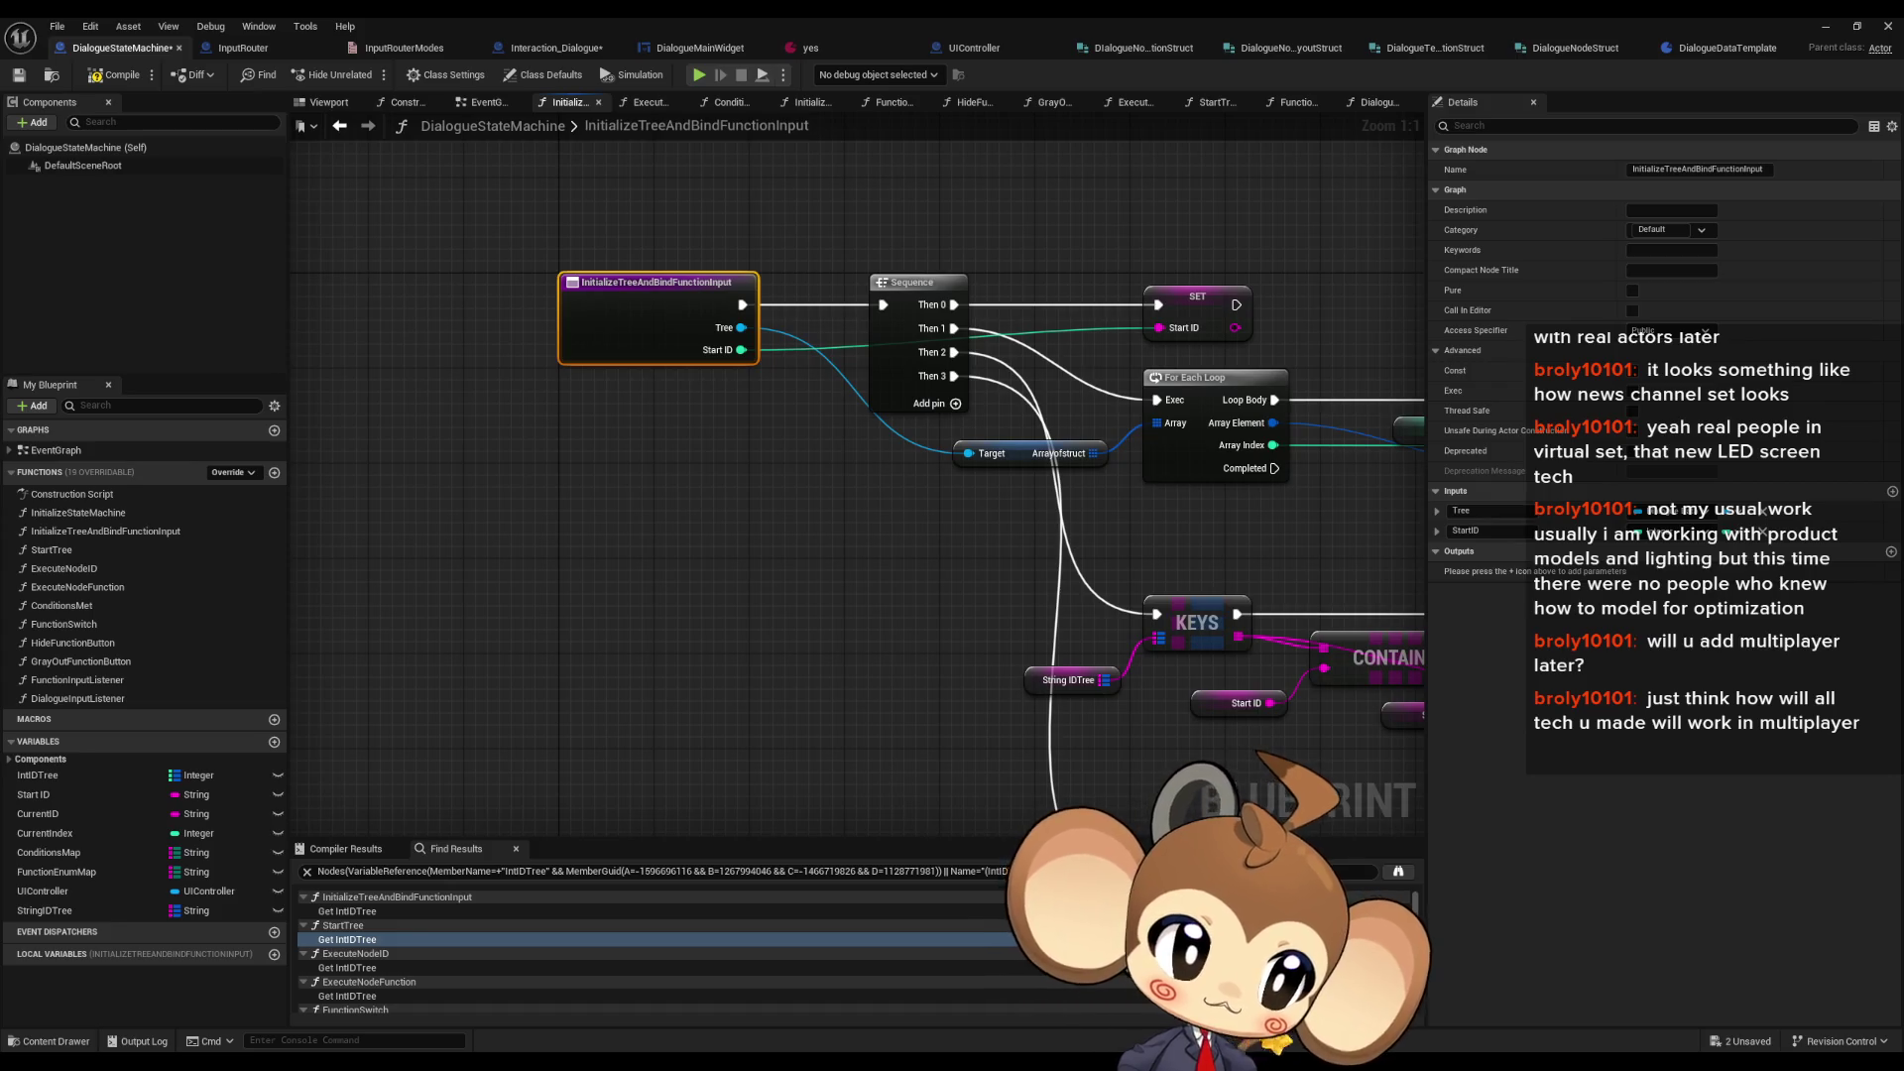
- Change the Start ID variable to Integer, confirm, and compile to reveal pin errors
{"action": "left_click", "coordinate": [1182, 304]}
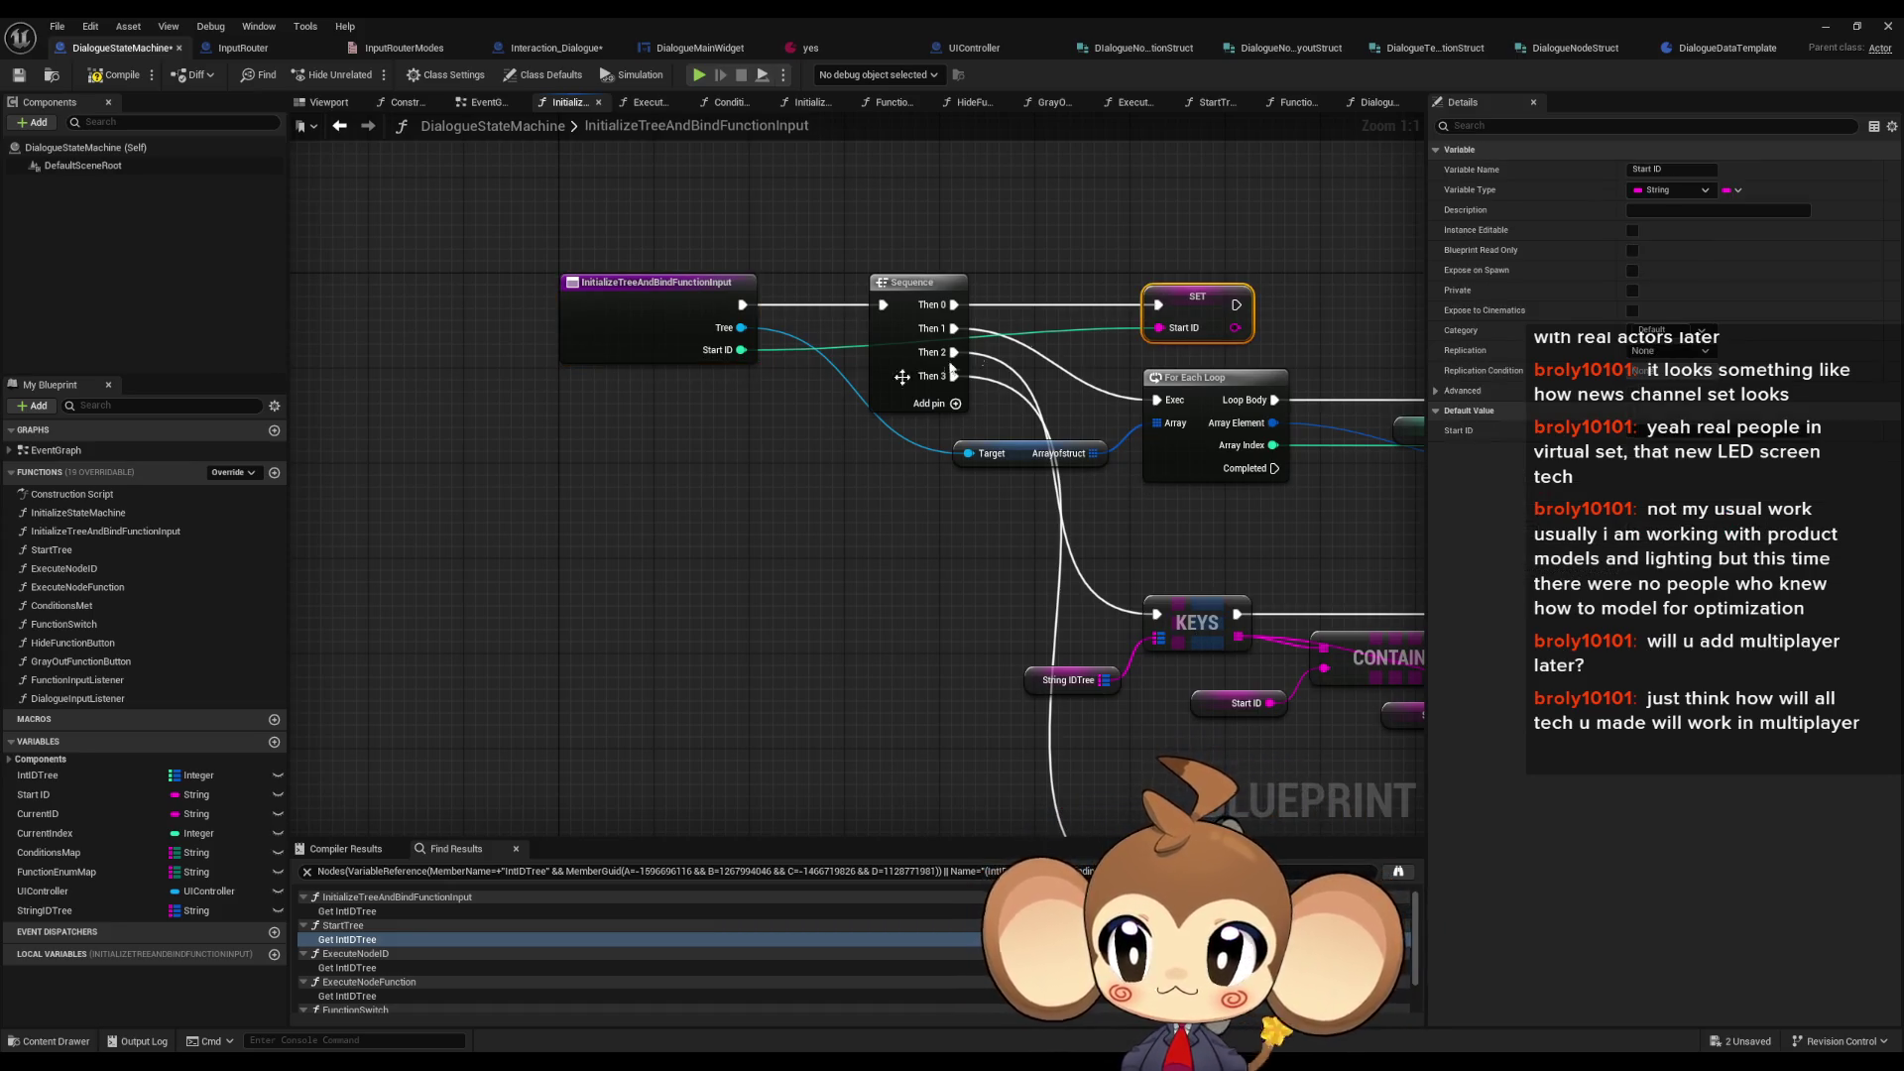
{"action": "left_click", "coordinate": [54, 798]}
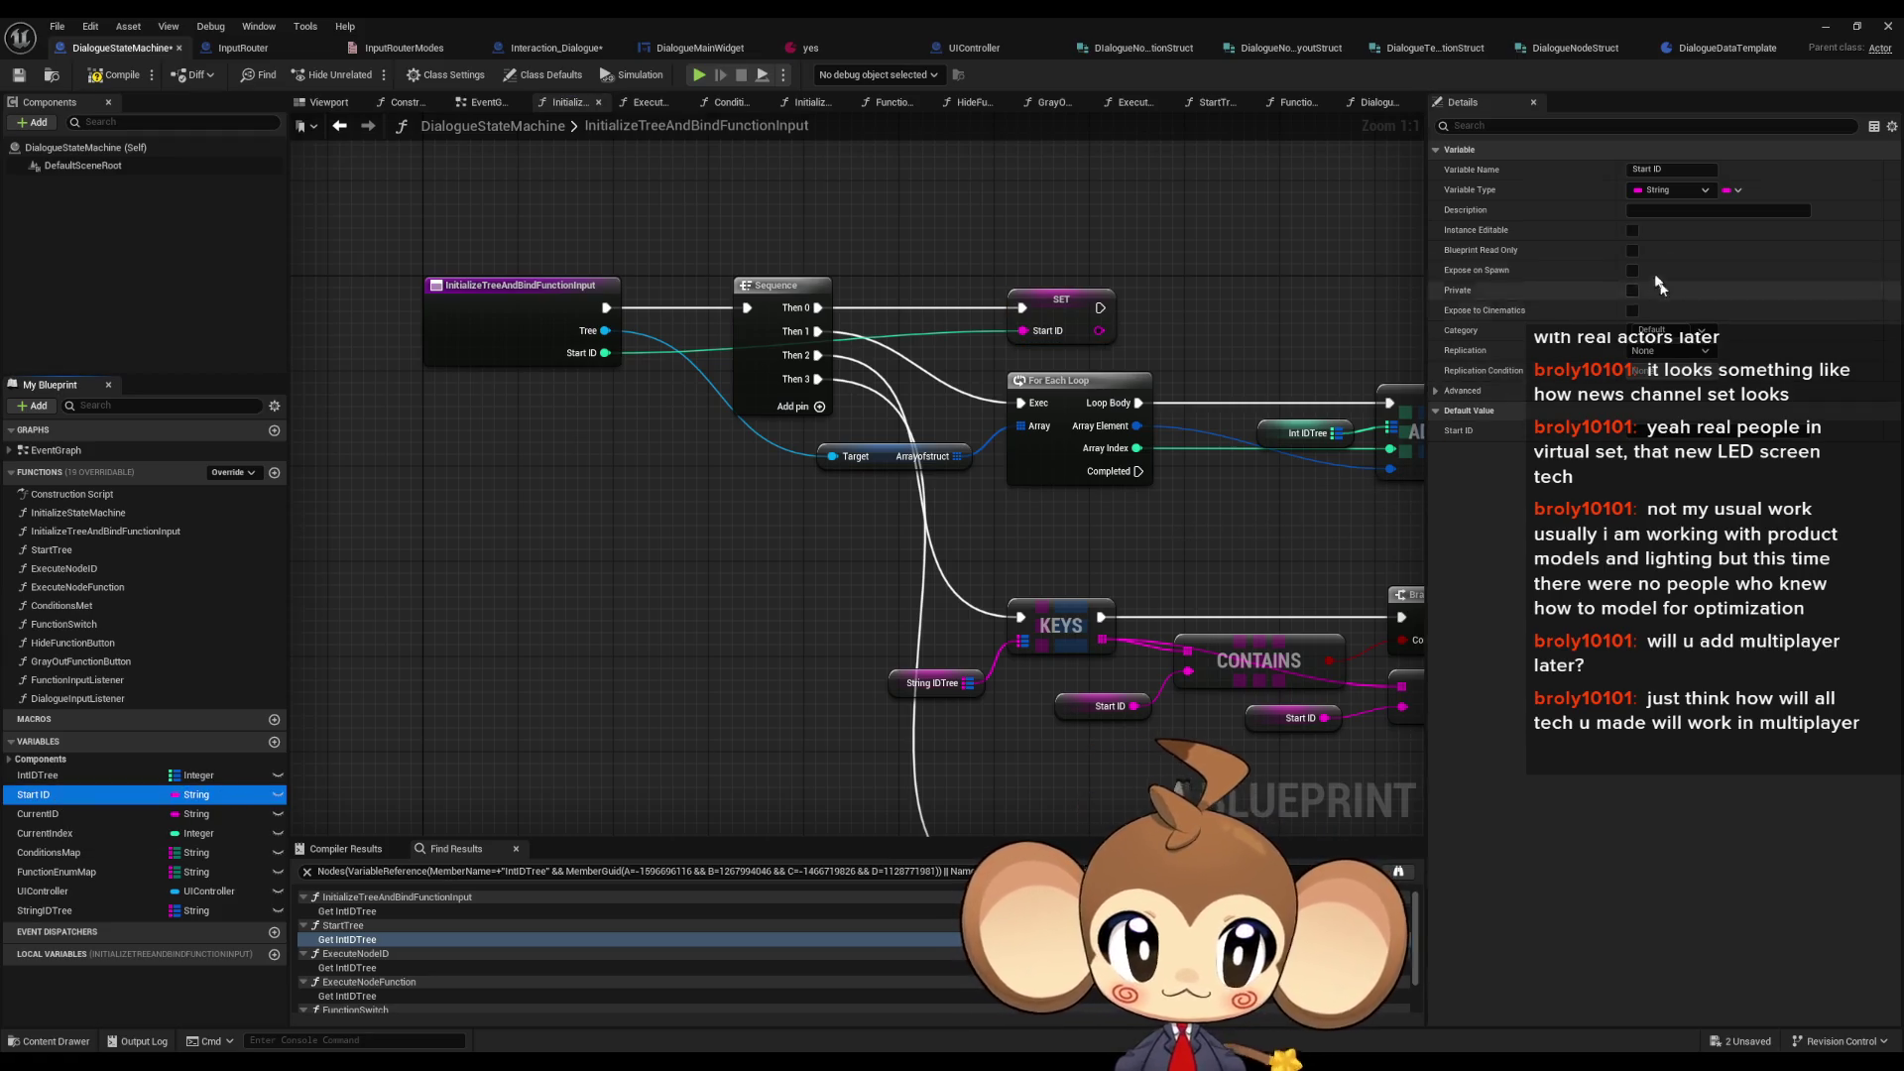
{"action": "left_click", "coordinate": [1686, 189]}
{"action": "left_click", "coordinate": [1680, 261]}
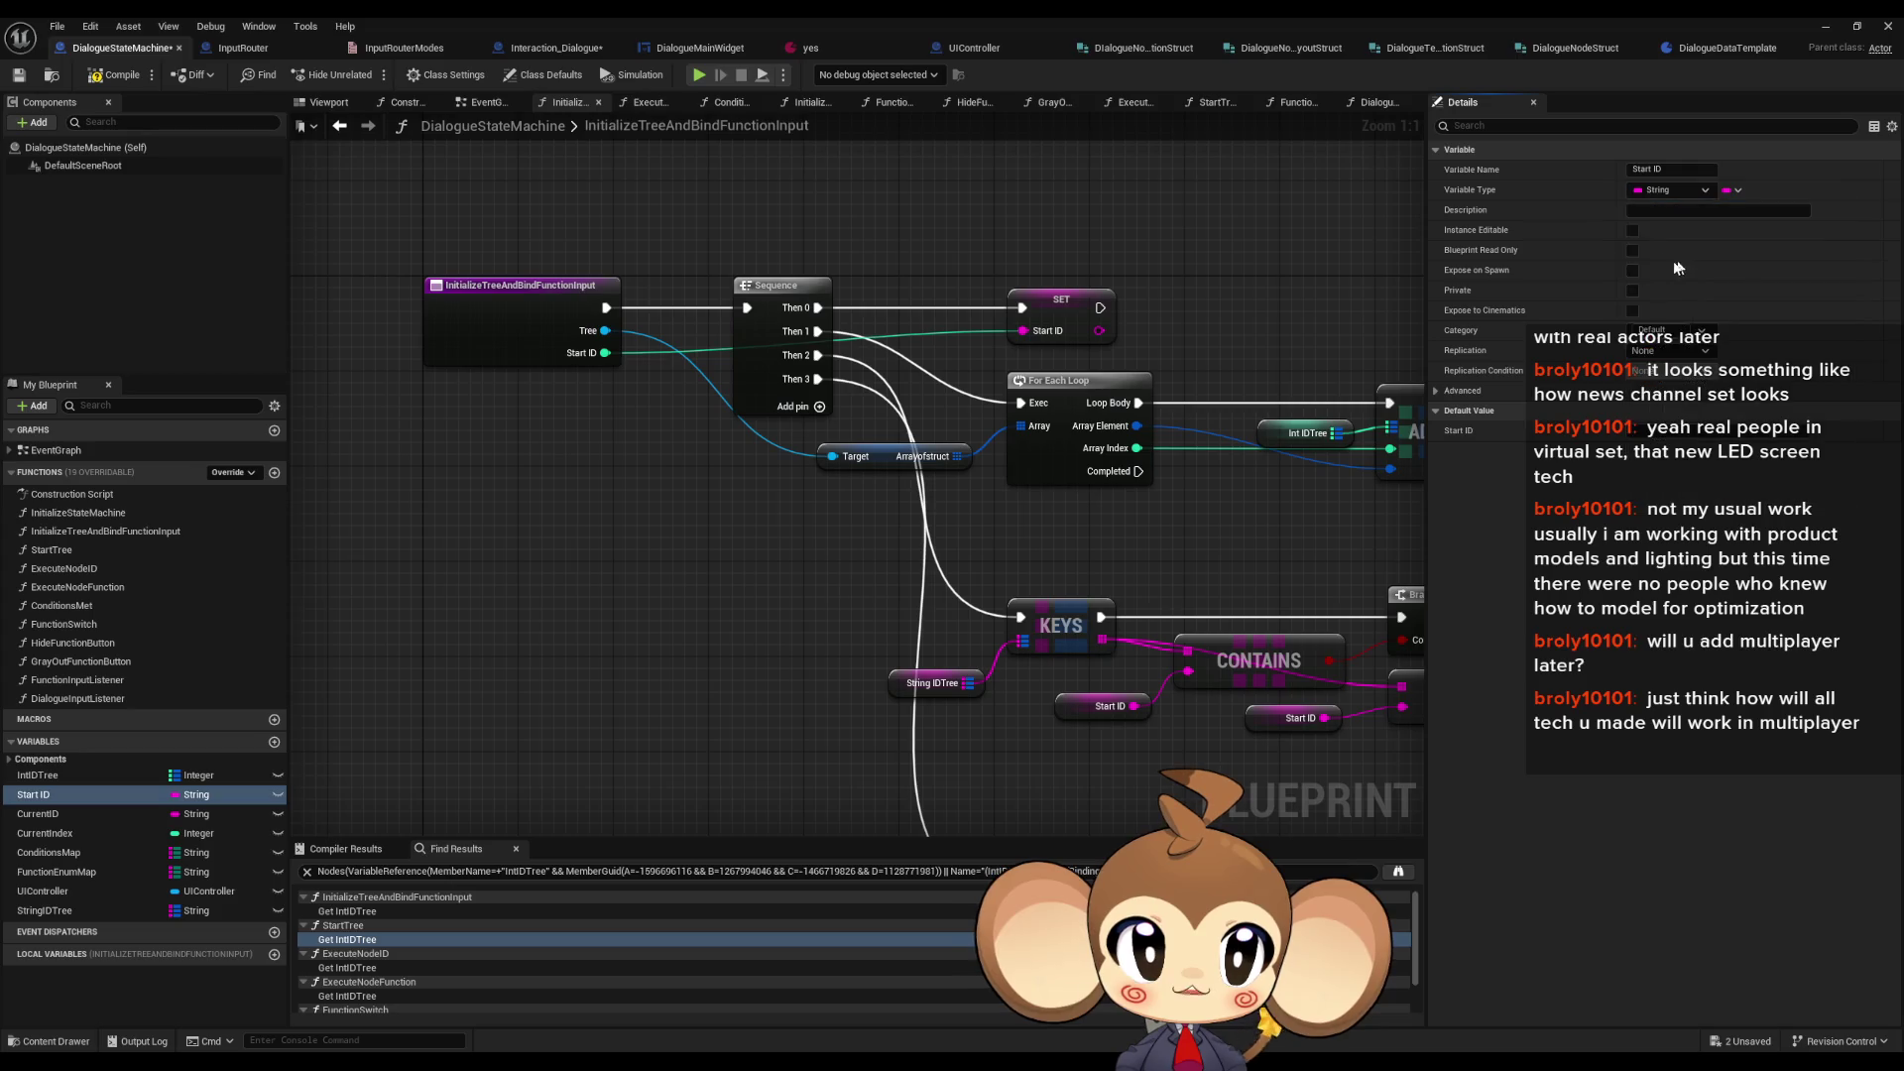
{"action": "left_click", "coordinate": [981, 570]}
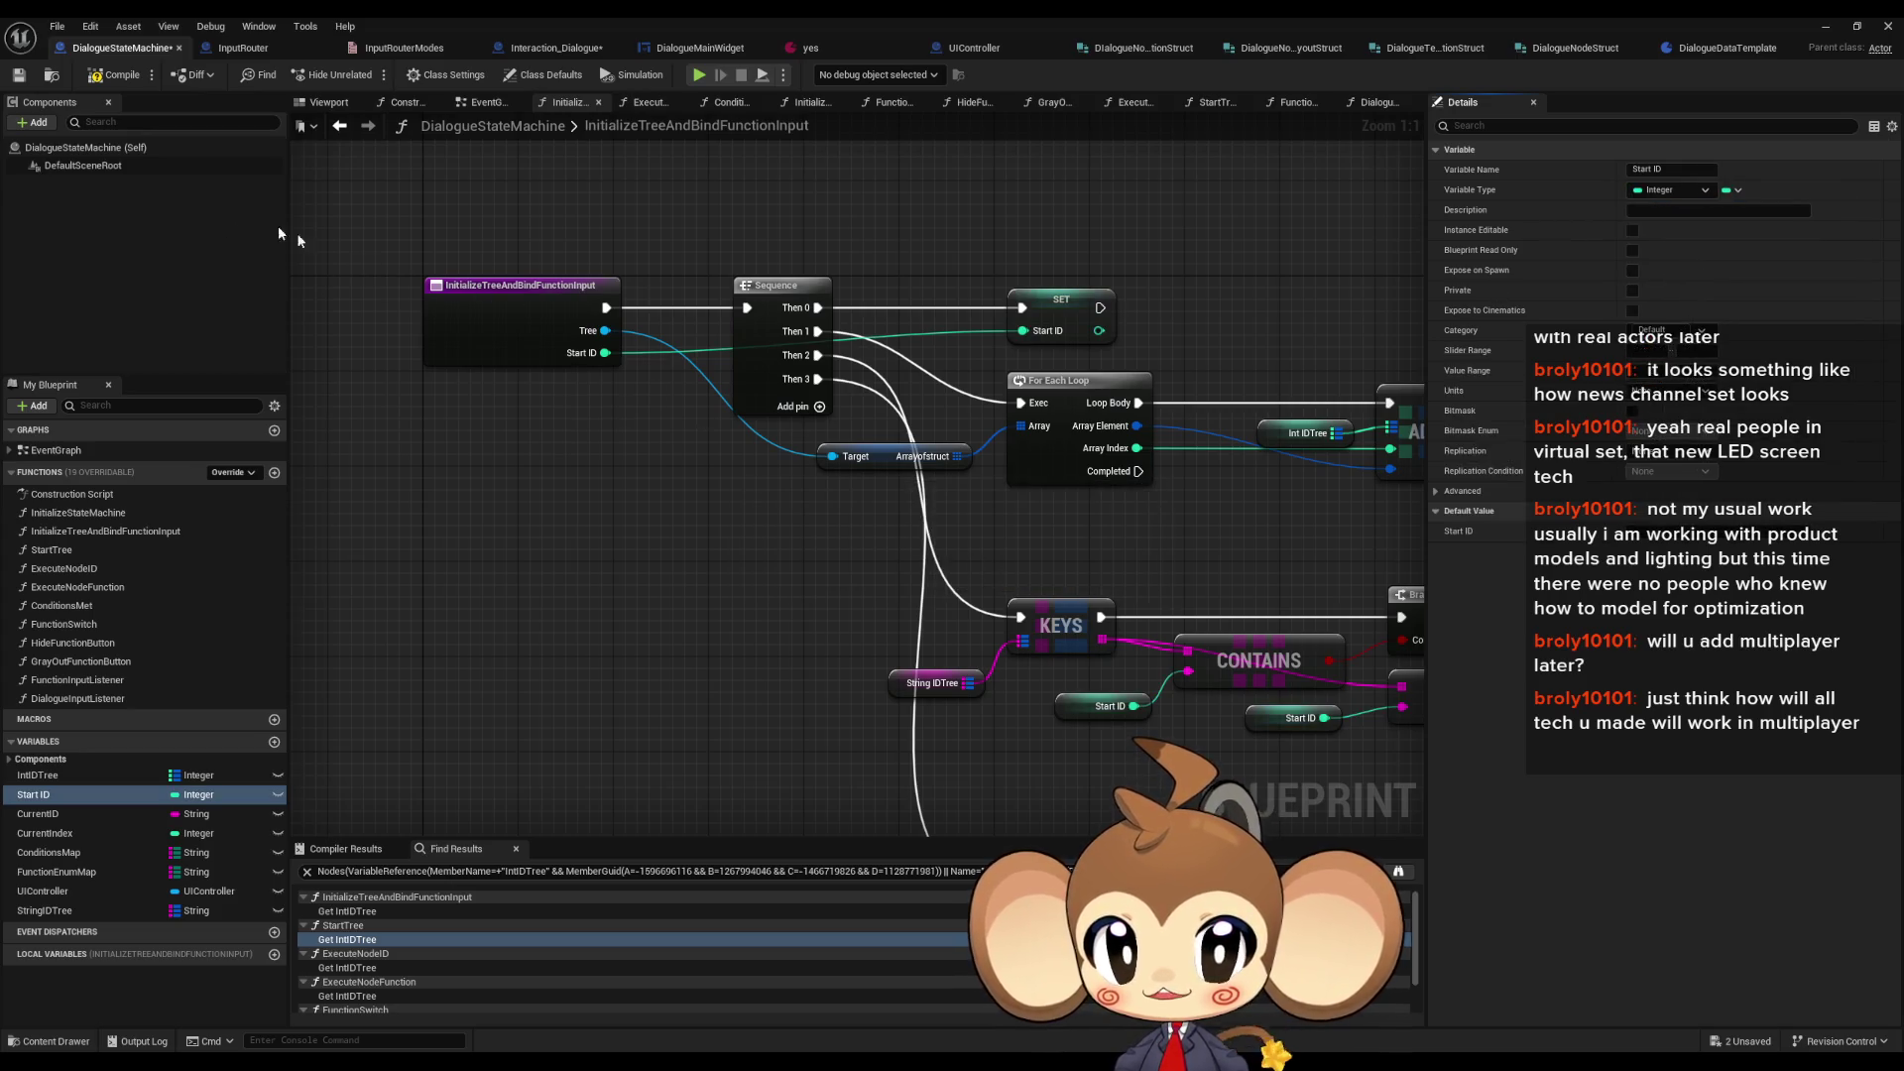
{"action": "left_click", "coordinate": [118, 76]}
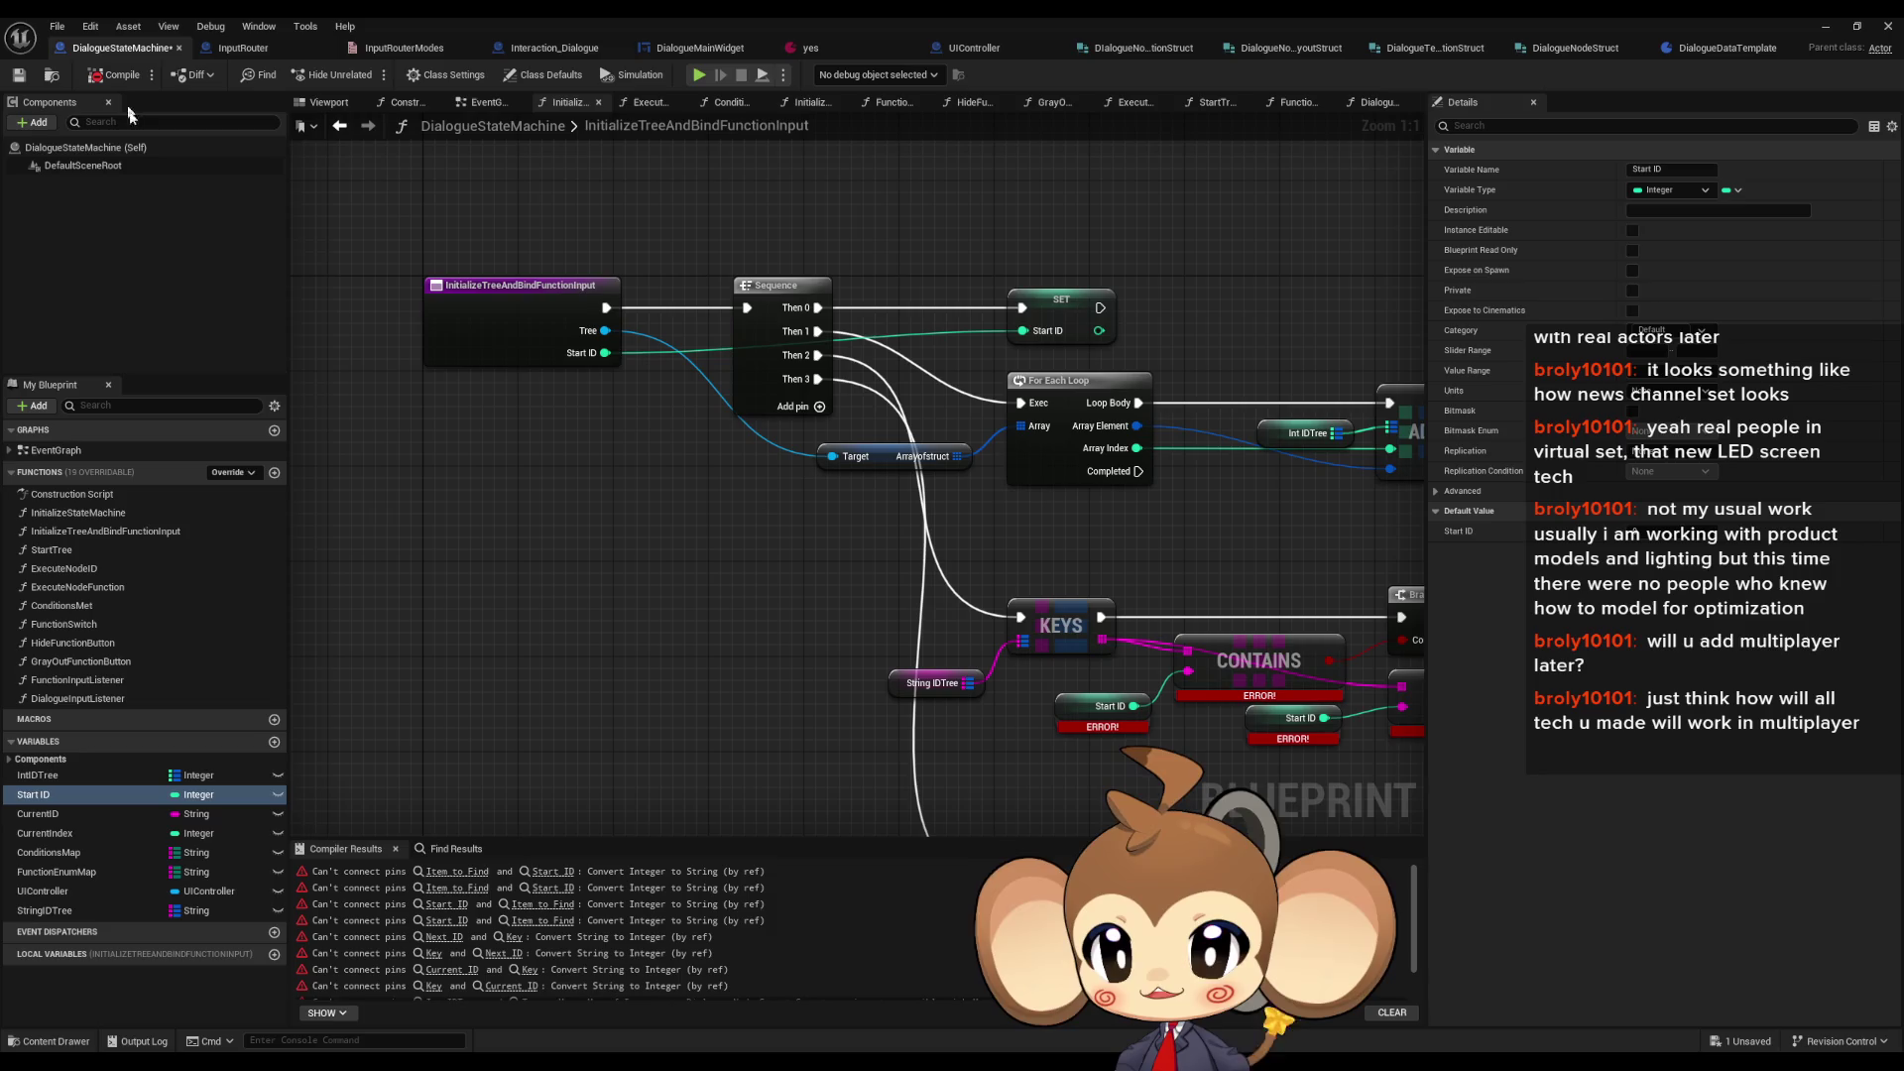
{"action": "left_click_drag", "start_coordinate": [573, 692], "coordinate": [374, 661]}
- Delete the string CurrentID variable and rename the integer CurrentIndex variable to CurrentID
{"action": "left_click", "coordinate": [97, 814]}
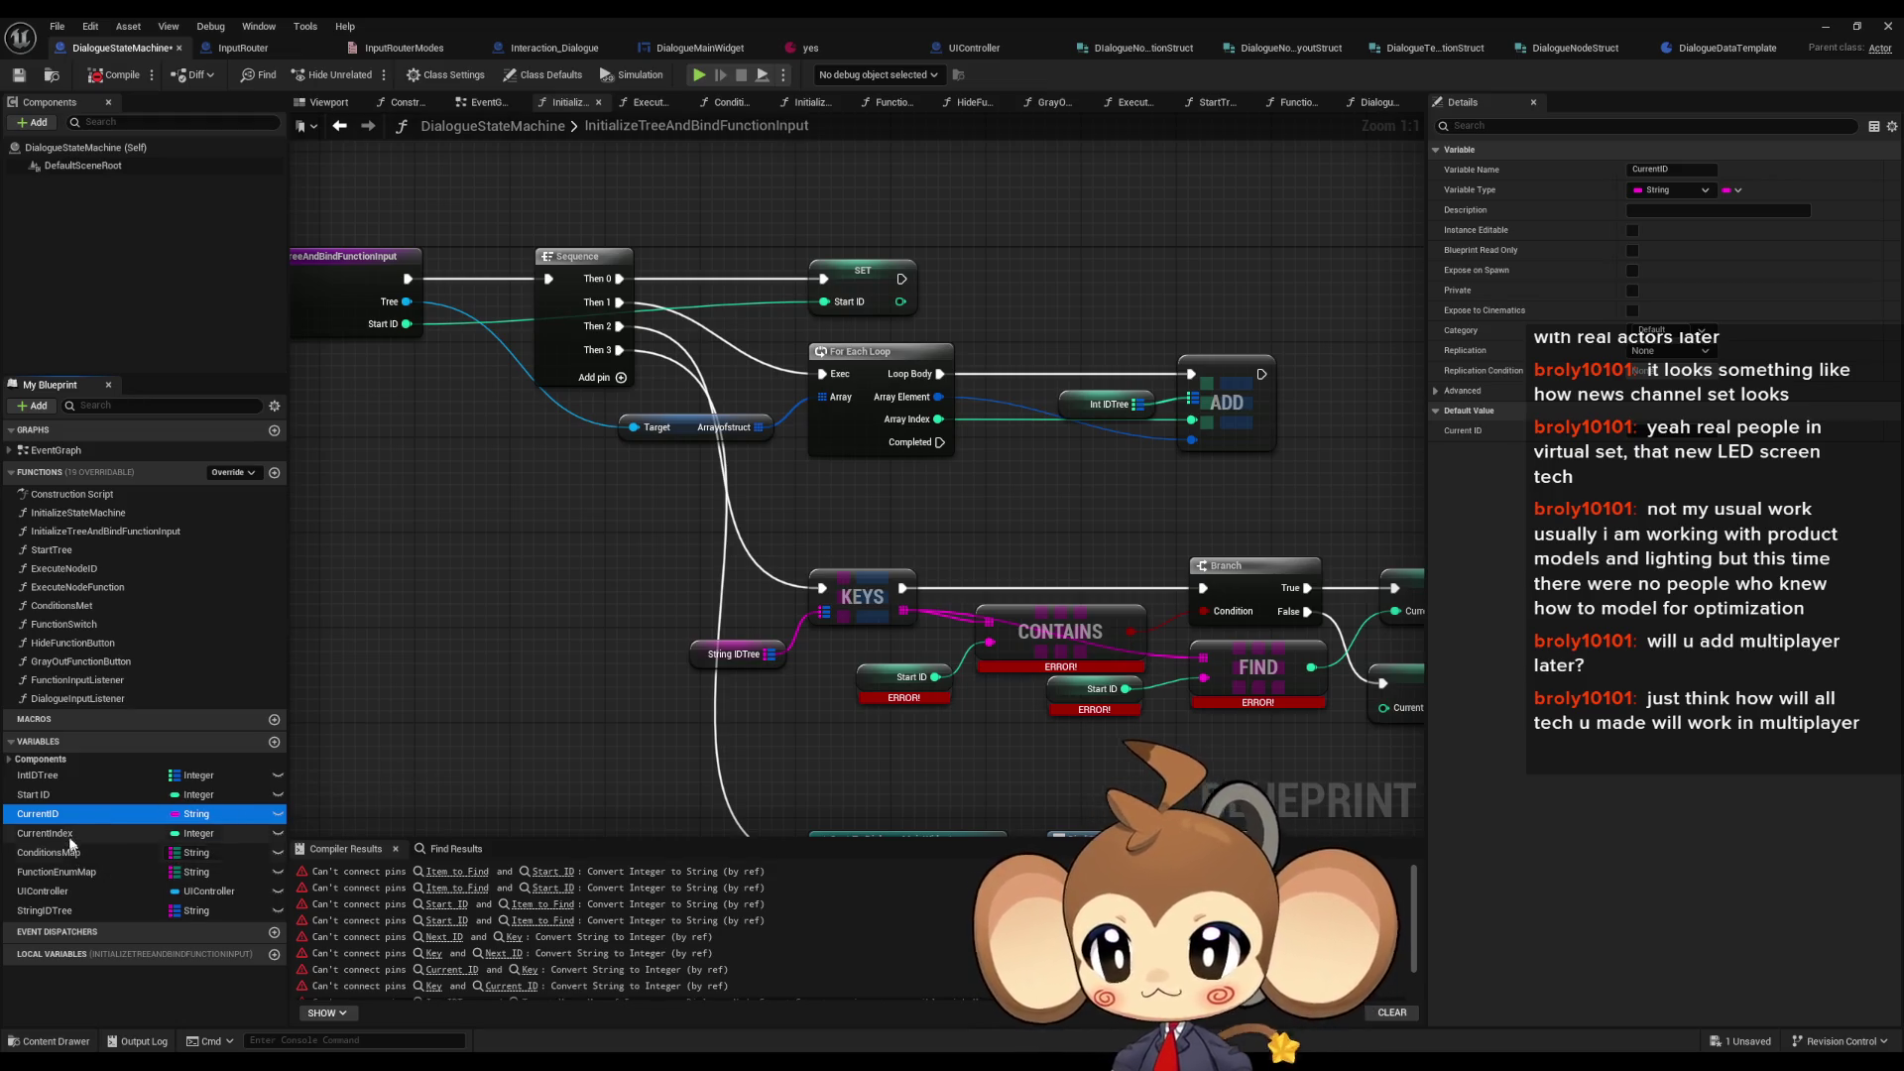
{"action": "key", "text": "Delete"}
{"action": "left_click", "coordinate": [1035, 571]}
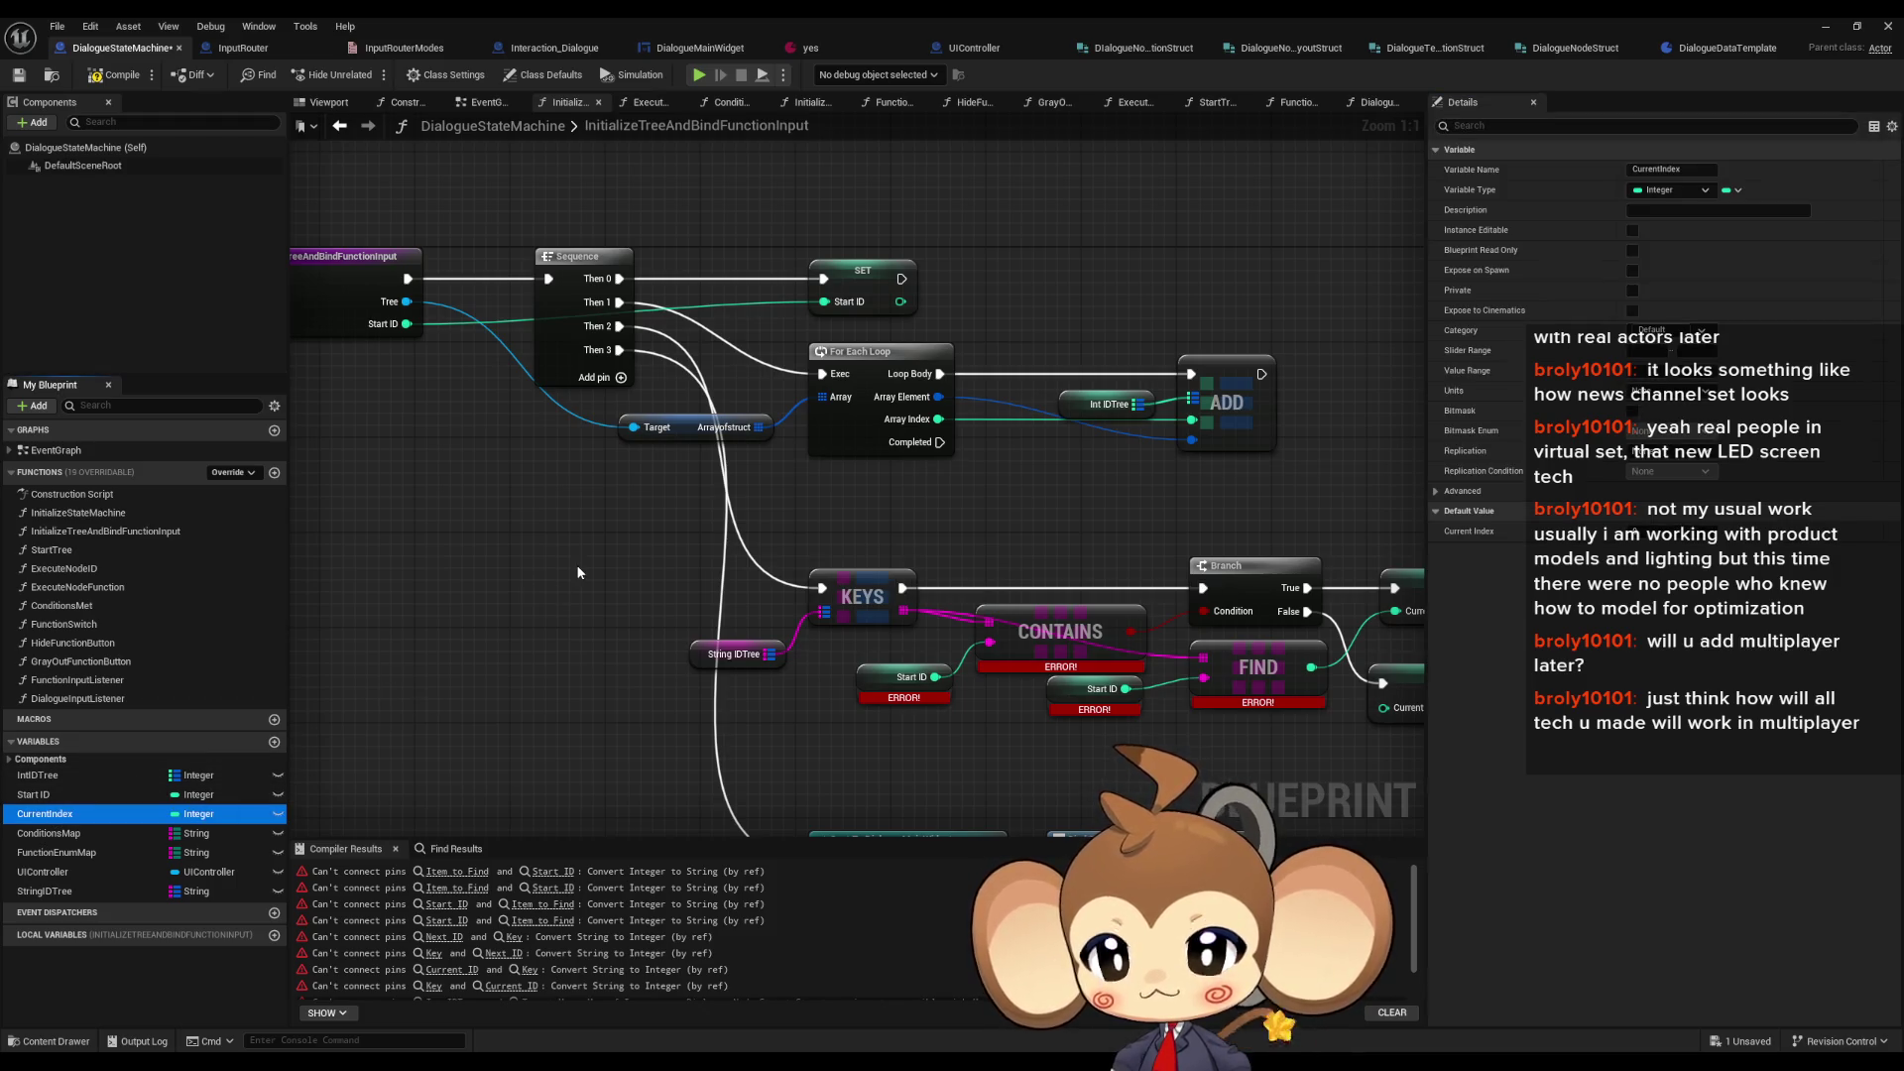
{"action": "key", "text": "F2"}
{"action": "type", "text": "CurrentI"}
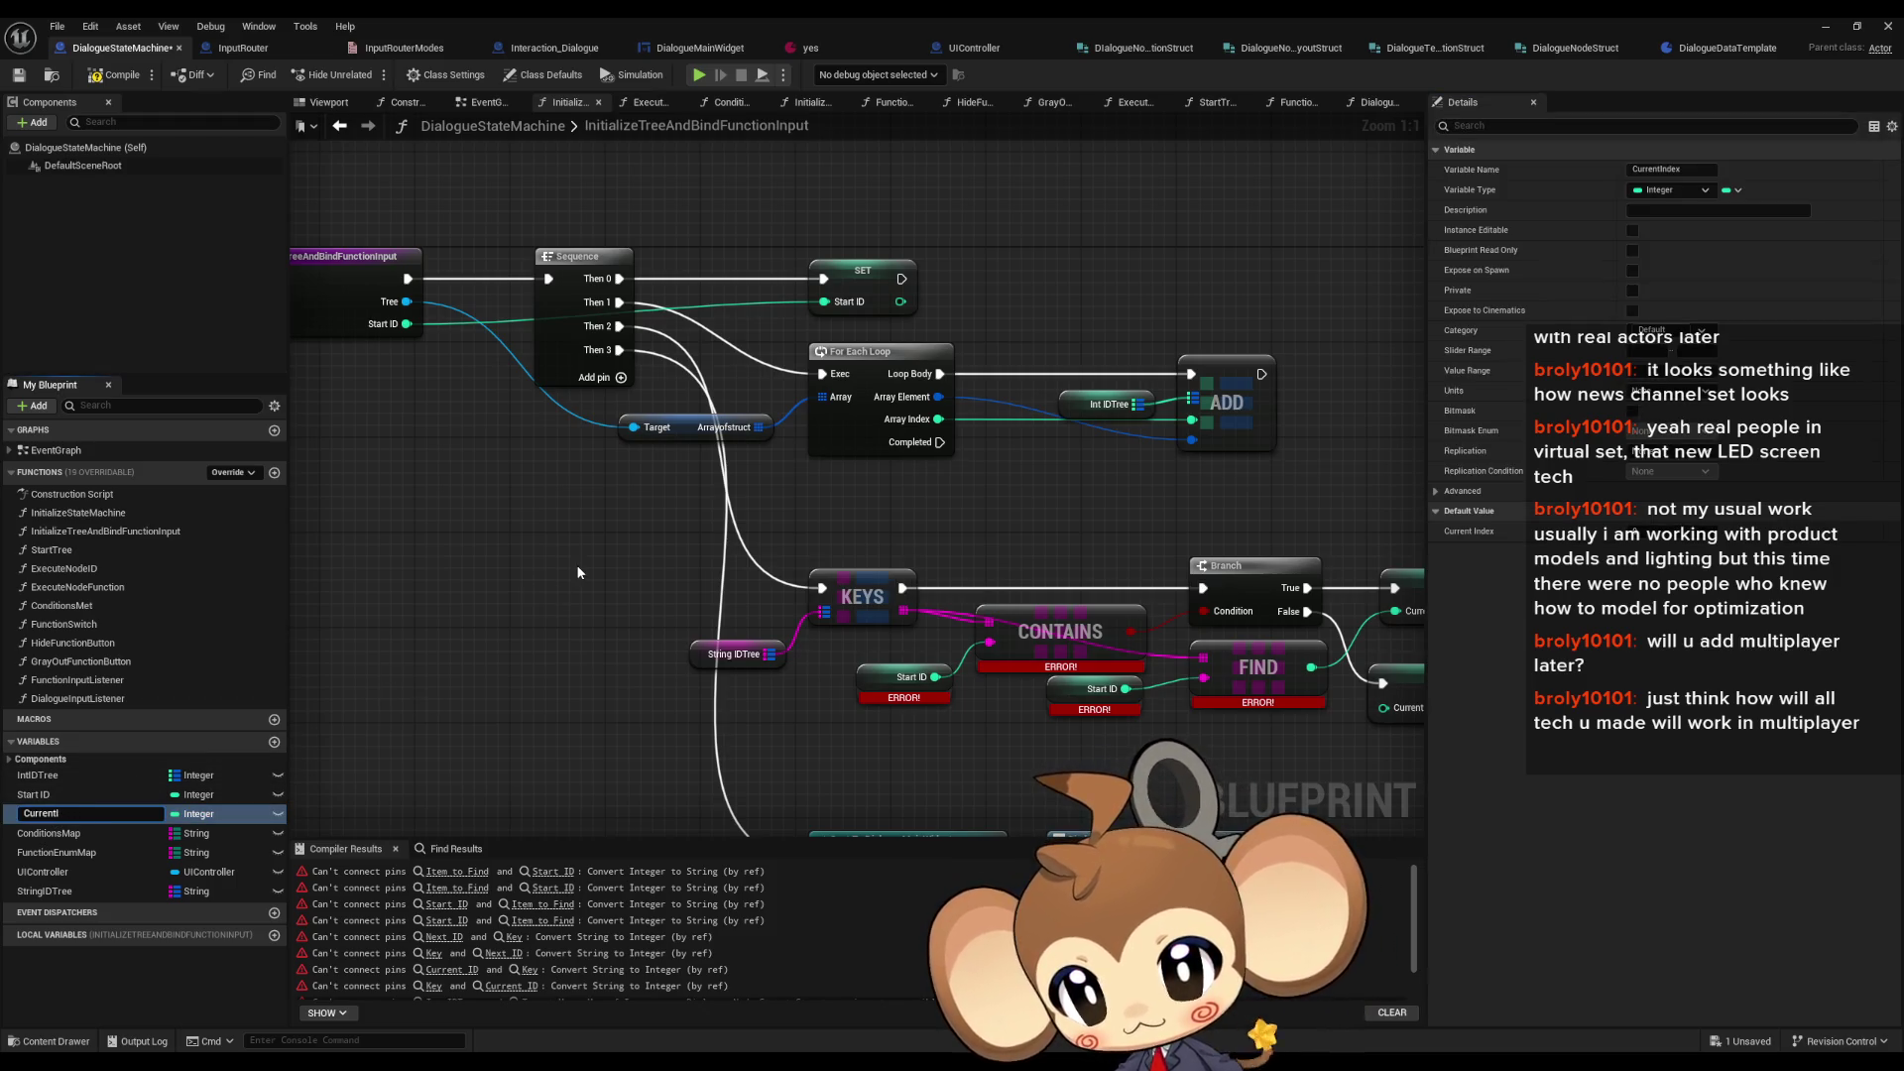
{"action": "type", "text": "ID"}
{"action": "key", "text": "Return"}
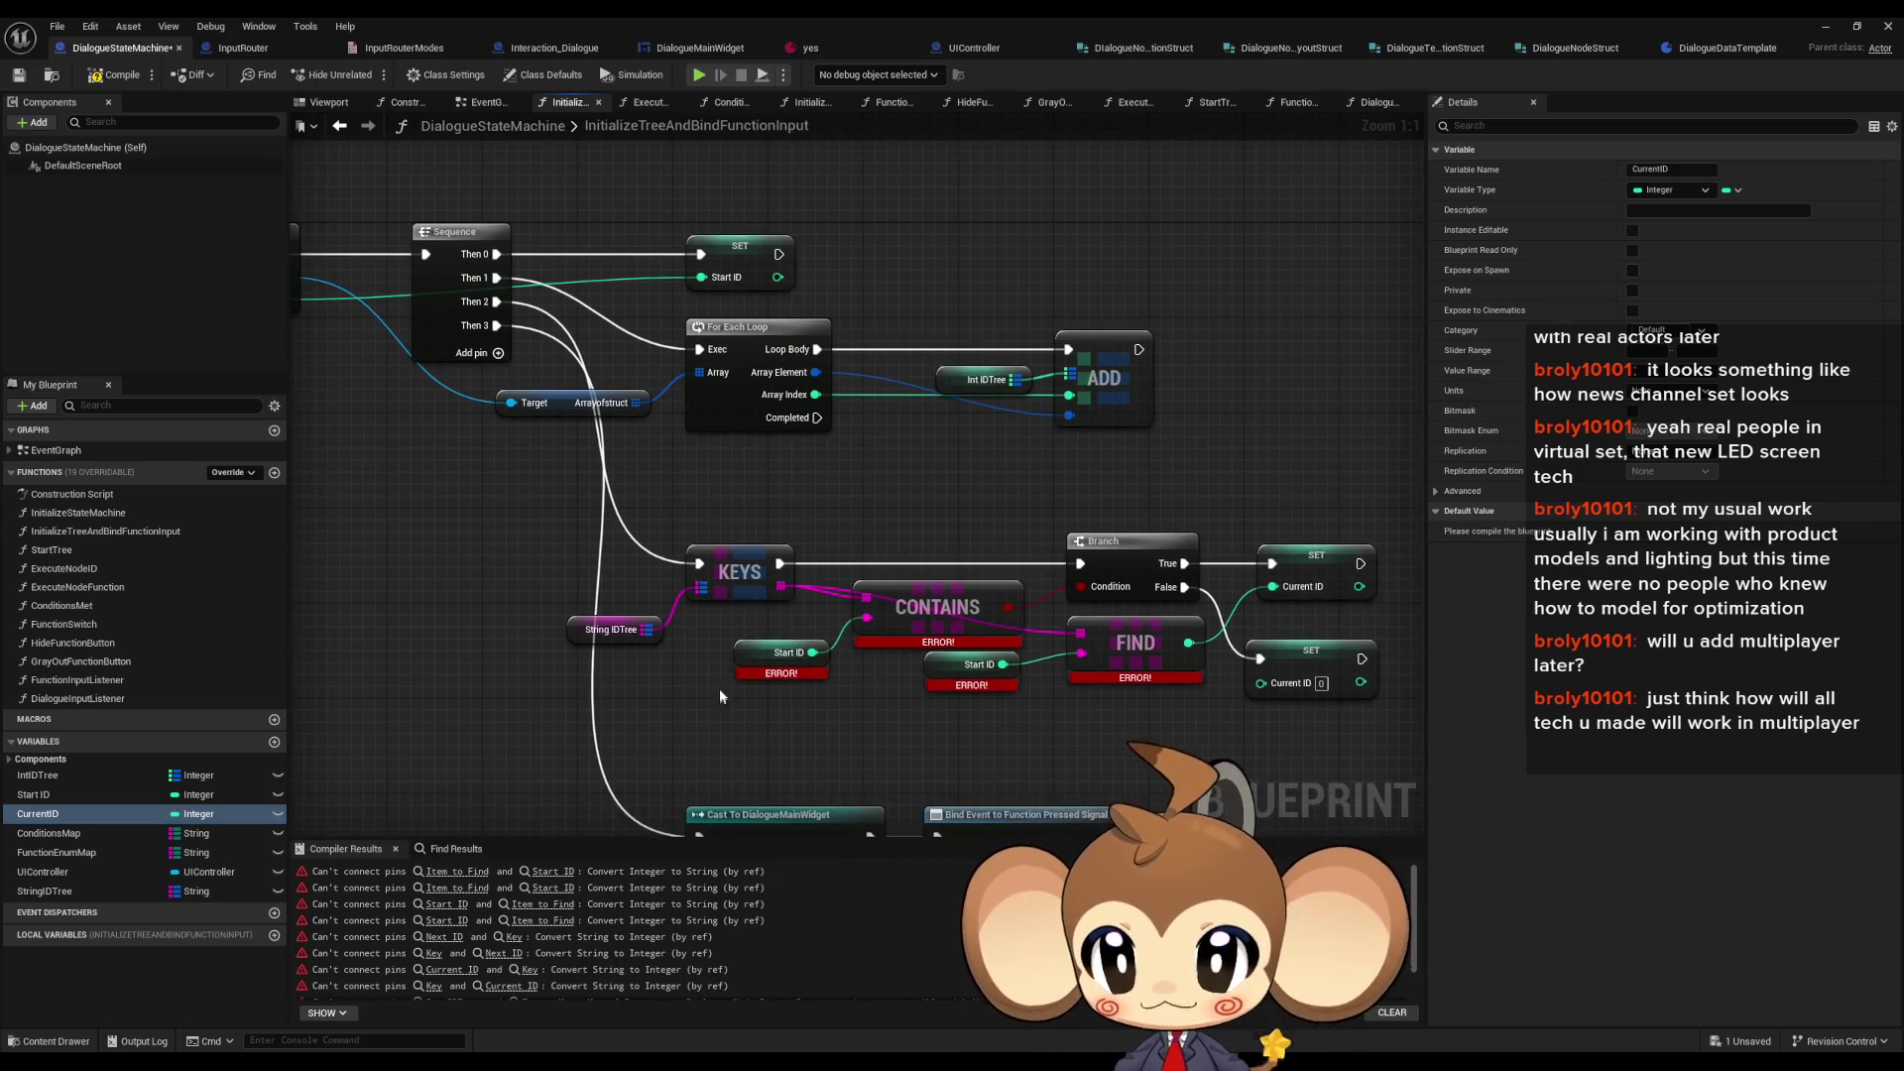
{"action": "mouse_move", "coordinate": [933, 460]}
{"action": "left_mouse_down"}
{"action": "mouse_move", "coordinate": [962, 391]}
{"action": "mouse_move", "coordinate": [826, 379]}
{"action": "left_mouse_up"}
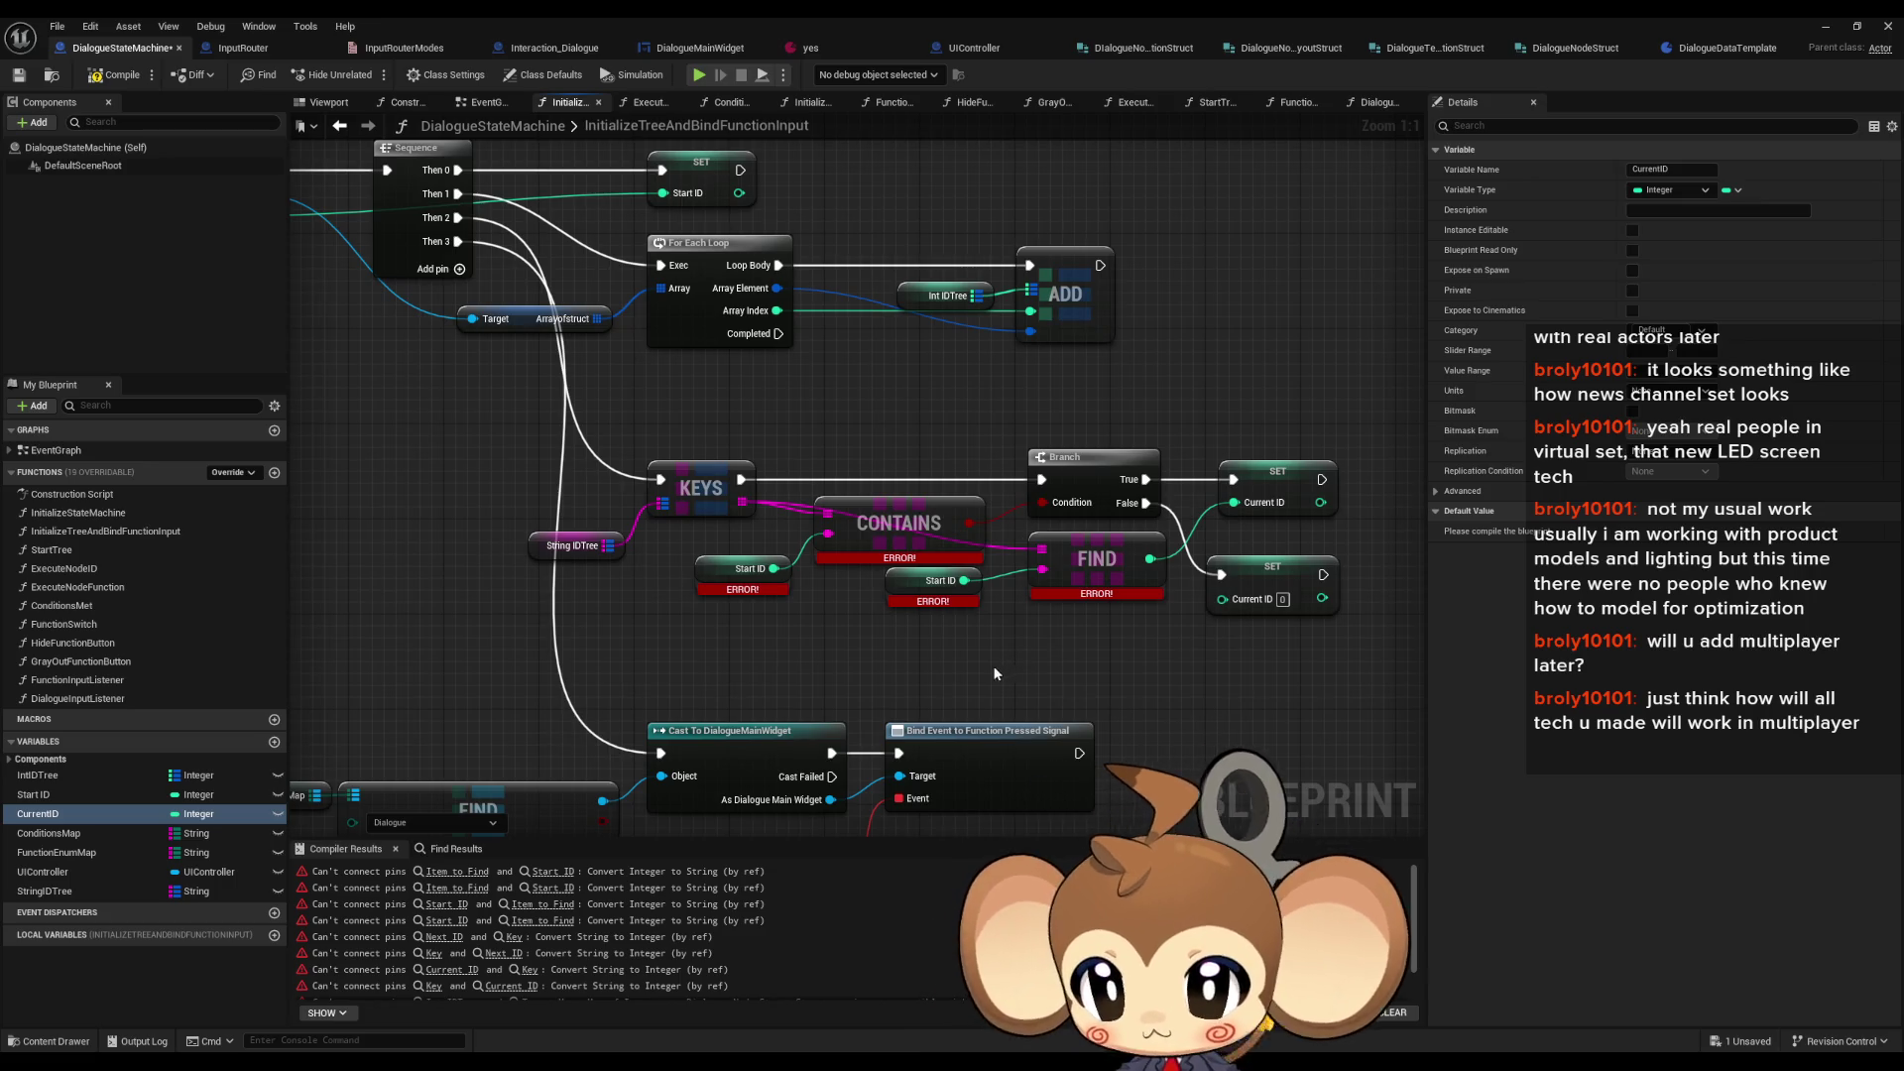
- Place an Int IDTree getter and feed it into a LENGTH node
{"action": "mouse_move", "coordinate": [81, 774]}
{"action": "left_mouse_down"}
{"action": "mouse_move", "coordinate": [129, 784]}
{"action": "mouse_move", "coordinate": [425, 530]}
{"action": "mouse_move", "coordinate": [367, 547]}
{"action": "left_mouse_up"}
{"action": "left_click", "coordinate": [381, 556]}
{"action": "left_click_drag", "start_coordinate": [572, 503], "coordinate": [610, 533]}
{"action": "key", "text": "Escape"}
{"action": "type", "text": "length"}
{"action": "key", "text": "Return"}
{"action": "left_click_drag", "start_coordinate": [754, 551], "coordinate": [813, 580]}
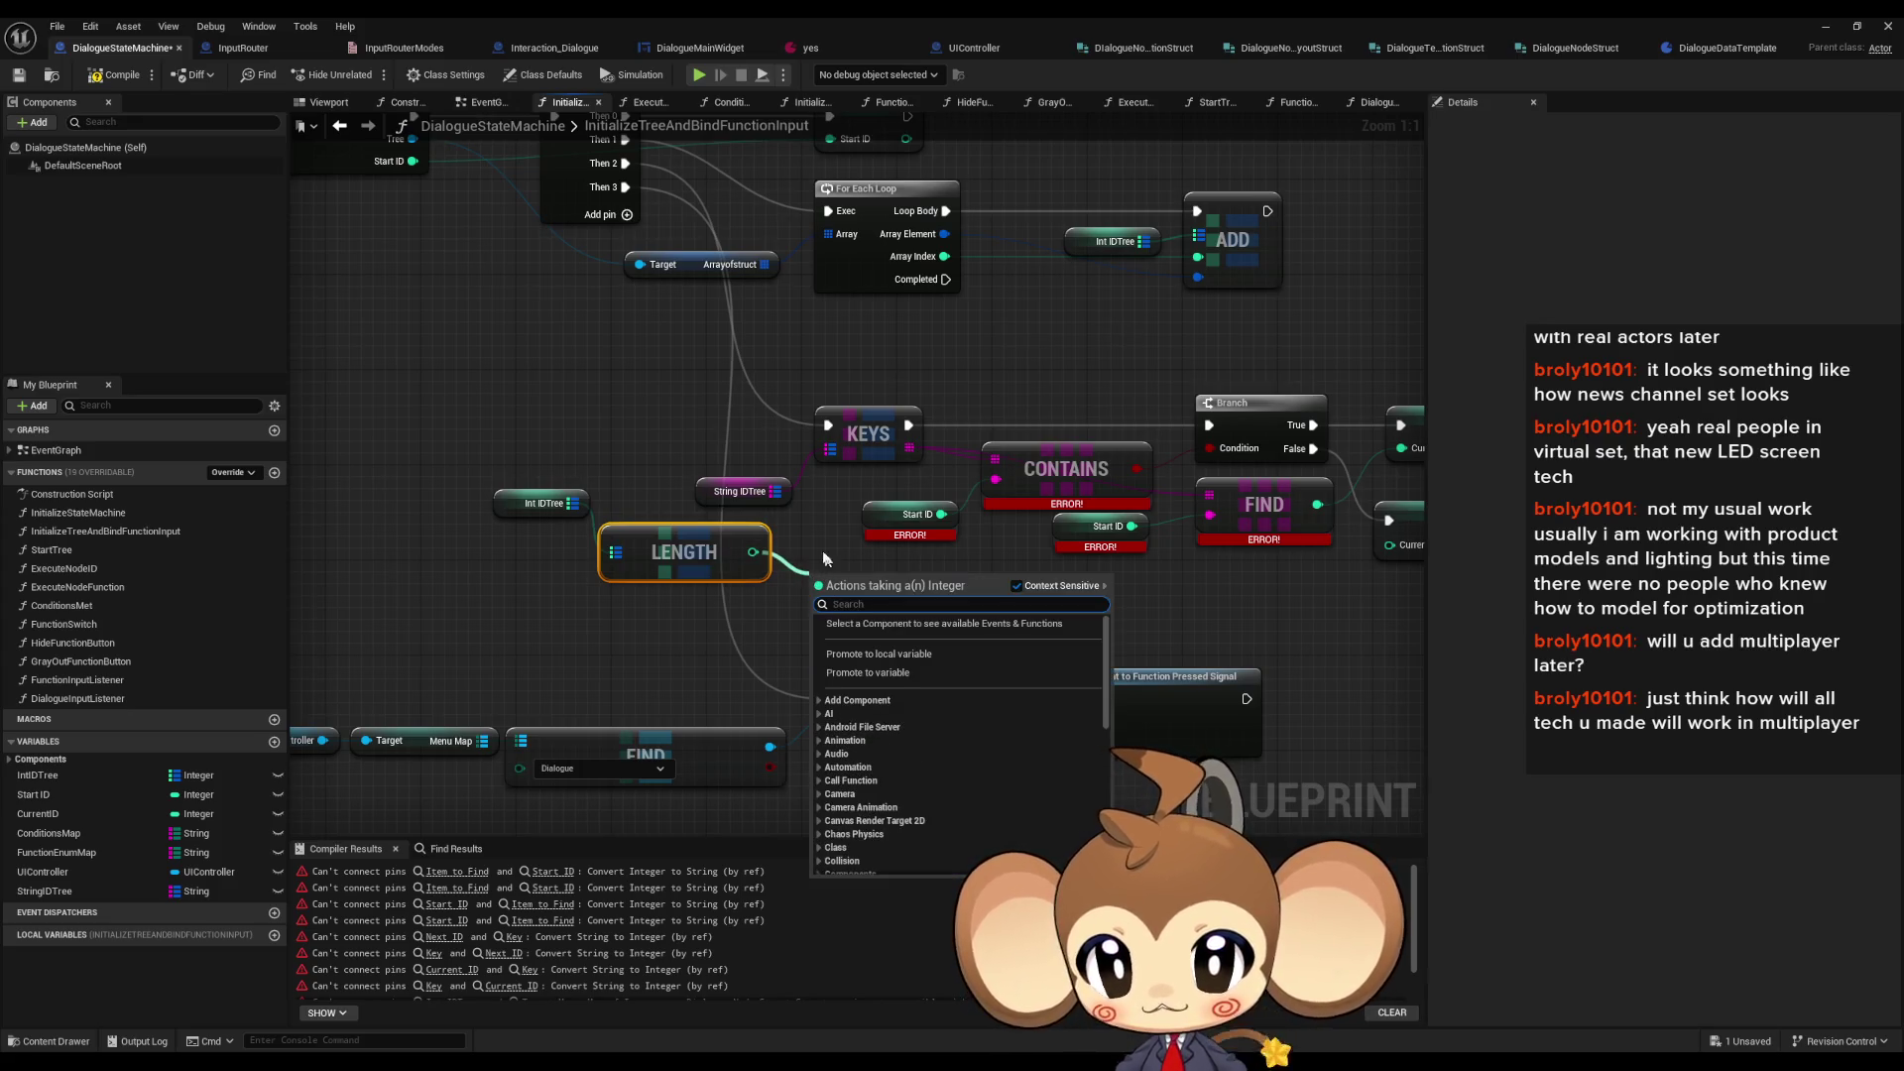
- Compare Start ID less than LENGTH and drive a new Branch with the result
{"action": "left_click", "coordinate": [809, 542]}
{"action": "mouse_move", "coordinate": [884, 523]}
{"action": "left_mouse_down"}
{"action": "mouse_move", "coordinate": [694, 476]}
{"action": "mouse_move", "coordinate": [907, 543]}
{"action": "left_mouse_up"}
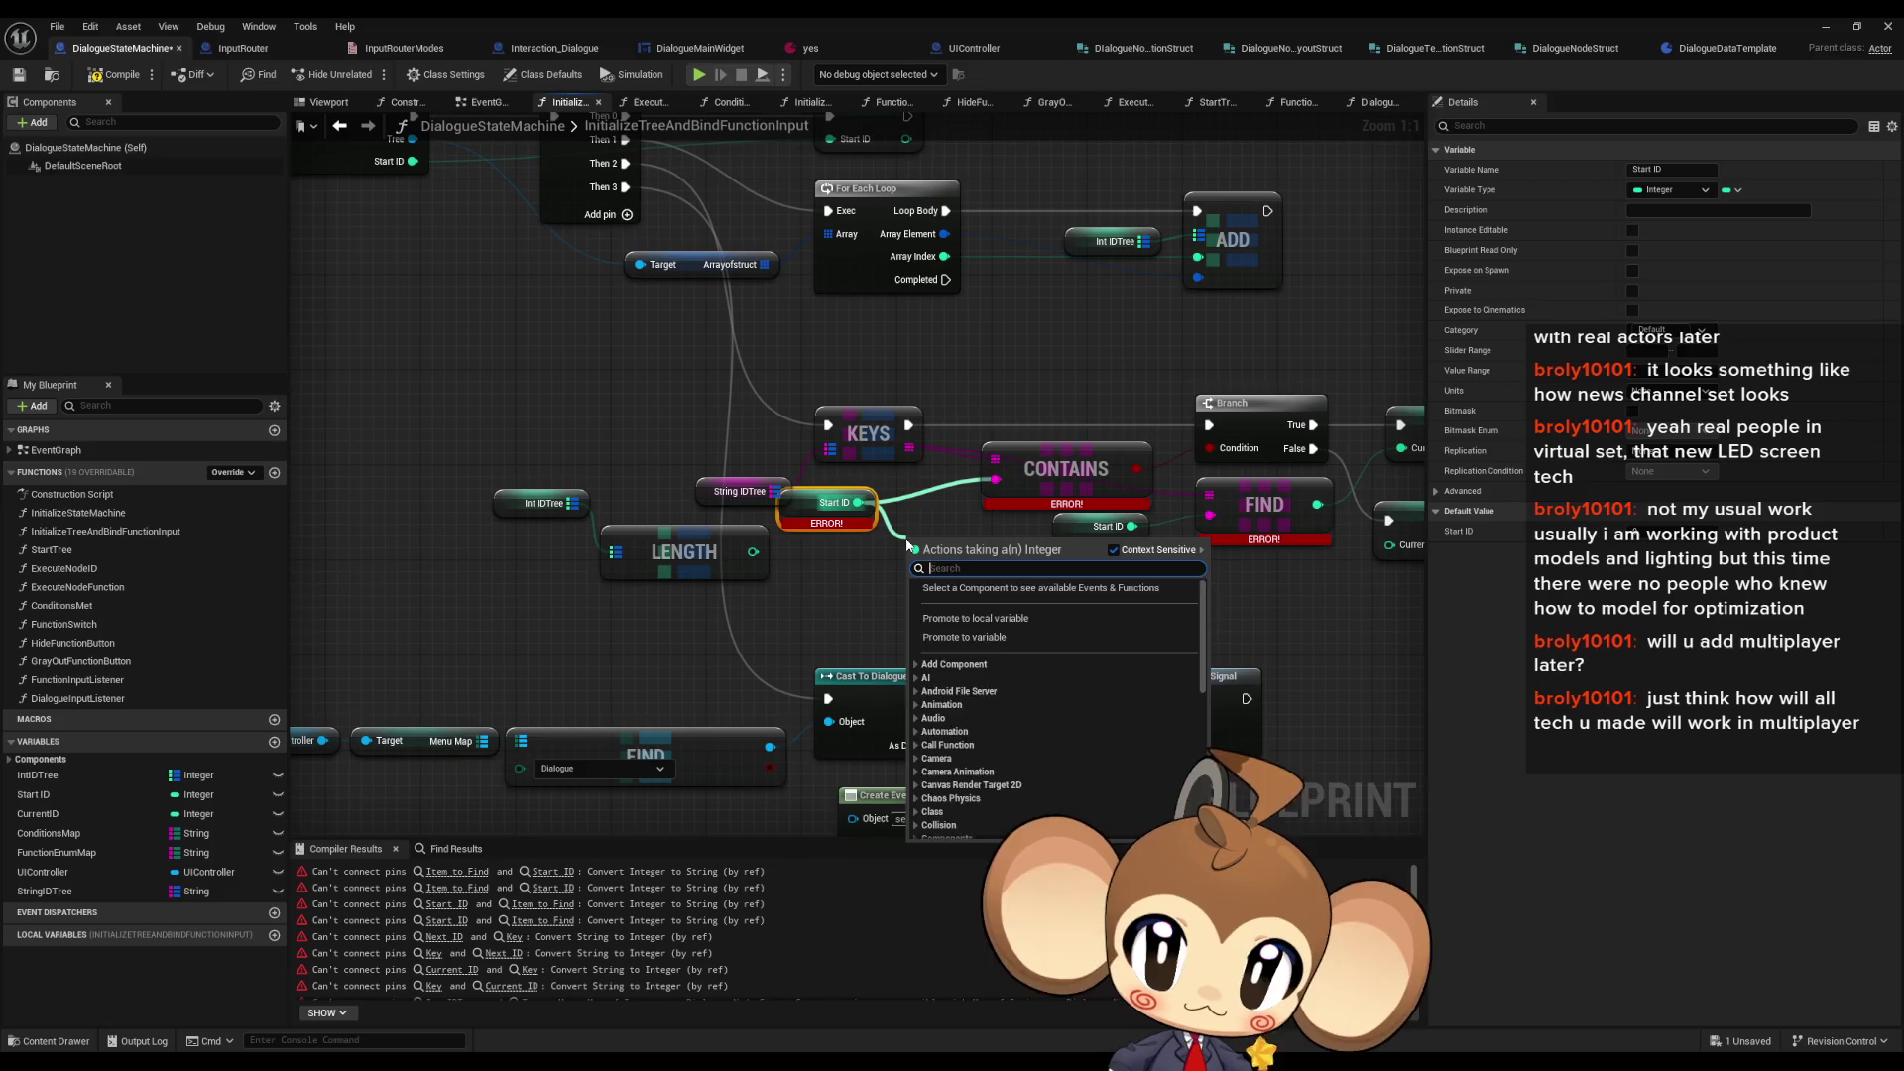
{"action": "type", "text": "<"}
{"action": "key", "text": "Return"}
{"action": "left_click_drag", "start_coordinate": [899, 572], "coordinate": [754, 552]}
{"action": "left_click_drag", "start_coordinate": [975, 561], "coordinate": [1066, 585]}
{"action": "type", "text": "branch"}
{"action": "key", "text": "Return"}
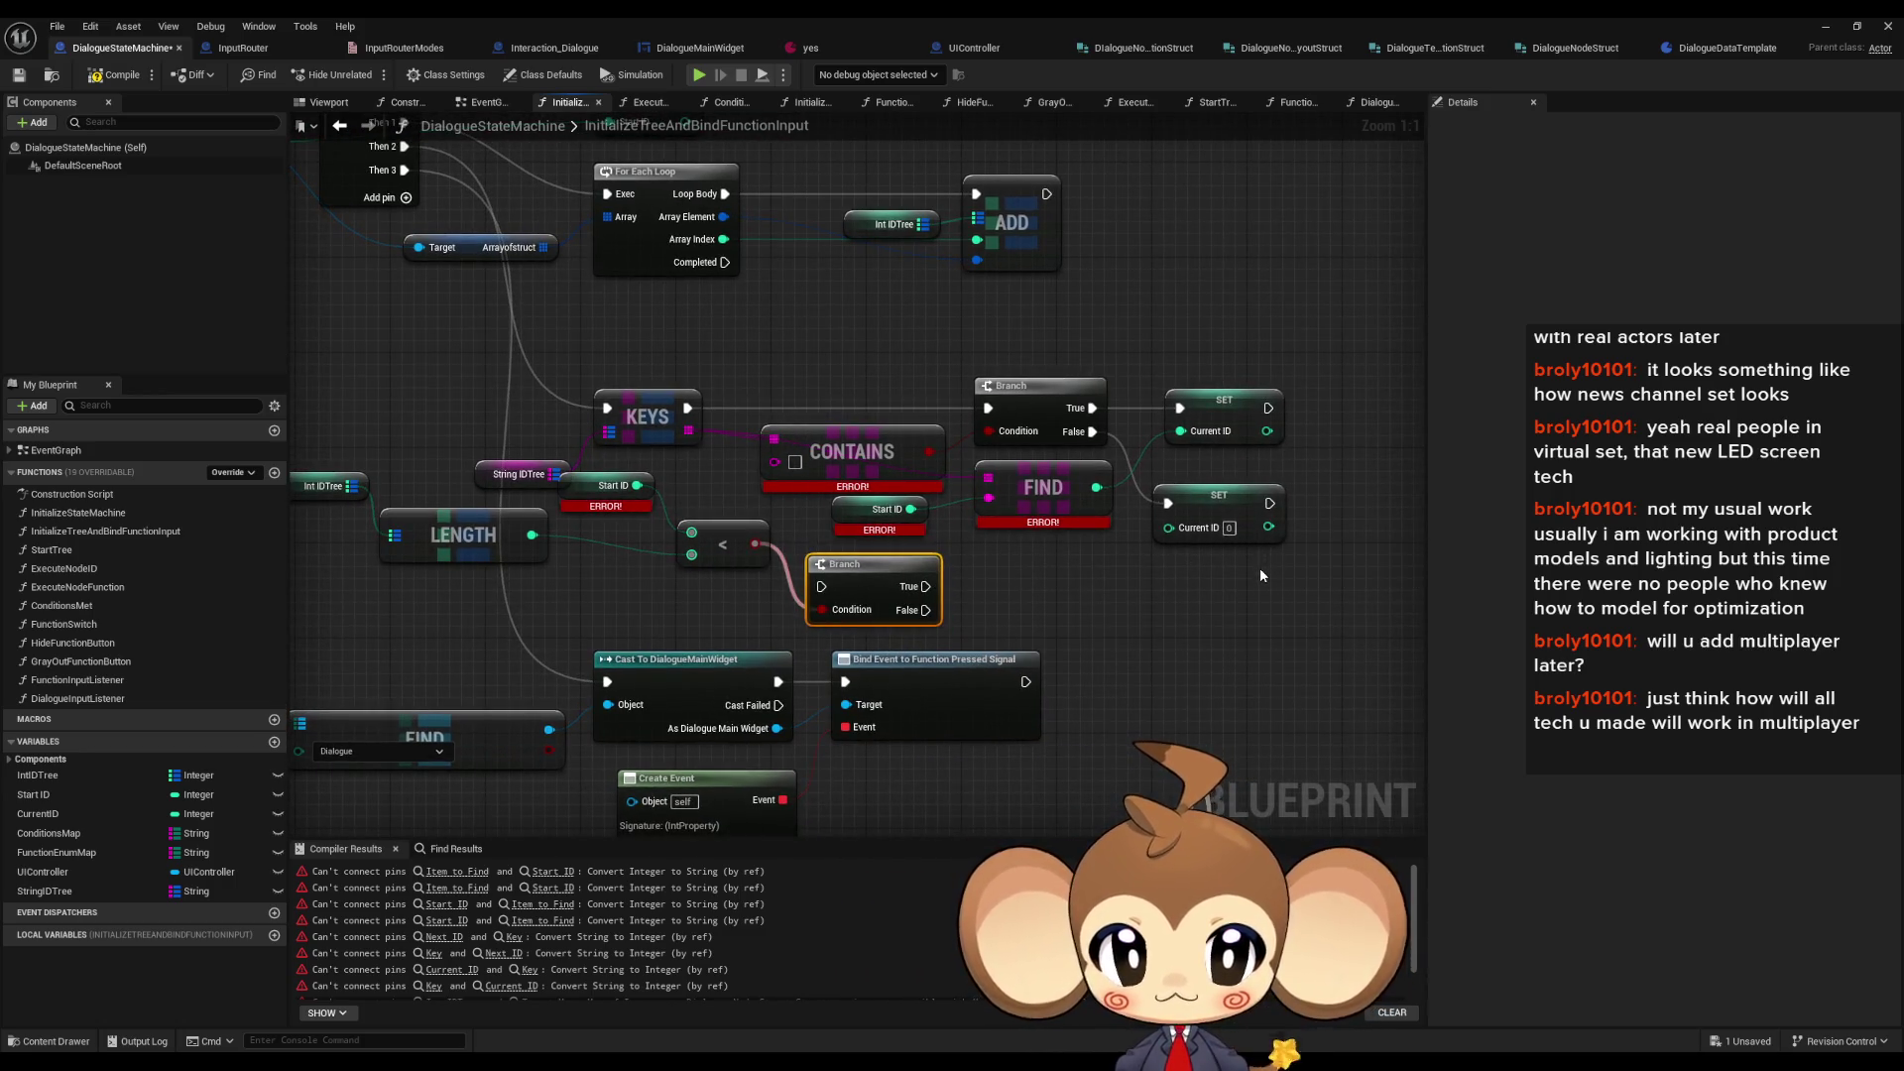
- On Branch True, set Current ID to Start ID
{"action": "left_click", "coordinate": [1218, 510]}
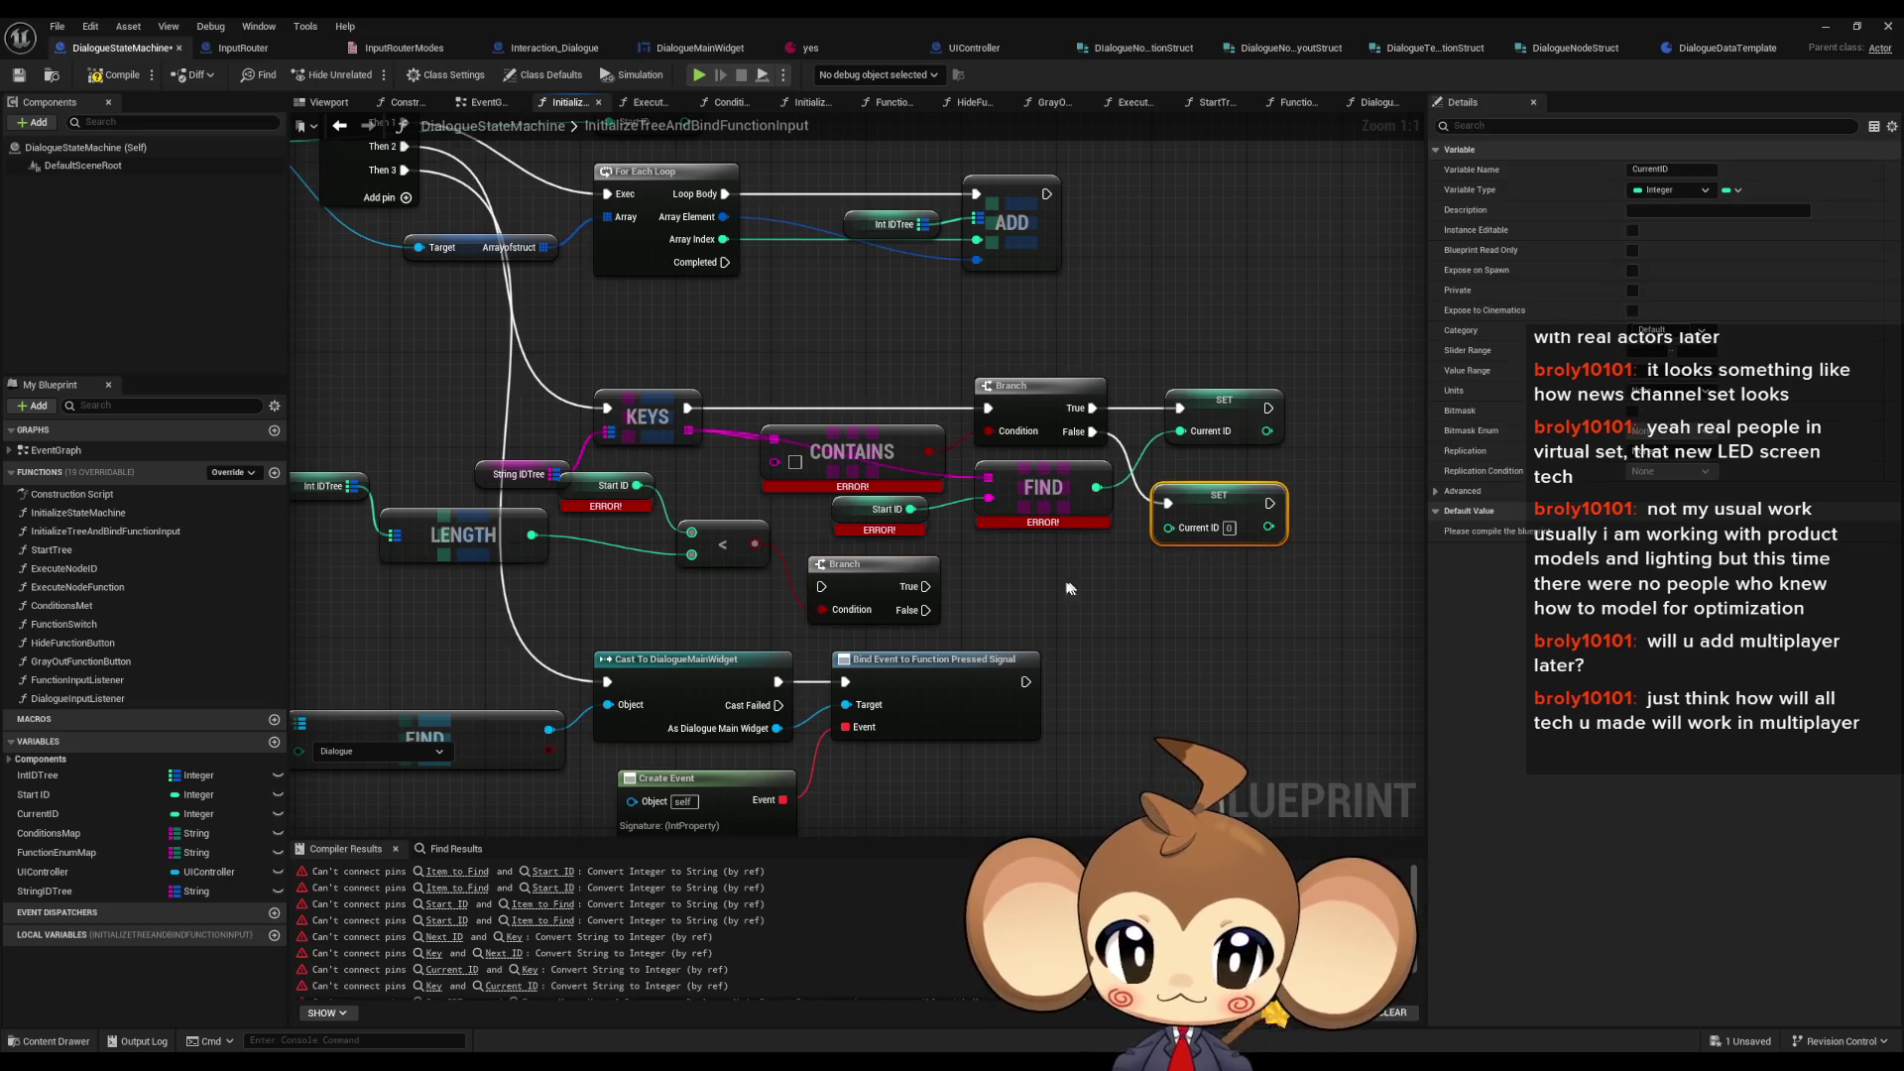
{"action": "key", "text": "ctrl+v"}
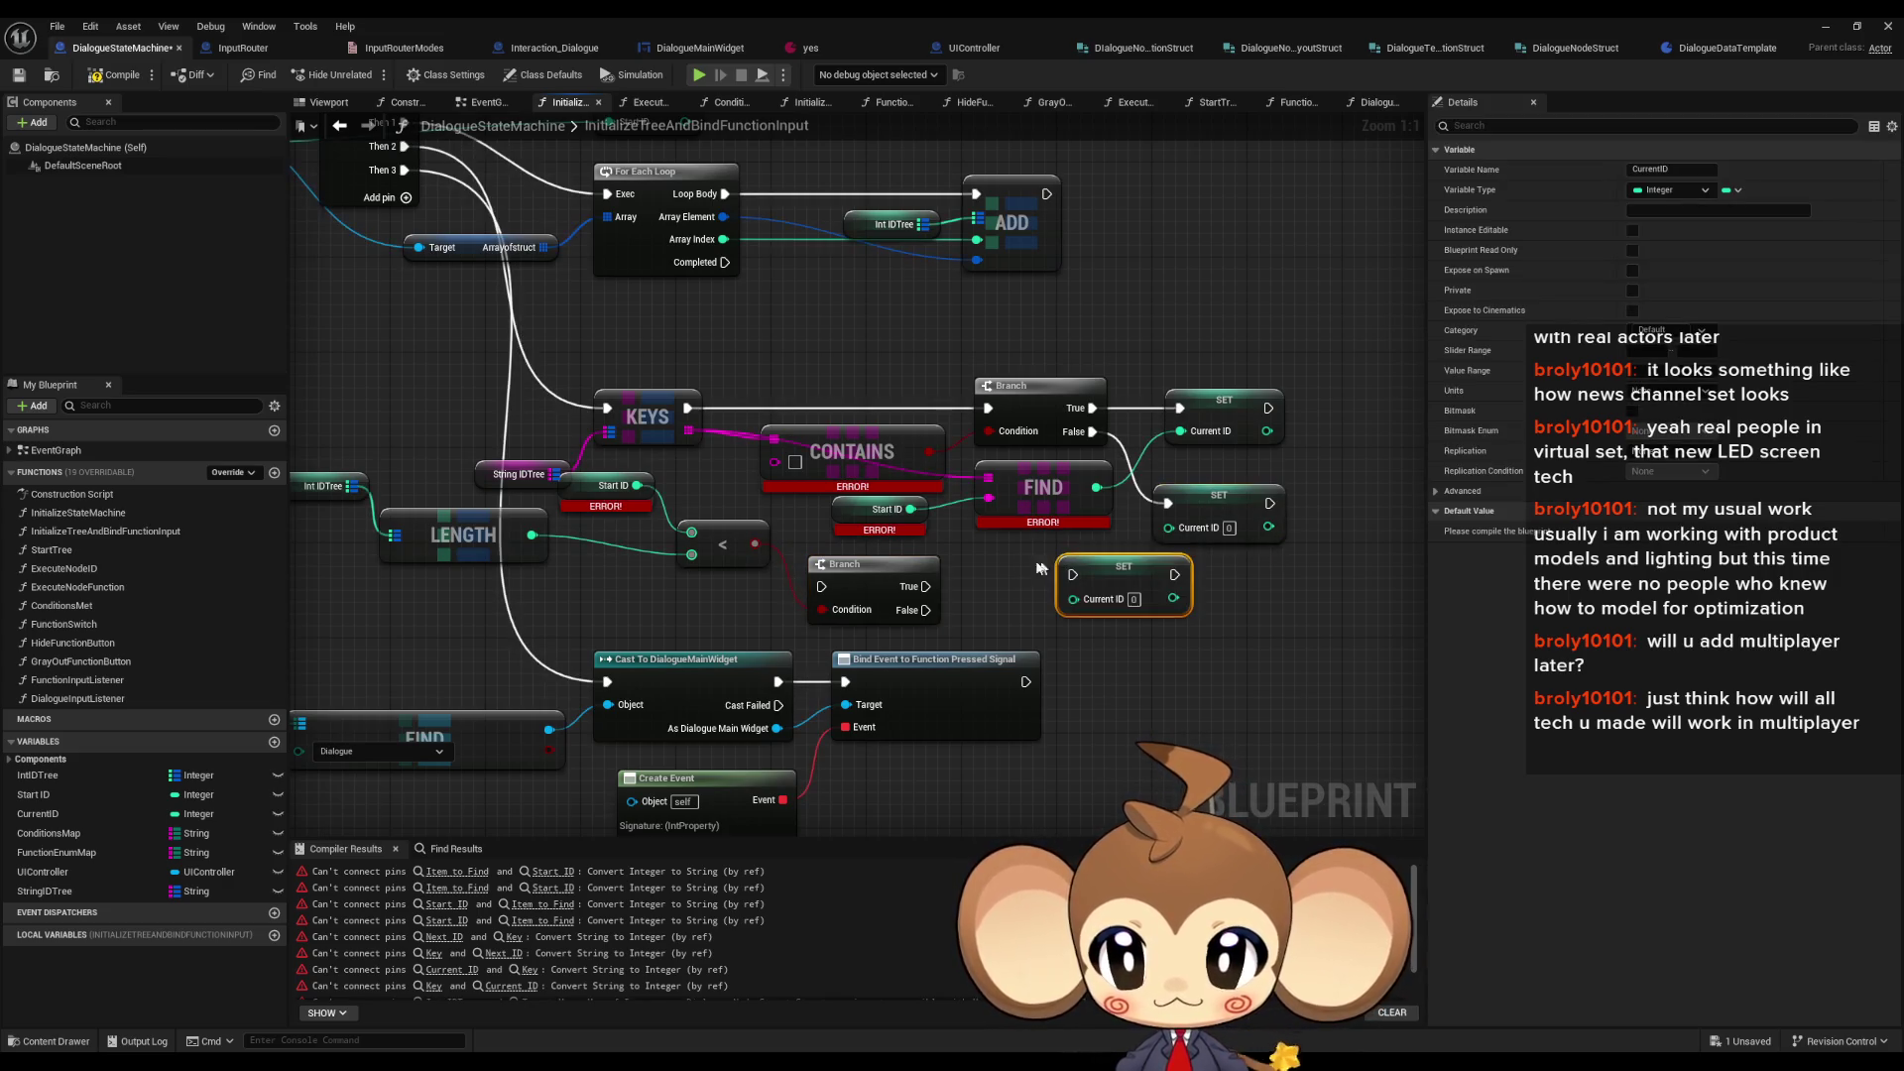
{"action": "left_click", "coordinate": [922, 511]}
{"action": "key", "text": "ctrl+c"}
{"action": "key", "text": "ctrl+v"}
{"action": "mouse_move", "coordinate": [1129, 600]}
{"action": "left_mouse_down"}
{"action": "mouse_move", "coordinate": [1087, 593]}
{"action": "mouse_move", "coordinate": [1130, 577]}
{"action": "left_mouse_up"}
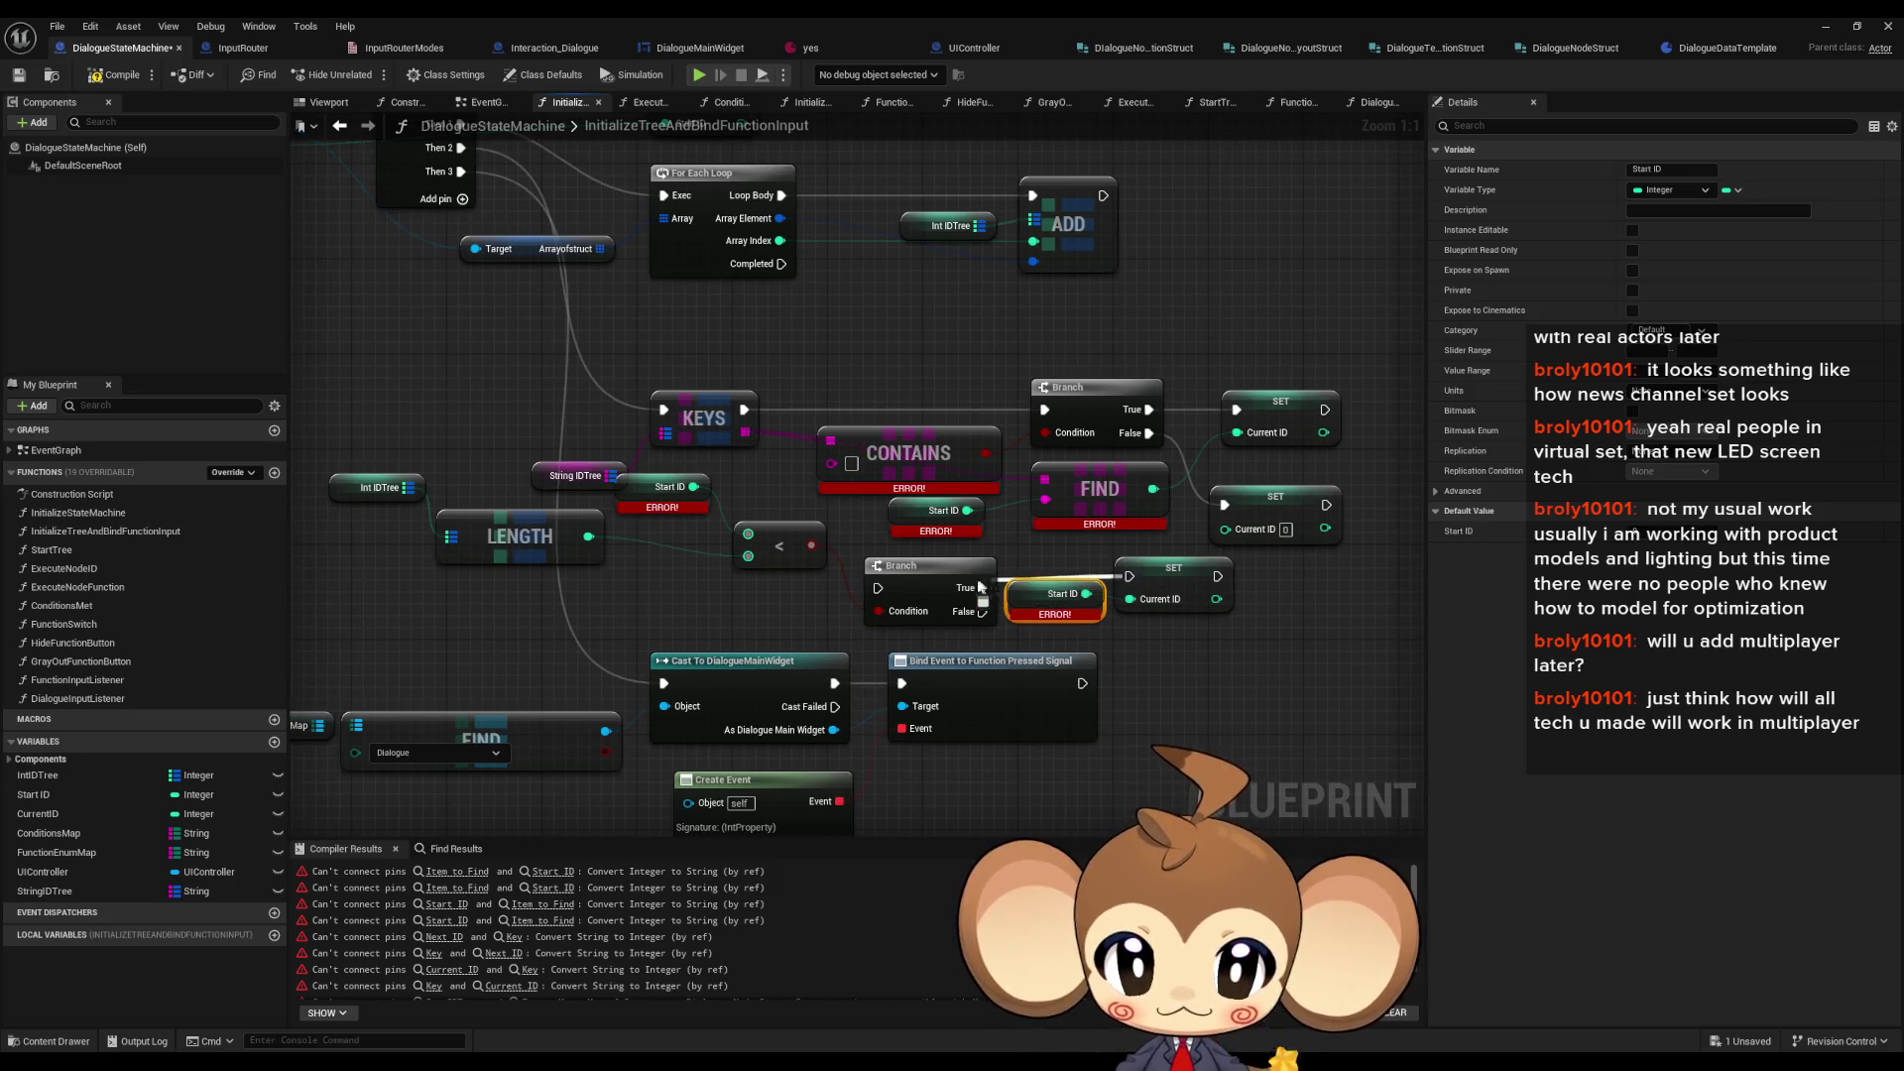
{"action": "right_click", "coordinate": [1012, 587]}
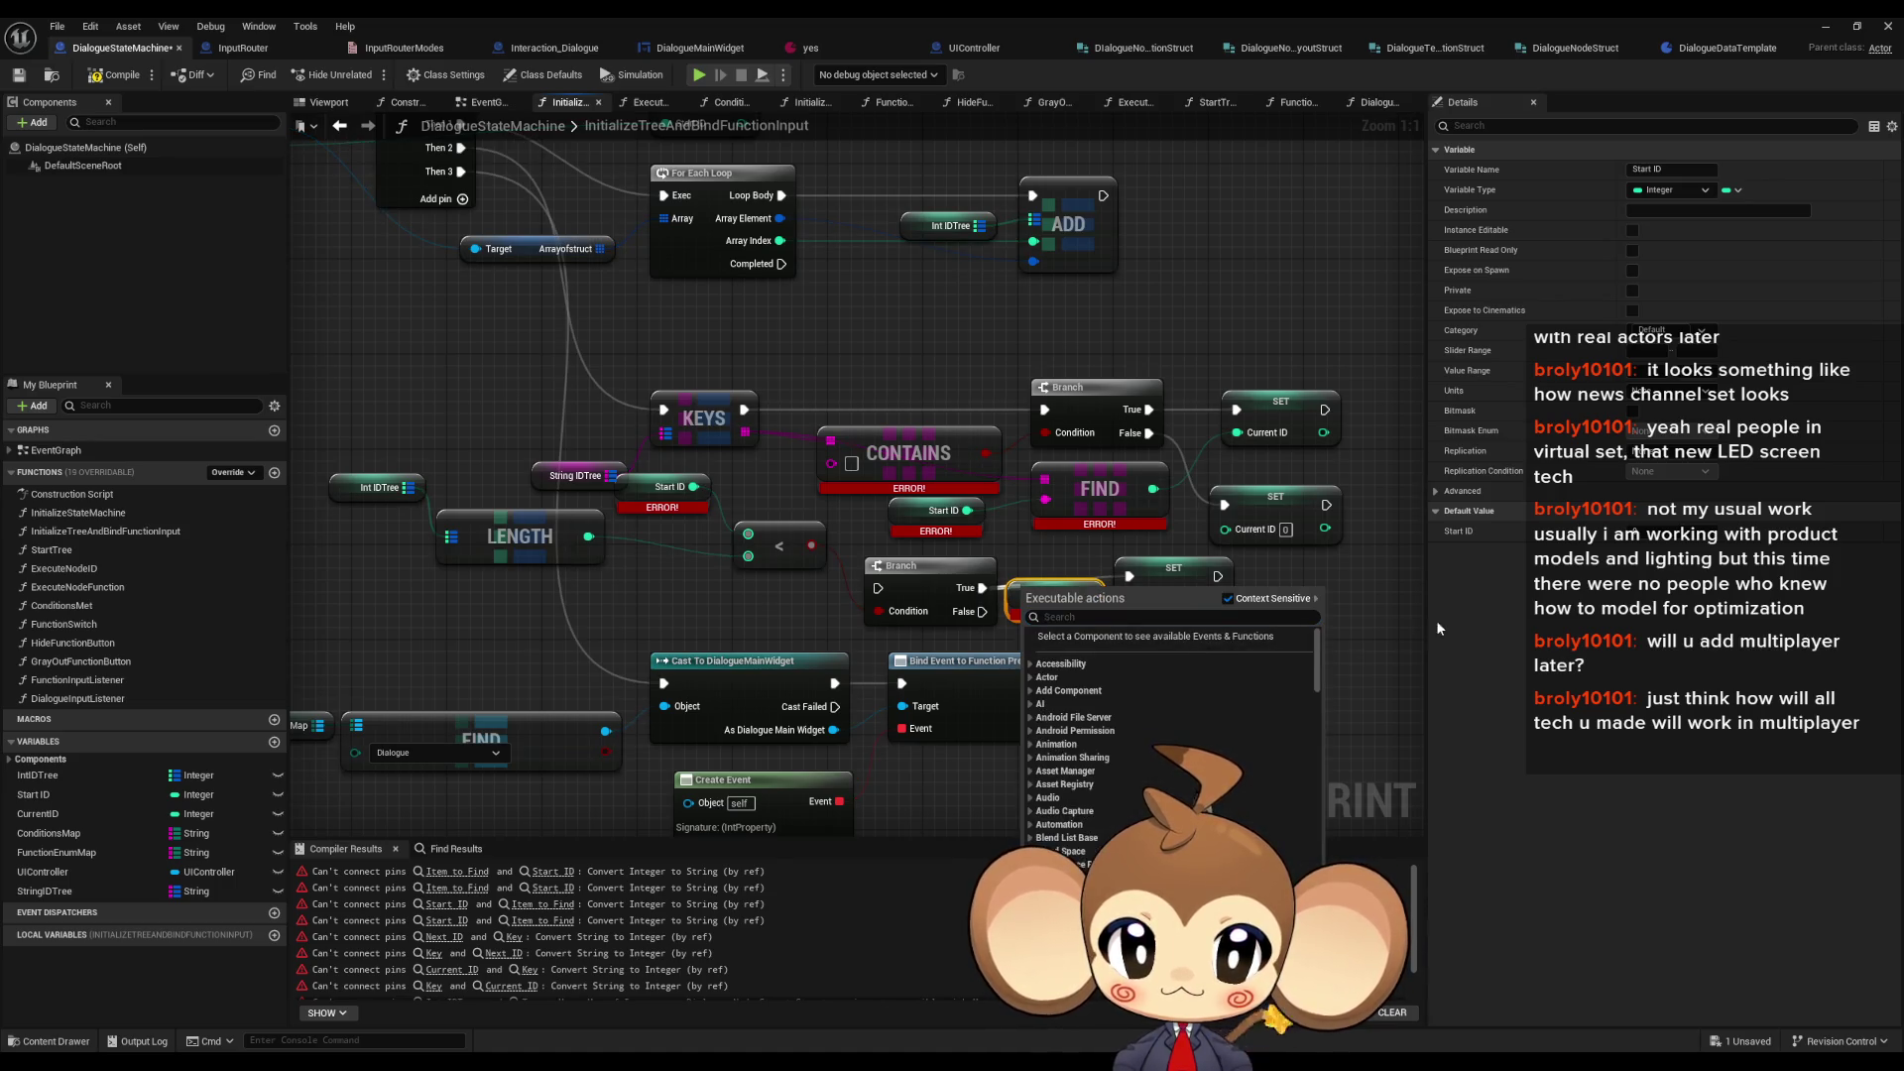
{"action": "left_click", "coordinate": [1291, 682]}
- On Branch False, set Current ID to 0, and feed the Branch from Sequence Then 3
{"action": "left_click", "coordinate": [1163, 569]}
{"action": "key", "text": "ctrl+c"}
{"action": "key", "text": "ctrl+v"}
{"action": "left_click_drag", "start_coordinate": [1177, 648], "coordinate": [972, 612]}
{"action": "left_click_drag", "start_coordinate": [972, 541], "coordinate": [1113, 597]}
{"action": "left_click_drag", "start_coordinate": [1010, 643], "coordinate": [593, 226]}
- Delete the old KEYS, CONTAINS, Branch and FIND string-lookup nodes and recompile
{"action": "mouse_move", "coordinate": [706, 436]}
{"action": "left_mouse_down"}
{"action": "mouse_move", "coordinate": [607, 445]}
{"action": "mouse_move", "coordinate": [742, 515]}
{"action": "mouse_move", "coordinate": [763, 556]}
{"action": "left_mouse_up"}
{"action": "key", "text": "Delete"}
{"action": "left_click_drag", "start_coordinate": [929, 403], "coordinate": [1171, 518]}
{"action": "key", "text": "Delete"}
{"action": "left_click_drag", "start_coordinate": [1388, 446], "coordinate": [932, 590]}
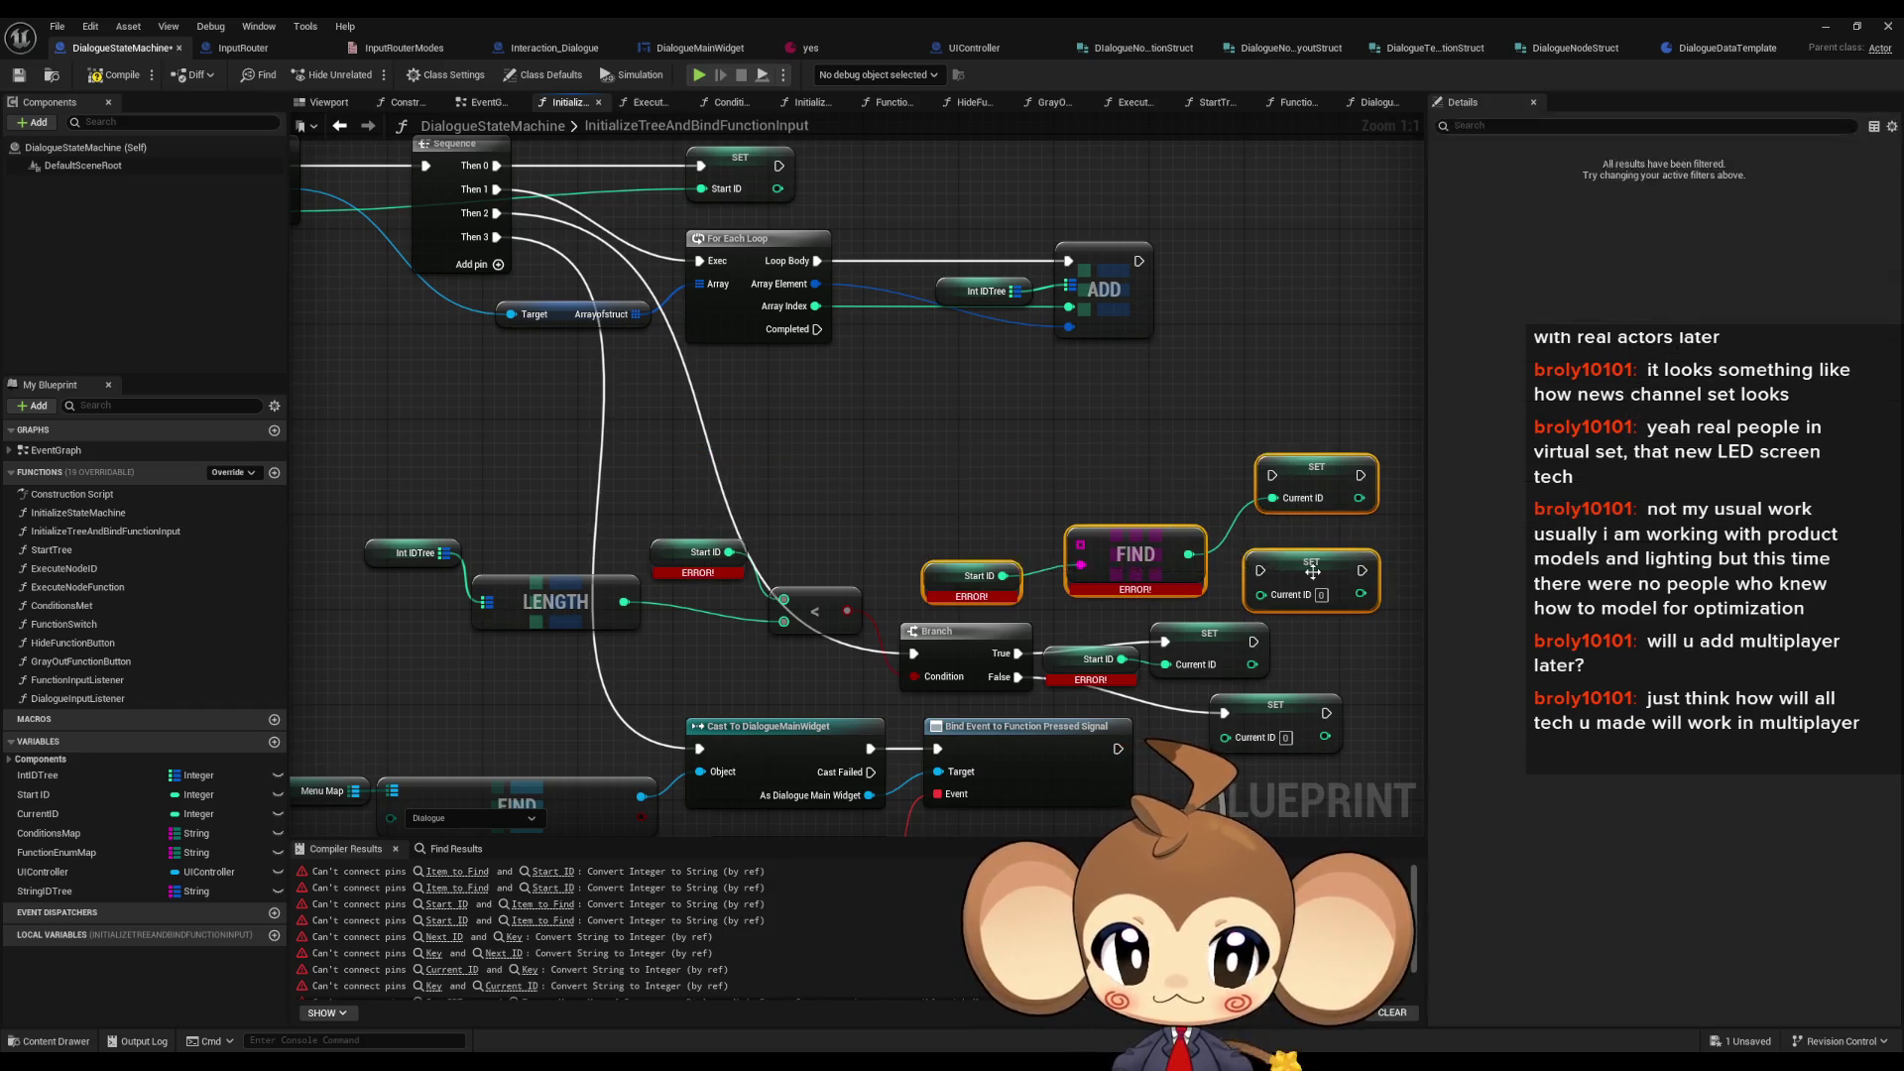
{"action": "key", "text": "Delete"}
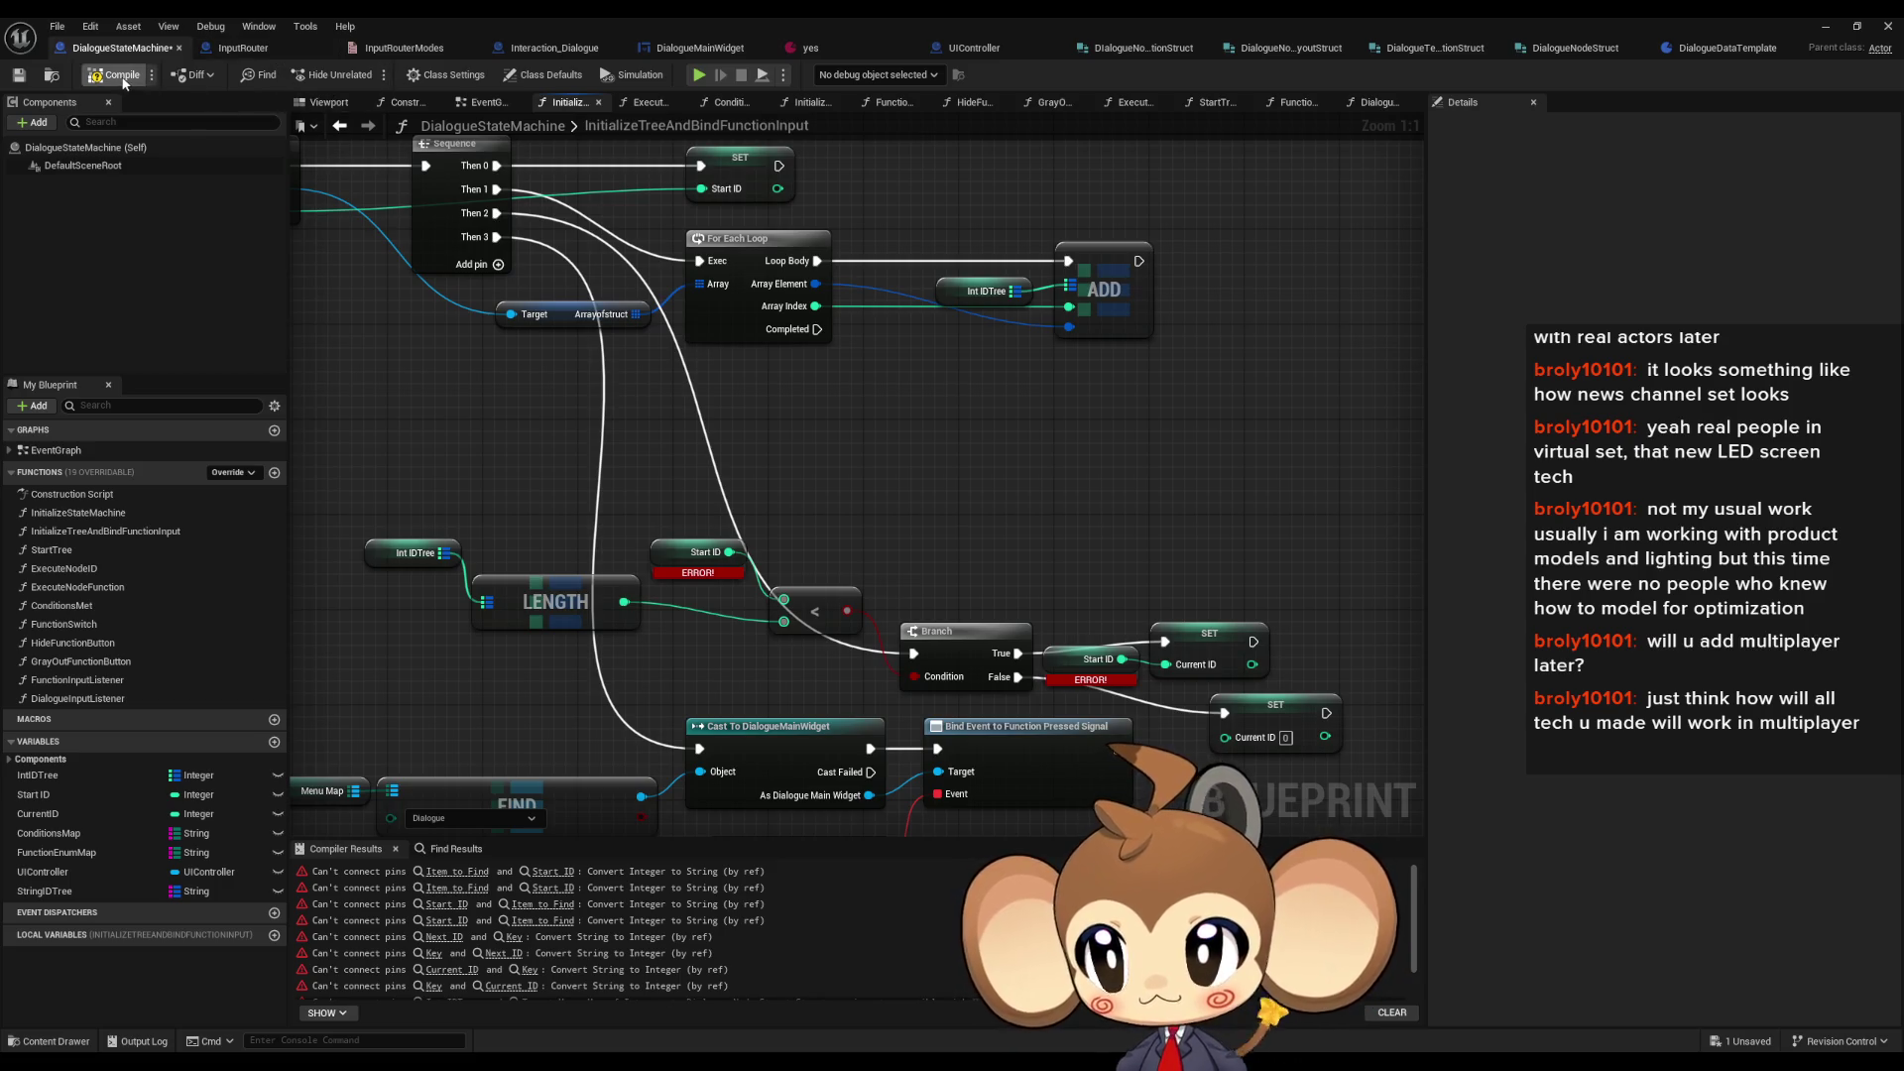
{"action": "left_click", "coordinate": [117, 75]}
- Tidy the layout of the Int IDTree, LENGTH, comparison, Branch and SET Current ID nodes
{"action": "mouse_move", "coordinate": [958, 644]}
{"action": "left_mouse_down"}
{"action": "mouse_move", "coordinate": [913, 464]}
{"action": "mouse_move", "coordinate": [742, 452]}
{"action": "left_mouse_up"}
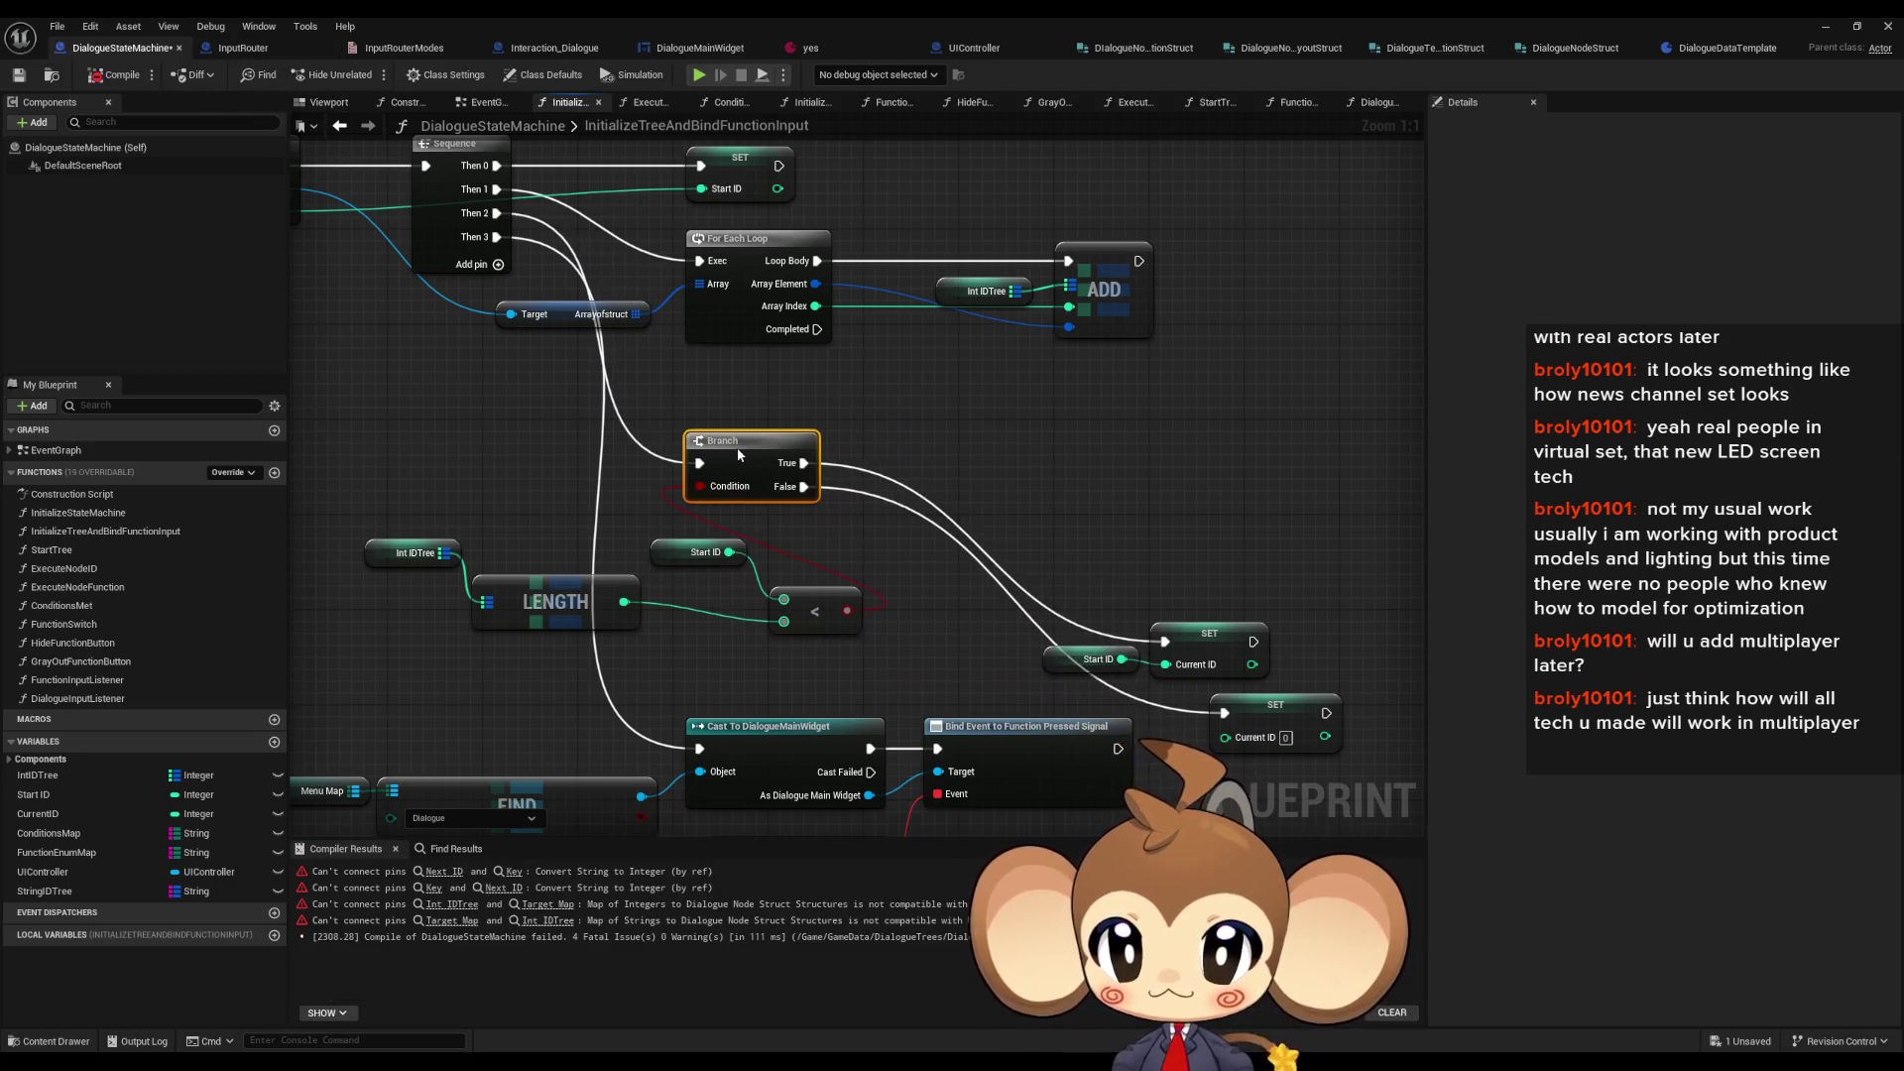
{"action": "left_click_drag", "start_coordinate": [815, 617], "coordinate": [803, 582]}
{"action": "left_click_drag", "start_coordinate": [555, 600], "coordinate": [662, 600]}
{"action": "mouse_move", "coordinate": [389, 561]}
{"action": "left_mouse_down"}
{"action": "mouse_move", "coordinate": [486, 597]}
{"action": "mouse_move", "coordinate": [800, 566]}
{"action": "left_mouse_up"}
{"action": "mouse_move", "coordinate": [1031, 610]}
{"action": "left_mouse_down"}
{"action": "mouse_move", "coordinate": [1279, 685]}
{"action": "mouse_move", "coordinate": [1104, 476]}
{"action": "mouse_move", "coordinate": [1129, 488]}
{"action": "left_mouse_up"}
{"action": "left_click", "coordinate": [1283, 725]}
{"action": "mouse_move", "coordinate": [1282, 725]}
{"action": "left_mouse_down"}
{"action": "mouse_move", "coordinate": [907, 544]}
{"action": "mouse_move", "coordinate": [1127, 547]}
{"action": "left_mouse_up"}
{"action": "left_click", "coordinate": [1087, 667]}
{"action": "mouse_move", "coordinate": [1087, 667]}
{"action": "left_mouse_down"}
{"action": "mouse_move", "coordinate": [1223, 498]}
{"action": "mouse_move", "coordinate": [1259, 579]}
{"action": "left_mouse_up"}
{"action": "left_click_drag", "start_coordinate": [1152, 402], "coordinate": [1408, 540]}
{"action": "left_click_drag", "start_coordinate": [1329, 416], "coordinate": [1246, 417]}
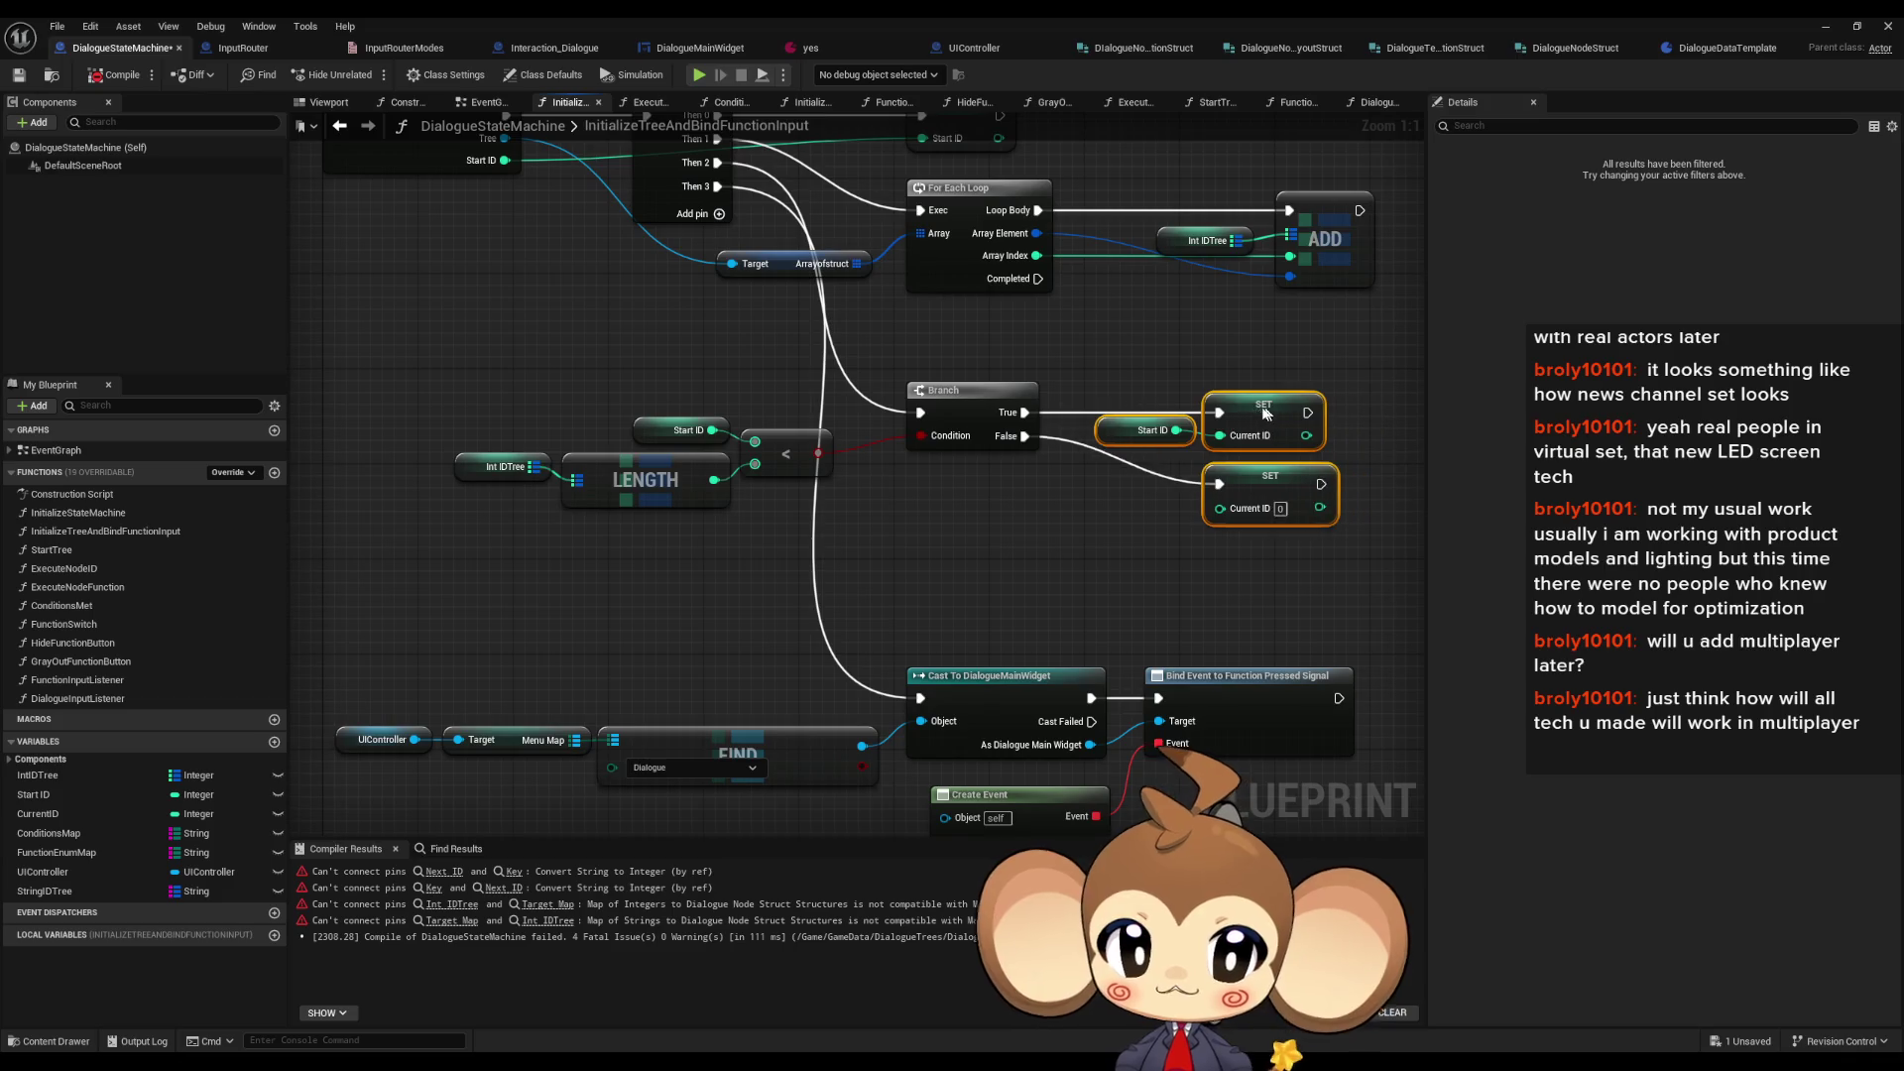
{"action": "left_click", "coordinate": [1023, 573]}
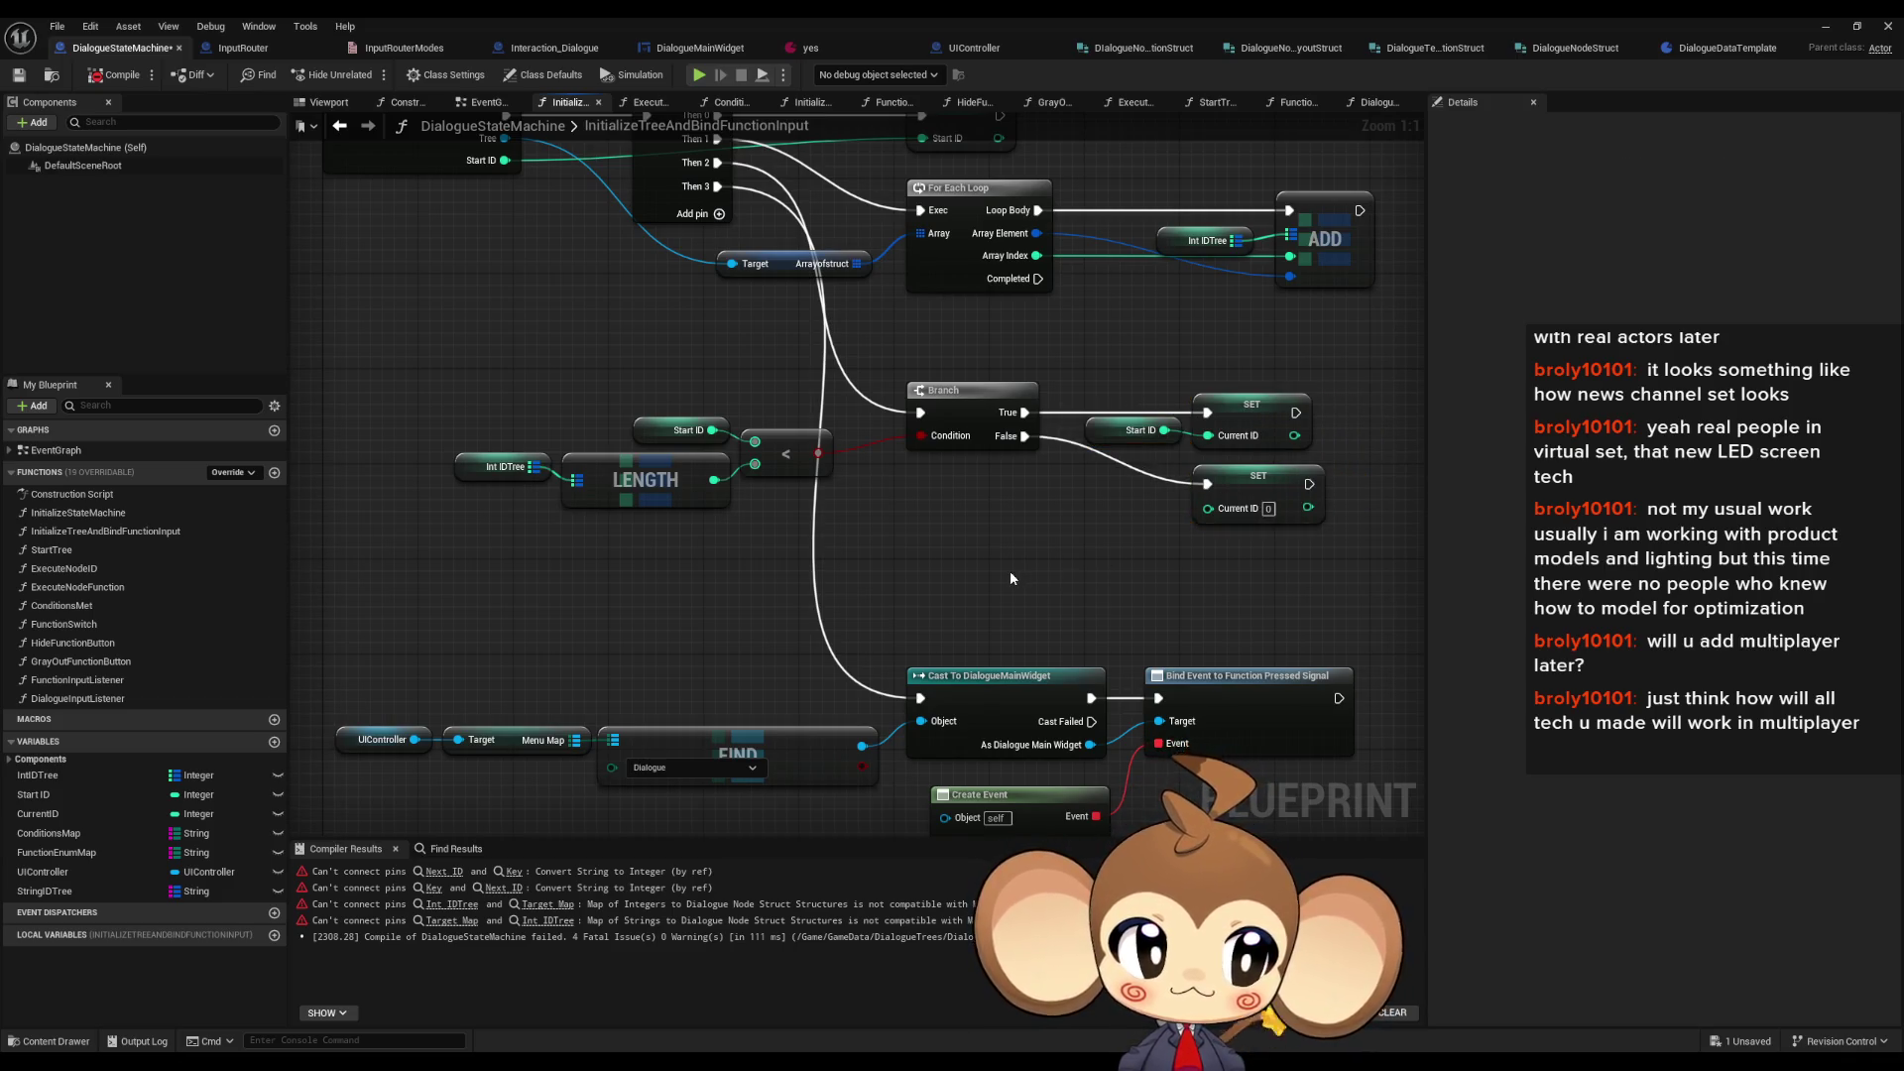
- Recompile and follow the Next ID error into the StartTree graph
{"action": "left_click", "coordinate": [114, 75]}
{"action": "left_click", "coordinate": [446, 877]}
{"action": "left_click", "coordinate": [70, 552]}
{"action": "double_click", "coordinate": [70, 551]}
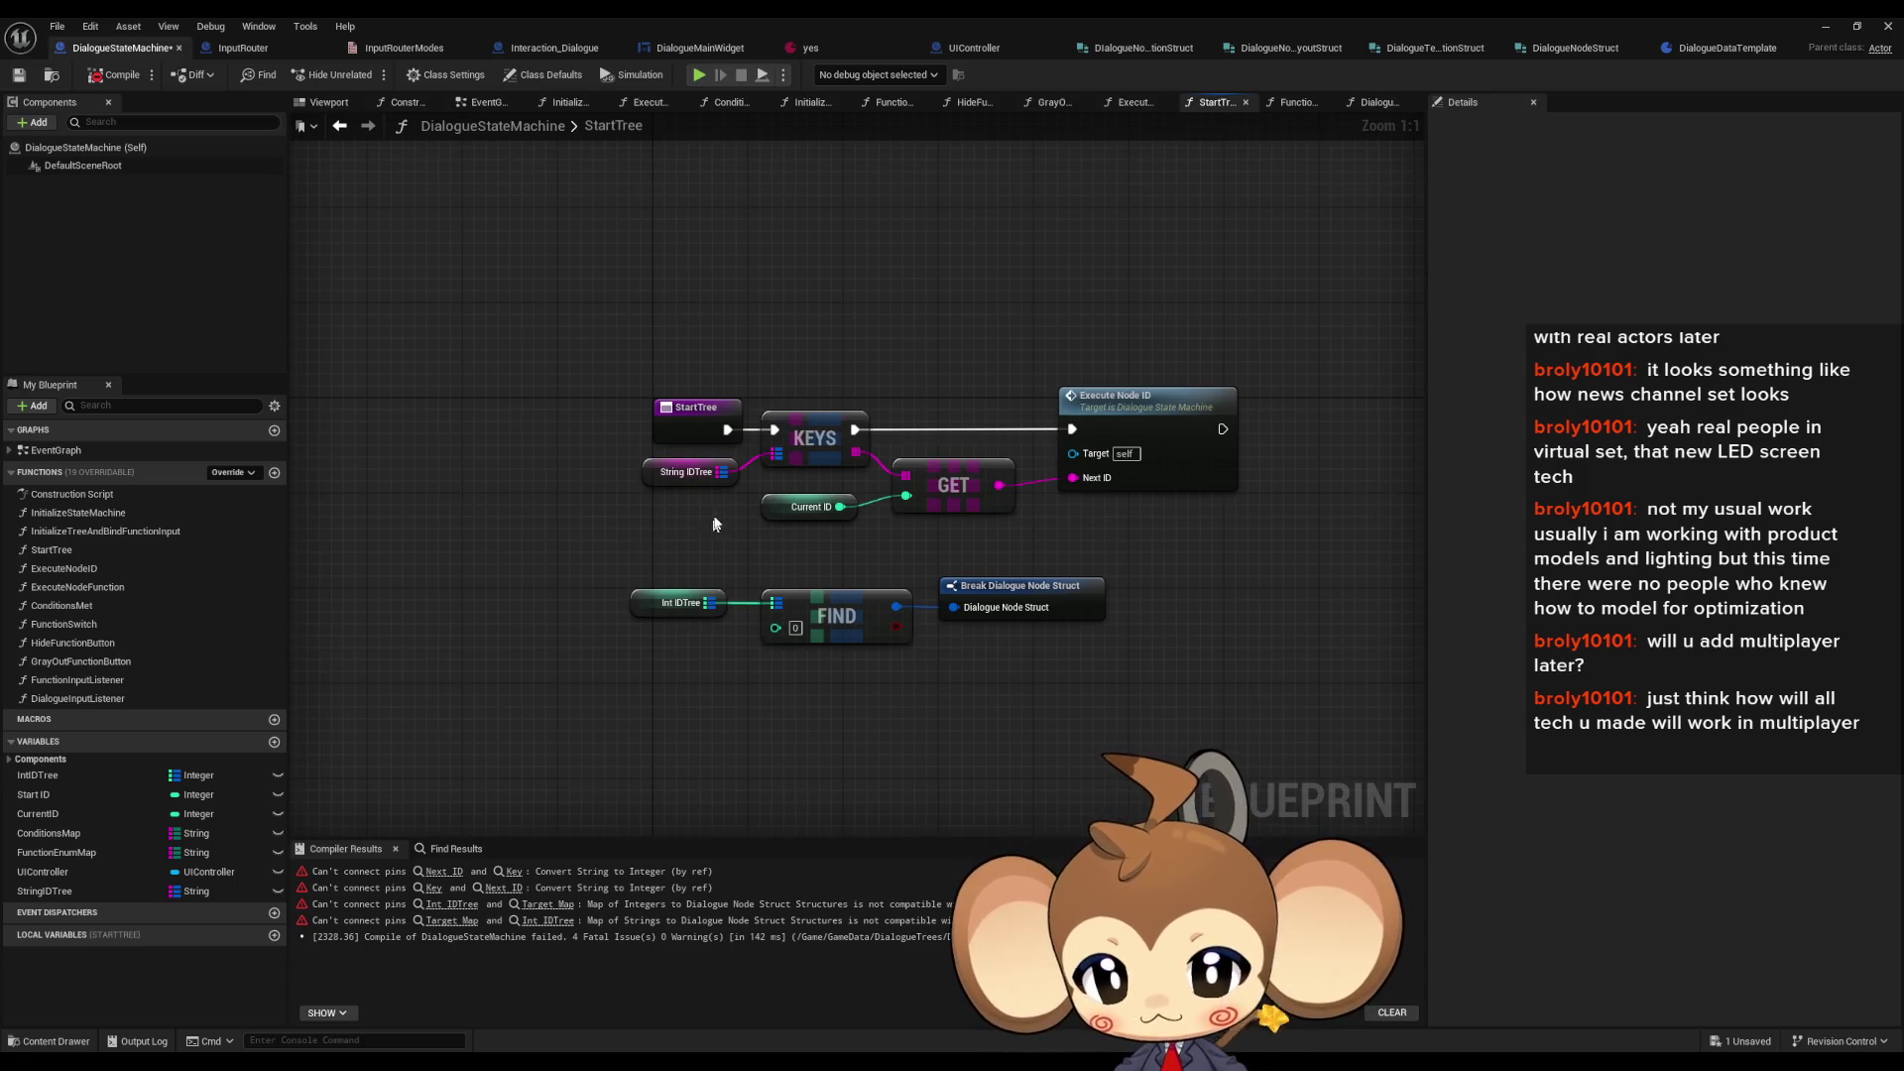
- In StartTree, wire an integer Current ID getter into FIND's Int IDTree lookup
{"action": "left_click", "coordinate": [696, 437]}
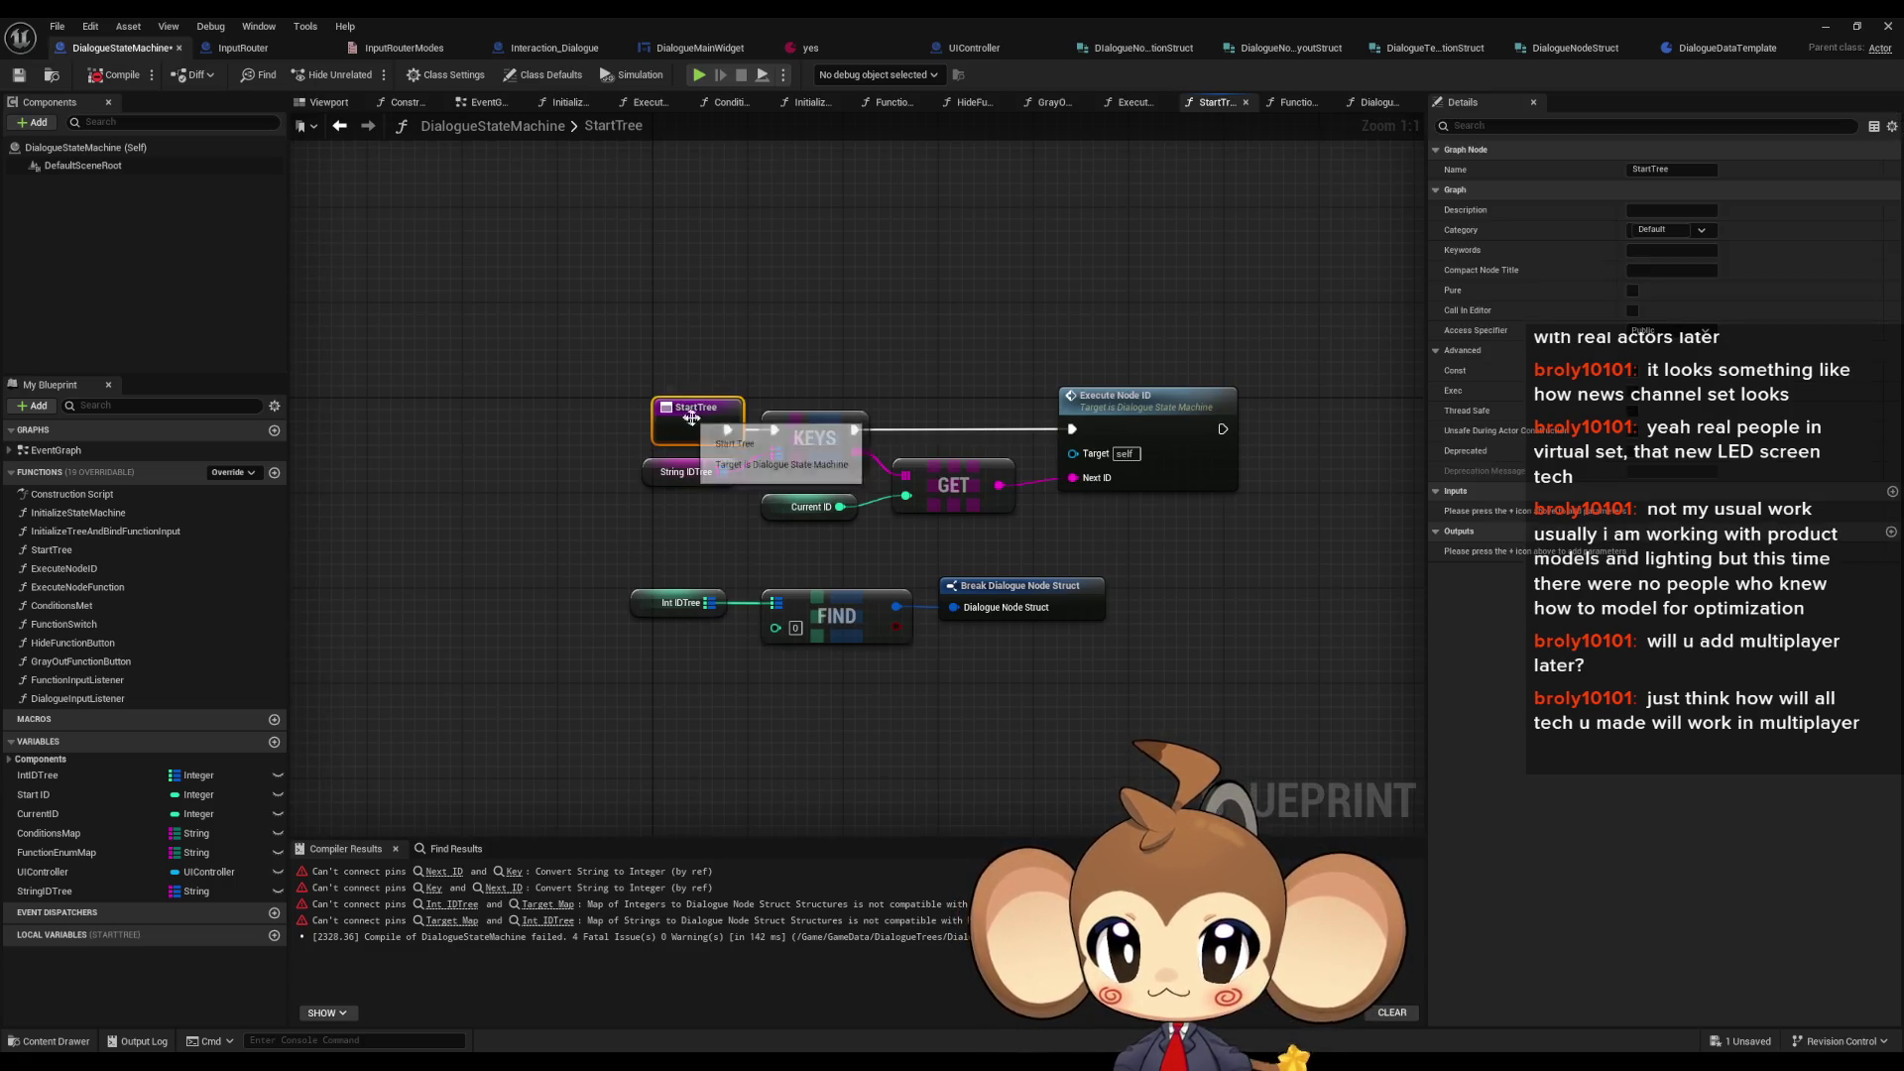
{"action": "mouse_move", "coordinate": [40, 794]}
{"action": "left_mouse_down"}
{"action": "mouse_move", "coordinate": [659, 723]}
{"action": "mouse_move", "coordinate": [619, 668]}
{"action": "mouse_move", "coordinate": [775, 635]}
{"action": "left_mouse_up"}
{"action": "left_click", "coordinate": [674, 695]}
{"action": "left_click_drag", "start_coordinate": [621, 686], "coordinate": [656, 663]}
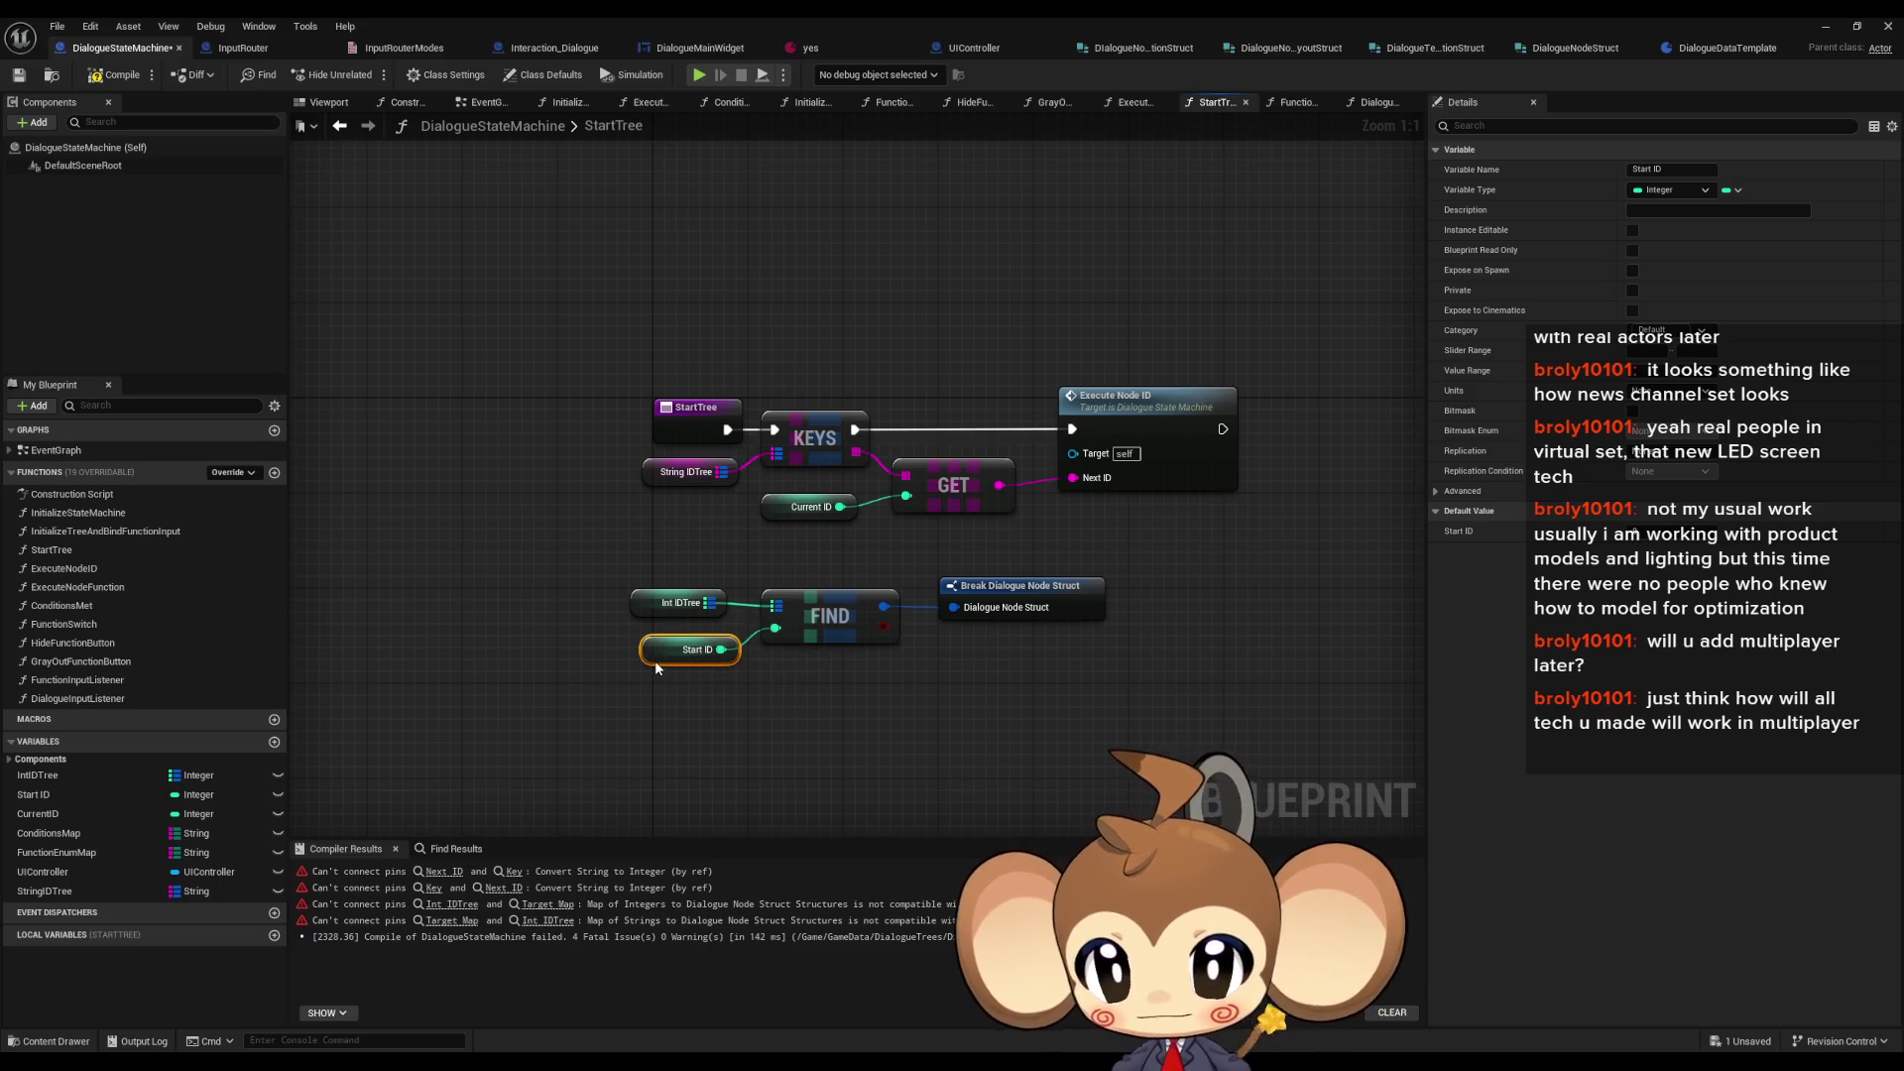
{"action": "key", "text": "Delete"}
{"action": "left_click", "coordinate": [783, 506]}
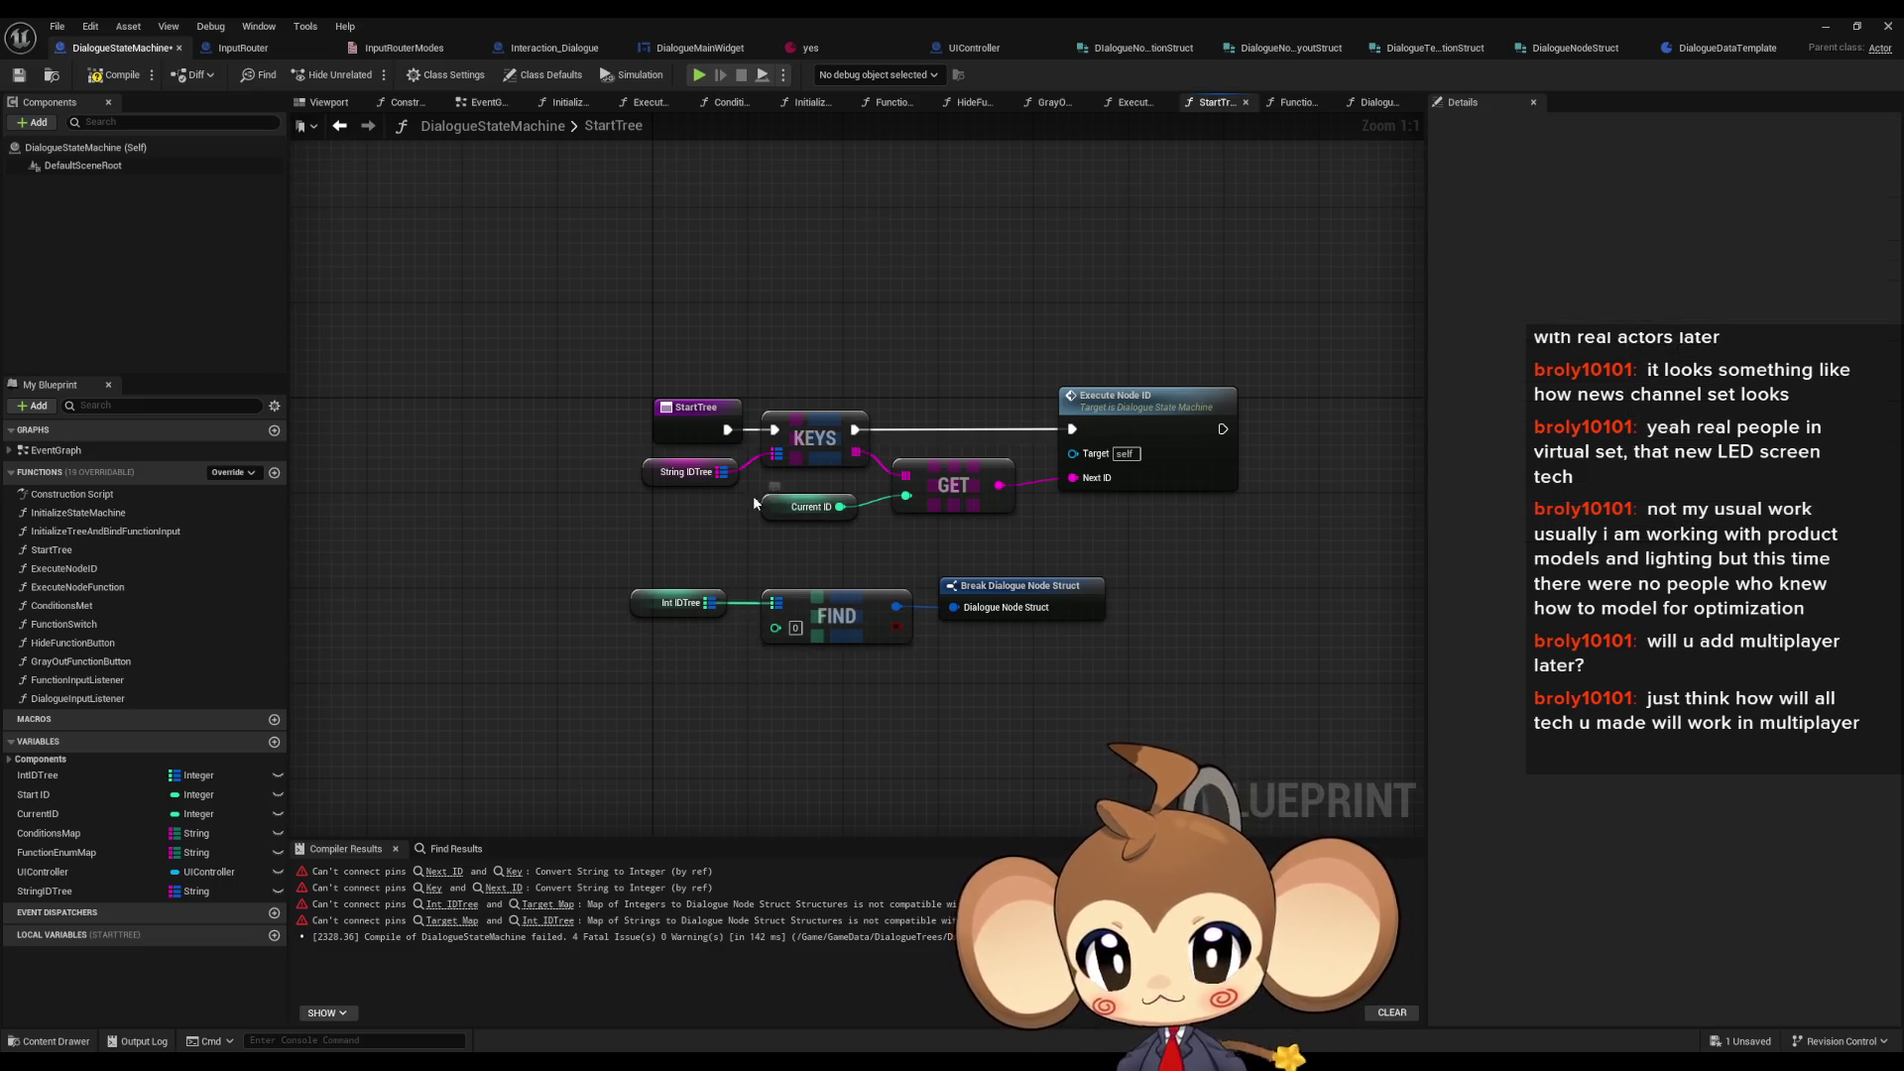
{"action": "key", "text": "ctrl+c"}
{"action": "key", "text": "ctrl+v"}
{"action": "mouse_move", "coordinate": [697, 650]}
{"action": "left_mouse_down"}
{"action": "mouse_move", "coordinate": [775, 629]}
{"action": "mouse_move", "coordinate": [673, 650]}
{"action": "left_mouse_up"}
{"action": "left_click", "coordinate": [734, 436]}
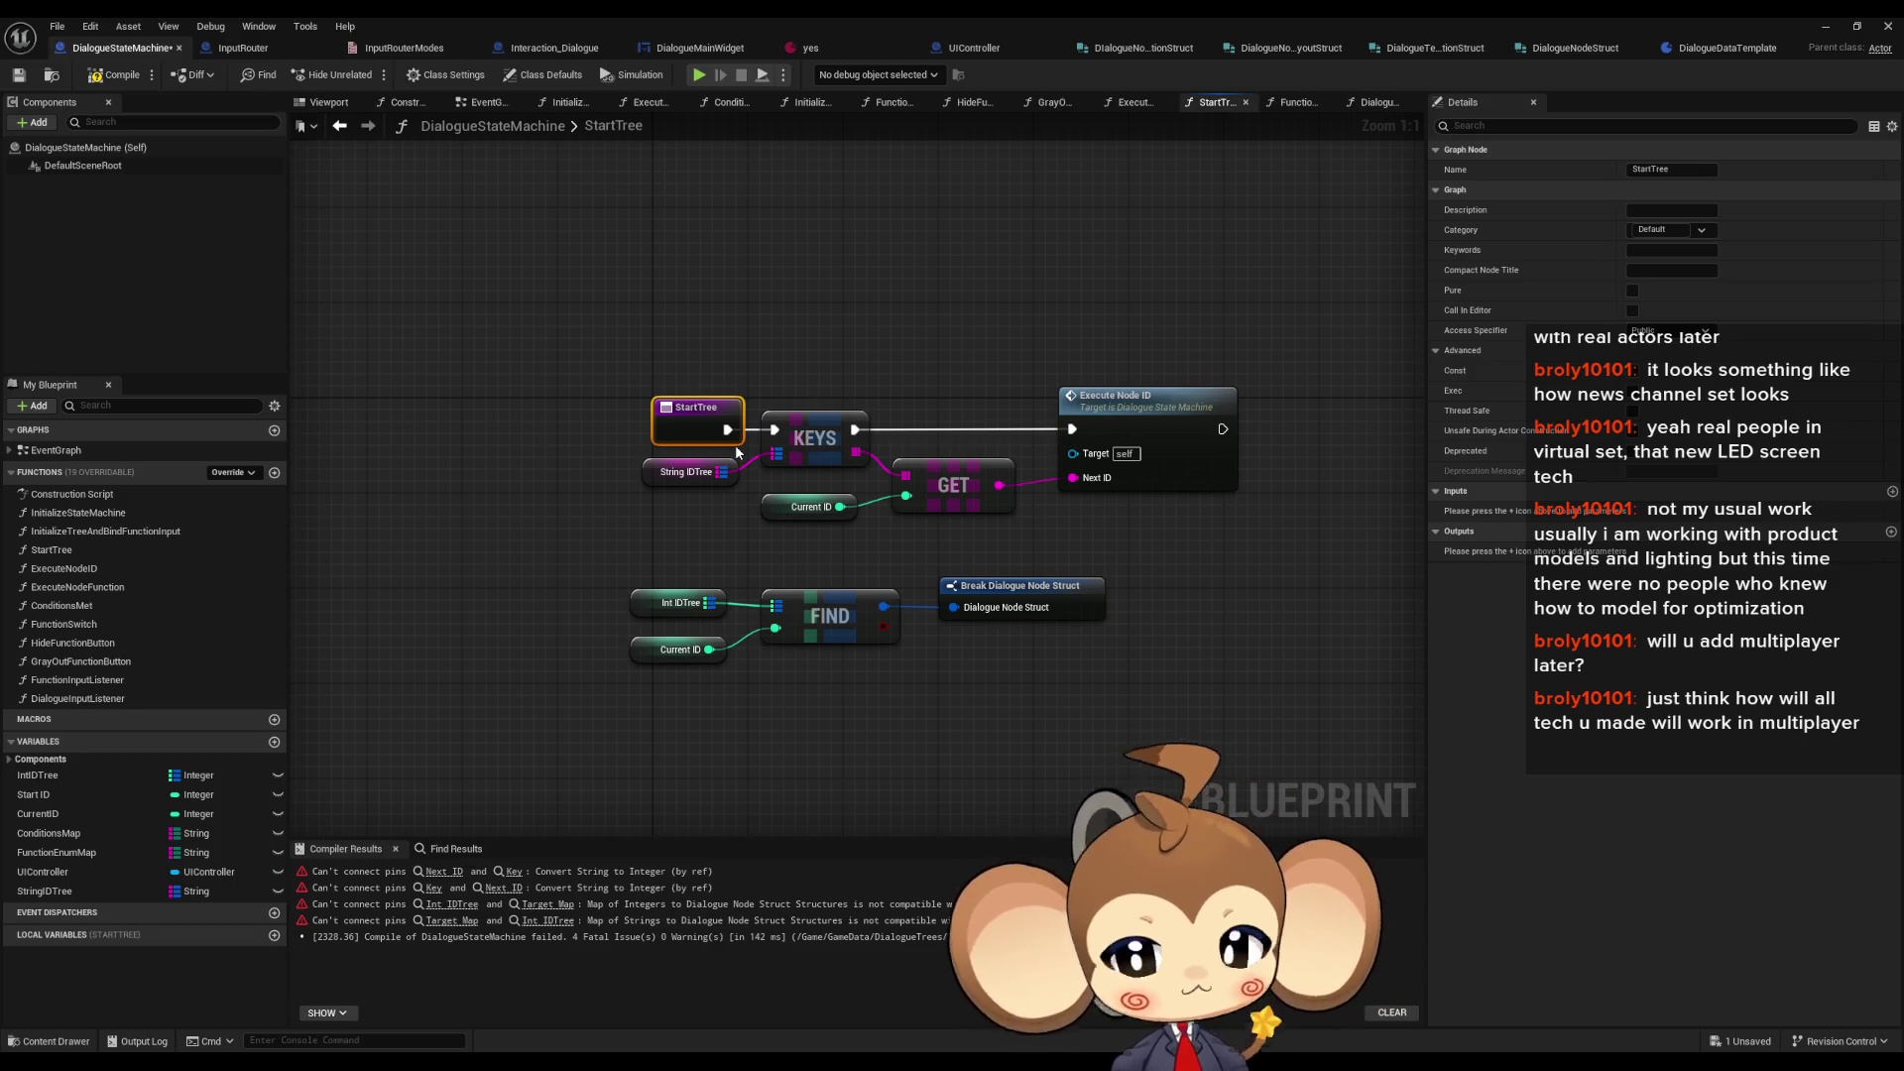
{"action": "left_click", "coordinate": [674, 729]}
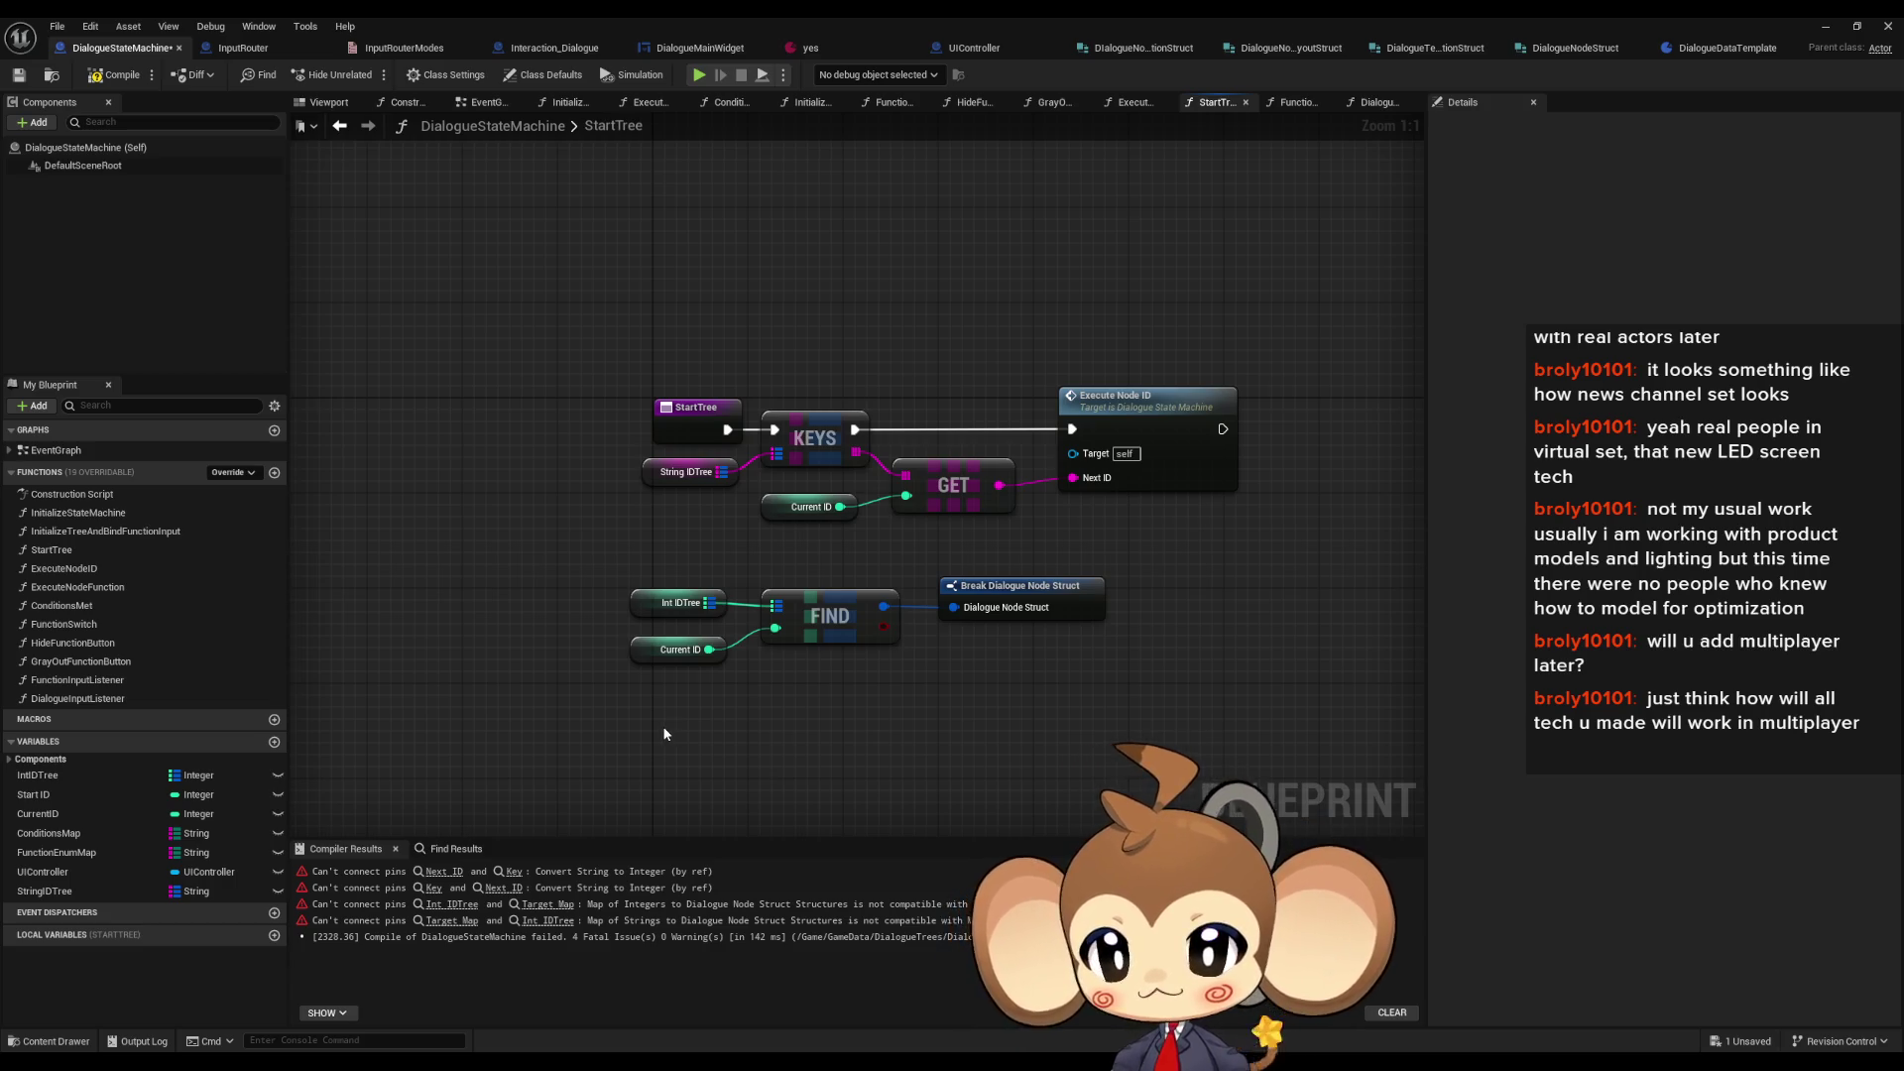
- Find references to the StartTree function by class member
{"action": "left_click", "coordinate": [98, 569]}
{"action": "left_click", "coordinate": [59, 550]}
{"action": "right_click", "coordinate": [71, 551]}
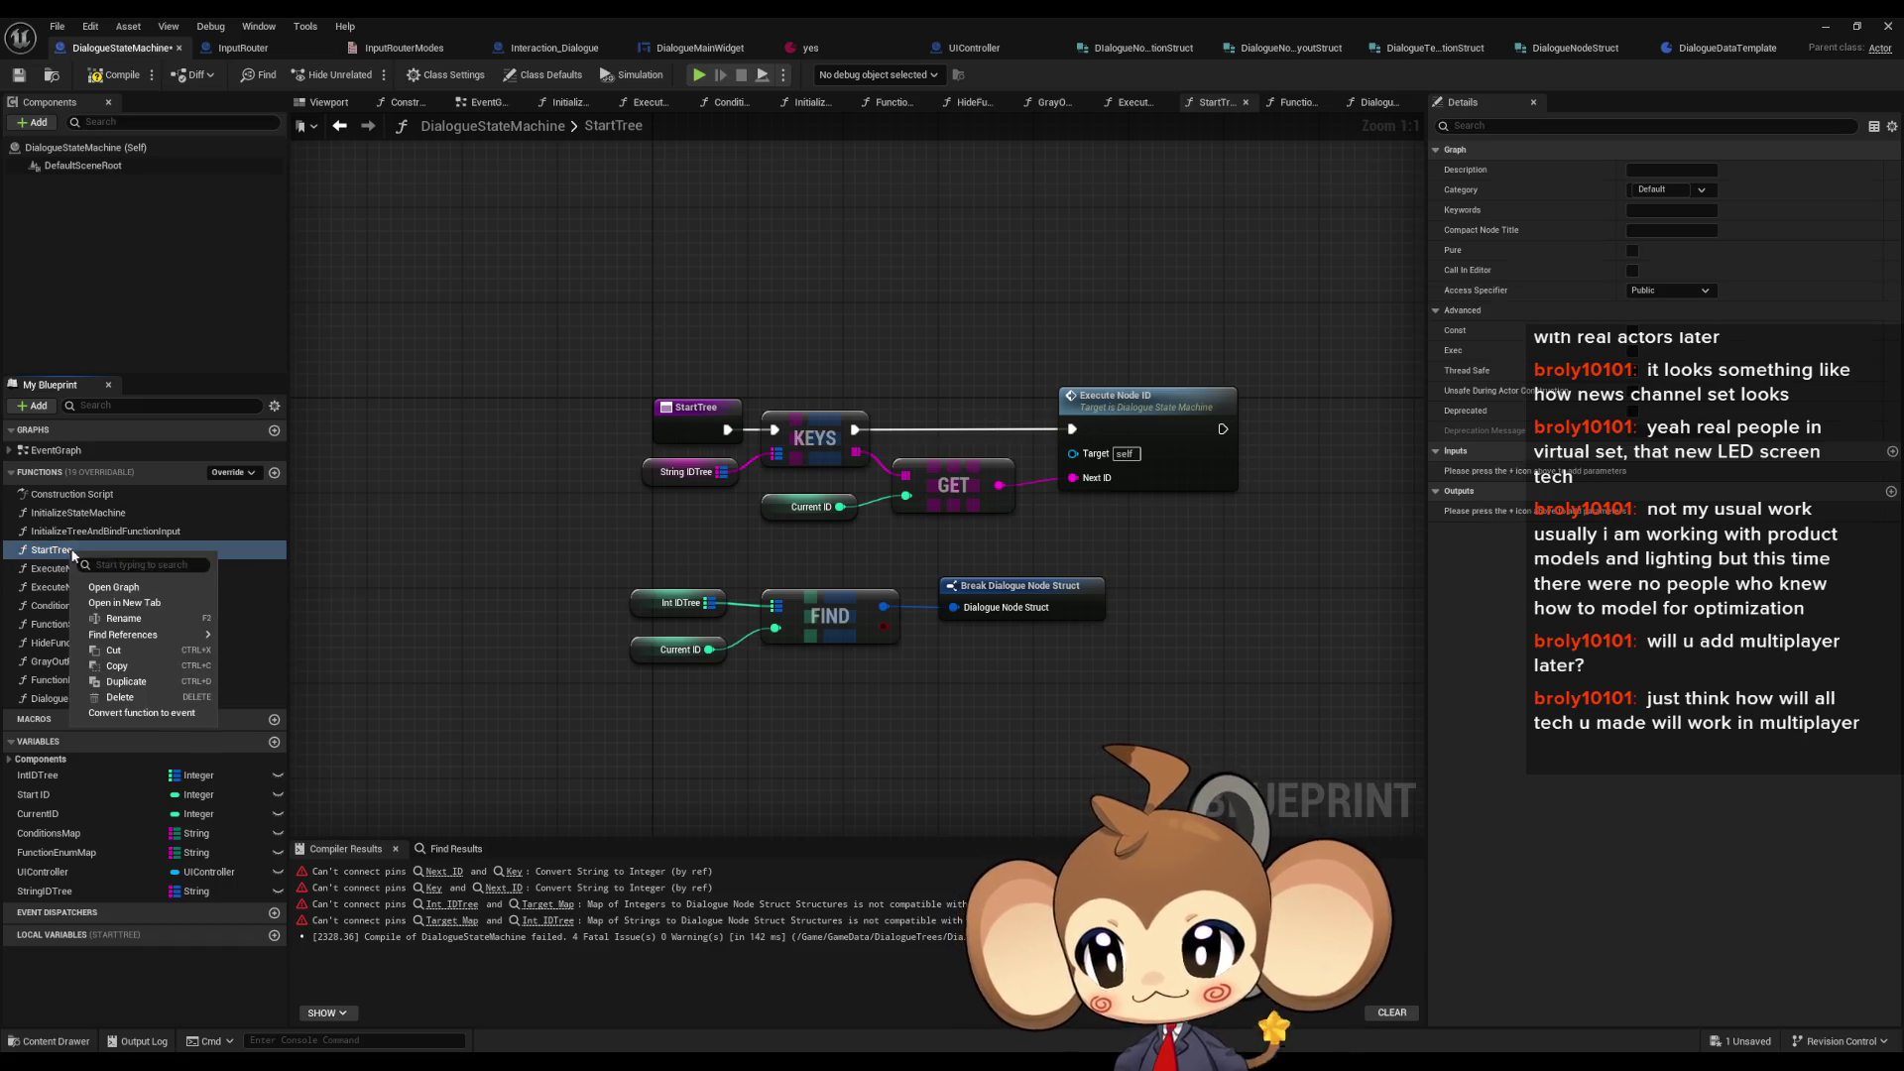
{"action": "mouse_move", "coordinate": [128, 639]}
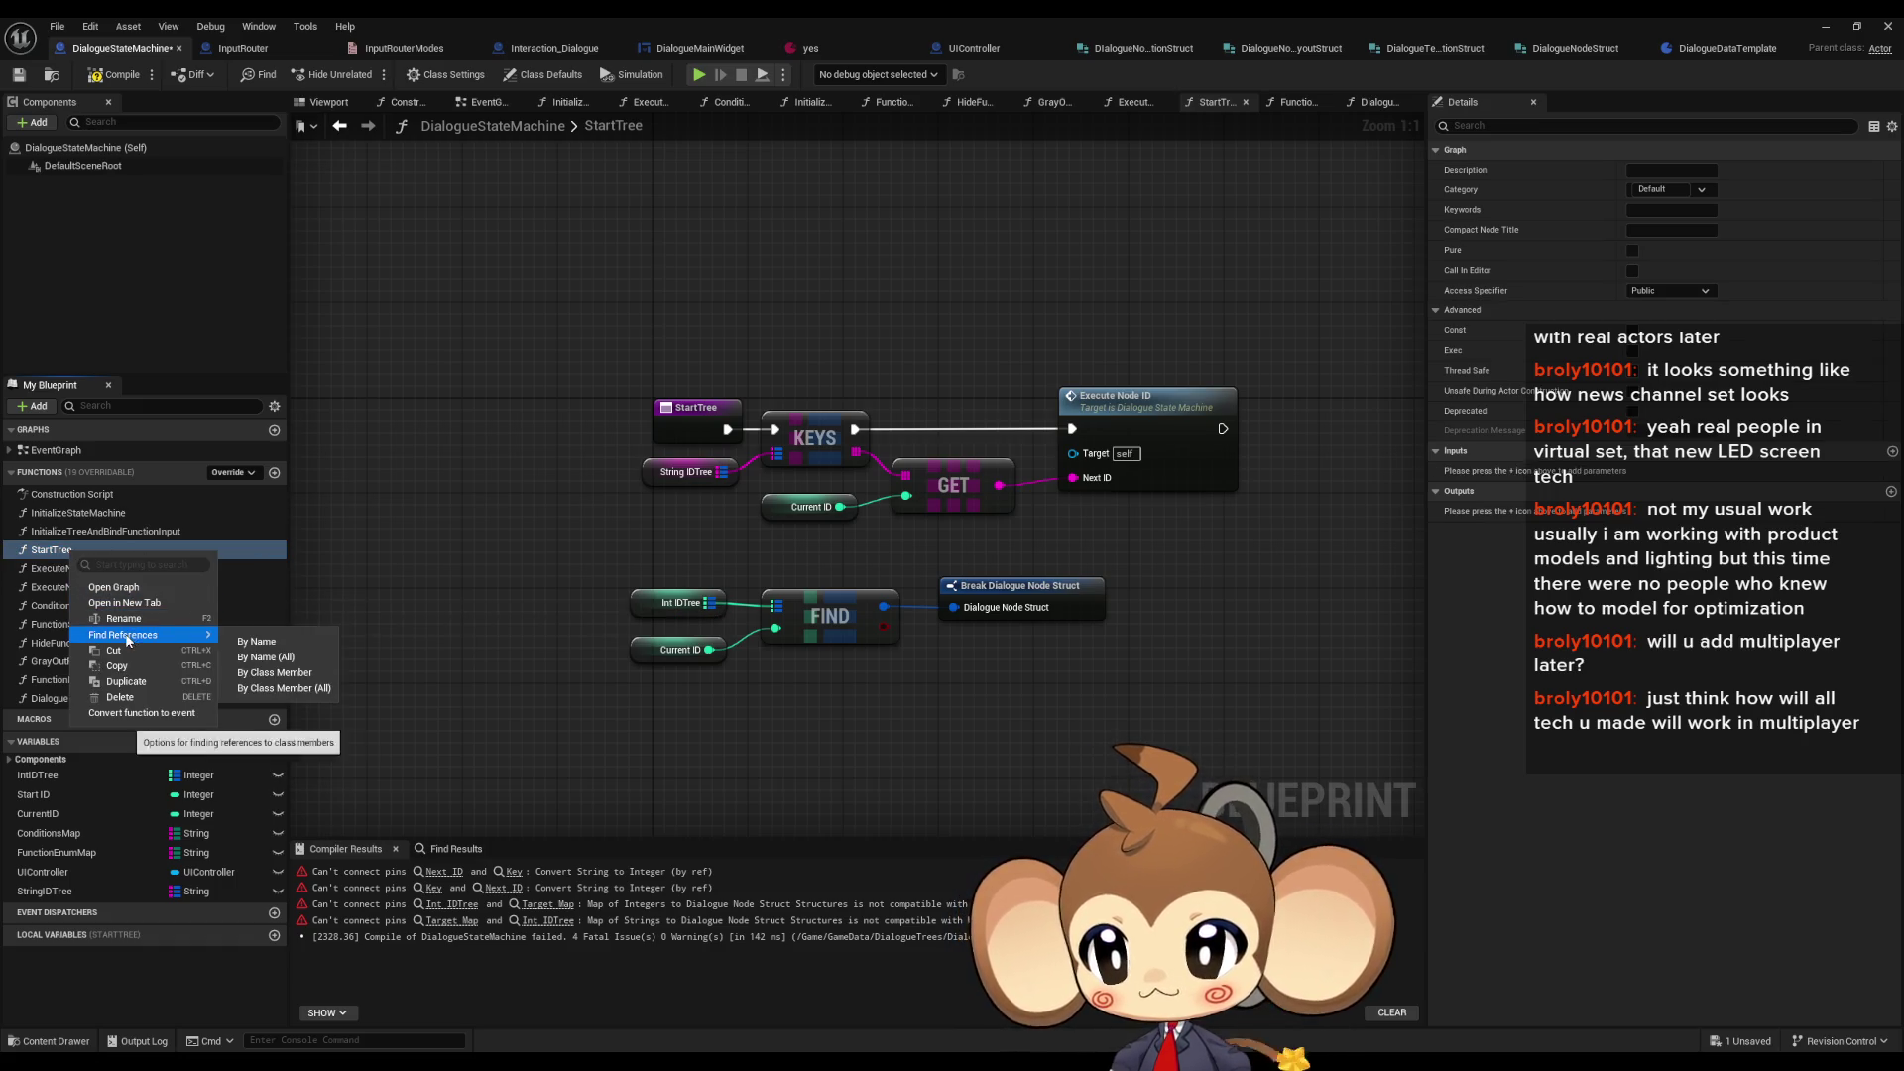
{"action": "left_click", "coordinate": [273, 673]}
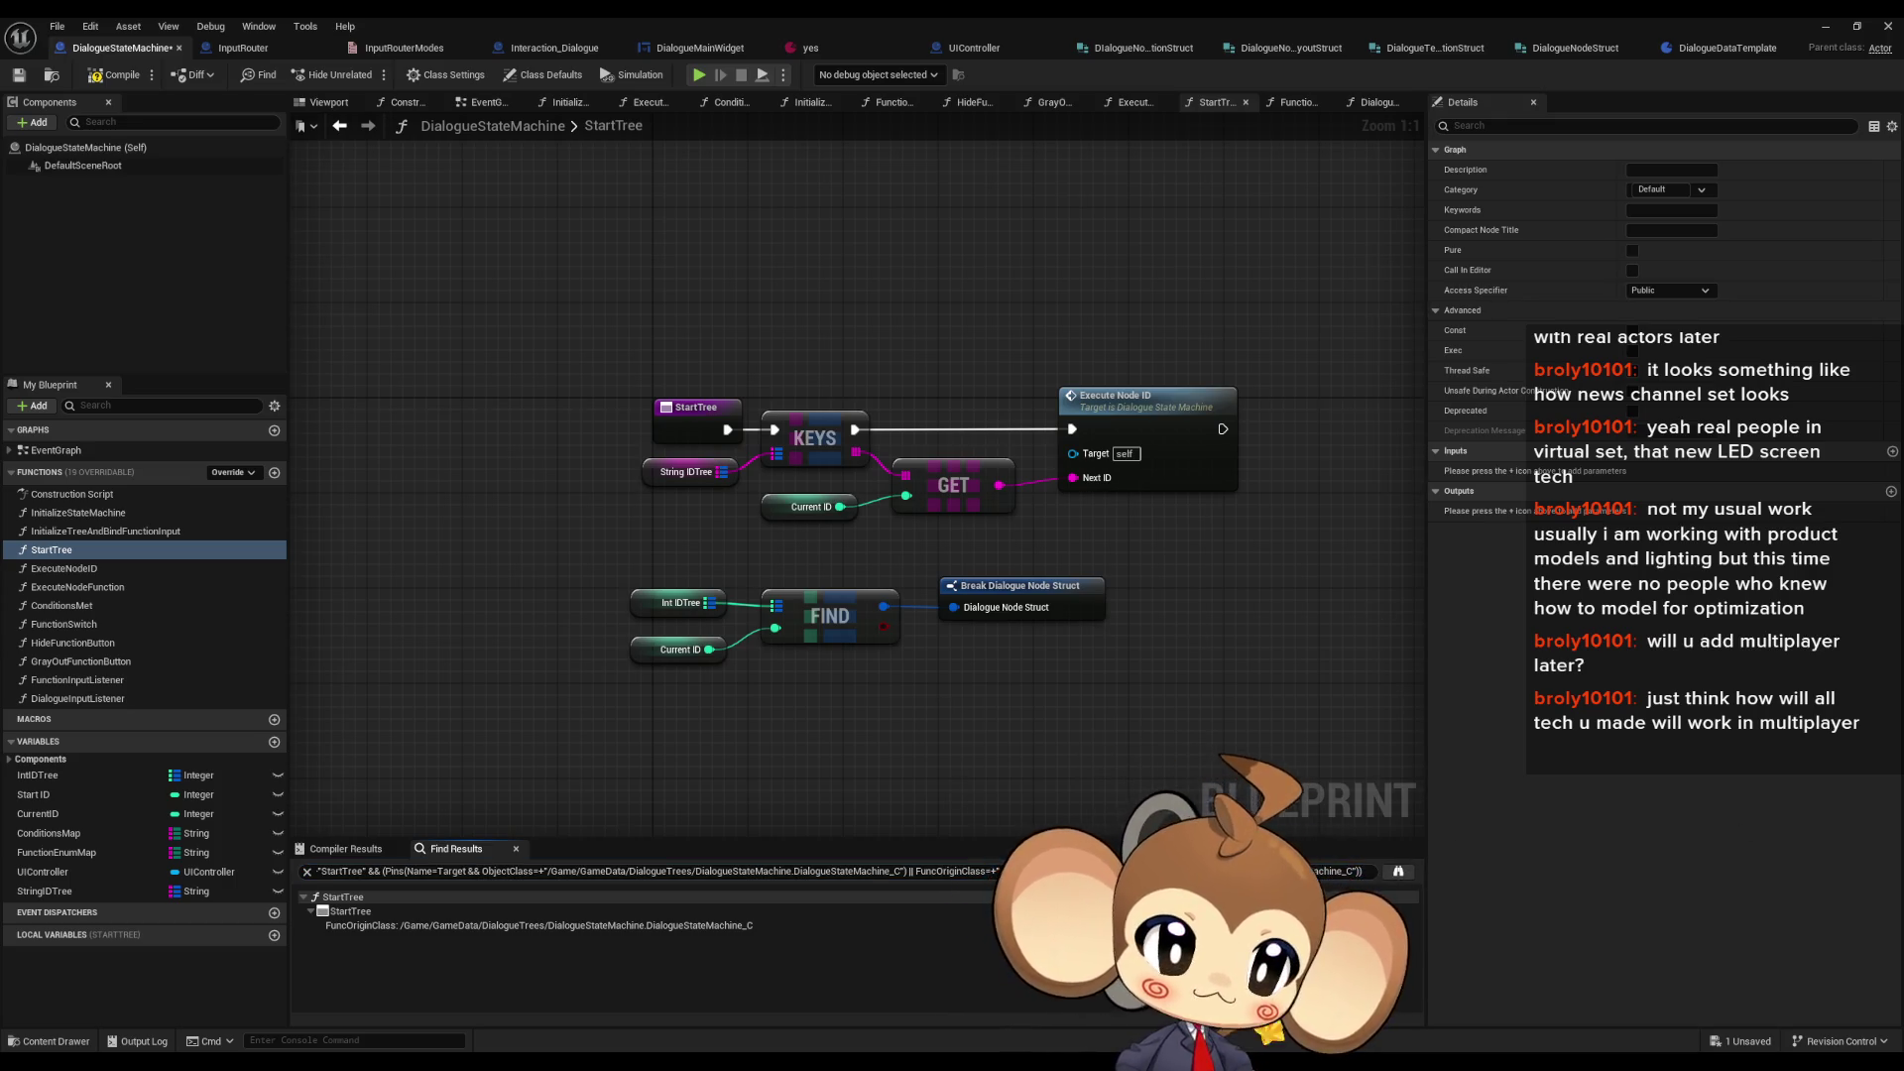
- In DoDialogueProcedure, add an Execute Node ID call from Dialogue State Machine by searching 'exe node'
{"action": "left_click", "coordinate": [530, 47]}
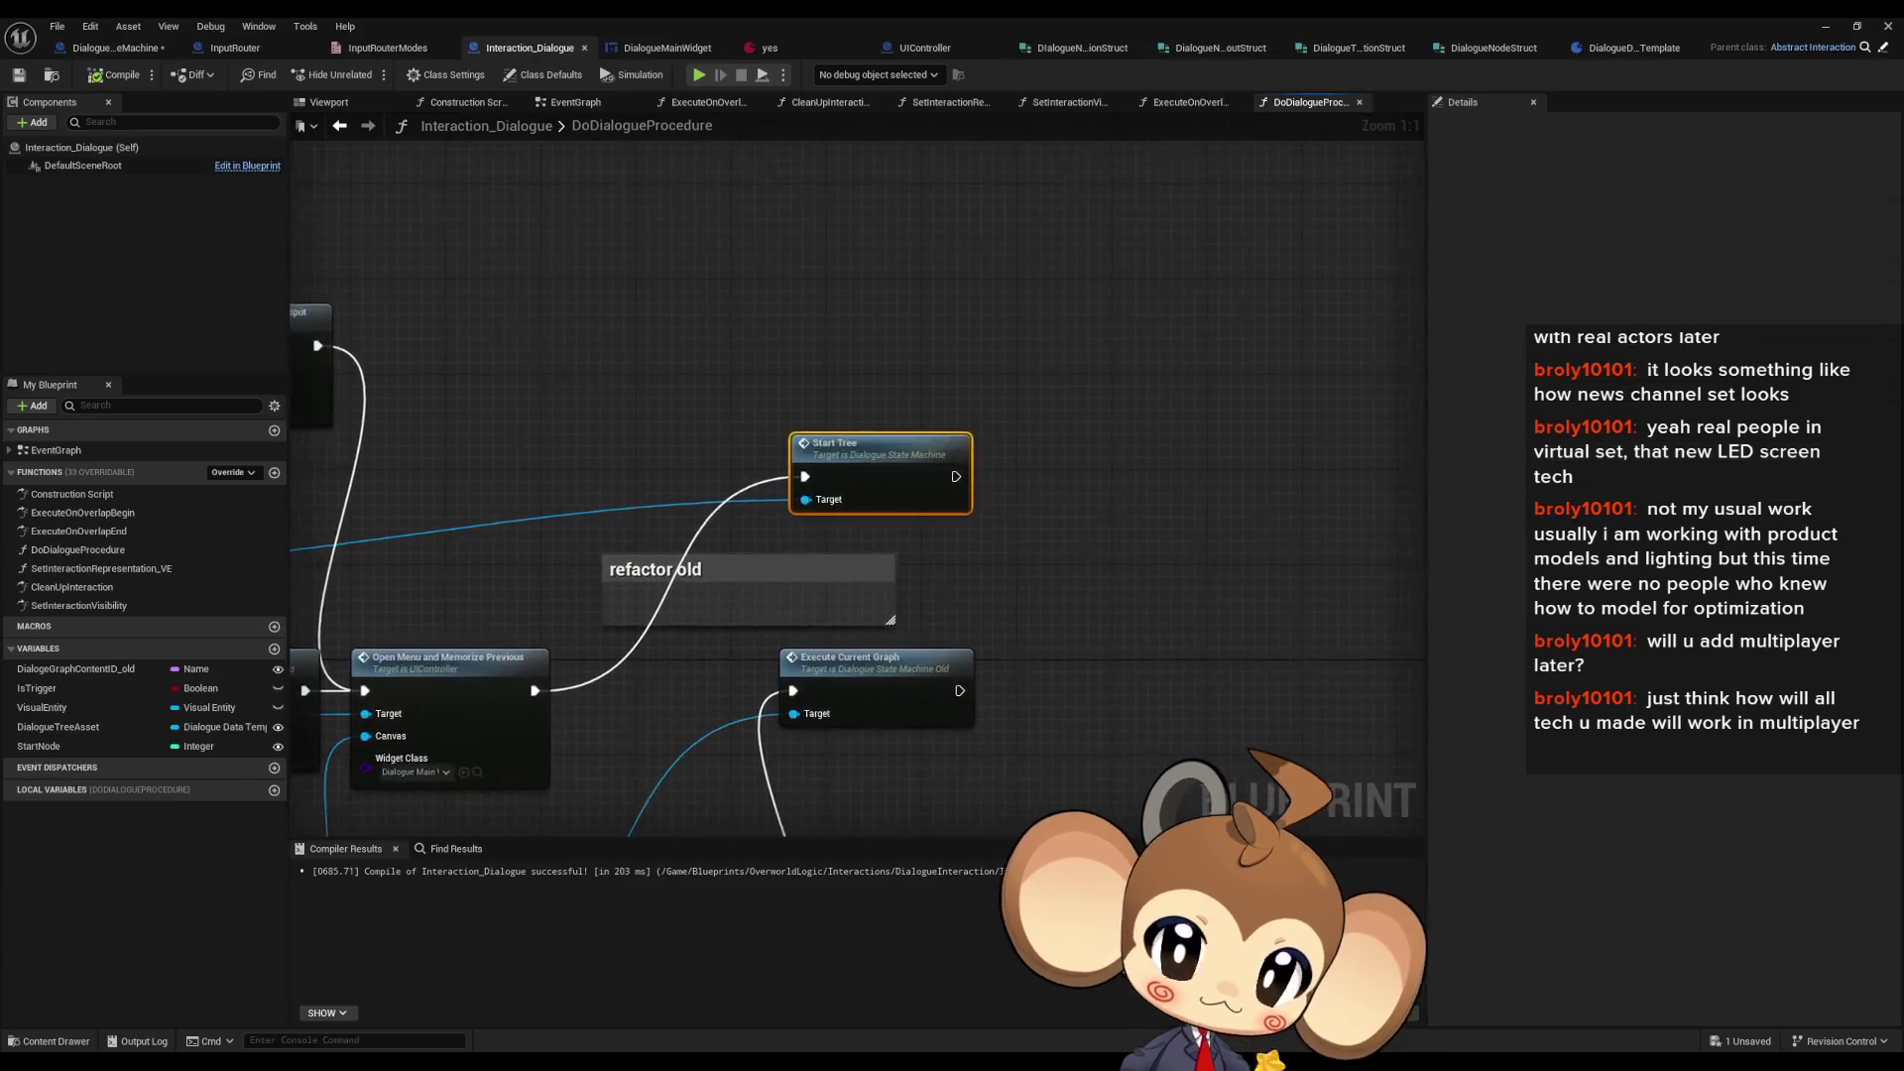
{"action": "left_click_drag", "start_coordinate": [606, 540], "coordinate": [942, 484]}
{"action": "type", "text": "exe node"}
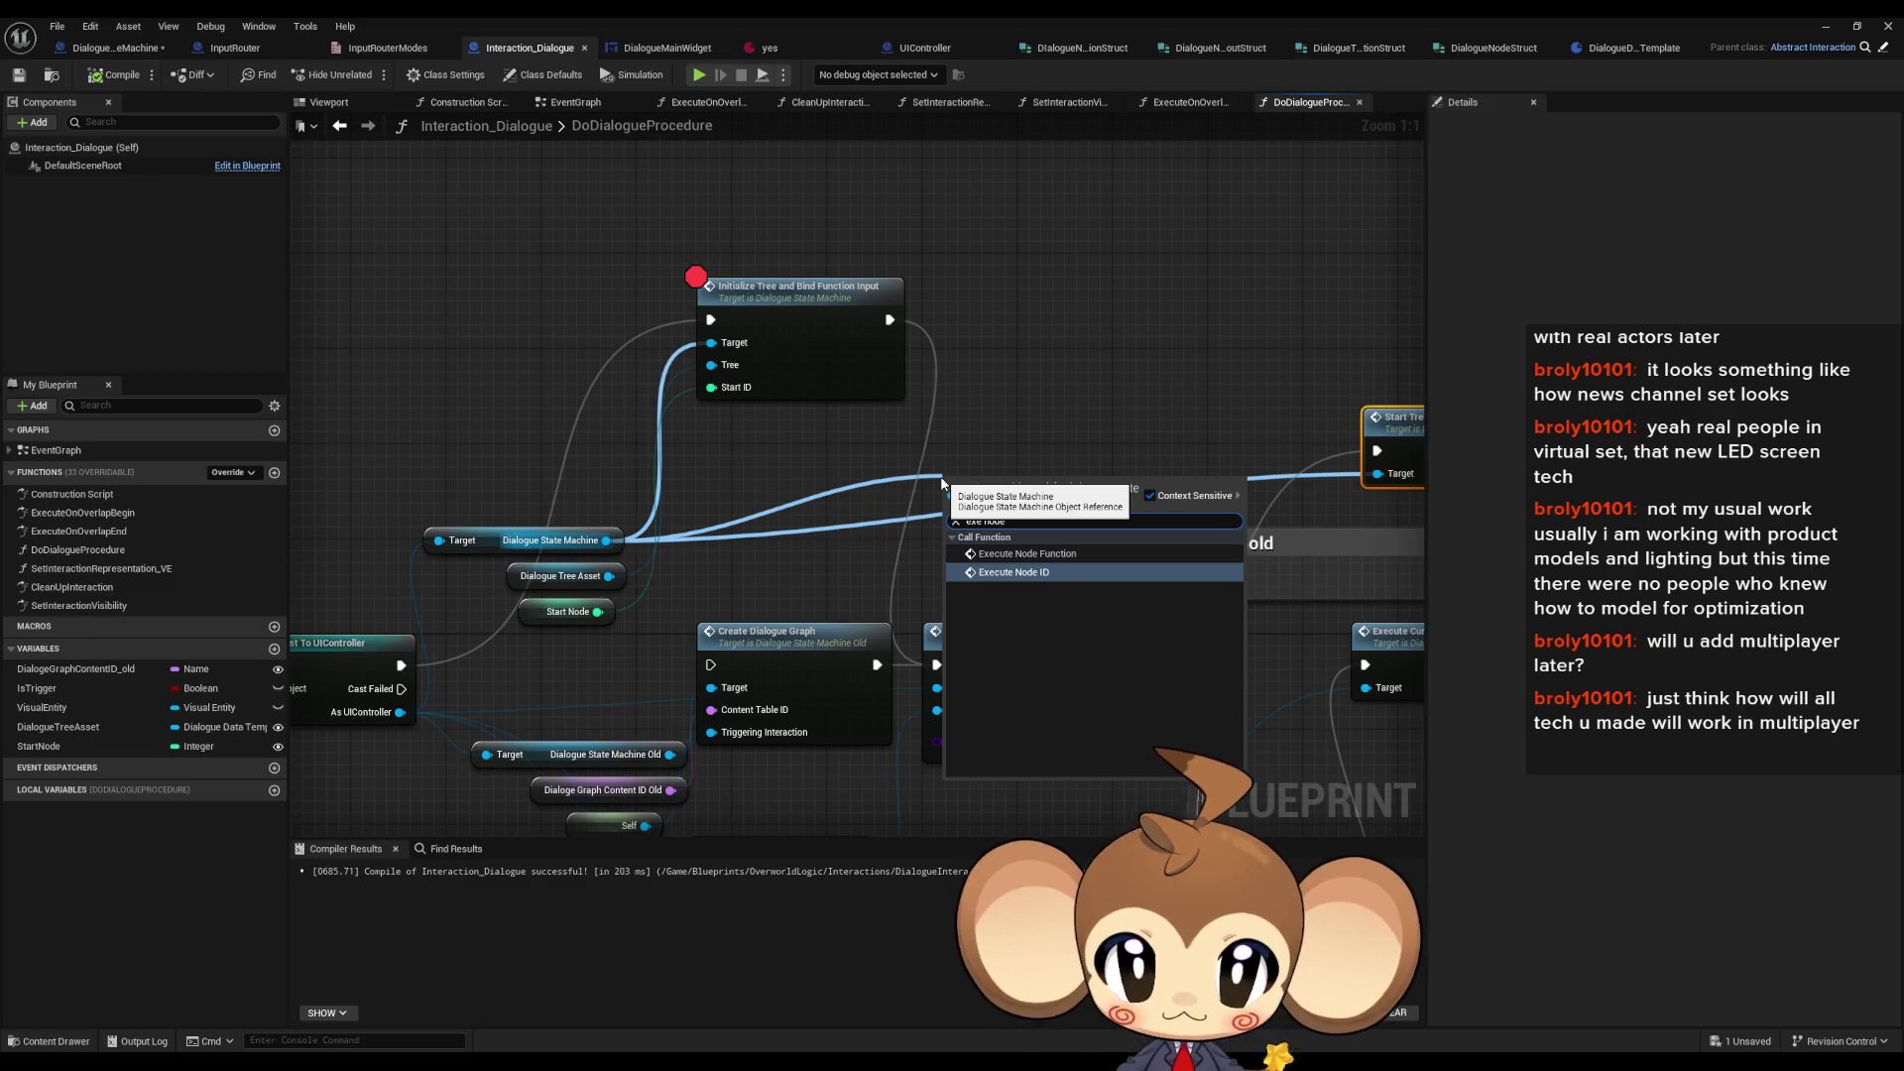
{"action": "key", "text": "Return"}
{"action": "mouse_move", "coordinate": [1016, 511]}
{"action": "left_mouse_down"}
{"action": "mouse_move", "coordinate": [1125, 388]}
{"action": "mouse_move", "coordinate": [1187, 374]}
{"action": "left_mouse_up"}
- Go through the ExecuteNodeID graph to the StartTree function and select its entry node
{"action": "double_click", "coordinate": [1187, 374]}
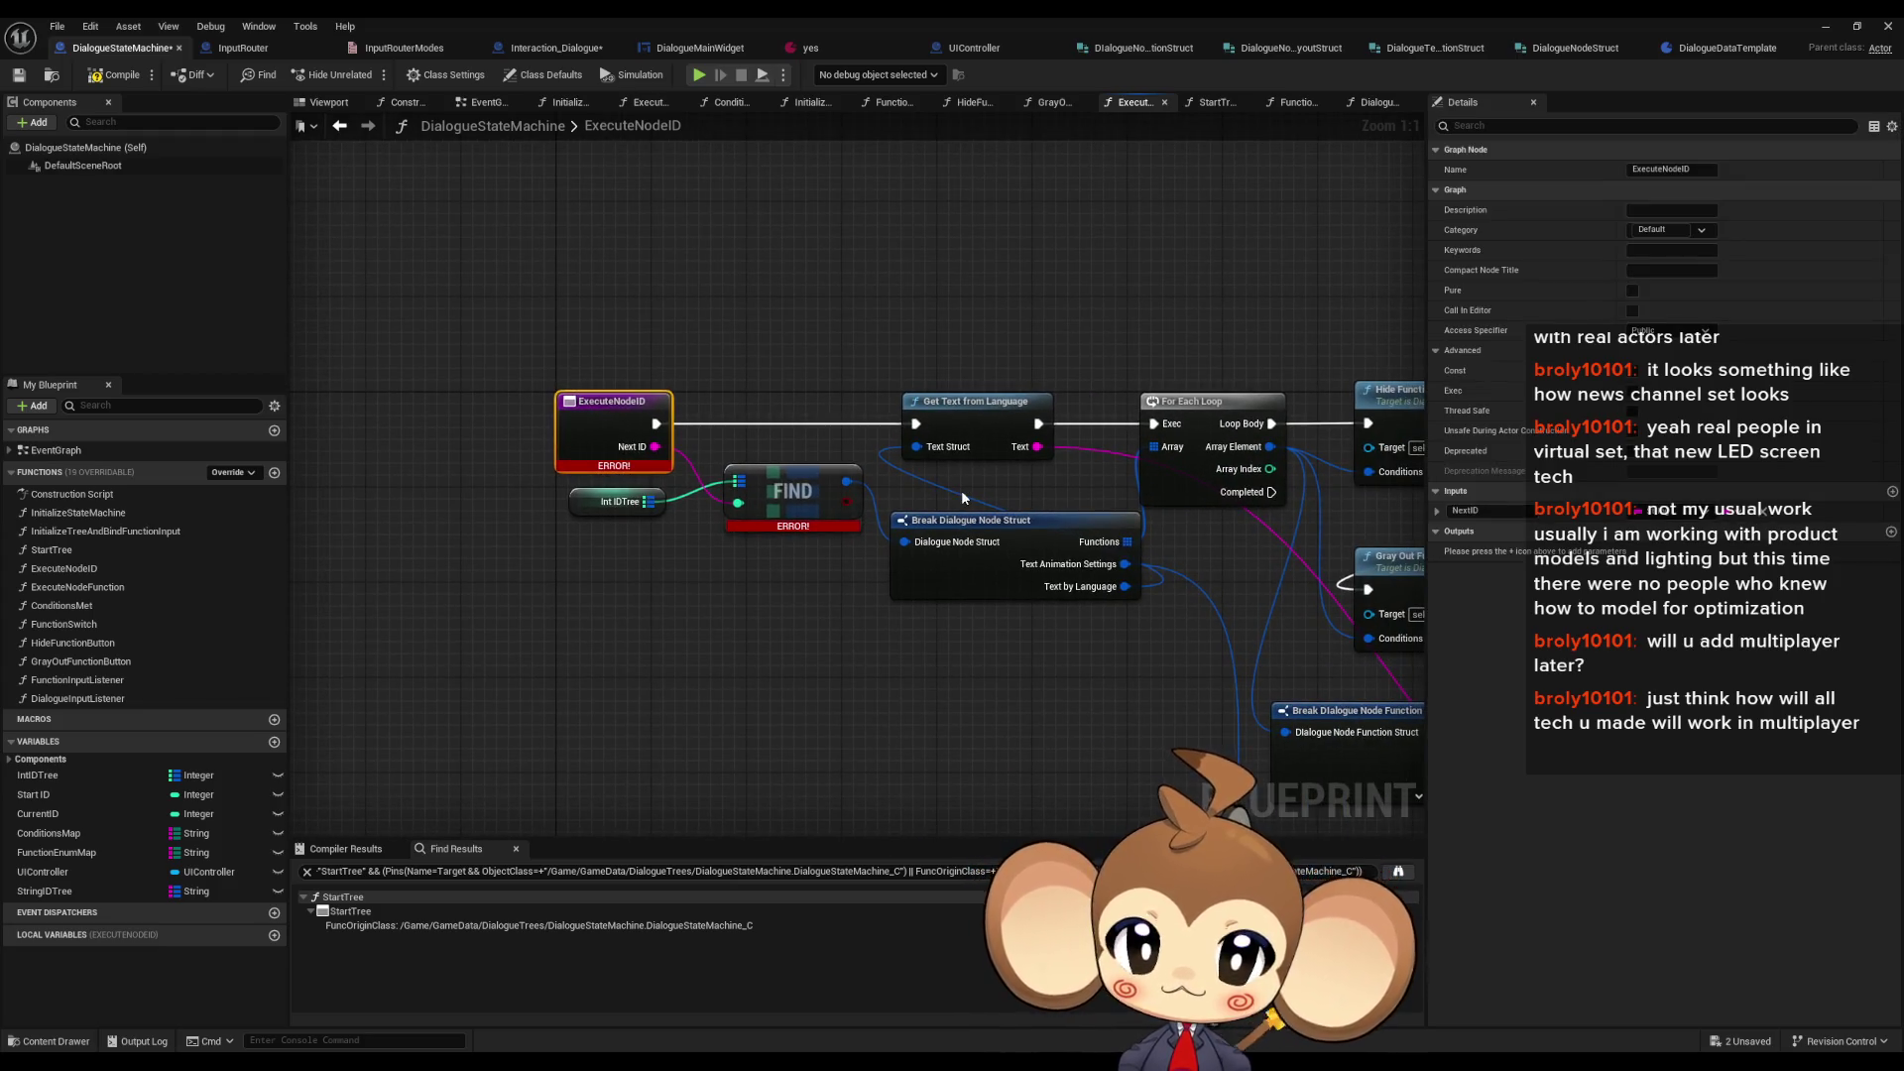
{"action": "double_click", "coordinate": [52, 550]}
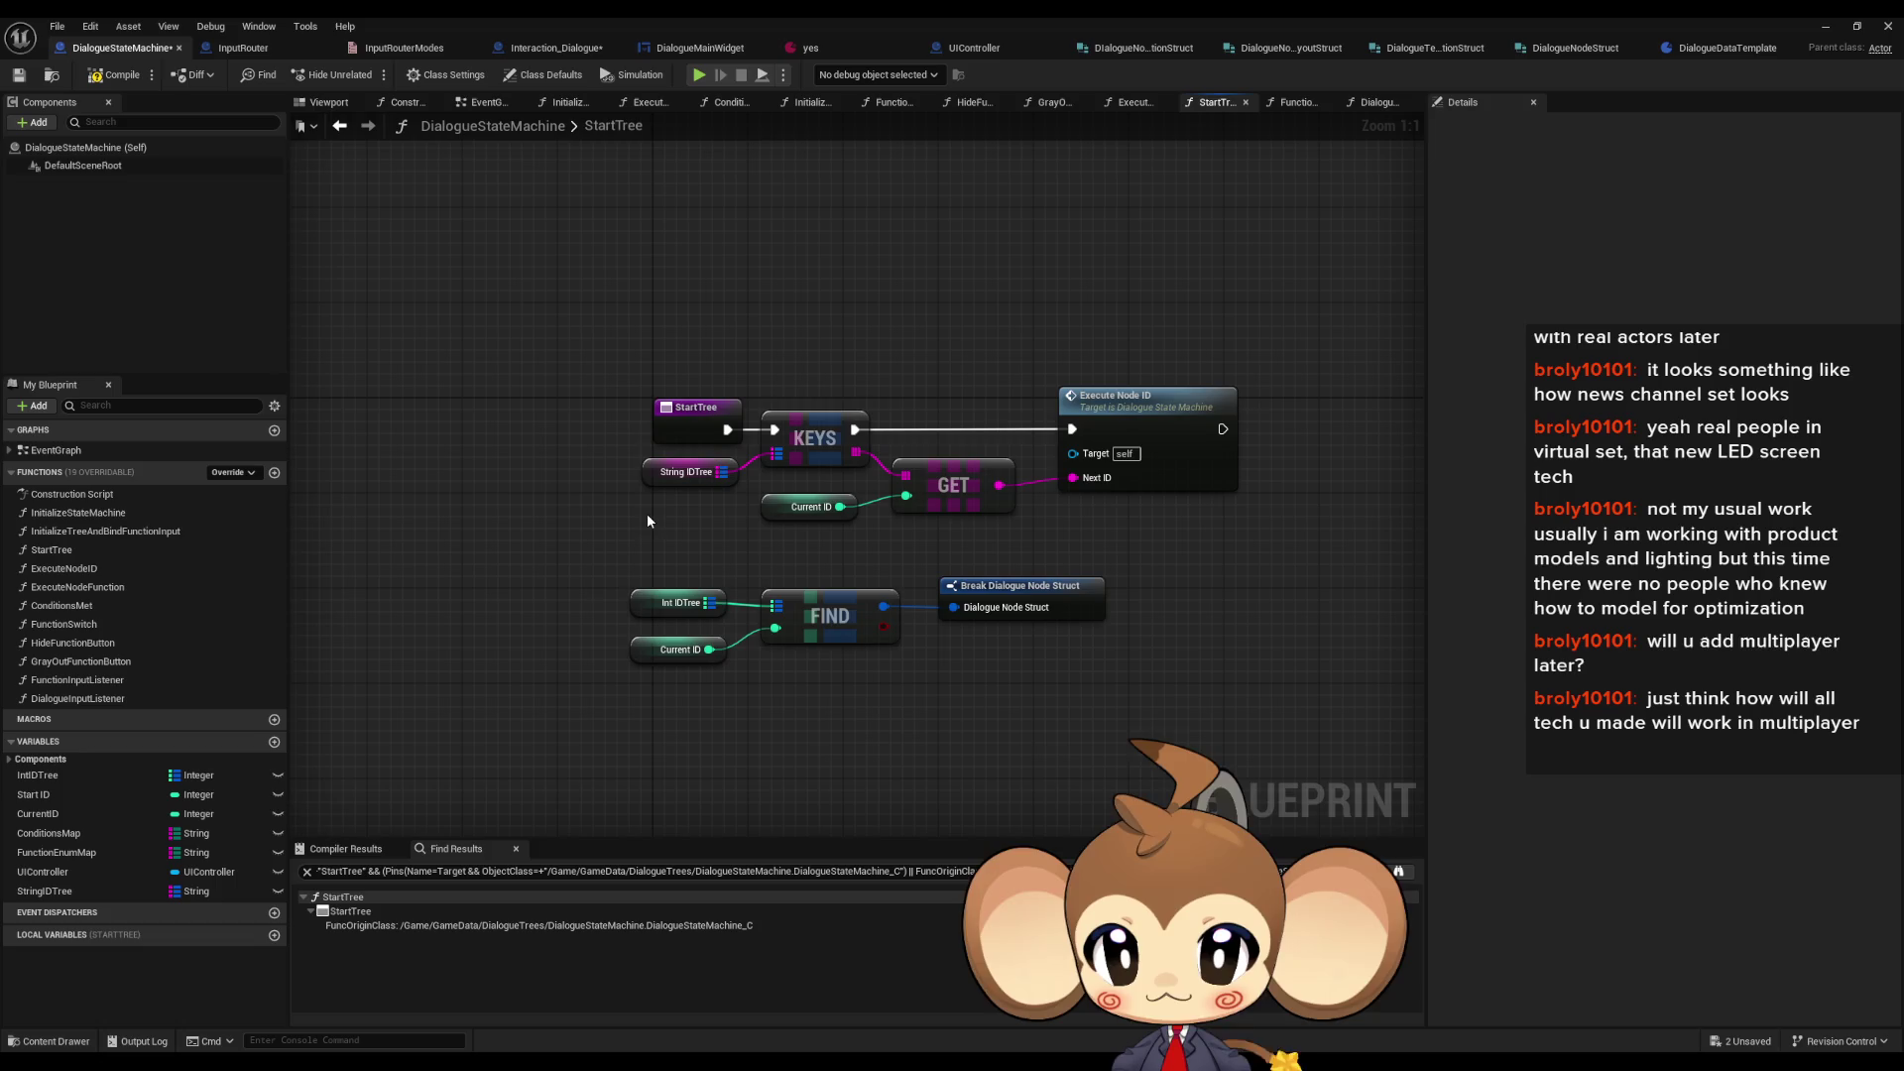
{"action": "left_click", "coordinate": [703, 425]}
- Change Execute Node ID's NextID input from String to Integer and compile DialogueStateMachine
{"action": "left_click", "coordinate": [1108, 397]}
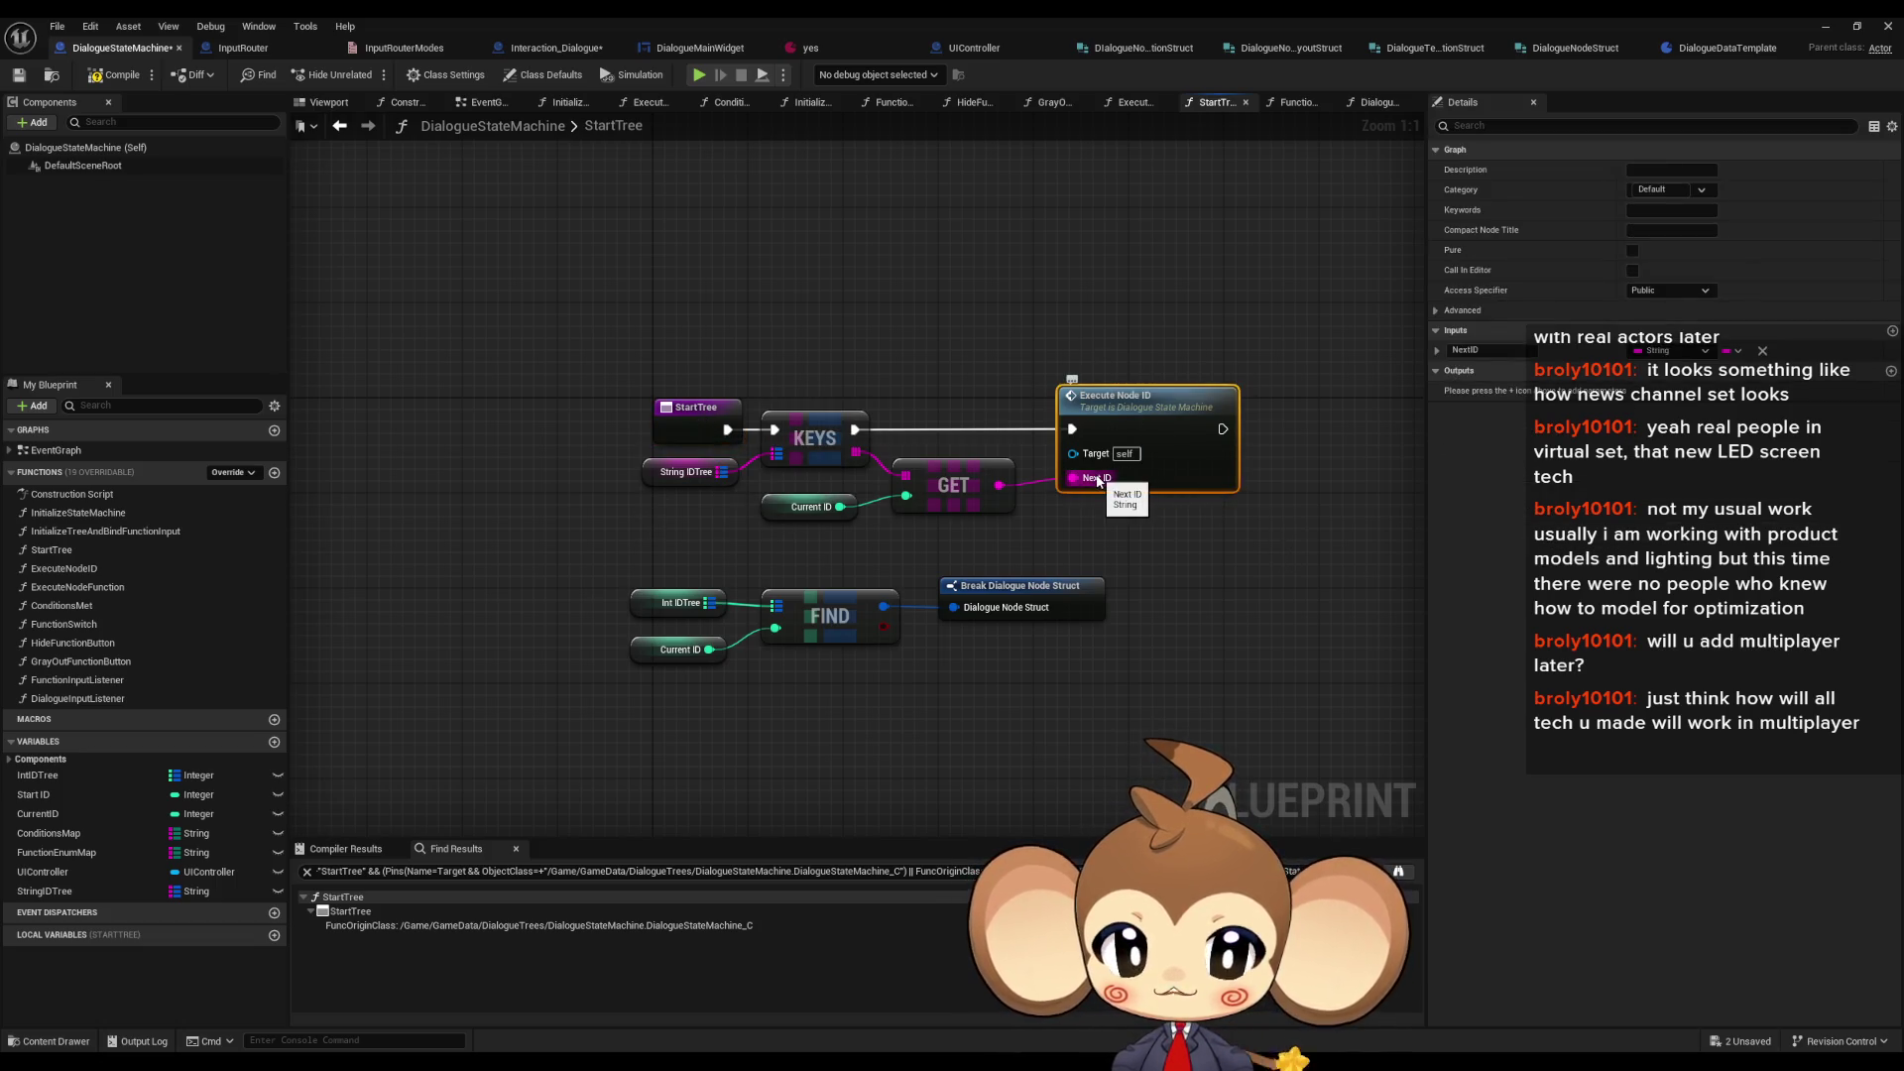
{"action": "left_click", "coordinate": [1671, 350]}
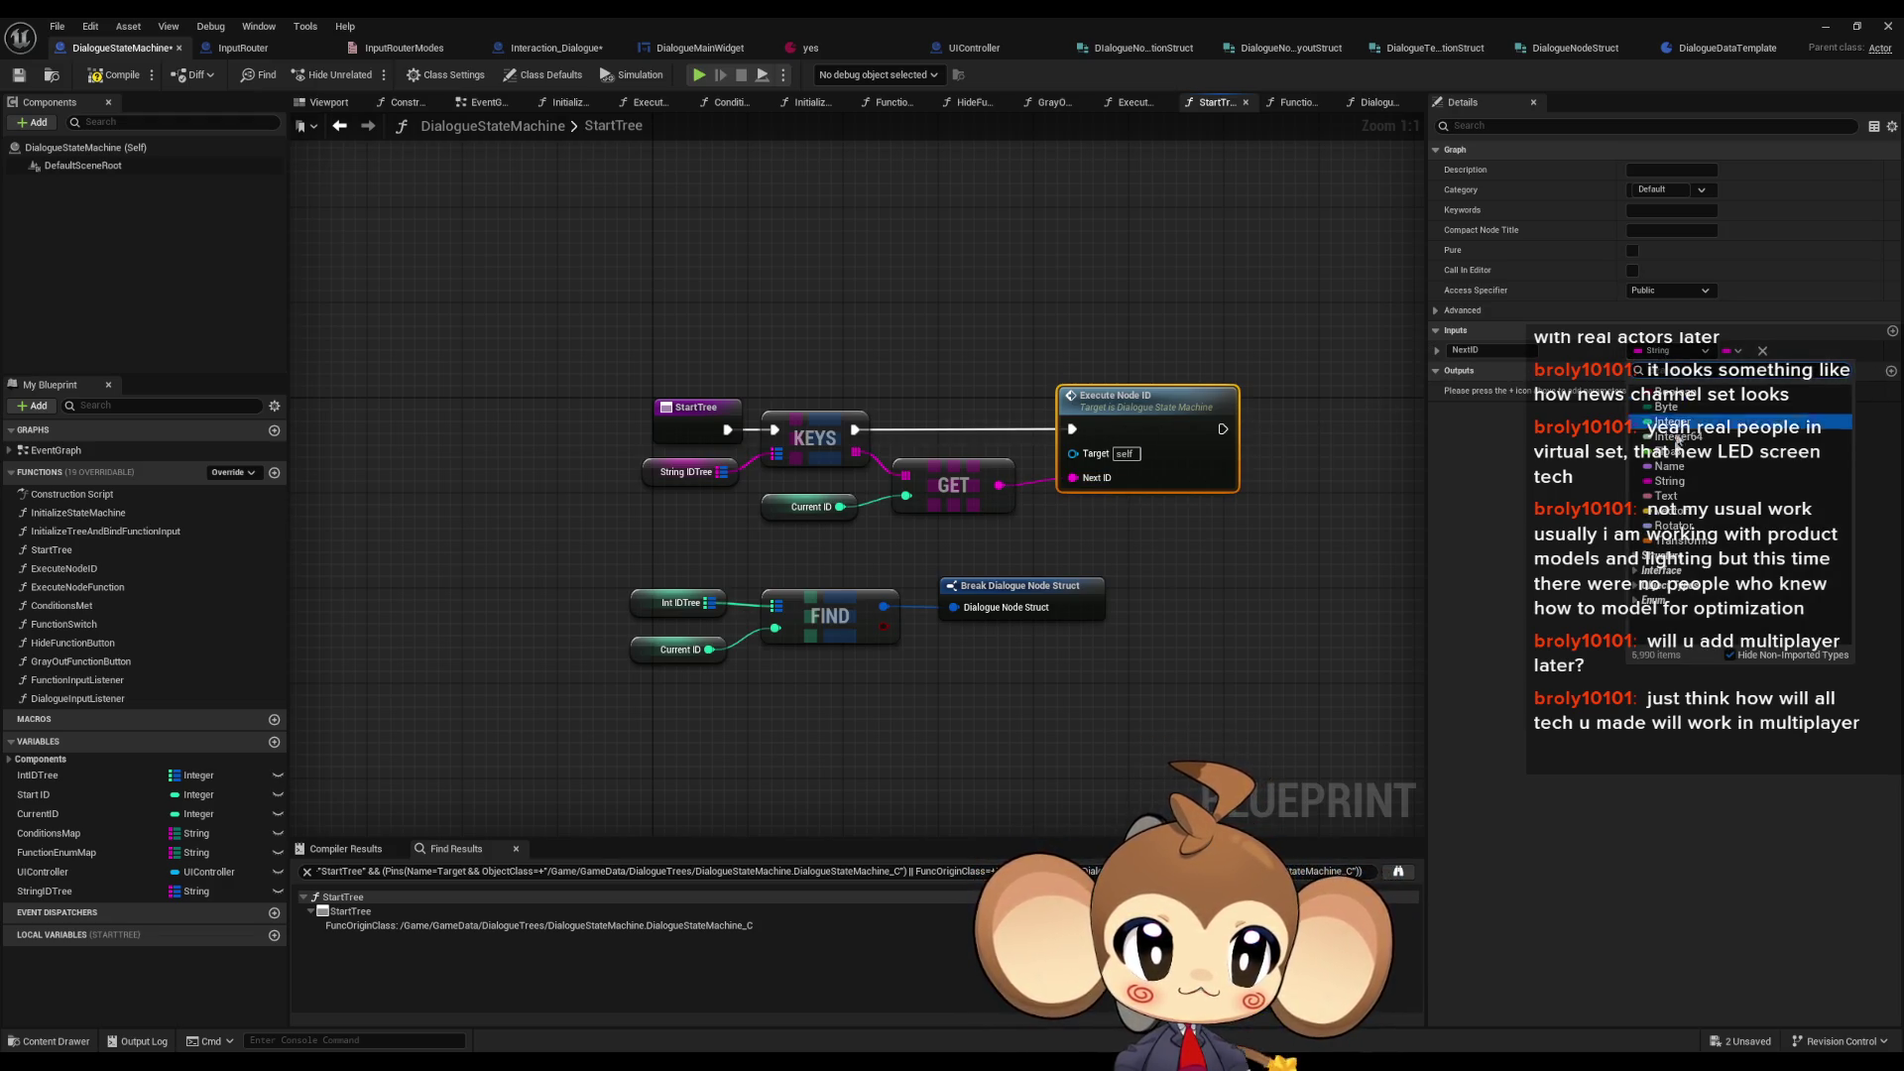
{"action": "left_click", "coordinate": [1673, 421]}
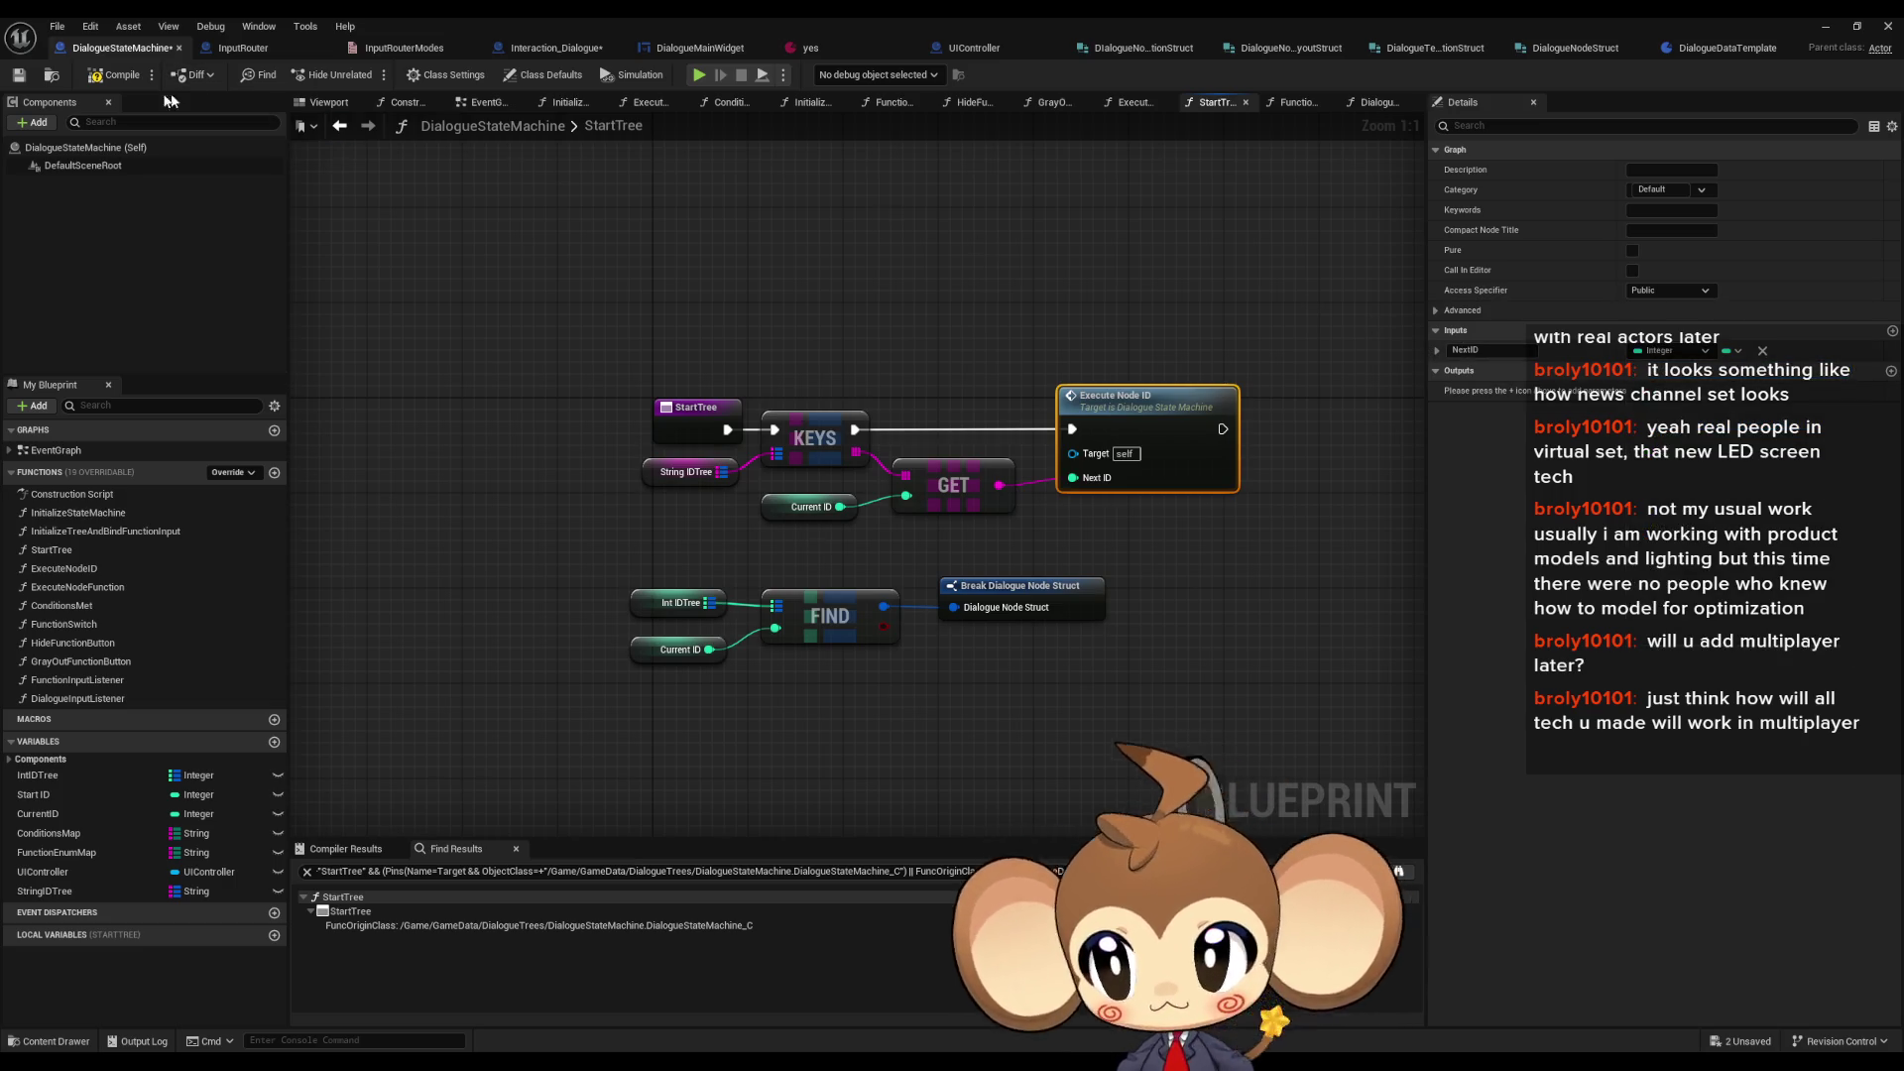
{"action": "left_click", "coordinate": [110, 79]}
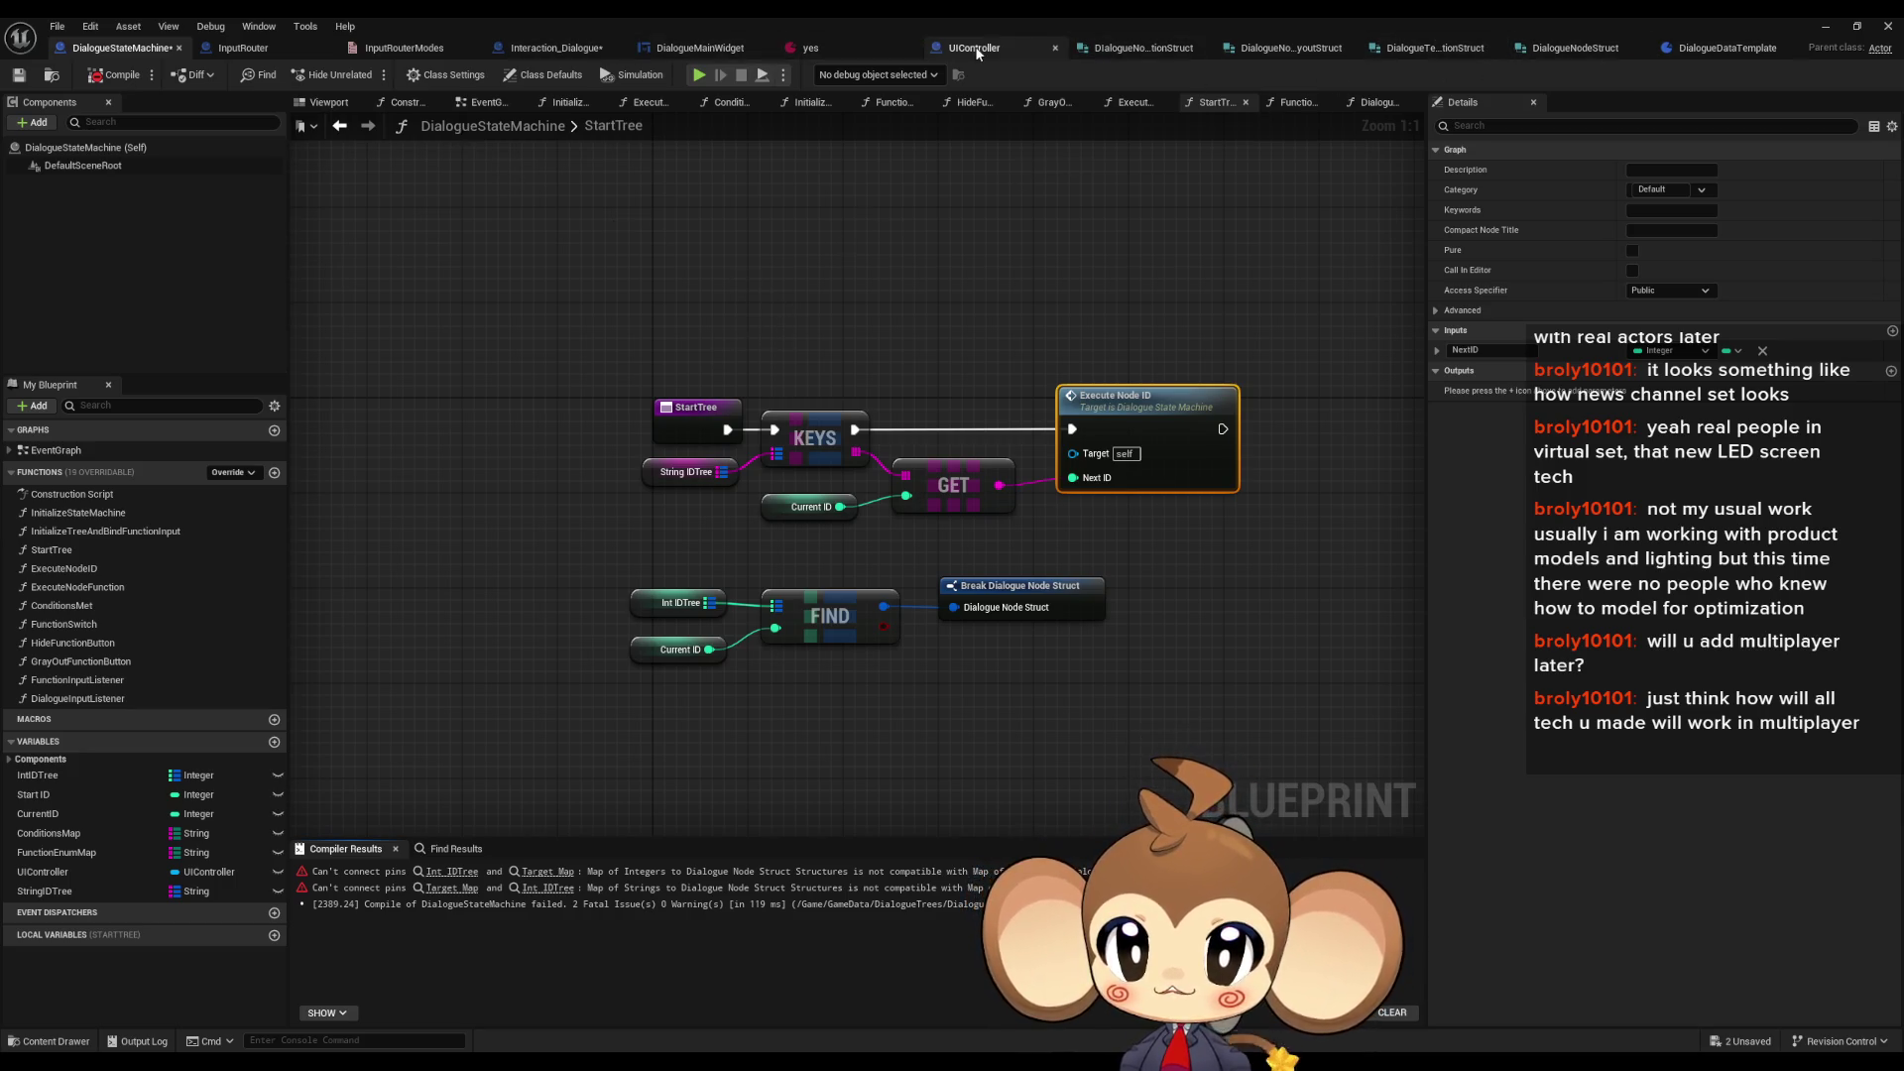
{"action": "left_click", "coordinate": [559, 50]}
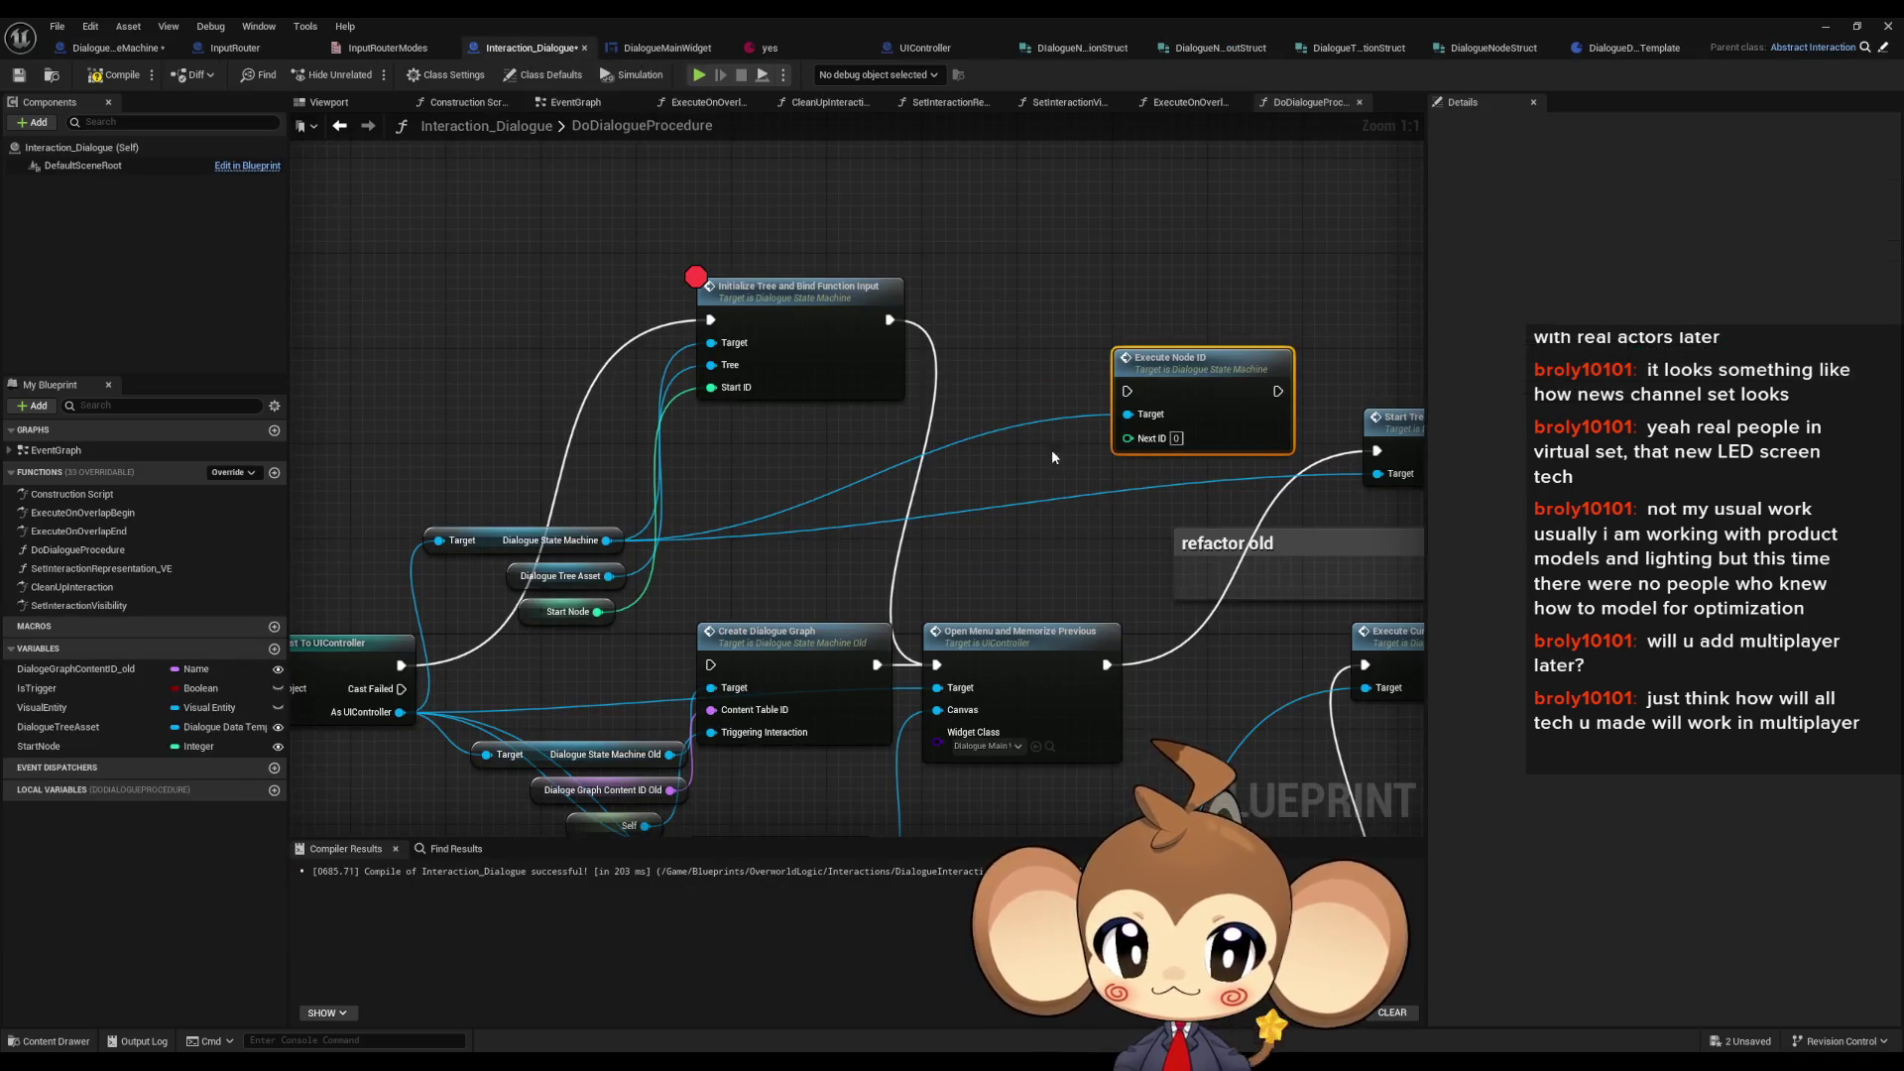
- Inspect the Initialize Tree and Execute Node ID nodes and the ExecuteNodeID function definition
{"action": "left_click_drag", "start_coordinate": [857, 425], "coordinate": [1053, 427]}
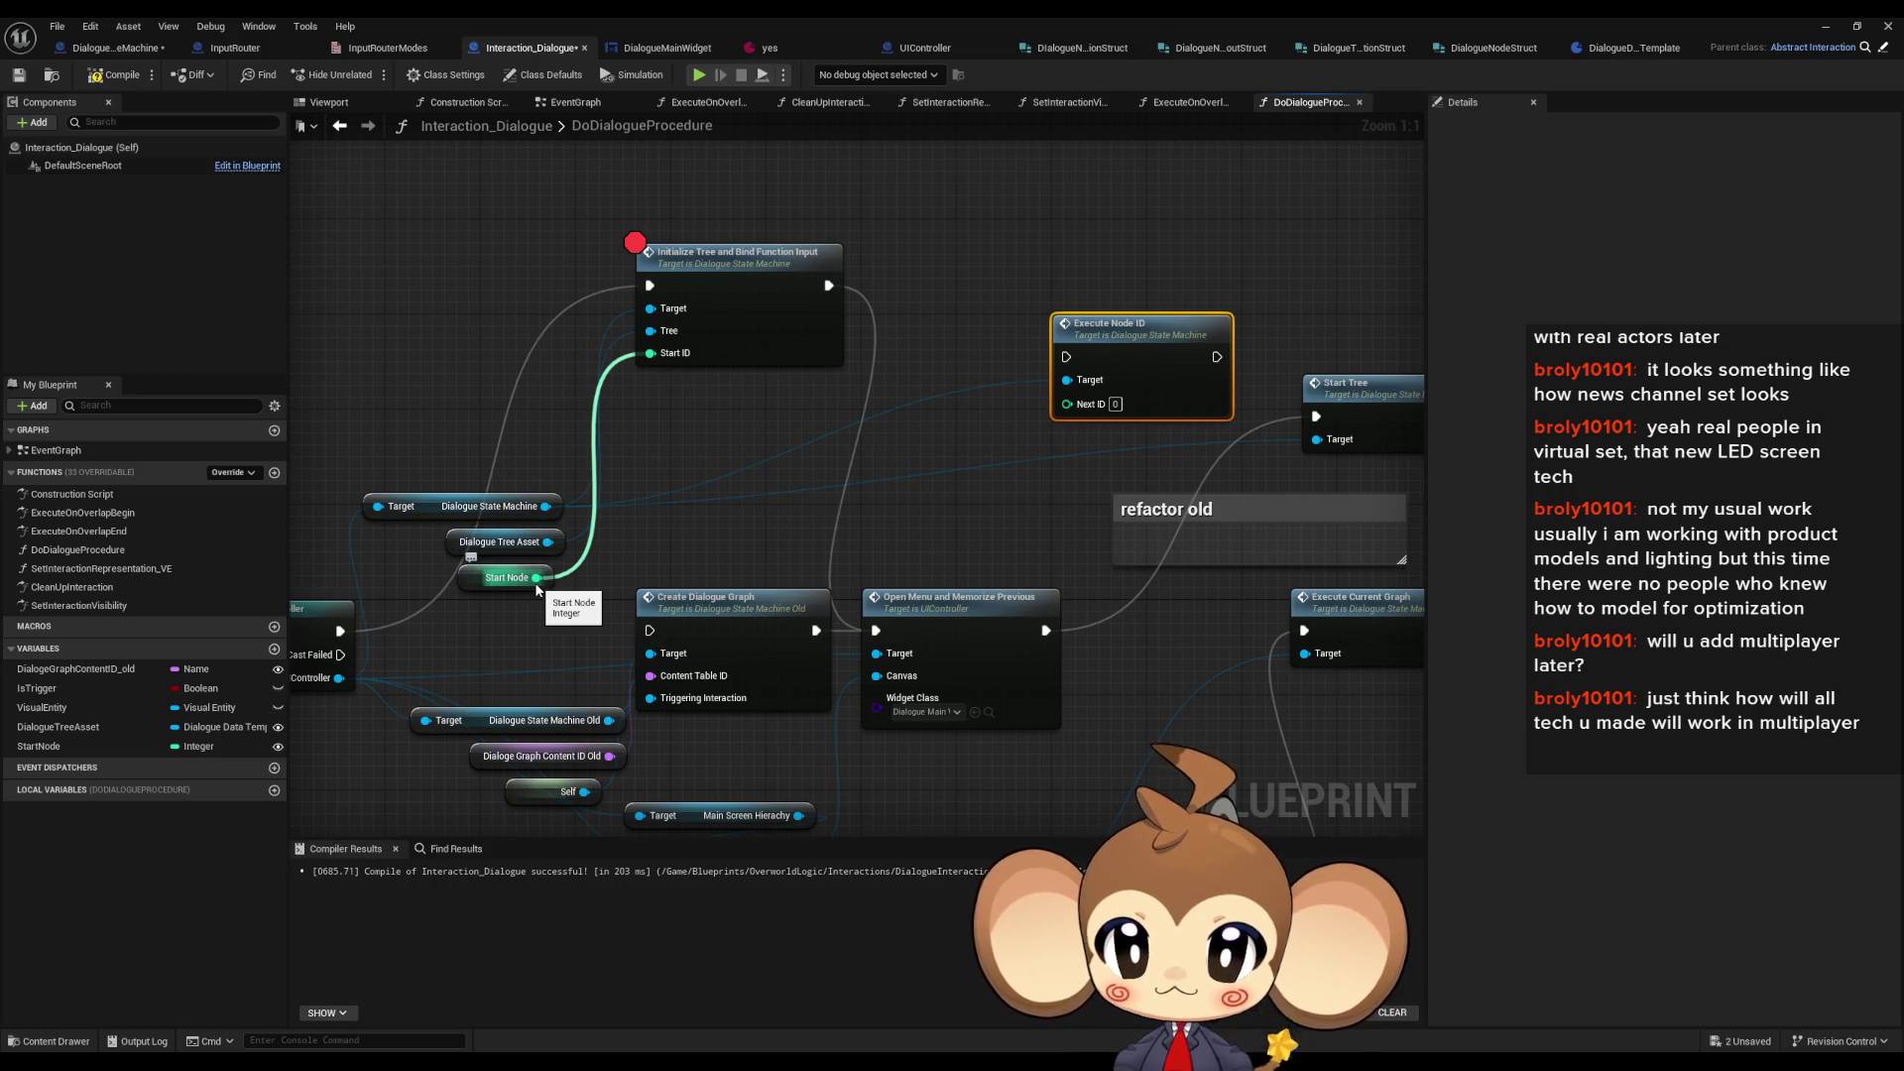
{"action": "left_click_drag", "start_coordinate": [715, 187], "coordinate": [776, 358]}
{"action": "left_click", "coordinate": [1154, 394]}
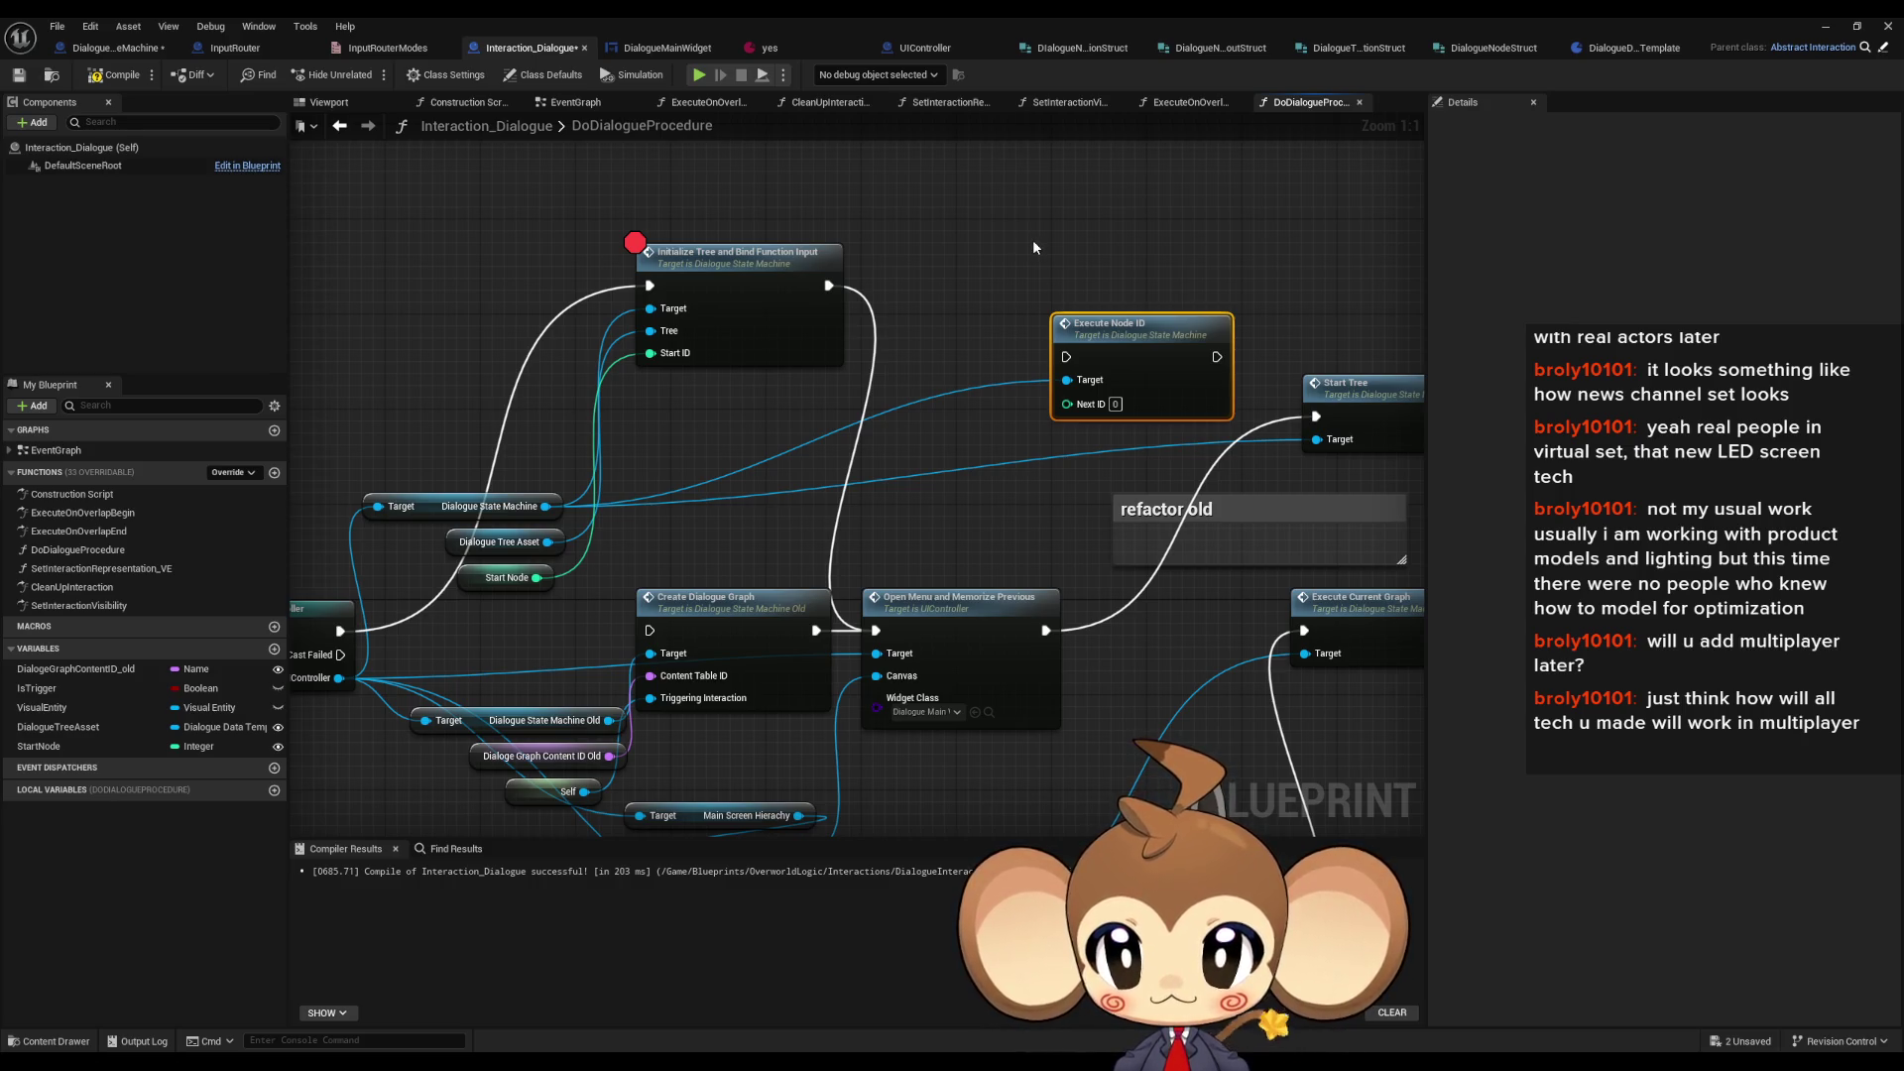
{"action": "double_click", "coordinate": [1115, 353]}
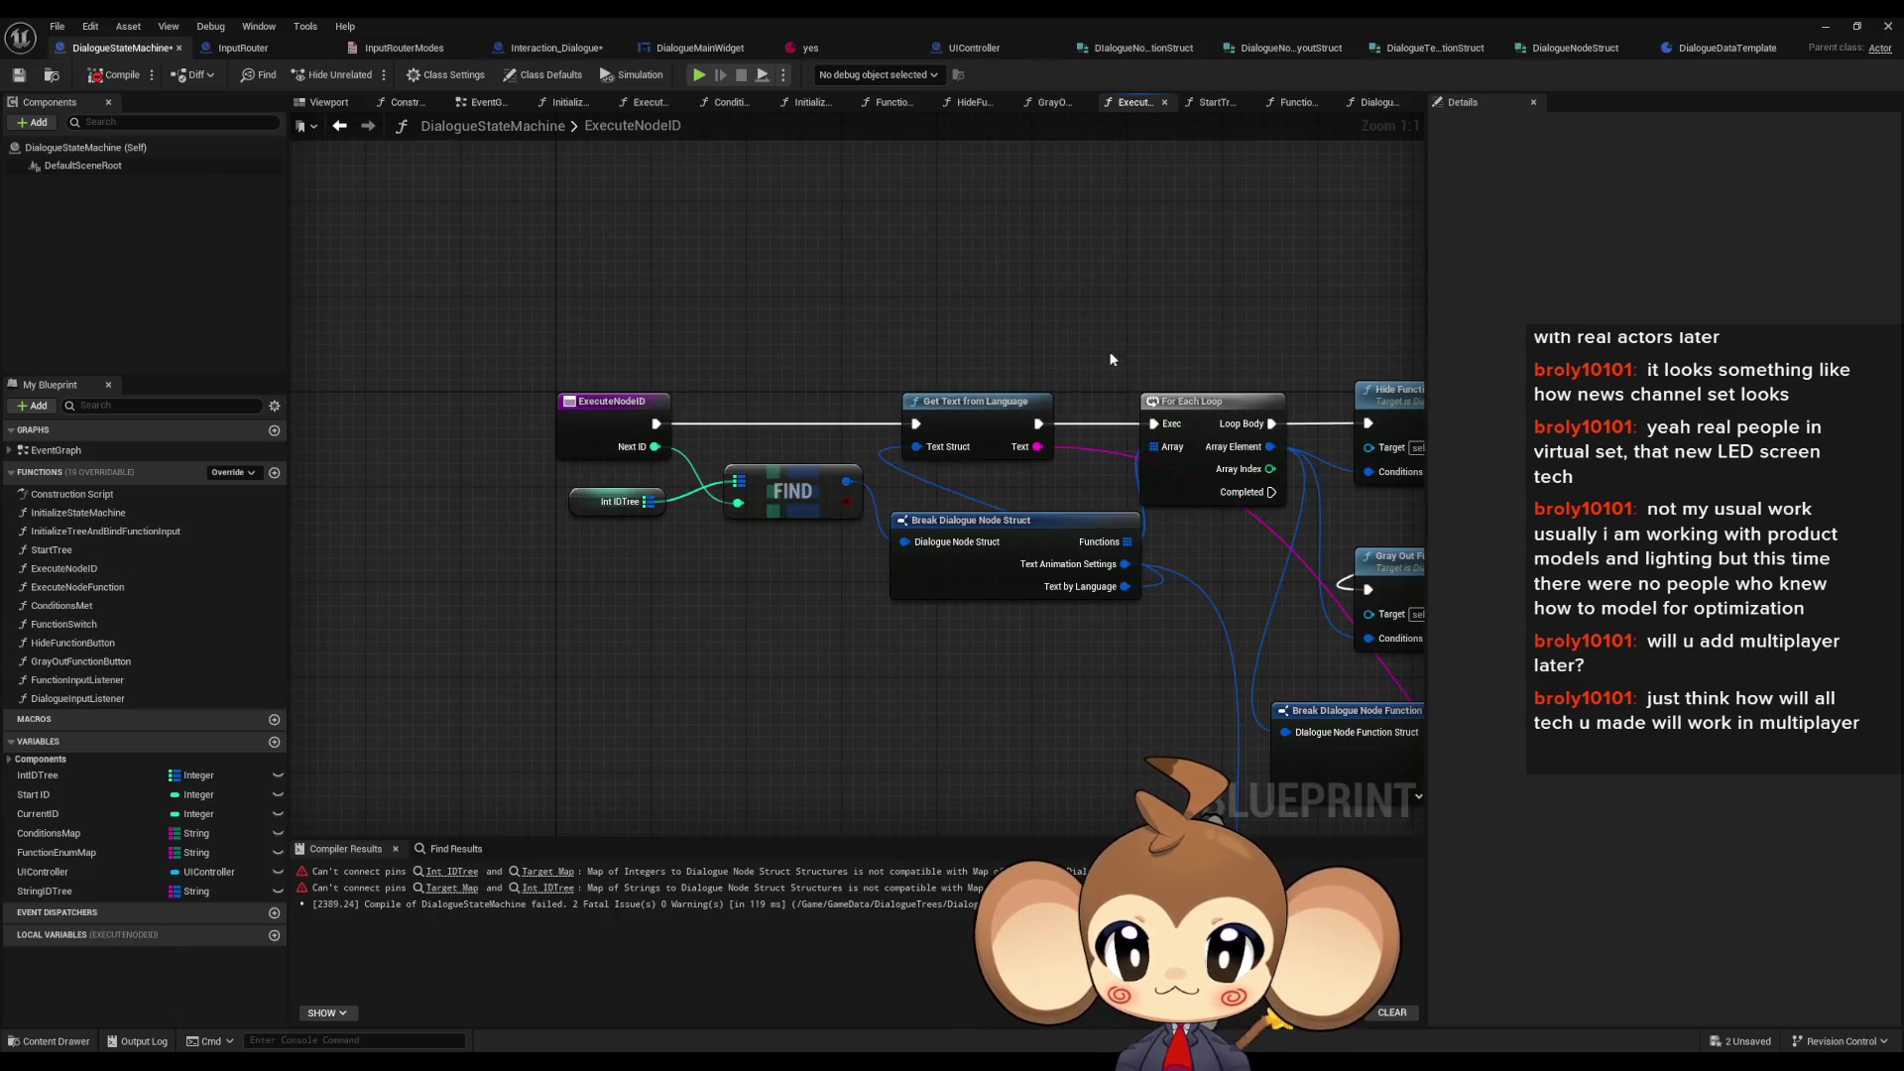
{"action": "left_click", "coordinate": [343, 134]}
{"action": "left_click", "coordinate": [365, 127]}
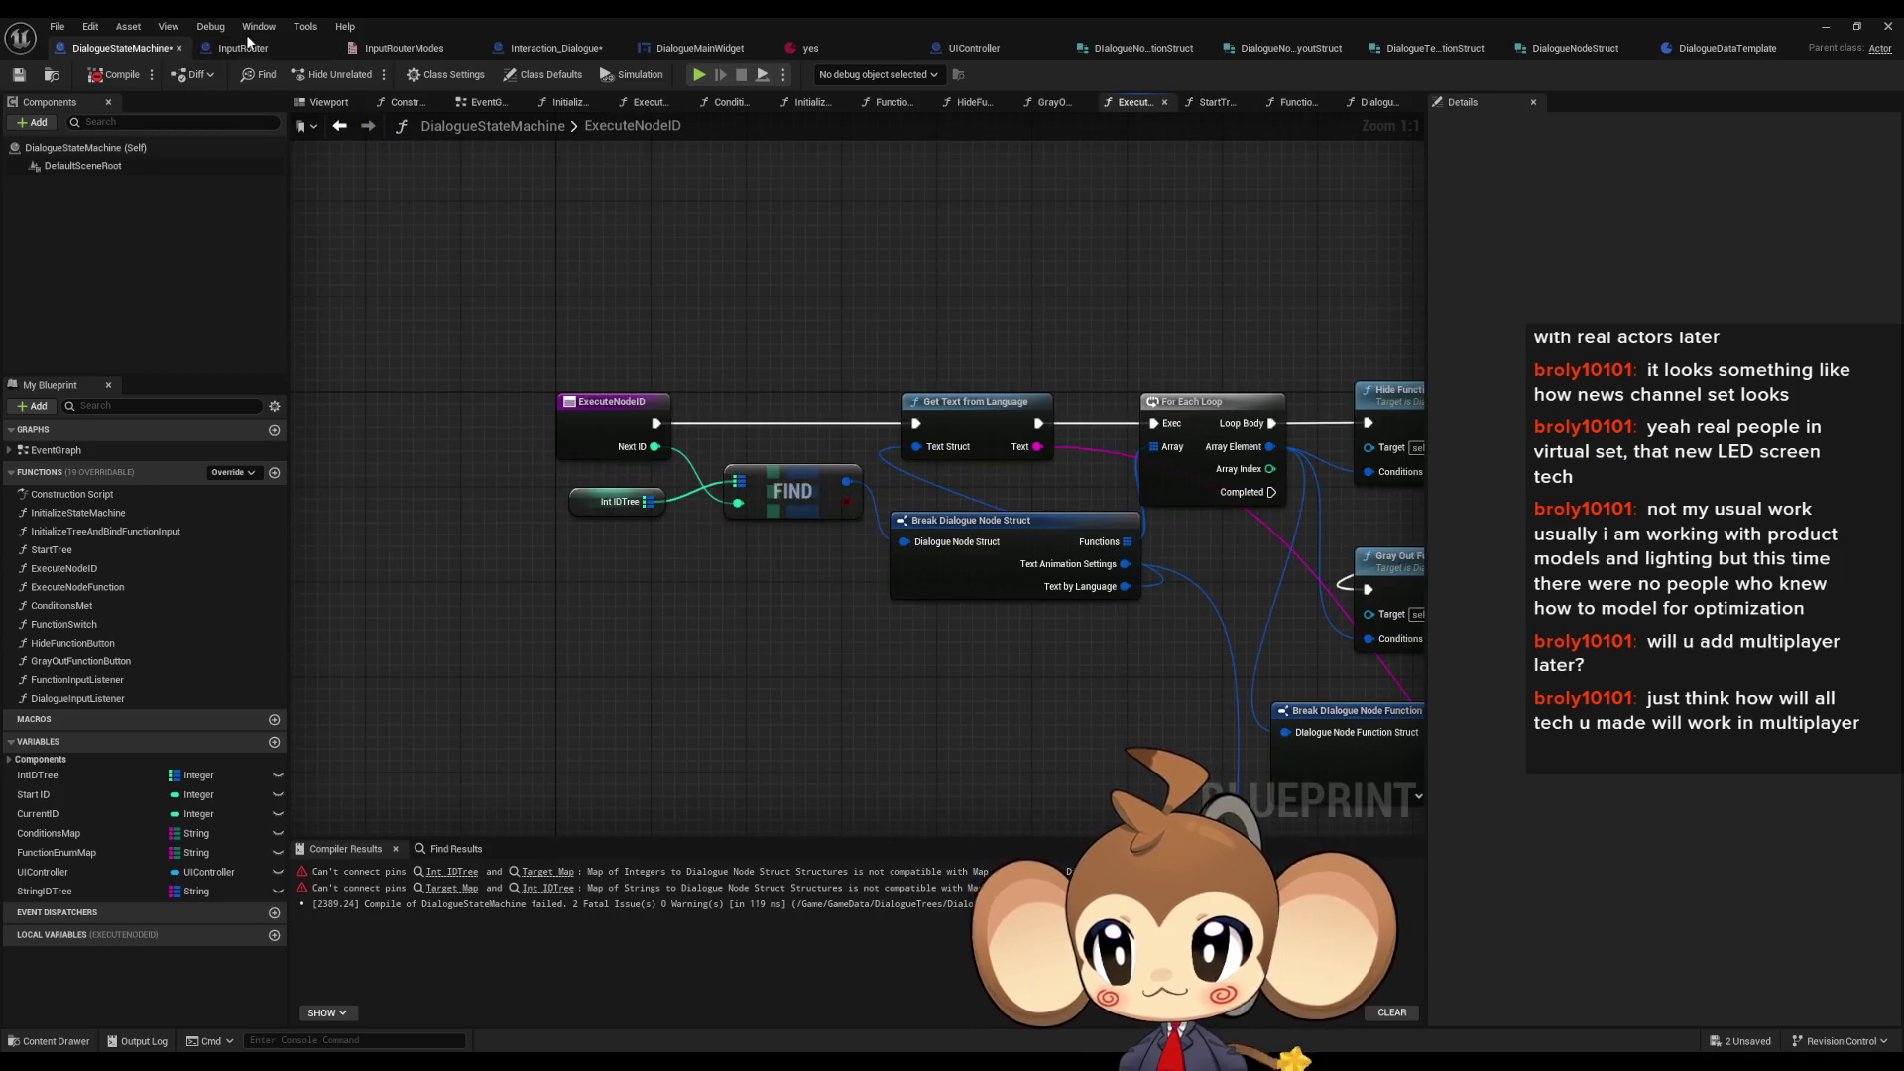
- Delete the Execute Node ID node from Interaction_Dialogue's DoDialogueProcedure graph, keeping Start Tree
{"action": "left_click", "coordinate": [257, 48]}
{"action": "left_click", "coordinate": [540, 50]}
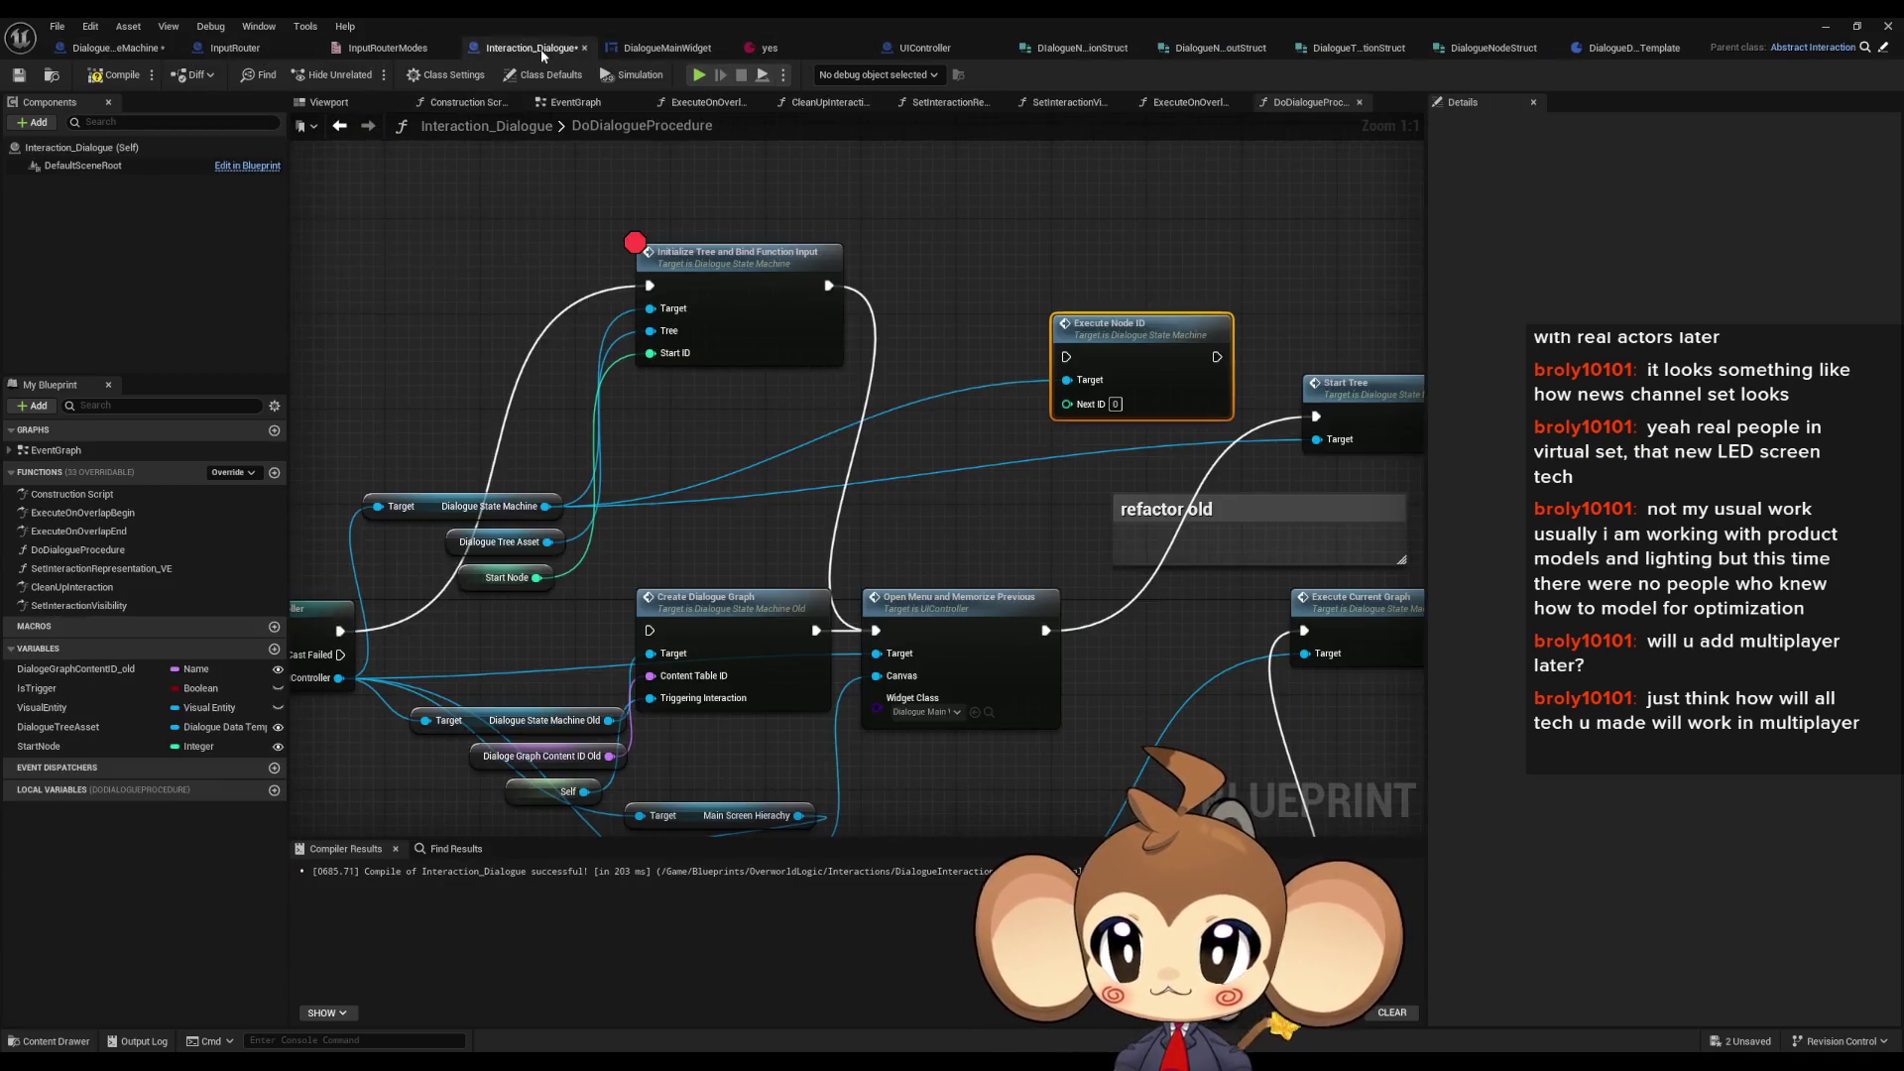
{"action": "left_click_drag", "start_coordinate": [957, 255], "coordinate": [1079, 377]}
{"action": "key", "text": "Delete"}
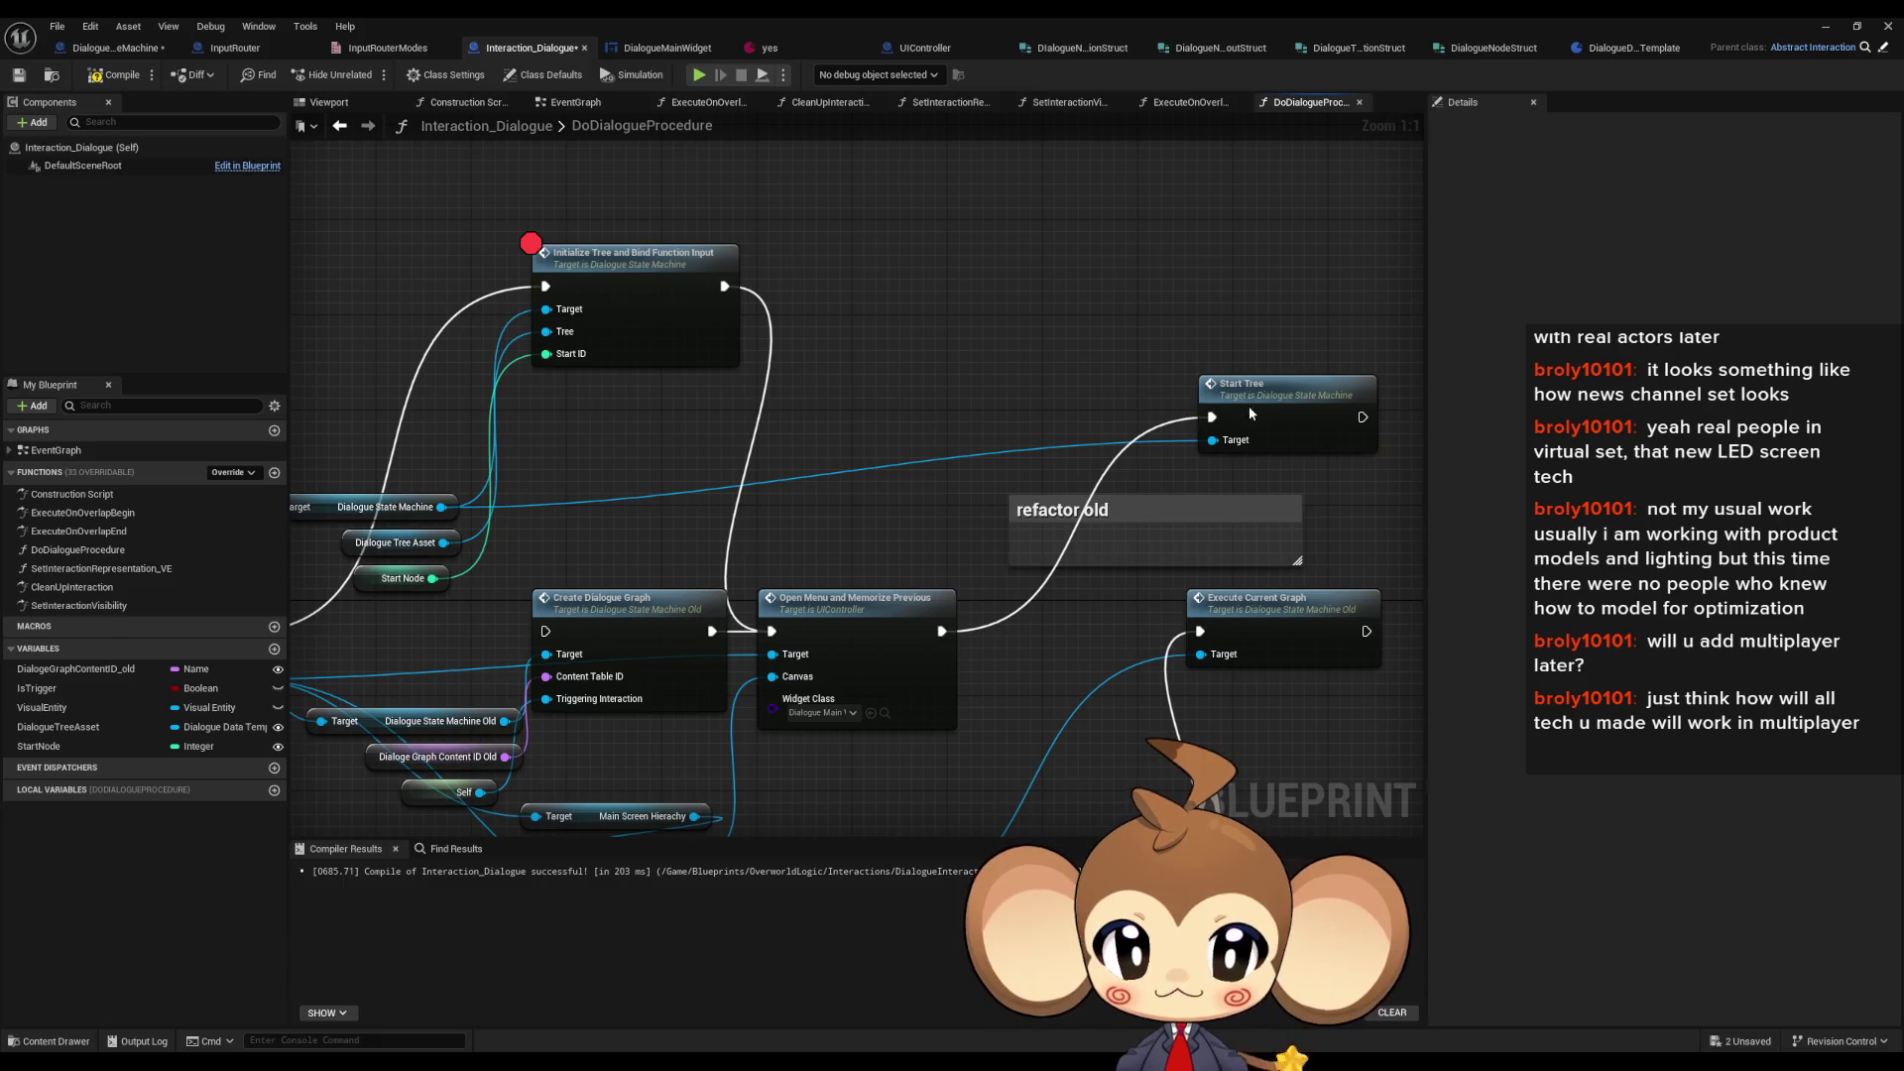
- In StartTree, delete the KEYS, GET, FIND, Break Dialogue Node Struct and IDTree getter nodes
{"action": "double_click", "coordinate": [1247, 406]}
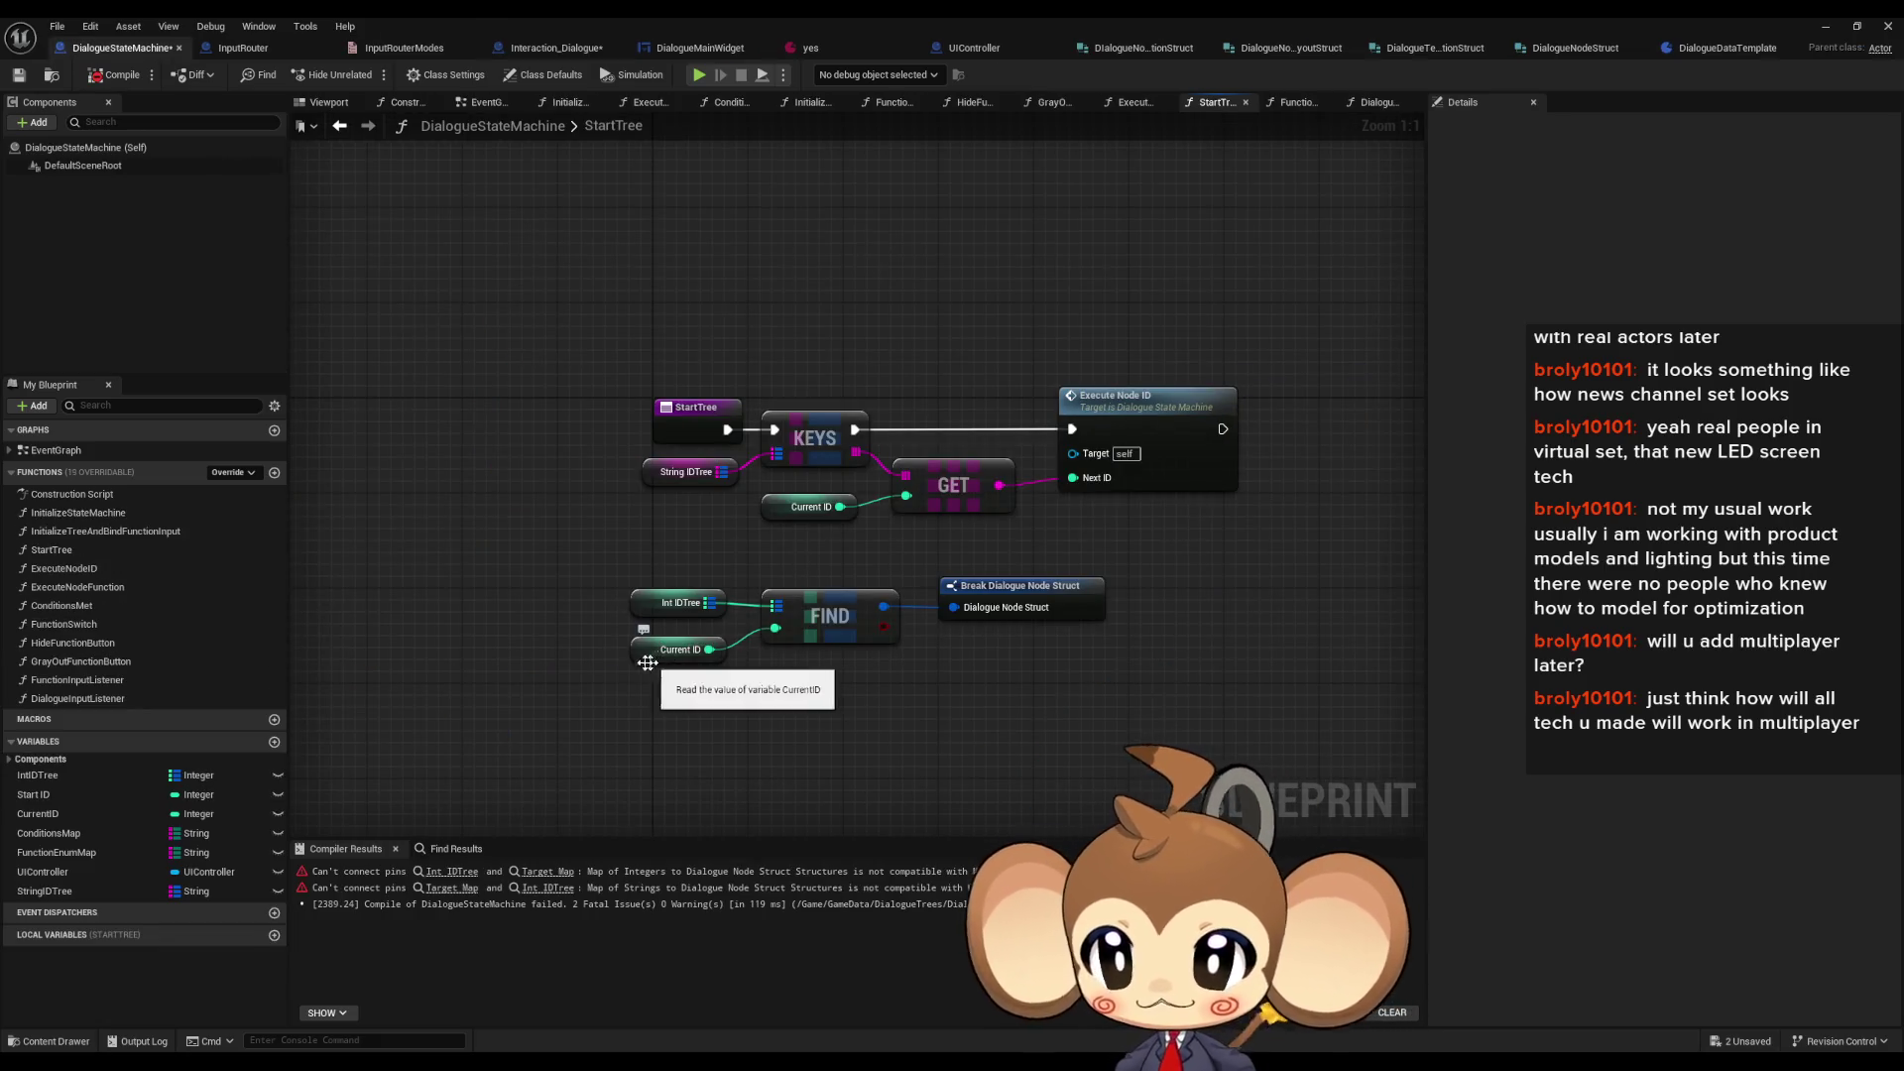
{"action": "left_click", "coordinate": [995, 627]}
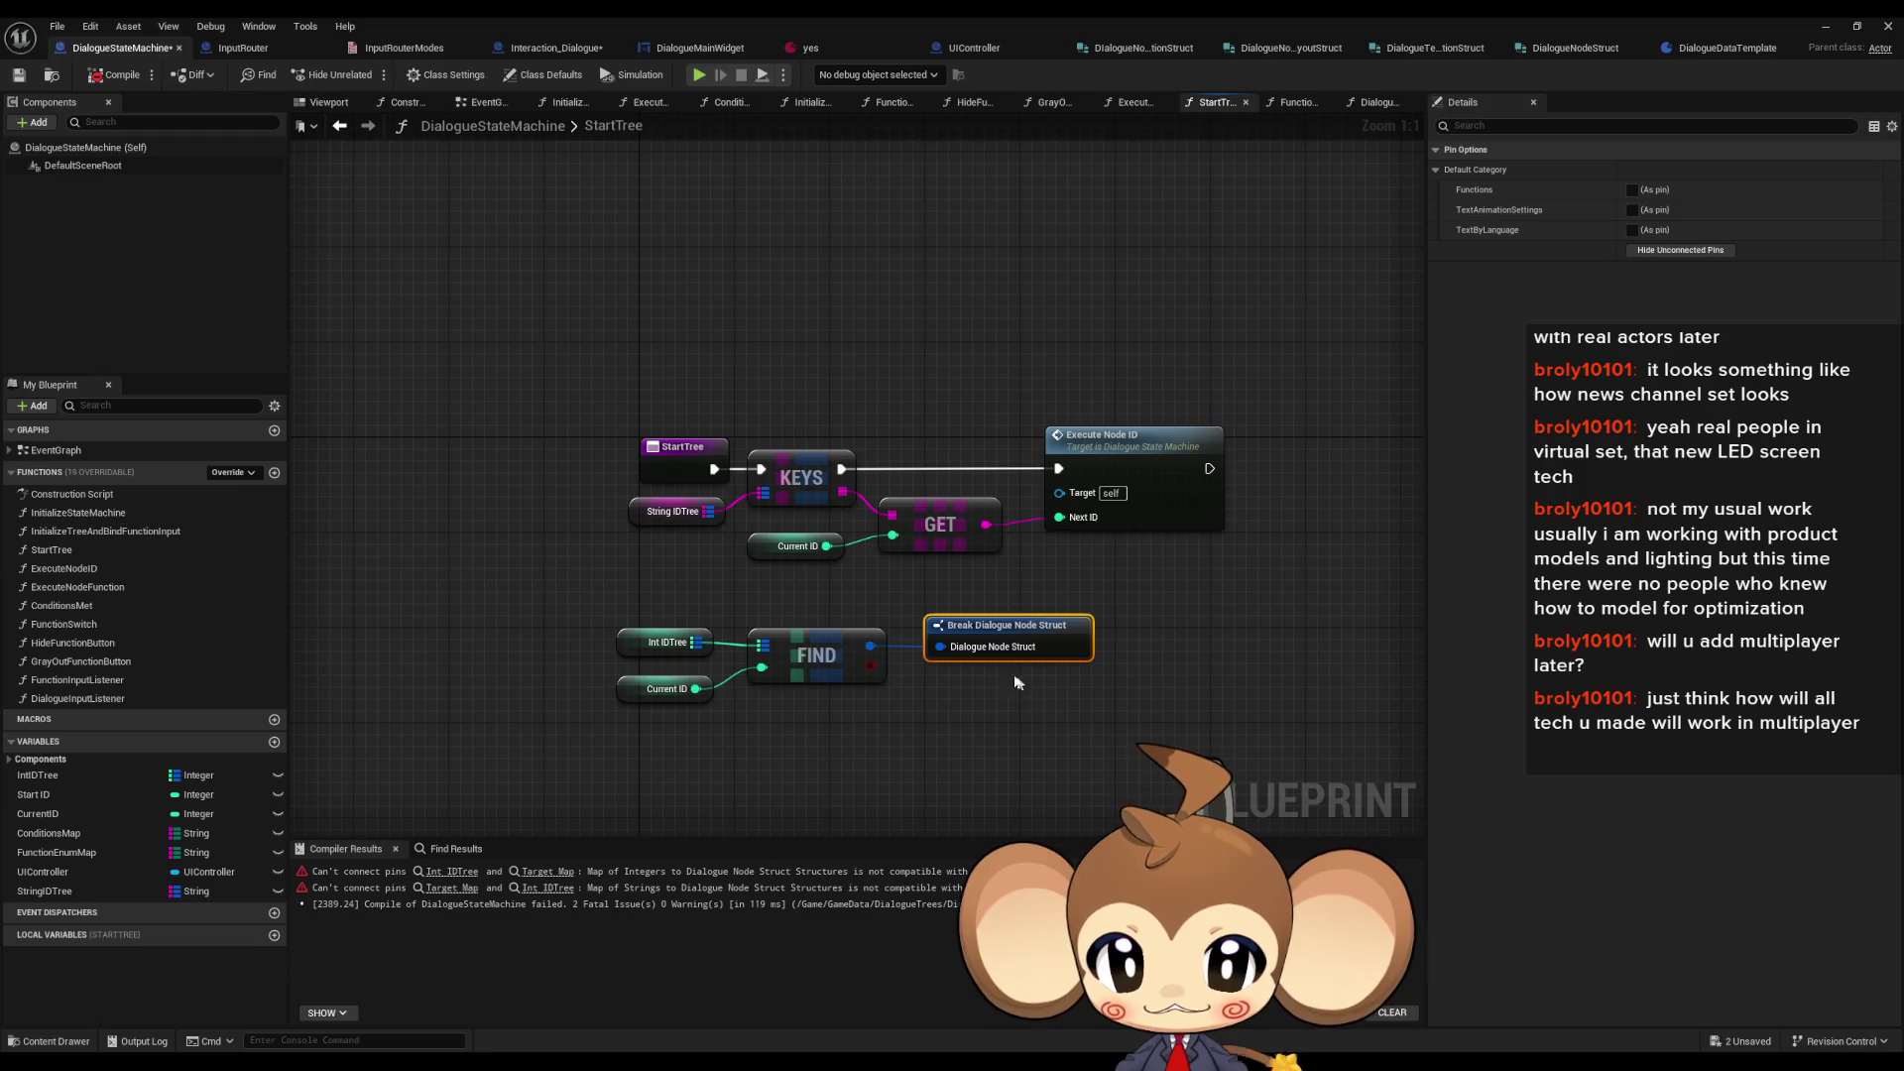
{"action": "left_click", "coordinate": [663, 691]}
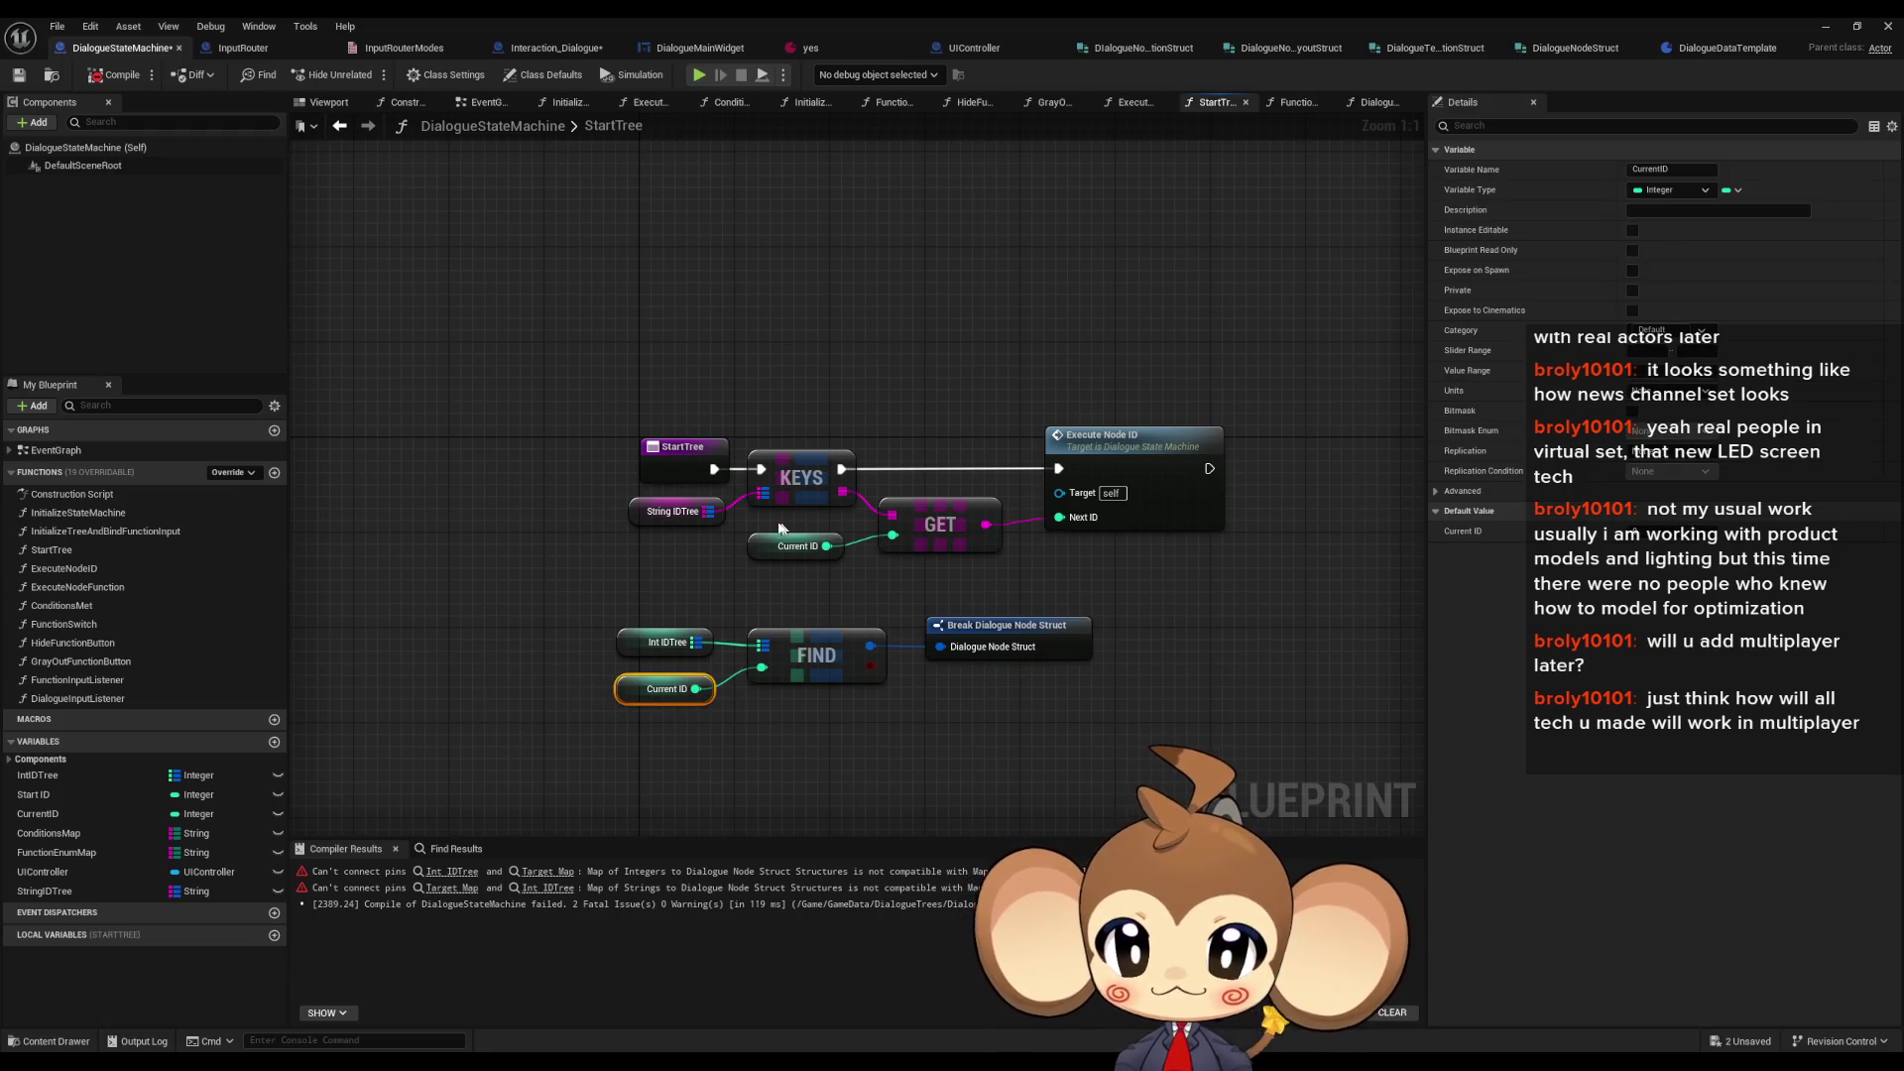
{"action": "left_click_drag", "start_coordinate": [627, 502], "coordinate": [924, 576]}
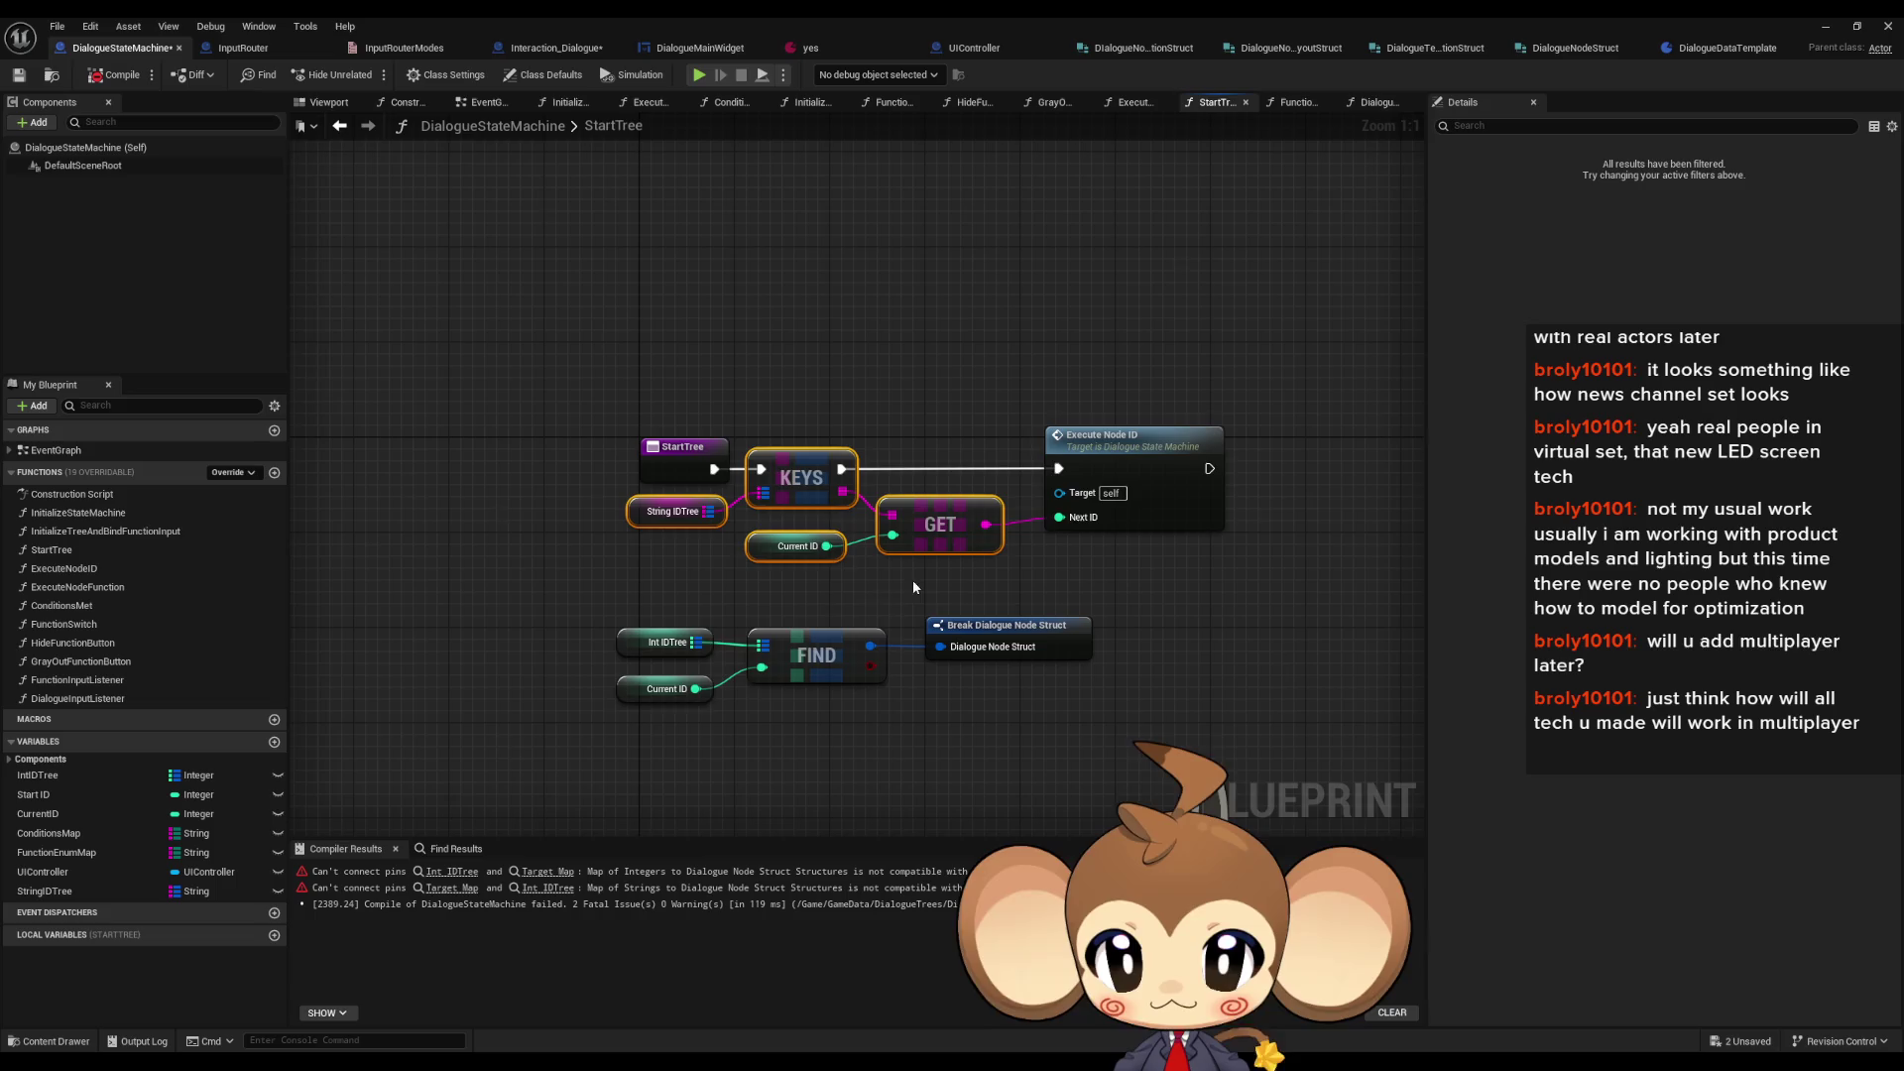
{"action": "key", "text": "Delete"}
{"action": "left_click_drag", "start_coordinate": [801, 597], "coordinate": [952, 655]}
{"action": "key", "text": "Delete"}
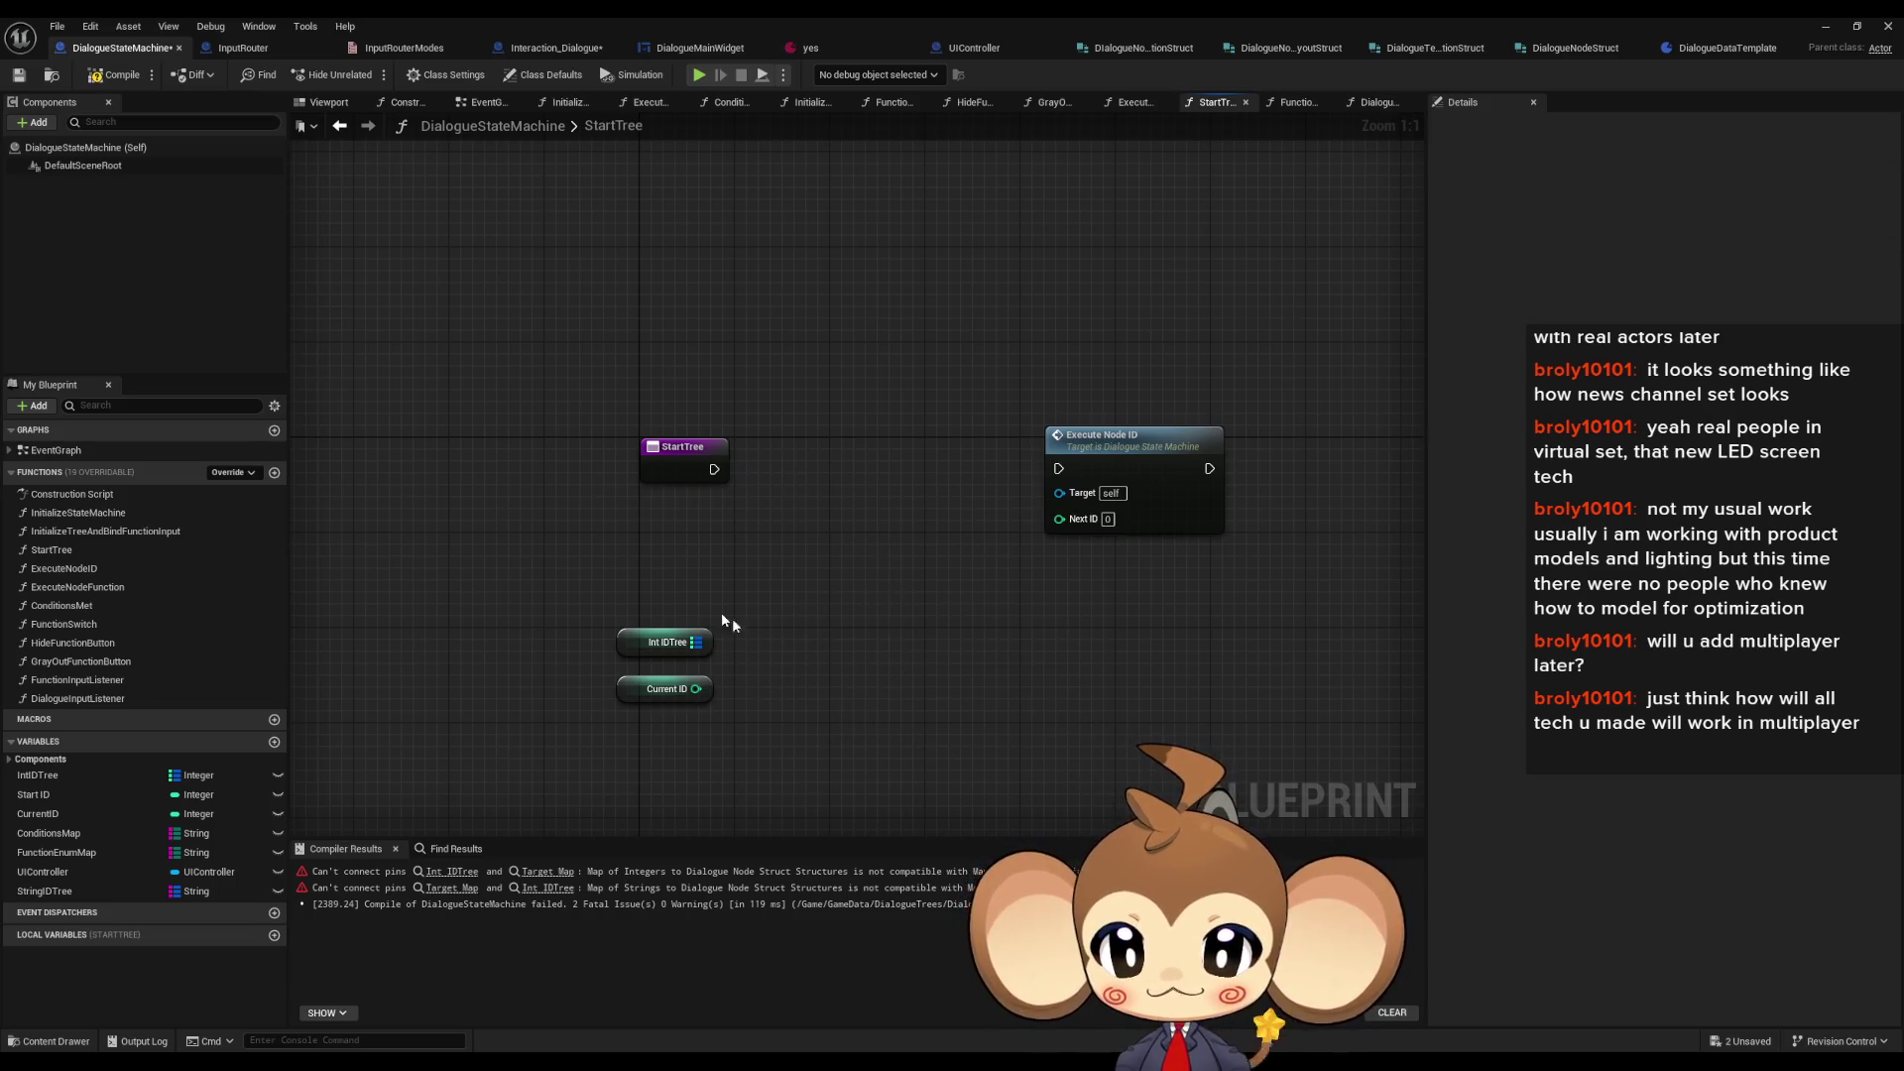
{"action": "left_click", "coordinate": [666, 642]}
{"action": "key", "text": "Delete"}
- Wire Current ID directly into Execute Node ID's Next ID and tidy the nodes beside StartTree
{"action": "mouse_move", "coordinate": [701, 677]}
{"action": "left_mouse_down"}
{"action": "mouse_move", "coordinate": [714, 510]}
{"action": "mouse_move", "coordinate": [1068, 540]}
{"action": "mouse_move", "coordinate": [1069, 520]}
{"action": "left_mouse_up"}
{"action": "mouse_move", "coordinate": [1085, 451]}
{"action": "left_mouse_down"}
{"action": "mouse_move", "coordinate": [817, 444]}
{"action": "mouse_move", "coordinate": [714, 469]}
{"action": "left_mouse_up"}
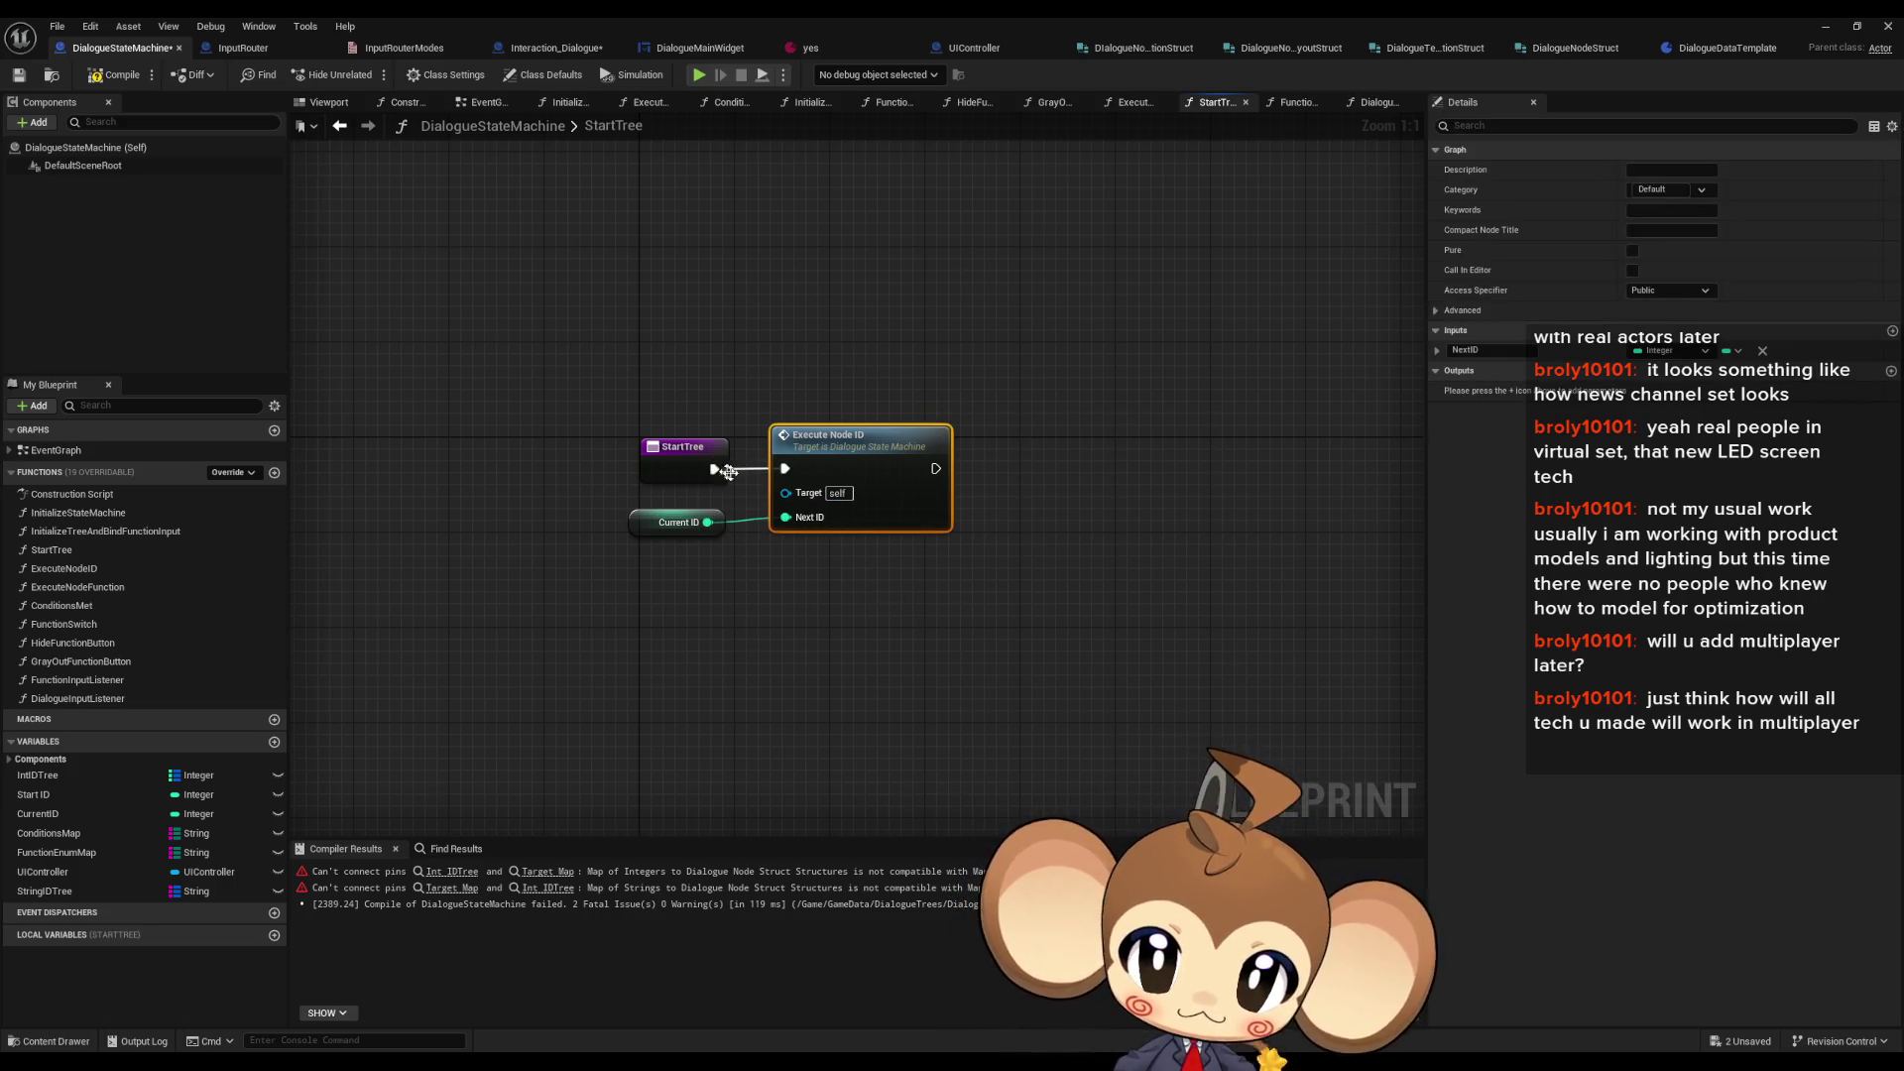
{"action": "left_click_drag", "start_coordinate": [863, 451], "coordinate": [841, 454]}
{"action": "left_click", "coordinate": [885, 607]}
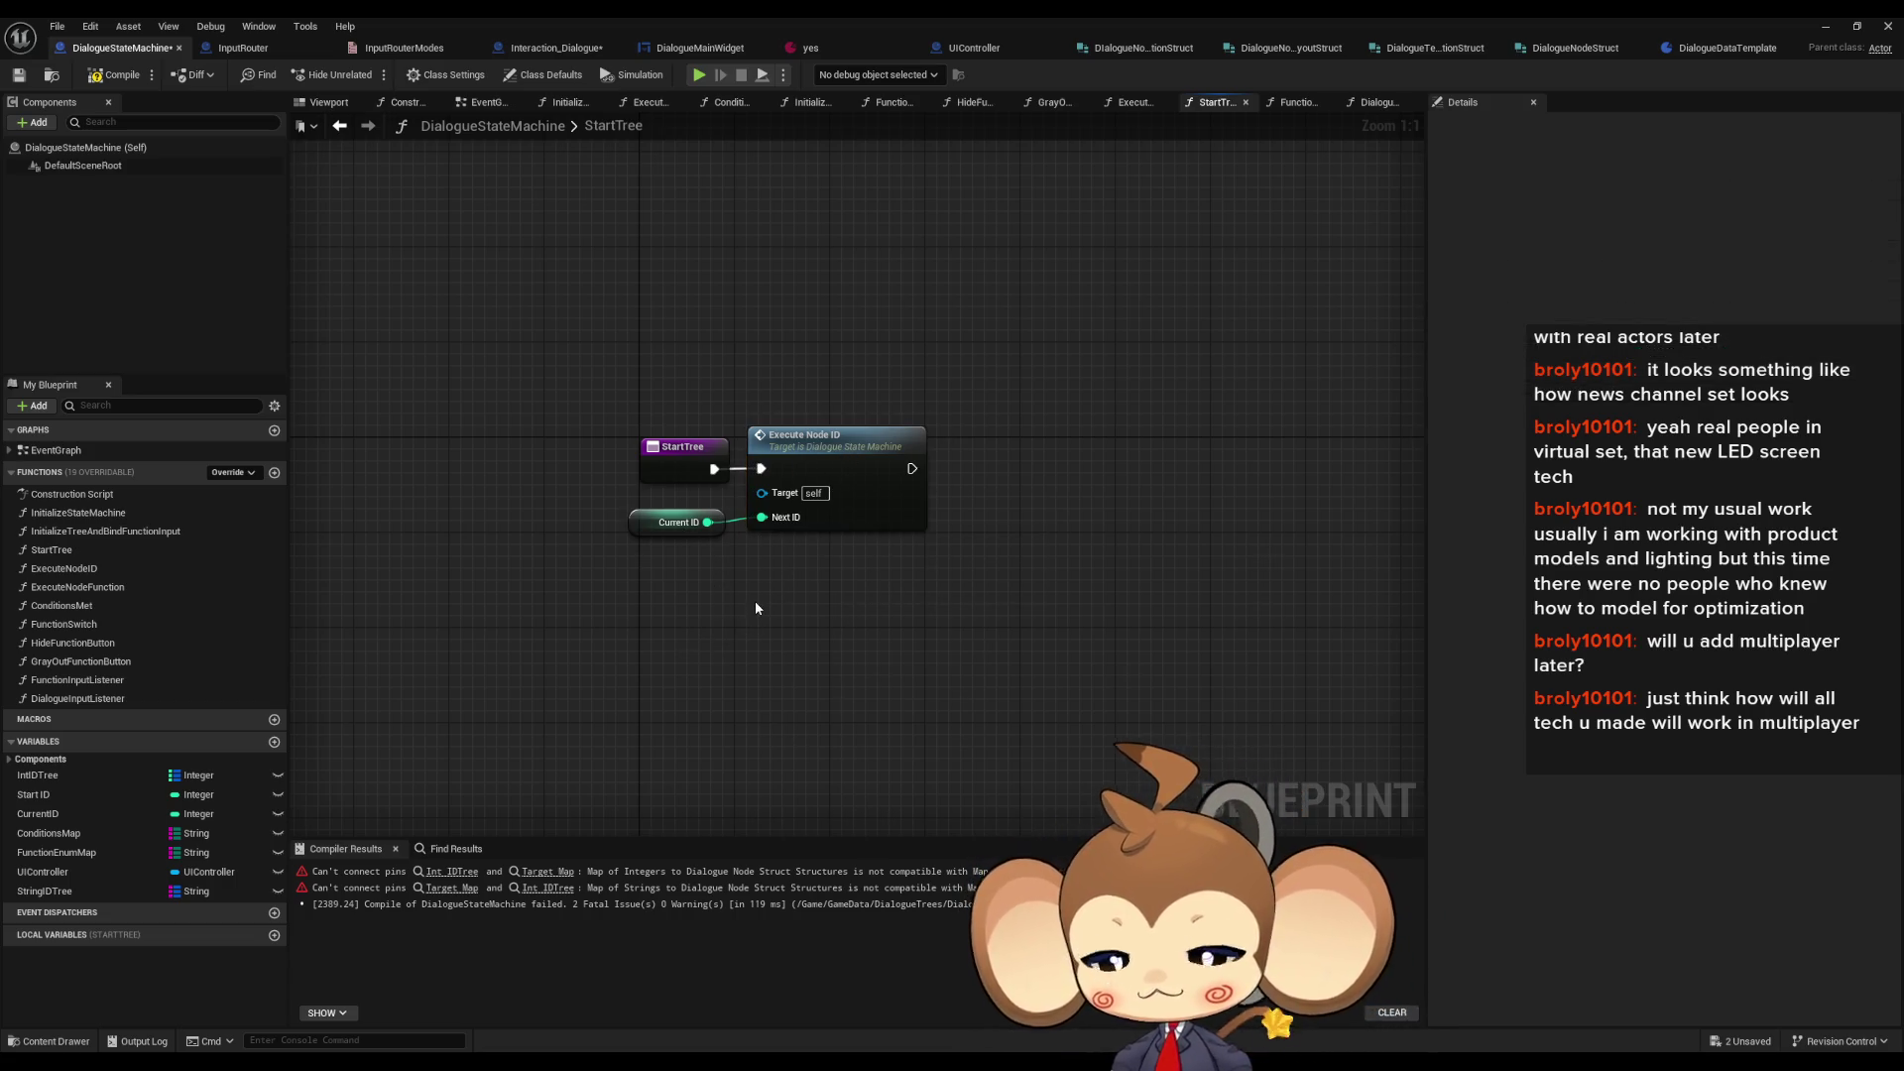
- Review ExecuteNodeID's Branch and Animate Dialogue Text logic, then open ConditionsMet and jump to the Int_IDTree error
{"action": "double_click", "coordinate": [67, 569]}
{"action": "scroll", "coordinate": [595, 461], "scroll_direction": "up", "scroll_amount": 5}
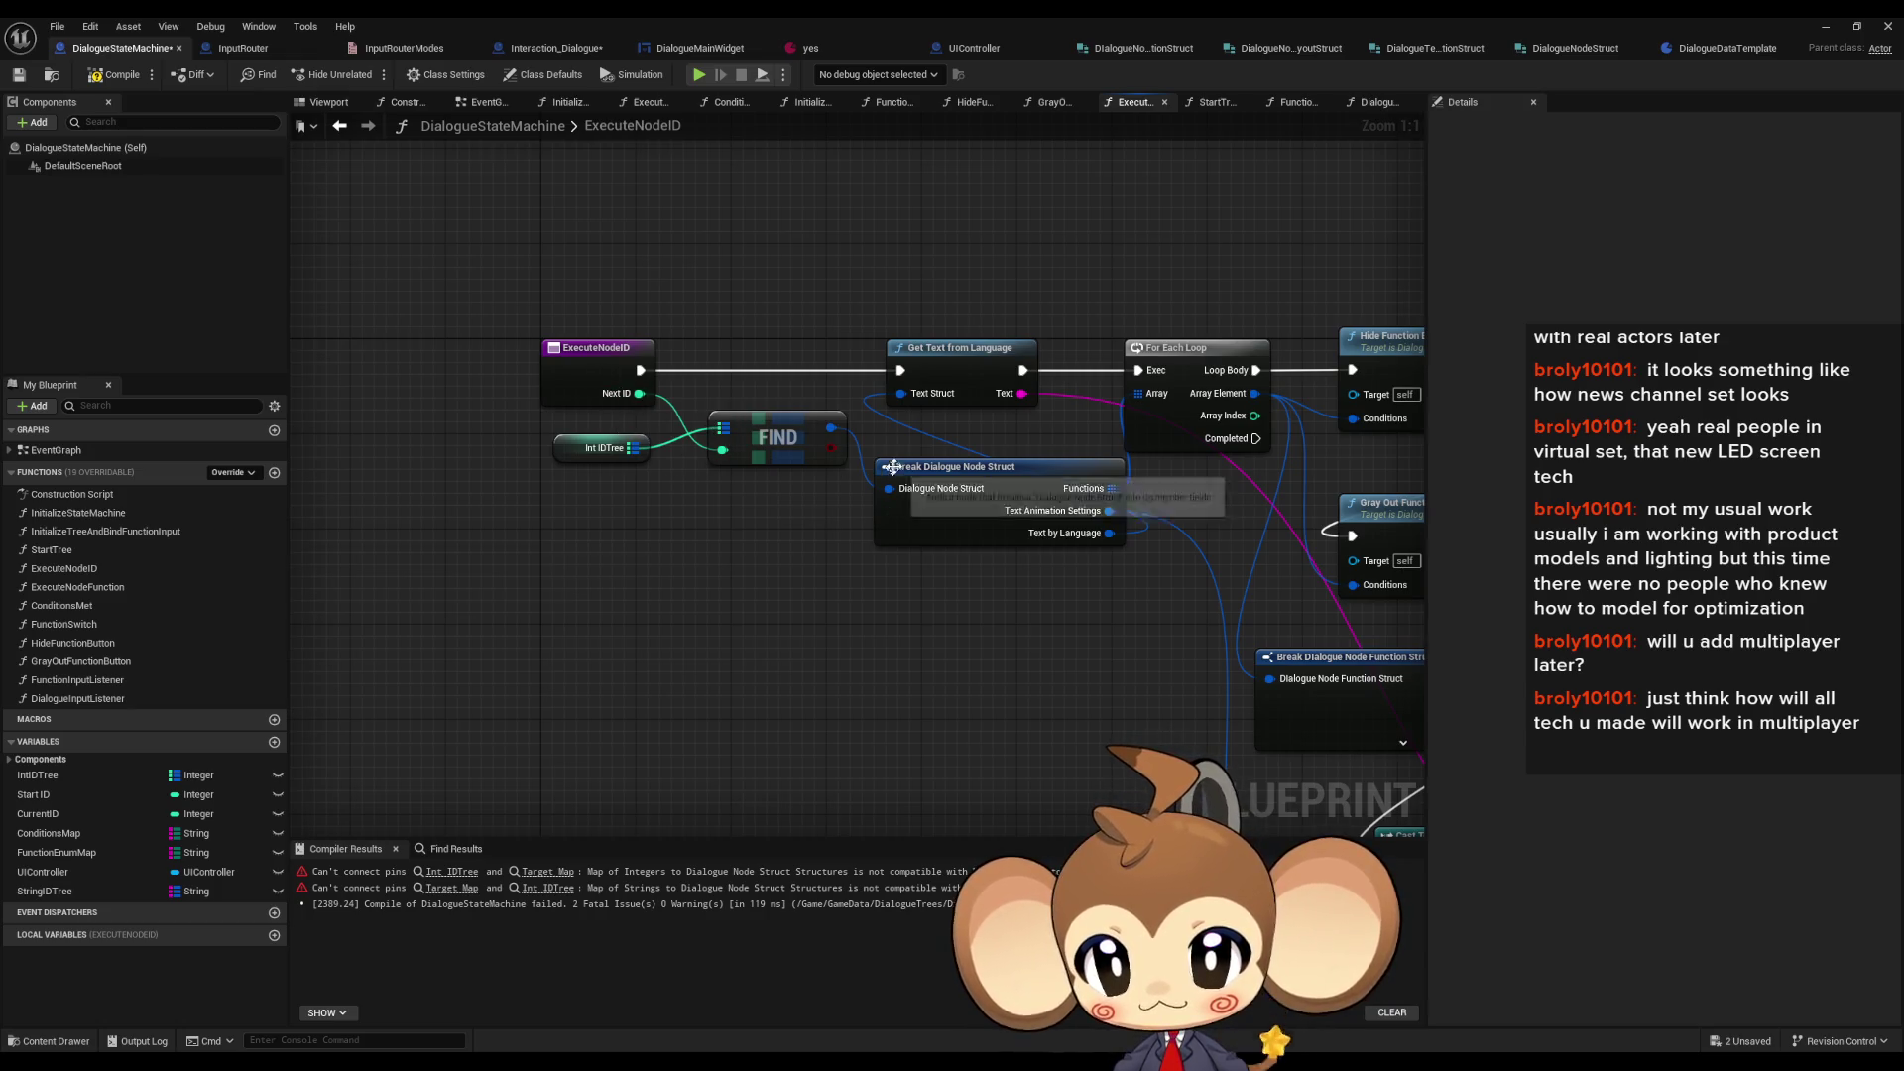
{"action": "mouse_move", "coordinate": [1085, 436]}
{"action": "left_mouse_down"}
{"action": "mouse_move", "coordinate": [926, 430]}
{"action": "mouse_move", "coordinate": [598, 513]}
{"action": "left_mouse_up"}
{"action": "mouse_move", "coordinate": [1095, 417]}
{"action": "left_mouse_down"}
{"action": "mouse_move", "coordinate": [892, 338]}
{"action": "mouse_move", "coordinate": [965, 497]}
{"action": "mouse_move", "coordinate": [846, 493]}
{"action": "mouse_move", "coordinate": [870, 473]}
{"action": "mouse_move", "coordinate": [898, 581]}
{"action": "left_mouse_up"}
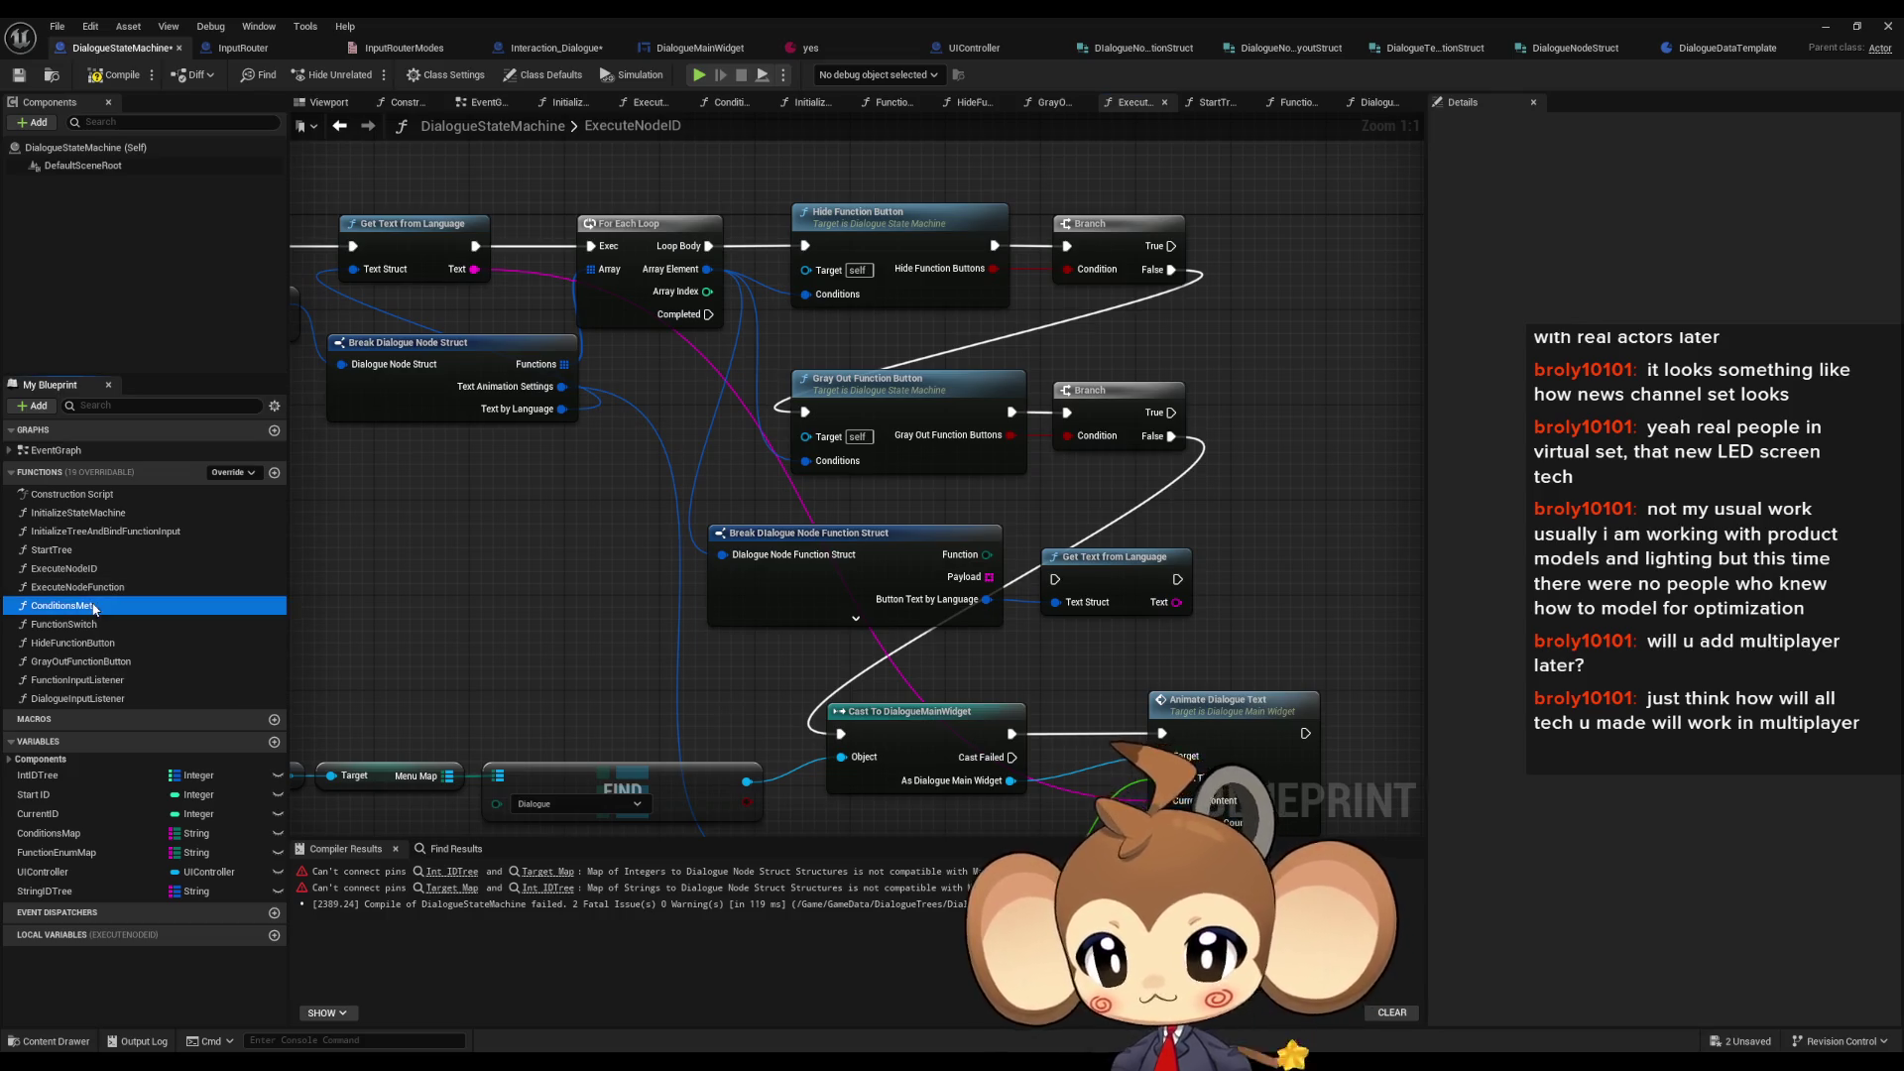
{"action": "double_click", "coordinate": [96, 606]}
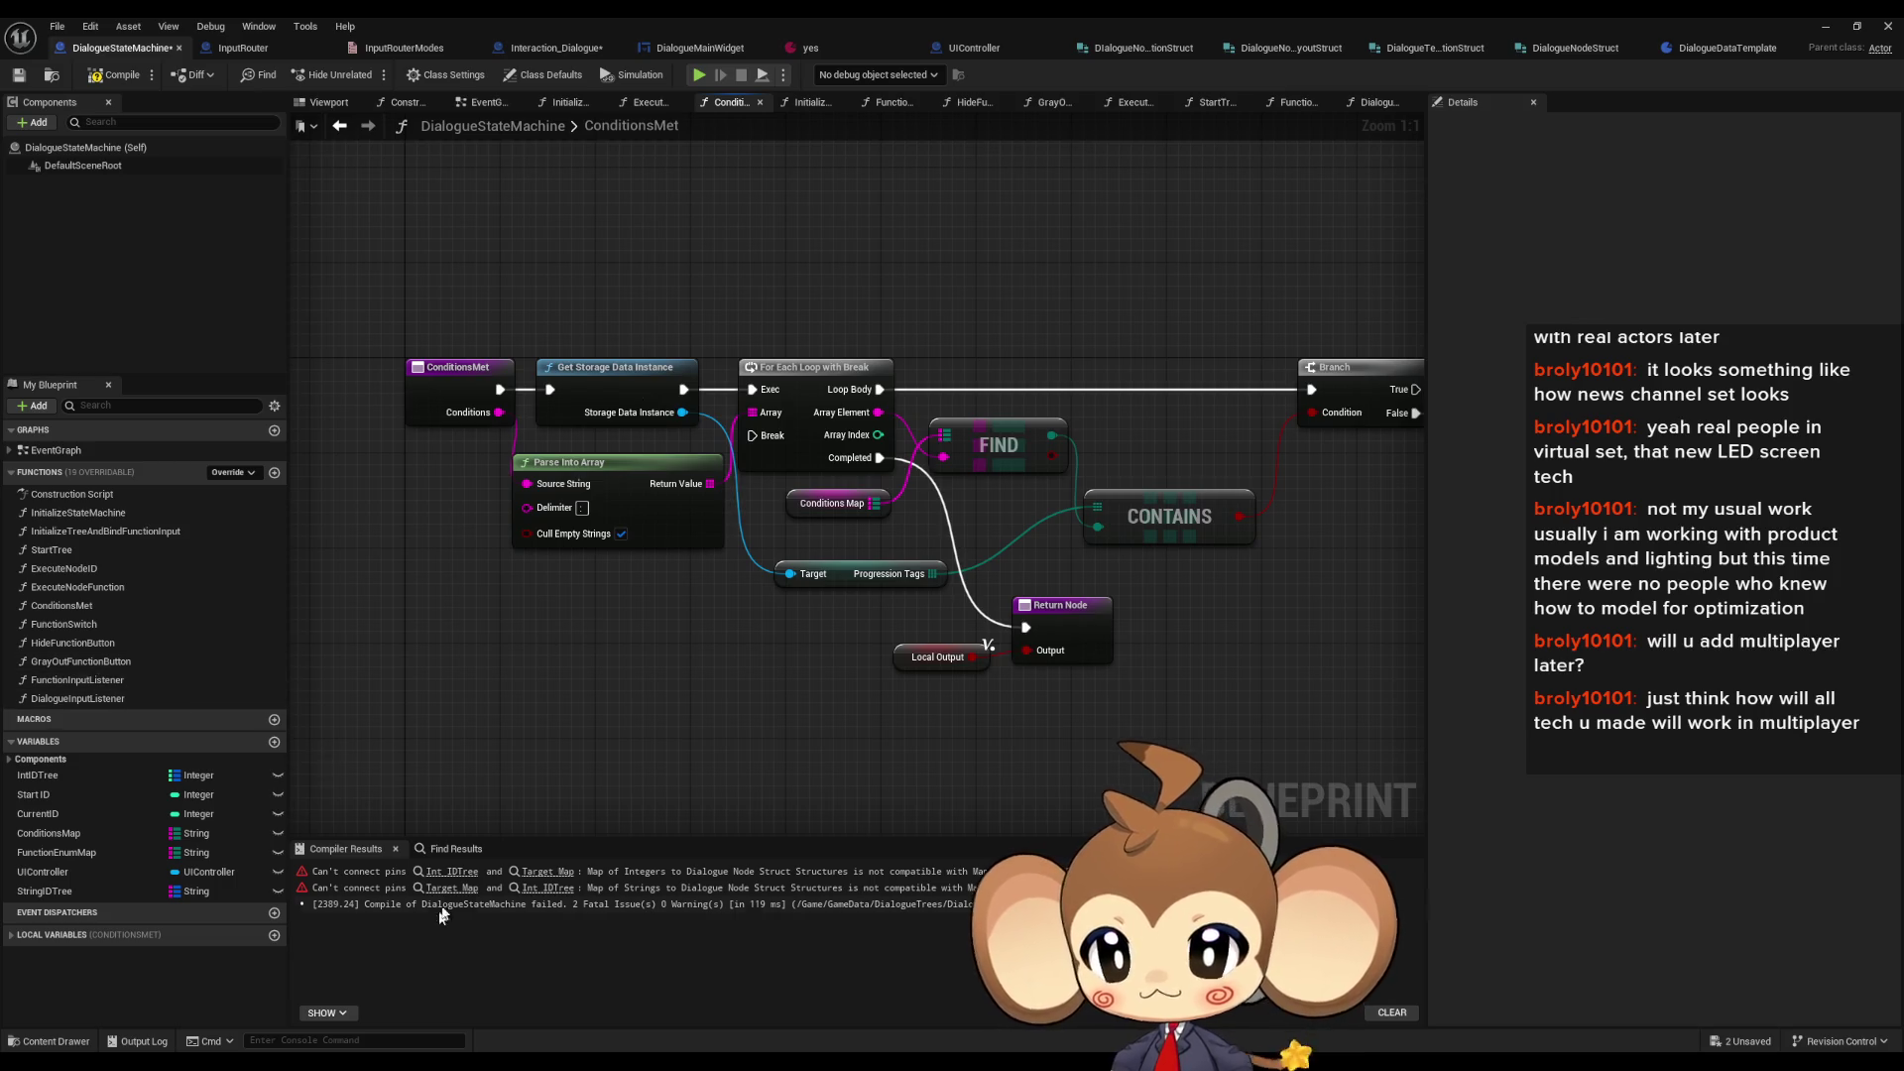
{"action": "left_click", "coordinate": [448, 873]}
- In FunctionSwitch, delete the KEYS, Int IDTree and GET nodes and wire Go Next Node directly into Execute Node ID
{"action": "scroll", "coordinate": [853, 605], "scroll_direction": "down", "scroll_amount": 3}
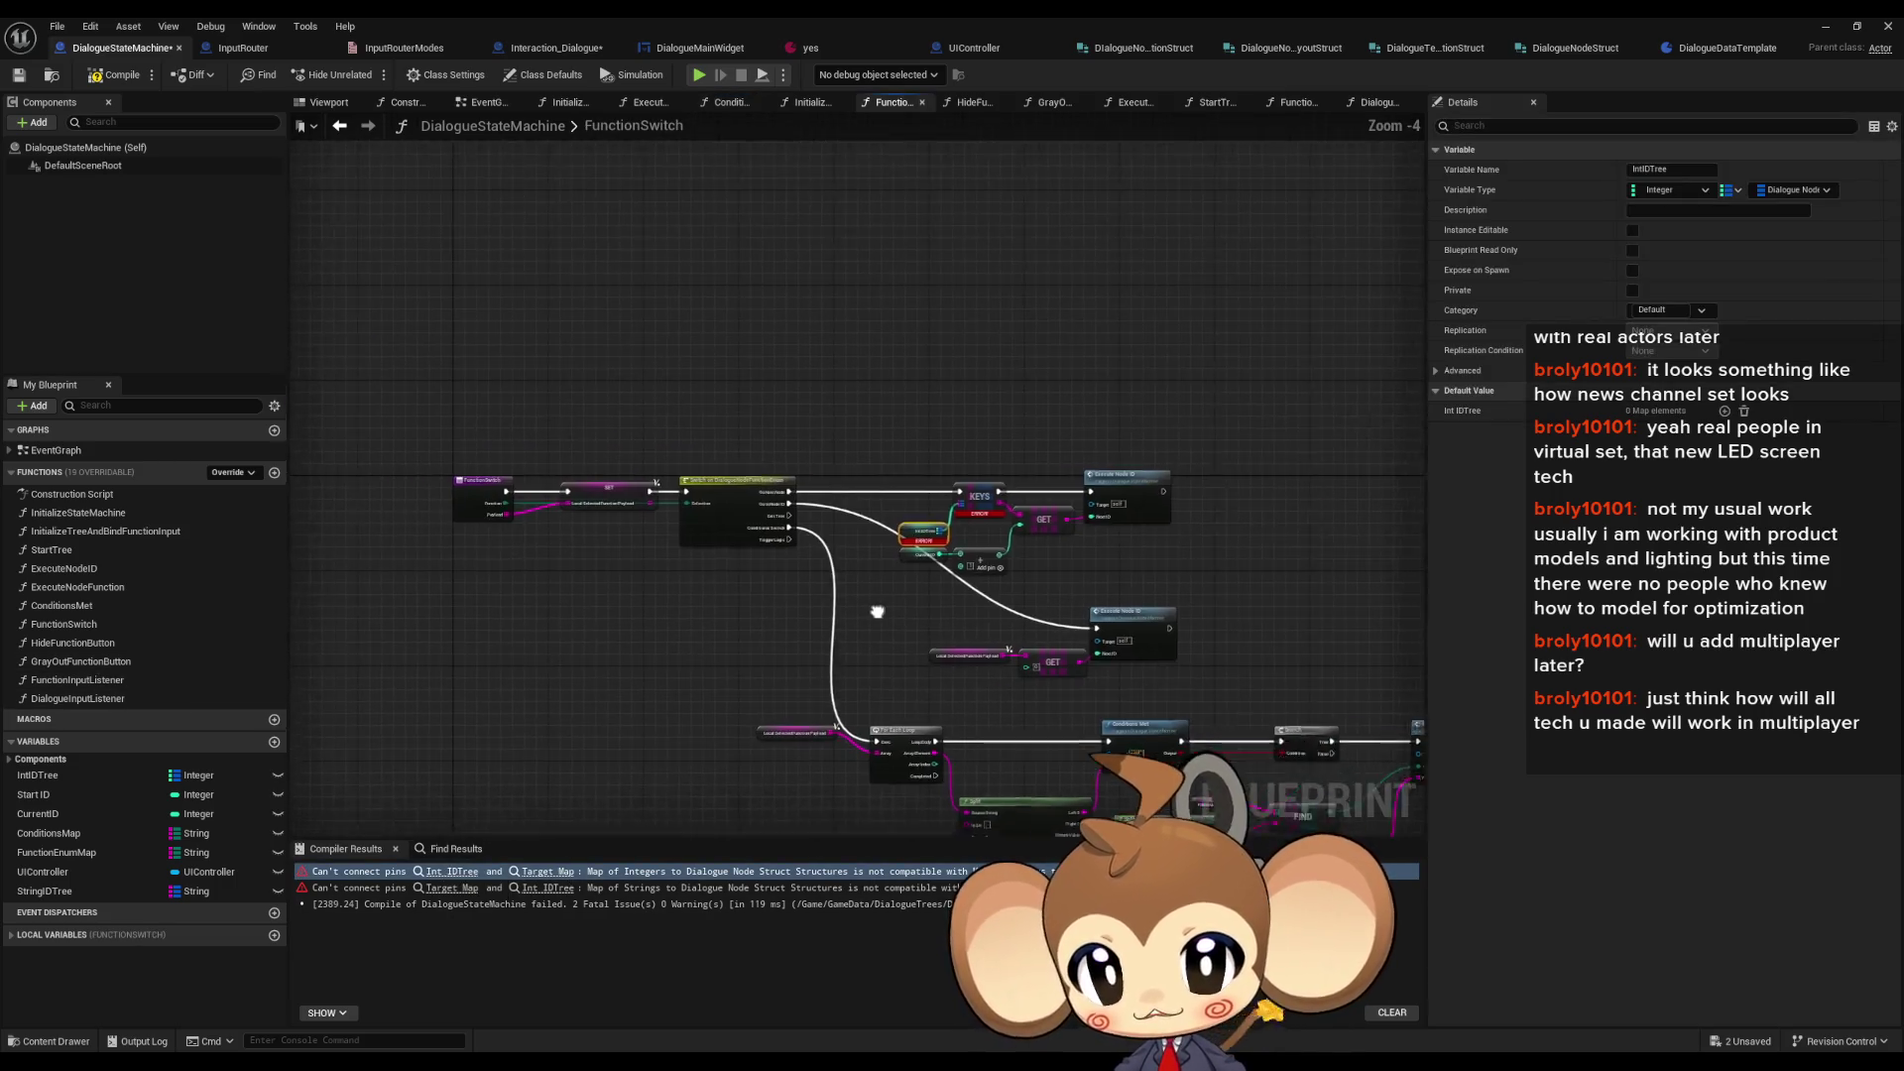
{"action": "scroll", "coordinate": [634, 512], "scroll_direction": "up", "scroll_amount": 3}
{"action": "left_click", "coordinate": [458, 422]}
{"action": "left_click_drag", "start_coordinate": [1073, 583], "coordinate": [952, 569]}
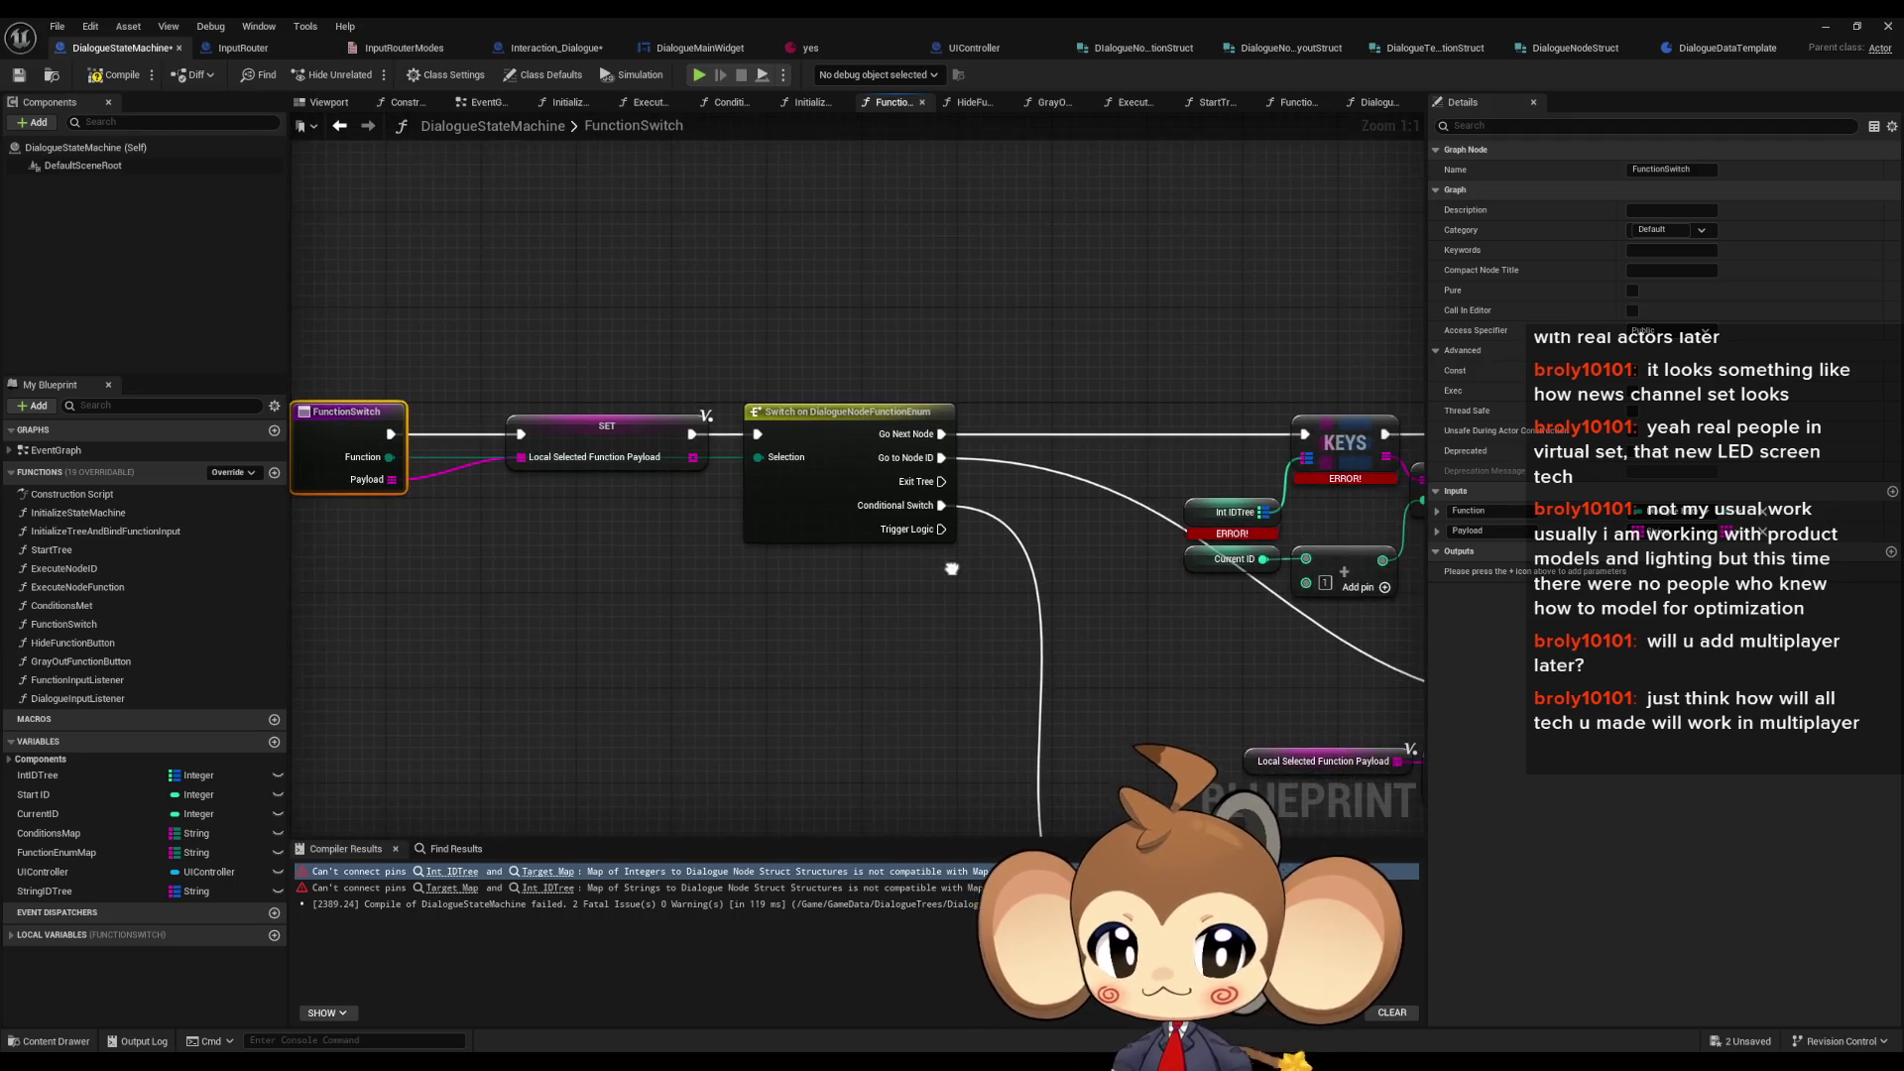
{"action": "left_click_drag", "start_coordinate": [1099, 605], "coordinate": [770, 592]}
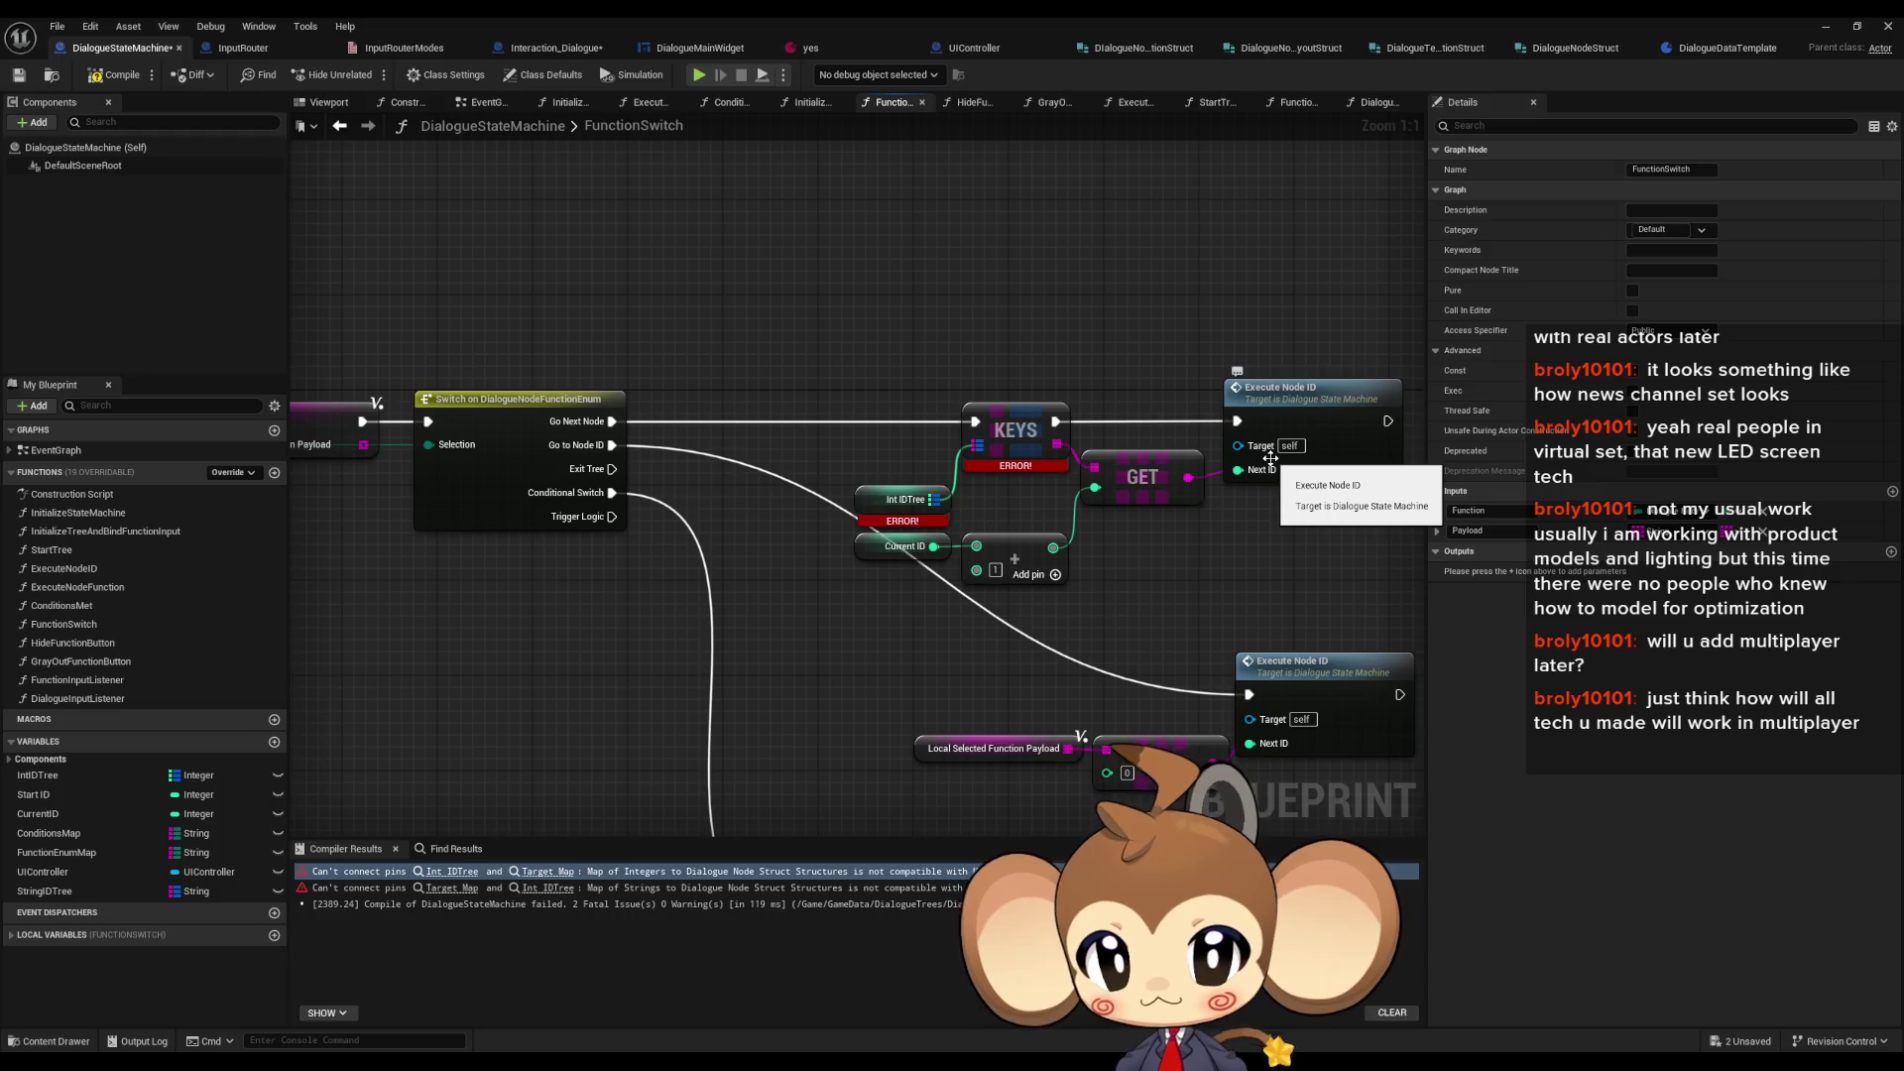
{"action": "left_click", "coordinate": [526, 373]}
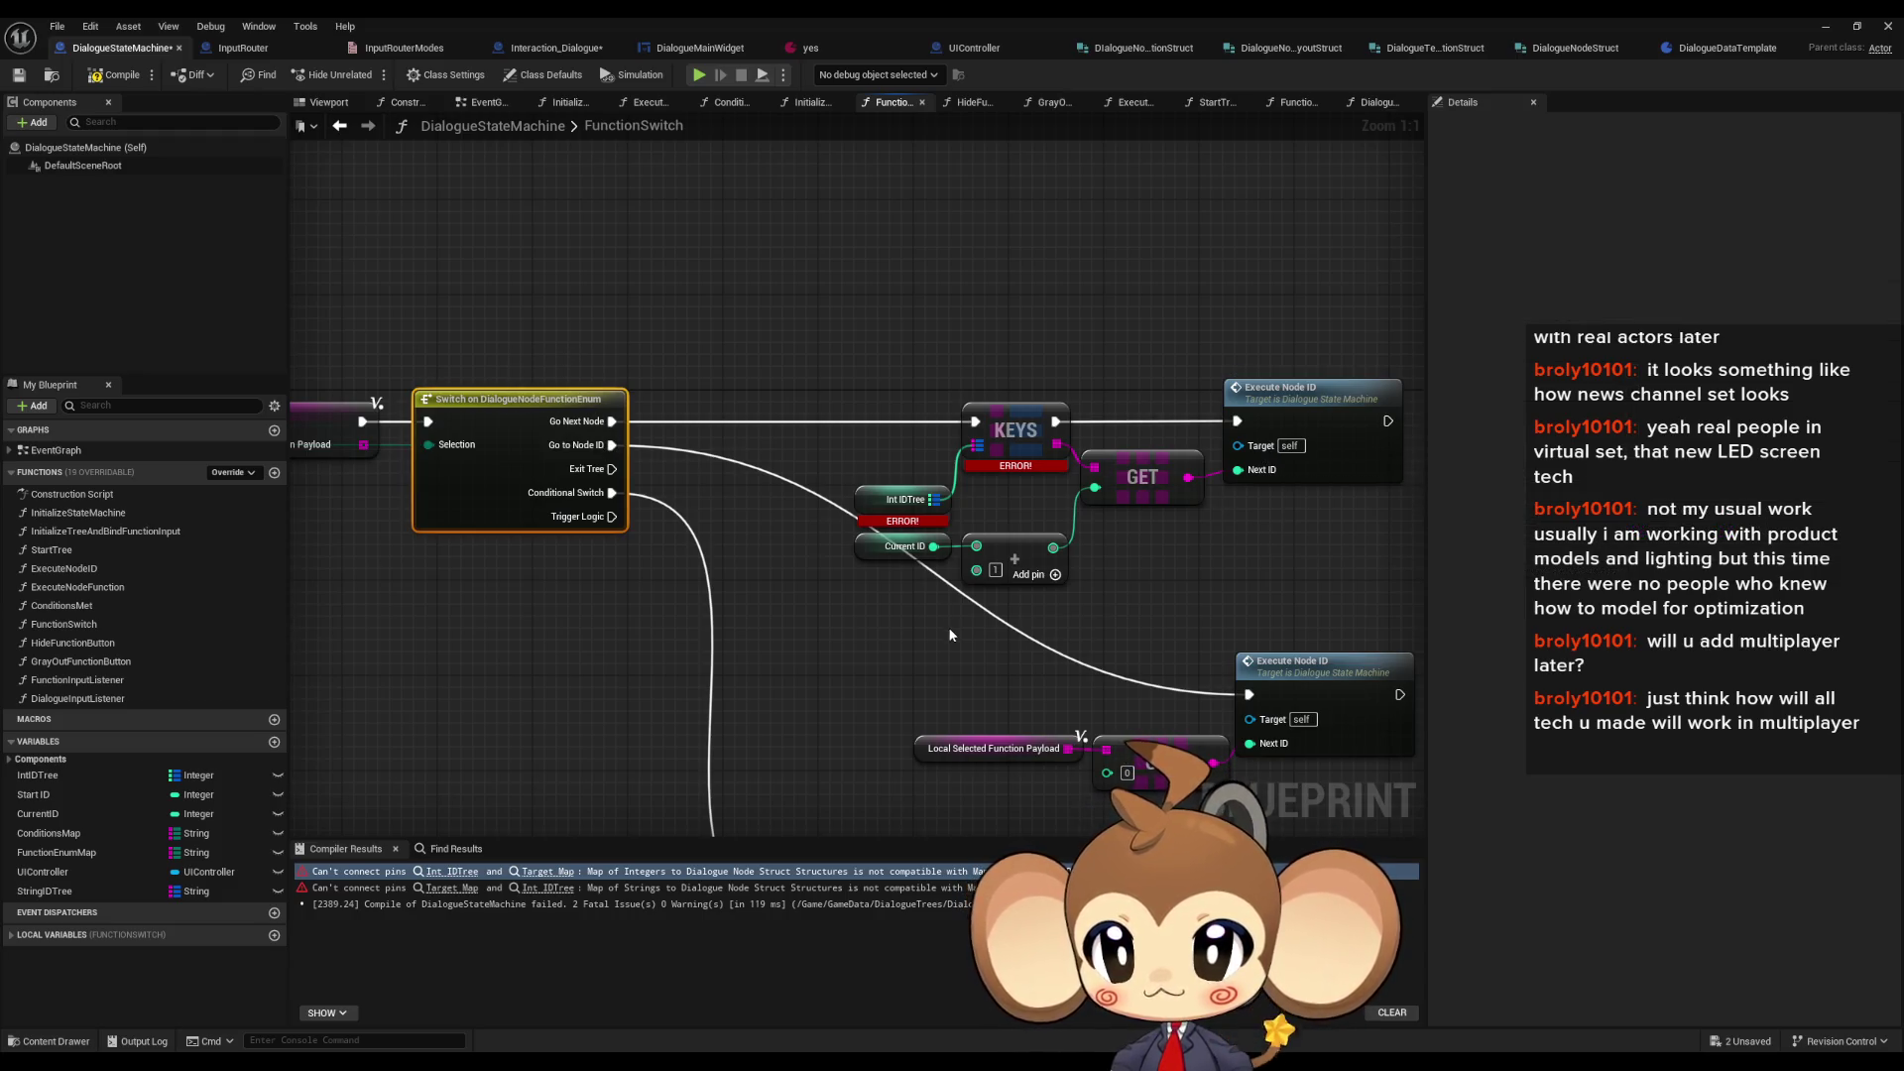
{"action": "left_click_drag", "start_coordinate": [801, 366], "coordinate": [1110, 516]}
{"action": "key", "text": "Delete"}
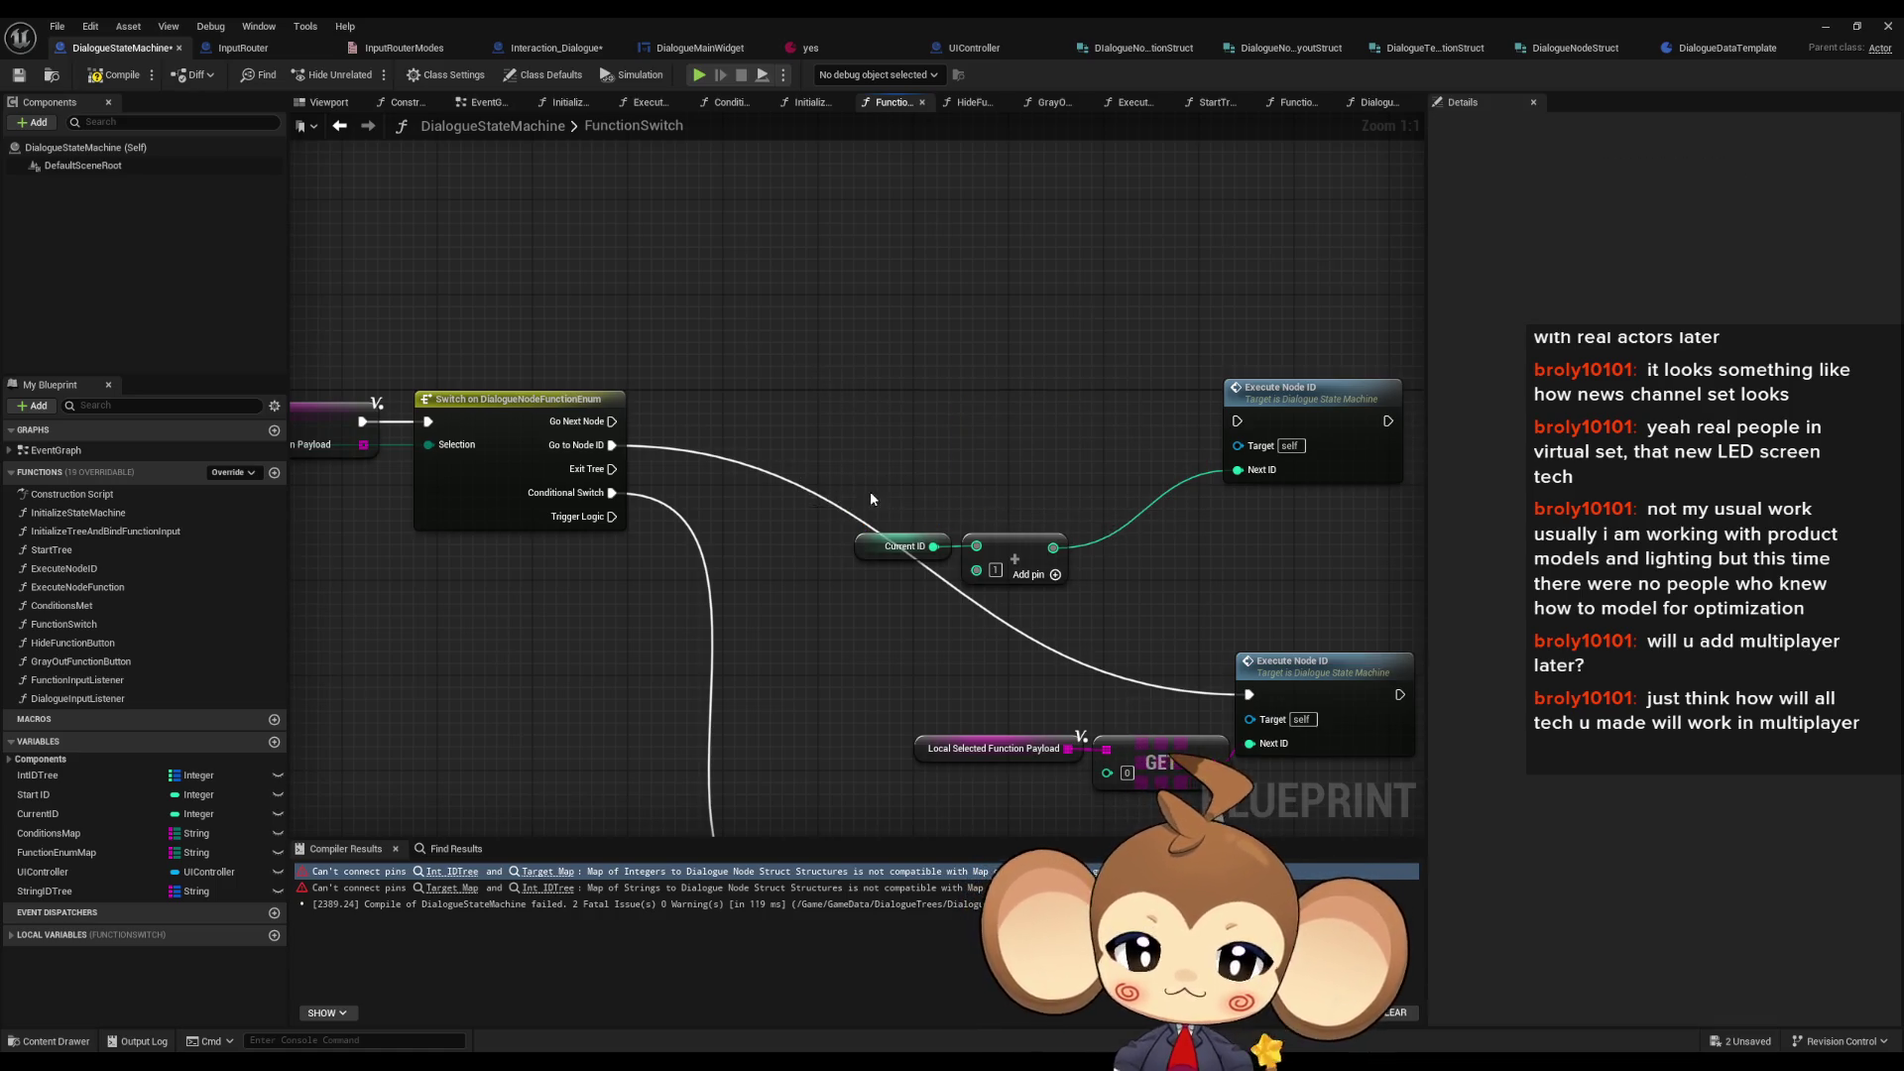
{"action": "left_click_drag", "start_coordinate": [1237, 420], "coordinate": [612, 420]}
{"action": "mouse_move", "coordinate": [854, 476]}
{"action": "left_mouse_down"}
{"action": "mouse_move", "coordinate": [996, 557]}
{"action": "mouse_move", "coordinate": [942, 476]}
{"action": "mouse_move", "coordinate": [901, 475]}
{"action": "left_mouse_up"}
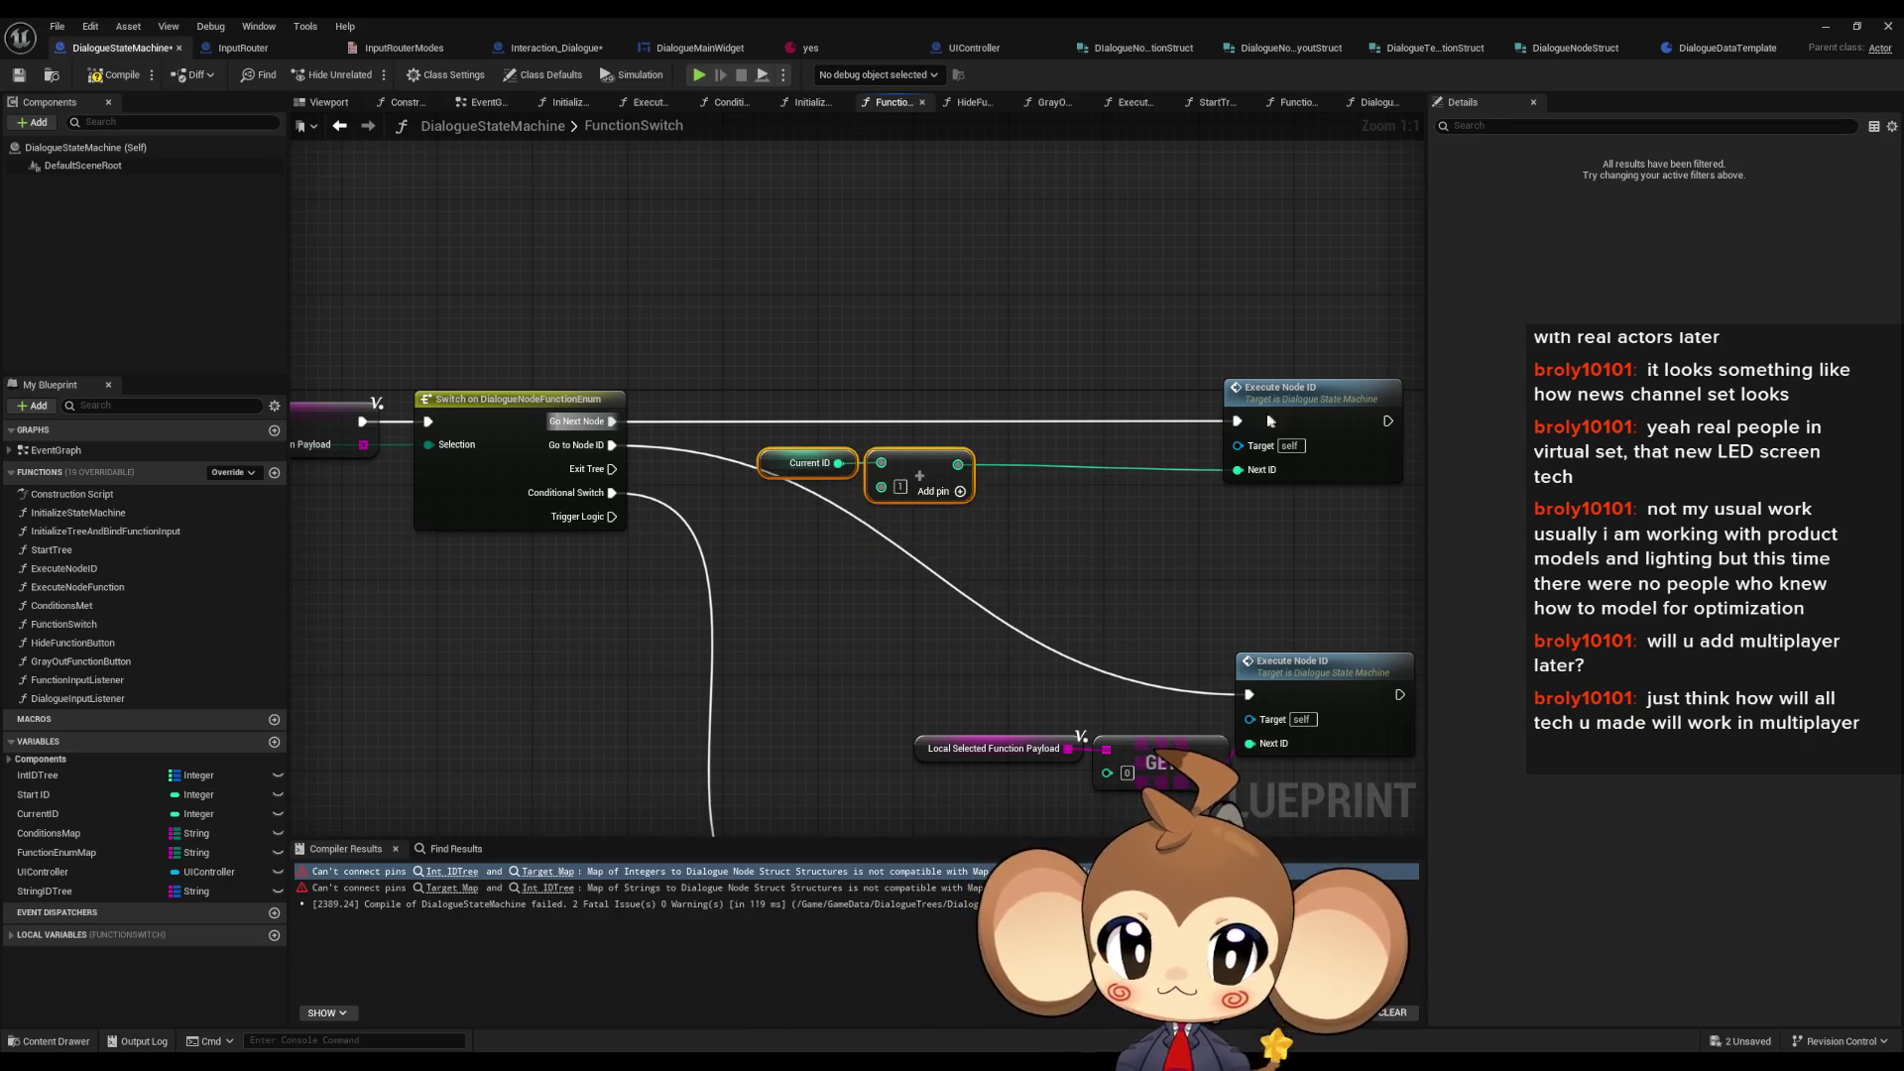
{"action": "left_click_drag", "start_coordinate": [1273, 423], "coordinate": [1059, 423]}
{"action": "double_click", "coordinate": [1059, 424]}
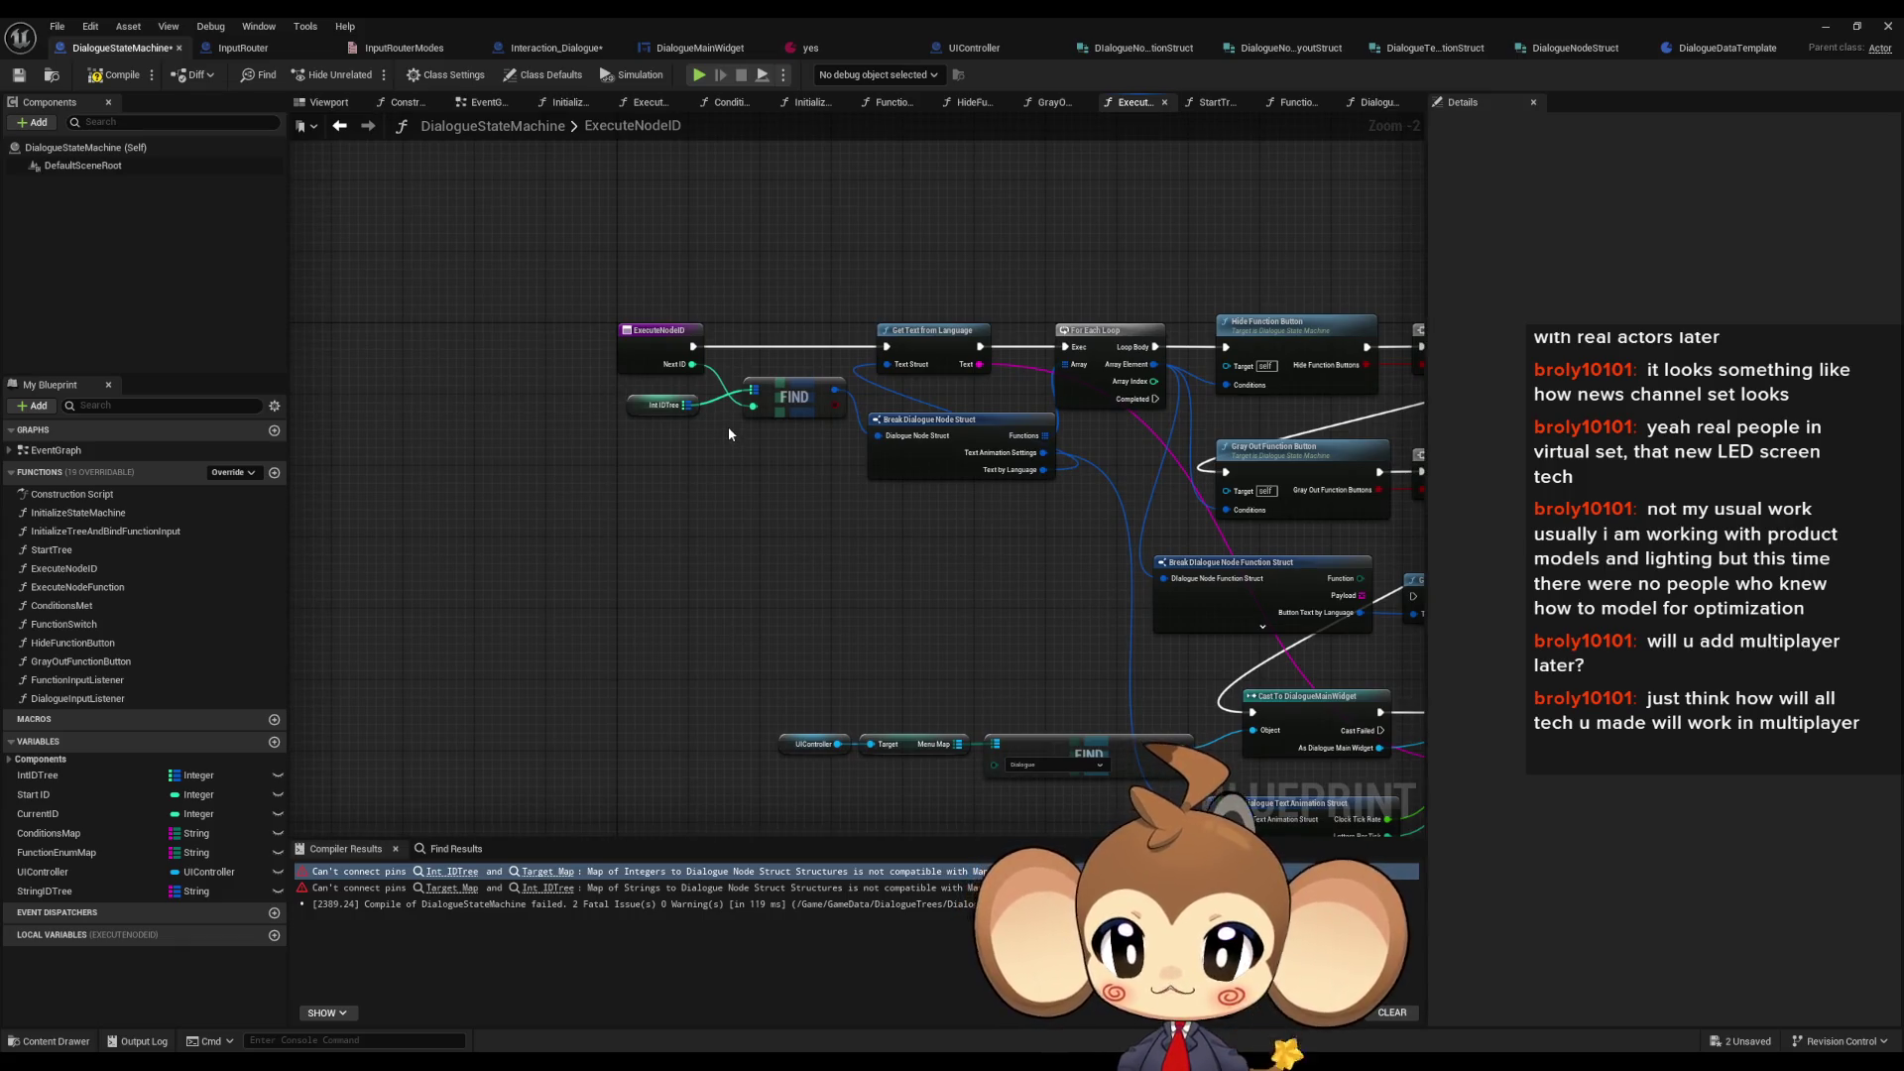
- Check IntIDTree's Integer-to-Dialogue Node map type and open InitializeTreeAndBindFunctionInput via InitializeStateMachine
{"action": "left_click_drag", "start_coordinate": [954, 503], "coordinate": [722, 468]}
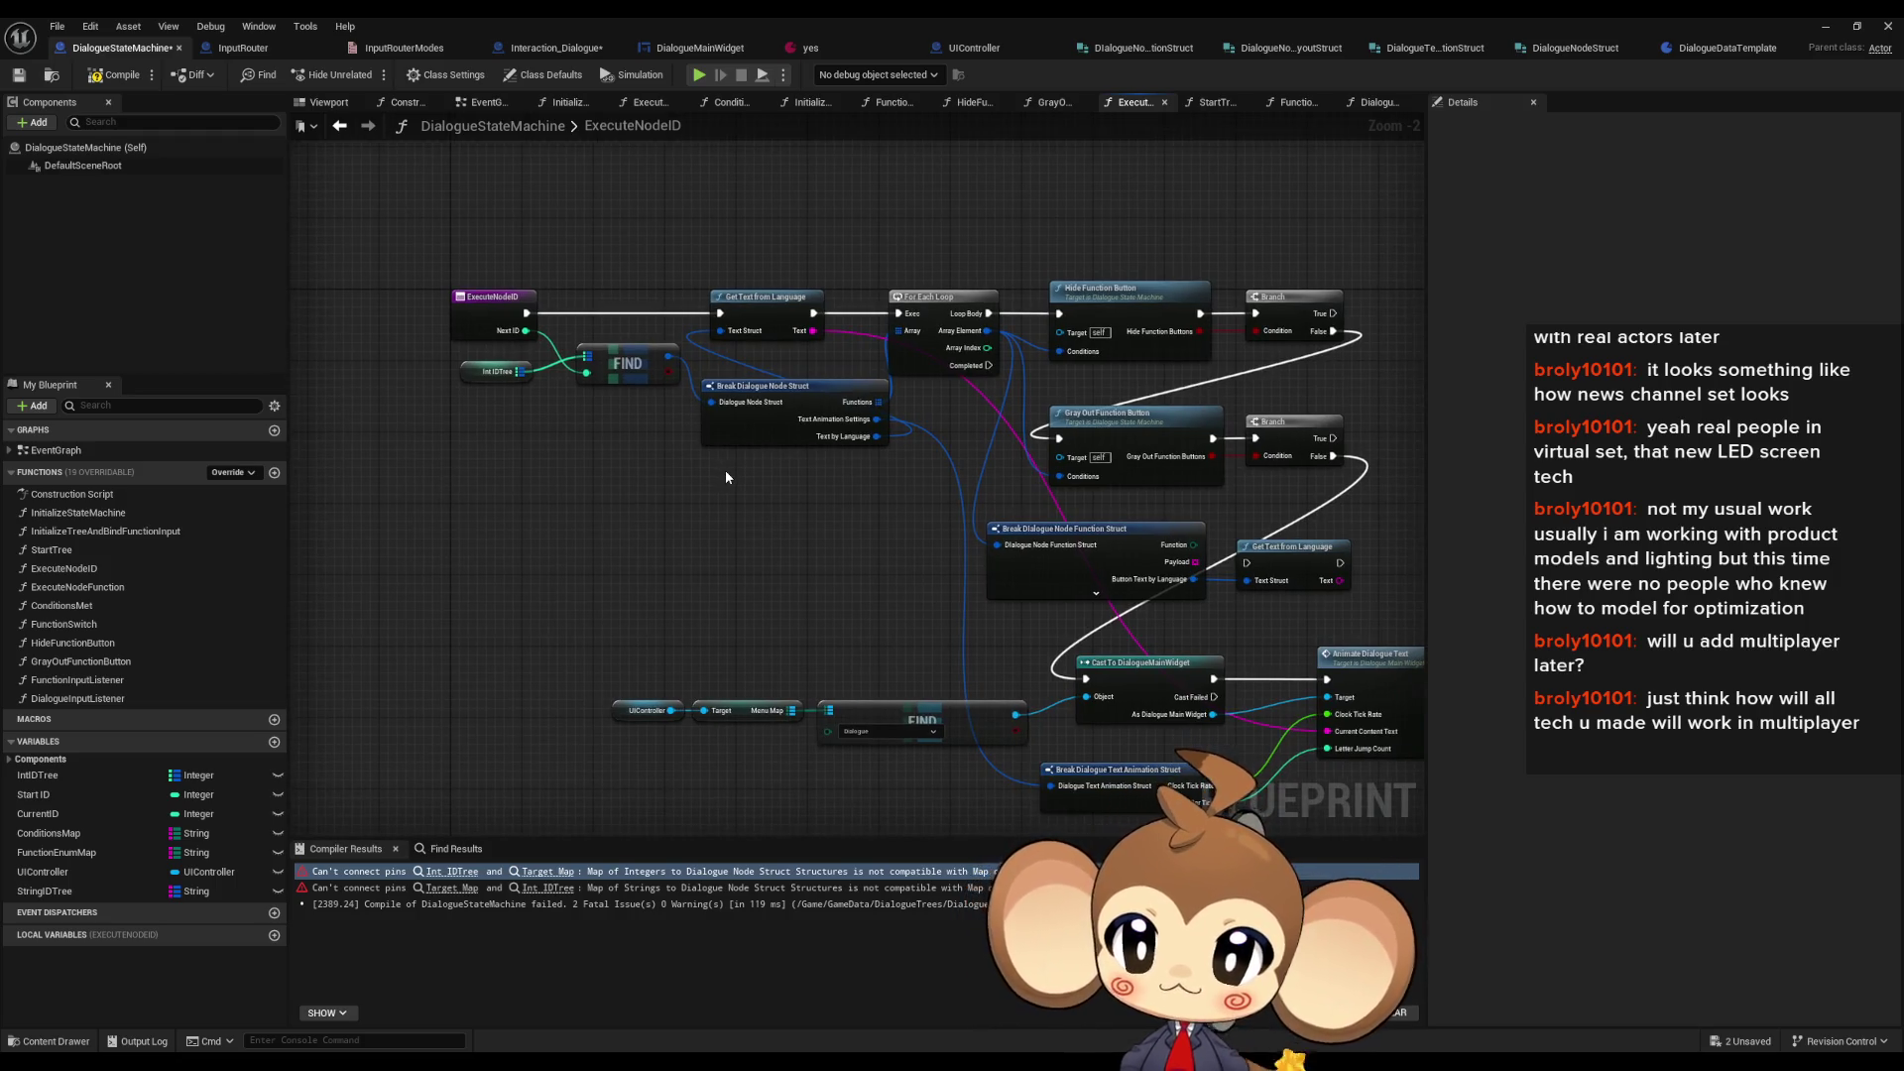
{"action": "left_click_drag", "start_coordinate": [539, 468], "coordinate": [562, 464]}
{"action": "left_click", "coordinate": [54, 775]}
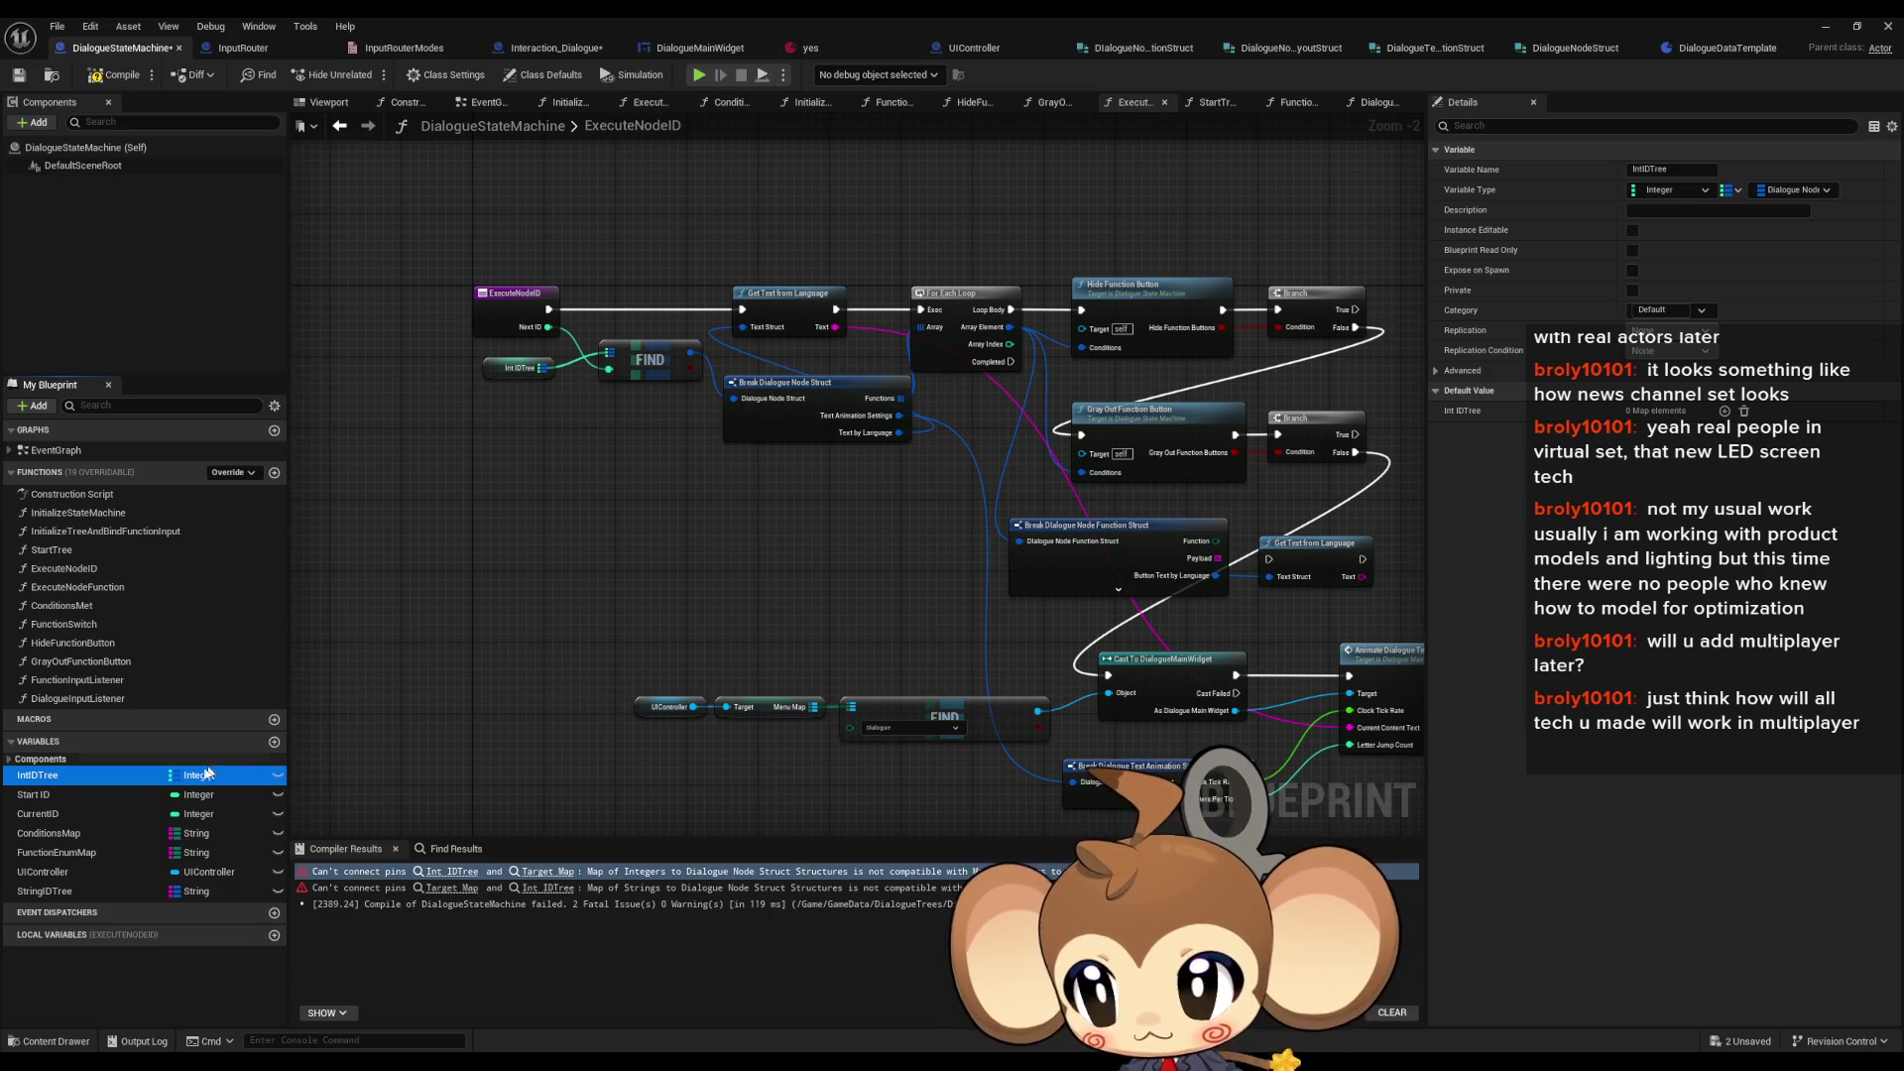
{"action": "double_click", "coordinate": [96, 515]}
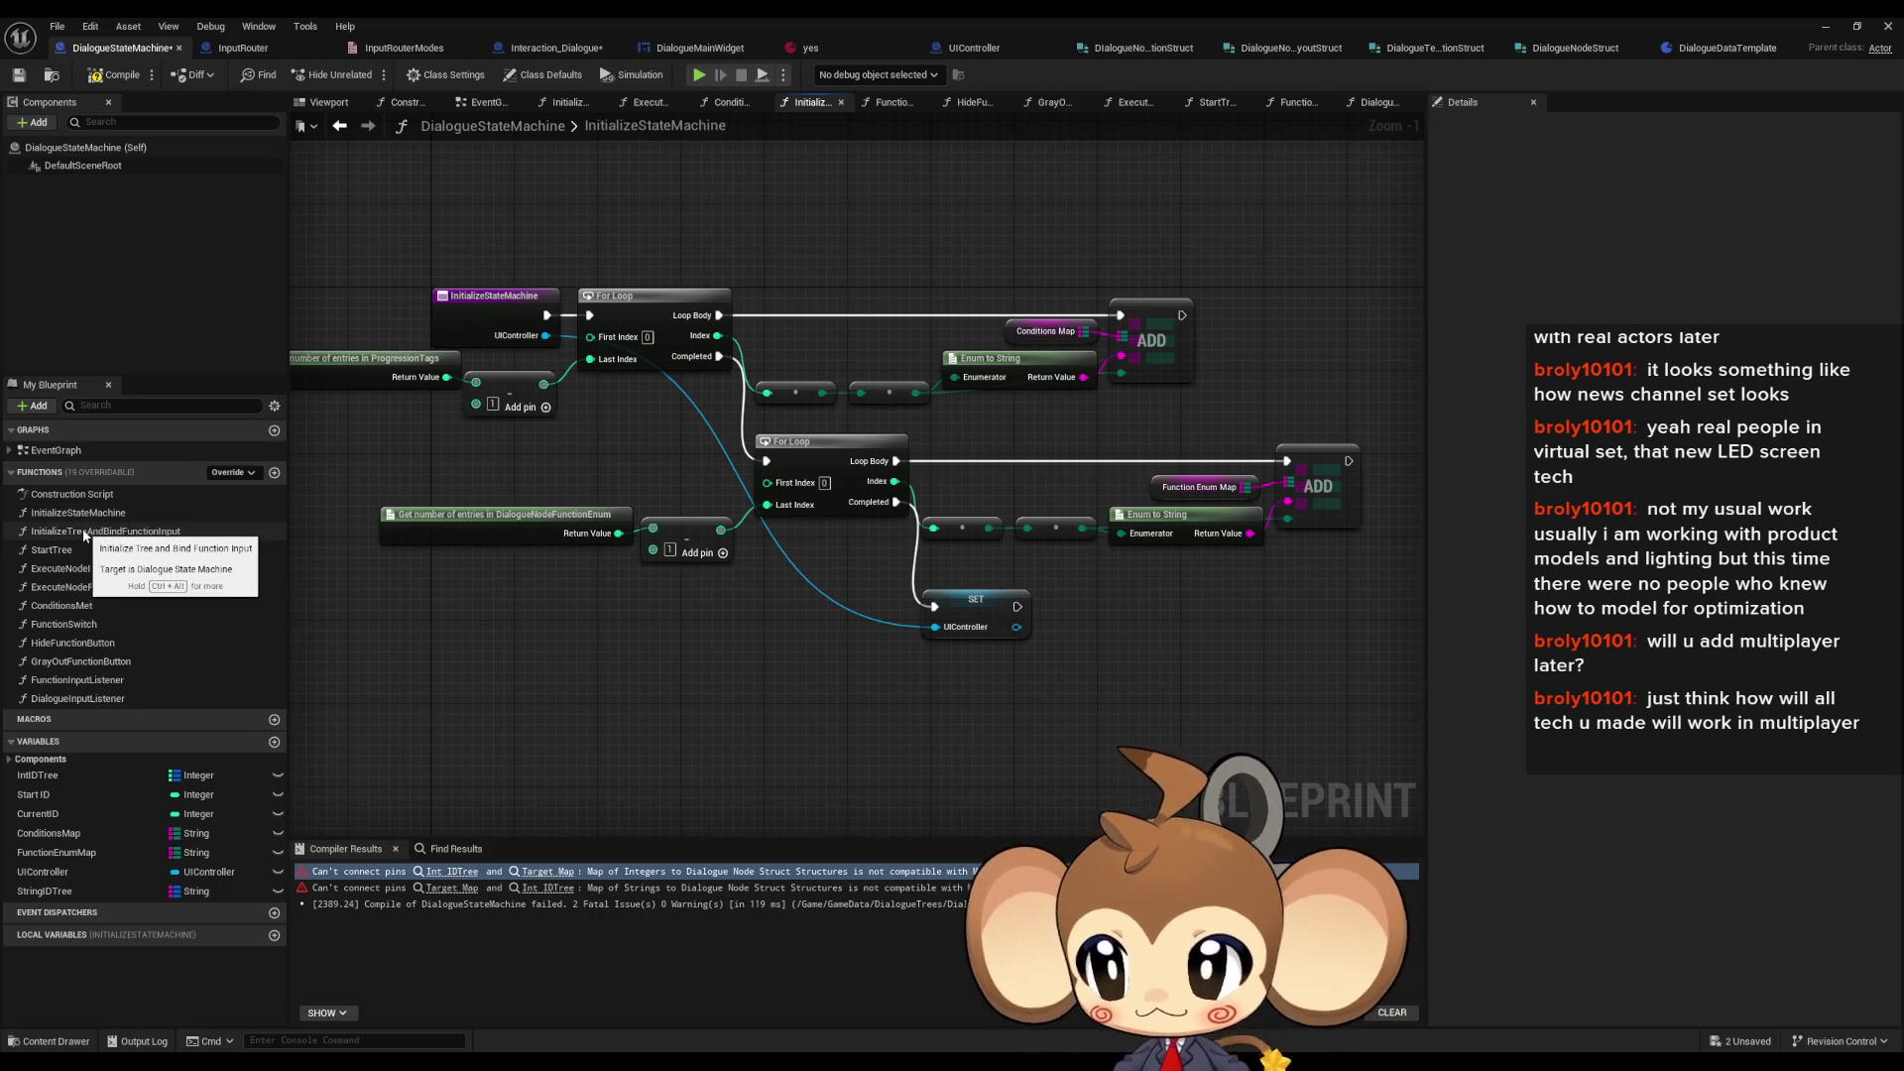
{"action": "double_click", "coordinate": [84, 531]}
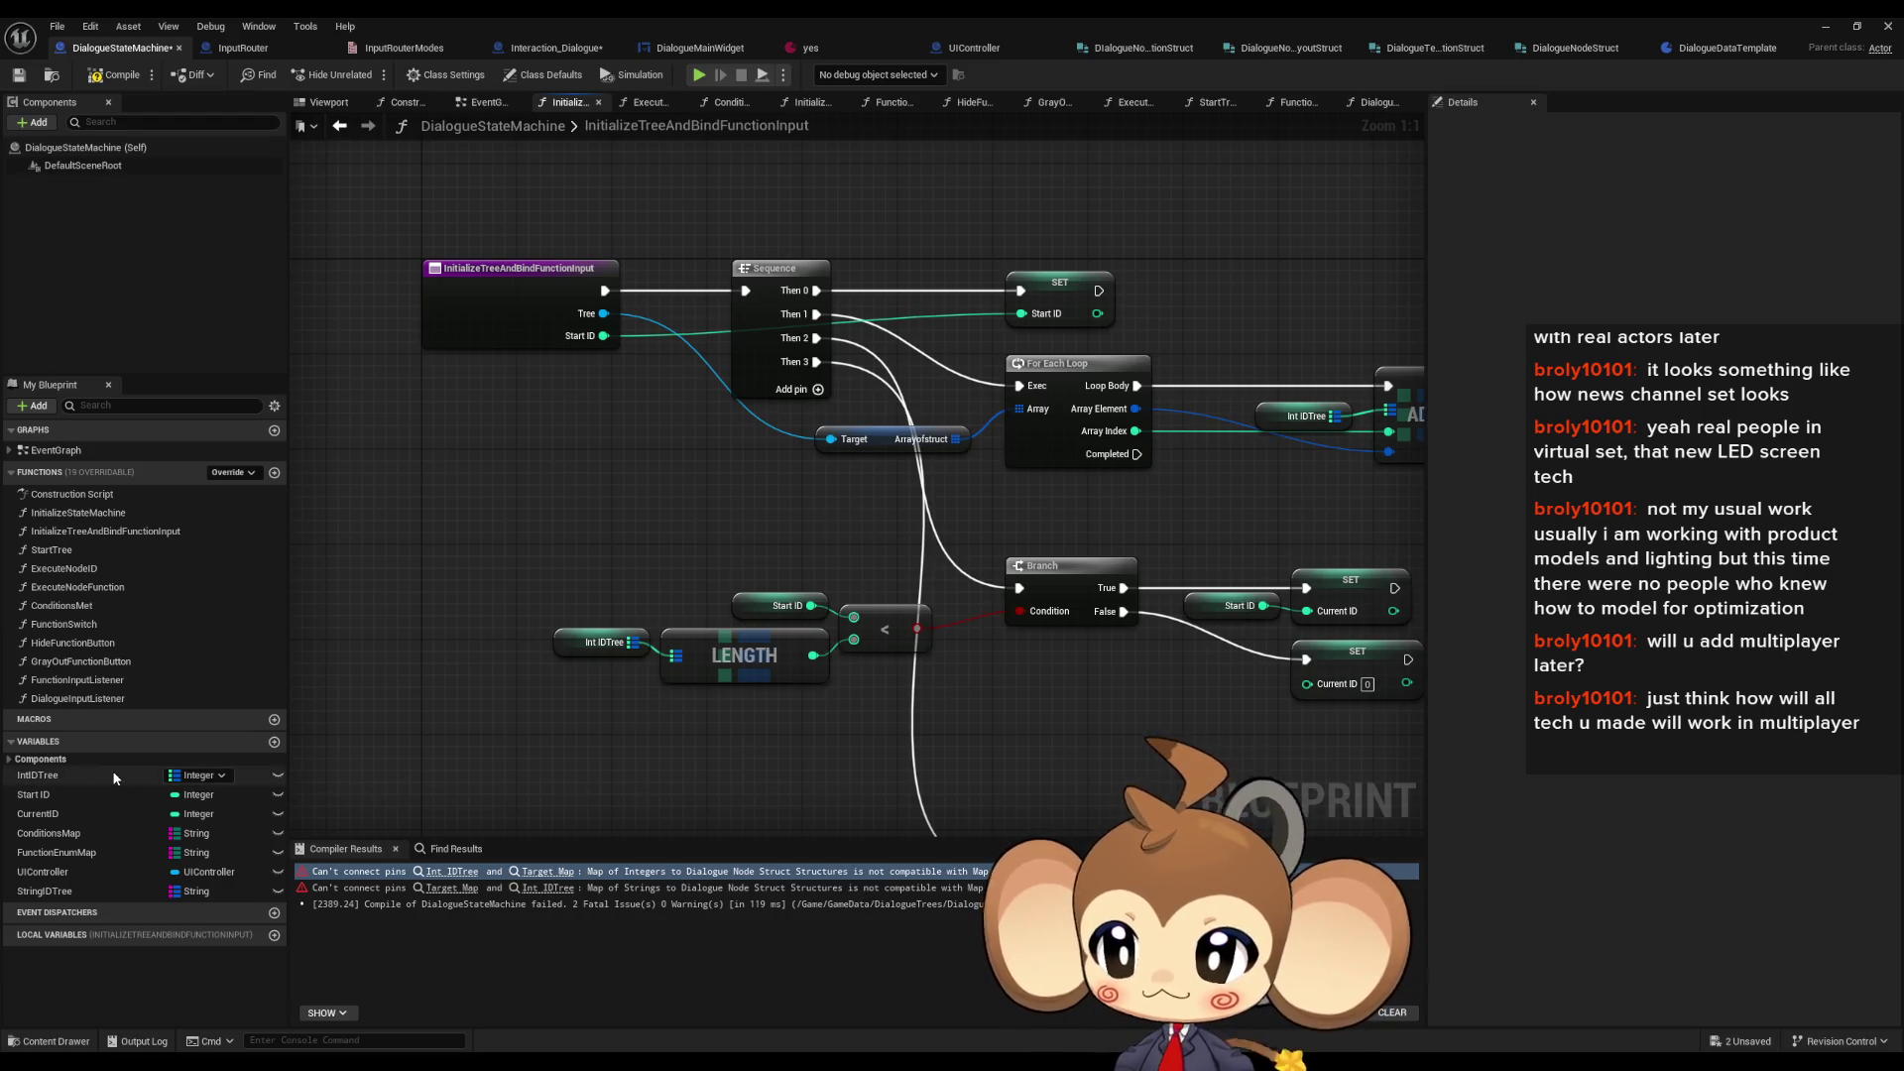
{"action": "left_click", "coordinate": [40, 774]}
{"action": "left_click", "coordinate": [1732, 189]}
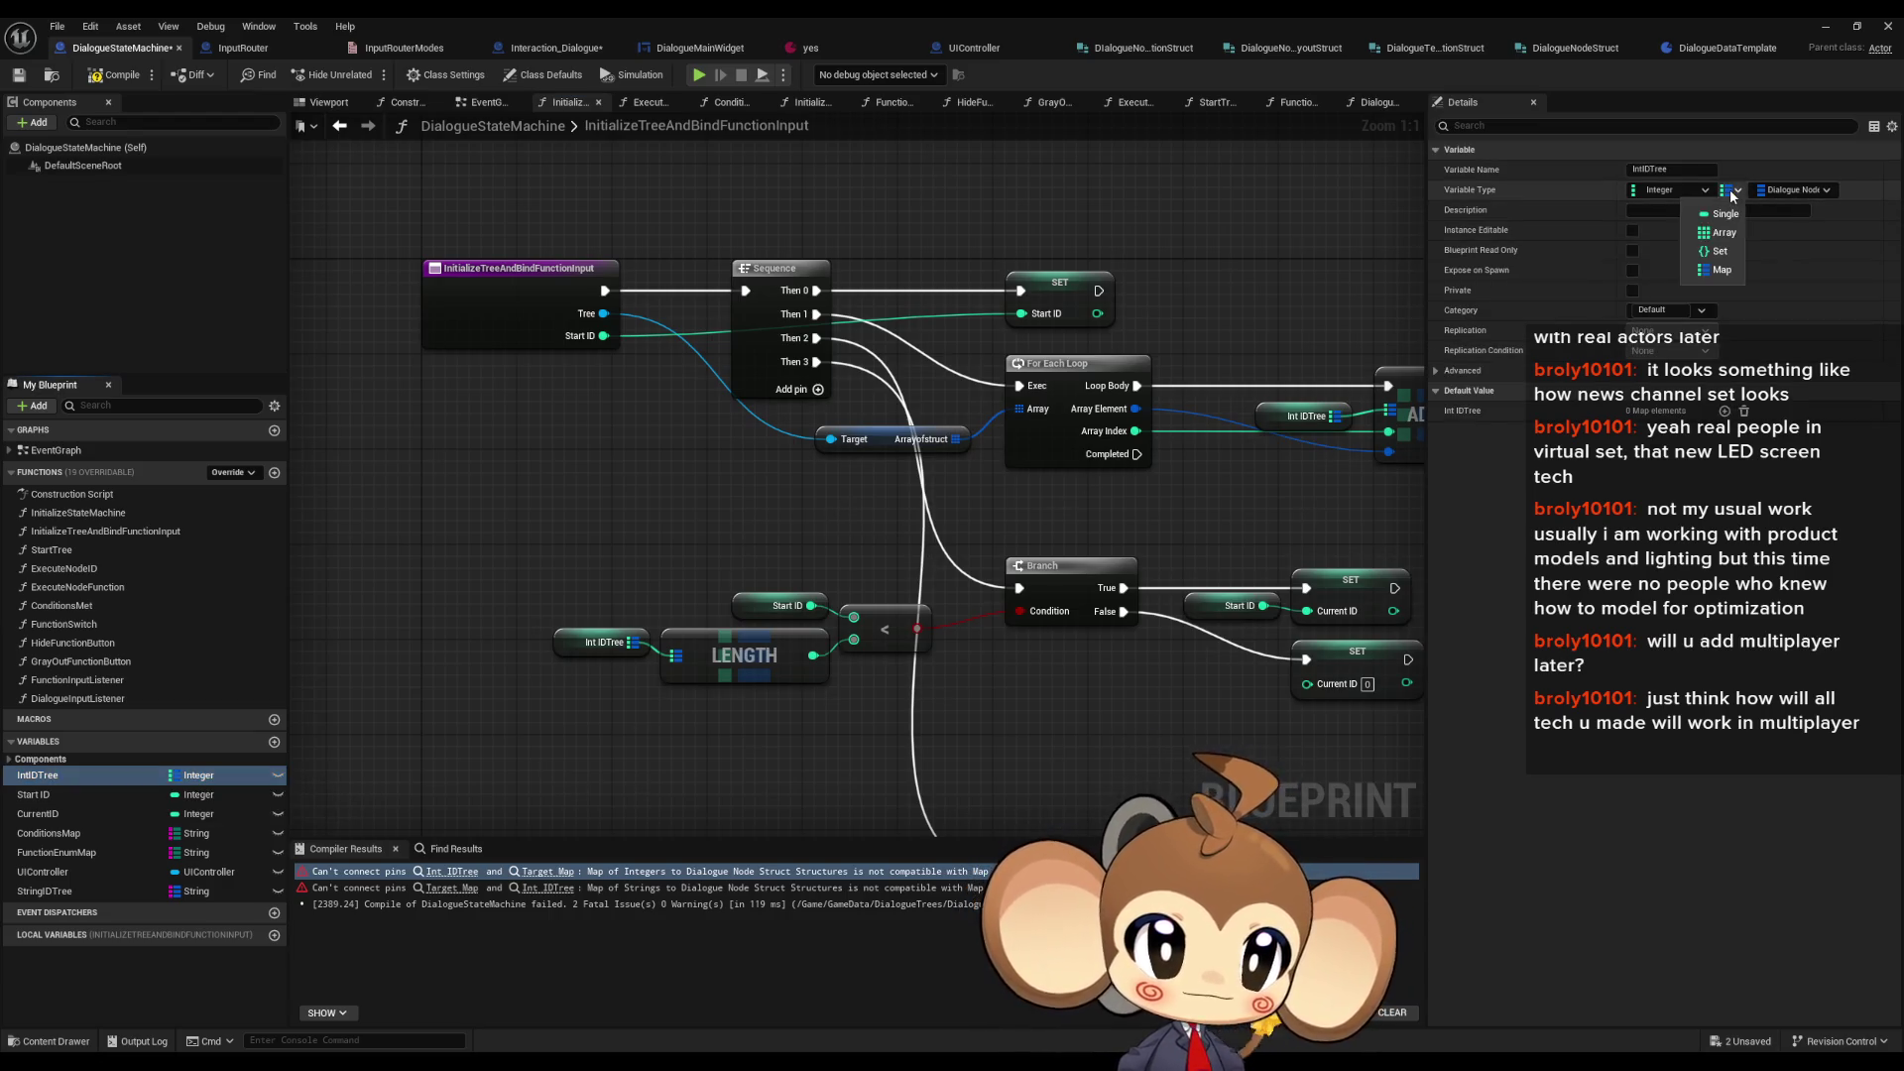
- Switch IntIDTree's container type away from a map and confirm the variable type change
{"action": "left_click", "coordinate": [1811, 190]}
{"action": "left_click", "coordinate": [1793, 189]}
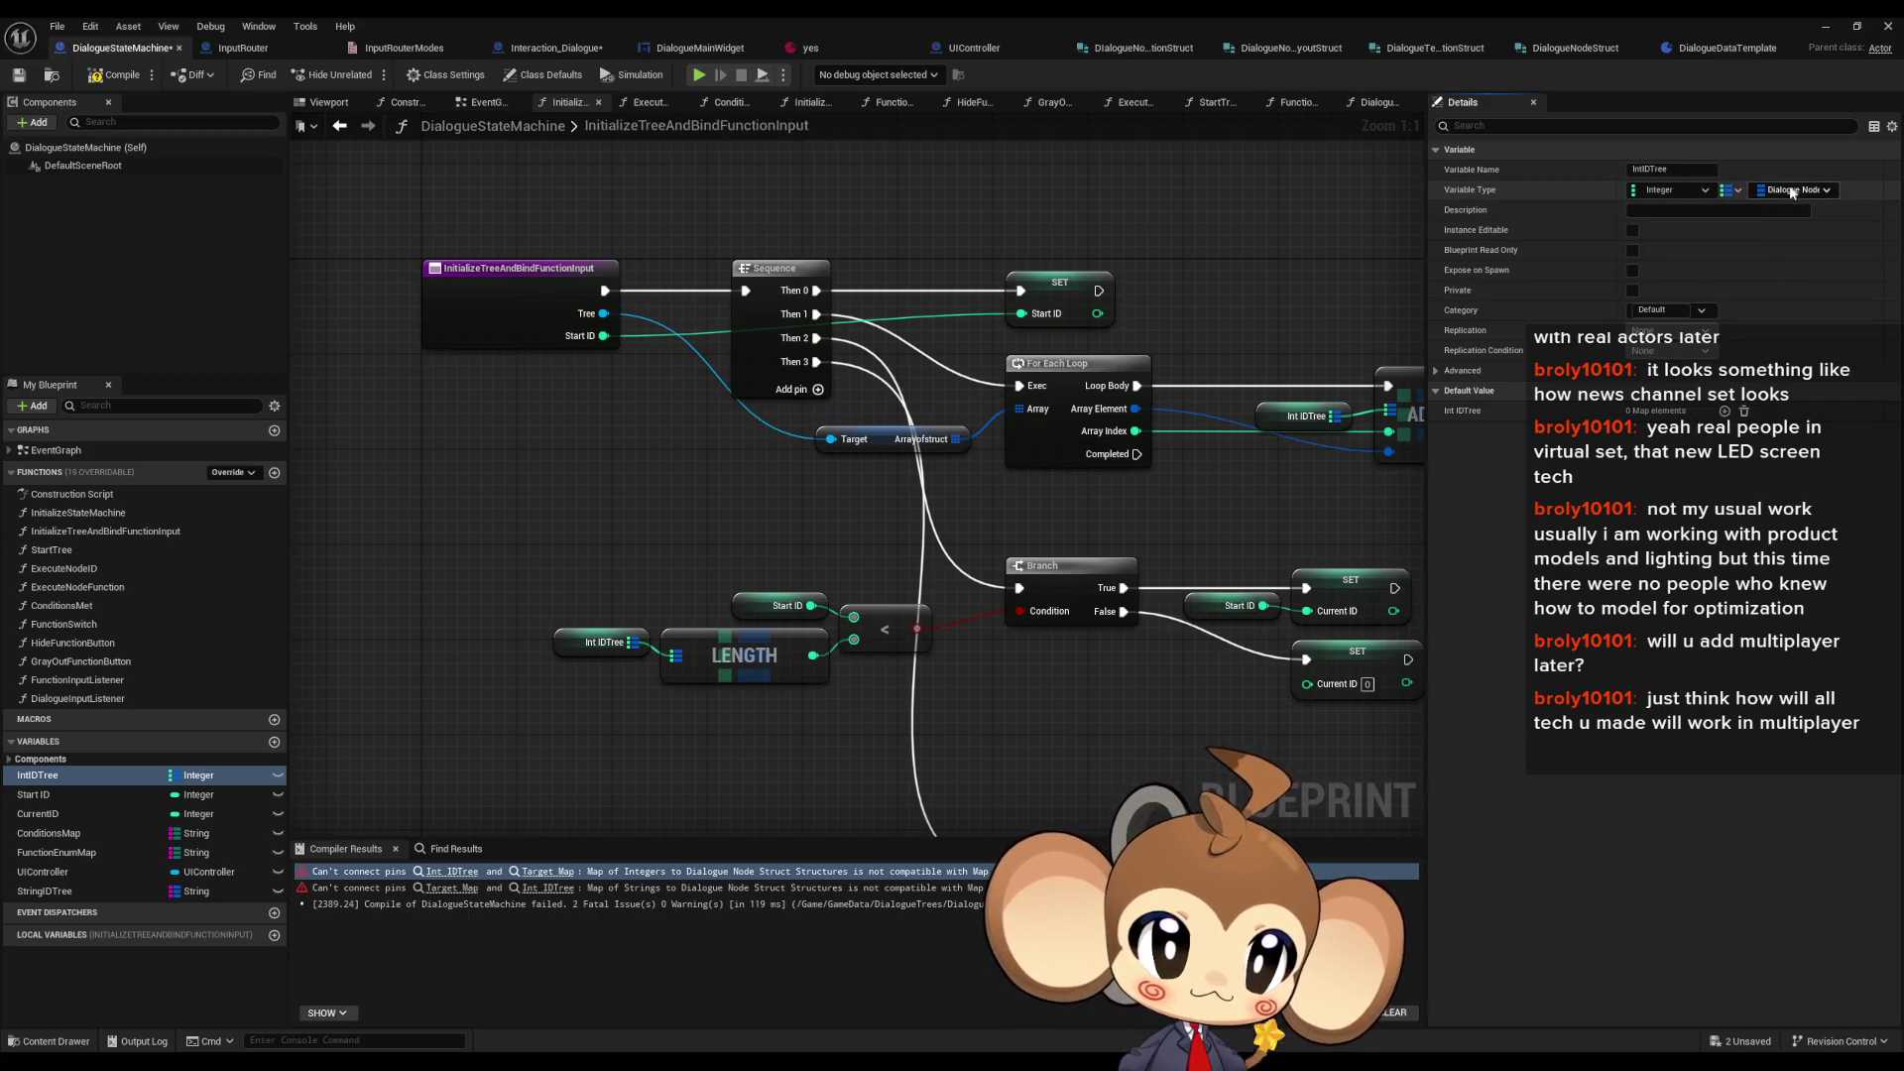
{"action": "left_click", "coordinate": [1731, 189]}
{"action": "left_click", "coordinate": [1706, 233]}
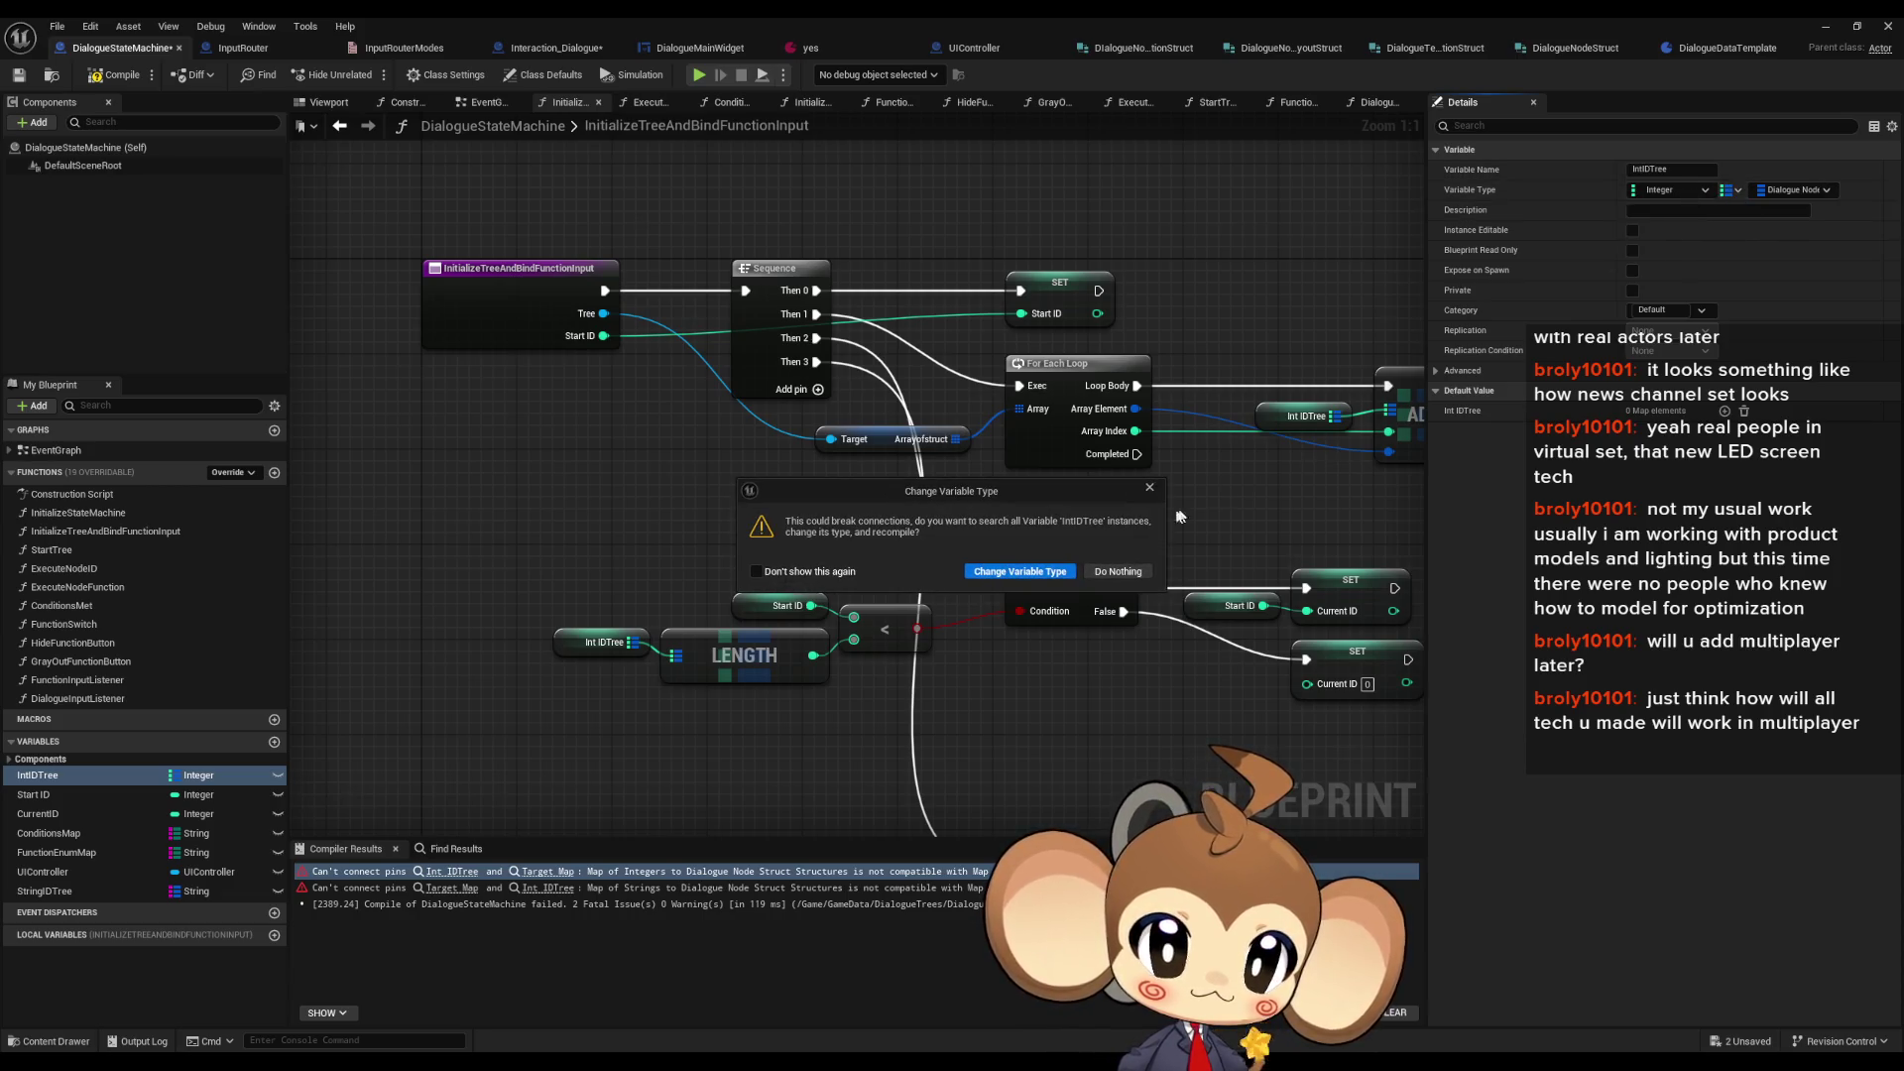
{"action": "left_click", "coordinate": [1019, 571]}
- Set IntIDTree's variable type to Dialogue Node Struct, searching 'dial struc', and confirm
{"action": "left_click", "coordinate": [1679, 189]}
{"action": "type", "text": "di"}
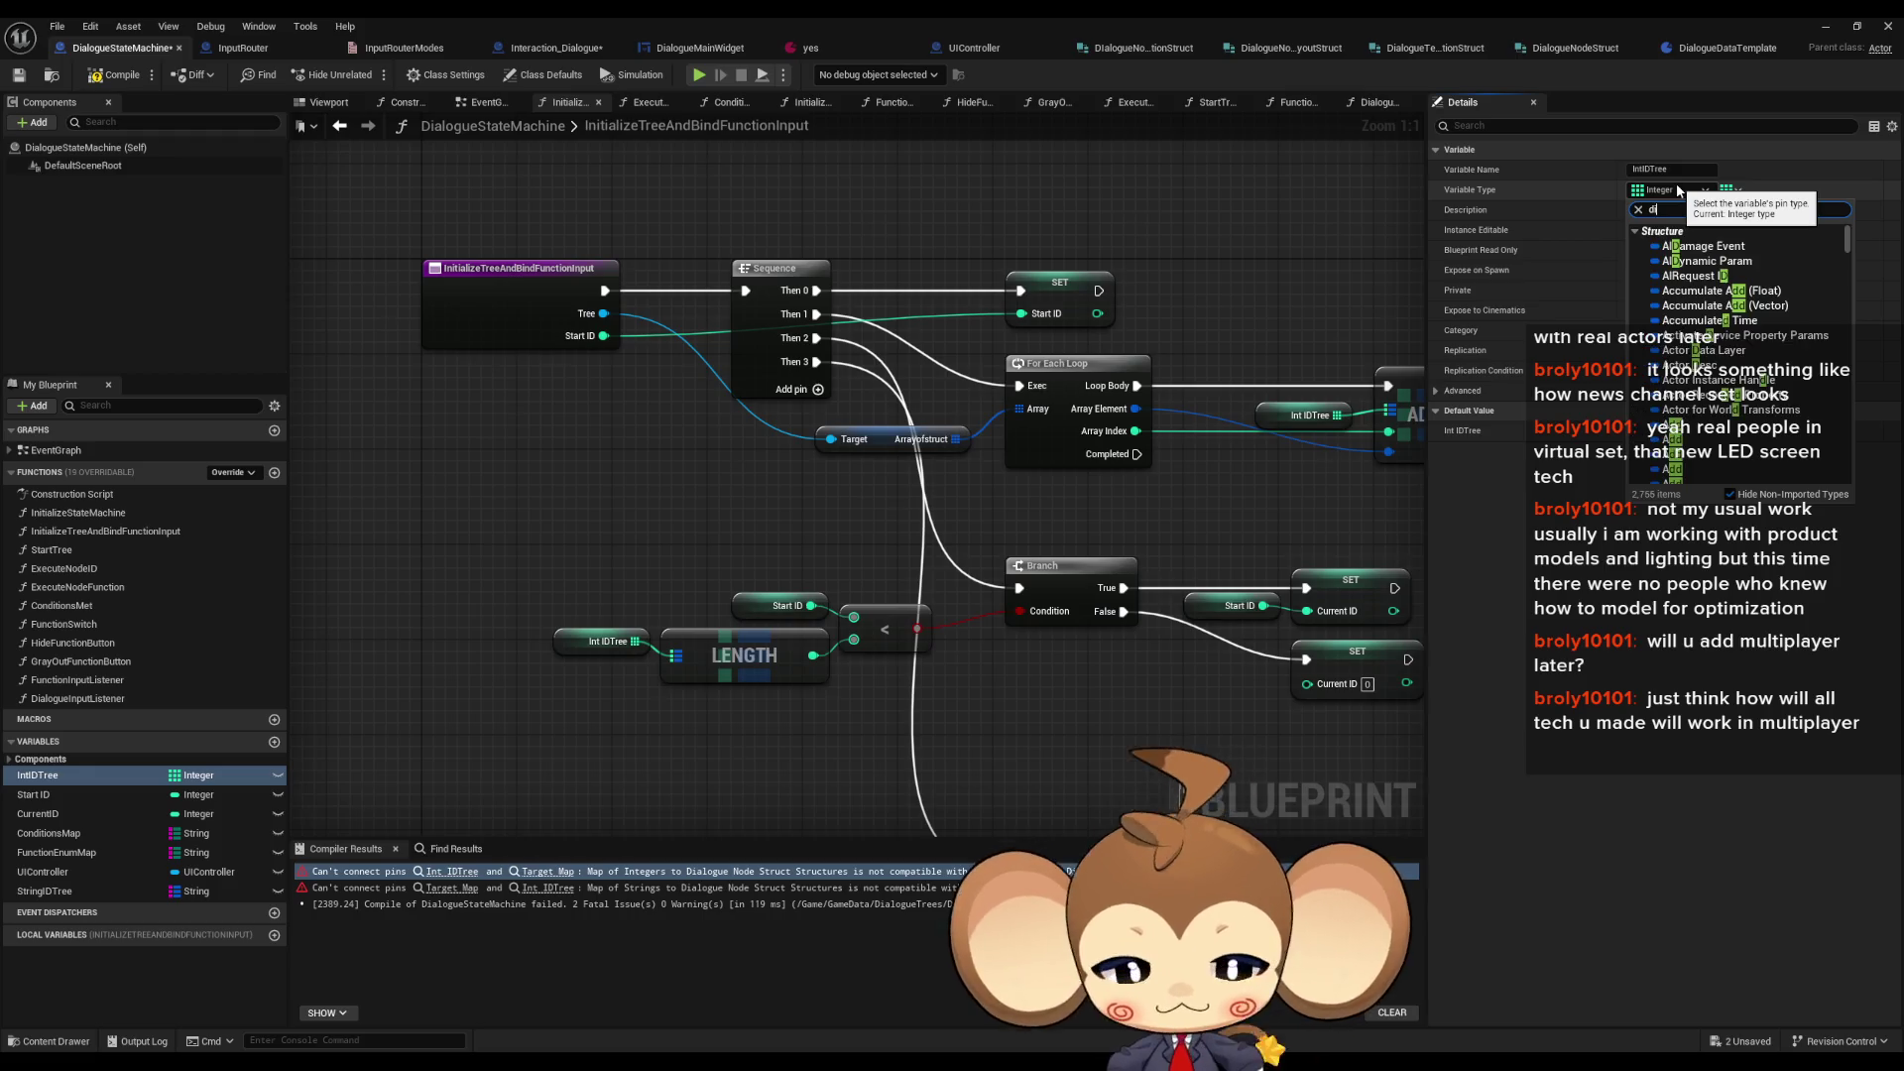
{"action": "type", "text": "al struc node"}
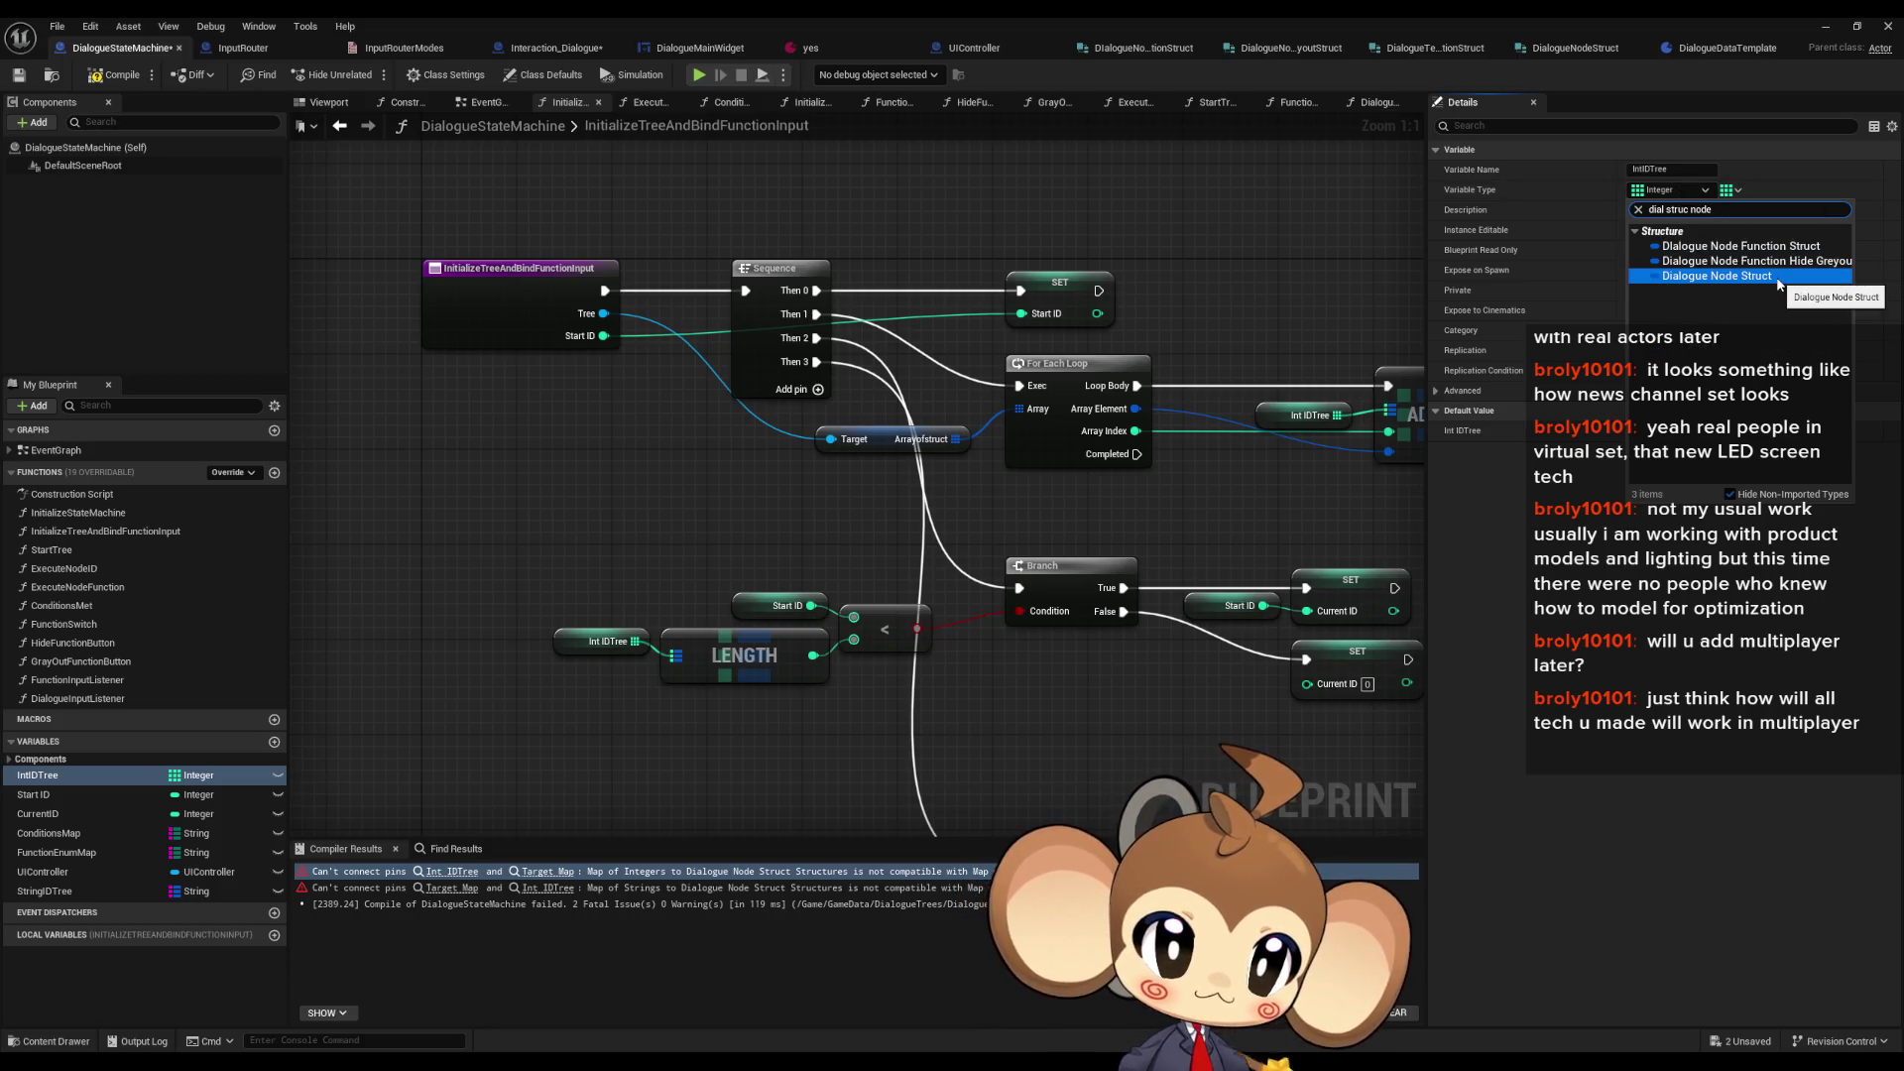
{"action": "left_click", "coordinate": [1776, 284]}
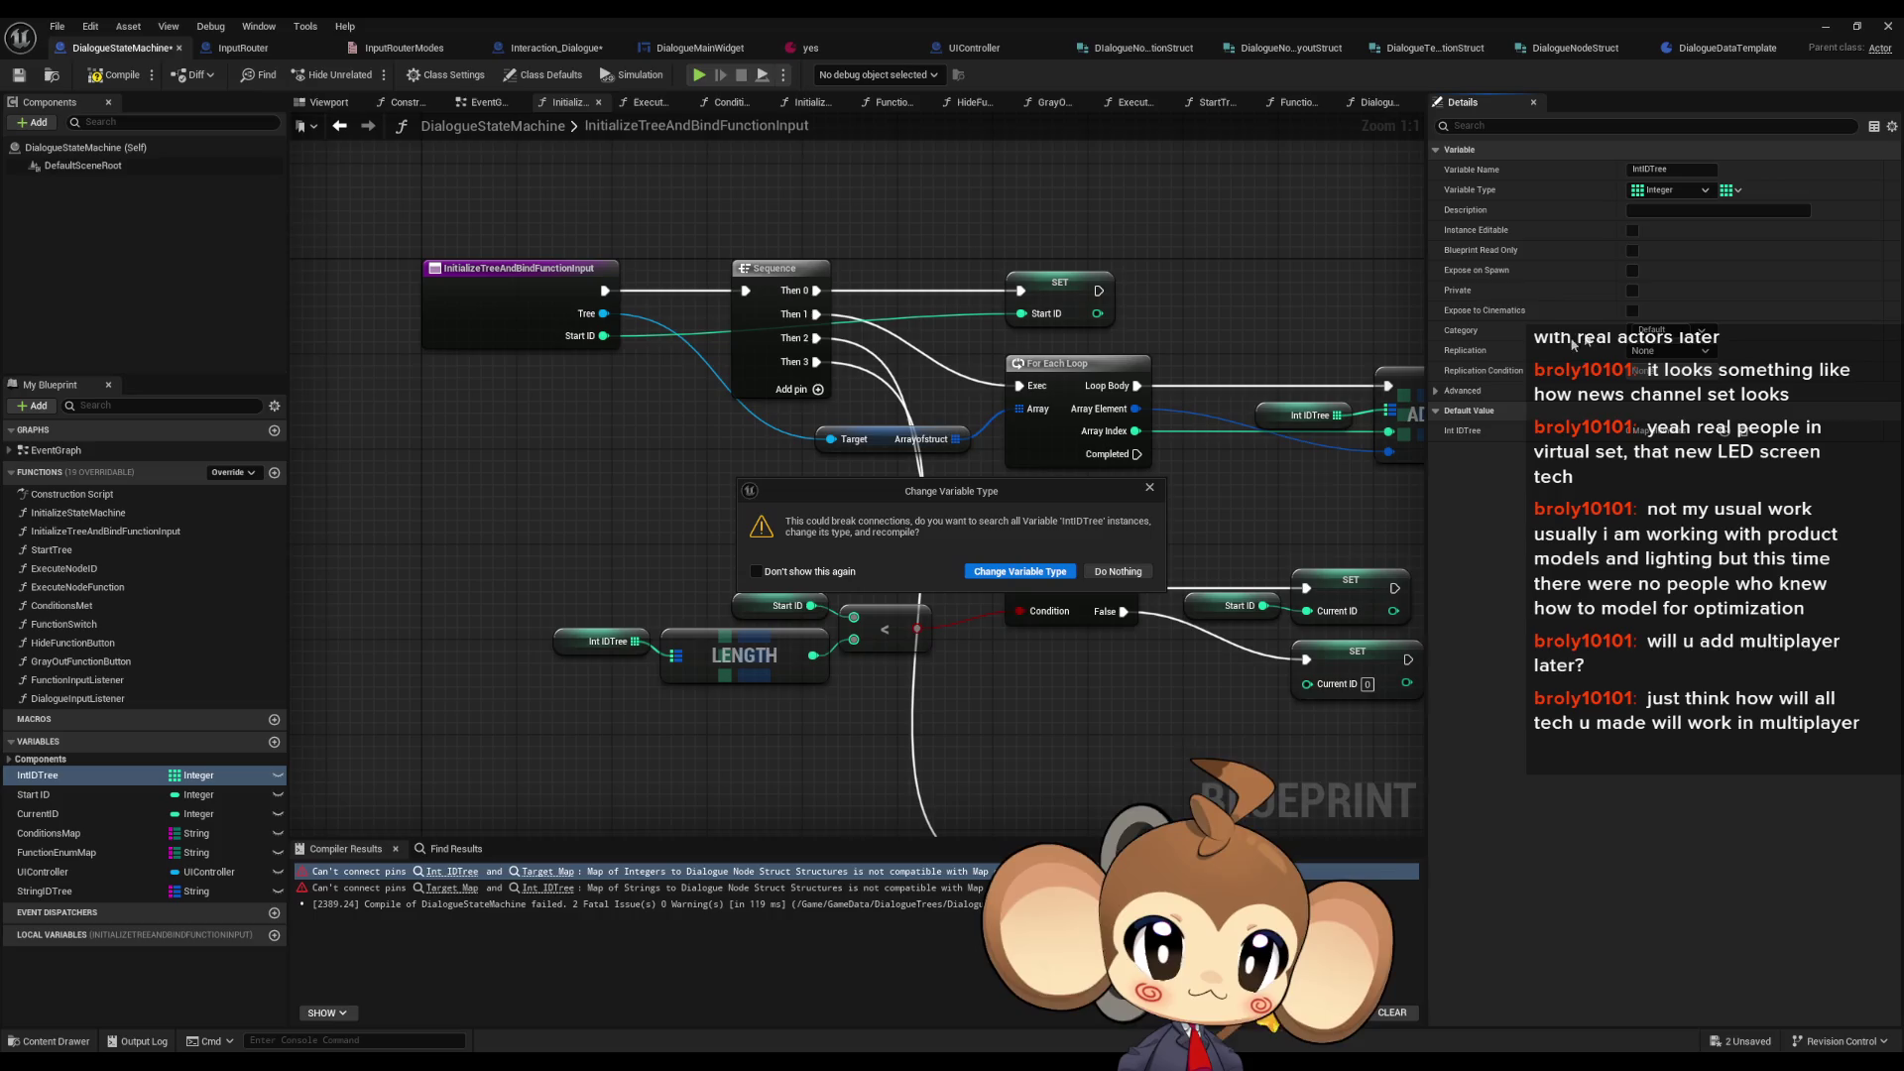
{"action": "left_click", "coordinate": [1014, 568]}
{"action": "mouse_move", "coordinate": [1217, 454]}
{"action": "left_mouse_down"}
{"action": "mouse_move", "coordinate": [915, 447]}
{"action": "mouse_move", "coordinate": [881, 499]}
{"action": "left_mouse_up"}
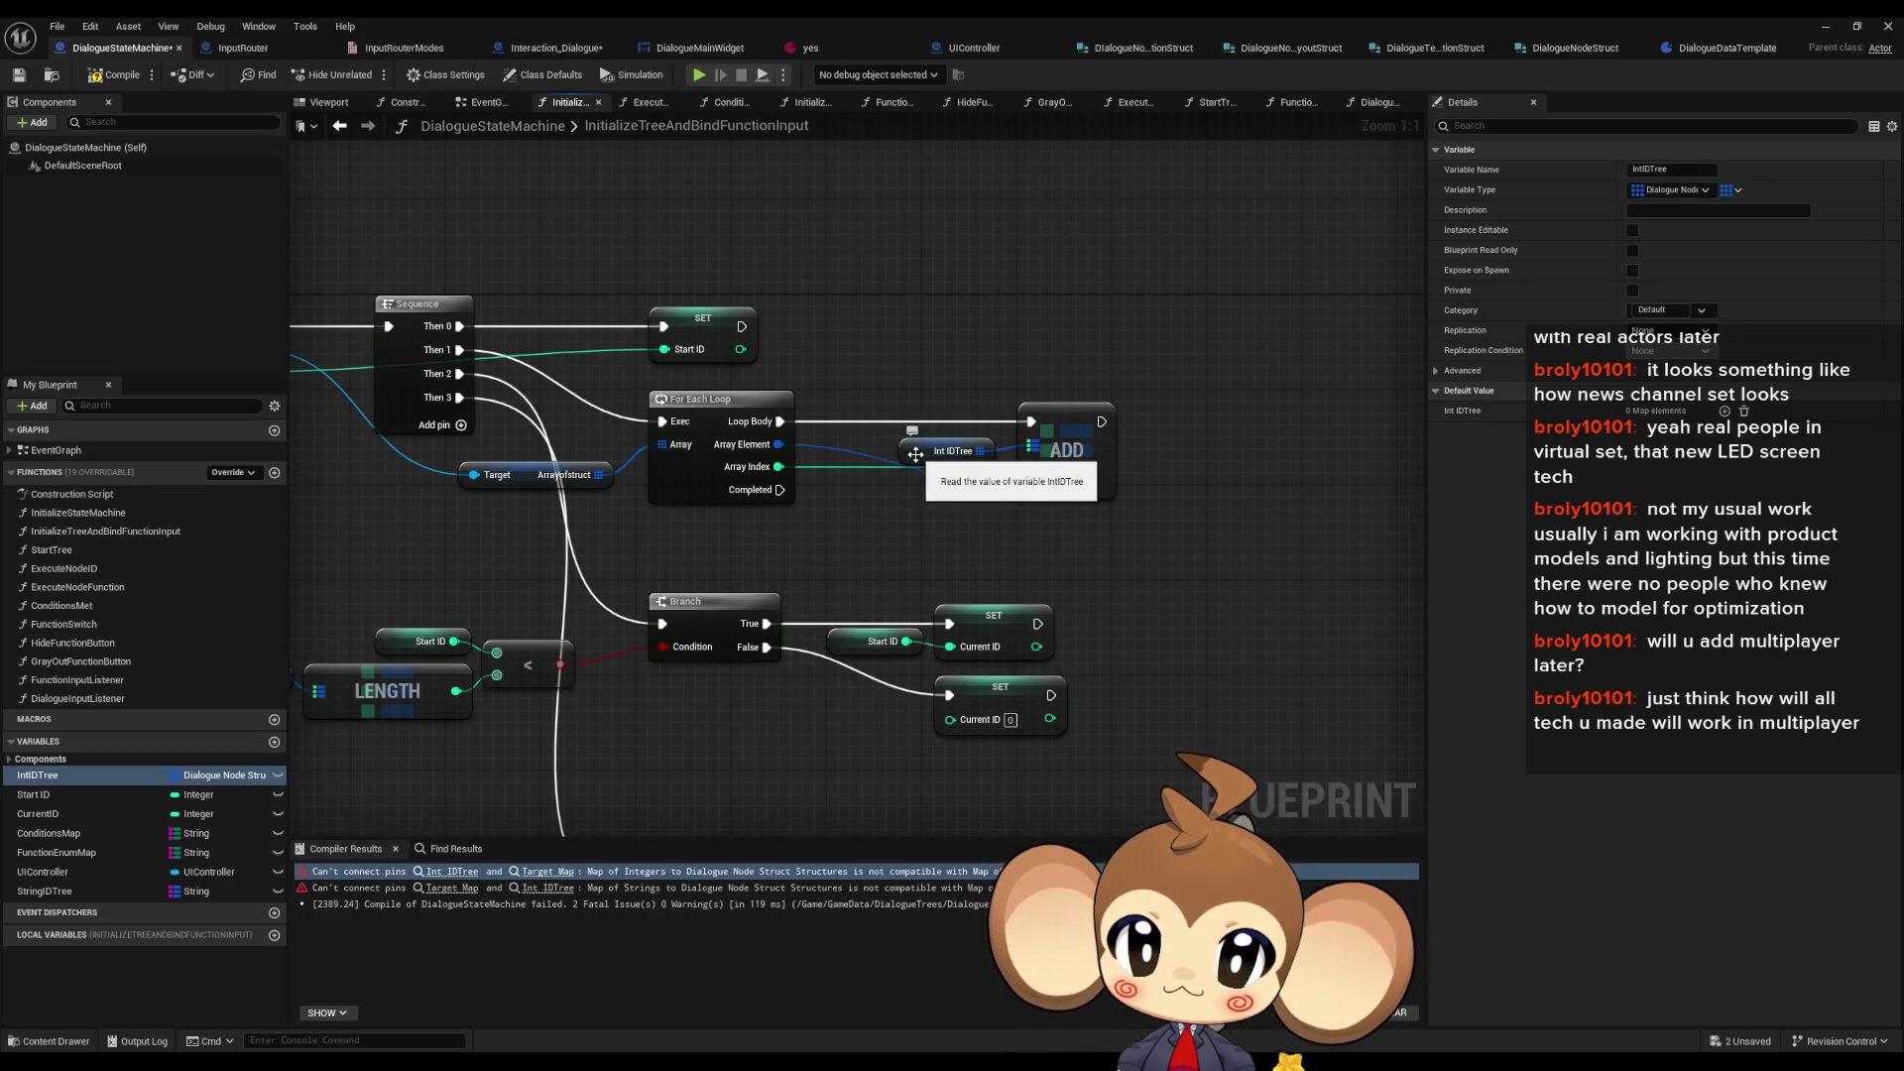
- Add a SET IntIDTree node fed by Arrayofstruct, run from Then 3, replacing the For Each Loop/ADD nodes
{"action": "left_click_drag", "start_coordinate": [917, 453], "coordinate": [1032, 456]}
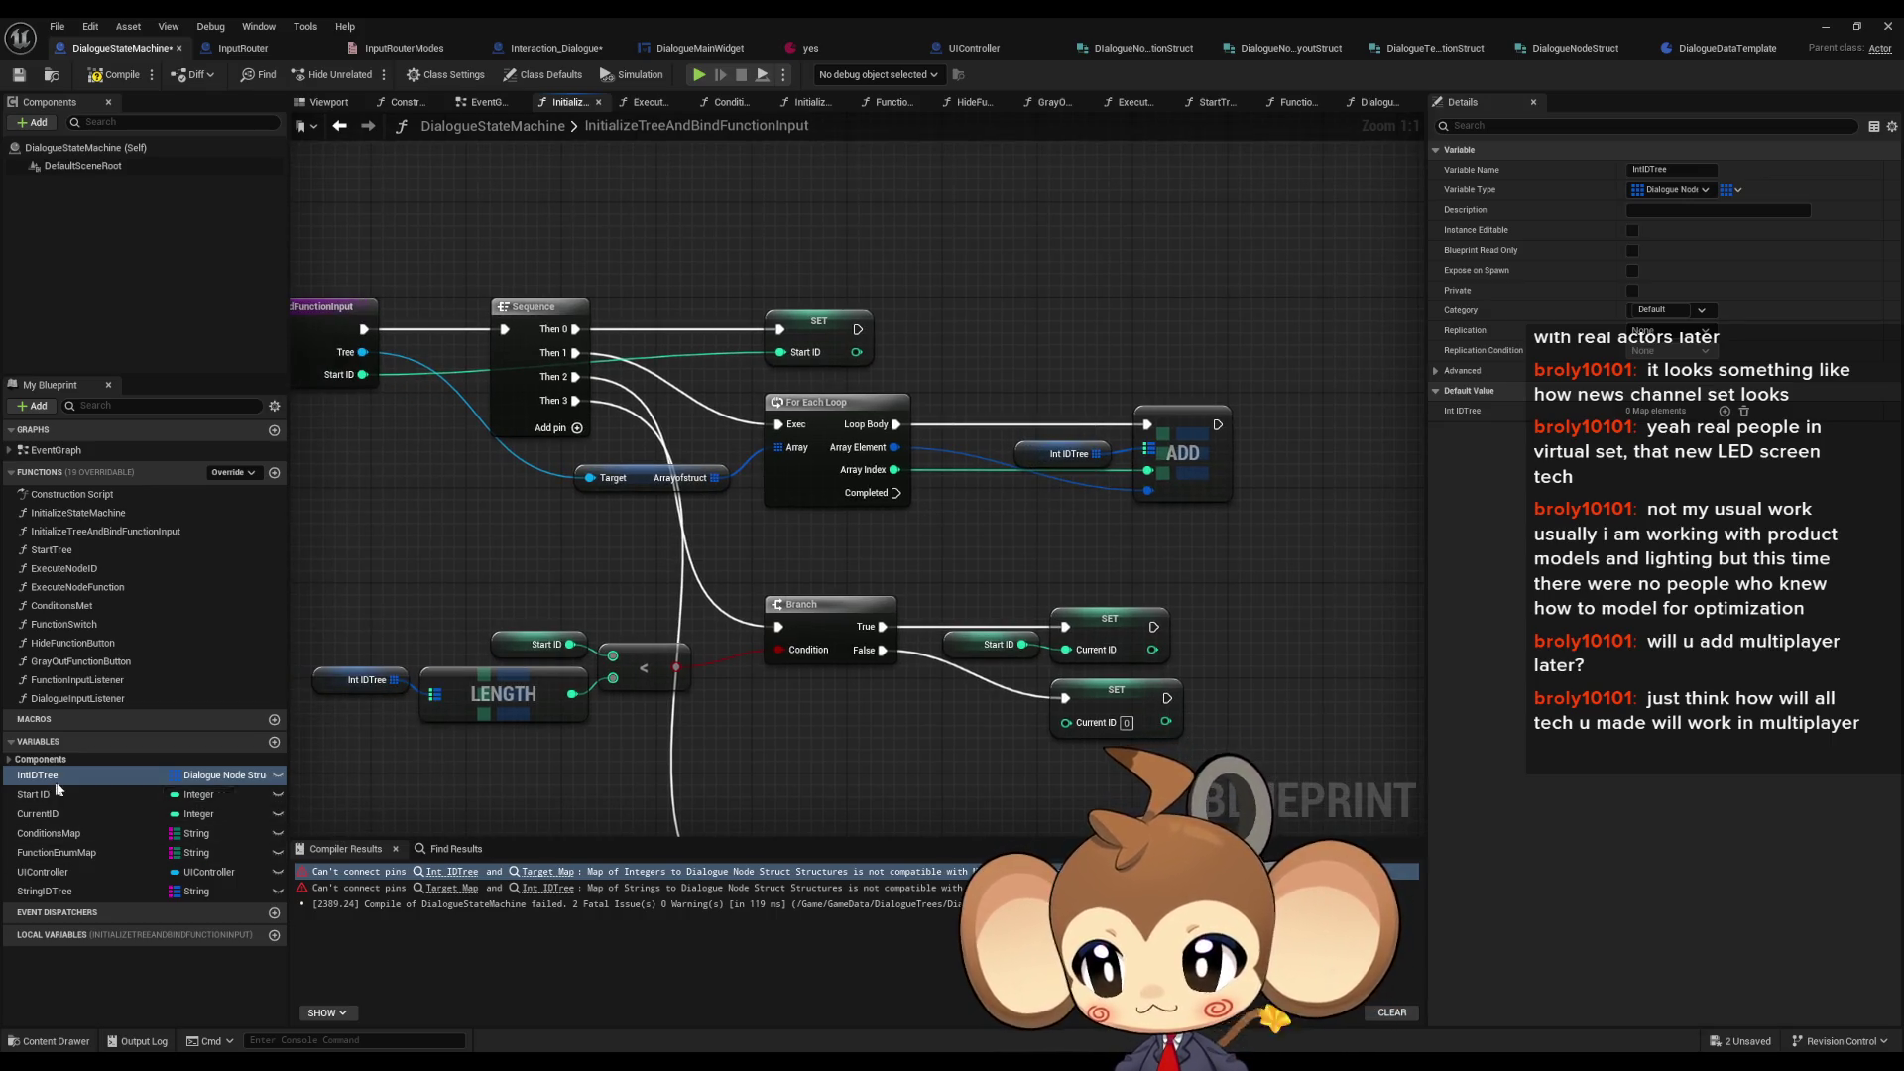
{"action": "mouse_move", "coordinate": [753, 593]}
{"action": "left_mouse_down"}
{"action": "mouse_move", "coordinate": [1114, 625]}
{"action": "mouse_move", "coordinate": [964, 609]}
{"action": "left_mouse_up"}
{"action": "mouse_move", "coordinate": [81, 772]}
{"action": "left_mouse_down"}
{"action": "mouse_move", "coordinate": [413, 684]}
{"action": "mouse_move", "coordinate": [714, 561]}
{"action": "left_mouse_up"}
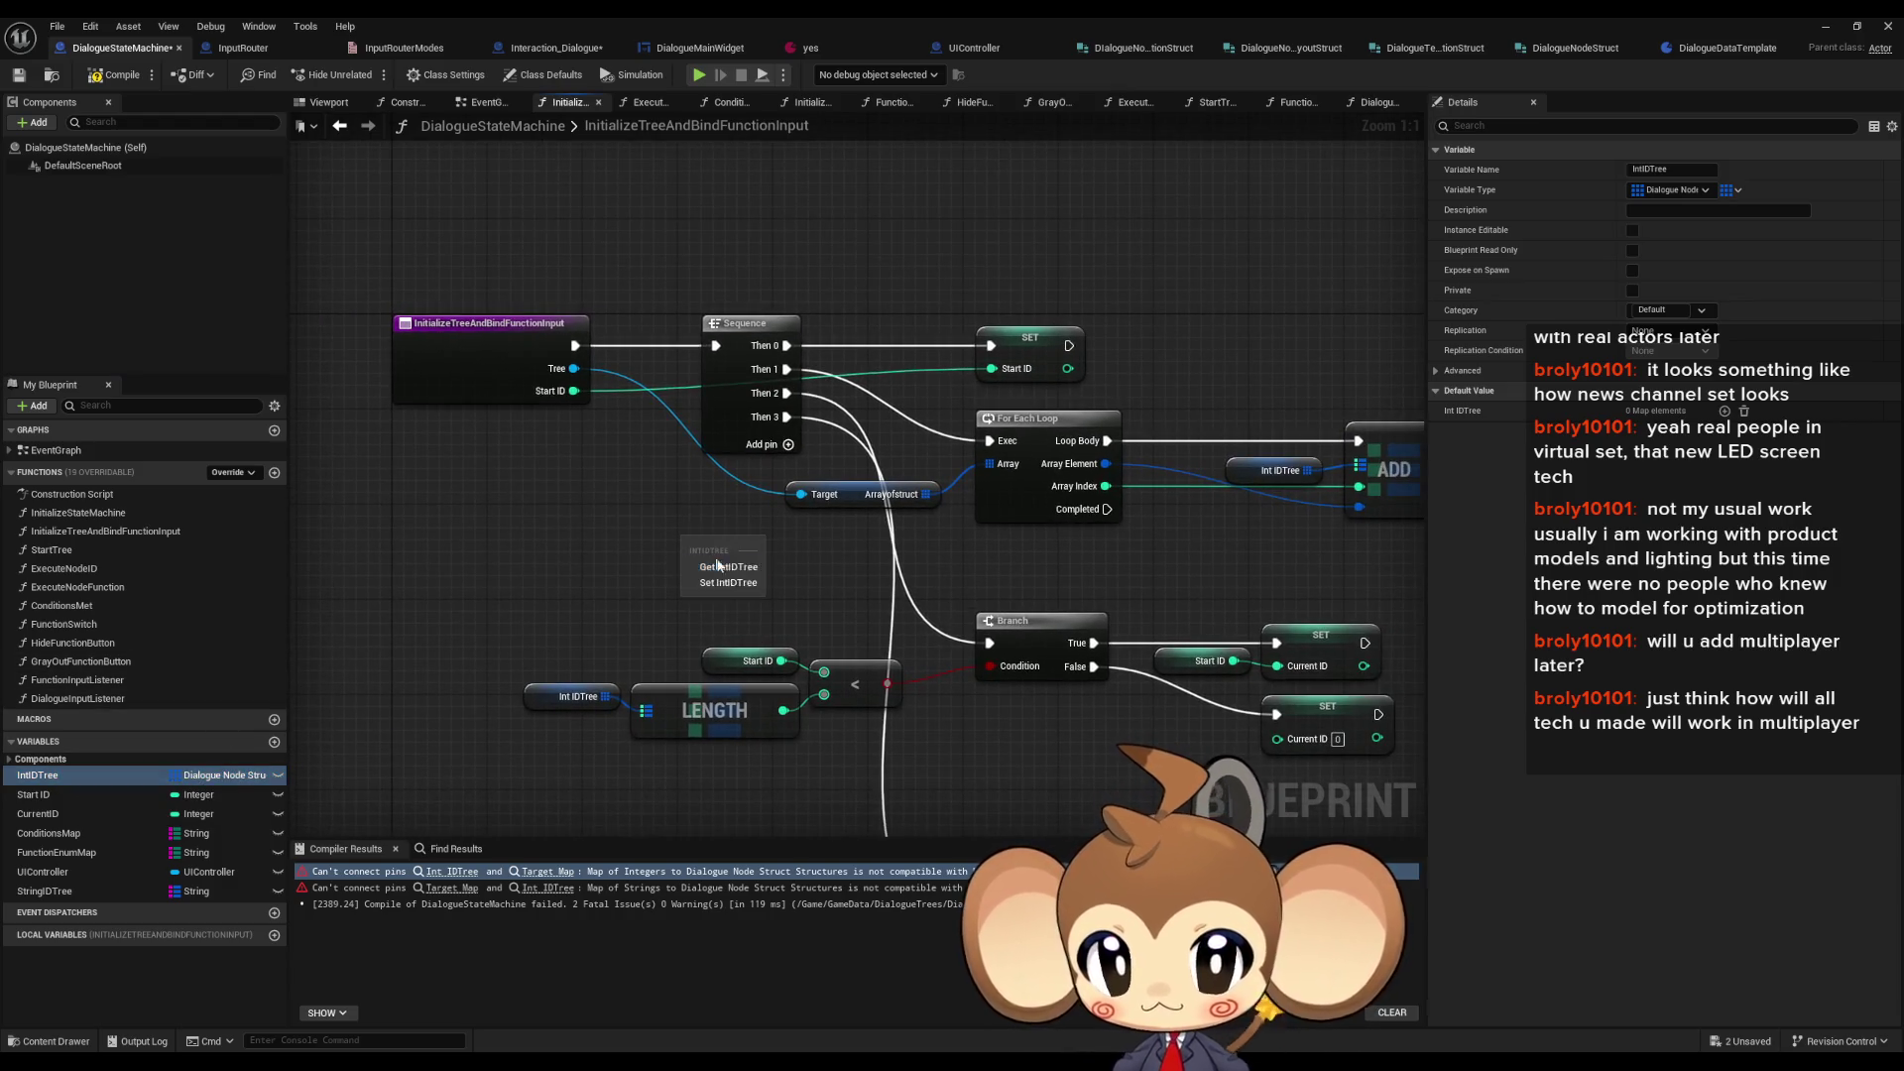
{"action": "left_click", "coordinate": [719, 585]}
{"action": "left_click_drag", "start_coordinate": [925, 494], "coordinate": [693, 570]}
{"action": "left_click_drag", "start_coordinate": [787, 417], "coordinate": [693, 548]}
{"action": "mouse_move", "coordinate": [1071, 426]}
{"action": "left_mouse_down"}
{"action": "mouse_move", "coordinate": [907, 421]}
{"action": "mouse_move", "coordinate": [1279, 520]}
{"action": "left_mouse_up"}
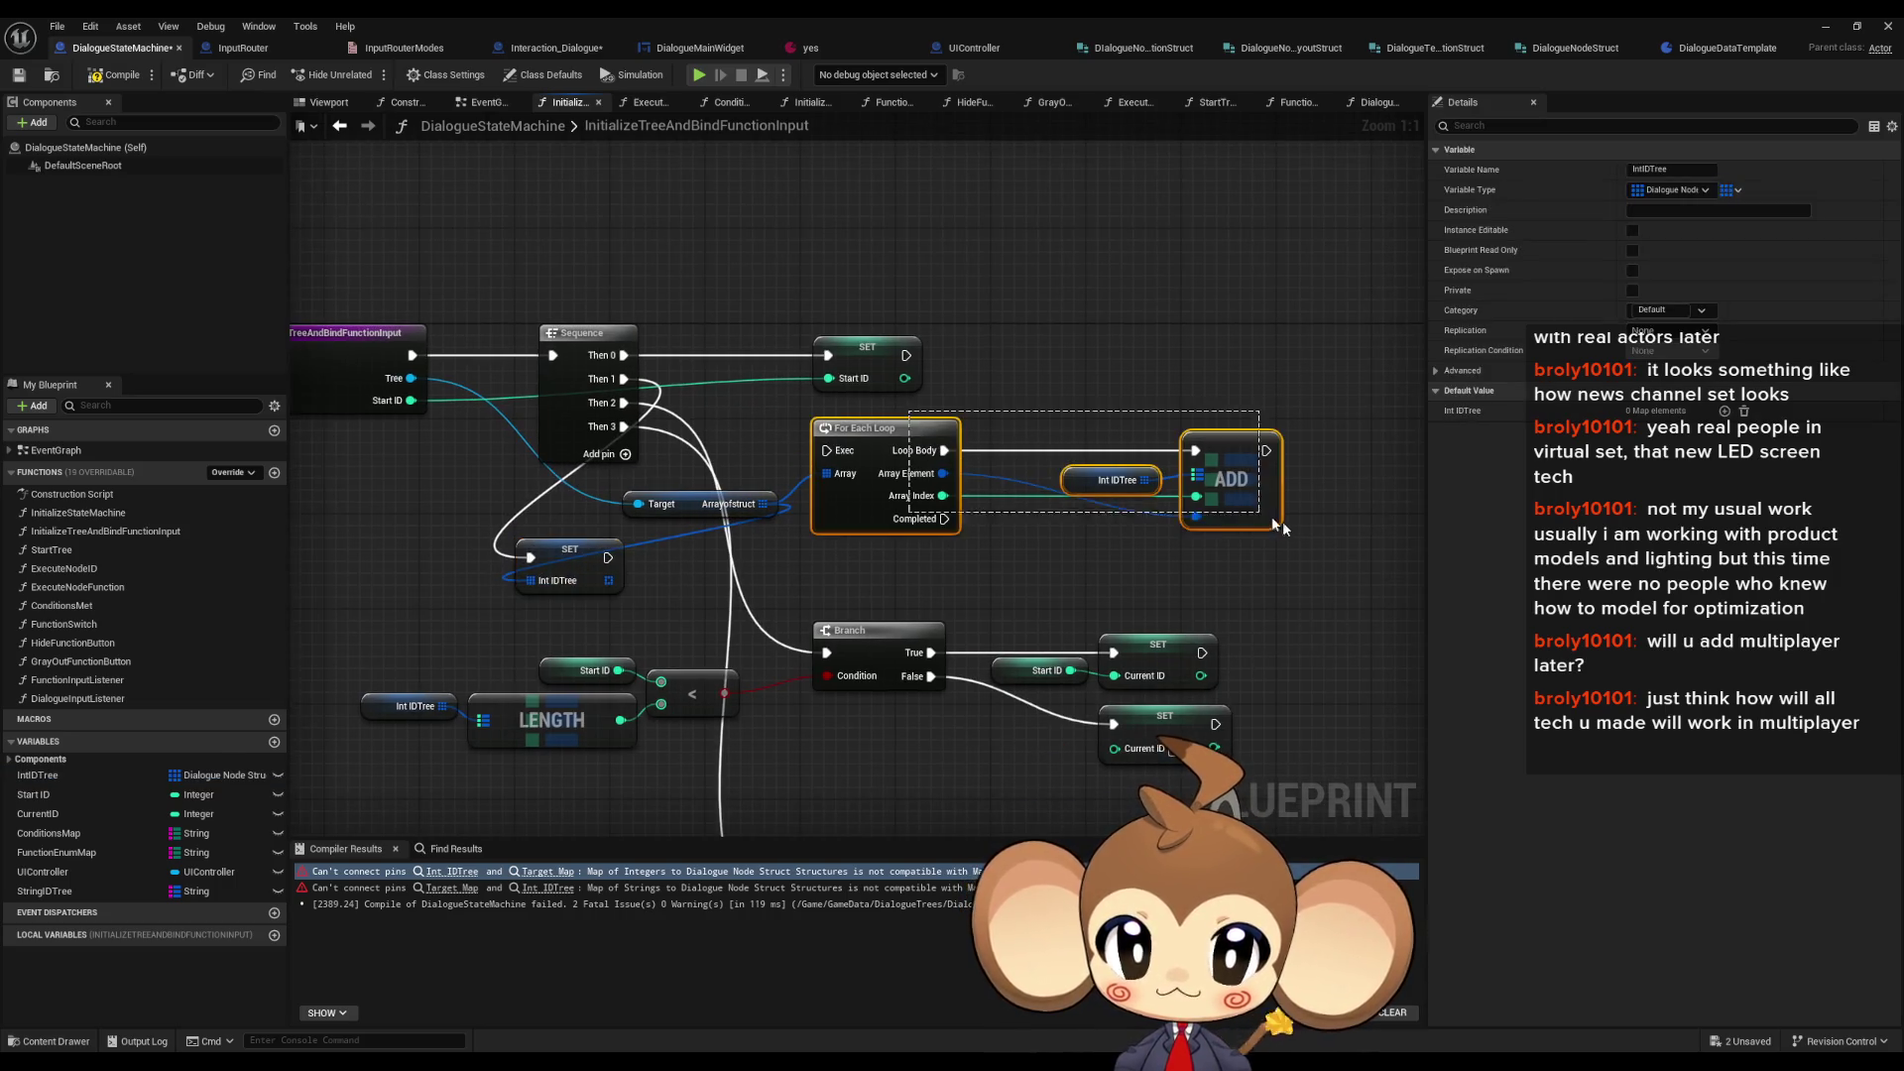
{"action": "left_click_drag", "start_coordinate": [1120, 531], "coordinate": [1254, 529]}
{"action": "key", "text": "Delete"}
{"action": "left_click_drag", "start_coordinate": [702, 561], "coordinate": [1004, 449]}
{"action": "left_click_drag", "start_coordinate": [1095, 561], "coordinate": [1093, 462]}
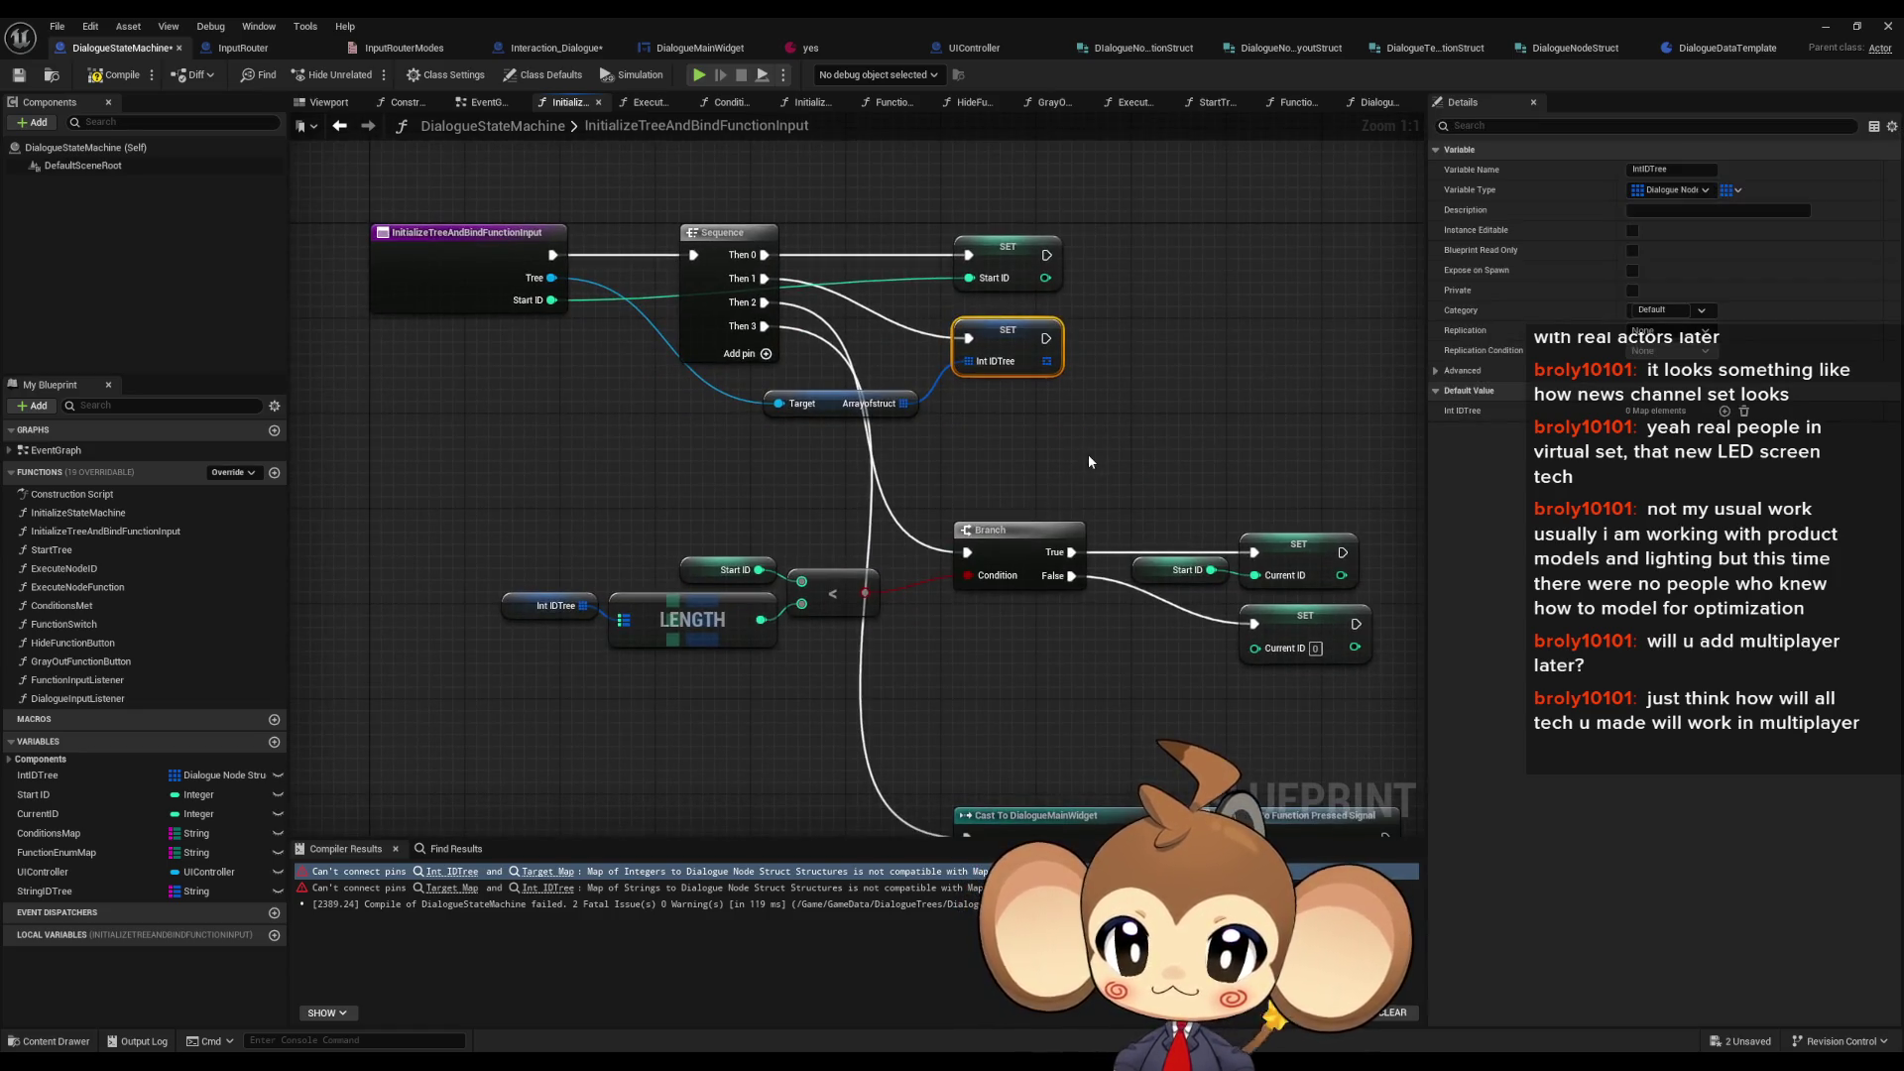
- Replace the old LENGTH node with a new Int IDTree getter and LENGTH feeding the Start ID comparison
{"action": "mouse_move", "coordinate": [40, 775]}
{"action": "left_mouse_down"}
{"action": "mouse_move", "coordinate": [472, 728]}
{"action": "mouse_move", "coordinate": [510, 693]}
{"action": "mouse_move", "coordinate": [603, 711]}
{"action": "left_mouse_up"}
{"action": "left_click", "coordinate": [519, 721]}
{"action": "type", "text": "len"}
{"action": "key", "text": "Return"}
{"action": "left_click_drag", "start_coordinate": [754, 726], "coordinate": [801, 603]}
{"action": "left_click", "coordinate": [553, 604]}
{"action": "left_click", "coordinate": [692, 620], "text": "ctrl"}
{"action": "key", "text": "Delete"}
{"action": "left_click_drag", "start_coordinate": [697, 717], "coordinate": [699, 616]}
{"action": "left_click_drag", "start_coordinate": [496, 691], "coordinate": [531, 620]}
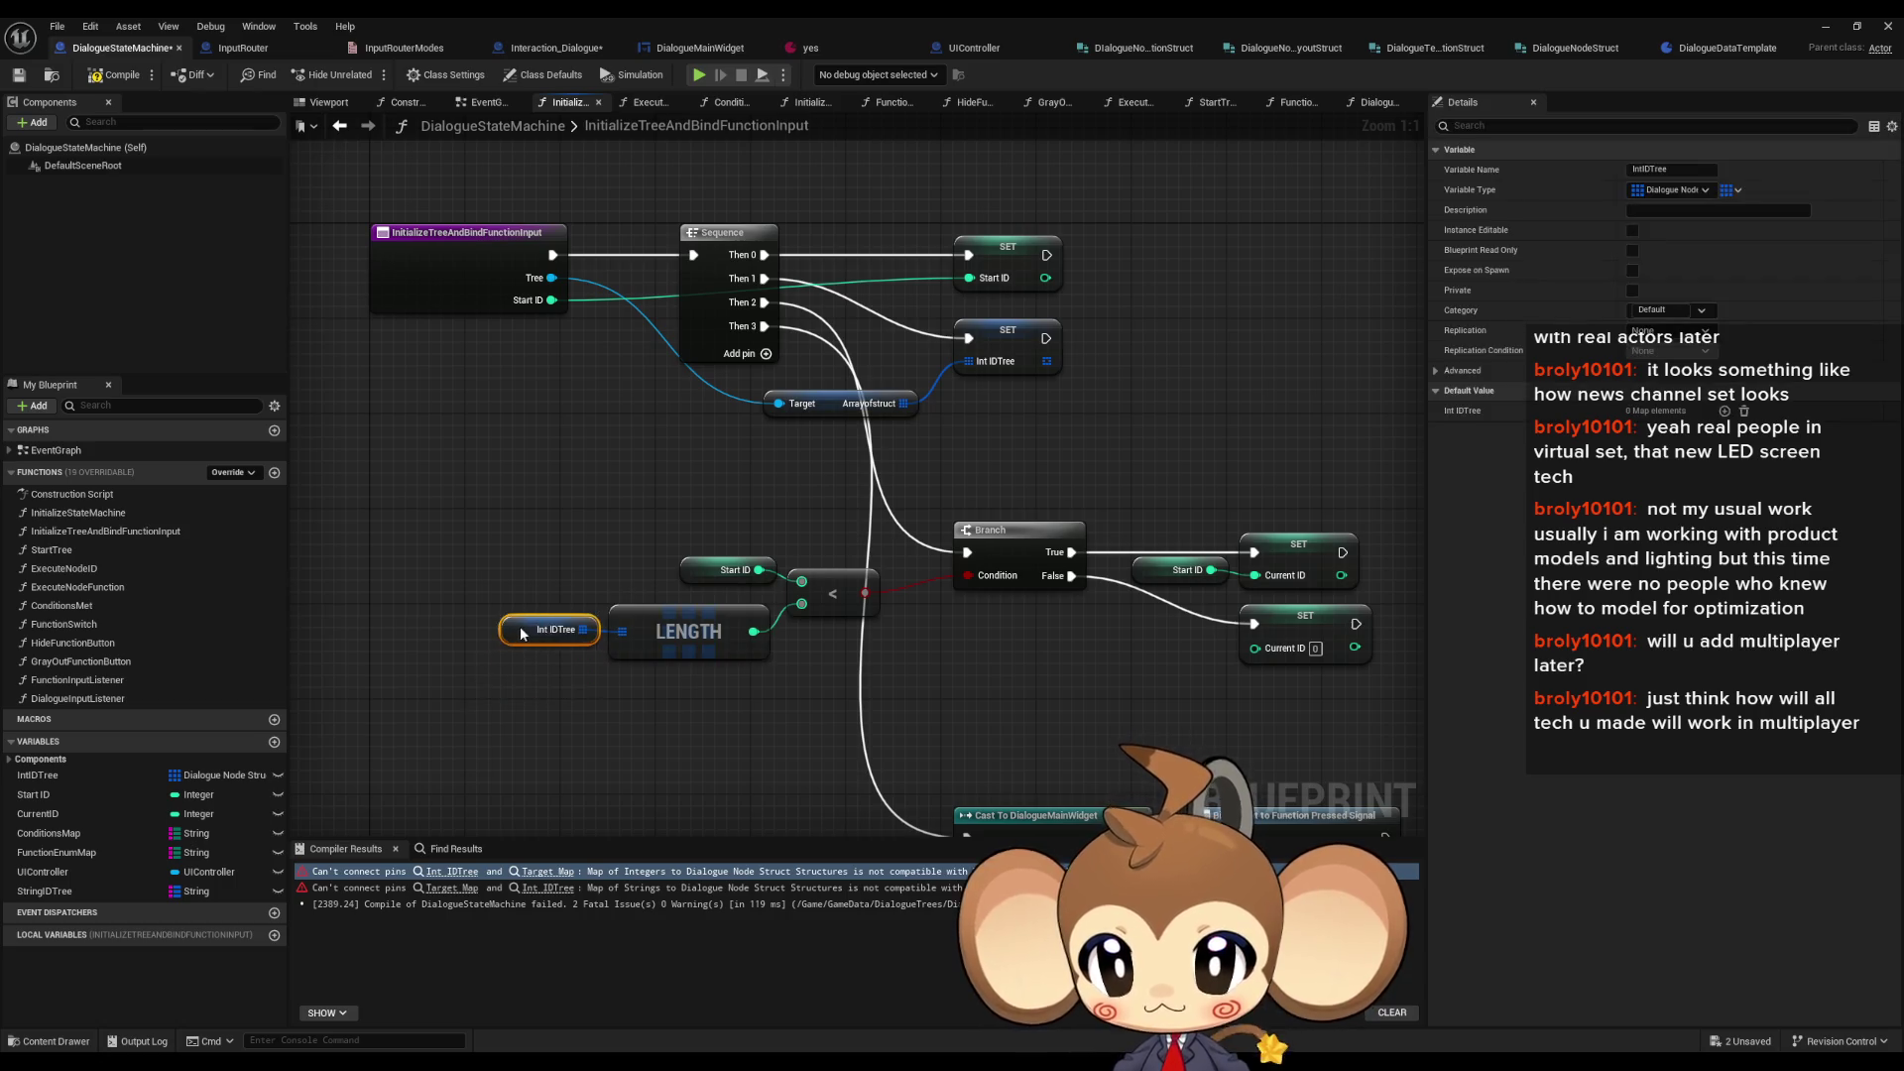
{"action": "scroll", "coordinate": [631, 496], "scroll_direction": "down", "scroll_amount": 5}
{"action": "left_click", "coordinate": [687, 488]}
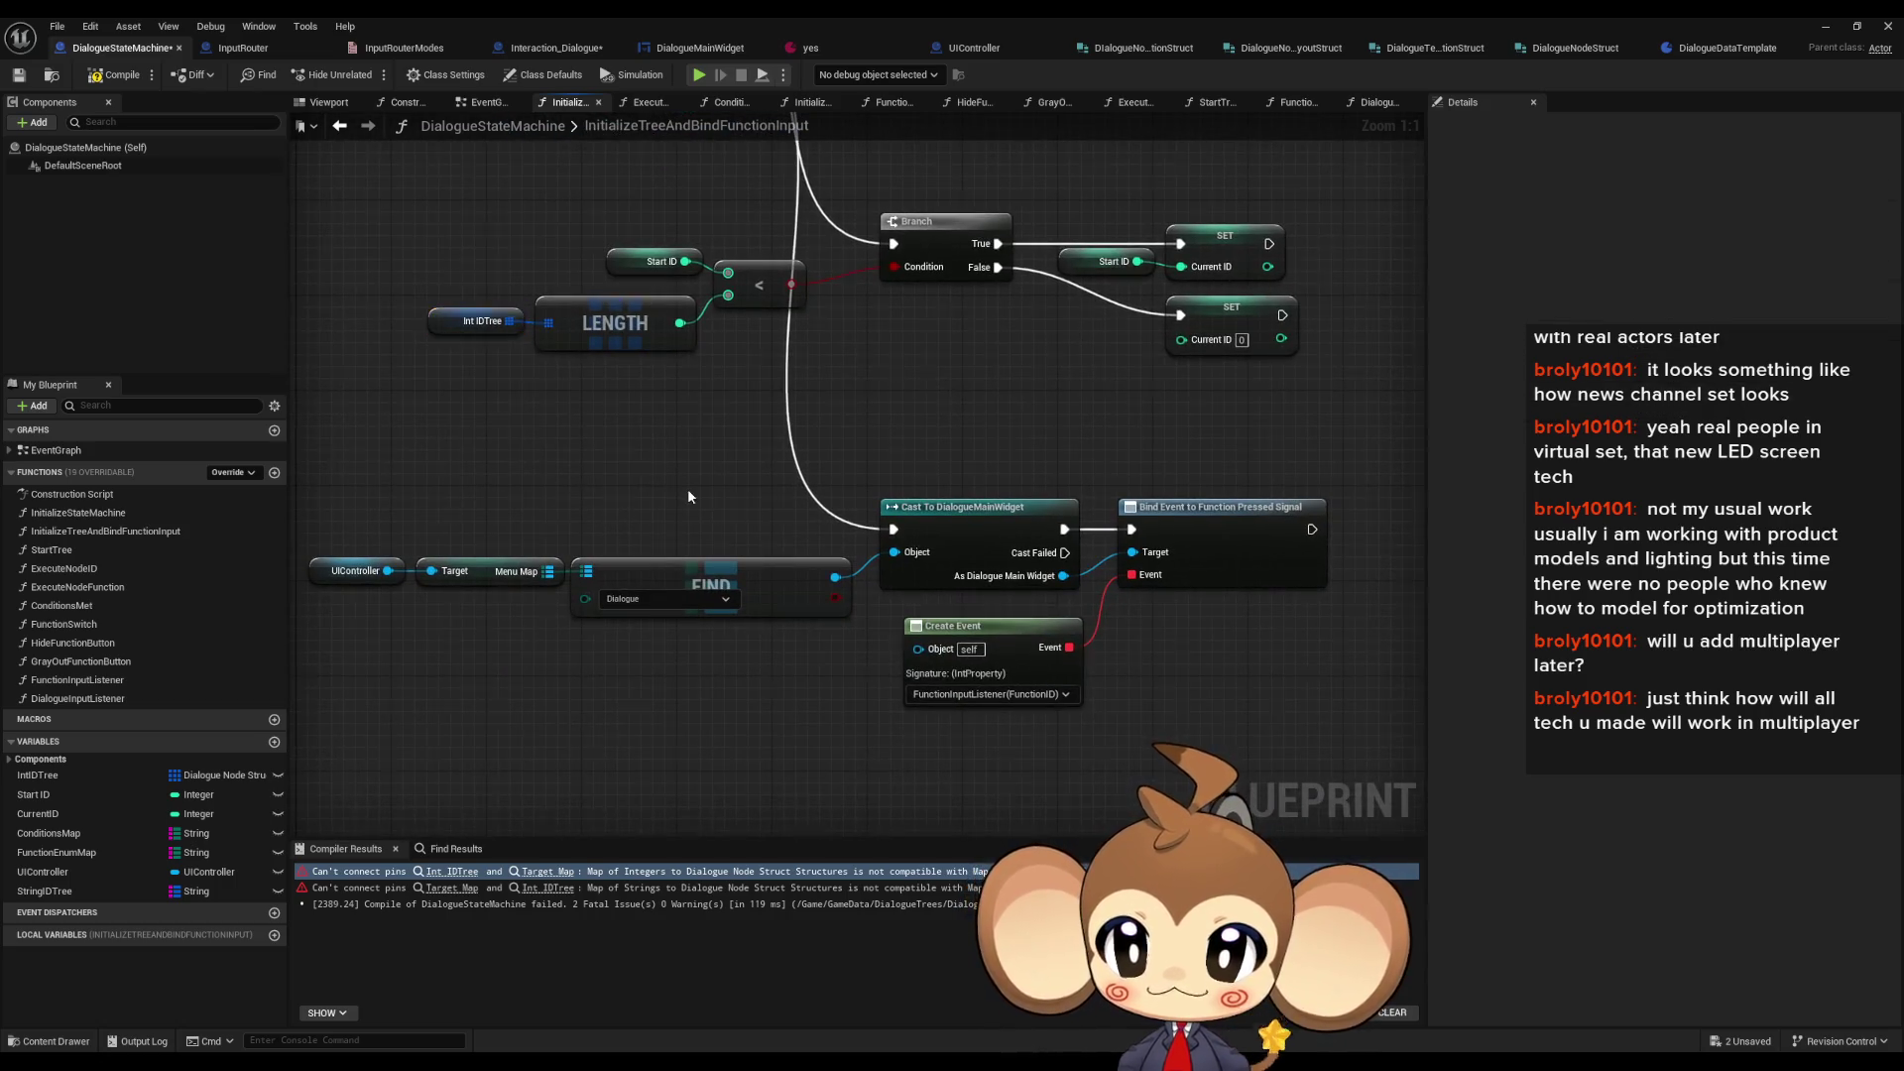
{"action": "left_click_drag", "start_coordinate": [687, 488], "coordinate": [707, 605]}
{"action": "double_click", "coordinate": [99, 534]}
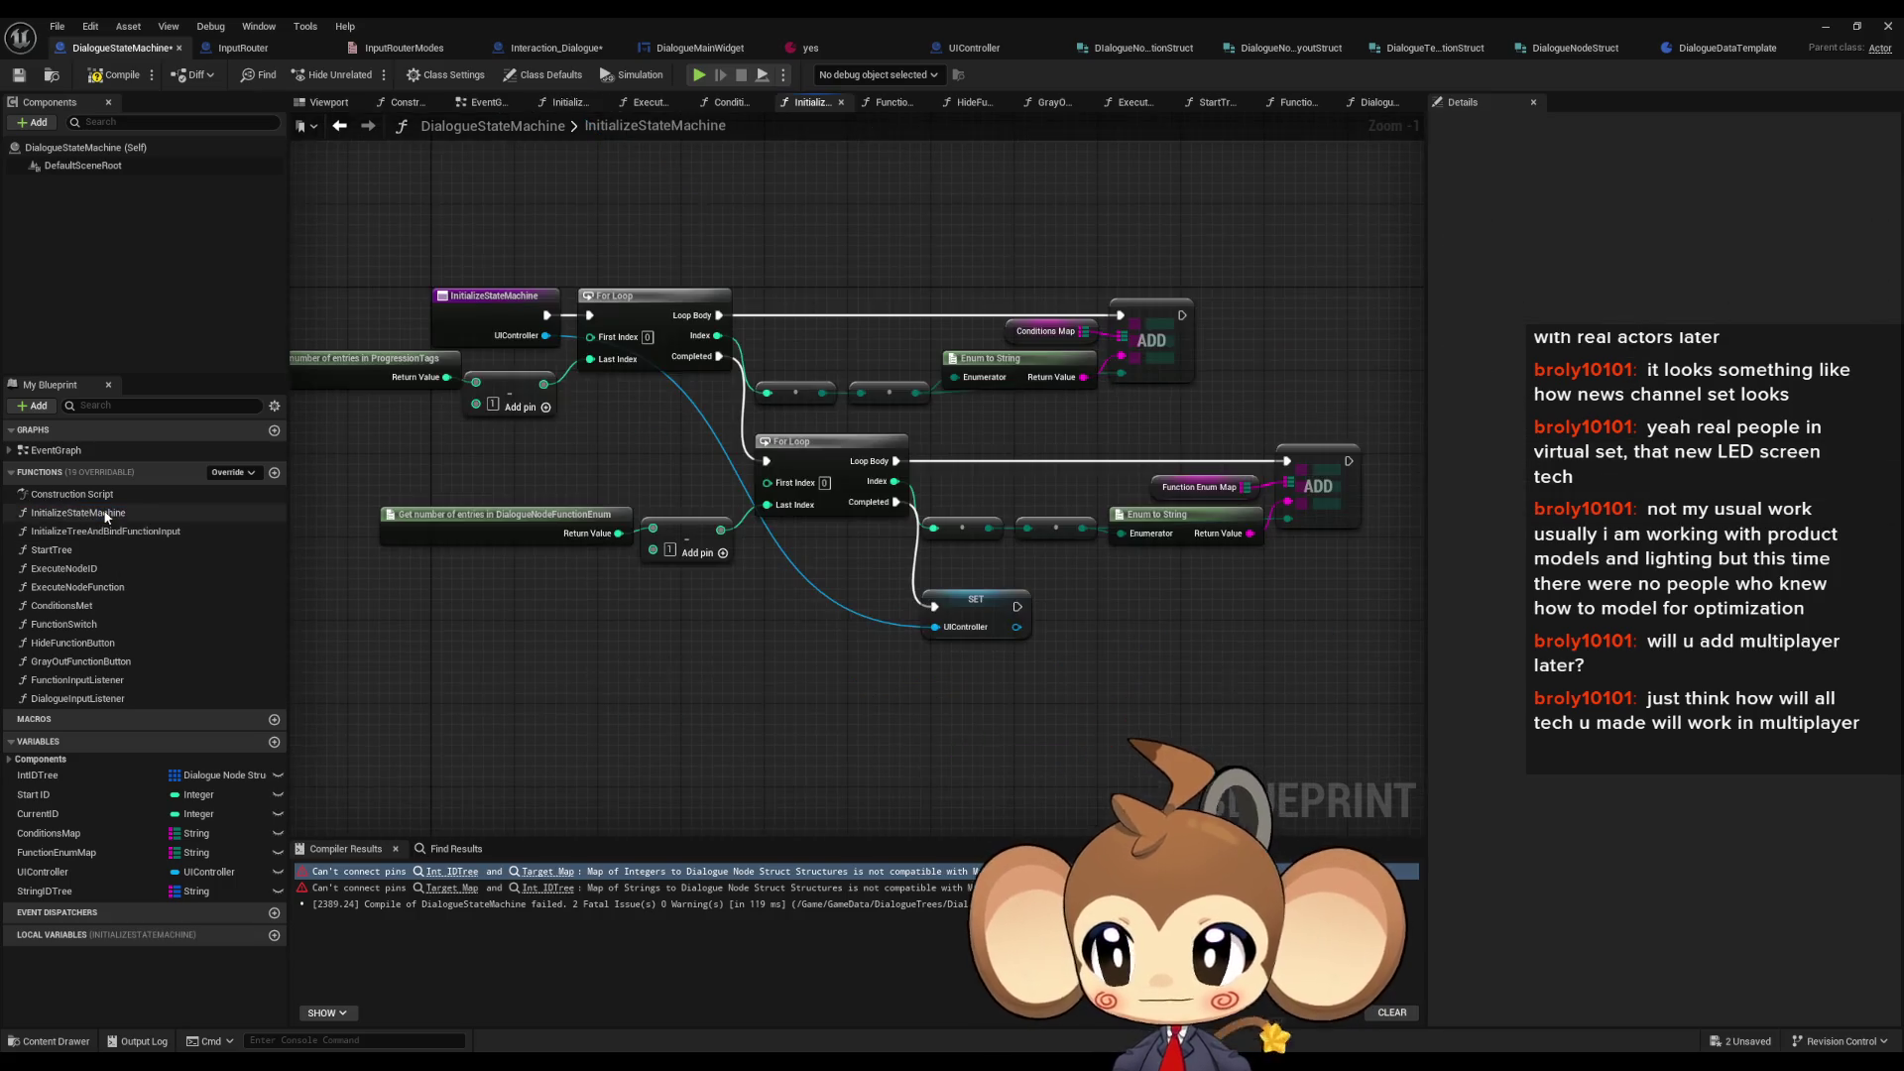
- In ExecuteNodeID, add an array GET on Int IDTree with Next ID as its index
{"action": "double_click", "coordinate": [96, 552]}
{"action": "double_click", "coordinate": [63, 569]}
{"action": "left_click_drag", "start_coordinate": [771, 527], "coordinate": [760, 524]}
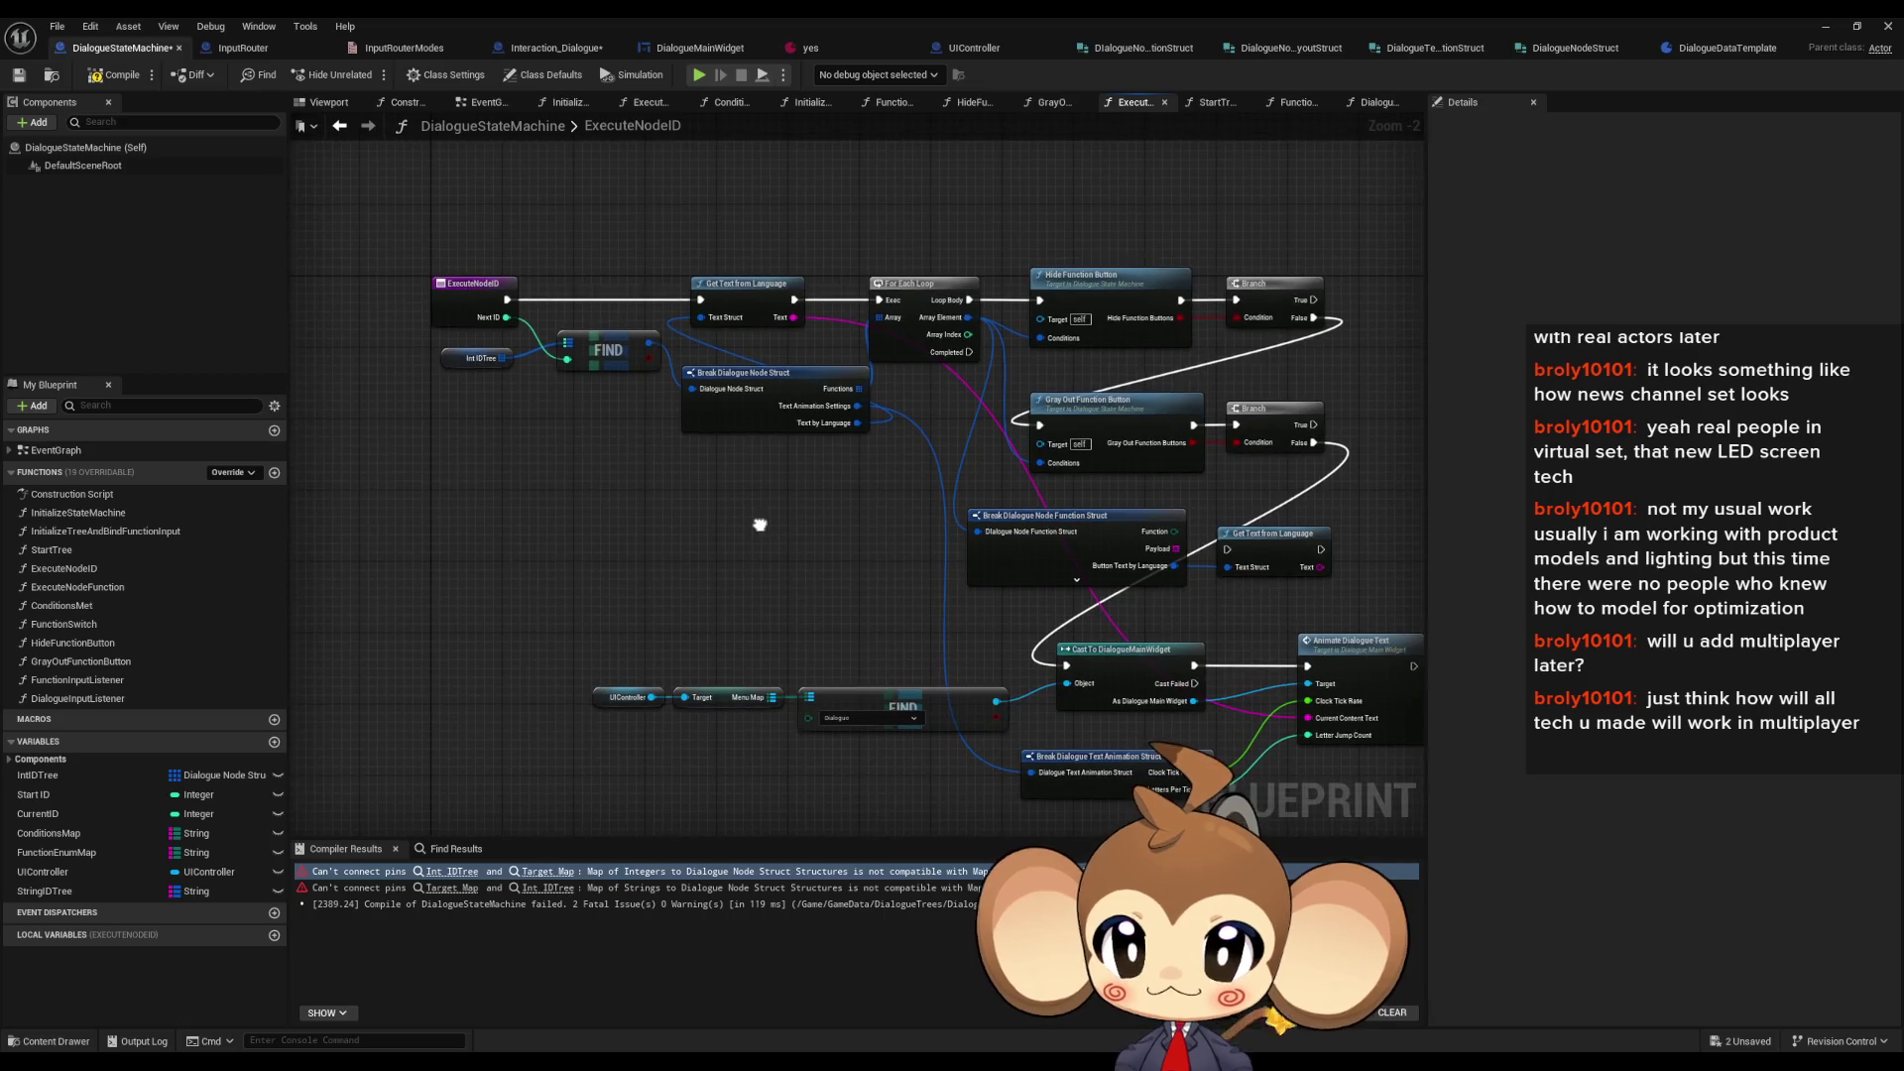
{"action": "scroll", "coordinate": [699, 515], "scroll_direction": "up", "scroll_amount": 2}
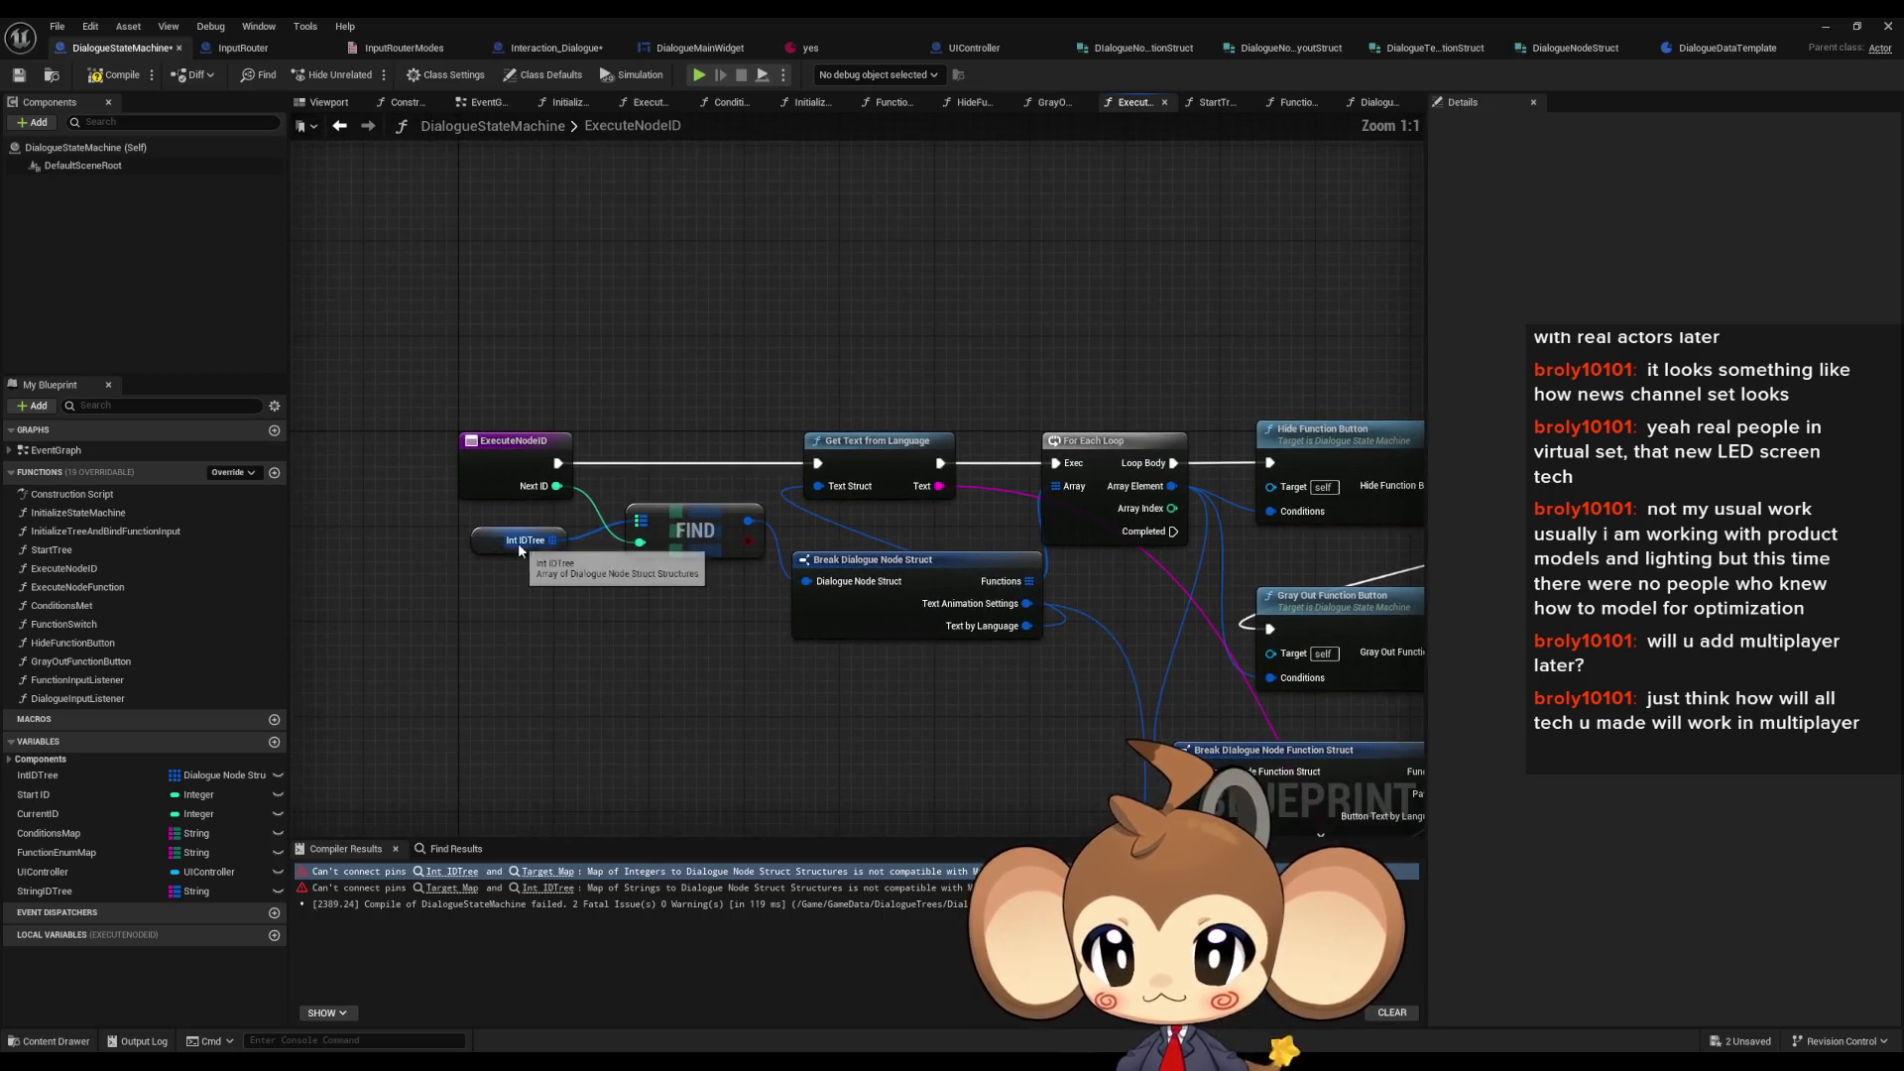
{"action": "mouse_move", "coordinate": [560, 553]}
{"action": "left_mouse_down"}
{"action": "mouse_move", "coordinate": [724, 580]}
{"action": "mouse_move", "coordinate": [573, 597]}
{"action": "left_mouse_up"}
{"action": "type", "text": "get"}
{"action": "key", "text": "BackSpace"}
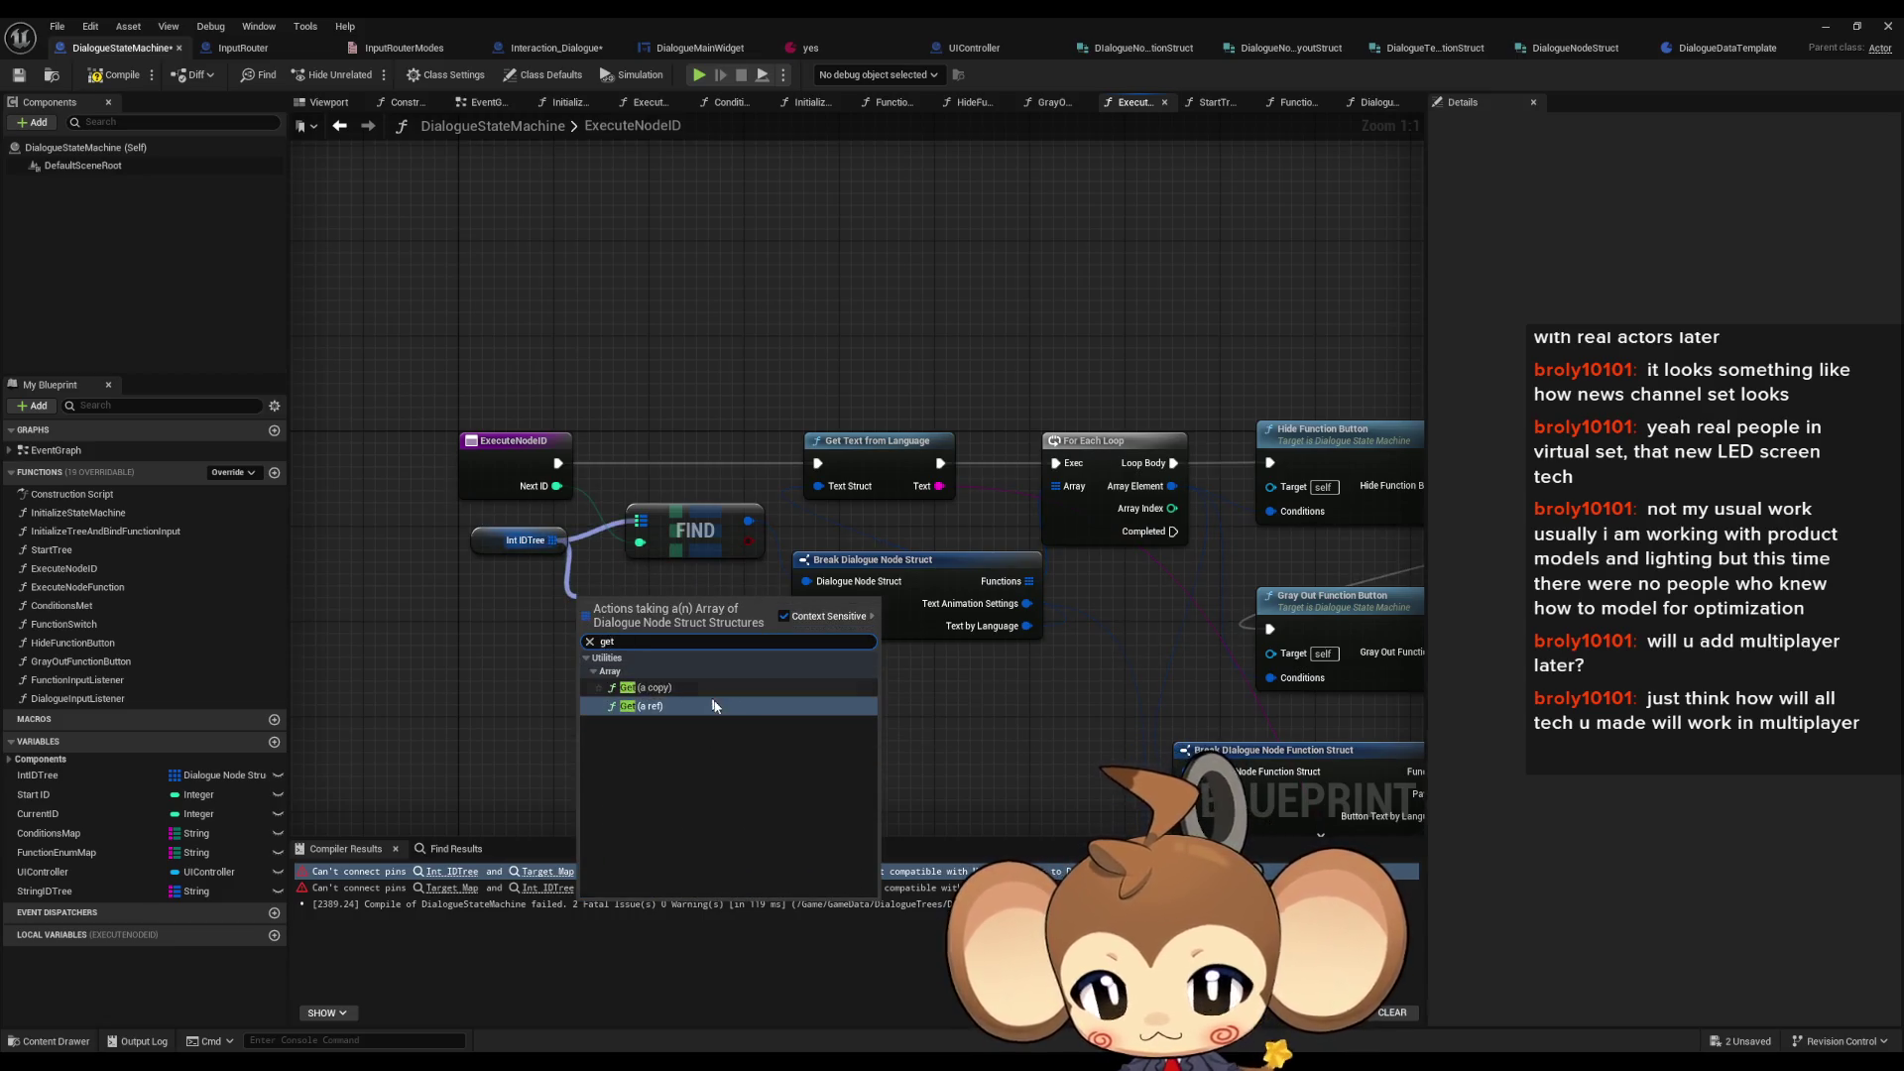
{"action": "left_click", "coordinate": [626, 670]}
{"action": "left_click_drag", "start_coordinate": [557, 486], "coordinate": [581, 624]}
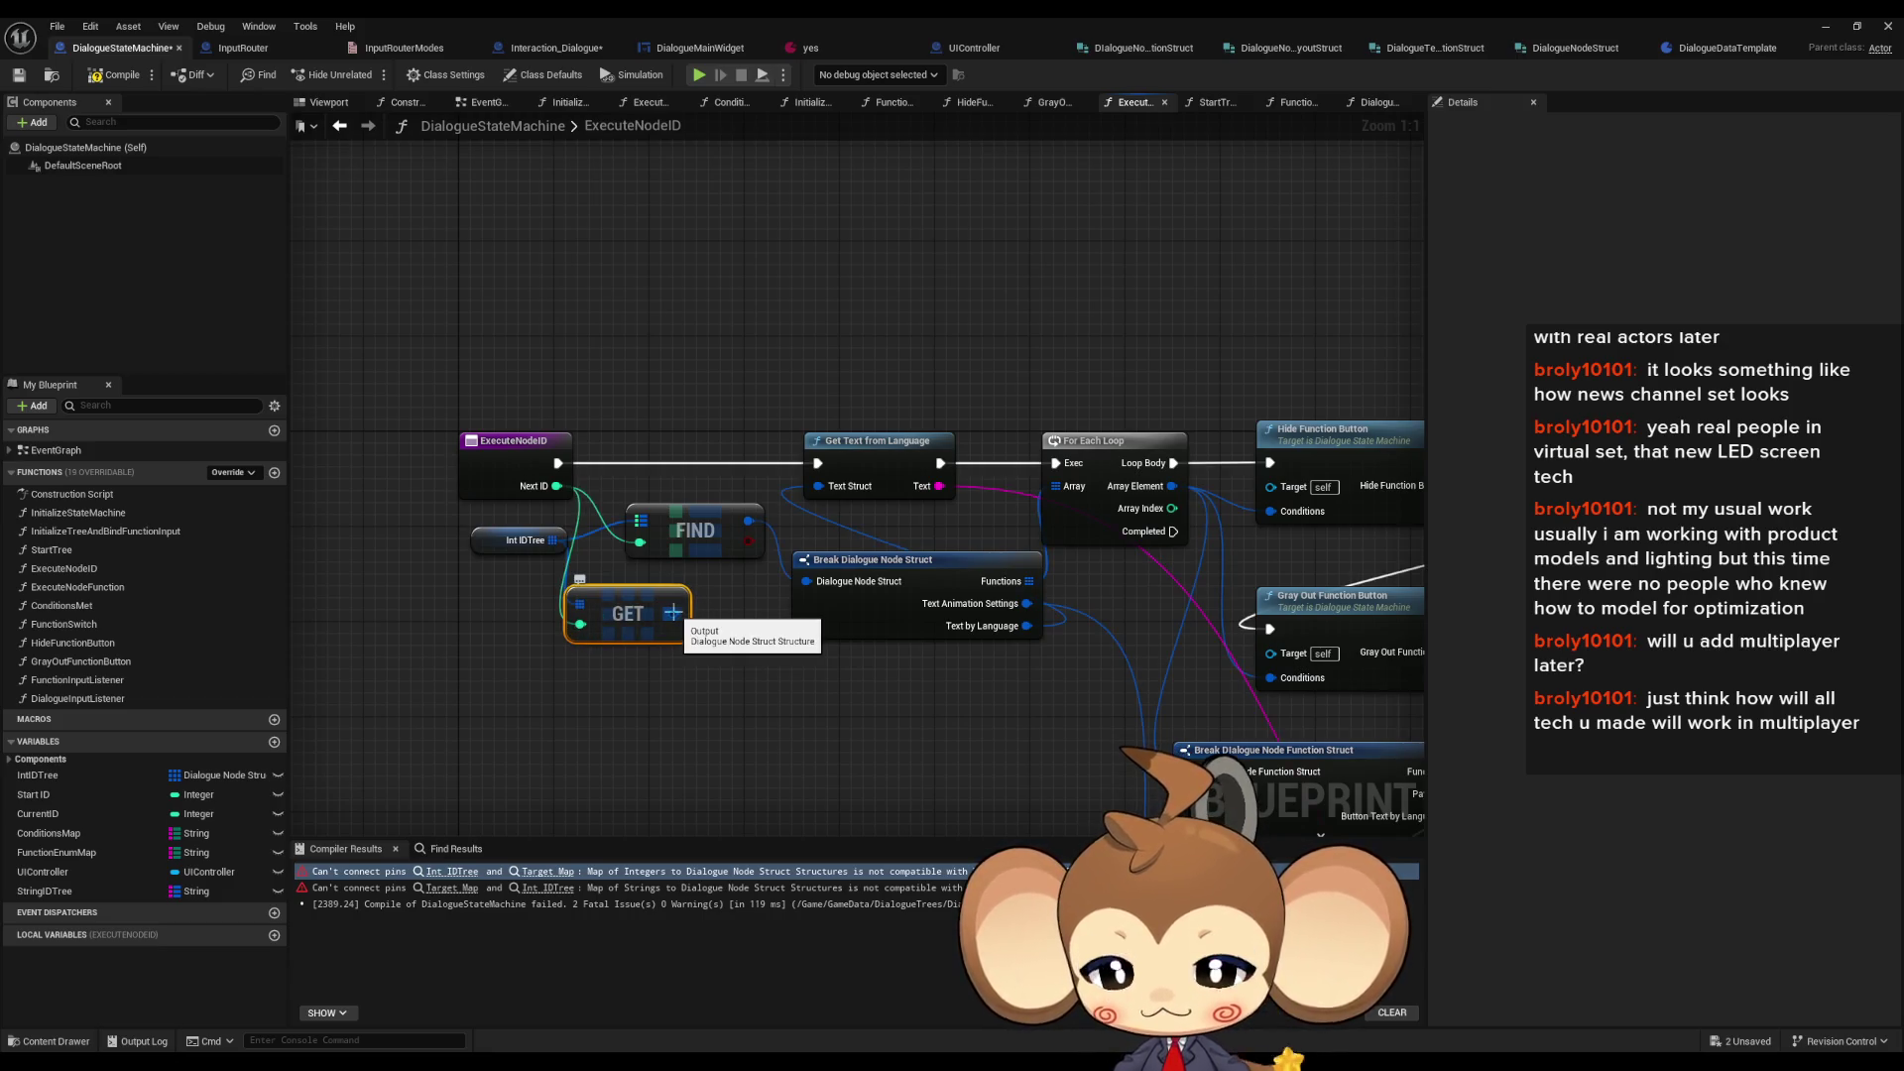
- Delete the old FIND node and move the GET node into its place
{"action": "left_click_drag", "start_coordinate": [632, 541], "coordinate": [810, 541]}
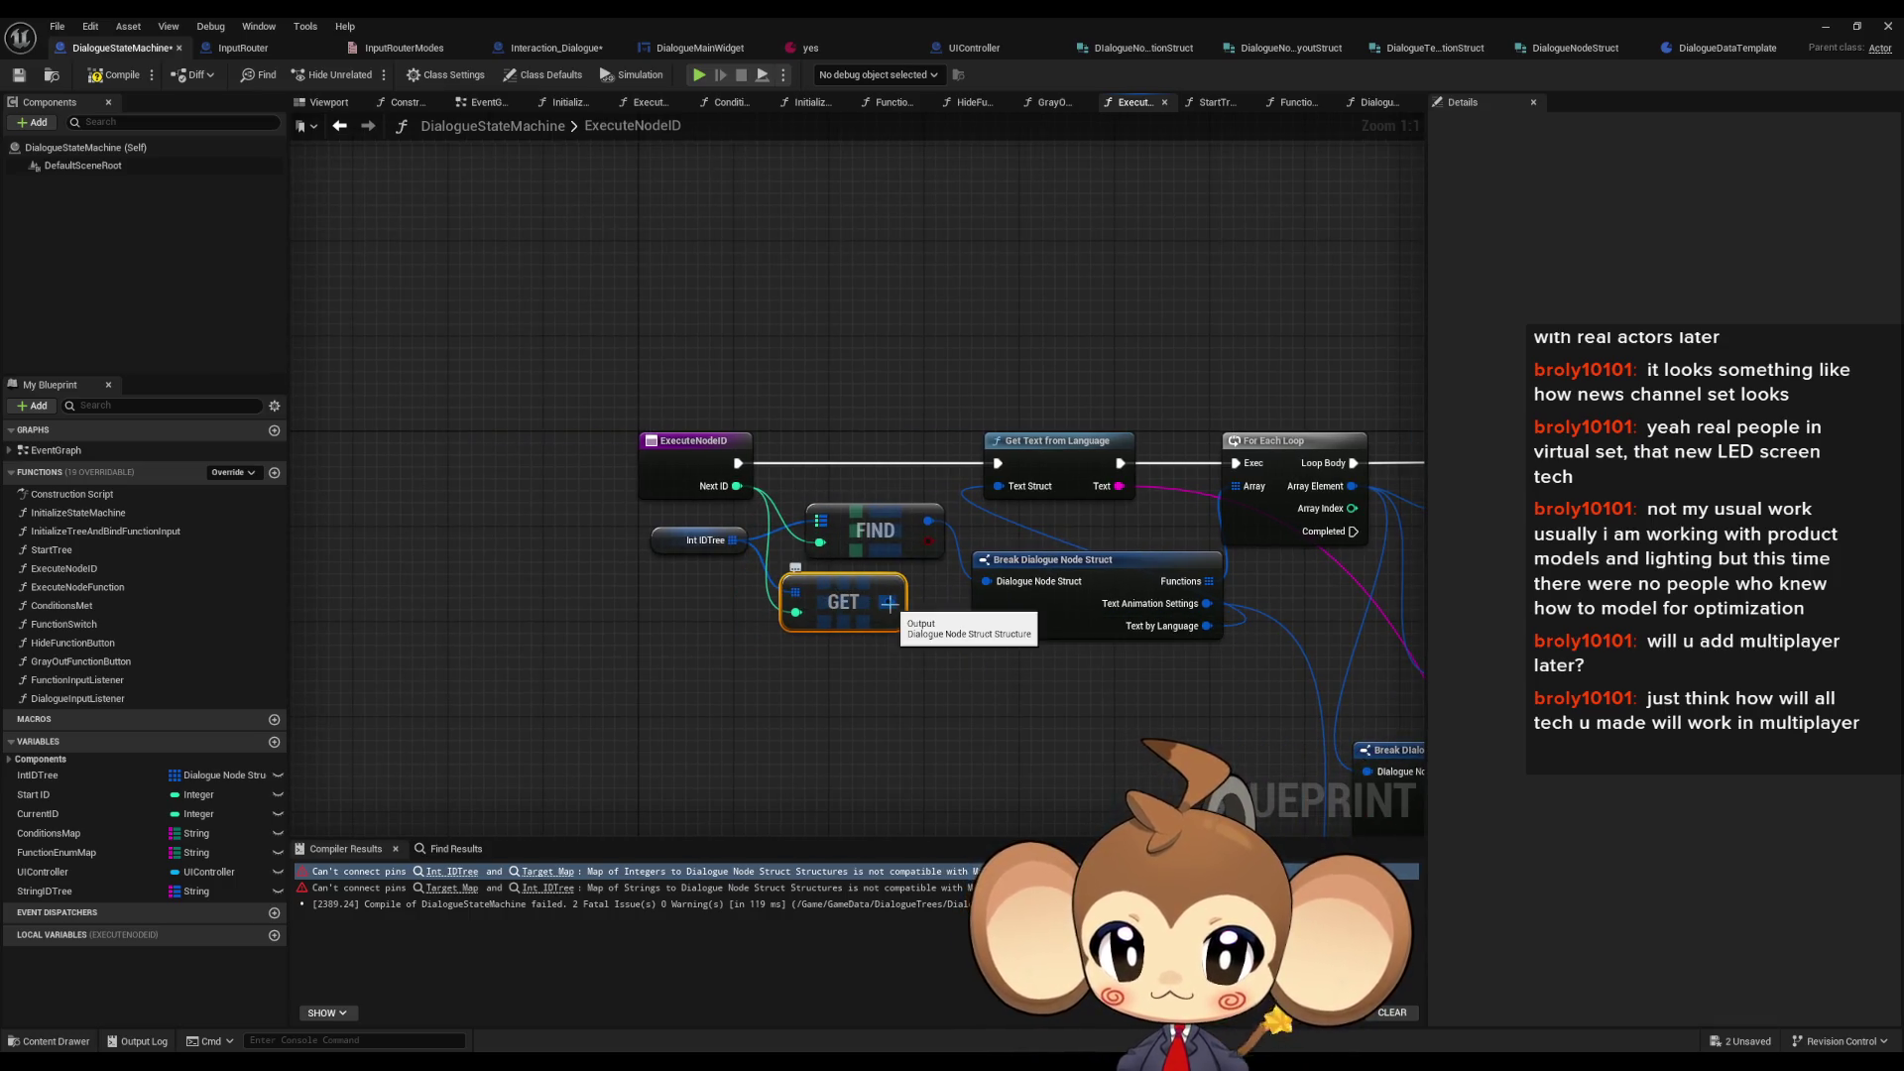
{"action": "left_click", "coordinate": [897, 536]}
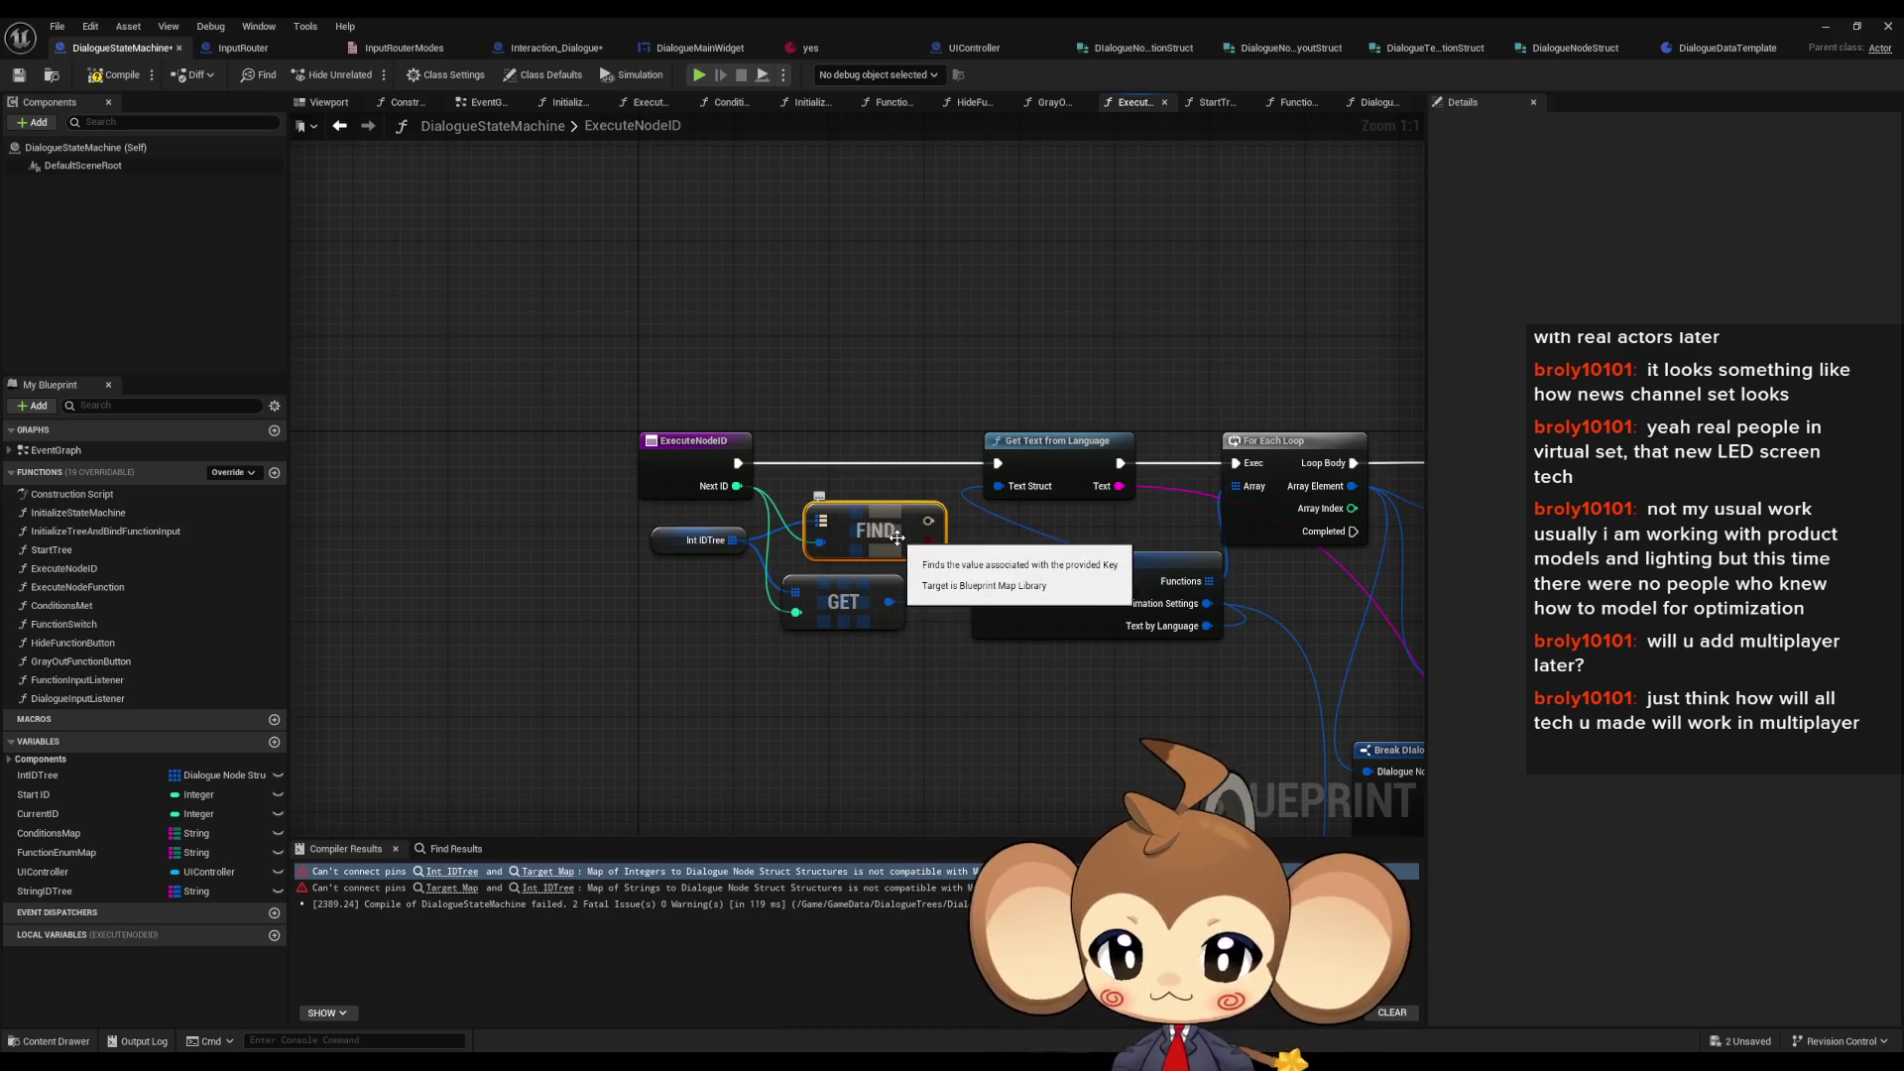
{"action": "key", "text": "Delete"}
{"action": "mouse_move", "coordinate": [844, 595]}
{"action": "left_mouse_down"}
{"action": "mouse_move", "coordinate": [844, 524]}
{"action": "mouse_move", "coordinate": [419, 379]}
{"action": "mouse_move", "coordinate": [322, 375]}
{"action": "mouse_move", "coordinate": [189, 193]}
{"action": "left_mouse_up"}
{"action": "mouse_move", "coordinate": [852, 476]}
{"action": "left_mouse_down"}
{"action": "mouse_move", "coordinate": [789, 445]}
{"action": "mouse_move", "coordinate": [823, 429]}
{"action": "mouse_move", "coordinate": [1258, 619]}
{"action": "left_mouse_up"}
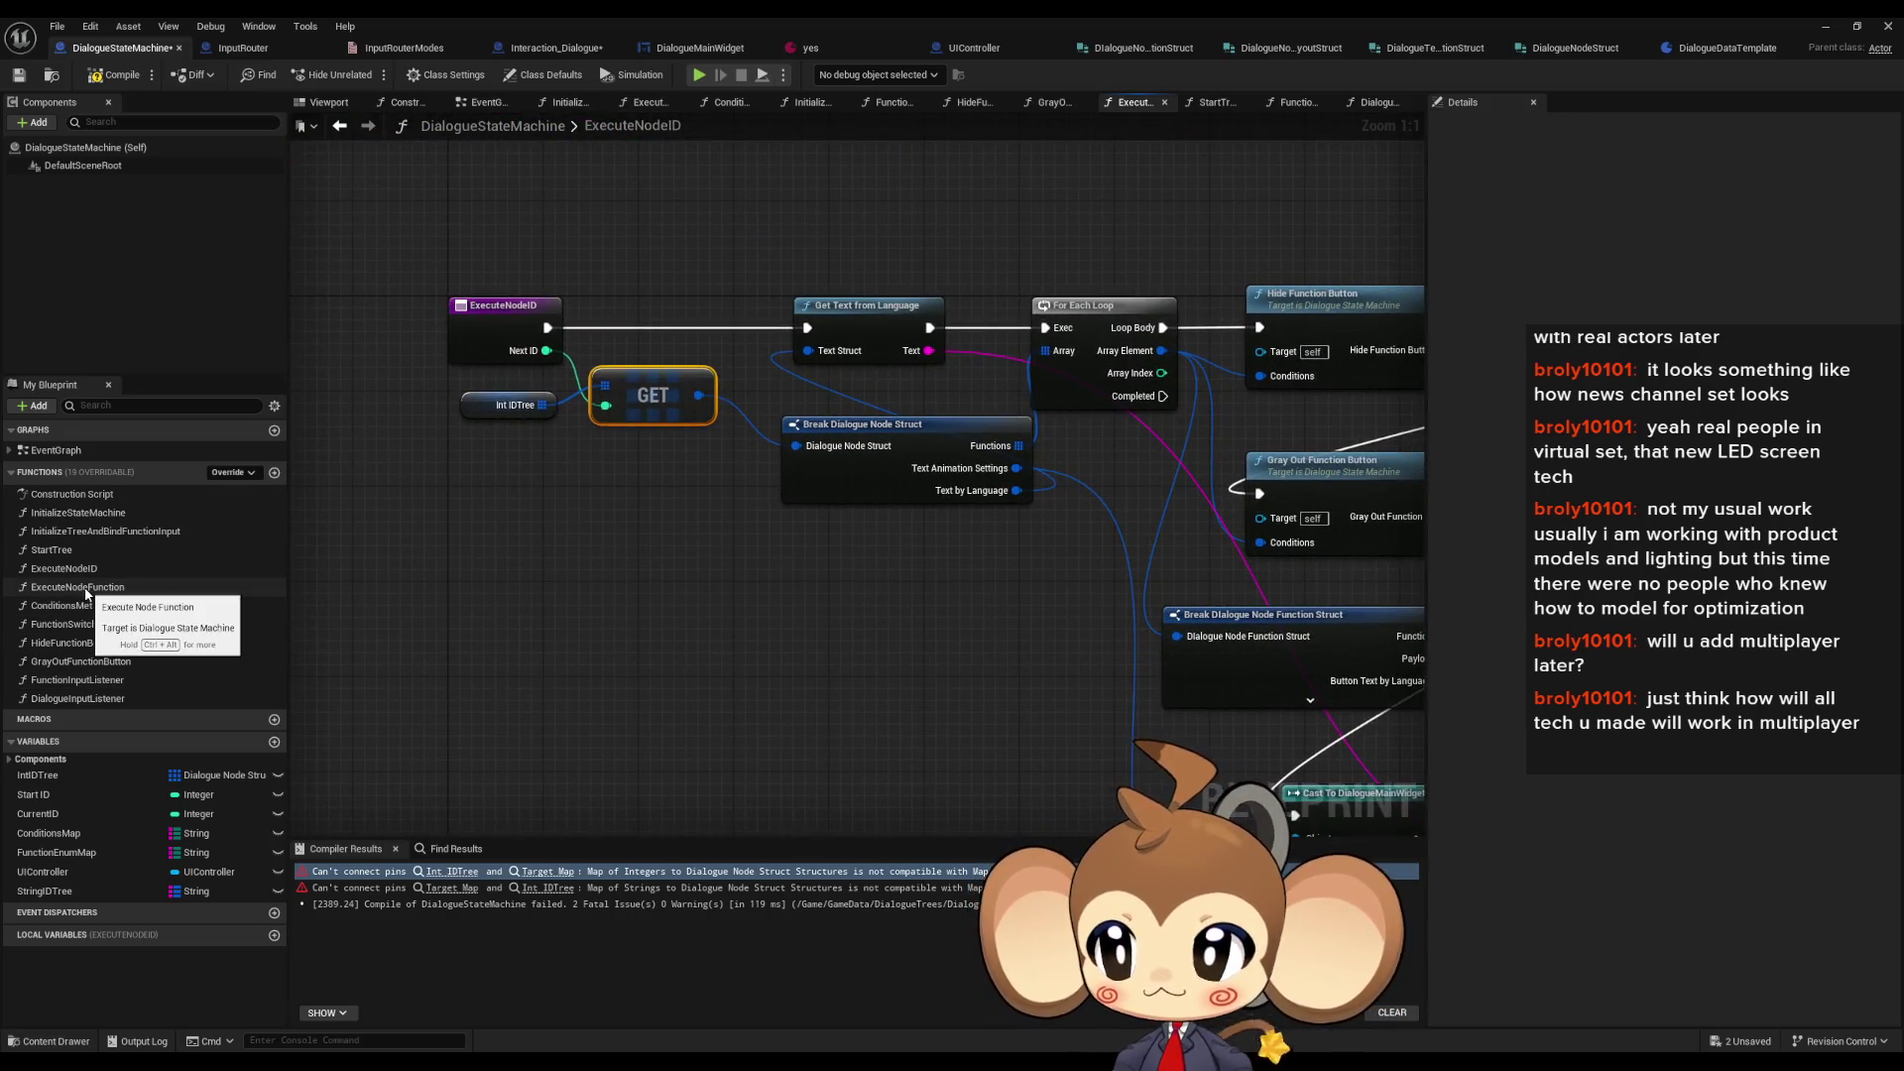
- Open ExecuteNodeFunction and compile DialogueStateMachine to locate the first error
{"action": "double_click", "coordinate": [74, 587]}
{"action": "left_click", "coordinate": [114, 74]}
{"action": "left_click", "coordinate": [457, 877]}
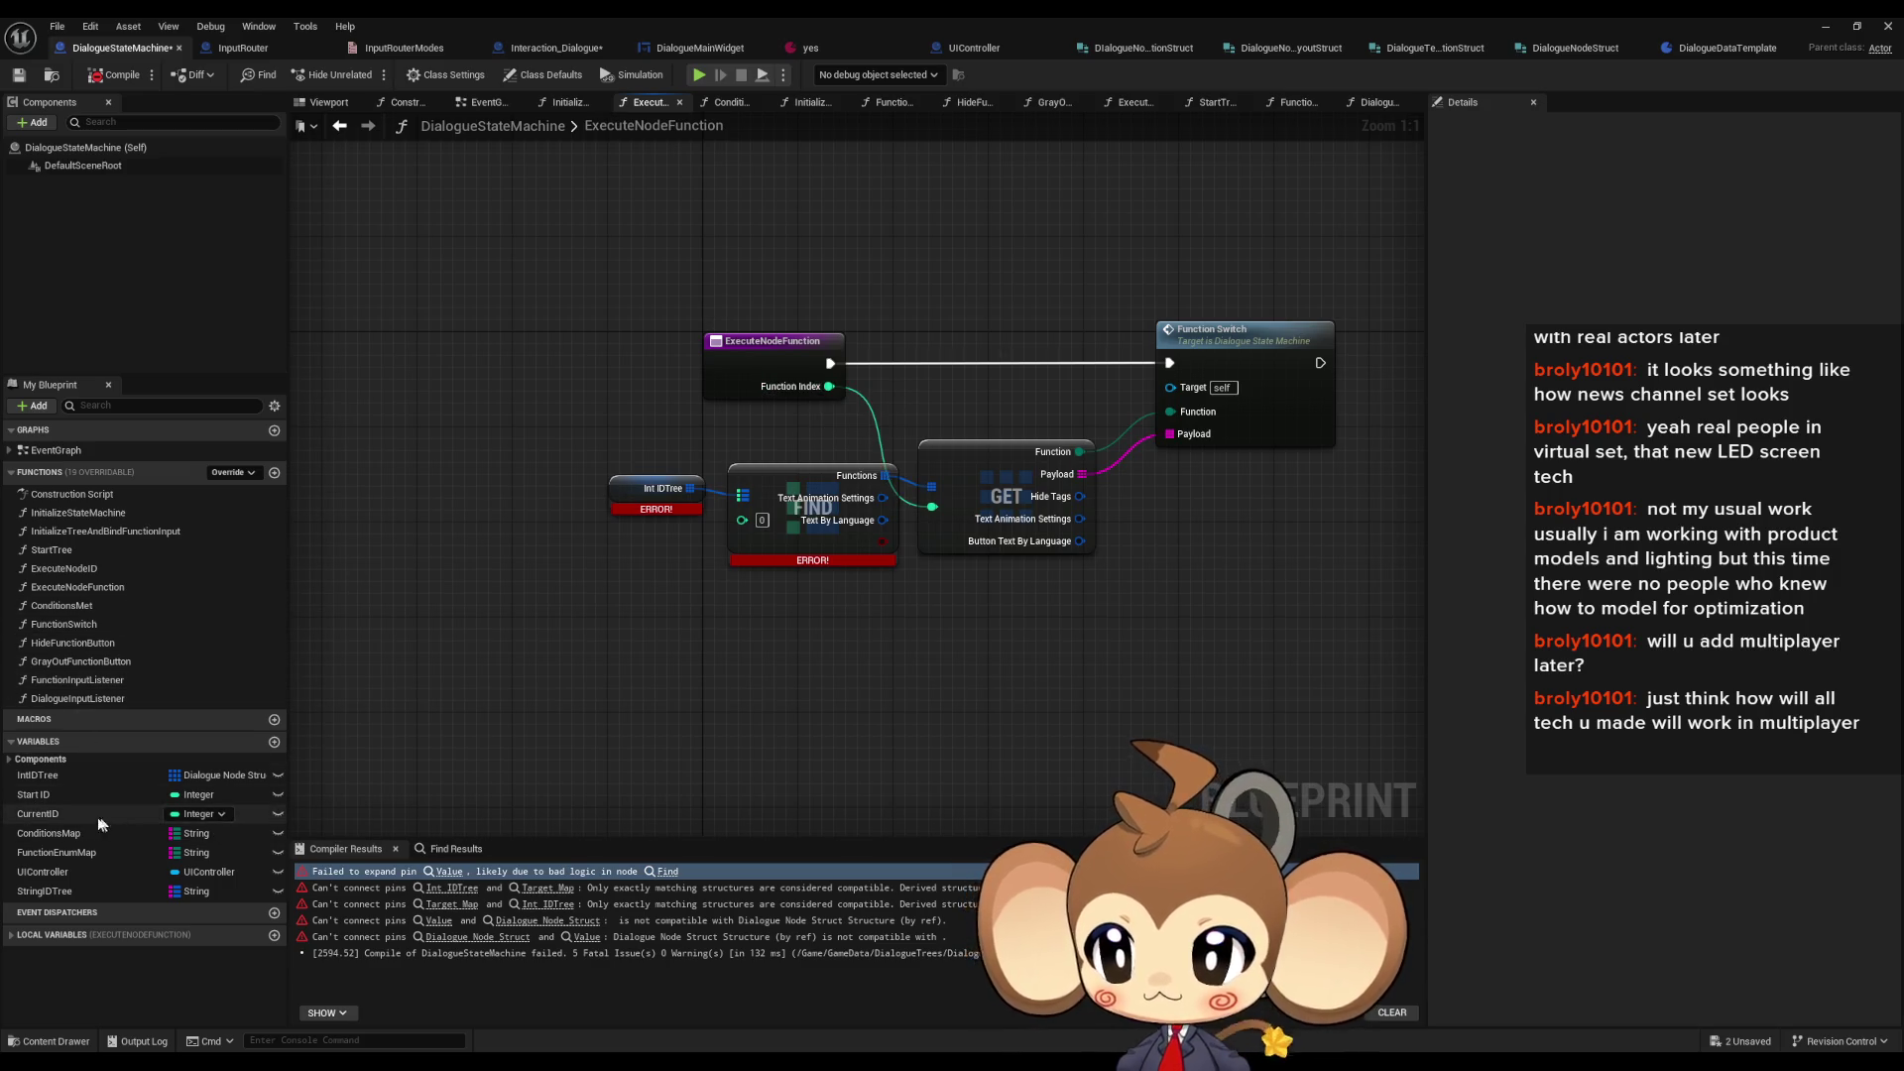
- Add a Current ID getter and a GET on Int IDTree, then split the GET's struct output
{"action": "mouse_move", "coordinate": [60, 813]}
{"action": "left_mouse_down"}
{"action": "mouse_move", "coordinate": [387, 760]}
{"action": "mouse_move", "coordinate": [544, 562]}
{"action": "left_mouse_up"}
{"action": "left_click", "coordinate": [580, 585]}
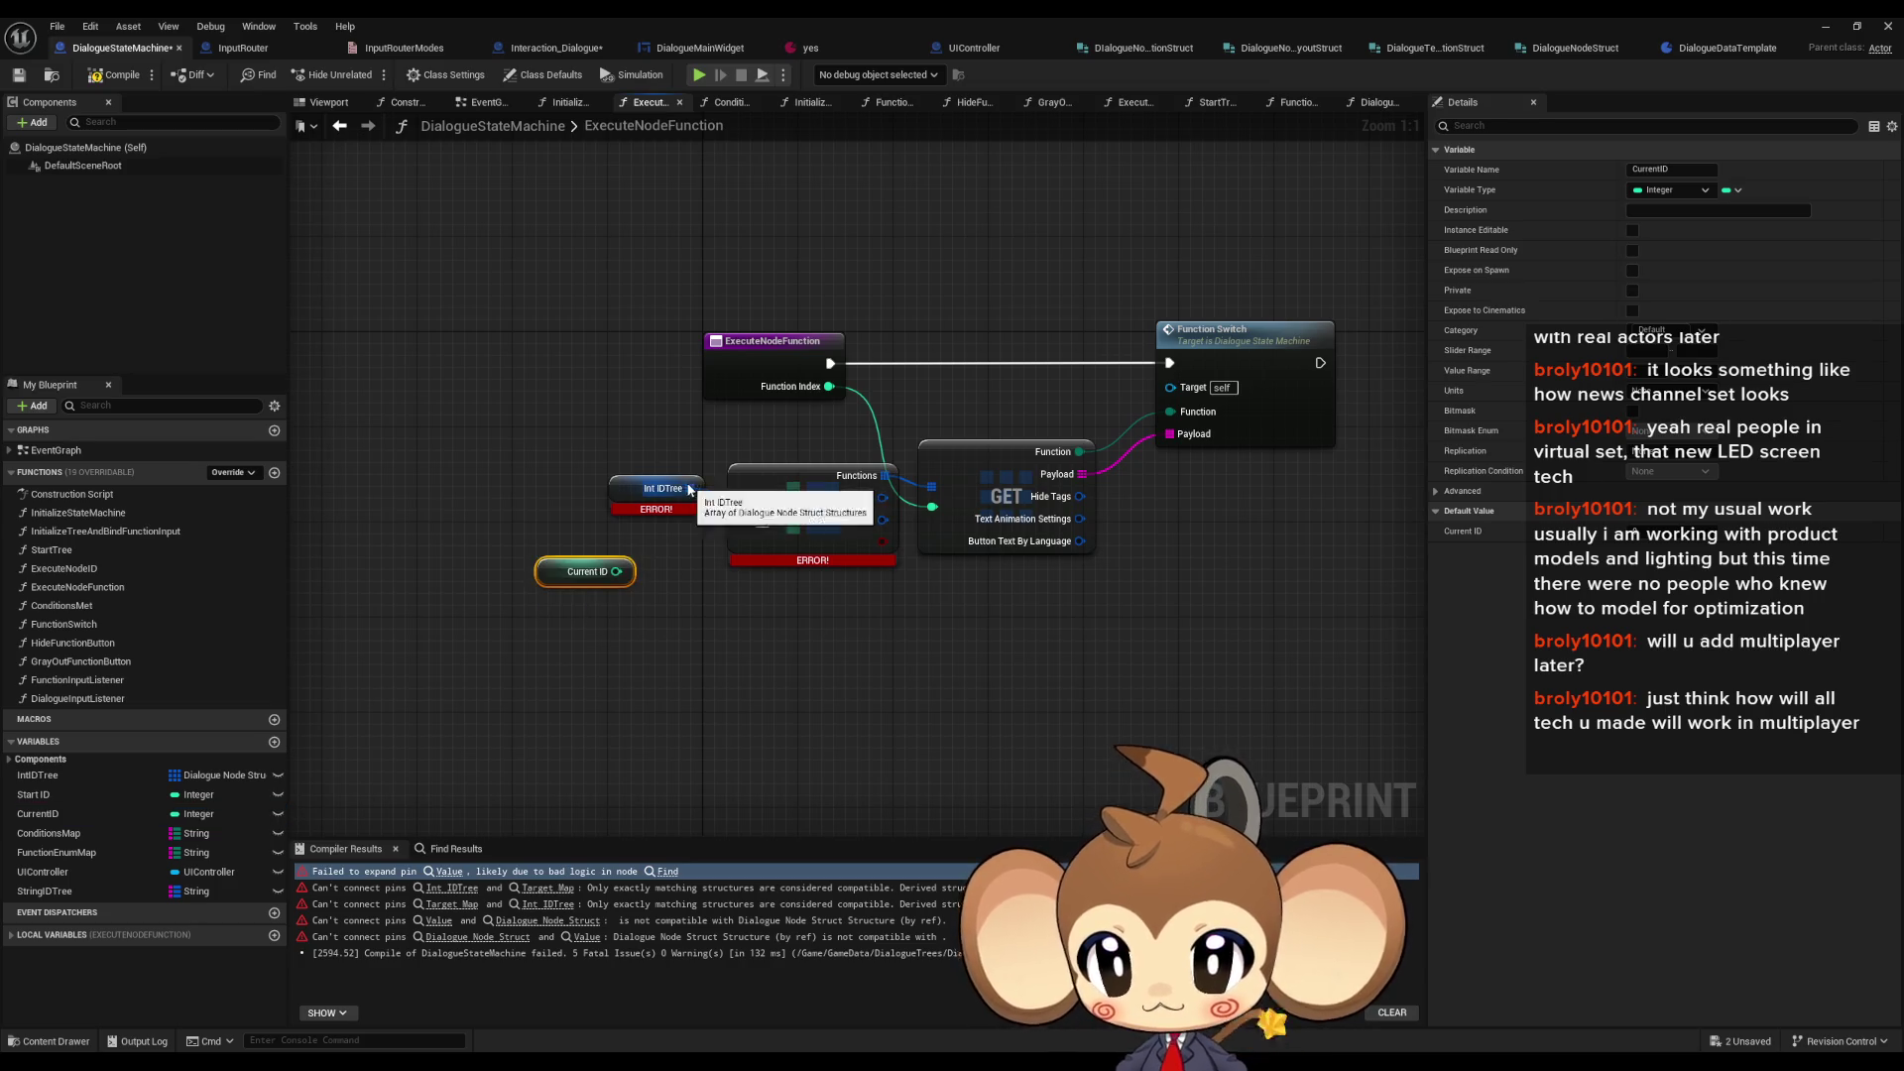
{"action": "left_click_drag", "start_coordinate": [690, 489], "coordinate": [700, 563]}
{"action": "left_click", "coordinate": [776, 646]}
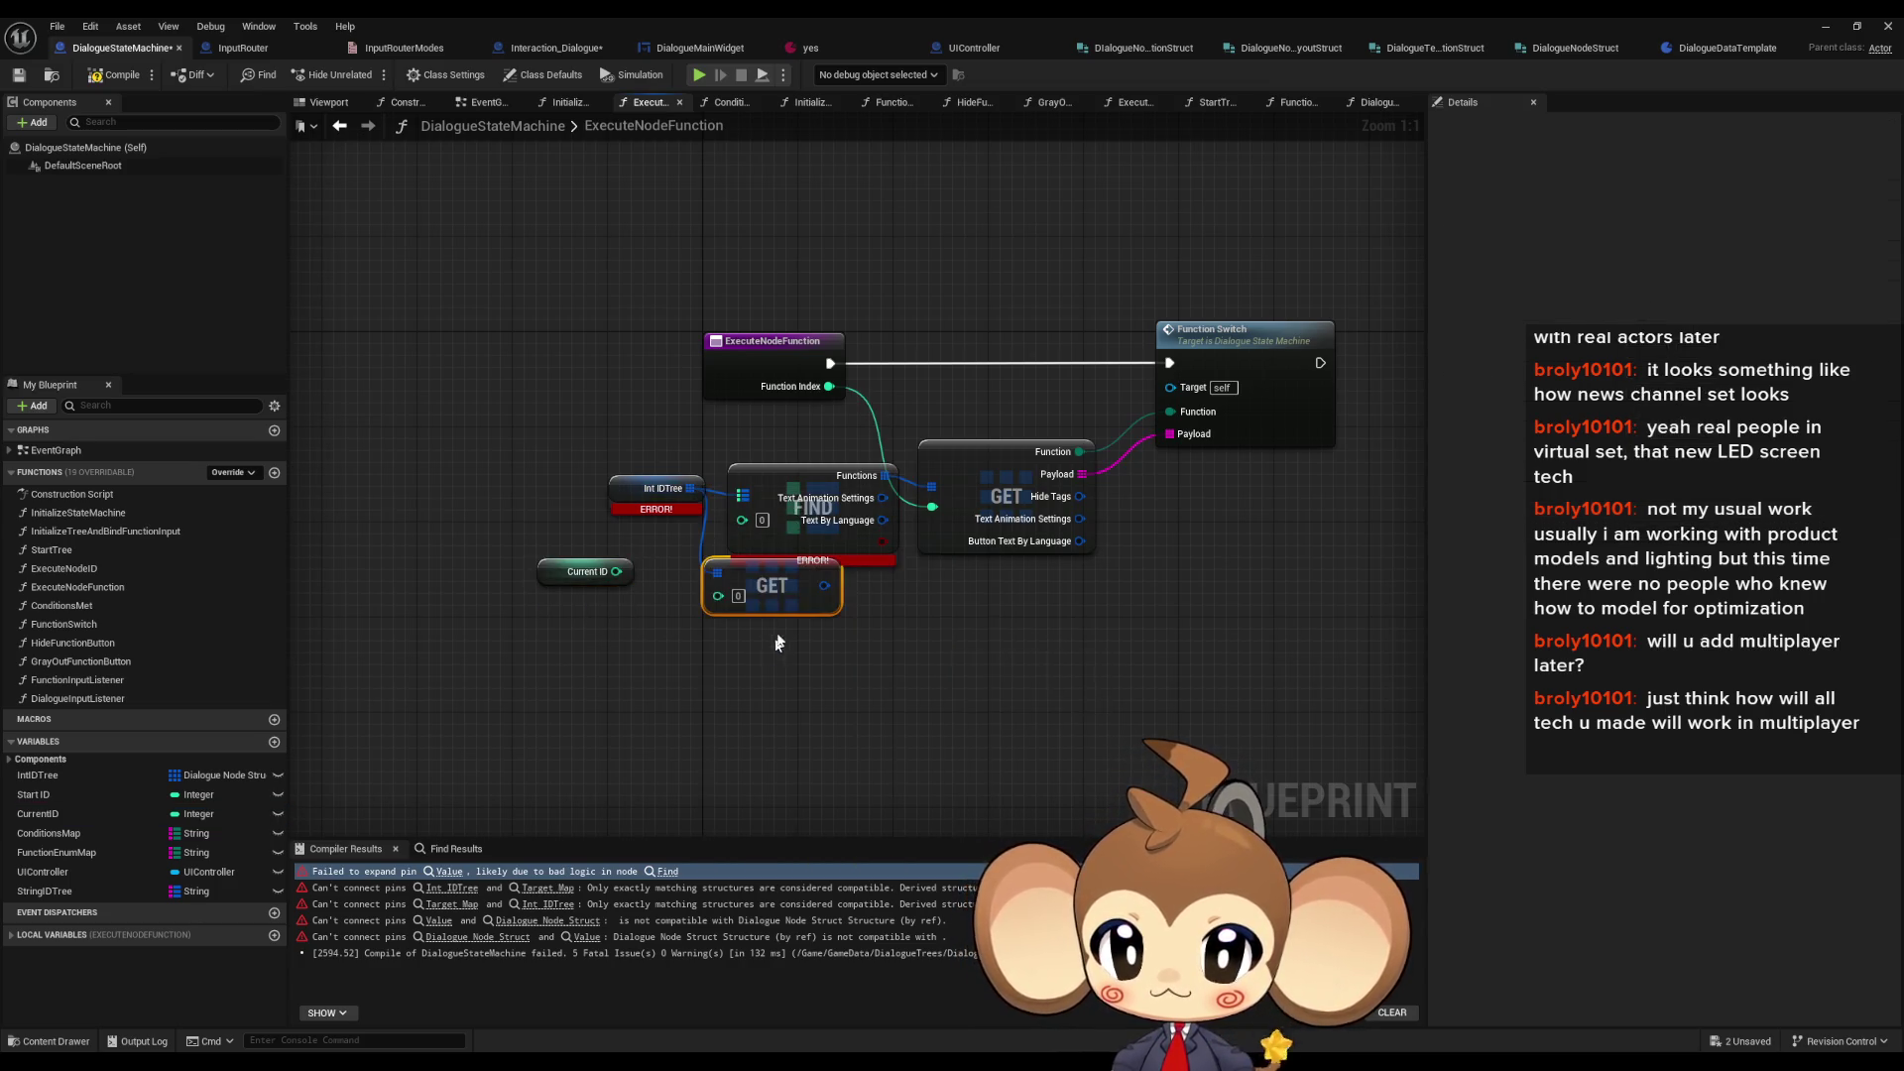
{"action": "right_click", "coordinate": [823, 586]}
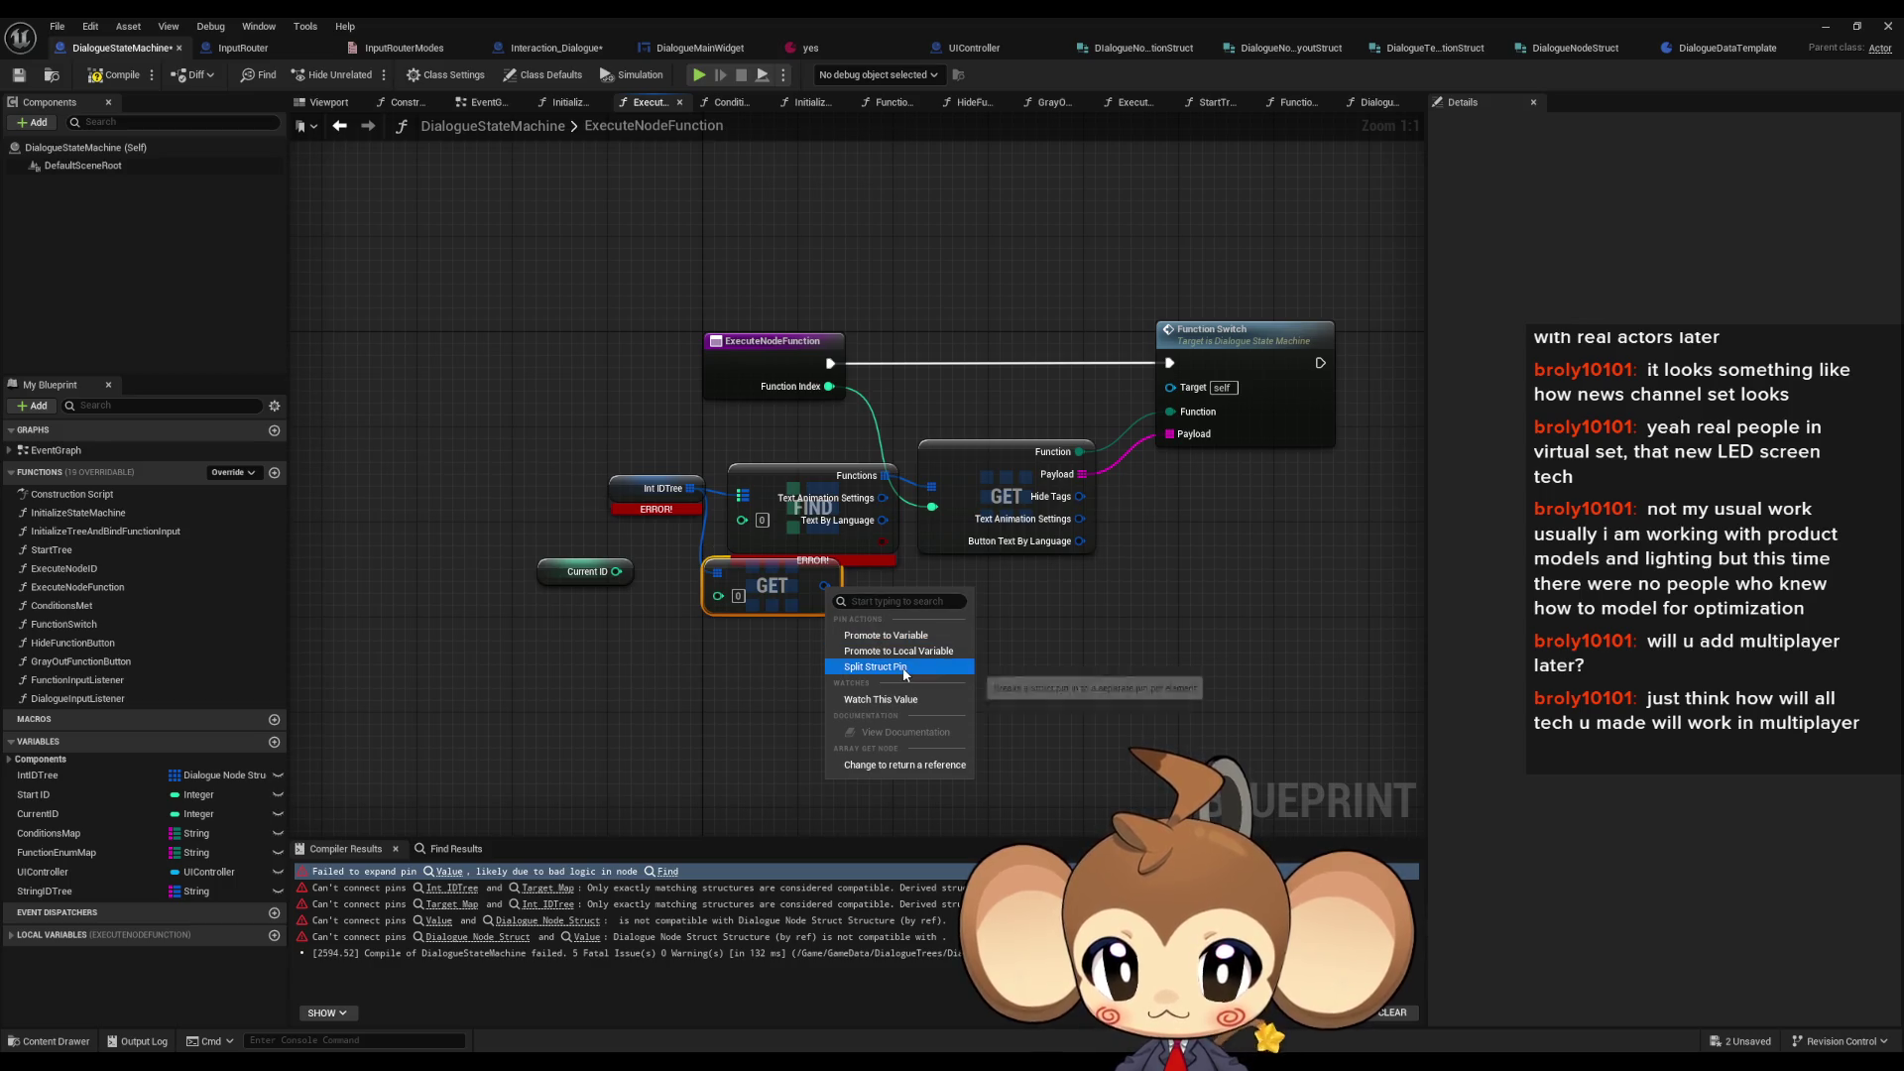
{"action": "left_click", "coordinate": [904, 668]}
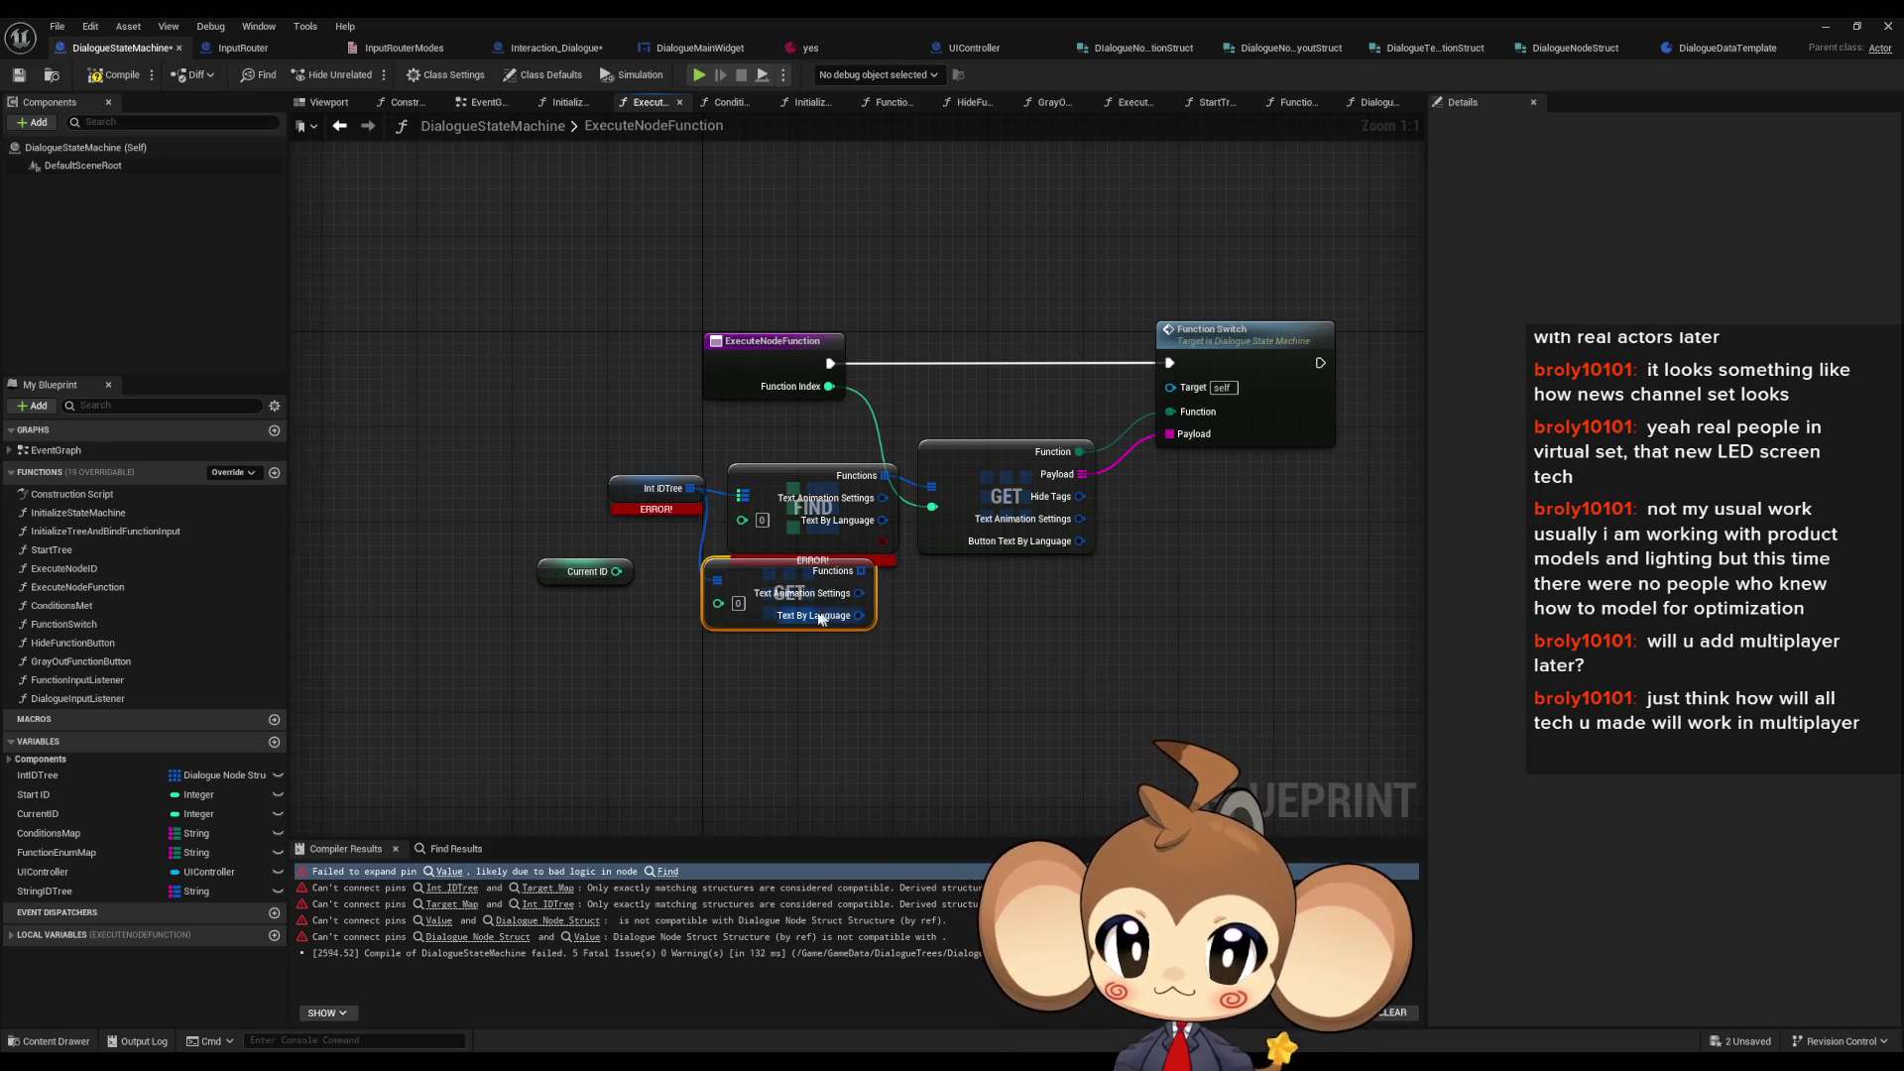
- Wire Functions and Current ID into the lookup, tidy the nodes, and recompile cleanly
{"action": "mouse_move", "coordinate": [861, 571]}
{"action": "left_mouse_down"}
{"action": "mouse_move", "coordinate": [909, 561]}
{"action": "mouse_move", "coordinate": [931, 486]}
{"action": "left_mouse_up"}
{"action": "left_click_drag", "start_coordinate": [718, 603], "coordinate": [614, 571]}
{"action": "left_click_drag", "start_coordinate": [787, 577], "coordinate": [799, 494]}
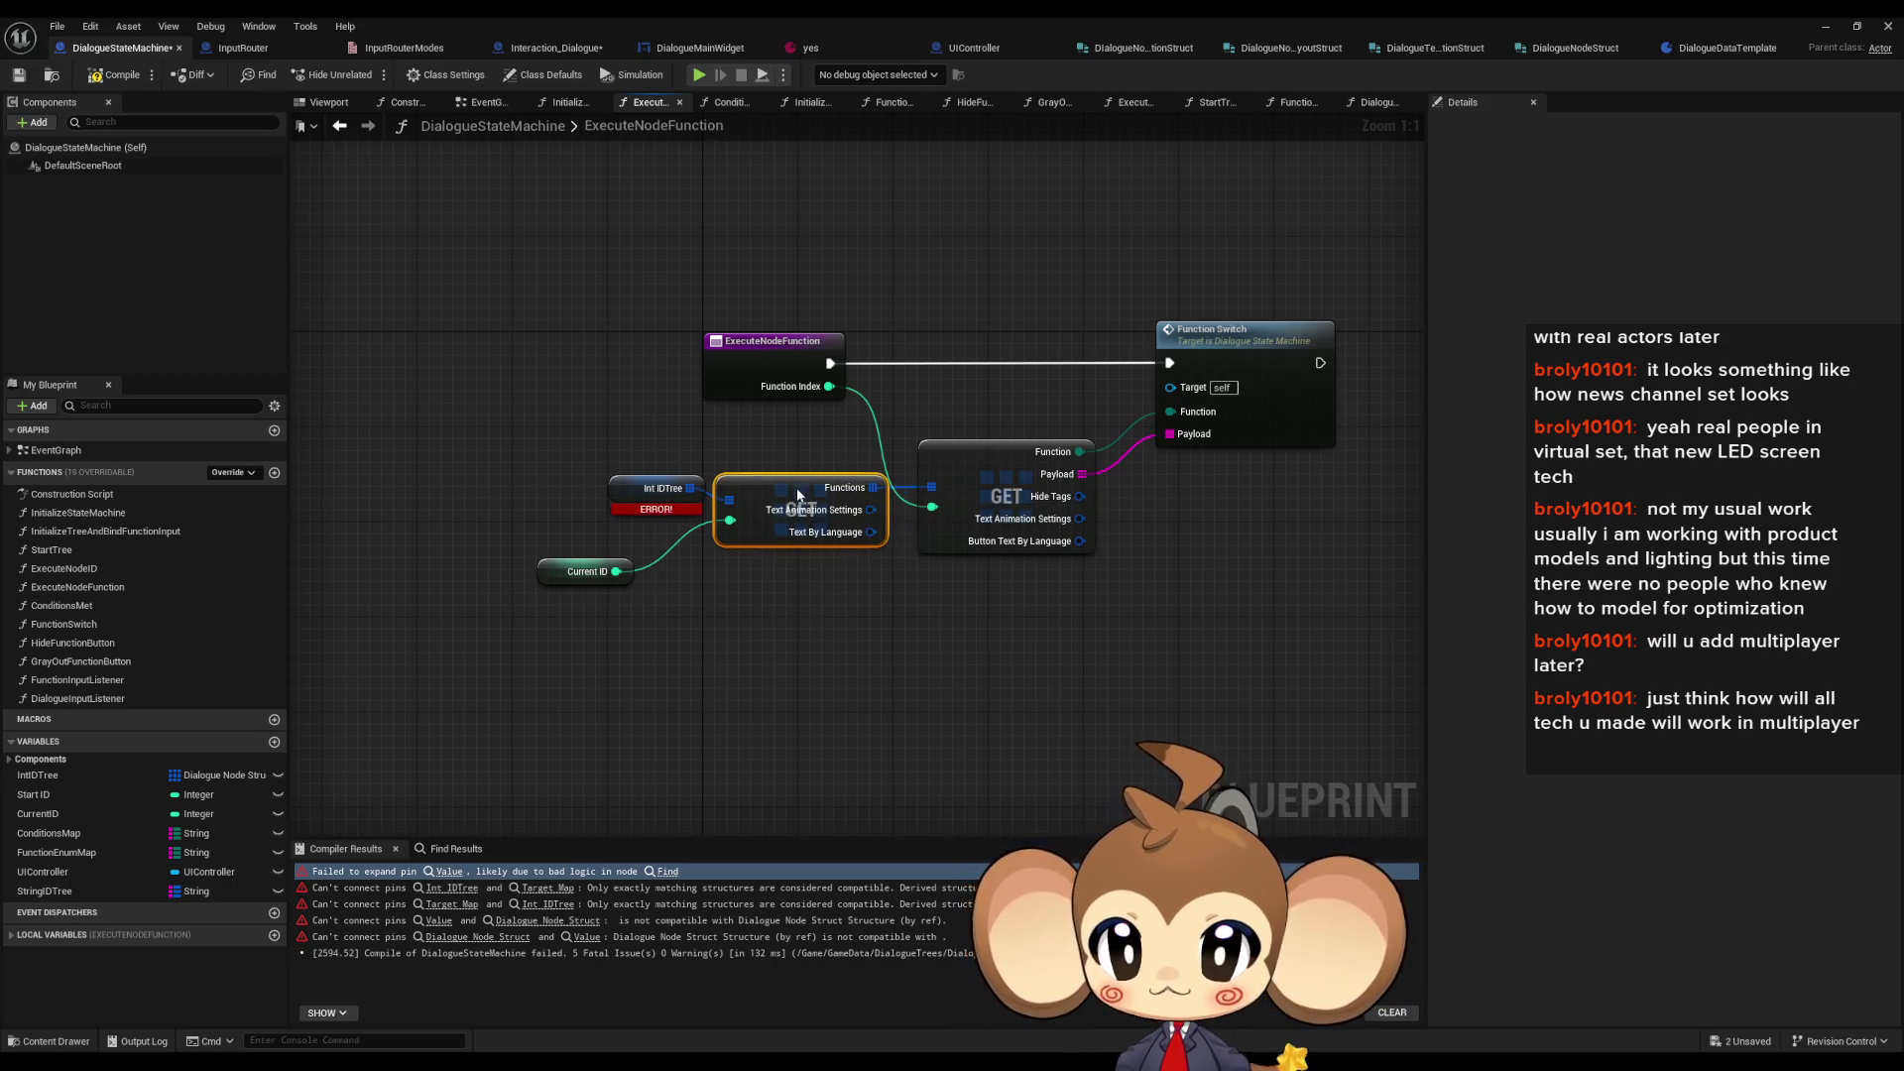
{"action": "left_click_drag", "start_coordinate": [562, 572], "coordinate": [639, 542]}
{"action": "left_click", "coordinate": [114, 74]}
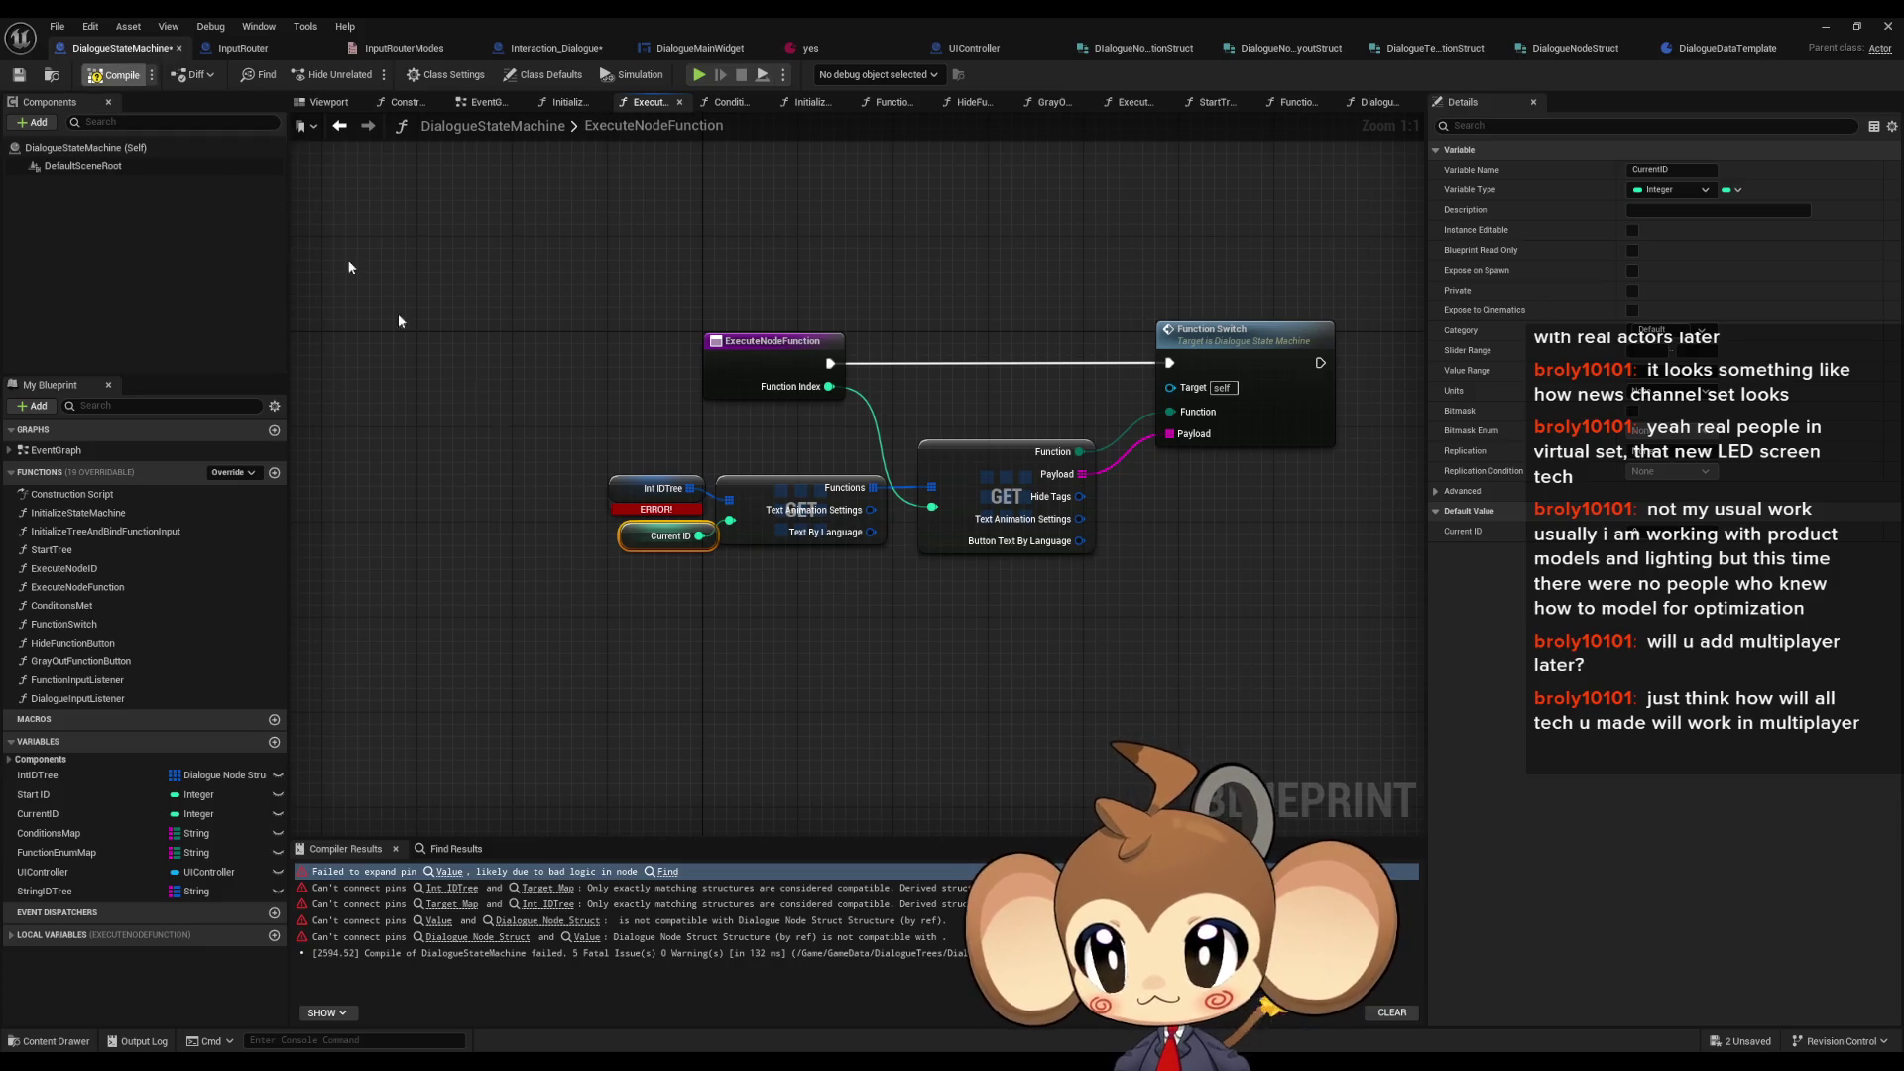
{"action": "left_click", "coordinate": [828, 571]}
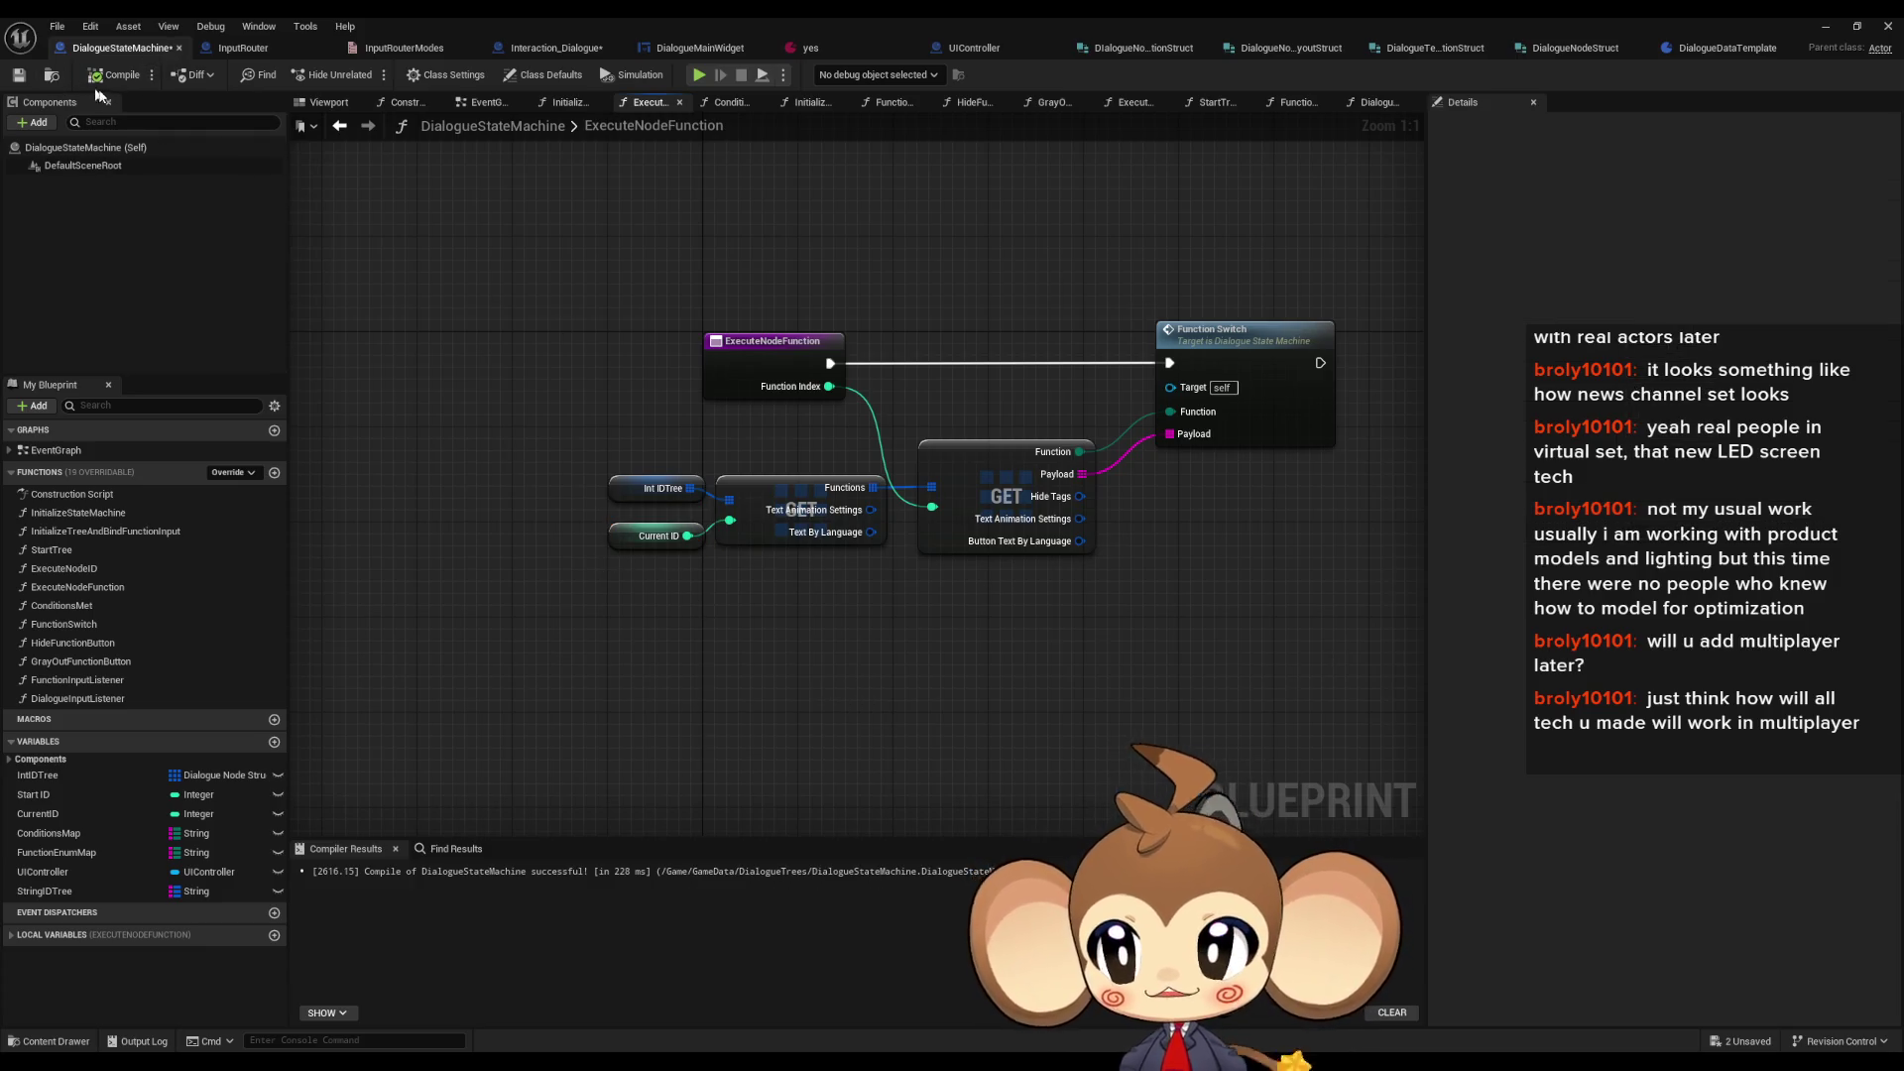
{"action": "left_click", "coordinate": [1825, 25]}
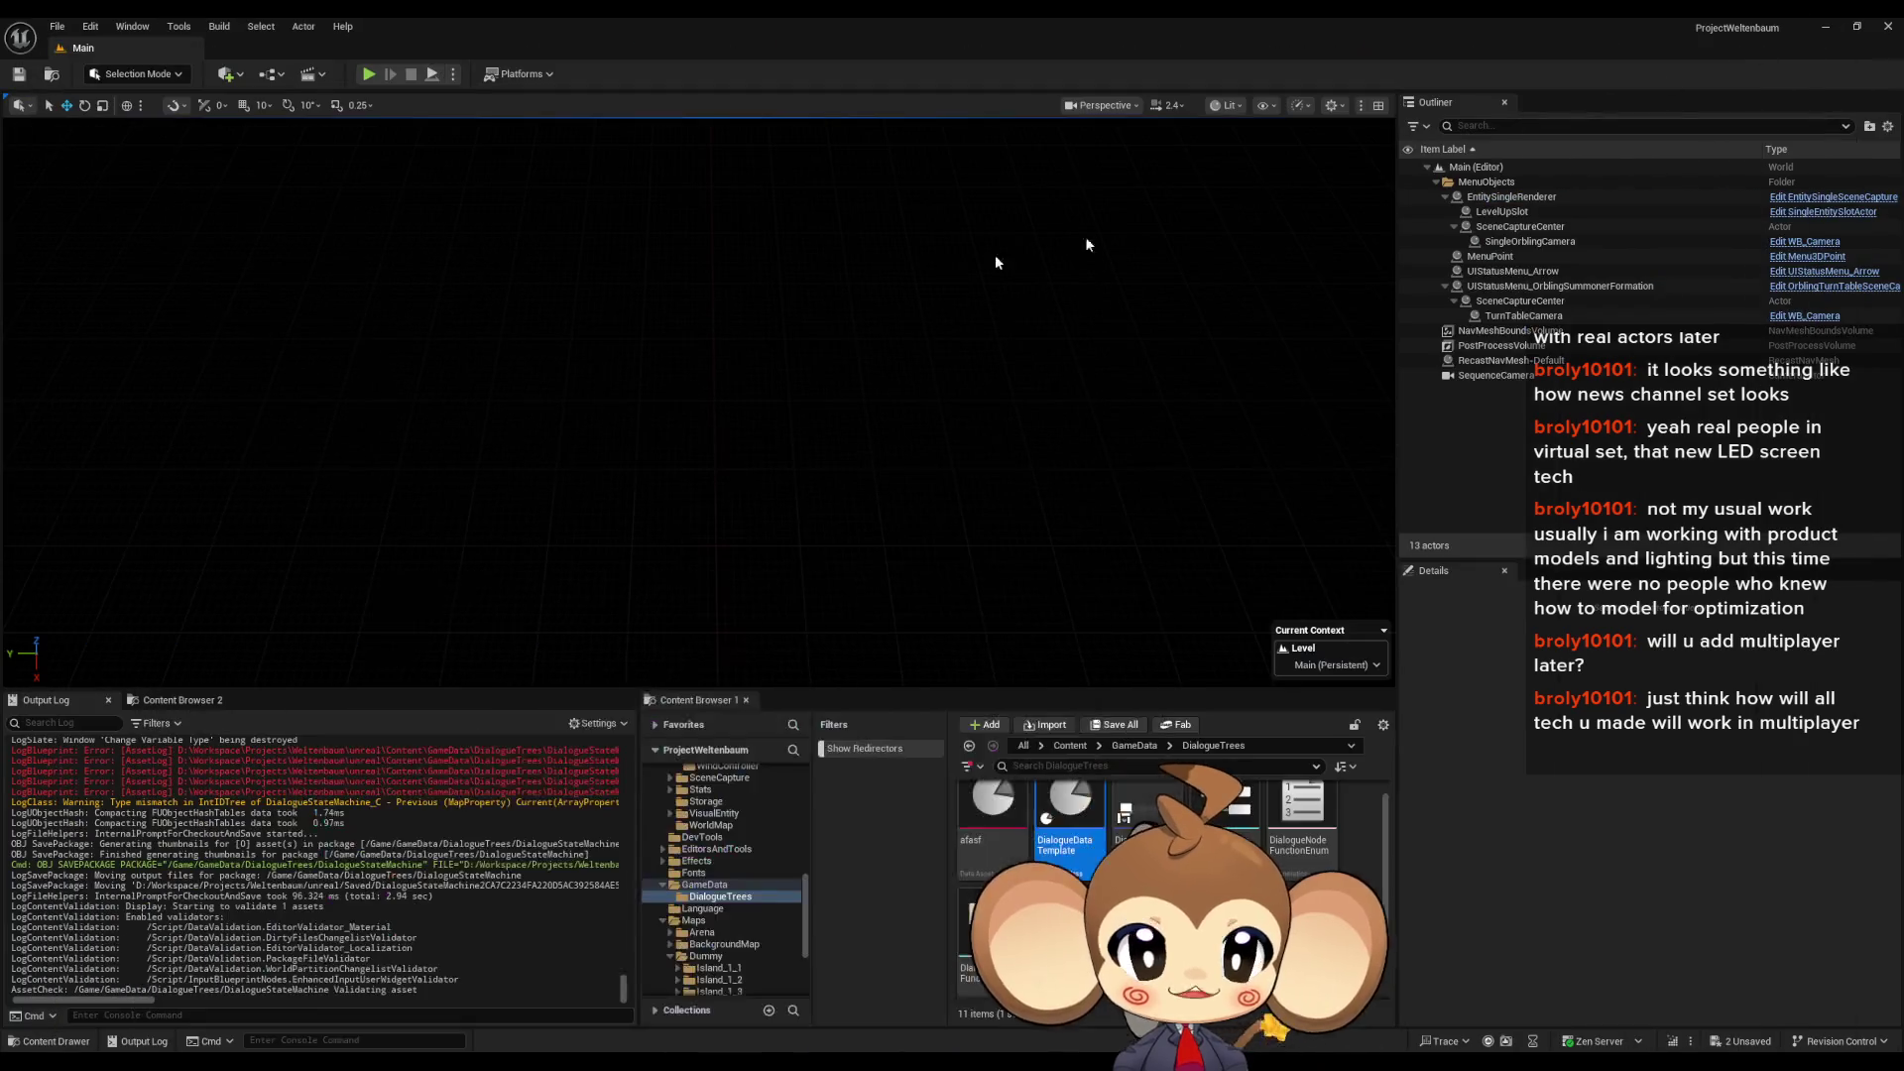
- Play the level via Load Game to see the Hello dialogue, then restart Play-in-Editor
{"action": "left_click", "coordinate": [367, 75]}
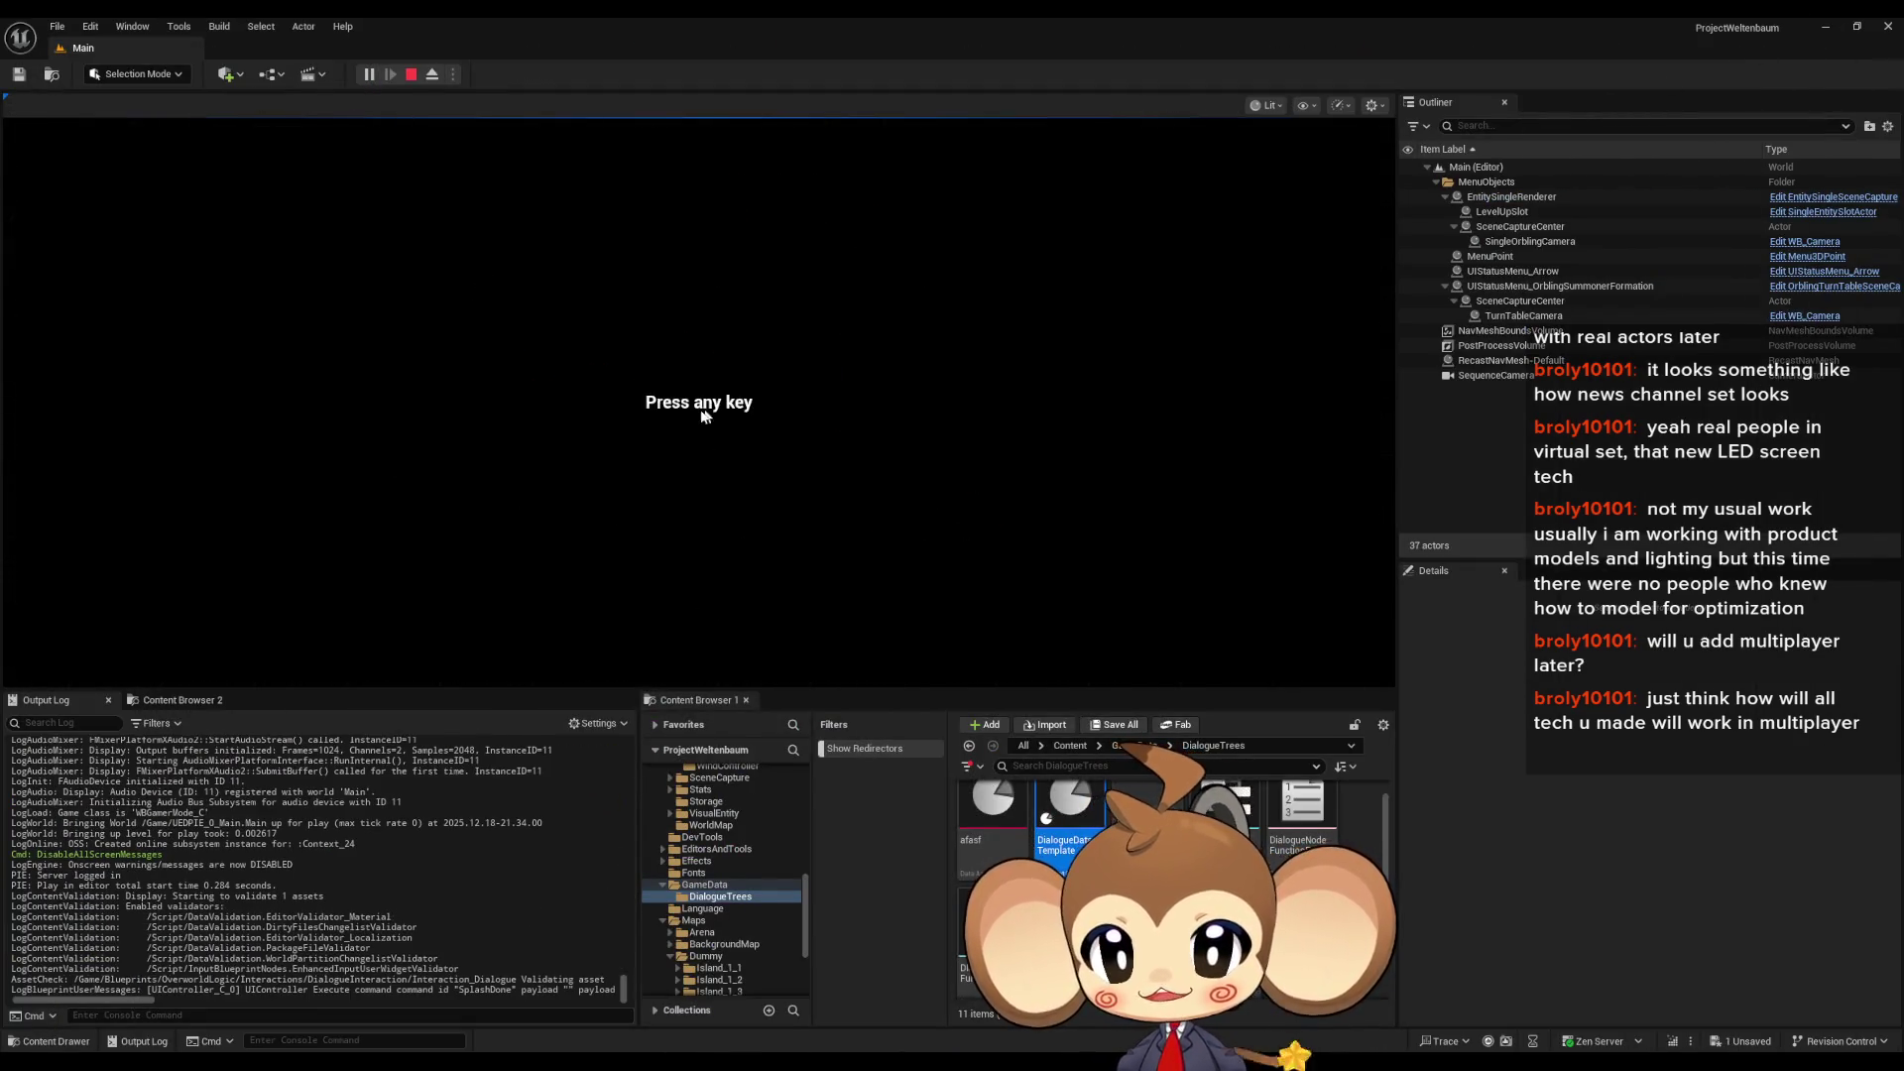
{"action": "left_click", "coordinate": [388, 541]}
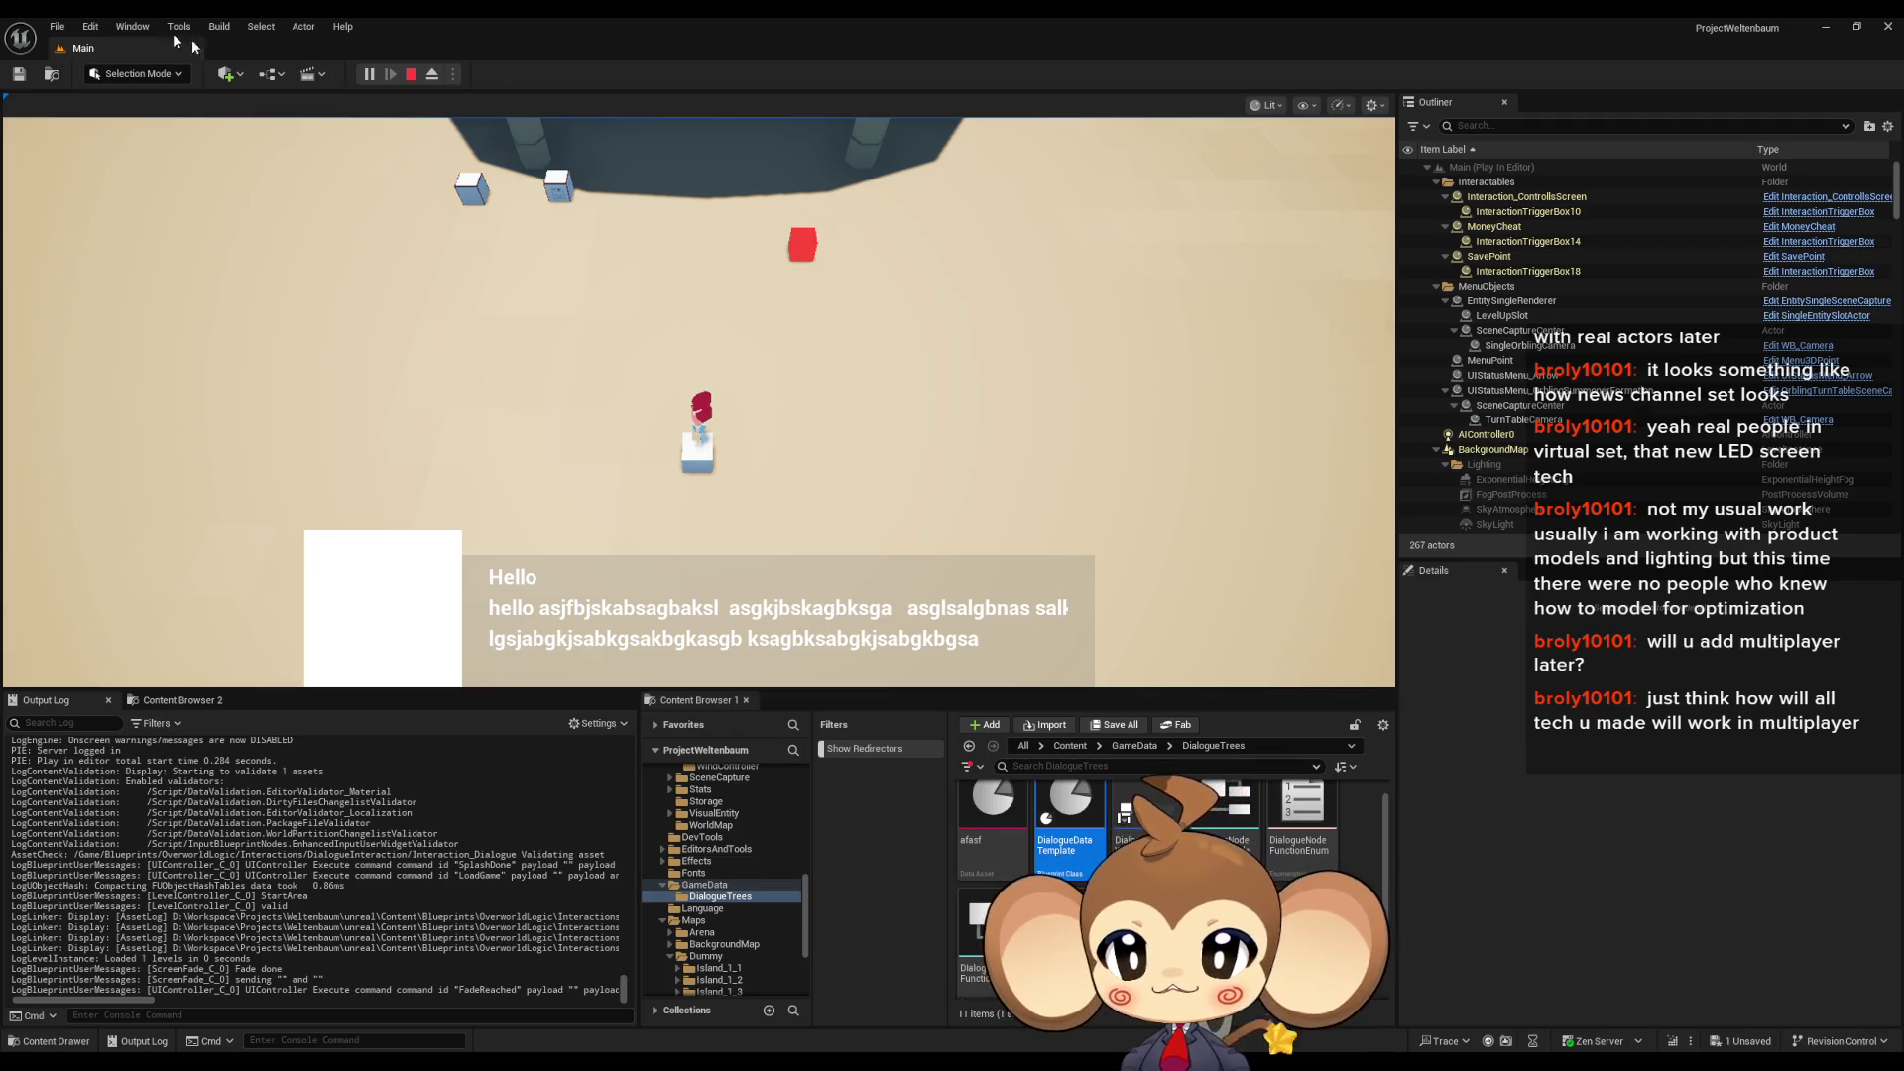
{"action": "left_click", "coordinate": [397, 77]}
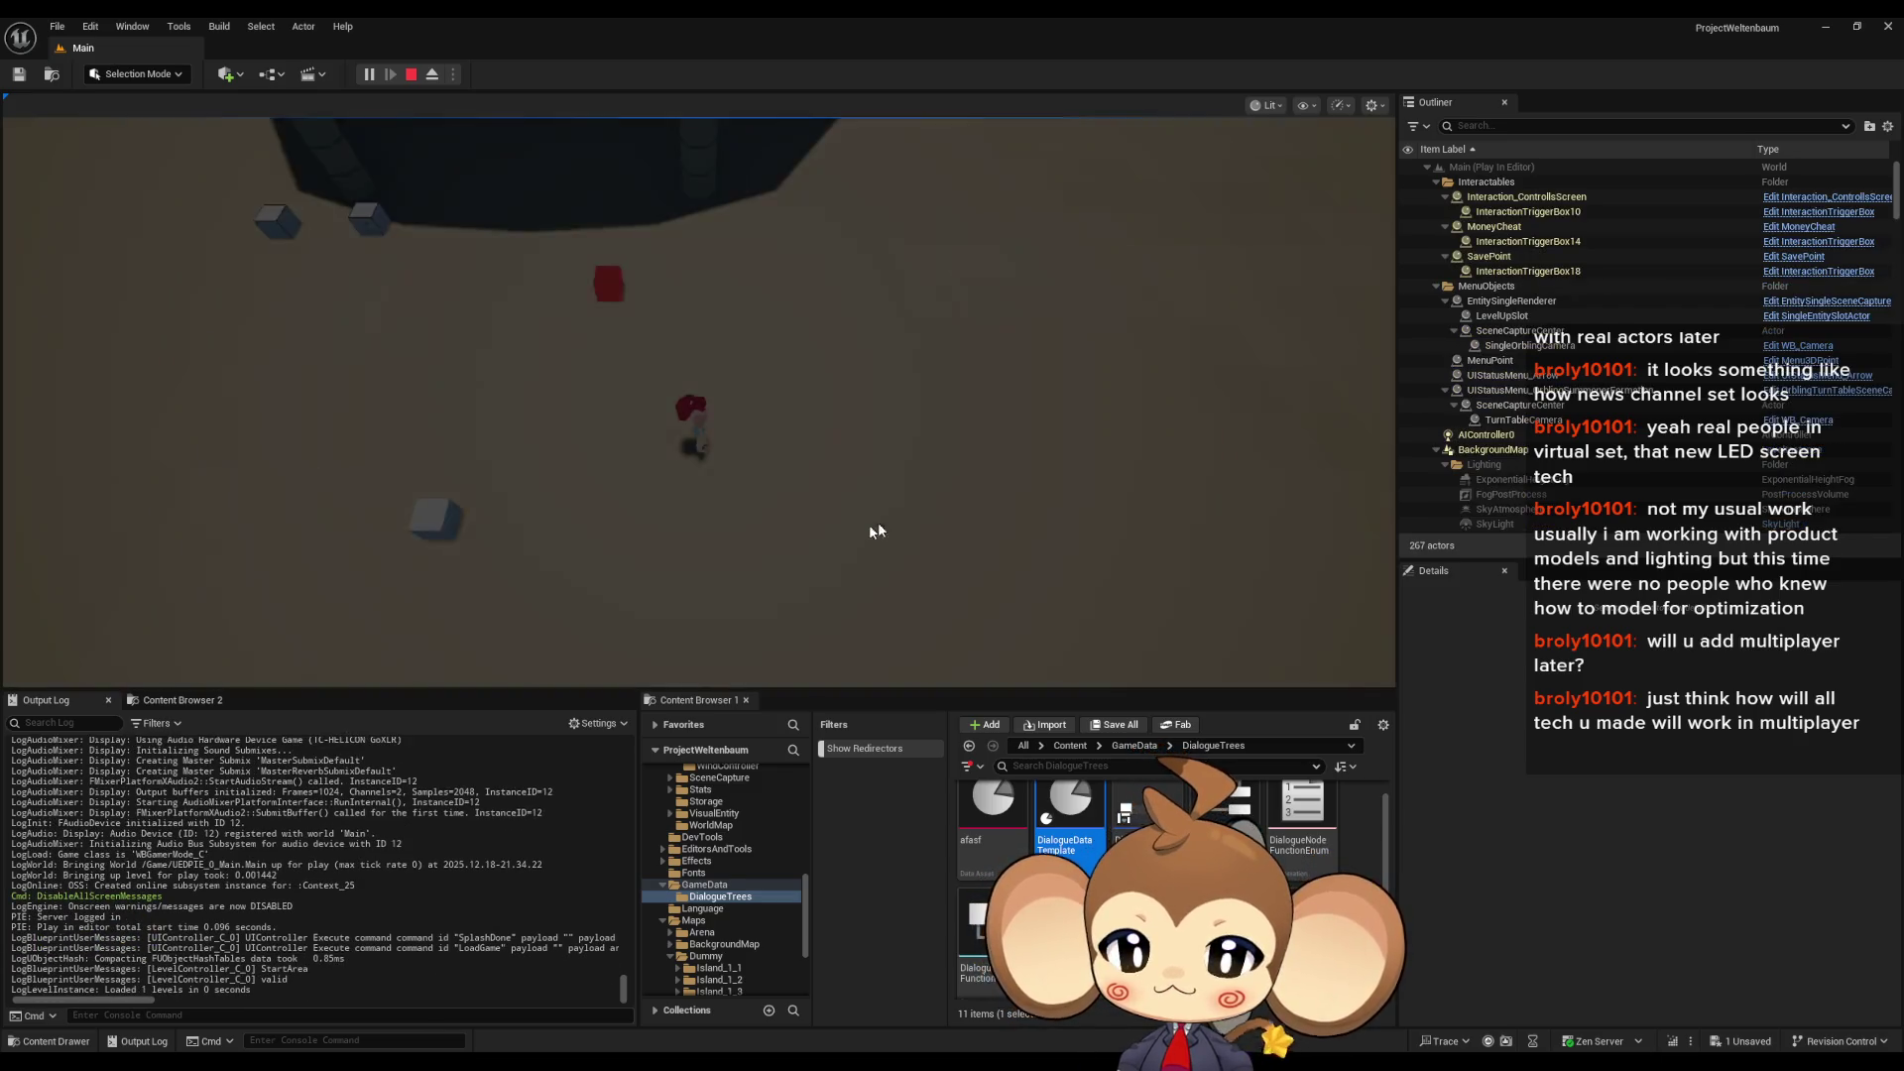
{"action": "key", "text": "shift+F1"}
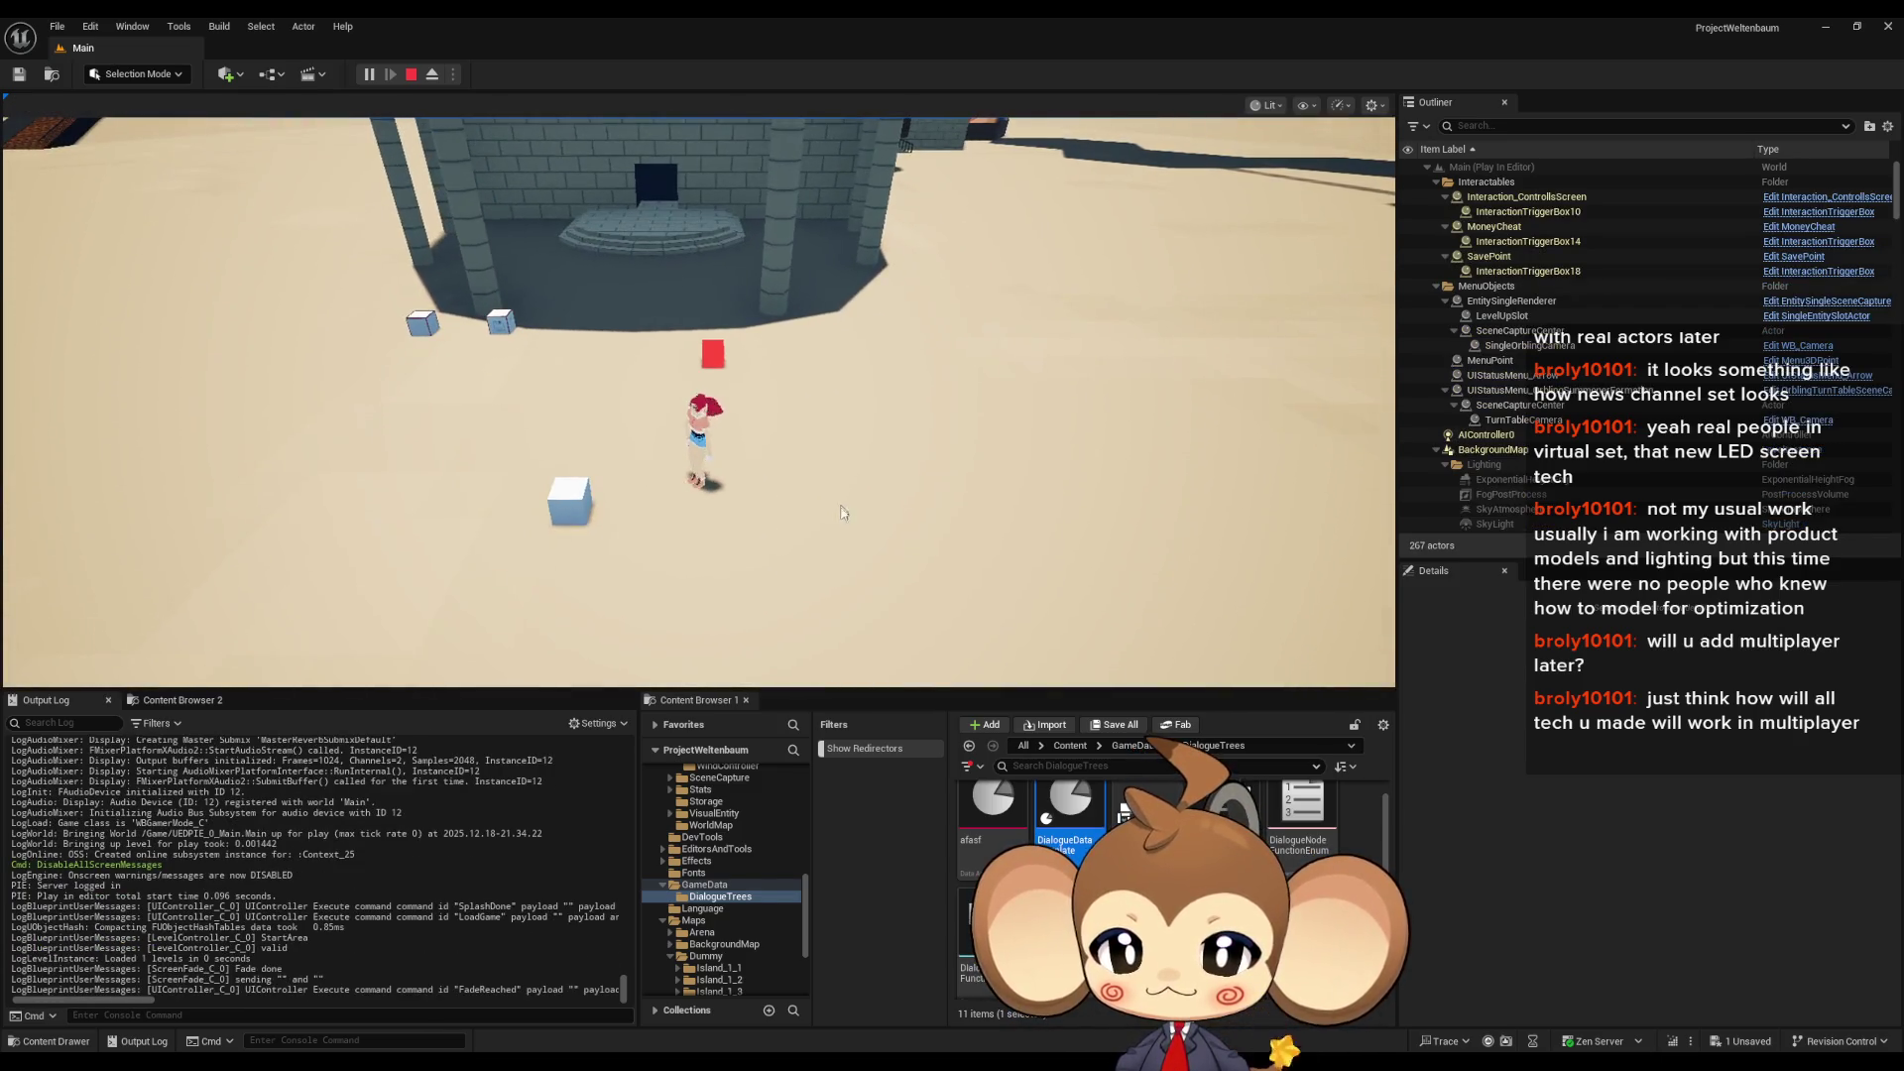
{"action": "left_click", "coordinate": [114, 1016]}
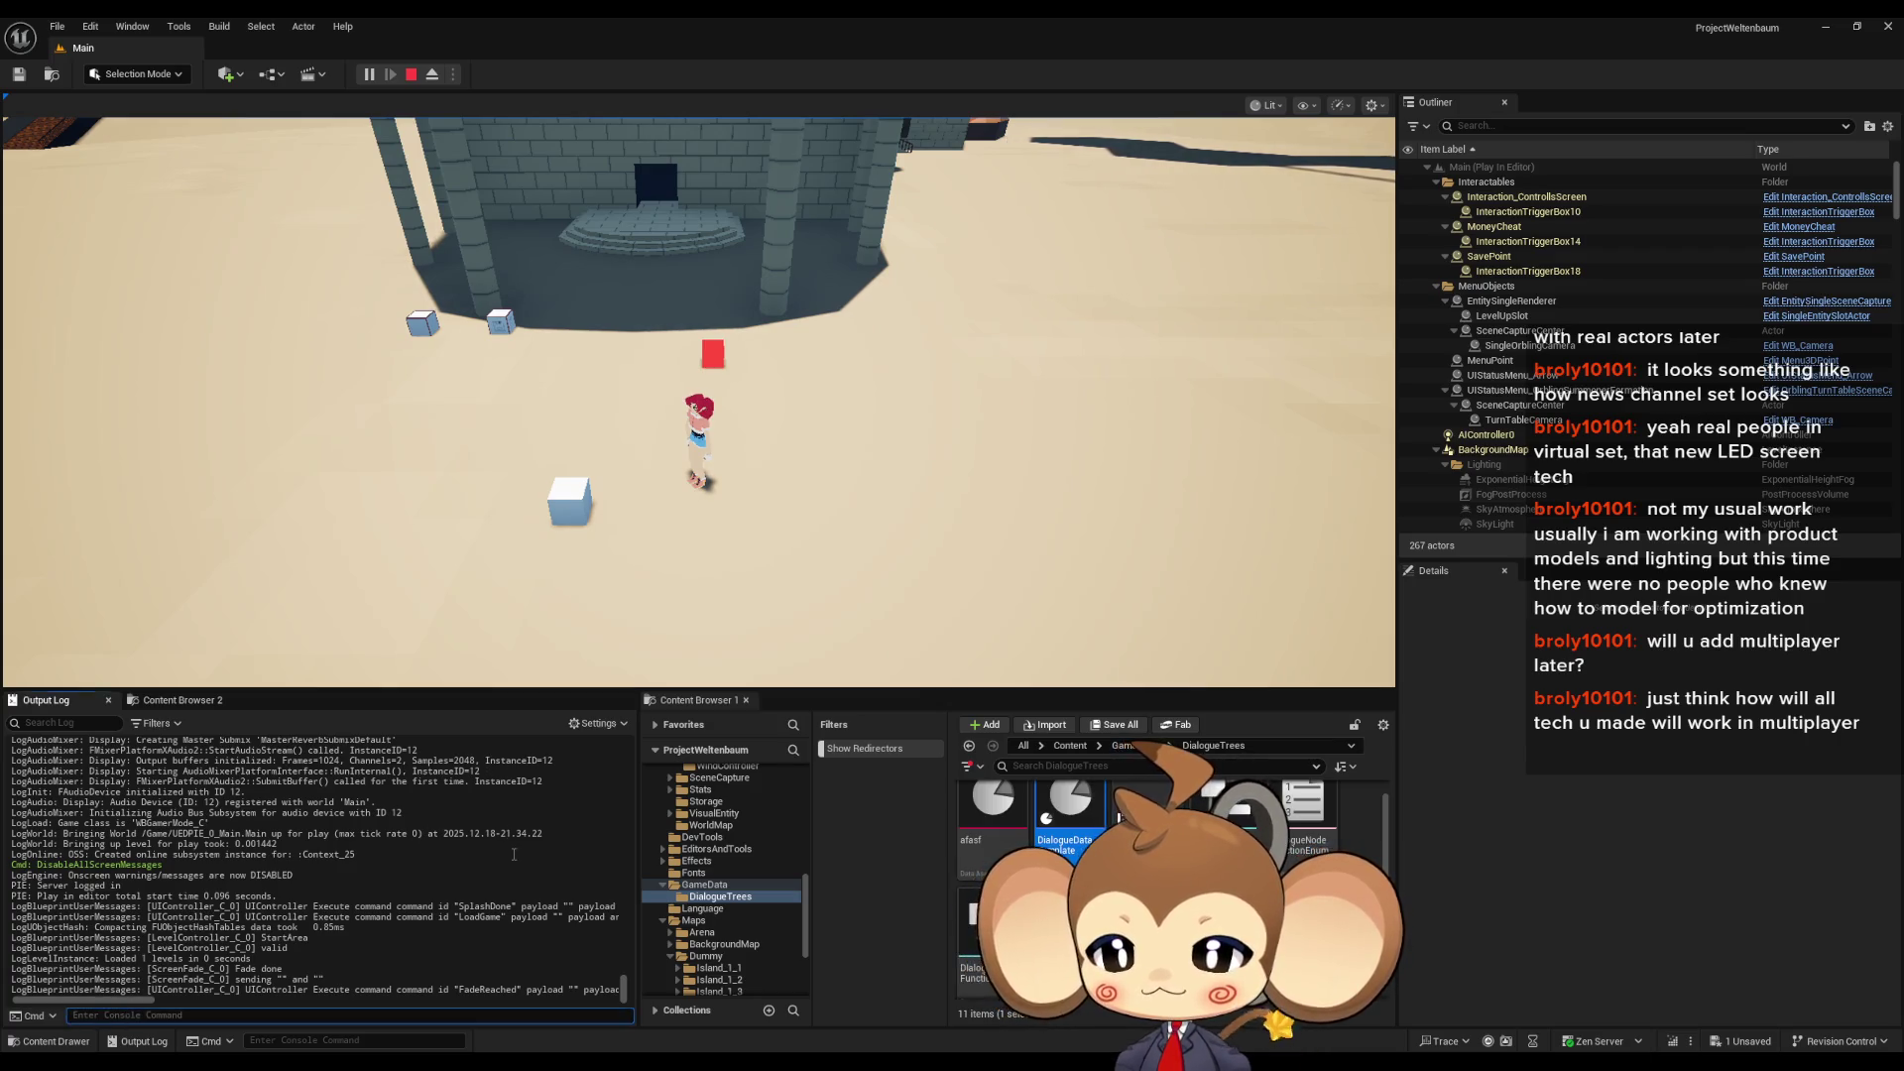
- Turn on the Stat FPS counter from the console and walk onto the white cube
{"action": "type", "text": "stat f"}
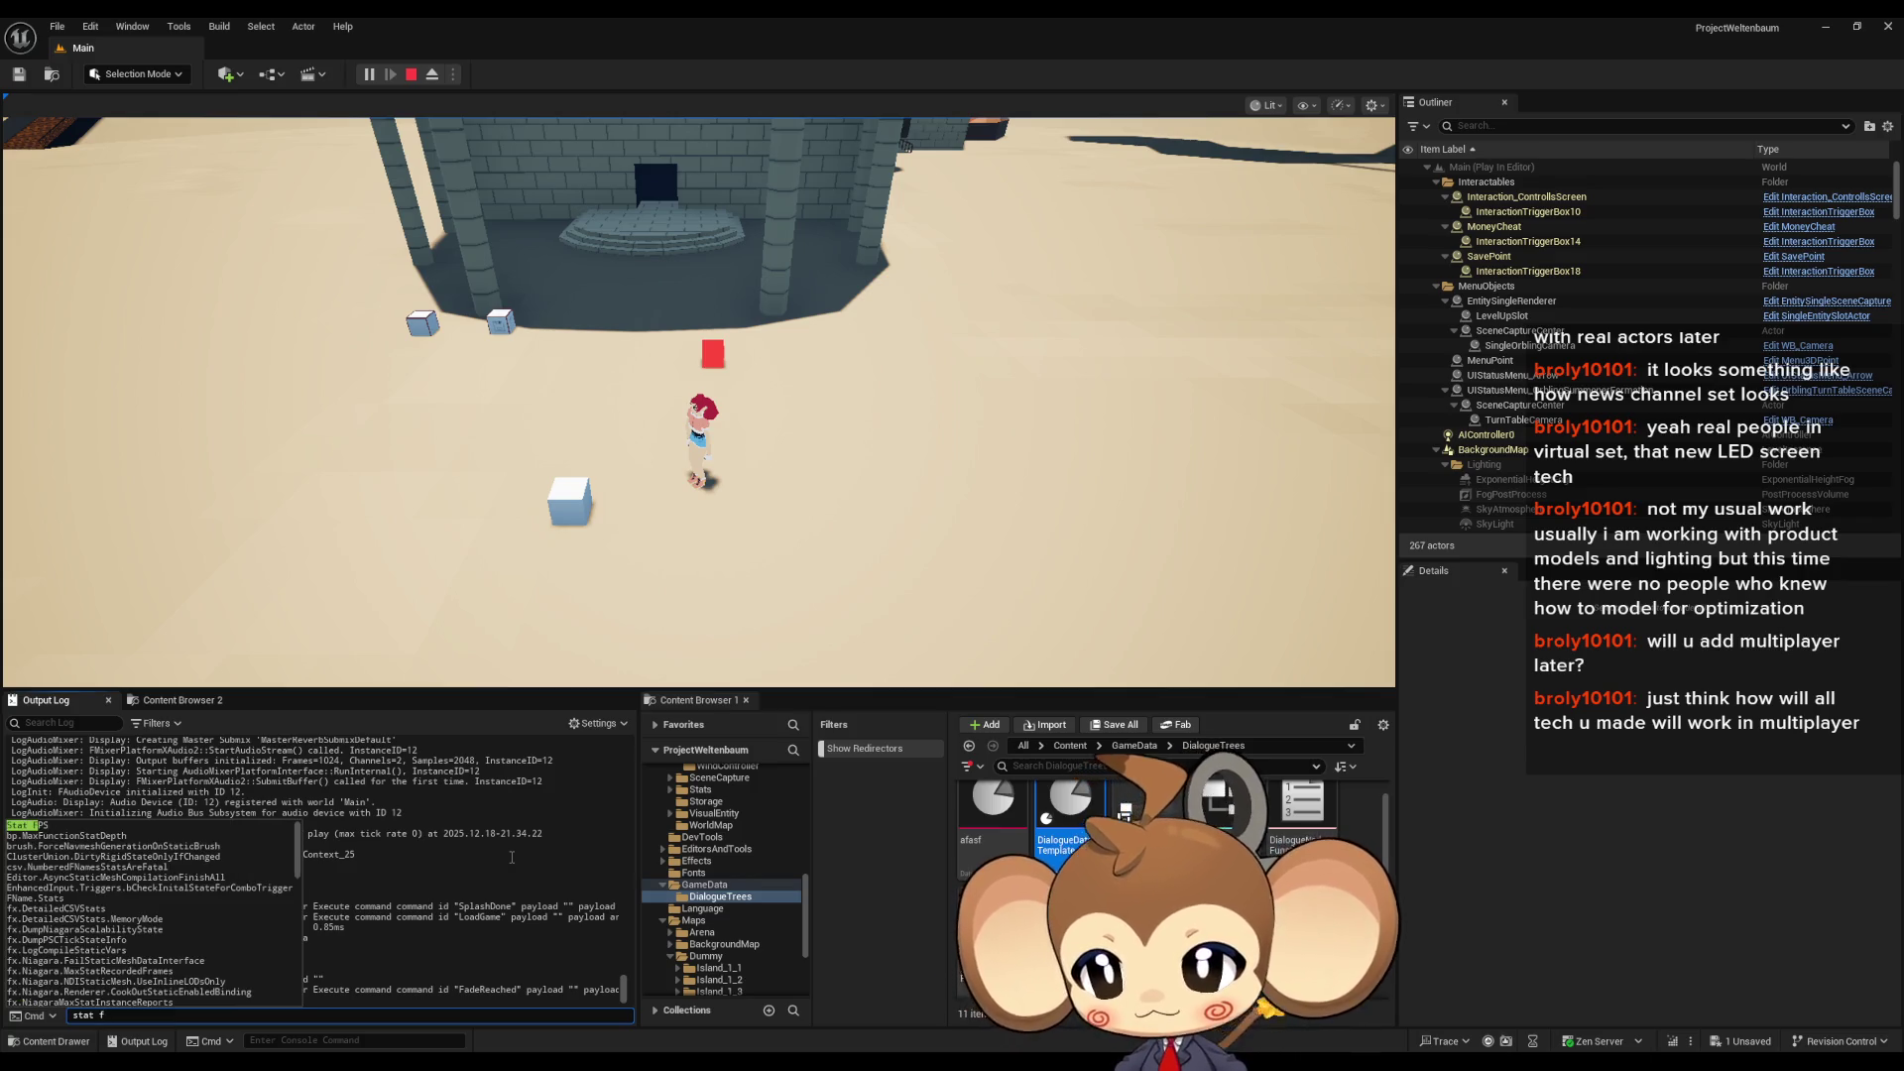
{"action": "key", "text": "Return"}
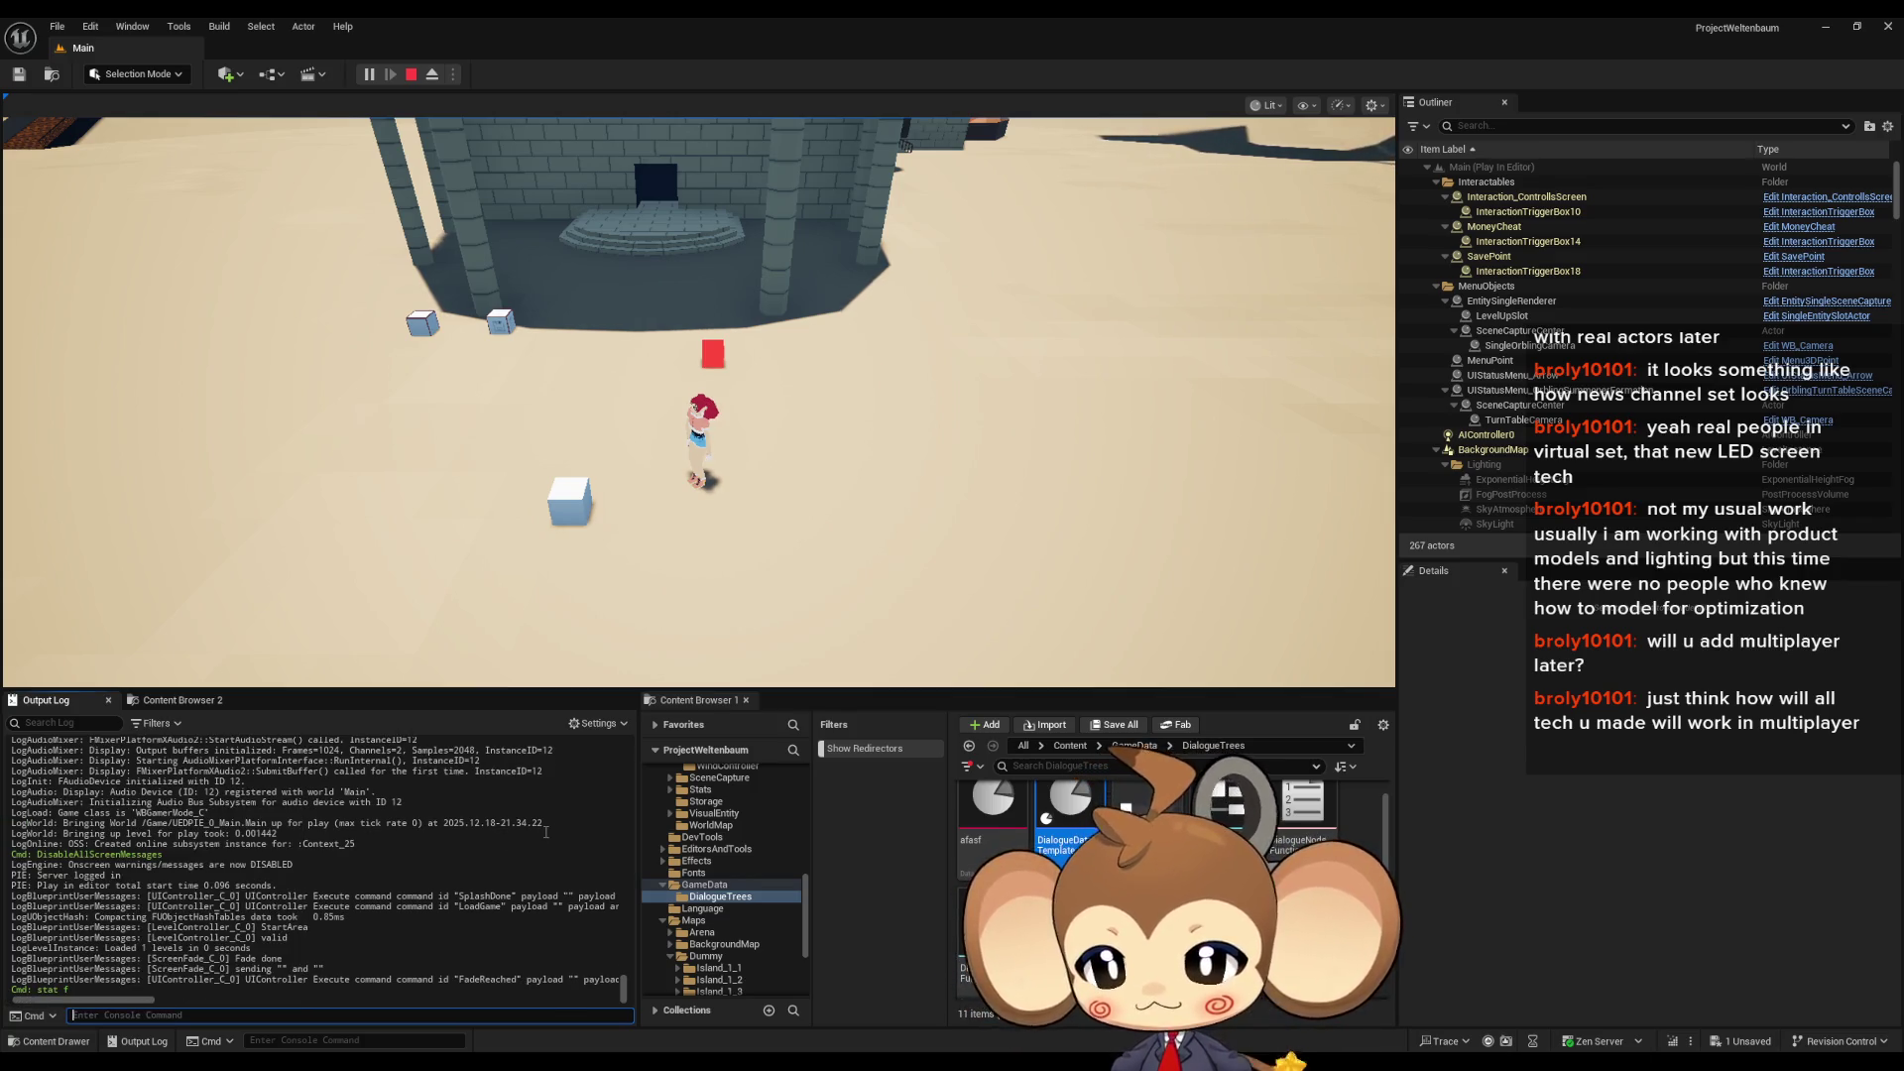
{"action": "key", "text": "Up"}
{"action": "key", "text": "Down"}
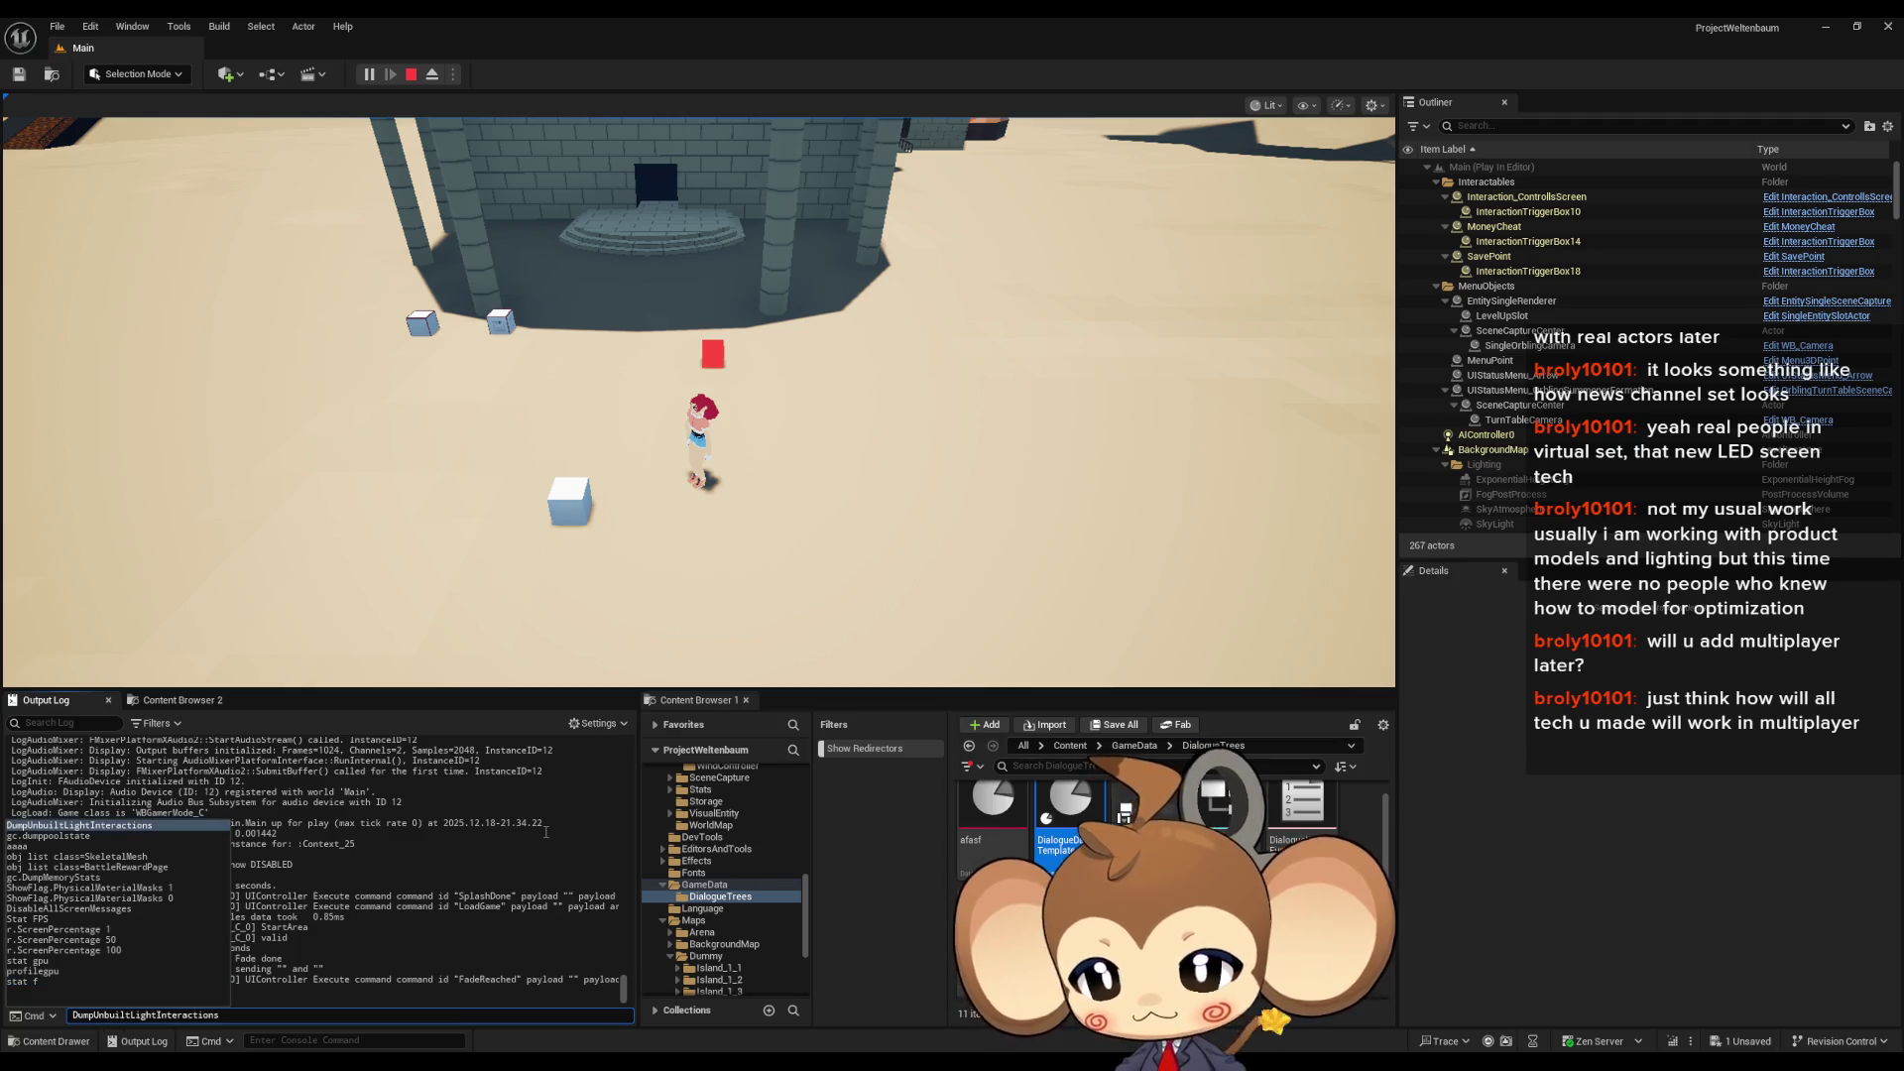
{"action": "type", "text": "stat f"}
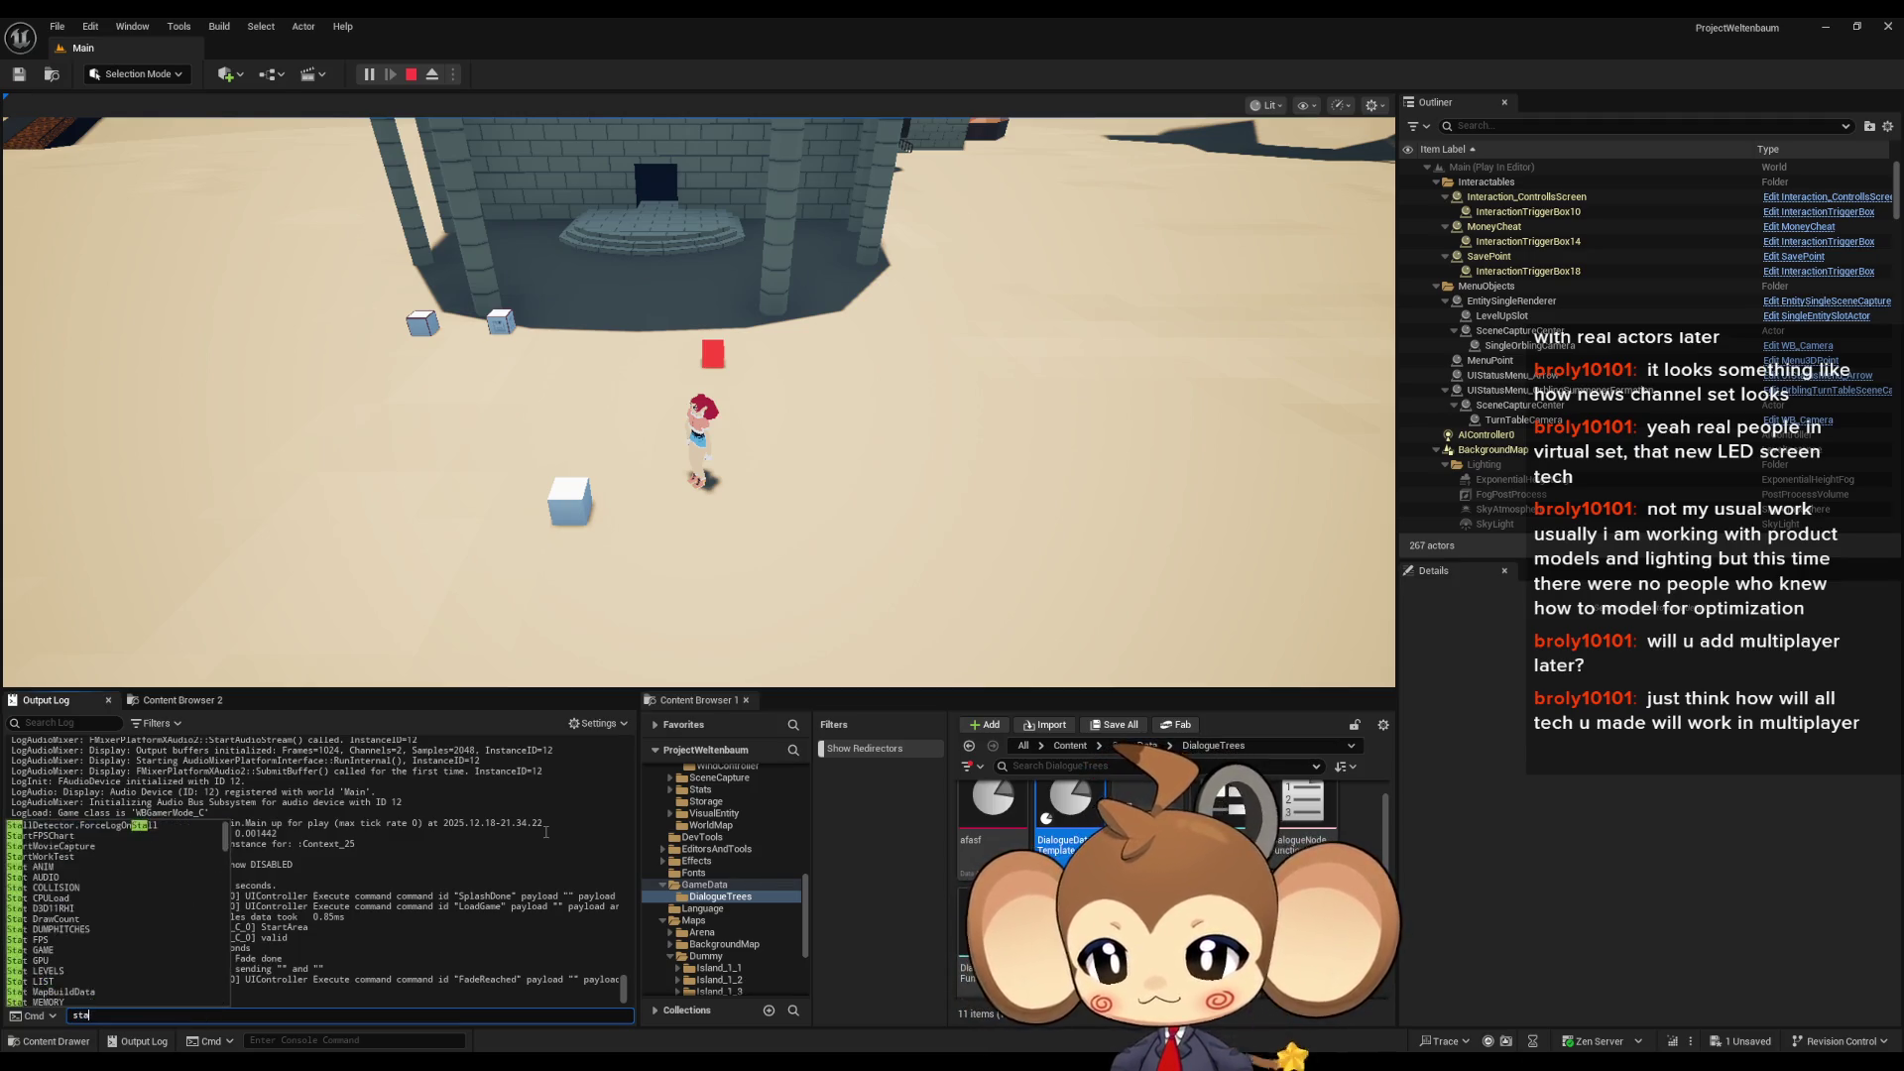
{"action": "key", "text": "Down"}
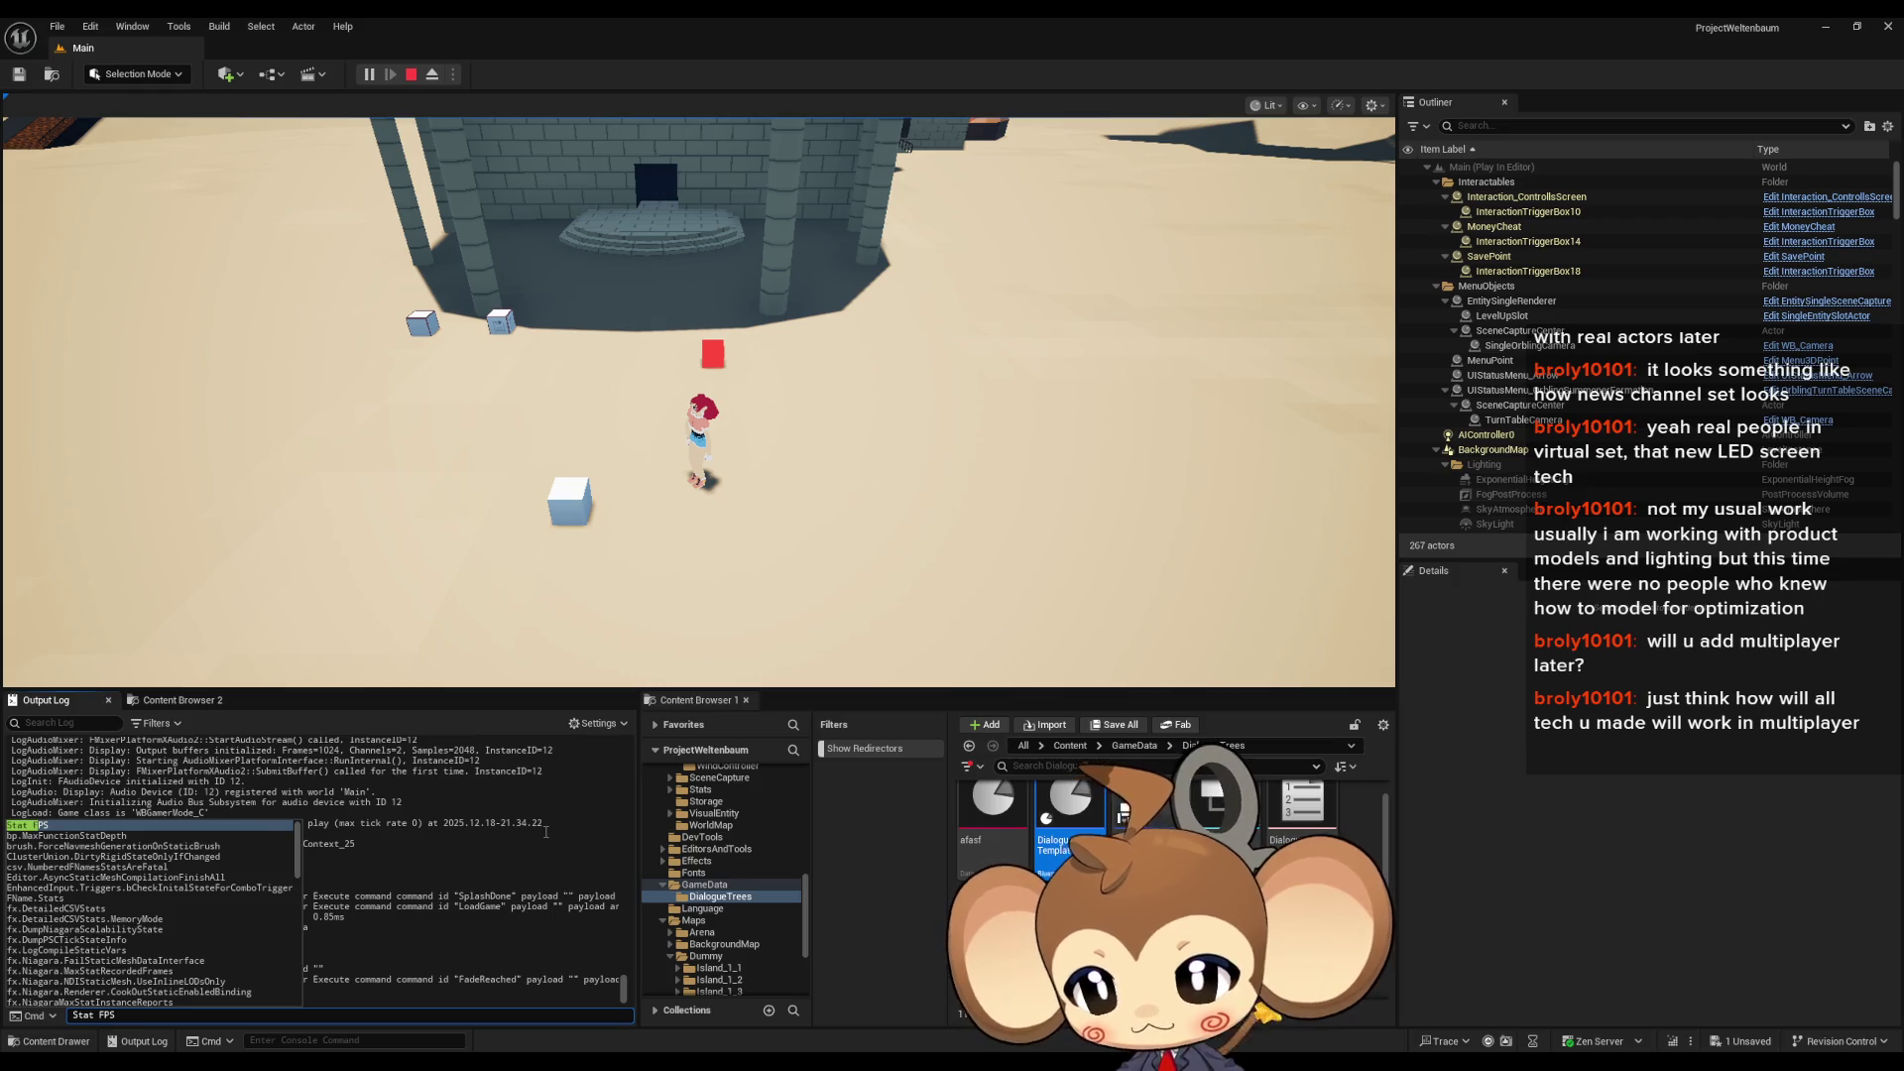
{"action": "key", "text": "Return"}
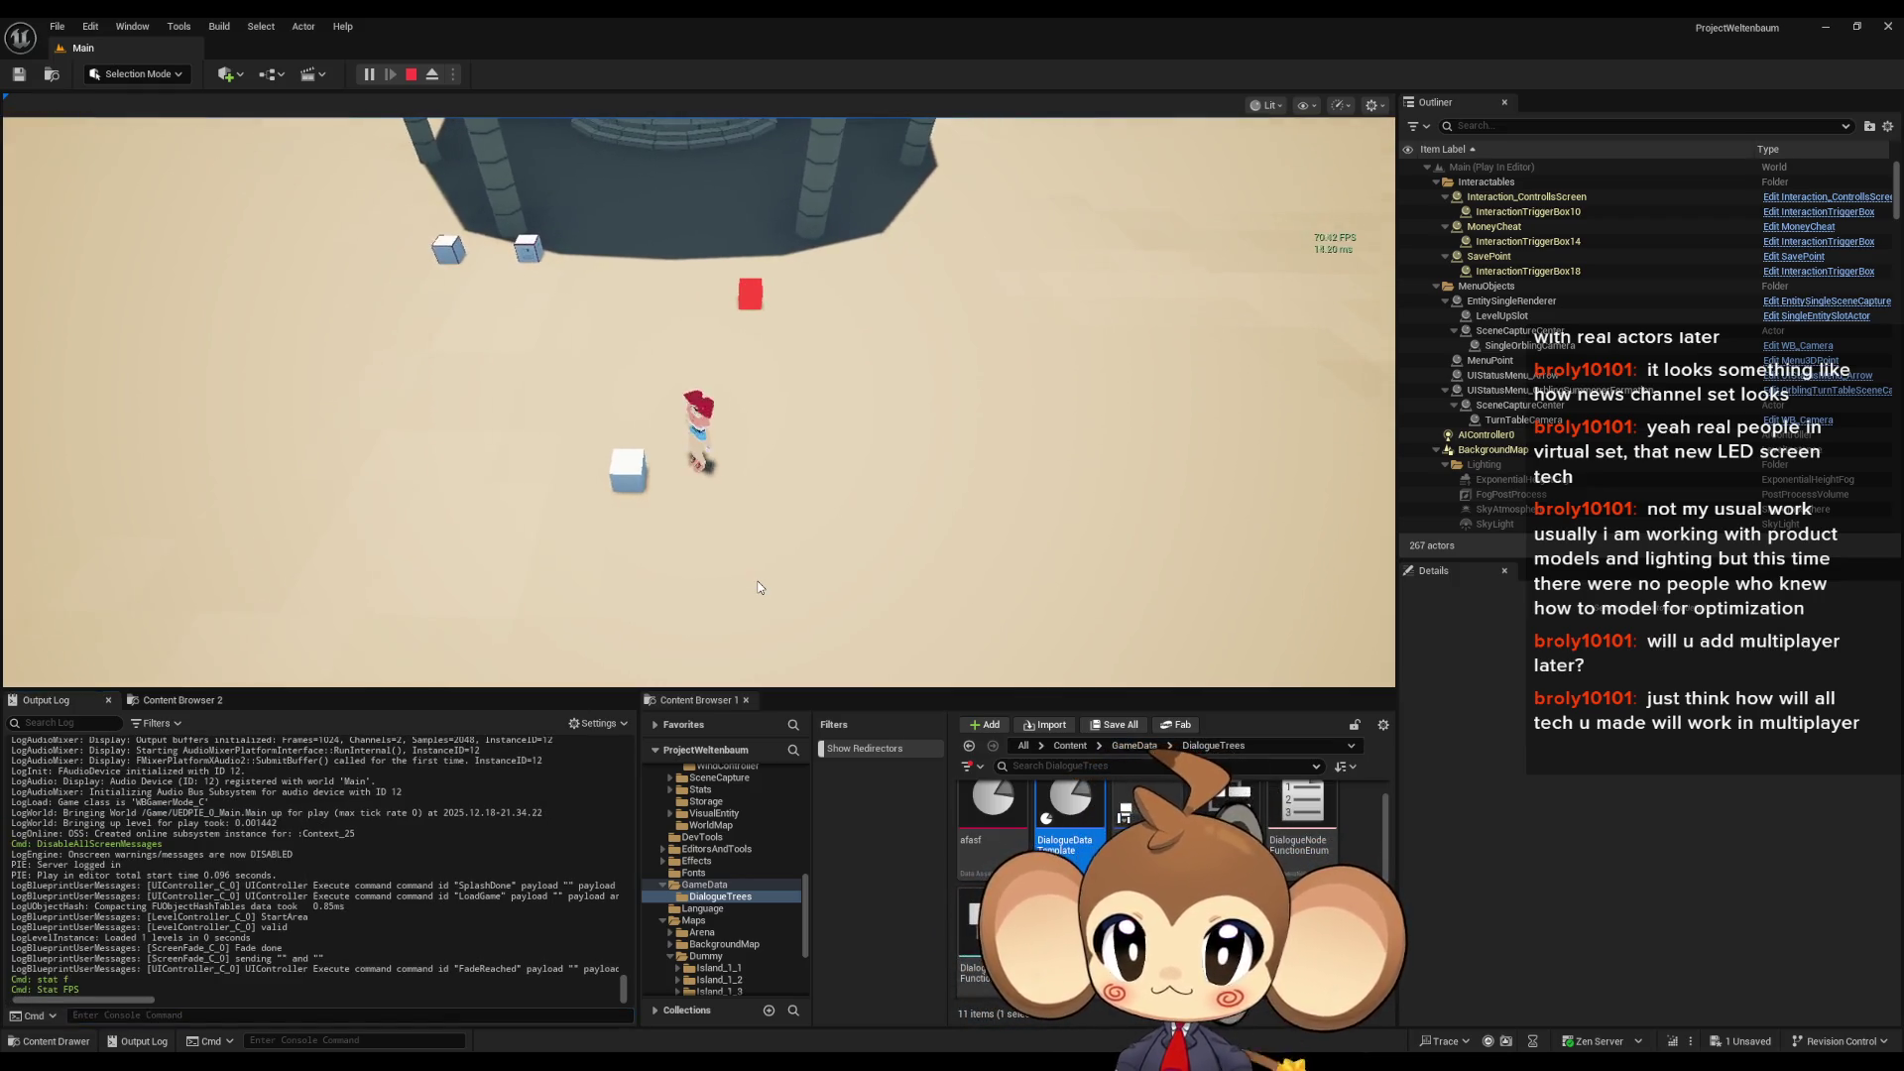
{"action": "key", "text": "a"}
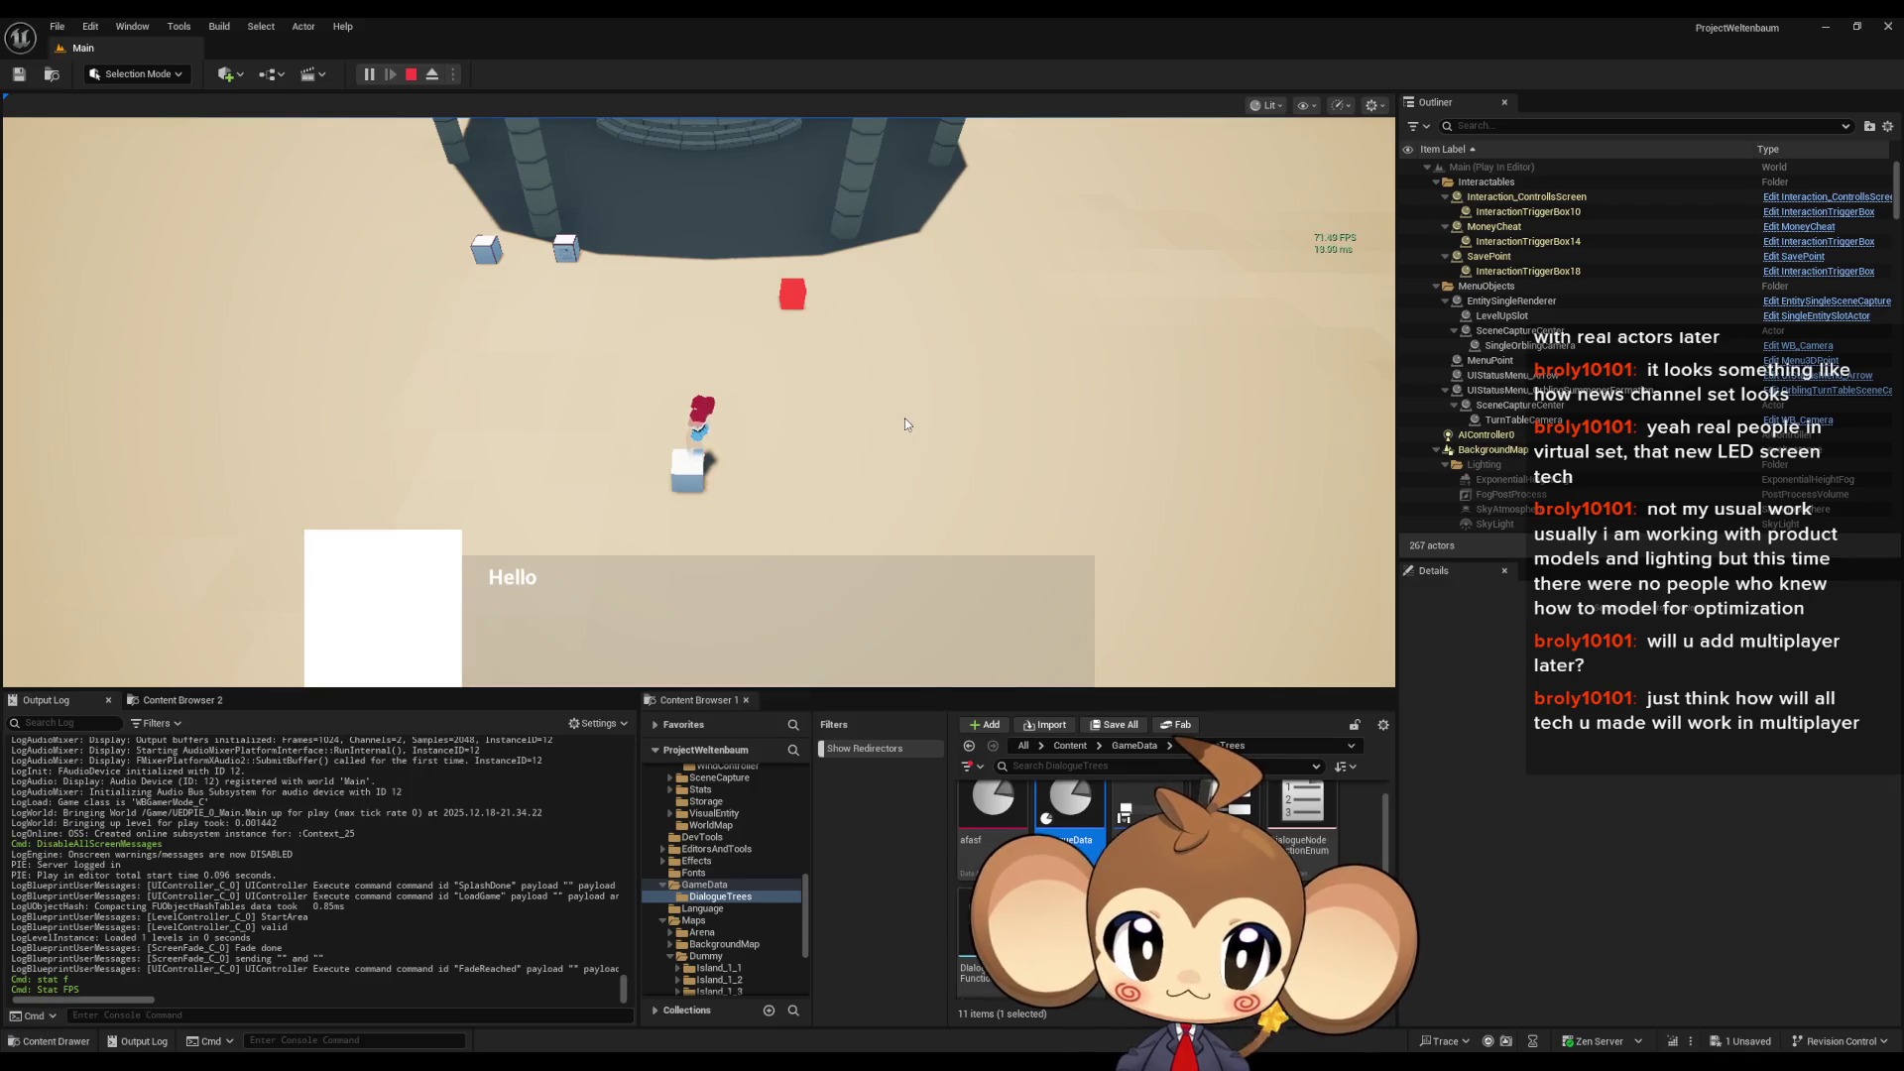
- Restart the play session, run Stat FPS to hide the counter, and choose New Game
{"action": "left_click", "coordinate": [410, 75]}
{"action": "key", "text": "alt+p"}
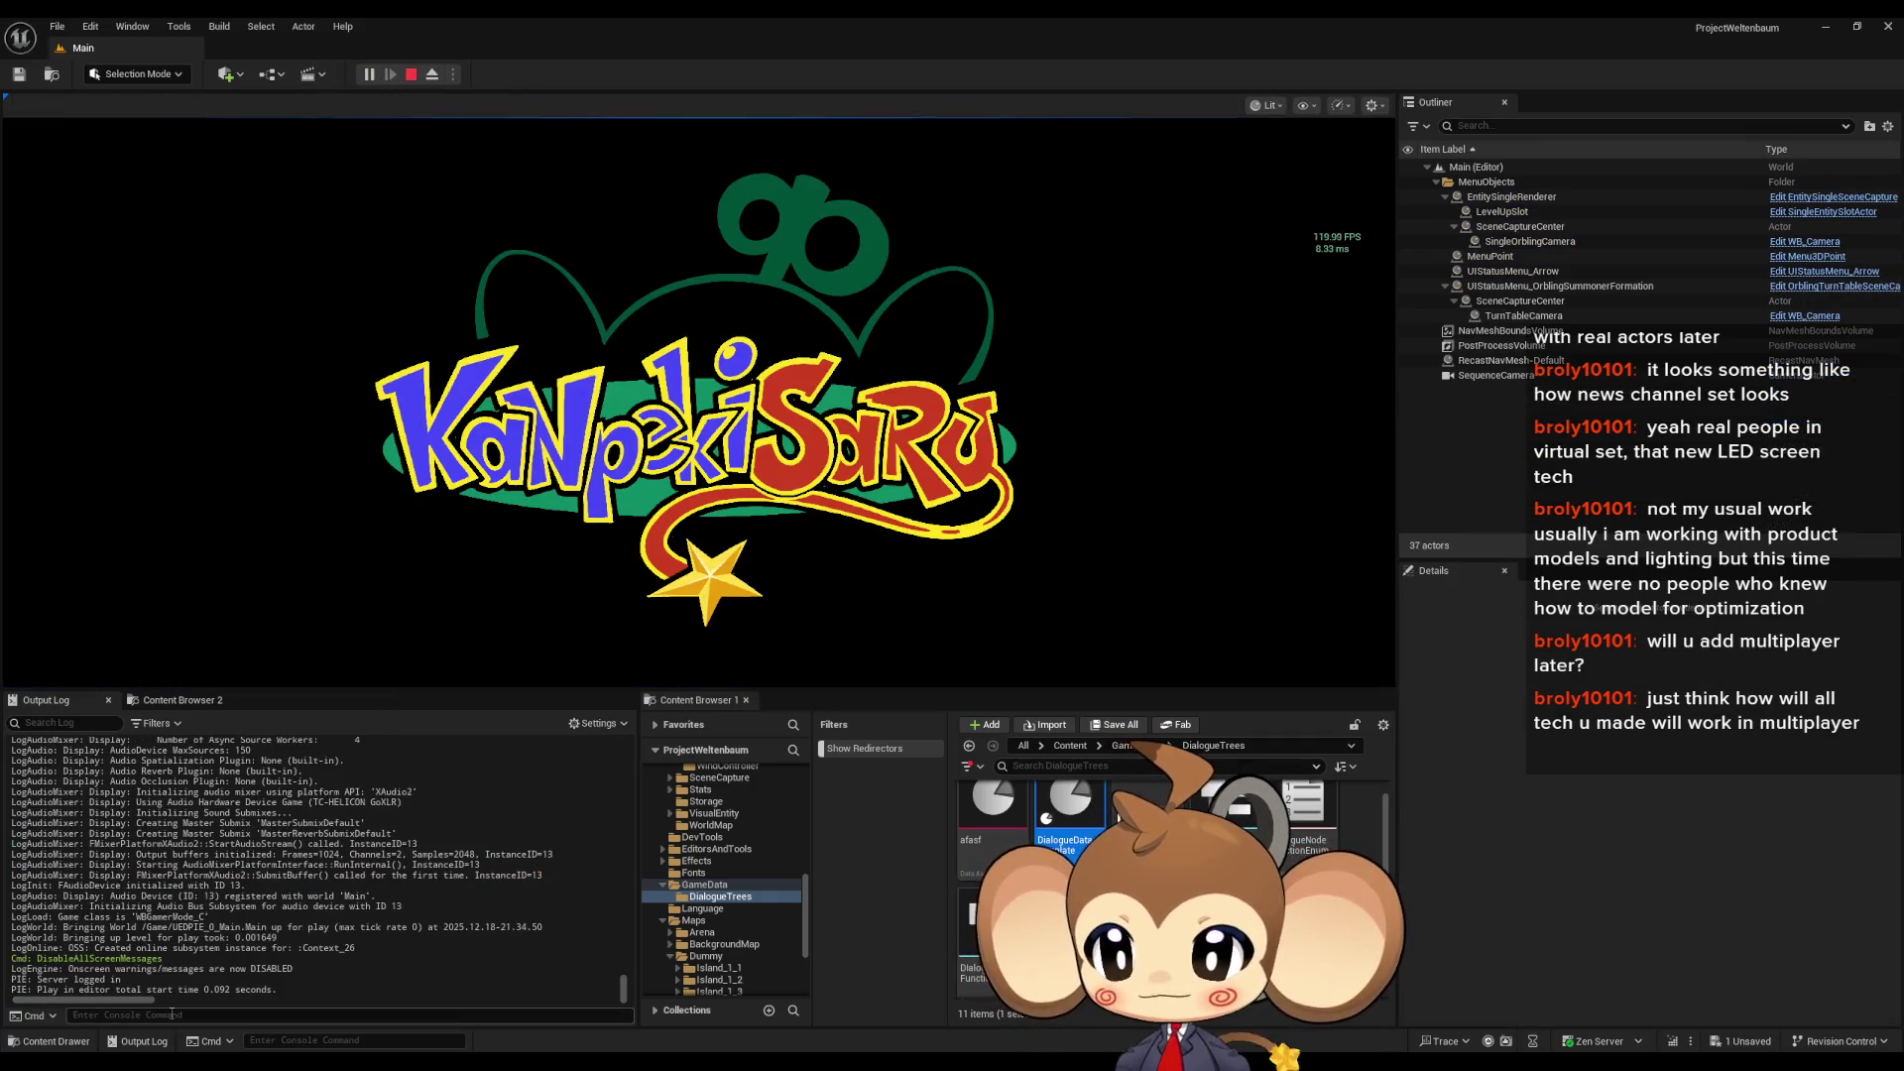
{"action": "left_click", "coordinate": [171, 1012]}
{"action": "type", "text": "Stat FPS"}
{"action": "key", "text": "Return"}
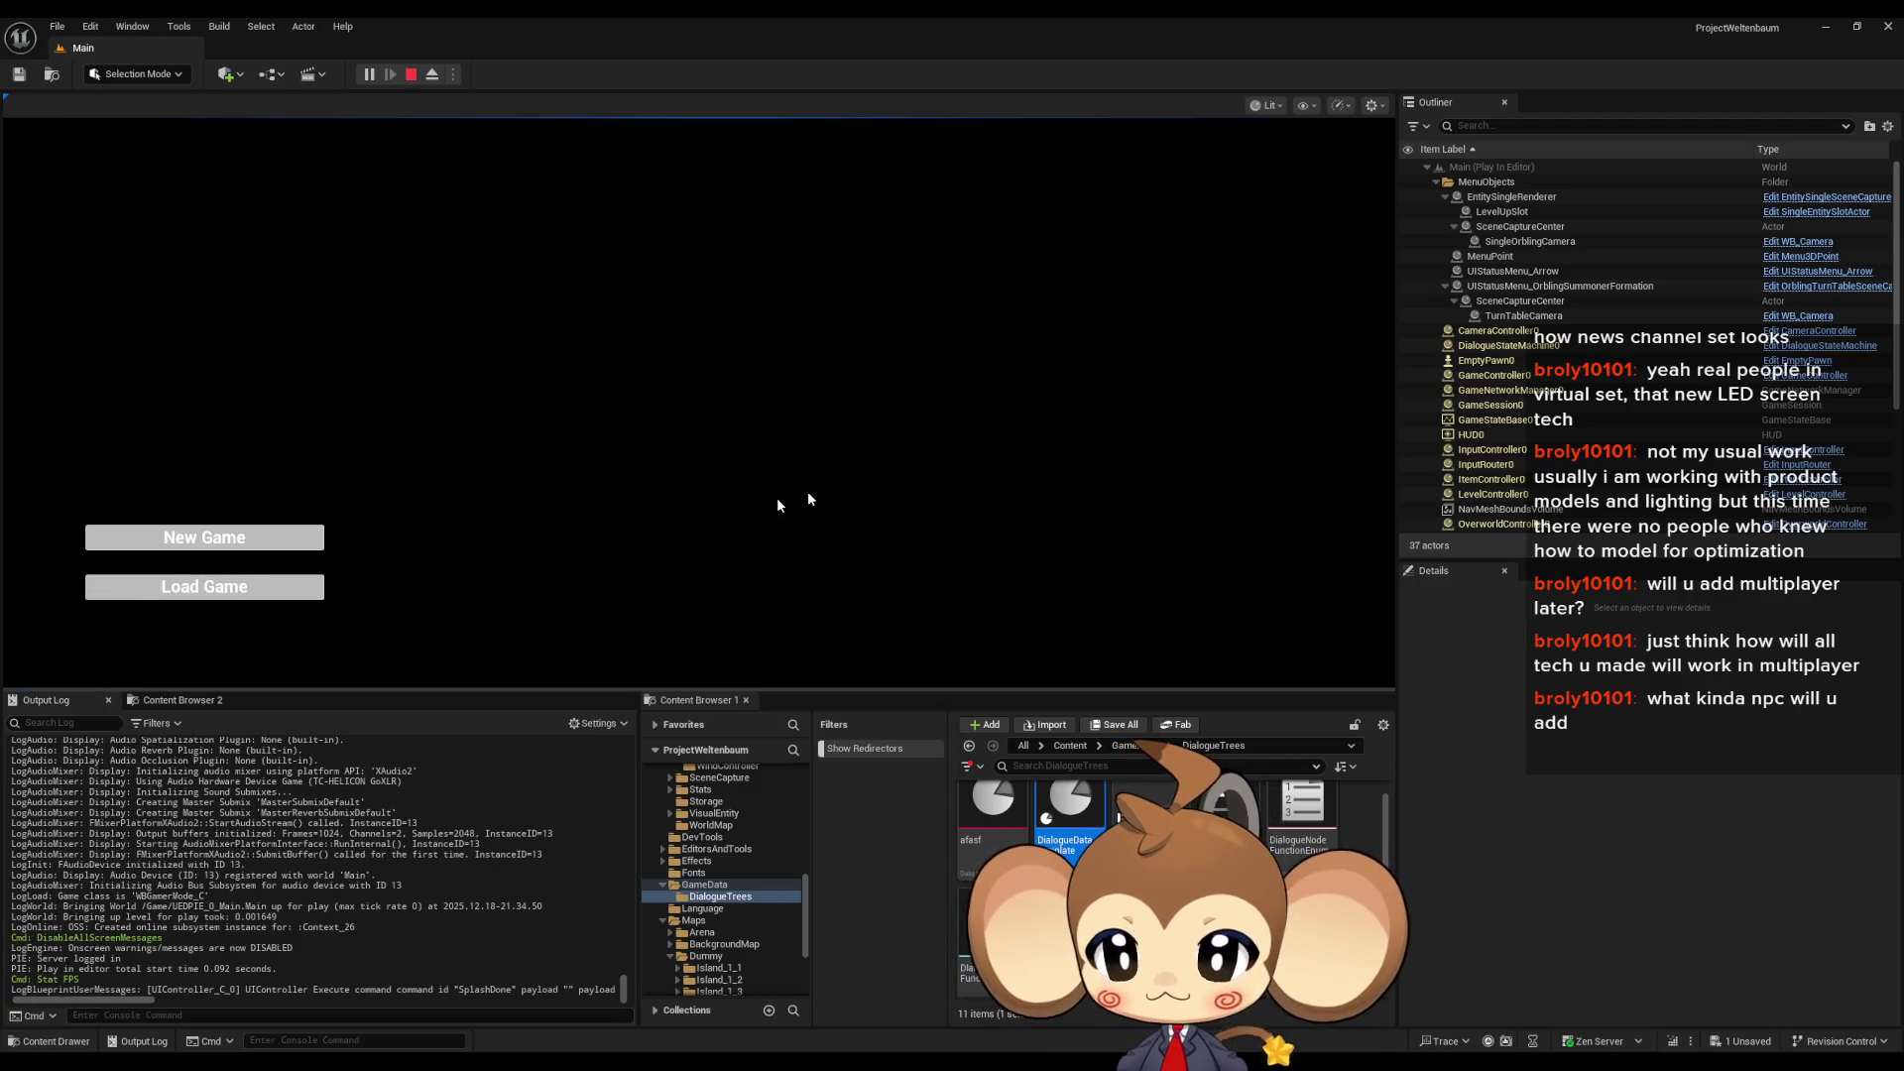
{"action": "left_click", "coordinate": [260, 542]}
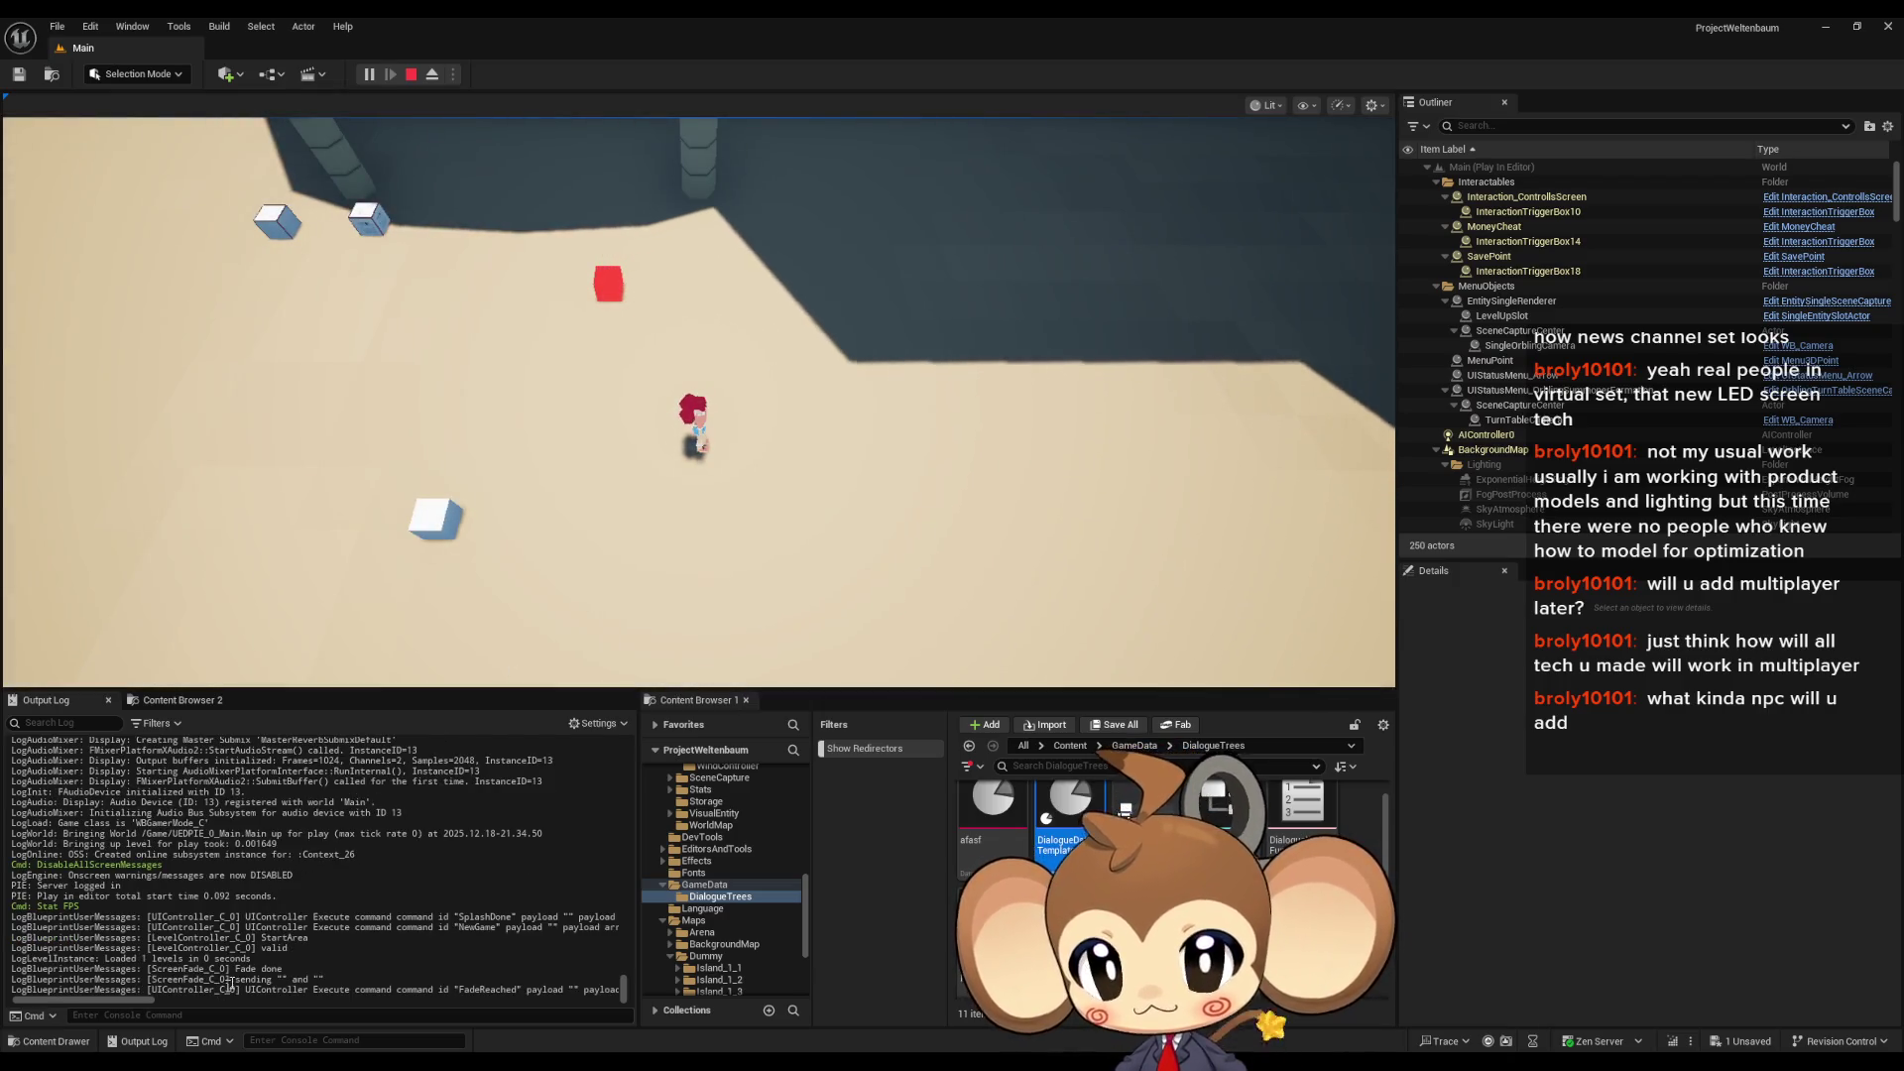
- Give the game viewport input focus so the character can be moved with WASD
{"action": "left_click", "coordinate": [842, 373]}
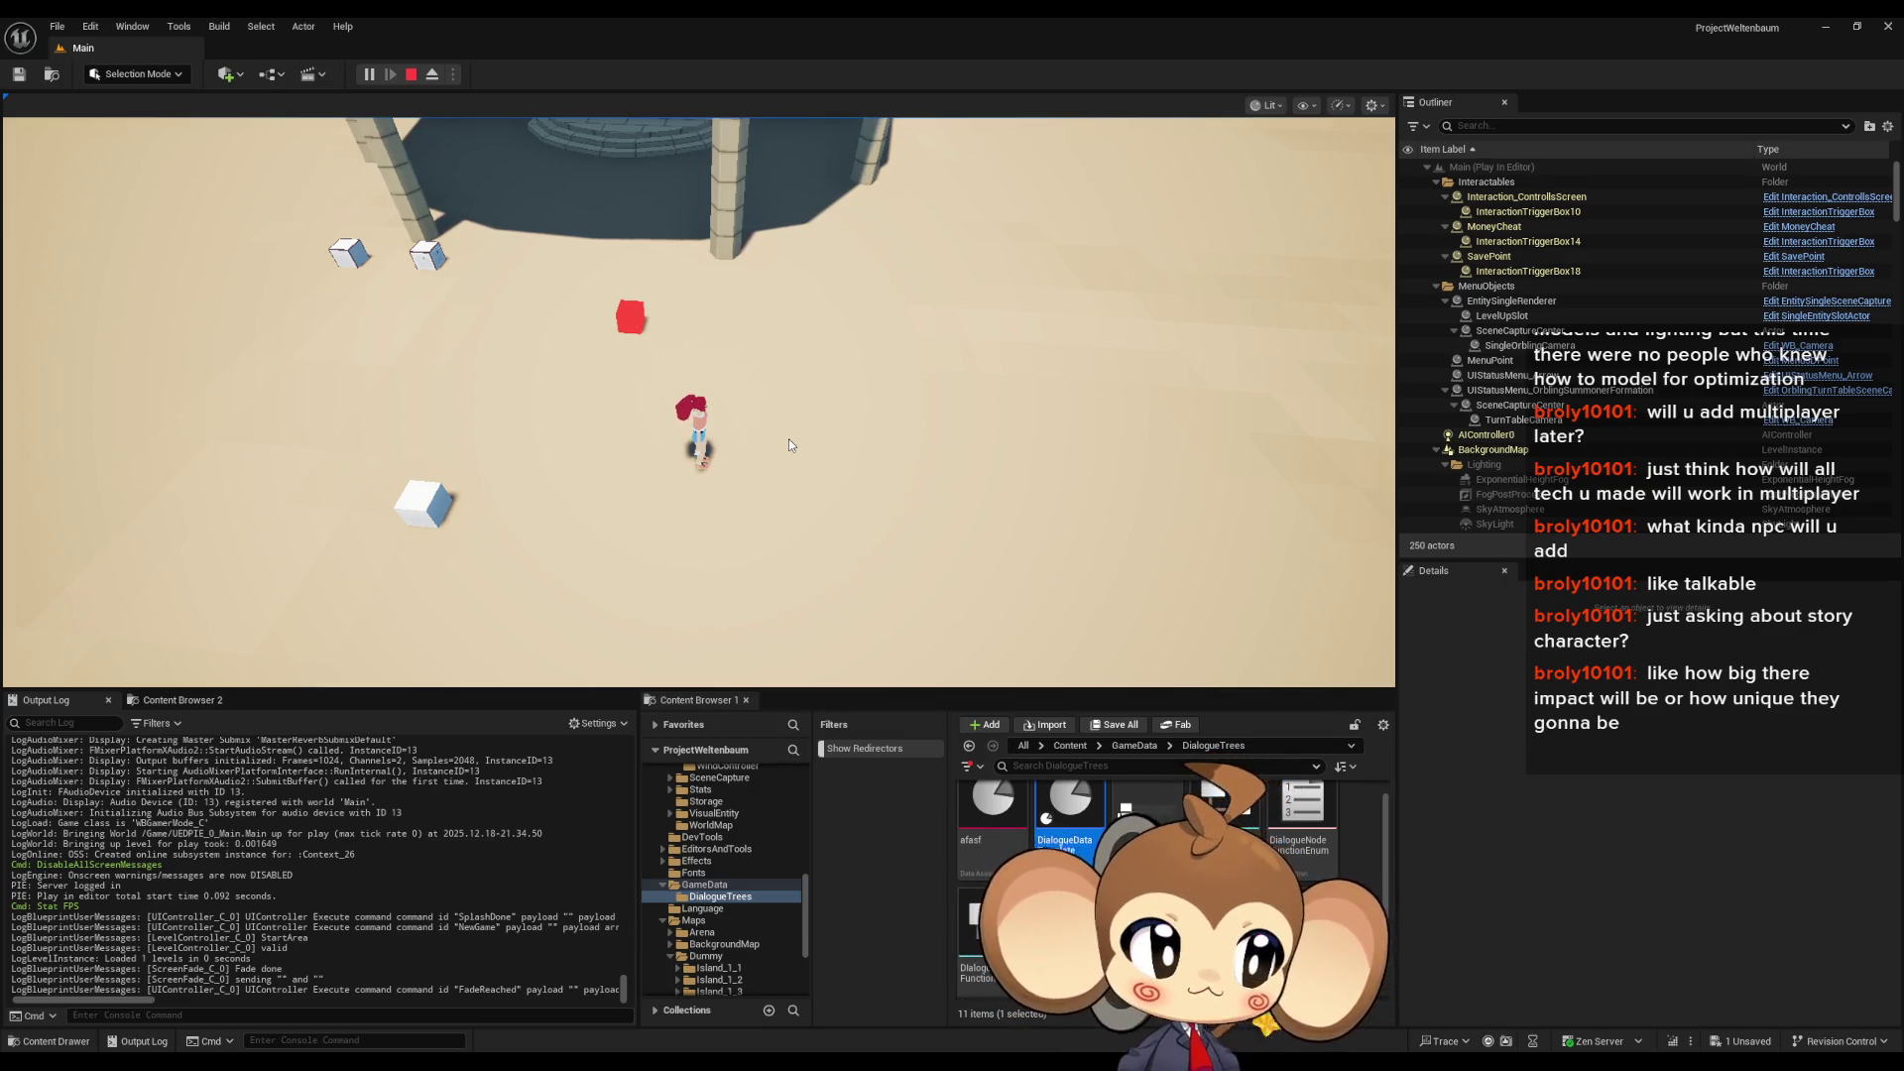
- Walk the character left and run Stat CPULoad from the console
{"action": "key", "text": "a"}
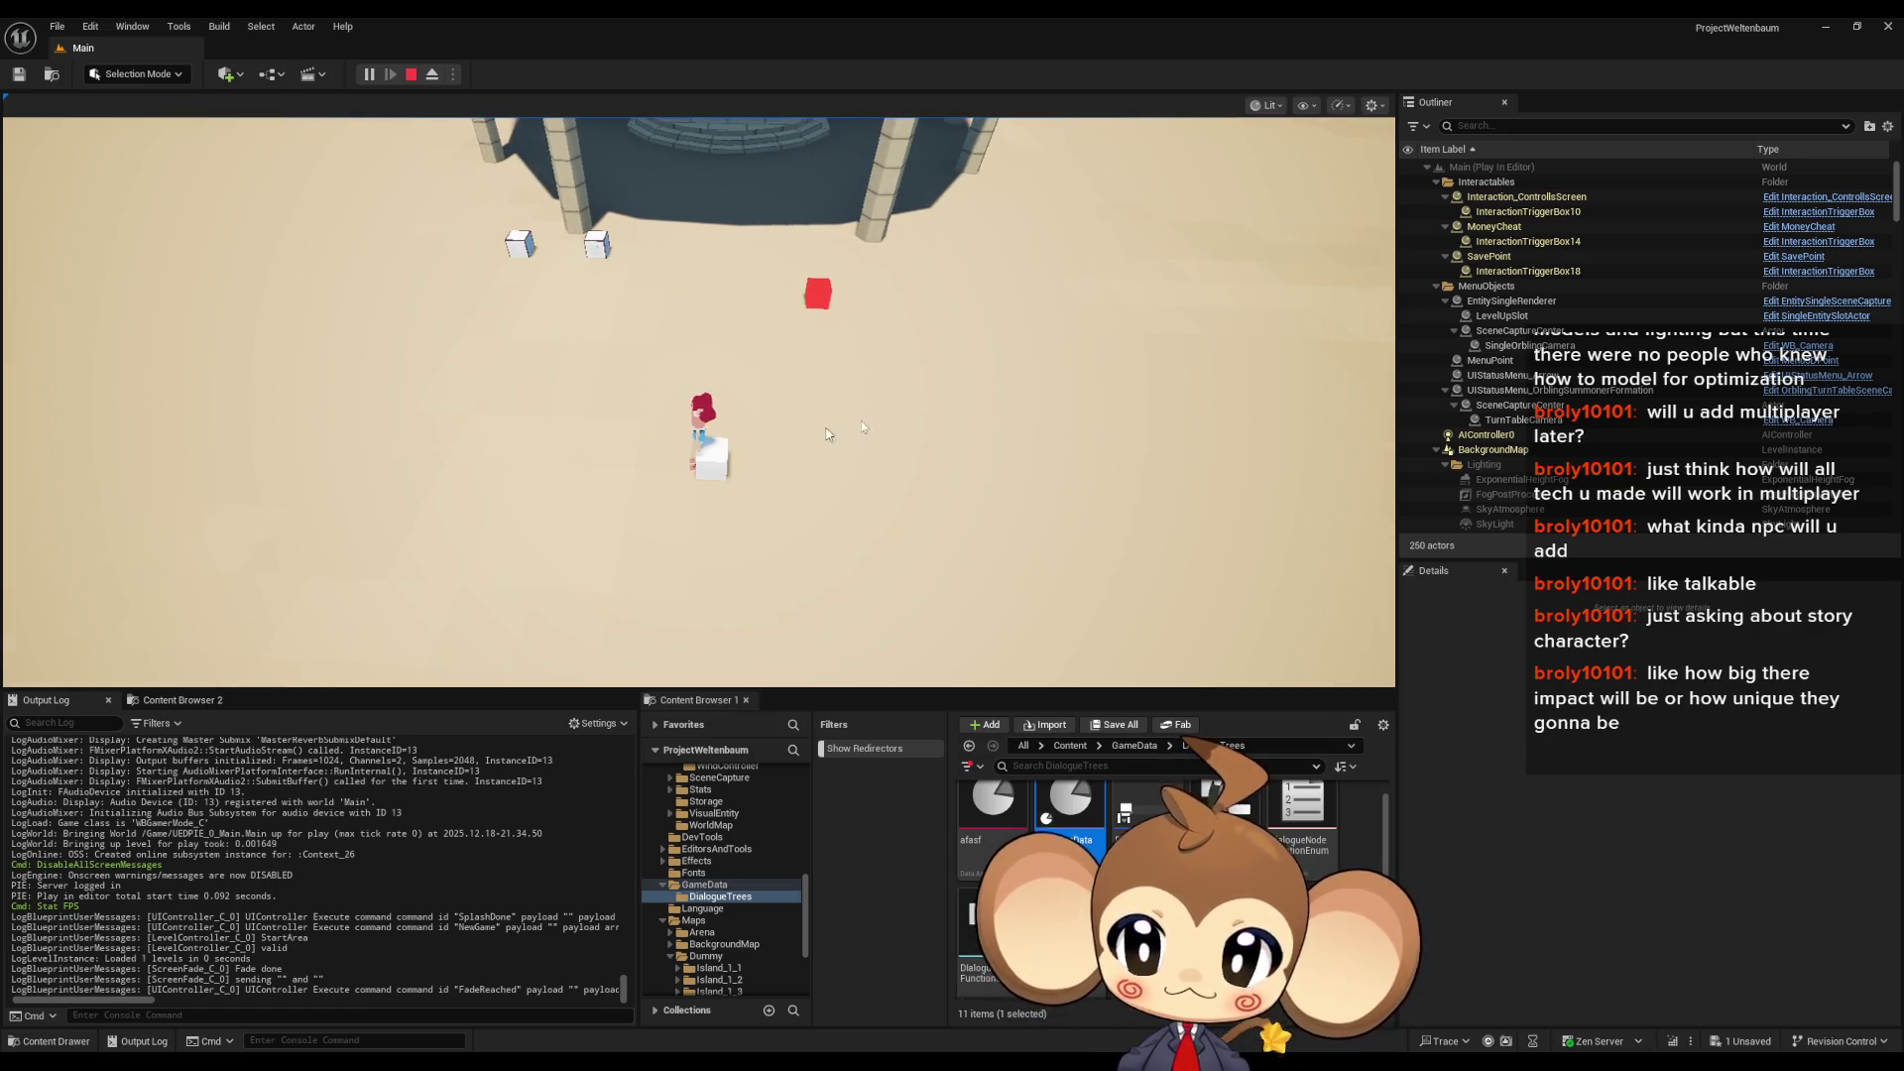
{"action": "left_click", "coordinate": [216, 1014]}
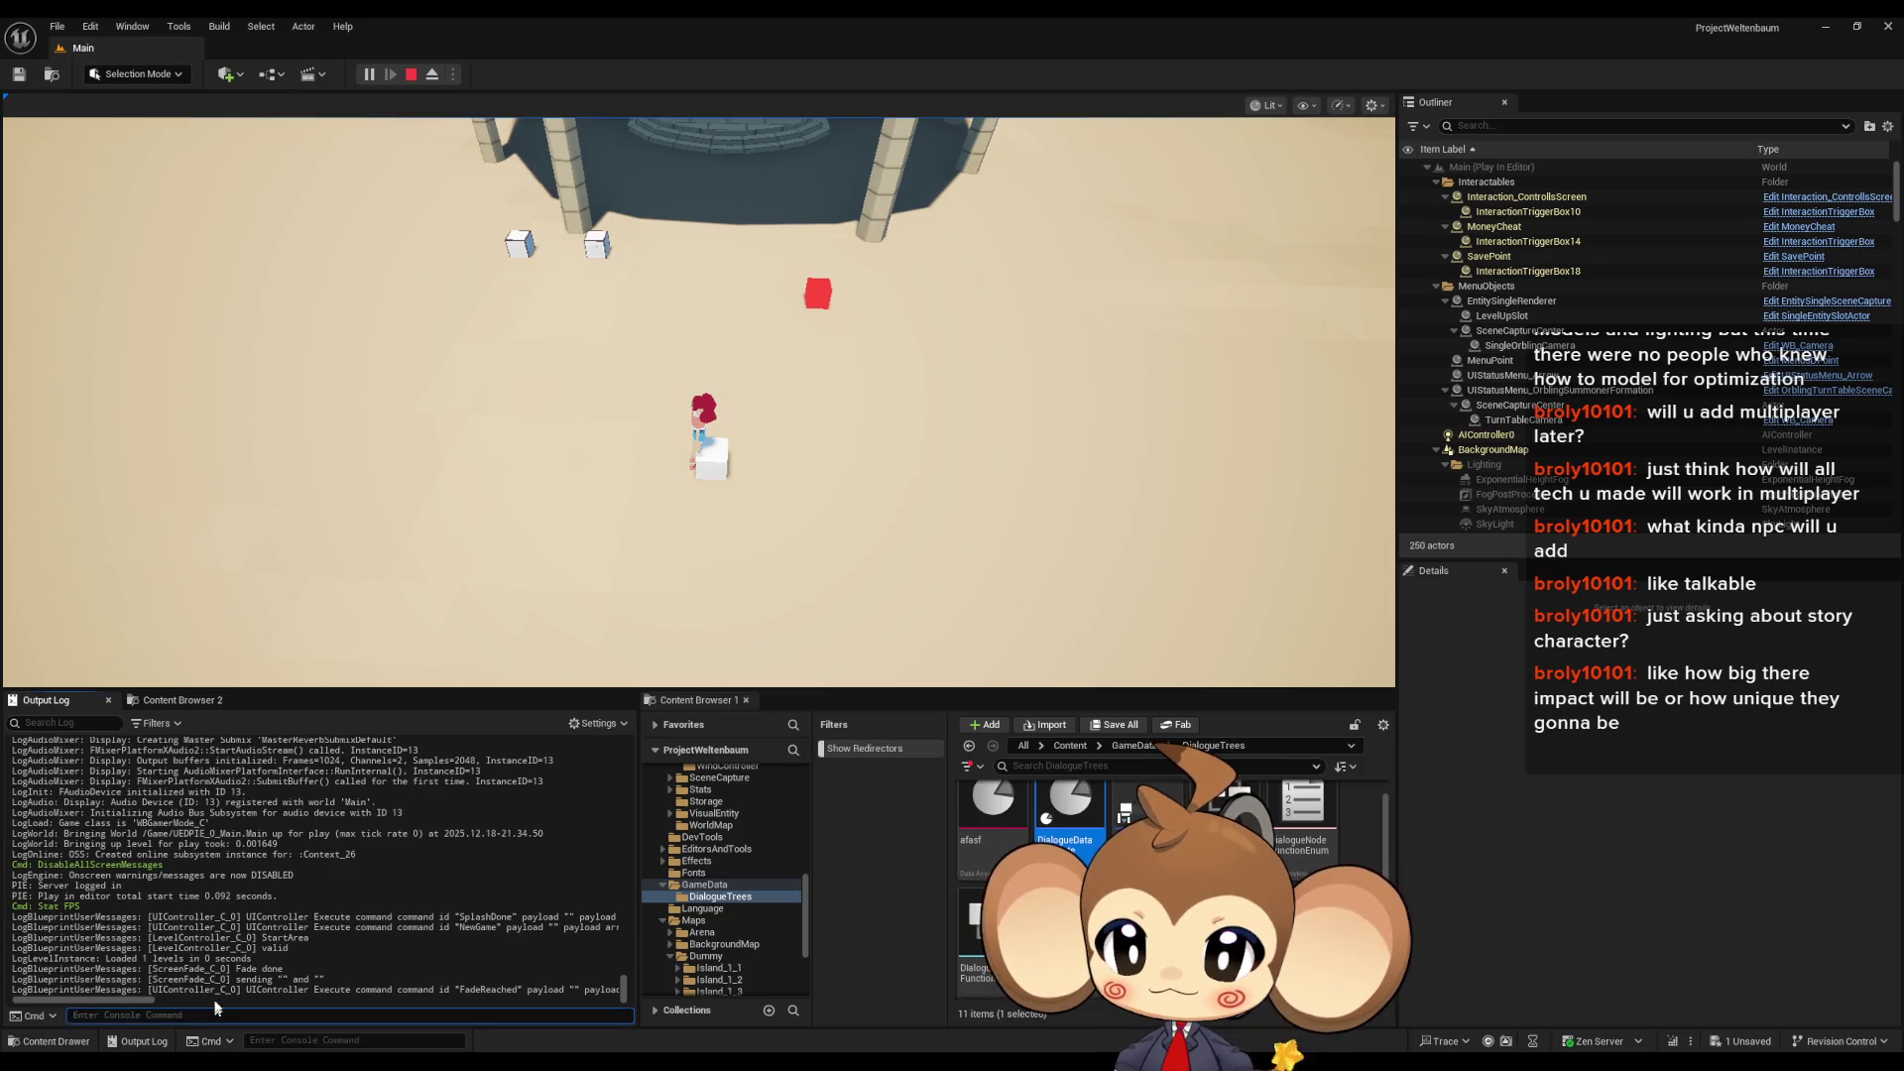
{"action": "type", "text": "stat c"}
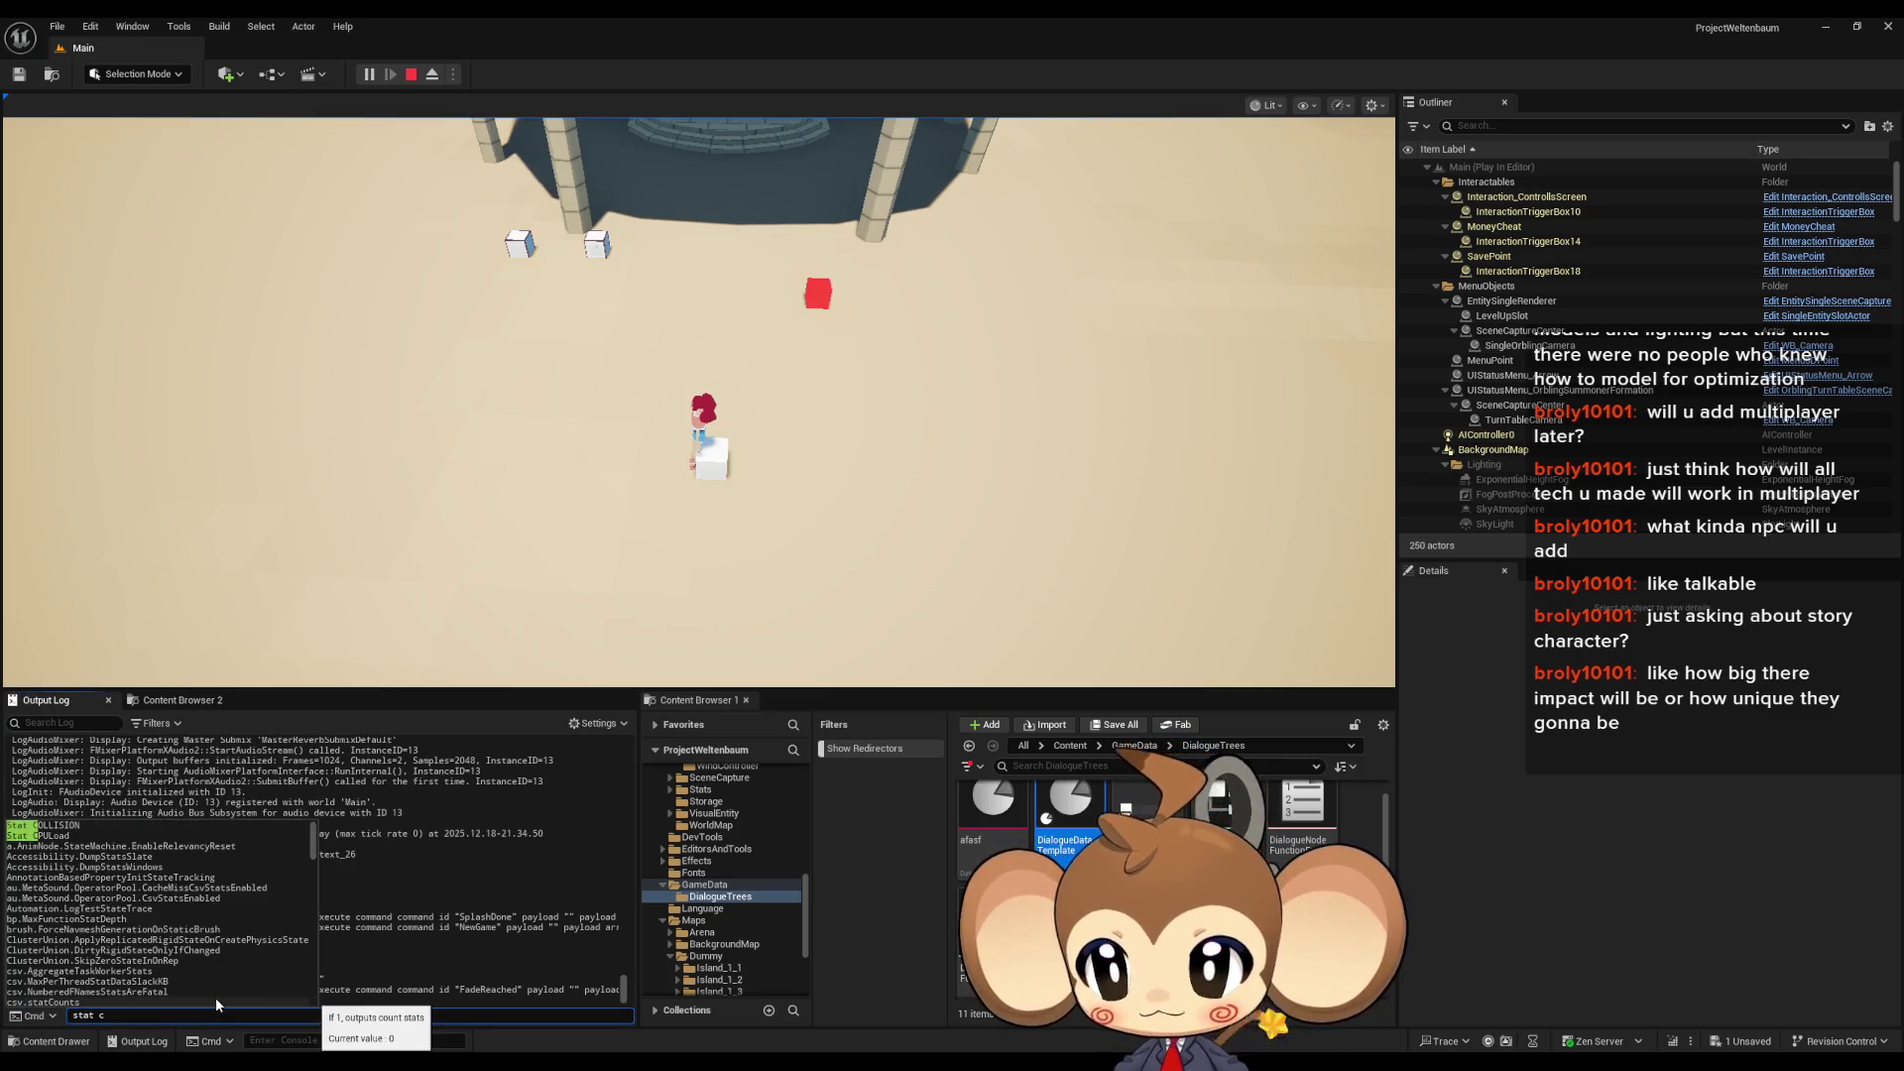
{"action": "key", "text": "Down"}
{"action": "key", "text": "Down"}
{"action": "key", "text": "Return"}
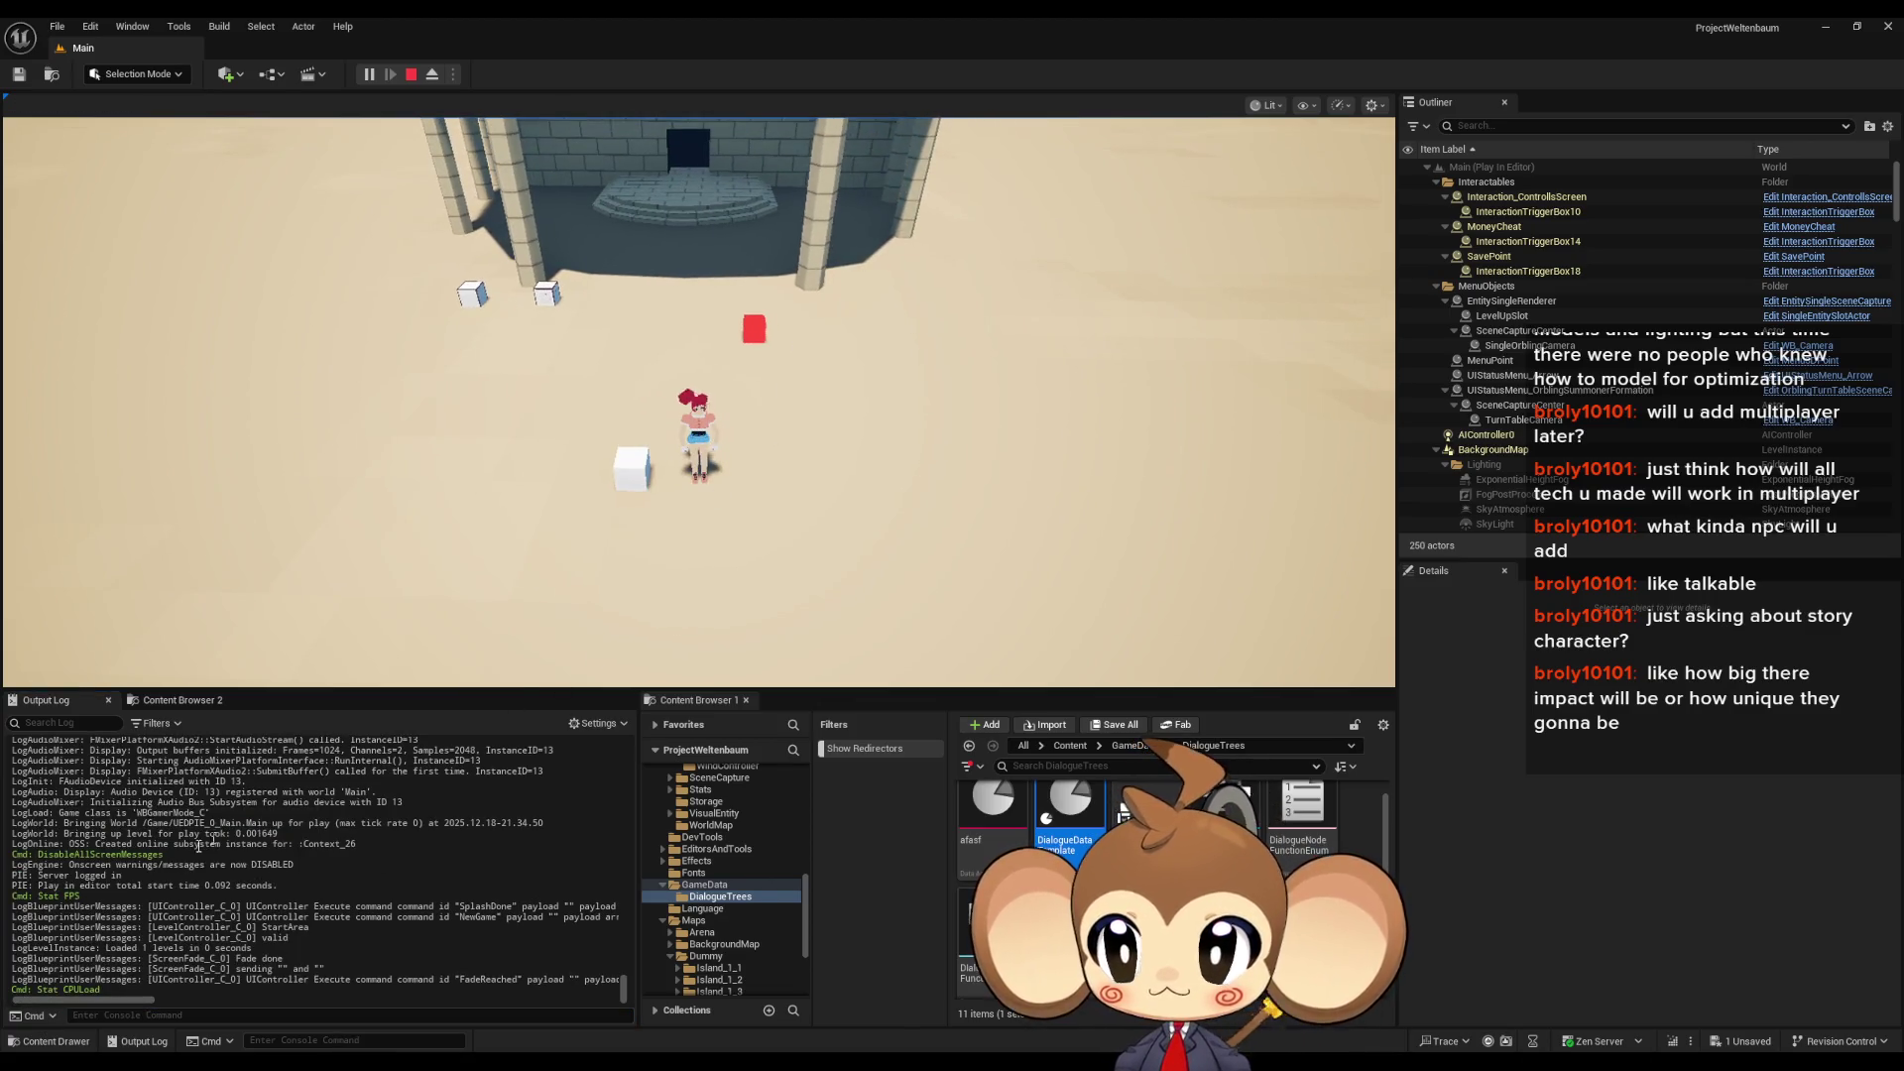
- Replace the recalled command with 'stat fps' and run it, browsing the command history
{"action": "left_click", "coordinate": [119, 1015]}
{"action": "key", "text": "Up"}
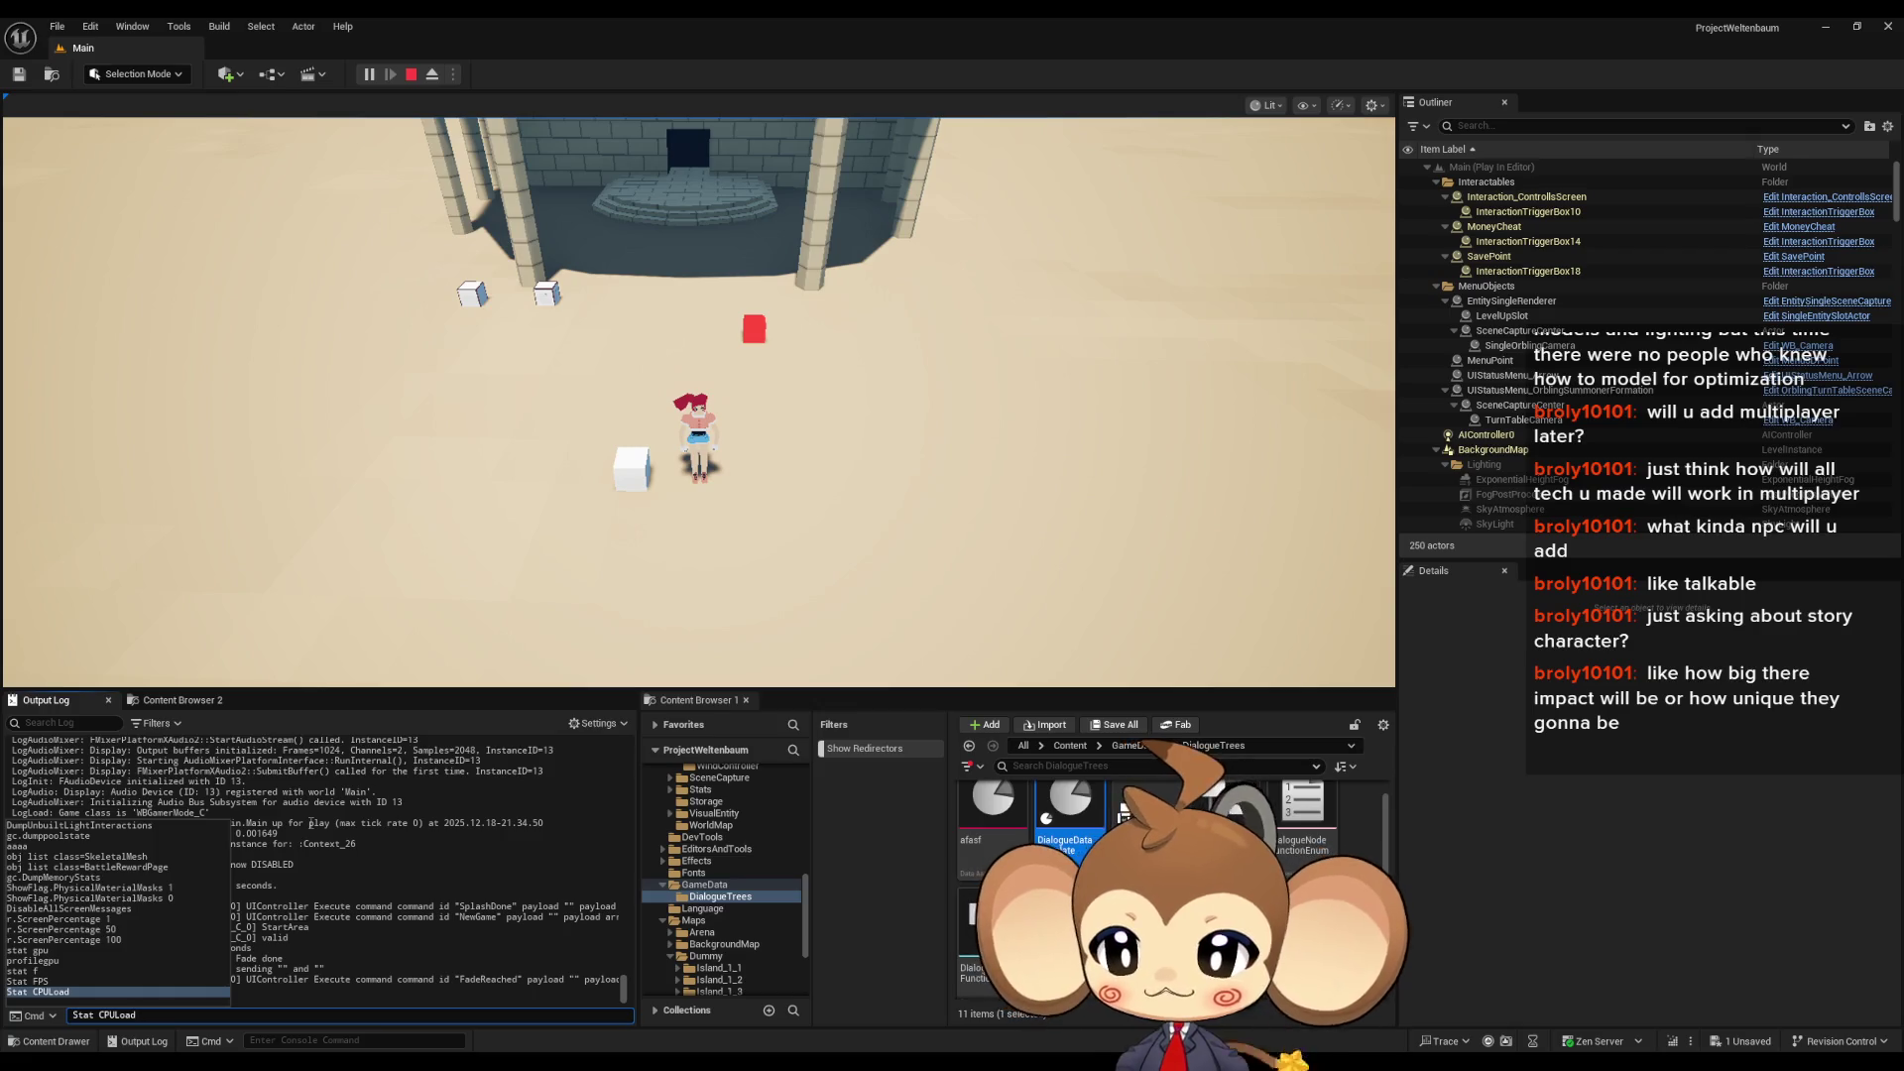
{"action": "key", "text": "BackSpace"}
{"action": "key", "text": "BackSpace"}
{"action": "key", "text": "BackSpace"}
{"action": "type", "text": "stat fps"}
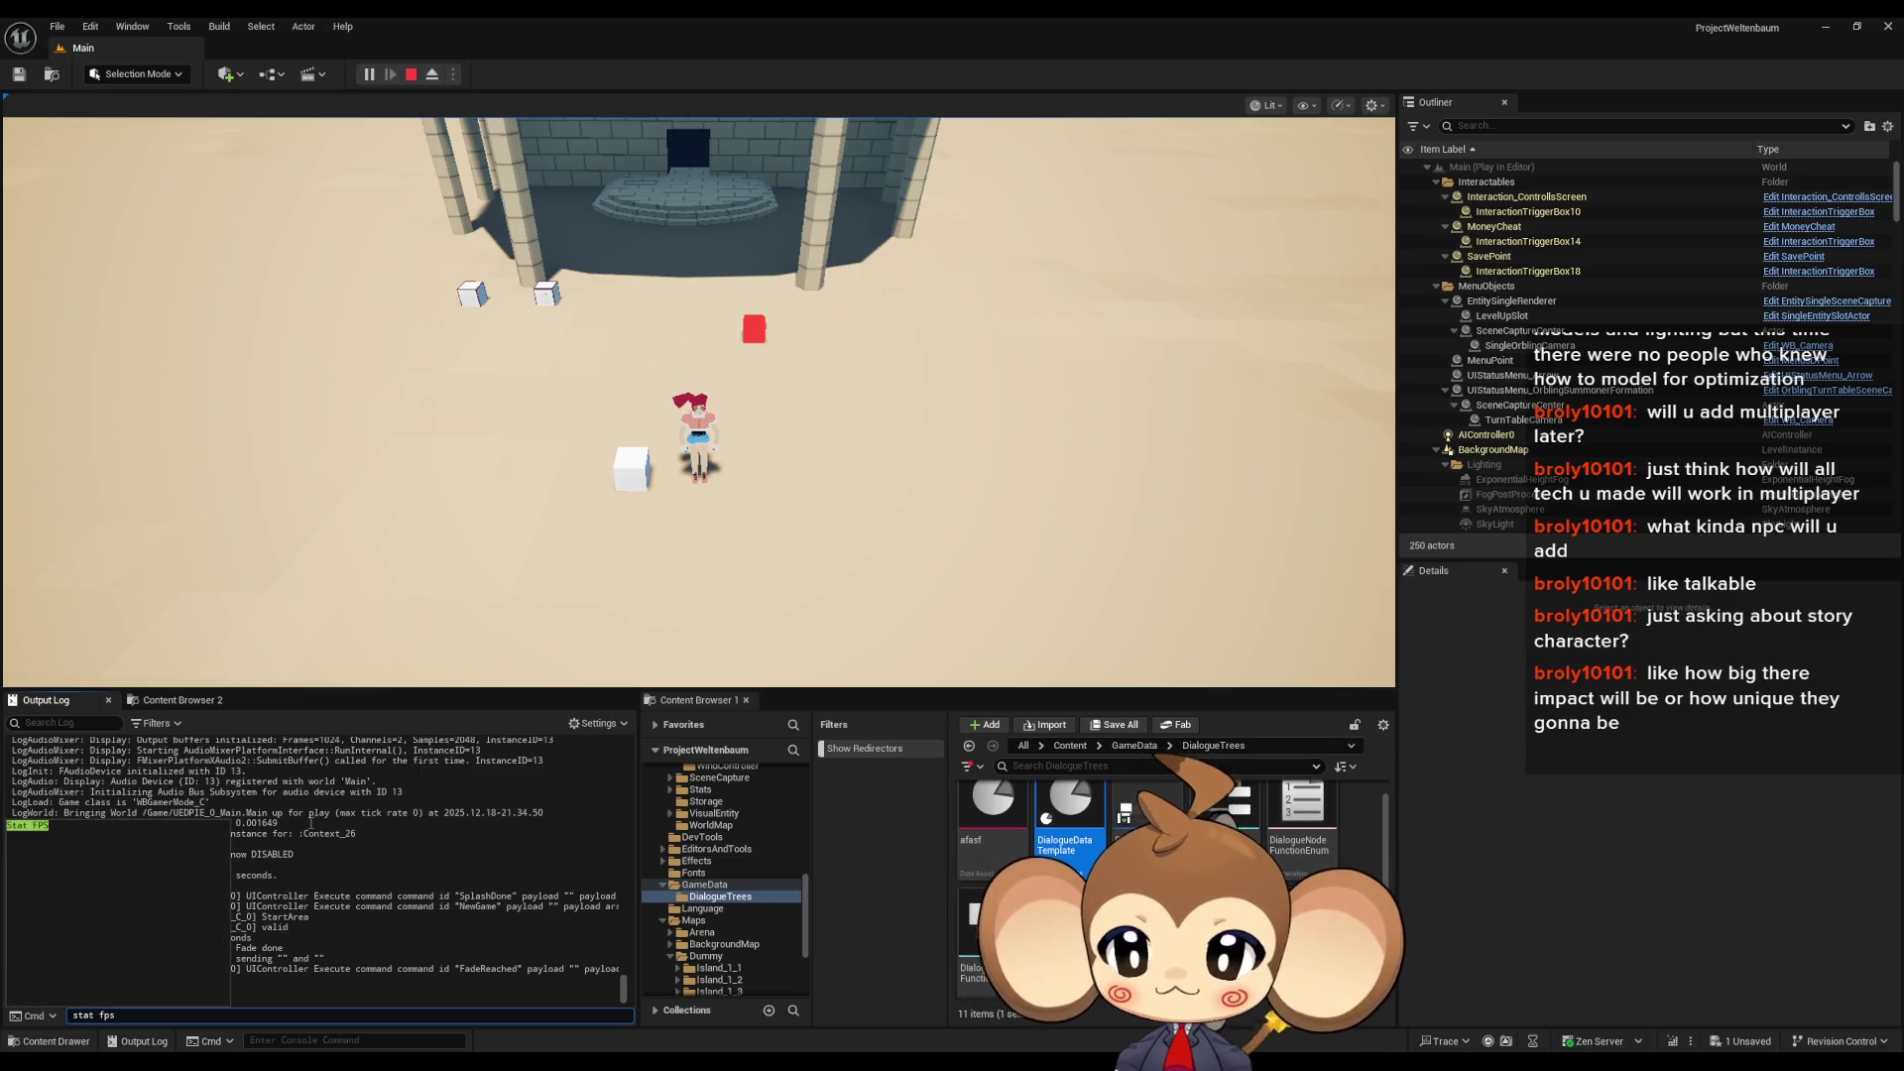
{"action": "key", "text": "Return"}
{"action": "key", "text": "Up"}
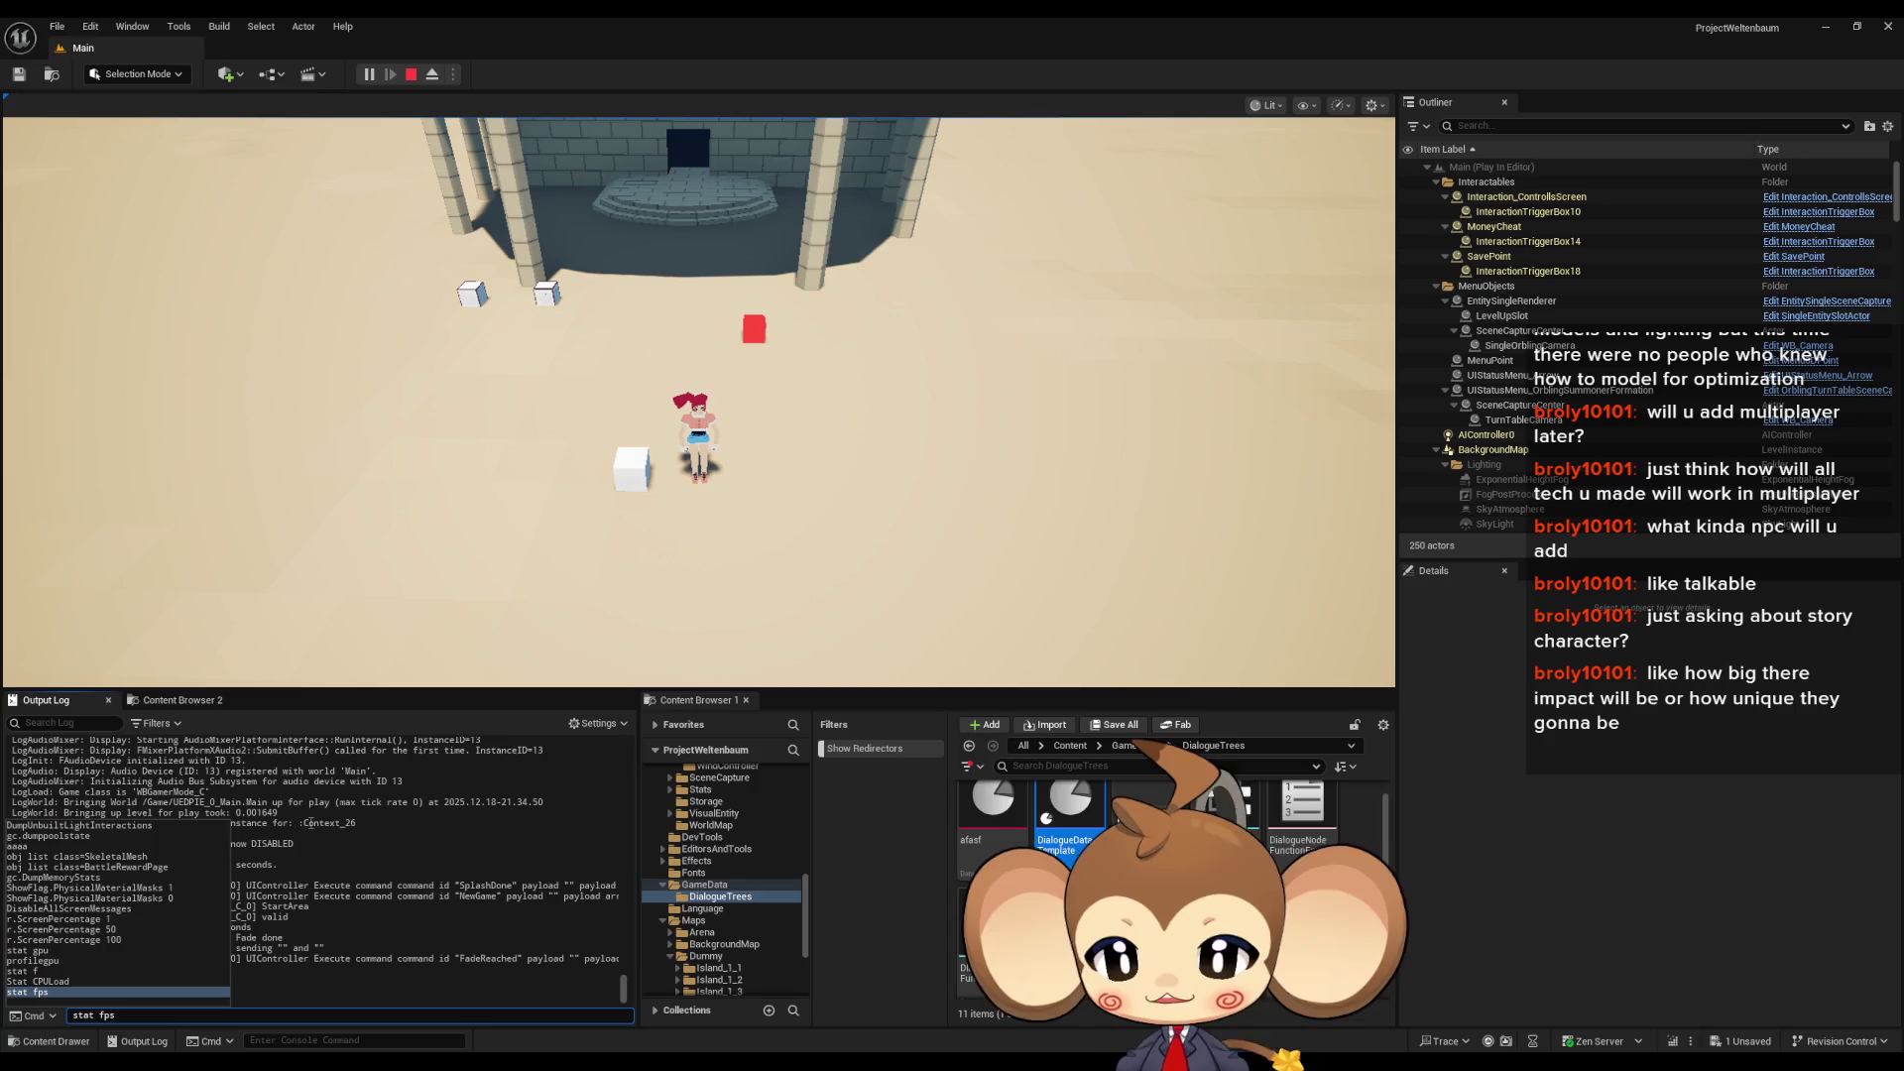
{"action": "key", "text": "Return"}
{"action": "key", "text": "Up"}
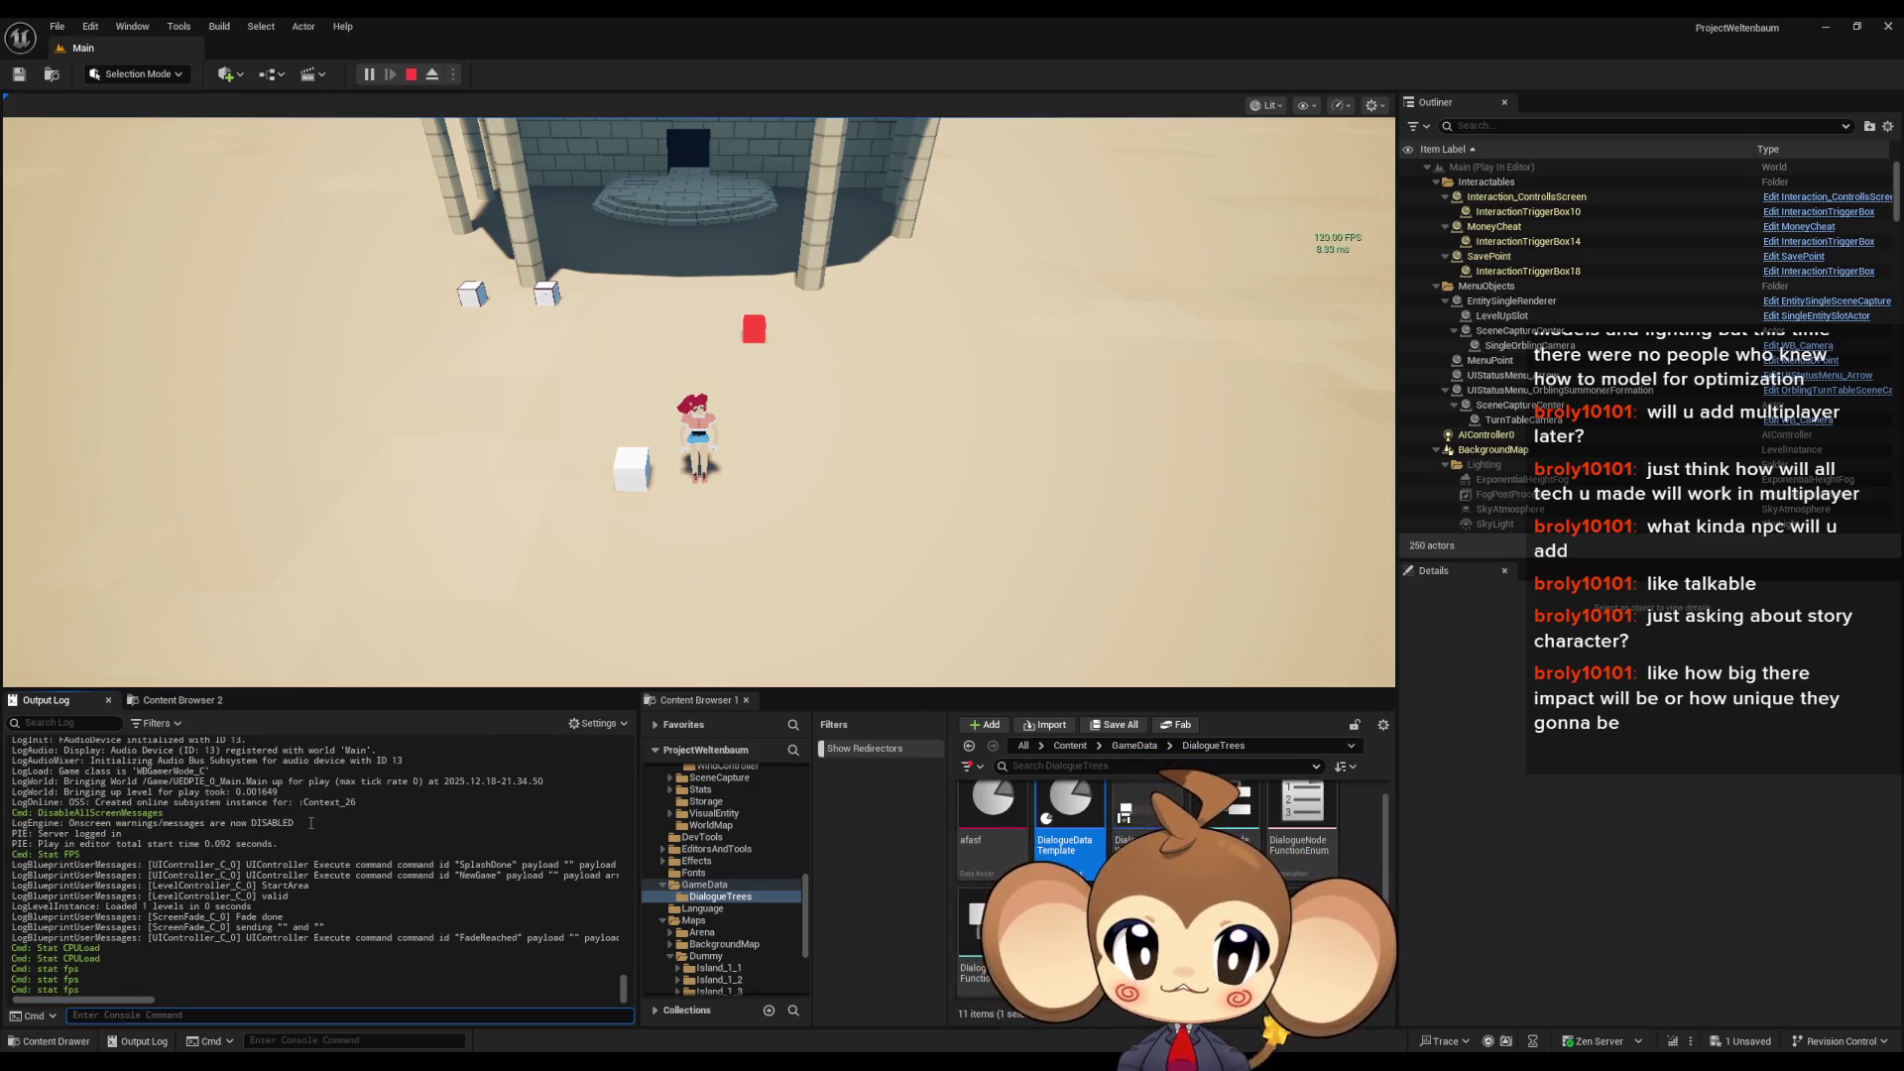
{"action": "key", "text": "Up"}
{"action": "key", "text": "Down"}
{"action": "key", "text": "Down"}
{"action": "key", "text": "Down"}
{"action": "key", "text": "Return"}
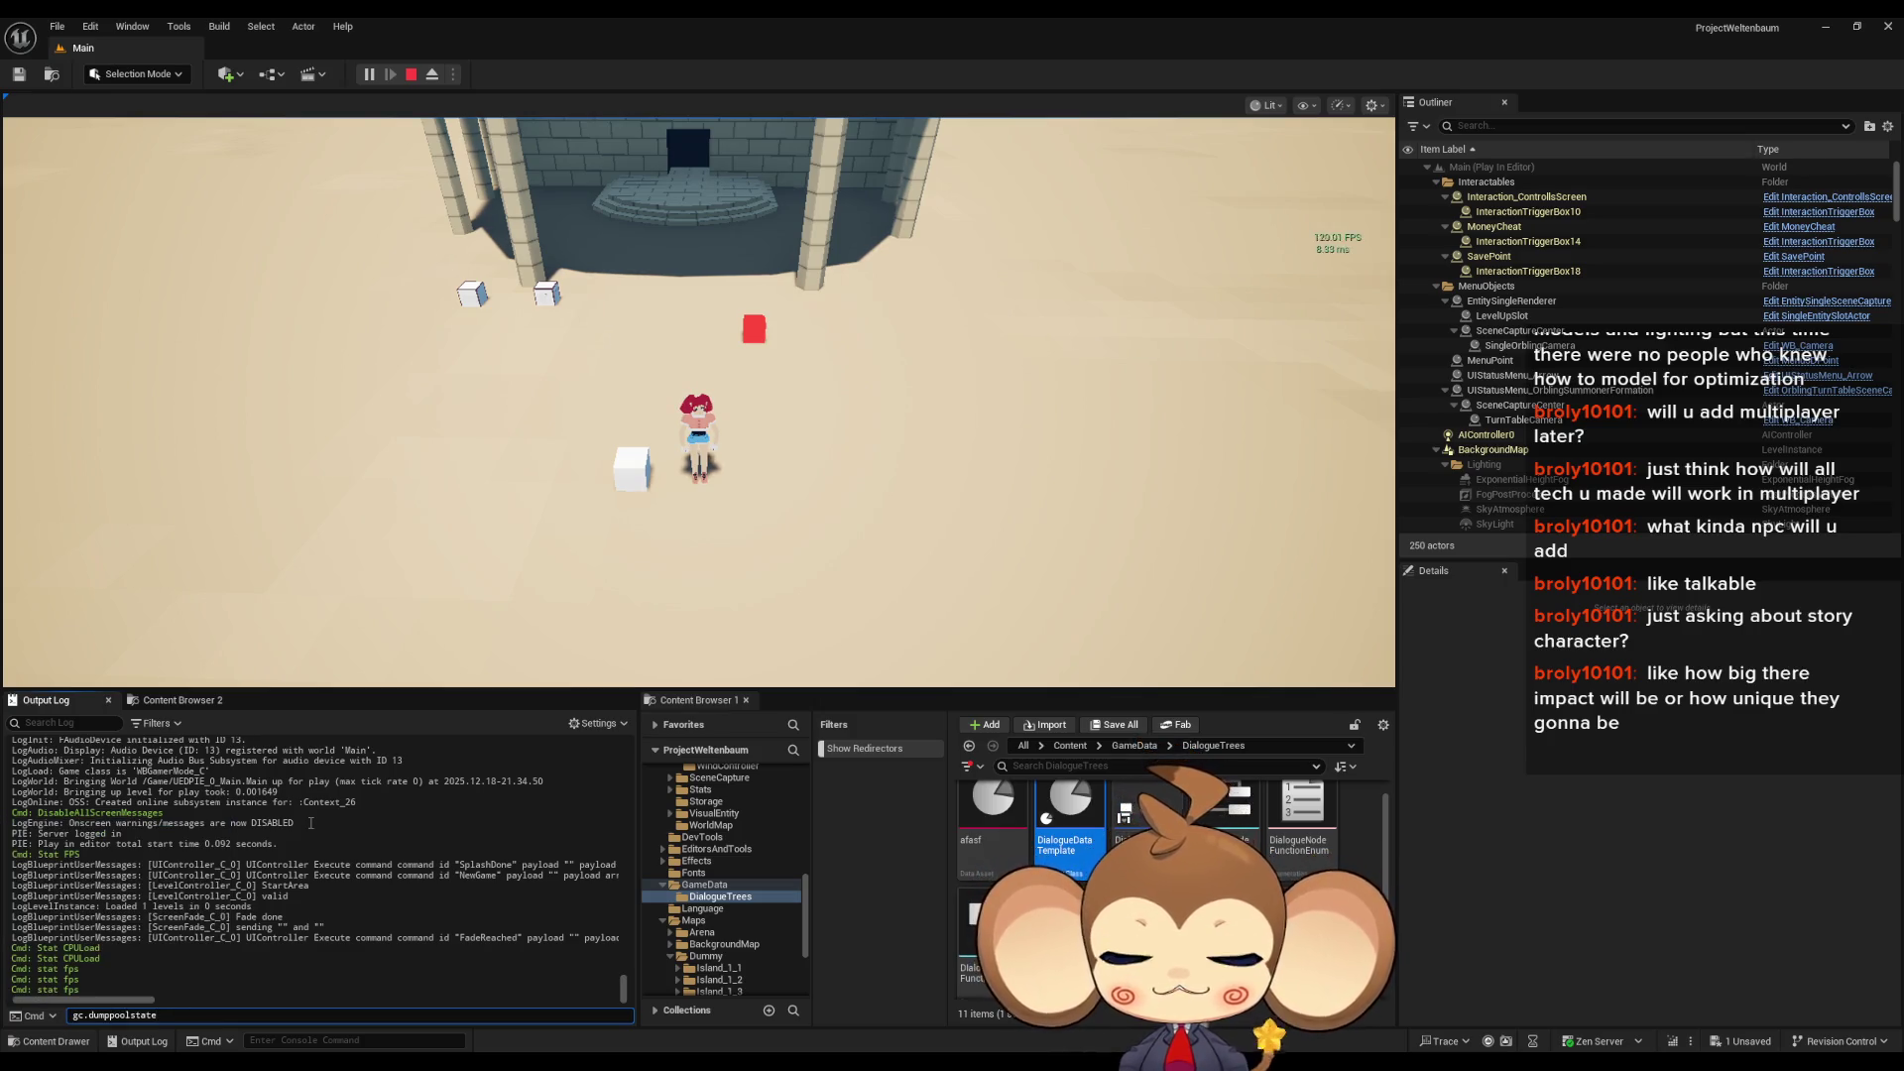
- Show the FPS counter with stat fps, then toggle it off again
{"action": "key", "text": "Return"}
{"action": "key", "text": "Up"}
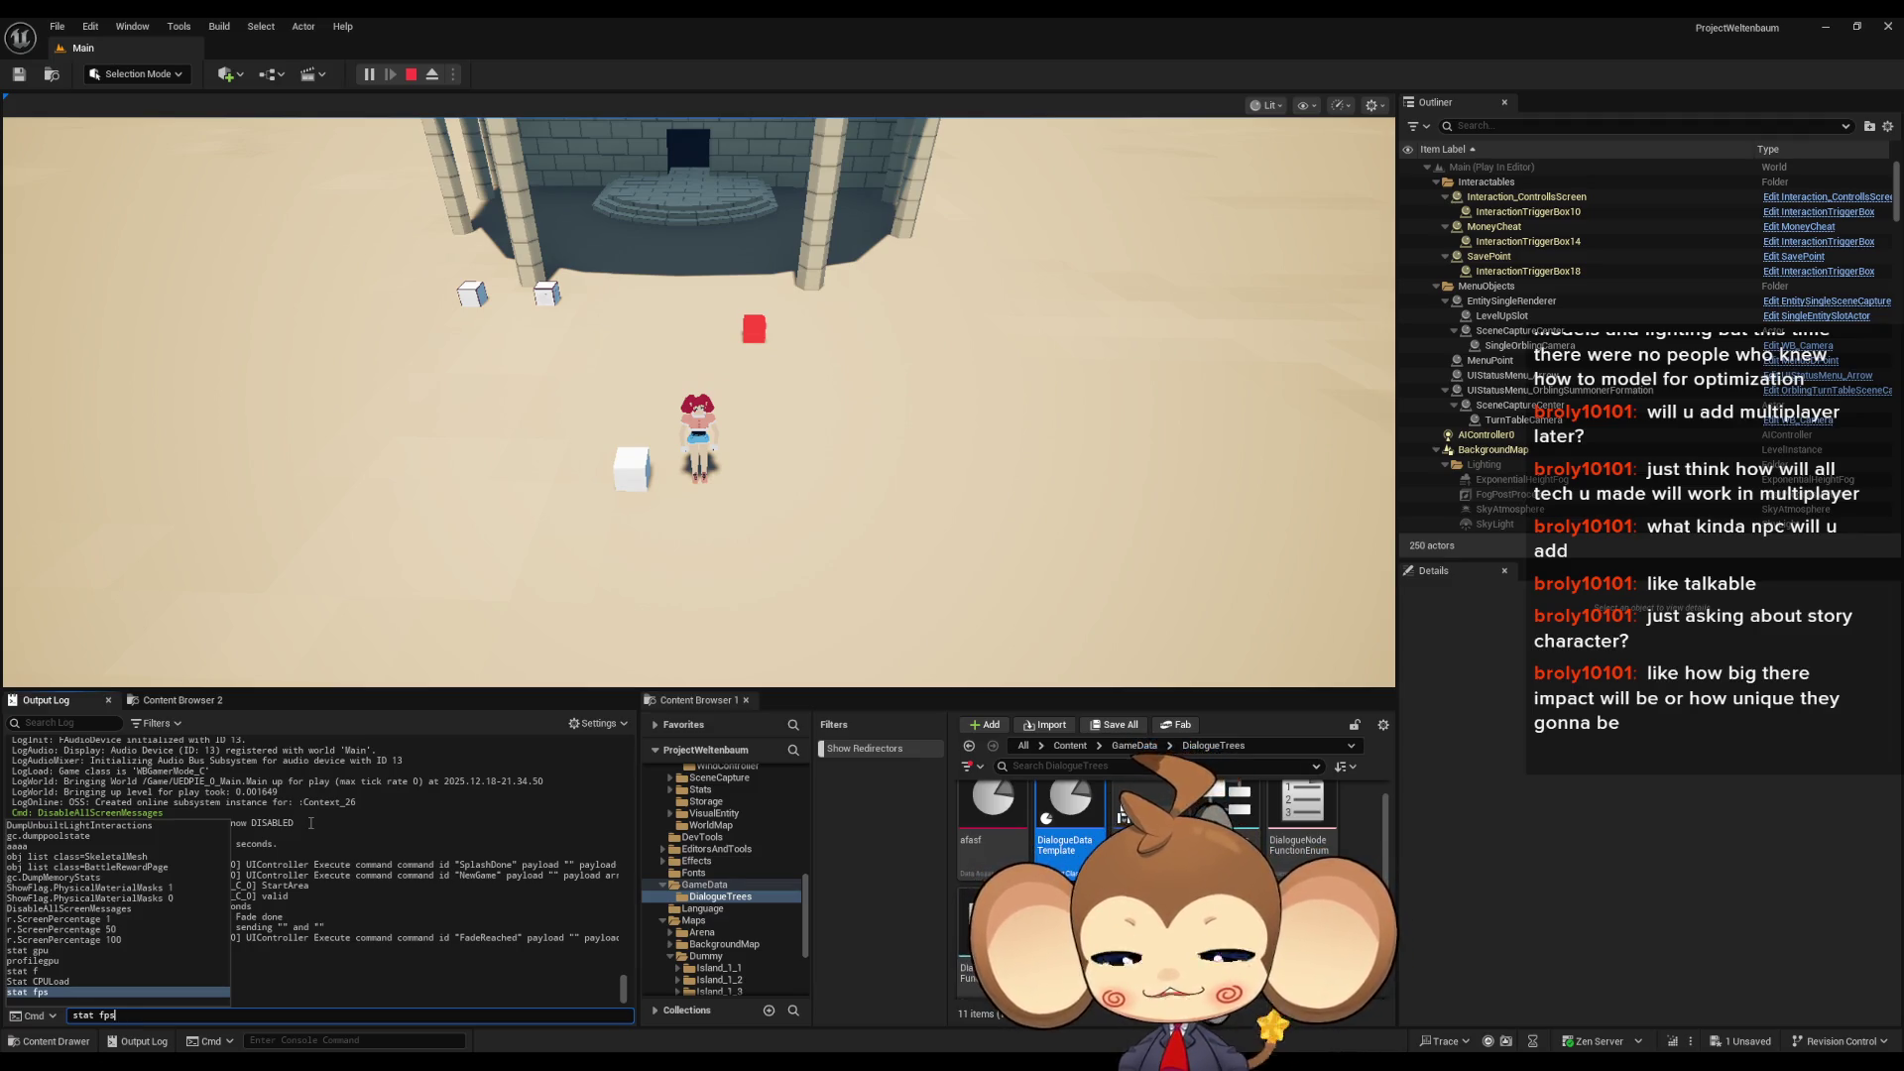
{"action": "key", "text": "Return"}
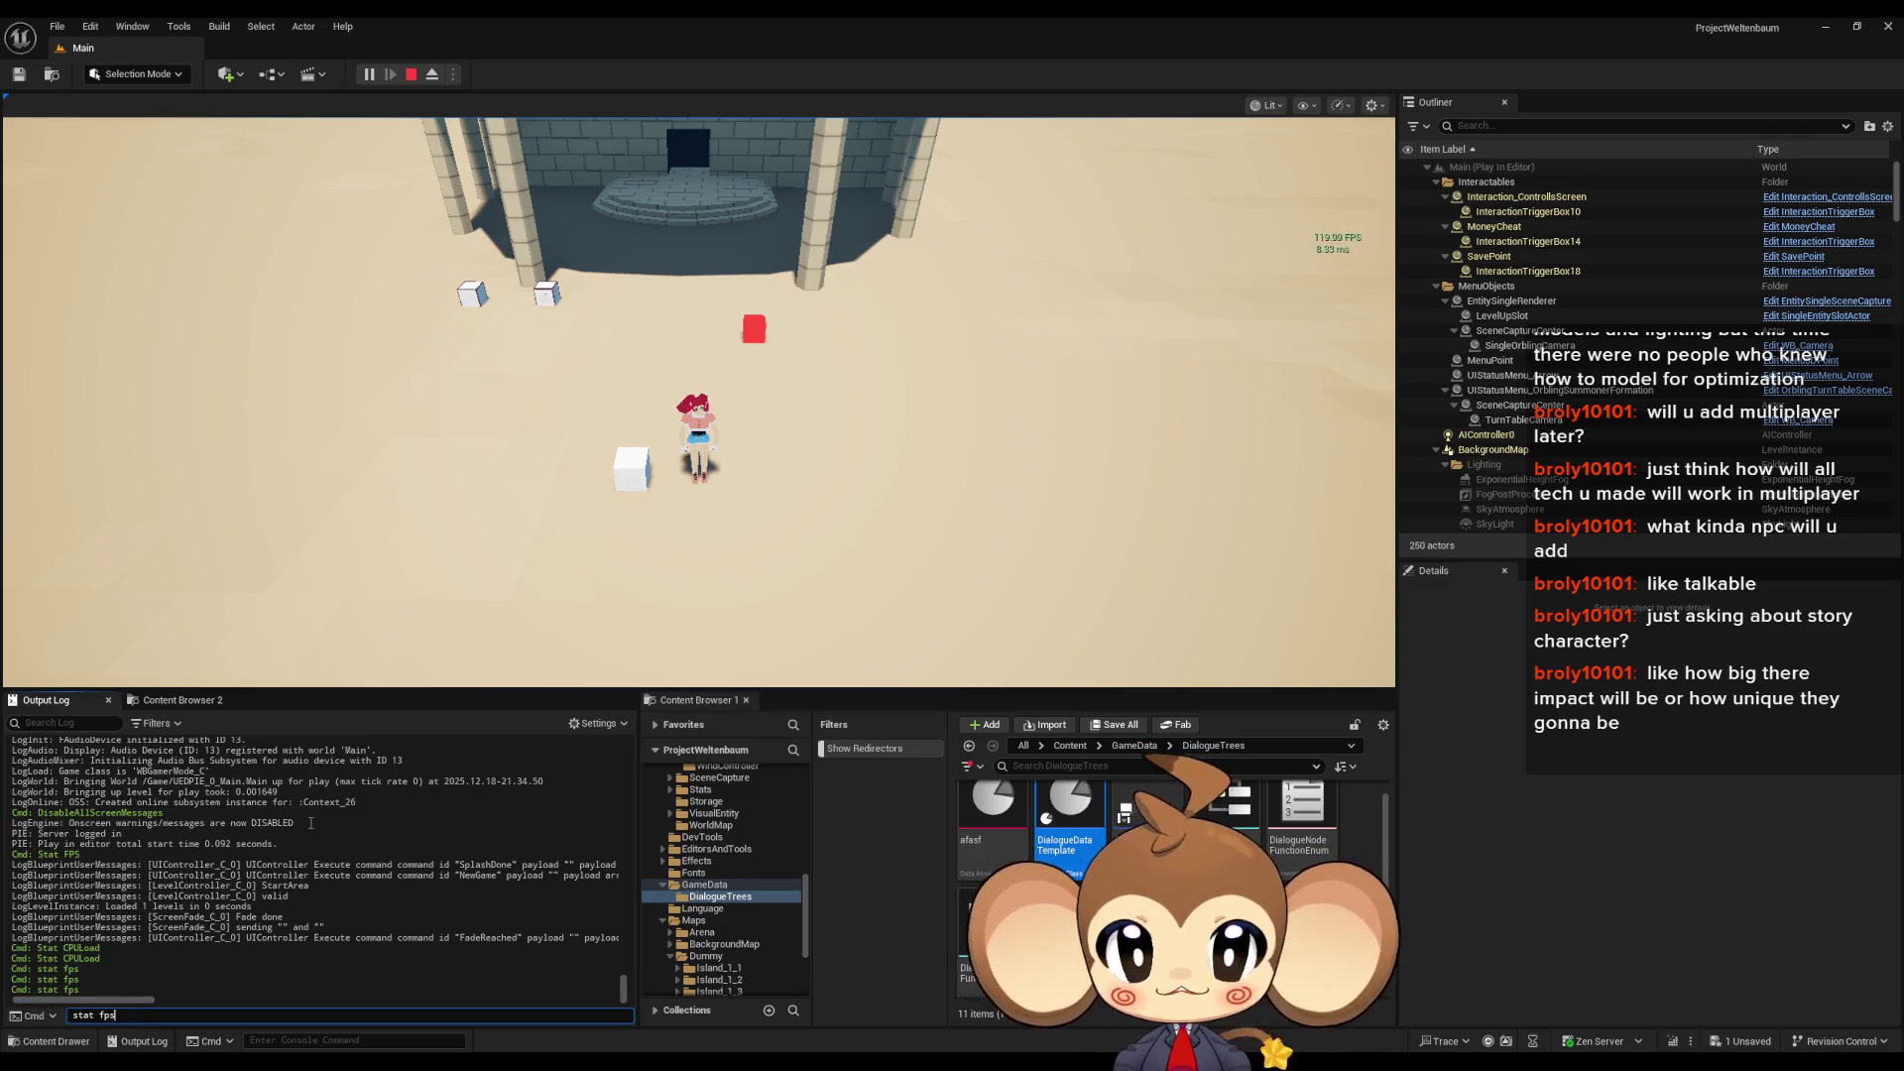
{"action": "key", "text": "Escape"}
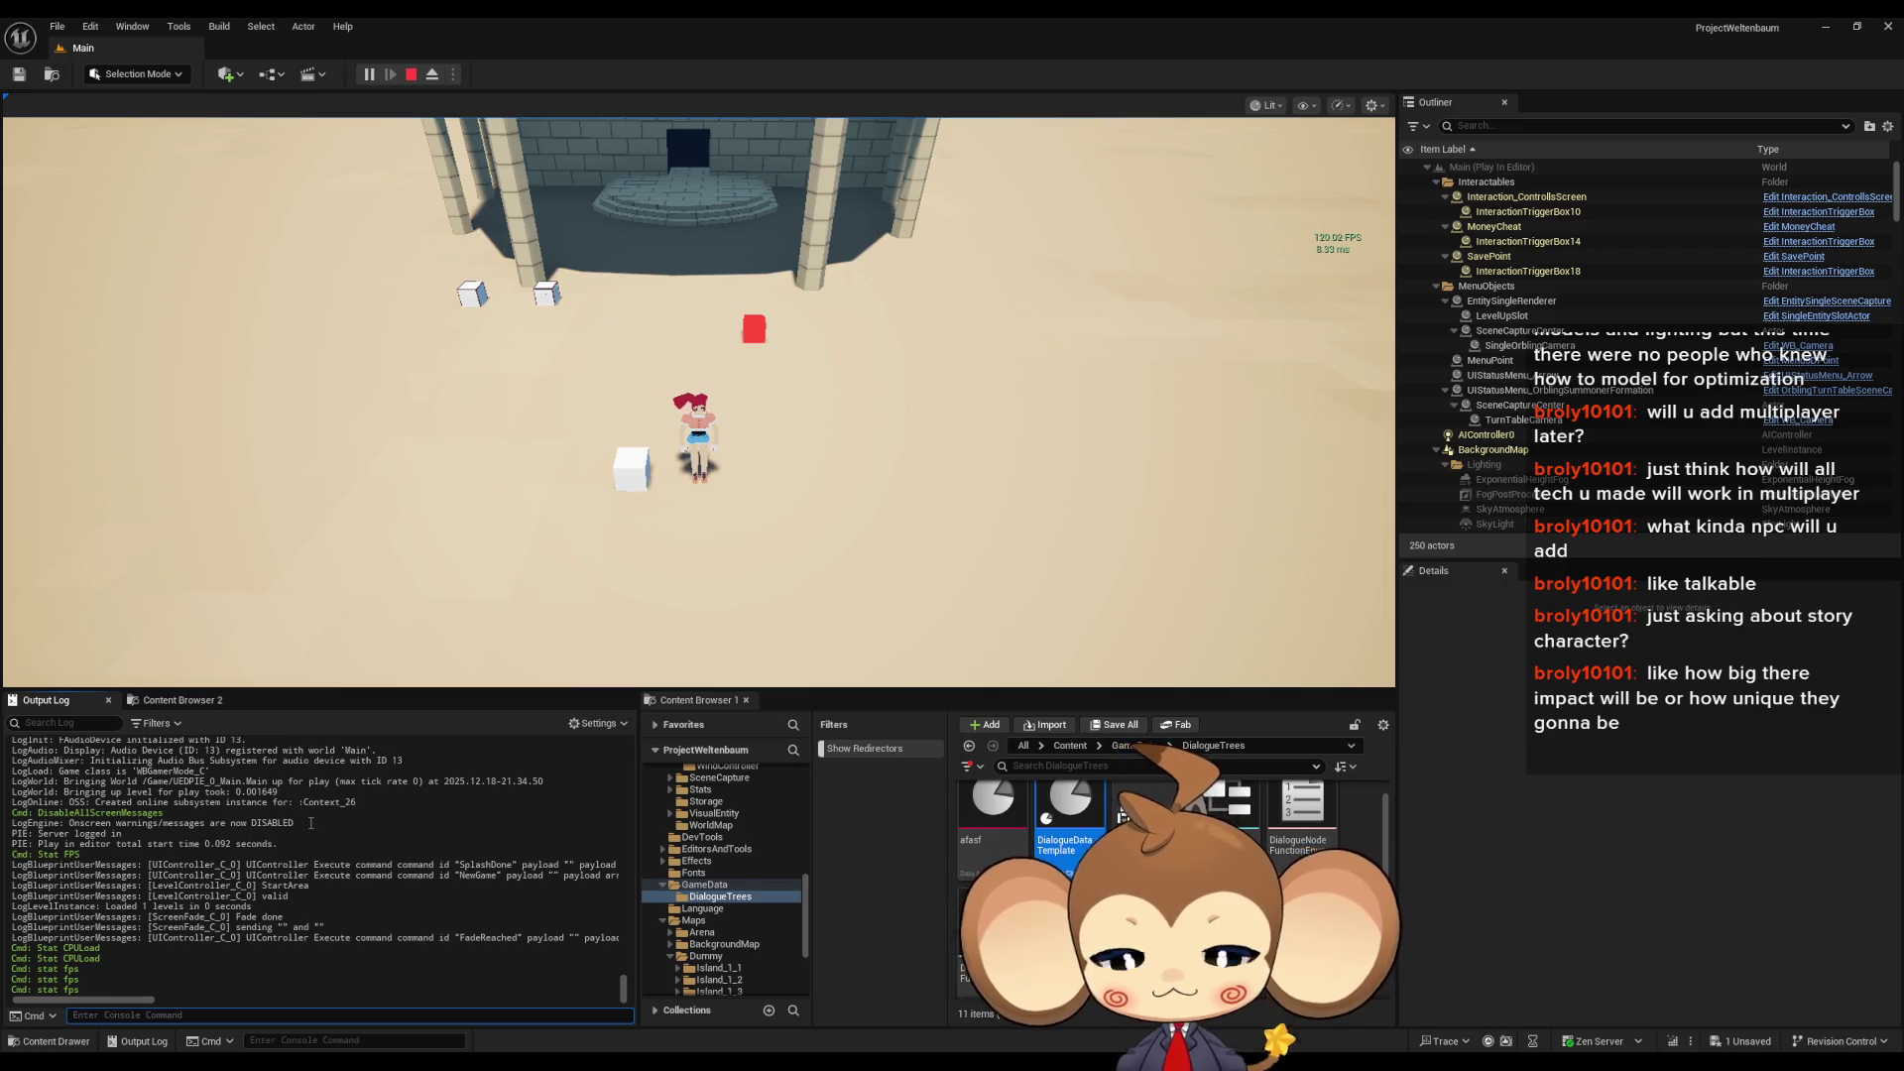
{"action": "key", "text": "Up"}
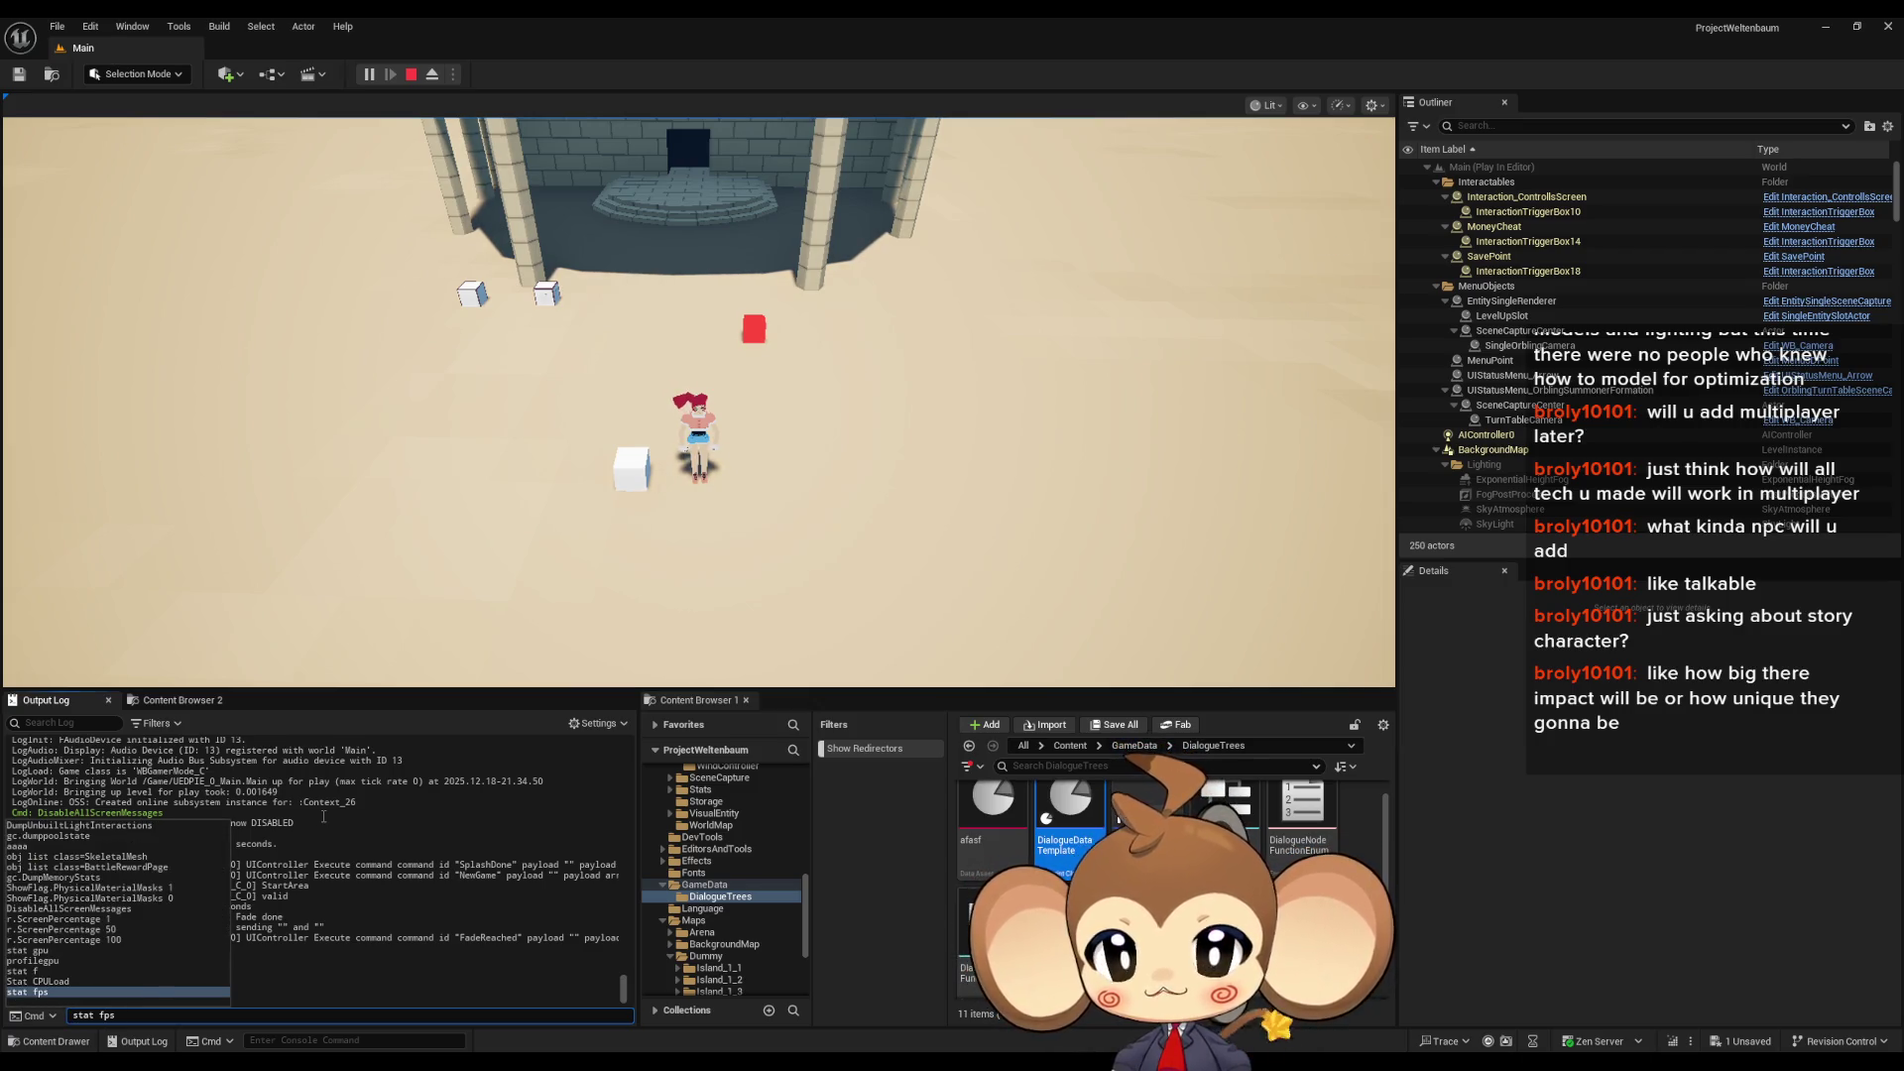
{"action": "key", "text": "Return"}
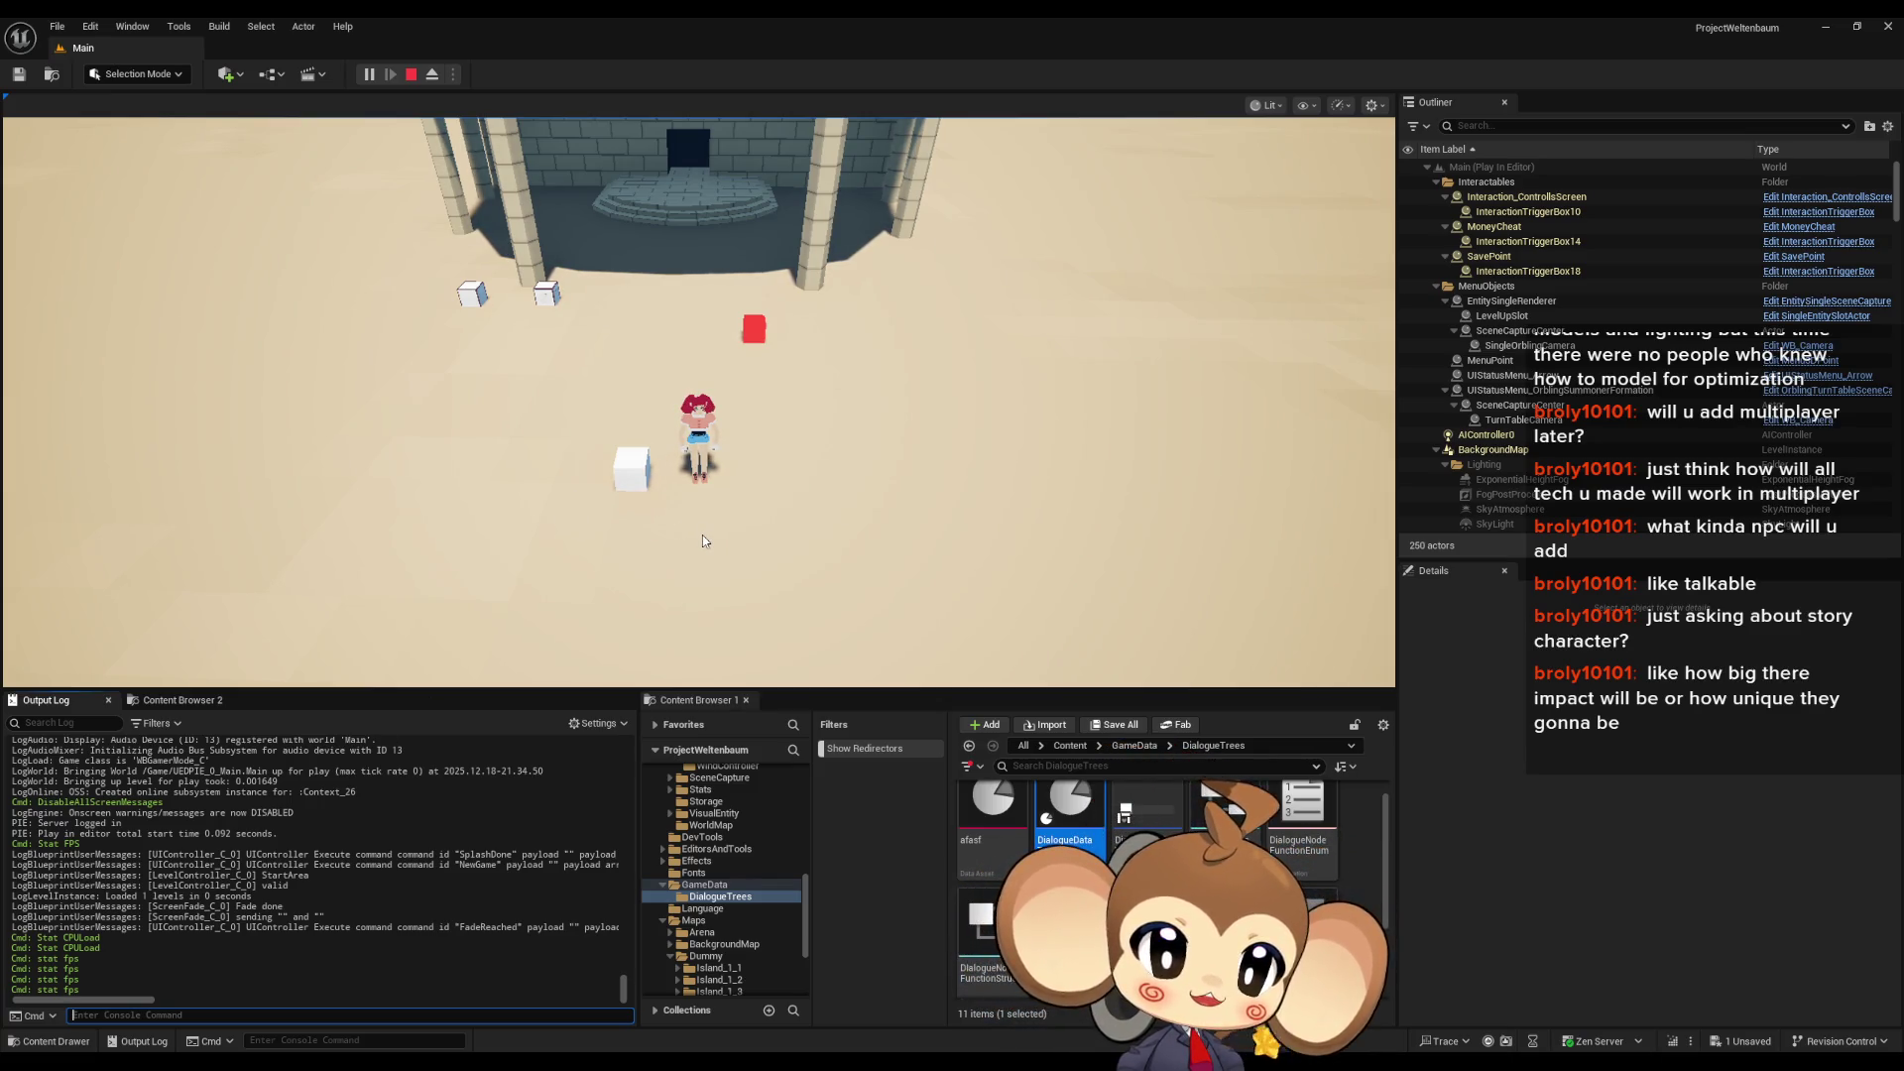
- Walk the character onto the white cube to trigger the dialogue, then stop the playtest
{"action": "left_click", "coordinate": [739, 344]}
{"action": "key", "text": "s"}
{"action": "key", "text": "a"}
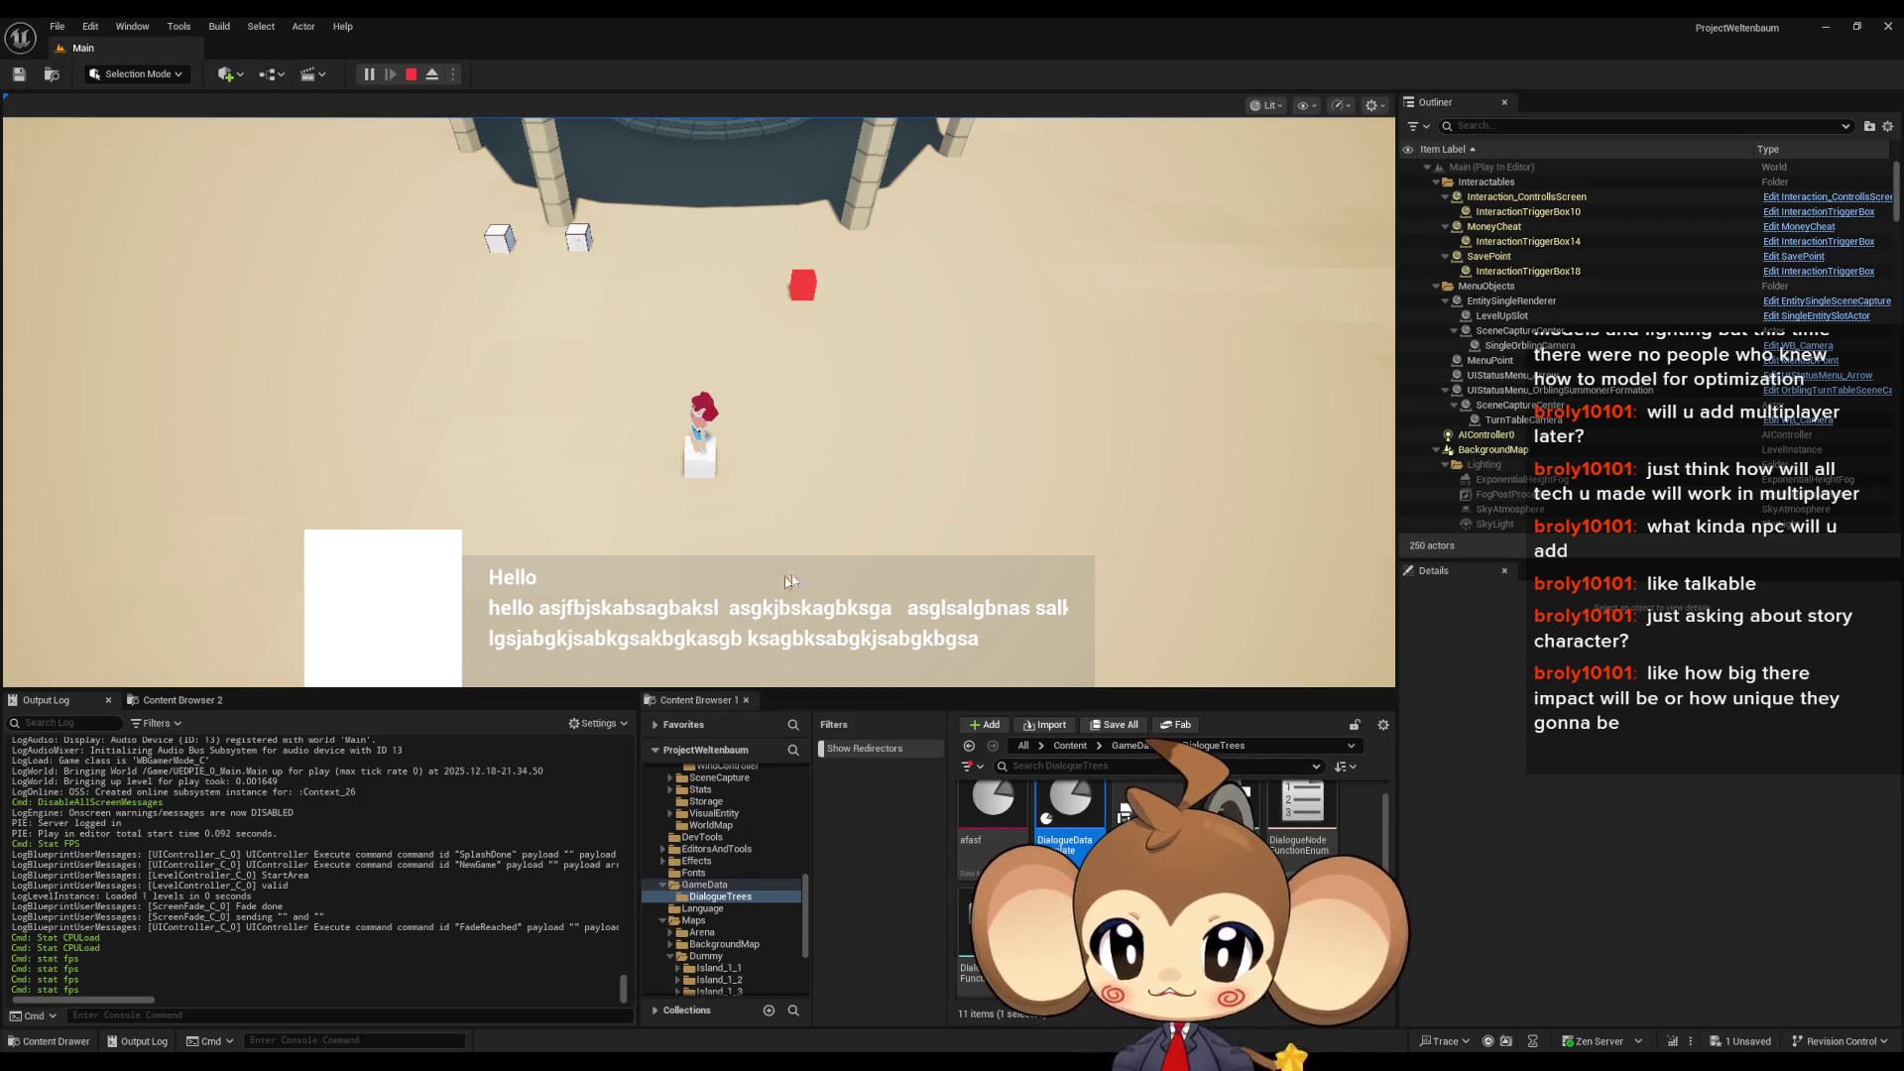
{"action": "left_click", "coordinate": [410, 74]}
- Switch to the DialogueStateMachine blueprint window and open its ExecuteNodeID function graph
{"action": "mouse_move", "coordinate": [813, 1012]}
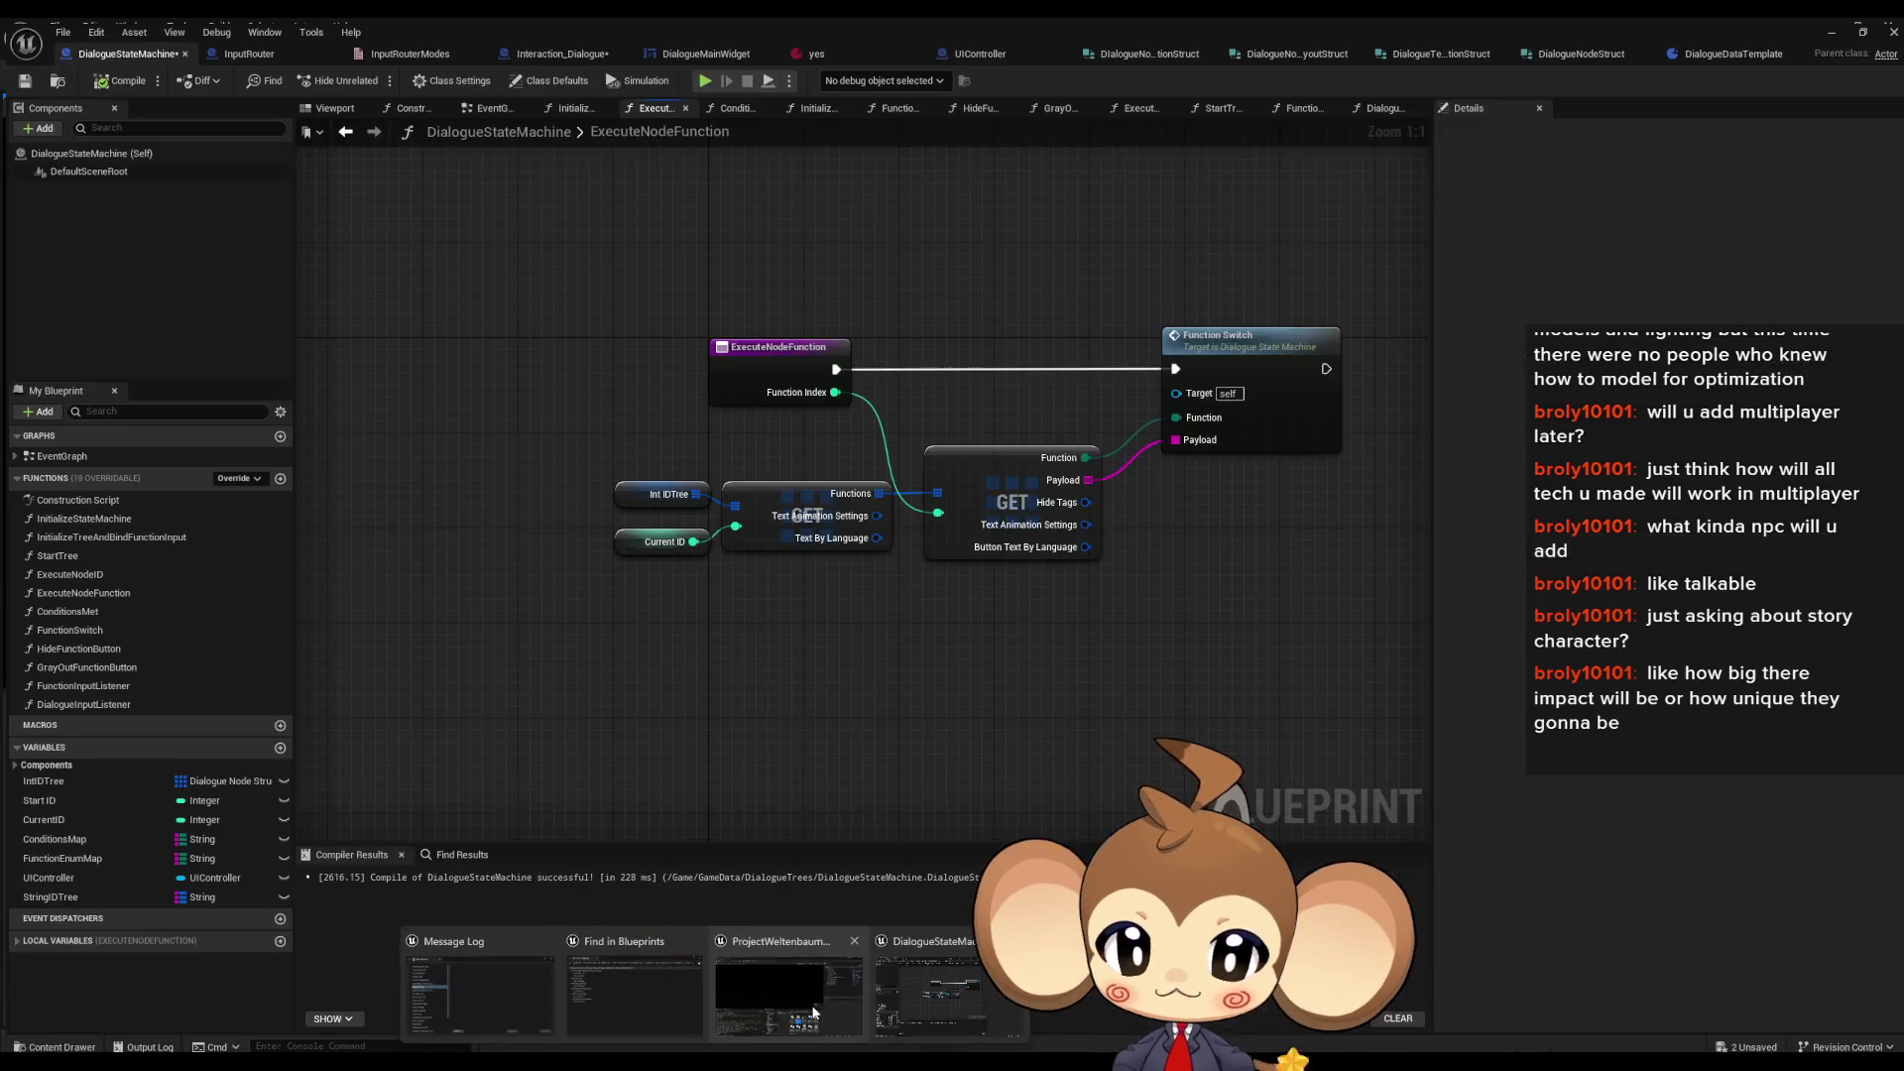
{"action": "left_click", "coordinate": [950, 997]}
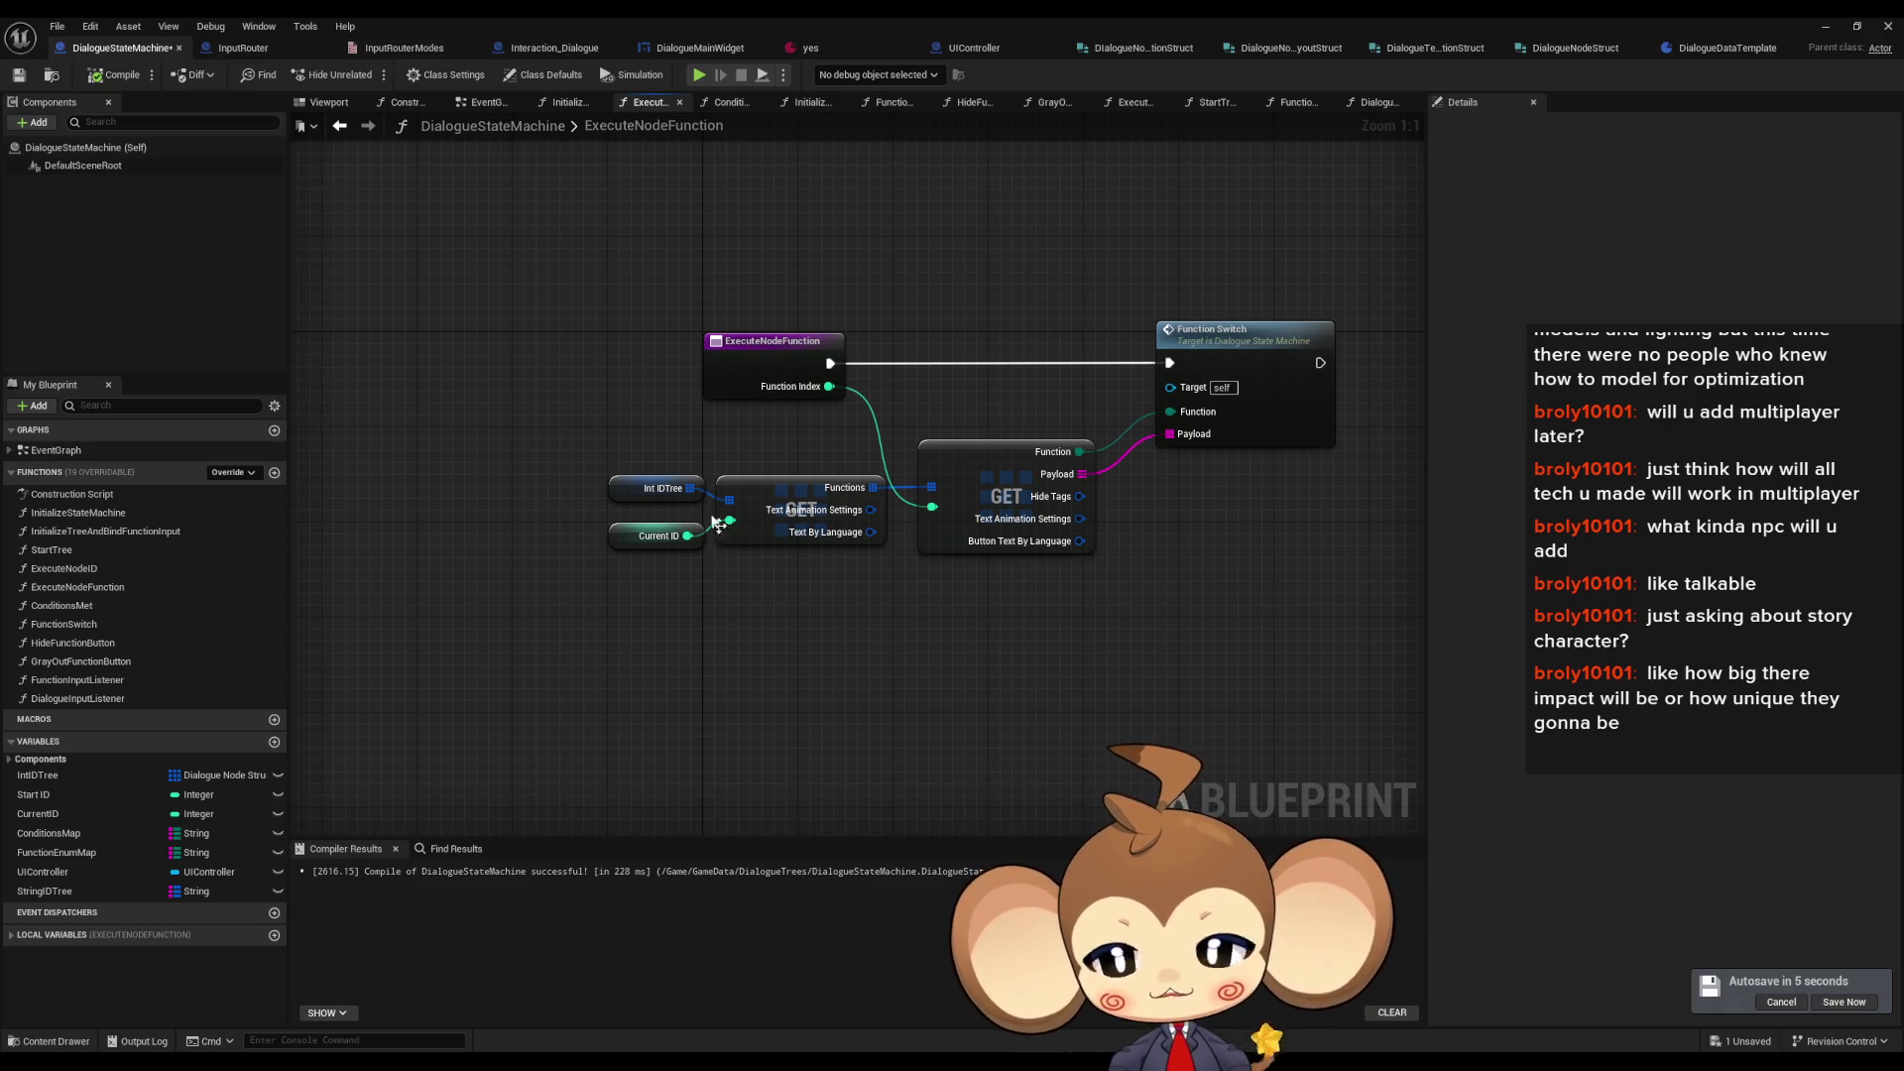
{"action": "left_click_drag", "start_coordinate": [1033, 698], "coordinate": [831, 718]}
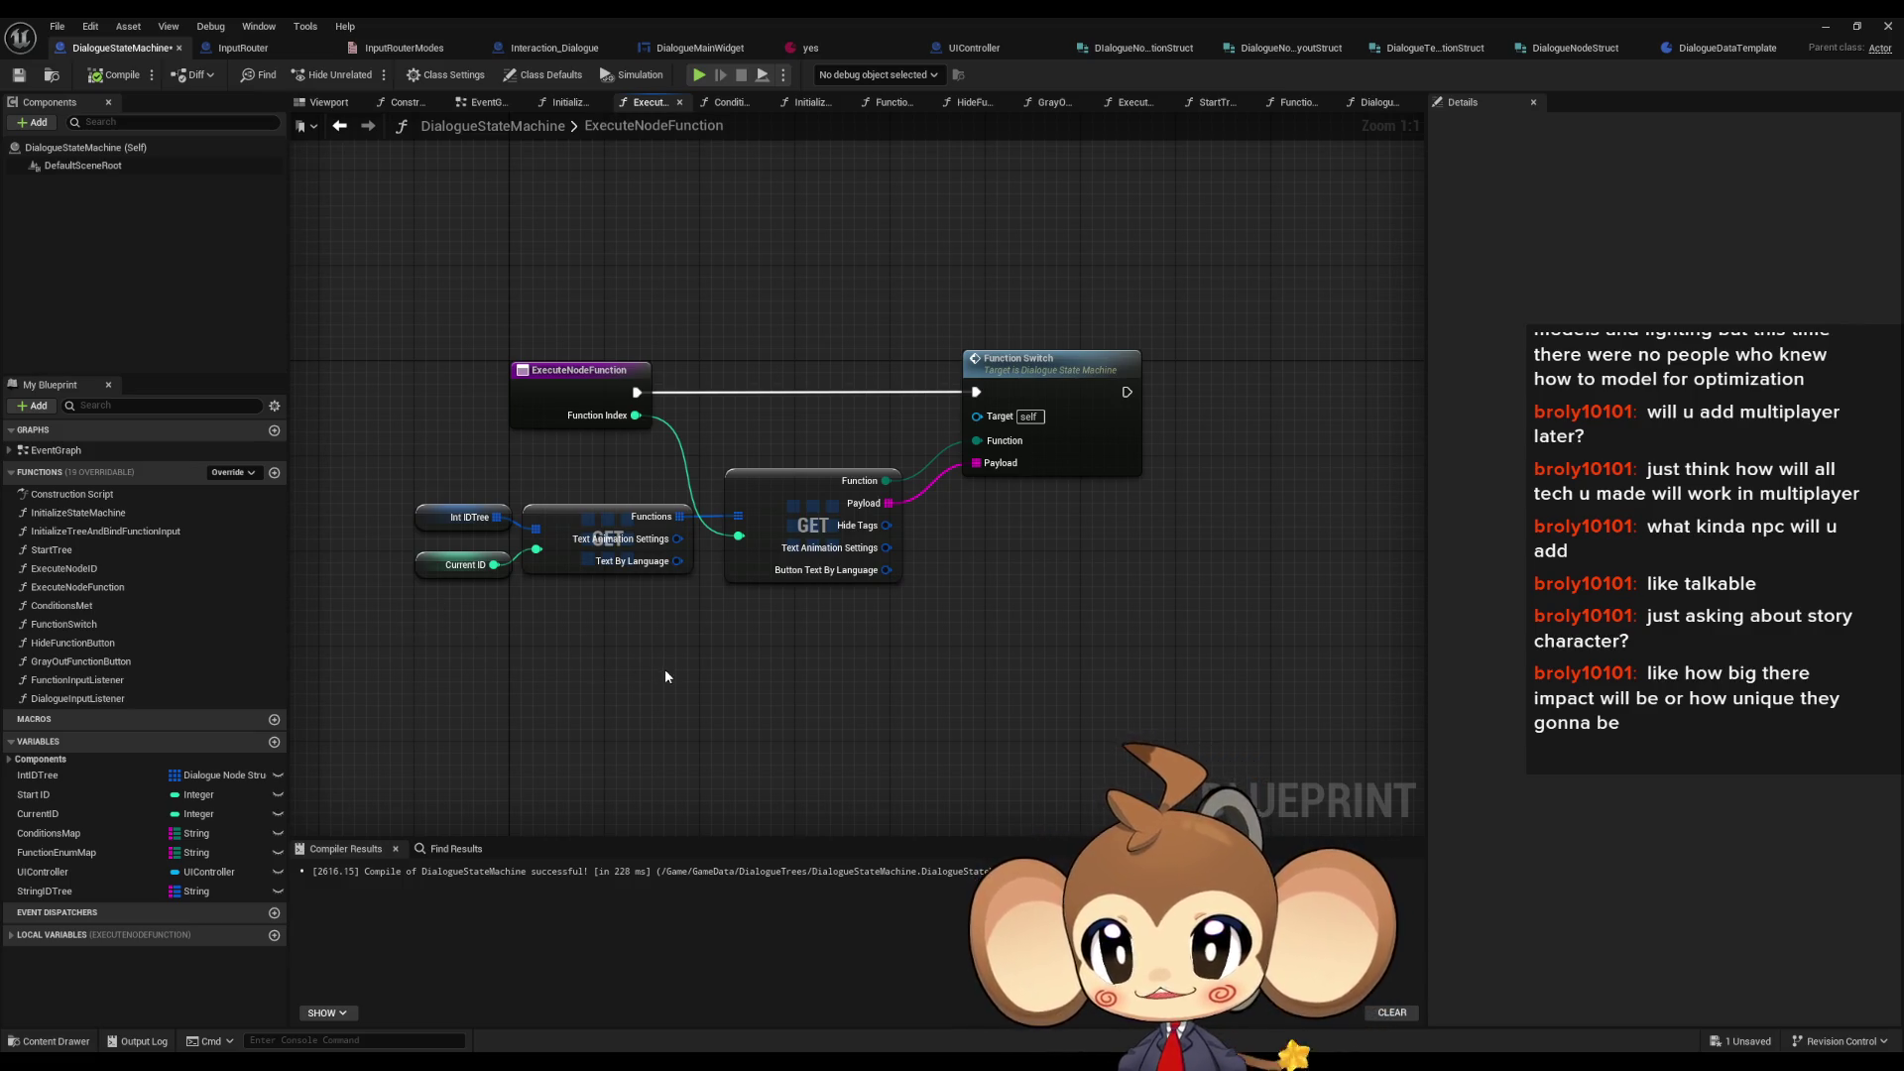
{"action": "double_click", "coordinate": [90, 568]}
{"action": "scroll", "coordinate": [688, 512], "scroll_direction": "up", "scroll_amount": 2}
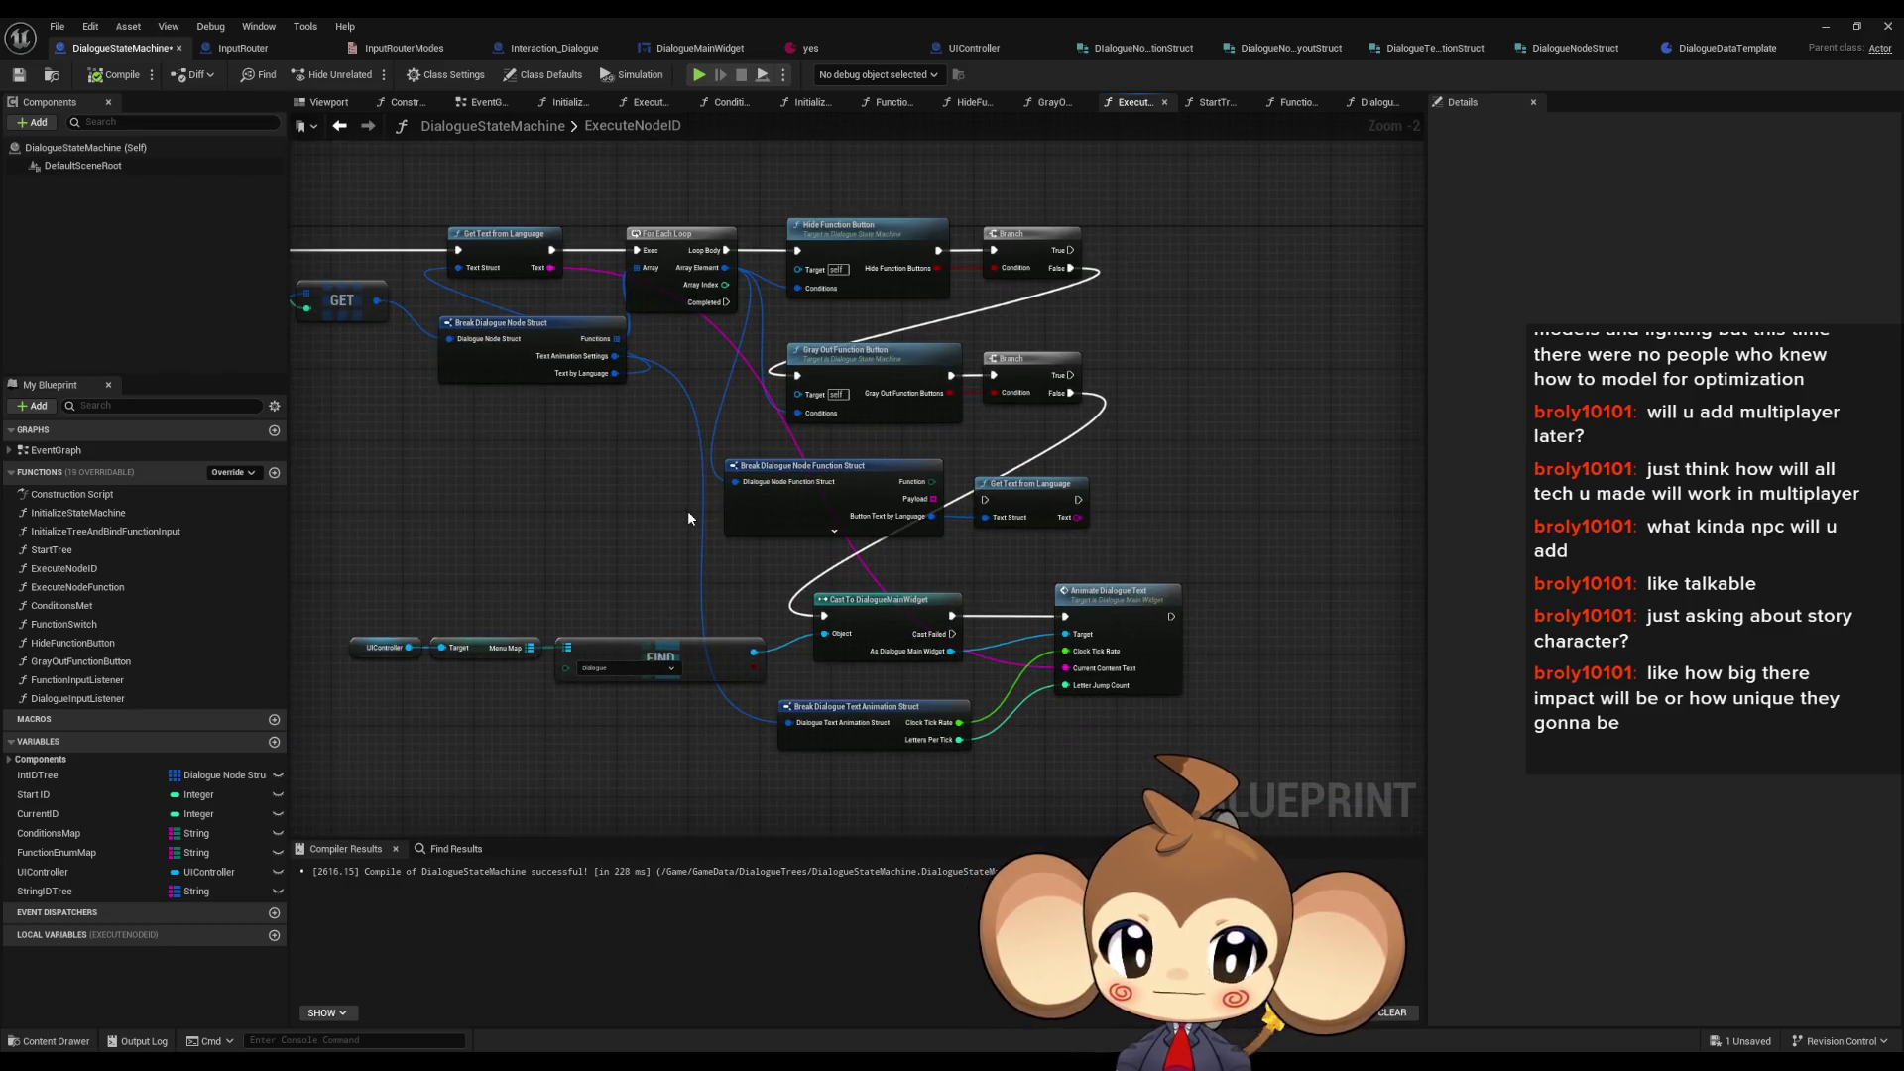
- Open DialogueMainWidget's AnimateDialogueText function showing the entry and LEN nodes
{"action": "double_click", "coordinate": [1116, 610]}
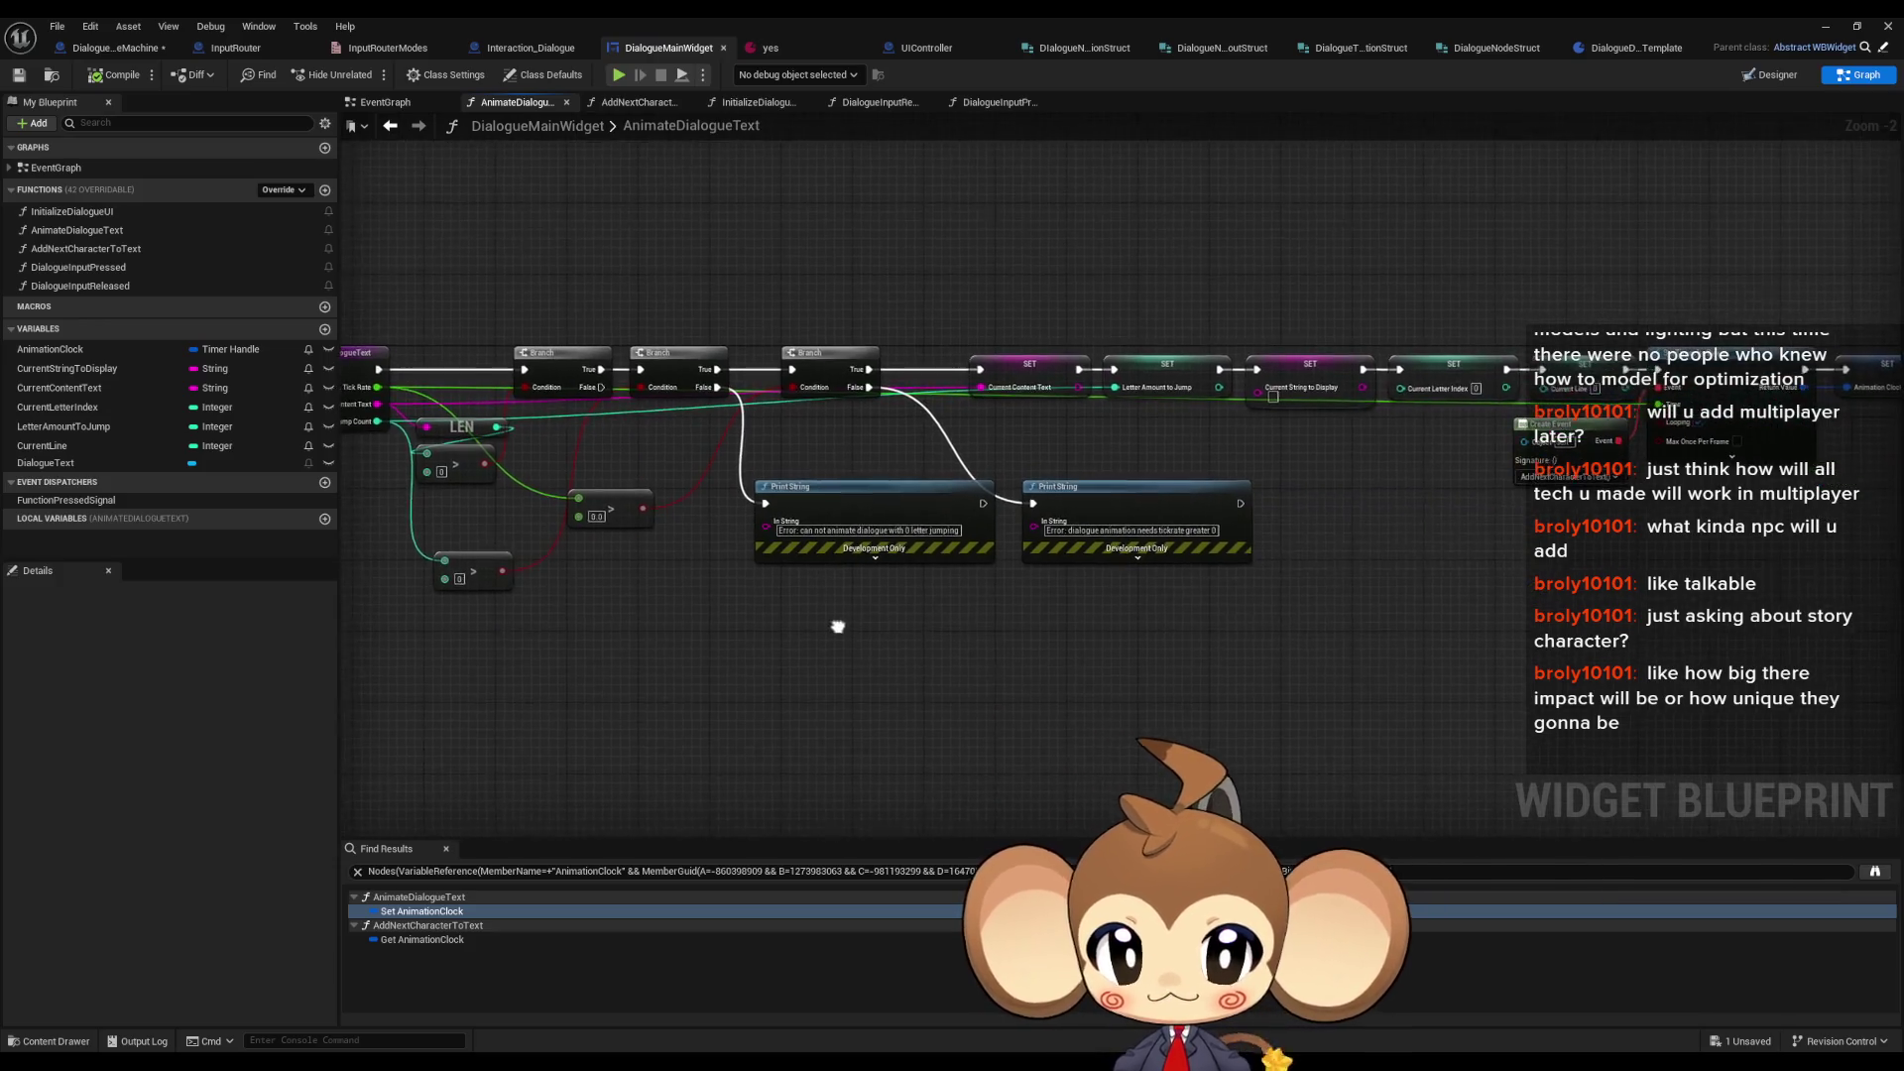
{"action": "scroll", "coordinate": [841, 619], "scroll_direction": "down", "scroll_amount": 3}
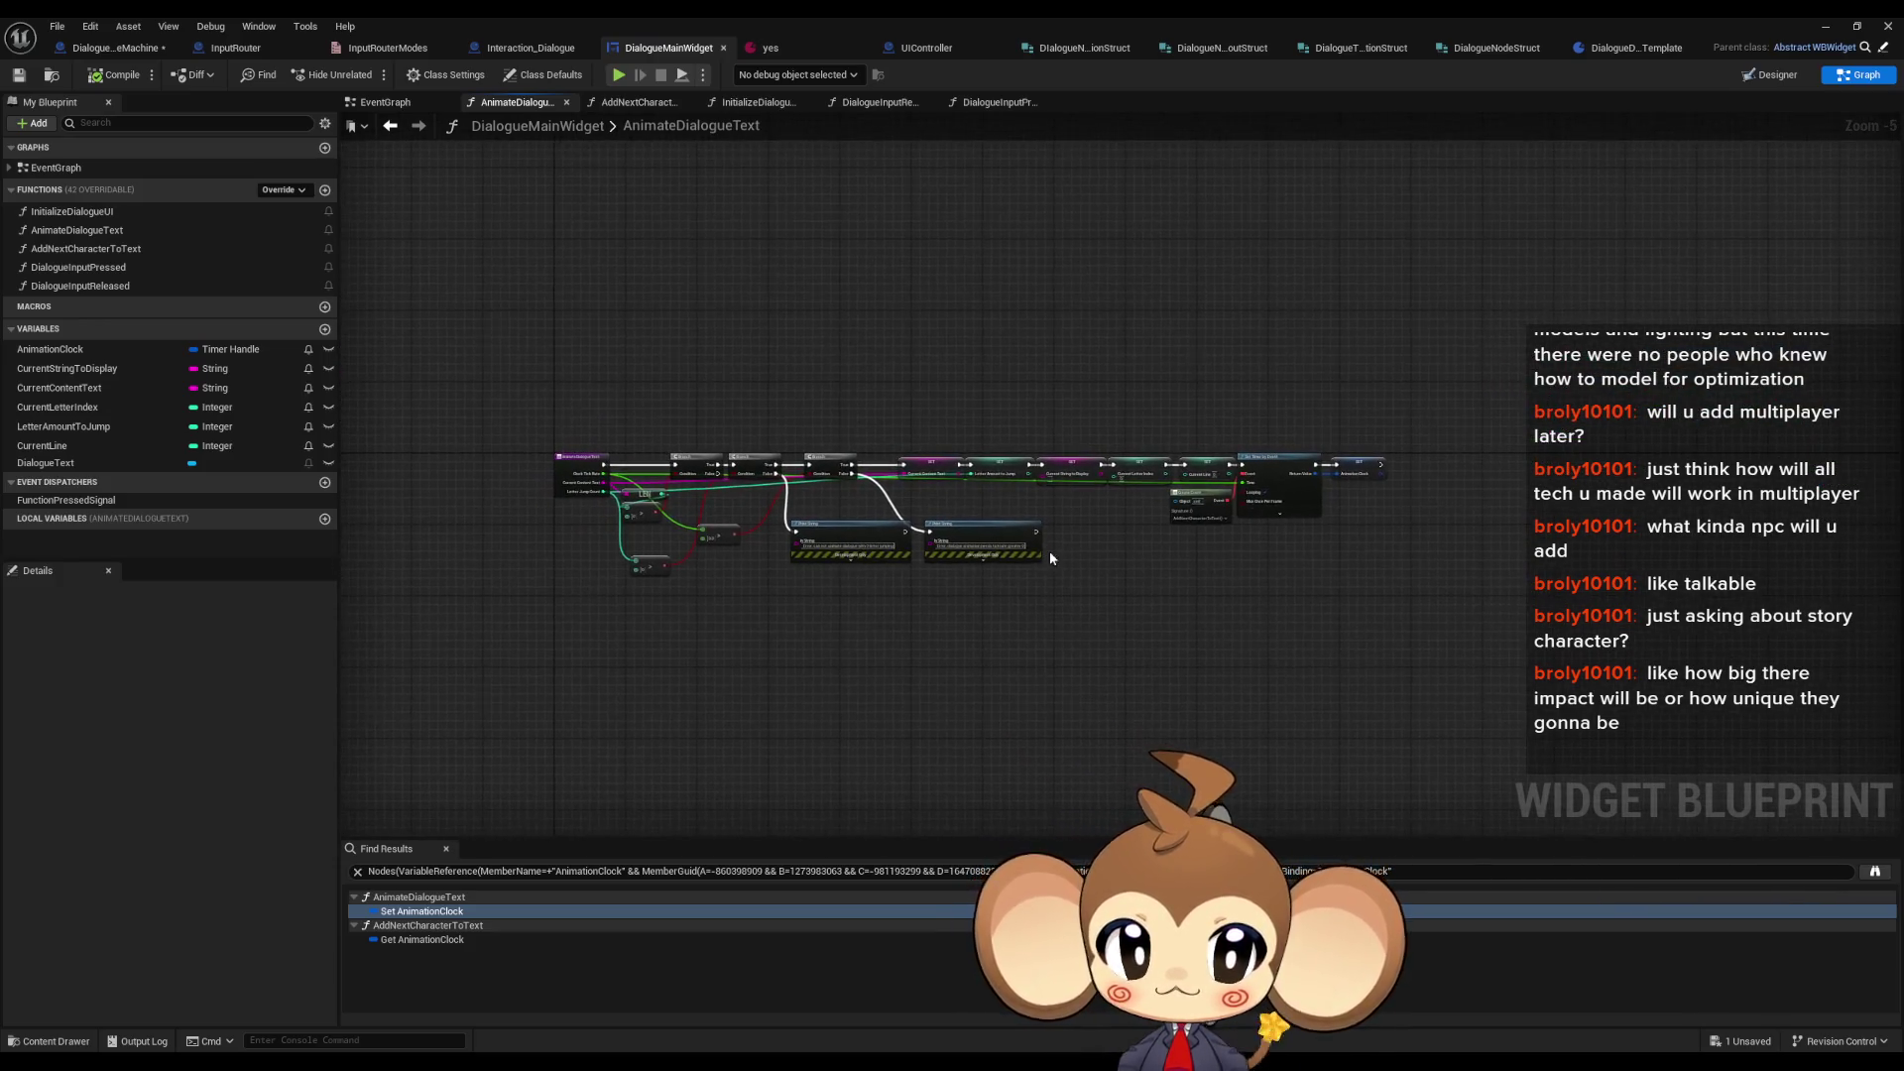
{"action": "scroll", "coordinate": [929, 526], "scroll_direction": "up", "scroll_amount": 4}
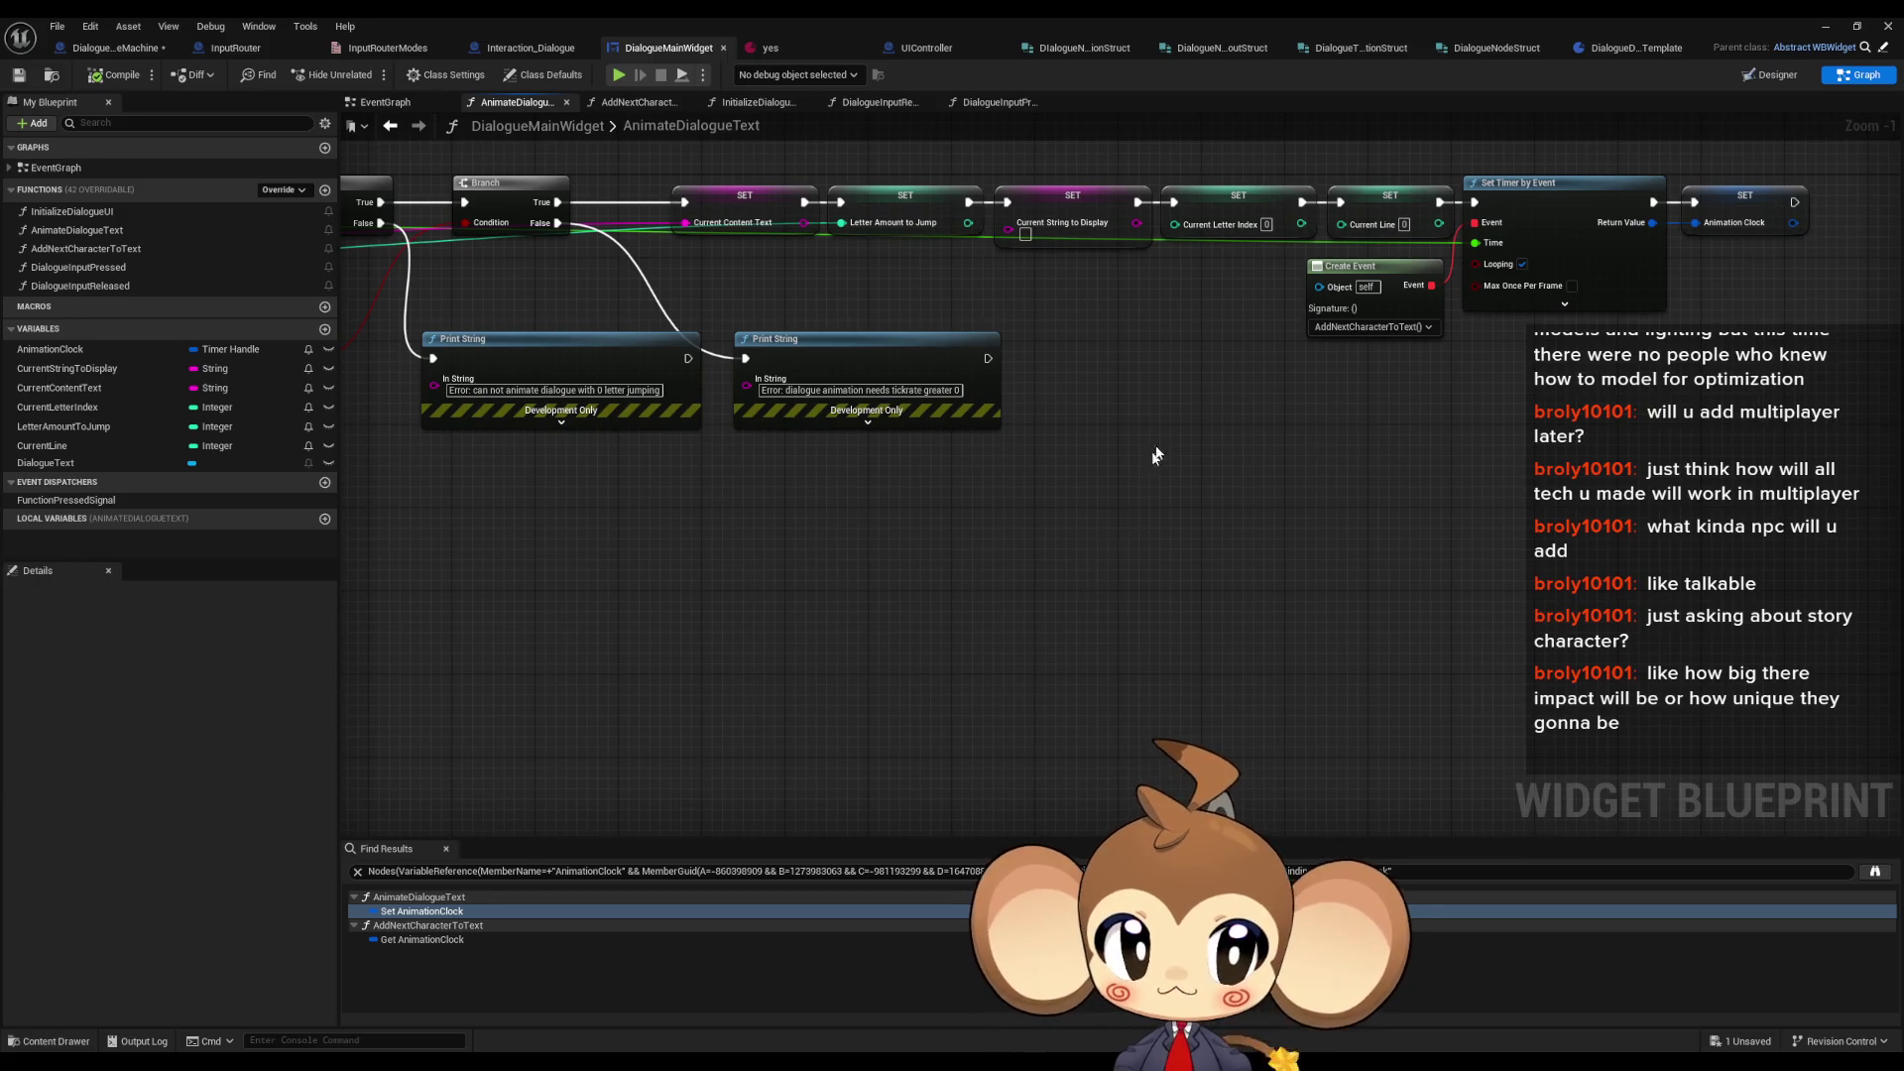
{"action": "left_click_drag", "start_coordinate": [35, 477], "coordinate": [442, 494]}
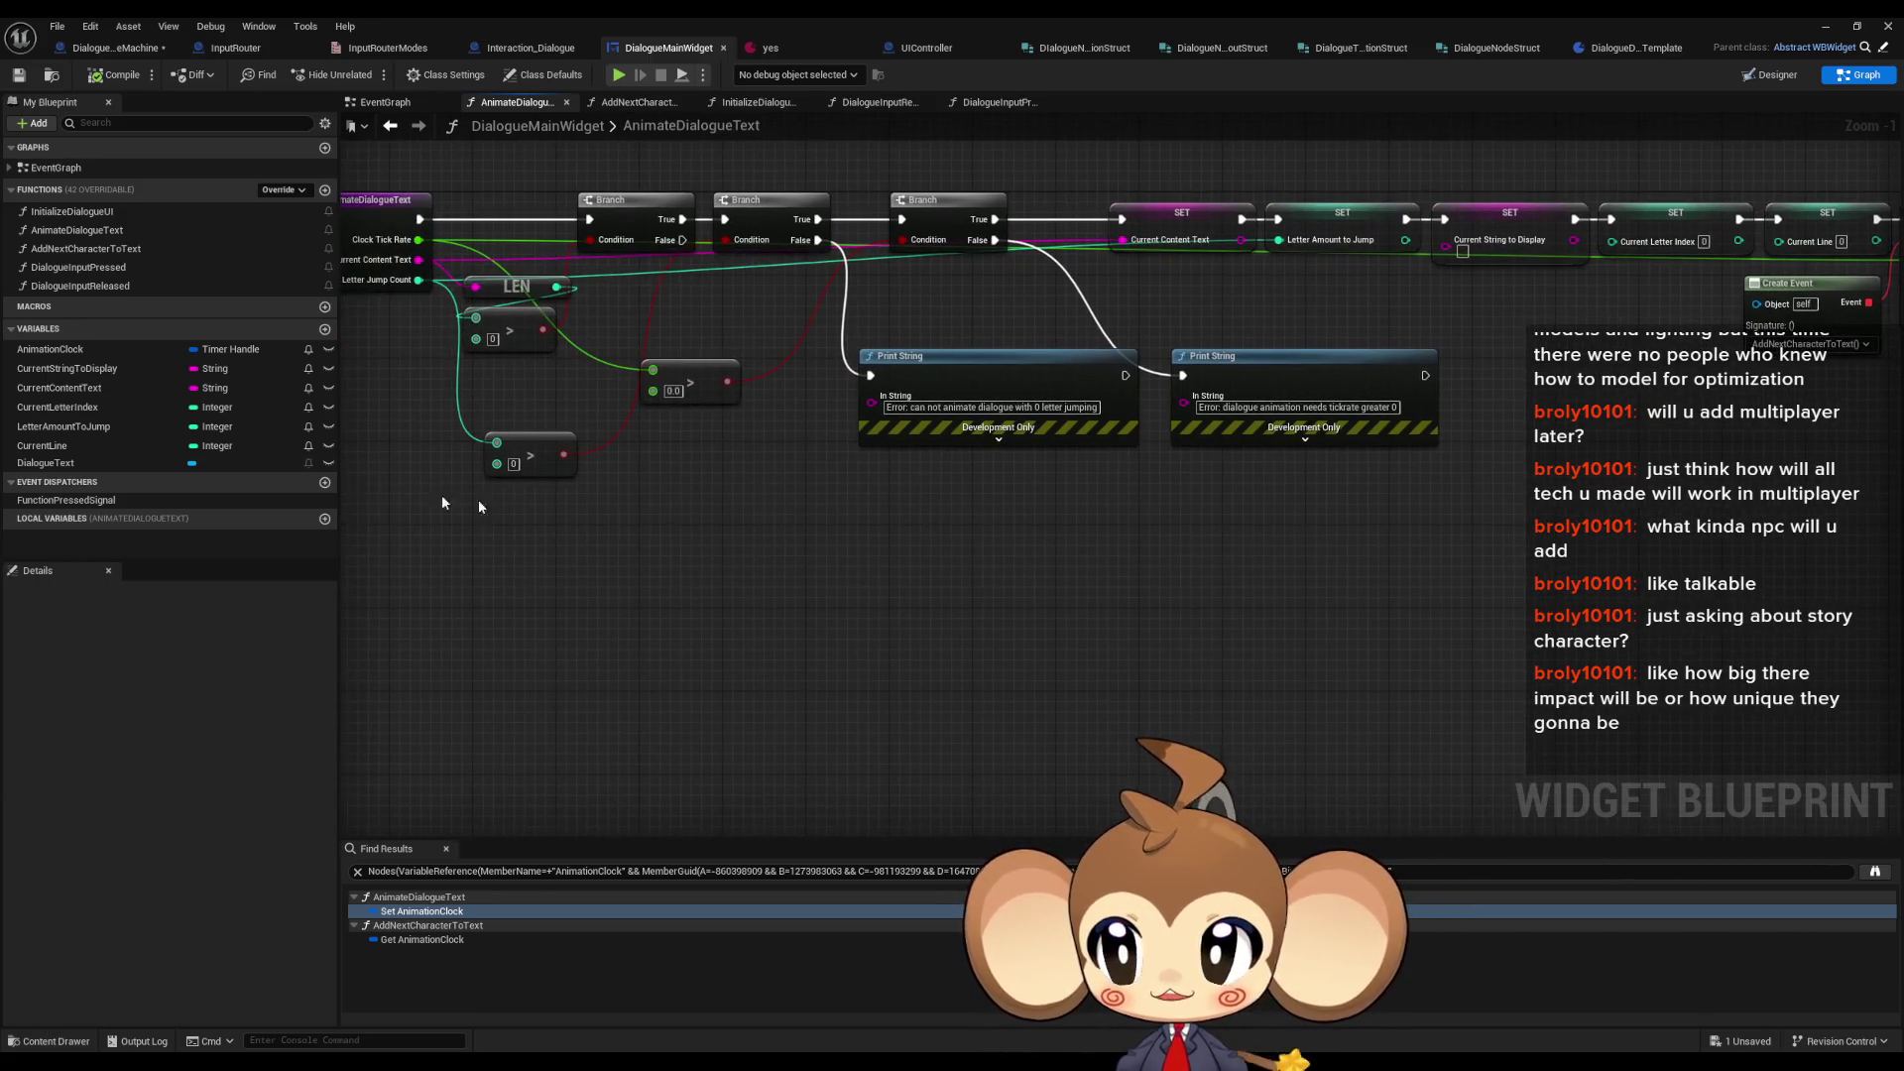
- Open AddNextCharacterToText, pan to the Current Line, Add and SET nodes, and select the Current Line getter
{"action": "left_click", "coordinate": [111, 250]}
{"action": "left_click_drag", "start_coordinate": [974, 537], "coordinate": [504, 535]}
{"action": "left_click_drag", "start_coordinate": [1038, 595], "coordinate": [1071, 583]}
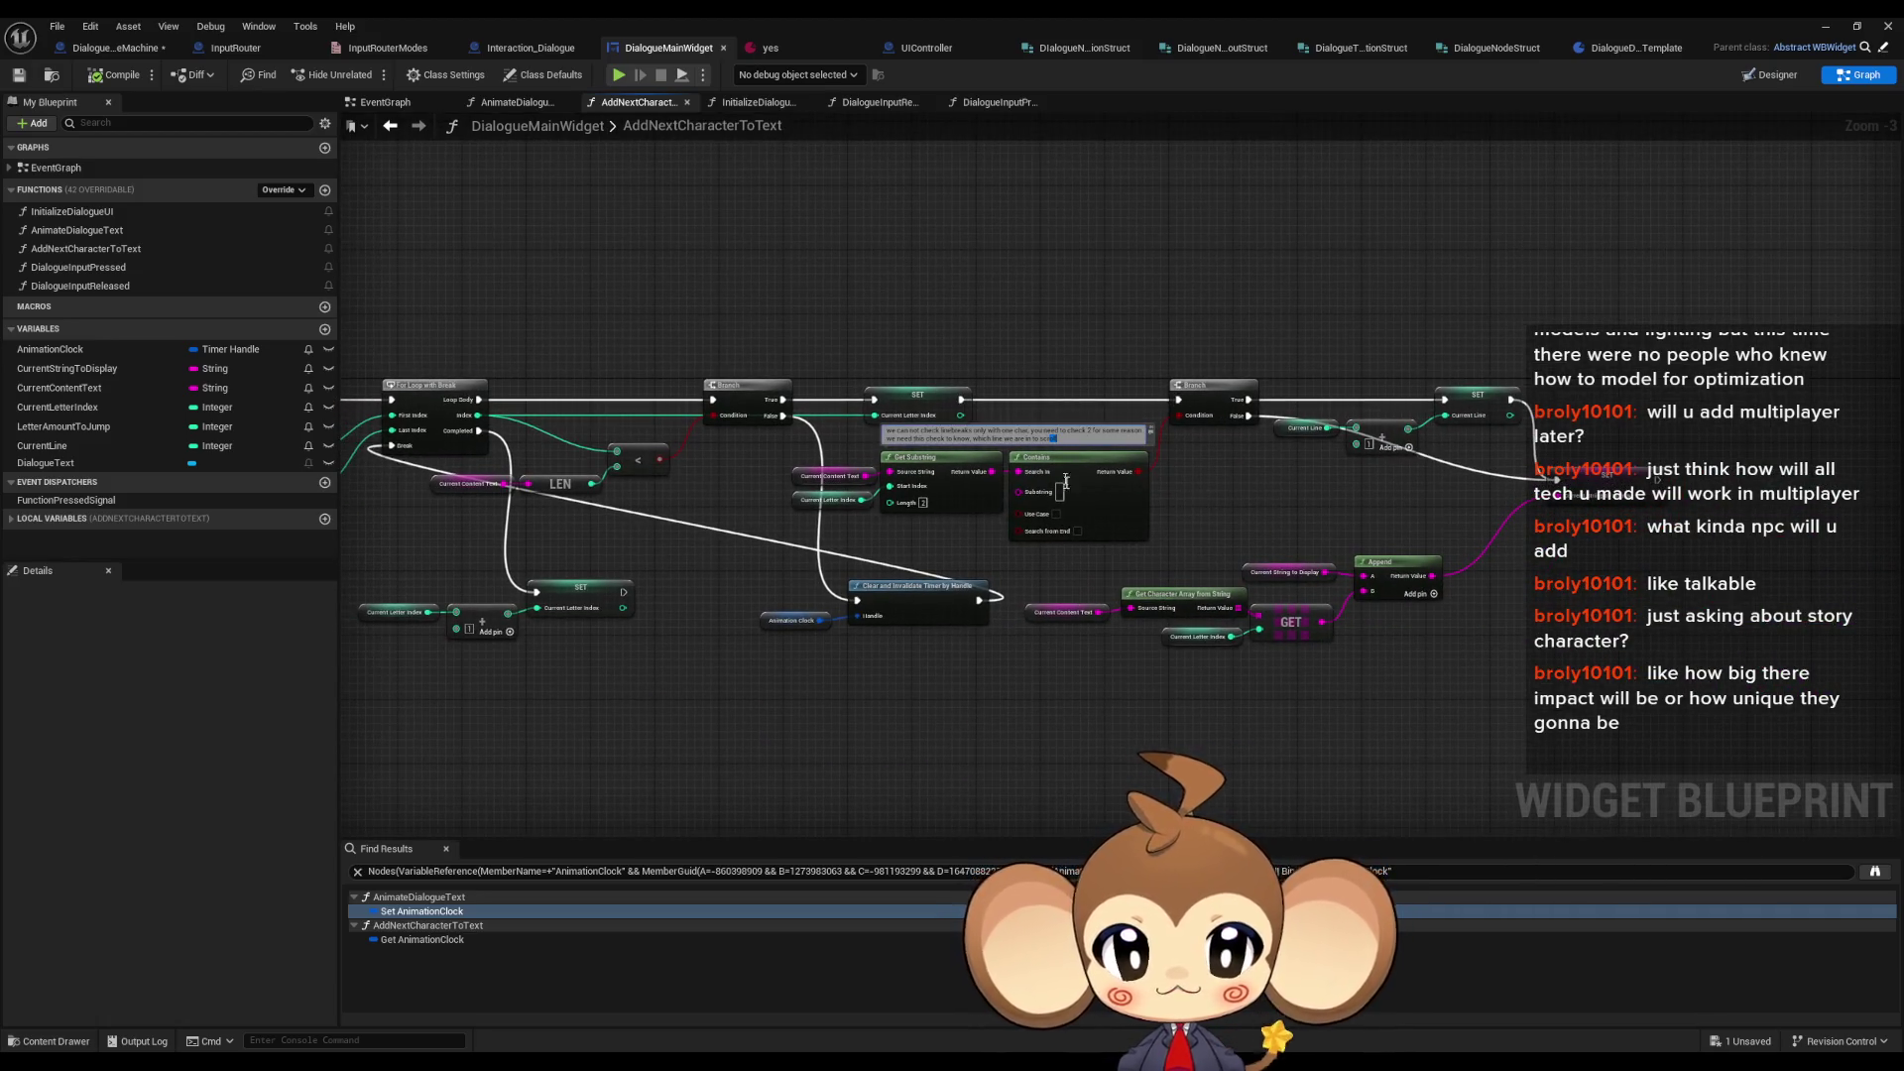
{"action": "left_click_drag", "start_coordinate": [1084, 508], "coordinate": [962, 530]}
{"action": "left_click_drag", "start_coordinate": [1152, 365], "coordinate": [1323, 523]}
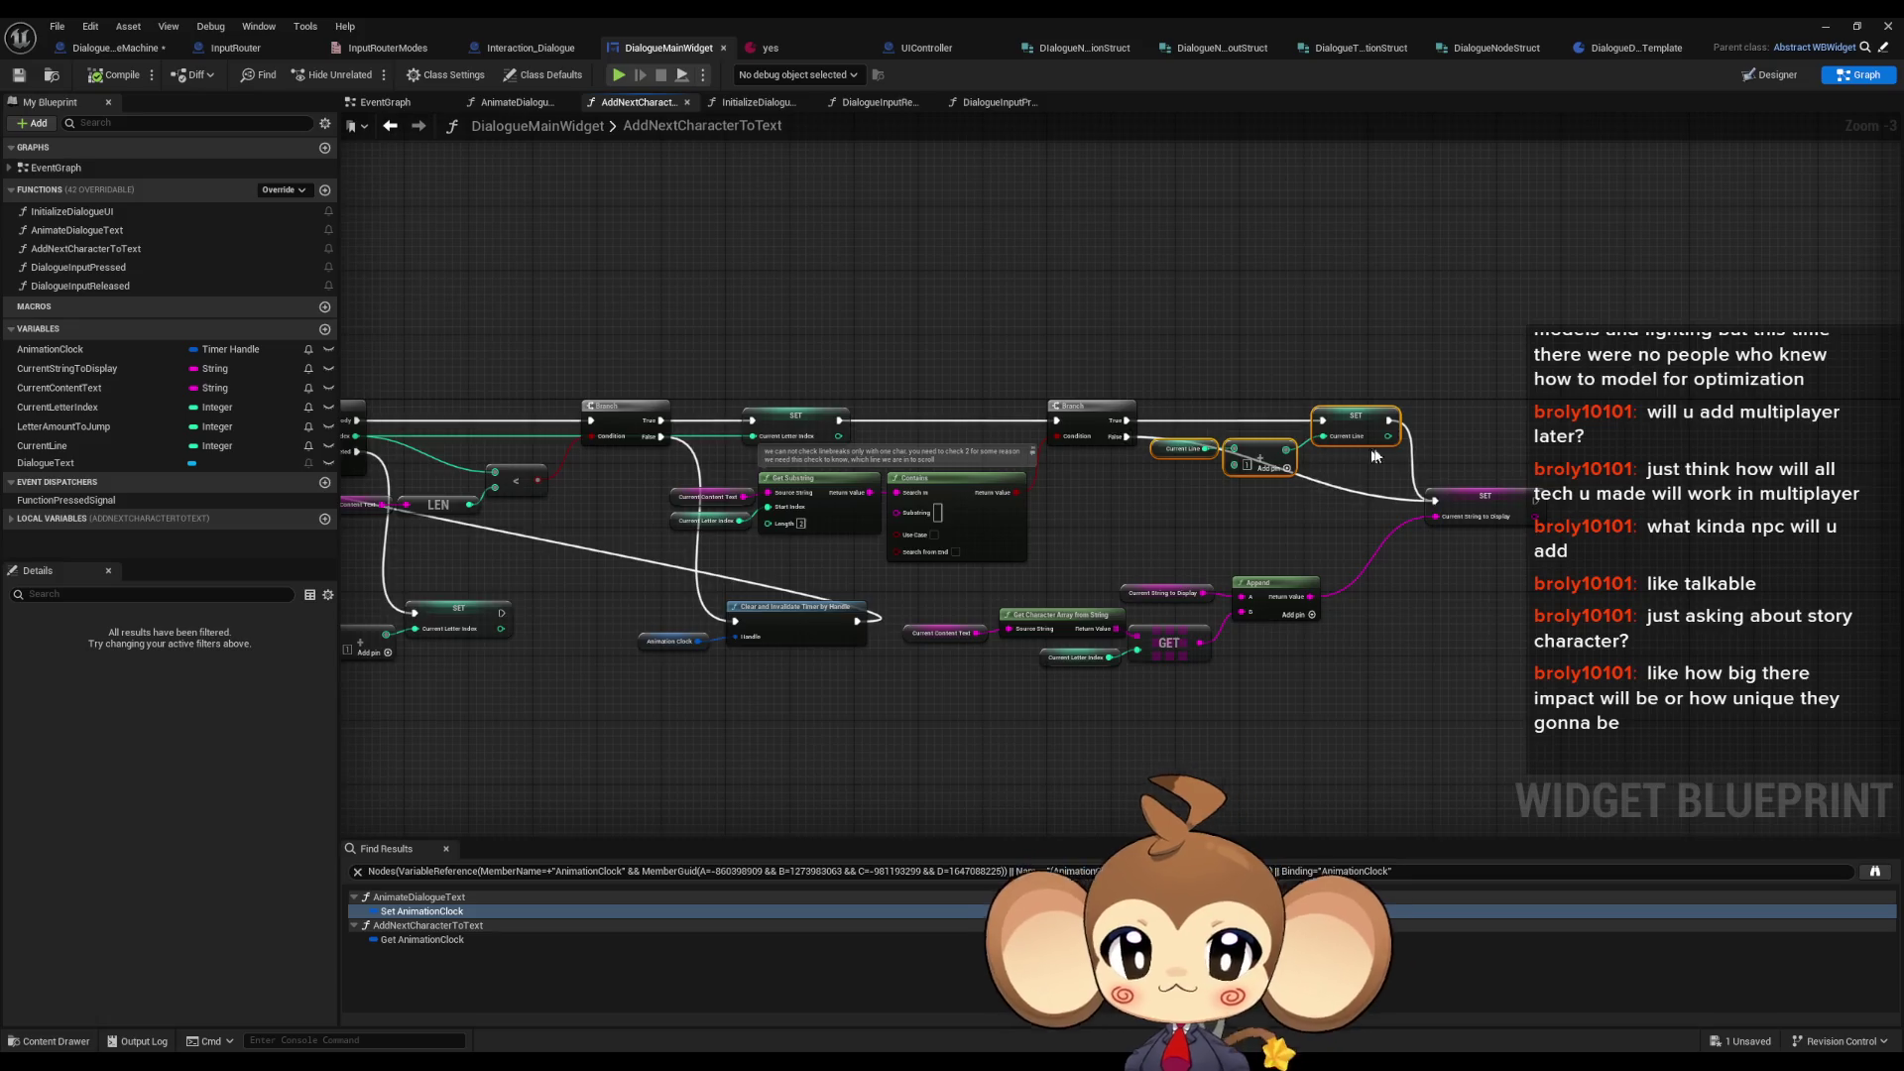
{"action": "scroll", "coordinate": [1360, 454], "scroll_direction": "up", "scroll_amount": 3}
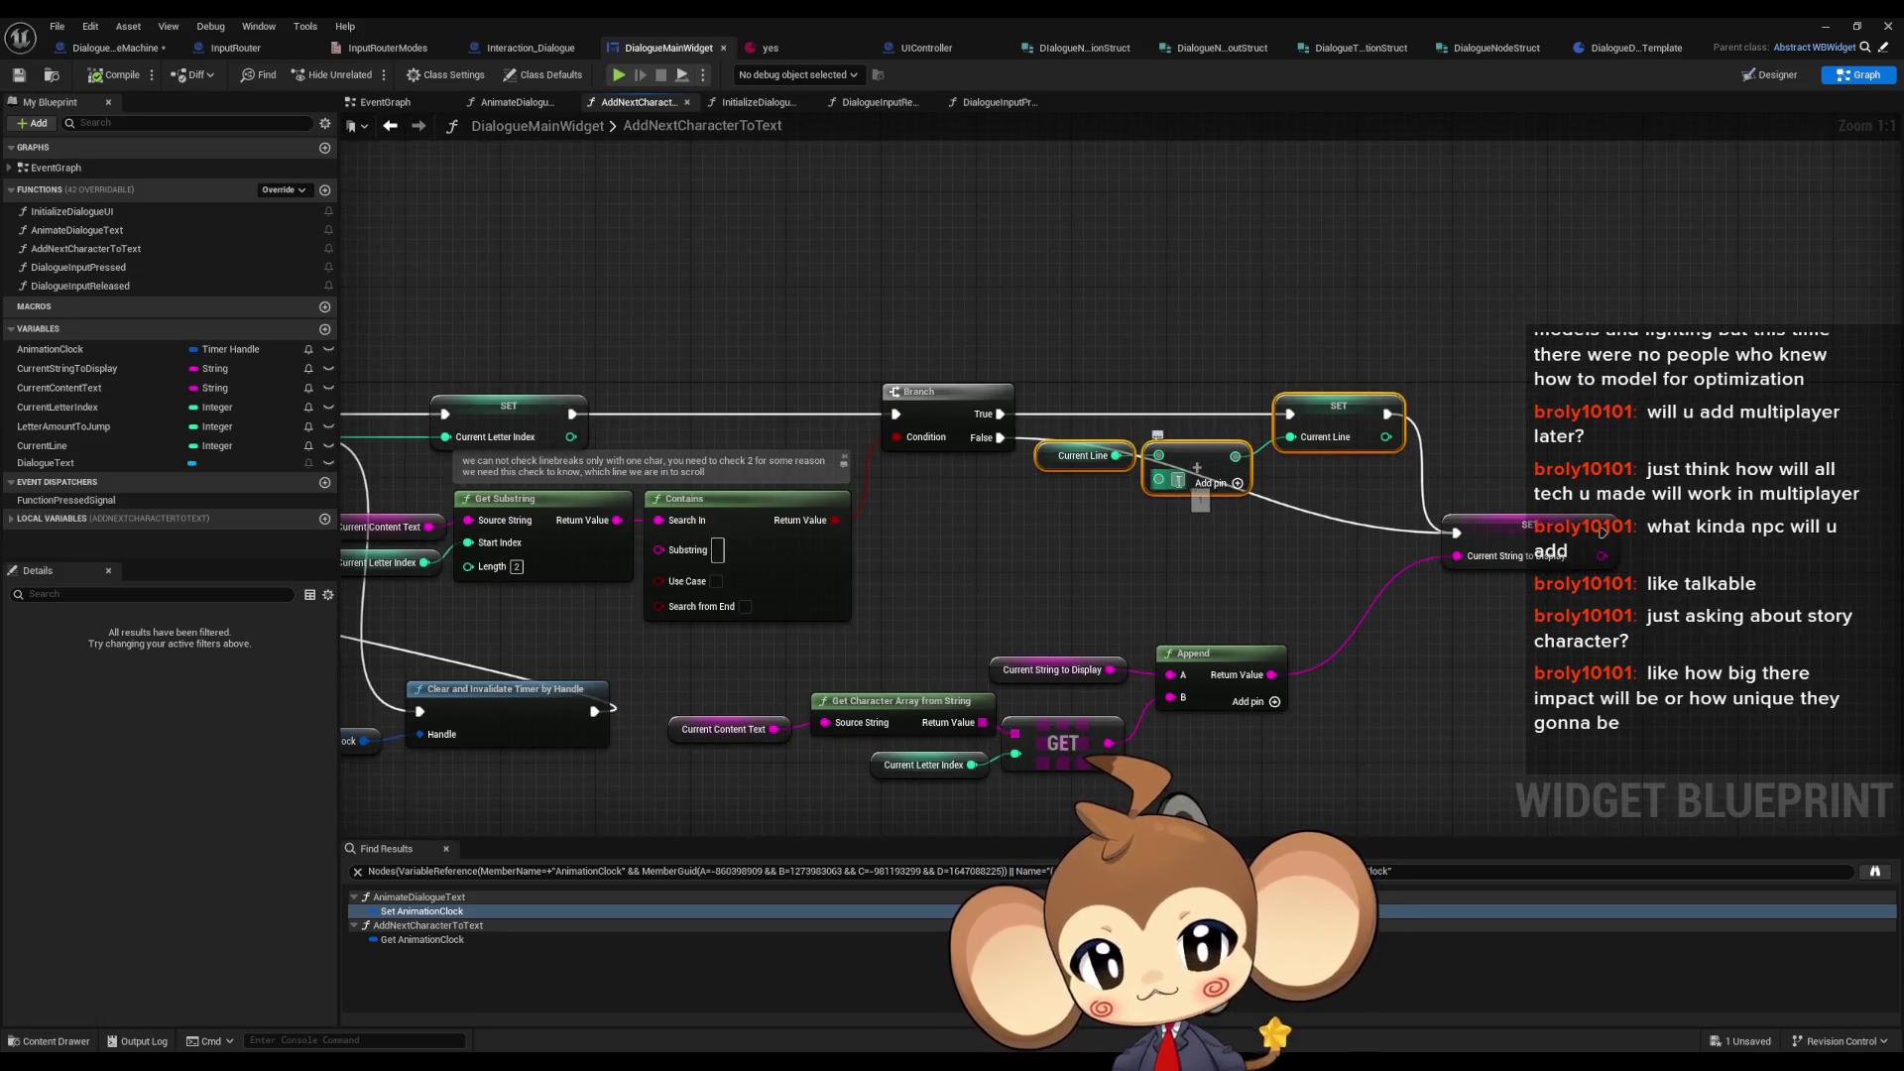
{"action": "left_click_drag", "start_coordinate": [1167, 489], "coordinate": [1160, 517]}
{"action": "left_click", "coordinate": [1083, 491]}
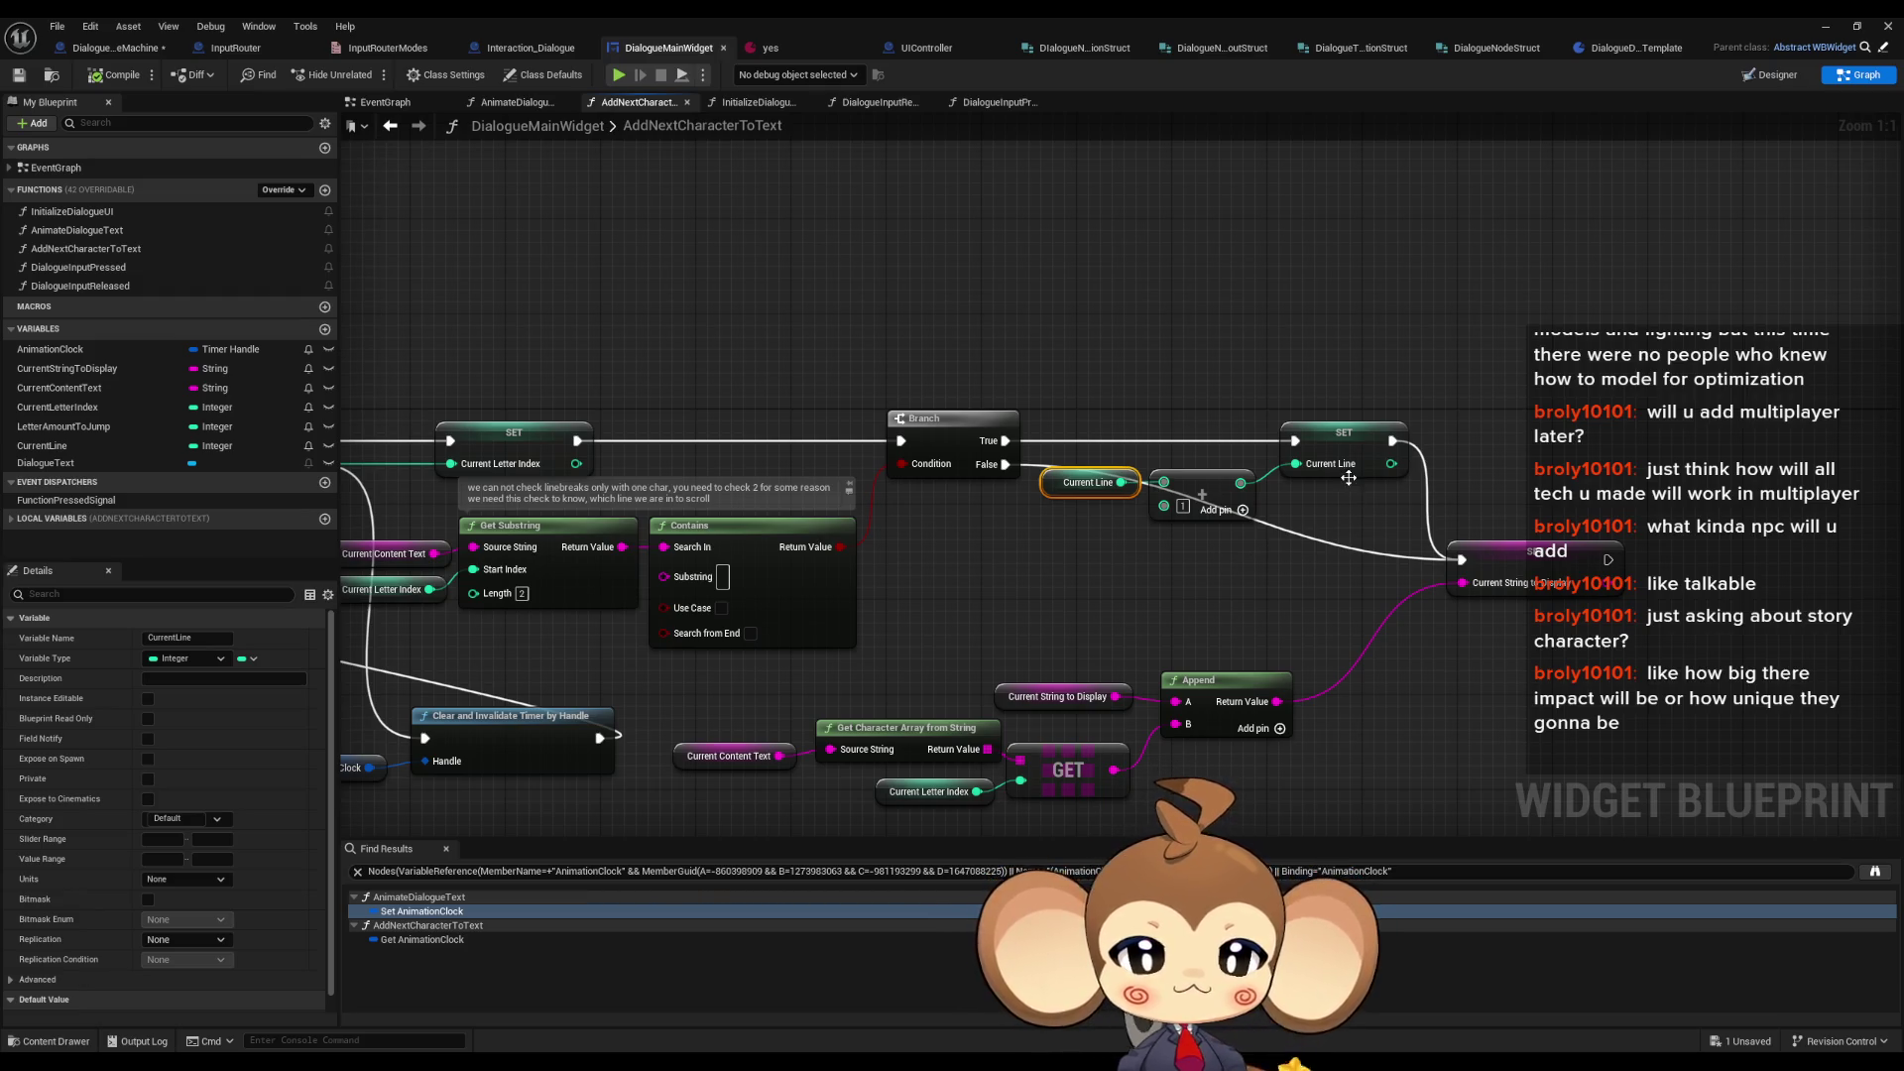
- Add a Branch after the Current Line SET, with its False output driving SET Current String
{"action": "mouse_move", "coordinate": [1392, 440]}
{"action": "left_mouse_down"}
{"action": "mouse_move", "coordinate": [1478, 429]}
{"action": "mouse_move", "coordinate": [1392, 440]}
{"action": "left_mouse_up"}
{"action": "left_click", "coordinate": [1406, 329]}
{"action": "mouse_move", "coordinate": [1376, 365]}
{"action": "left_mouse_down"}
{"action": "mouse_move", "coordinate": [1455, 403]}
{"action": "mouse_move", "coordinate": [1272, 441]}
{"action": "left_mouse_up"}
{"action": "mouse_move", "coordinate": [1294, 508]}
{"action": "left_mouse_down"}
{"action": "mouse_move", "coordinate": [1386, 523]}
{"action": "mouse_move", "coordinate": [1172, 466]}
{"action": "left_mouse_up"}
{"action": "type", "text": "branch"}
{"action": "key", "text": "Return"}
{"action": "mouse_move", "coordinate": [1207, 585]}
{"action": "left_mouse_down"}
{"action": "mouse_move", "coordinate": [1418, 667]}
{"action": "mouse_move", "coordinate": [1513, 667]}
{"action": "left_mouse_up"}
{"action": "left_click_drag", "start_coordinate": [1299, 511], "coordinate": [1446, 653]}
{"action": "left_click", "coordinate": [1301, 487], "text": "alt"}
{"action": "left_click_drag", "start_coordinate": [1238, 471], "coordinate": [1253, 436]}
- Duplicate the Current Line getter and add a Greater Equal (>=) comparison from it
{"action": "left_click", "coordinate": [773, 493]}
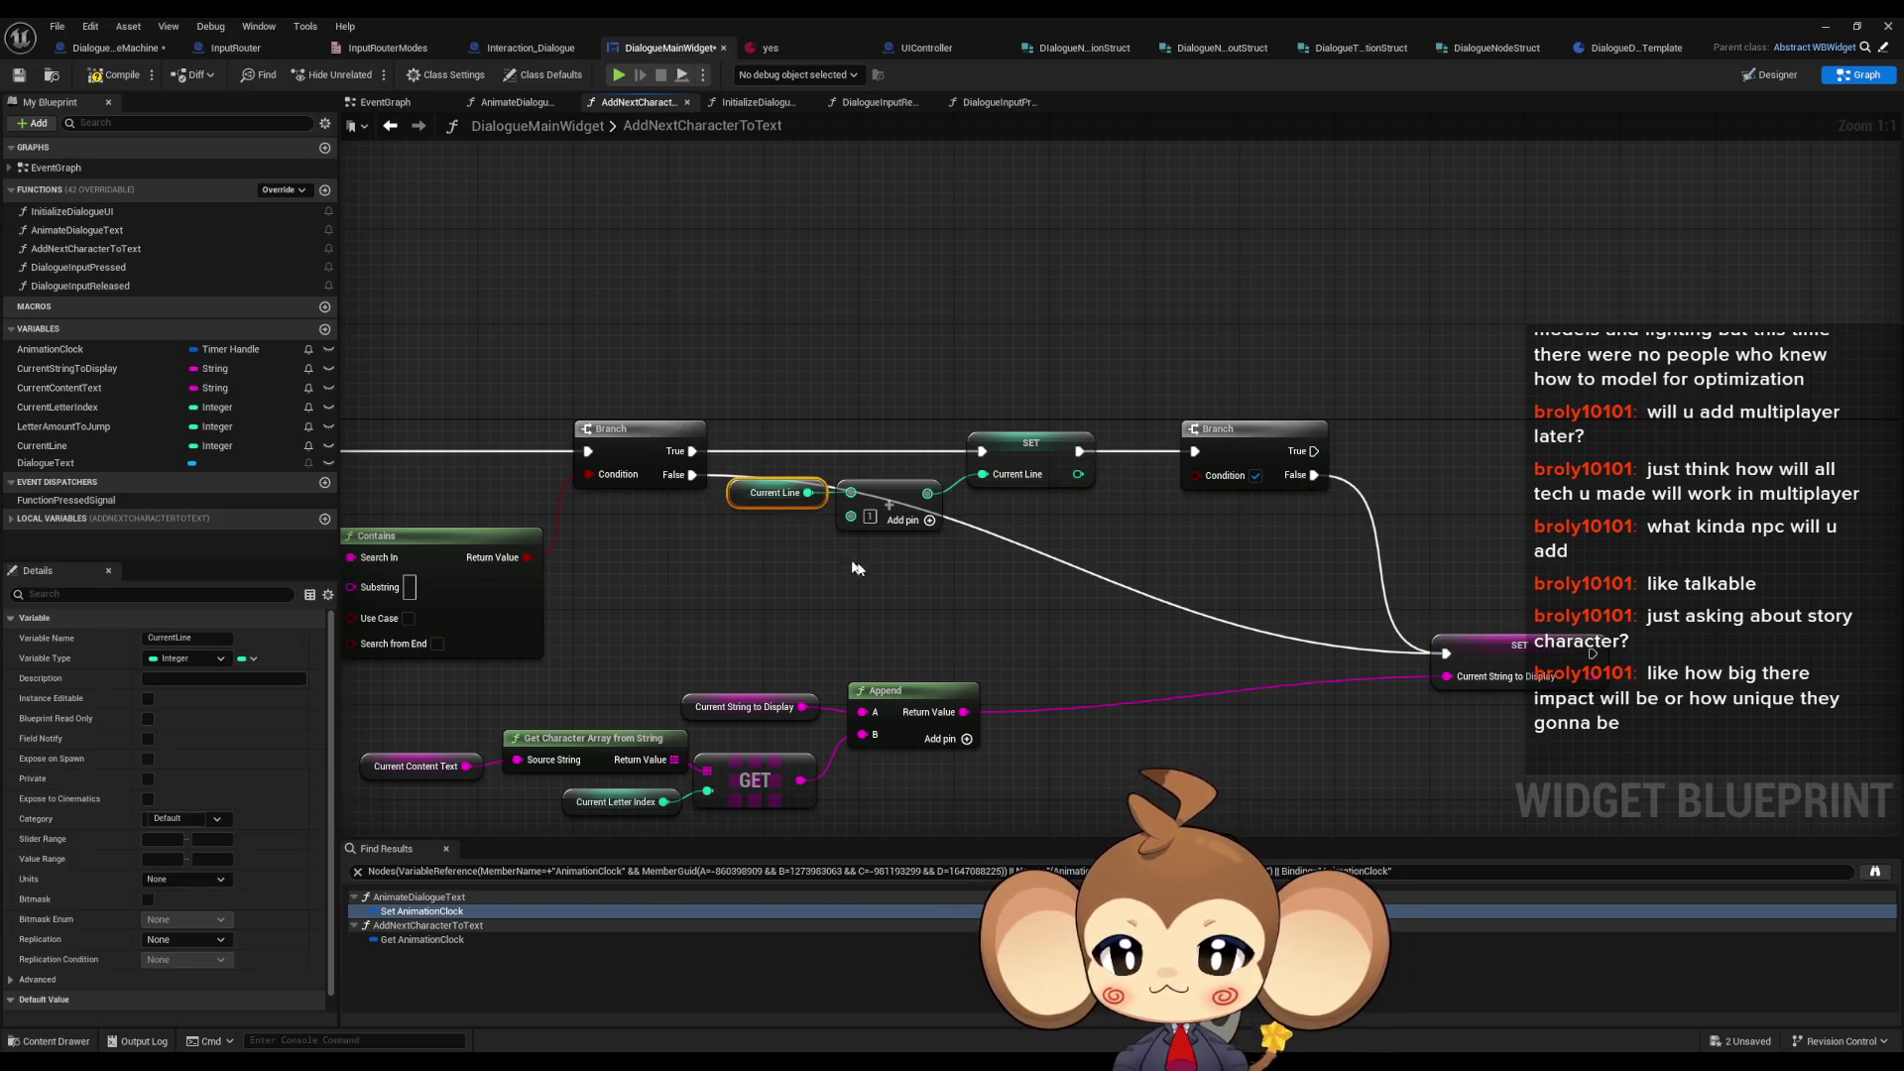
{"action": "key", "text": "ctrl+w"}
{"action": "left_click_drag", "start_coordinate": [1094, 553], "coordinate": [1137, 560]}
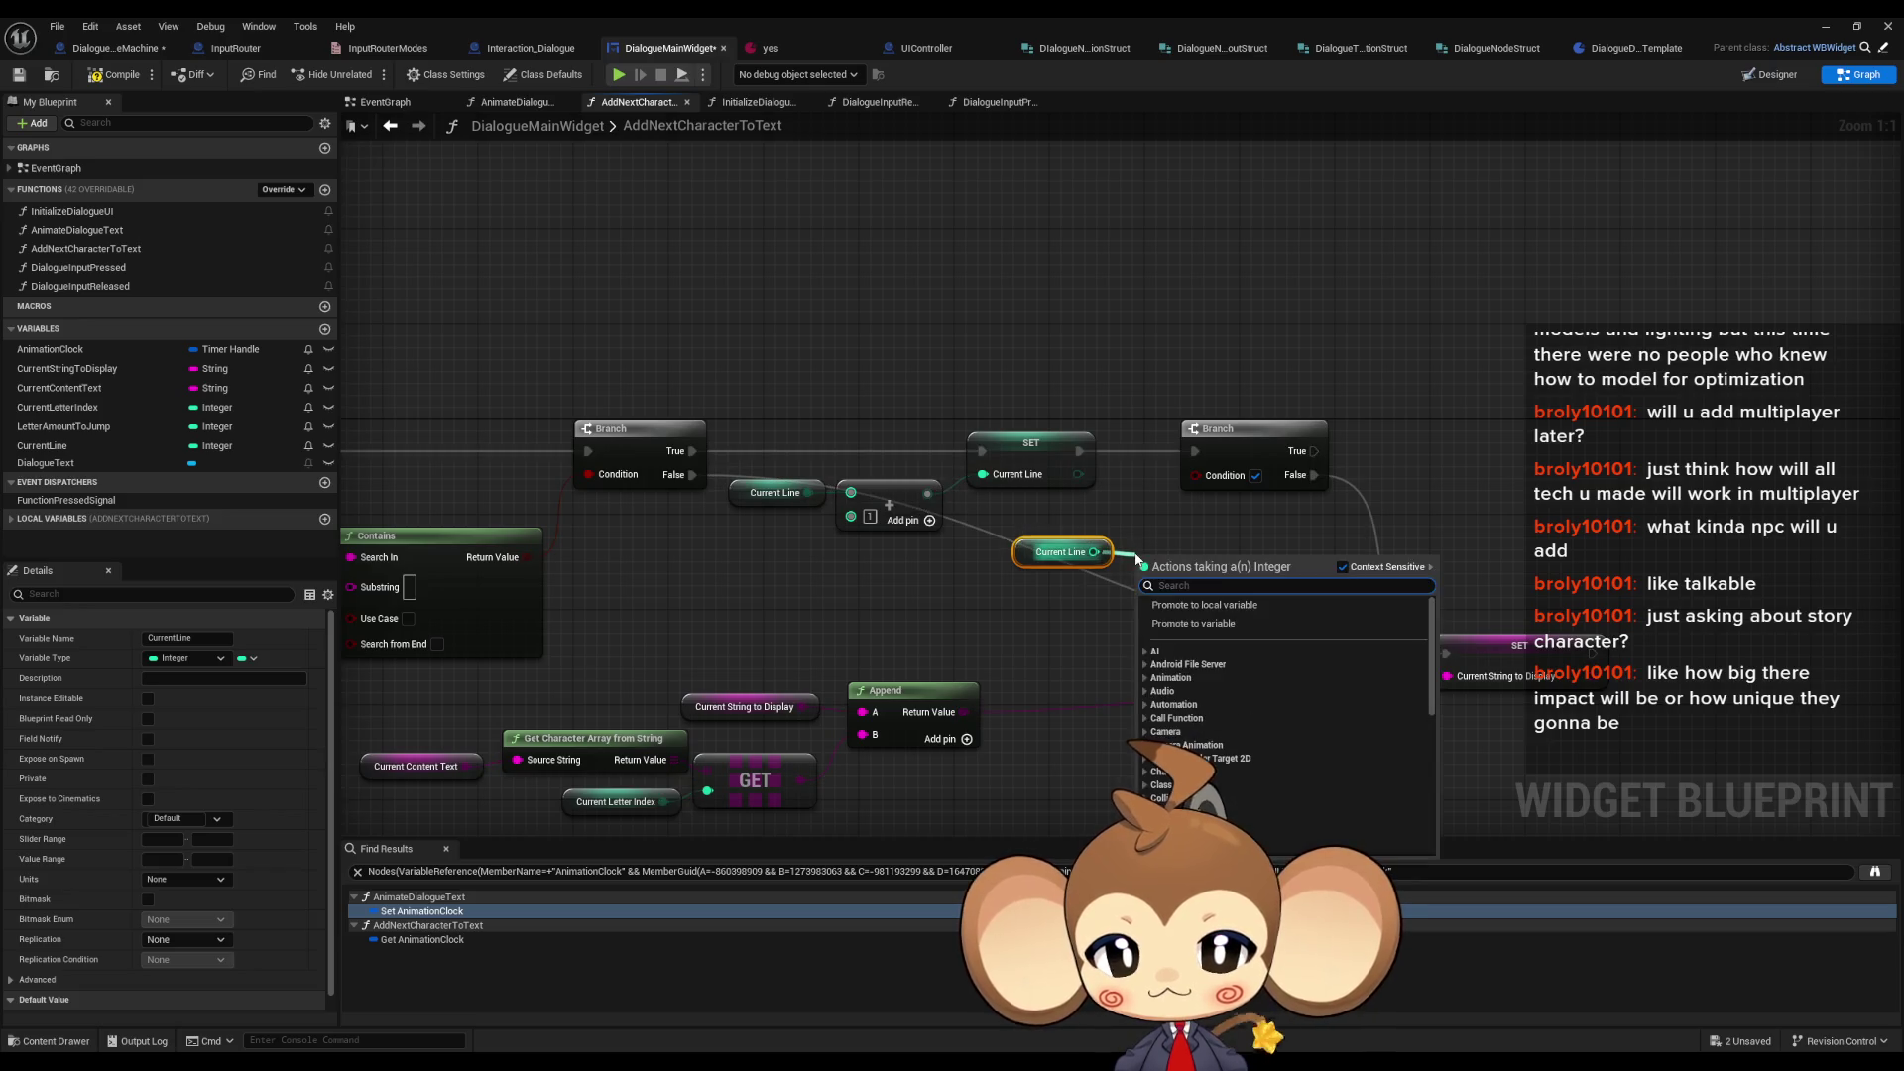
{"action": "type", "text": "<"}
{"action": "key", "text": "BackSpace"}
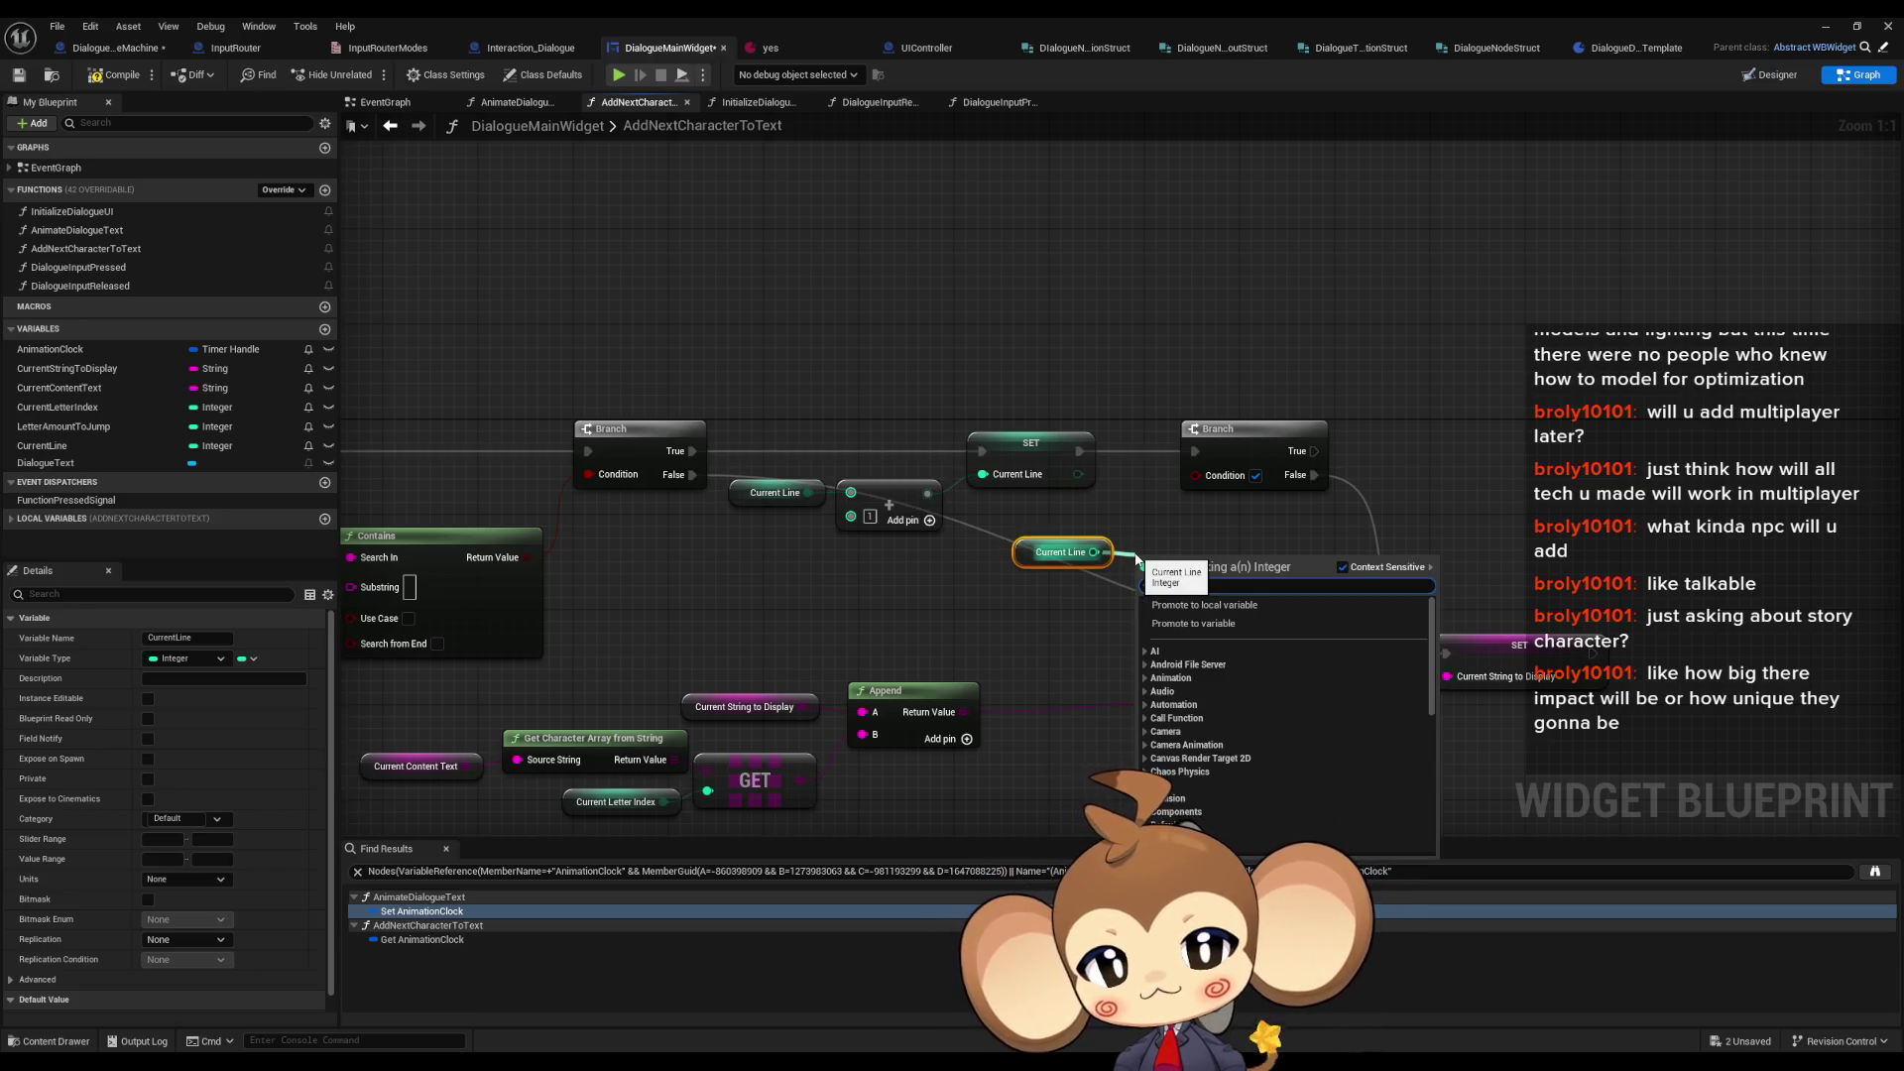
{"action": "type", "text": ">"}
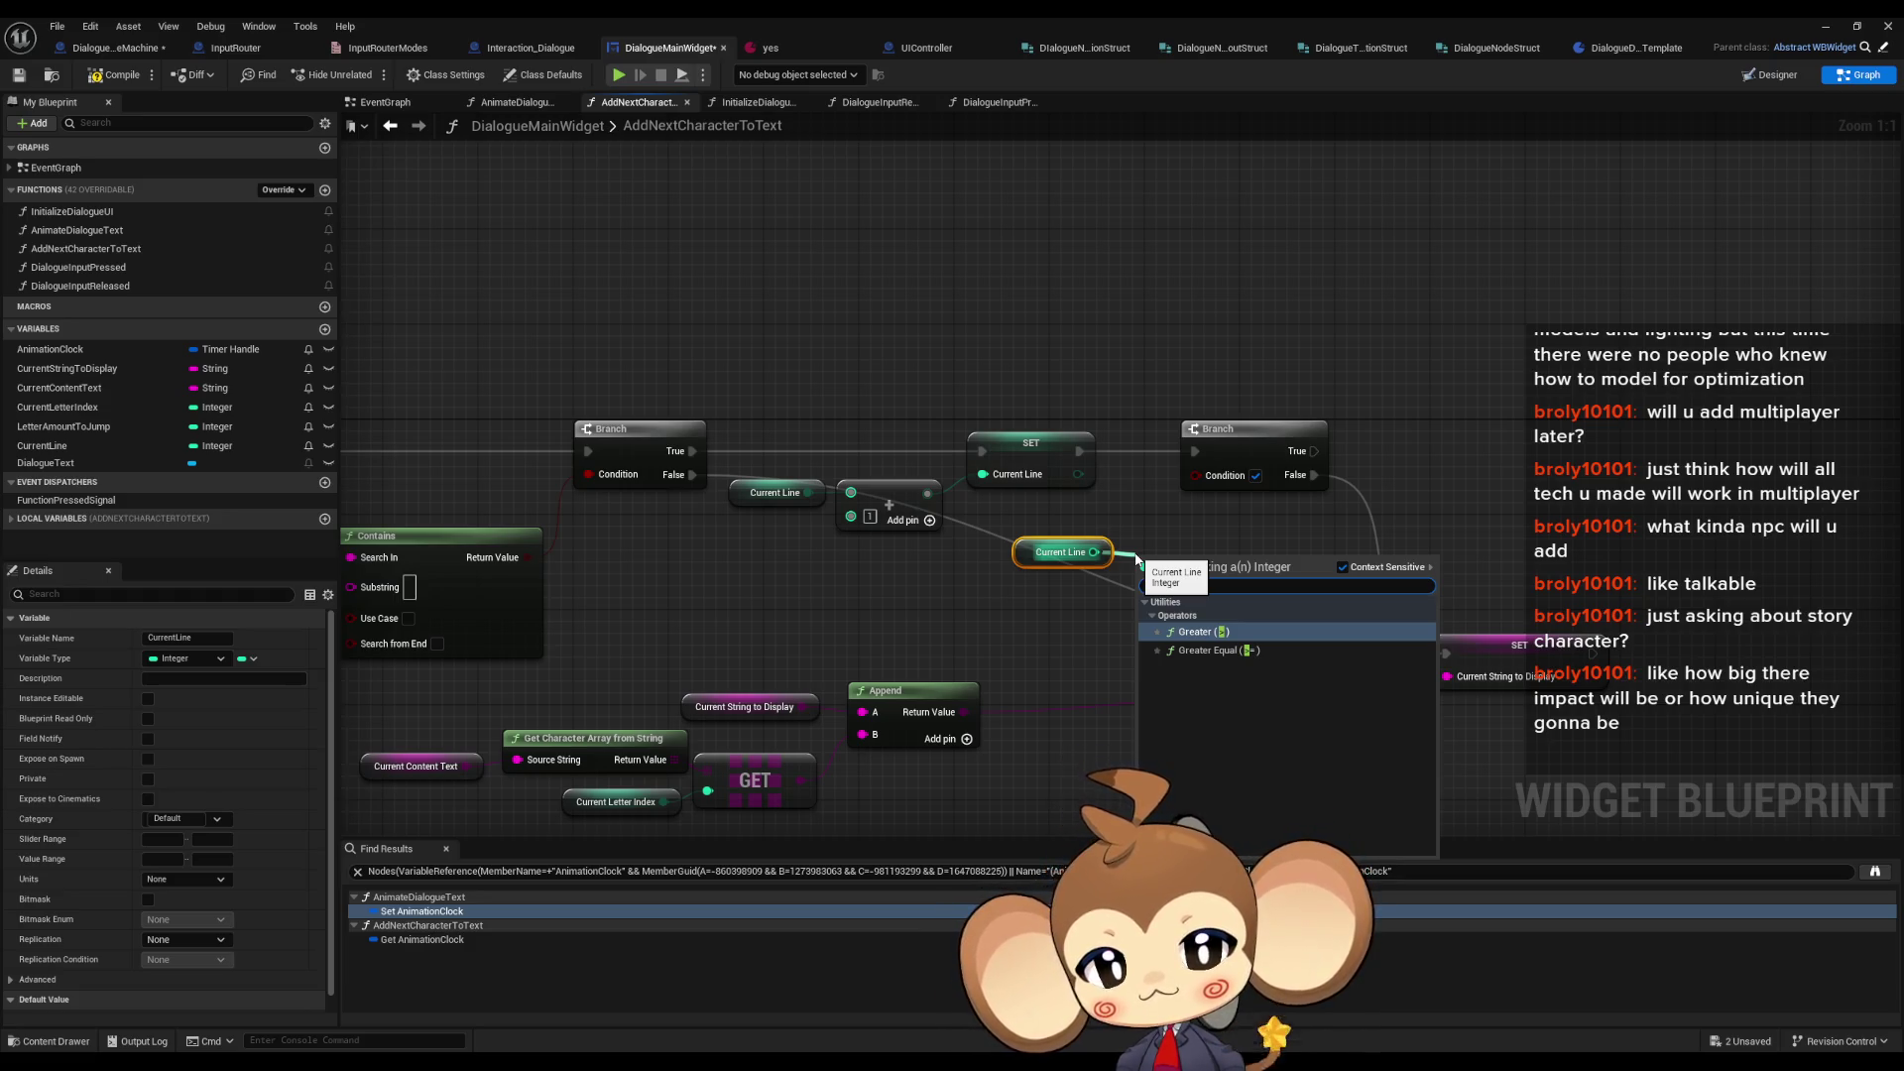
{"action": "key", "text": "BackSpace"}
{"action": "type", "text": "<"}
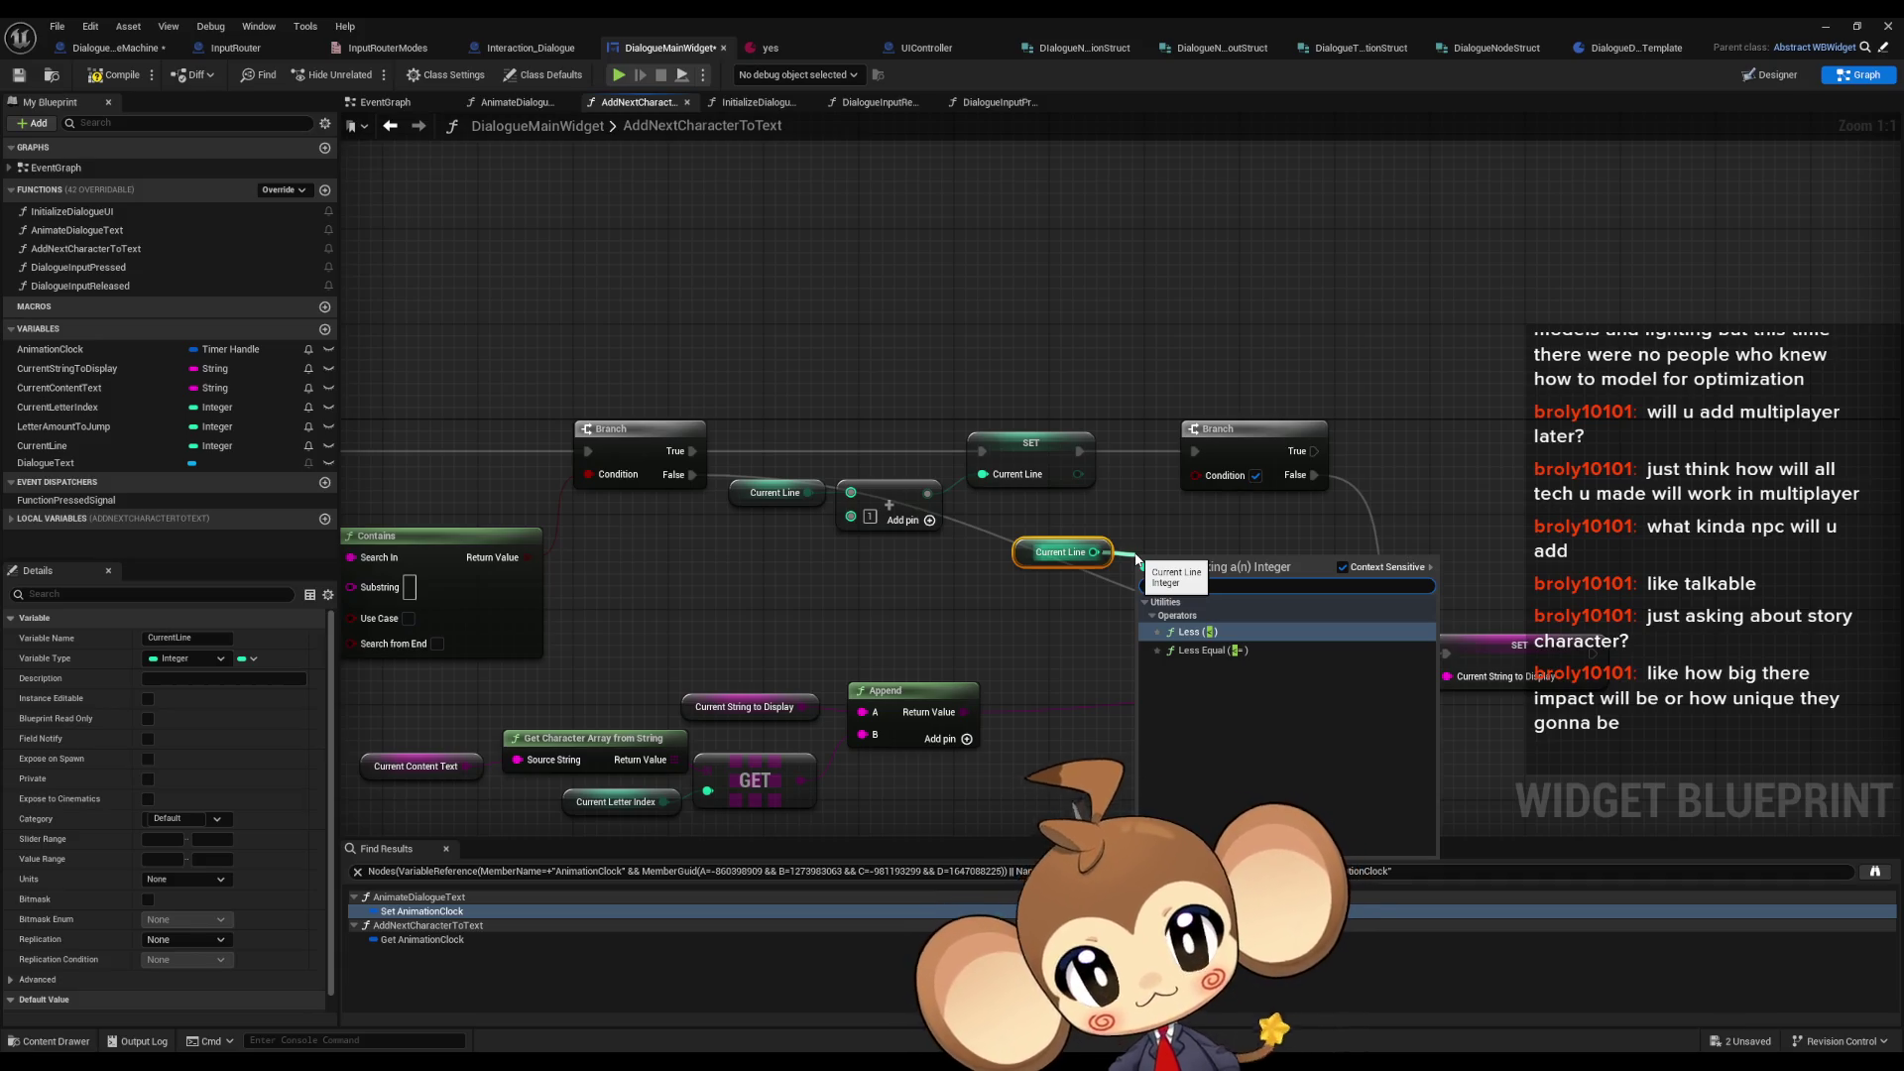
{"action": "key", "text": "BackSpace"}
{"action": "type", "text": ">"}
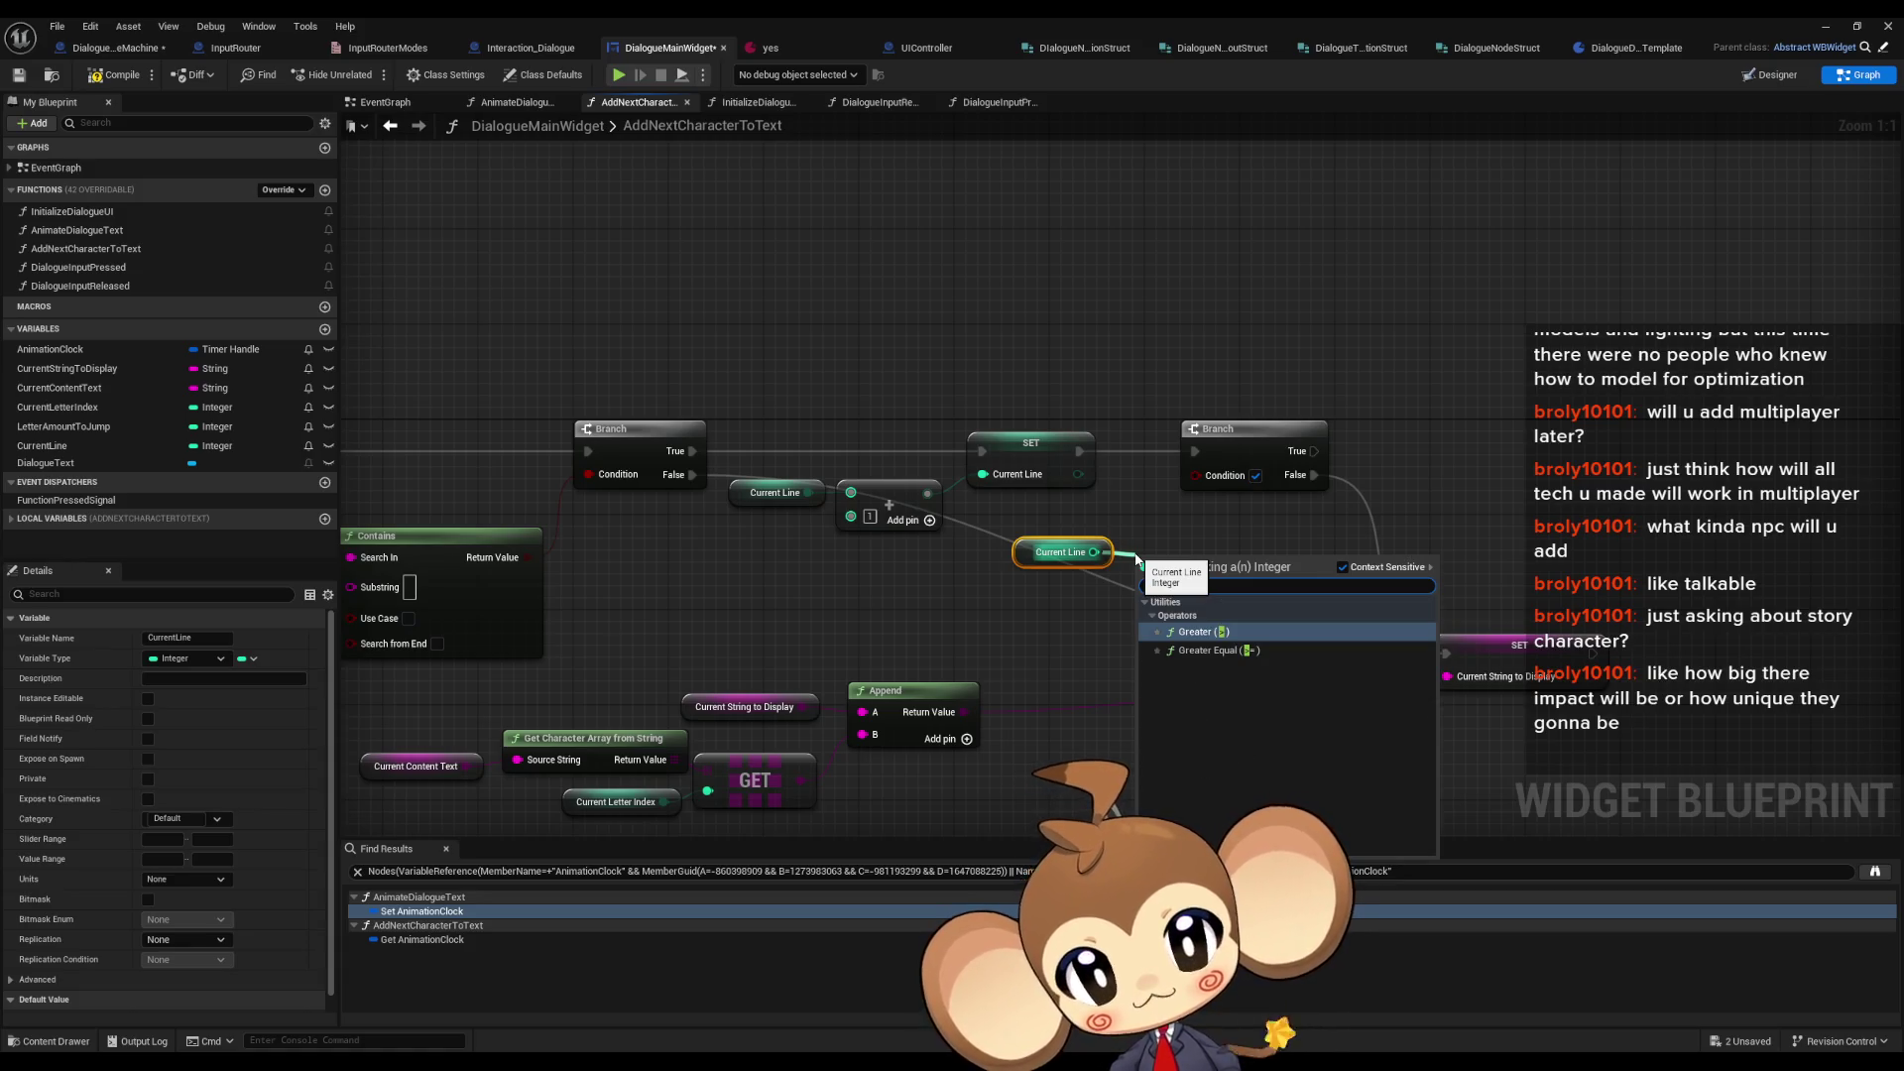
{"action": "key", "text": "Down"}
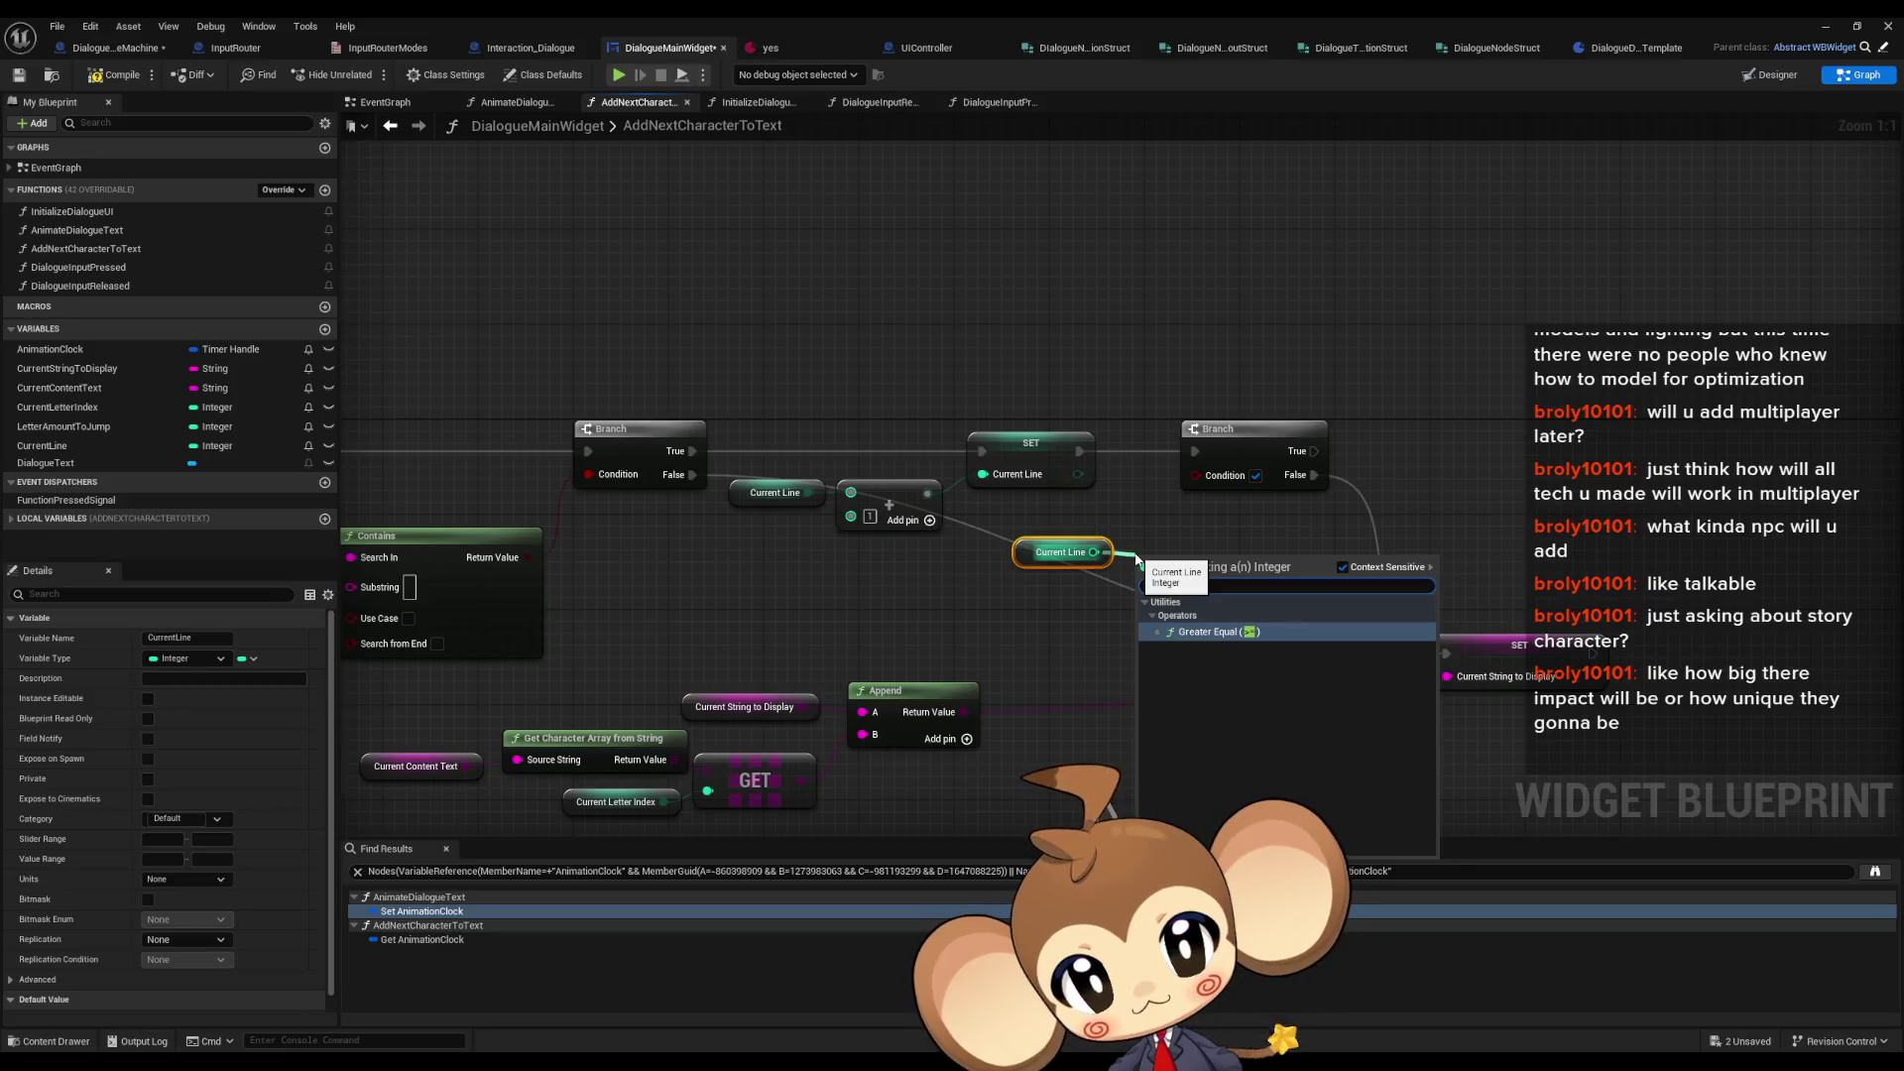
{"action": "key", "text": "Return"}
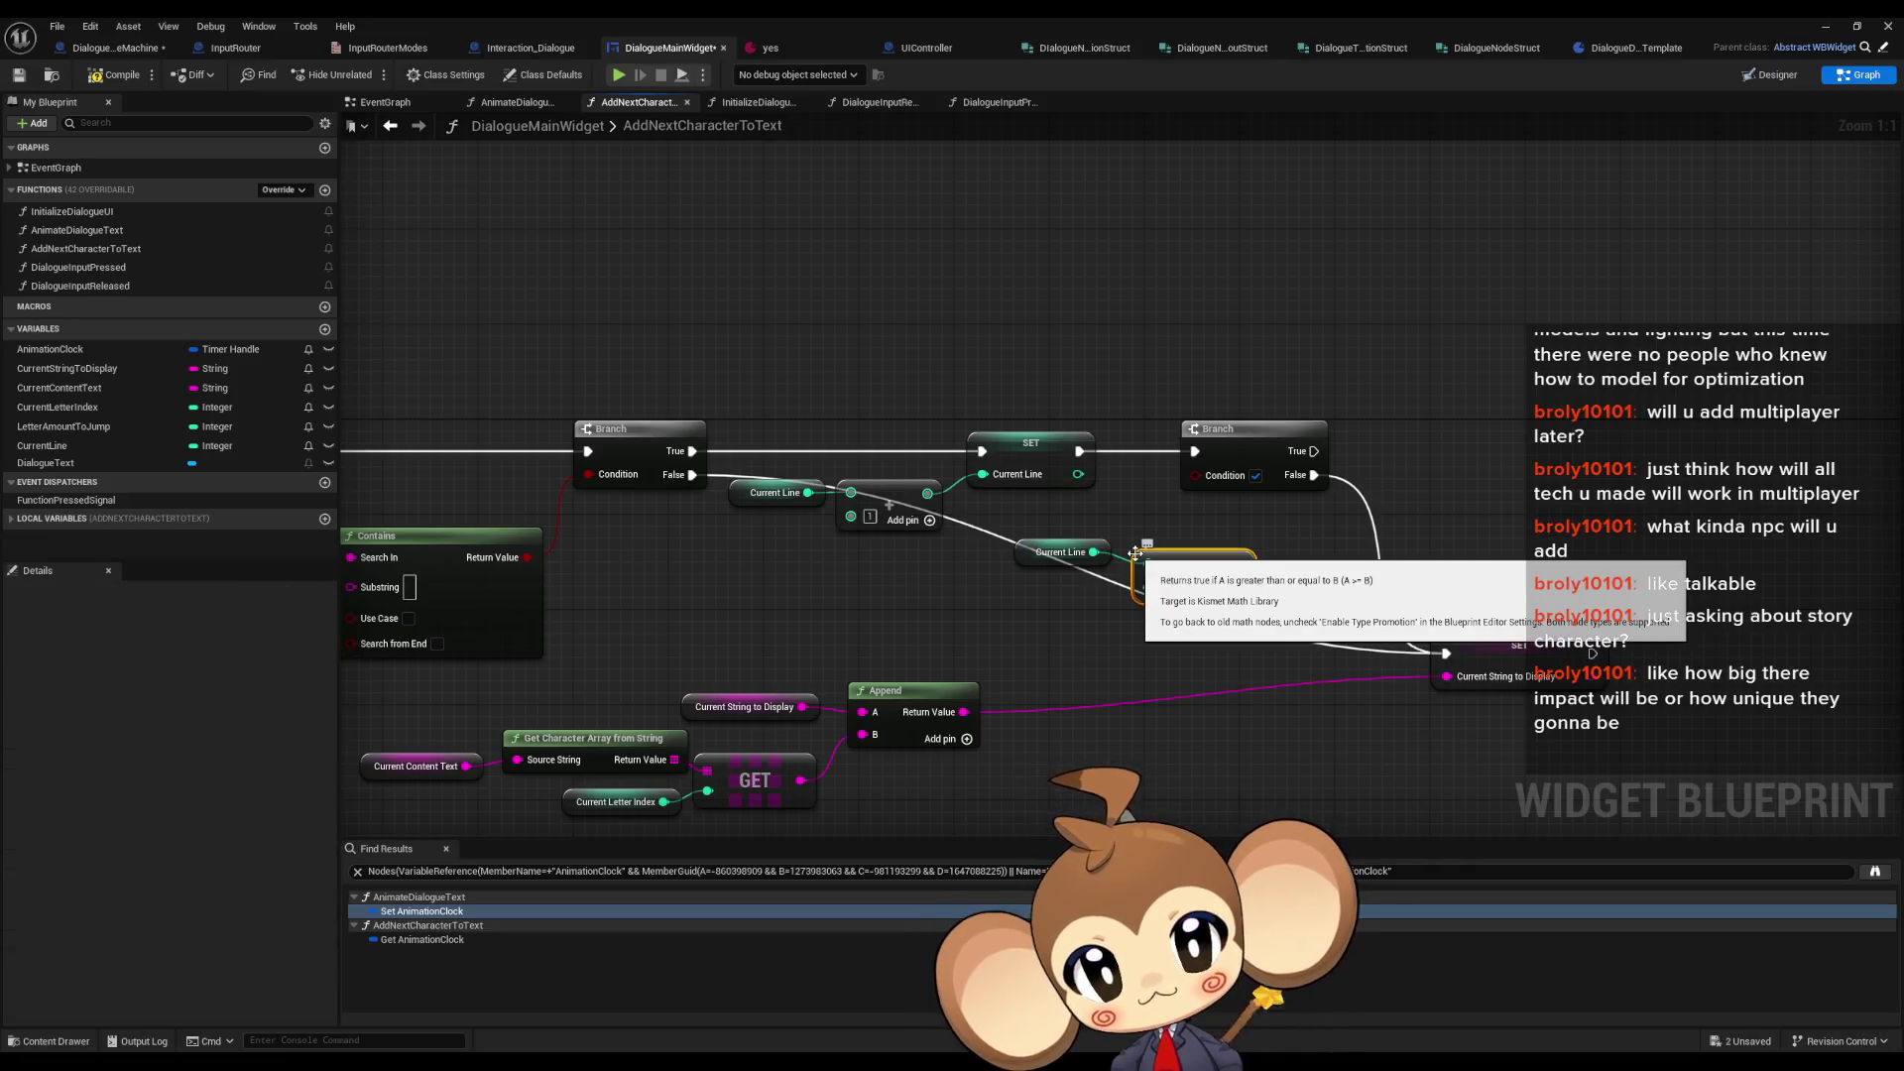
- Wire the Current Line >= 2 result into the second Branch's Condition and reposition the nodes
{"action": "left_click_drag", "start_coordinate": [1233, 581], "coordinate": [1196, 475]}
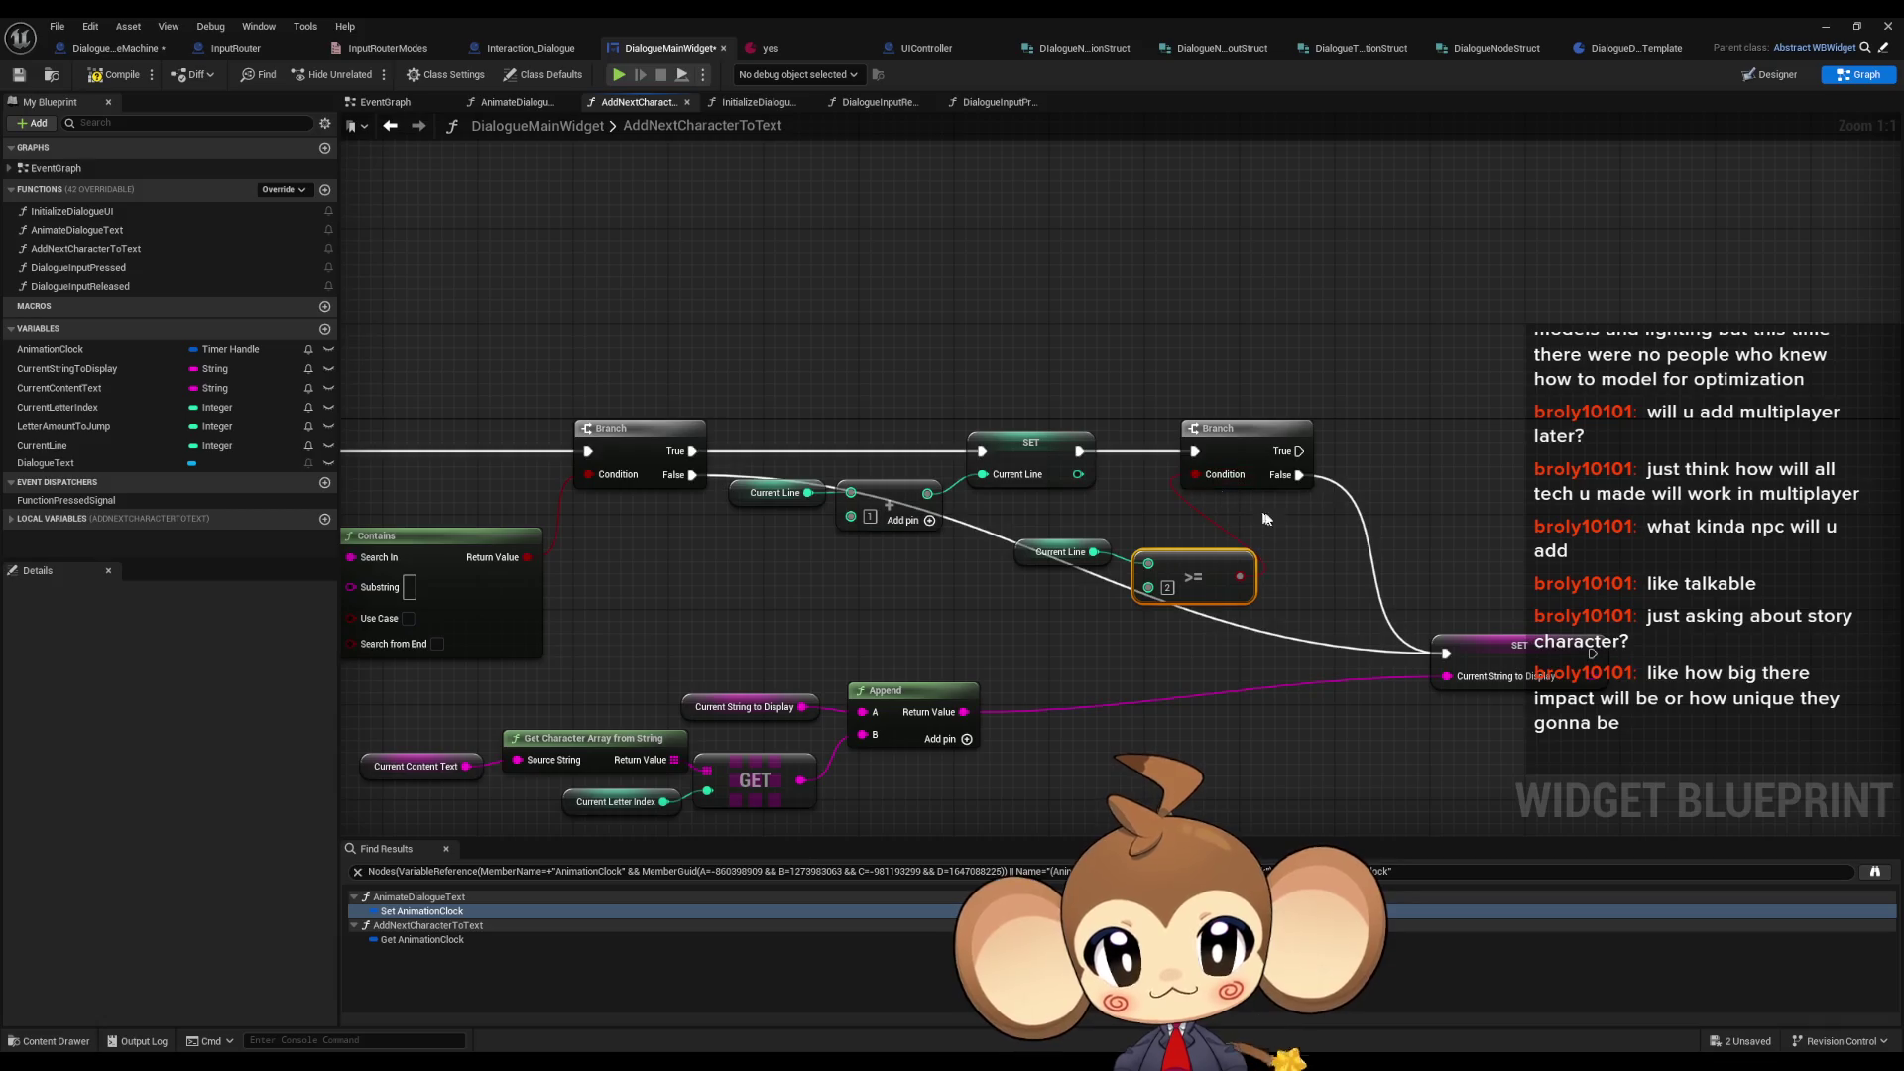
{"action": "mouse_move", "coordinate": [1103, 514]}
{"action": "left_mouse_down"}
{"action": "mouse_move", "coordinate": [1185, 562]}
{"action": "mouse_move", "coordinate": [1046, 586]}
{"action": "left_mouse_up"}
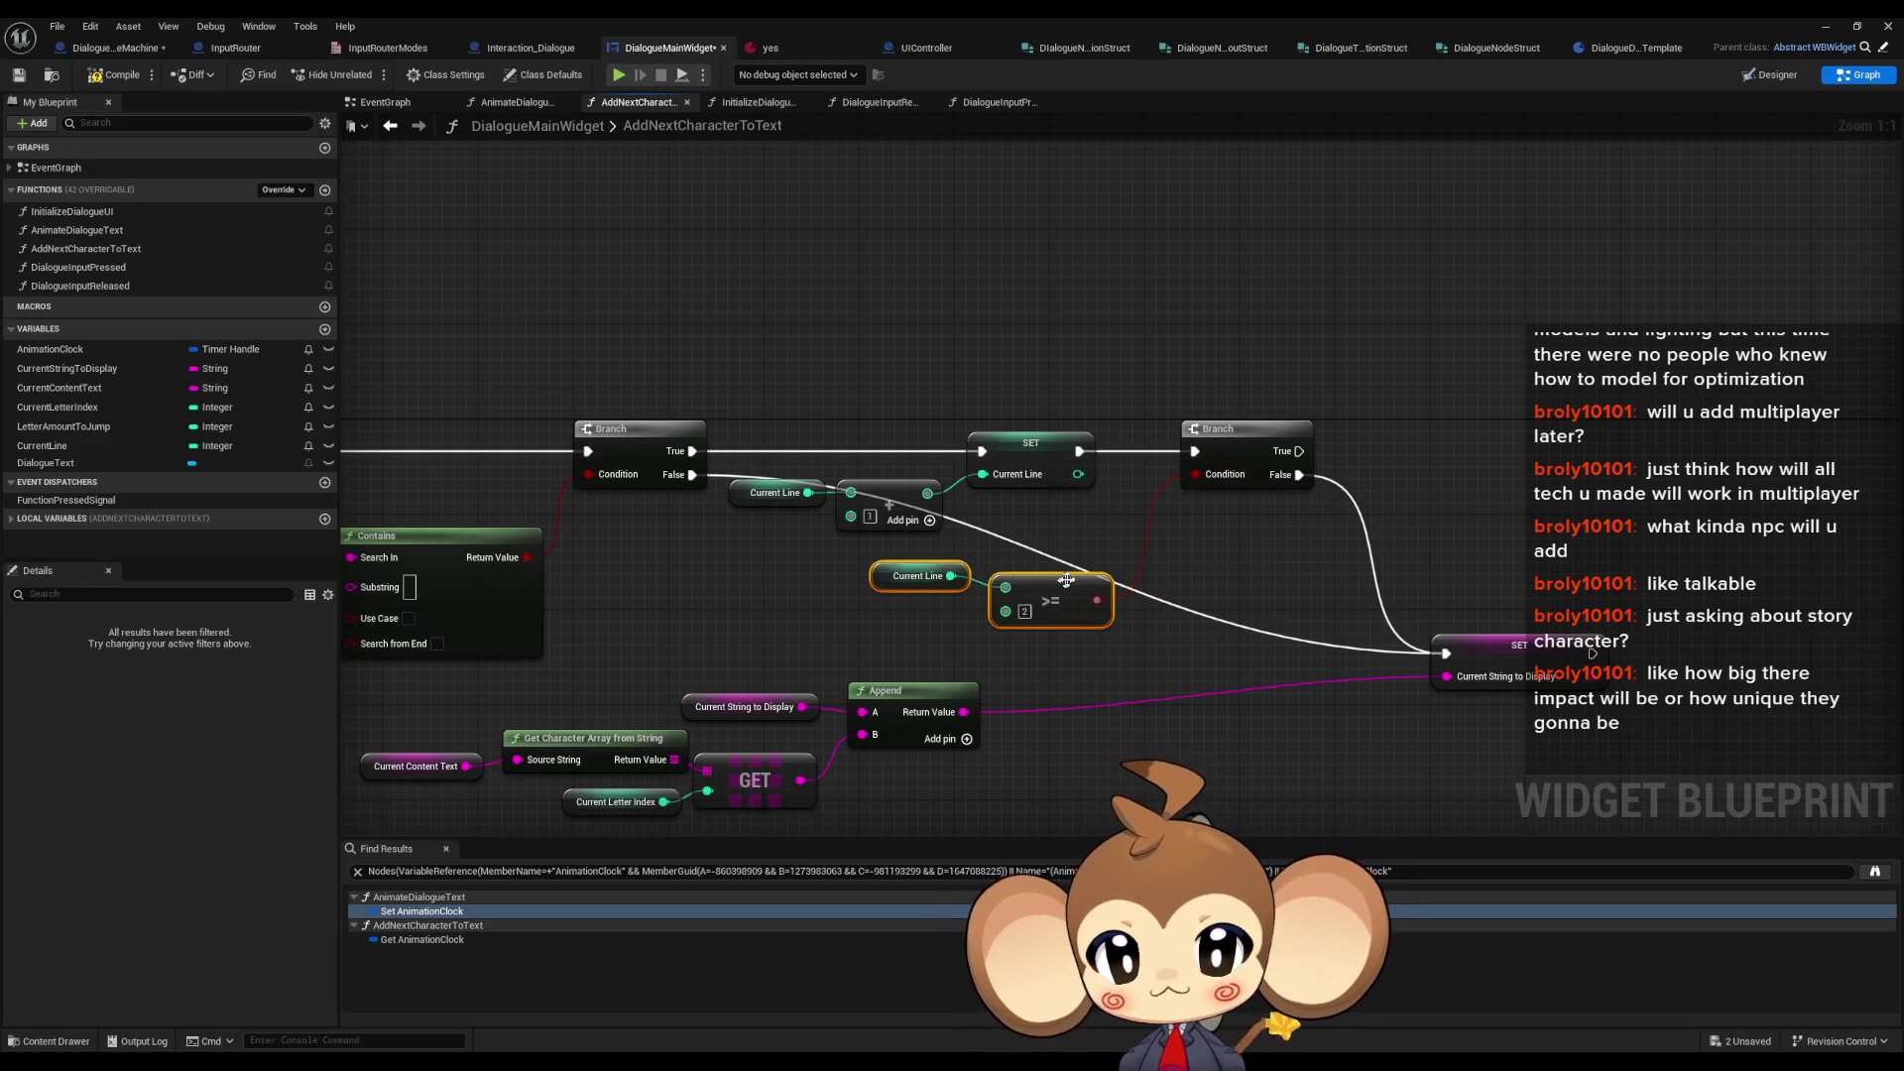
{"action": "left_click", "coordinate": [1024, 612]}
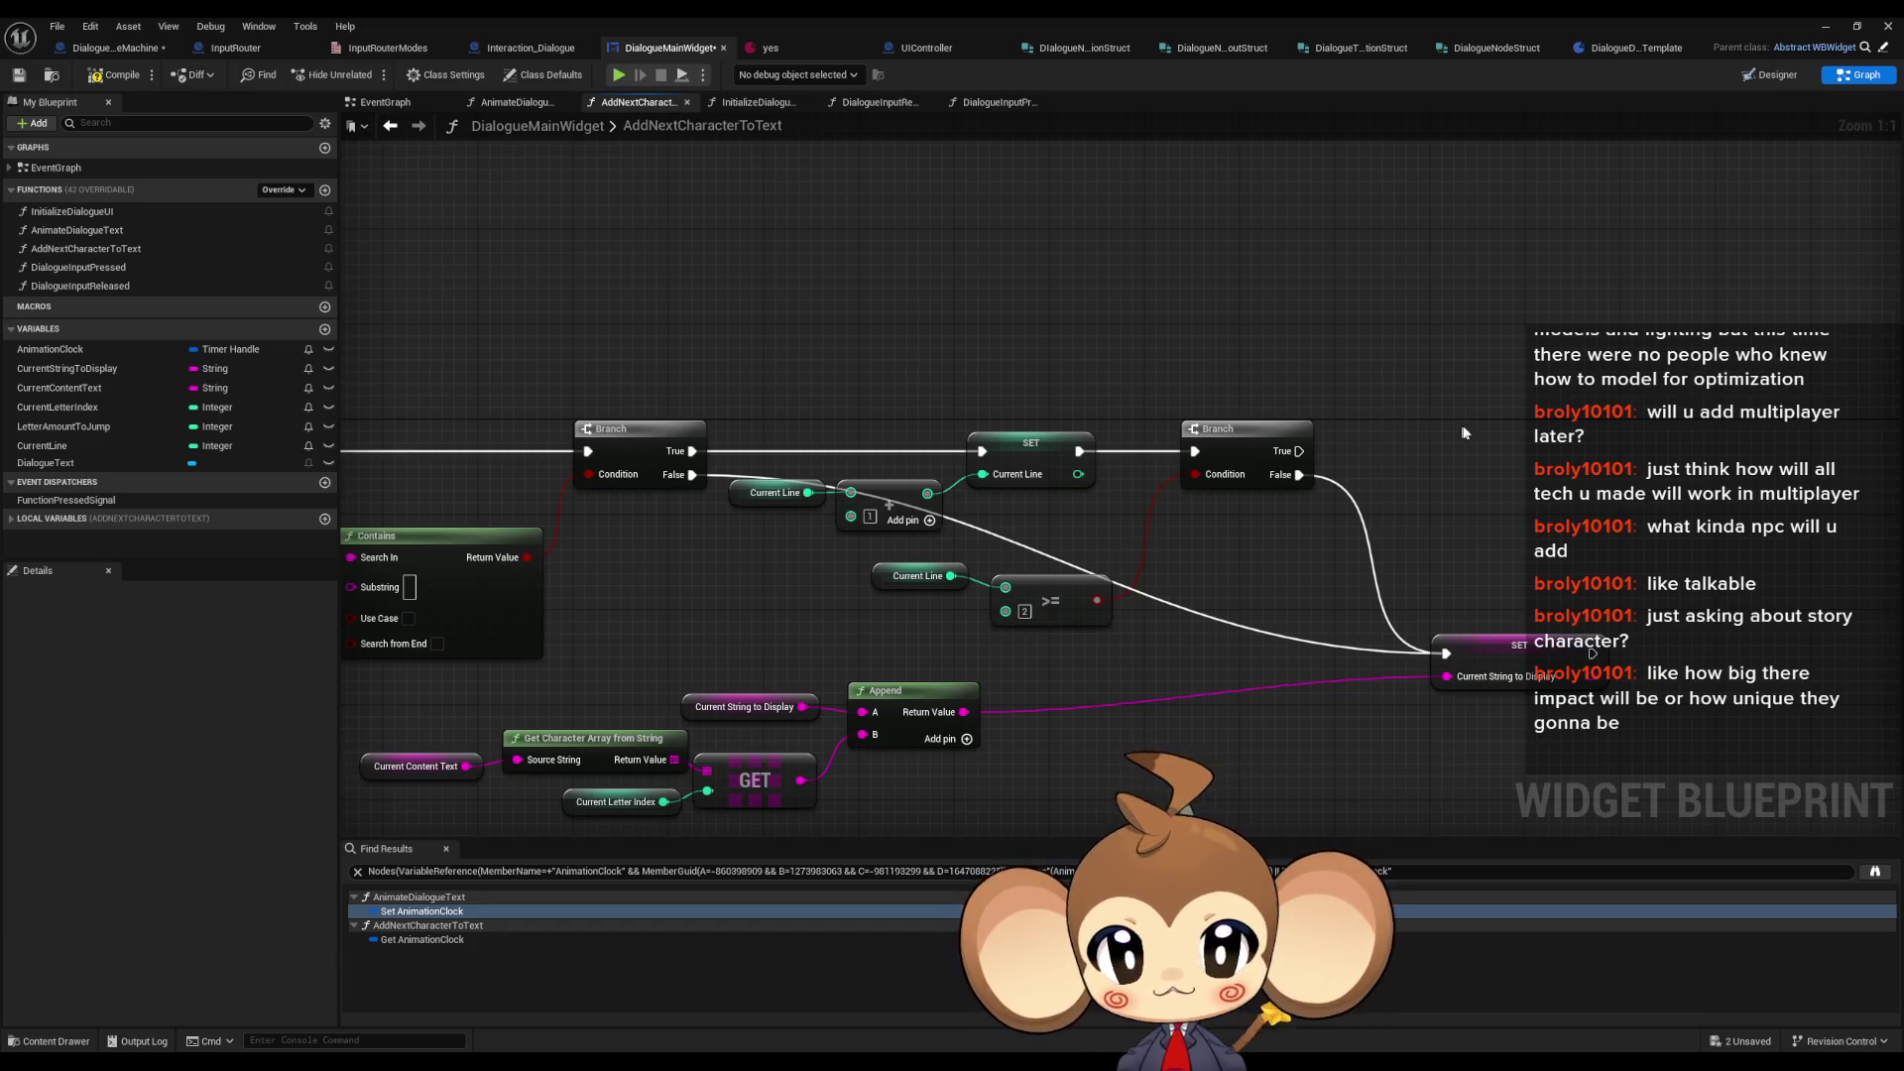
{"action": "left_click", "coordinate": [1504, 636]}
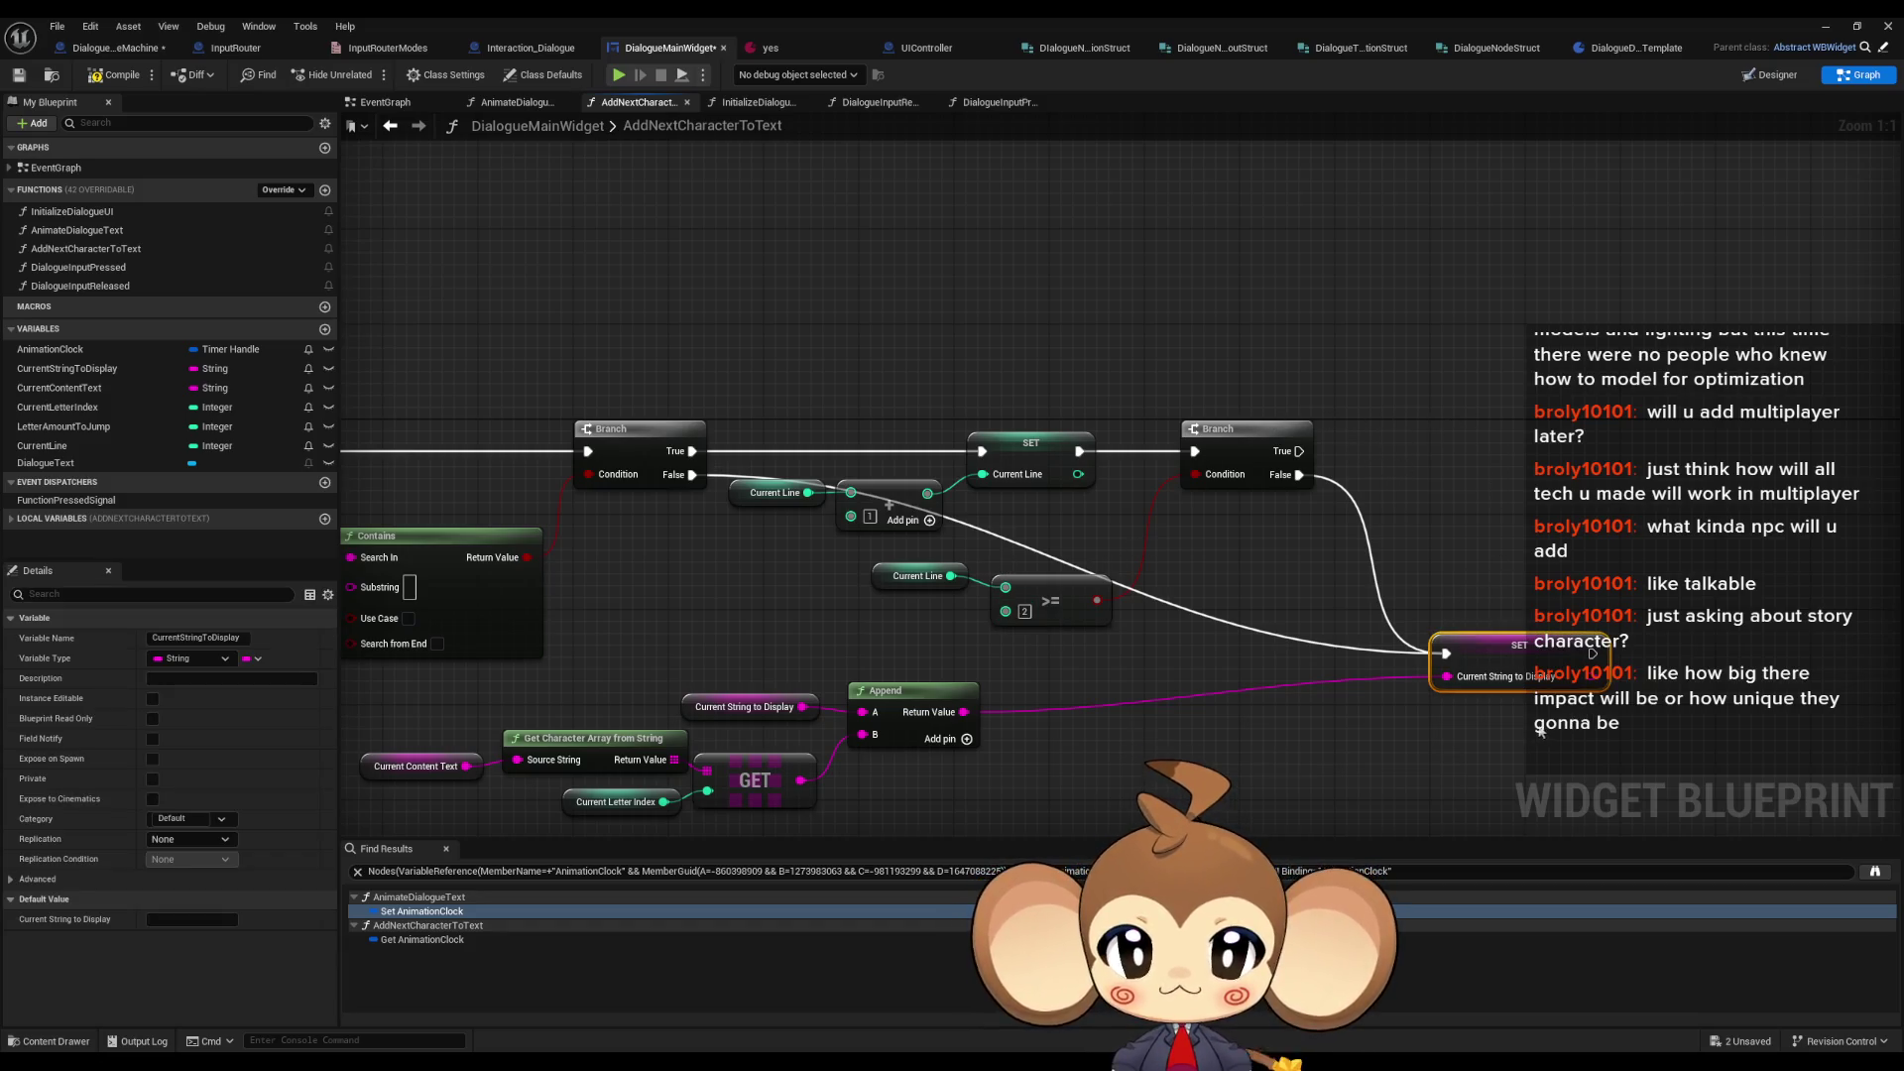
- Pan and zoom across AddNextCharacterToText to review the loop, LEN and Branch nodes
{"action": "mouse_move", "coordinate": [1212, 533]}
{"action": "left_mouse_down"}
{"action": "mouse_move", "coordinate": [1294, 447]}
{"action": "mouse_move", "coordinate": [1318, 458]}
{"action": "left_mouse_up"}
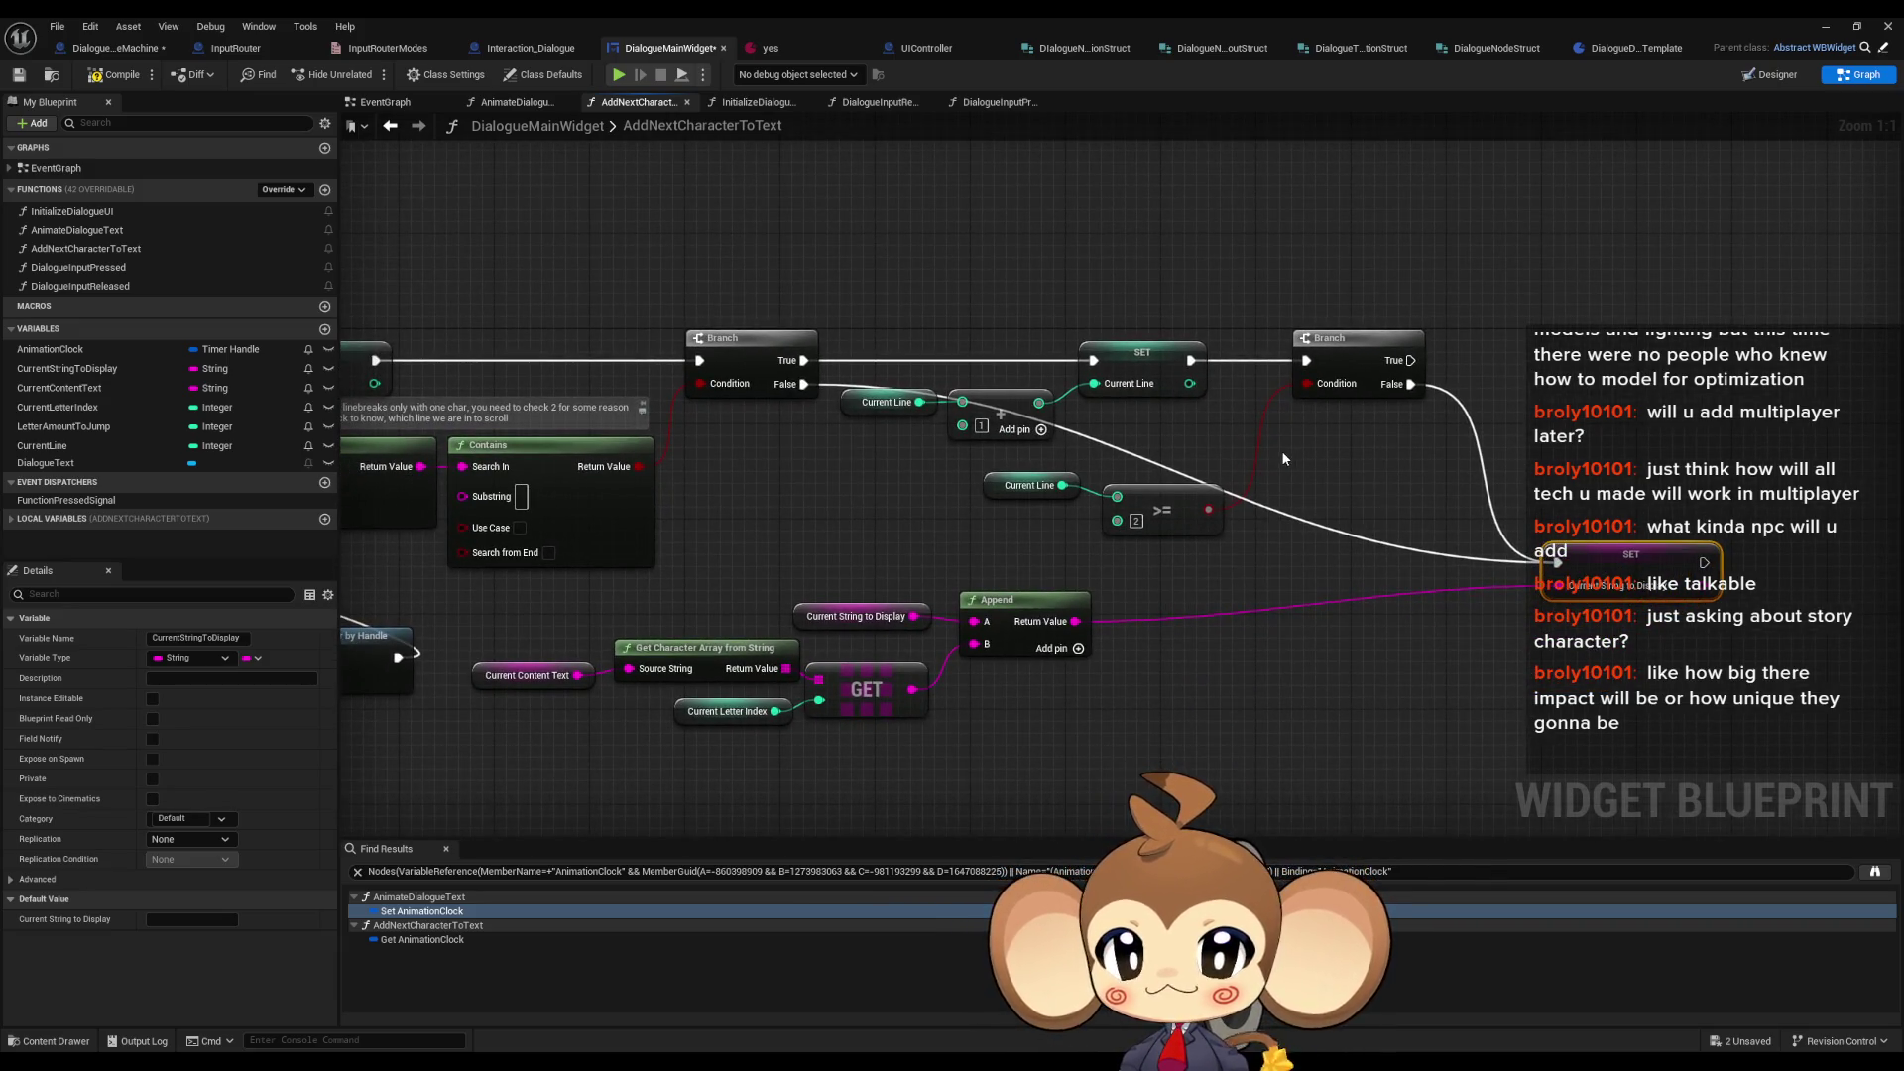
{"action": "left_click_drag", "start_coordinate": [1278, 455], "coordinate": [1280, 490]}
{"action": "scroll", "coordinate": [1311, 496], "scroll_direction": "down", "scroll_amount": 2}
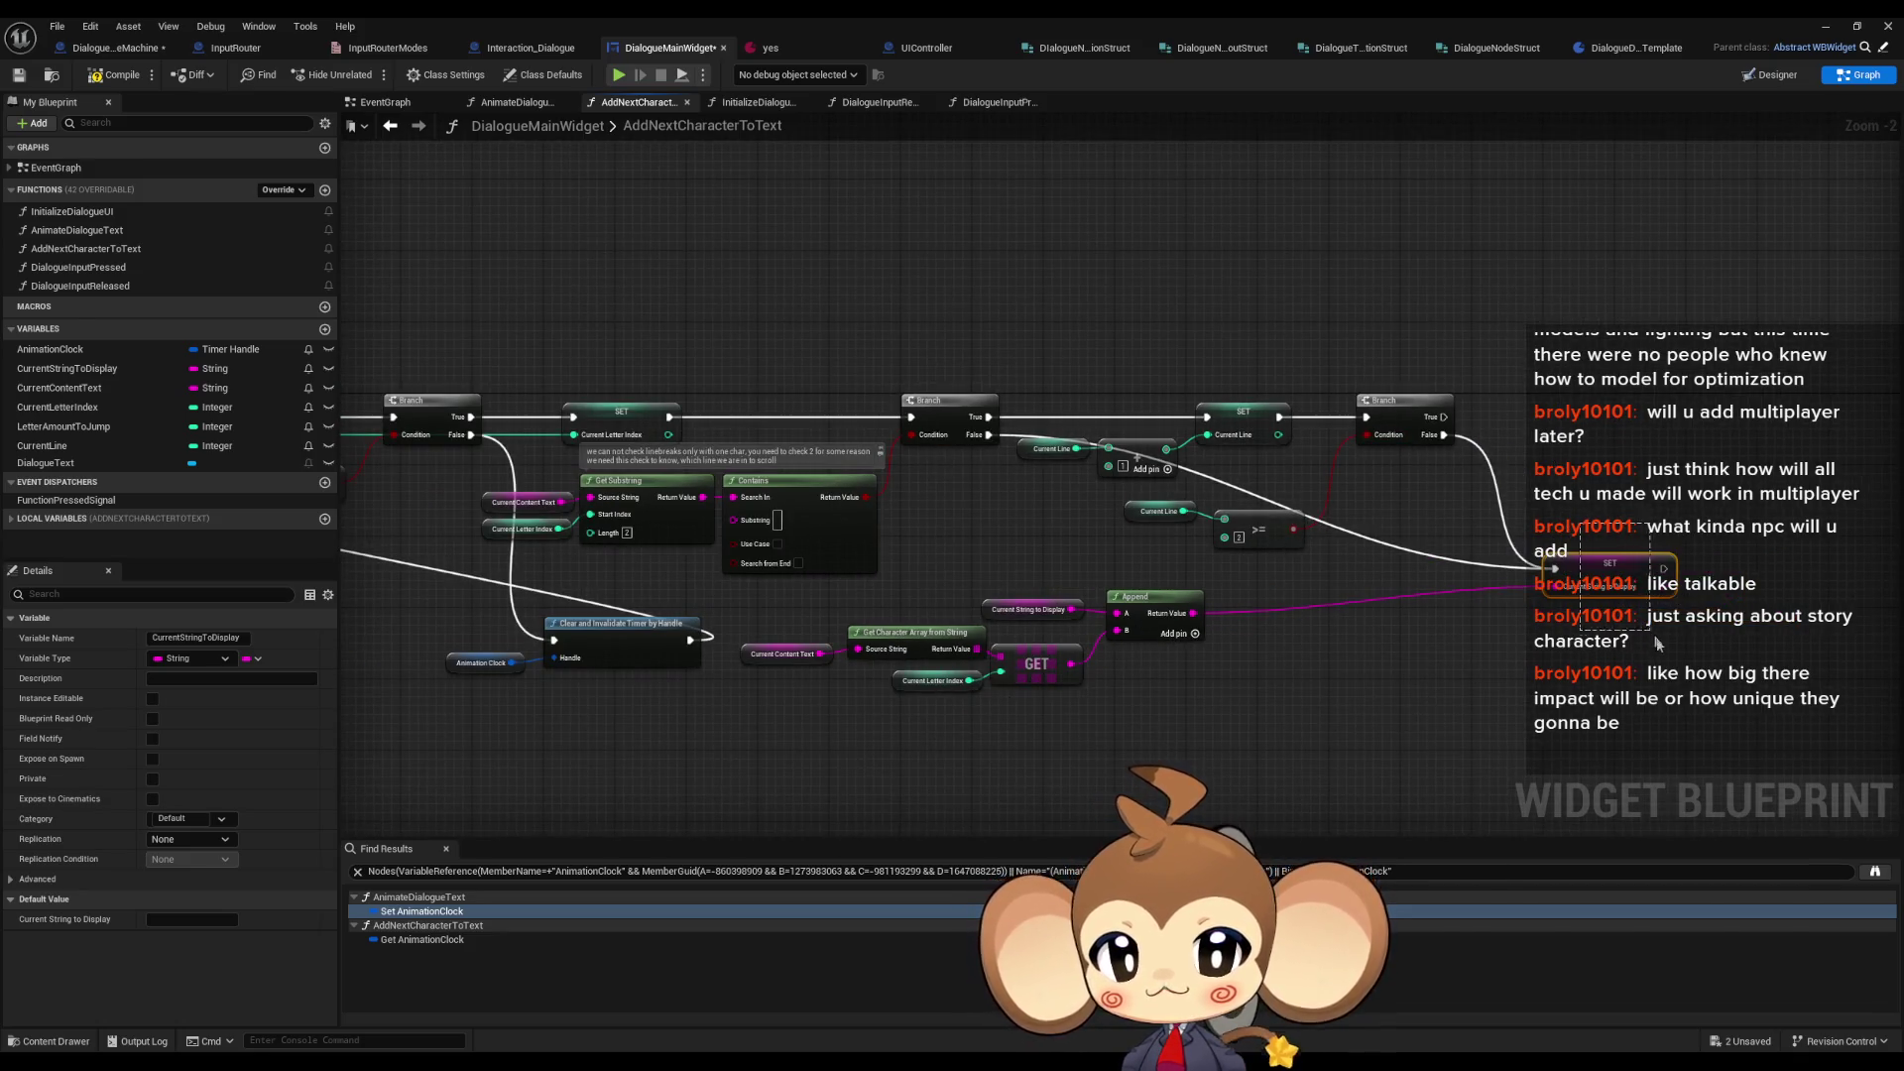
{"action": "mouse_move", "coordinate": [460, 635]}
{"action": "left_mouse_down"}
{"action": "mouse_move", "coordinate": [738, 617]}
{"action": "mouse_move", "coordinate": [890, 710]}
{"action": "left_mouse_up"}
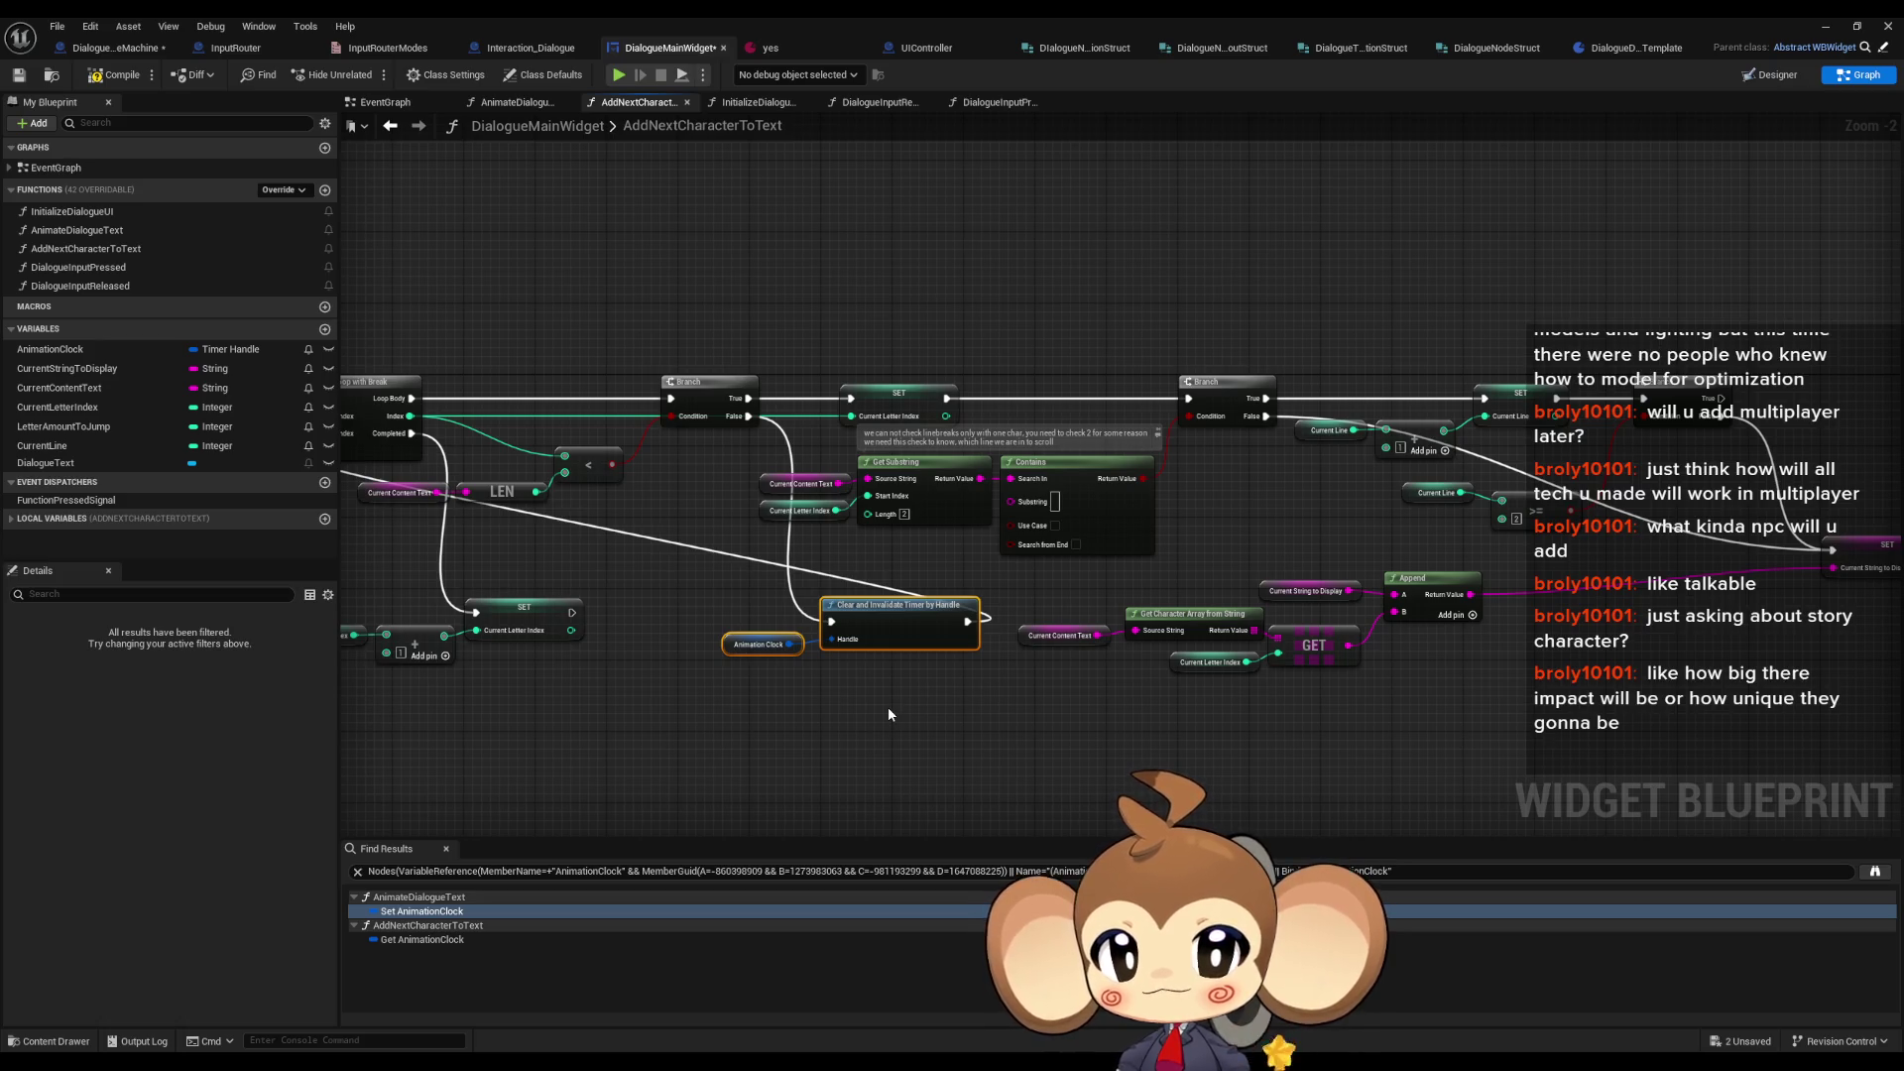
{"action": "mouse_move", "coordinate": [889, 706]}
{"action": "left_mouse_down"}
{"action": "mouse_move", "coordinate": [1139, 693]}
{"action": "mouse_move", "coordinate": [1024, 712]}
{"action": "left_mouse_up"}
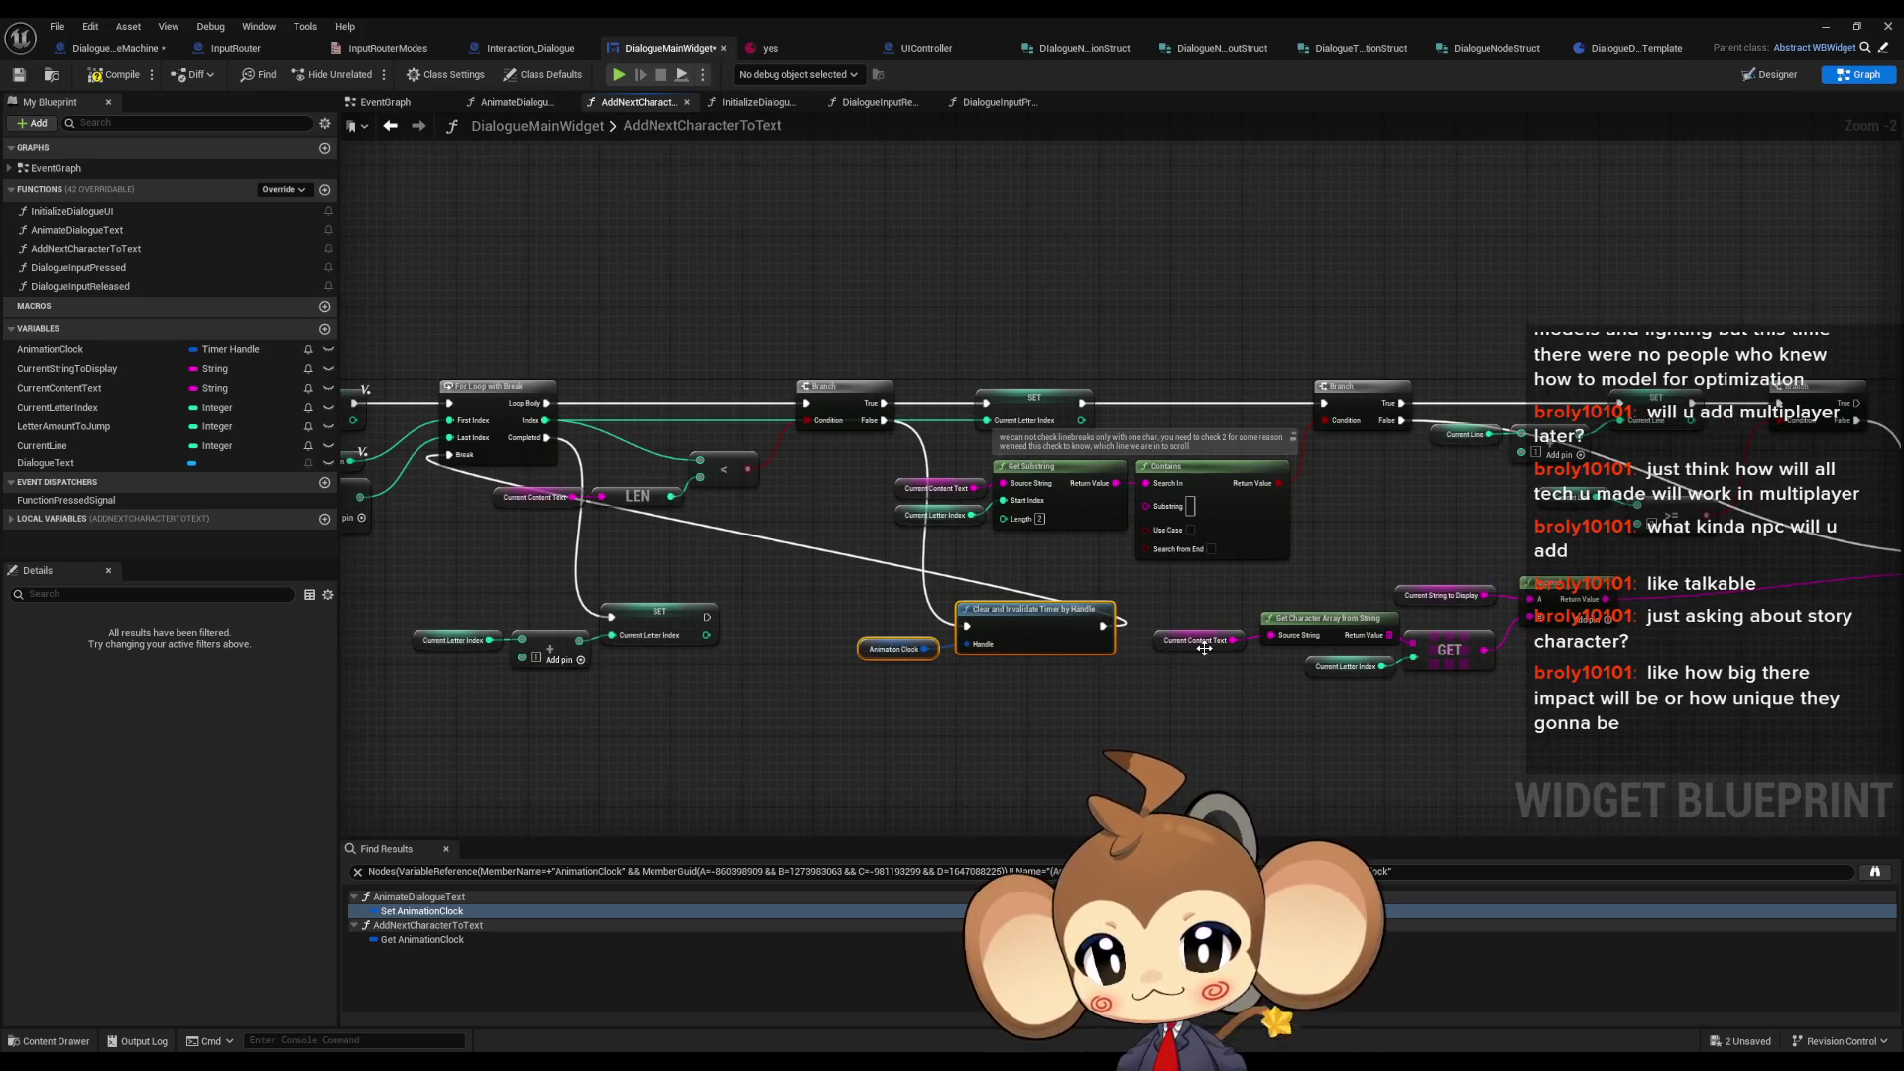
{"action": "left_click_drag", "start_coordinate": [1024, 712], "coordinate": [752, 695]}
{"action": "mouse_move", "coordinate": [1579, 387]}
{"action": "left_mouse_down"}
{"action": "mouse_move", "coordinate": [750, 625]}
{"action": "mouse_move", "coordinate": [505, 610]}
{"action": "left_mouse_up"}
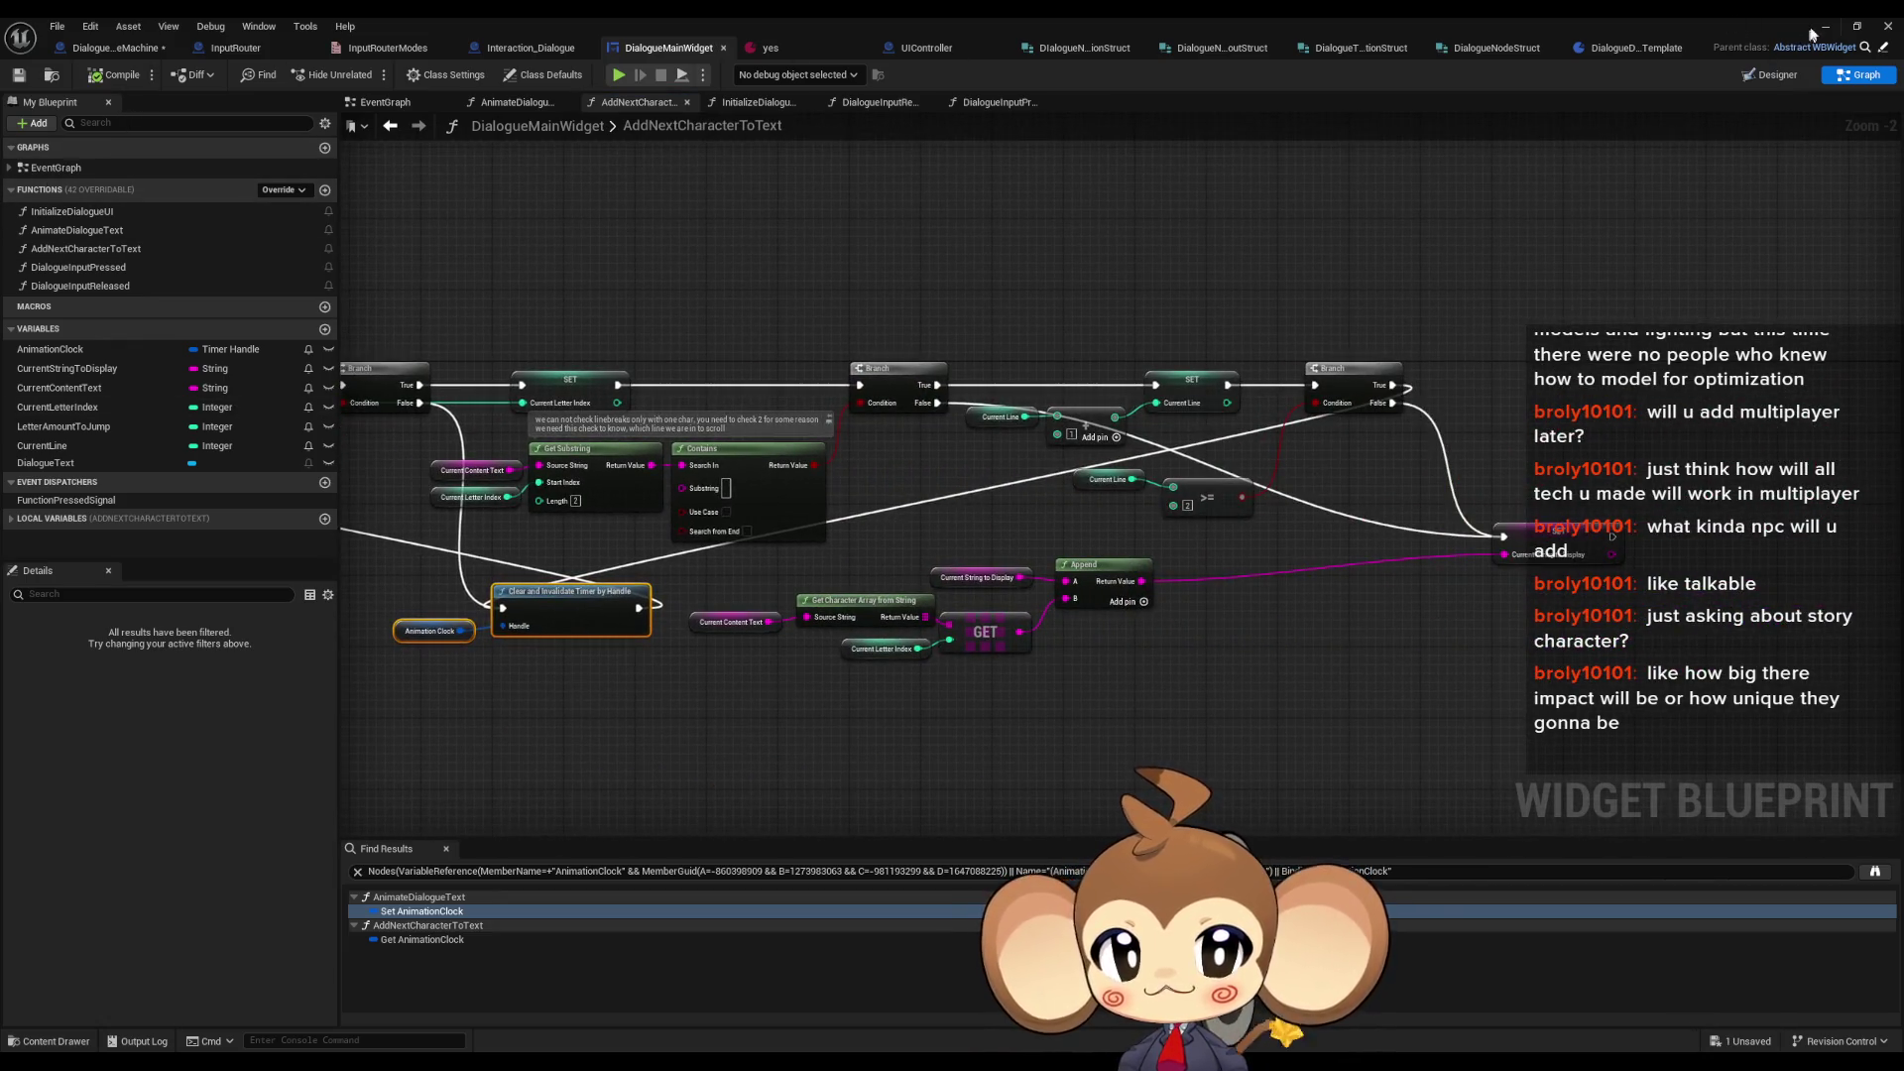
{"action": "left_click", "coordinate": [776, 44]}
- Playtest via Load Game, walk the character to trigger the Hello dialogue, then stop
{"action": "left_click", "coordinate": [369, 74]}
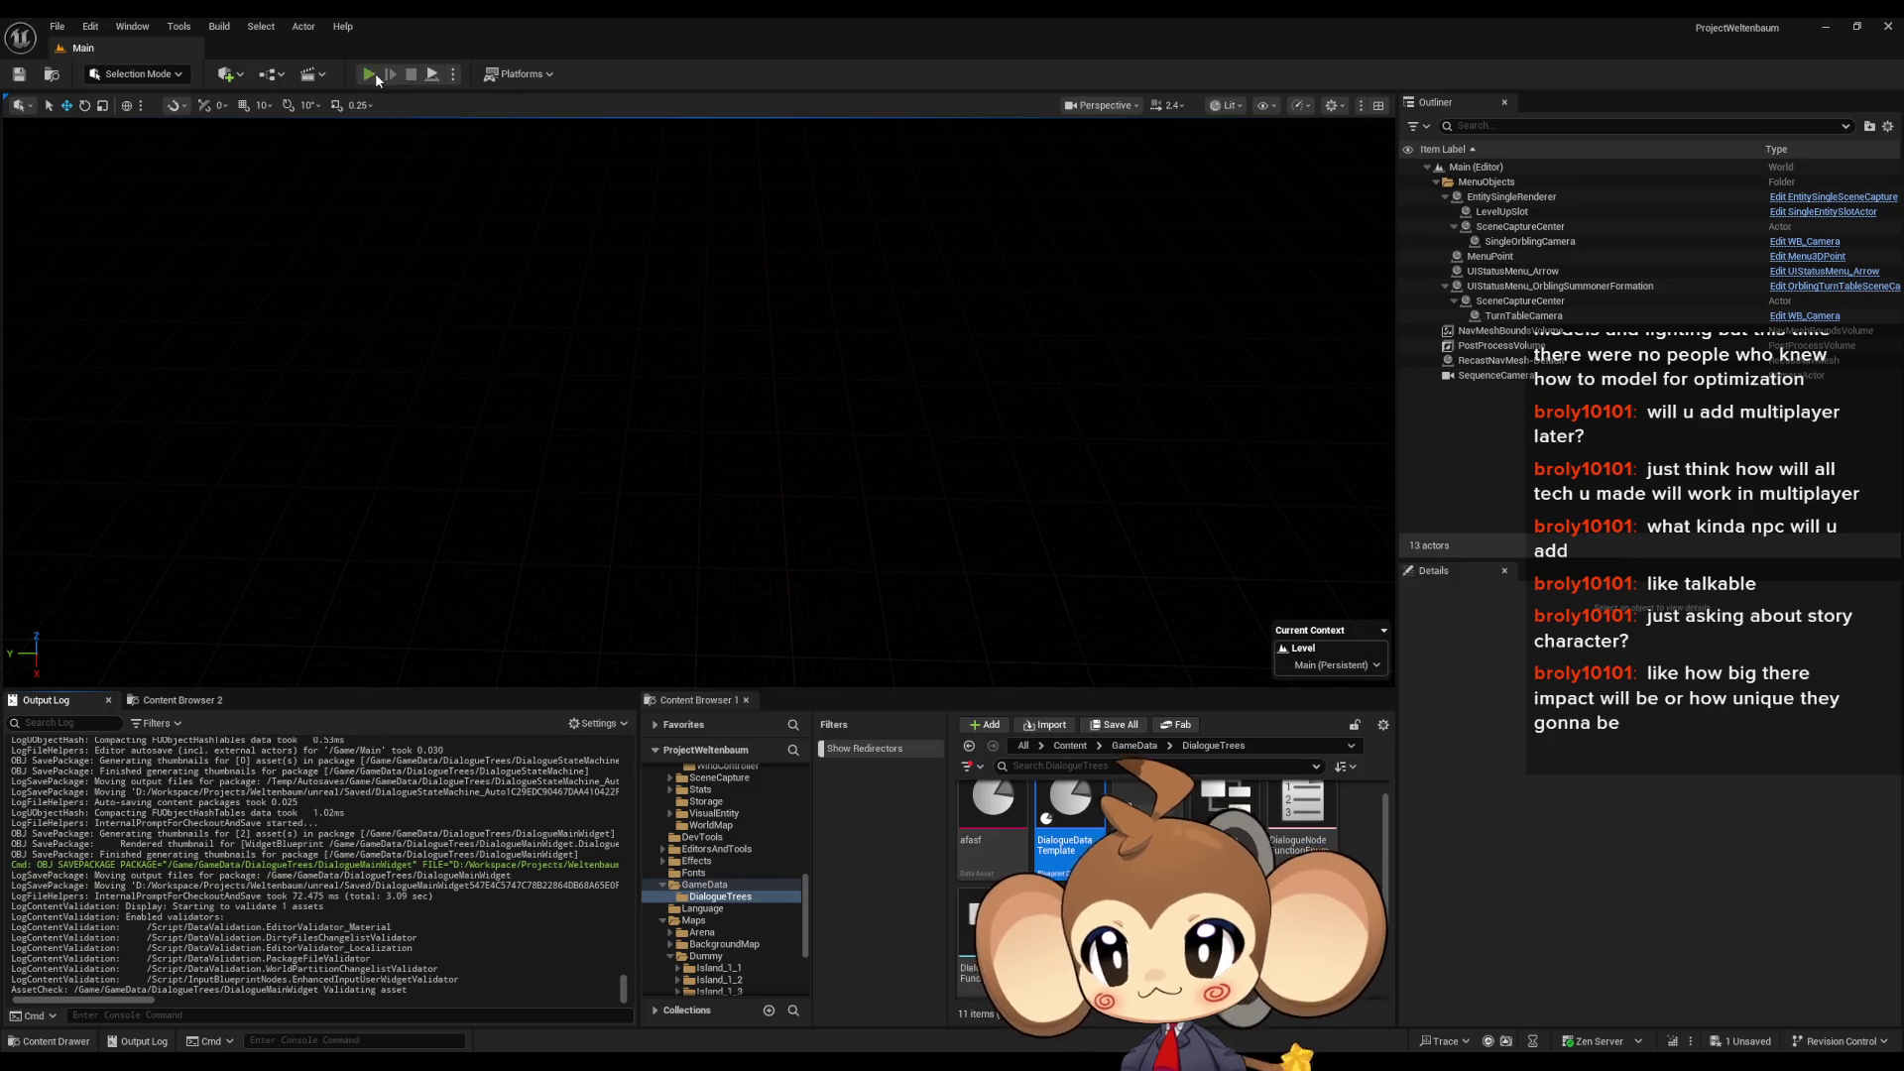
{"action": "left_click", "coordinate": [242, 582]}
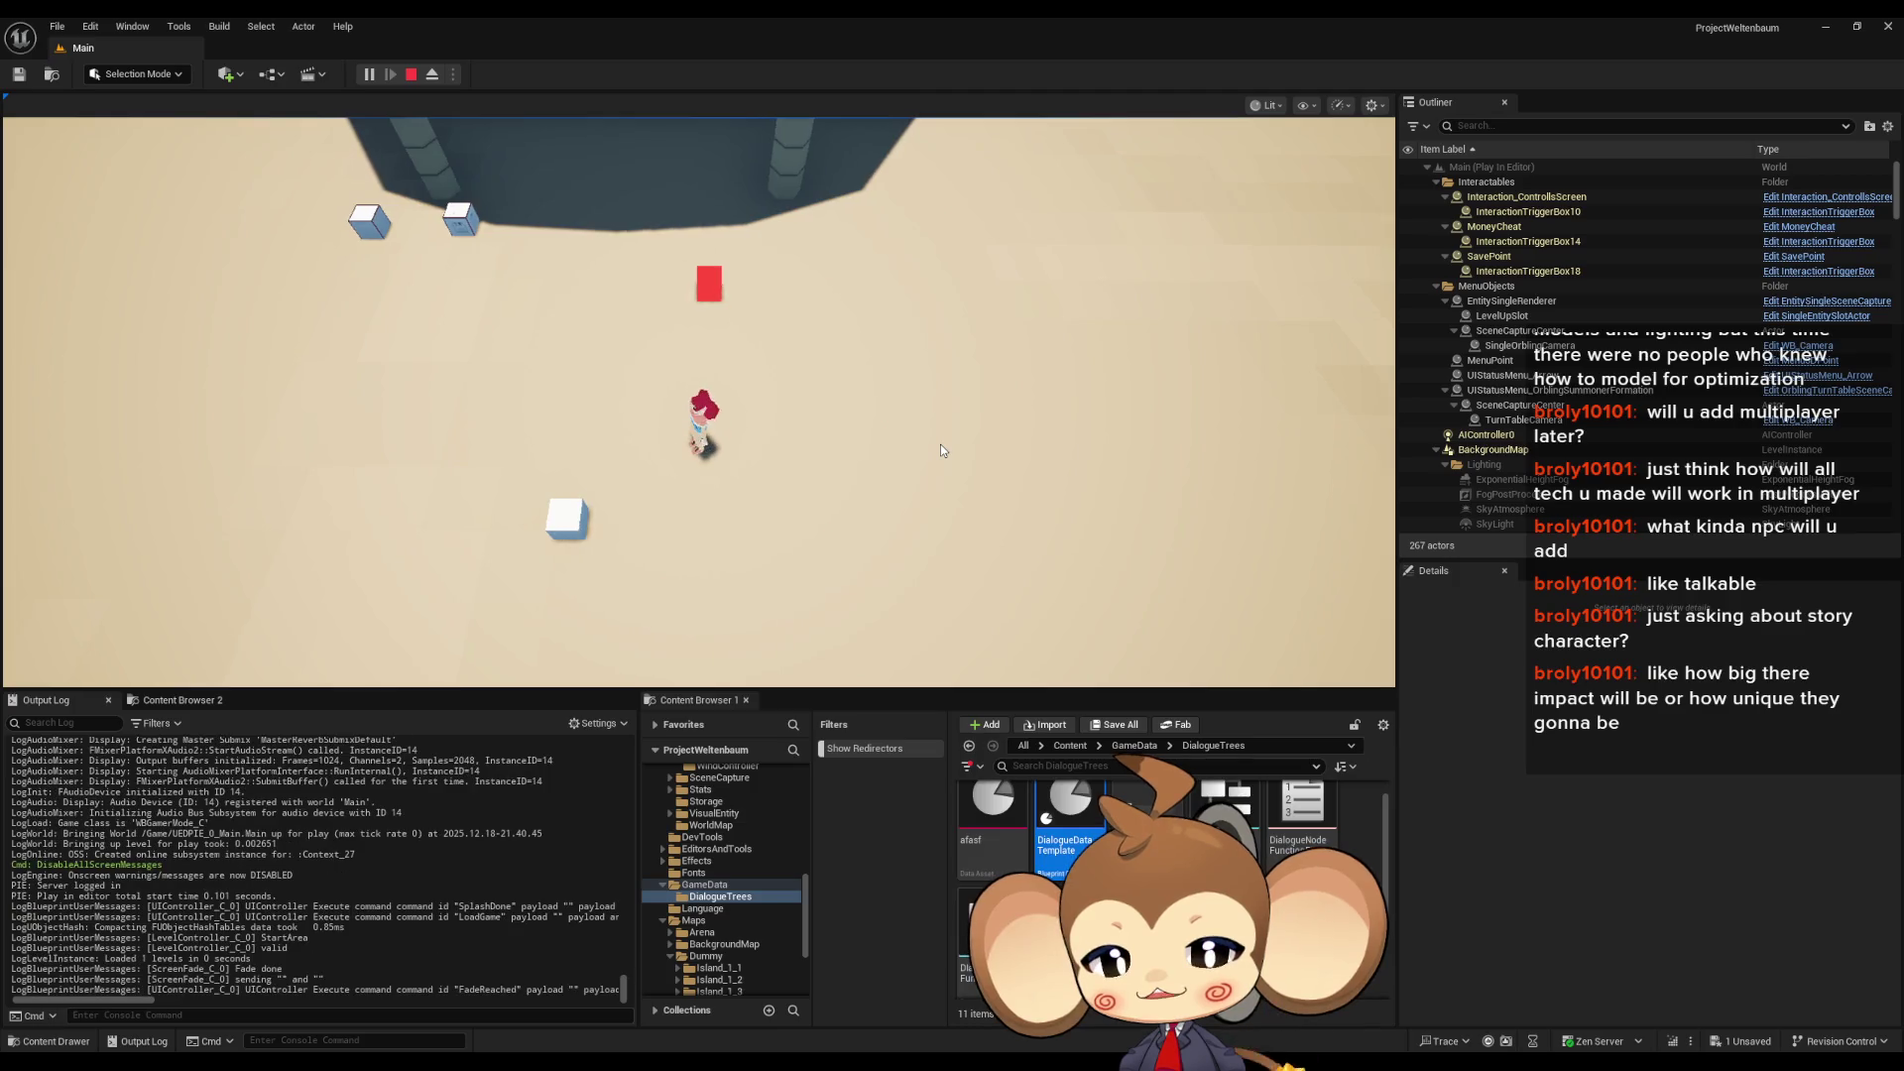
{"action": "key", "text": "a"}
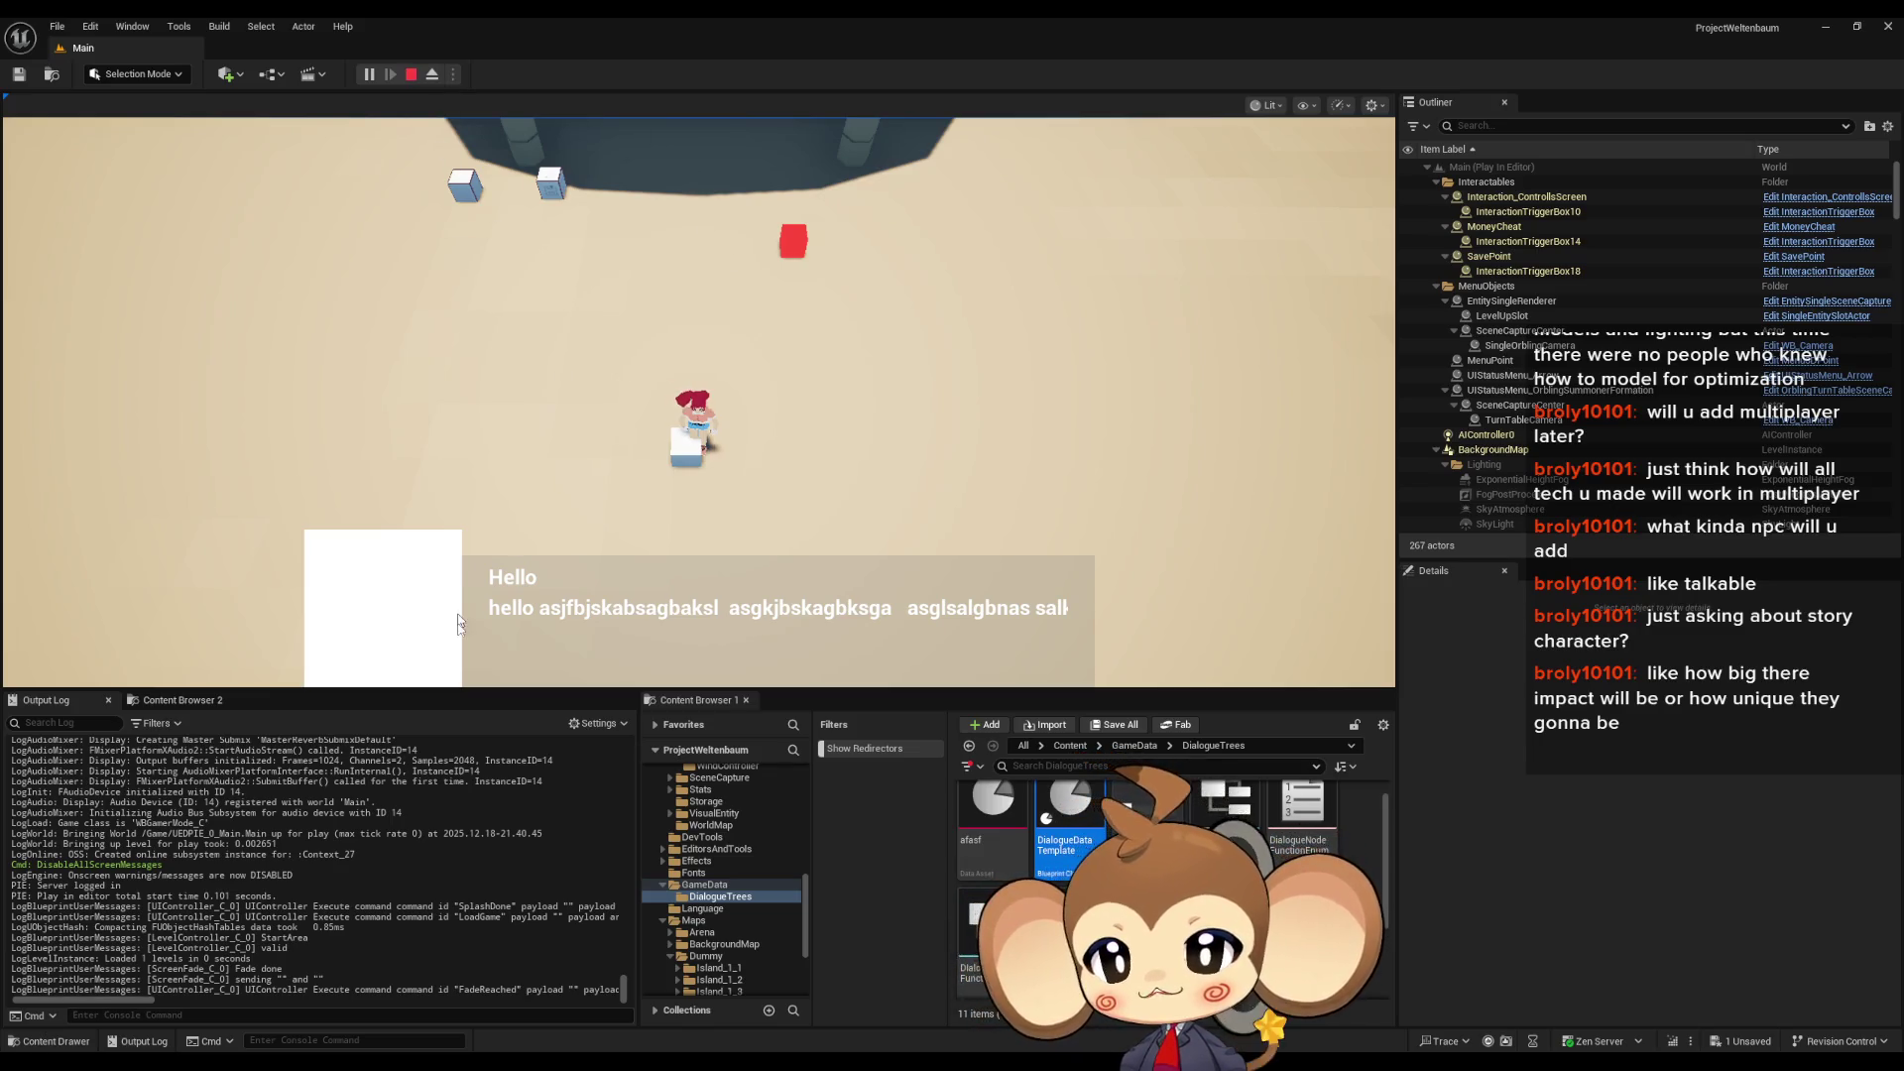
{"action": "left_click", "coordinate": [411, 75]}
- Bring the DialogueMainWidget blueprint window back to its AddNextCharacterToText graph
{"action": "left_click", "coordinate": [948, 1007]}
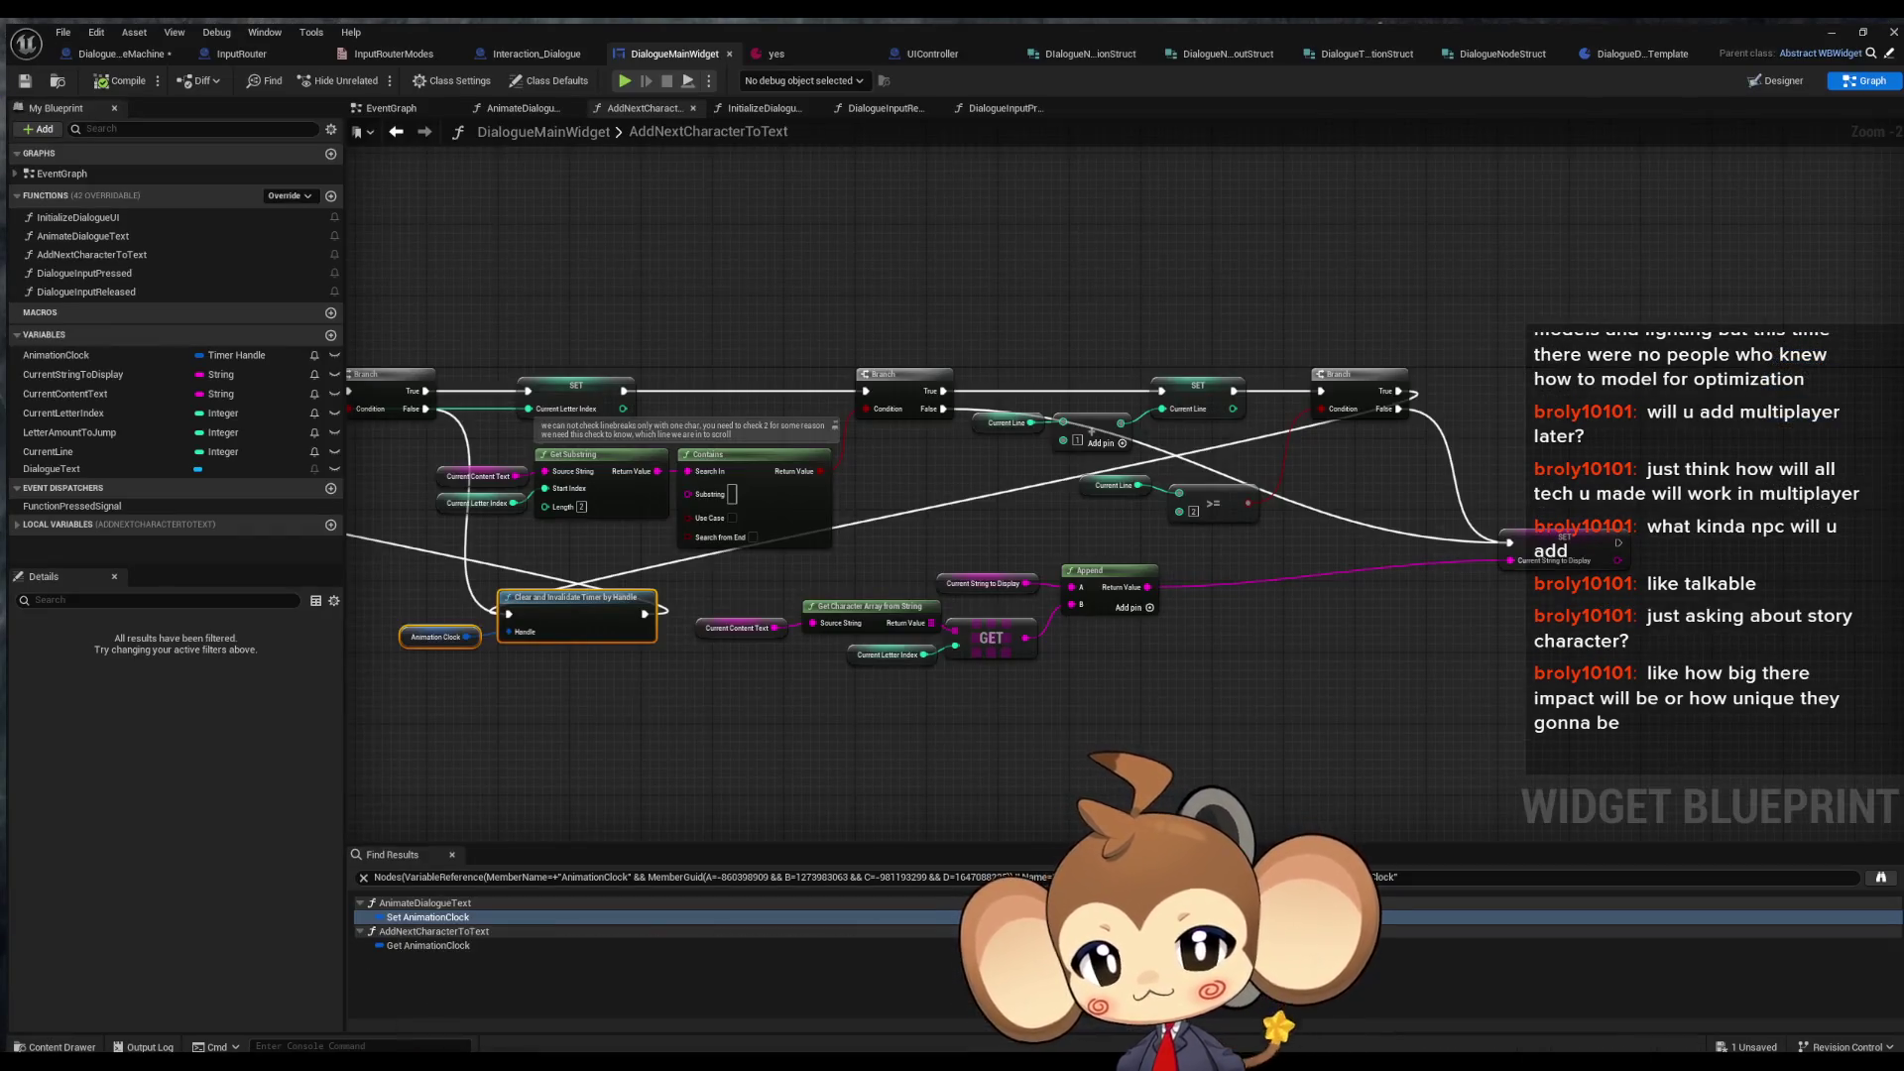
{"action": "left_click_drag", "start_coordinate": [1286, 587], "coordinate": [1325, 603]}
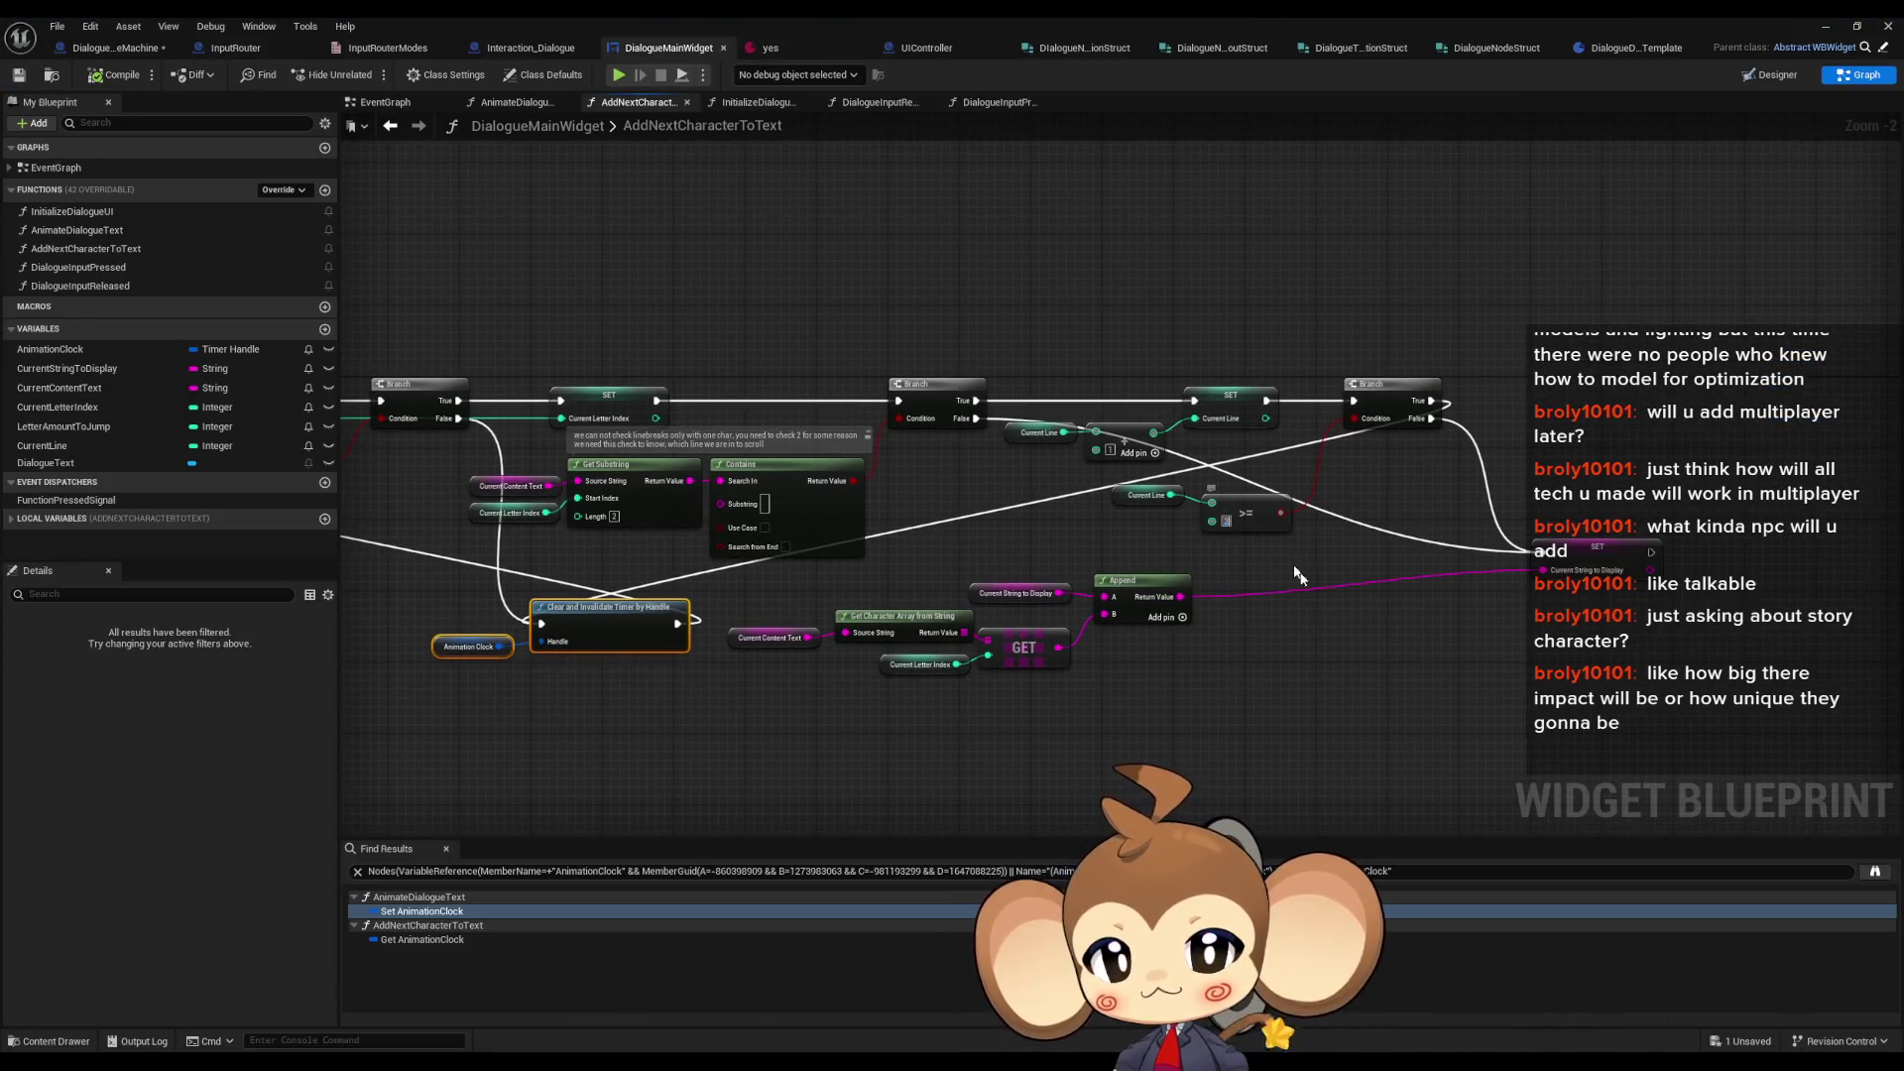
{"action": "left_click", "coordinate": [1745, 179]}
{"action": "left_click", "coordinate": [1825, 25]}
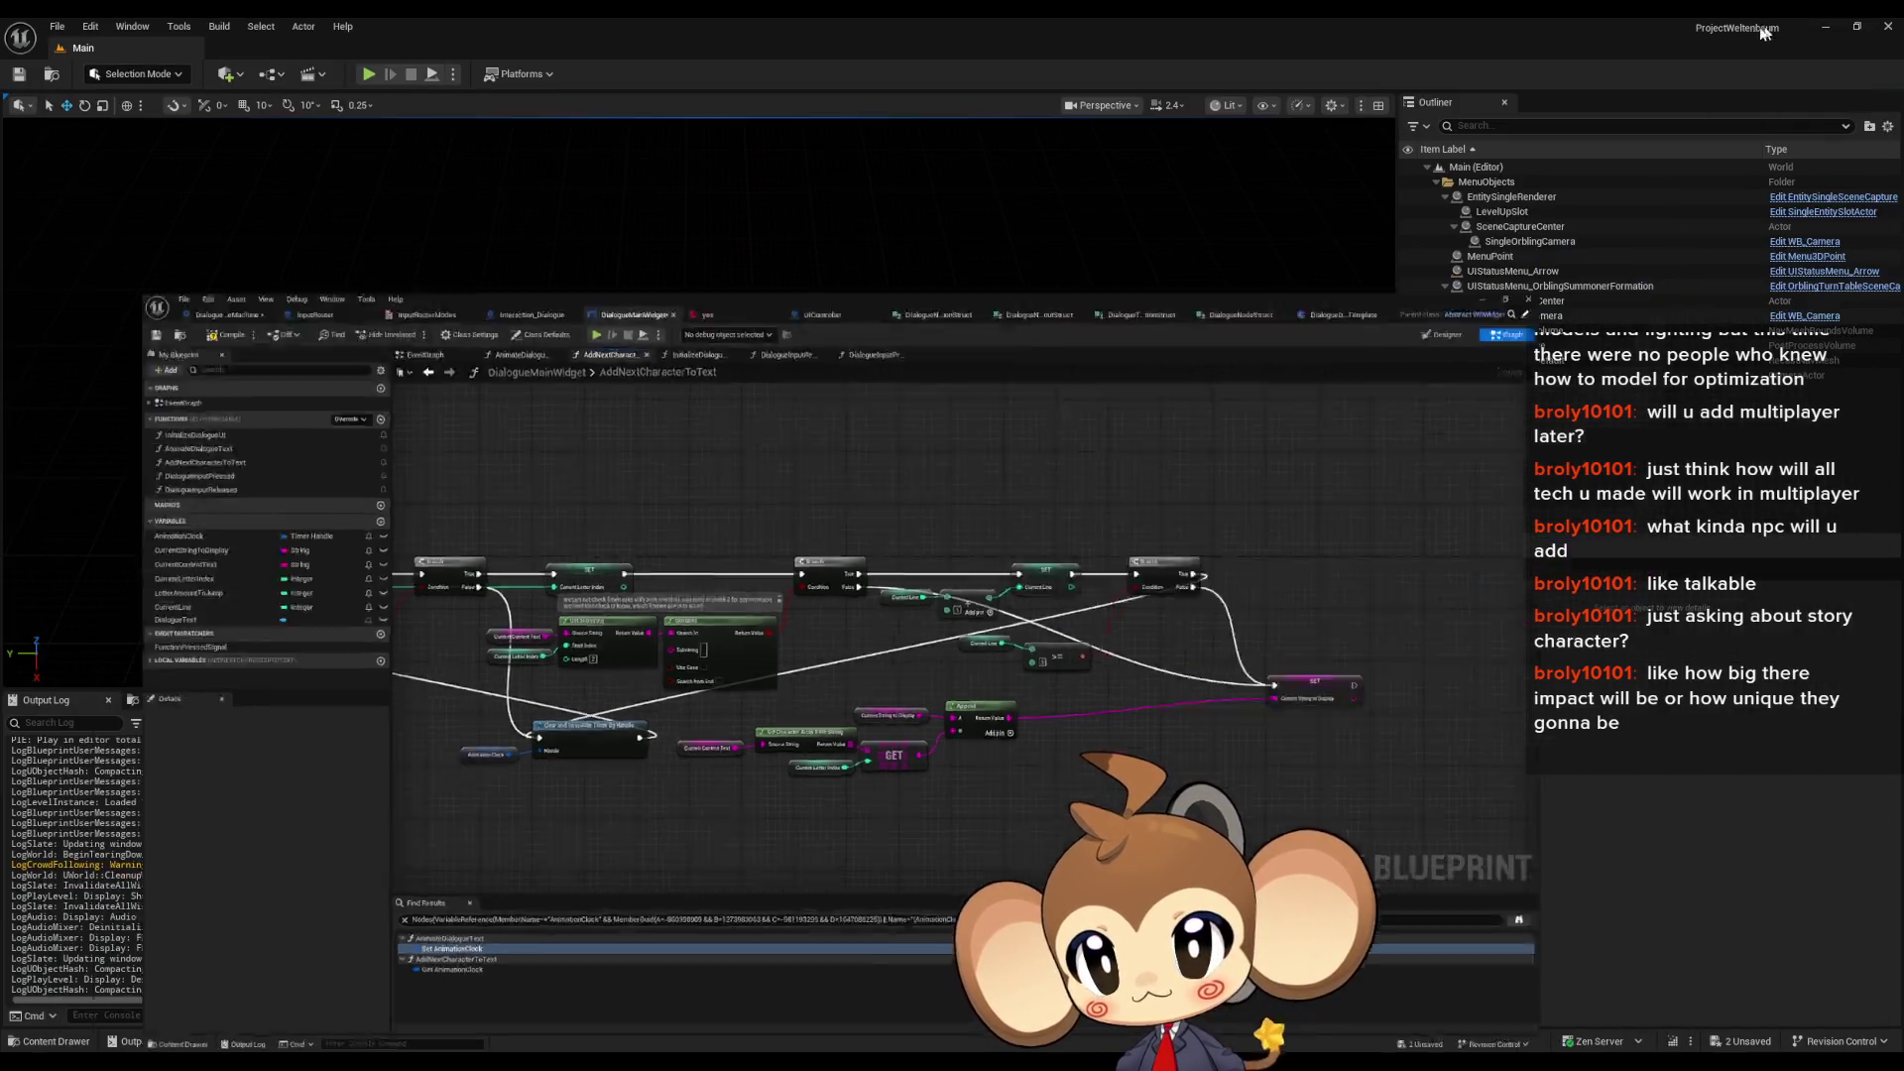
{"action": "mouse_move", "coordinate": [918, 1046]}
{"action": "left_click", "coordinate": [952, 996]}
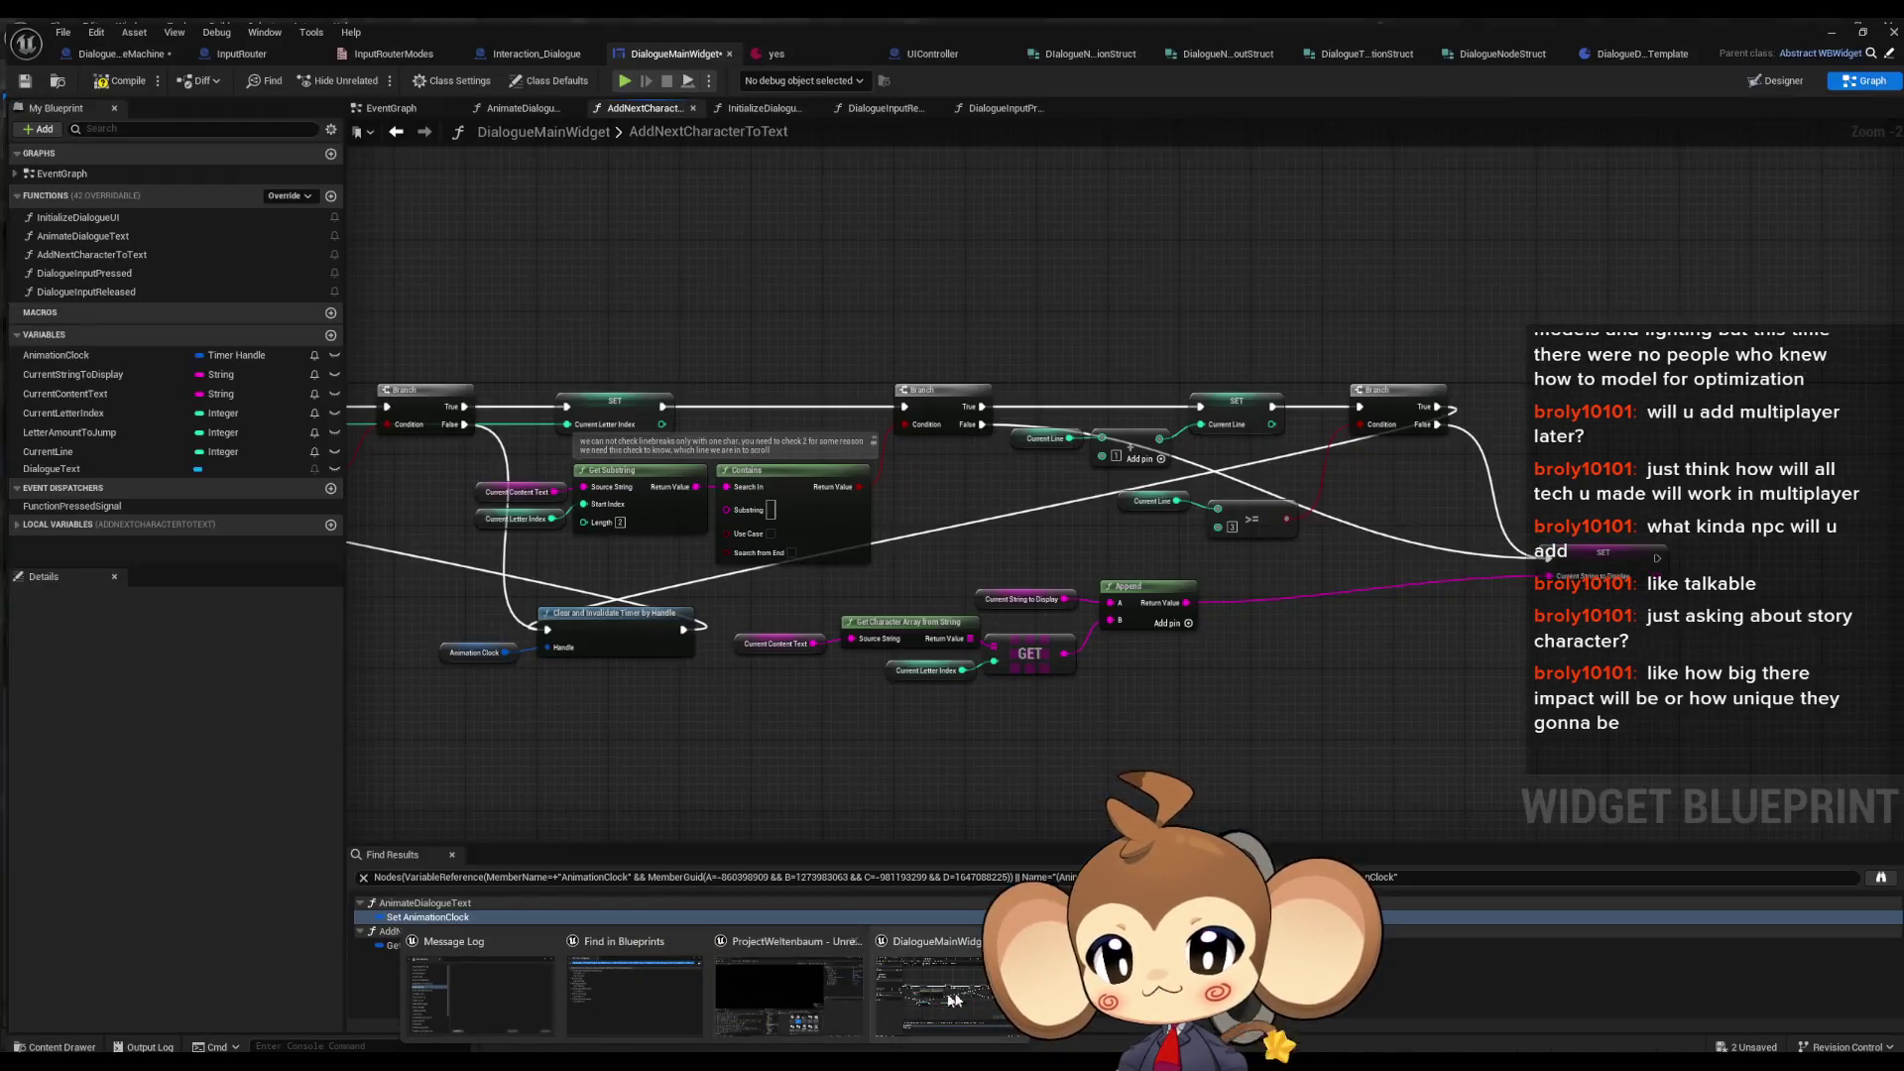
- Add a second line of filler text to the yes asset's English dialogue and save it
{"action": "left_click", "coordinate": [794, 50]}
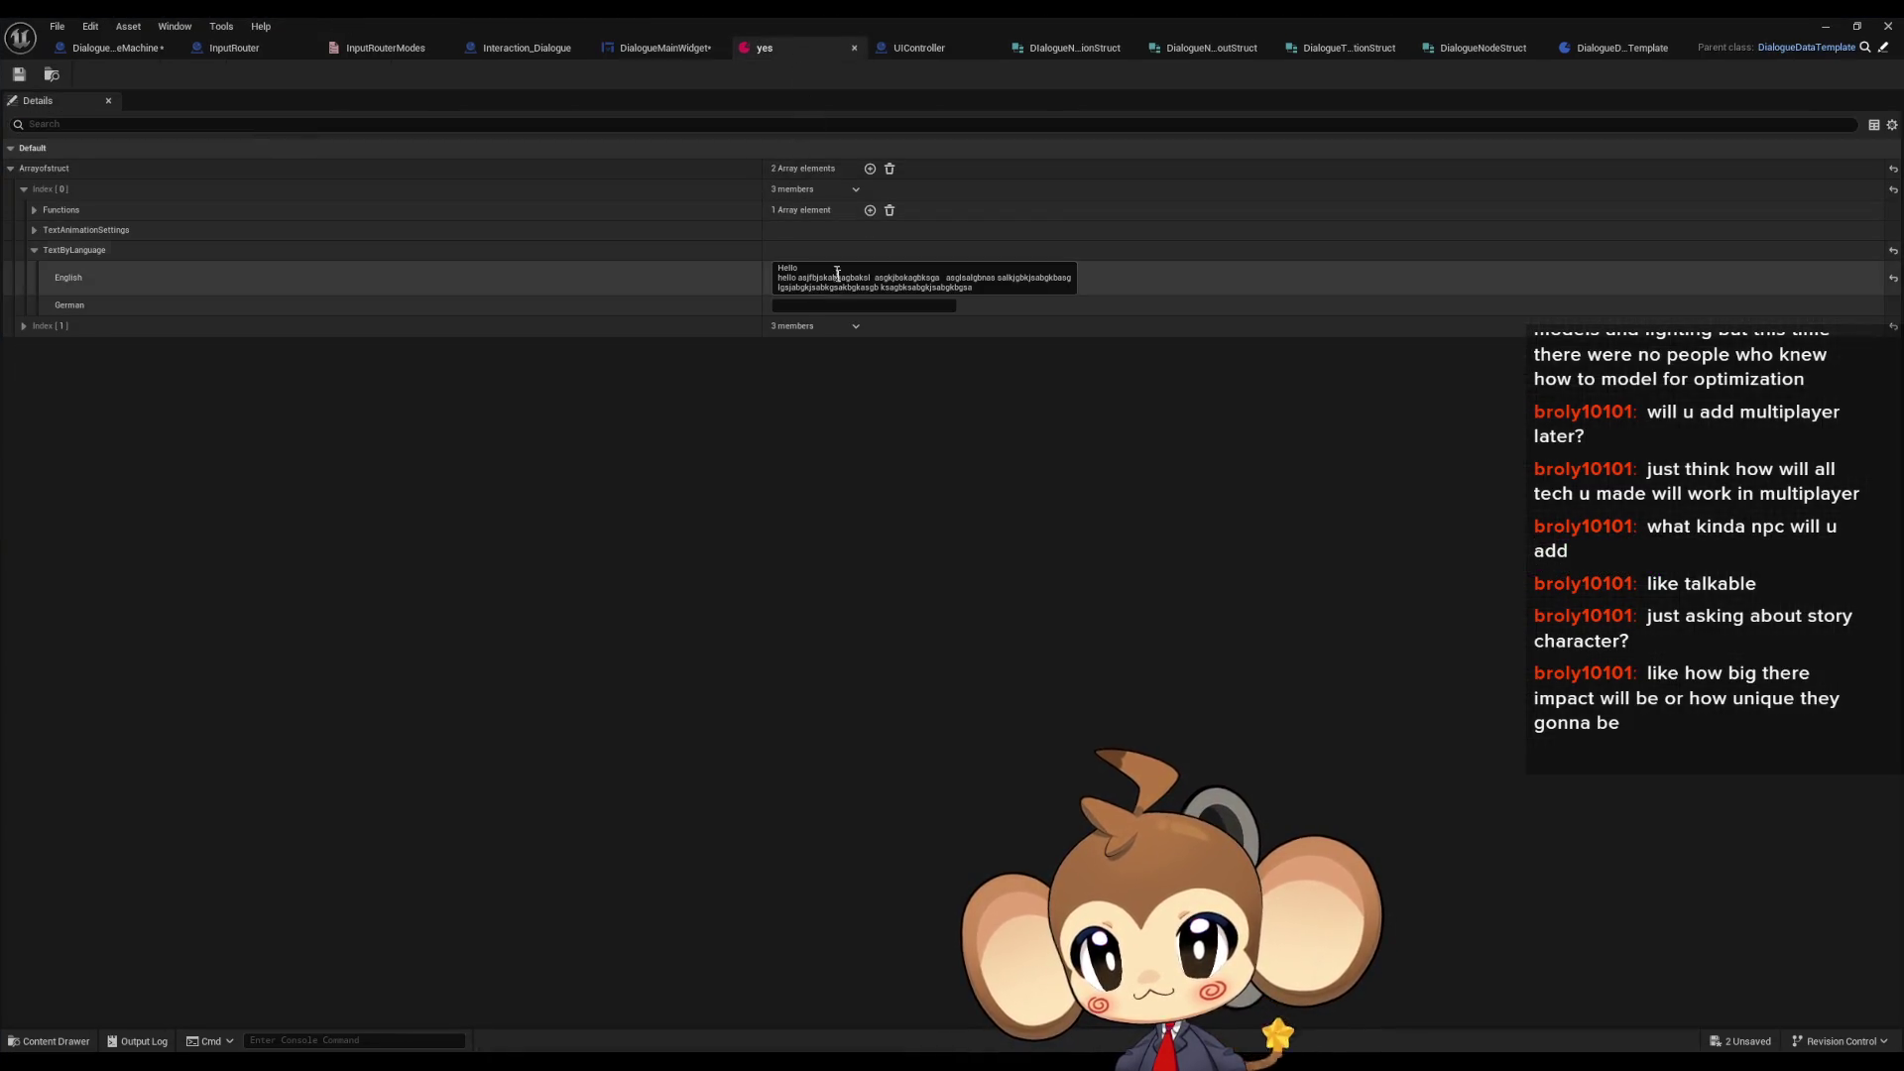
{"action": "left_click", "coordinate": [982, 282]}
{"action": "key", "text": "shift+Return"}
{"action": "type", "text": "sadgas"}
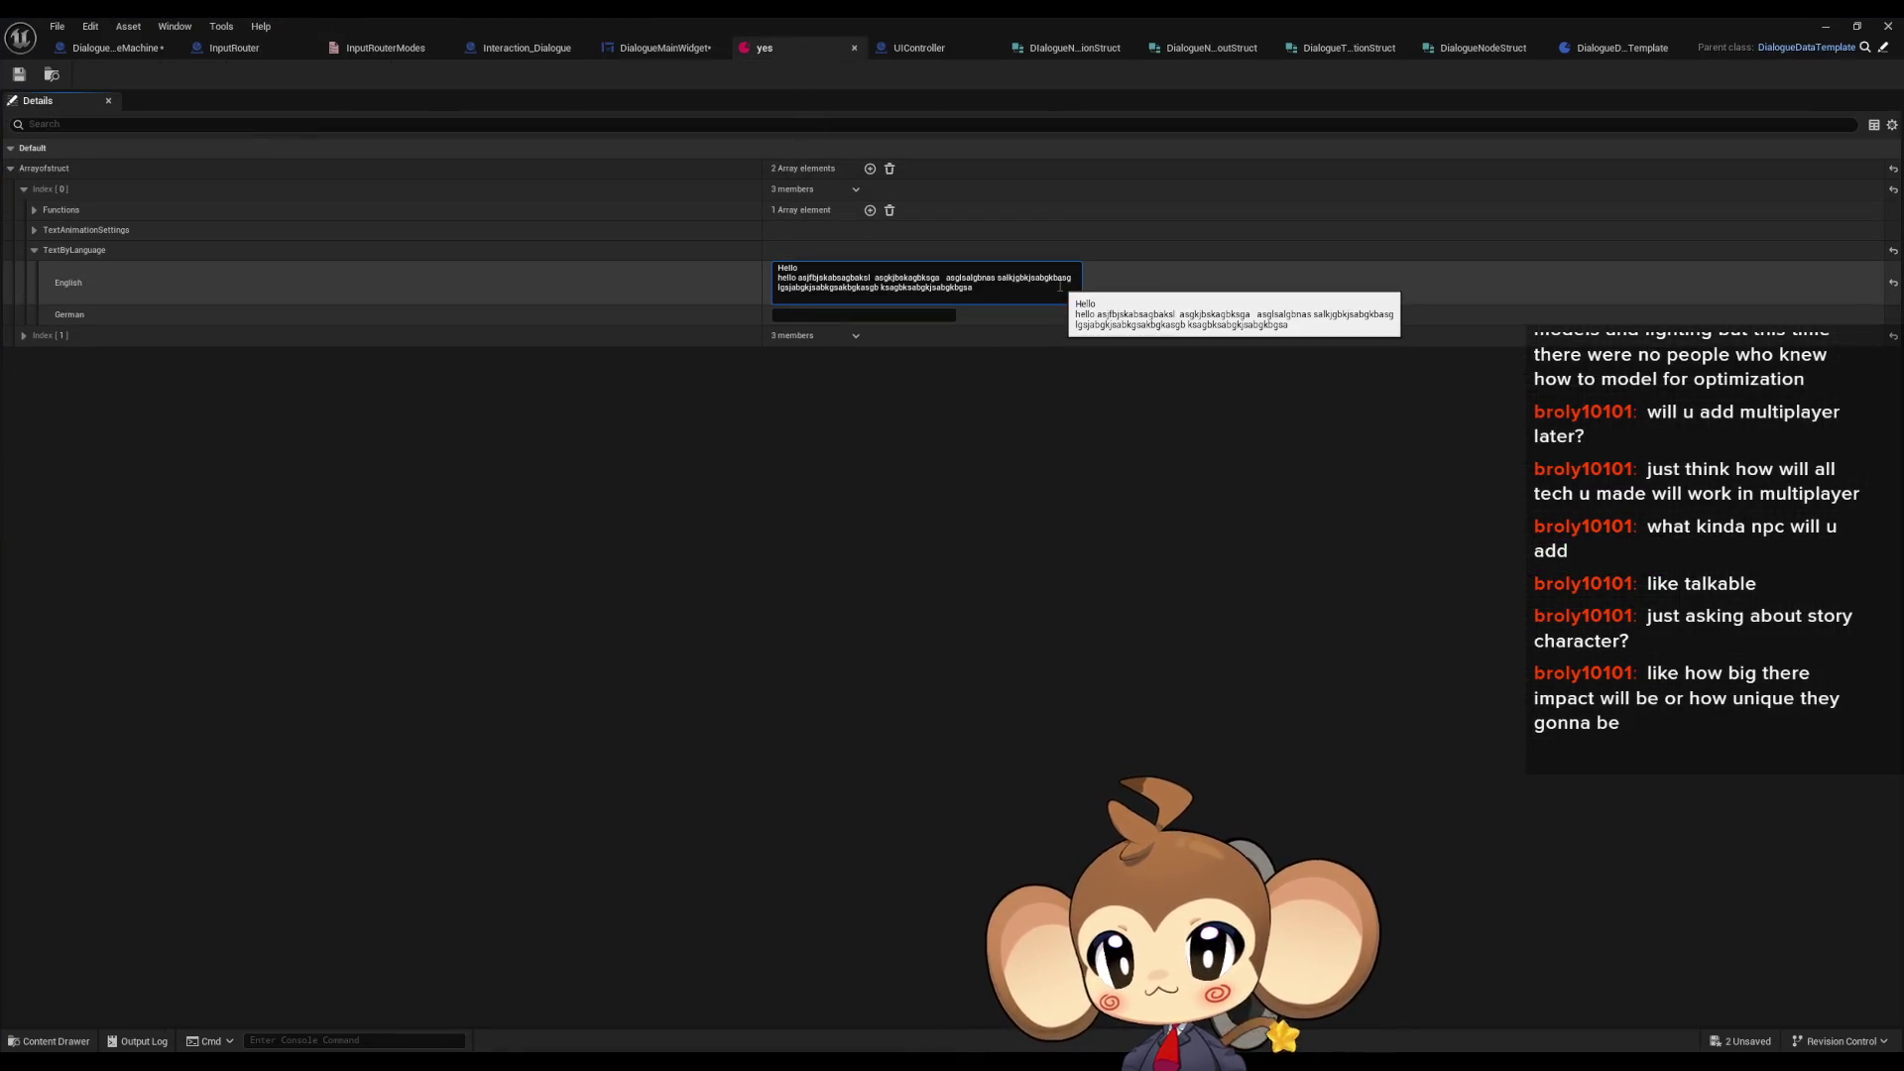
{"action": "type", "text": "gsagasgsagsagasg"}
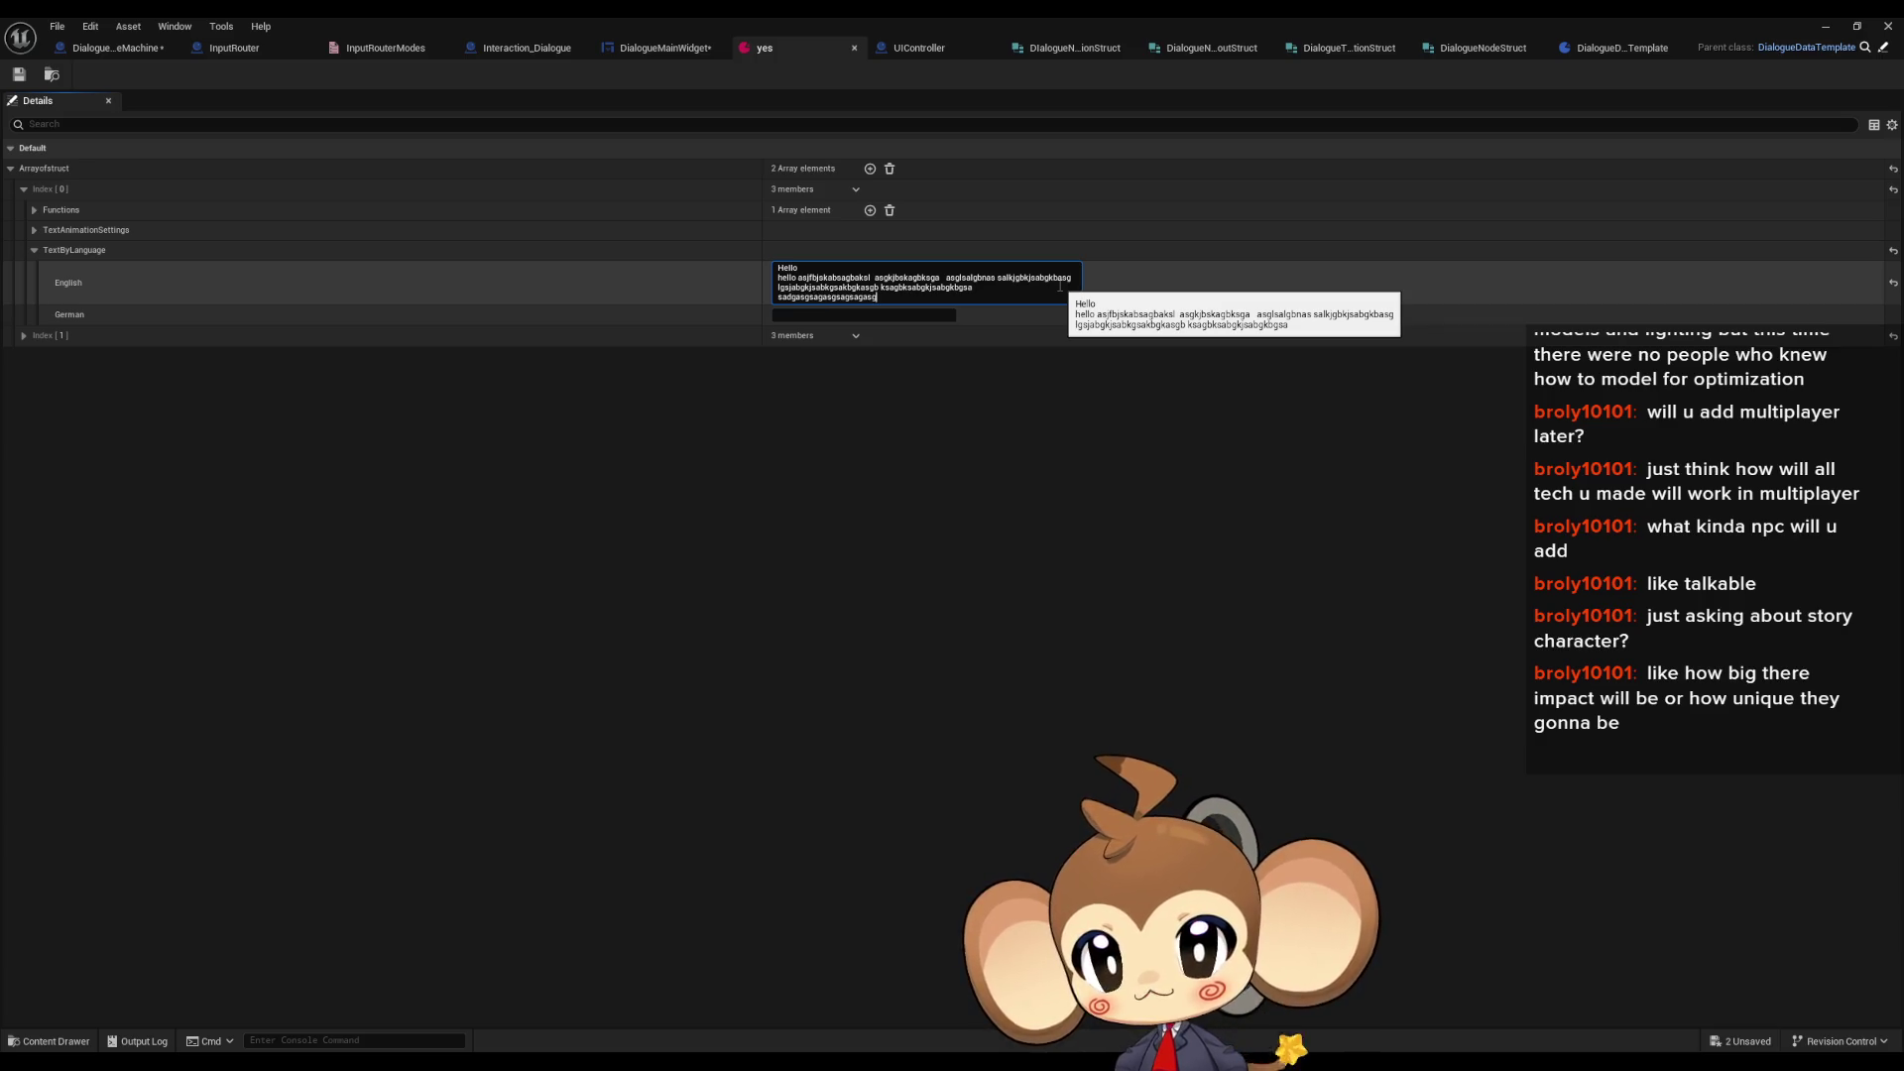
{"action": "type", "text": " asgasg"}
{"action": "key", "text": "Return"}
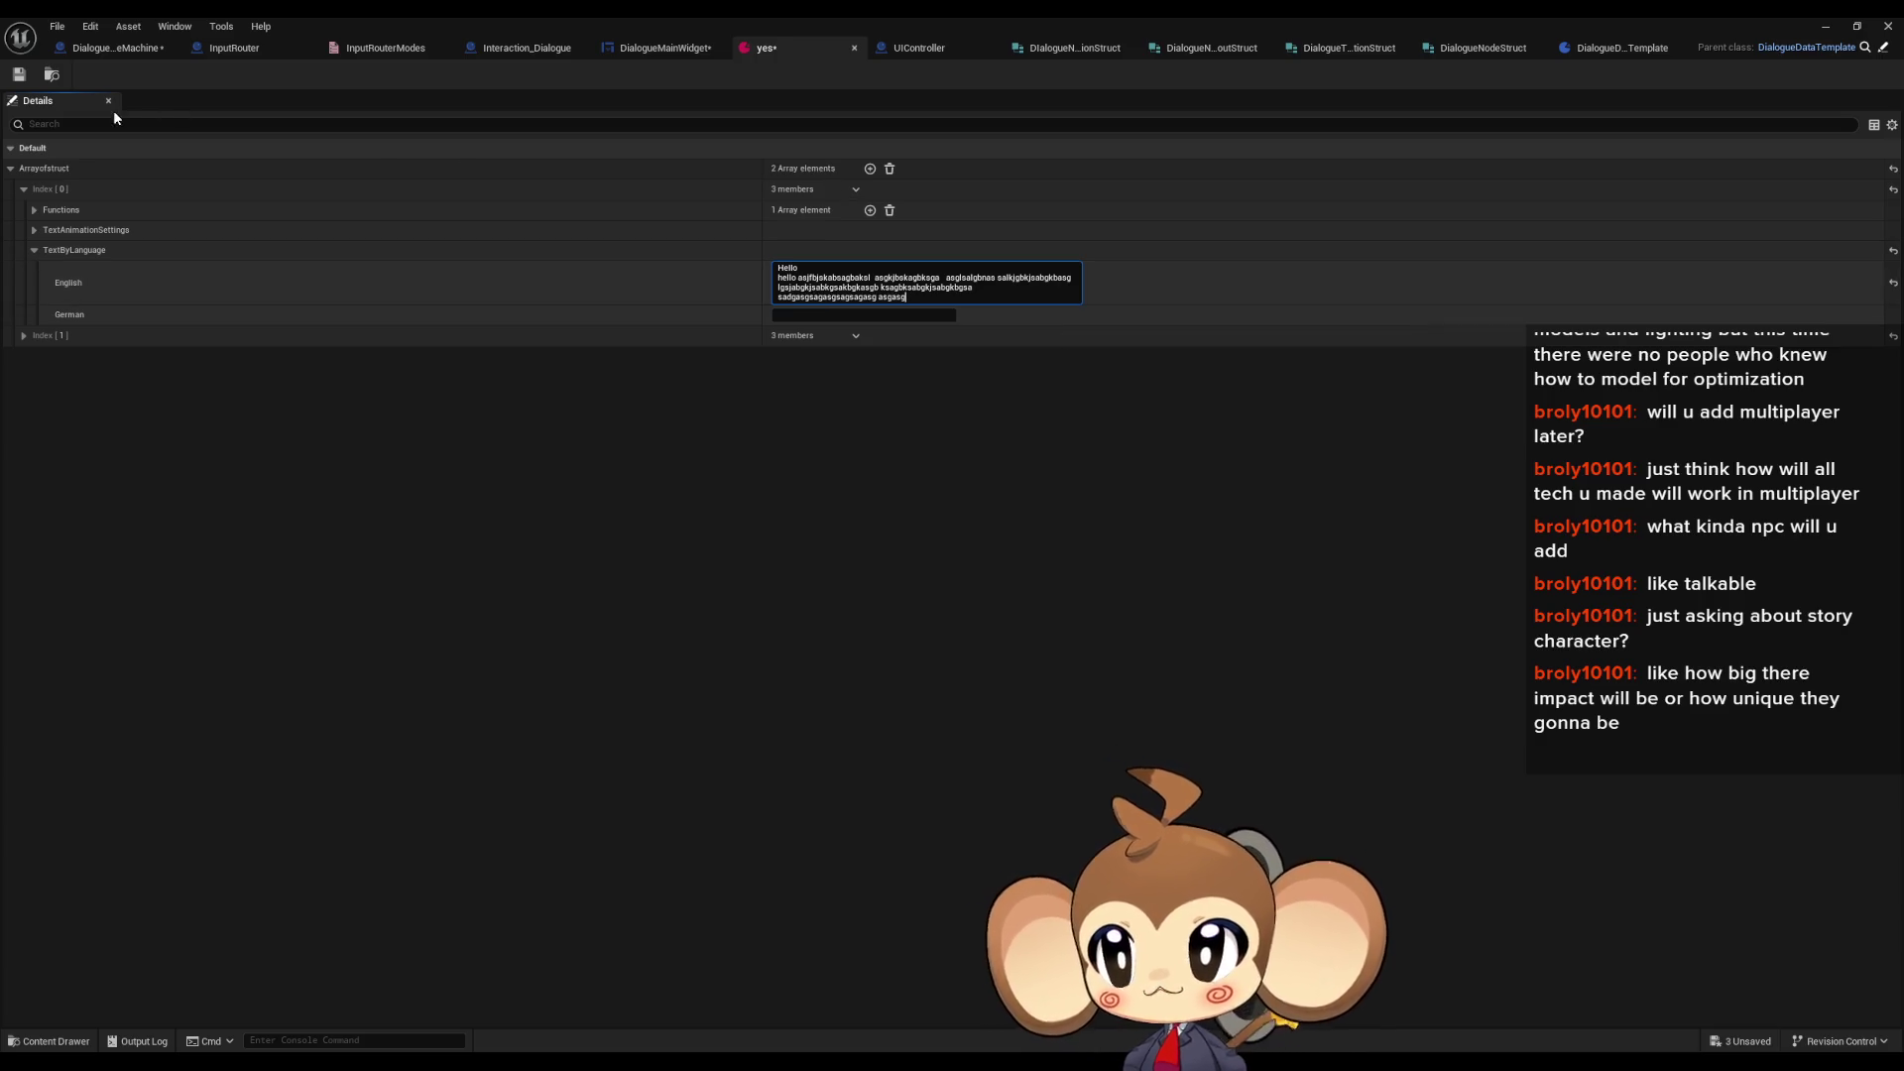
{"action": "left_click", "coordinate": [20, 79]}
- Playtest the level from the loaded game to see the wrapped, longer dialogue text
{"action": "left_click", "coordinate": [1826, 26]}
{"action": "left_click", "coordinate": [369, 74]}
{"action": "left_click", "coordinate": [303, 584]}
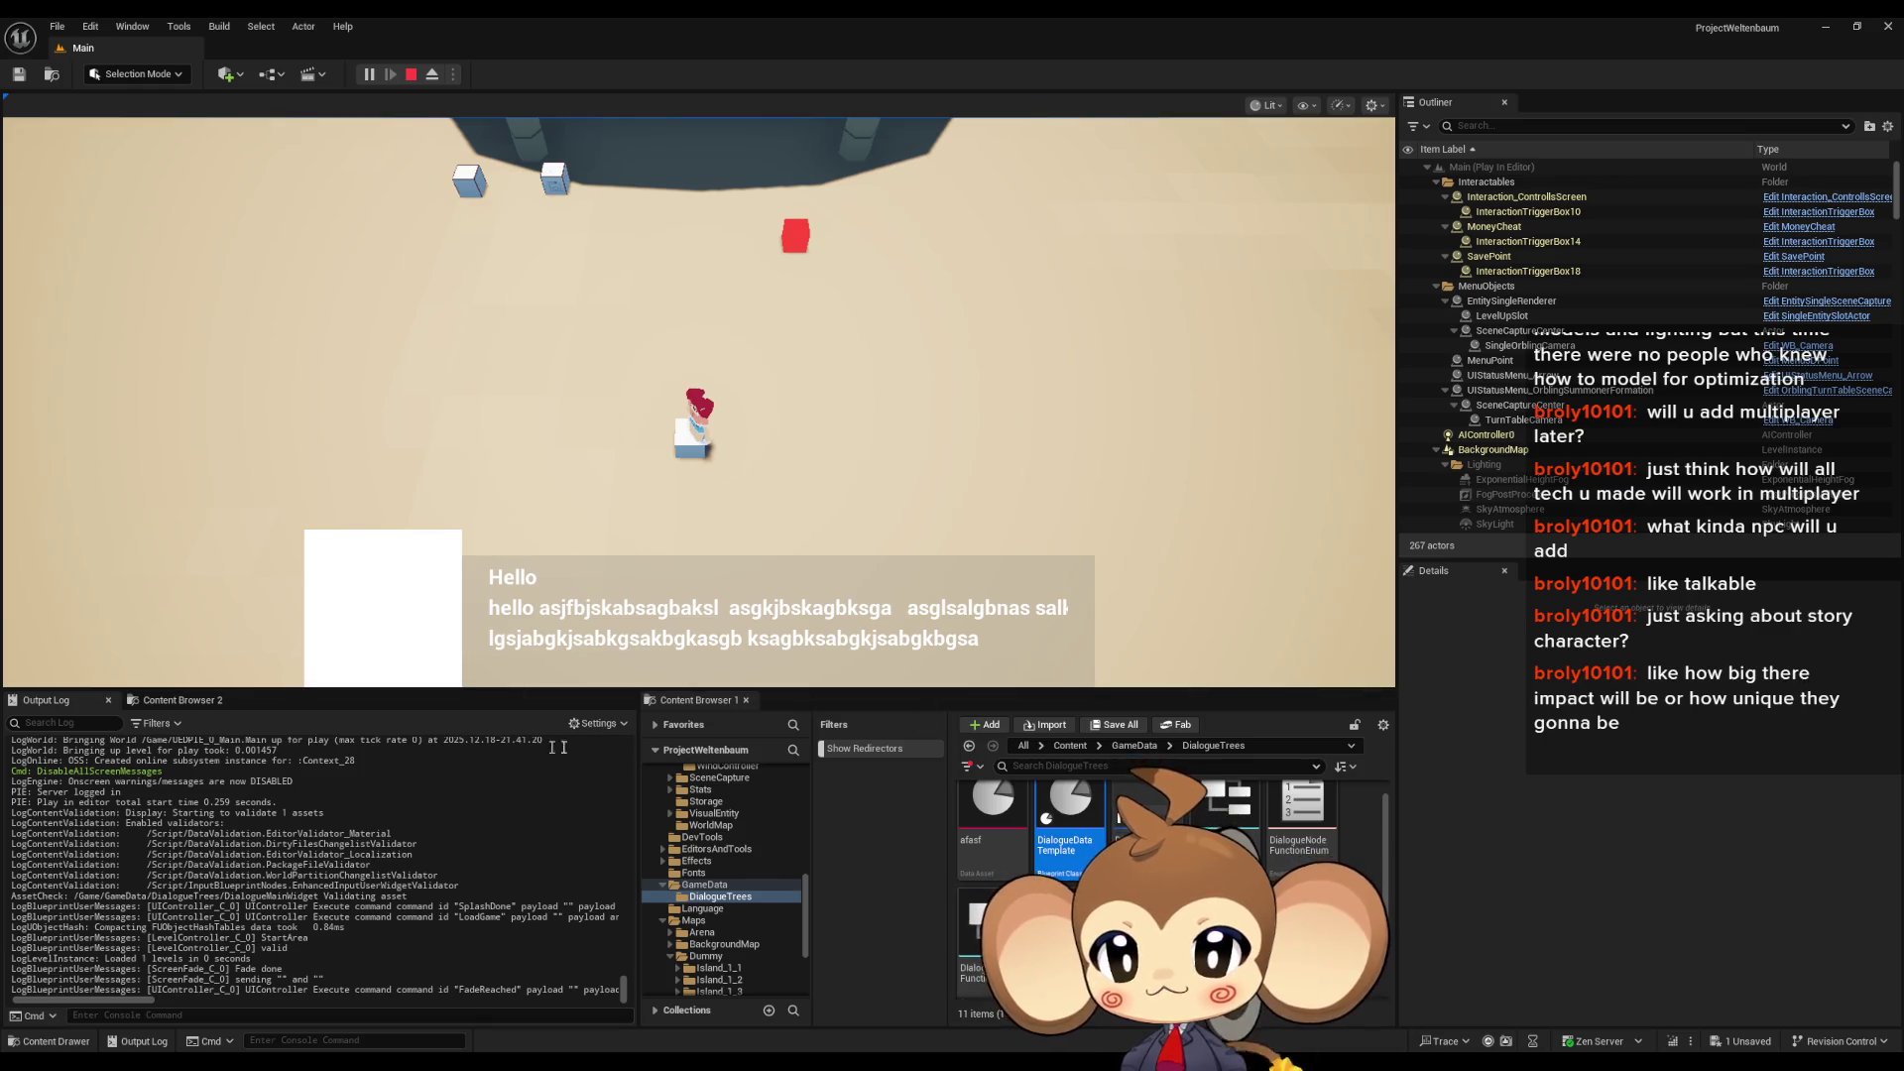
- End the playtest and bring the yes dialogue asset's editor window back to the front
{"action": "left_click", "coordinate": [415, 74]}
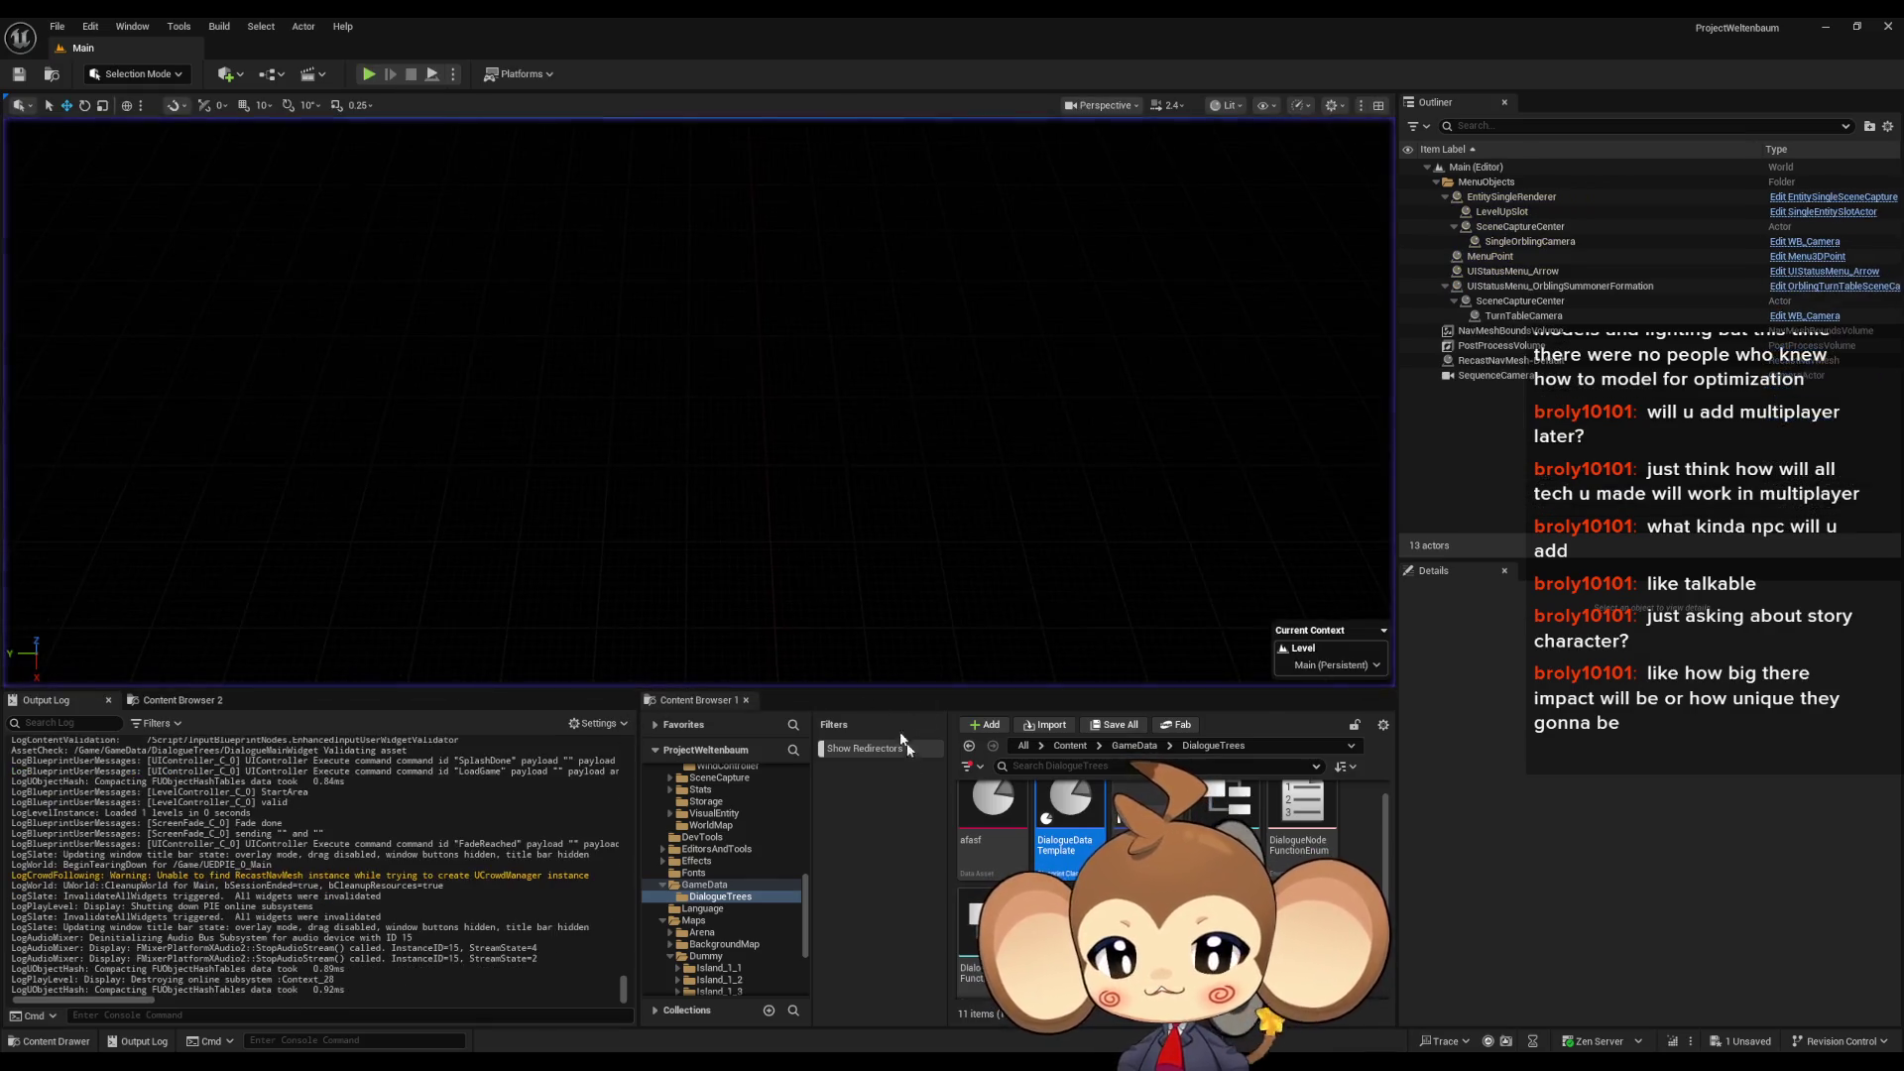
{"action": "left_click", "coordinate": [810, 1015]}
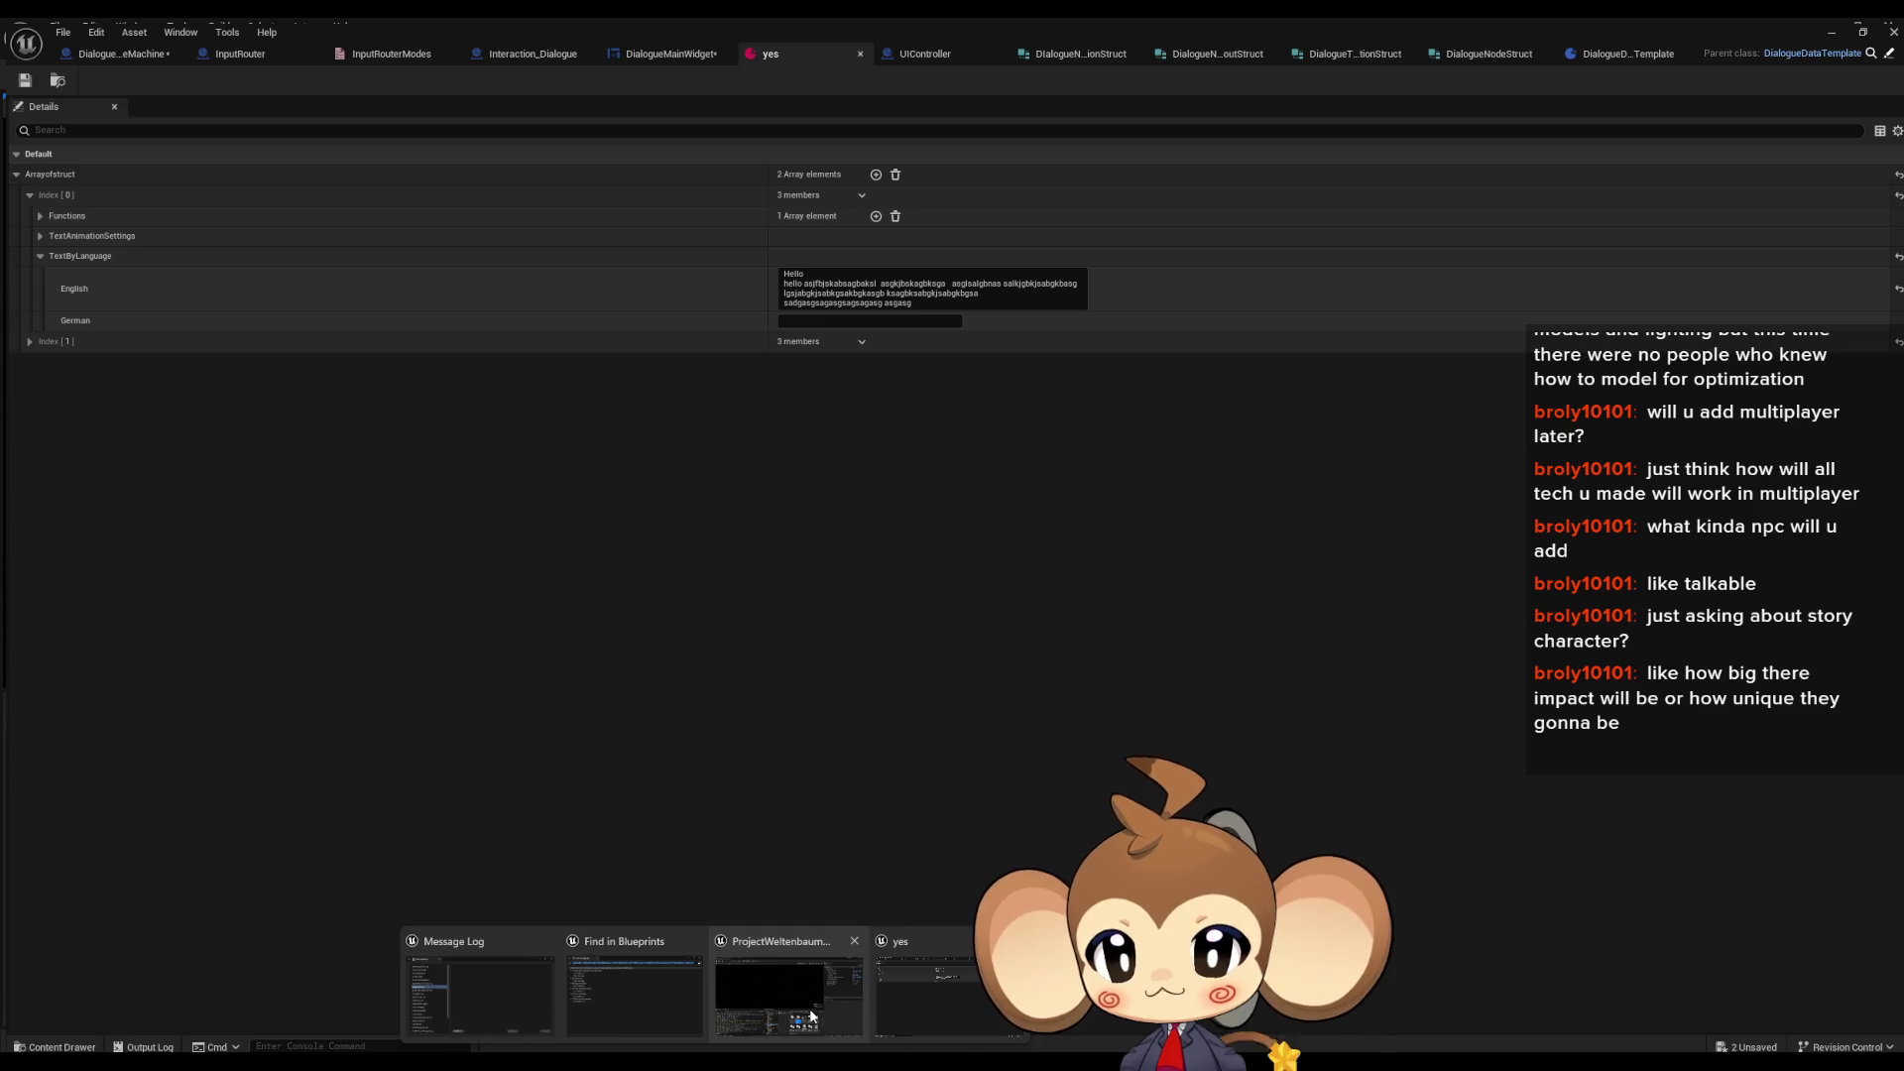
{"action": "left_click", "coordinate": [810, 1015]}
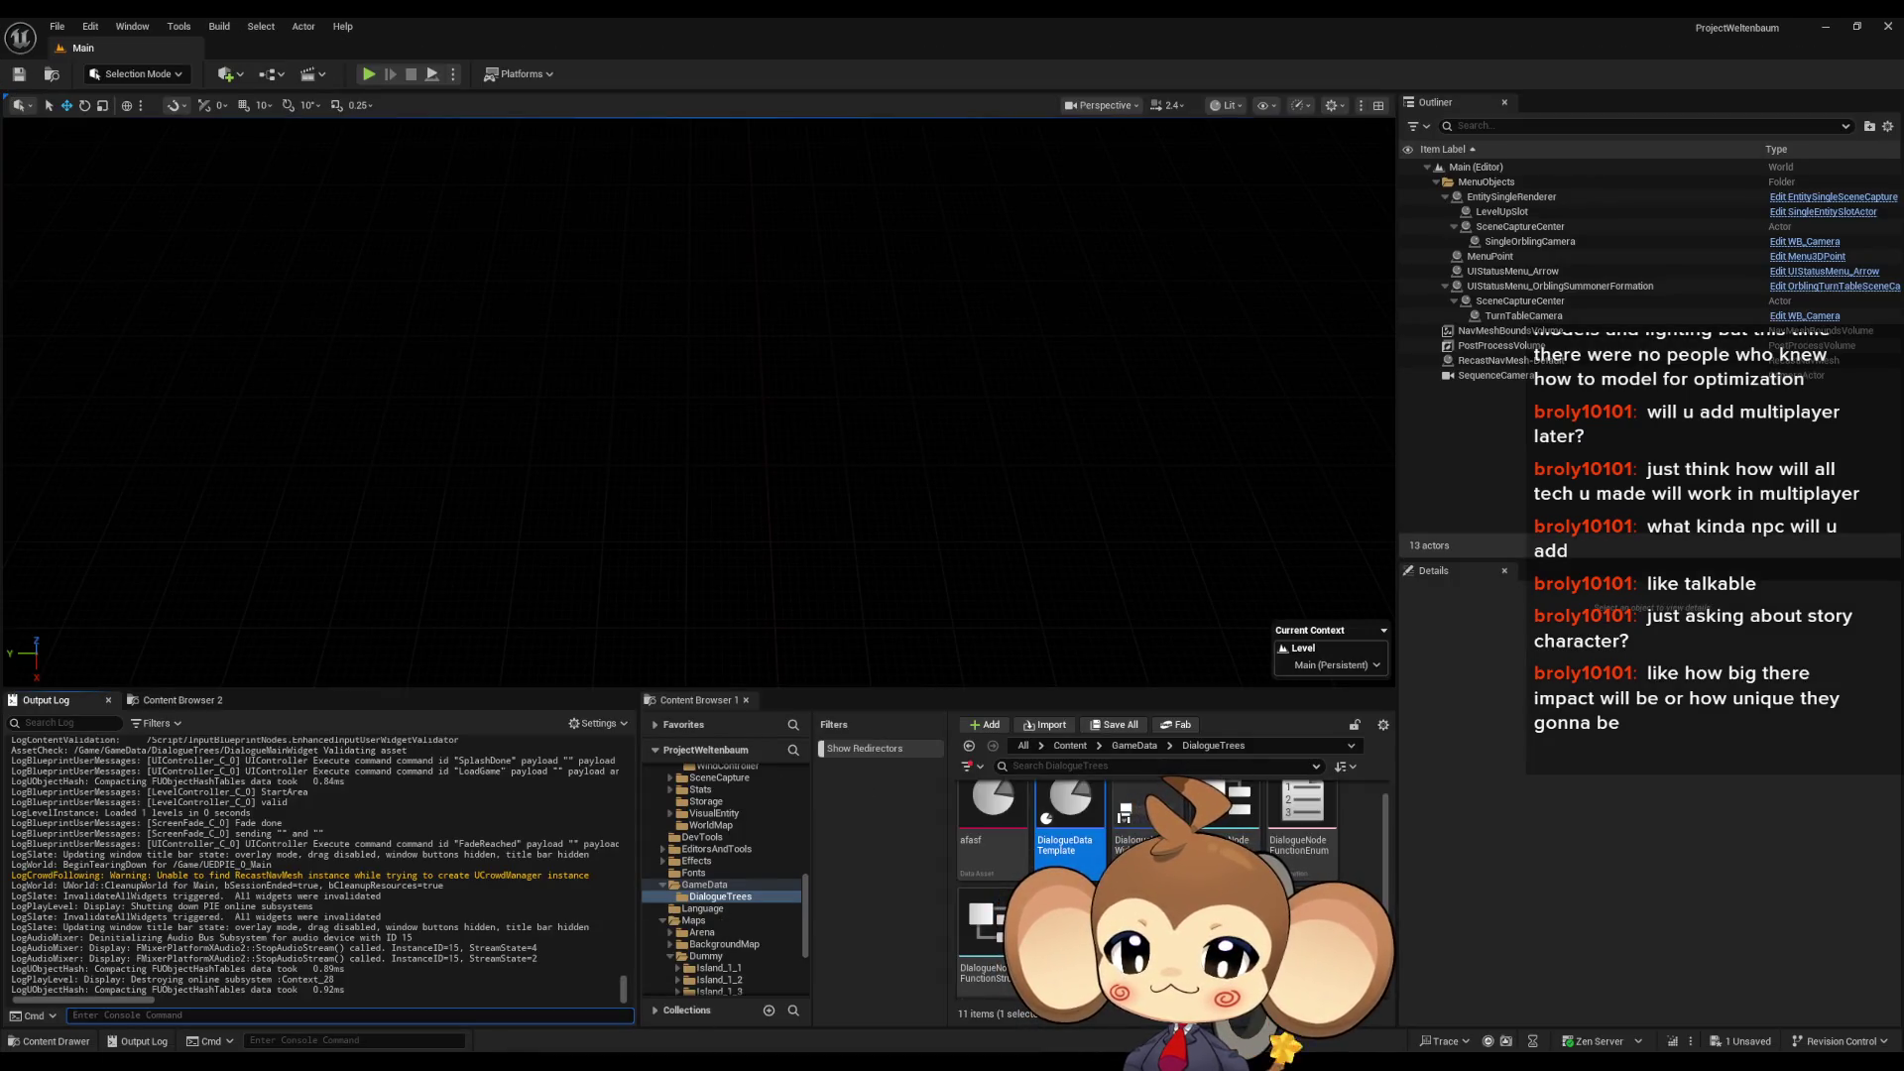
{"action": "mouse_move", "coordinate": [834, 1041]}
{"action": "left_click", "coordinate": [925, 1001]}
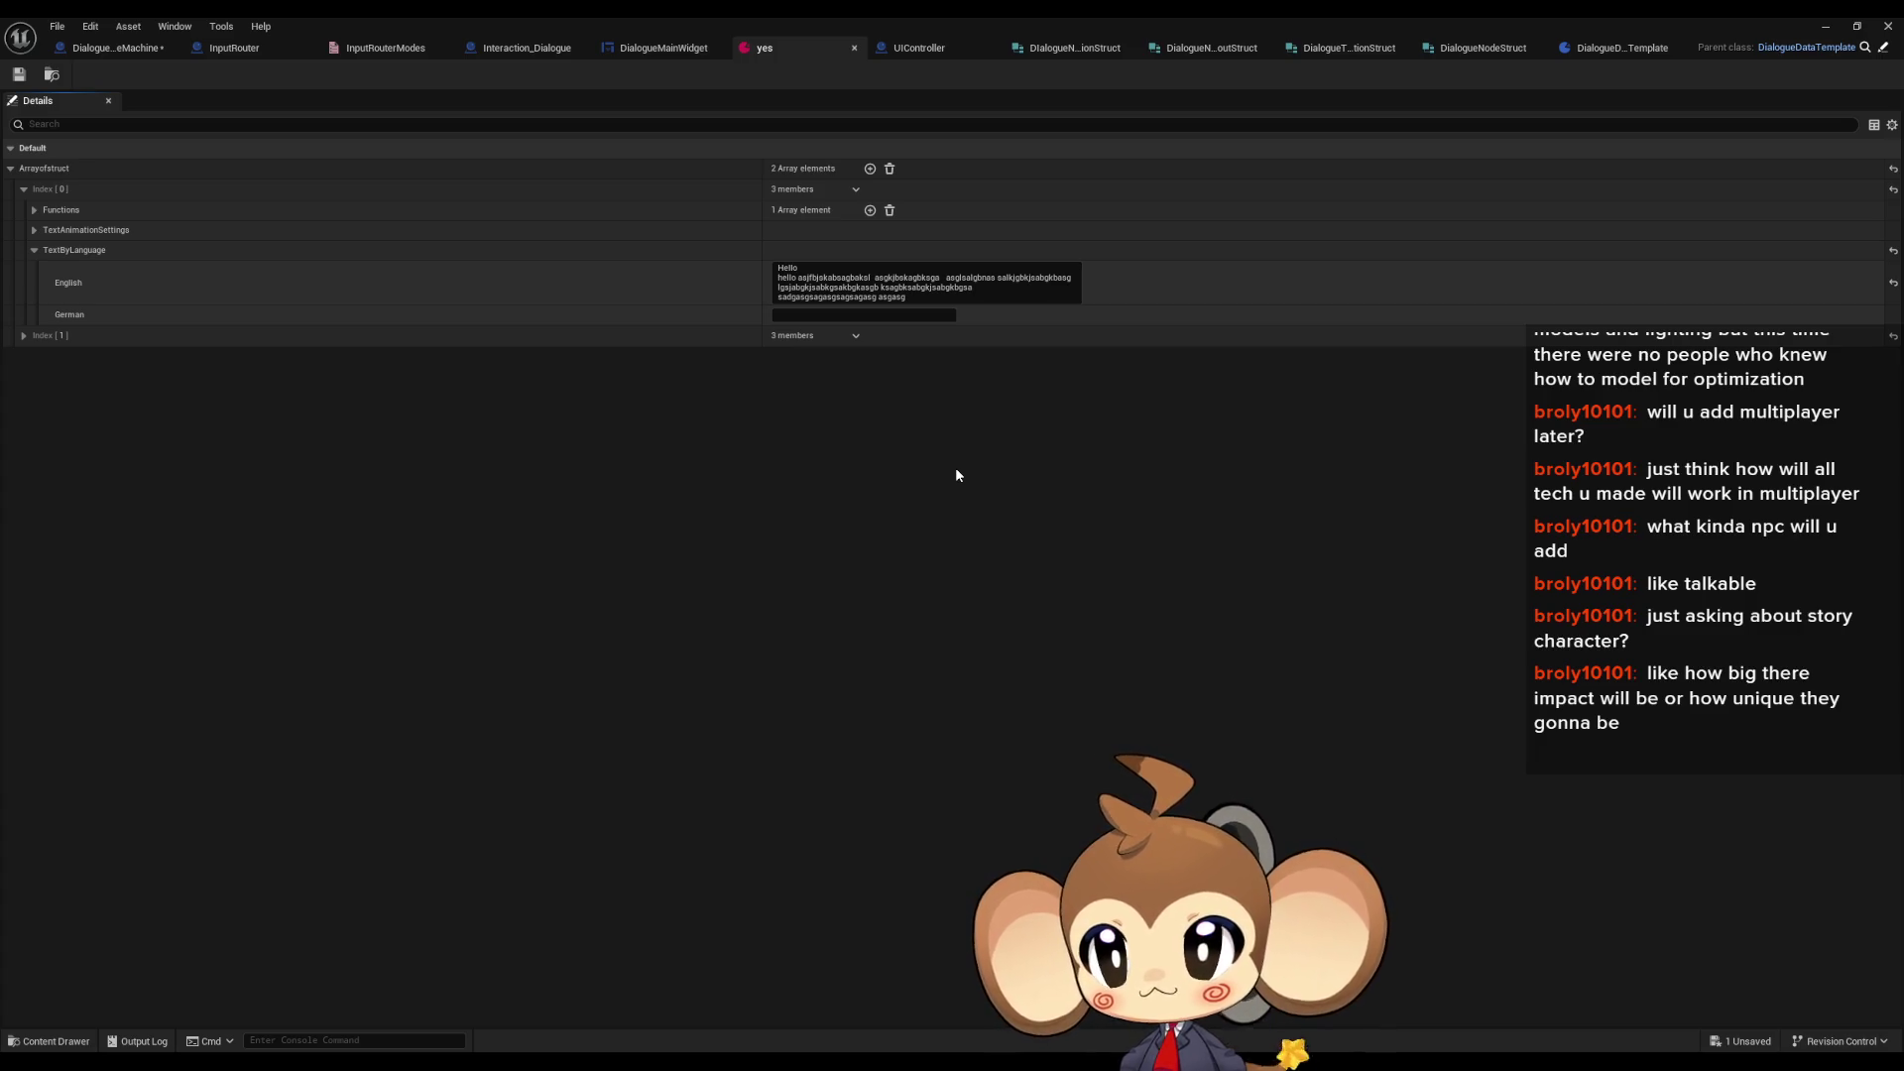
- Switch to the DialogueStateMachine blueprint, showing its successfully compiled ExecuteNodeID graph
{"action": "left_click", "coordinate": [119, 52]}
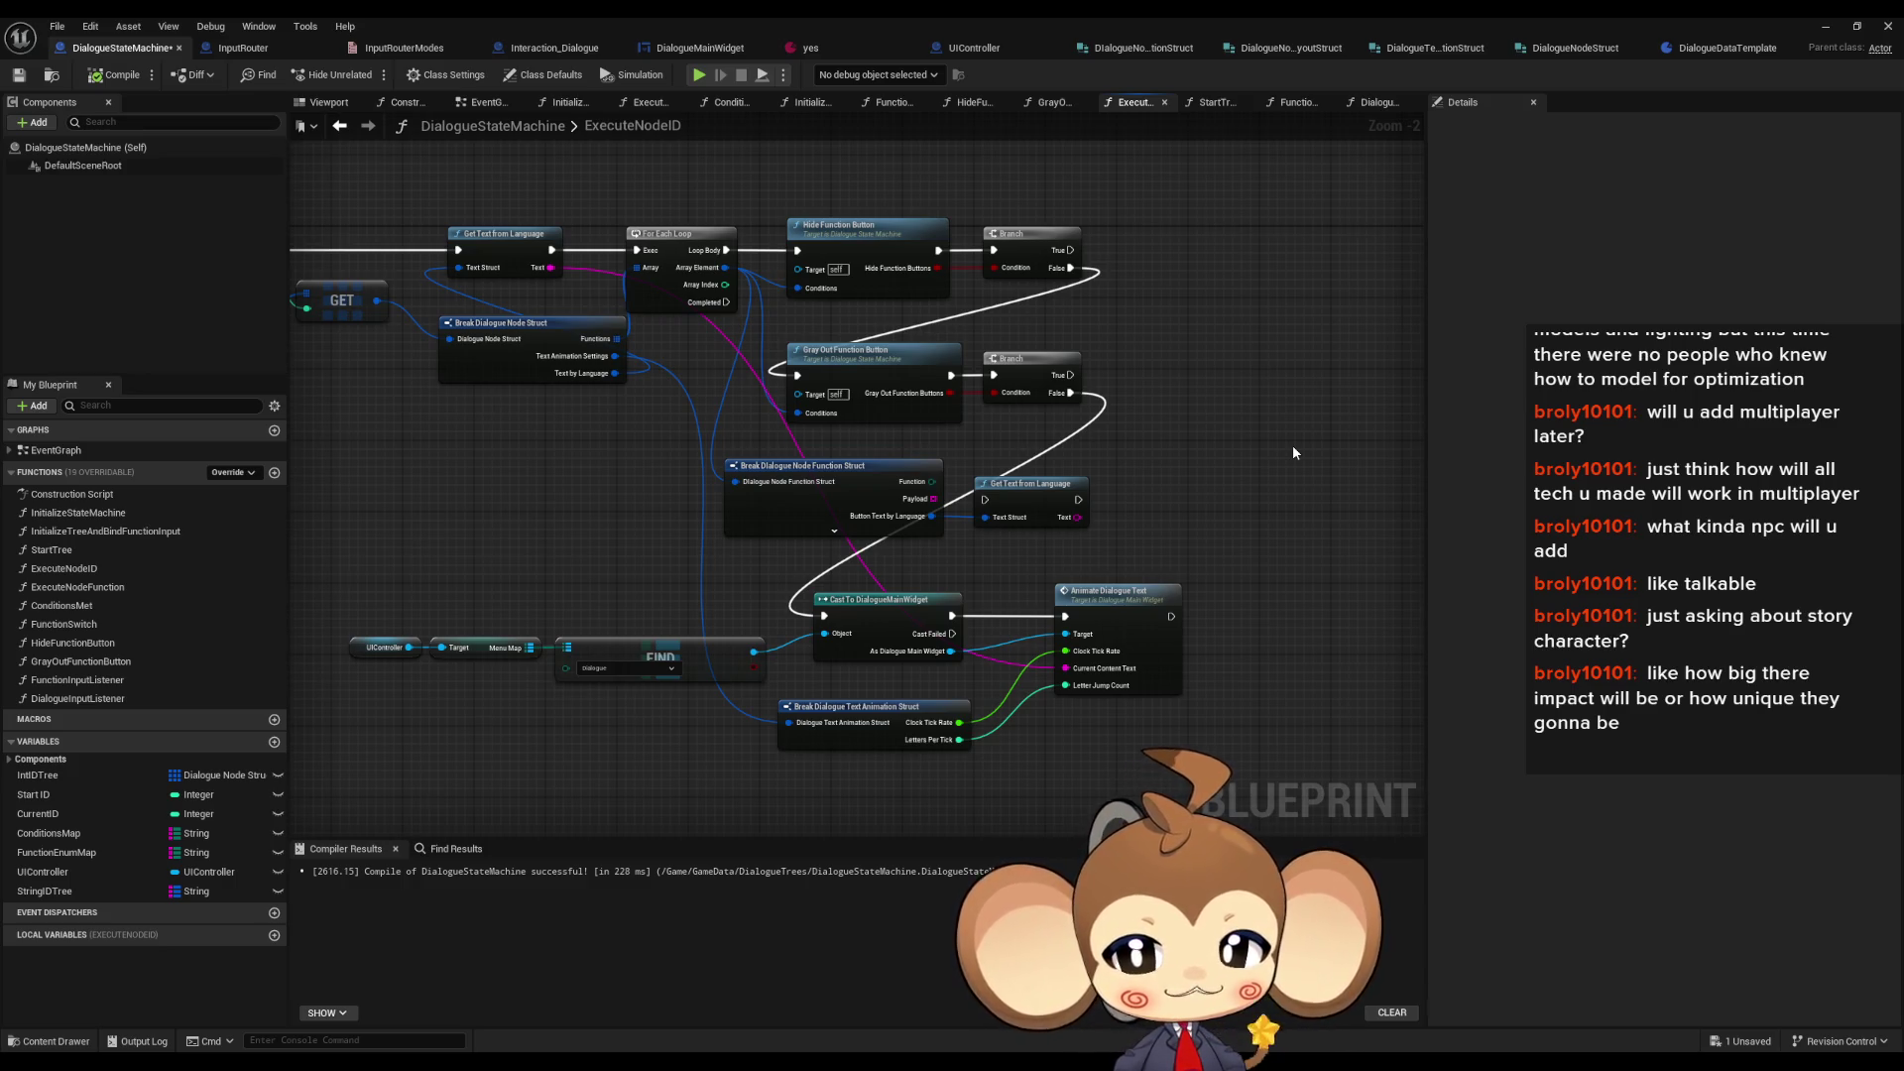
- In DialogueInputListener, add a Print String node that prints the pressed Key
{"action": "double_click", "coordinate": [67, 700]}
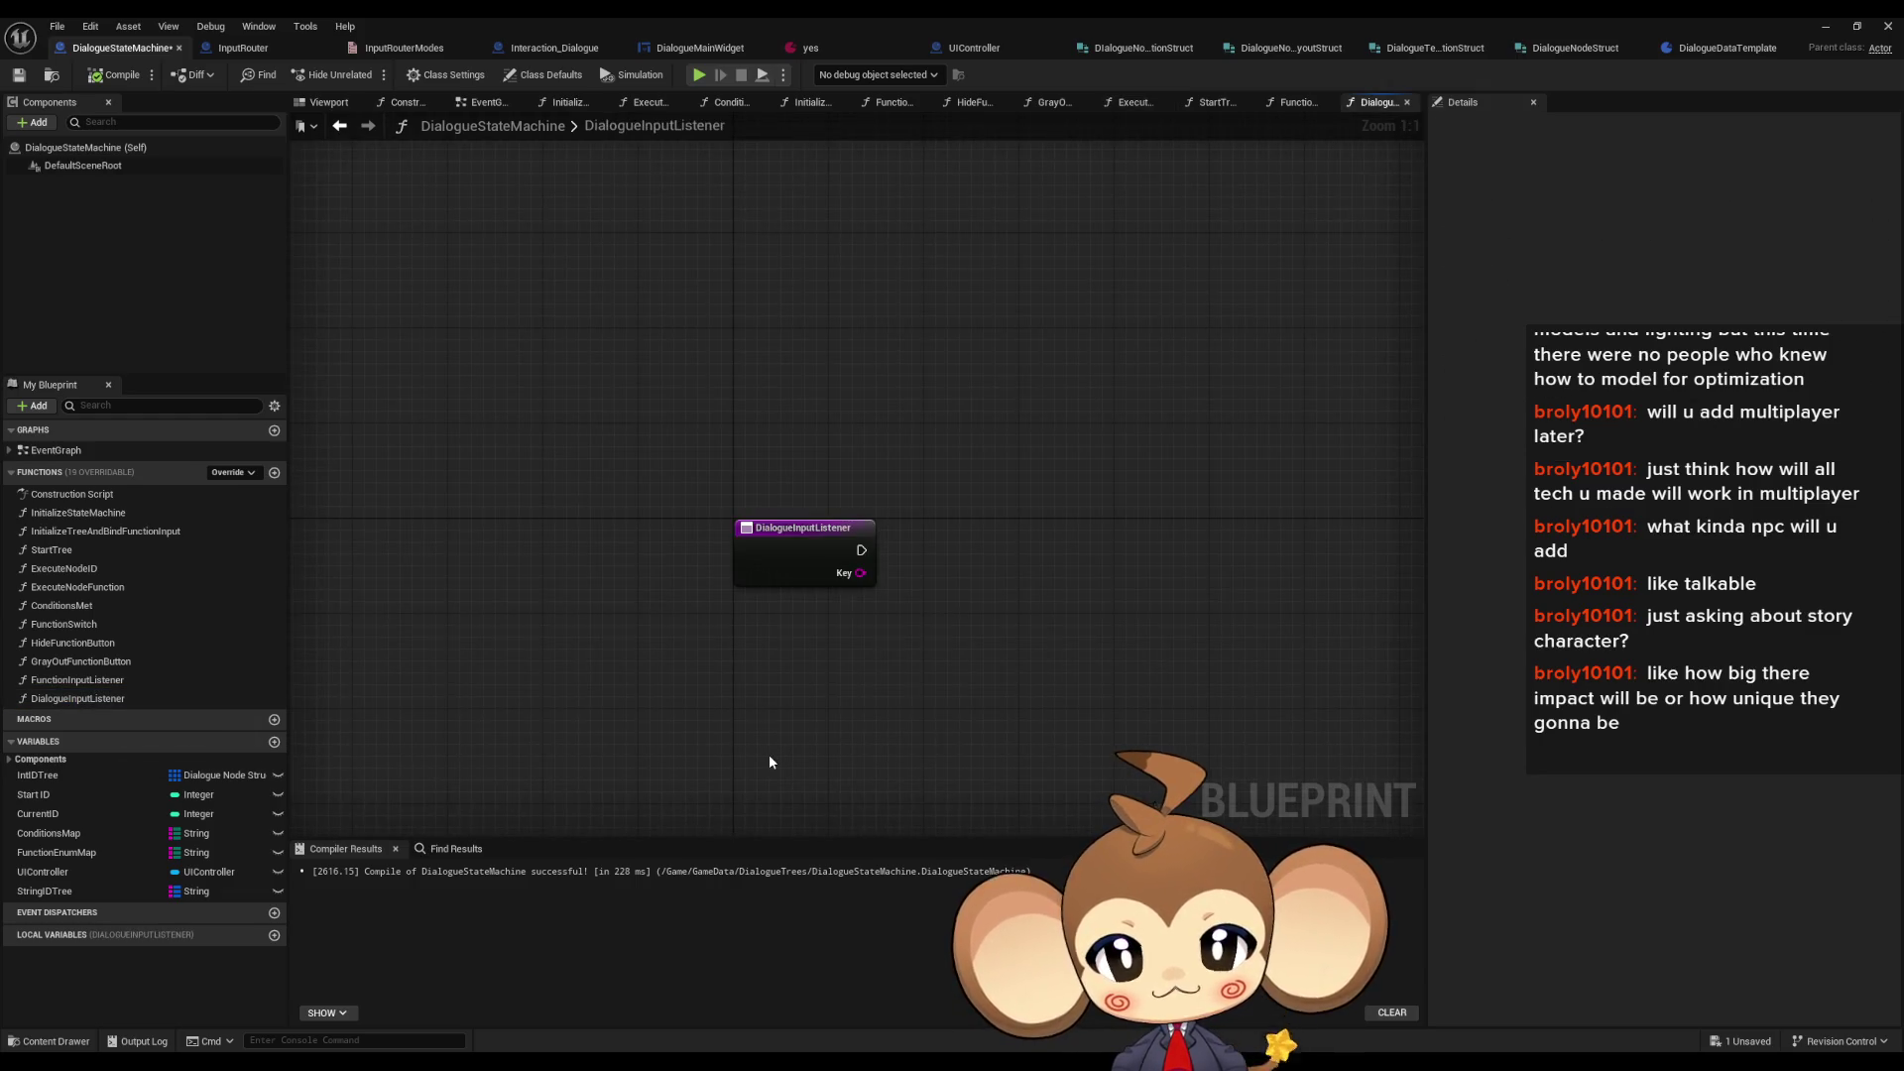
{"action": "mouse_move", "coordinate": [861, 550]}
{"action": "left_mouse_down"}
{"action": "mouse_move", "coordinate": [1035, 562]}
{"action": "mouse_move", "coordinate": [860, 574]}
{"action": "left_mouse_up"}
{"action": "type", "text": "print"}
{"action": "key", "text": "Return"}
{"action": "left_click_drag", "start_coordinate": [1071, 563], "coordinate": [1001, 530]}
{"action": "left_click", "coordinate": [1320, 413]}
- Restart Play In Editor and load the saved game
{"action": "left_click", "coordinate": [1826, 27]}
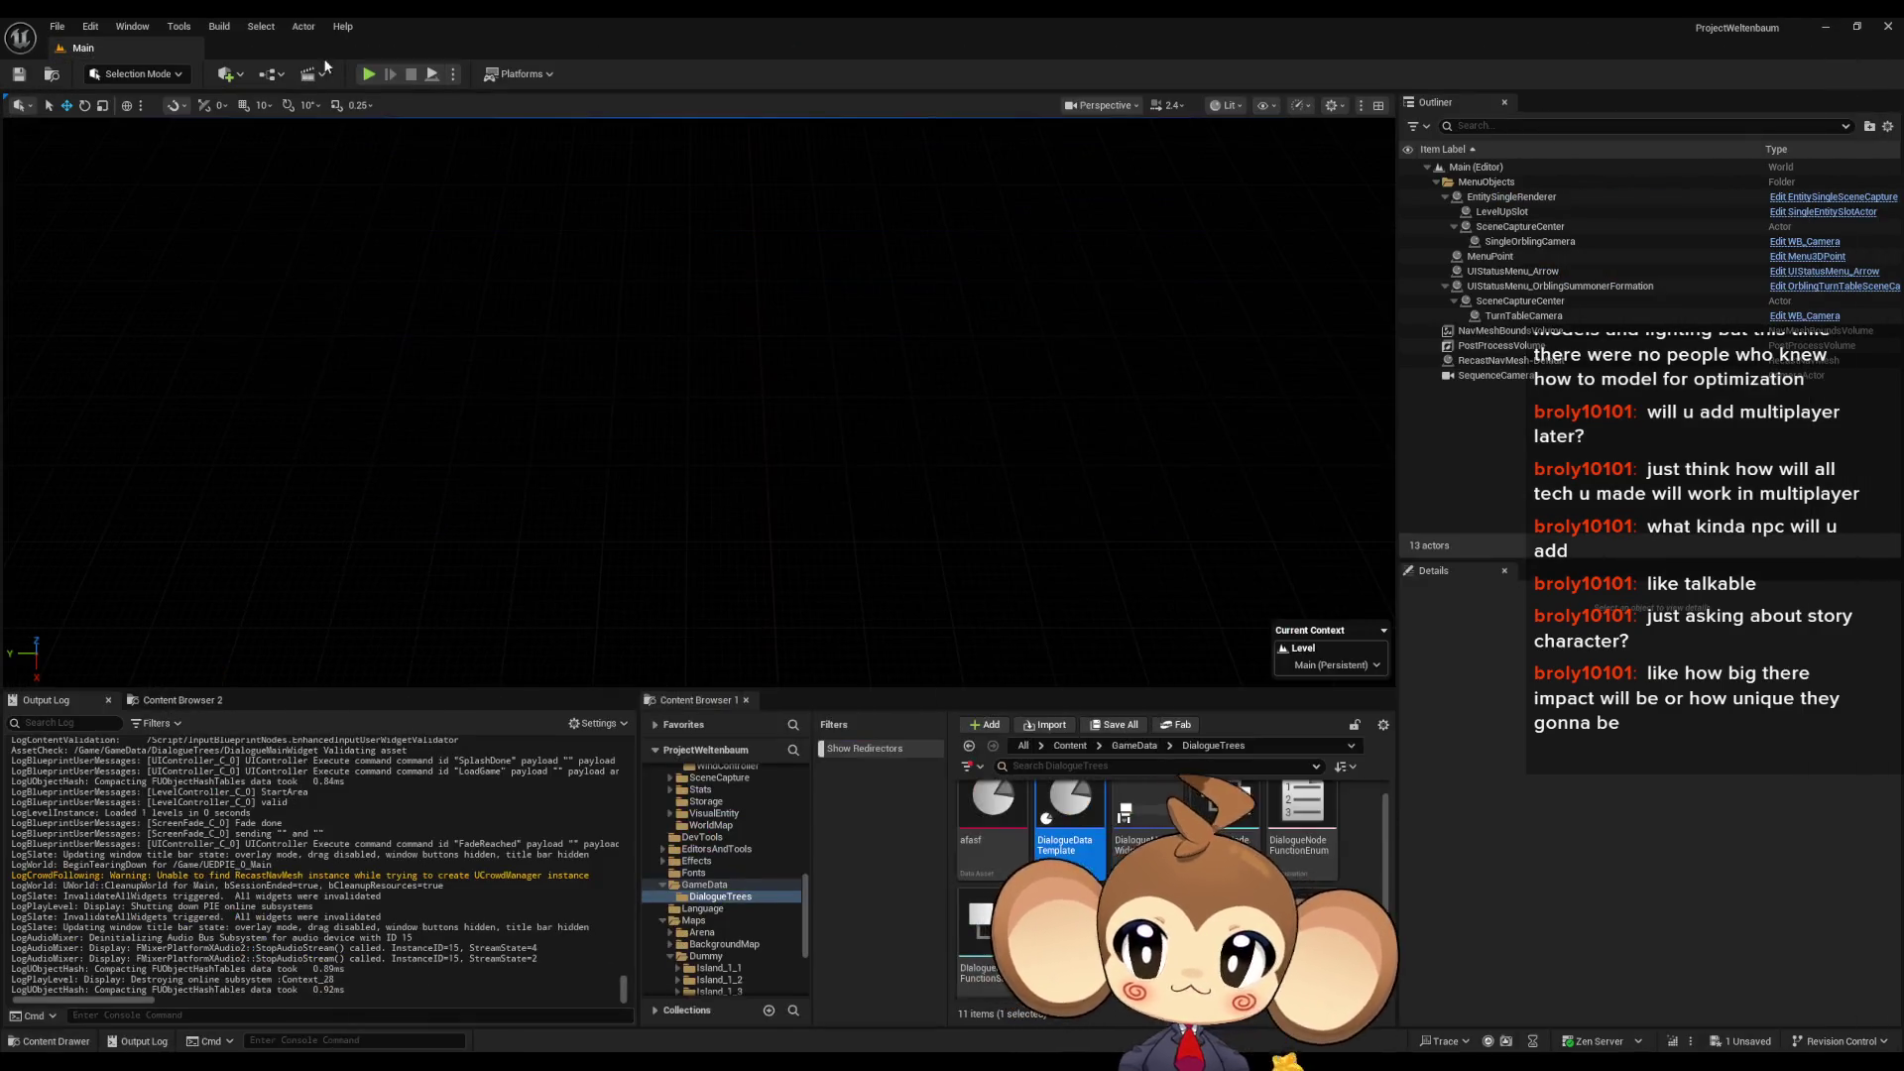
{"action": "left_click", "coordinate": [369, 74]}
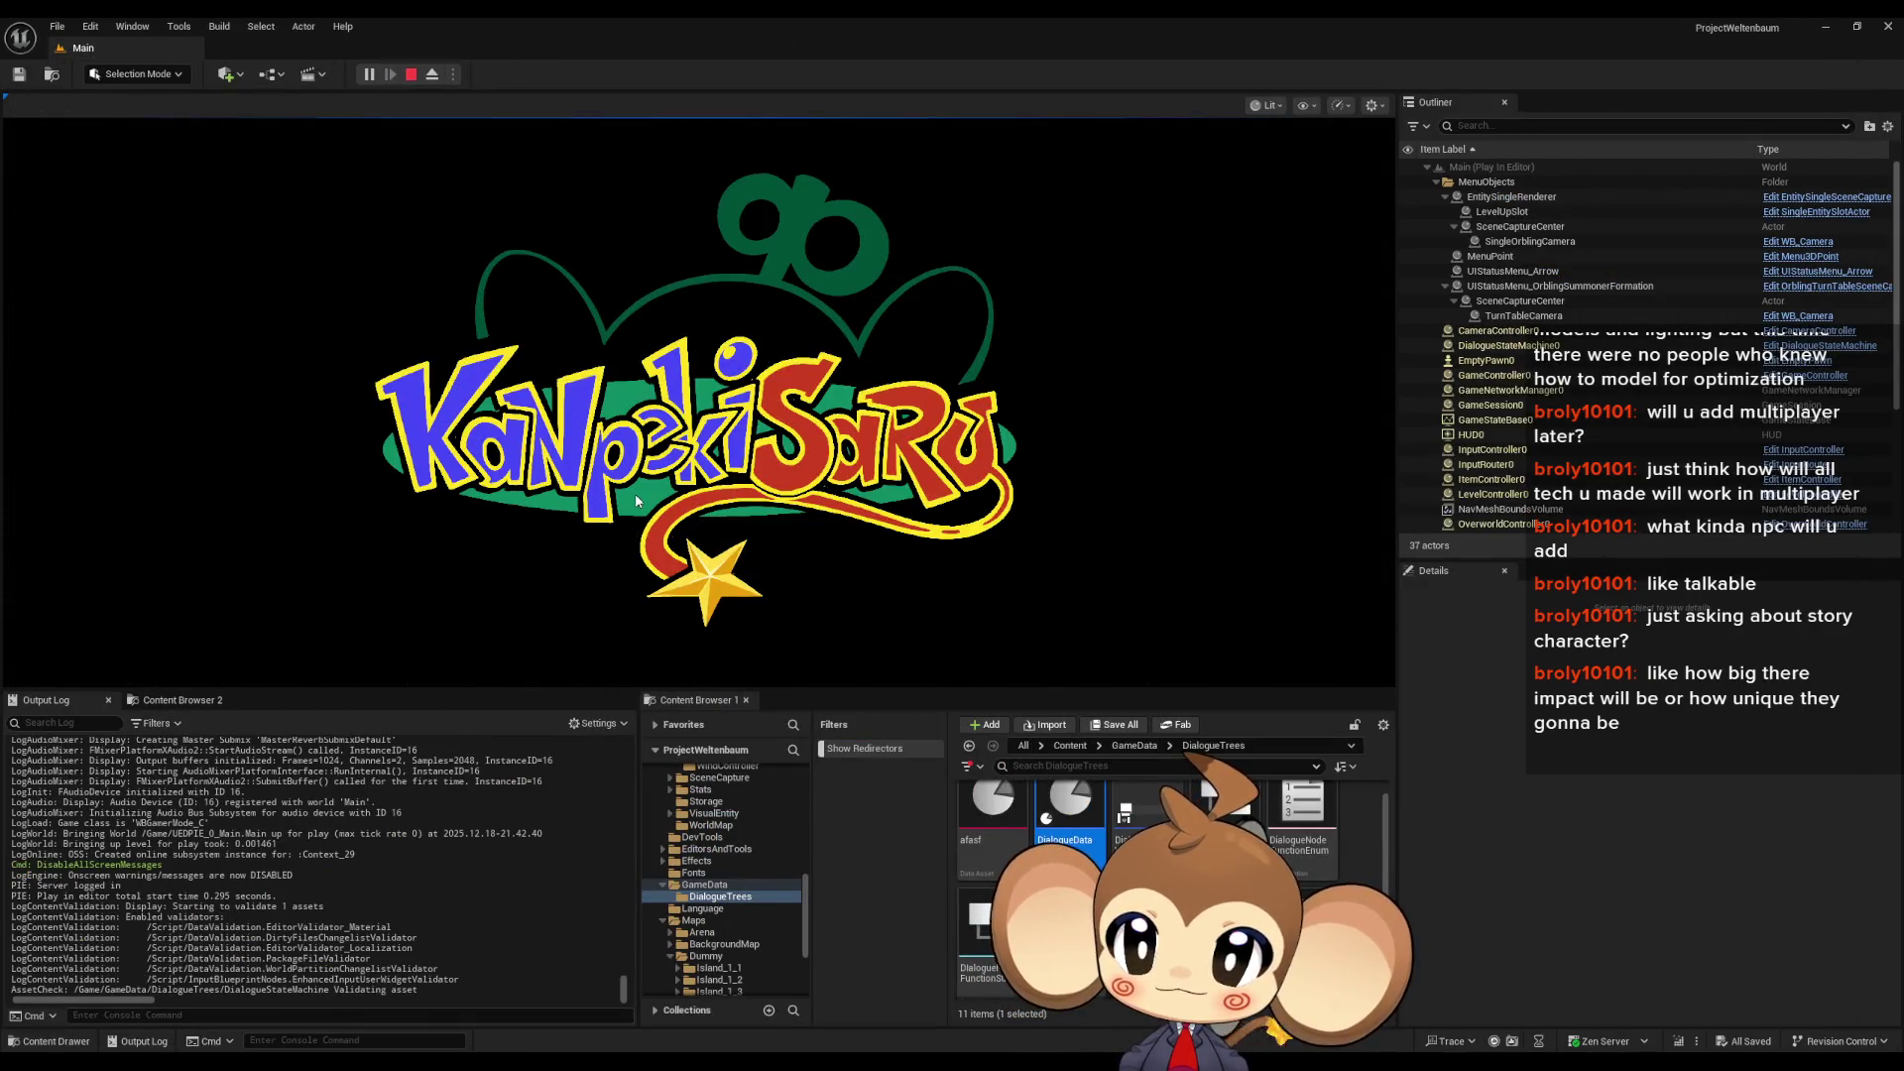
{"action": "left_click", "coordinate": [412, 74]}
{"action": "left_click", "coordinate": [369, 74]}
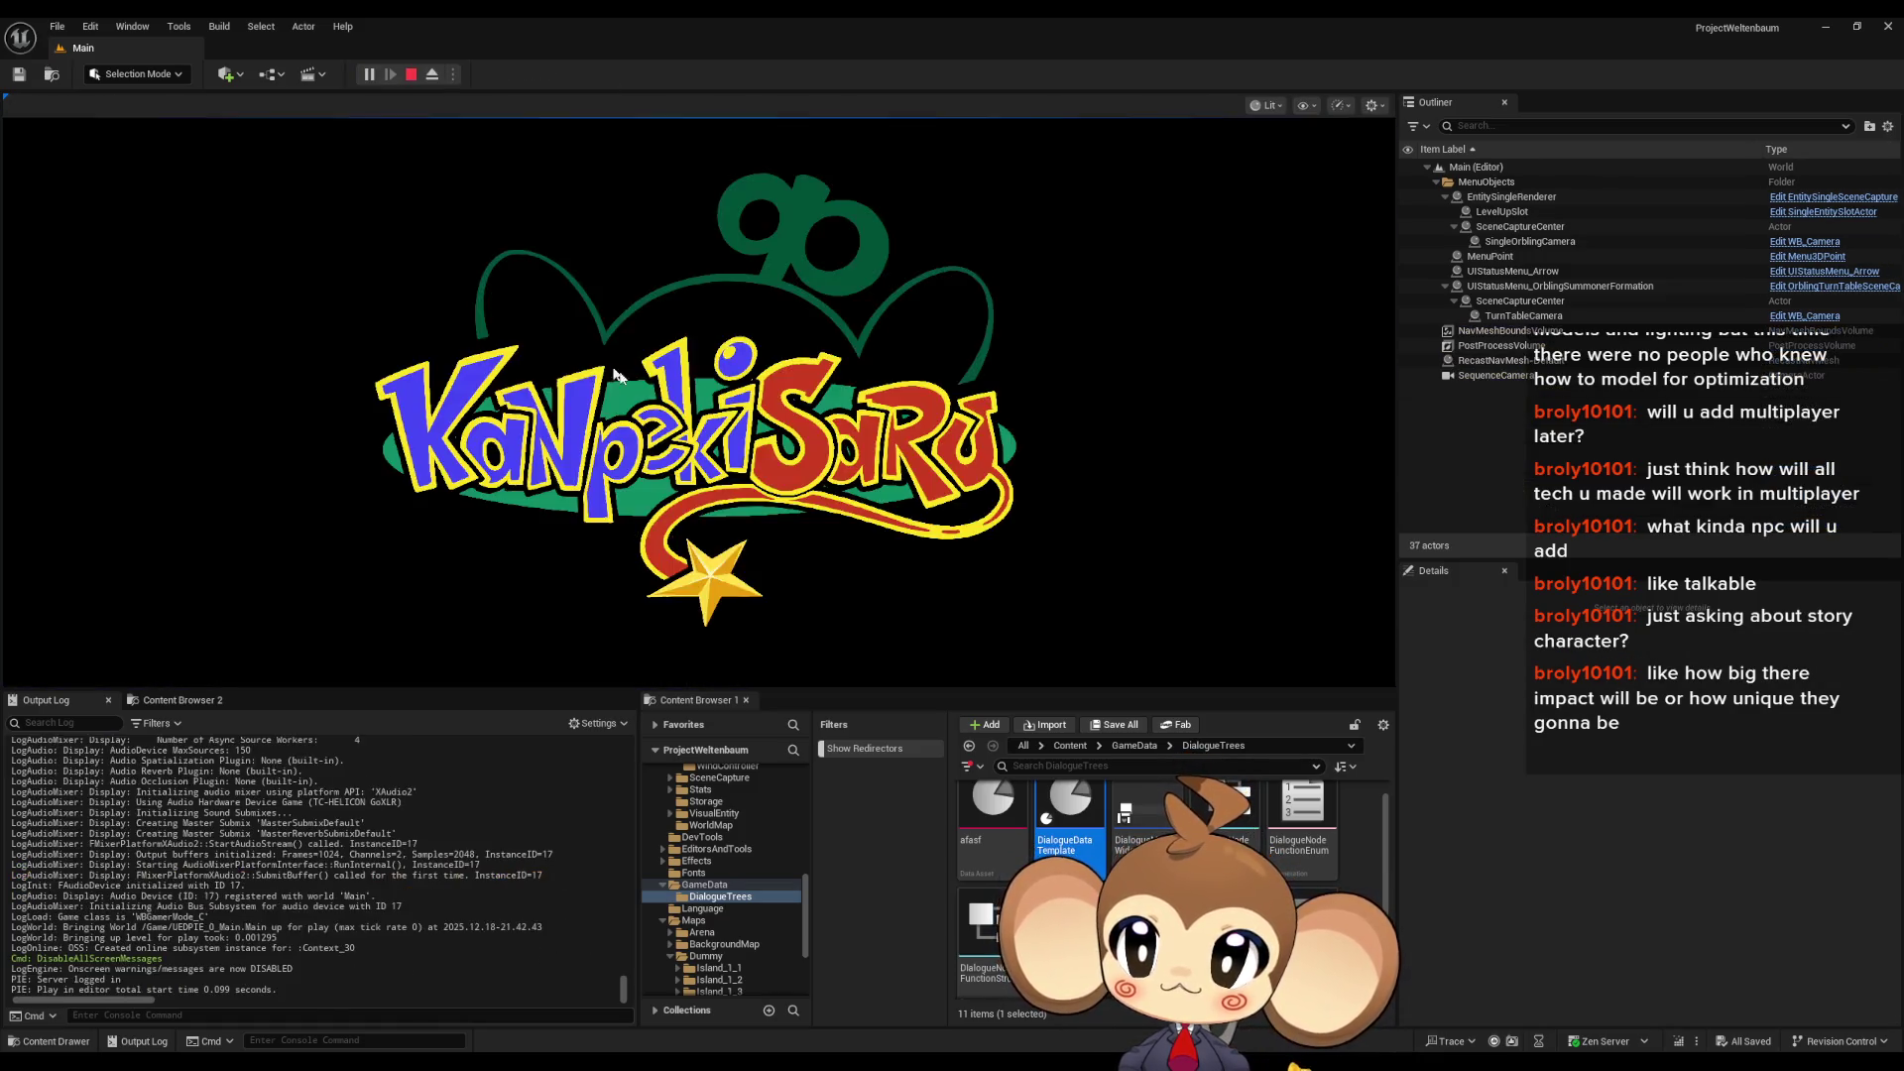
{"action": "left_click", "coordinate": [204, 586]}
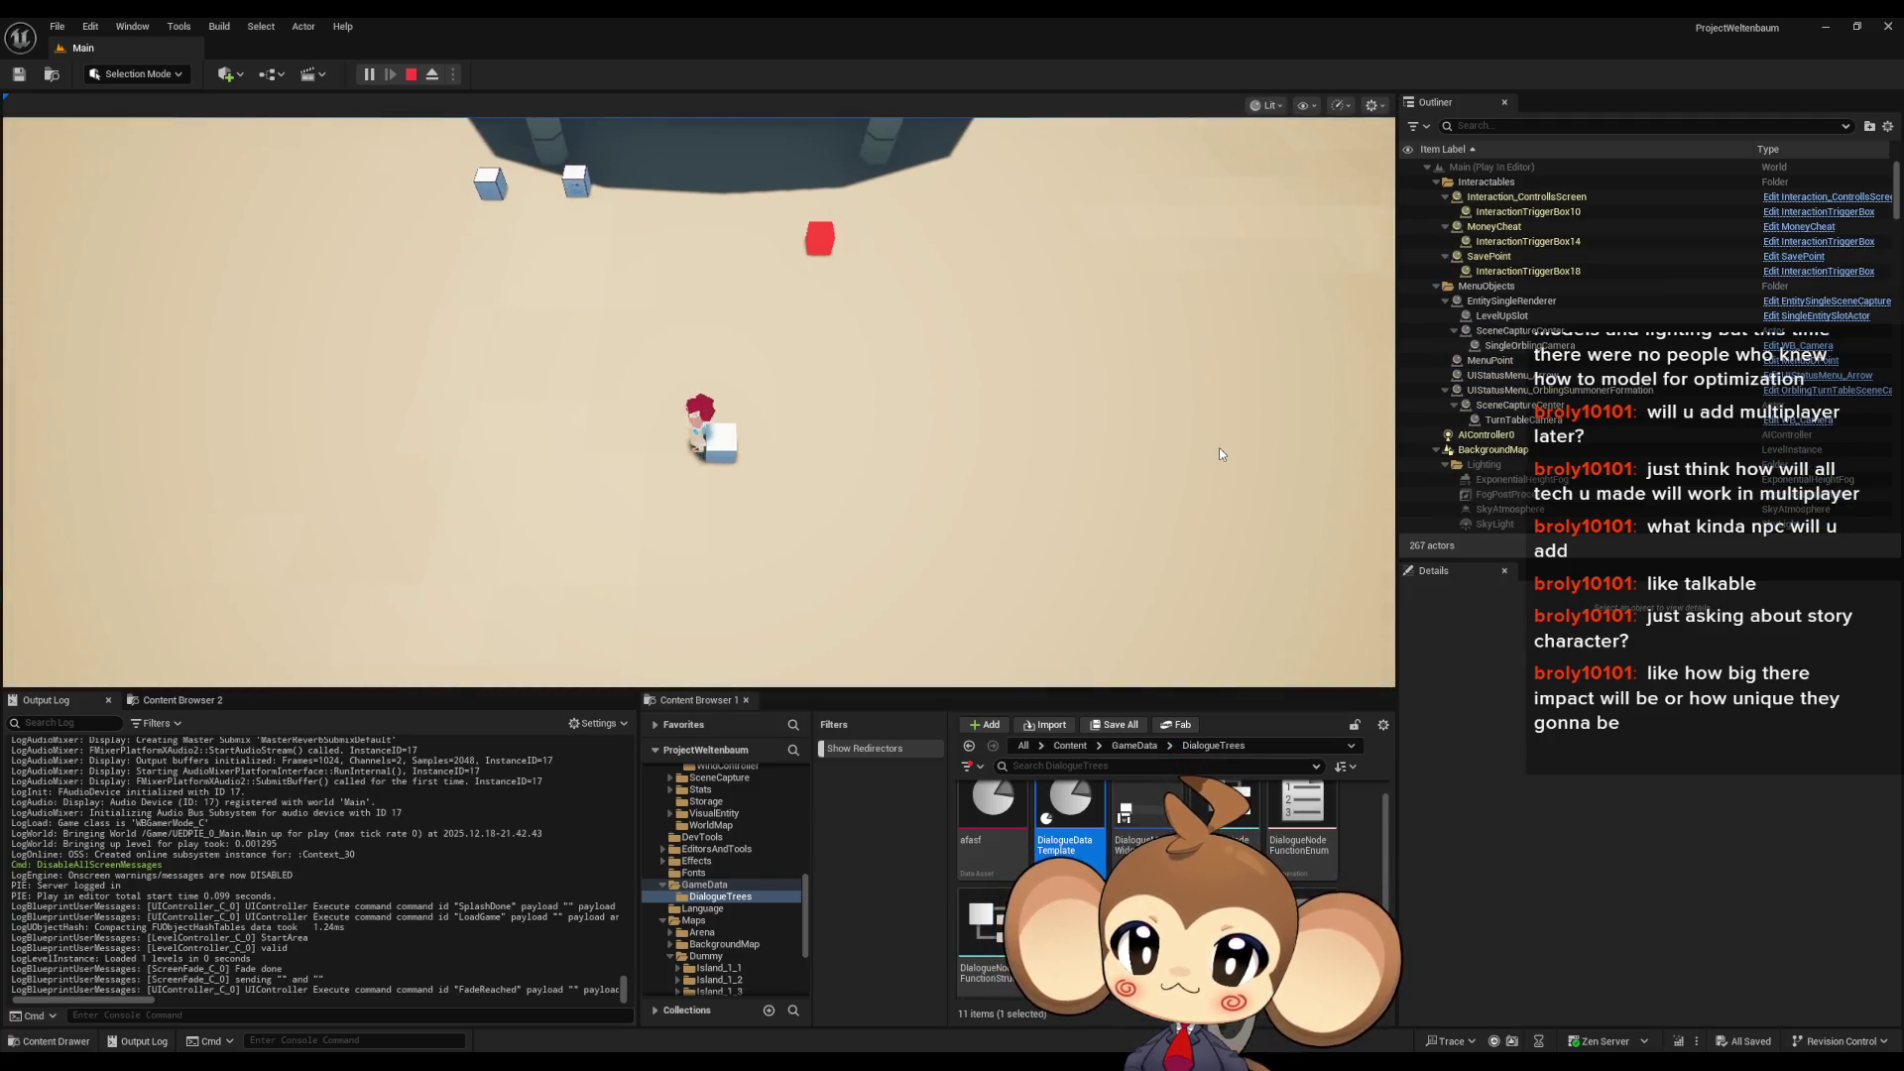
- Press Space, A, S, F, J and K during the dialogue to check logging, then stop the playtest
{"action": "key", "text": "space"}
{"action": "key", "text": "space"}
{"action": "key", "text": "space"}
{"action": "key", "text": "a"}
{"action": "key", "text": "s"}
{"action": "key", "text": "a"}
{"action": "key", "text": "f"}
{"action": "key", "text": "a"}
{"action": "key", "text": "s"}
{"action": "key", "text": "f"}
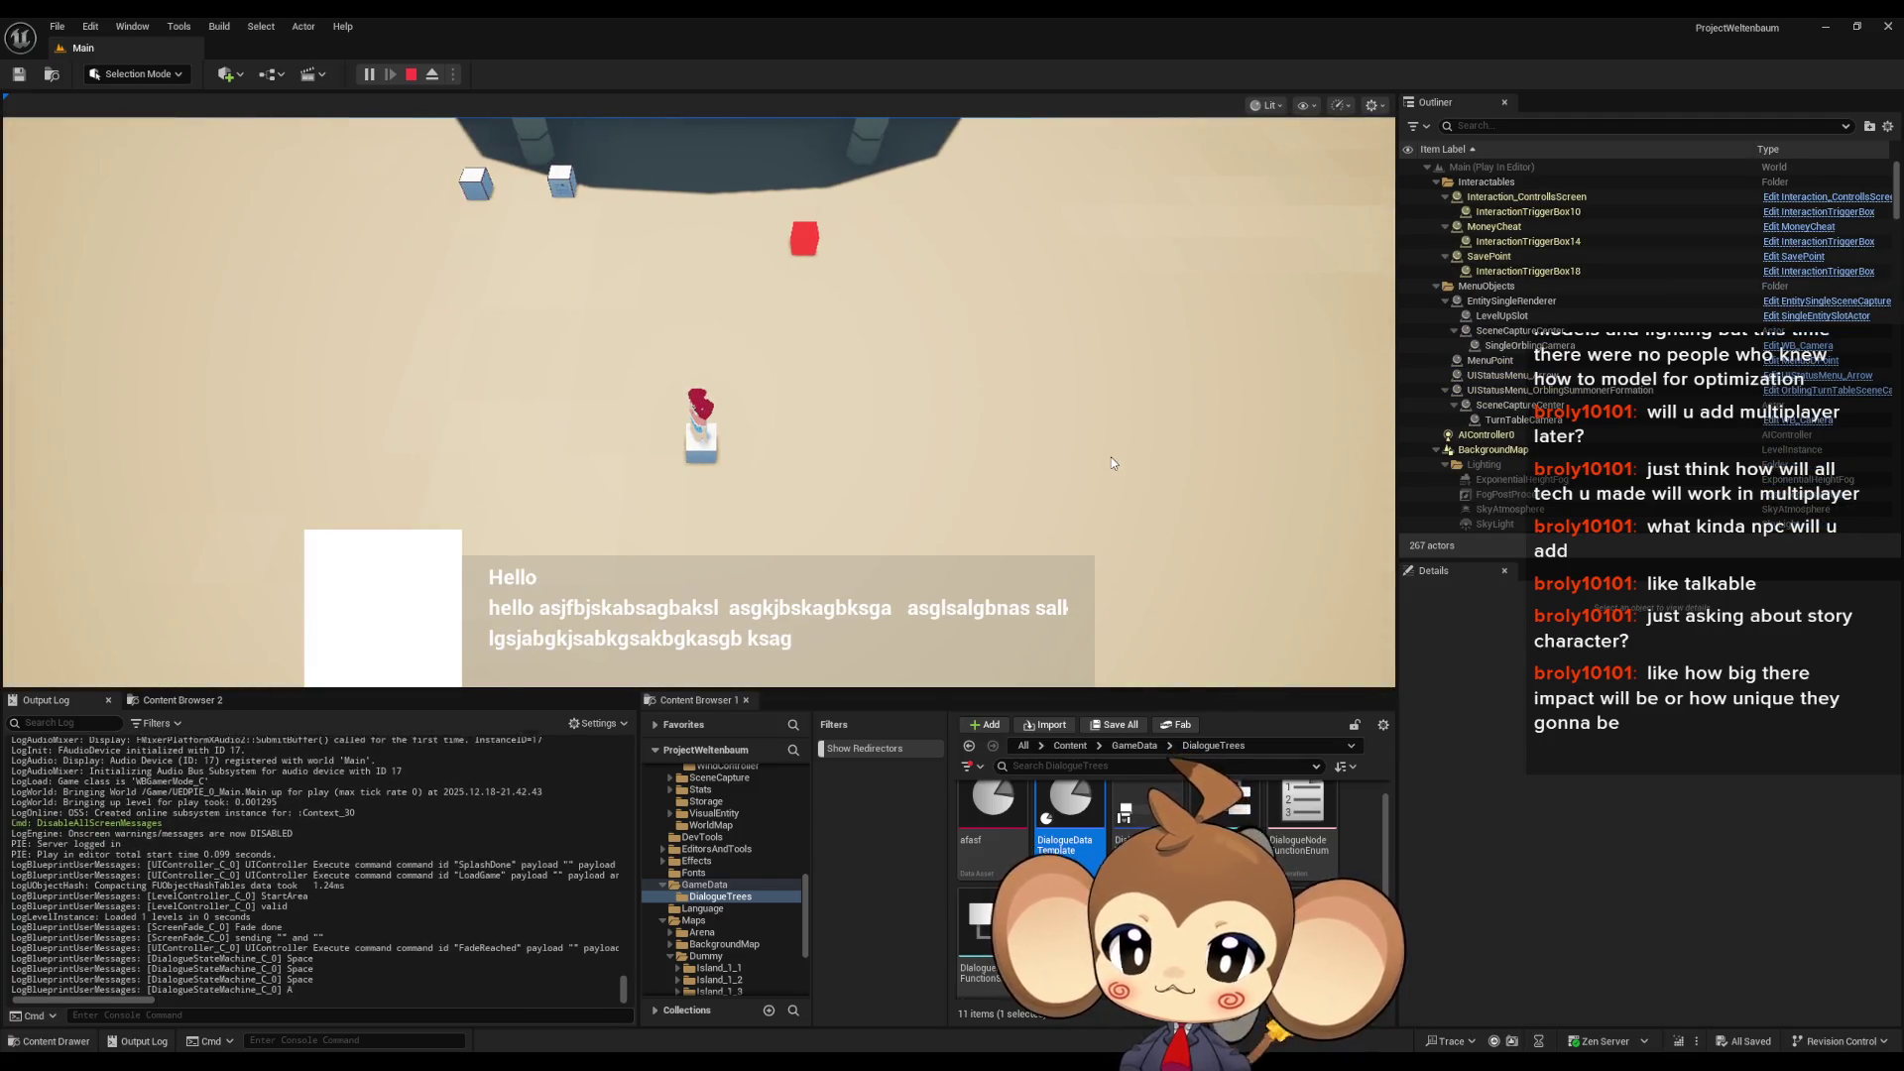
{"action": "key", "text": "a"}
{"action": "key", "text": "j"}
{"action": "key", "text": "k"}
{"action": "key", "text": "j"}
{"action": "key", "text": "k"}
{"action": "key", "text": "k"}
{"action": "key", "text": "space"}
{"action": "key", "text": "a"}
{"action": "key", "text": "k"}
{"action": "key", "text": "space"}
{"action": "key", "text": "k"}
{"action": "key", "text": "space"}
{"action": "key", "text": "a"}
{"action": "key", "text": "k"}
{"action": "key", "text": "space"}
{"action": "key", "text": "f"}
{"action": "key", "text": "a"}
{"action": "key", "text": "space"}
{"action": "key", "text": "a"}
{"action": "key", "text": "s"}
{"action": "key", "text": "k"}
{"action": "key", "text": "space"}
{"action": "key", "text": "f"}
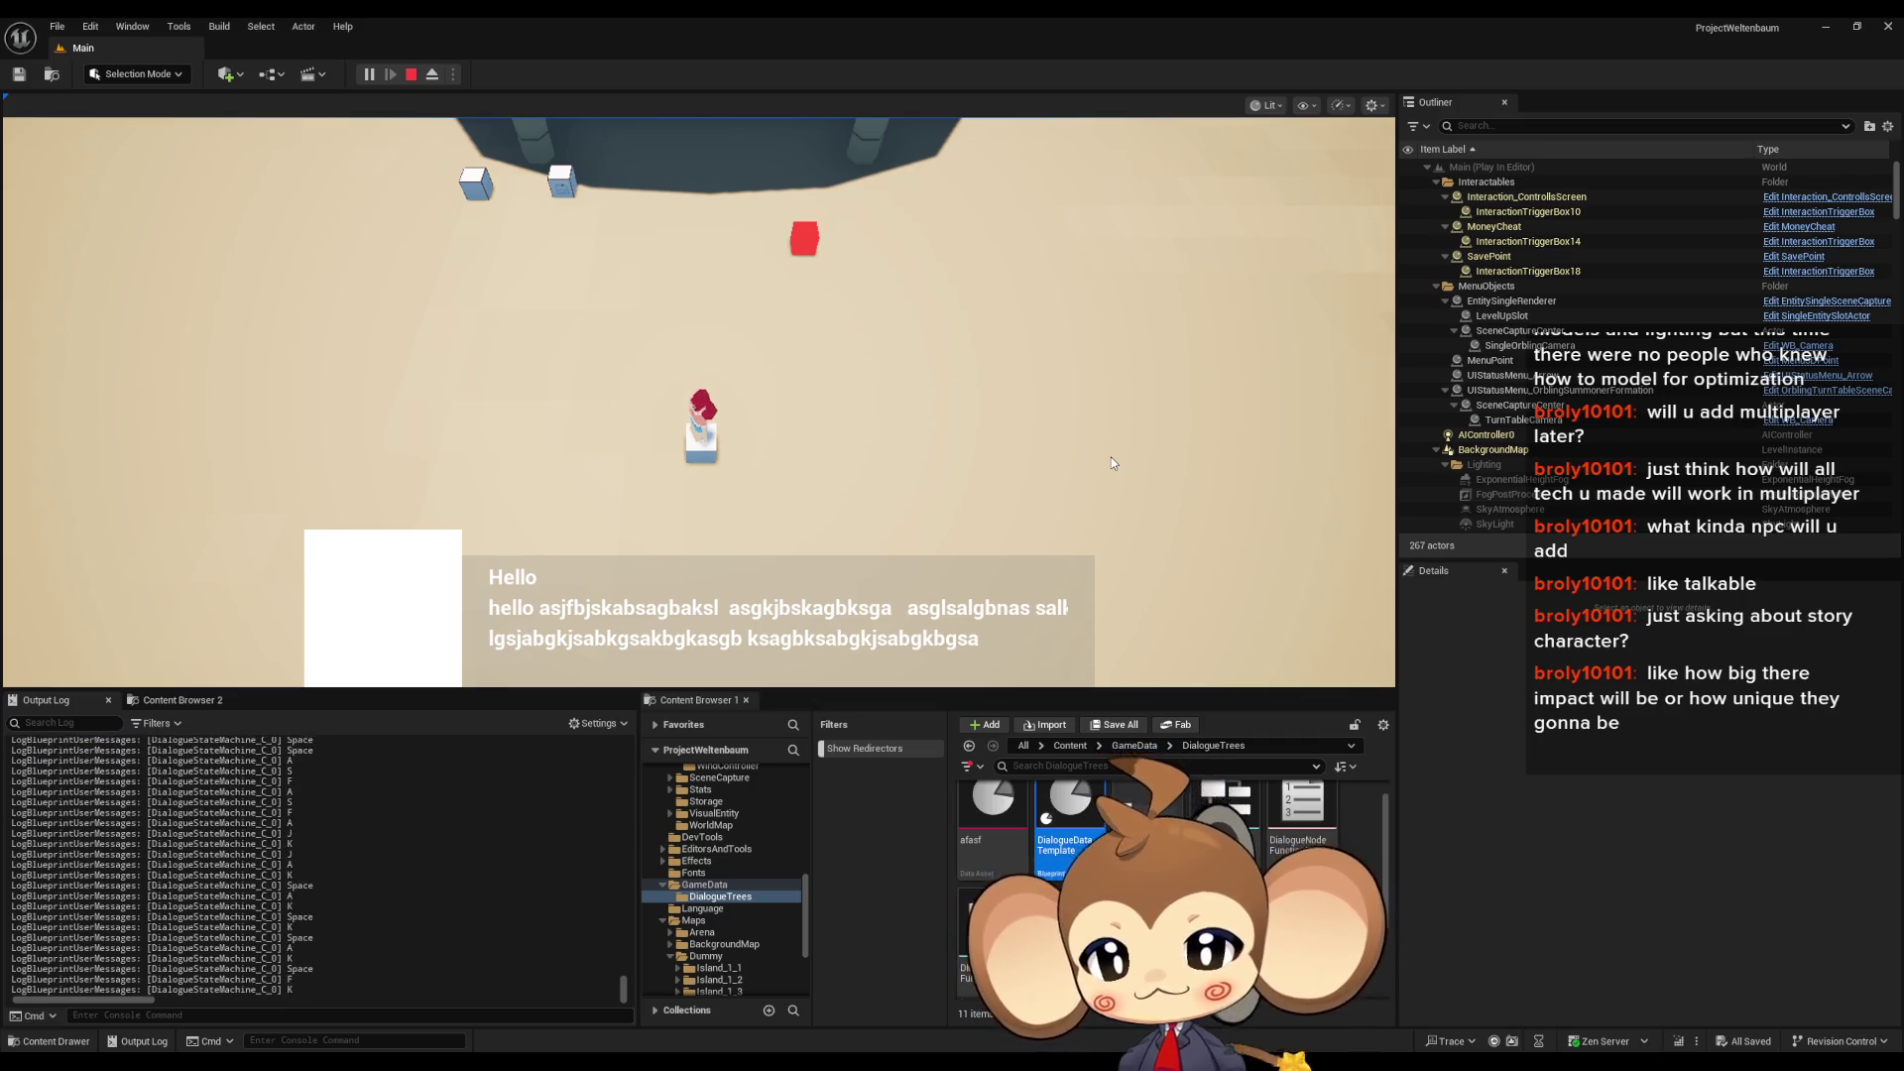
{"action": "left_click", "coordinate": [411, 74]}
- Replace the Print String node with a Switch on String node fed by the Key pin
{"action": "left_click", "coordinate": [788, 964]}
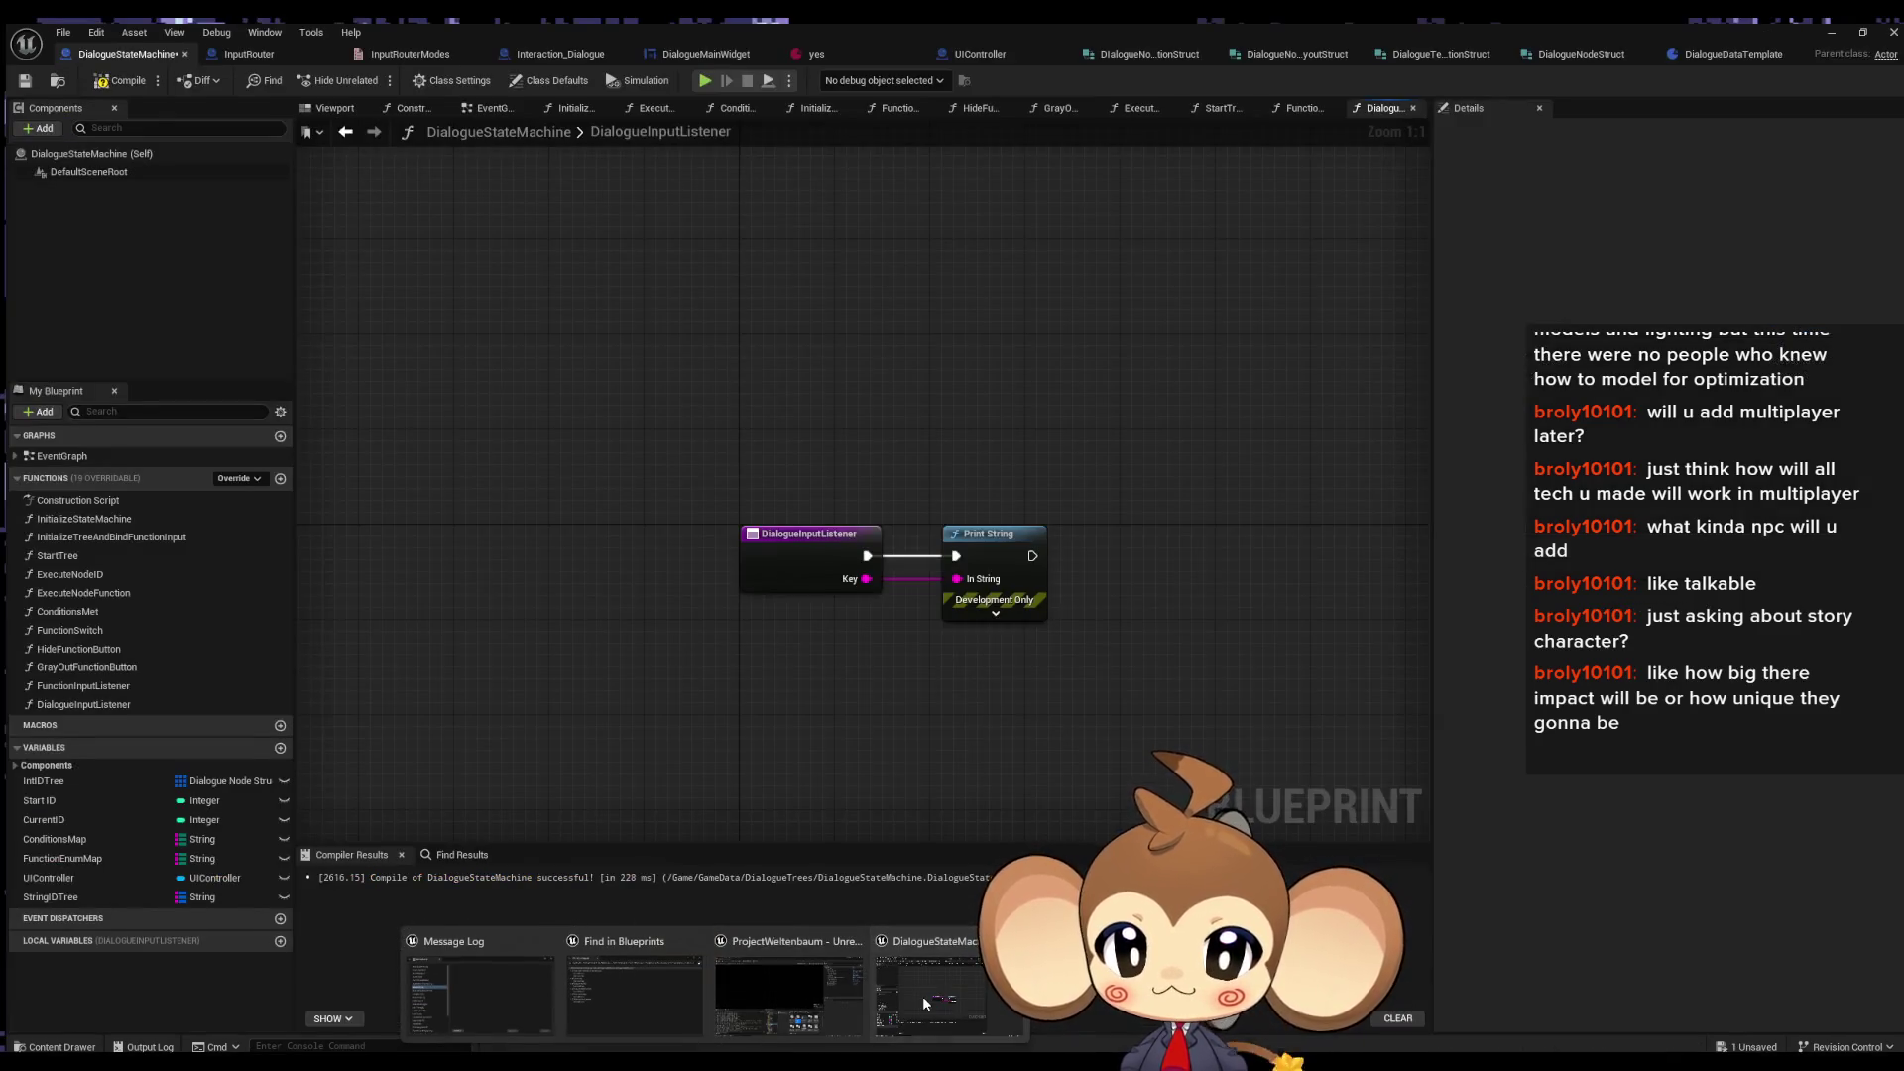
{"action": "left_click", "coordinate": [986, 527]}
{"action": "key", "text": "Delete"}
{"action": "mouse_move", "coordinate": [859, 574]}
{"action": "left_mouse_down"}
{"action": "mouse_move", "coordinate": [1053, 580]}
{"action": "mouse_move", "coordinate": [1003, 552]}
{"action": "left_mouse_up"}
{"action": "type", "text": "switch"}
{"action": "key", "text": "Return"}
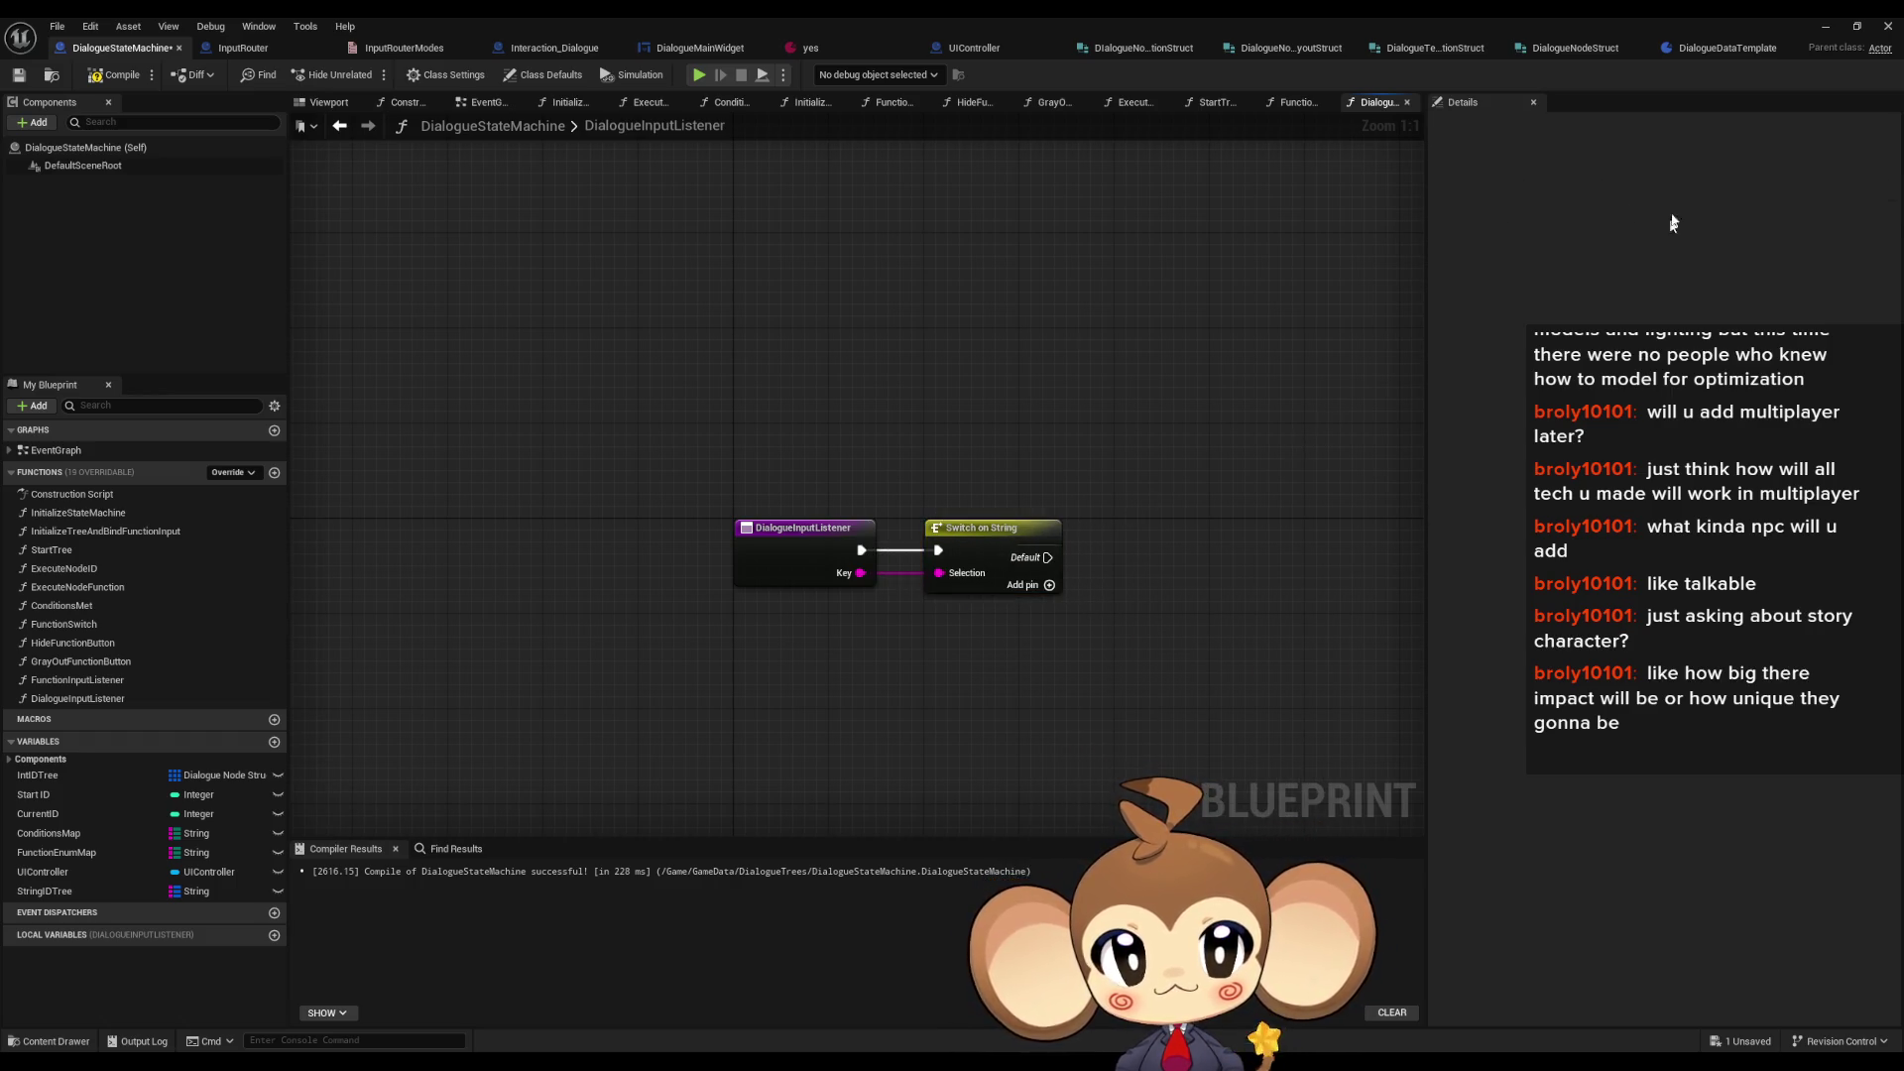
- Add a Space case pin to the Switch on String and tidy the node layout
{"action": "left_click", "coordinate": [1724, 169]}
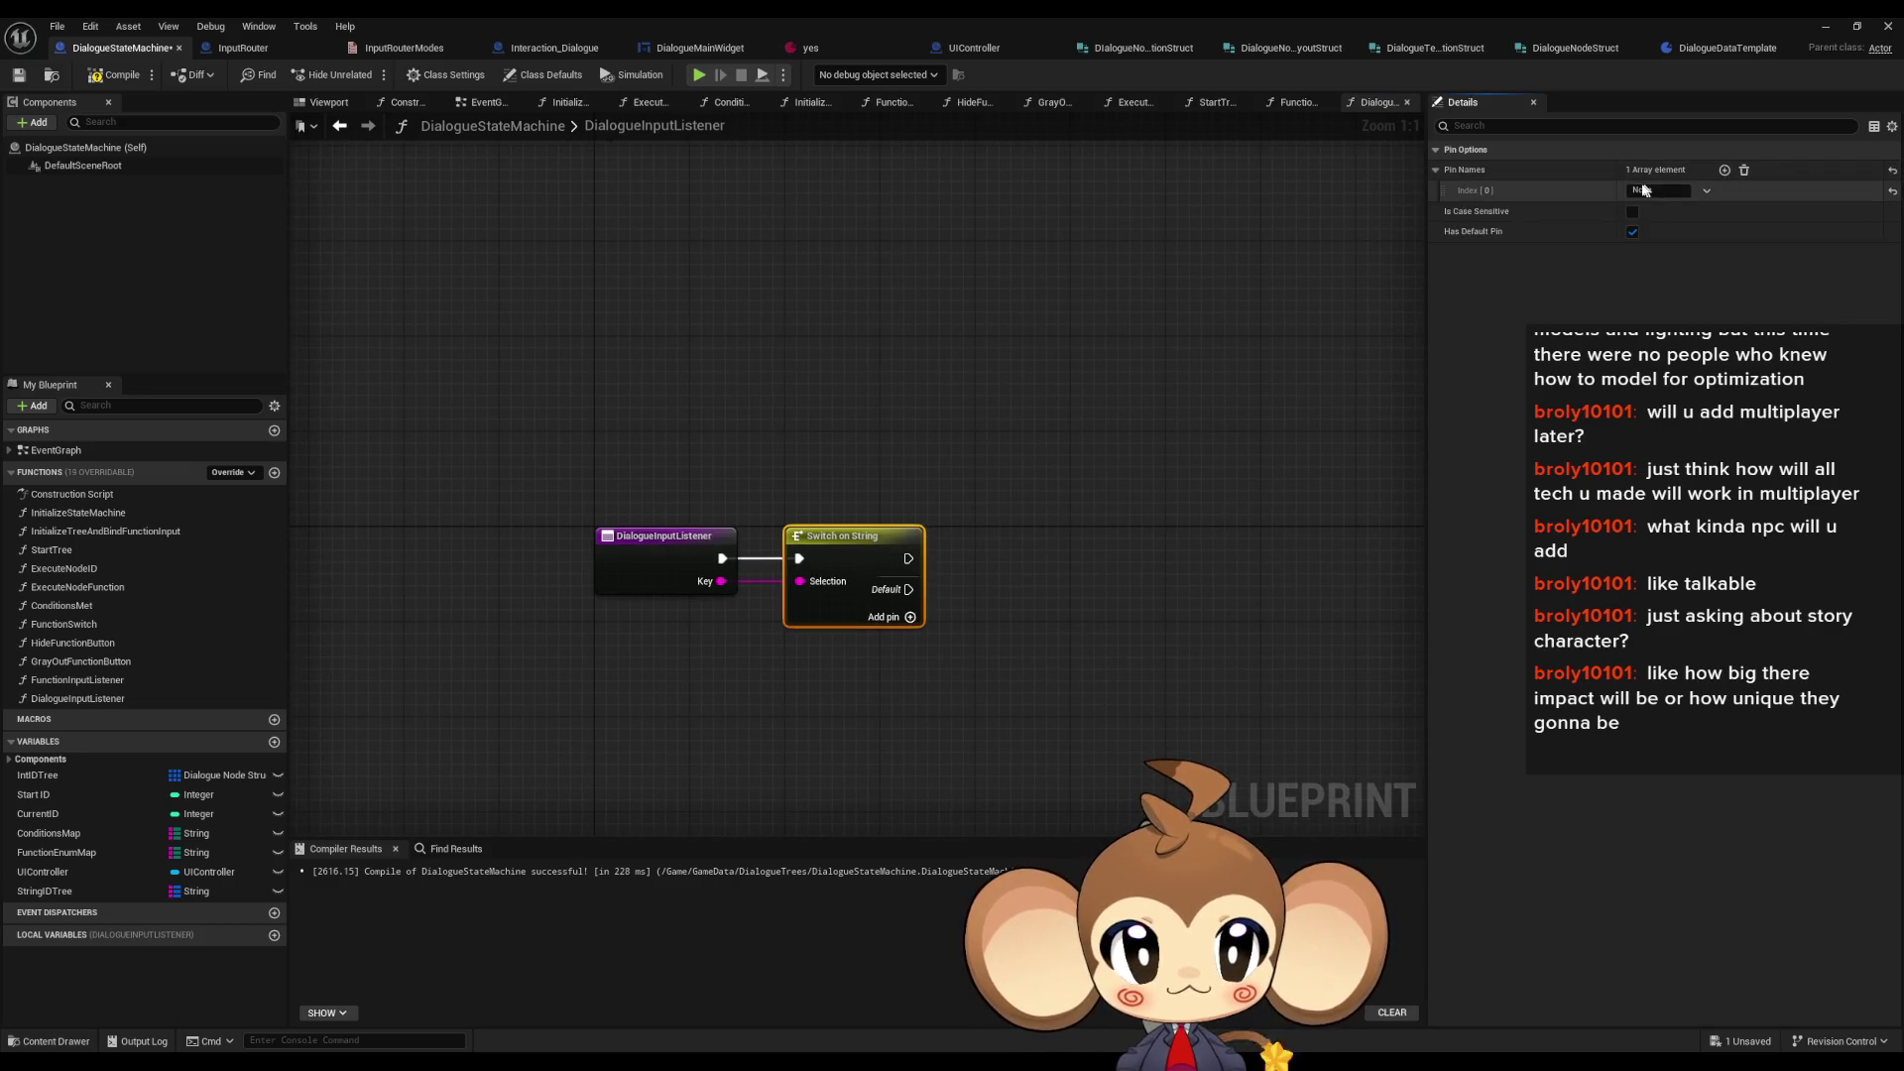
{"action": "type", "text": "Space"}
{"action": "key", "text": "Return"}
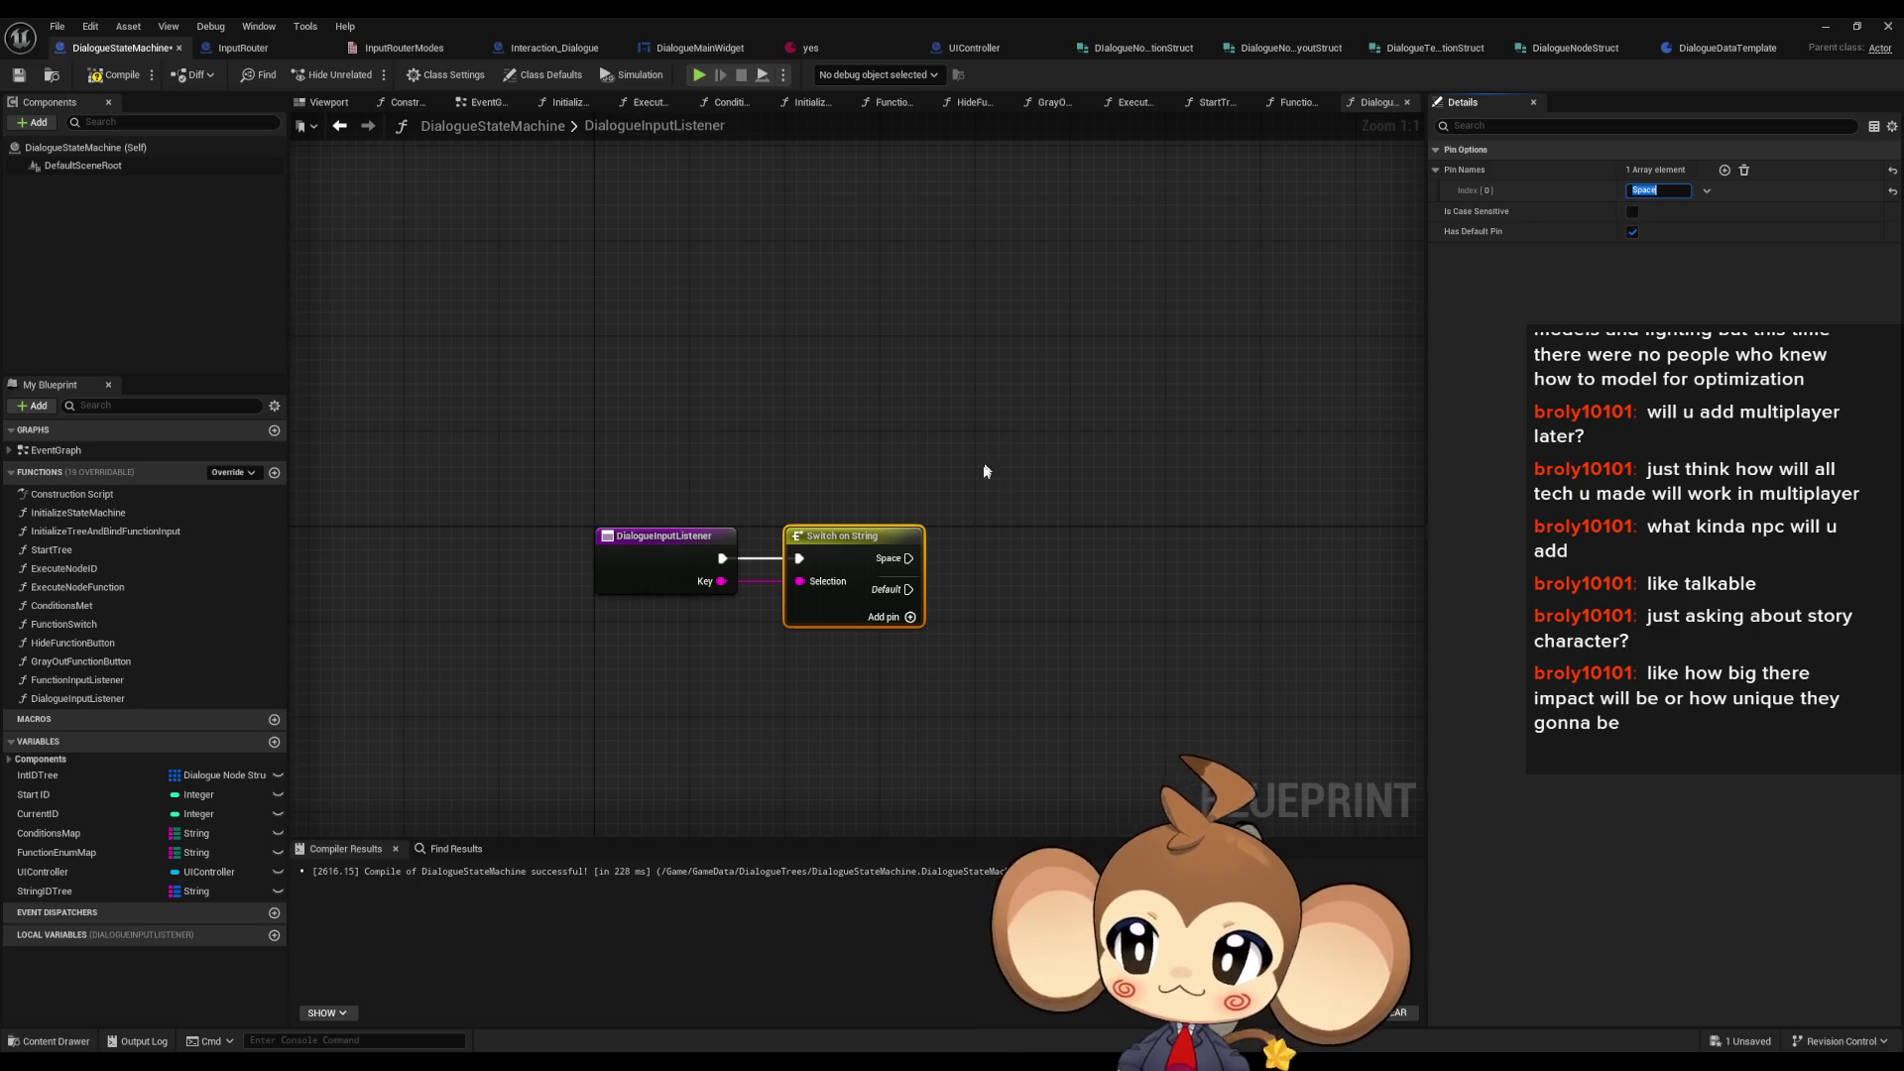
{"action": "left_click_drag", "start_coordinate": [1070, 566], "coordinate": [1007, 543]}
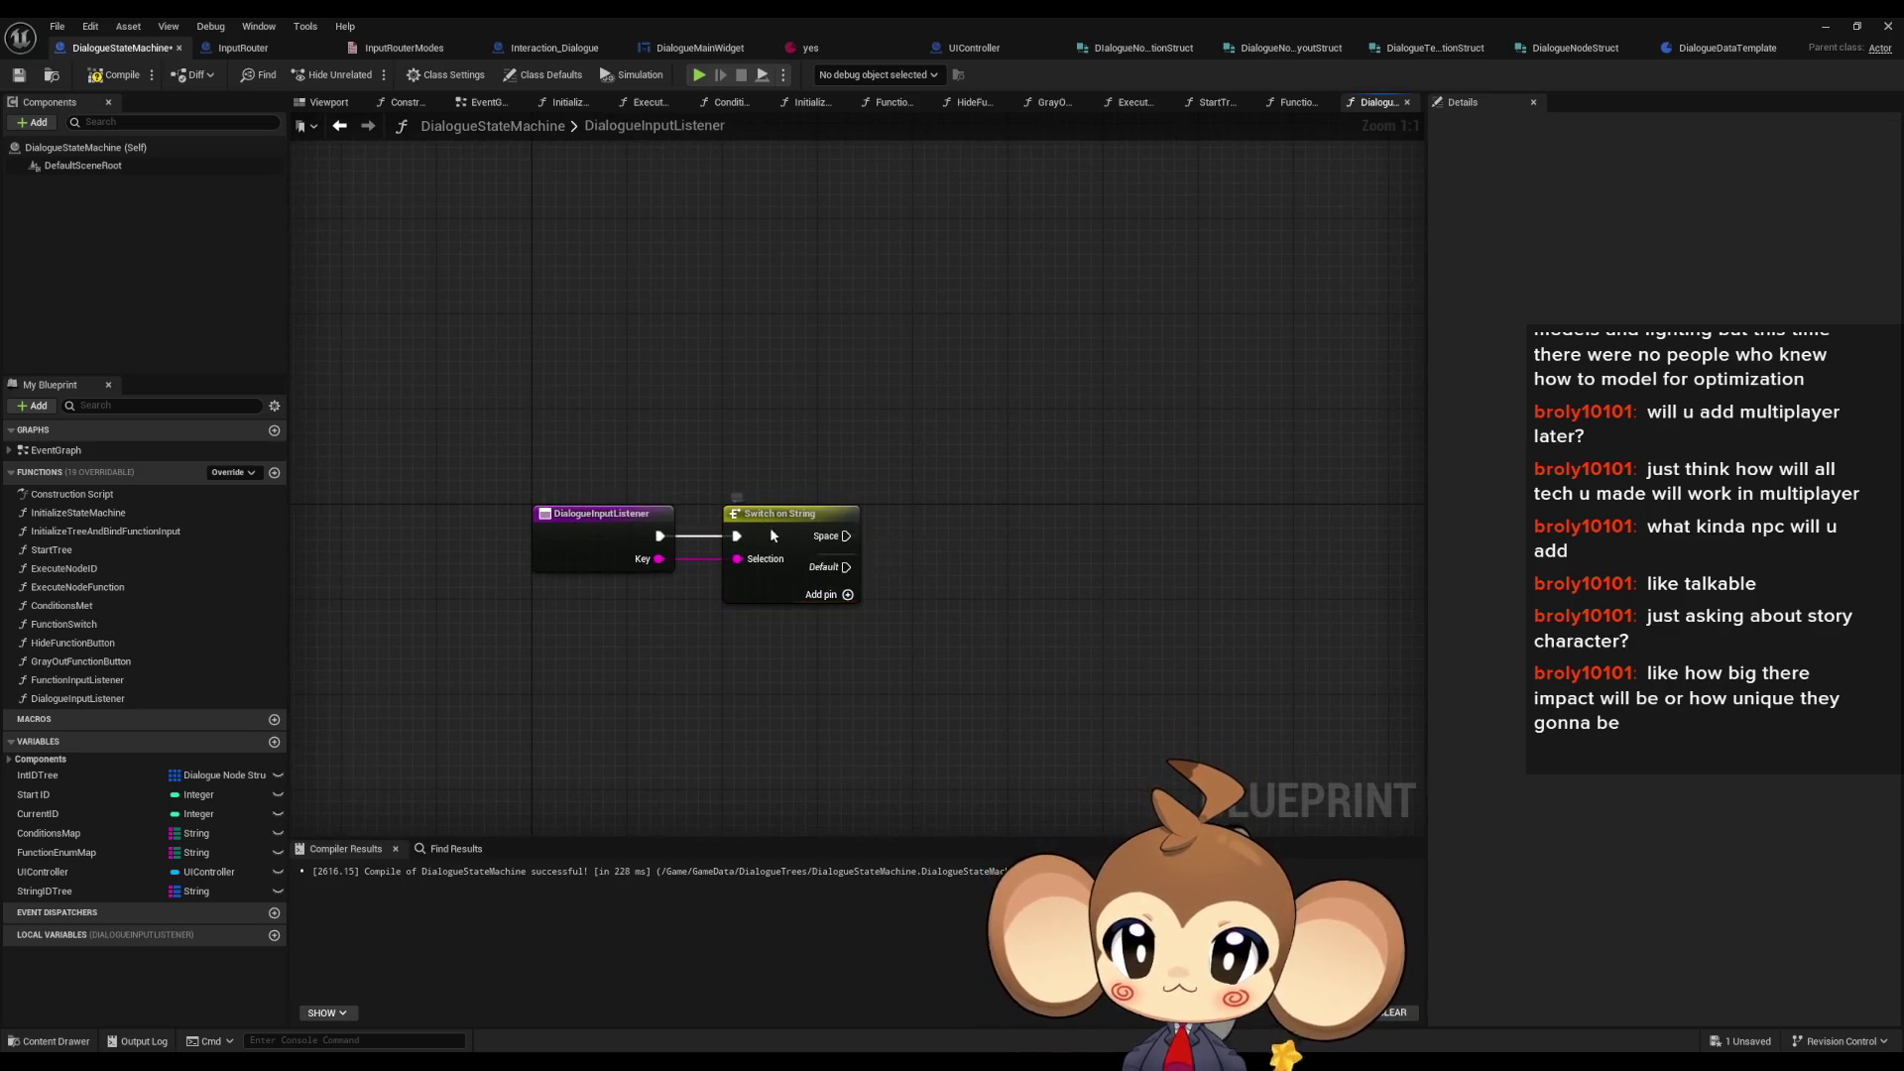
{"action": "left_click_drag", "start_coordinate": [817, 534], "coordinate": [948, 534]}
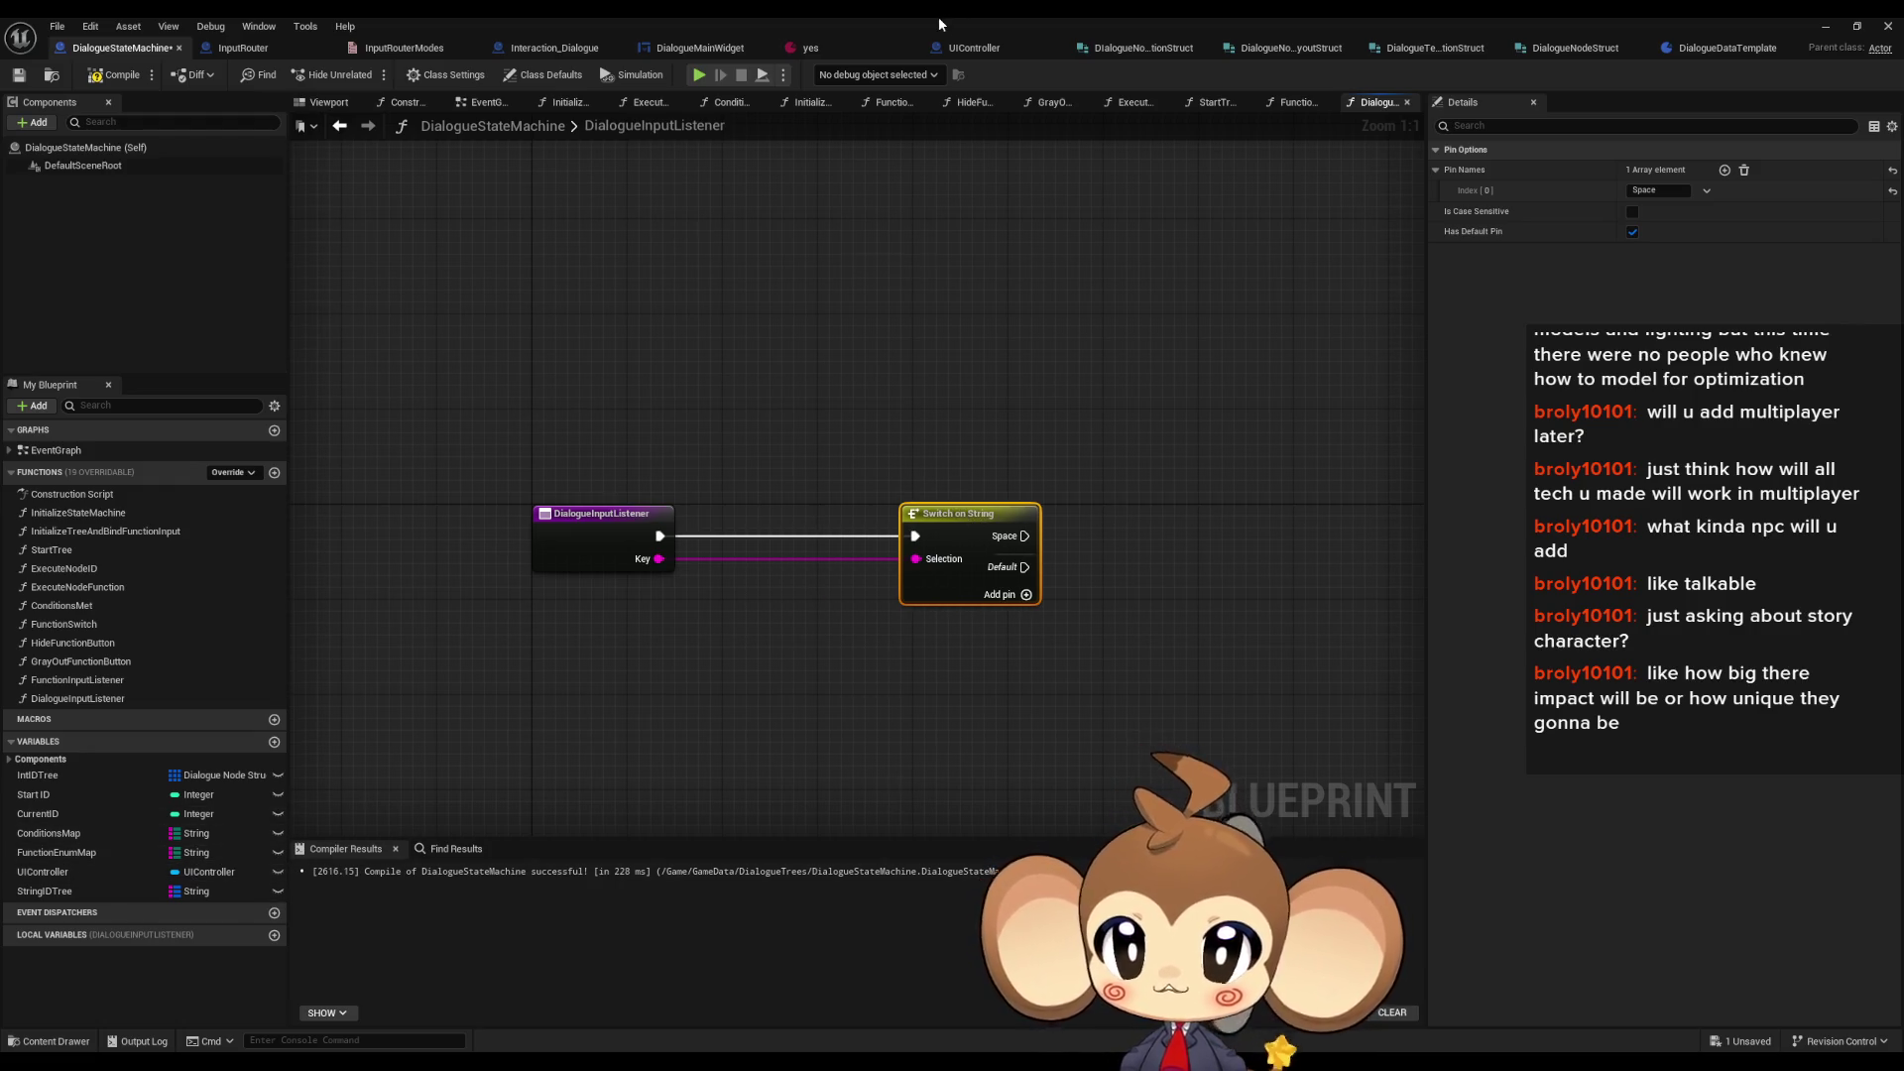
{"action": "double_click", "coordinate": [943, 26]}
{"action": "left_click_drag", "start_coordinate": [1259, 238], "coordinate": [1039, 108]}
- Create a Blueprint Enumeration in DialogueTrees named DialogueUIState and open its editor
{"action": "scroll", "coordinate": [1151, 872], "scroll_direction": "down", "scroll_amount": 2}
{"action": "right_click", "coordinate": [1126, 933]}
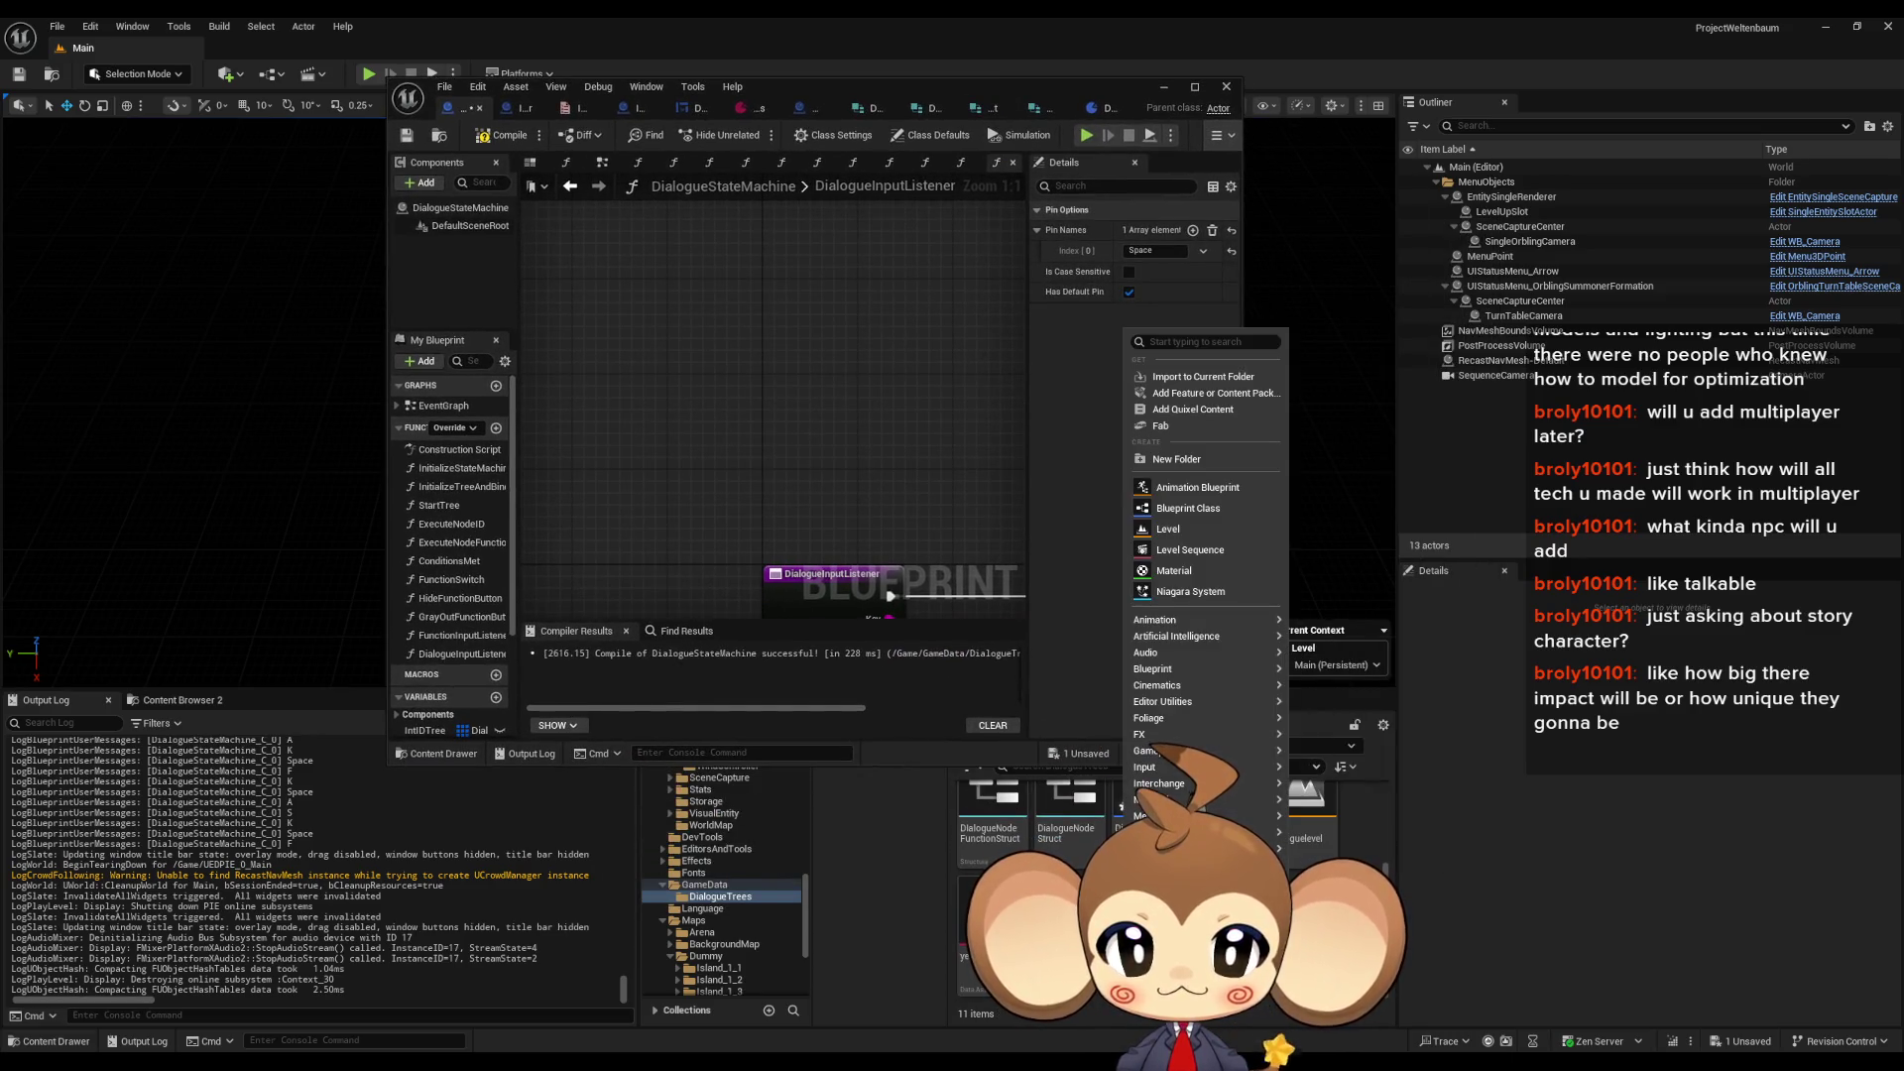
{"action": "mouse_move", "coordinate": [1198, 704]}
{"action": "mouse_move", "coordinate": [1230, 670]}
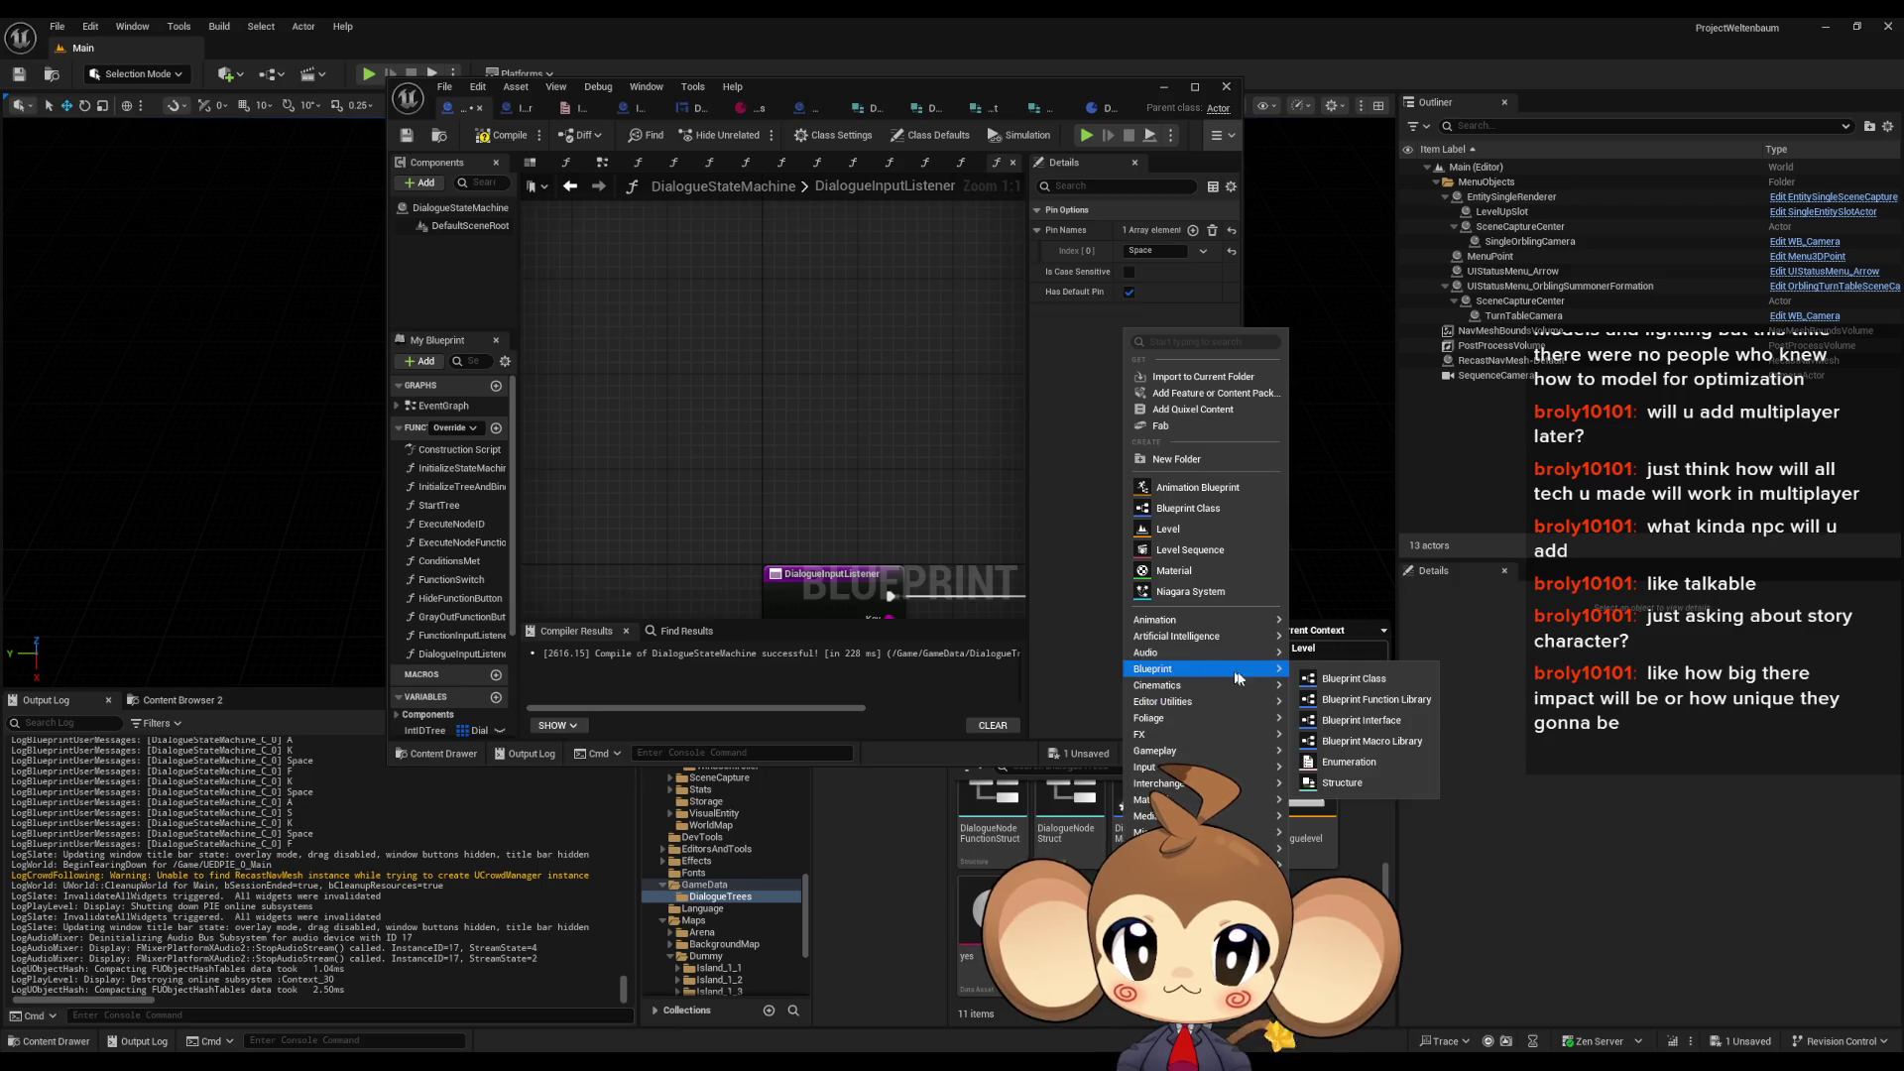
{"action": "left_click", "coordinate": [1349, 761]}
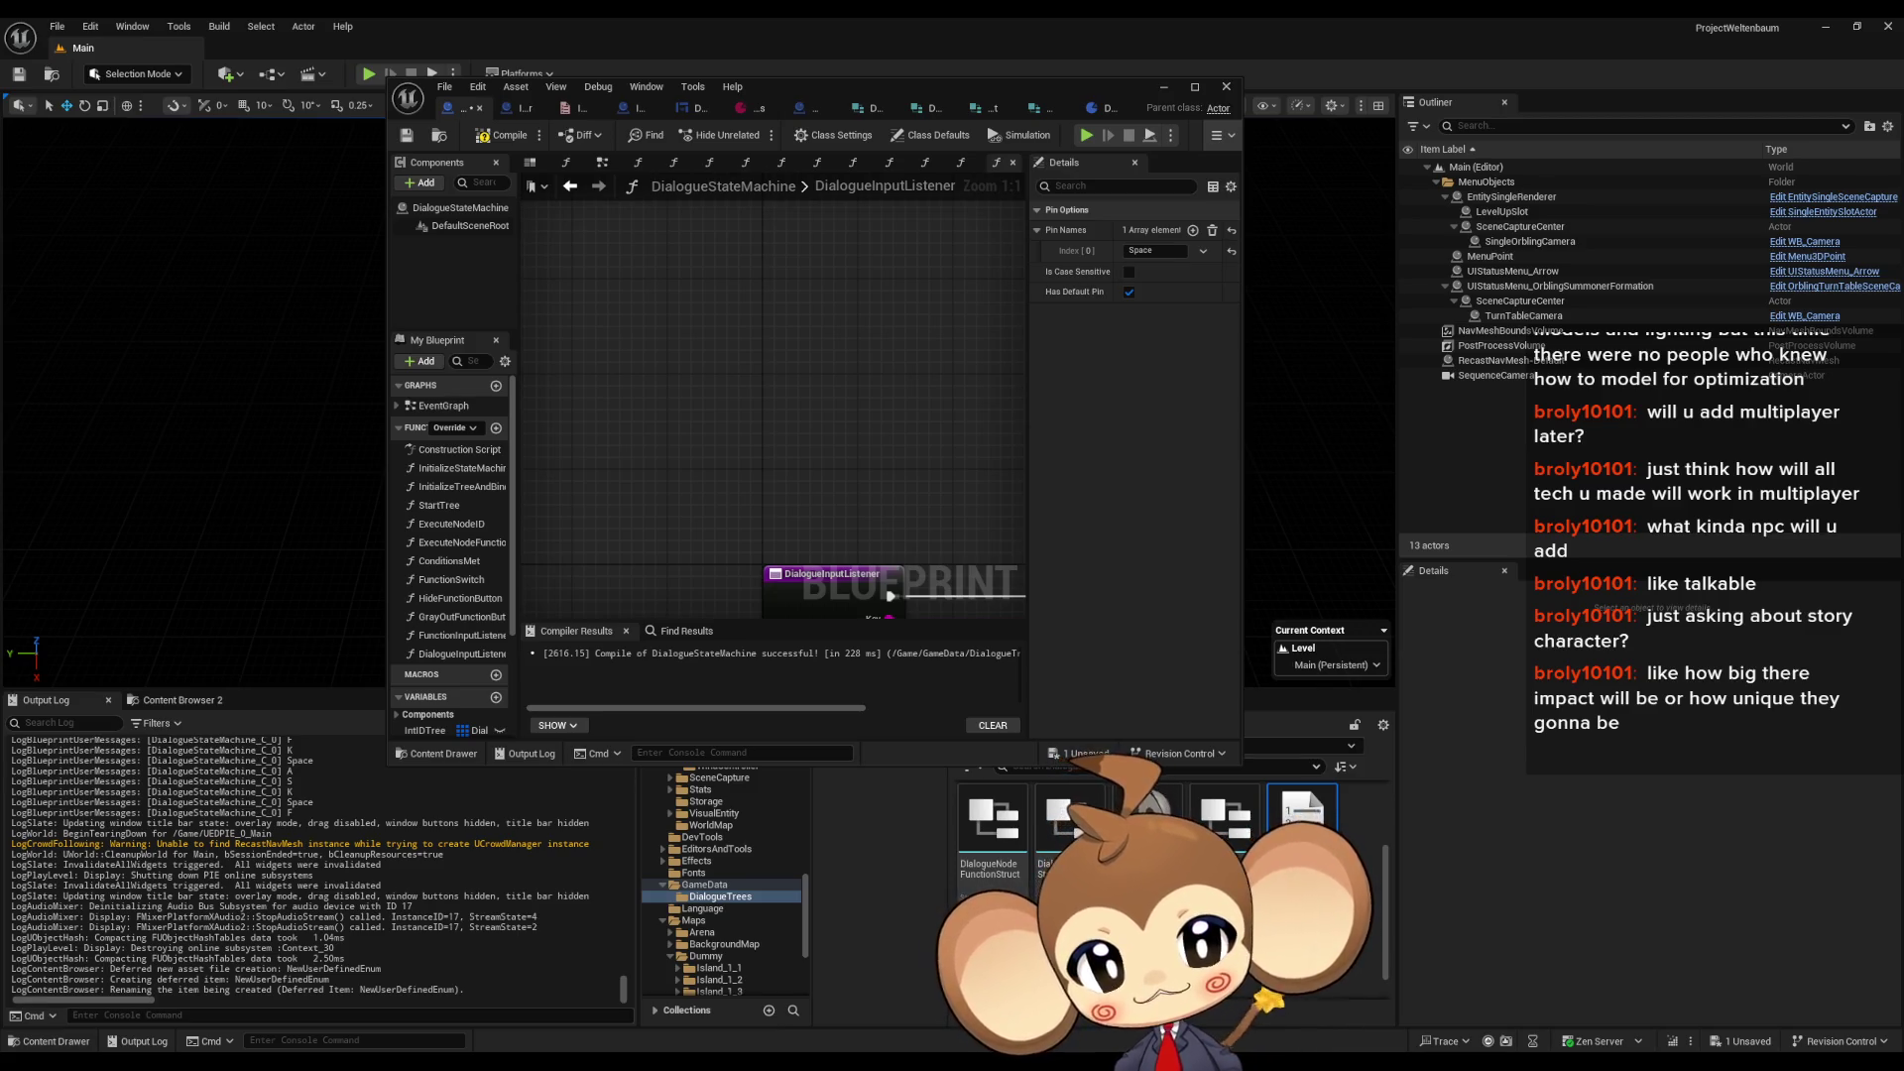
{"action": "key", "text": "Return"}
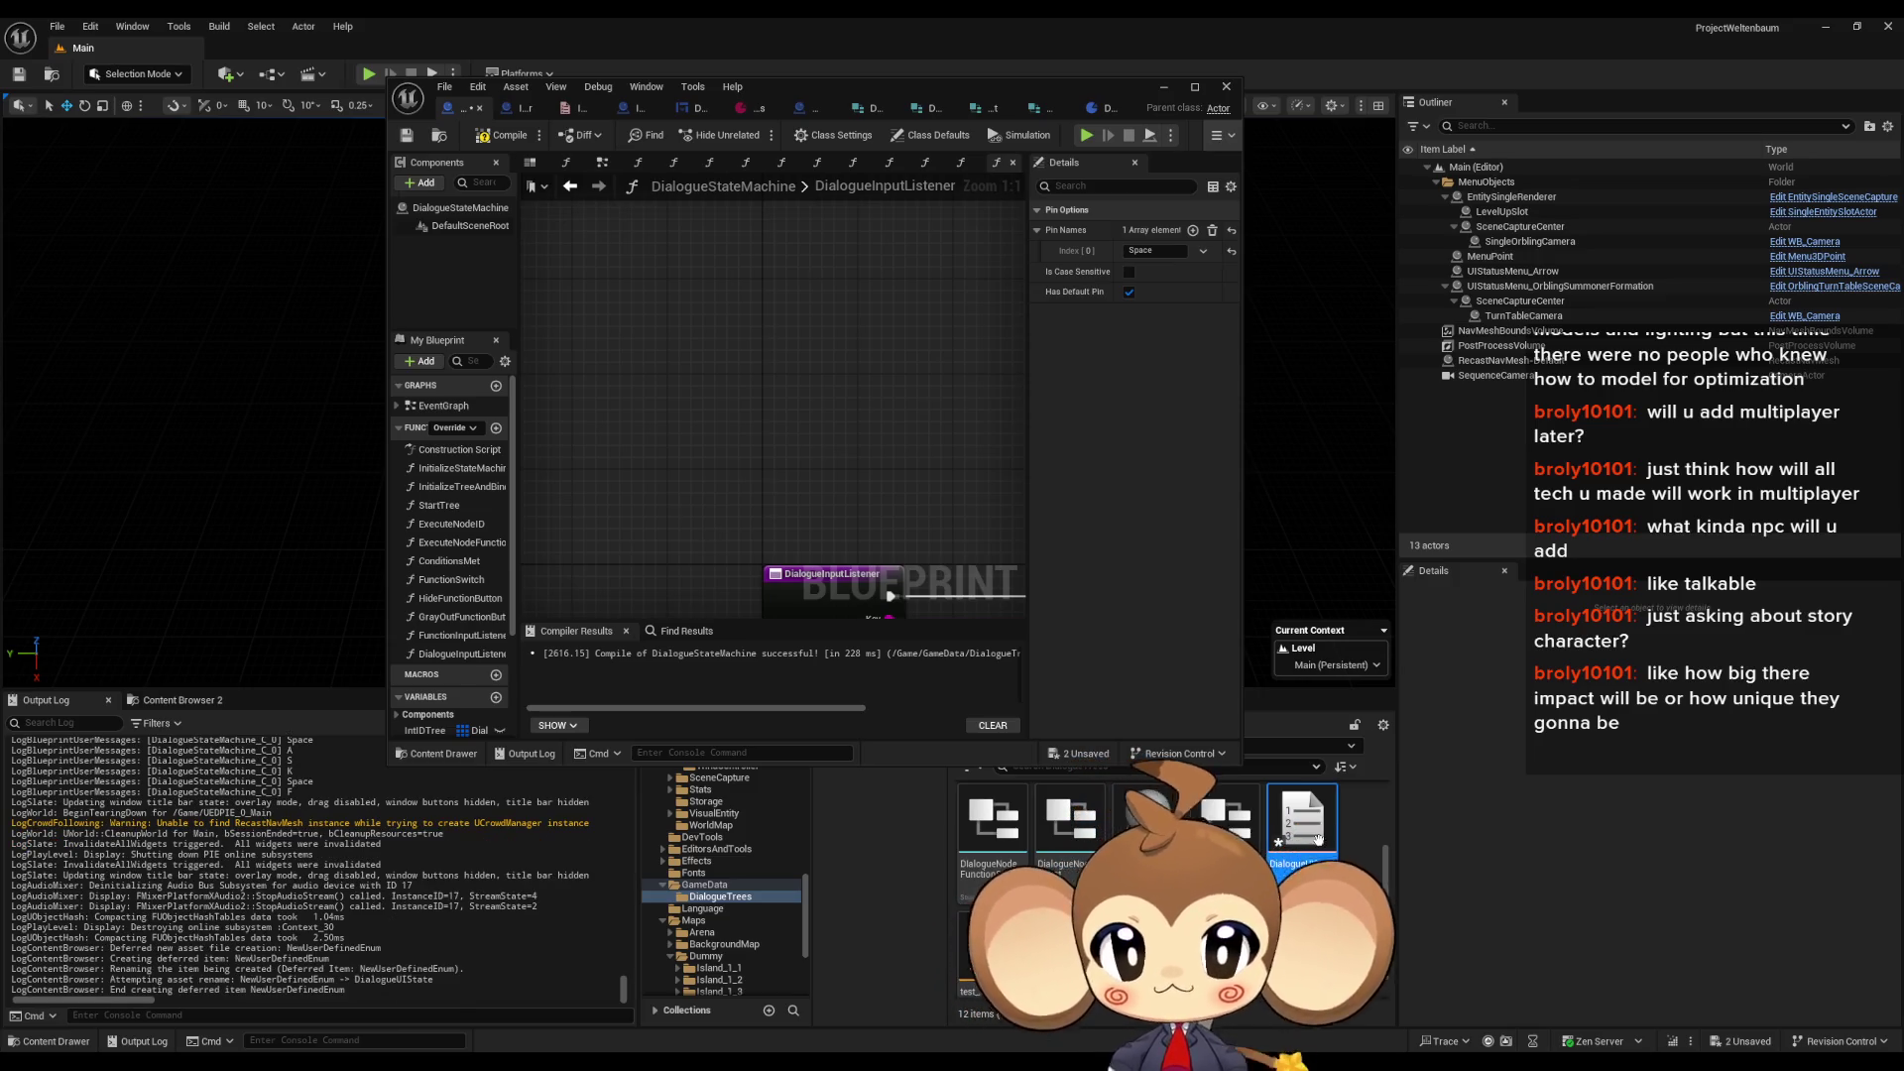
{"action": "double_click", "coordinate": [1317, 838]}
{"action": "left_click_drag", "start_coordinate": [808, 96], "coordinate": [966, 317]}
- Add three enumerators named WritingText, PausedForScroll and TextEnded
{"action": "double_click", "coordinate": [966, 317]}
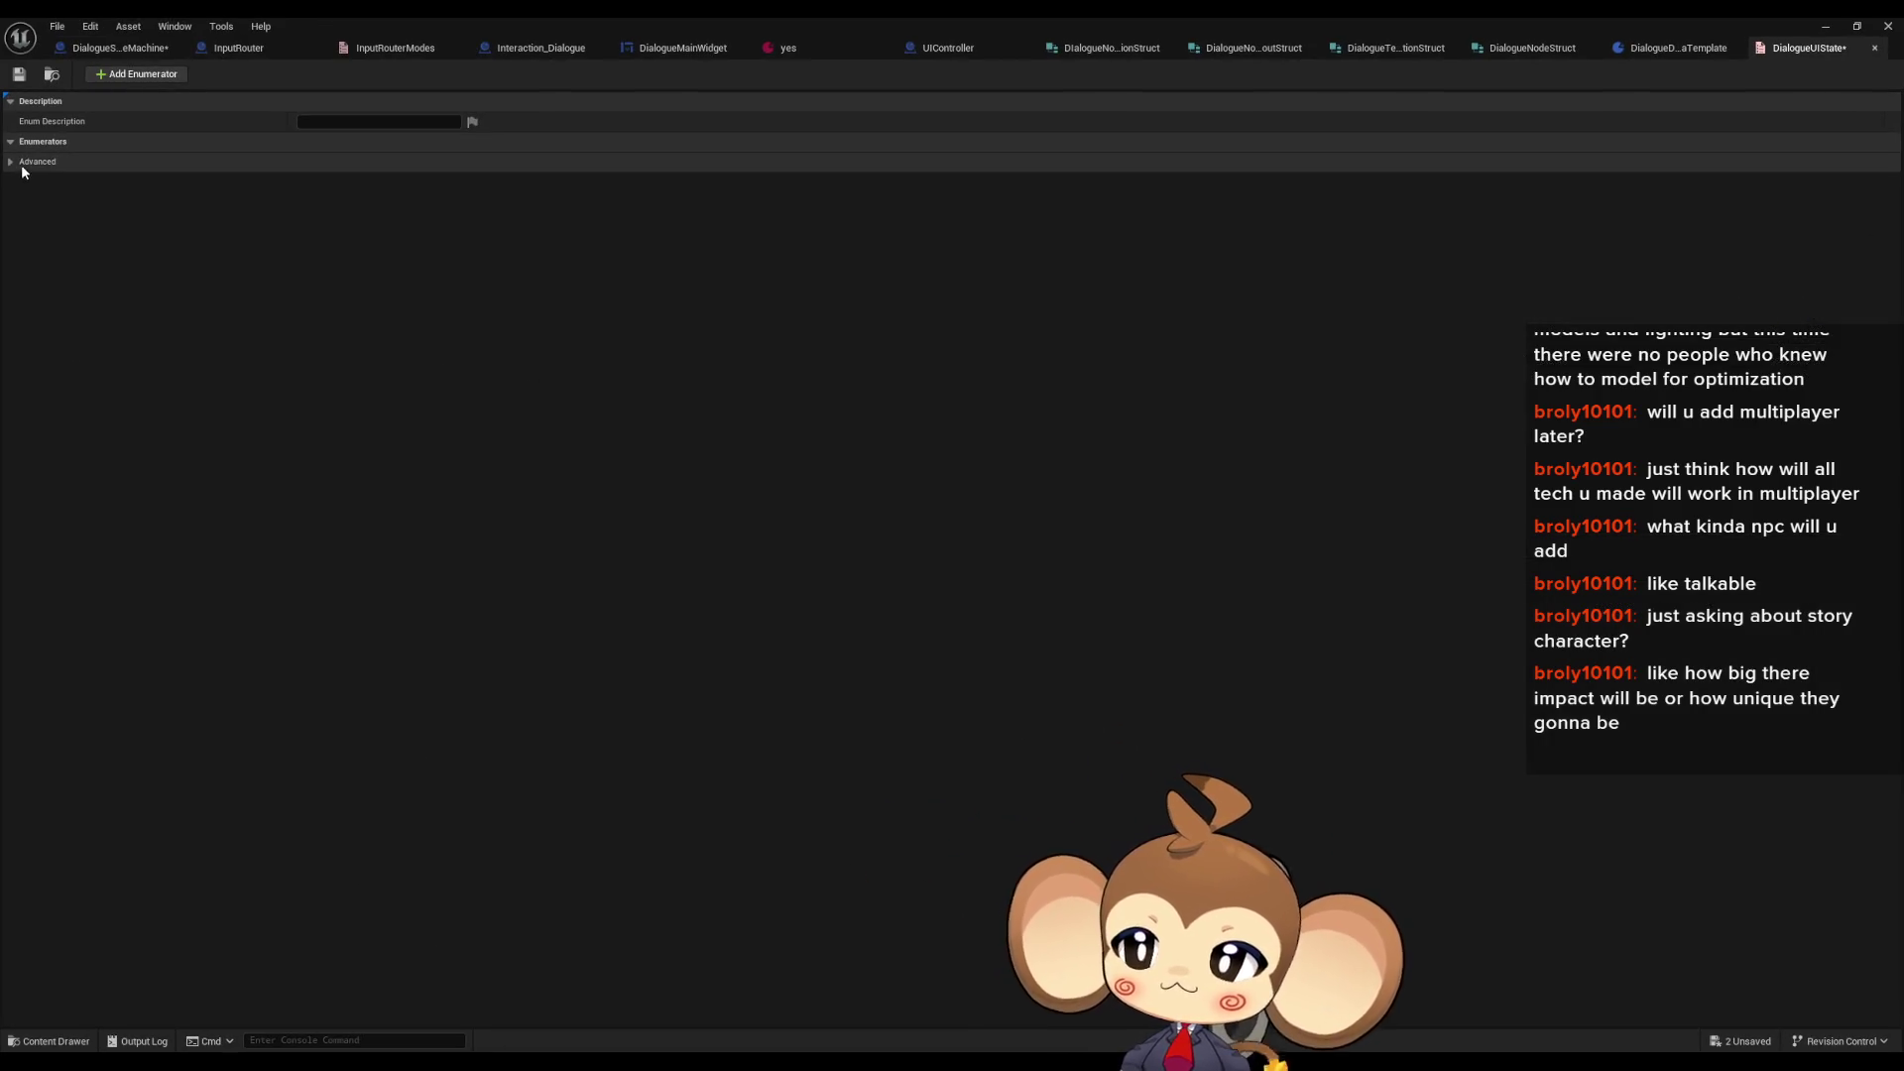
{"action": "left_click", "coordinate": [145, 76]}
{"action": "left_click", "coordinate": [343, 163]}
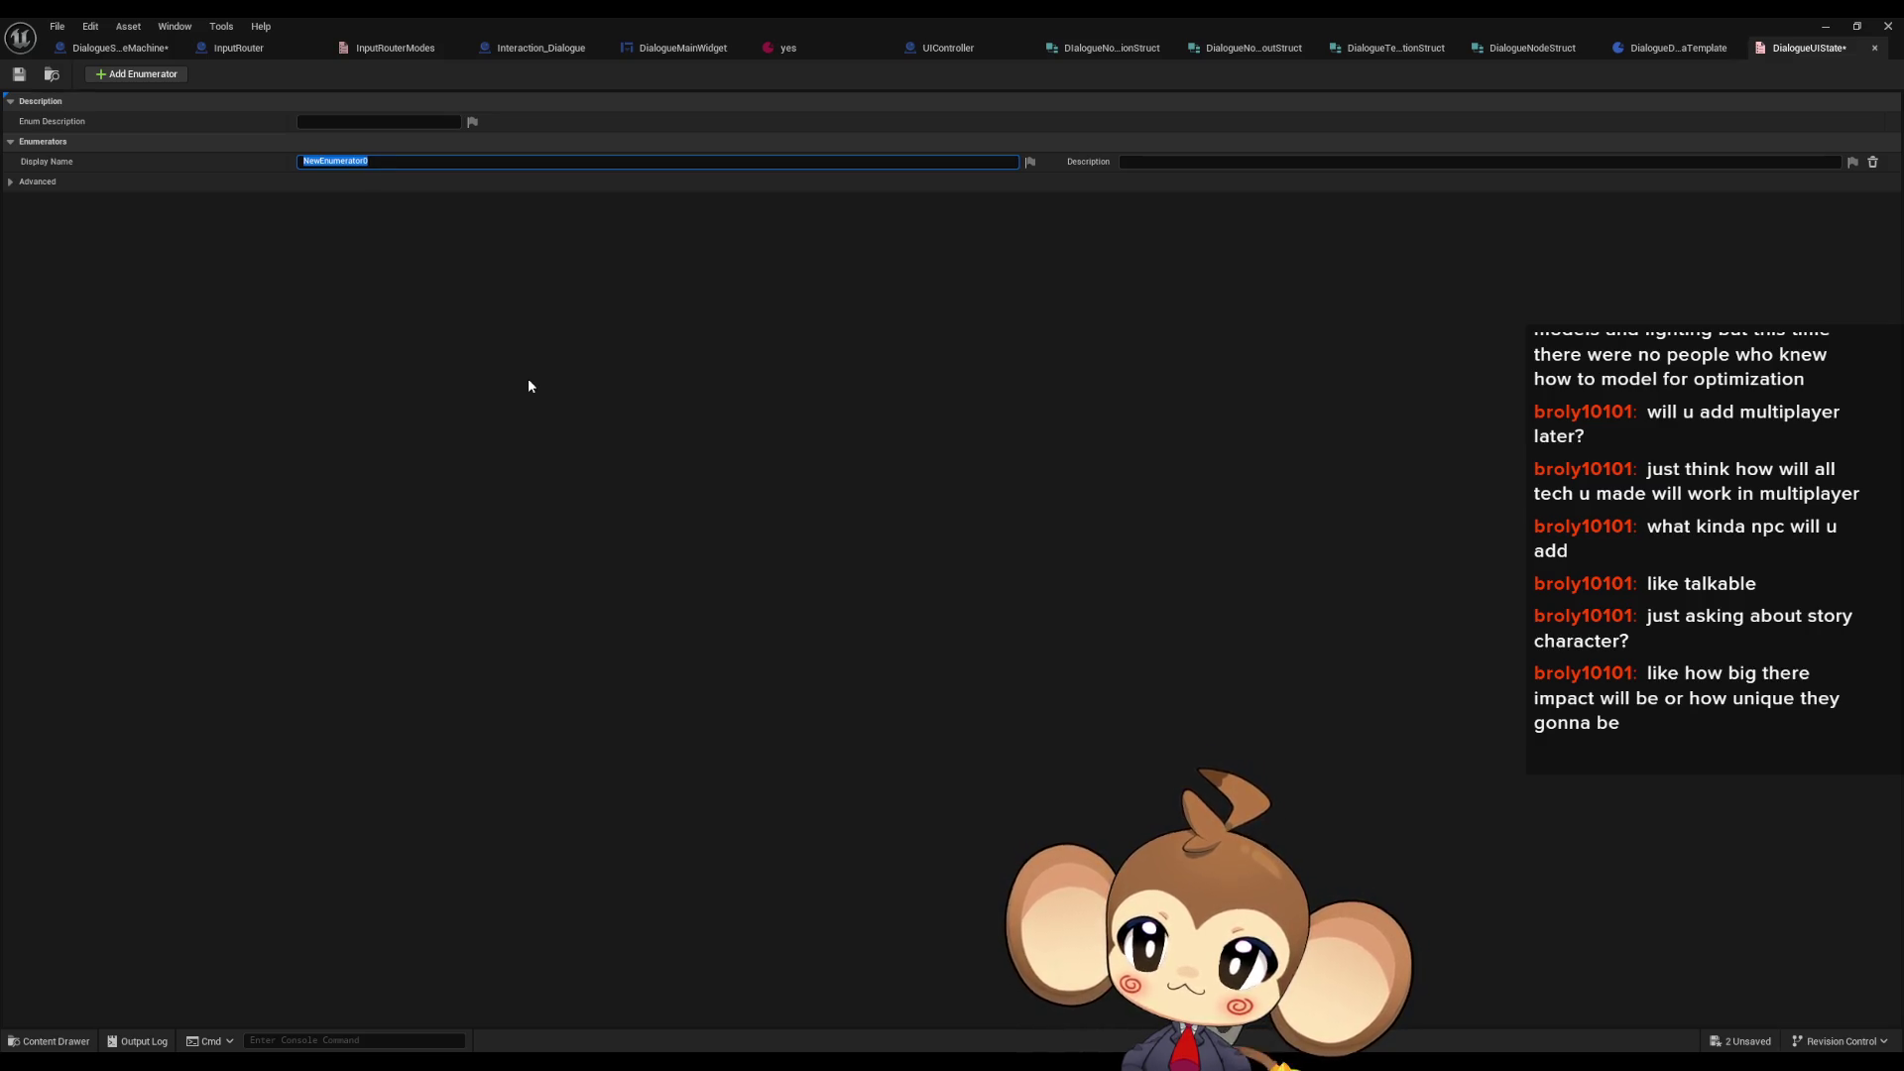
{"action": "type", "text": "WritingText"}
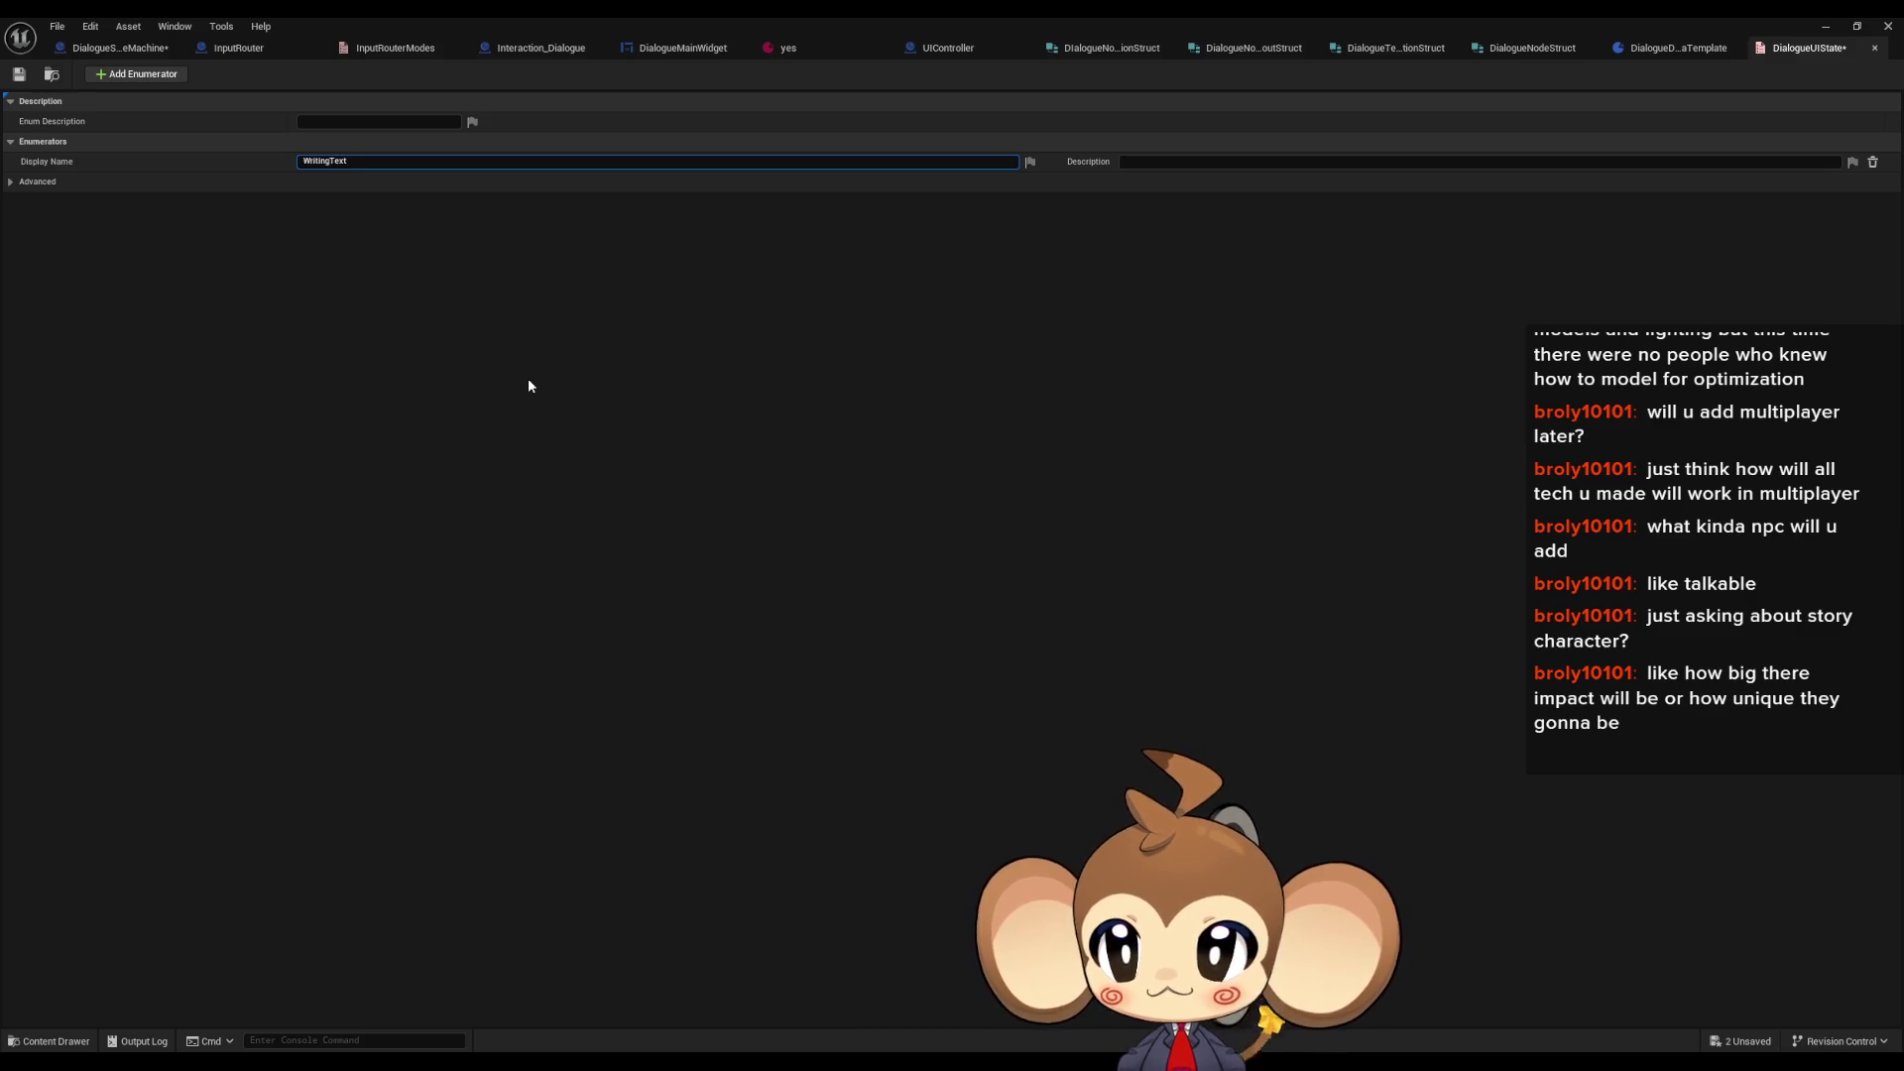
{"action": "key", "text": "Return"}
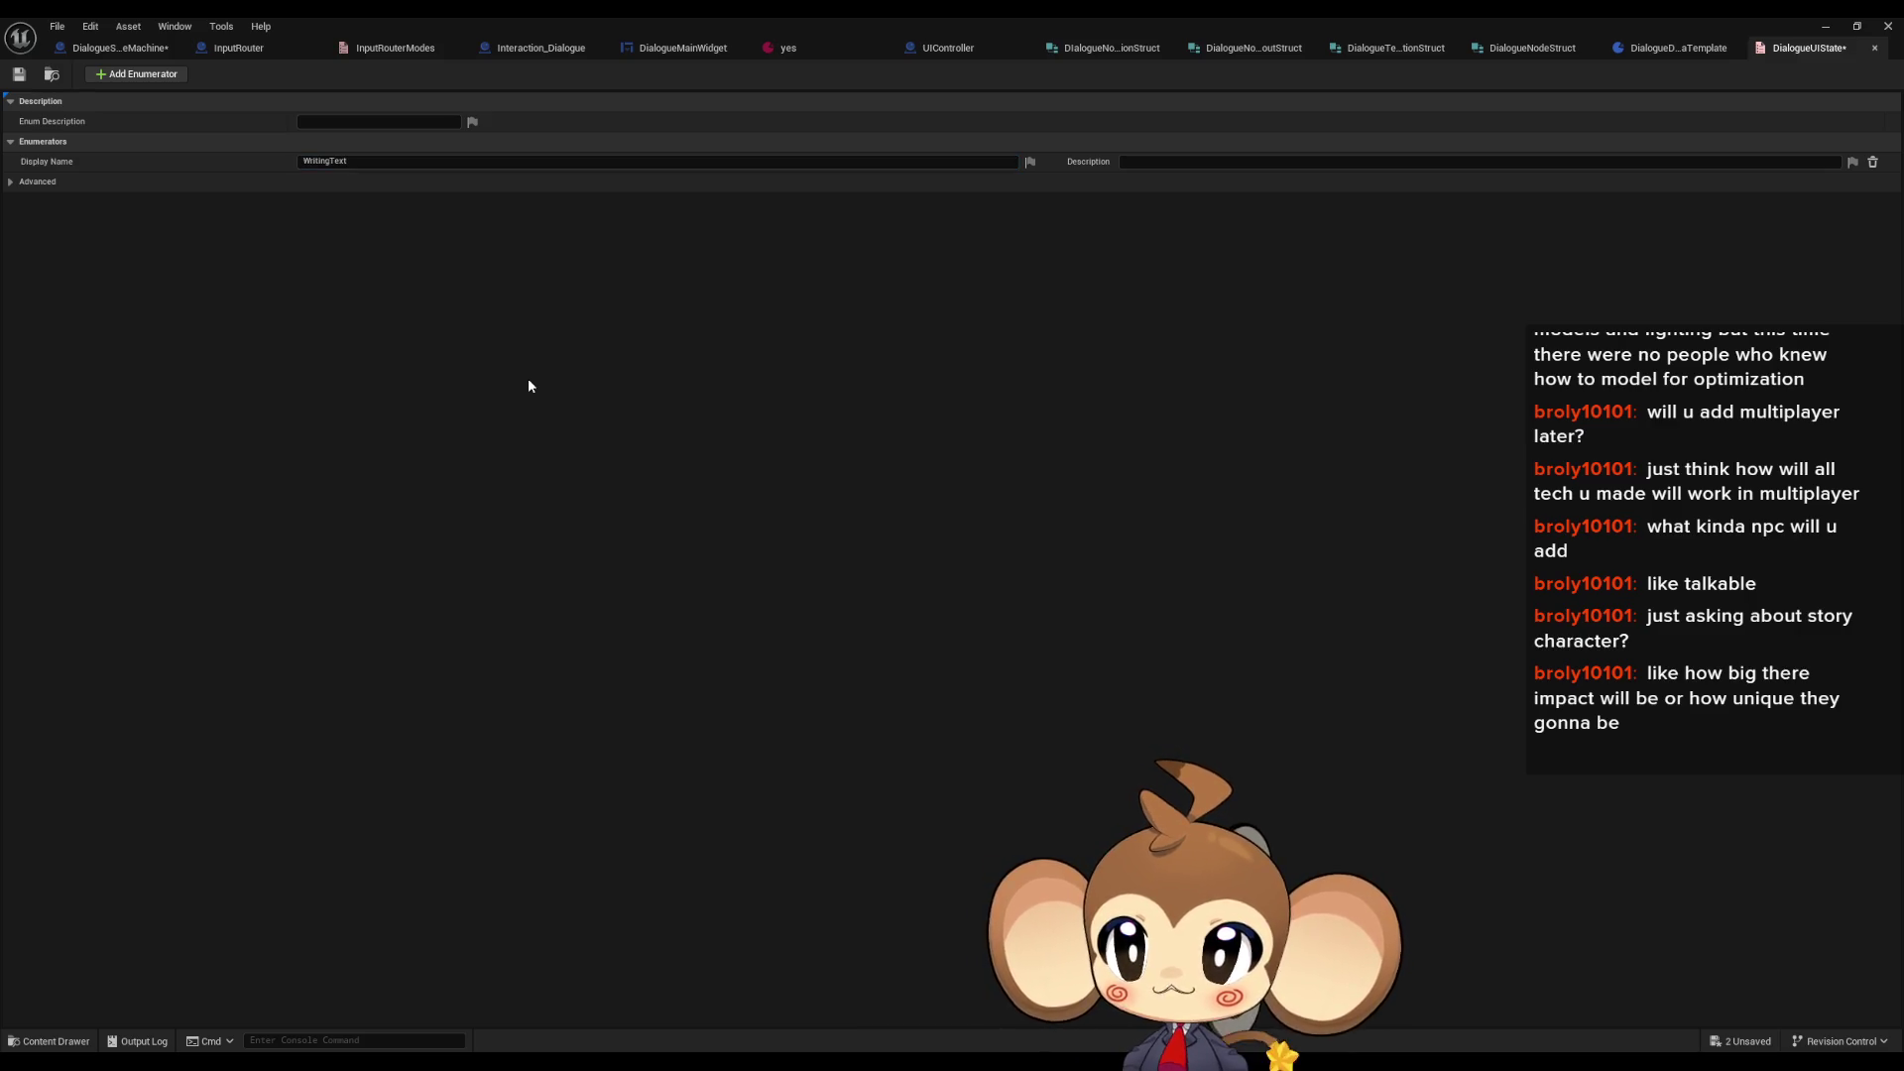
{"action": "left_click", "coordinate": [128, 79]}
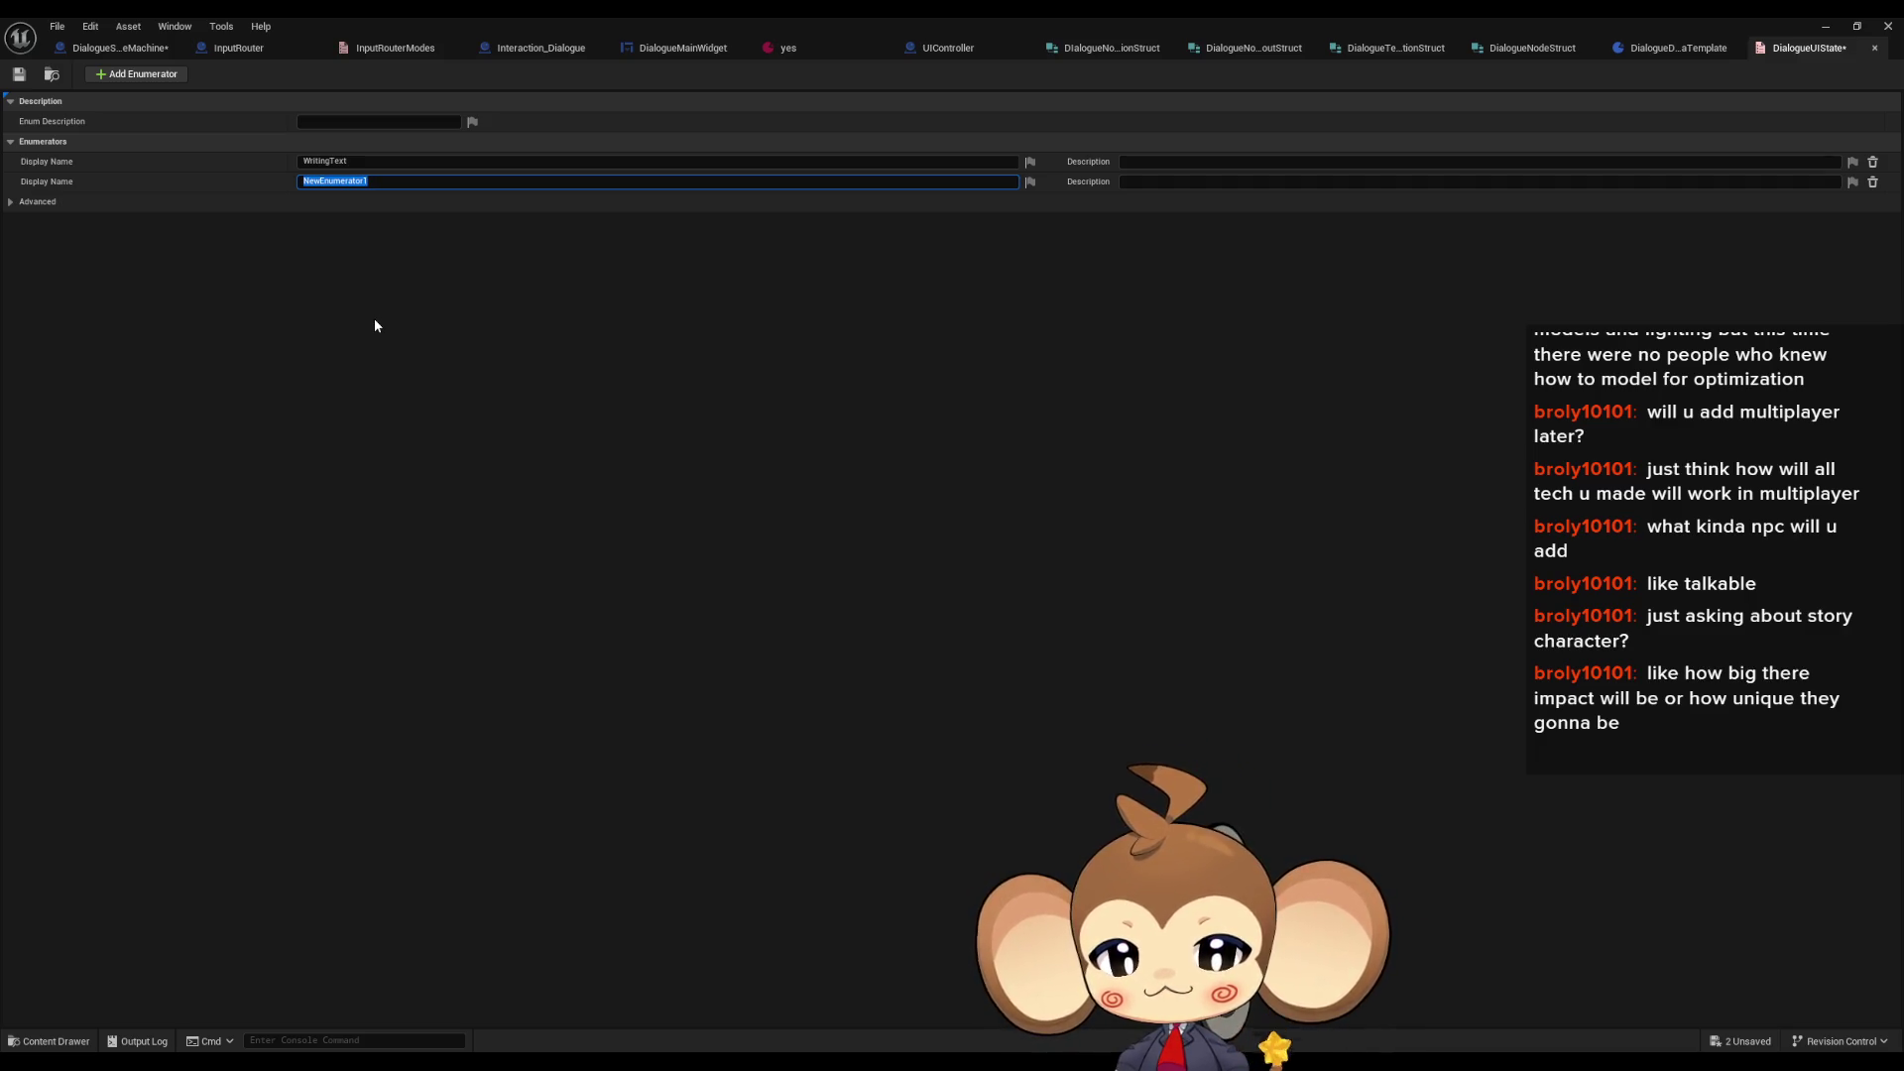
{"action": "type", "text": "Paused"}
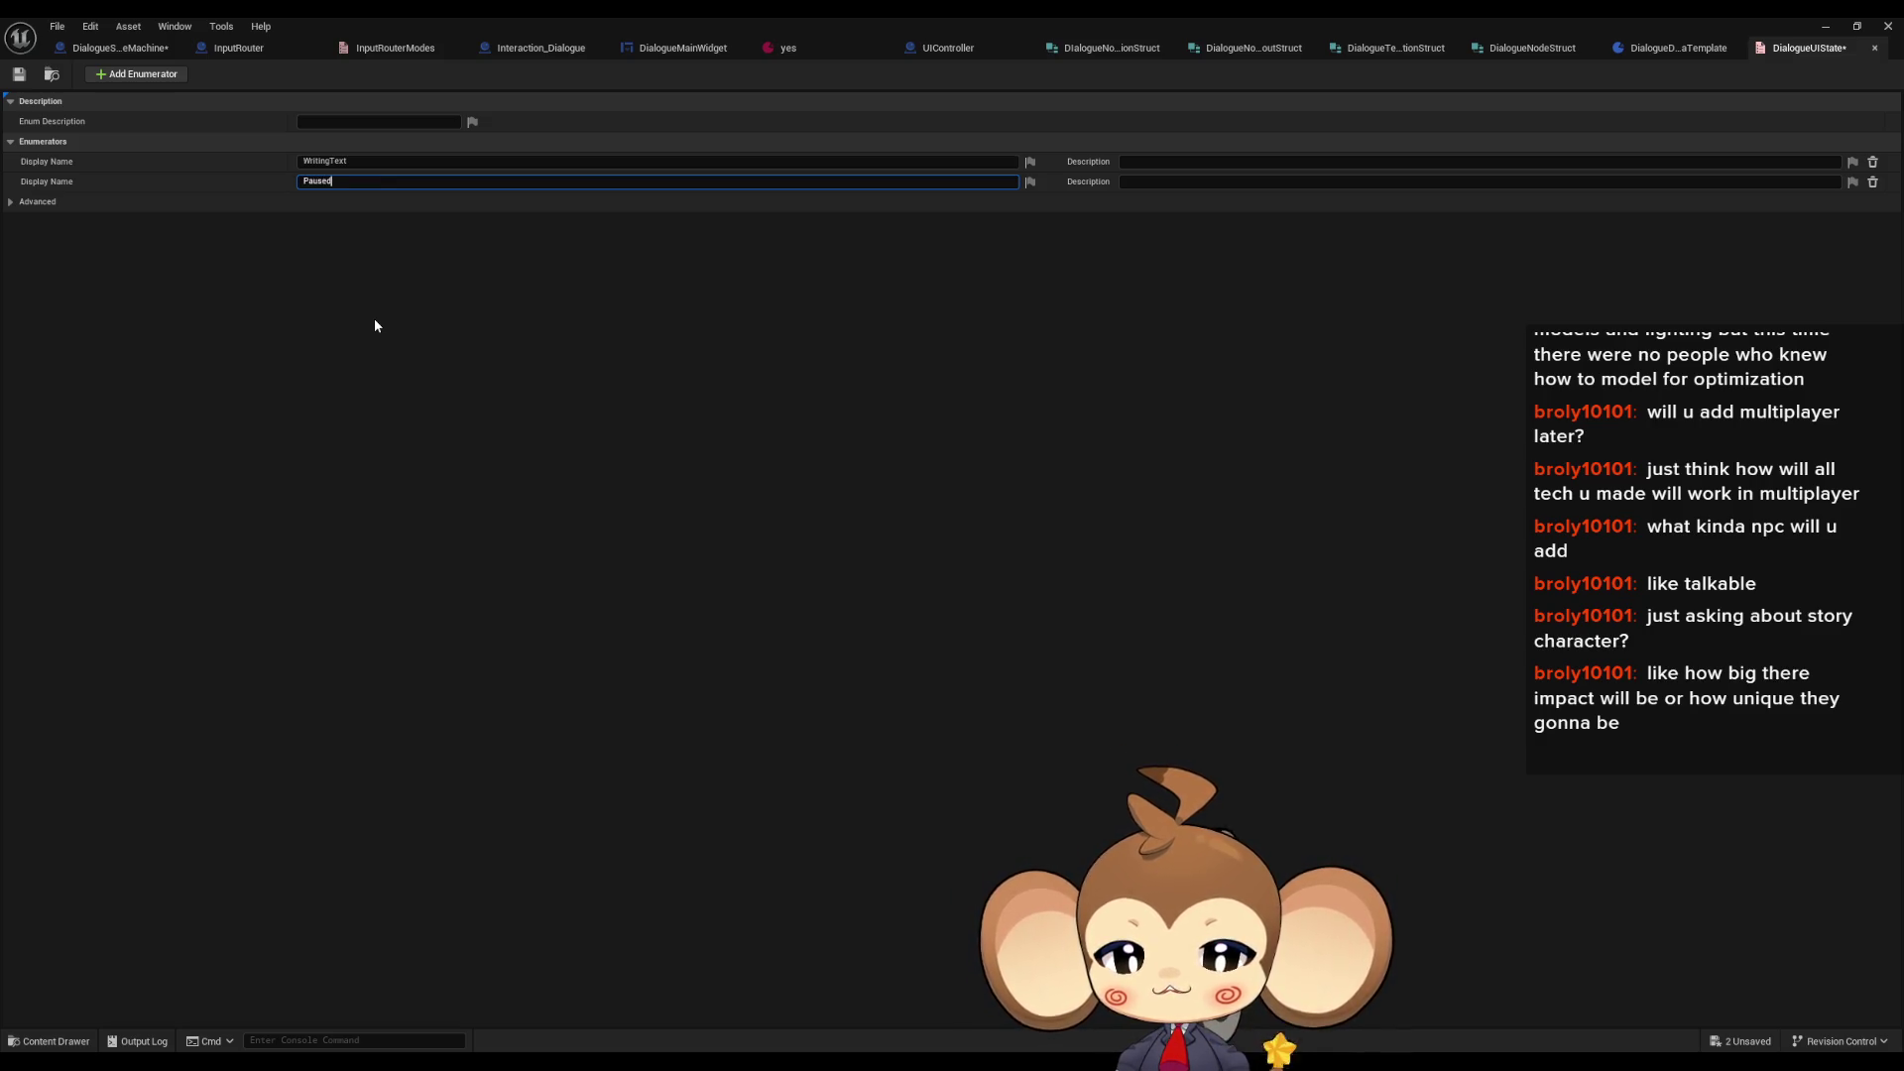
{"action": "type", "text": "ForScroll"}
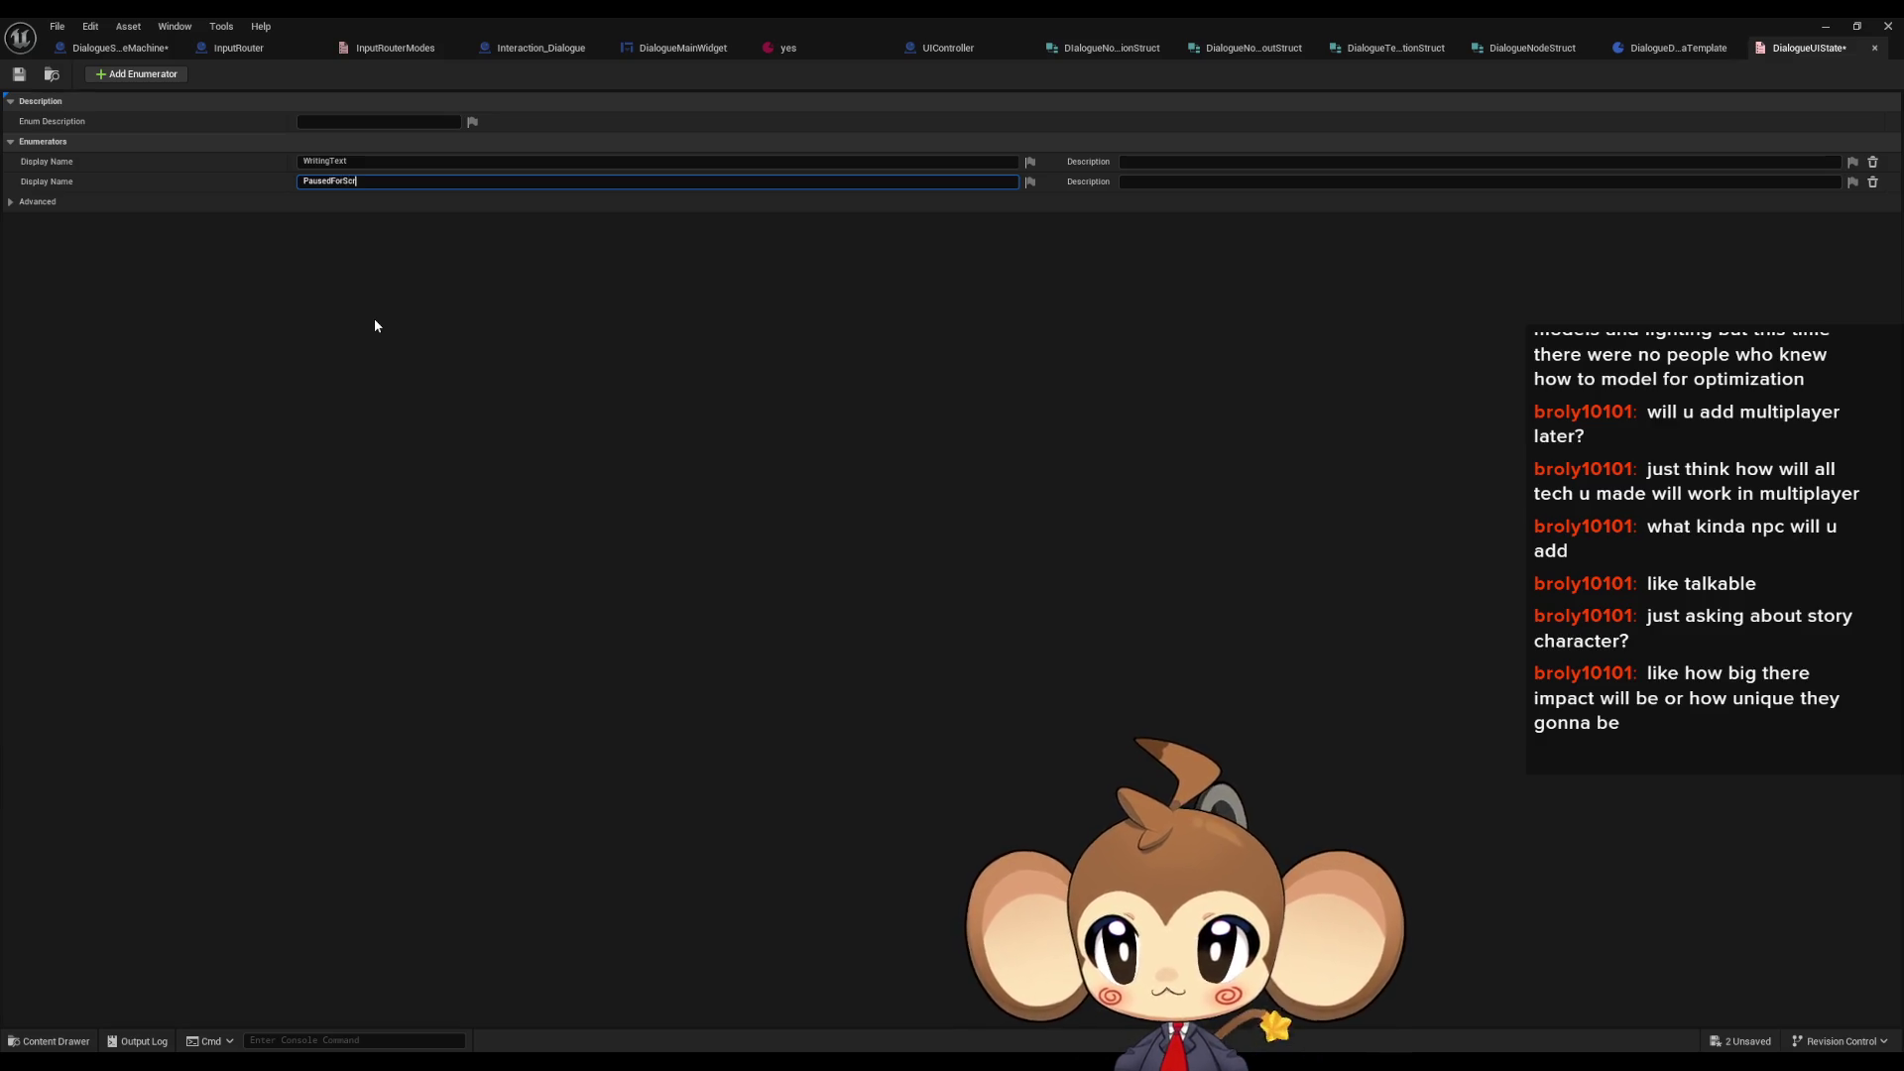
{"action": "key", "text": "Return"}
{"action": "left_click", "coordinate": [136, 73]}
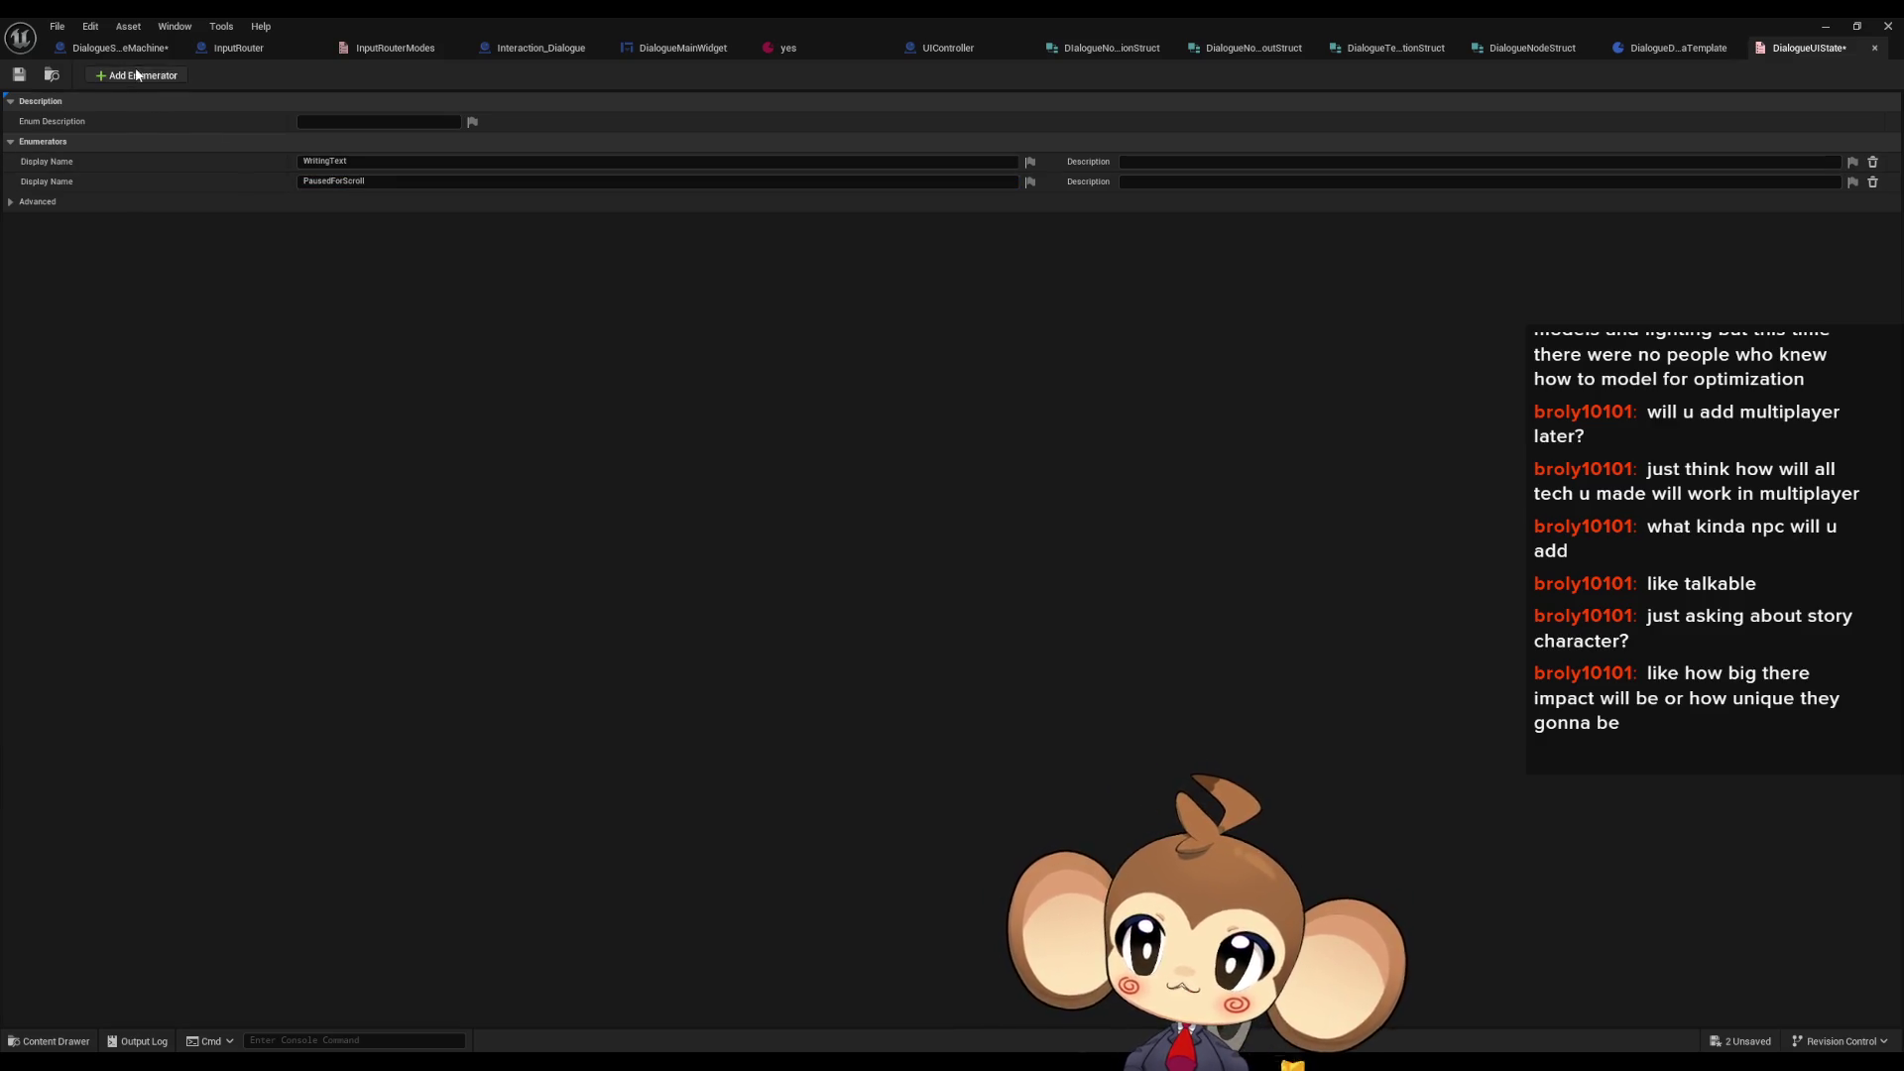
{"action": "type", "text": "T"}
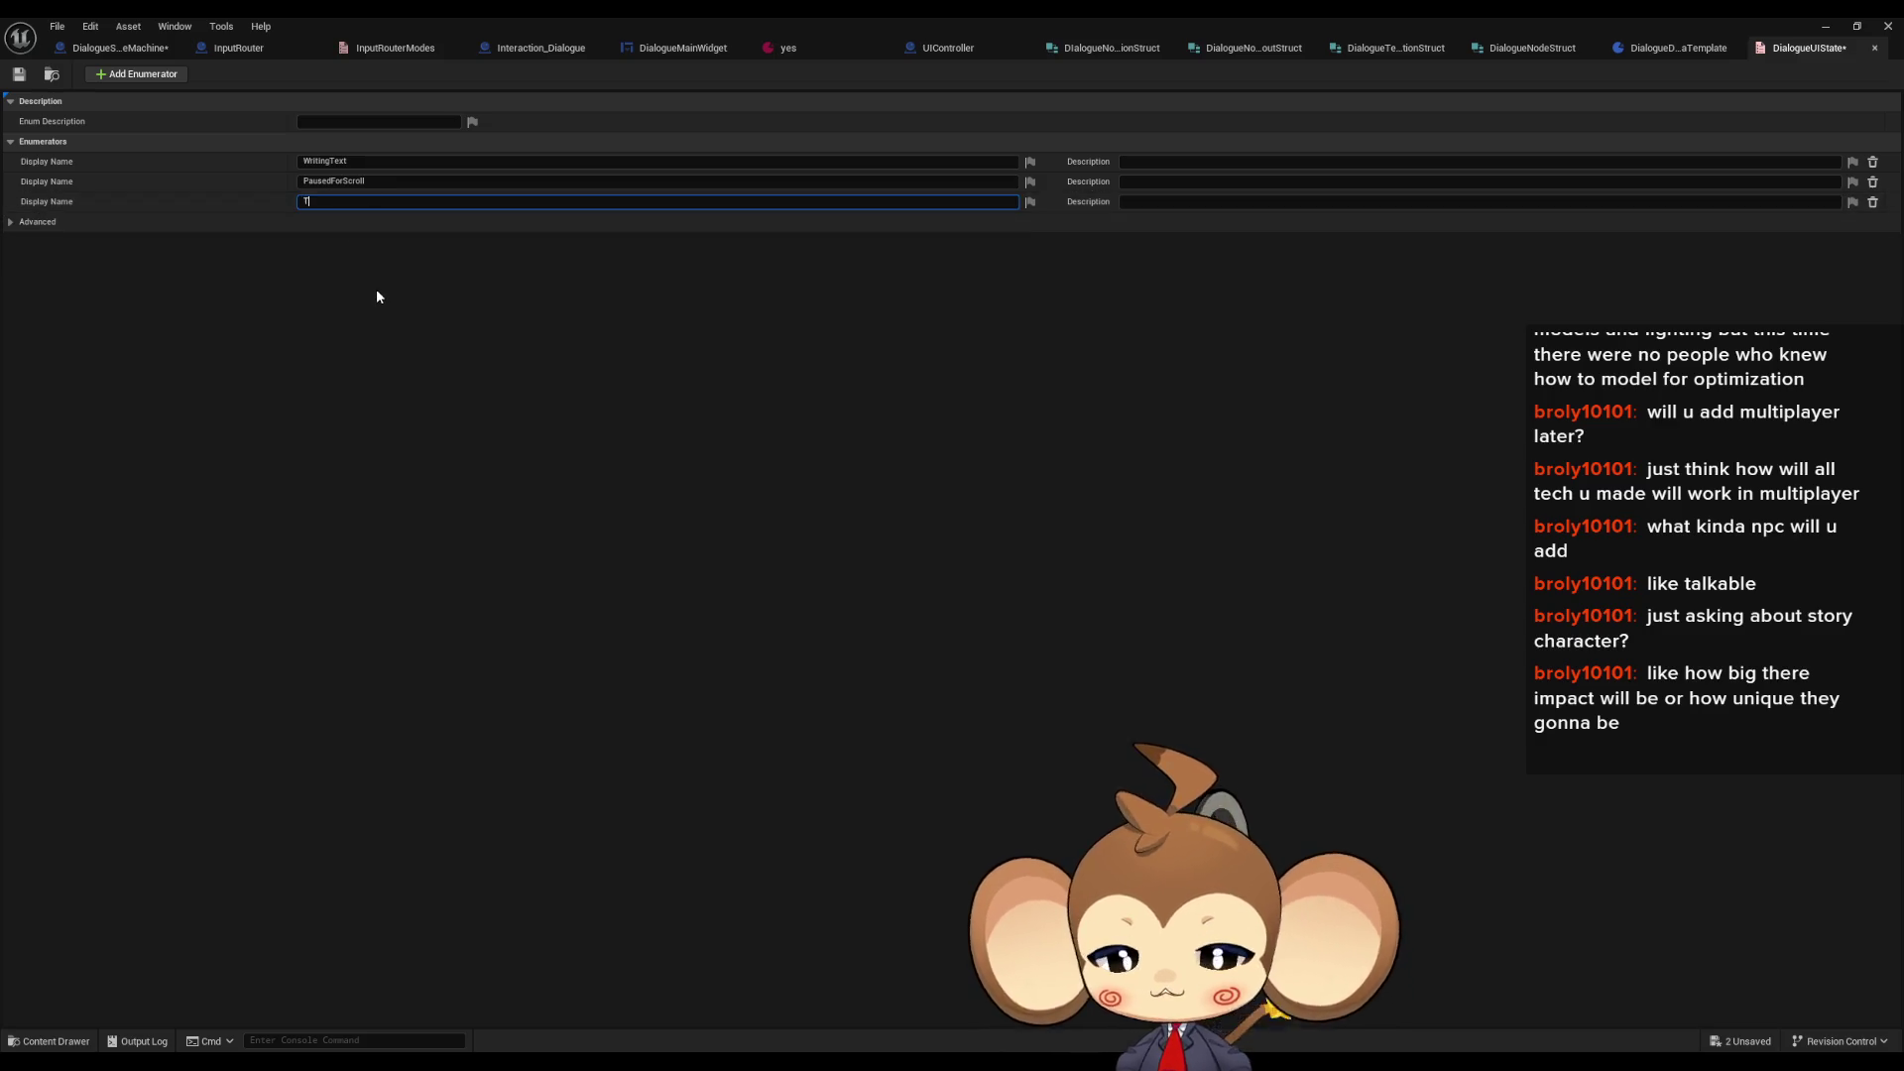
{"action": "type", "text": "extEnded"}
{"action": "key", "text": "Return"}
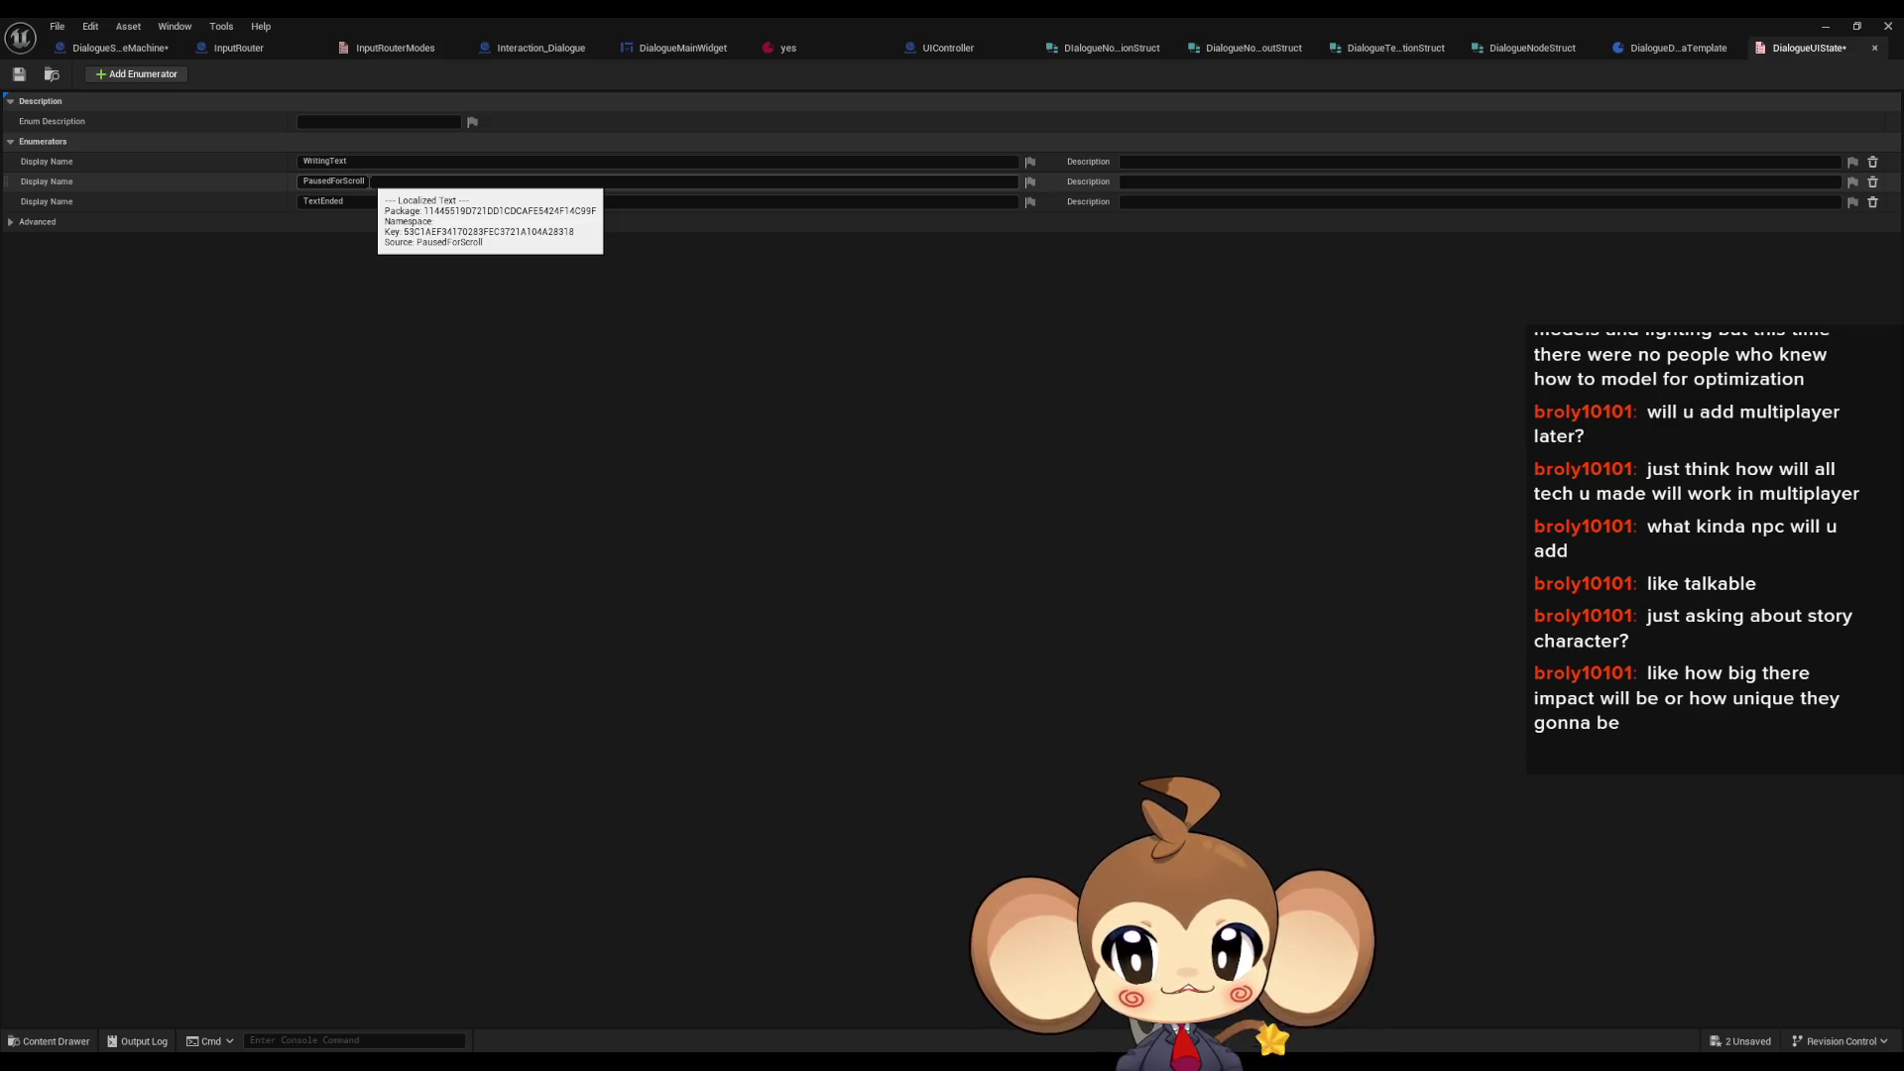
- Leave the TextEnded name unchanged and return to DialogueStateMachine's DialogueInputListener graph
{"action": "left_click", "coordinate": [347, 201]}
{"action": "left_click", "coordinate": [383, 375]}
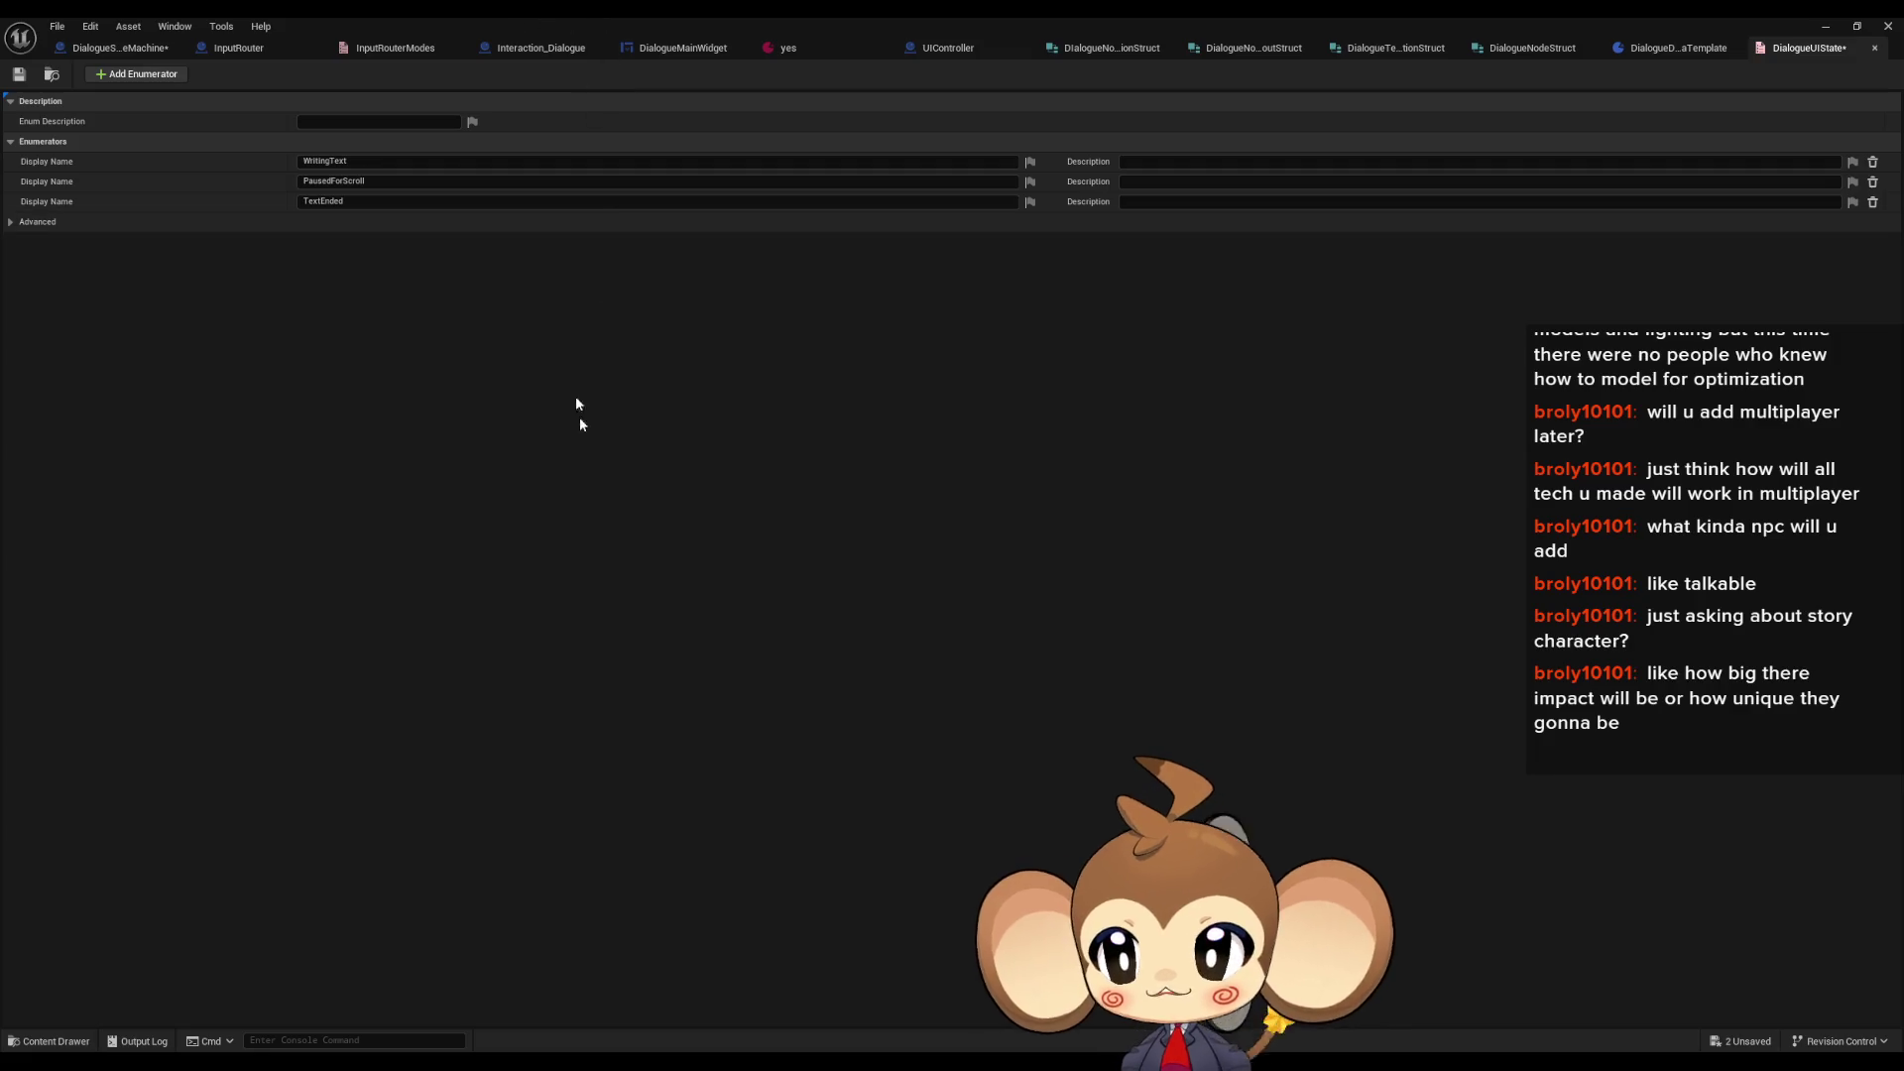
{"action": "left_click", "coordinate": [105, 50]}
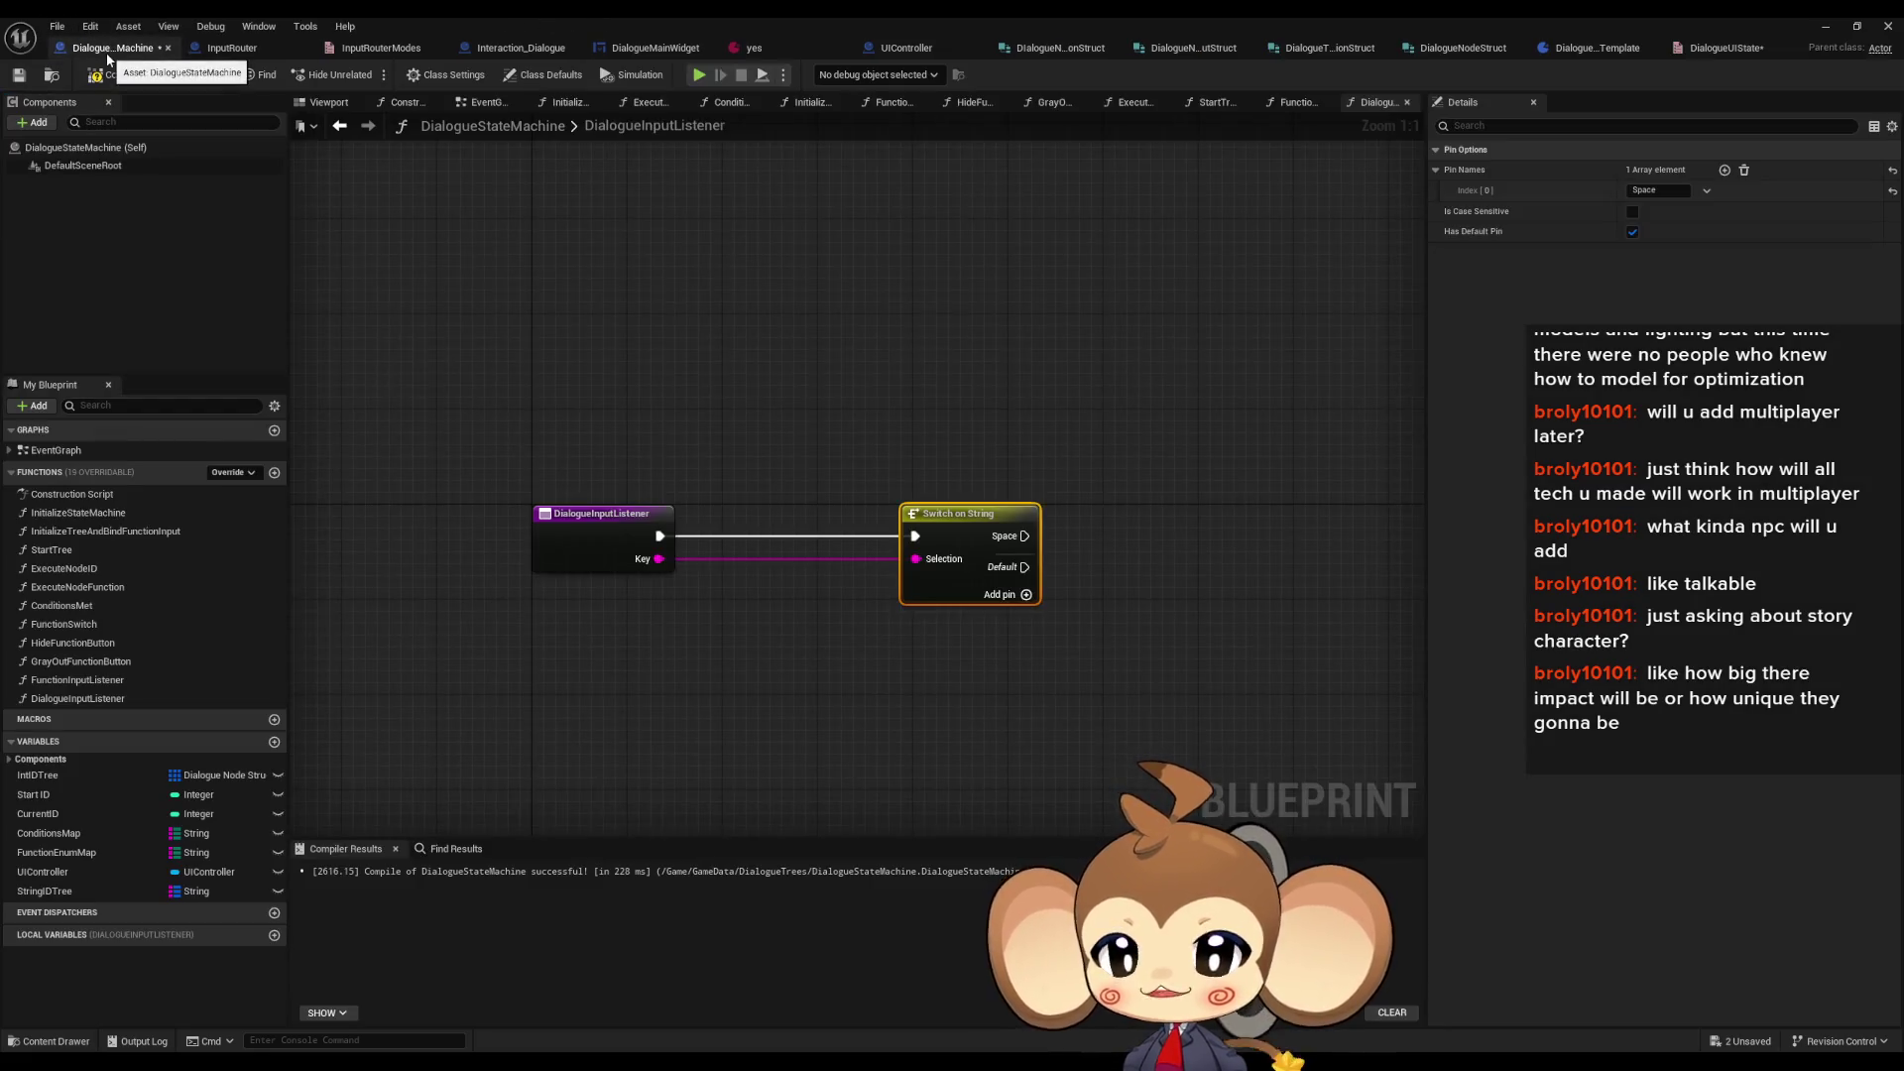
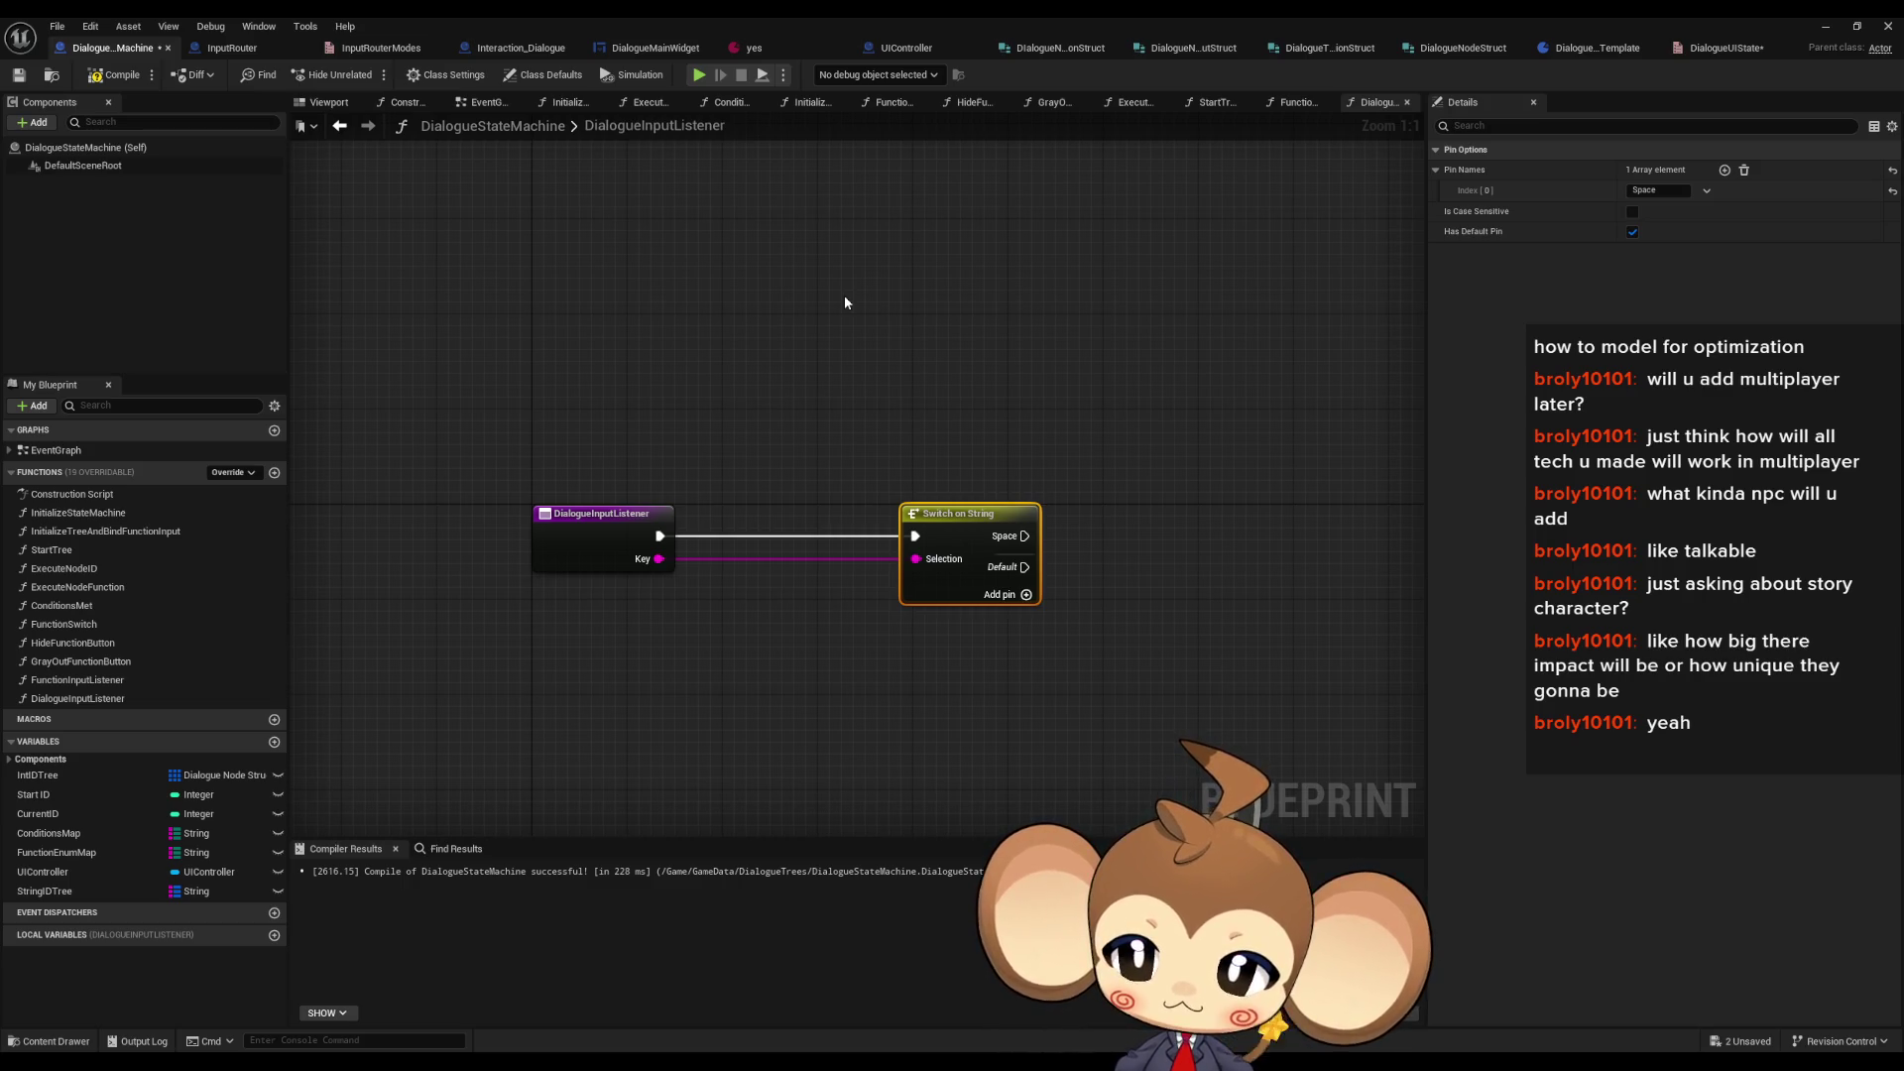
- Add a single-value DialogueUIState variable of type Dialogue UIState, then open the 'yes' data asset
{"action": "left_click", "coordinate": [845, 303]}
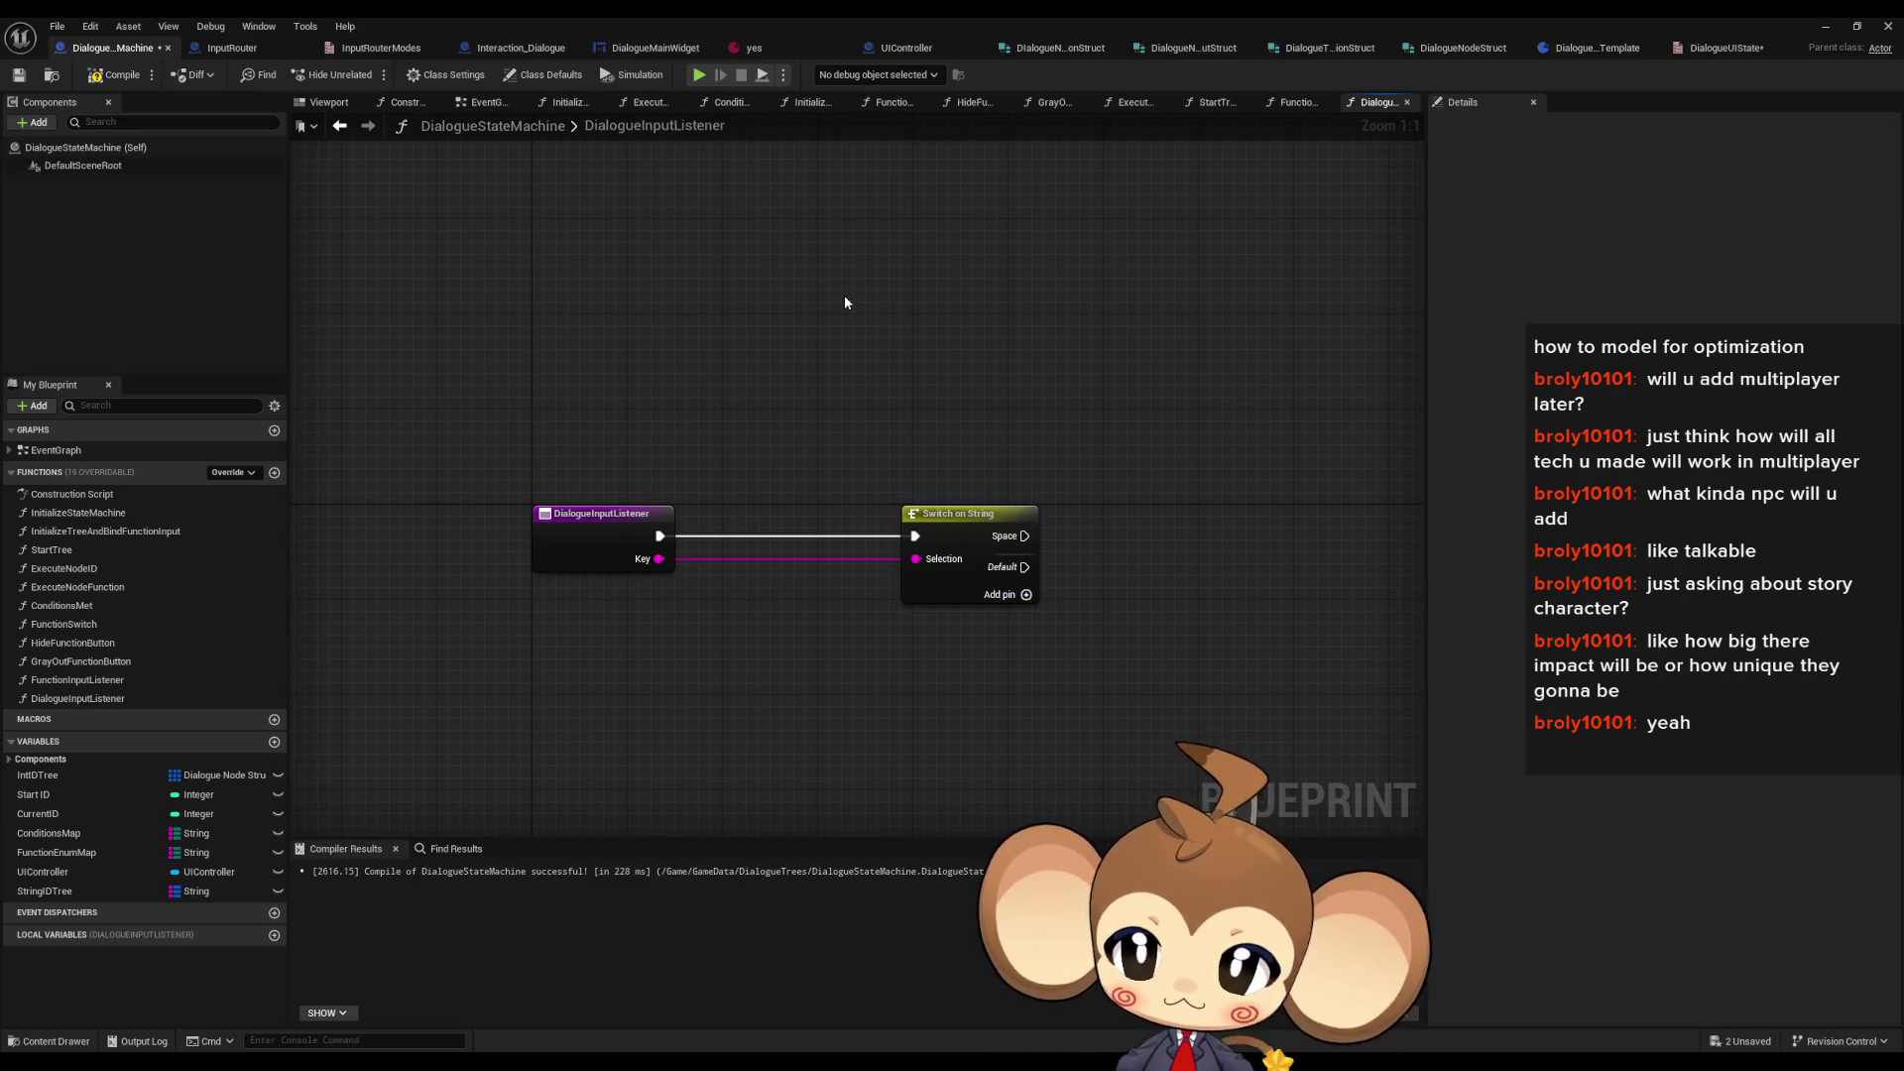
{"action": "left_click", "coordinate": [275, 743]}
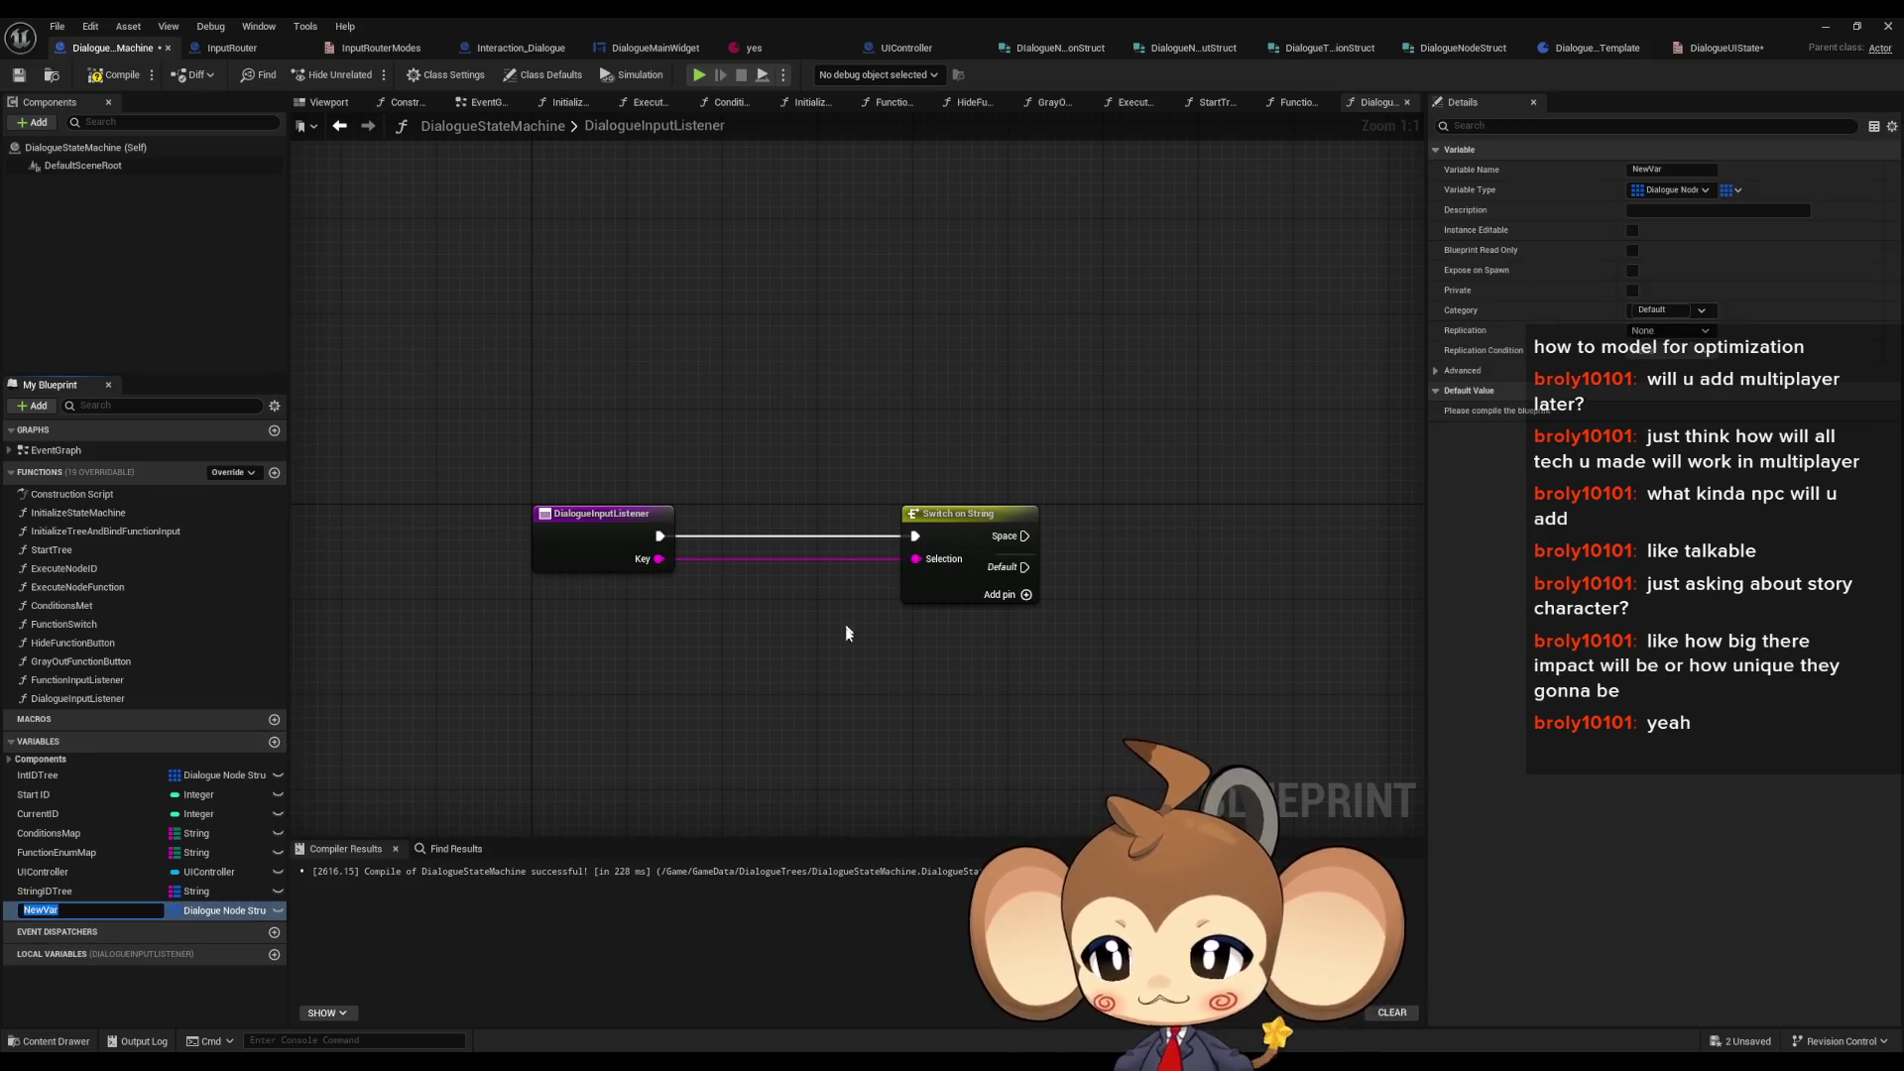
{"action": "type", "text": "DialogueU"}
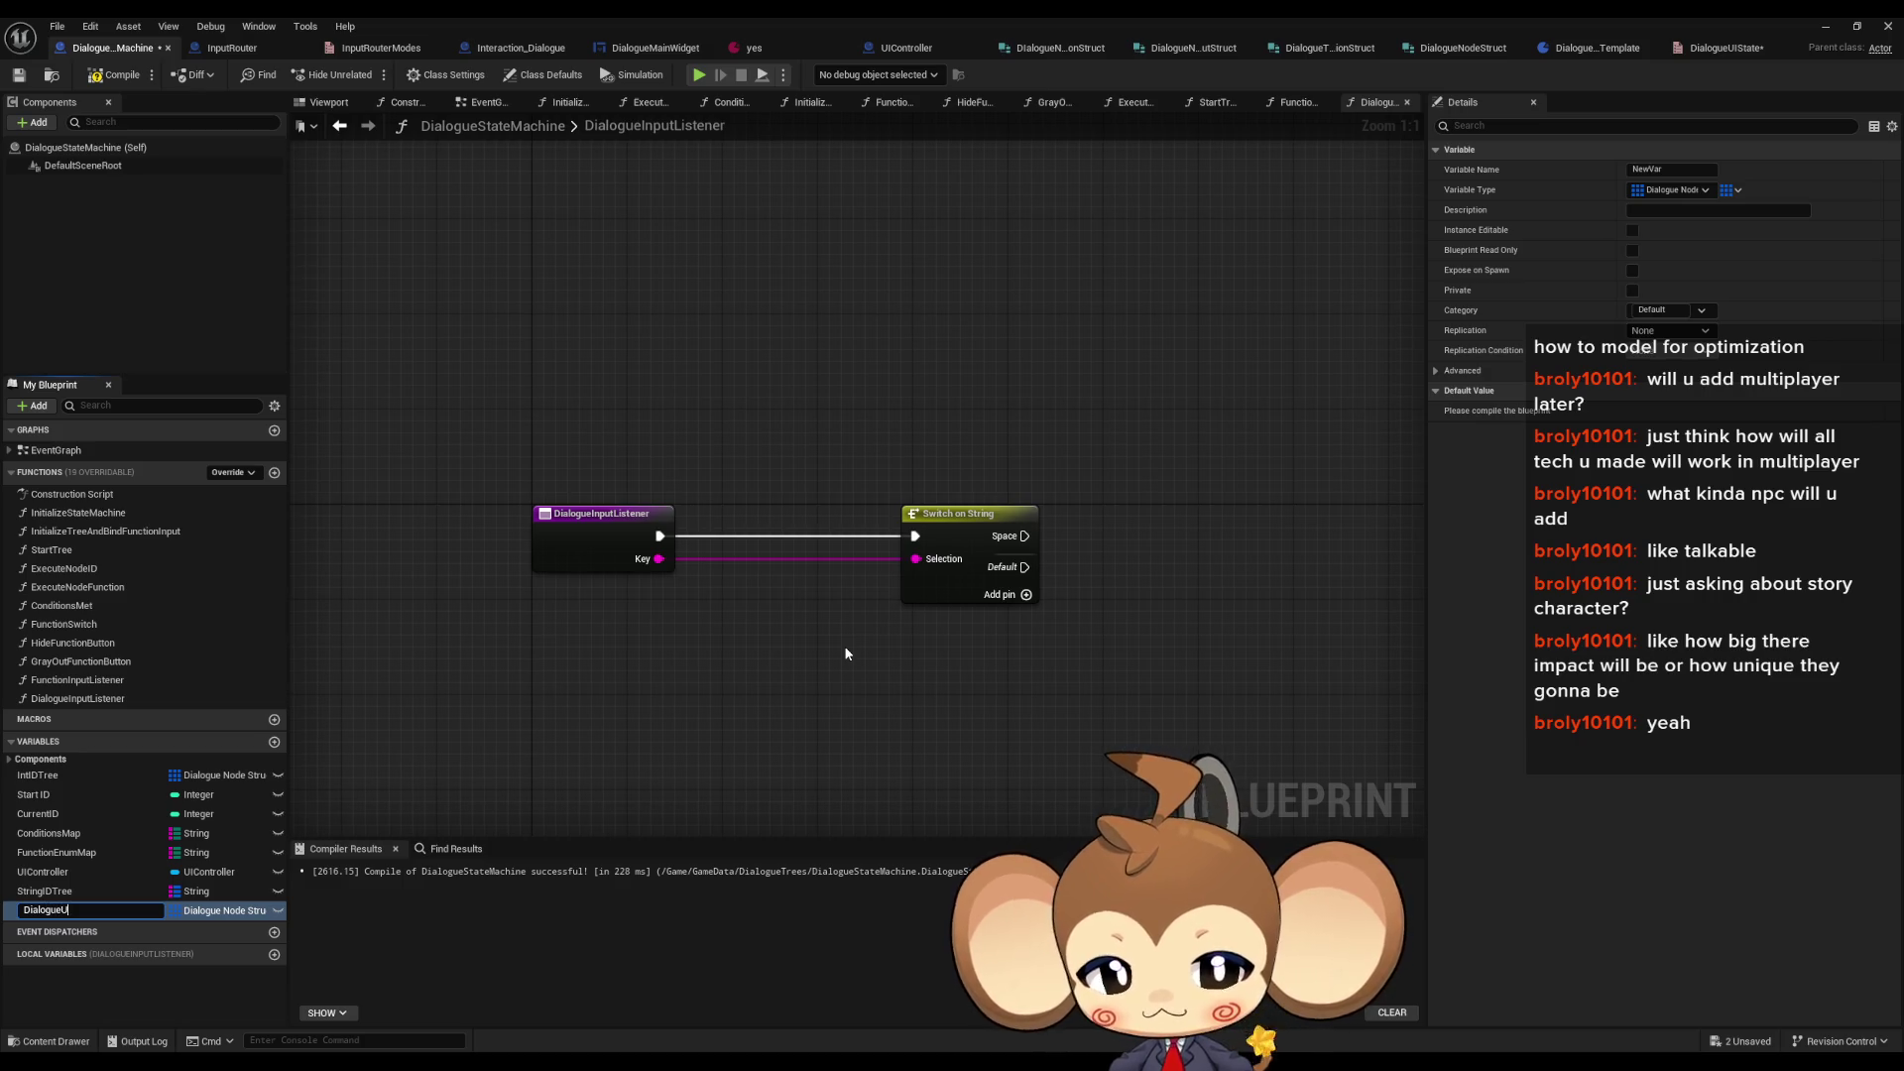
{"action": "type", "text": "IState"}
{"action": "key", "text": "Return"}
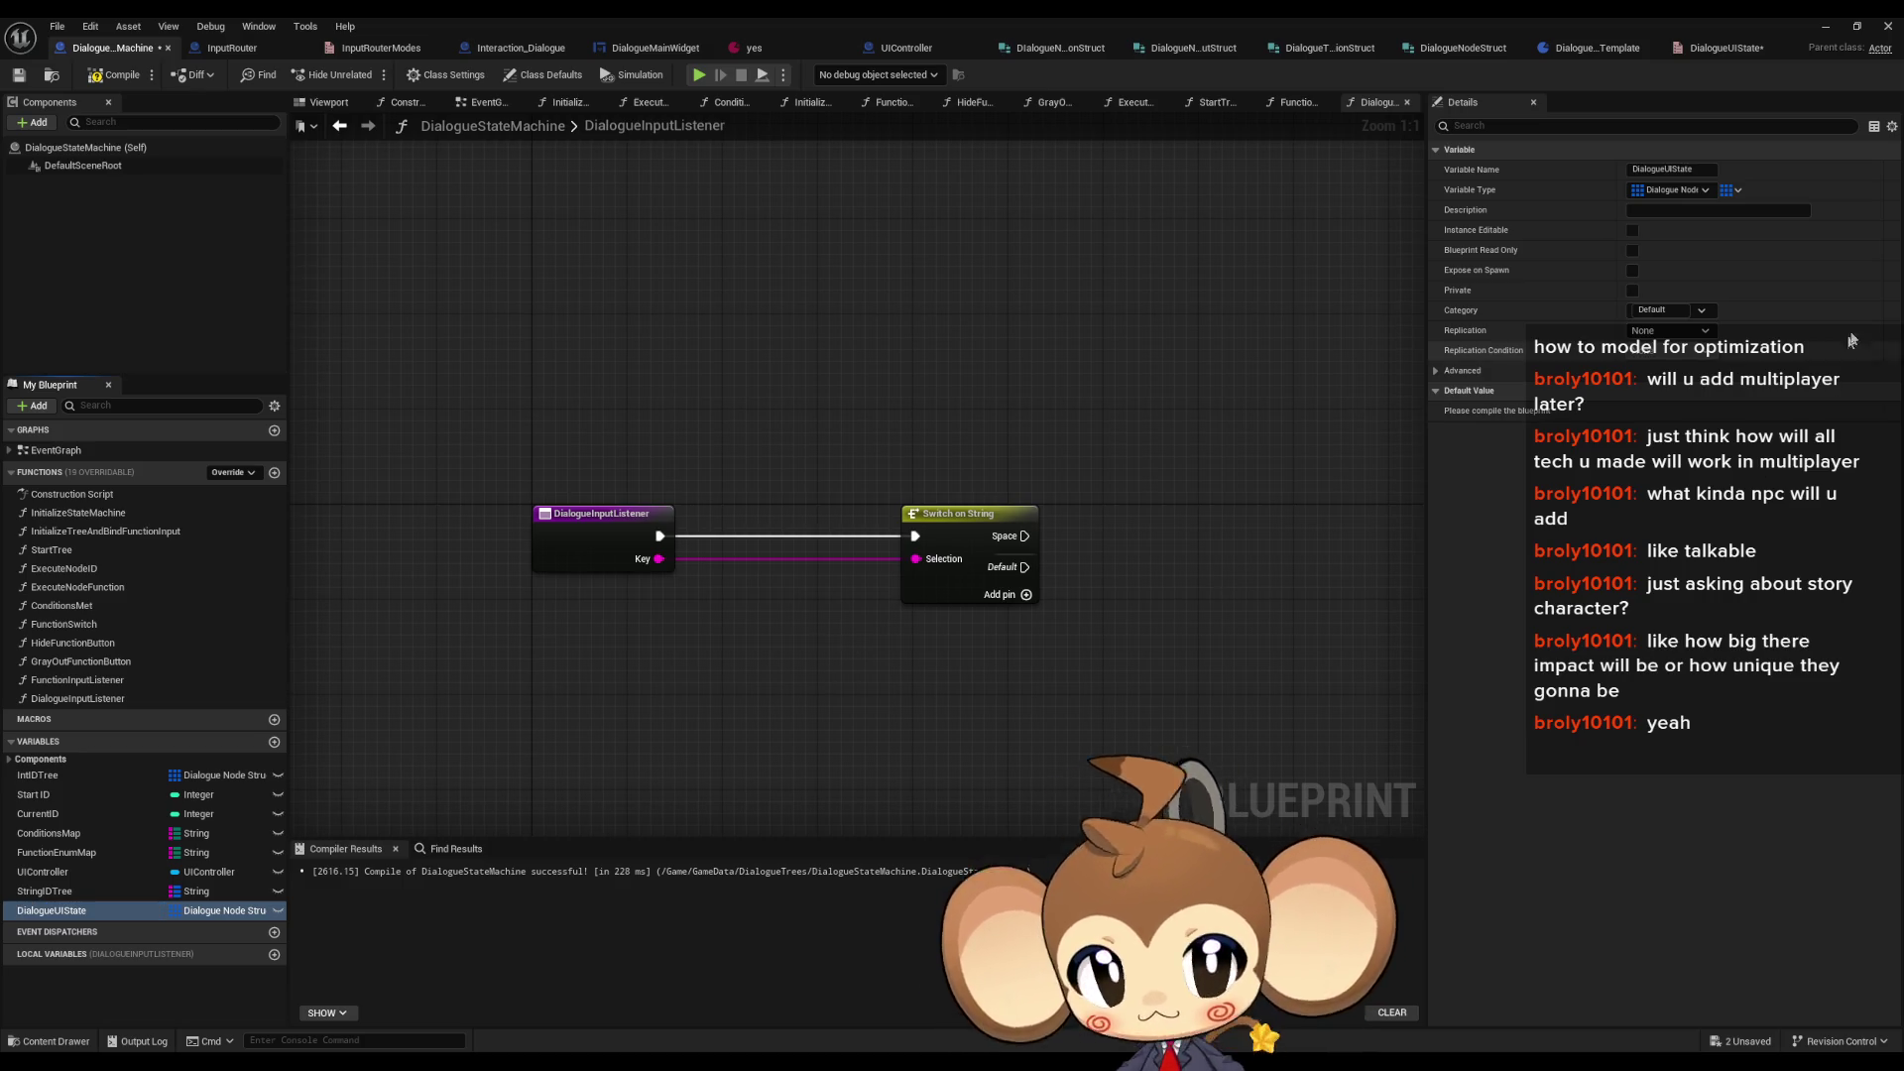
{"action": "left_click", "coordinate": [1672, 188]}
{"action": "type", "text": "dial ui st"}
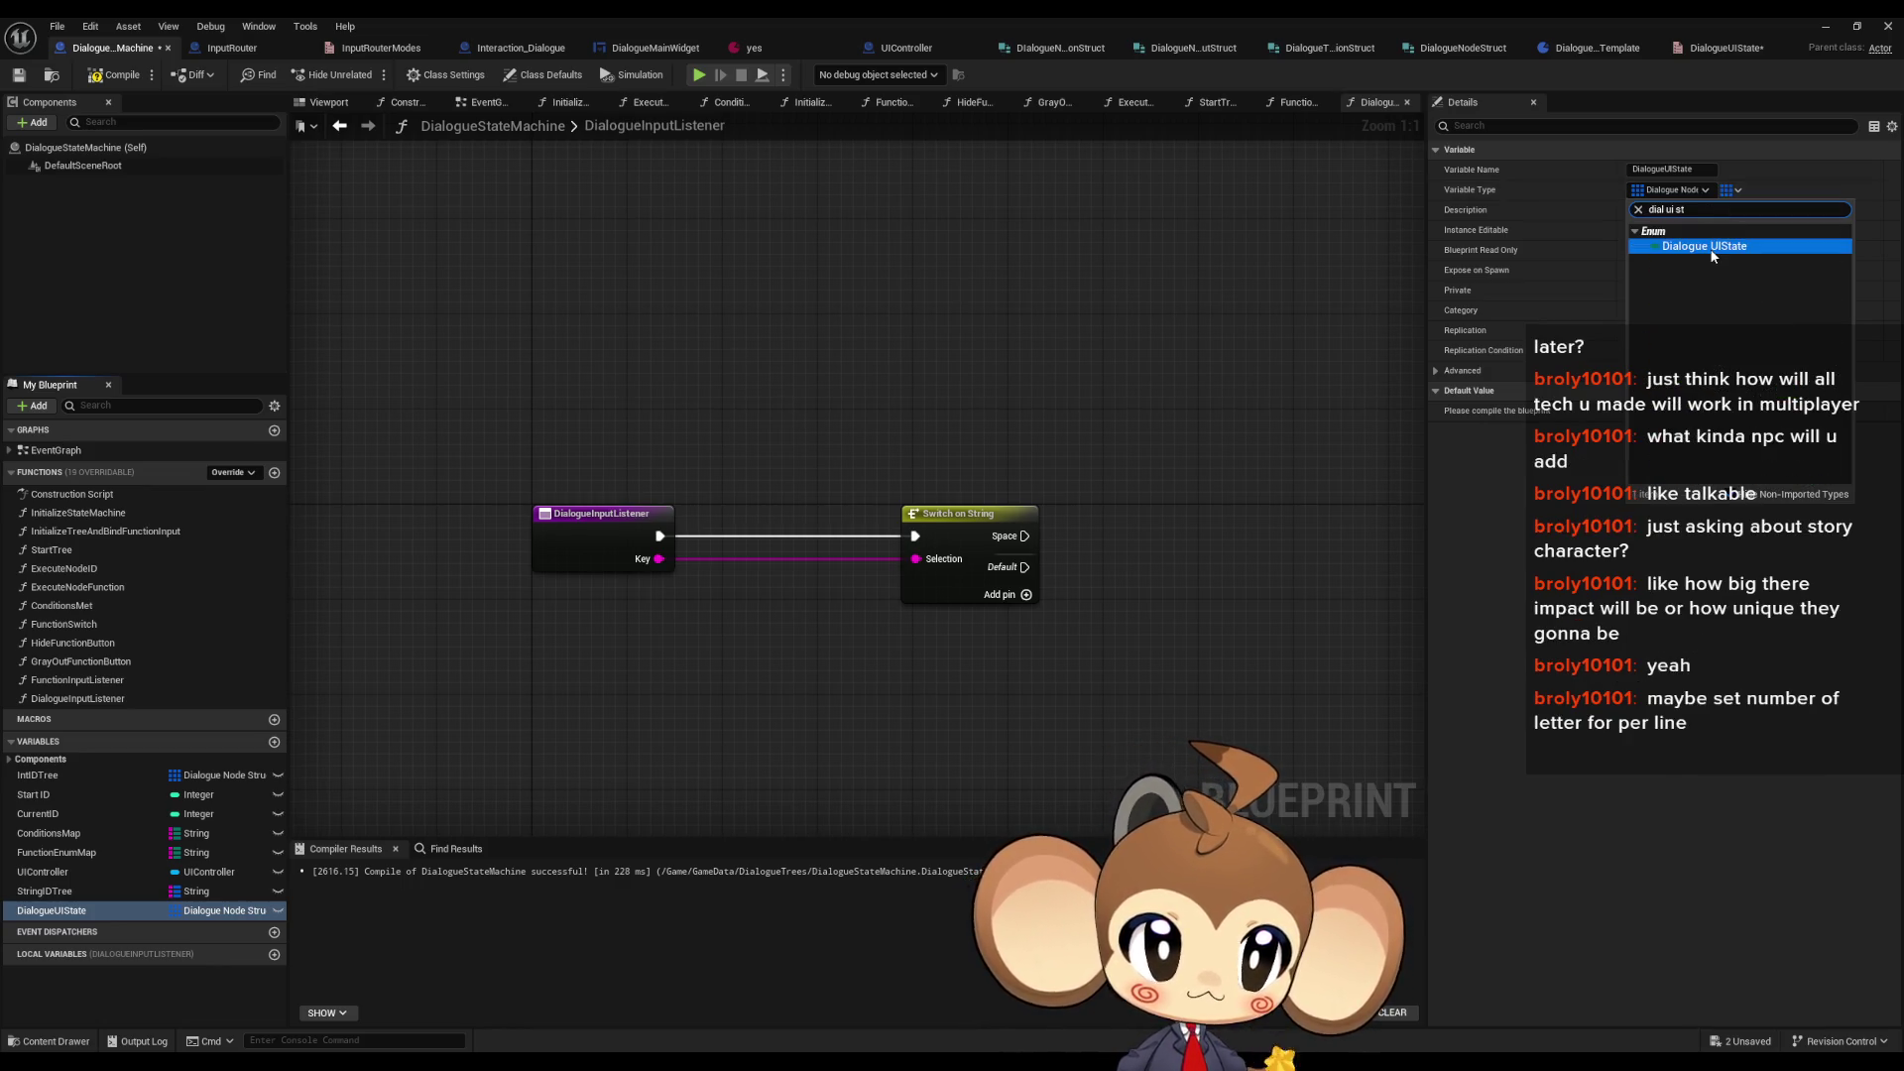
{"action": "left_click", "coordinate": [1711, 251]}
{"action": "left_click", "coordinate": [1736, 190]}
{"action": "left_click", "coordinate": [1724, 211]}
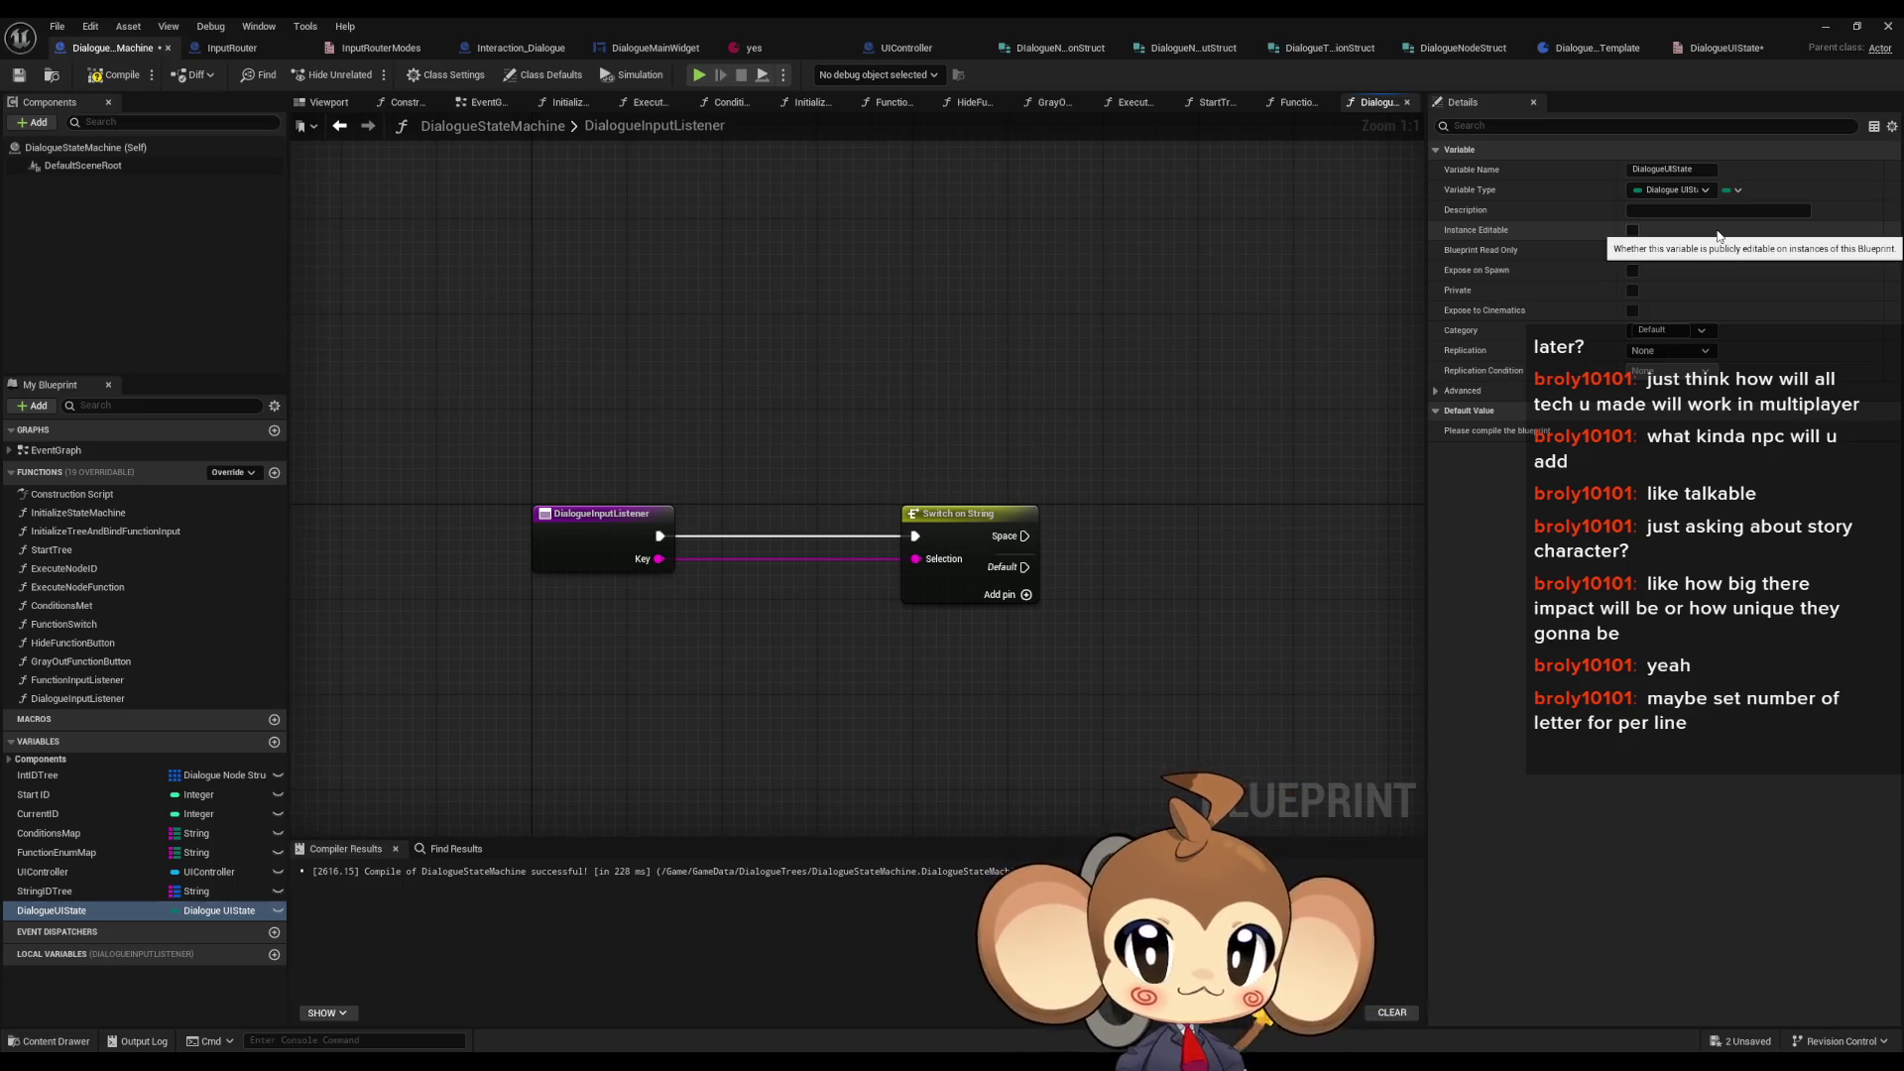
{"action": "left_click", "coordinate": [756, 47]}
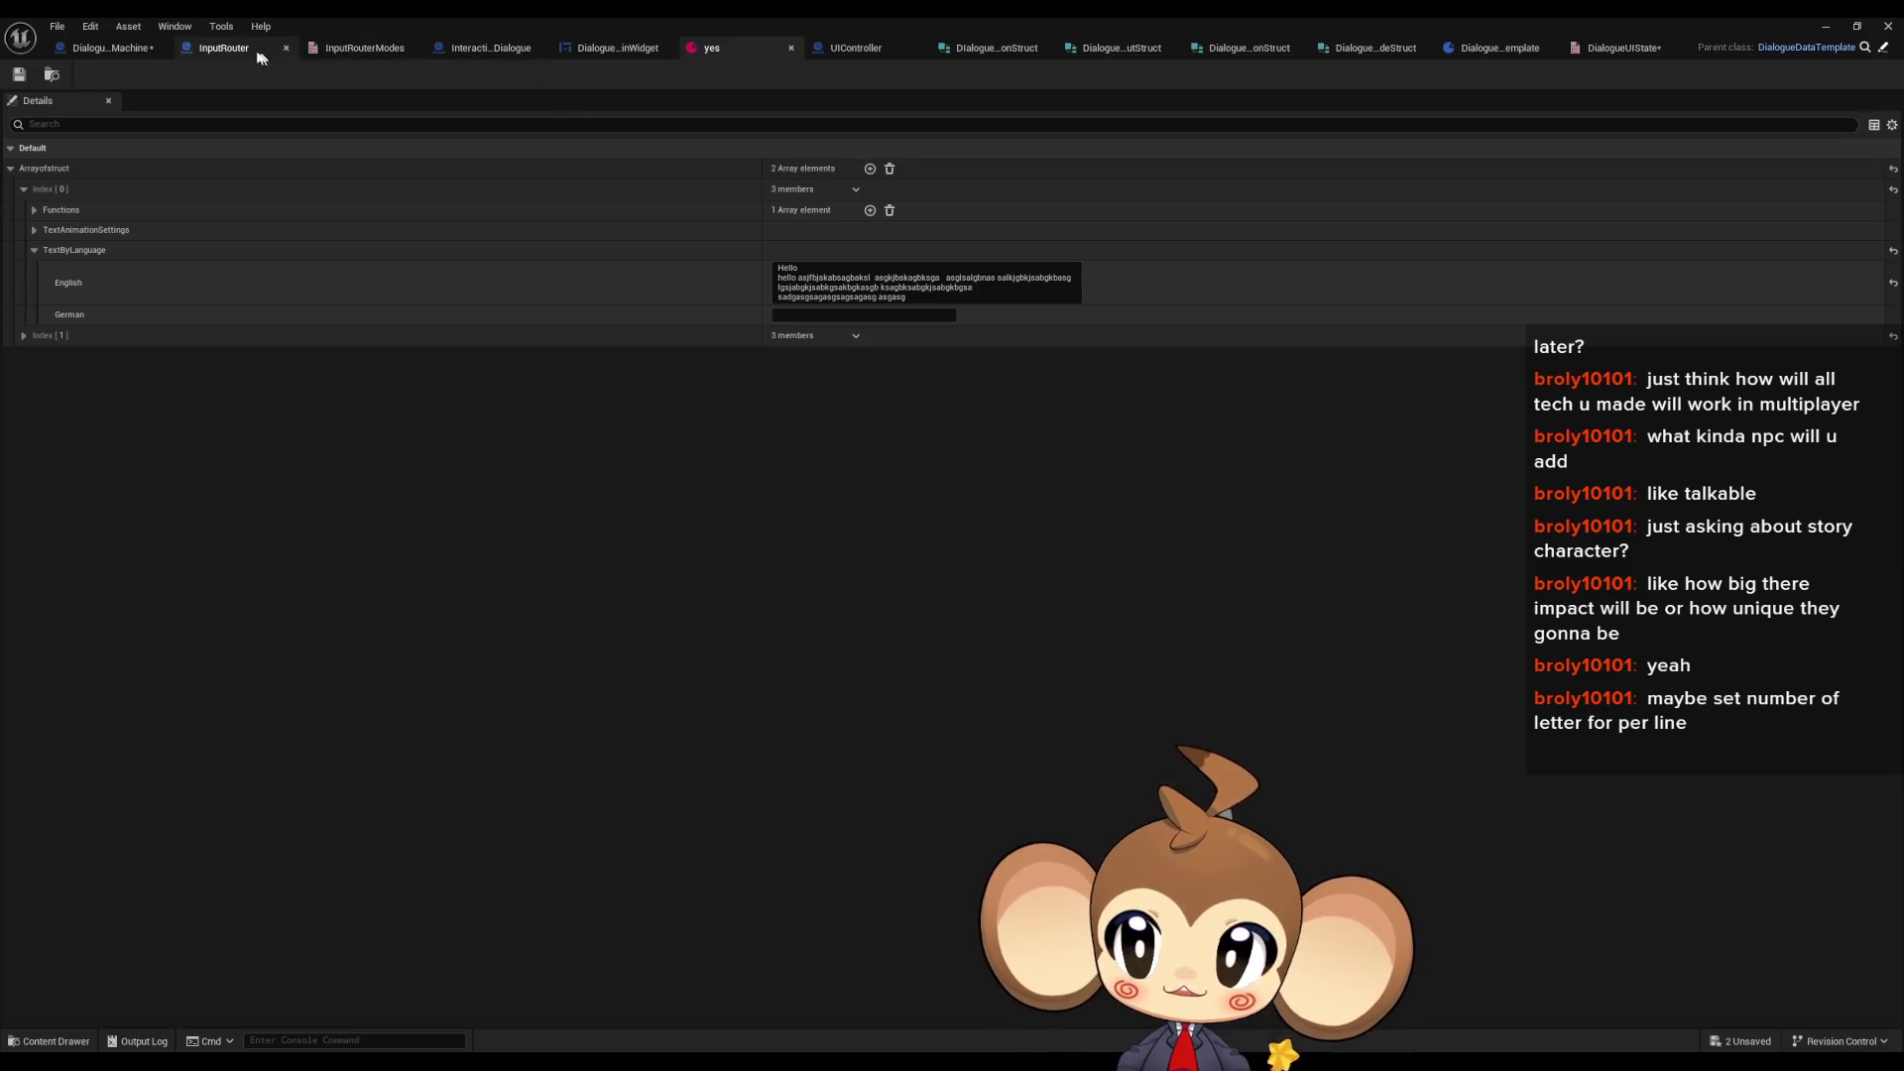
- Back in DialogueStateMachine, nudge Switch on String left and drop DialogueUIState into the graph
{"action": "left_click", "coordinate": [139, 49]}
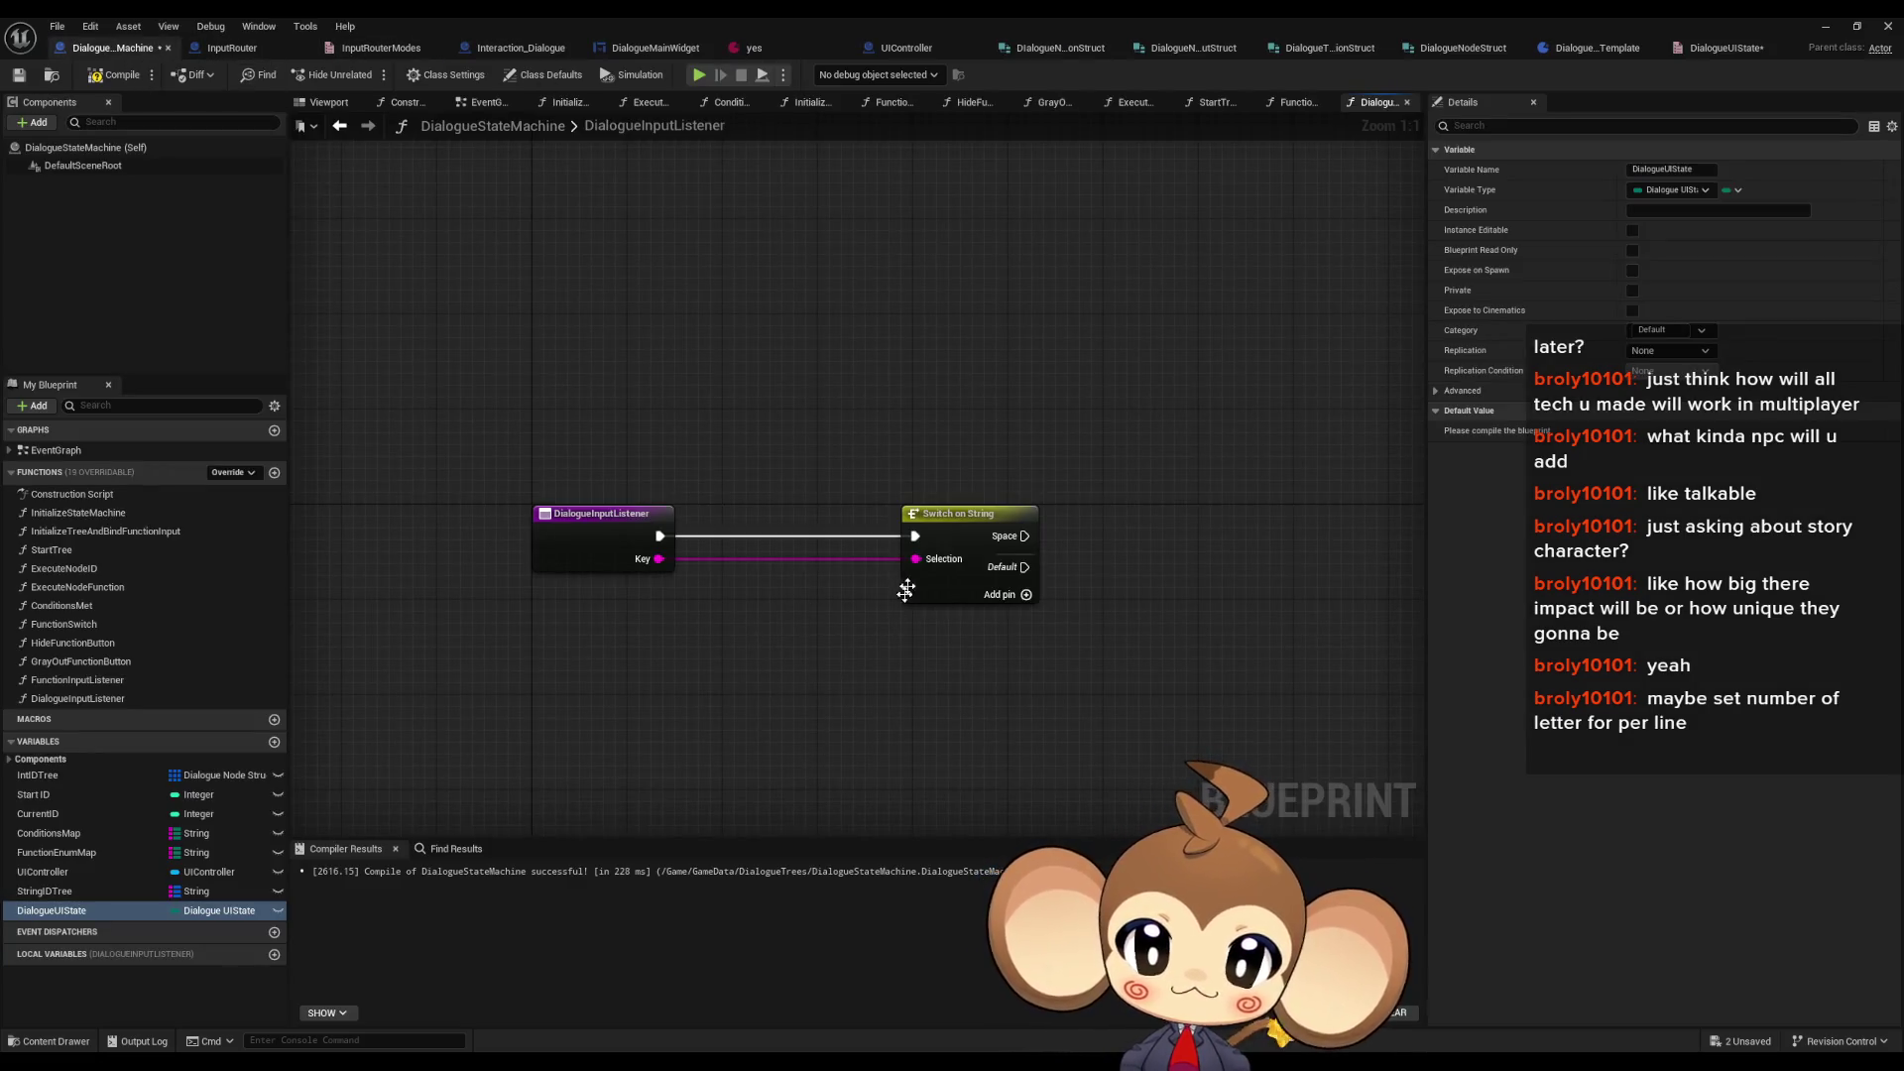
{"action": "left_click_drag", "start_coordinate": [917, 516], "coordinate": [858, 516]}
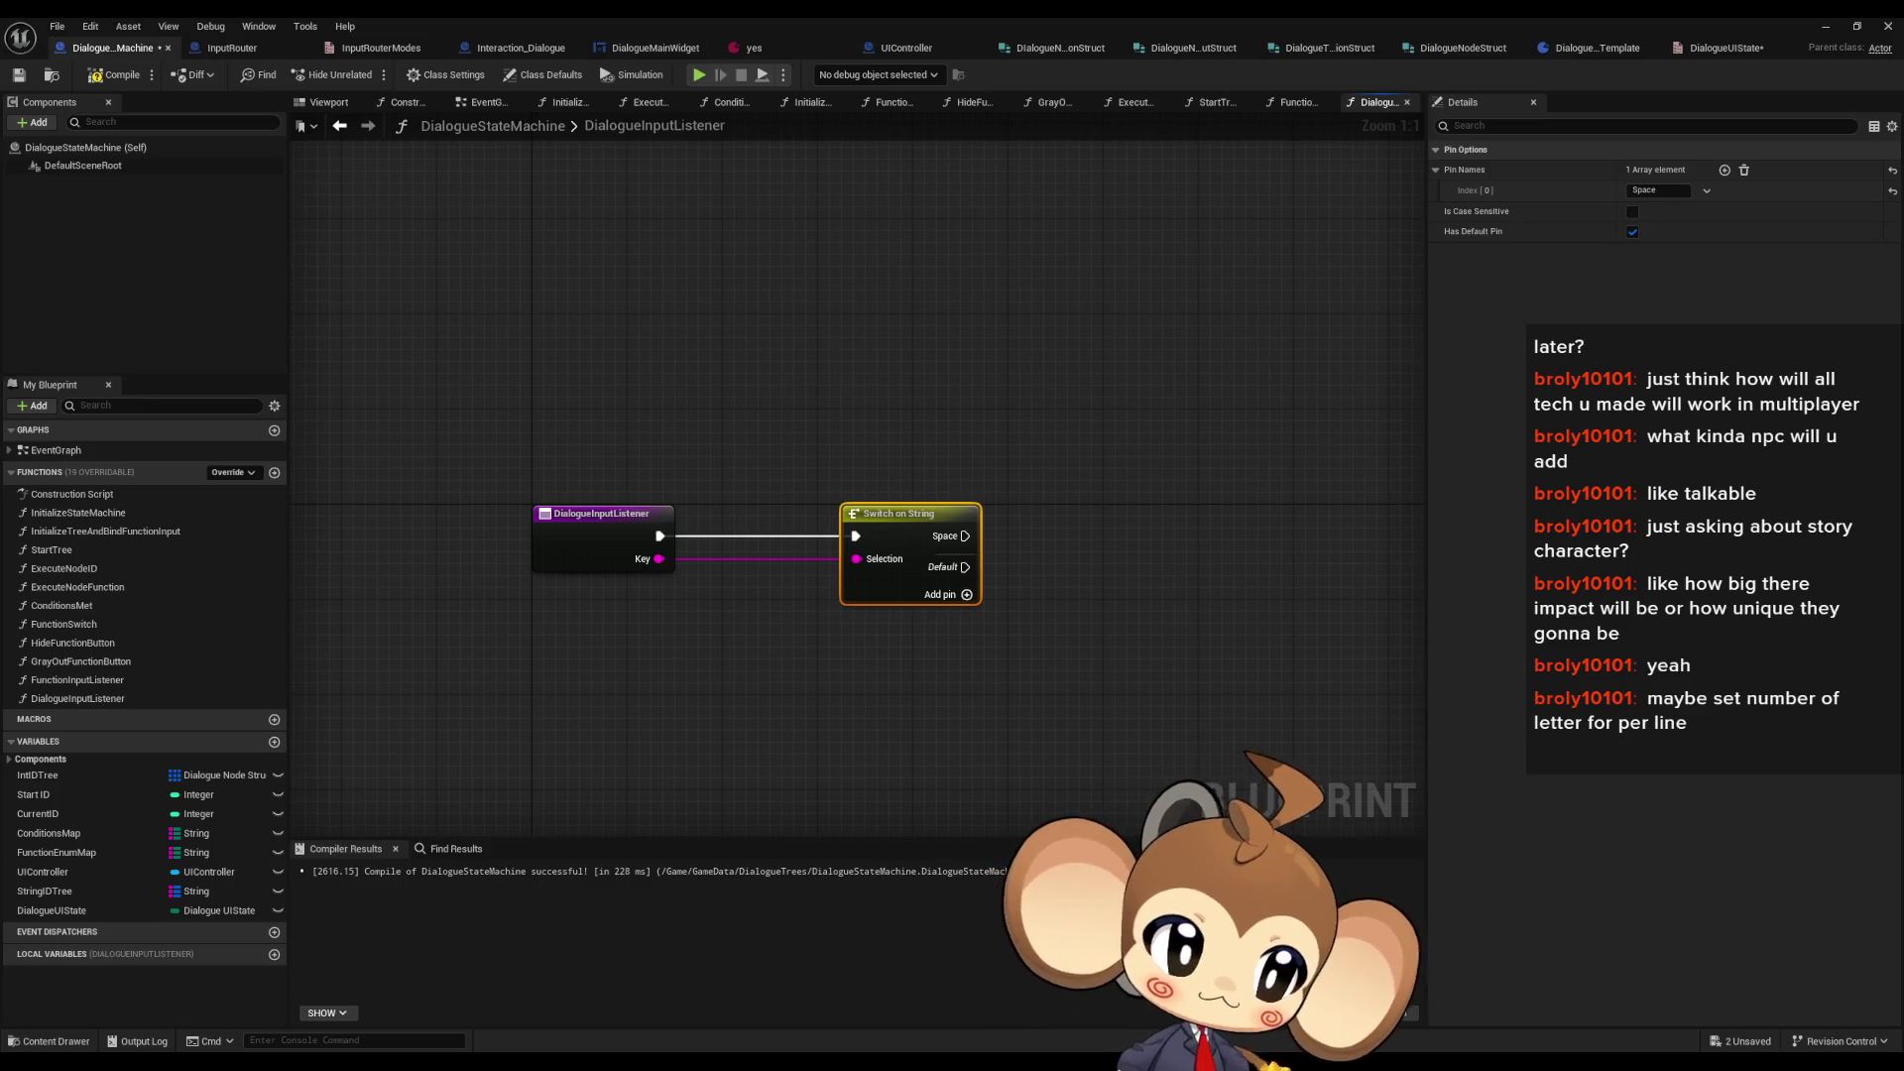
{"action": "mouse_move", "coordinate": [50, 910]}
{"action": "left_mouse_down"}
{"action": "mouse_move", "coordinate": [706, 766]}
{"action": "mouse_move", "coordinate": [586, 631]}
{"action": "mouse_move", "coordinate": [712, 645]}
{"action": "left_mouse_up"}
- Add a DialogueUIState getter with a Switch on DialogueUIState and route the listener's execution into it
{"action": "left_click", "coordinate": [645, 658]}
{"action": "type", "text": "switc"}
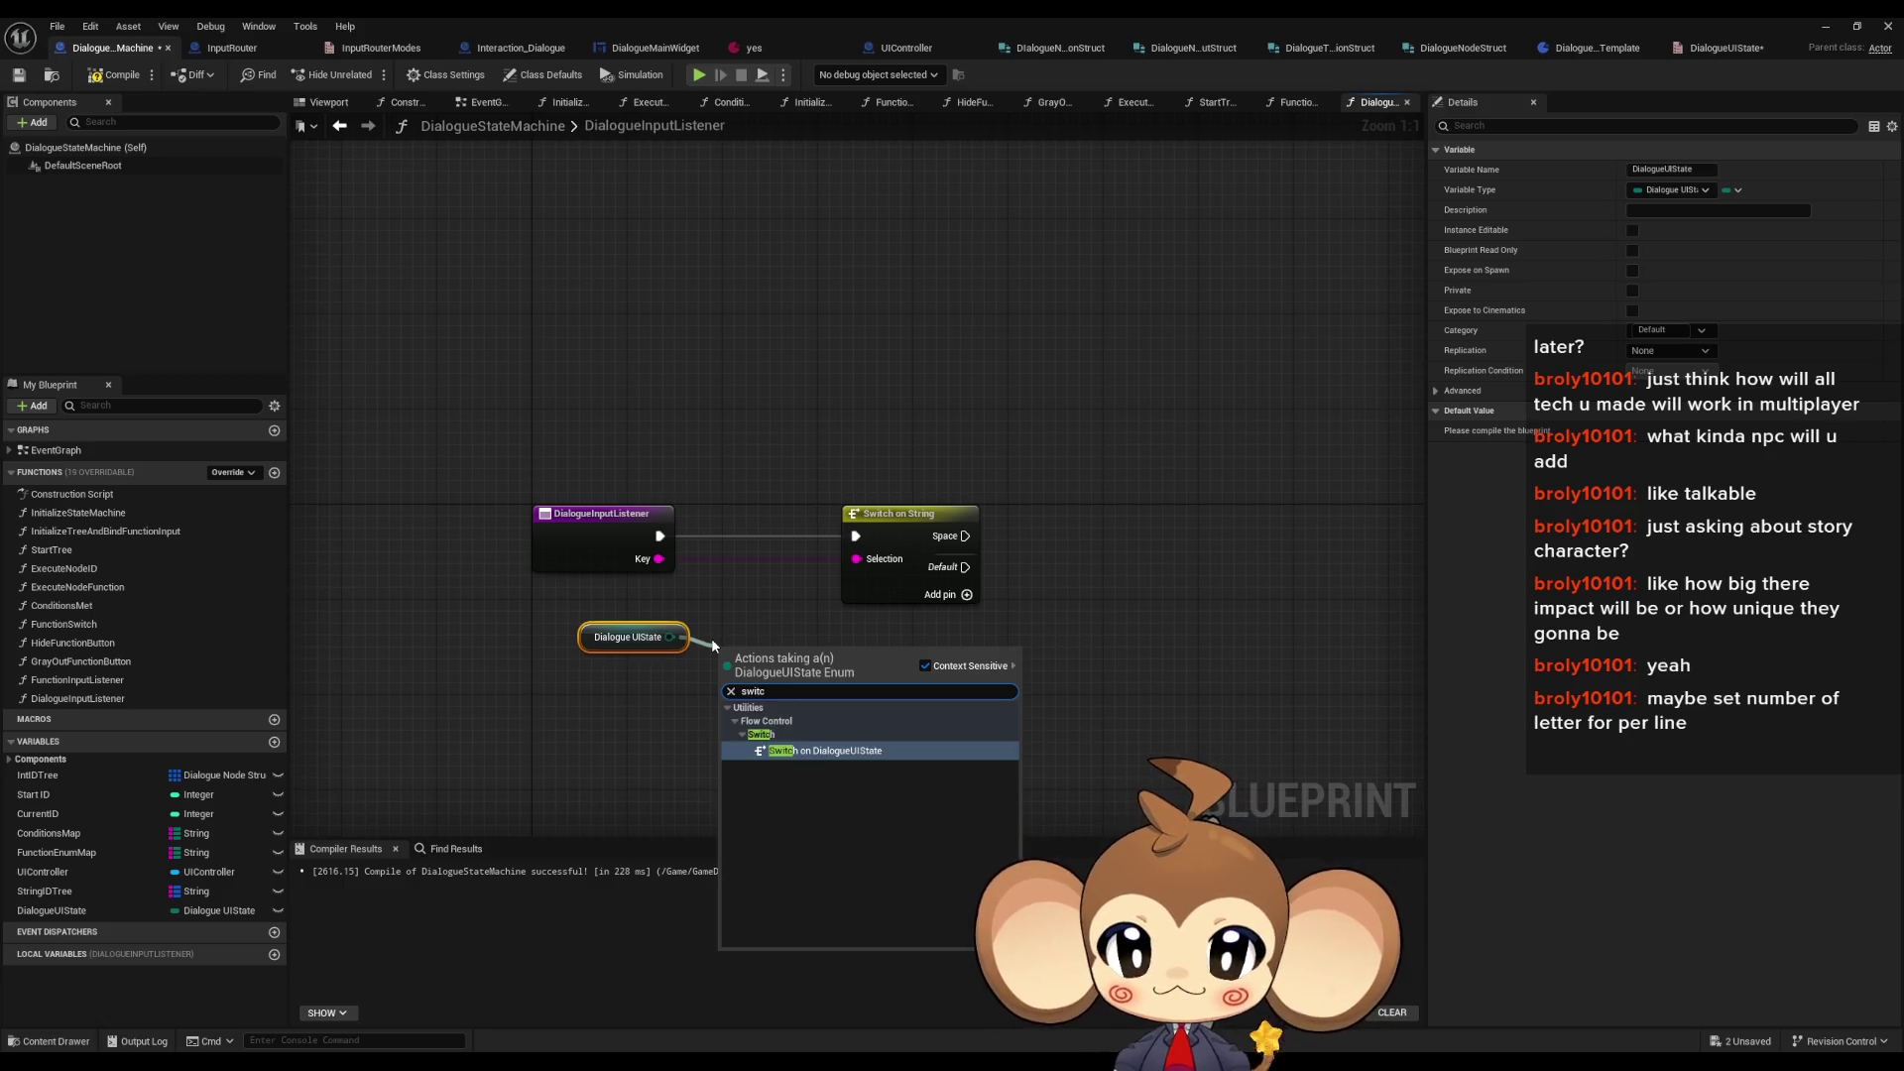
{"action": "key", "text": "Return"}
{"action": "mouse_move", "coordinate": [855, 536]}
{"action": "left_mouse_down"}
{"action": "mouse_move", "coordinate": [724, 666]}
{"action": "mouse_move", "coordinate": [947, 536]}
{"action": "mouse_move", "coordinate": [1091, 595]}
{"action": "left_mouse_up"}
- Rearrange the nodes and wire the Writing Text output into Switch on String
{"action": "left_click_drag", "start_coordinate": [804, 660], "coordinate": [839, 529]}
{"action": "left_click", "coordinate": [1000, 510]}
{"action": "left_click_drag", "start_coordinate": [603, 643], "coordinate": [579, 607]}
{"action": "mouse_move", "coordinate": [1094, 593]}
{"action": "left_mouse_down"}
{"action": "mouse_move", "coordinate": [1130, 509]}
{"action": "mouse_move", "coordinate": [1082, 509]}
{"action": "left_mouse_up"}
{"action": "mouse_move", "coordinate": [908, 536]}
{"action": "left_mouse_down"}
{"action": "mouse_move", "coordinate": [1022, 511]}
{"action": "mouse_move", "coordinate": [1191, 518]}
{"action": "left_mouse_up"}
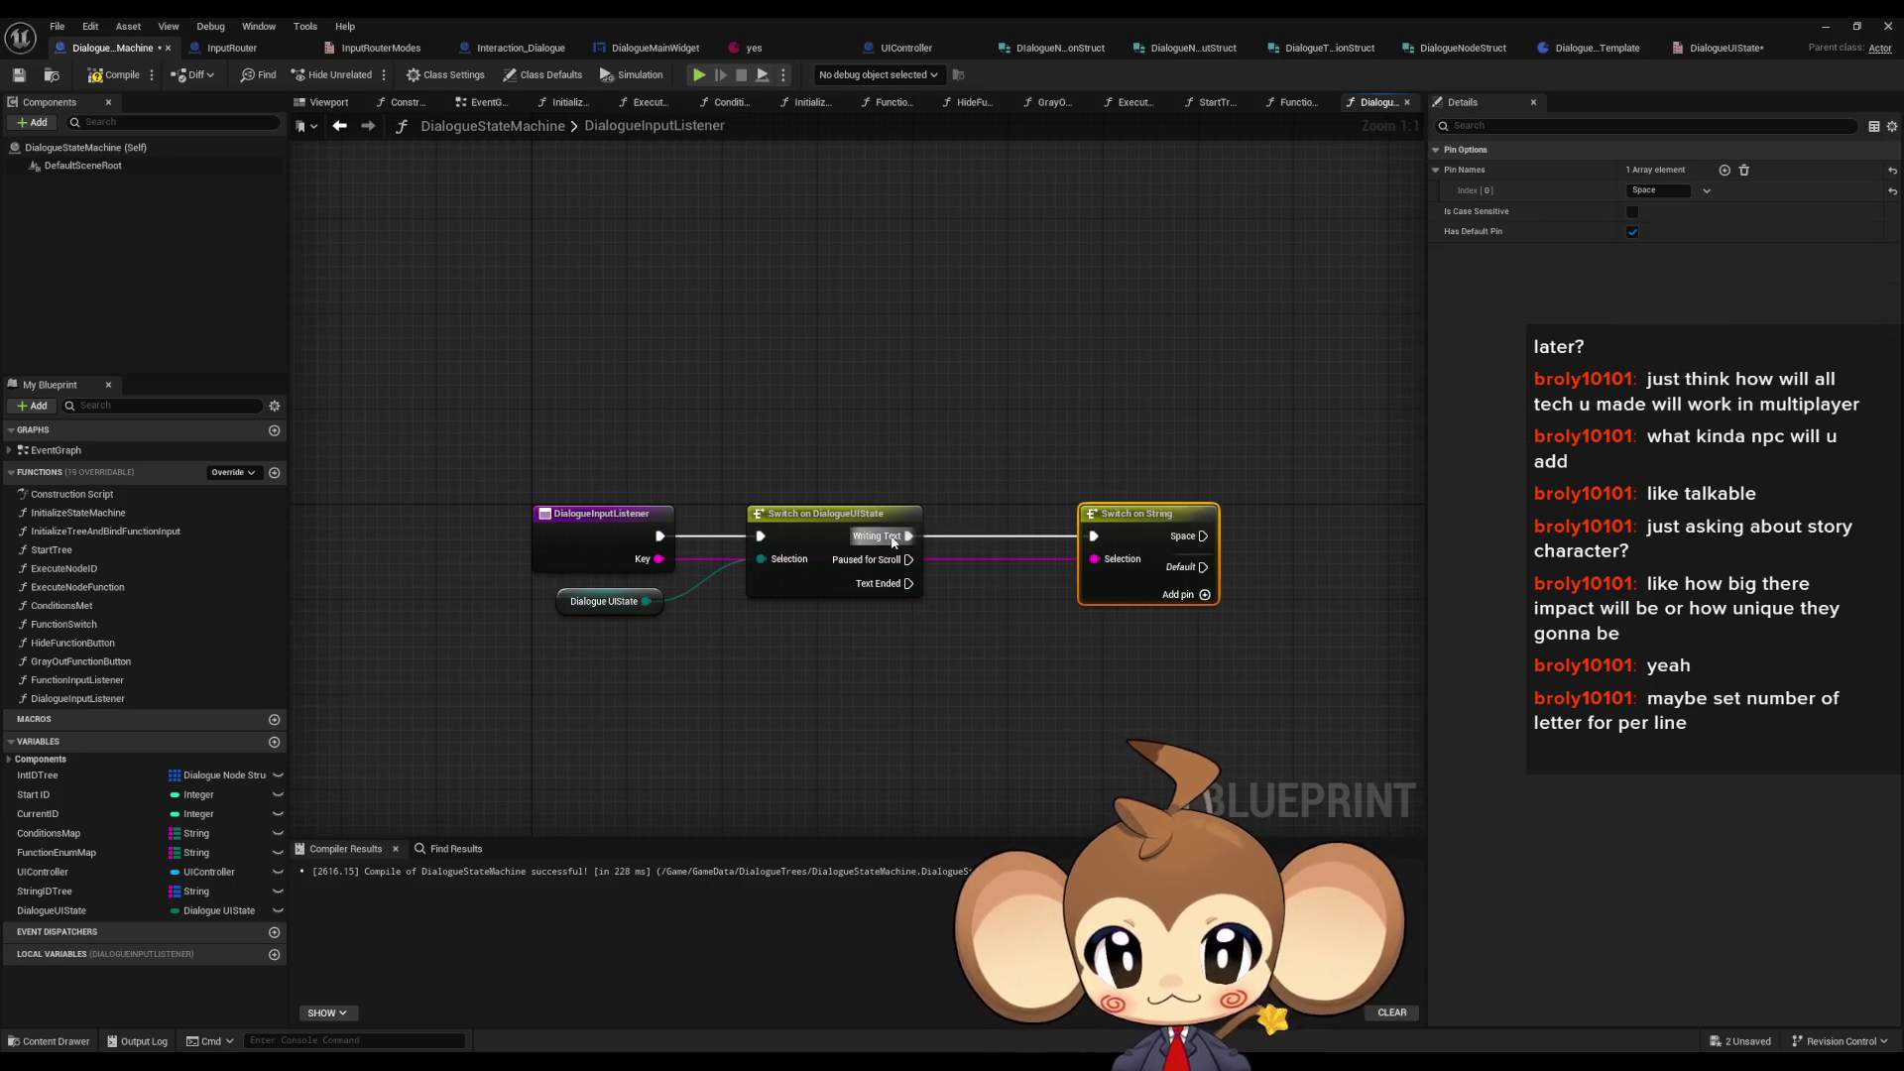
{"action": "left_click_drag", "start_coordinate": [1057, 670], "coordinate": [689, 619]}
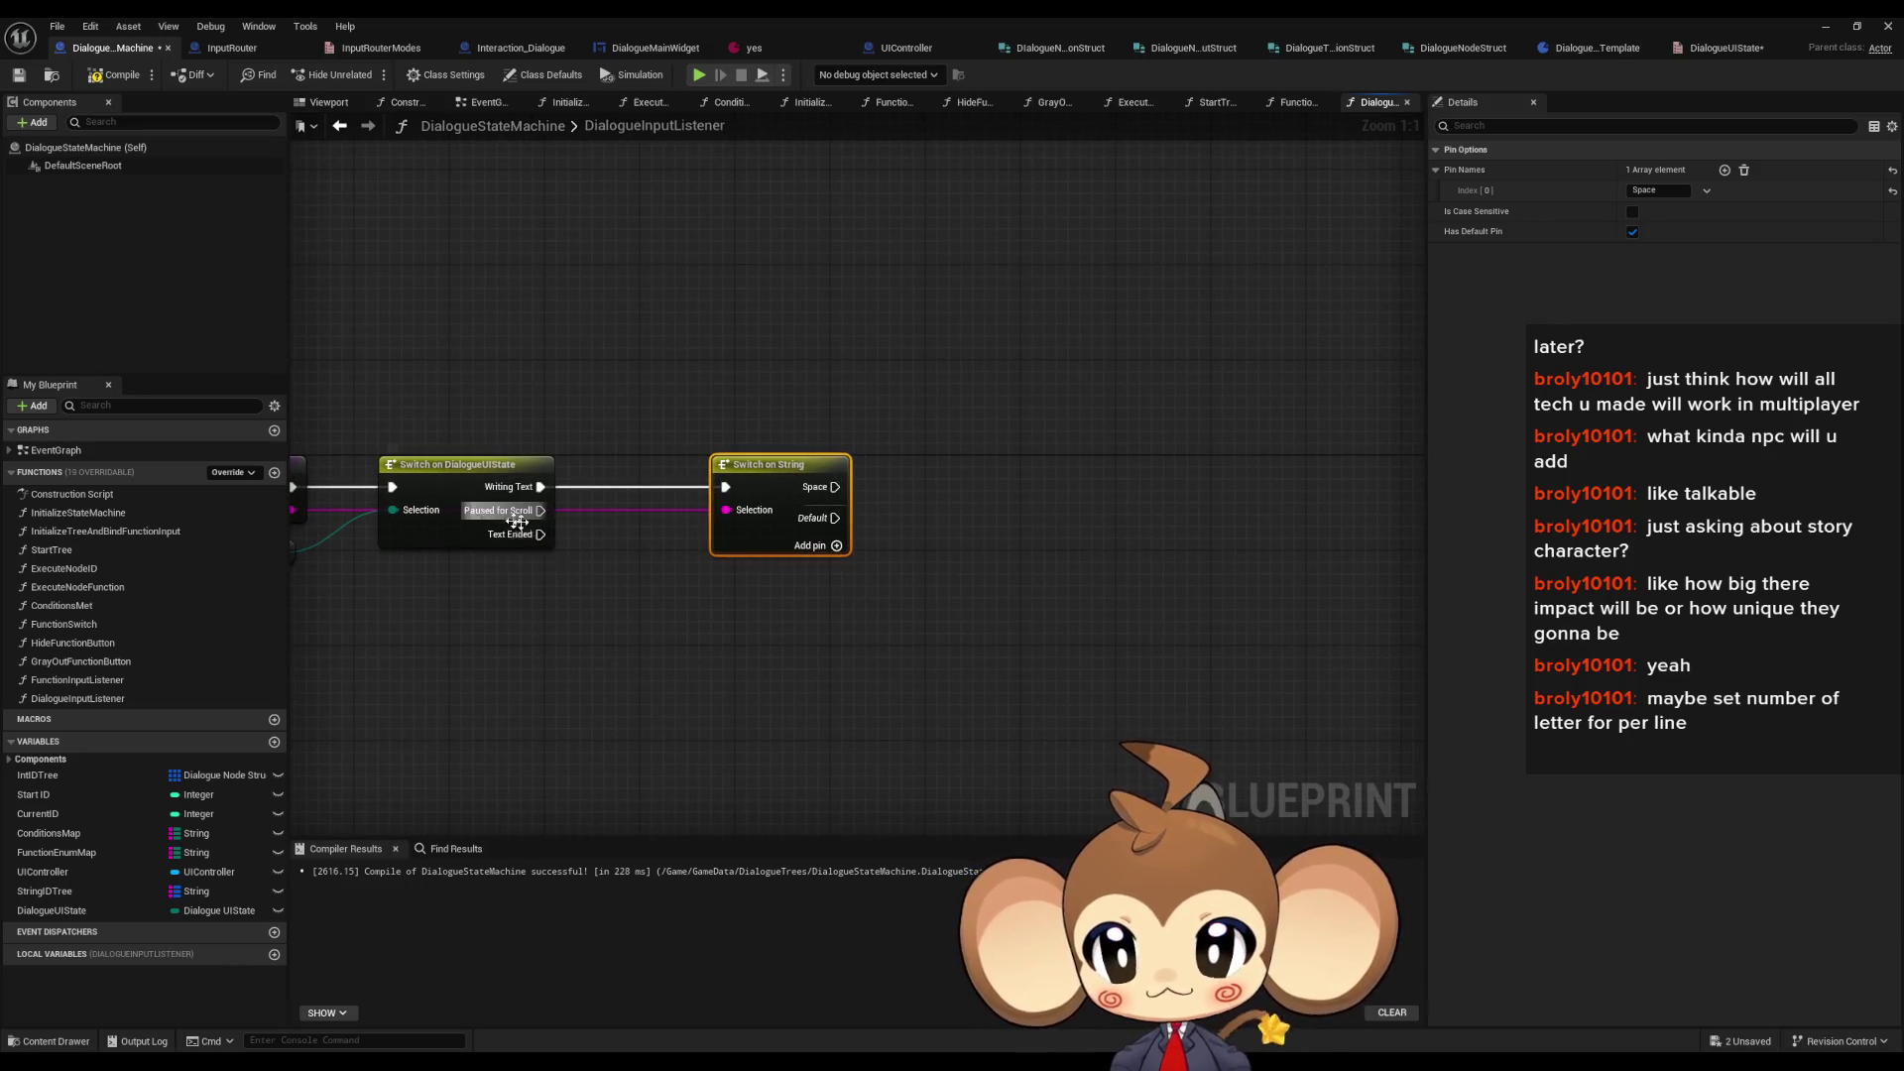
{"action": "mouse_move", "coordinate": [665, 651]}
{"action": "left_mouse_down"}
{"action": "mouse_move", "coordinate": [749, 622]}
{"action": "mouse_move", "coordinate": [794, 655]}
{"action": "left_mouse_up"}
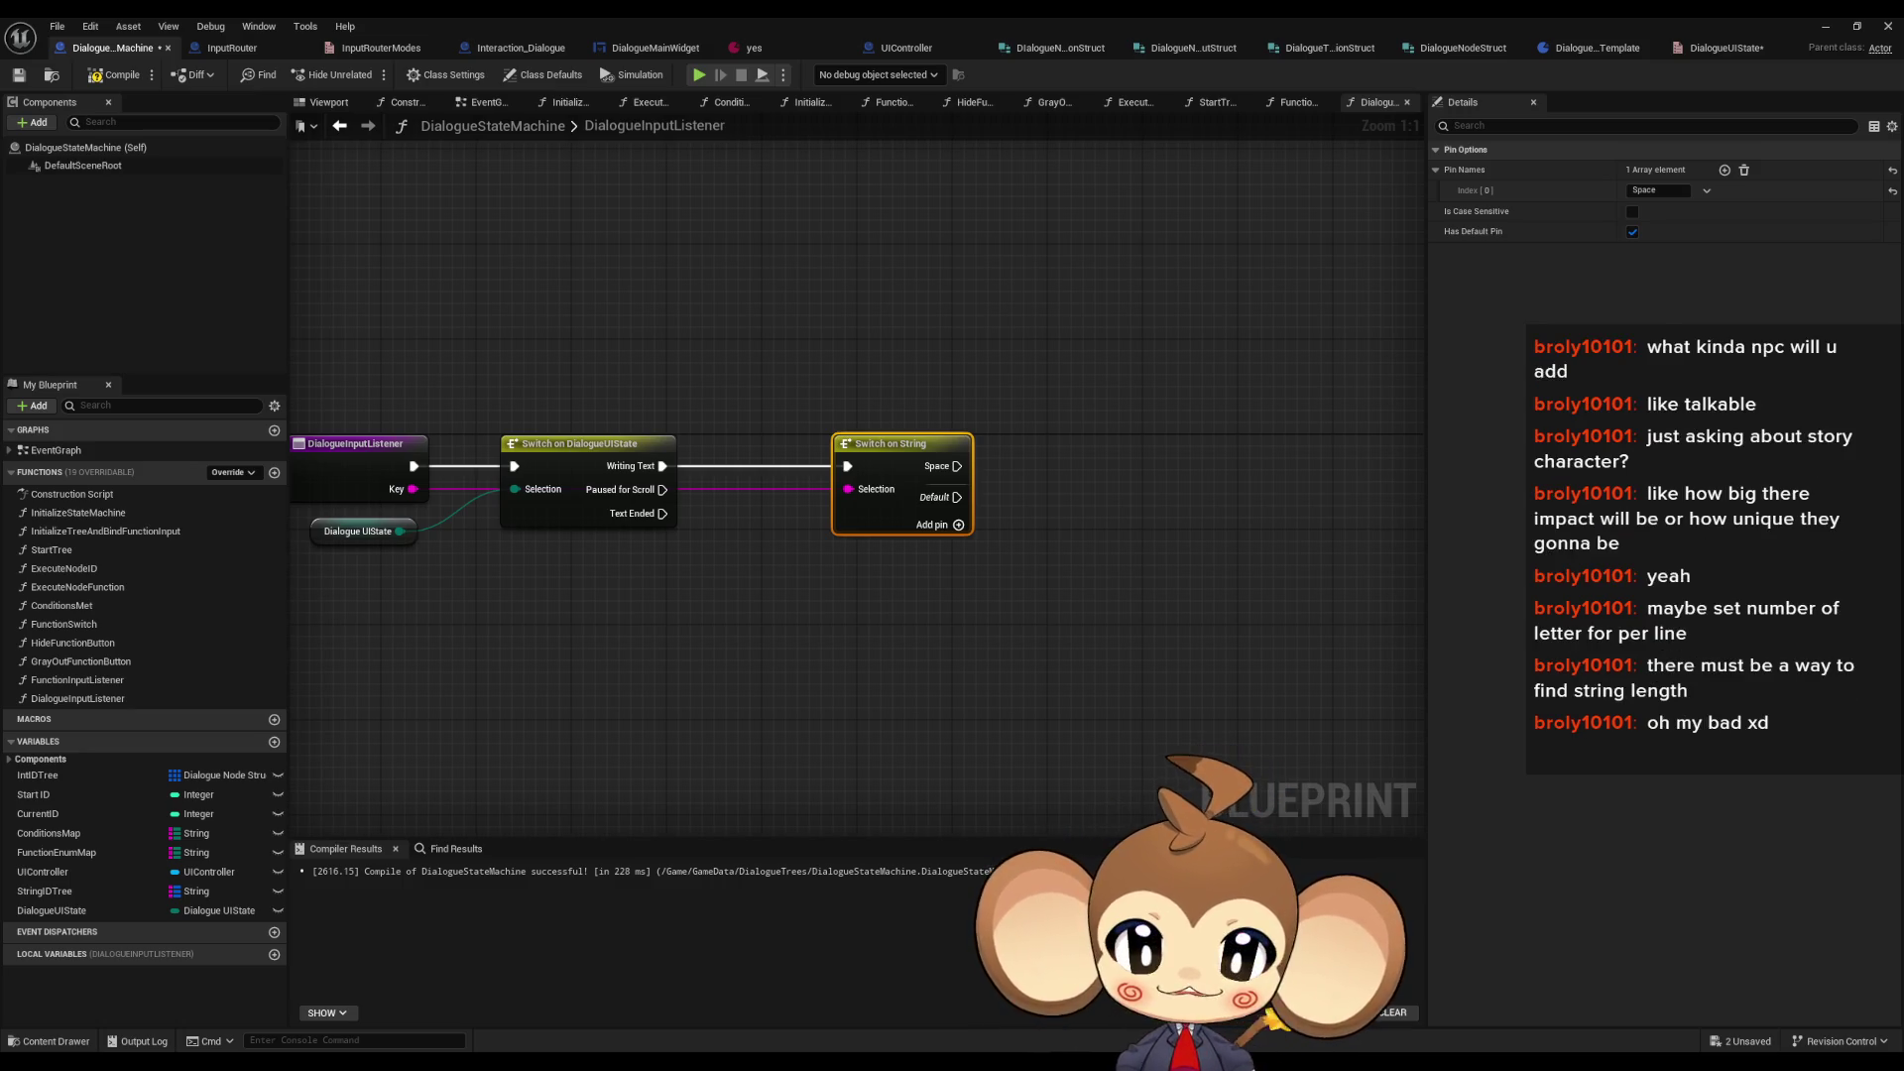
- Review InitializeTreeAndBindFunctionInput, InitializeStateMachine, StartTree, ExecuteNodeID and ExecuteNodeFunction graphs
{"action": "left_click", "coordinate": [687, 413]}
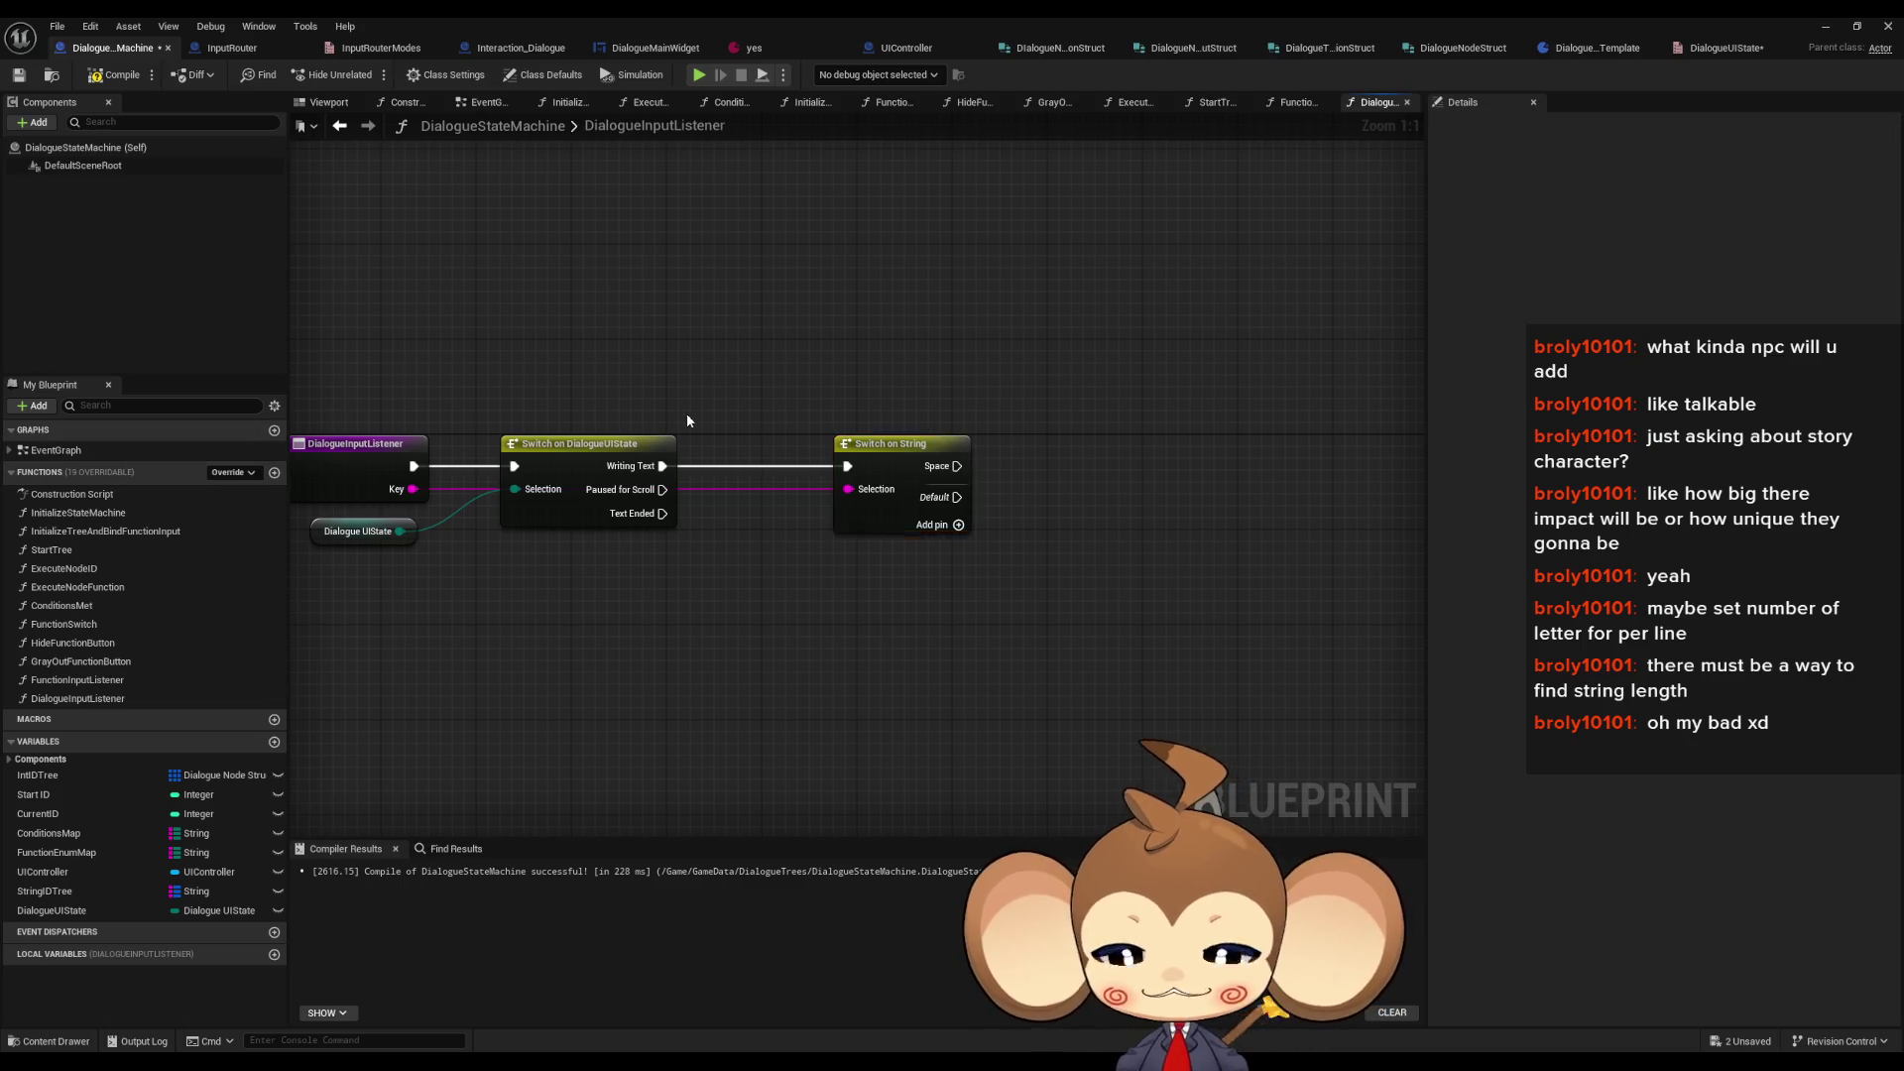
{"action": "double_click", "coordinate": [106, 533]}
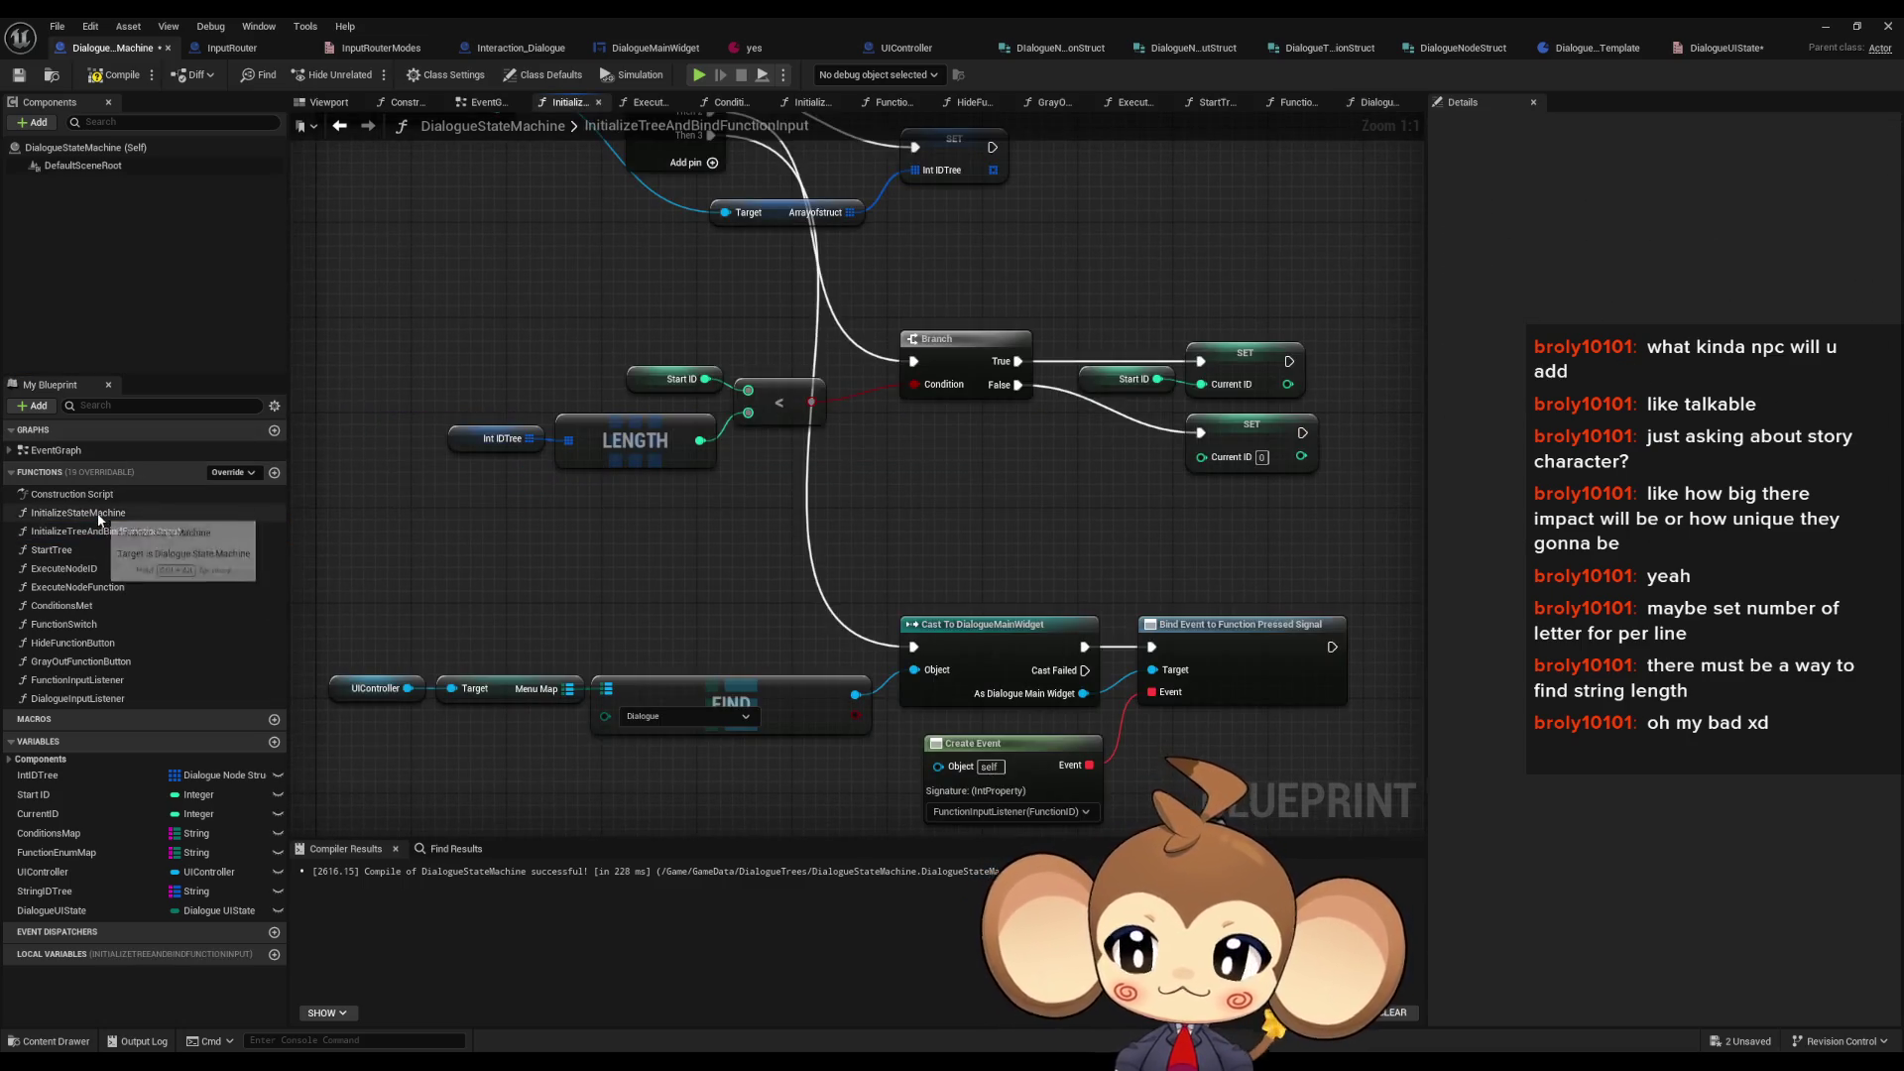
{"action": "double_click", "coordinate": [79, 513]}
{"action": "double_click", "coordinate": [74, 549]}
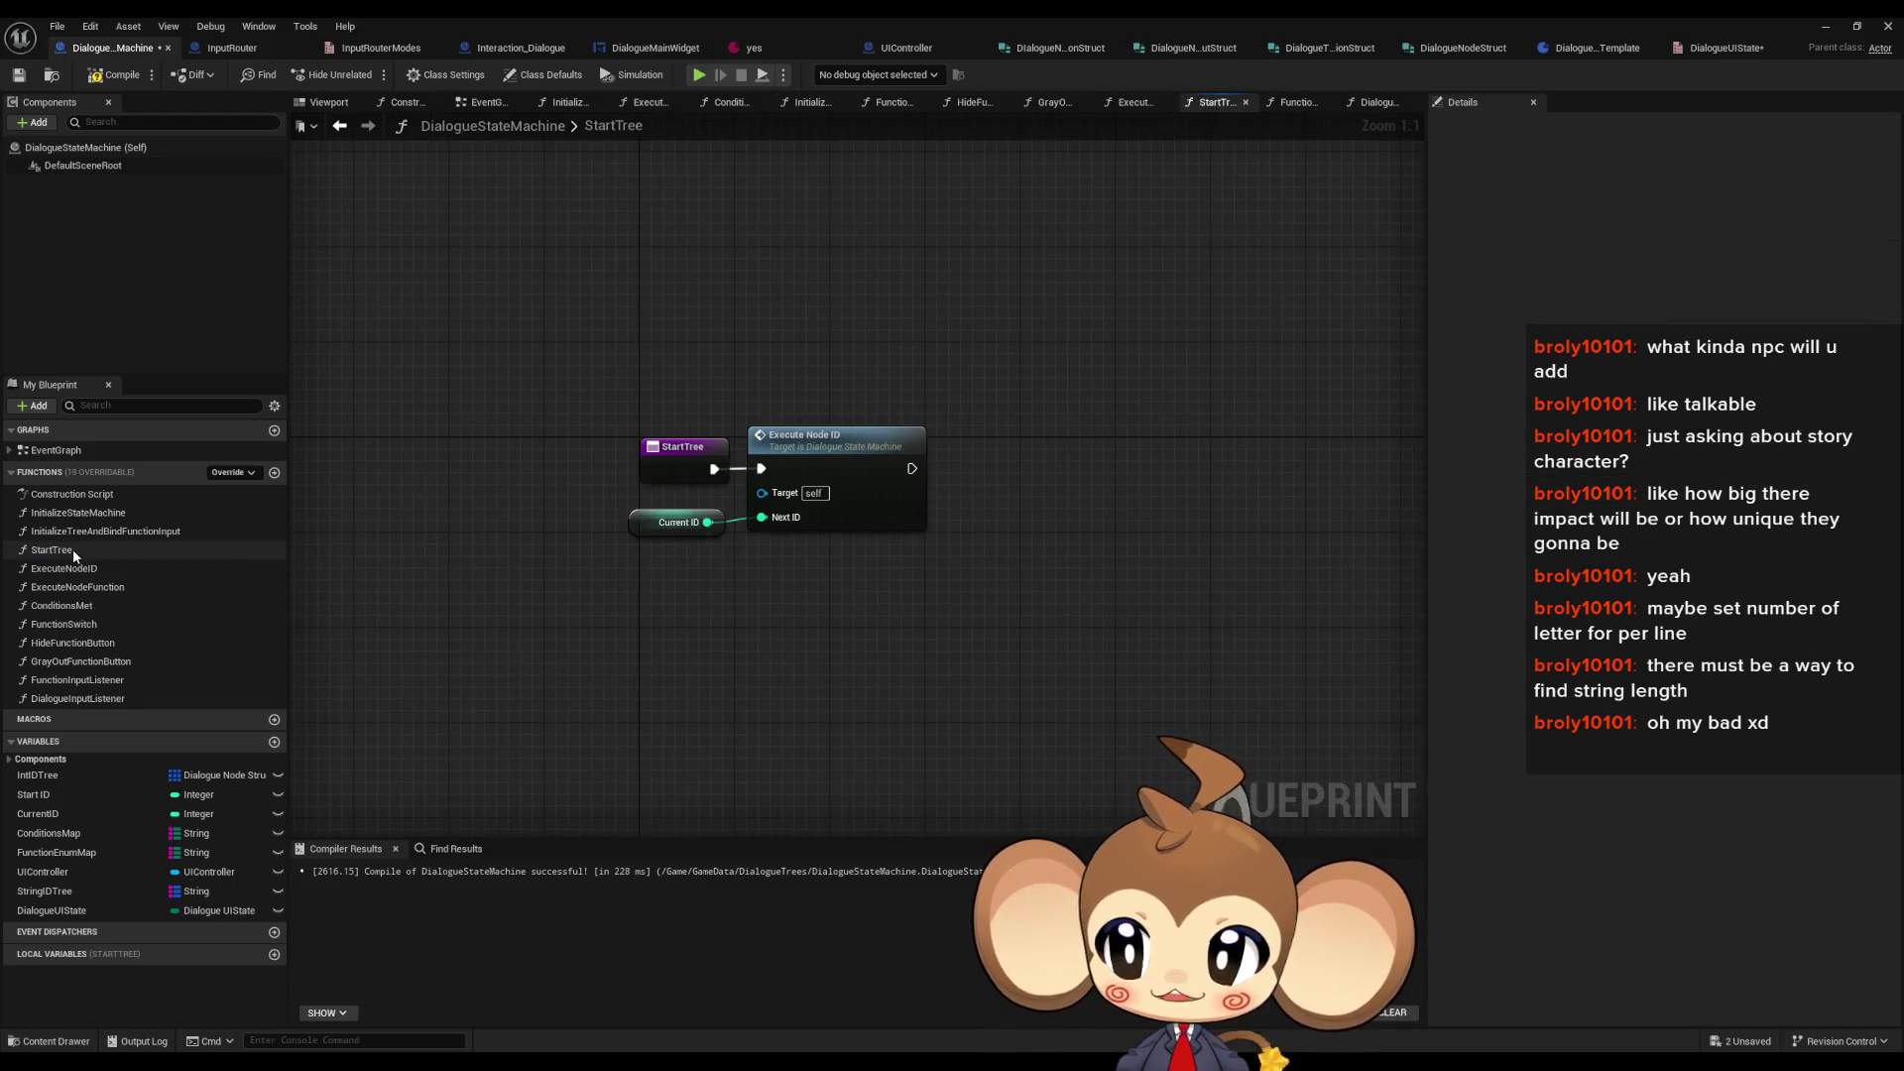
{"action": "double_click", "coordinate": [73, 568]}
{"action": "double_click", "coordinate": [75, 586]}
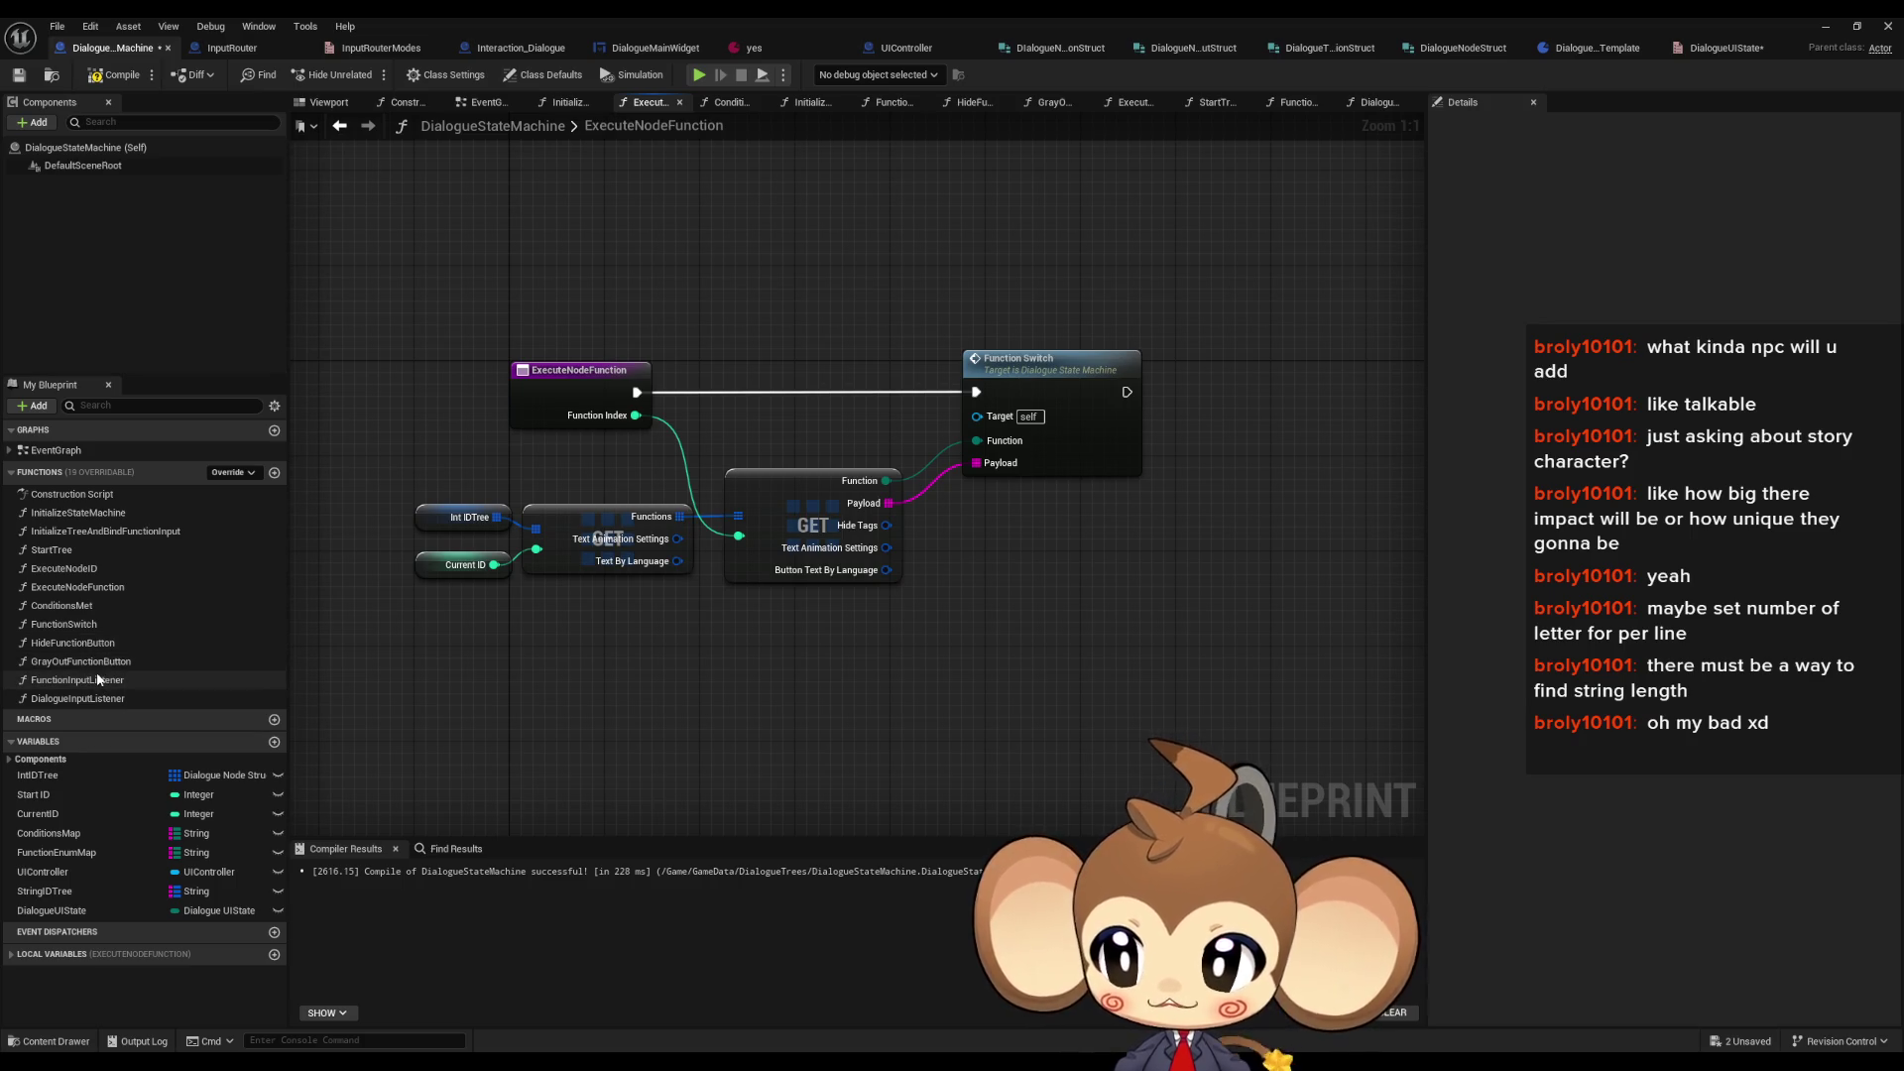
- Inspect the Contains node in DialogueMainWidget's AddNextCharacterToText graph
{"action": "left_click", "coordinate": [635, 49]}
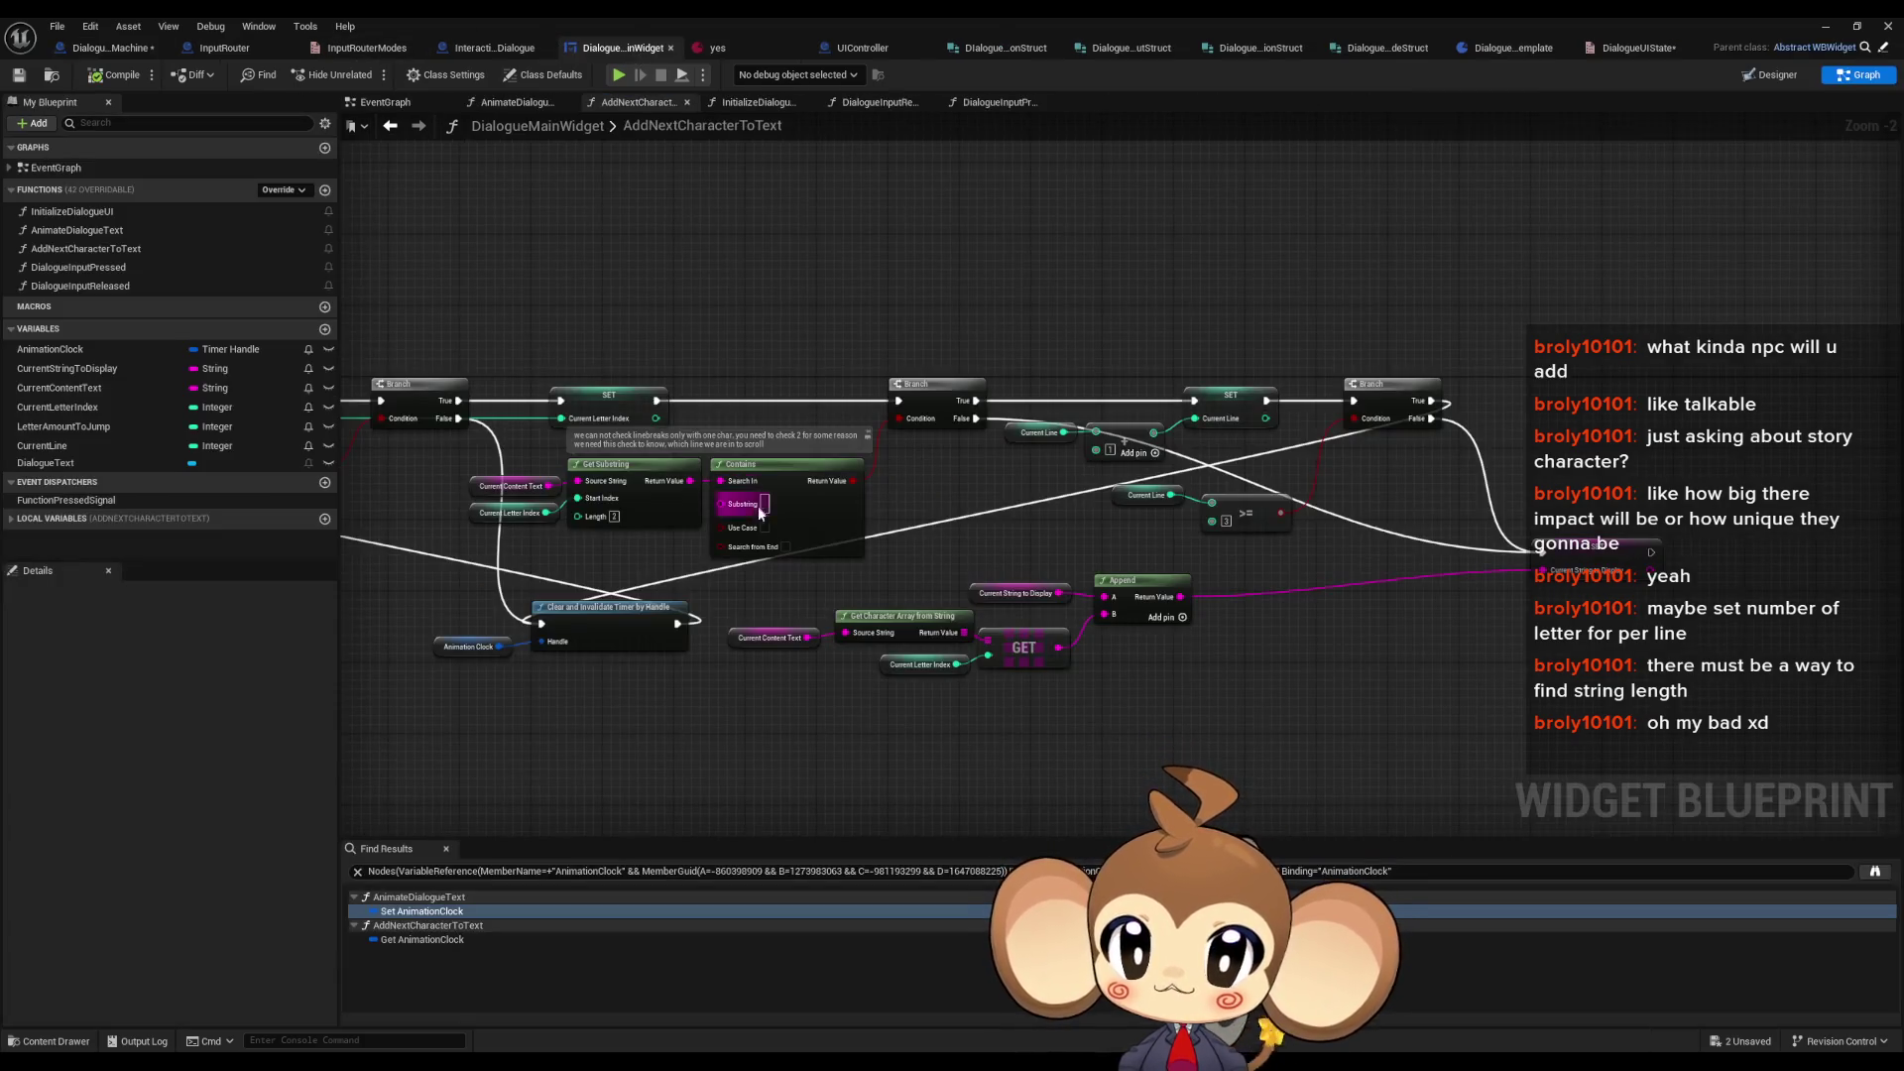
{"action": "left_click", "coordinate": [861, 520]}
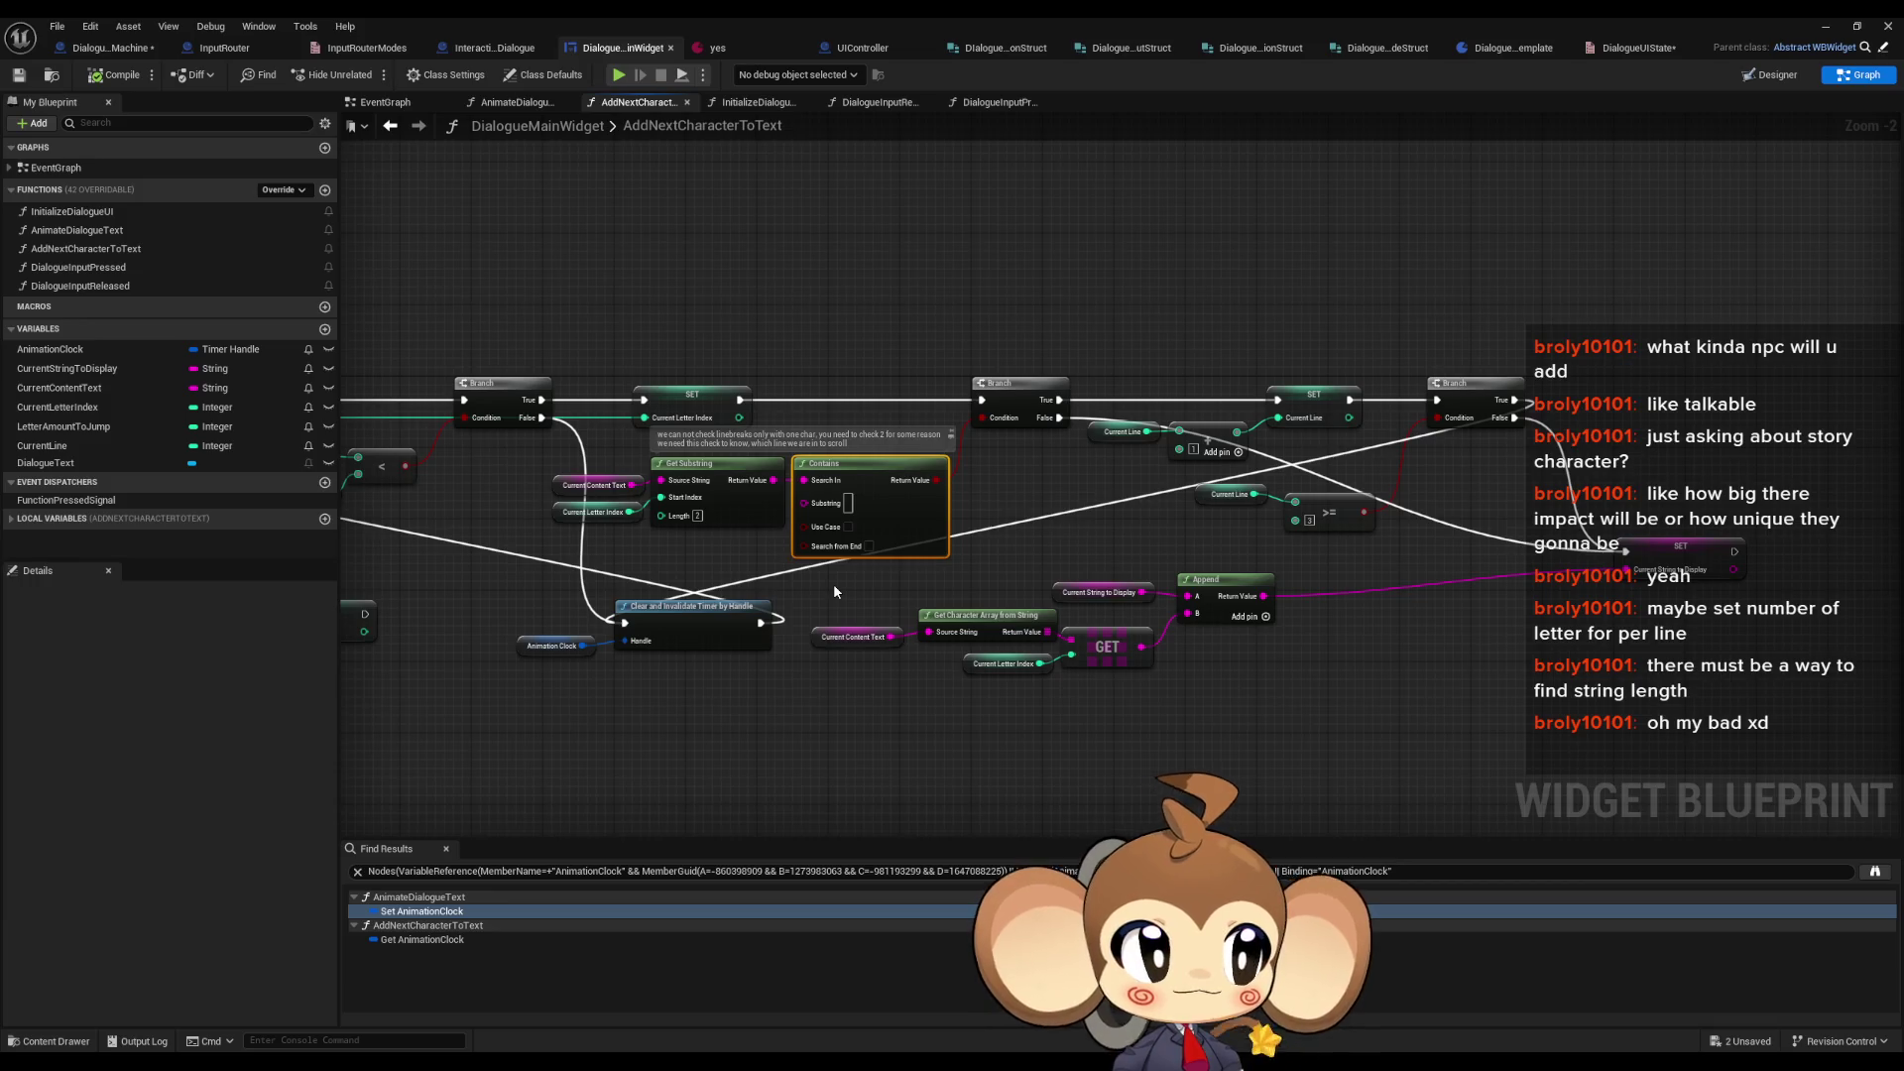
{"action": "left_click_drag", "start_coordinate": [847, 591], "coordinate": [794, 609]}
{"action": "left_click", "coordinate": [847, 343]}
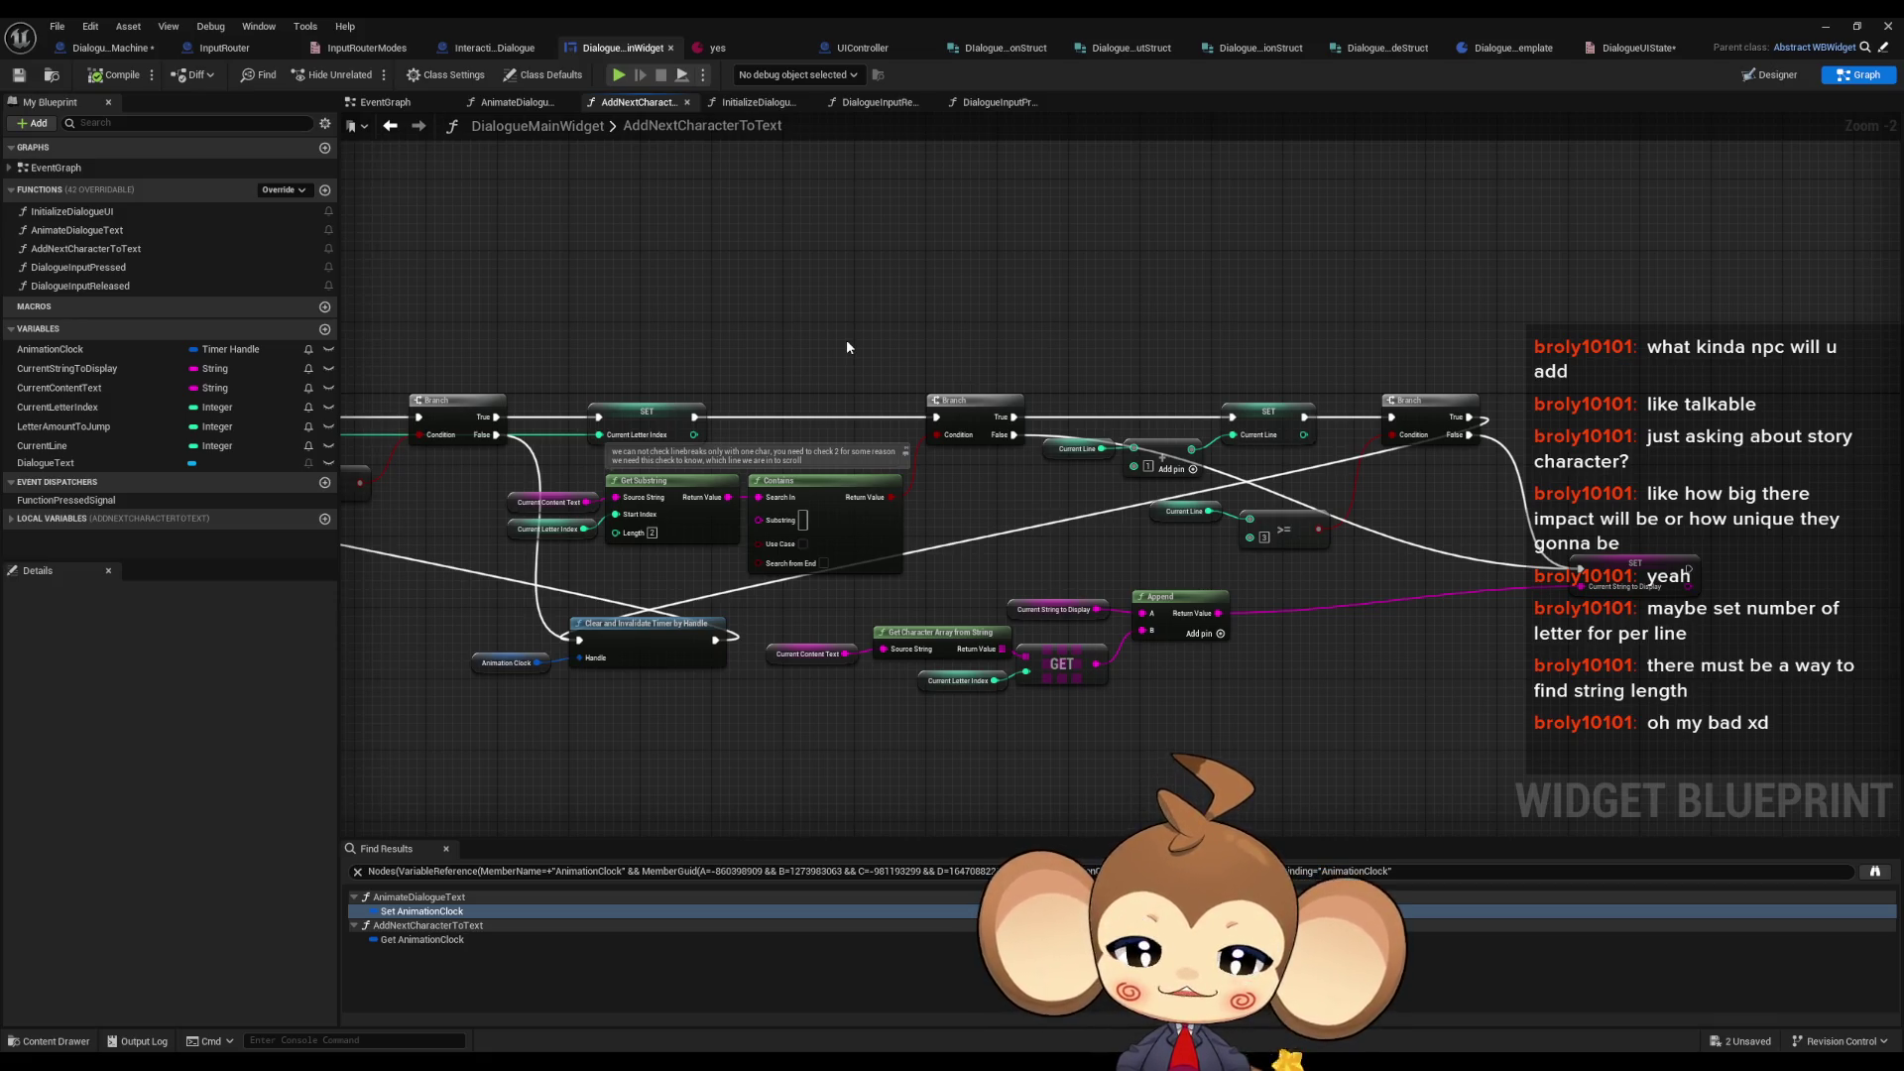
{"action": "left_click", "coordinate": [825, 493]}
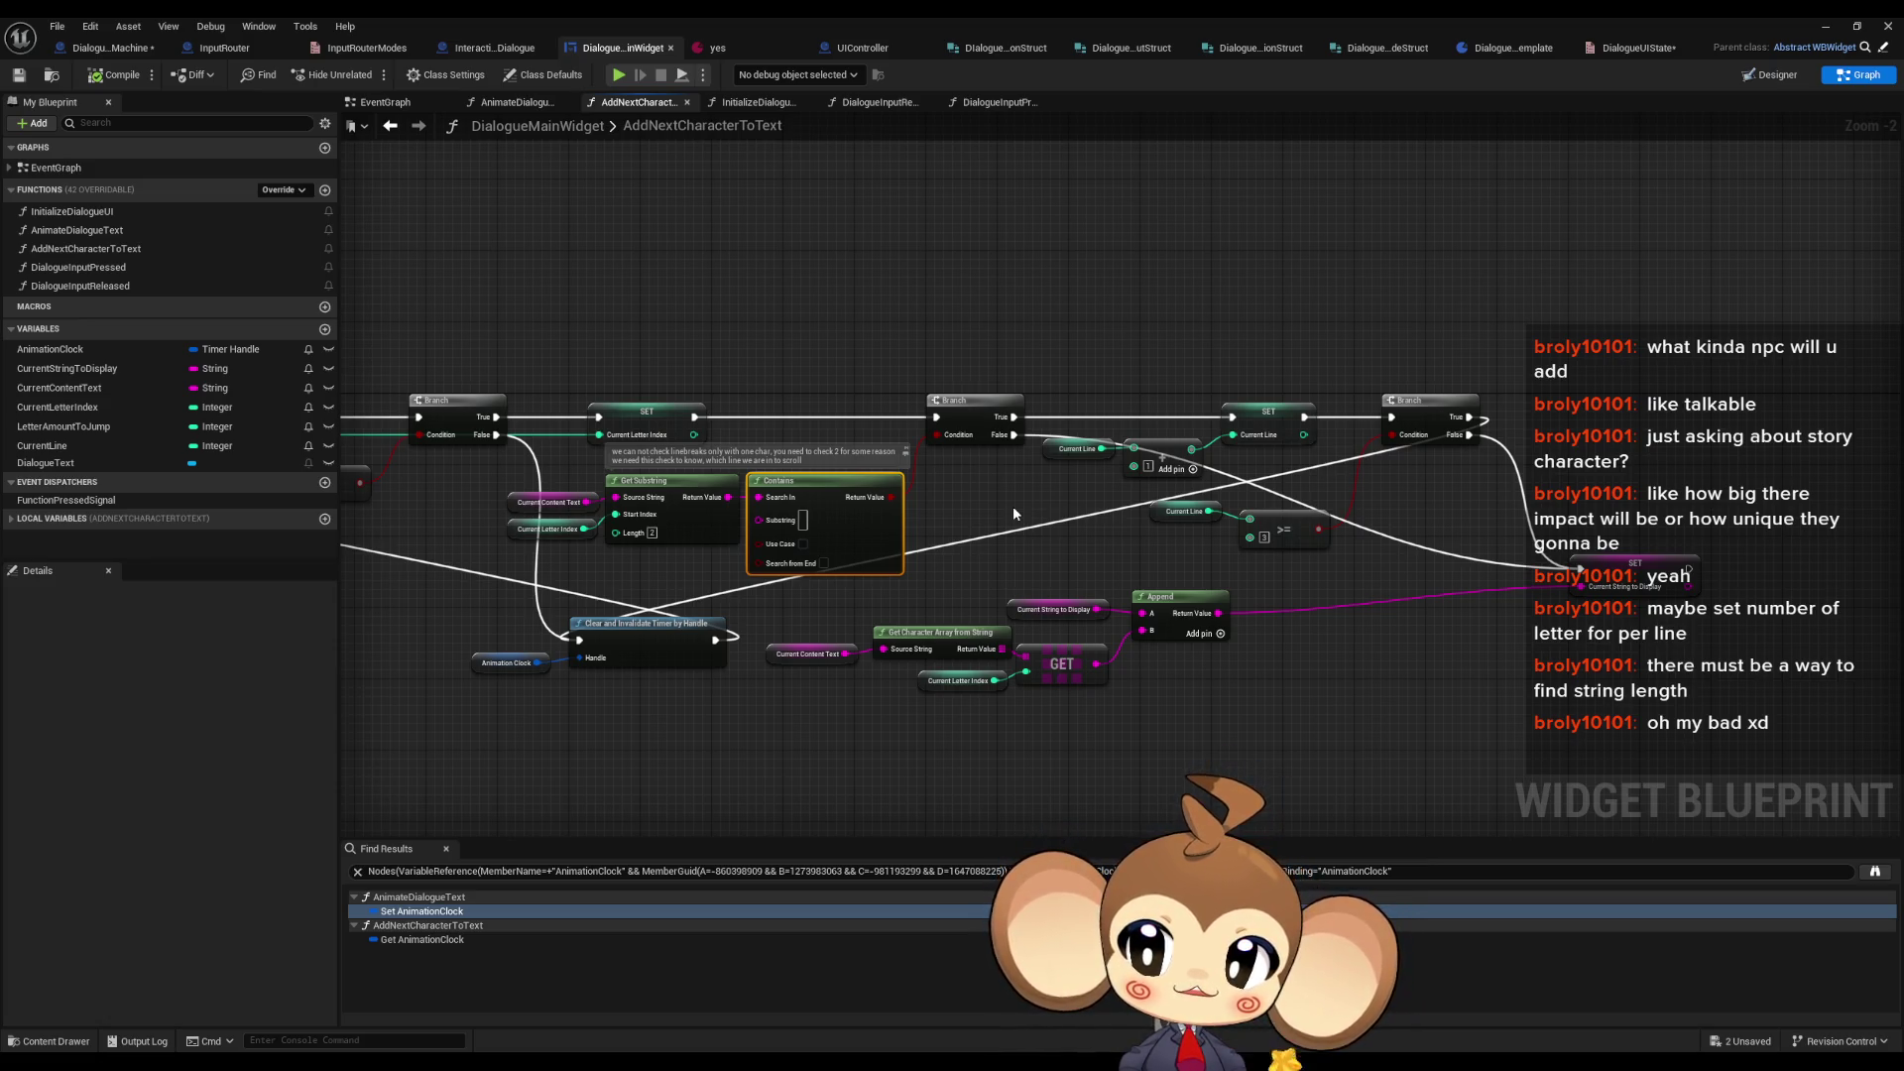
{"action": "left_click_drag", "start_coordinate": [1014, 506], "coordinate": [873, 595]}
{"action": "left_click", "coordinate": [742, 535]}
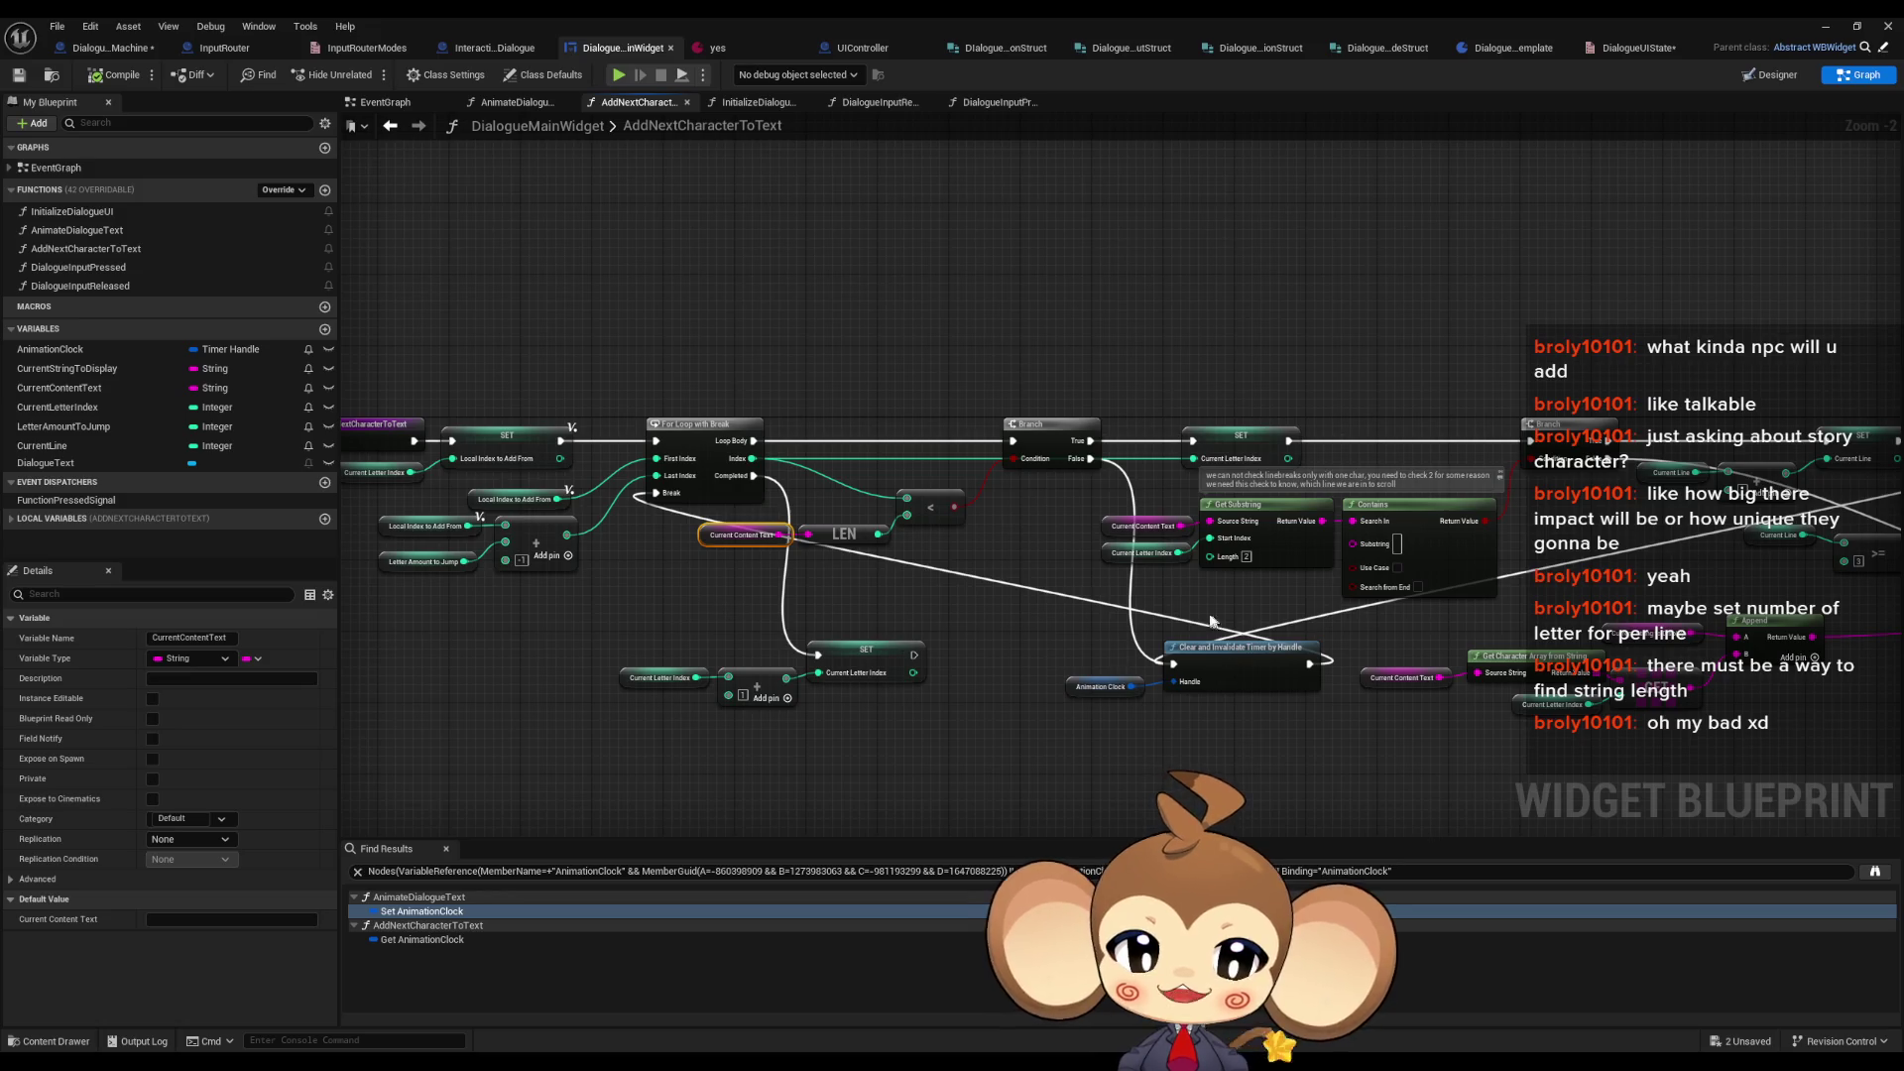
{"action": "left_click", "coordinate": [1111, 525]}
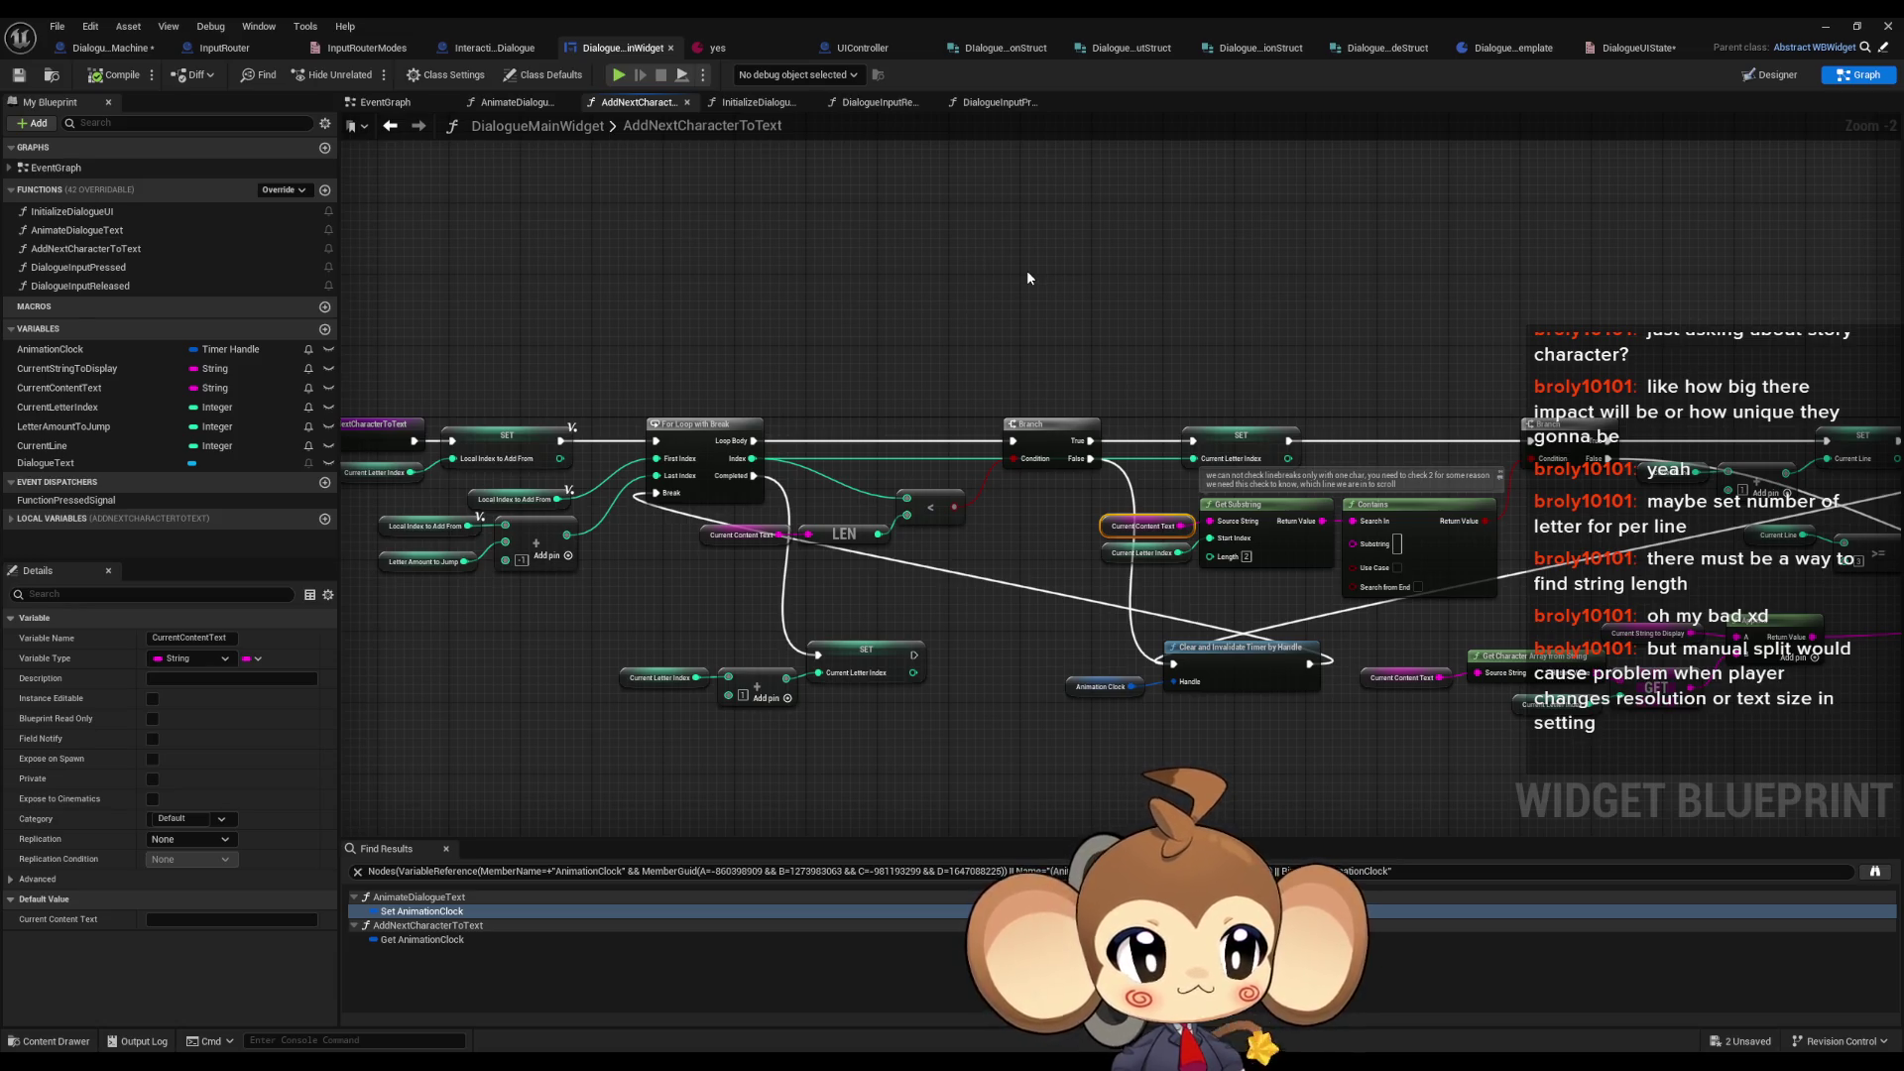
{"action": "left_click_drag", "start_coordinate": [1027, 276], "coordinate": [1013, 269]}
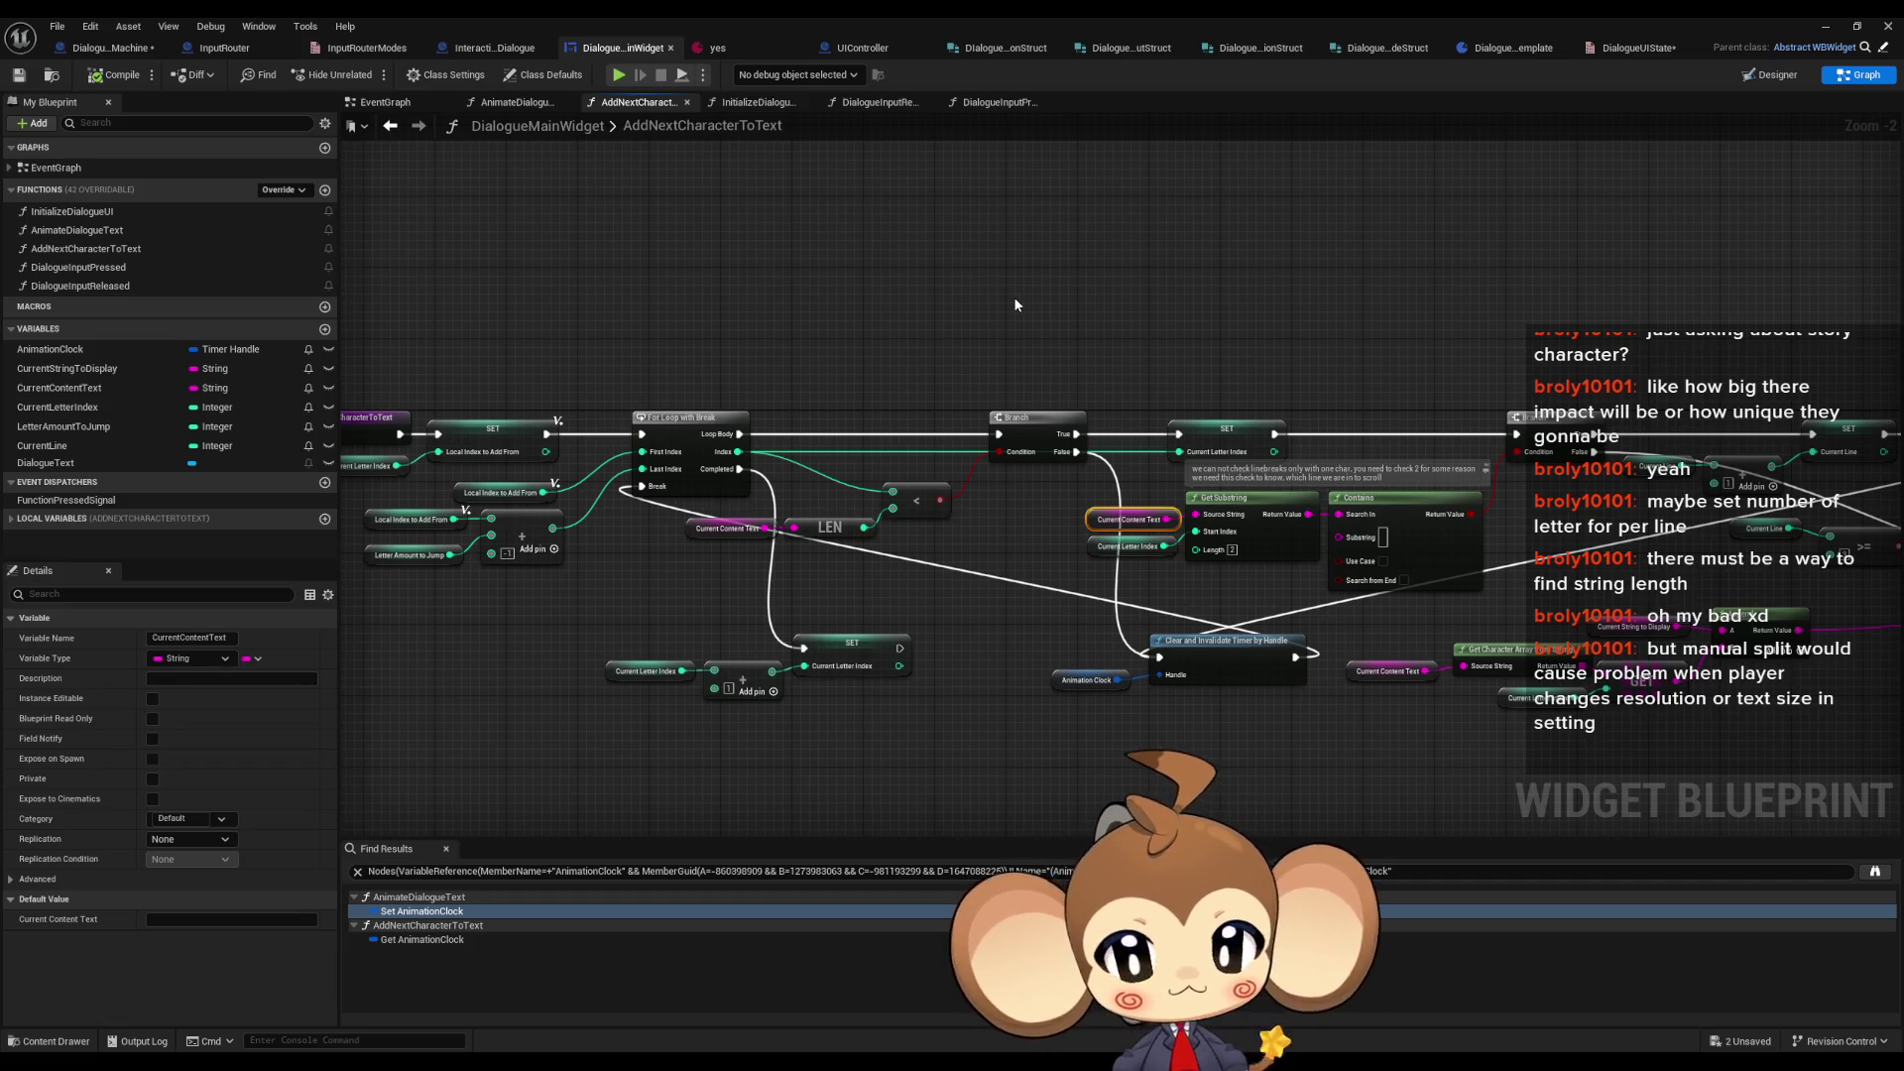
{"action": "left_click_drag", "start_coordinate": [1015, 299], "coordinate": [934, 219]}
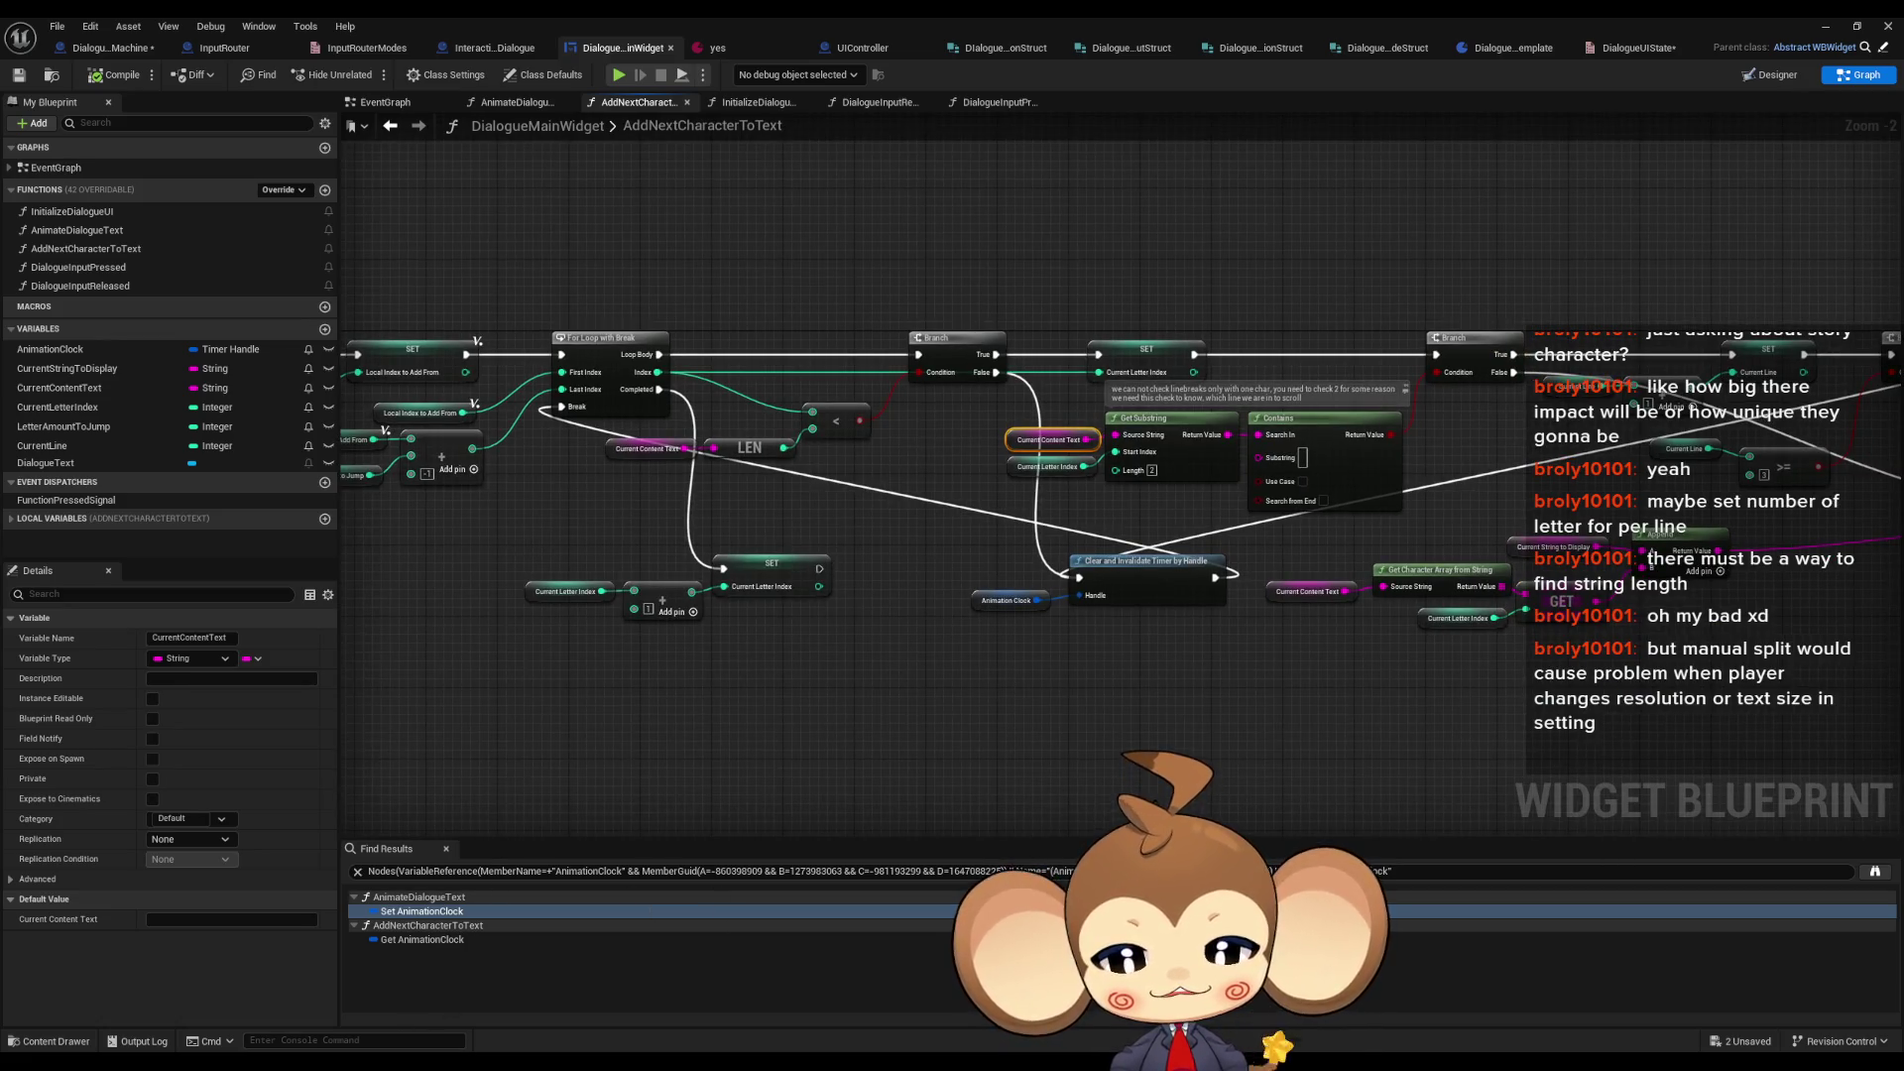
{"action": "key", "text": "alt+Tab"}
- Fill the Paint canvas black and set a thicker white pencil
{"action": "left_click", "coordinate": [221, 83]}
{"action": "left_click", "coordinate": [778, 387]}
{"action": "left_click", "coordinate": [192, 83]}
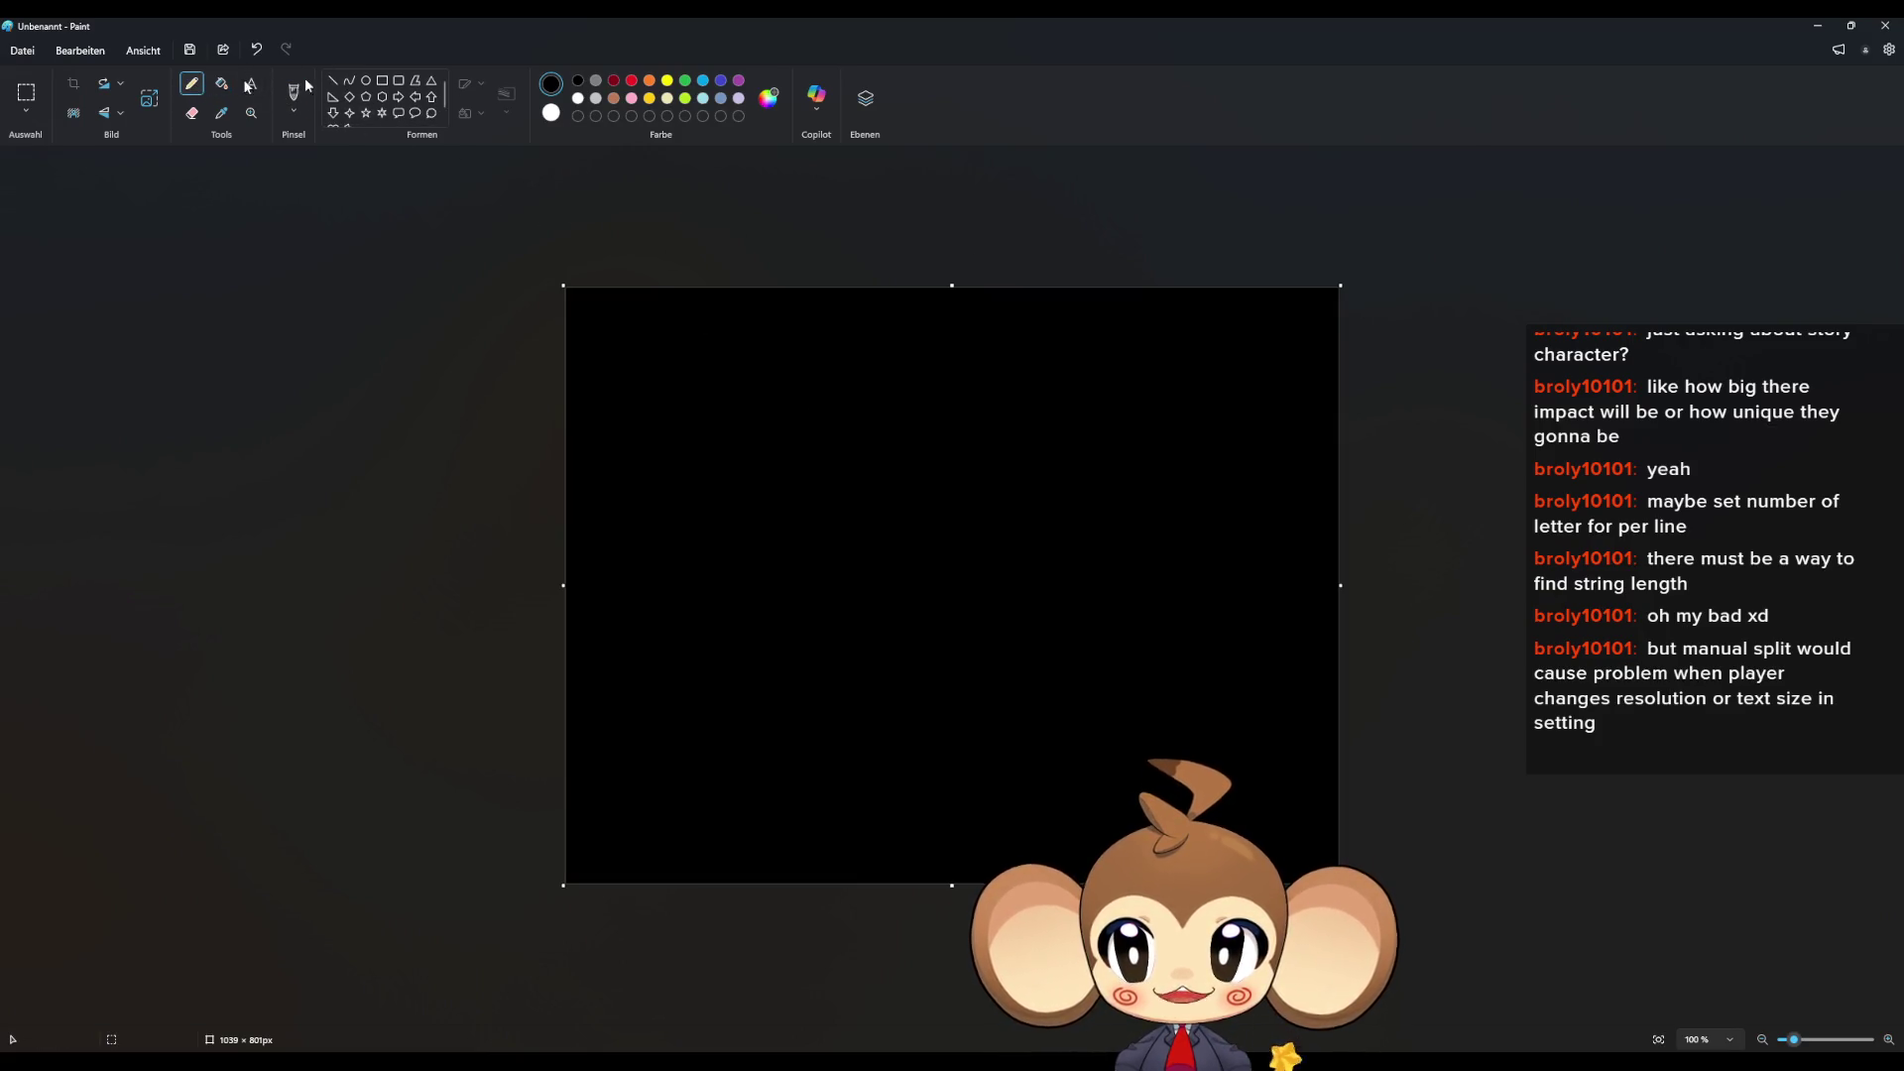
{"action": "left_click", "coordinate": [578, 98]}
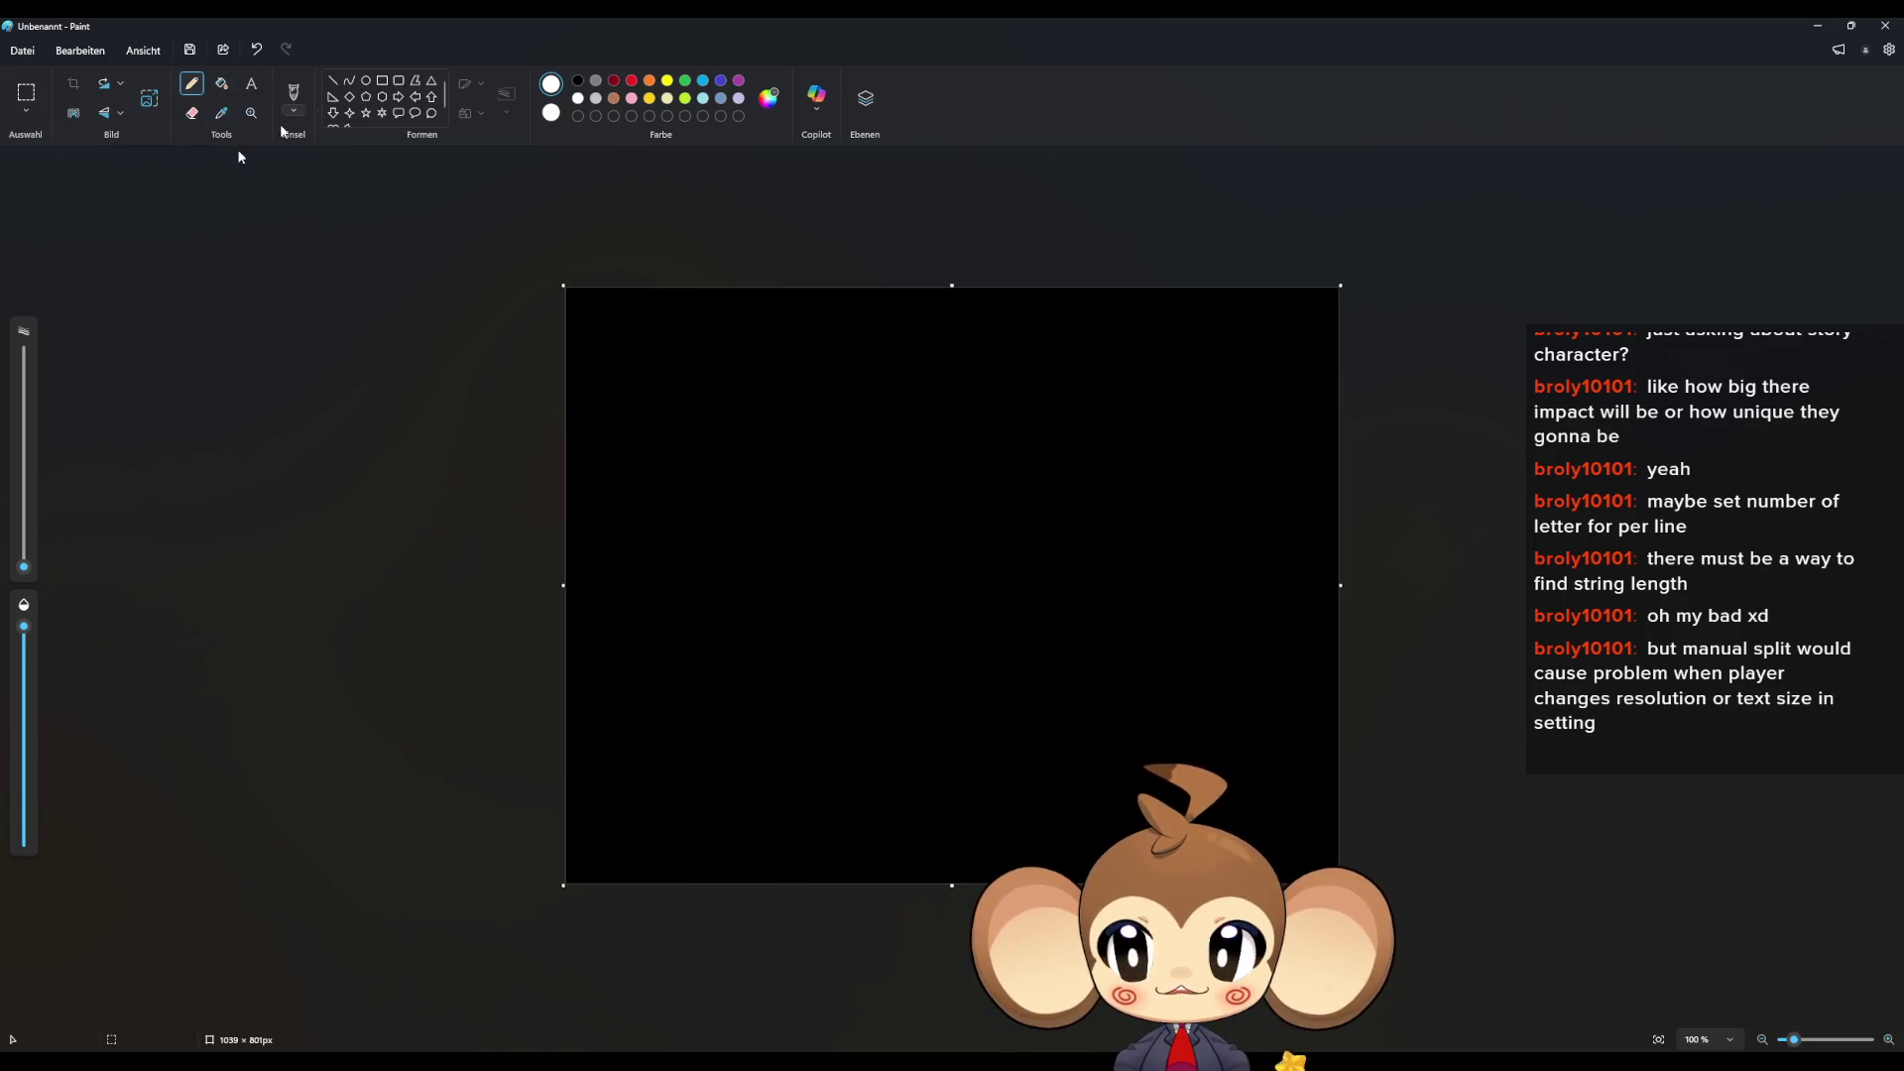
{"action": "left_click_drag", "start_coordinate": [24, 566], "coordinate": [24, 557]}
- Draw six horizontal placeholder text lines on the canvas
{"action": "left_click_drag", "start_coordinate": [635, 373], "coordinate": [915, 367]}
{"action": "left_click_drag", "start_coordinate": [612, 409], "coordinate": [932, 408]}
{"action": "left_click_drag", "start_coordinate": [615, 455], "coordinate": [922, 465]}
{"action": "left_click_drag", "start_coordinate": [610, 517], "coordinate": [920, 510]}
{"action": "mouse_move", "coordinate": [607, 573]}
{"action": "left_mouse_down"}
{"action": "mouse_move", "coordinate": [658, 547]}
{"action": "mouse_move", "coordinate": [922, 567]}
{"action": "left_mouse_up"}
{"action": "left_click_drag", "start_coordinate": [607, 612], "coordinate": [925, 601]}
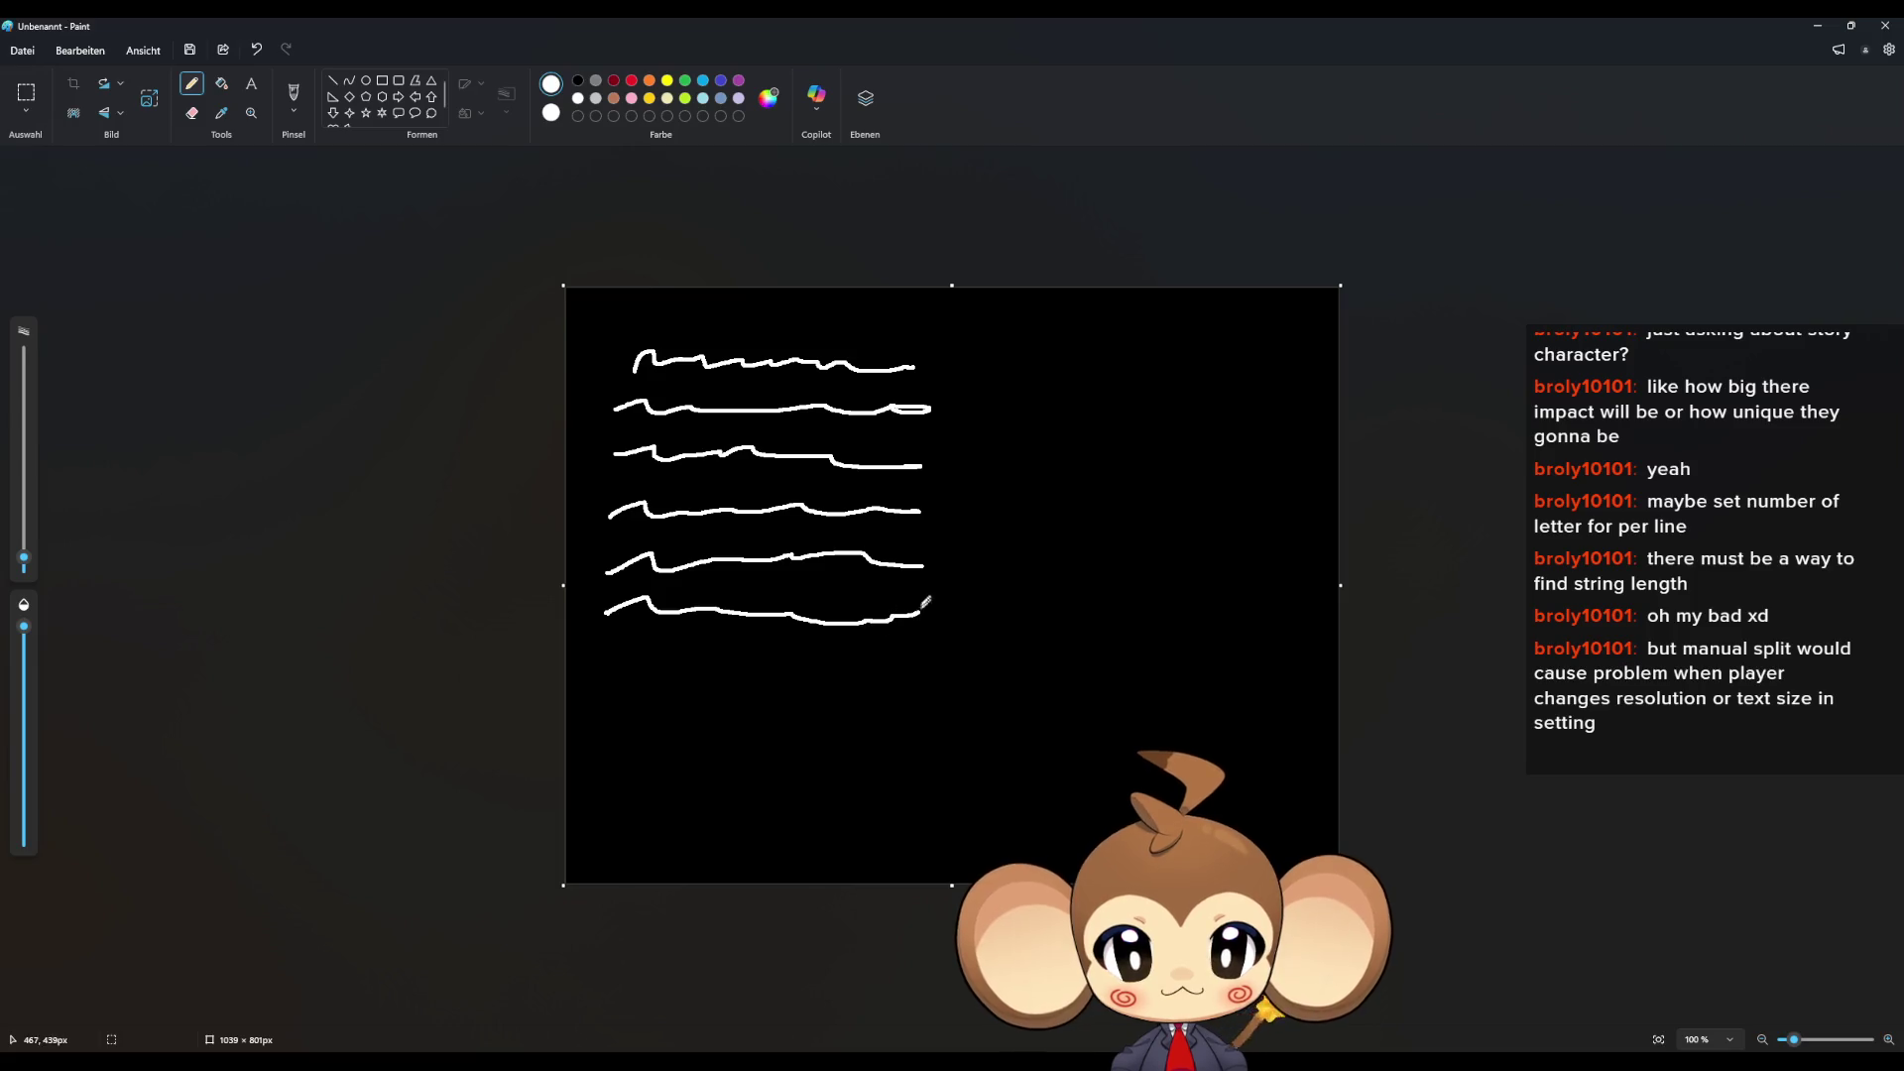
- Add a box right of the lines, end-of-line marks, and a small arrow
{"action": "mouse_move", "coordinate": [1084, 466]}
{"action": "left_mouse_down"}
{"action": "mouse_move", "coordinate": [1215, 348]}
{"action": "mouse_move", "coordinate": [1309, 472]}
{"action": "mouse_move", "coordinate": [1085, 469]}
{"action": "left_mouse_up"}
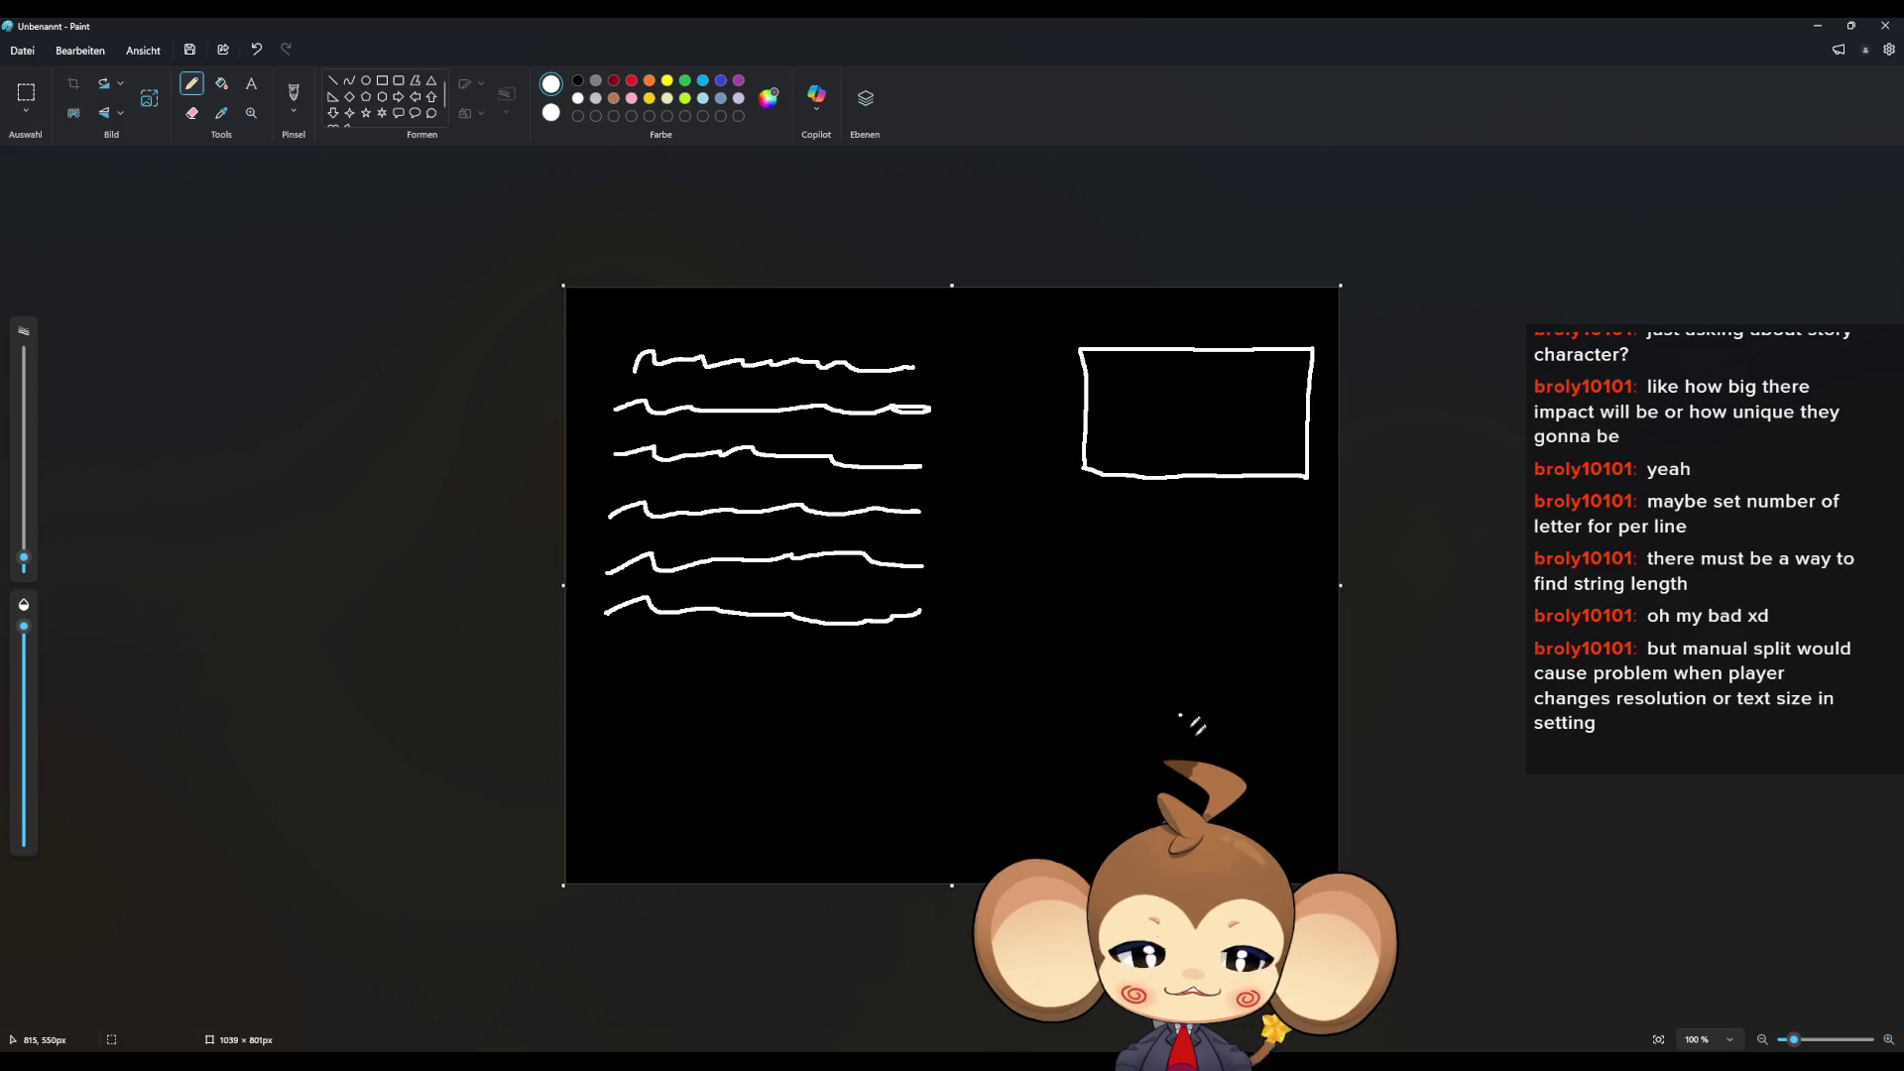
{"action": "left_click_drag", "start_coordinate": [932, 349], "coordinate": [932, 617]}
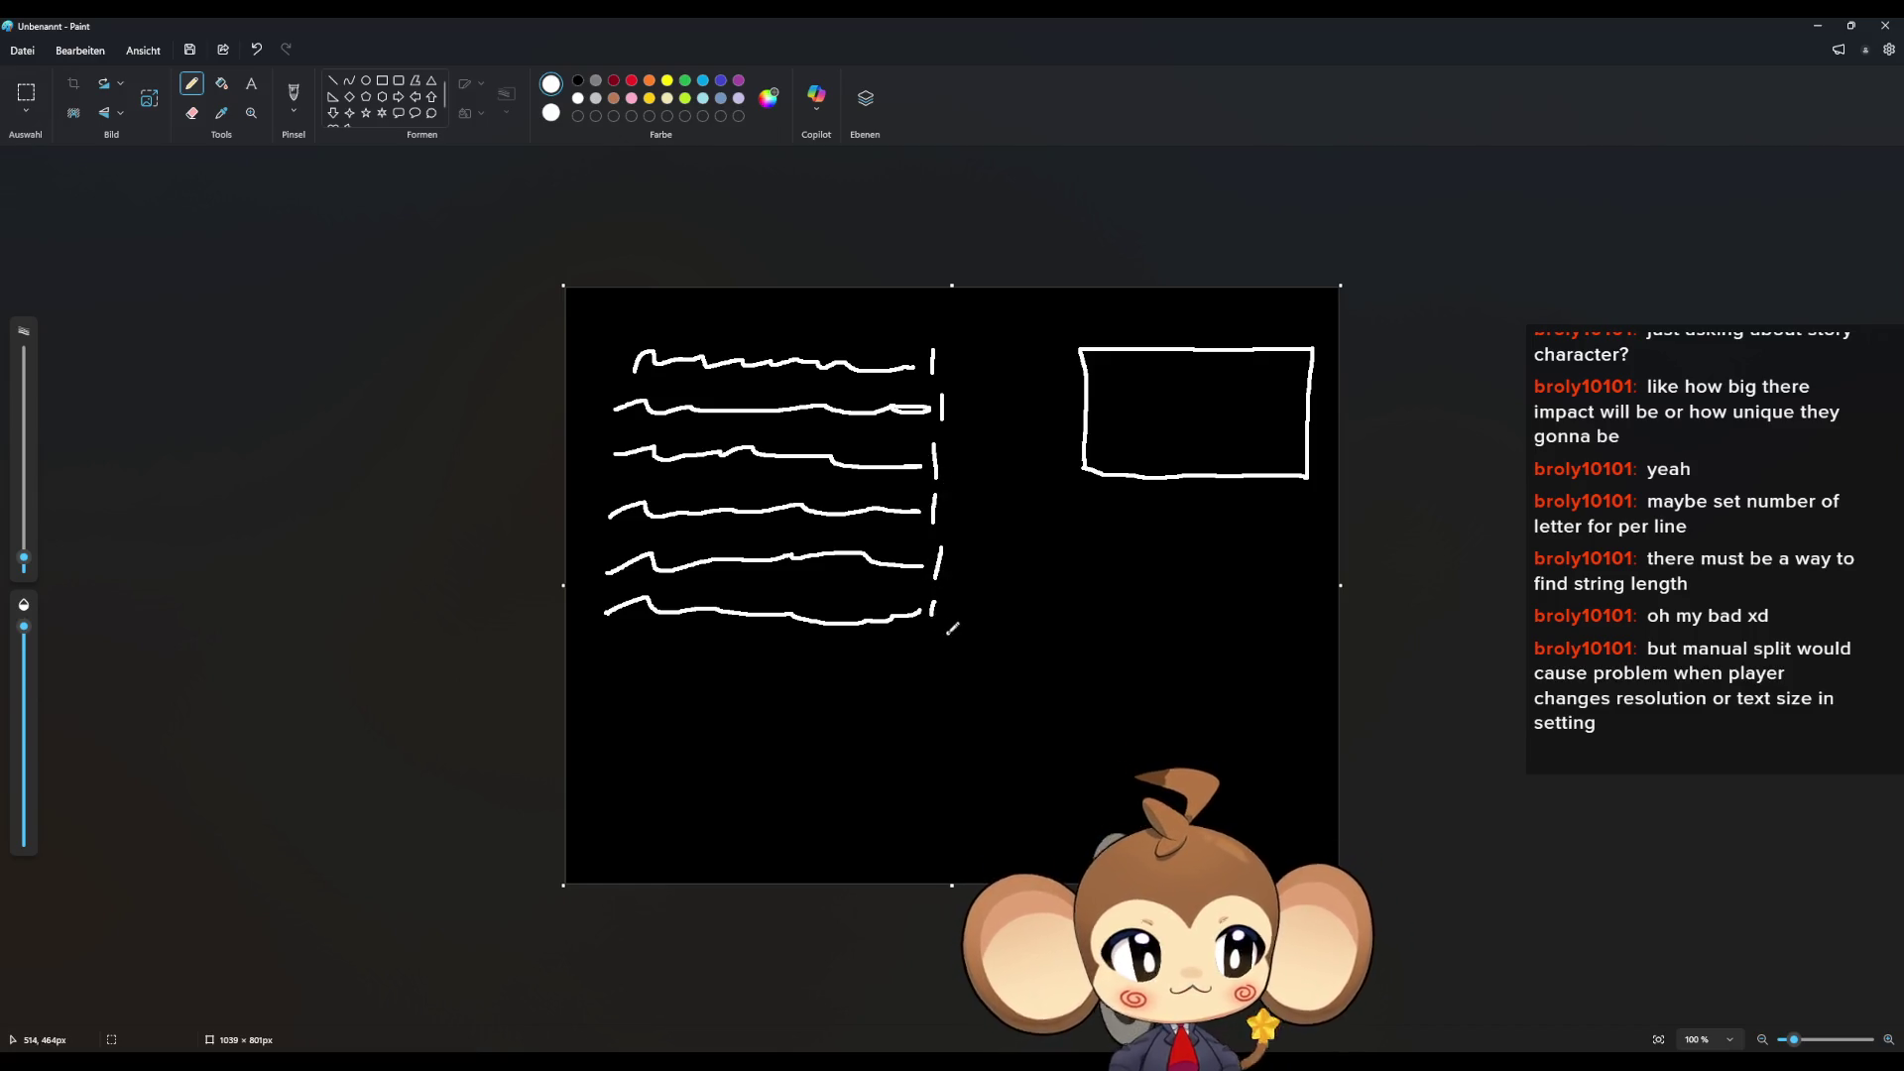
{"action": "left_click_drag", "start_coordinate": [942, 600], "coordinate": [942, 595]}
{"action": "left_click", "coordinate": [577, 80]}
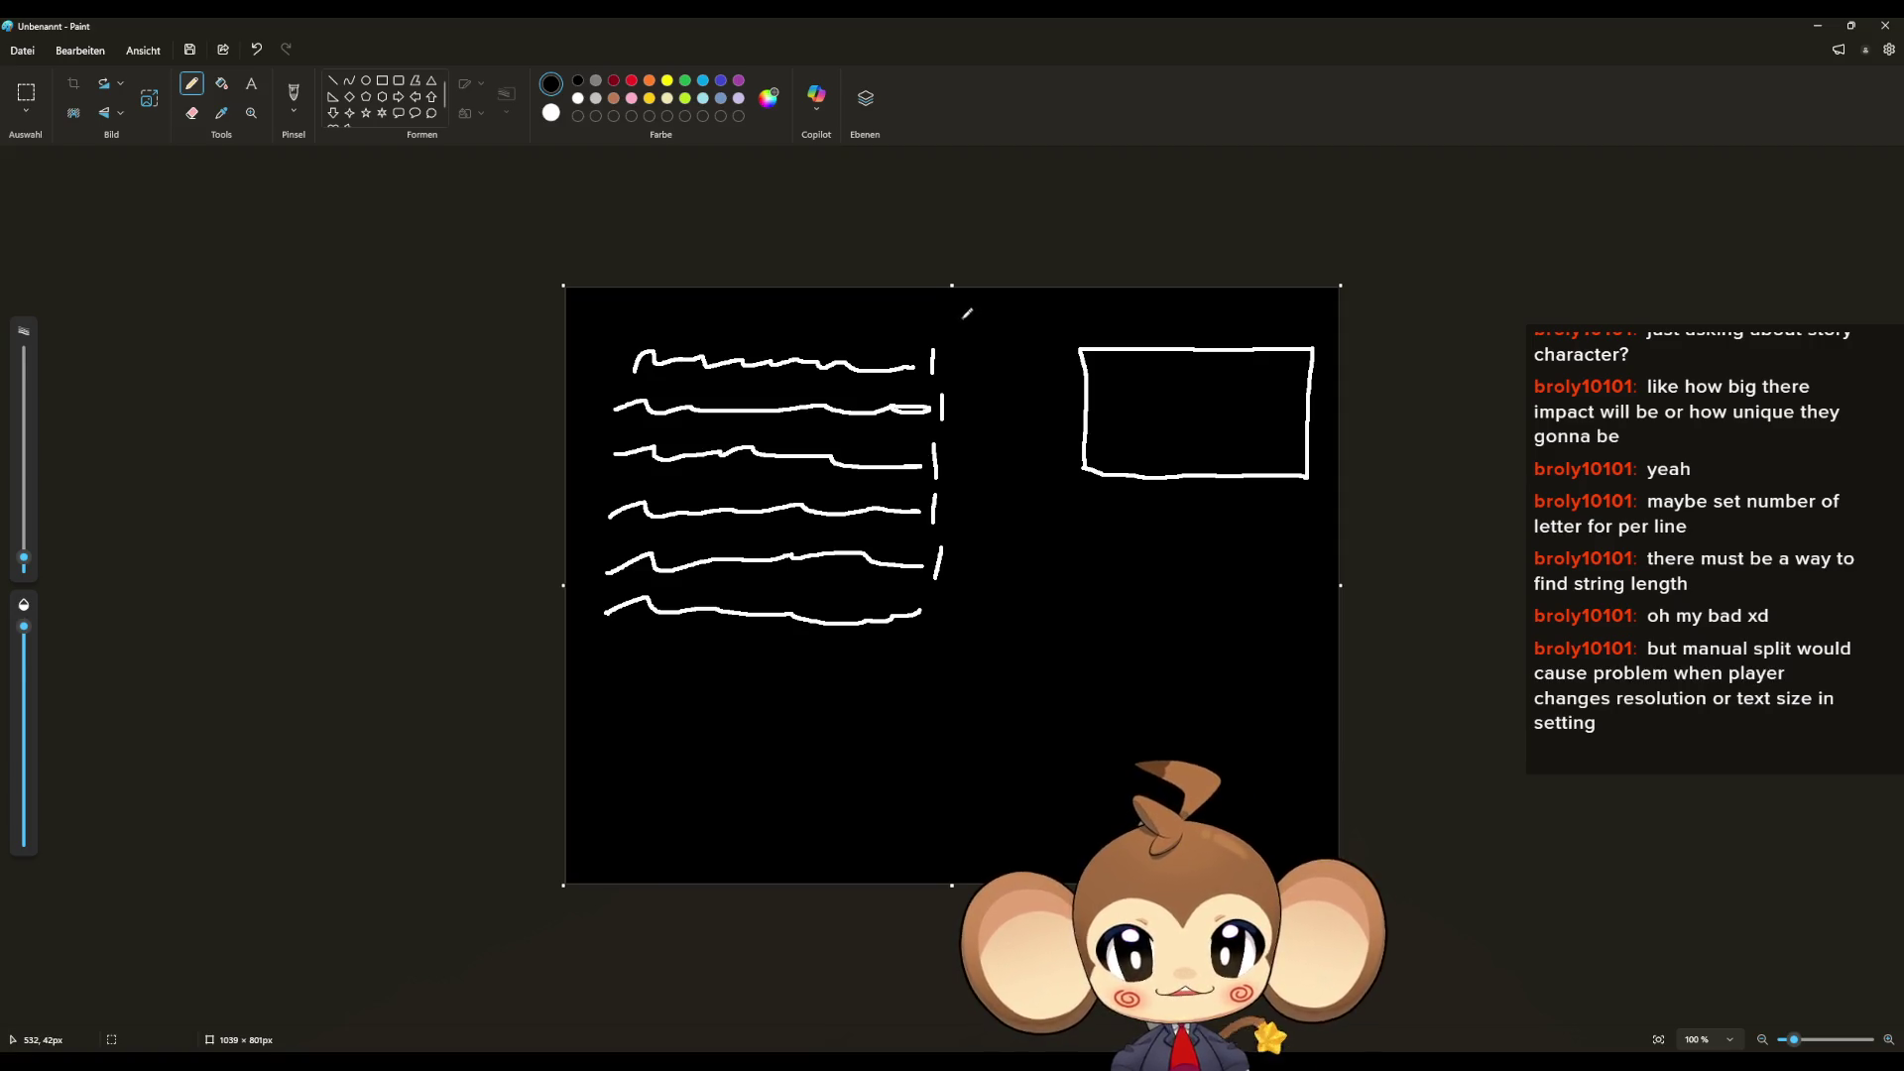
{"action": "mouse_move", "coordinate": [964, 323]}
{"action": "left_mouse_down"}
{"action": "mouse_move", "coordinate": [950, 456]}
{"action": "mouse_move", "coordinate": [1033, 445]}
{"action": "left_mouse_up"}
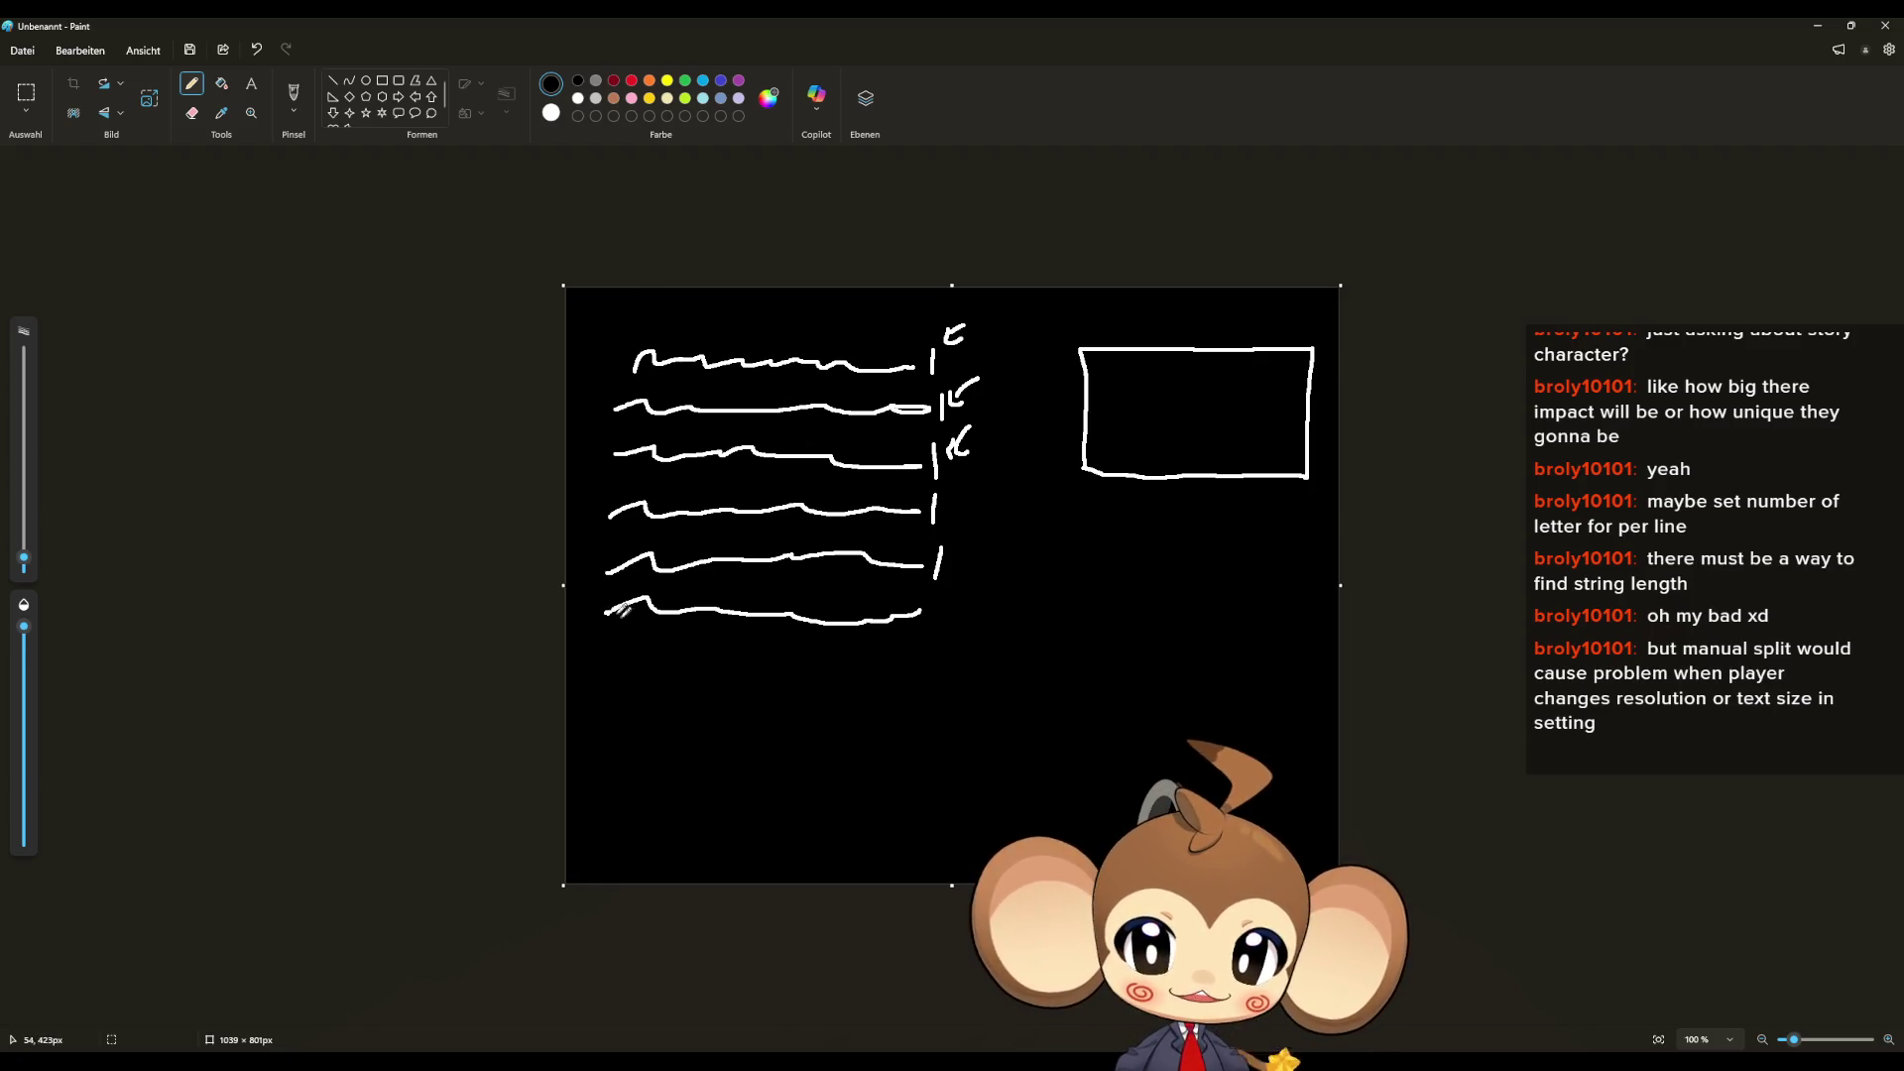
- Draw dividing lines, a vertical divider and arrows toward the rectangle, then minimize Paint
{"action": "left_click_drag", "start_coordinate": [990, 482], "coordinate": [550, 475]}
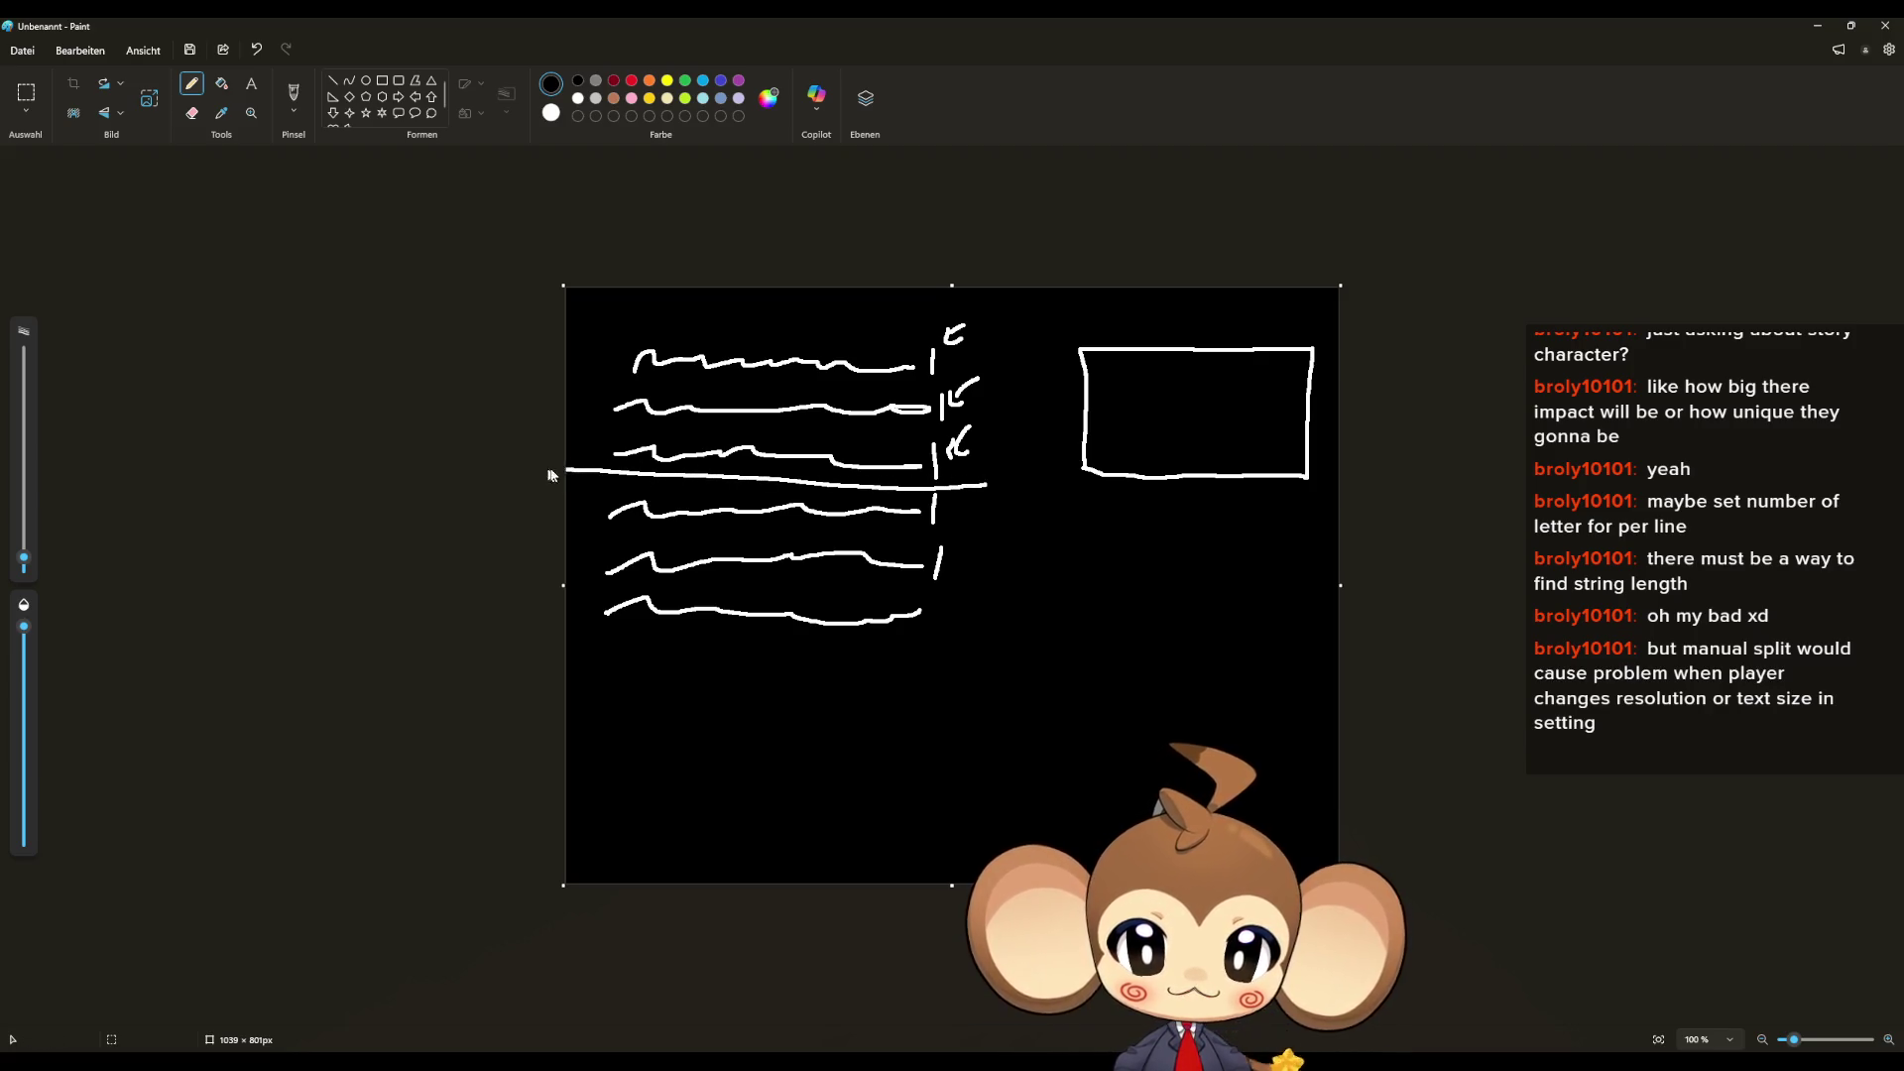
{"action": "mouse_move", "coordinate": [1043, 333]}
{"action": "left_mouse_down"}
{"action": "mouse_move", "coordinate": [1071, 352]}
{"action": "mouse_move", "coordinate": [1043, 353]}
{"action": "left_mouse_up"}
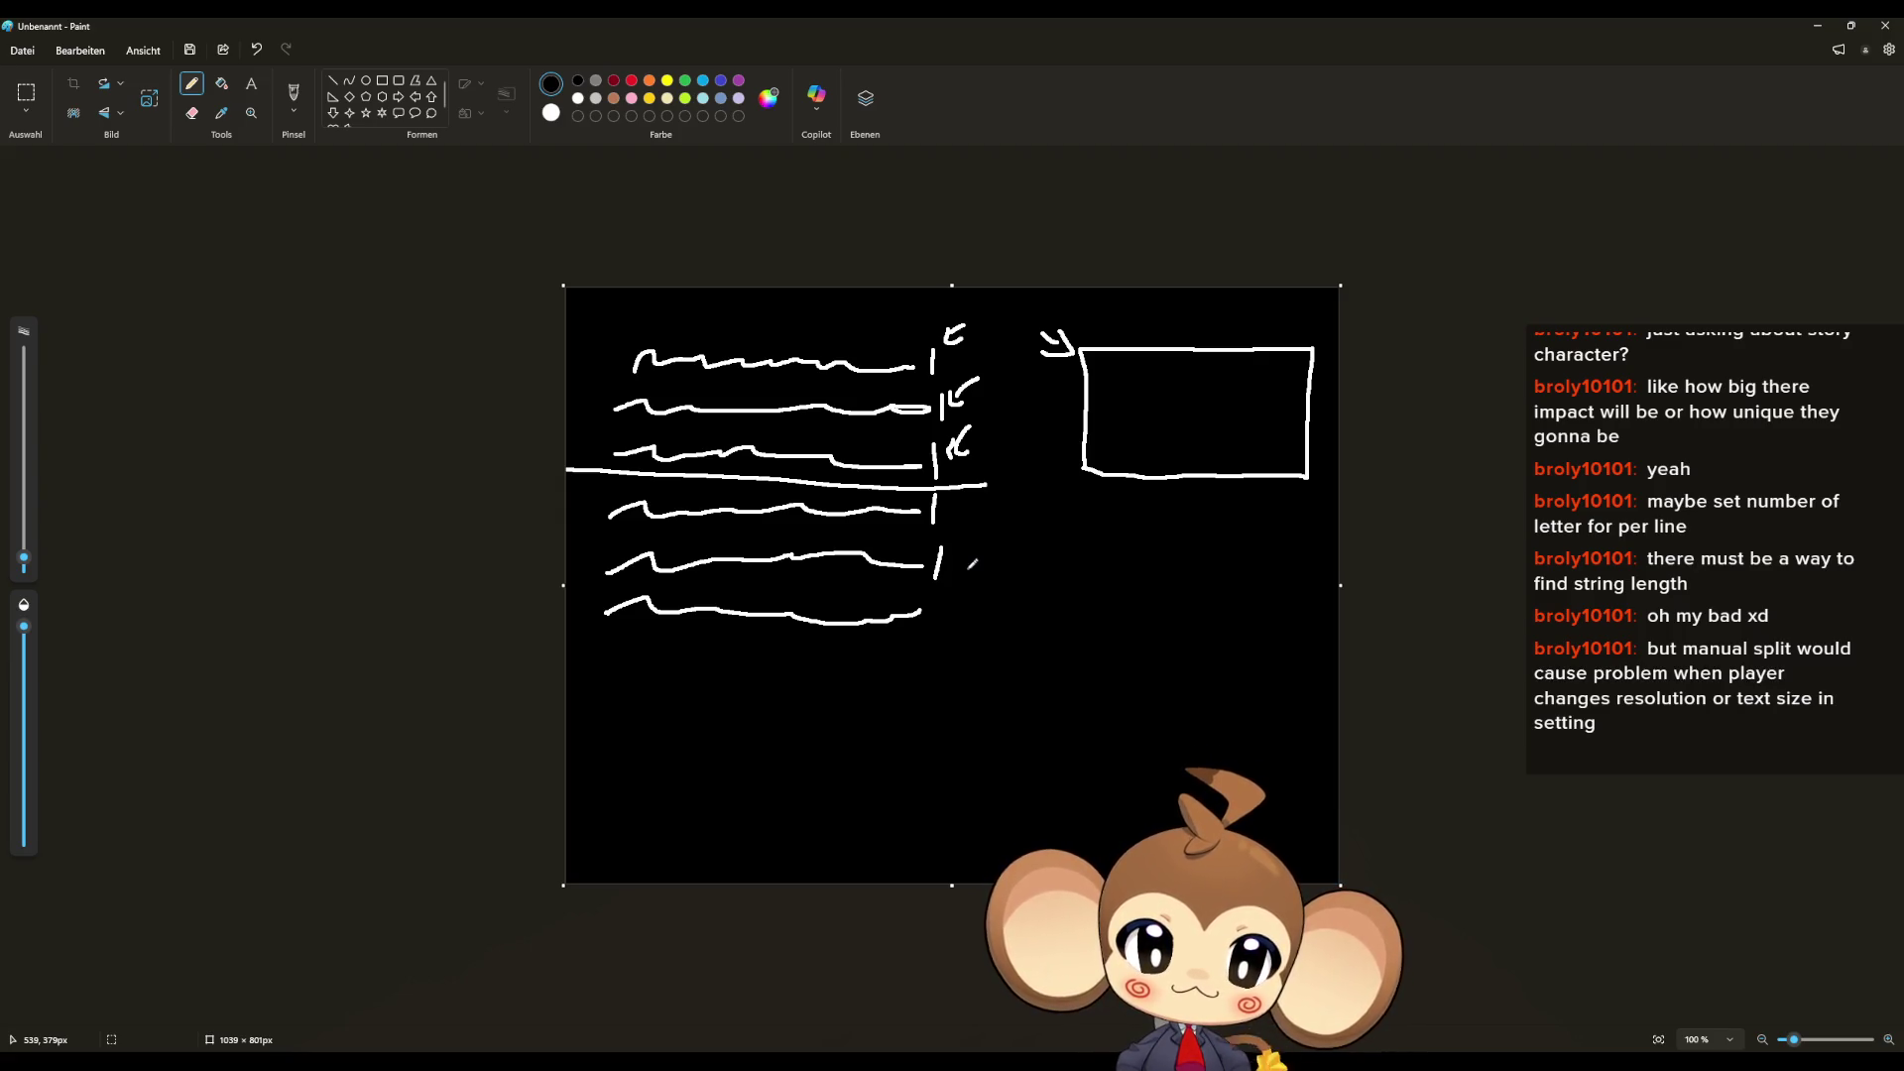
{"action": "left_click_drag", "start_coordinate": [583, 642], "coordinate": [998, 639]}
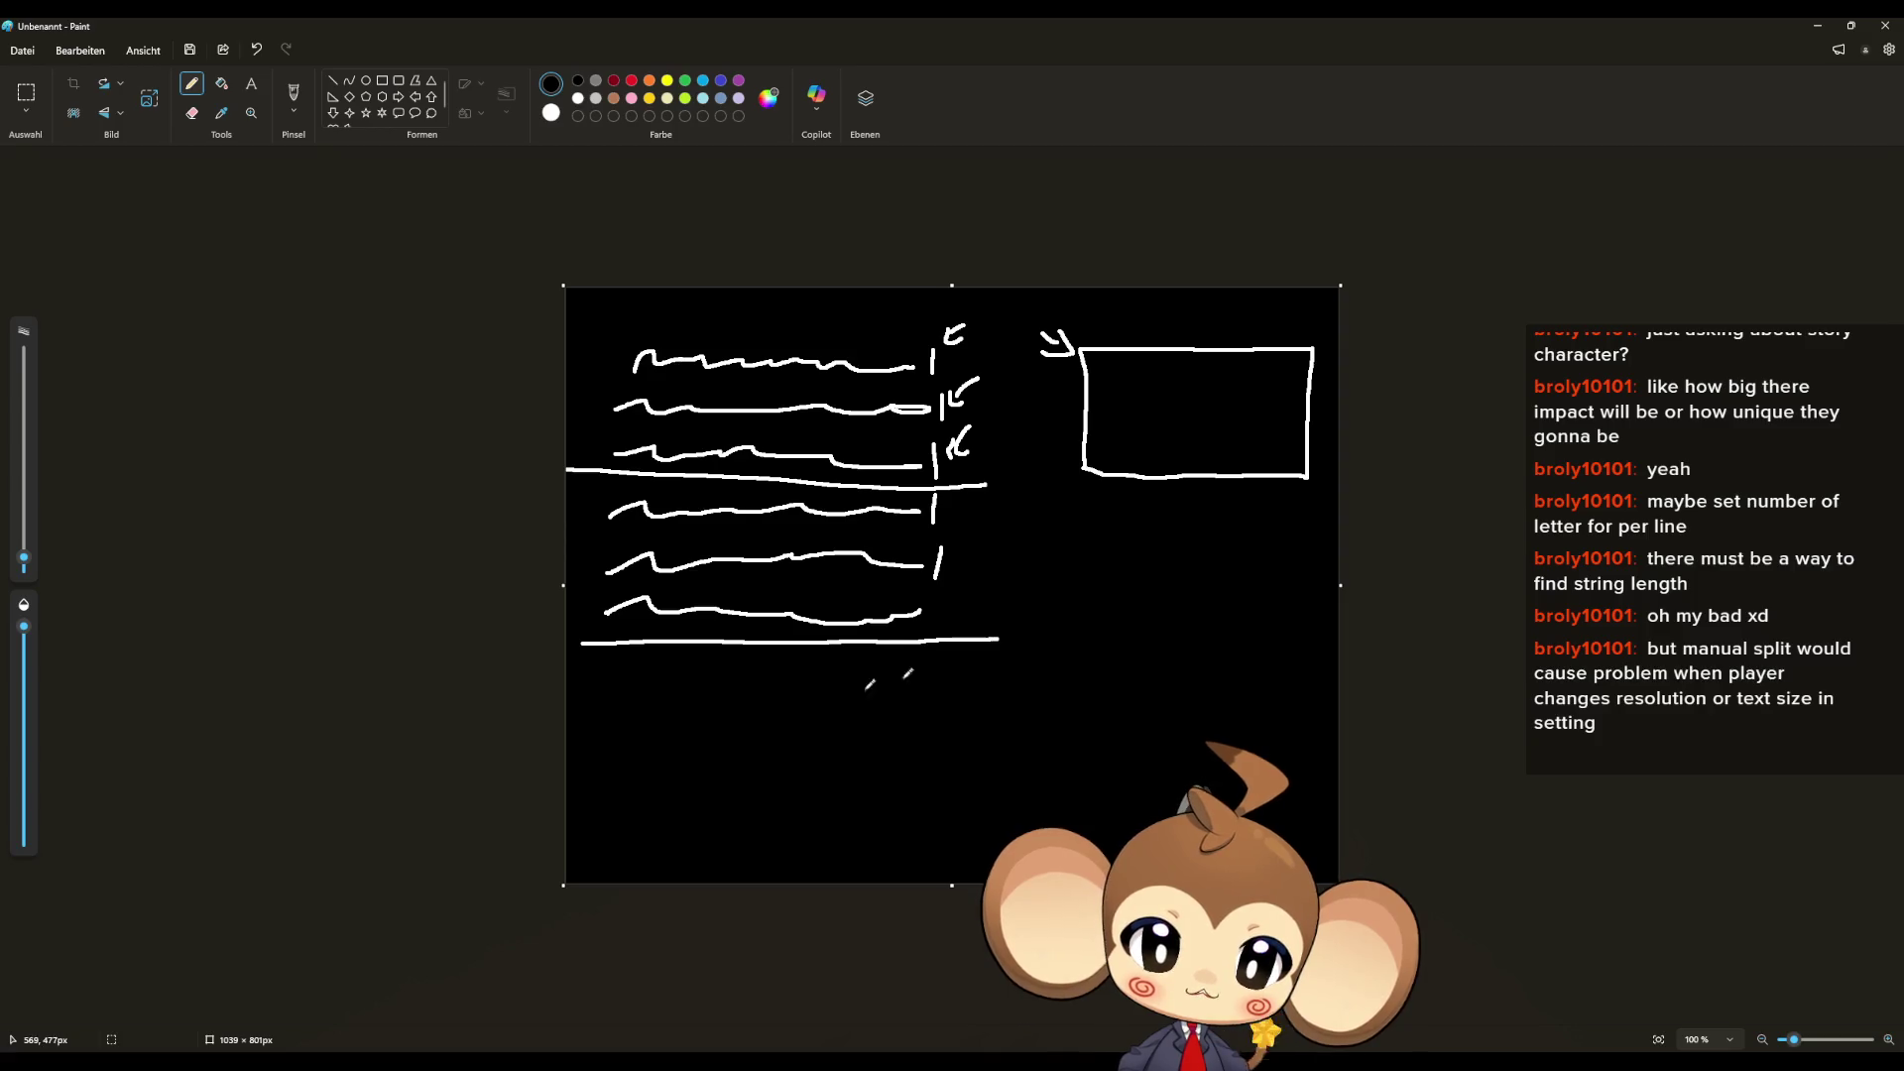
{"action": "left_click_drag", "start_coordinate": [576, 799], "coordinate": [1058, 796]}
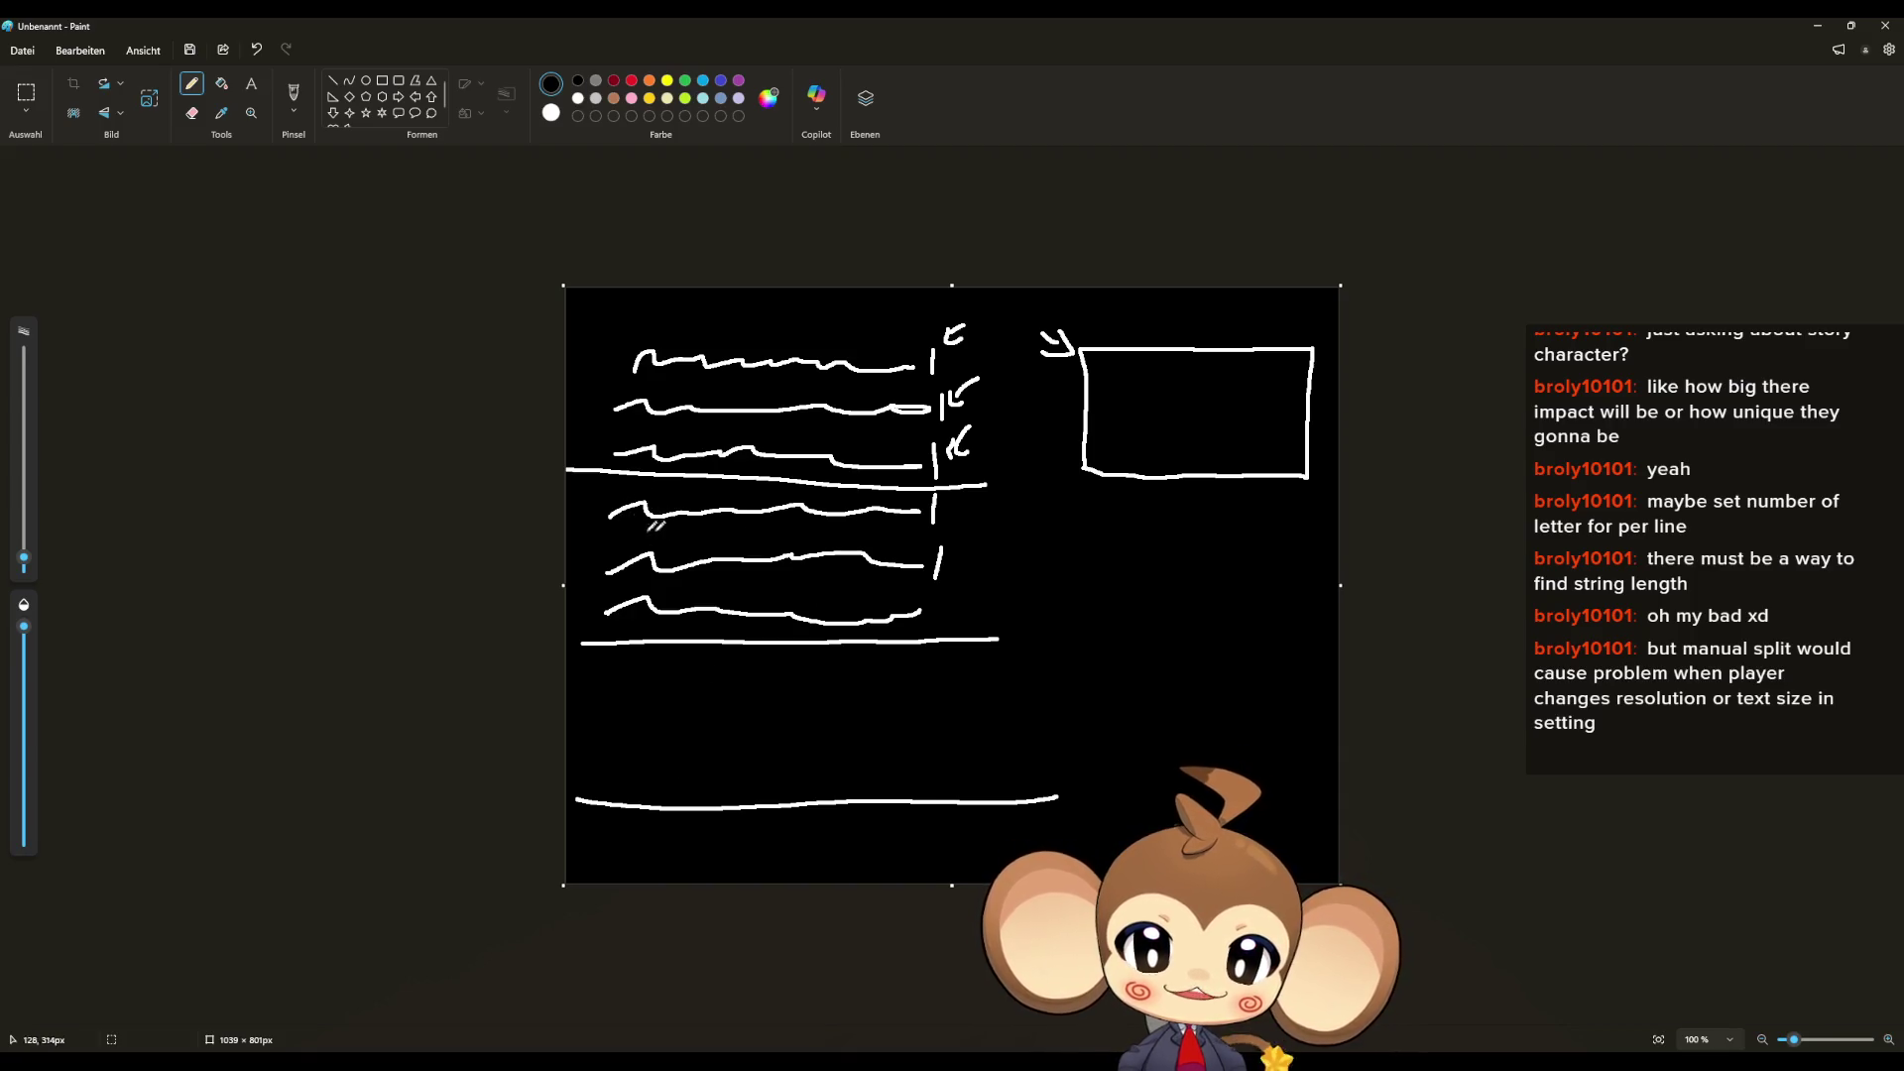
{"action": "left_click_drag", "start_coordinate": [941, 613], "coordinate": [948, 605]}
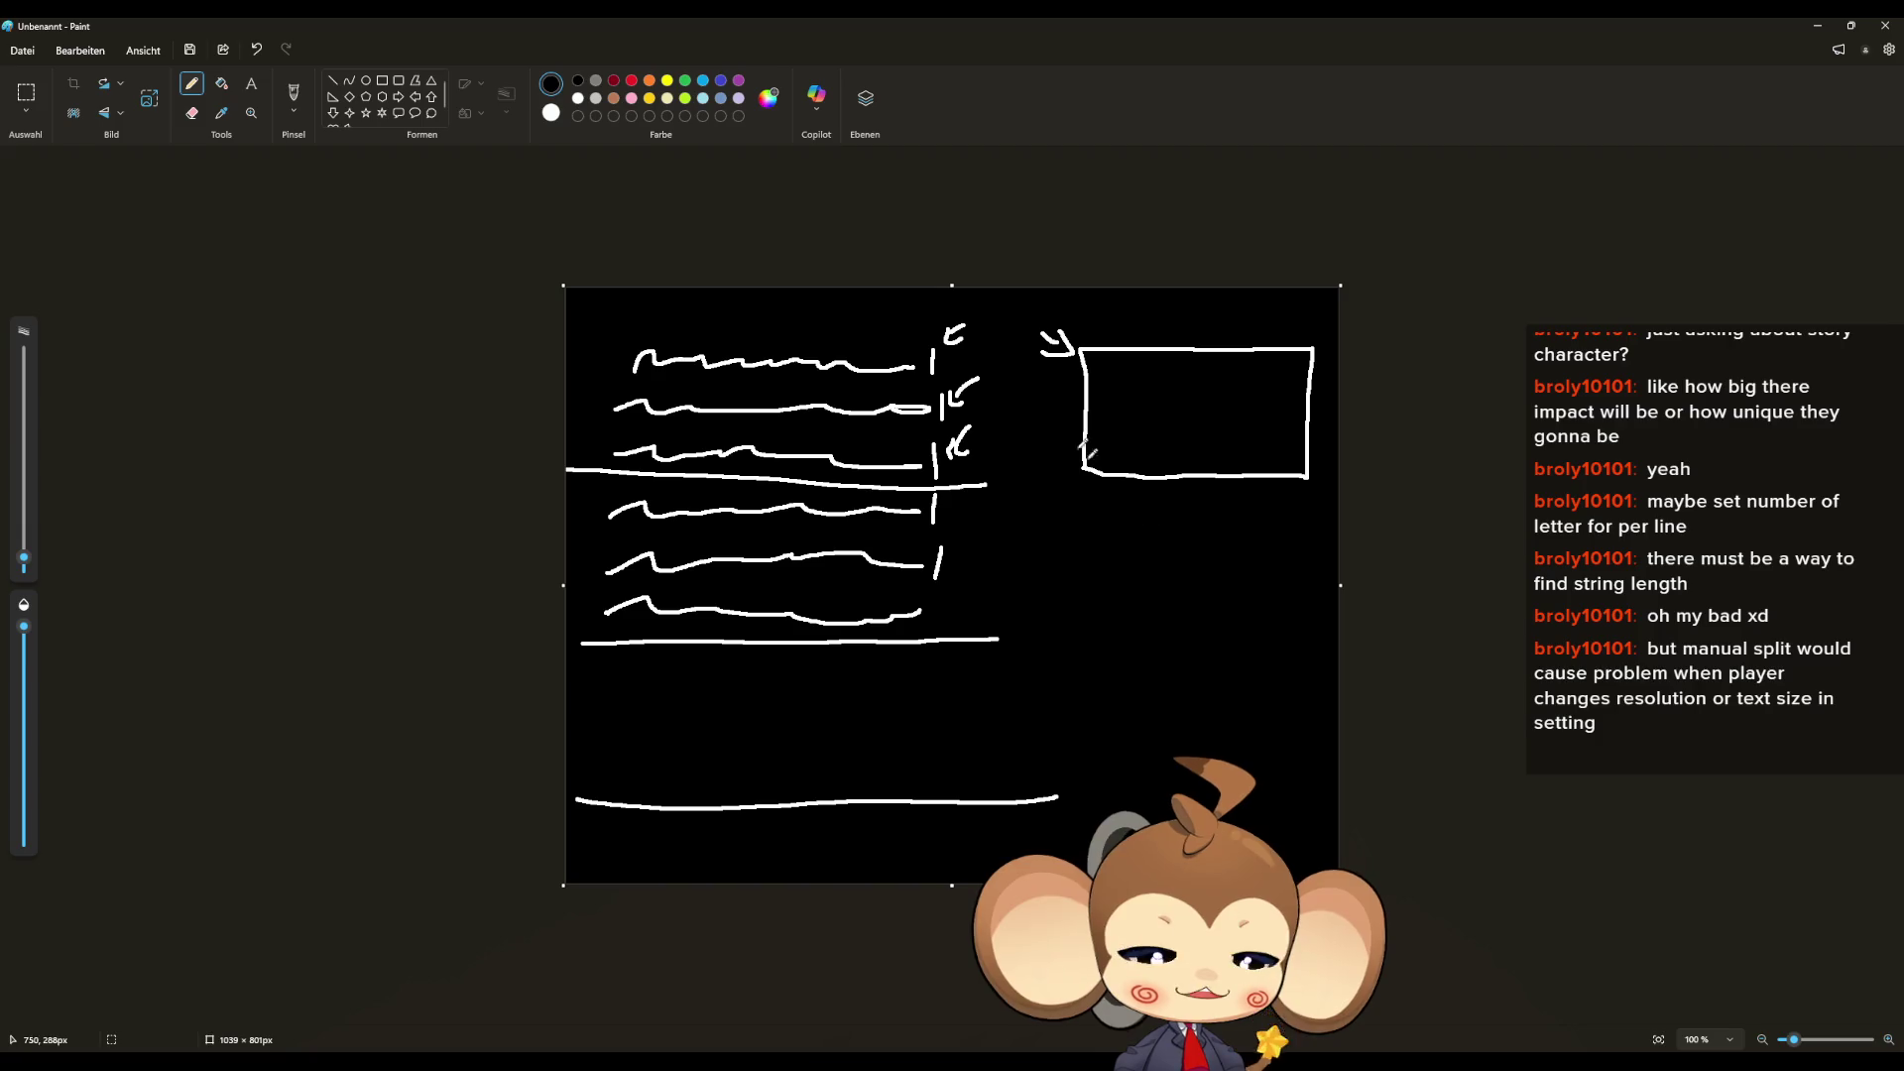
{"action": "left_click_drag", "start_coordinate": [979, 313], "coordinate": [1064, 815]}
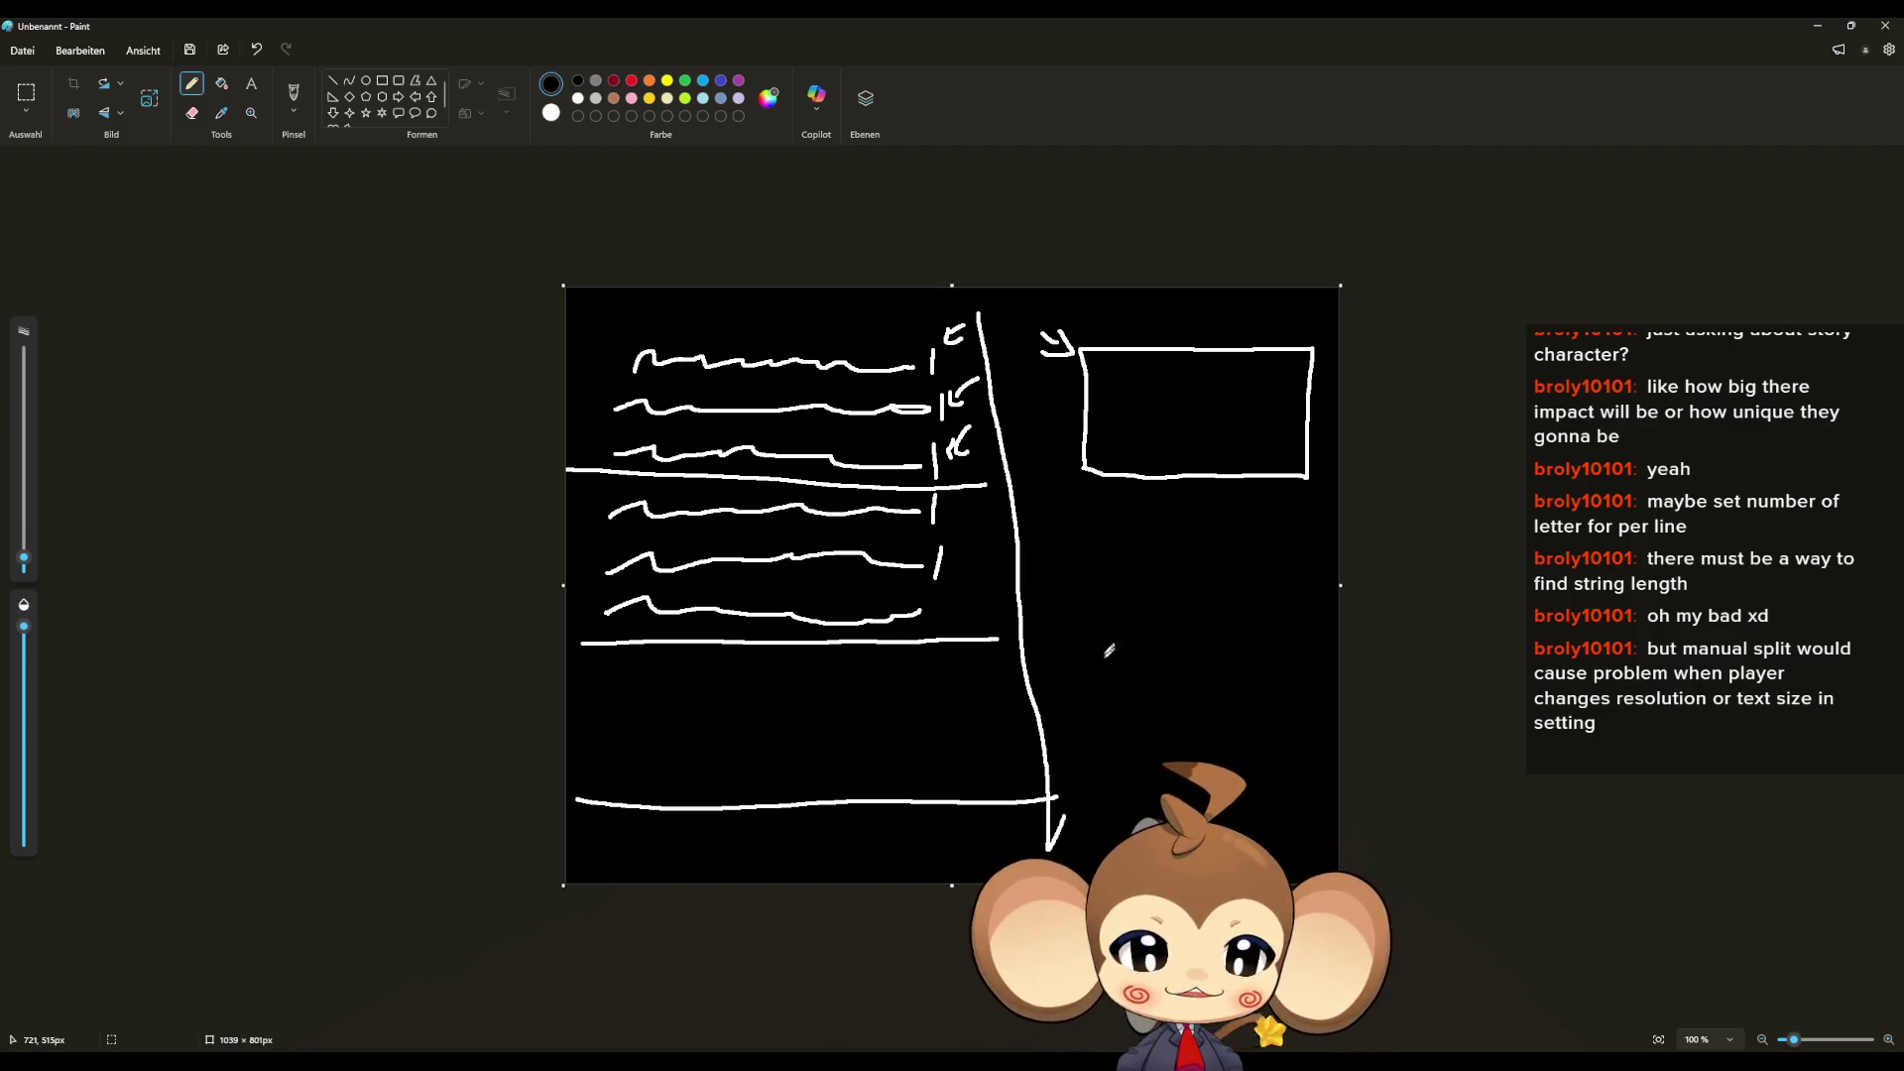
{"action": "mouse_move", "coordinate": [1053, 547]}
{"action": "left_mouse_down"}
{"action": "mouse_move", "coordinate": [1076, 506]}
{"action": "mouse_move", "coordinate": [1246, 511]}
{"action": "mouse_move", "coordinate": [1120, 547]}
{"action": "mouse_move", "coordinate": [1032, 542]}
{"action": "mouse_move", "coordinate": [1232, 535]}
{"action": "left_mouse_up"}
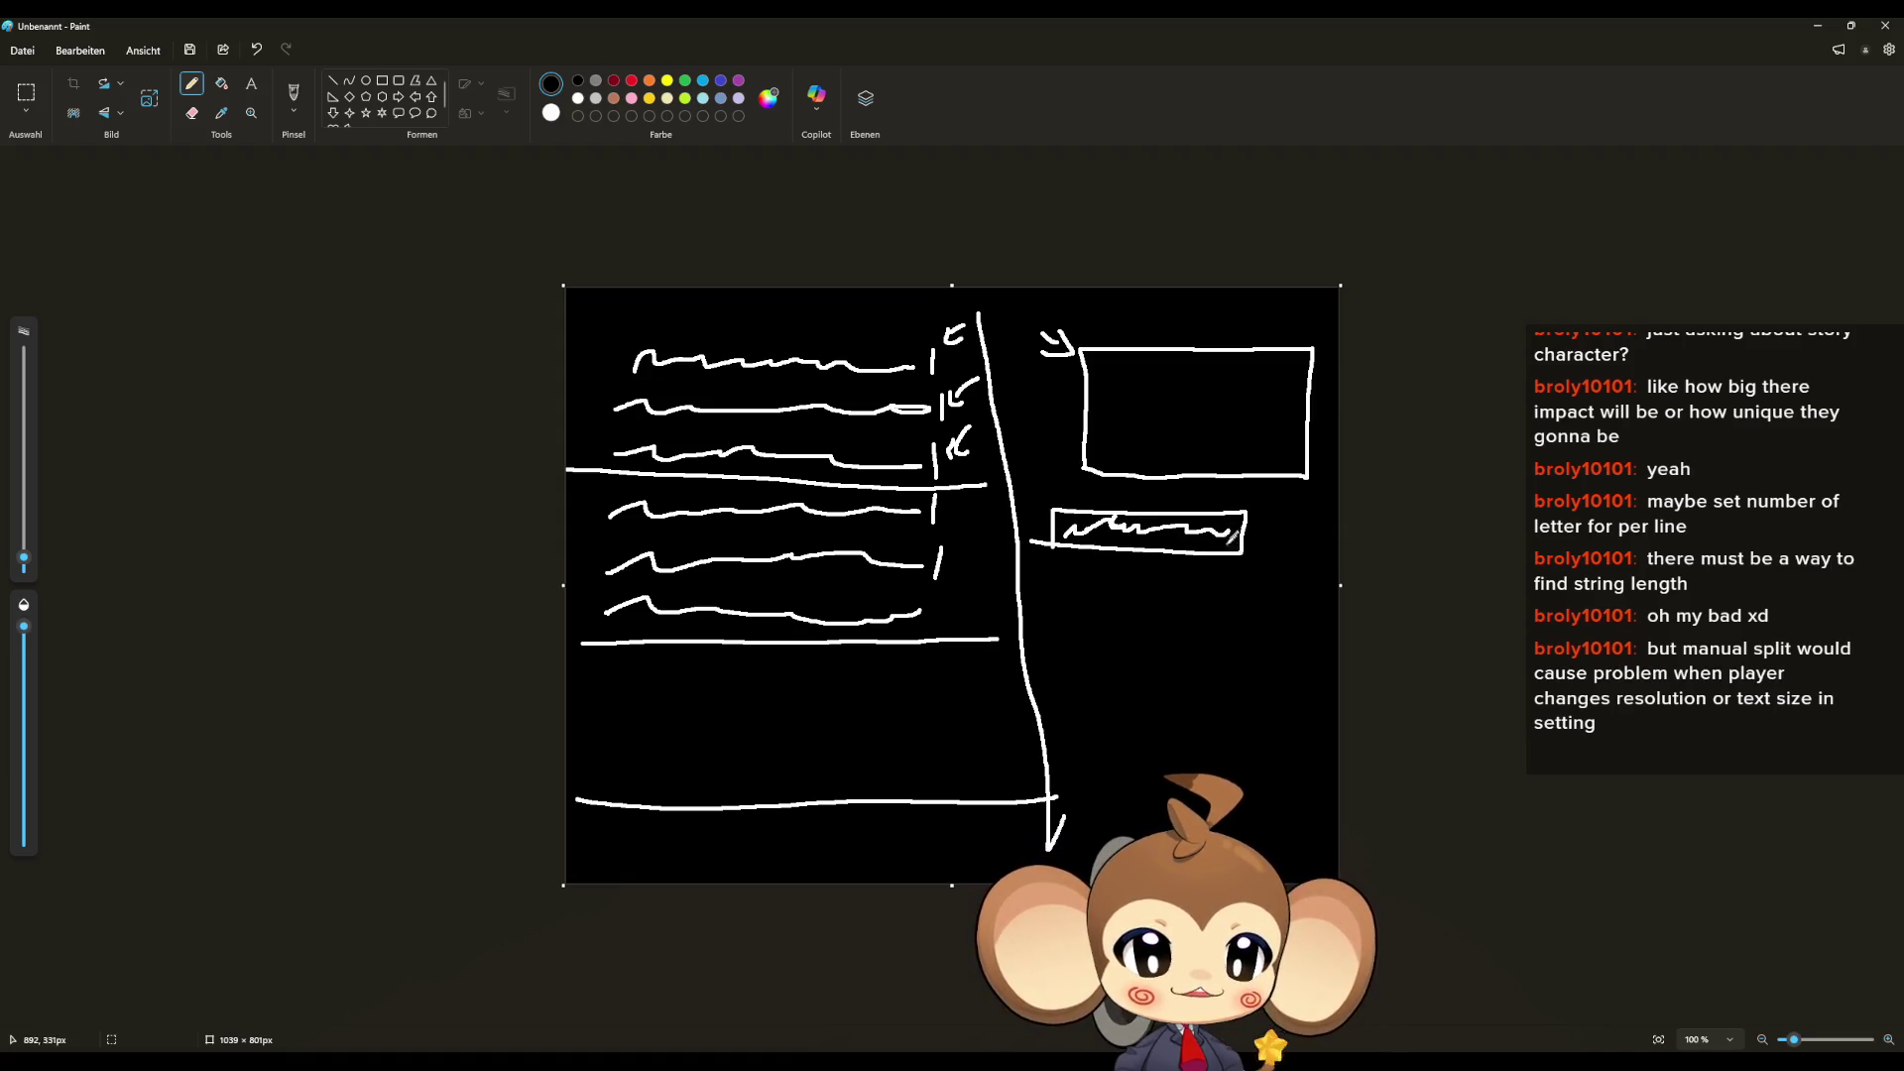
{"action": "left_click_drag", "start_coordinate": [982, 402], "coordinate": [1051, 486]}
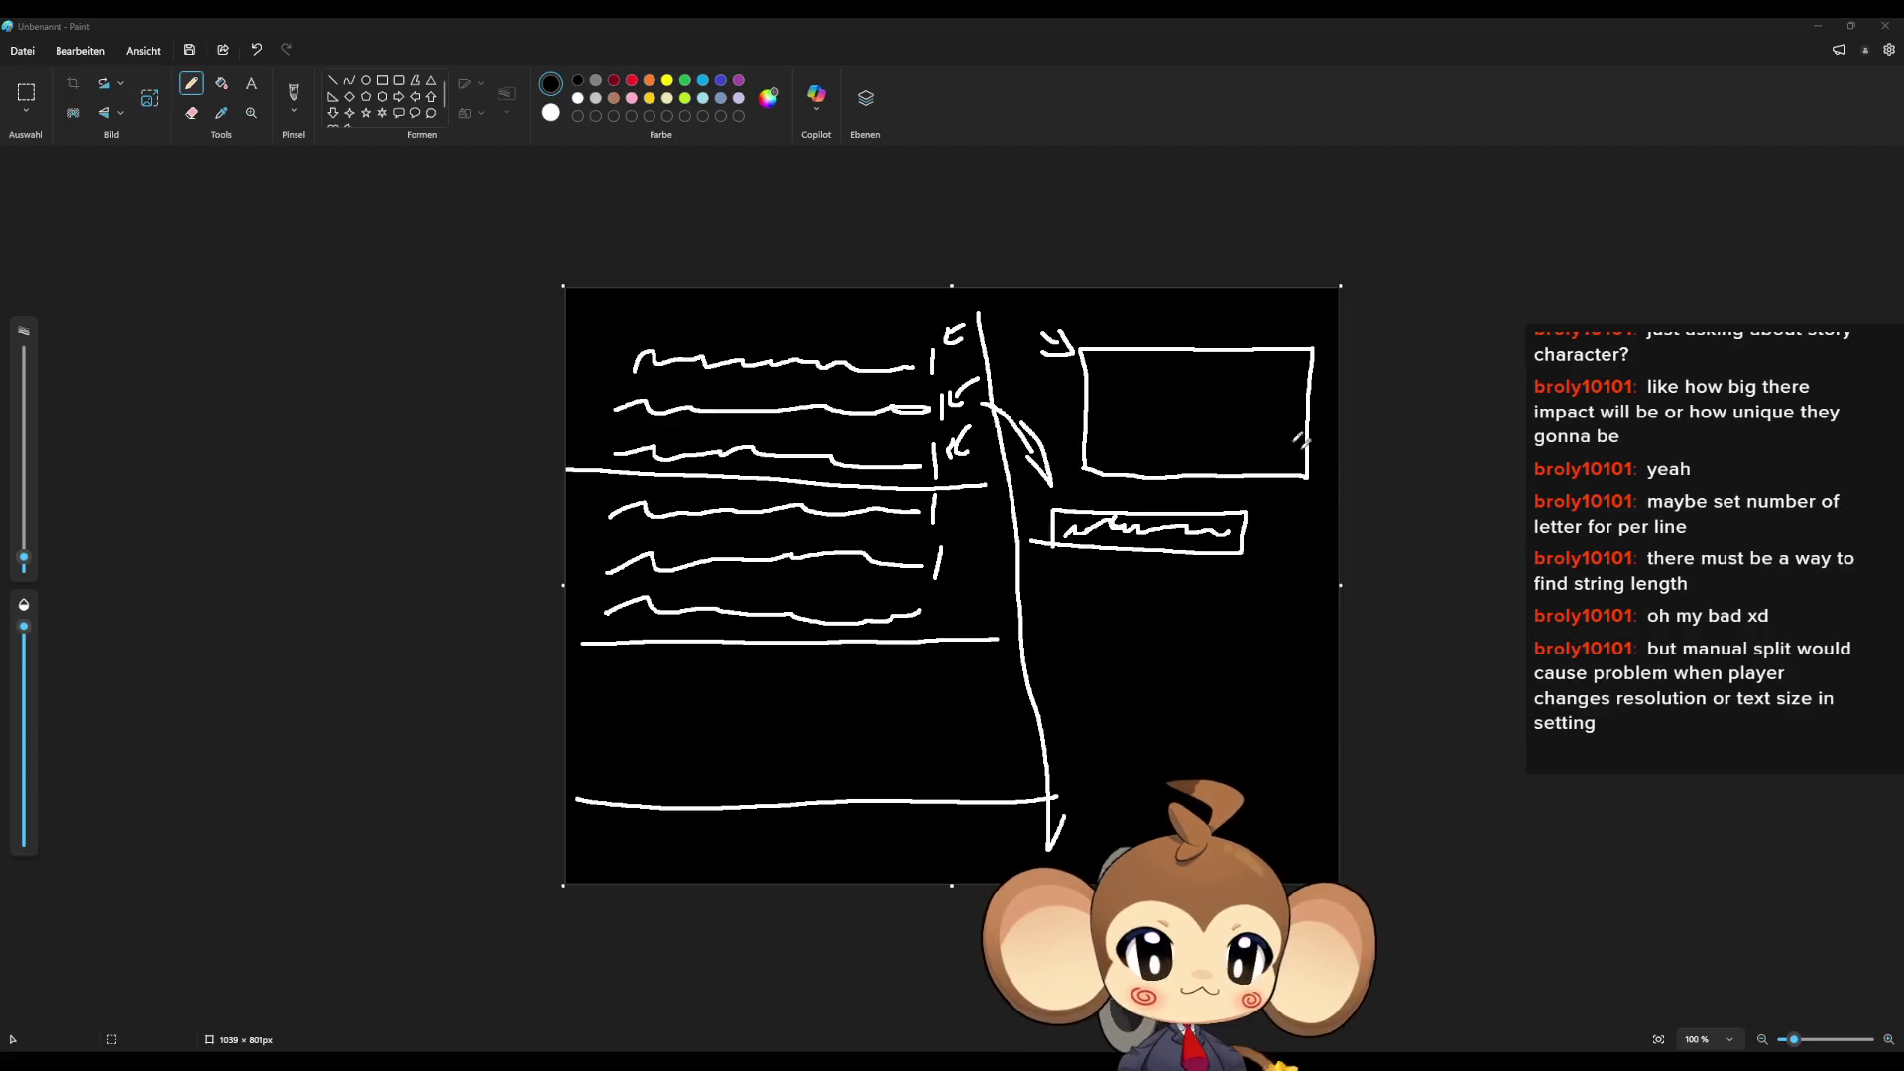
{"action": "left_click", "coordinate": [1817, 24]}
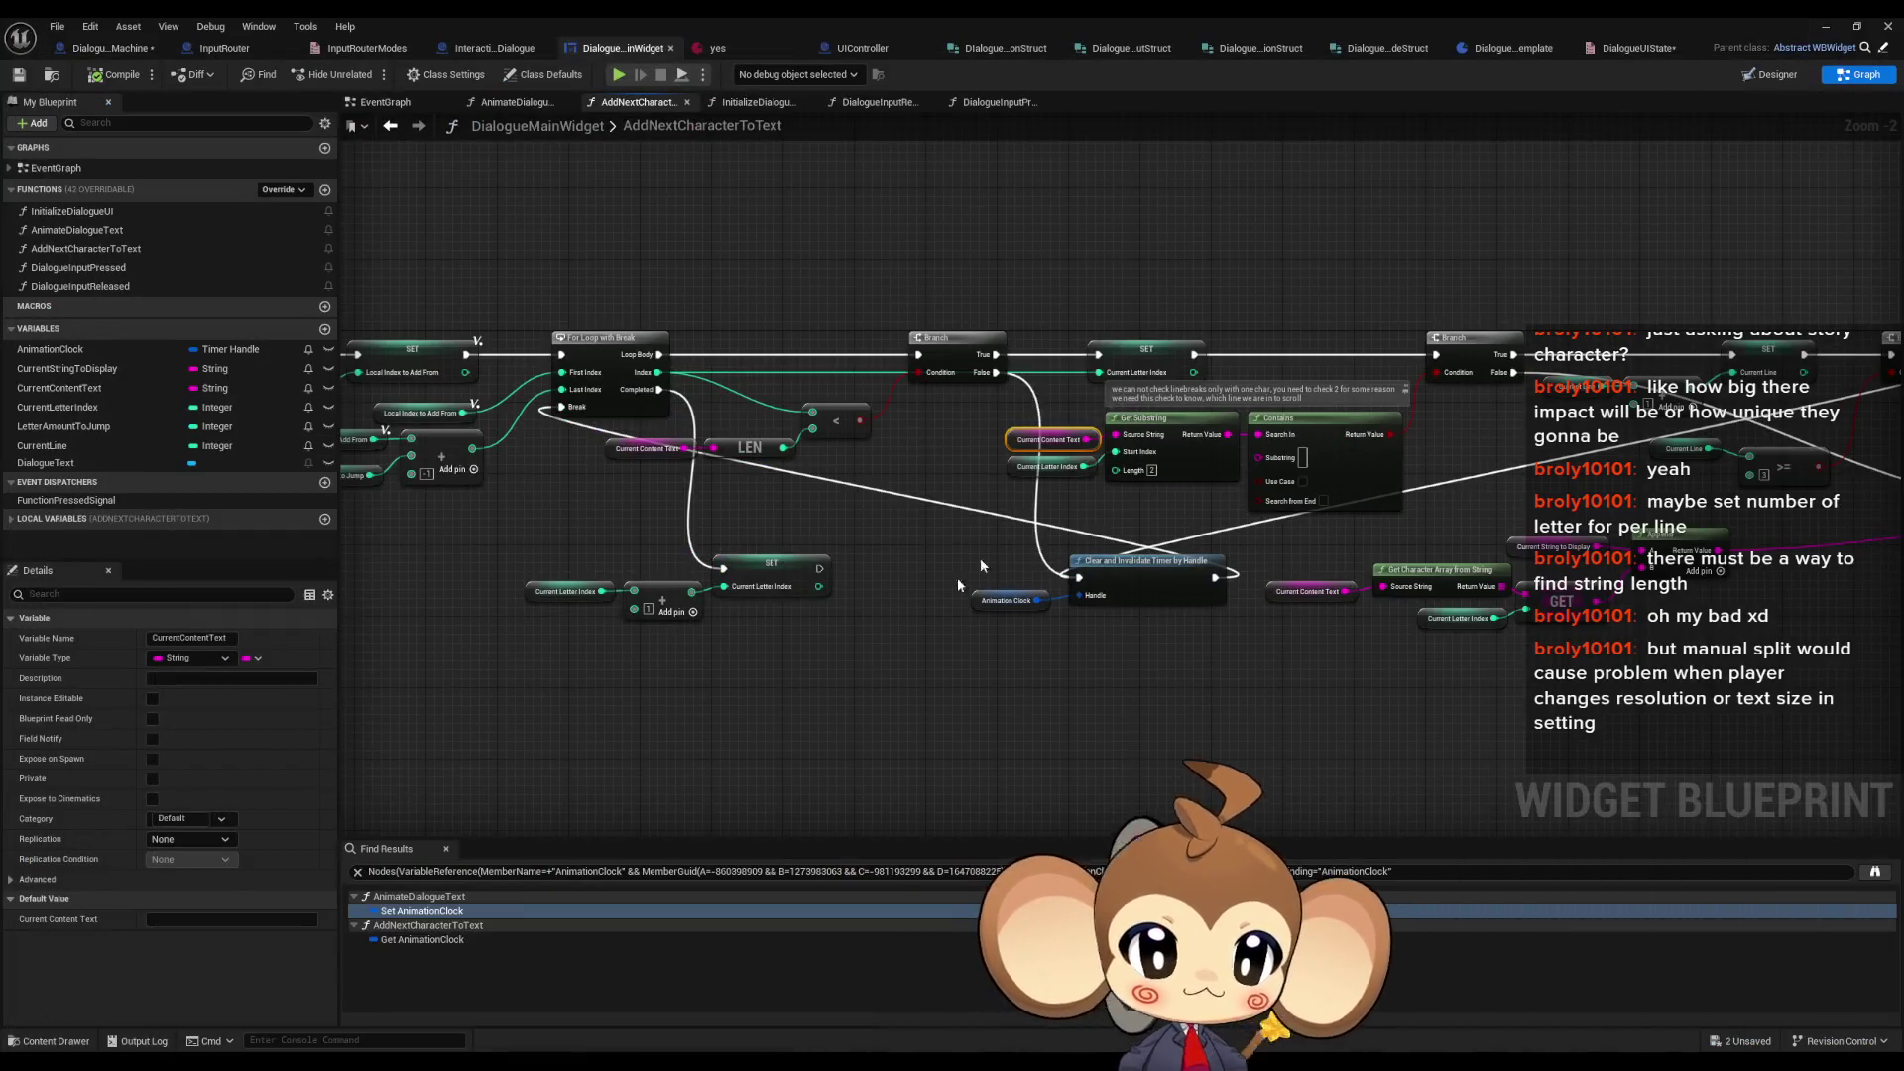
{"action": "left_click", "coordinate": [930, 670]}
{"action": "left_click_drag", "start_coordinate": [930, 670], "coordinate": [543, 705]}
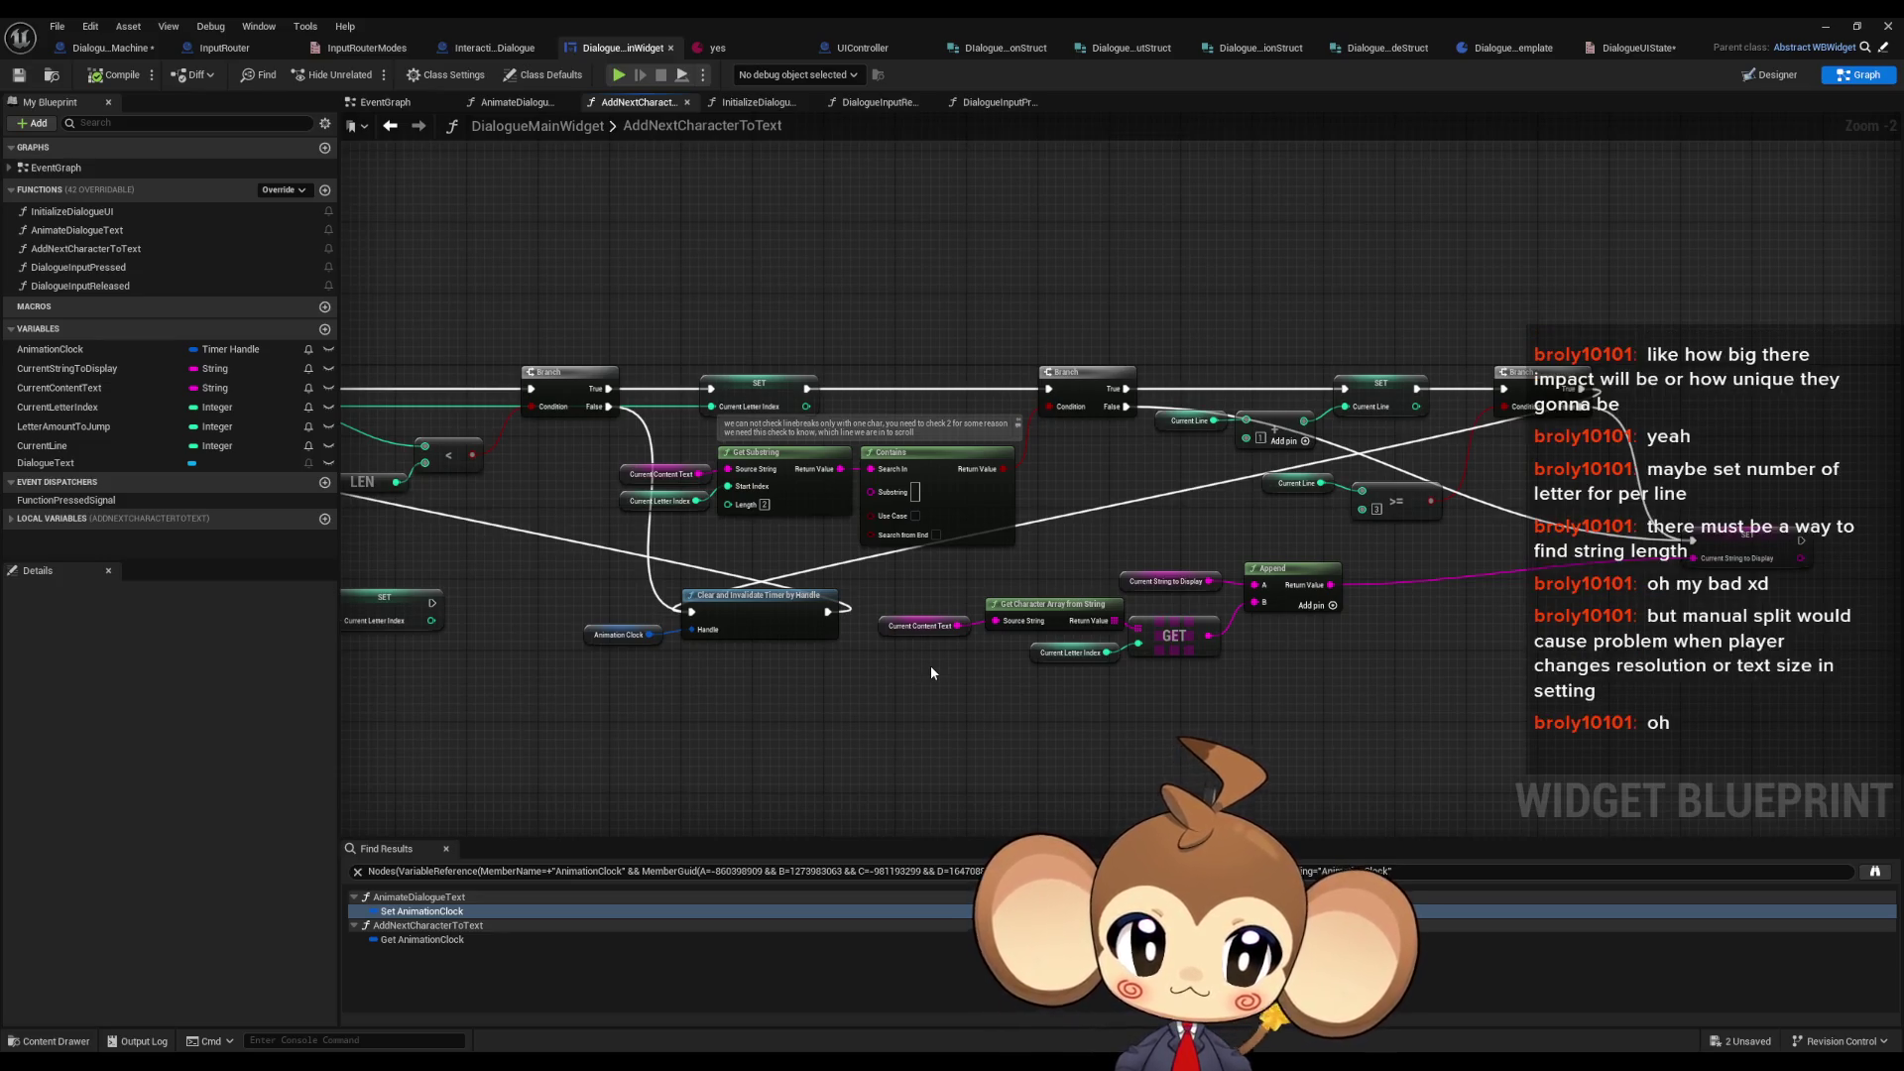
{"action": "left_click_drag", "start_coordinate": [933, 658], "coordinate": [980, 591]}
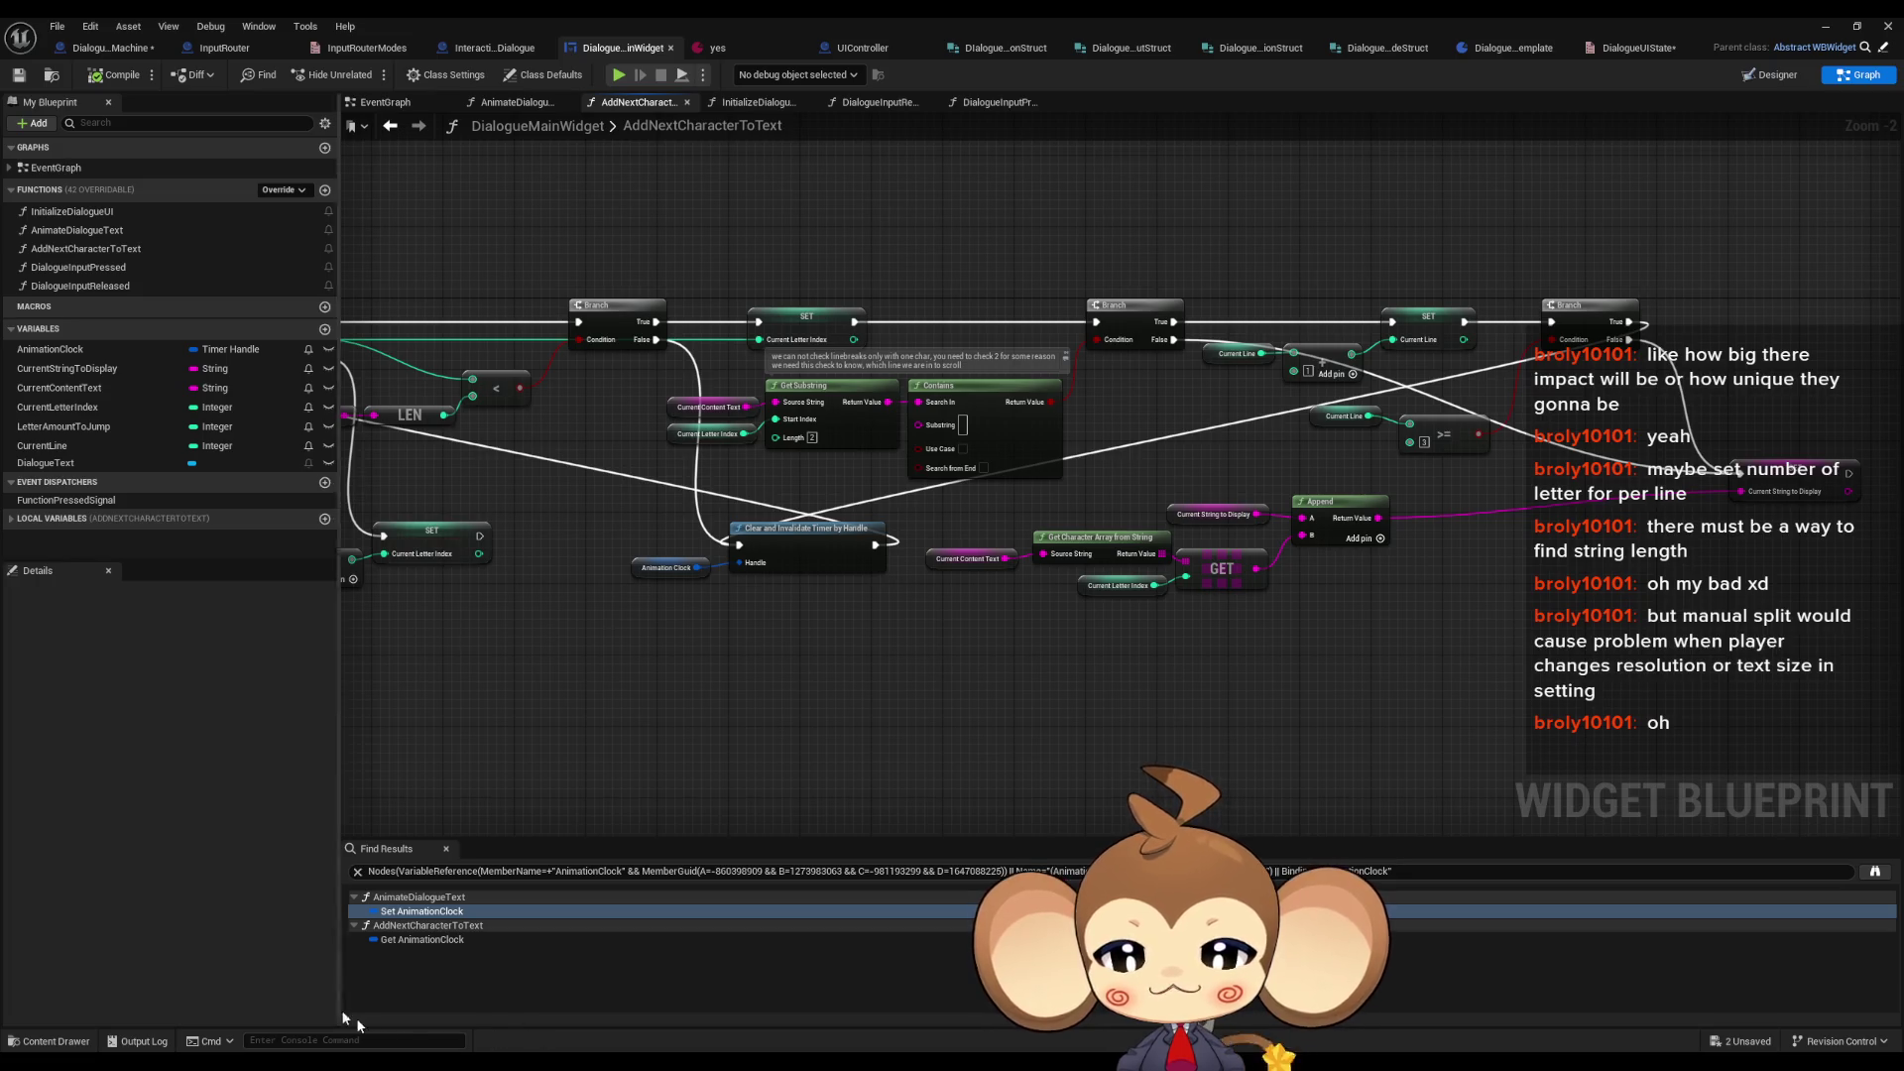
{"action": "key", "text": "alt+Tab"}
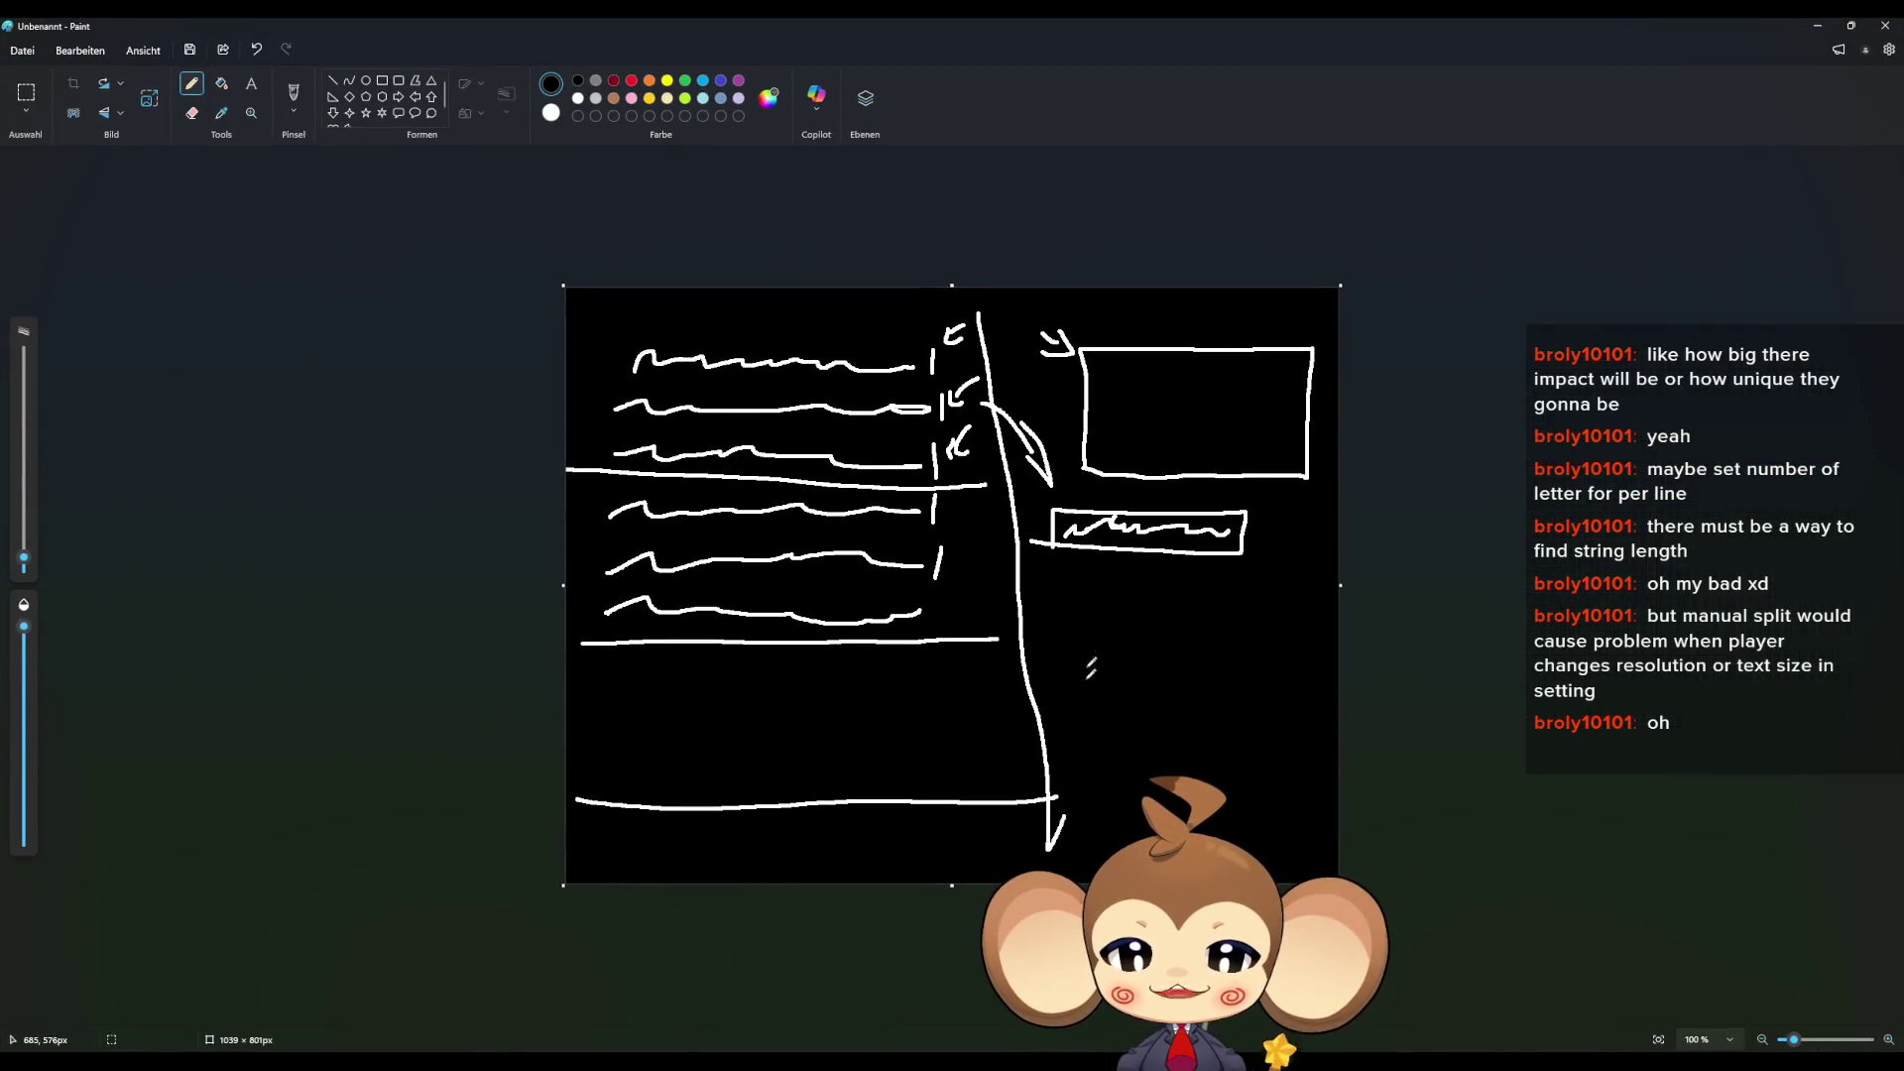
- Sketch a lower box with a wavy text line and small rectangles, then minimize Paint
{"action": "mouse_move", "coordinate": [1068, 751]}
{"action": "left_mouse_down"}
{"action": "mouse_move", "coordinate": [1057, 664]}
{"action": "mouse_move", "coordinate": [1161, 636]}
{"action": "mouse_move", "coordinate": [1314, 641]}
{"action": "mouse_move", "coordinate": [1319, 734]}
{"action": "mouse_move", "coordinate": [1078, 724]}
{"action": "left_mouse_up"}
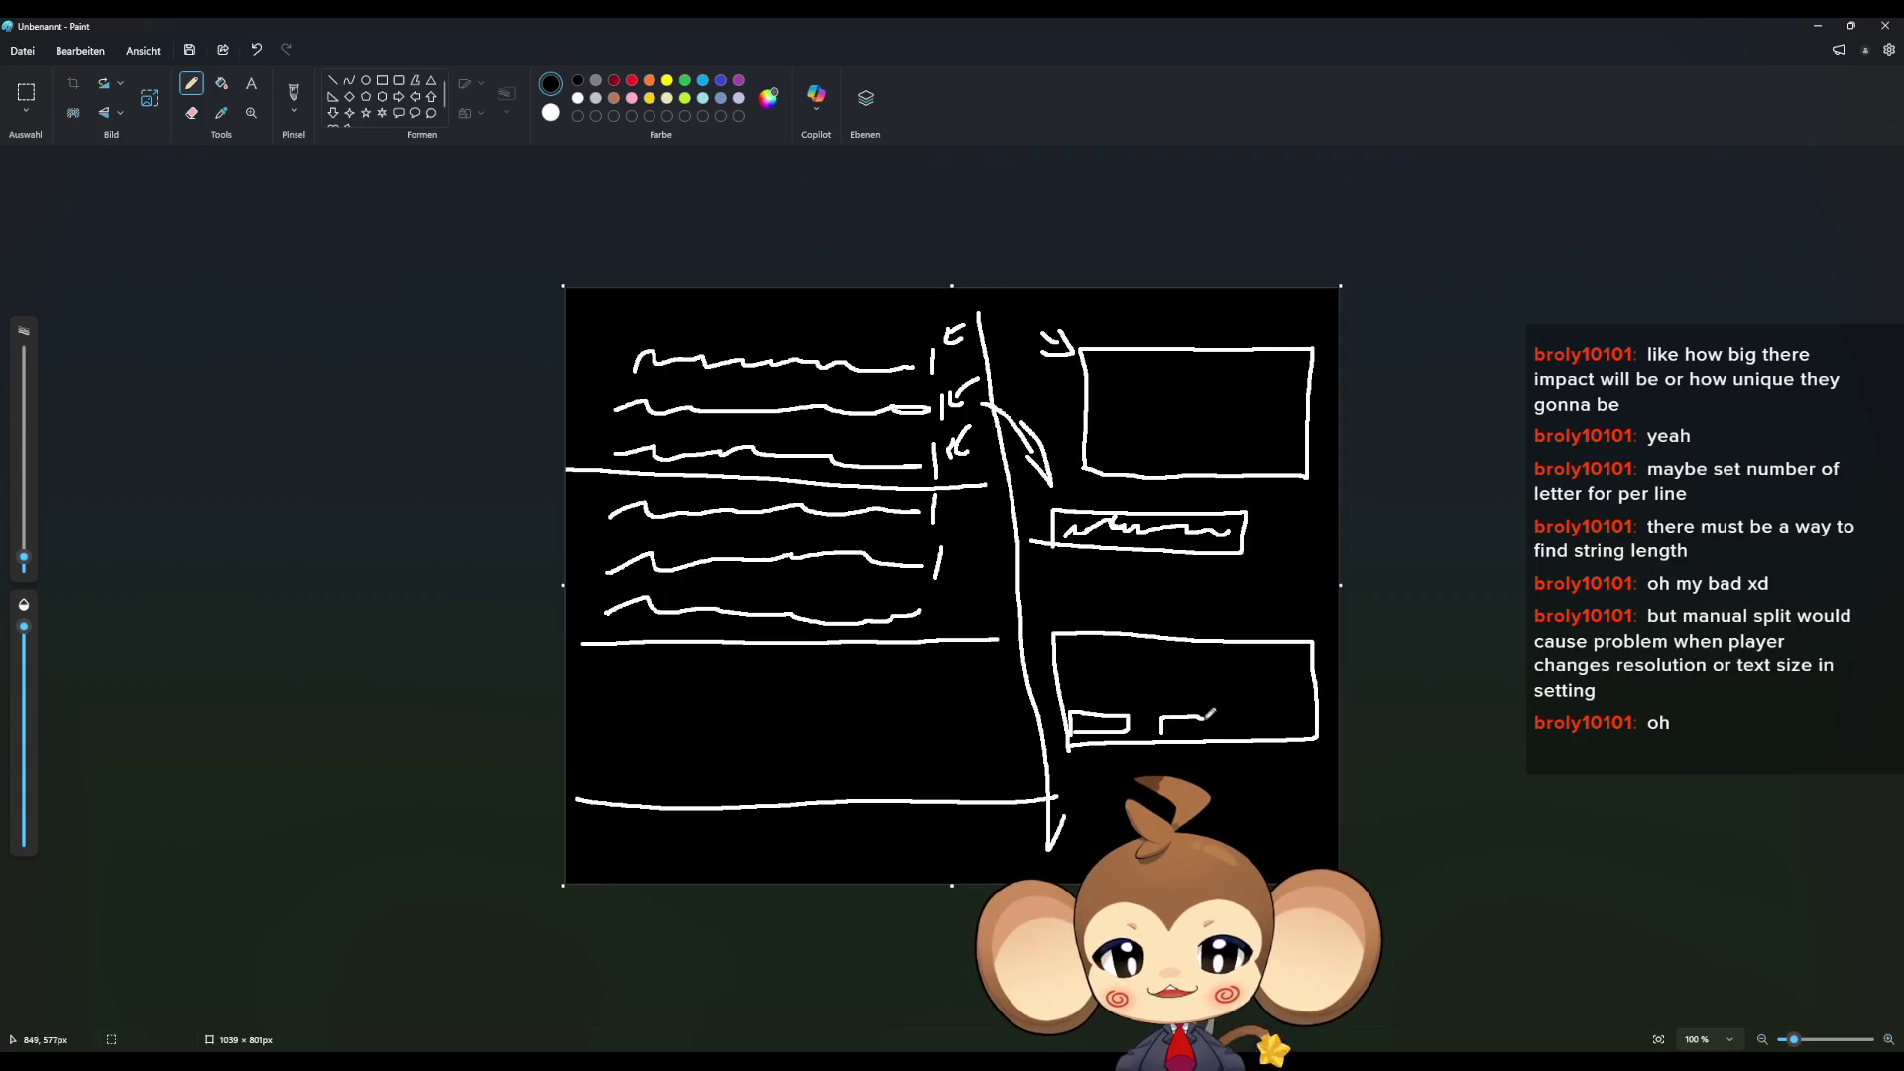
{"action": "mouse_move", "coordinate": [1243, 727]}
{"action": "left_mouse_down"}
{"action": "mouse_move", "coordinate": [1295, 711]}
{"action": "mouse_move", "coordinate": [1307, 727]}
{"action": "mouse_move", "coordinate": [1237, 729]}
{"action": "left_mouse_up"}
{"action": "mouse_move", "coordinate": [1063, 663]}
{"action": "left_mouse_down"}
{"action": "mouse_move", "coordinate": [1276, 658]}
{"action": "mouse_move", "coordinate": [1117, 688]}
{"action": "mouse_move", "coordinate": [1299, 689]}
{"action": "left_mouse_up"}
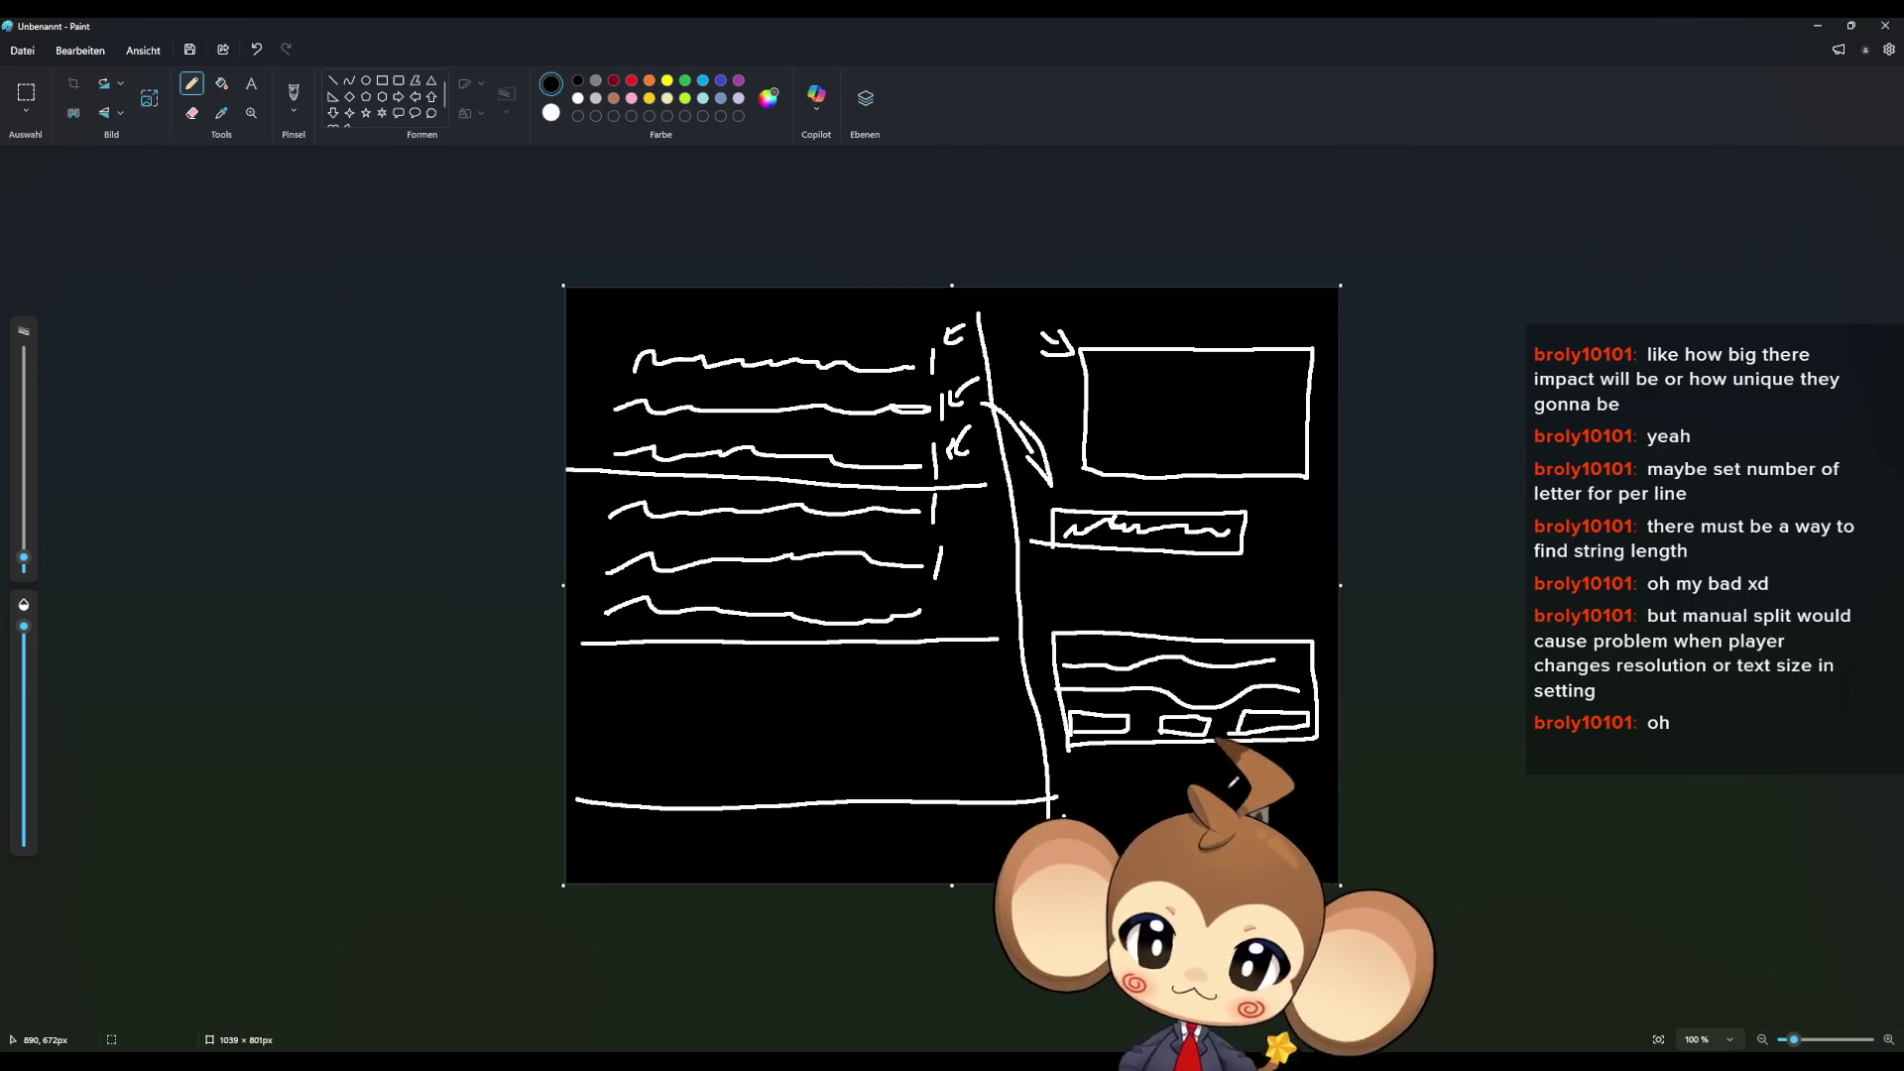
{"action": "left_click", "coordinate": [1819, 24]}
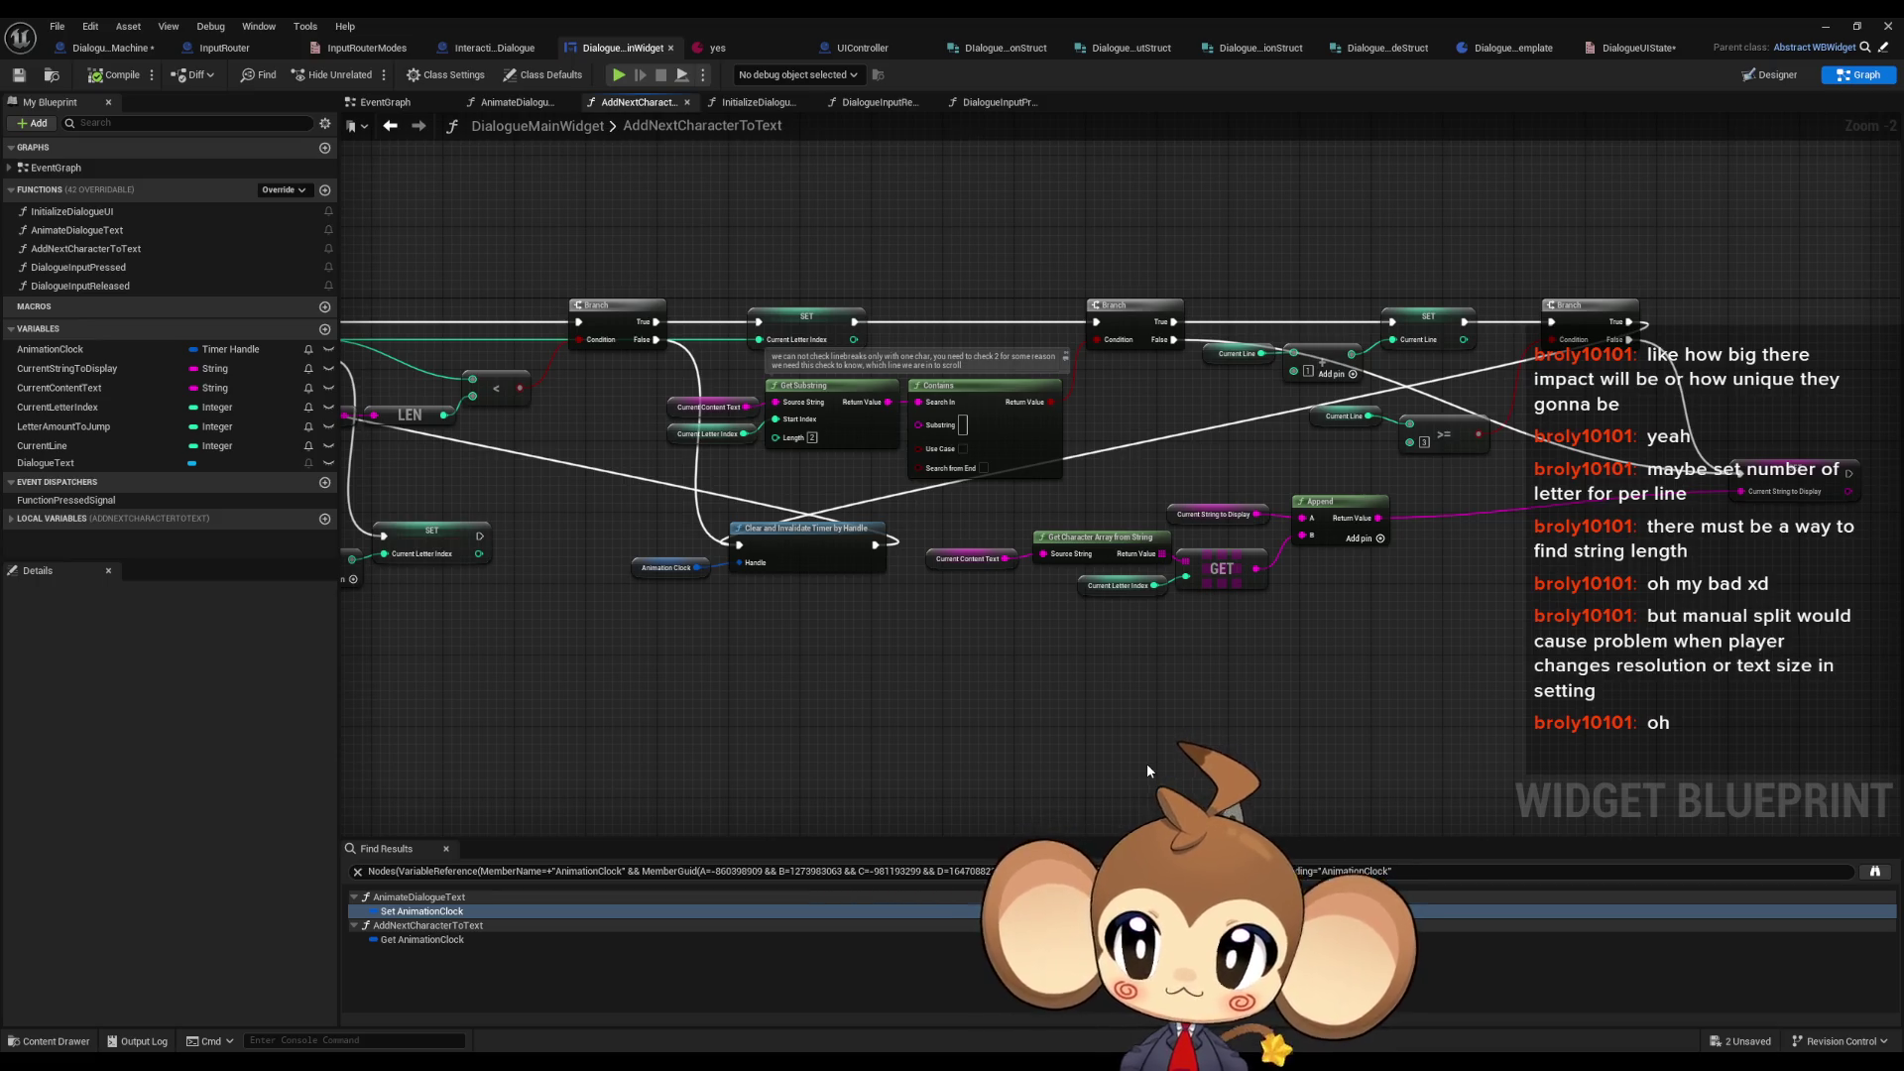
- Delete the InitializeDialogueUI function from DialogueMainWidget
{"action": "left_click_drag", "start_coordinate": [387, 372], "coordinate": [692, 365]}
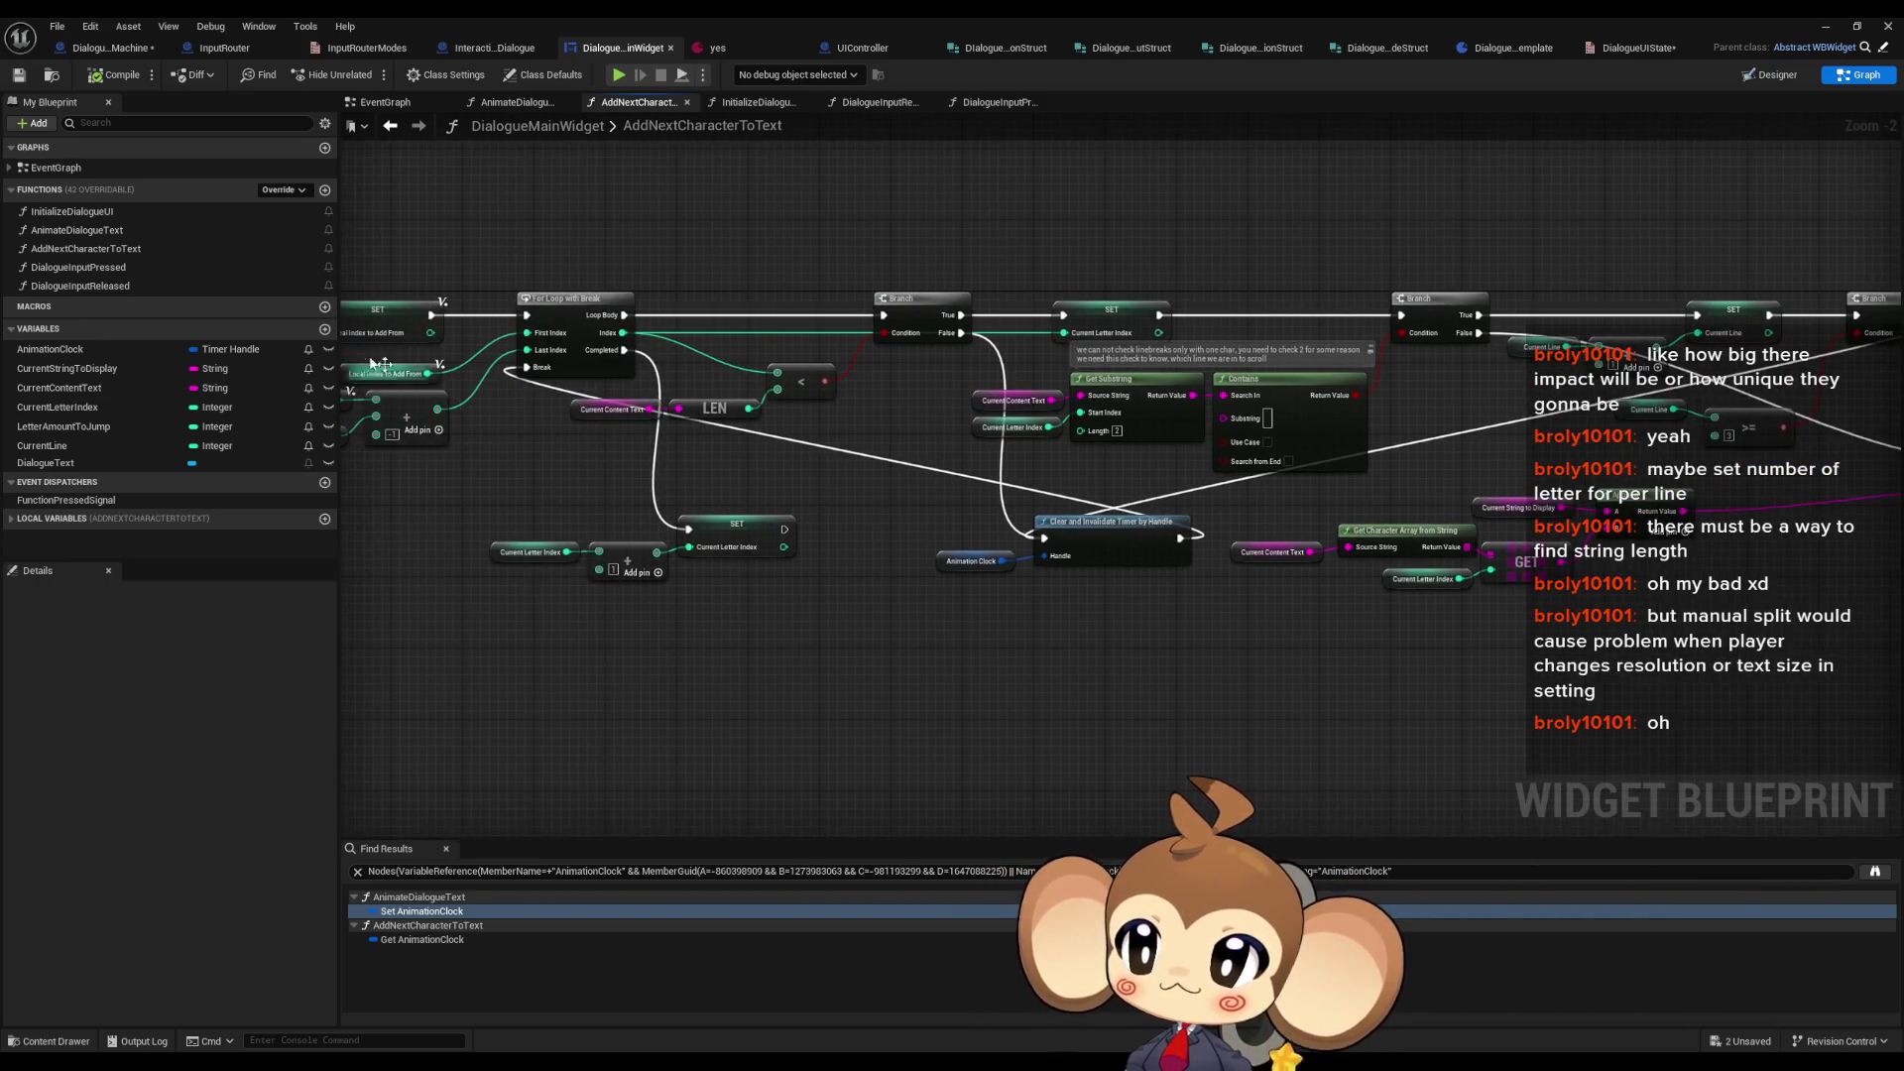
{"action": "double_click", "coordinate": [89, 212]}
{"action": "left_click", "coordinate": [78, 212]}
{"action": "key", "text": "Delete"}
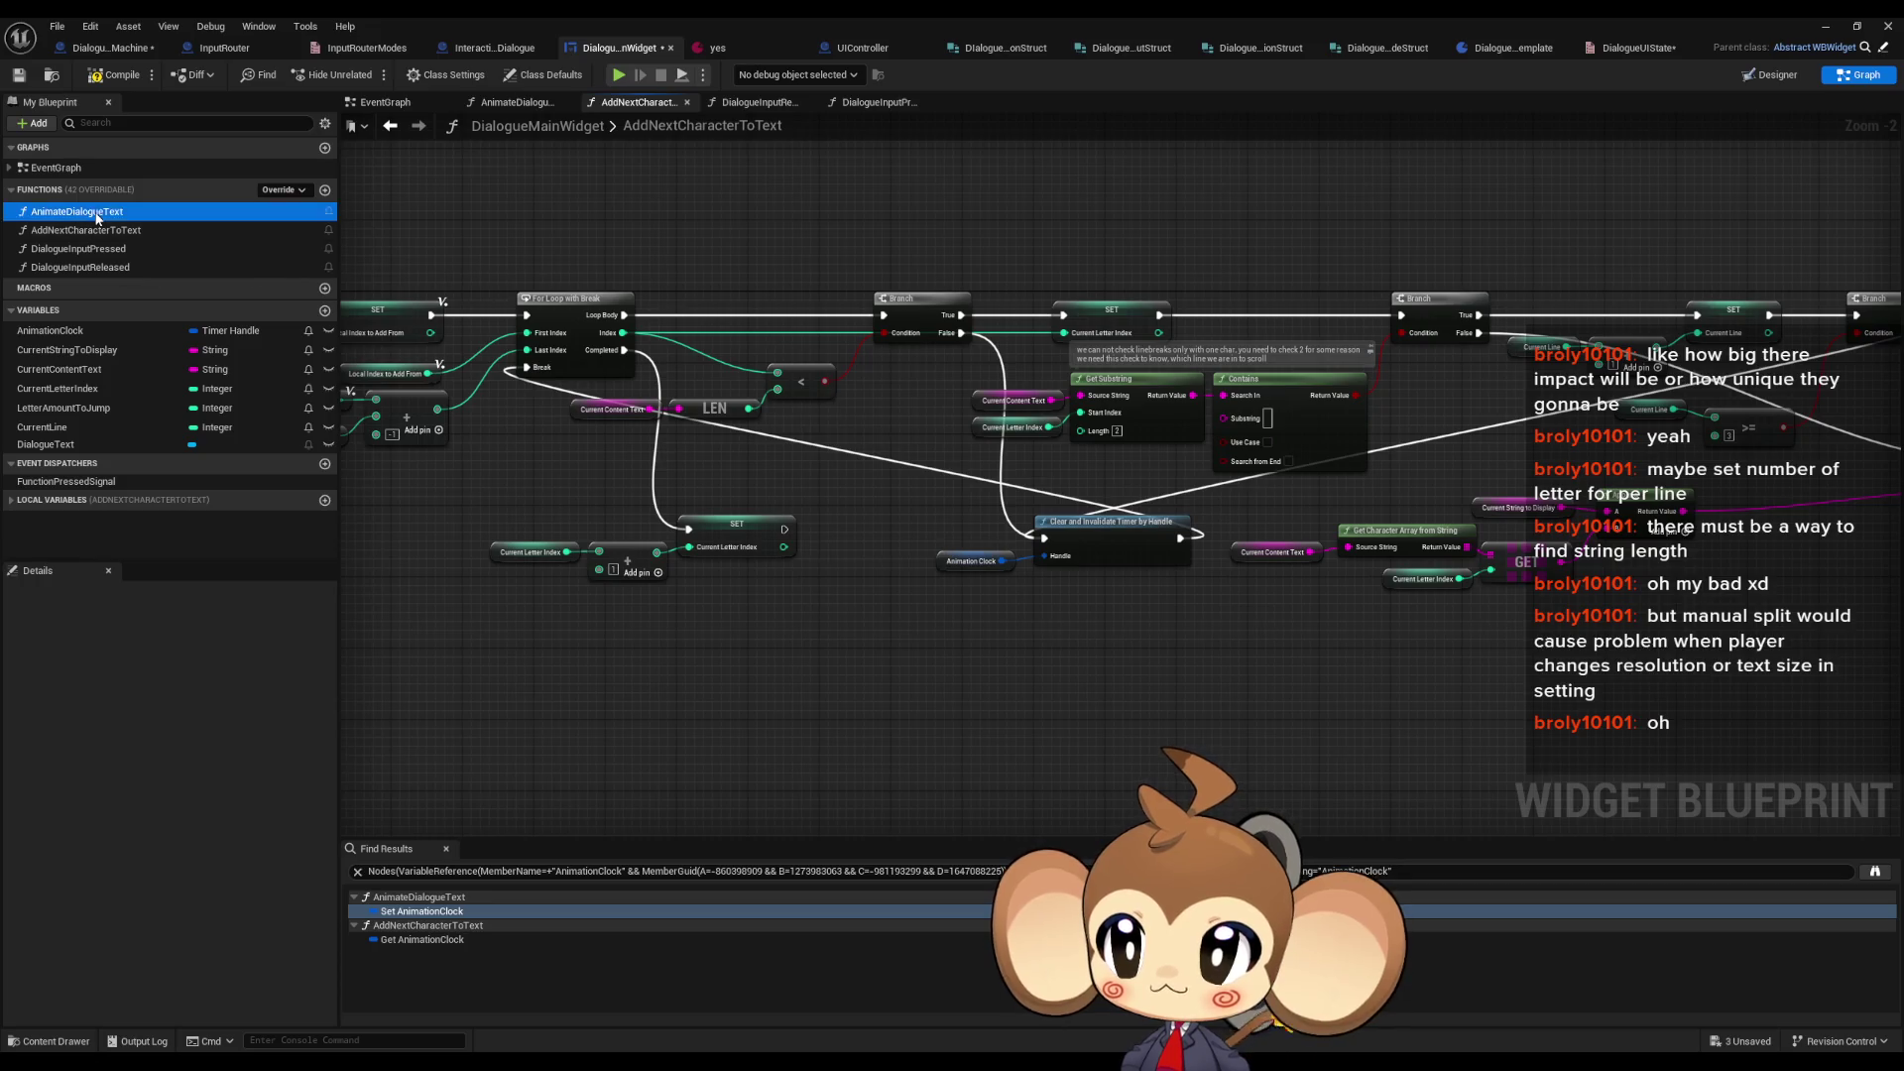
- In AnimateDialogueText, place a Current String to Display getter below the Print String nodes
{"action": "double_click", "coordinate": [77, 211]}
{"action": "mouse_move", "coordinate": [605, 300]}
{"action": "left_mouse_down"}
{"action": "mouse_move", "coordinate": [962, 483]}
{"action": "mouse_move", "coordinate": [1011, 581]}
{"action": "mouse_move", "coordinate": [496, 545]}
{"action": "mouse_move", "coordinate": [595, 542]}
{"action": "left_mouse_up"}
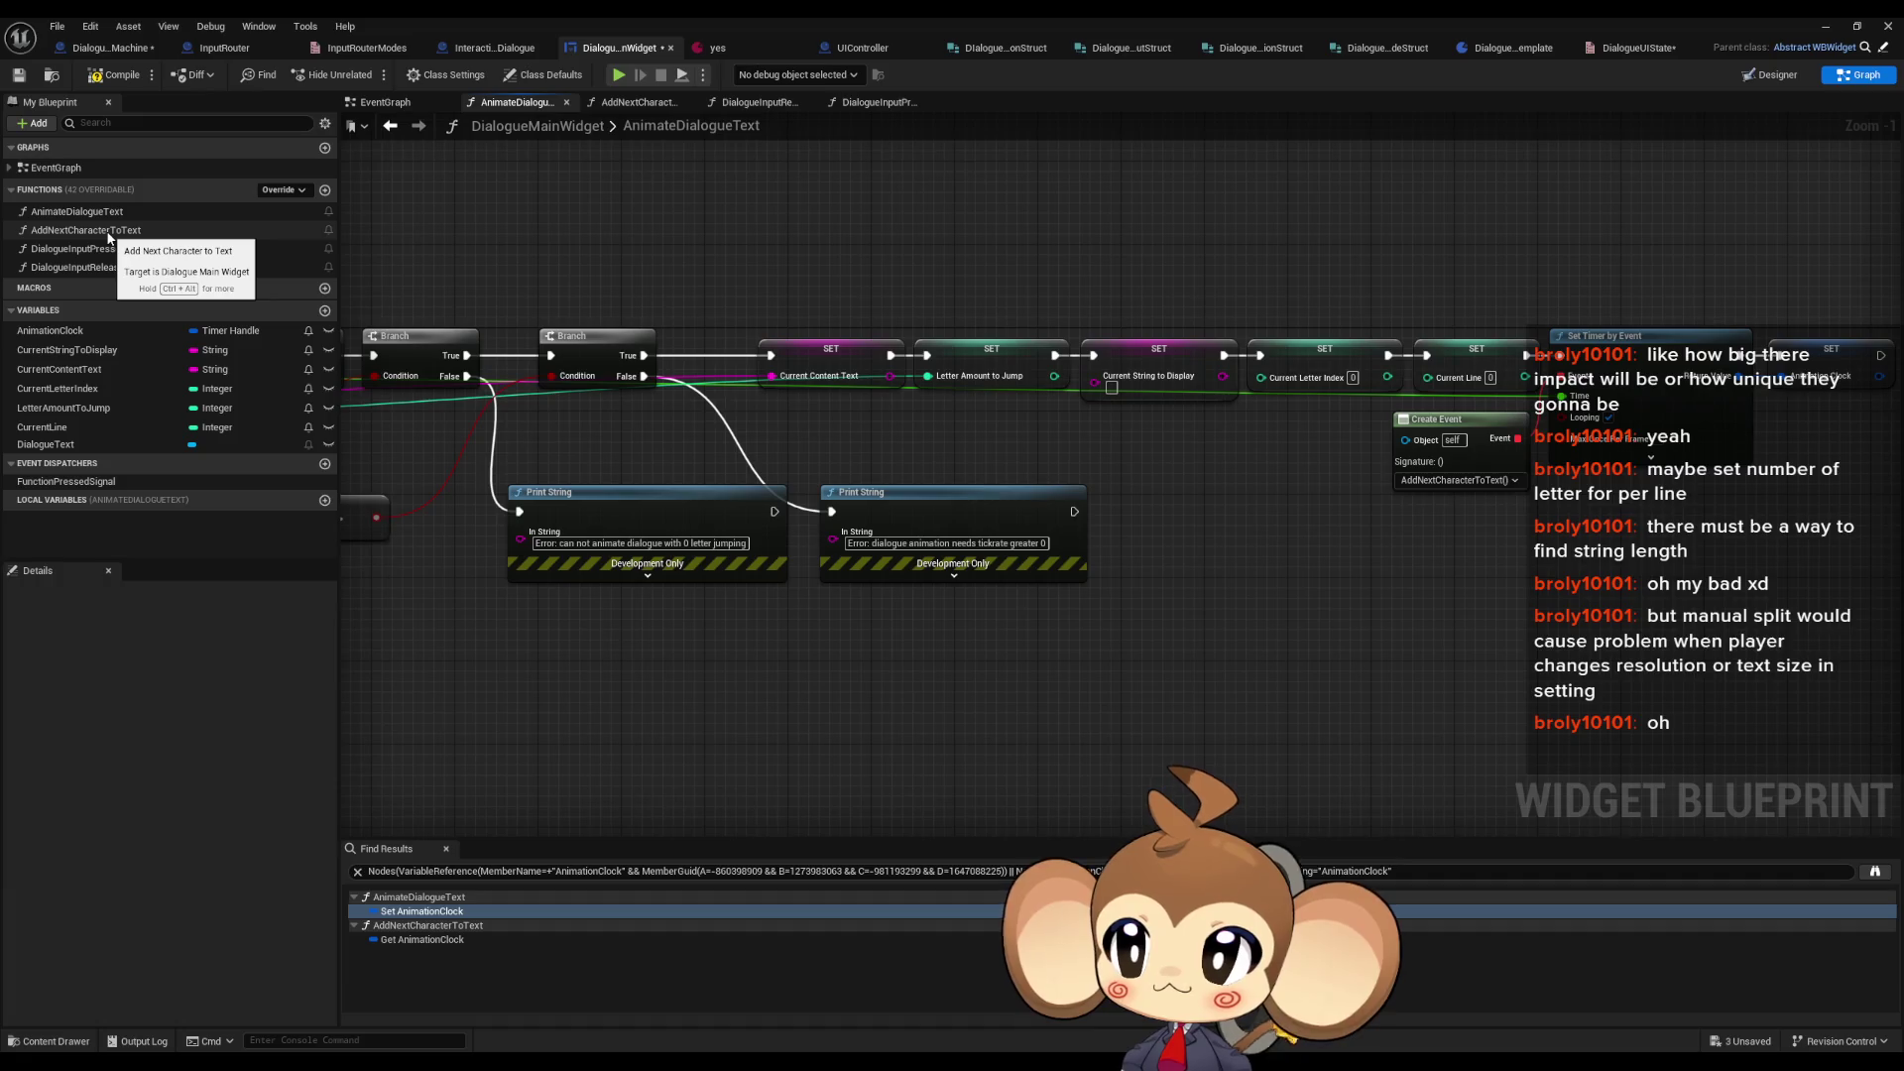
{"action": "left_click_drag", "start_coordinate": [600, 317], "coordinate": [972, 357]}
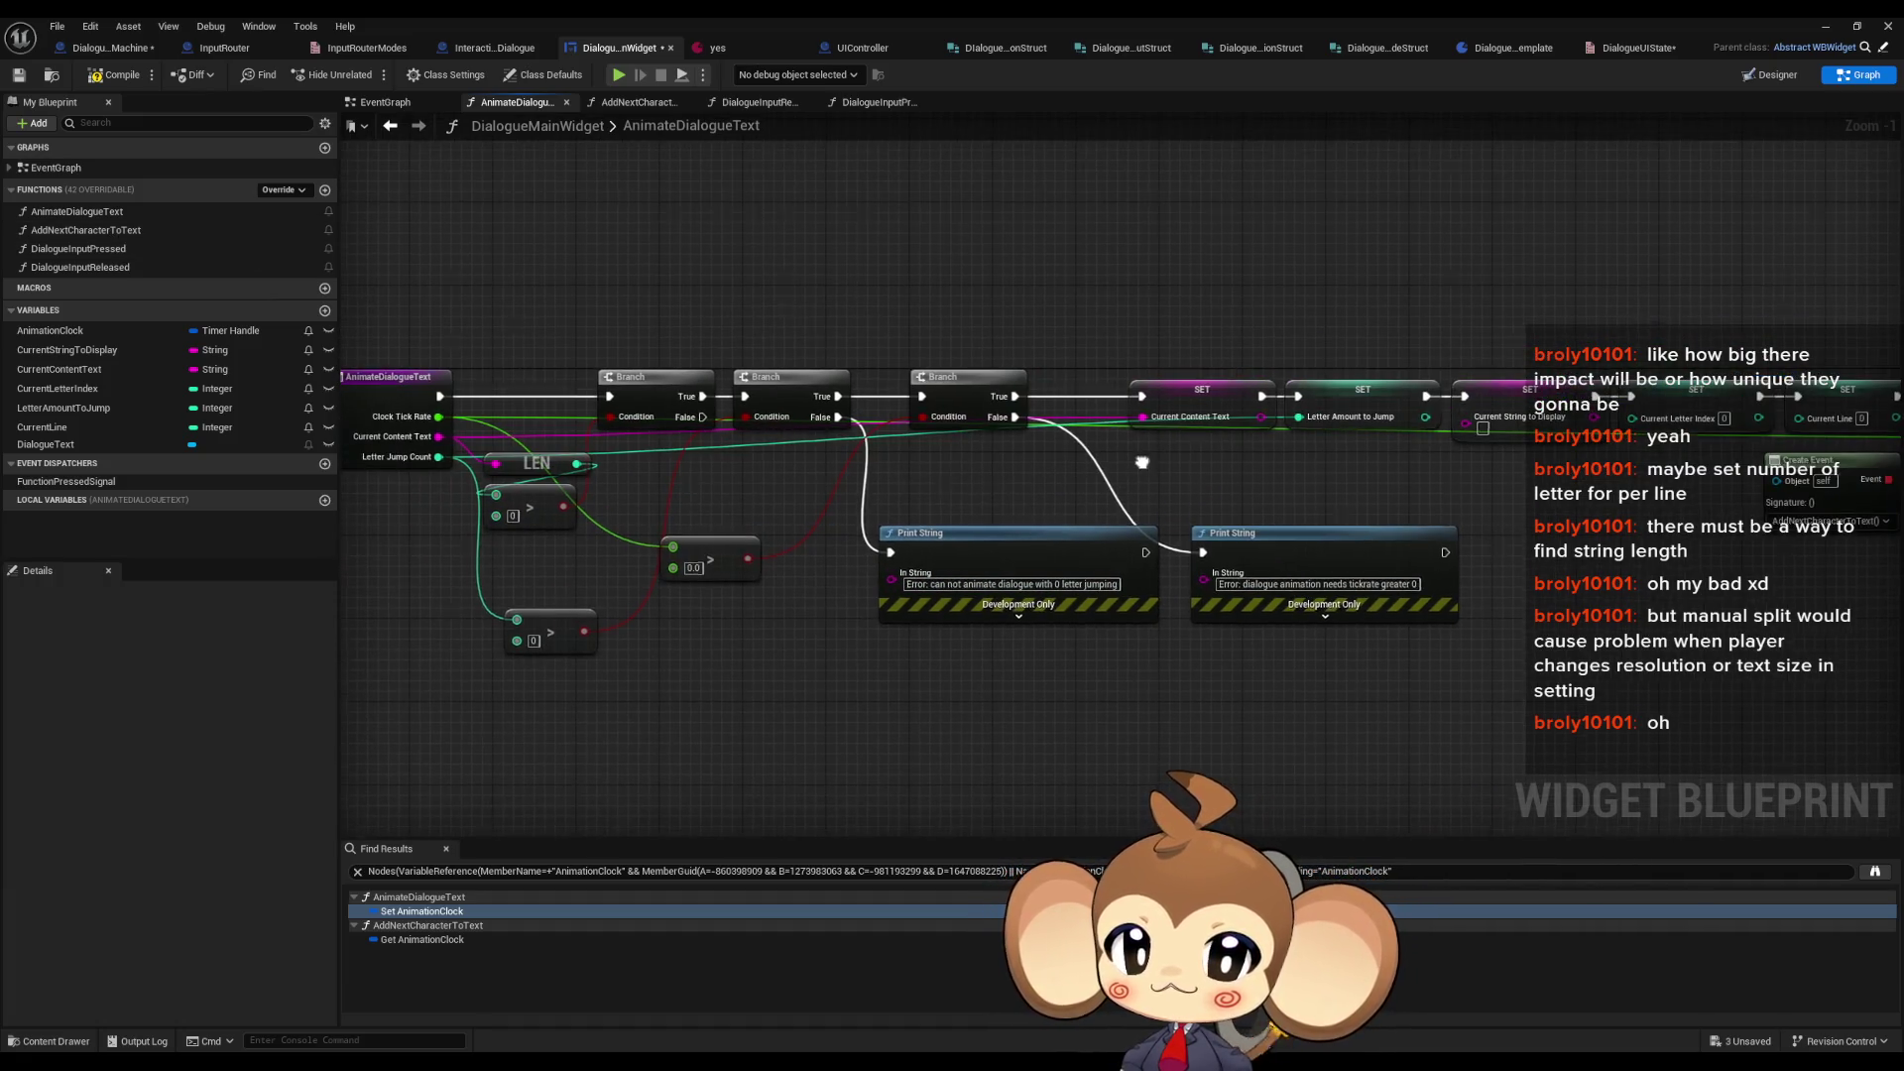
{"action": "left_click_drag", "start_coordinate": [1152, 468], "coordinate": [1119, 255]}
{"action": "mouse_move", "coordinate": [59, 350]}
{"action": "left_mouse_down"}
{"action": "mouse_move", "coordinate": [711, 498]}
{"action": "mouse_move", "coordinate": [761, 607]}
{"action": "left_mouse_up"}
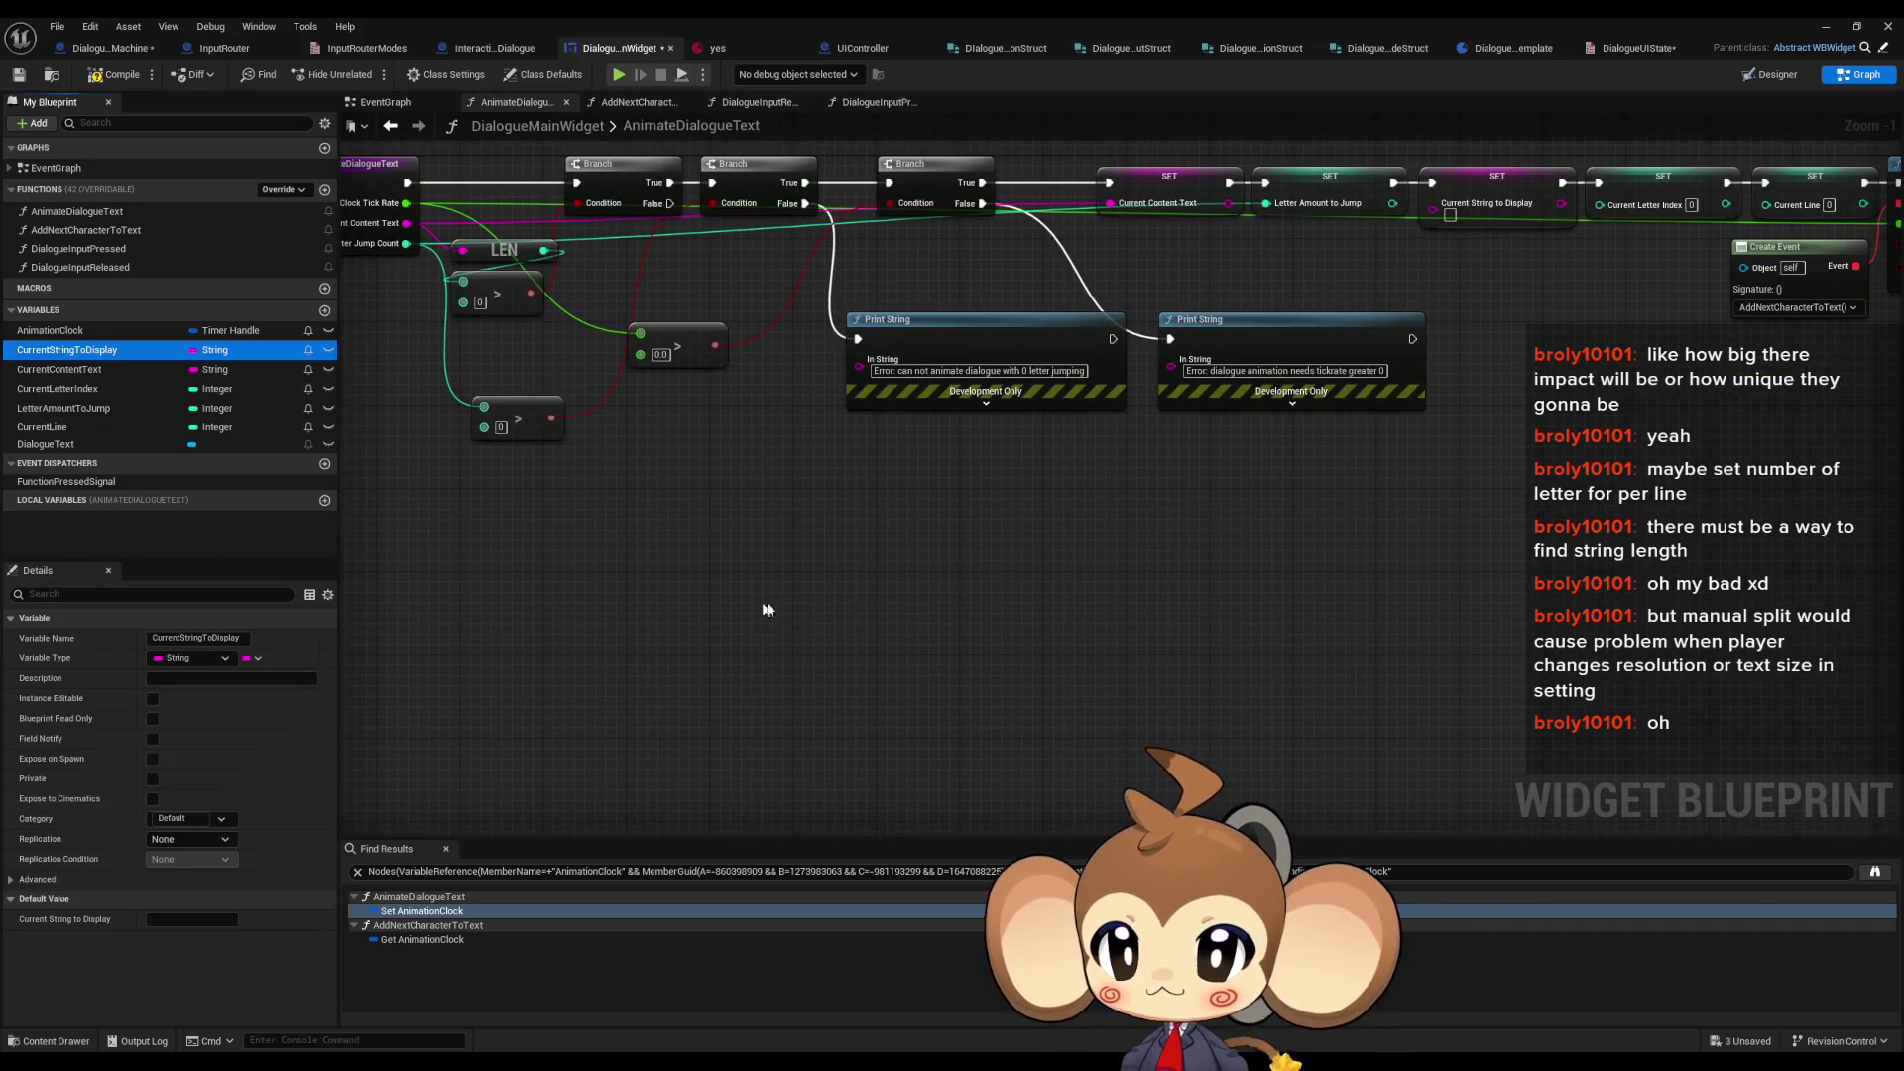
{"action": "left_click", "coordinate": [848, 634]}
{"action": "left_click", "coordinate": [1190, 619]}
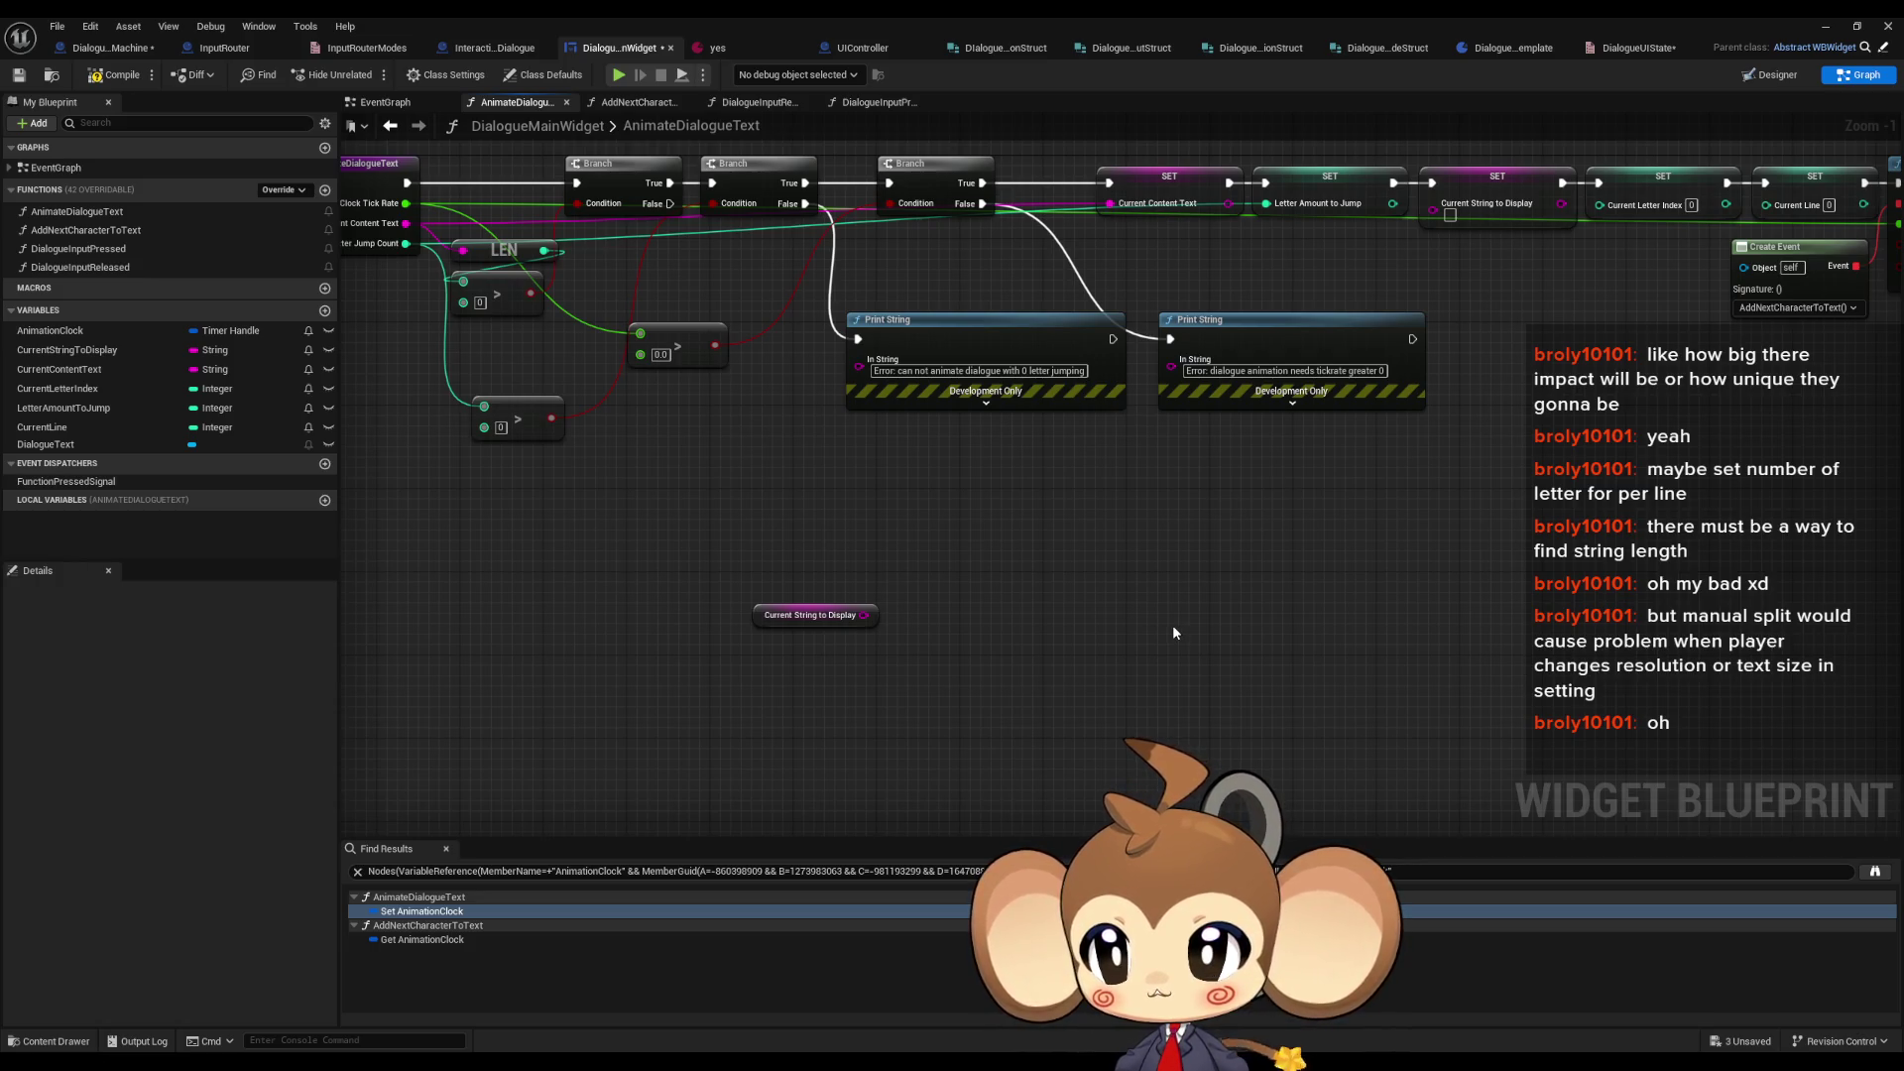
- Position the Current String to Display getter and feed it into a new Parse Into Array node
{"action": "right_click", "coordinate": [892, 658]}
{"action": "key", "text": "Escape"}
{"action": "left_click_drag", "start_coordinate": [791, 563], "coordinate": [740, 606]}
{"action": "left_click", "coordinate": [872, 480]}
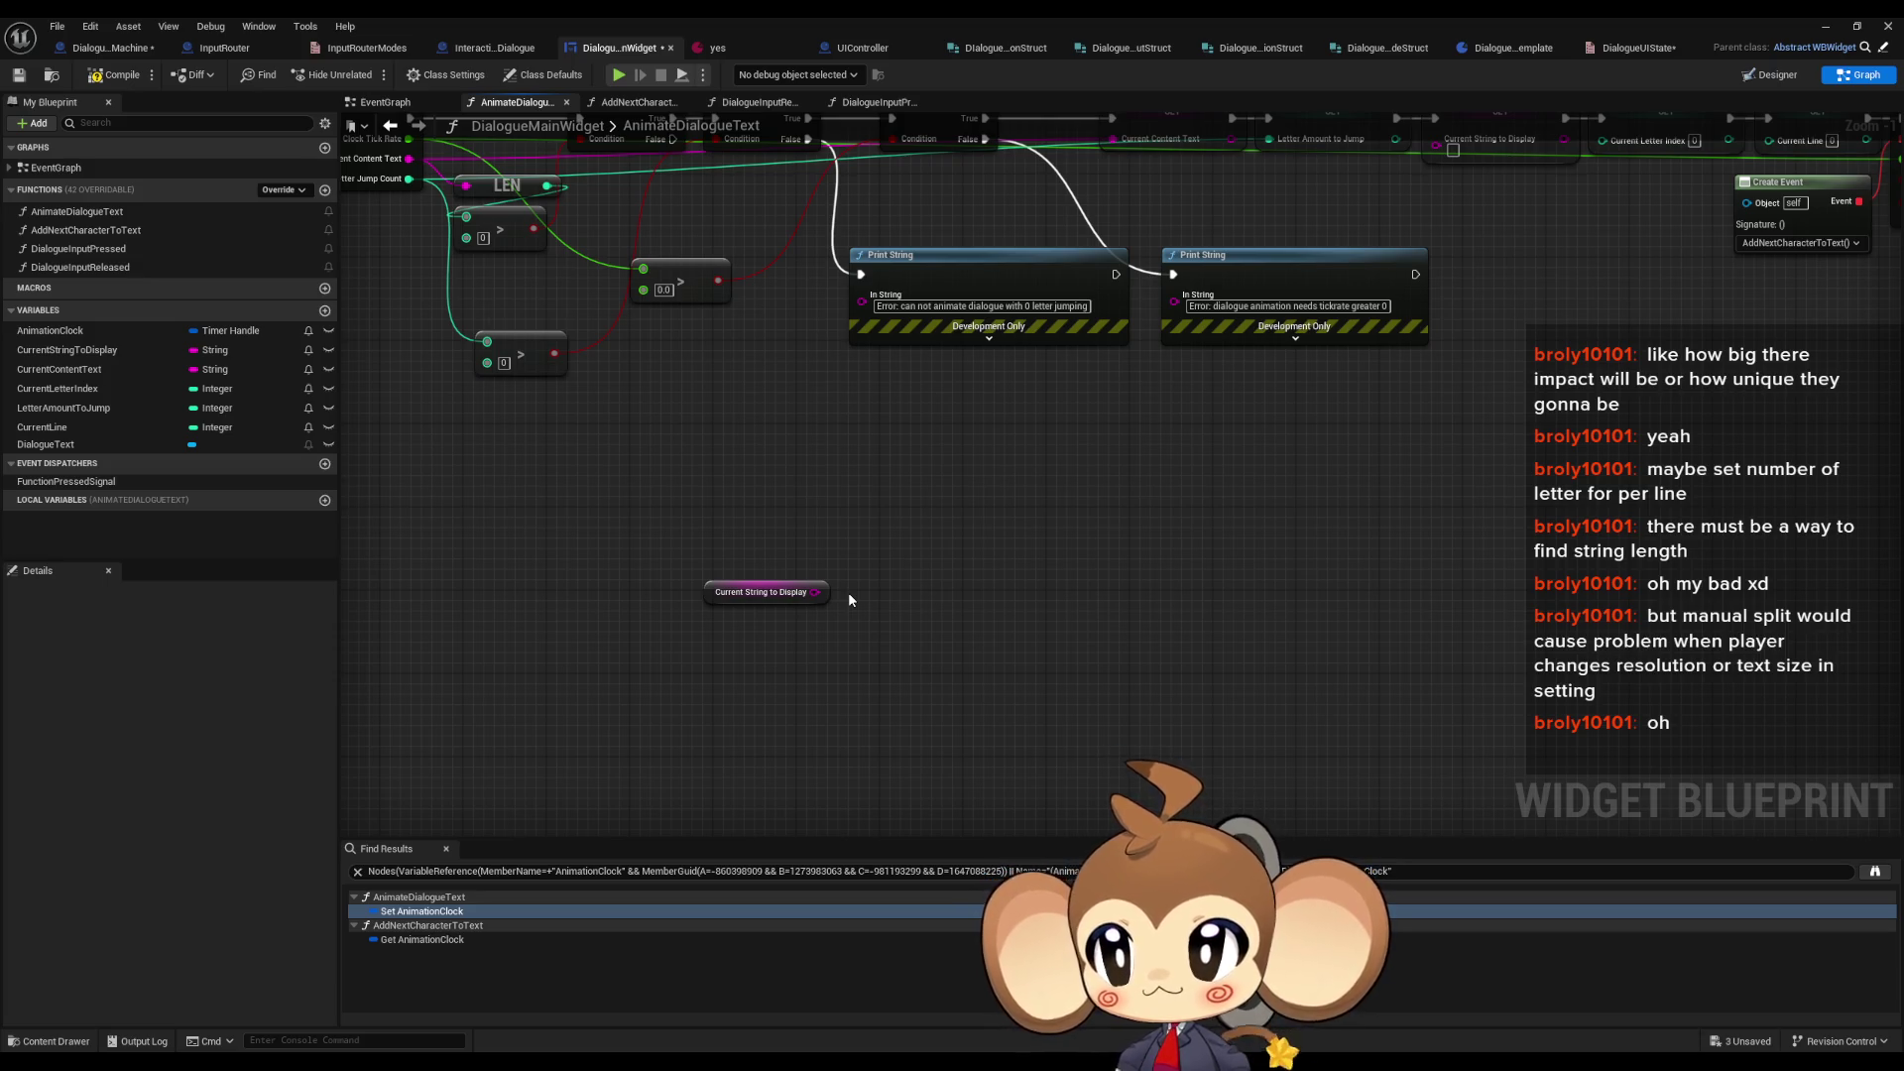
{"action": "left_click_drag", "start_coordinate": [815, 592], "coordinate": [925, 586]}
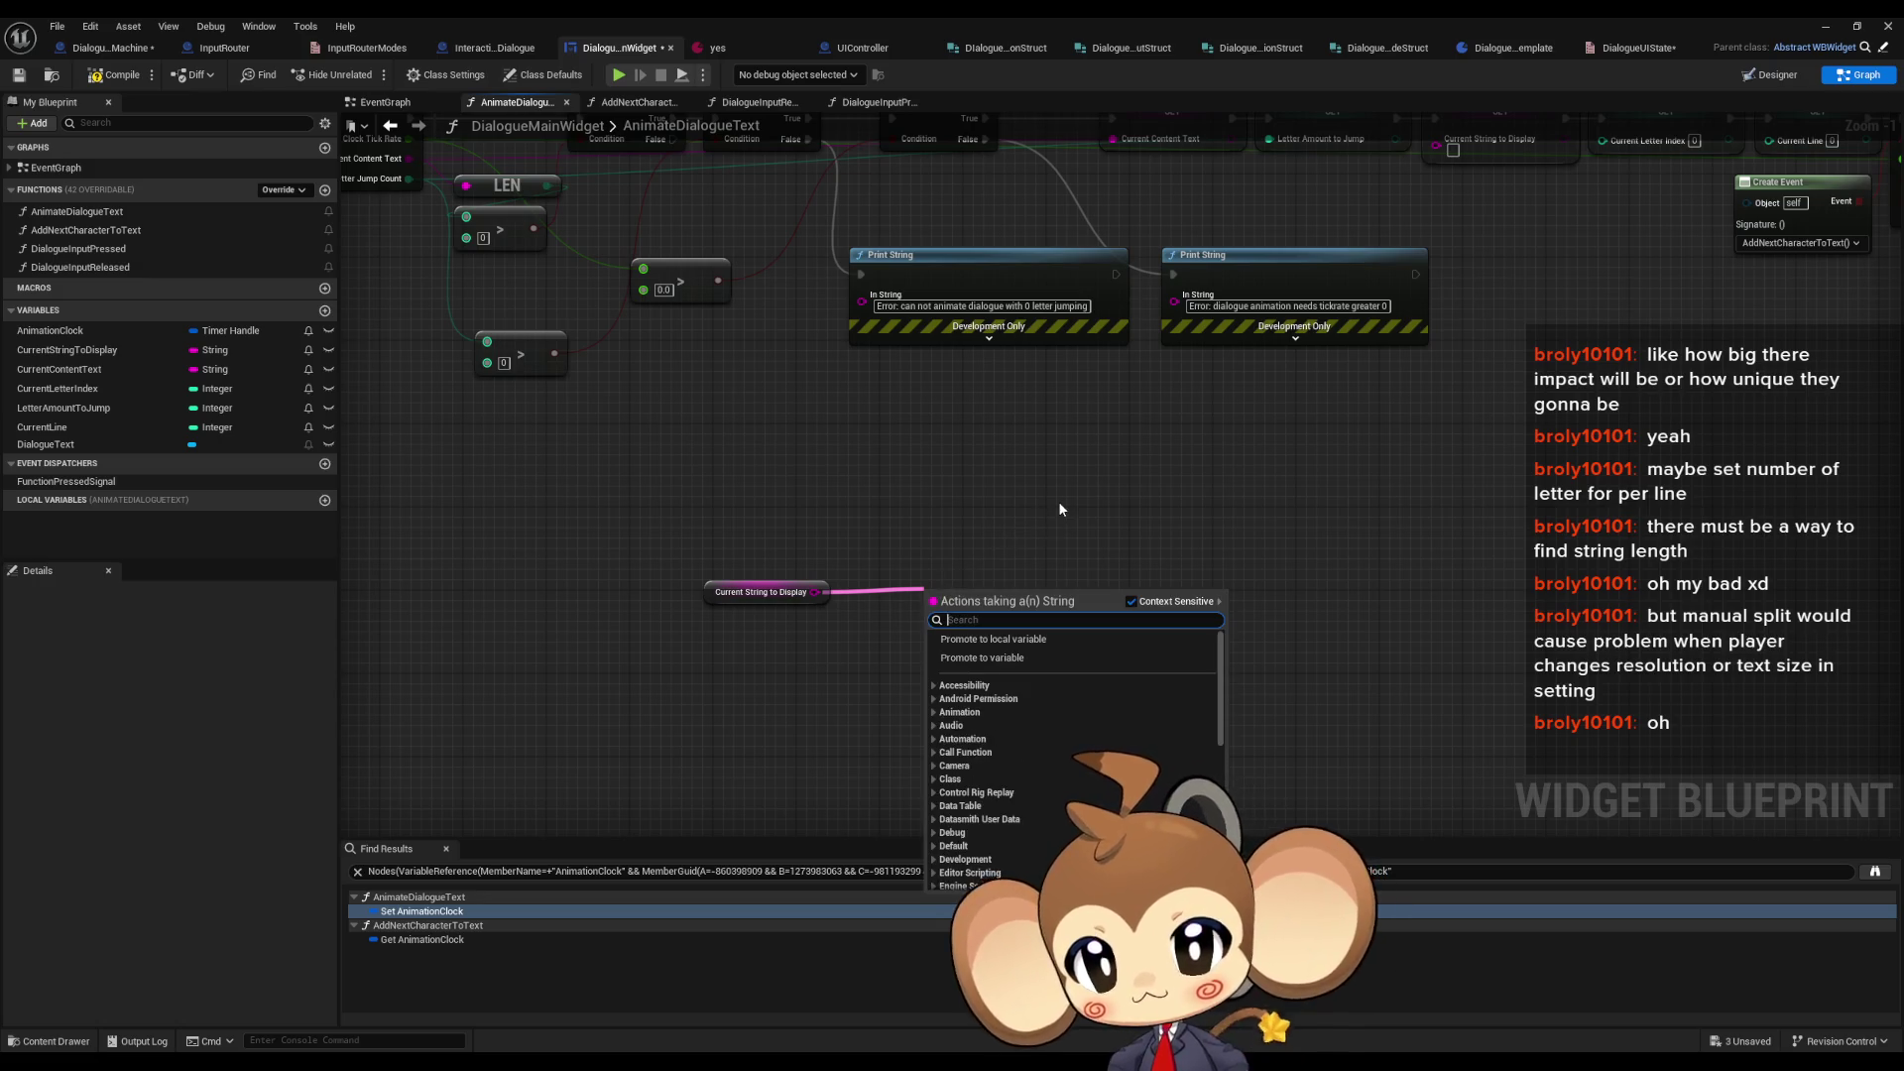
{"action": "type", "text": "par"}
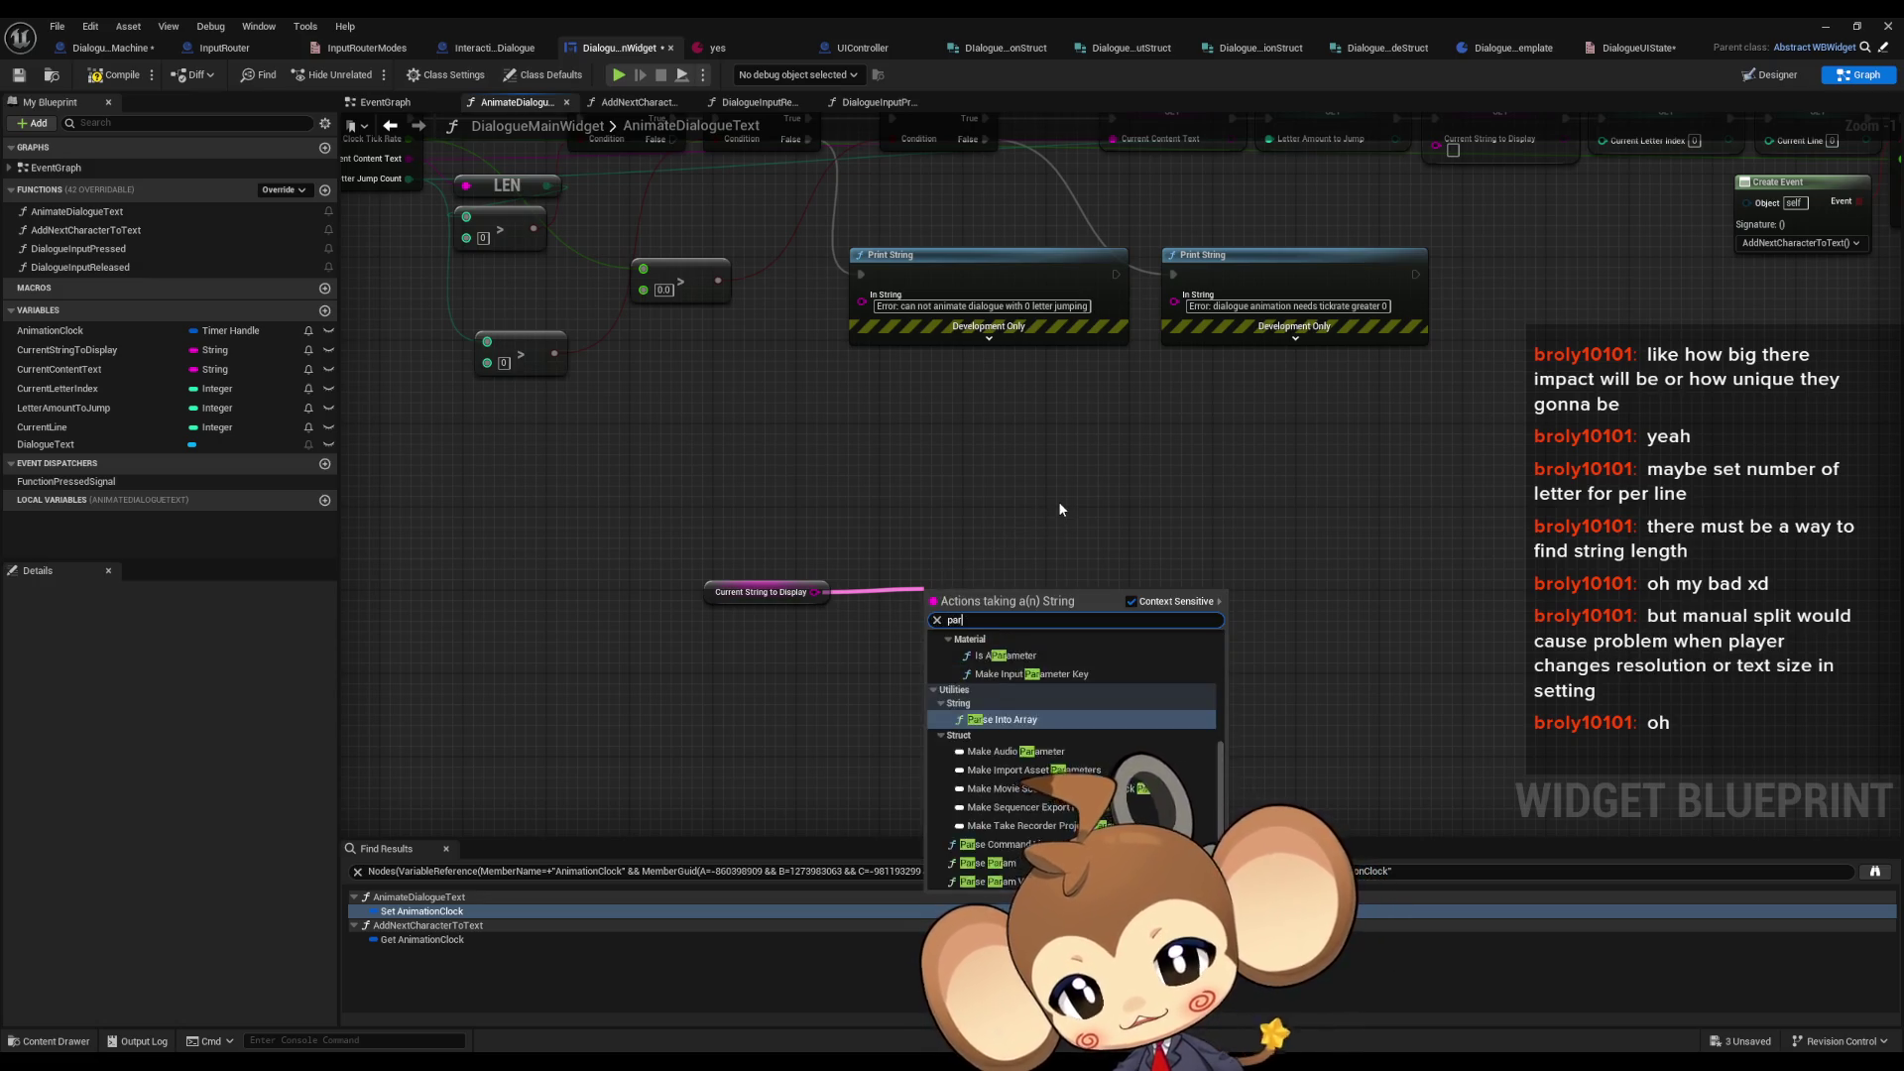
{"action": "type", "text": "se"}
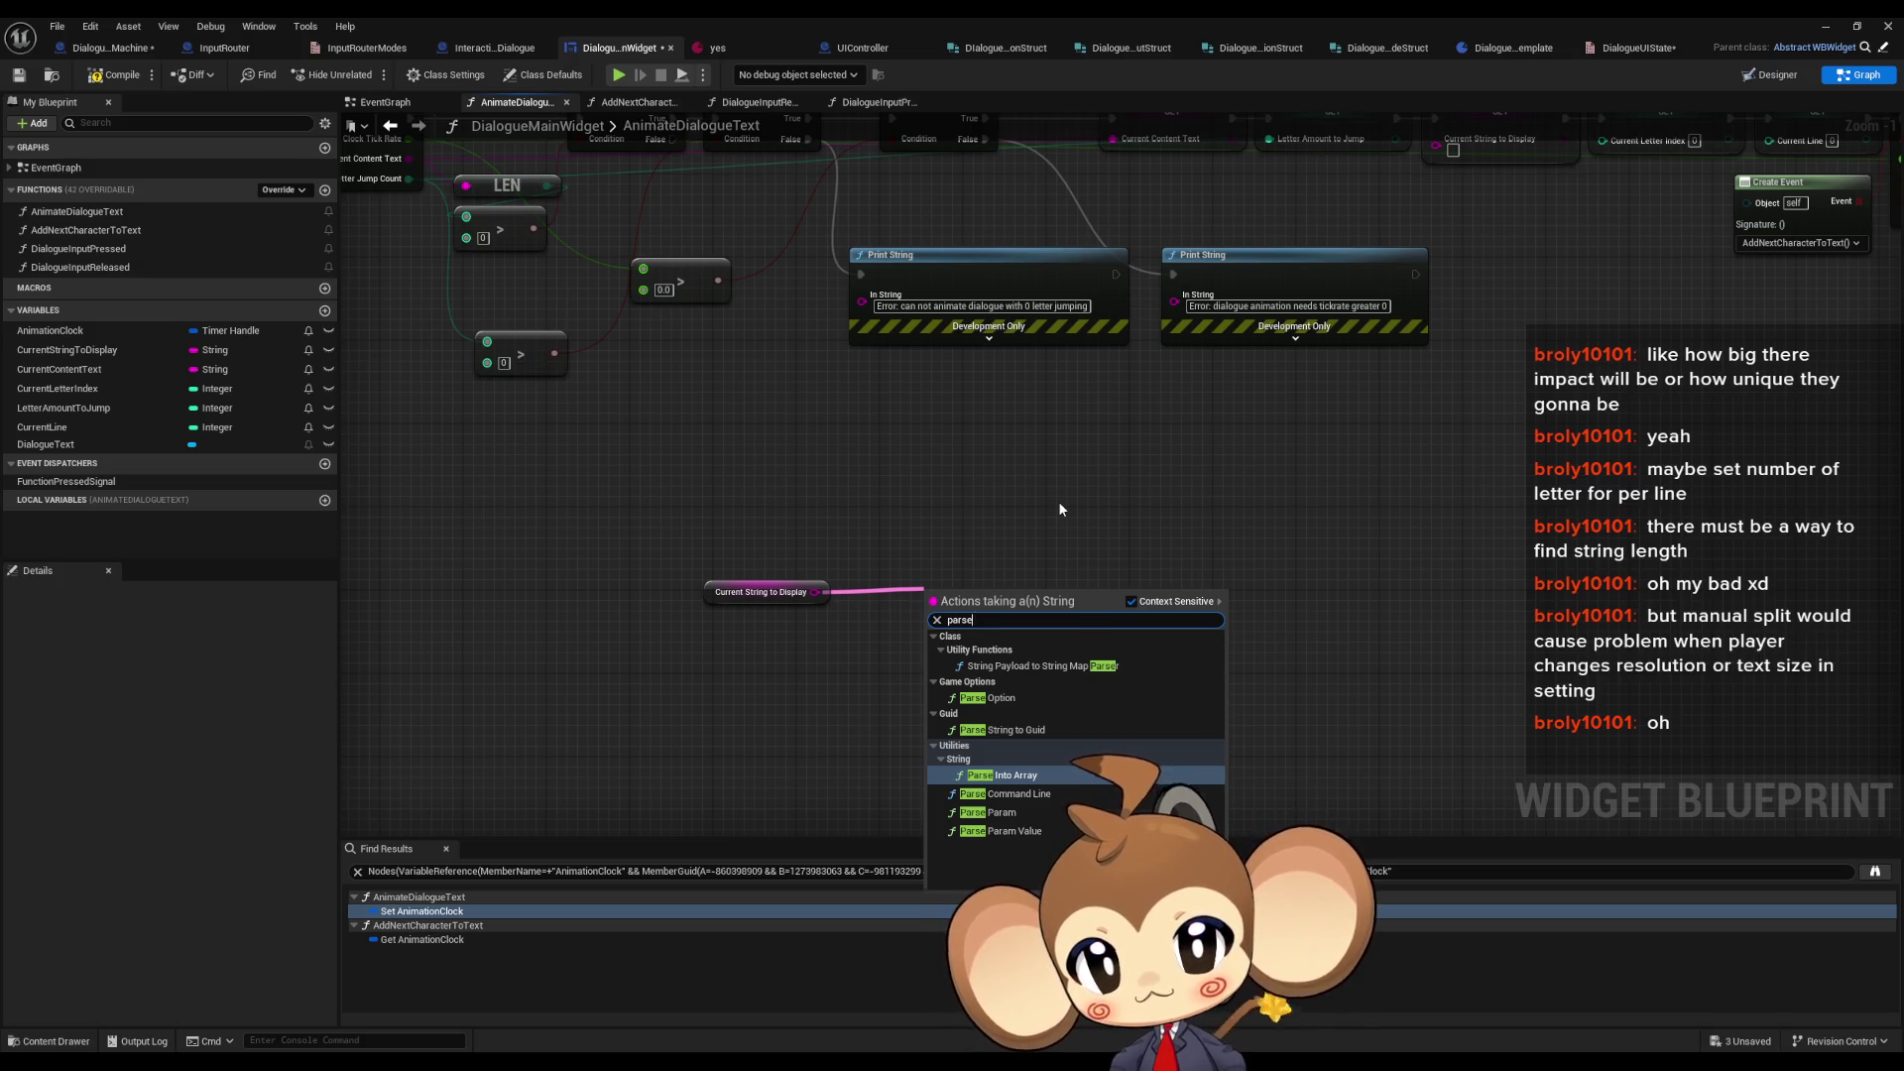
{"action": "key", "text": "Return"}
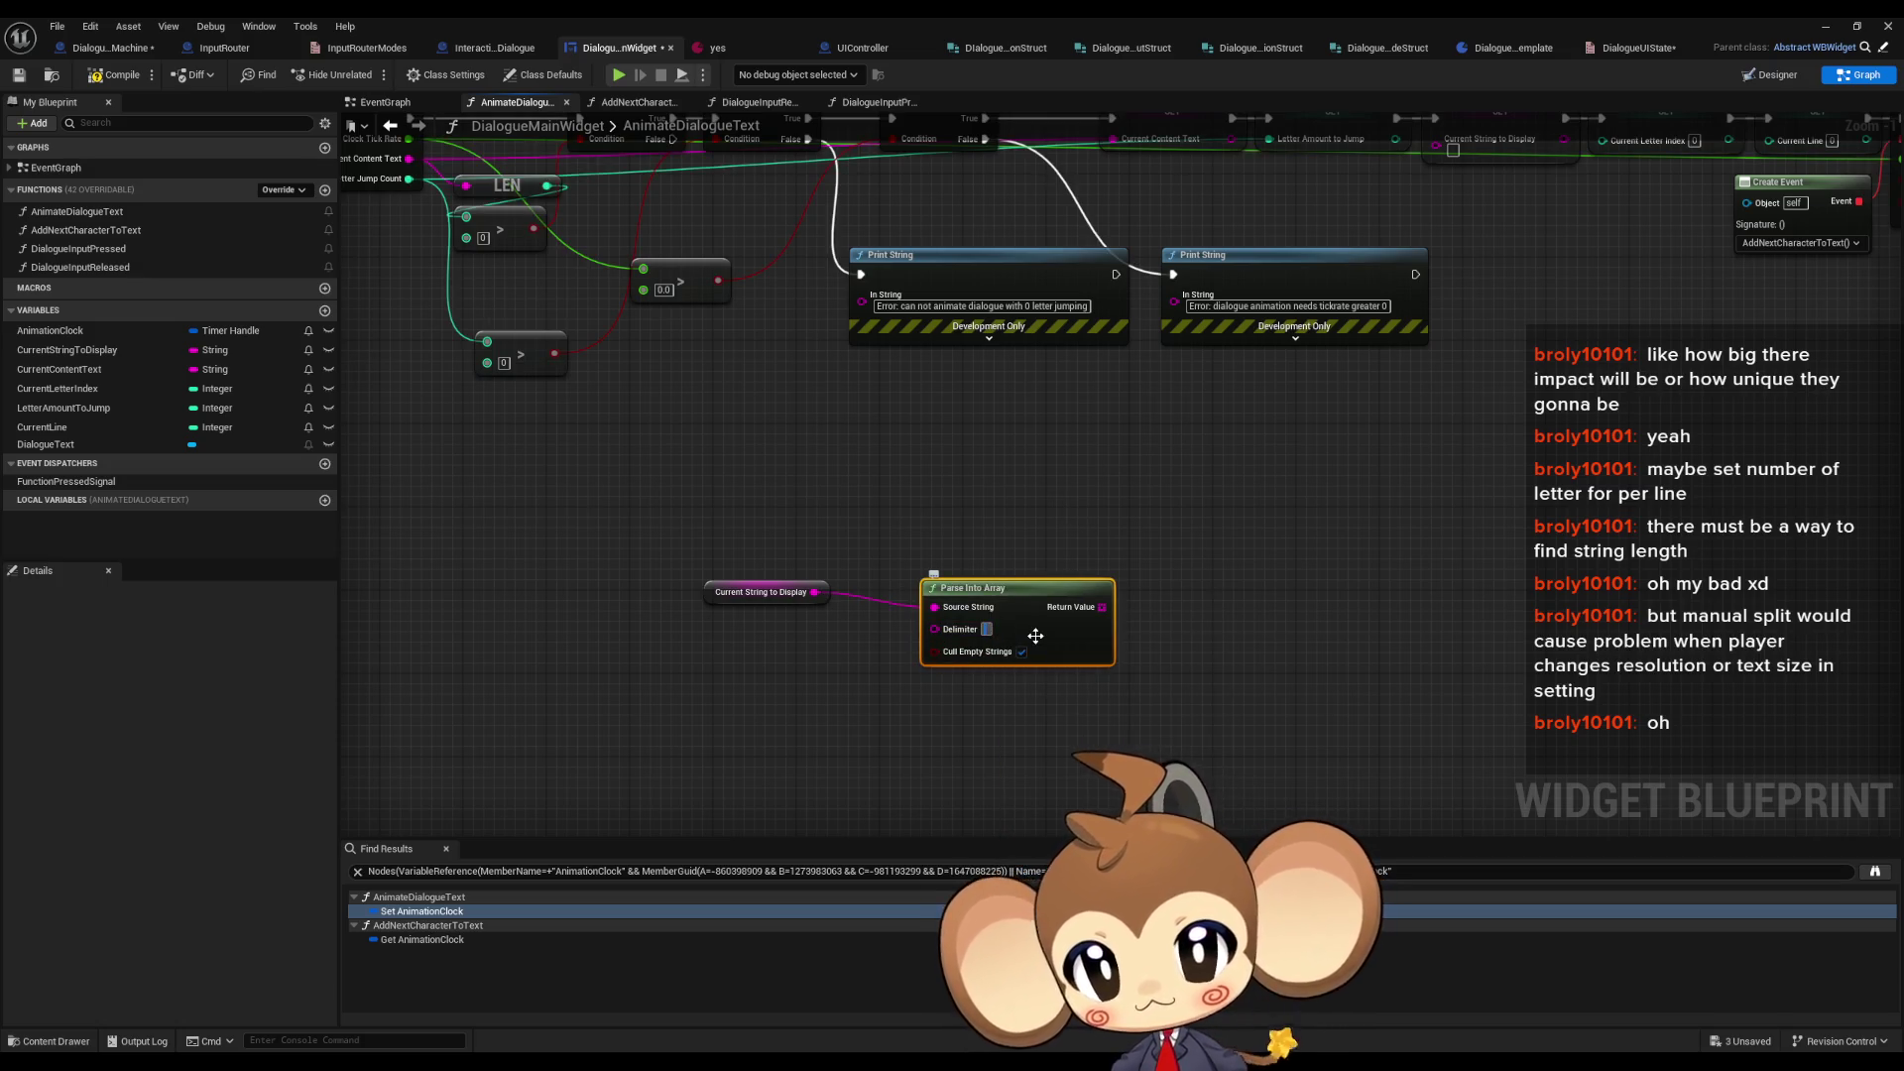
- Set Parse Into Array's delimiter to a line break, tidy the nodes, and add a new variable
{"action": "key", "text": "shift+Return"}
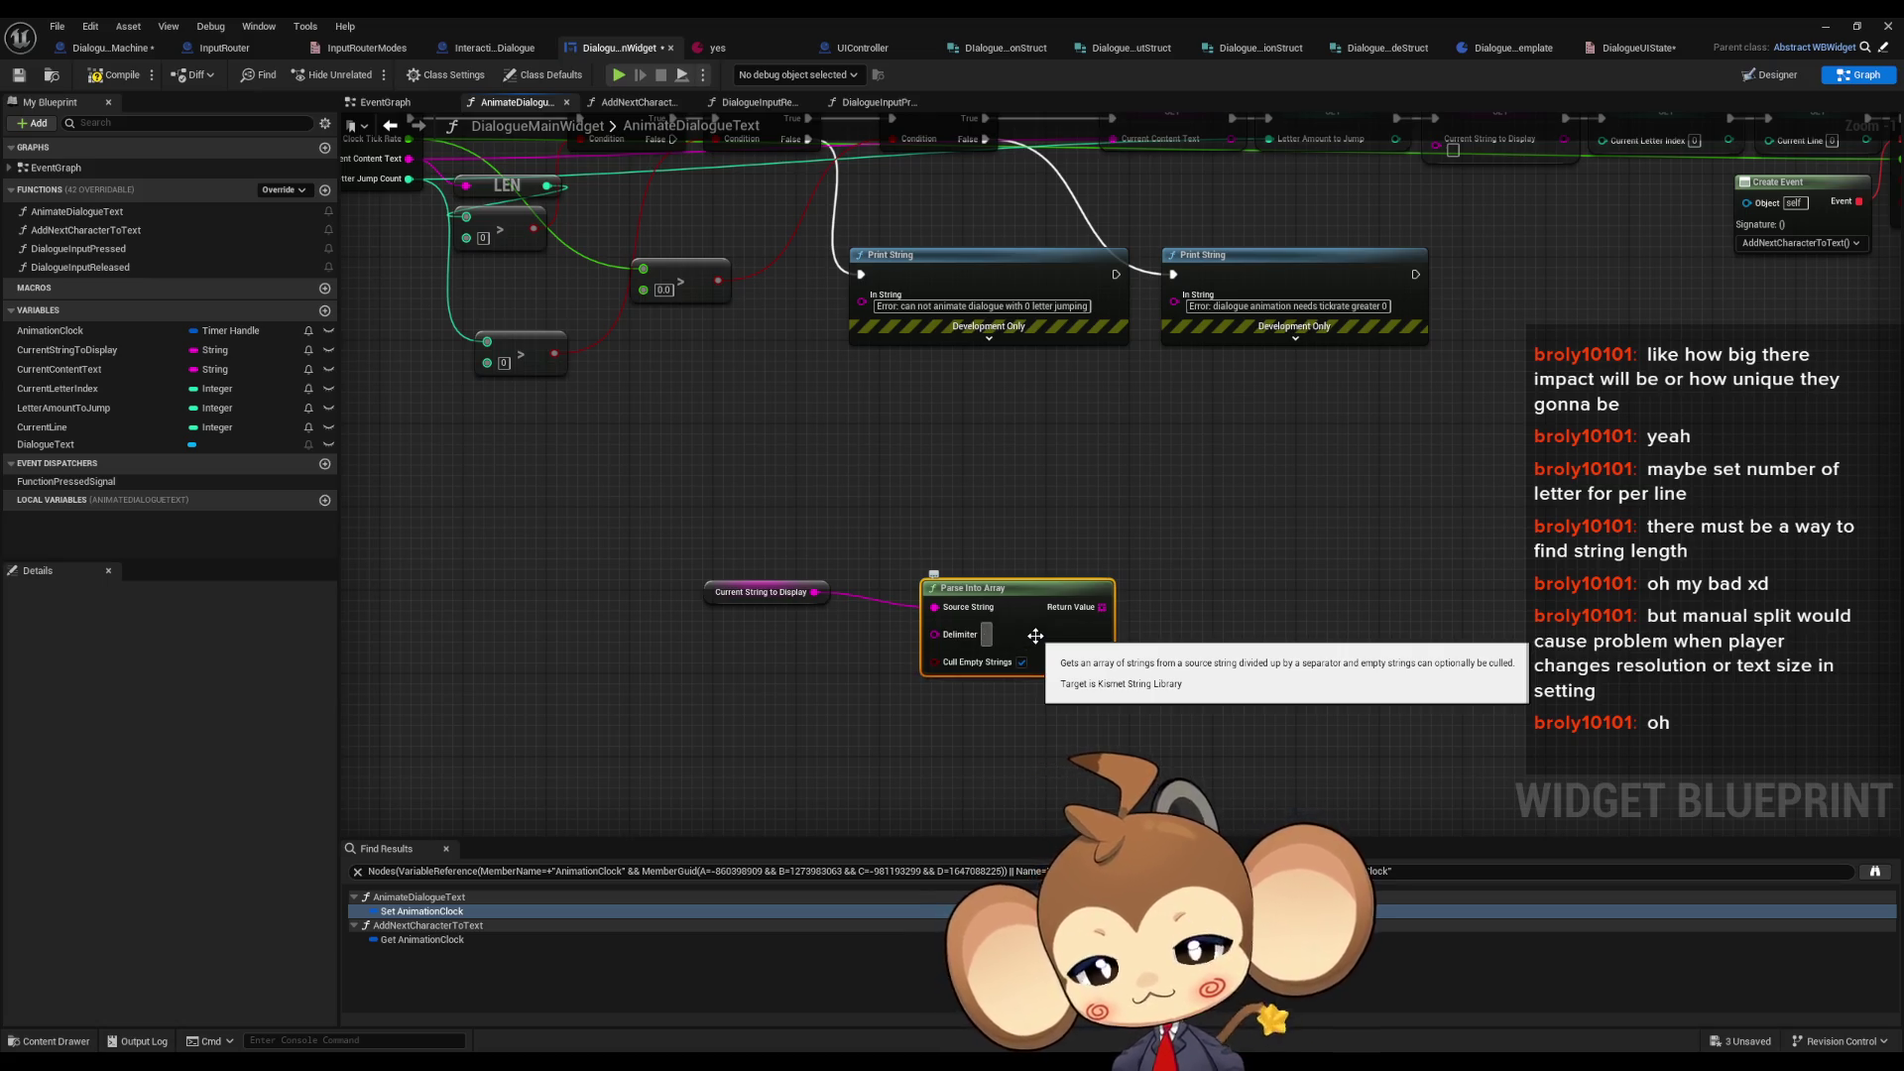
{"action": "left_click", "coordinate": [1150, 511]}
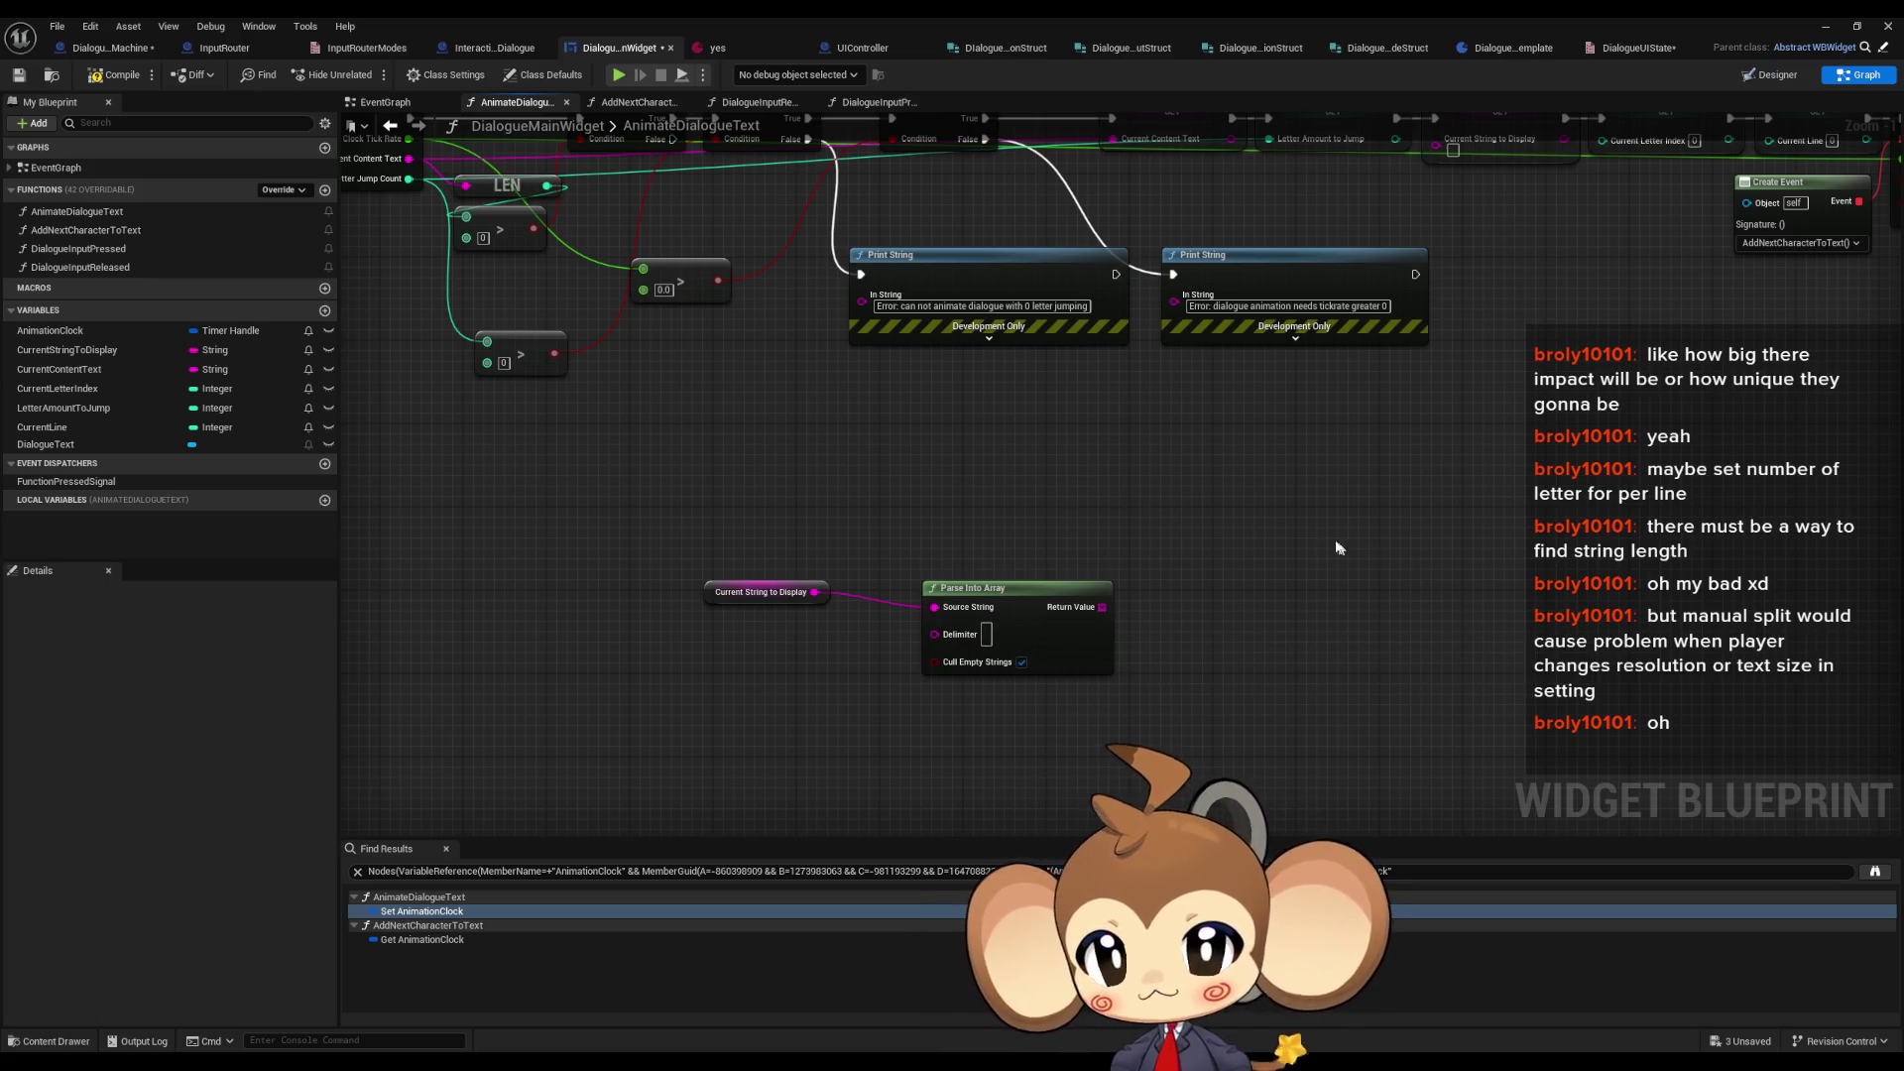
{"action": "left_click_drag", "start_coordinate": [1042, 595], "coordinate": [969, 584]}
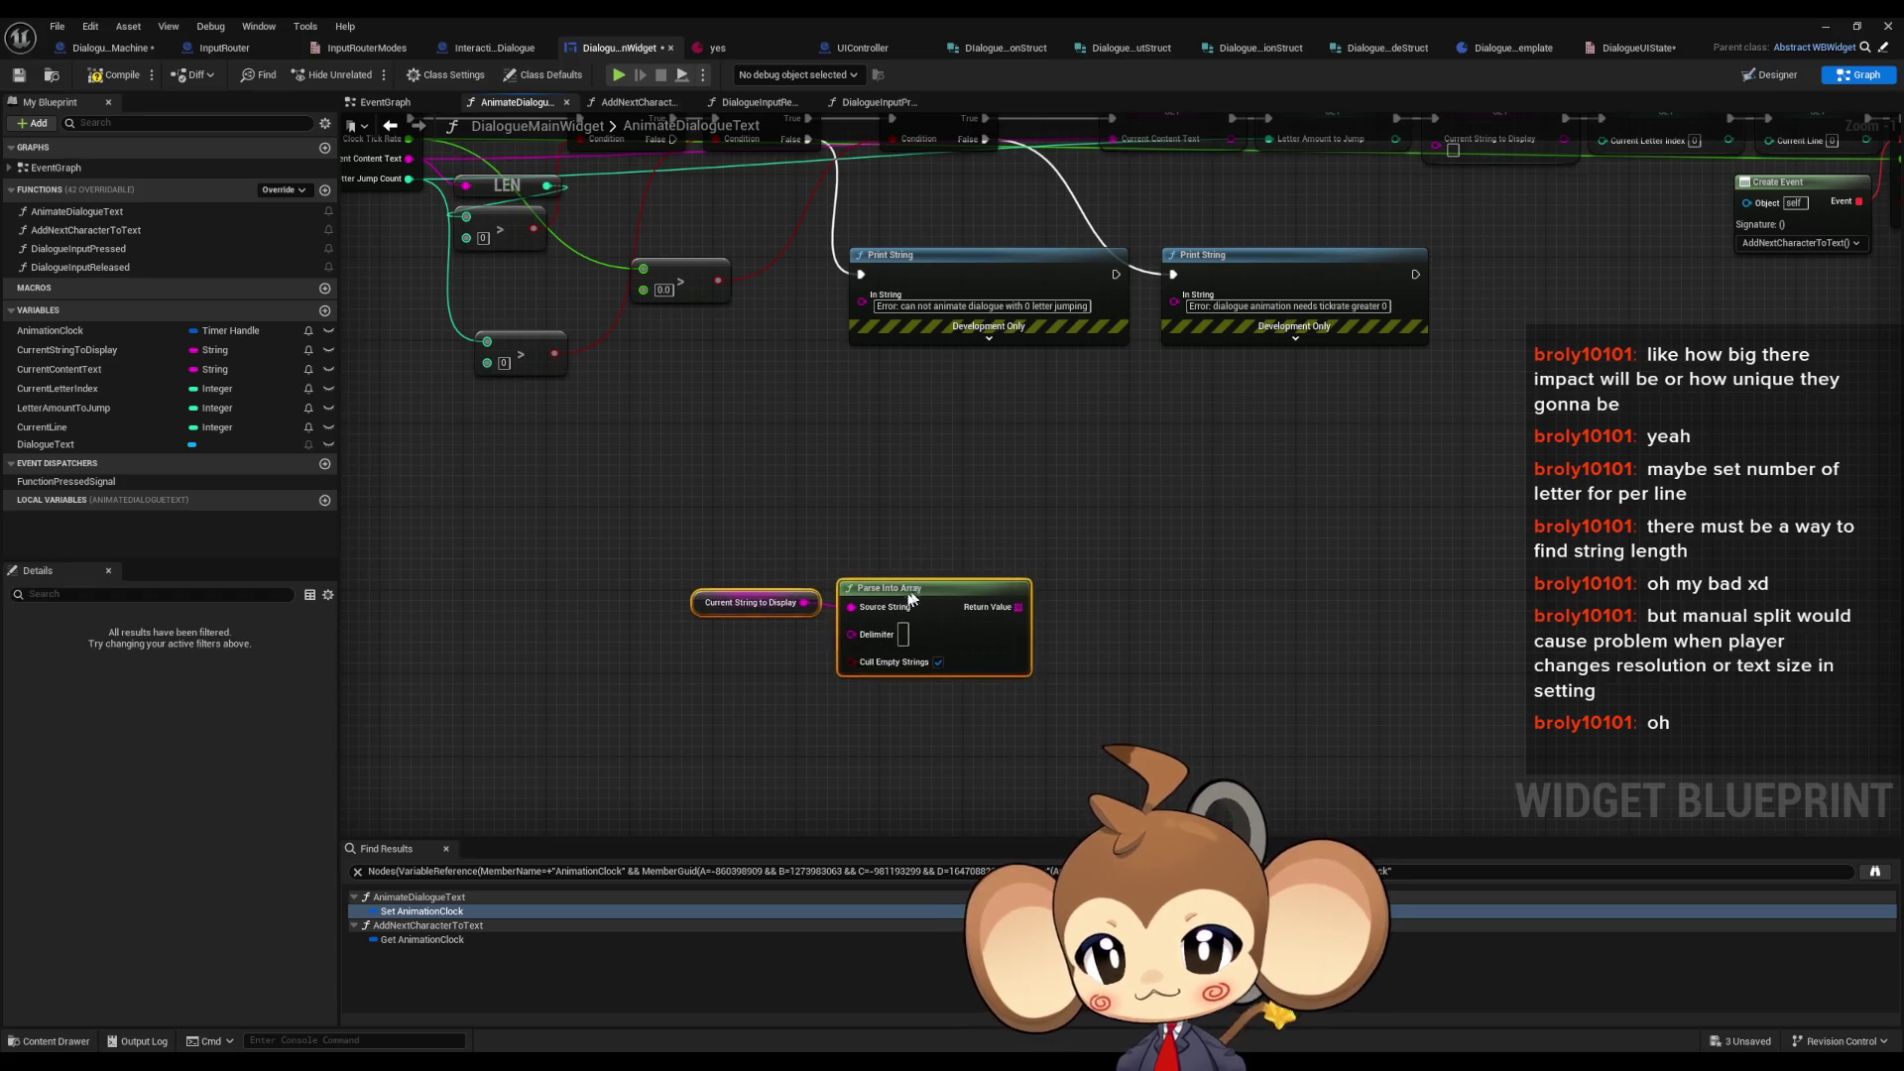
{"action": "left_click_drag", "start_coordinate": [769, 584], "coordinate": [707, 616]}
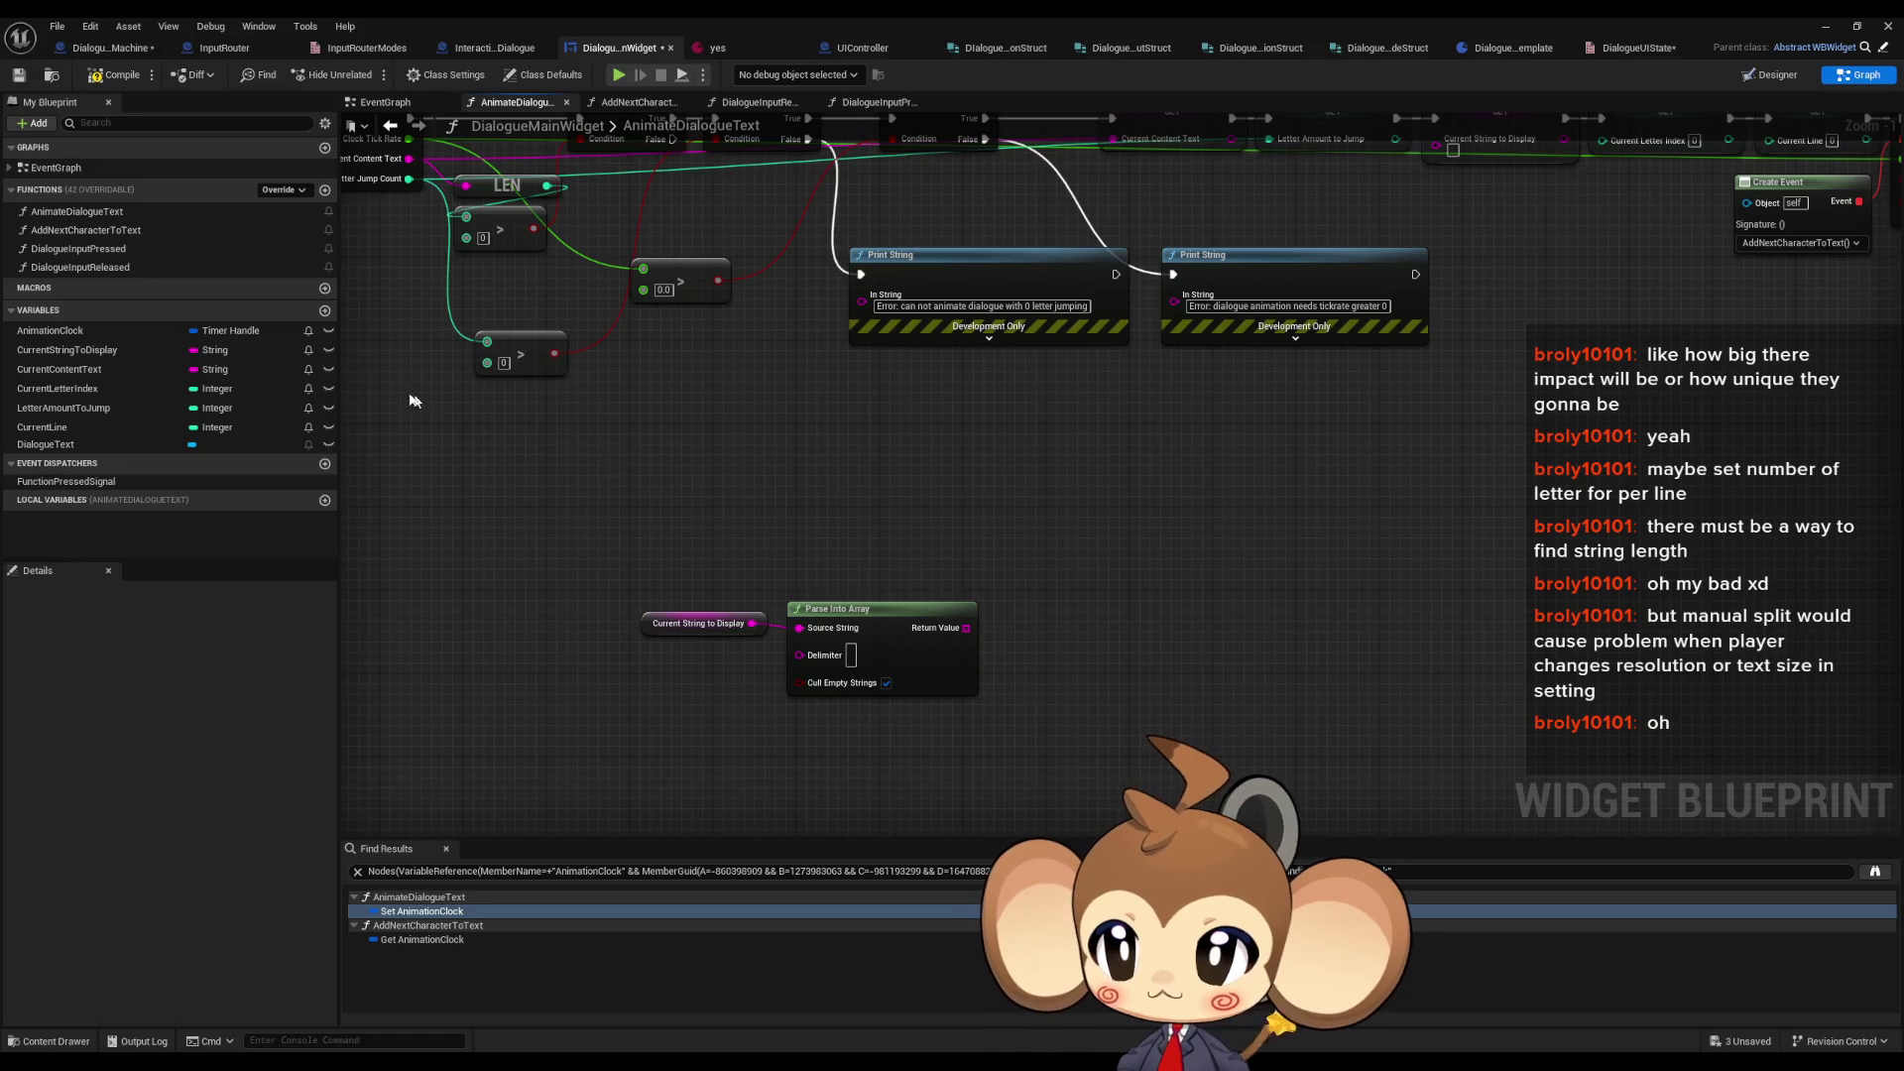
{"action": "left_click", "coordinate": [330, 312]}
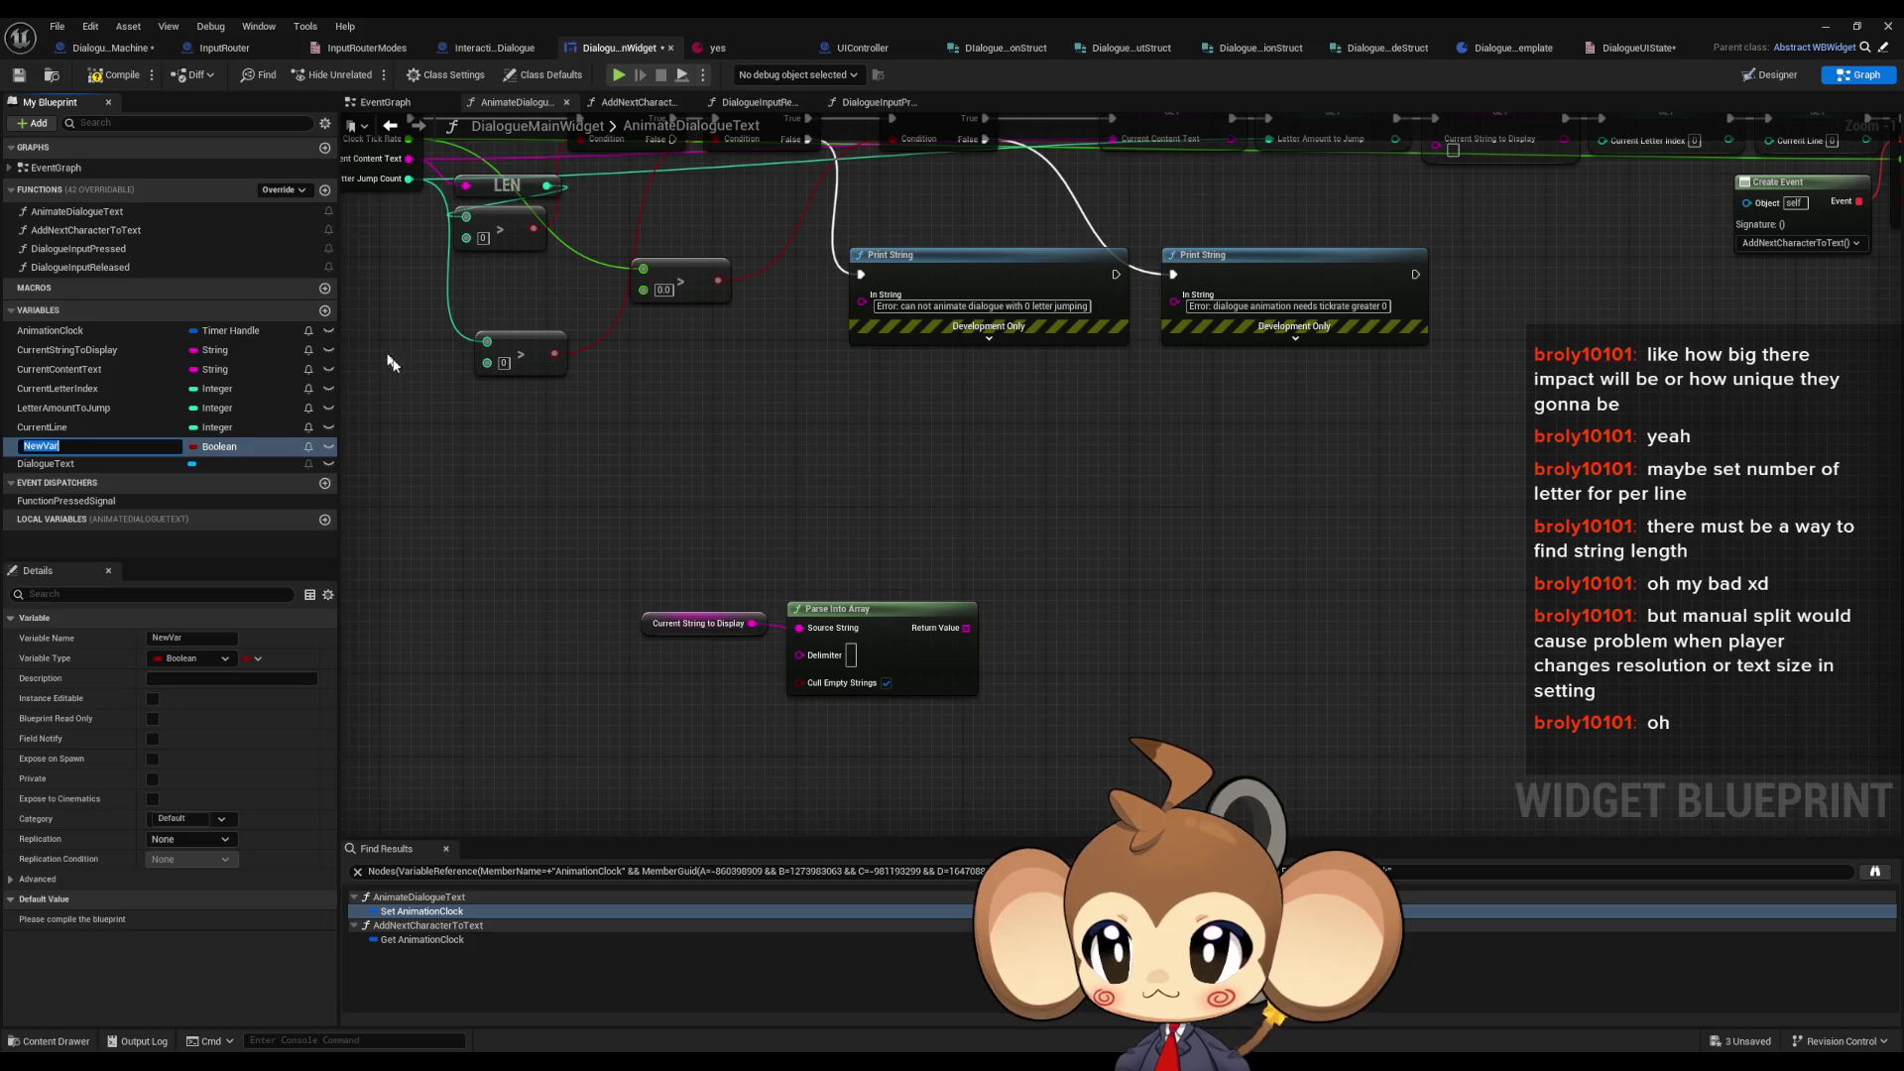
- Make the new variable a String array named 3LineClusters
{"action": "left_click", "coordinate": [218, 446]}
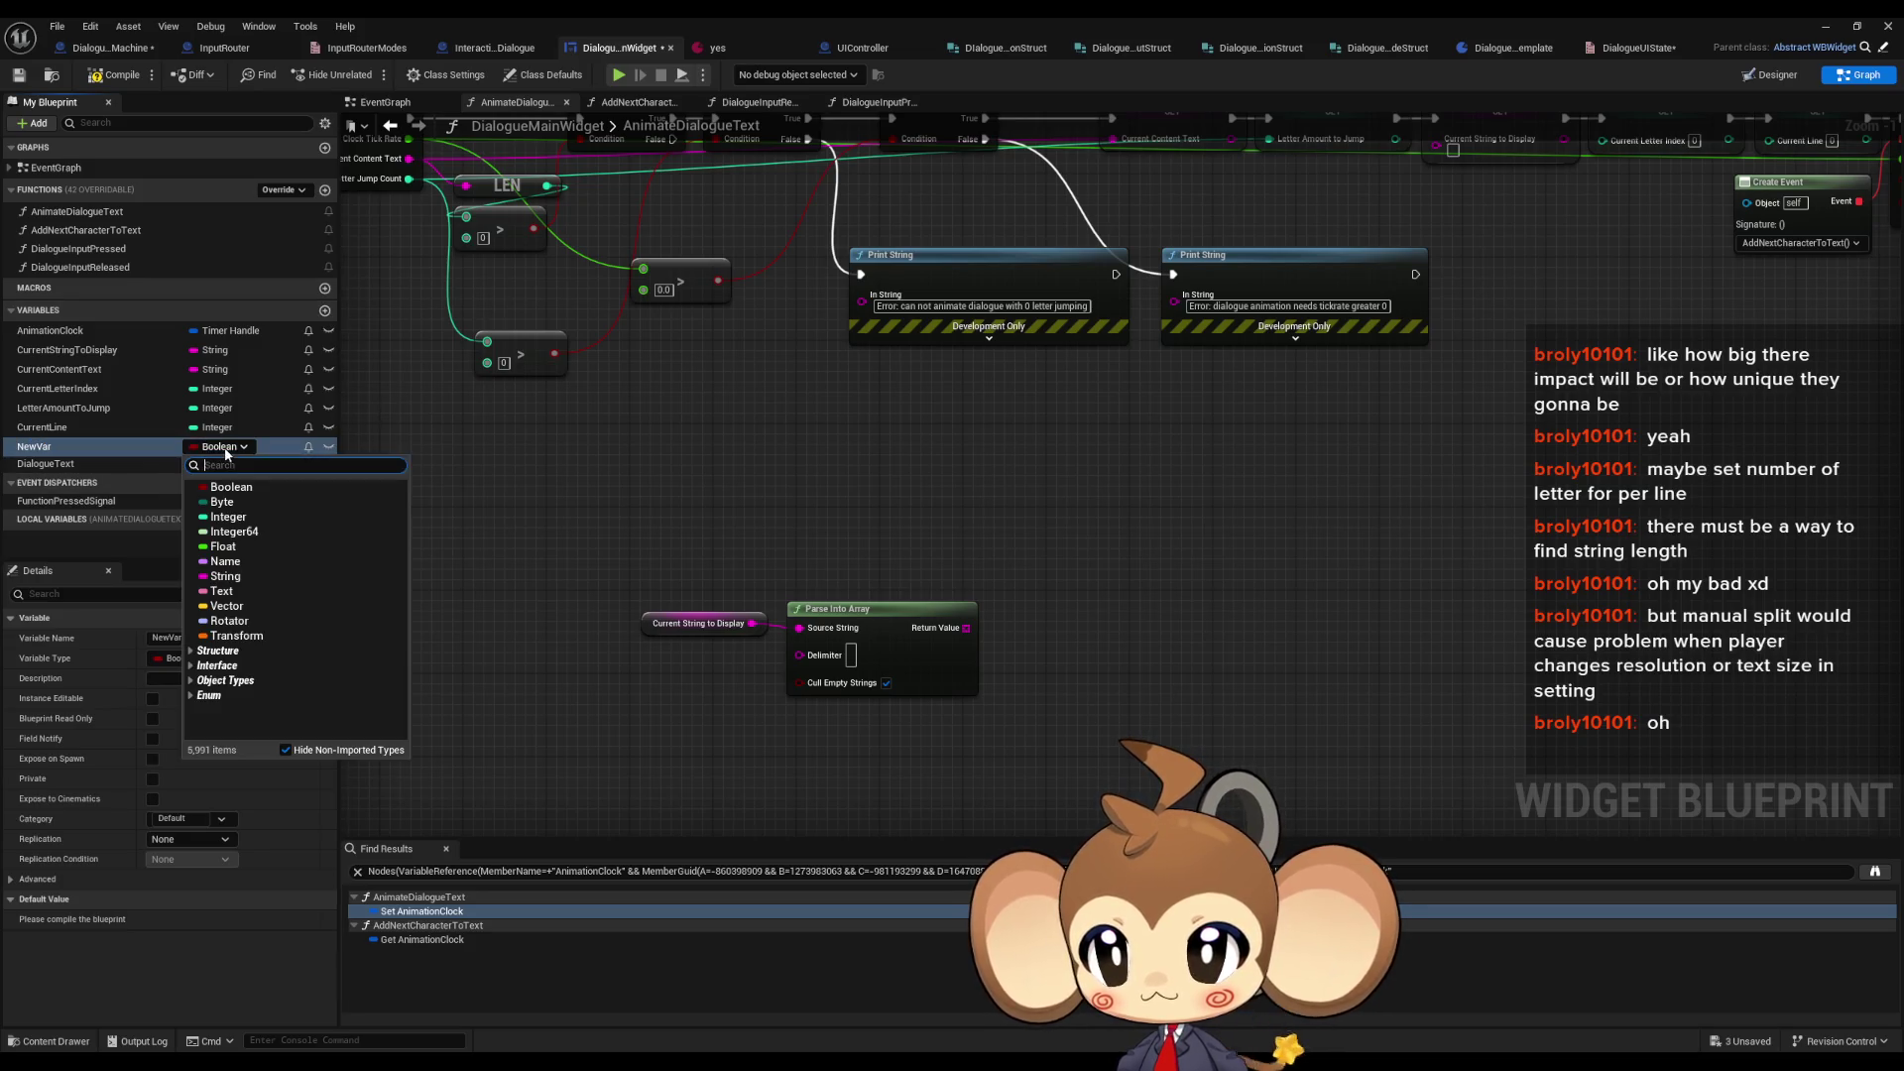
{"action": "left_click", "coordinate": [236, 585]}
{"action": "key", "text": "F2"}
{"action": "type", "text": "SLineClusters"}
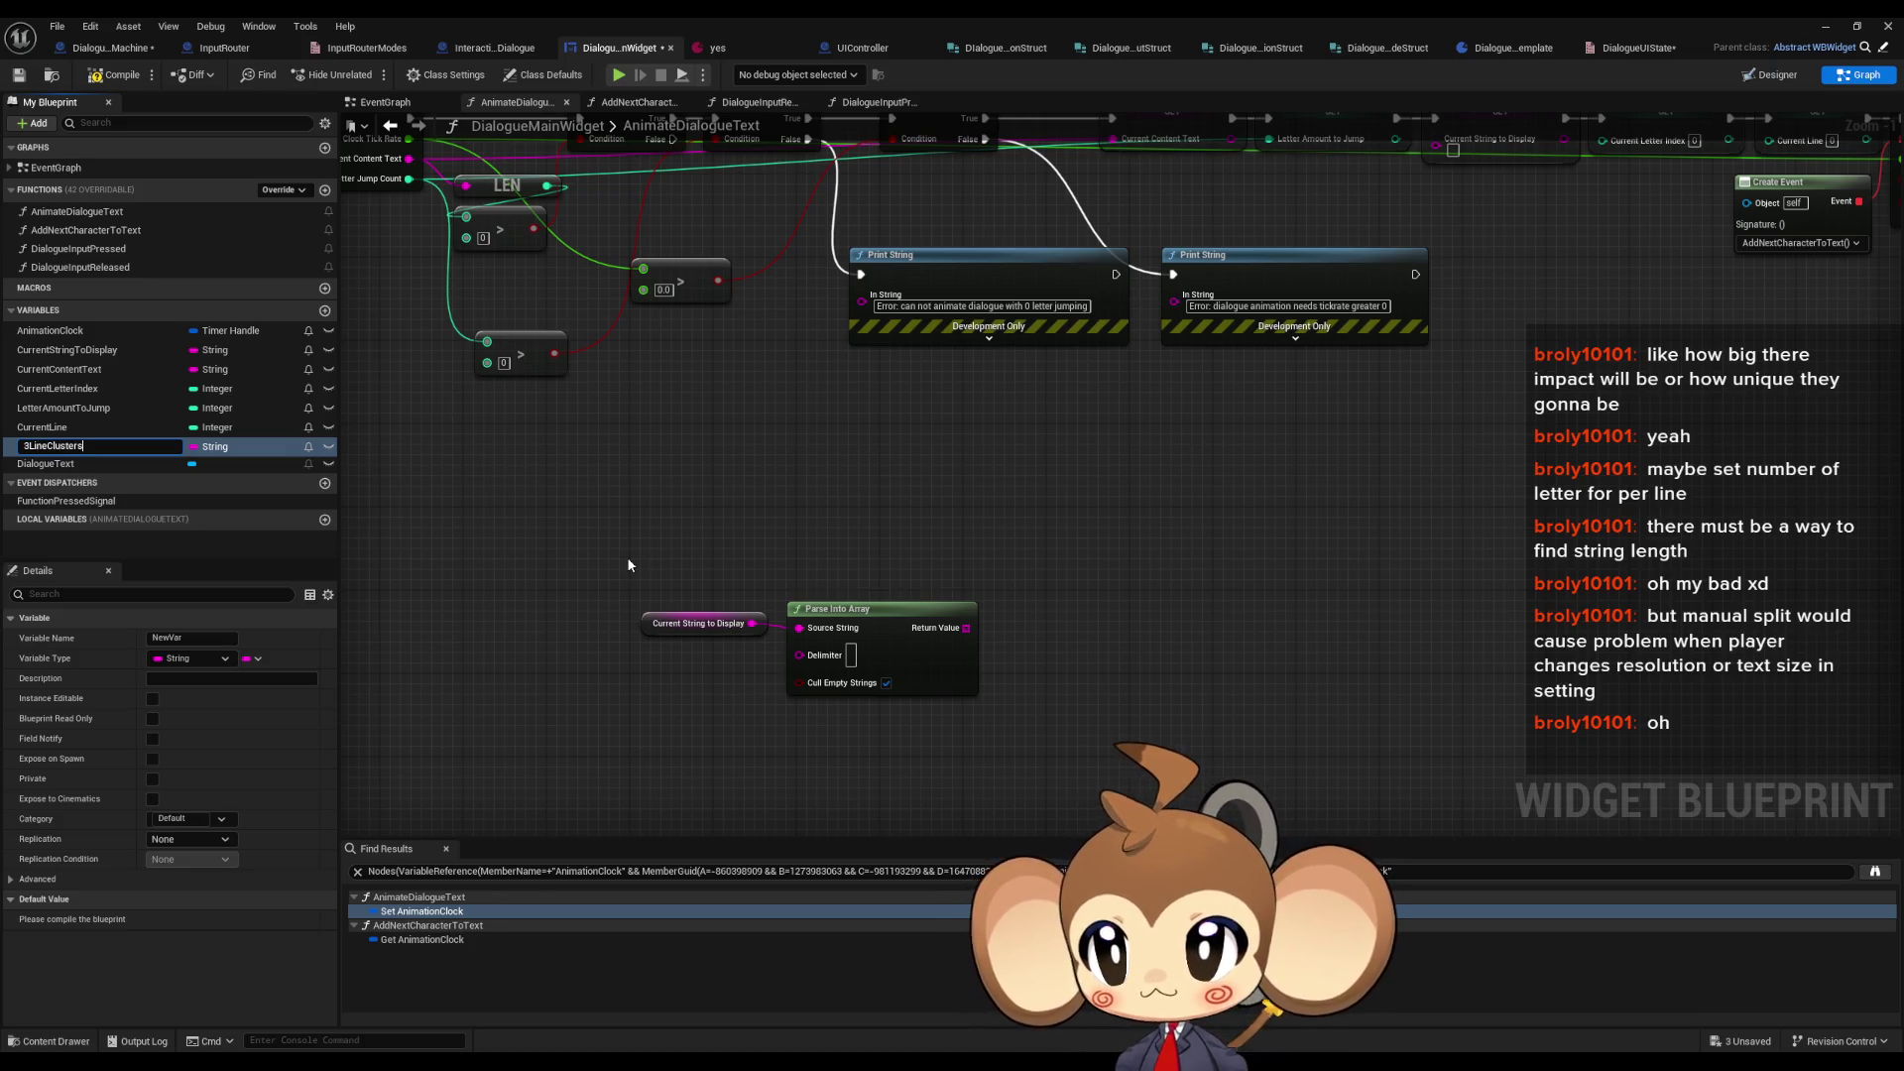
{"action": "key", "text": "Return"}
{"action": "mouse_move", "coordinate": [55, 446]}
{"action": "left_mouse_down"}
{"action": "mouse_move", "coordinate": [88, 416]}
{"action": "mouse_move", "coordinate": [72, 389]}
{"action": "left_mouse_up"}
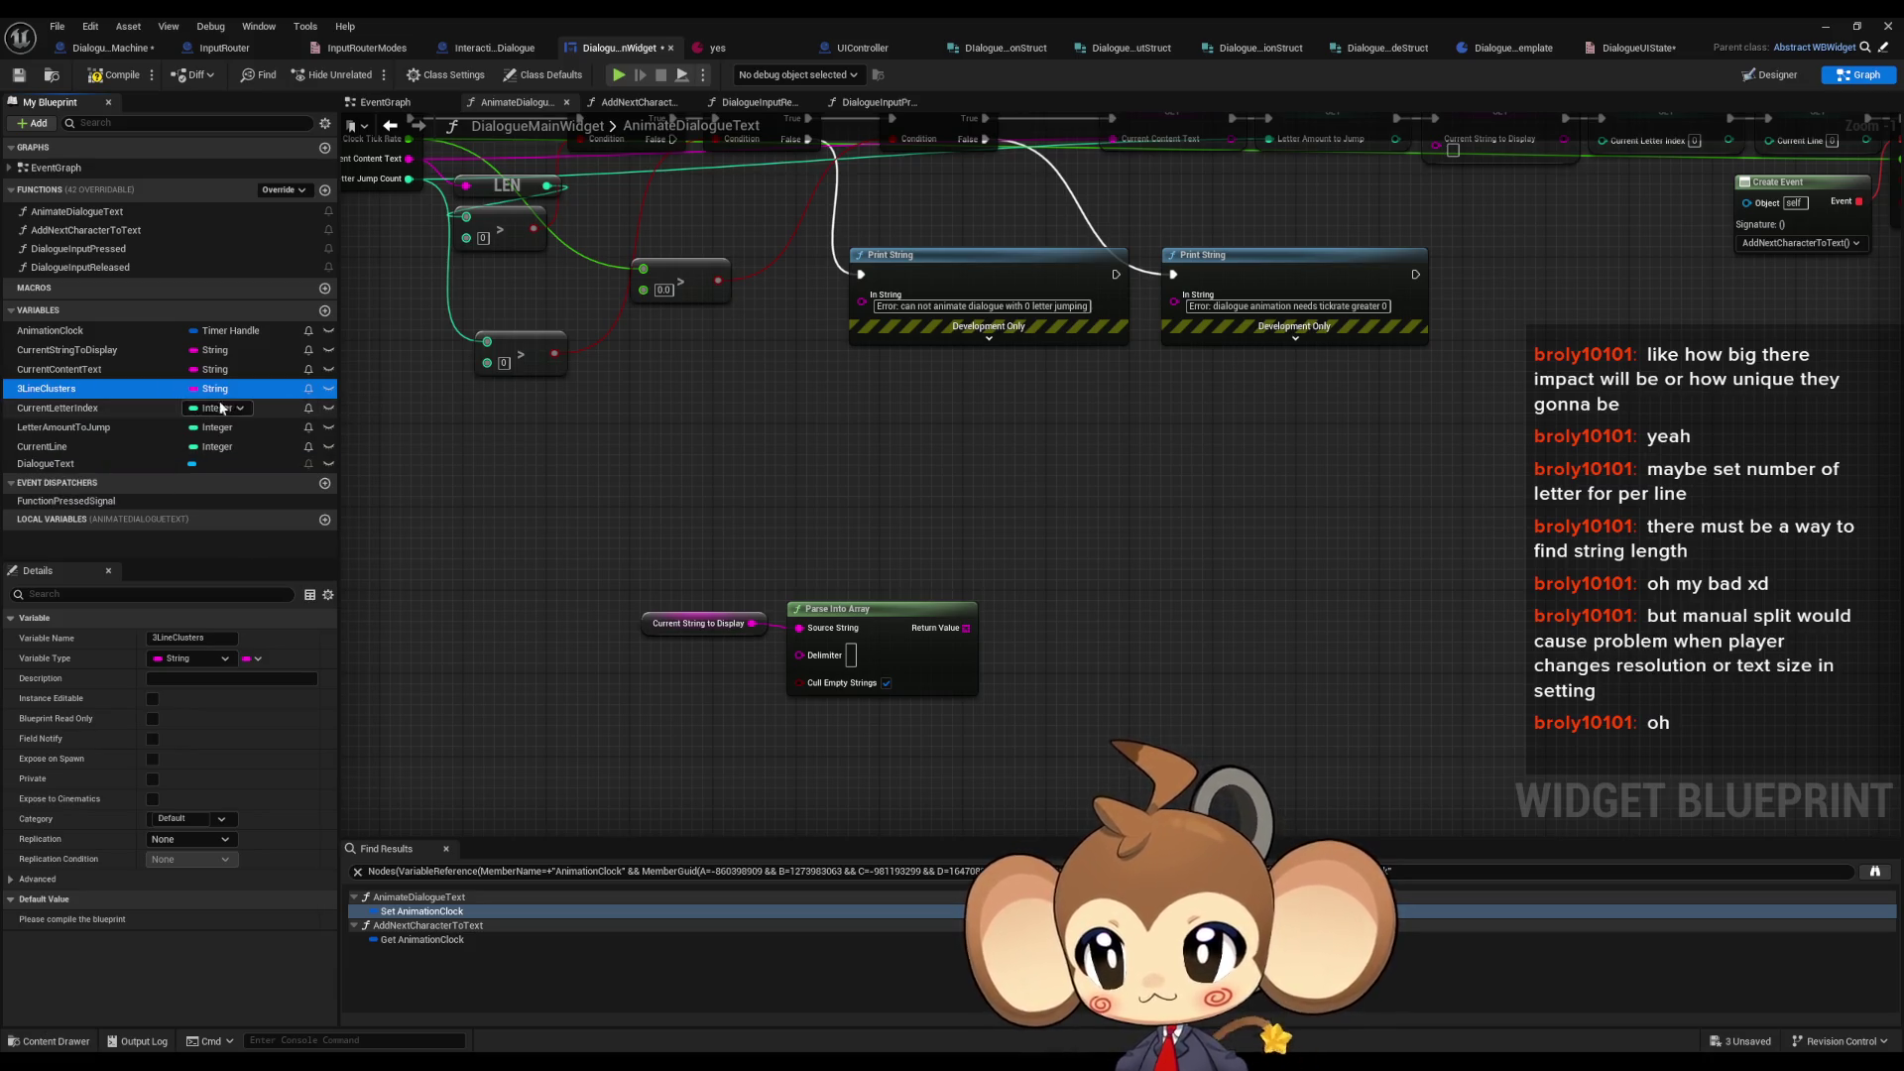
{"action": "left_click", "coordinate": [250, 659]}
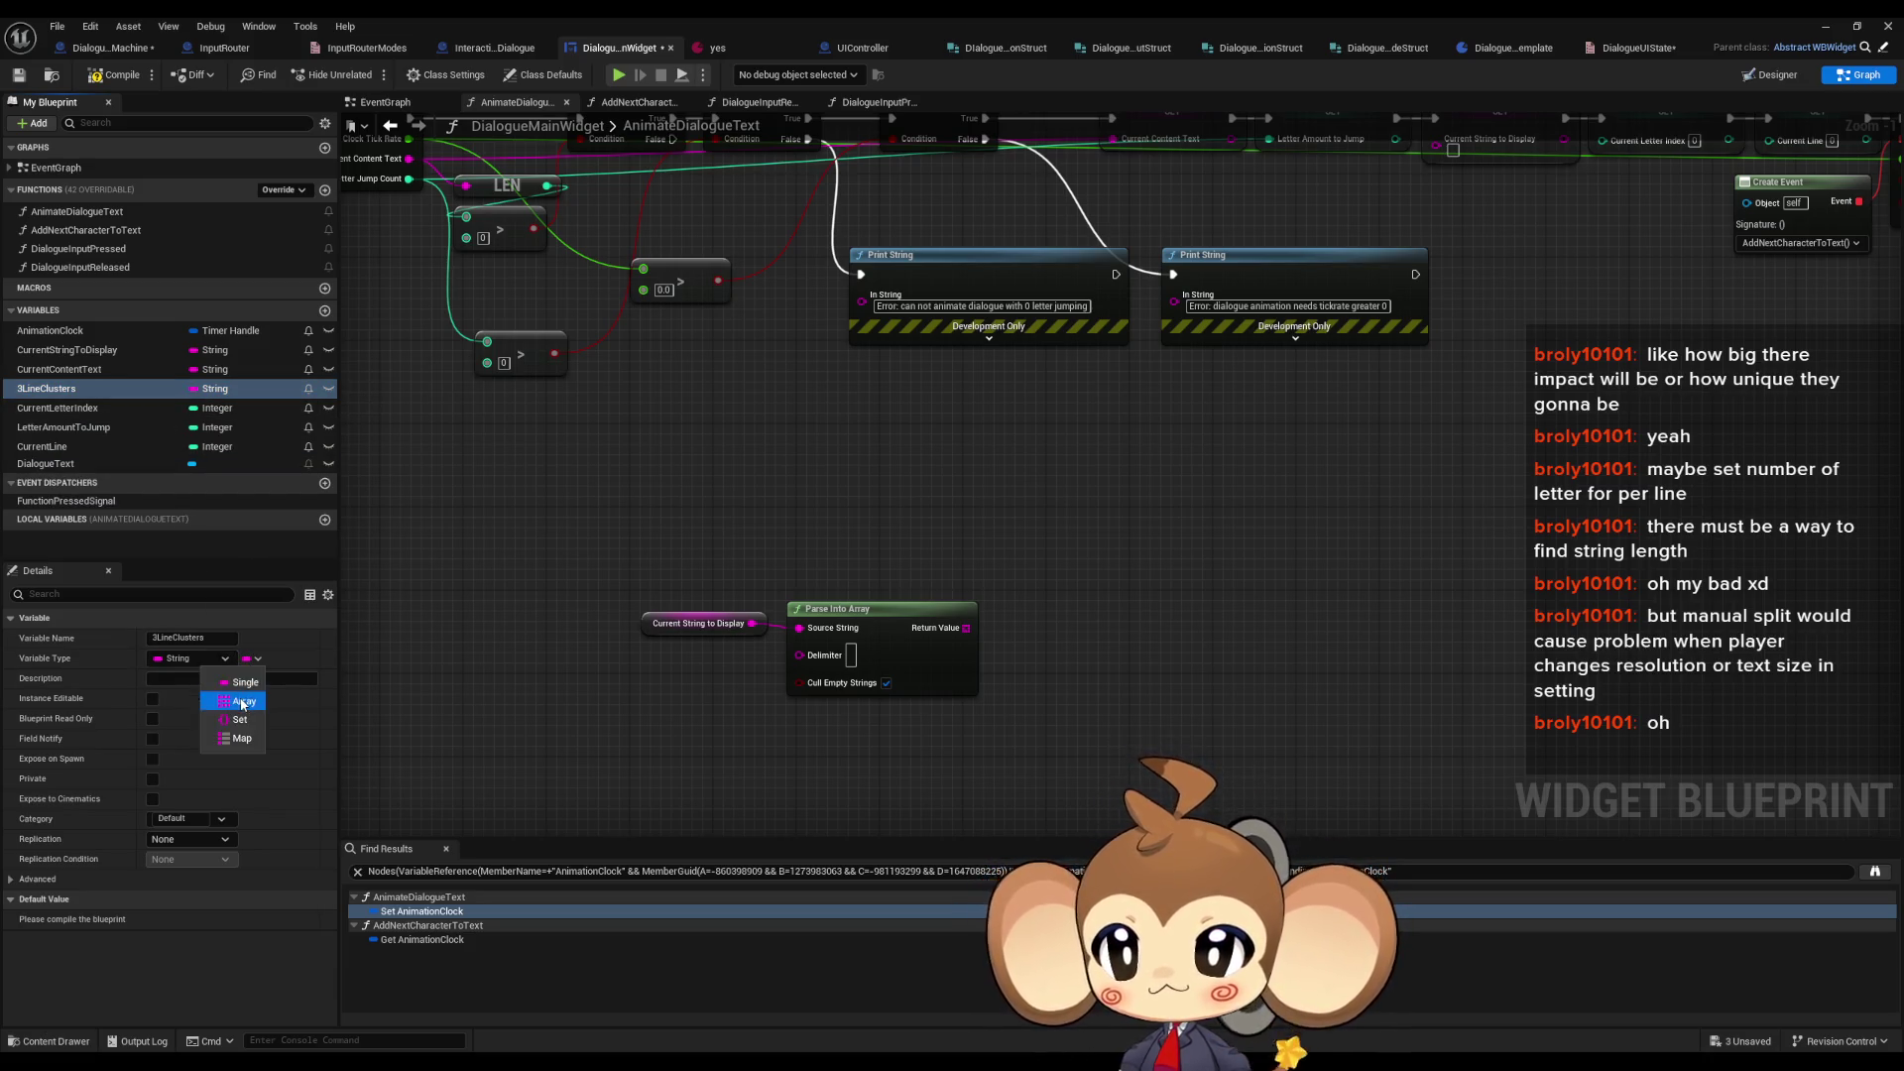
{"action": "left_click", "coordinate": [238, 687]}
- Place a 3LineClusters getter in the AnimateDialogueText graph
{"action": "mouse_move", "coordinate": [87, 395]}
{"action": "left_mouse_down"}
{"action": "mouse_move", "coordinate": [1002, 552]}
{"action": "mouse_move", "coordinate": [915, 511]}
{"action": "mouse_move", "coordinate": [1220, 523]}
{"action": "left_mouse_up"}
{"action": "left_click", "coordinate": [957, 528]}
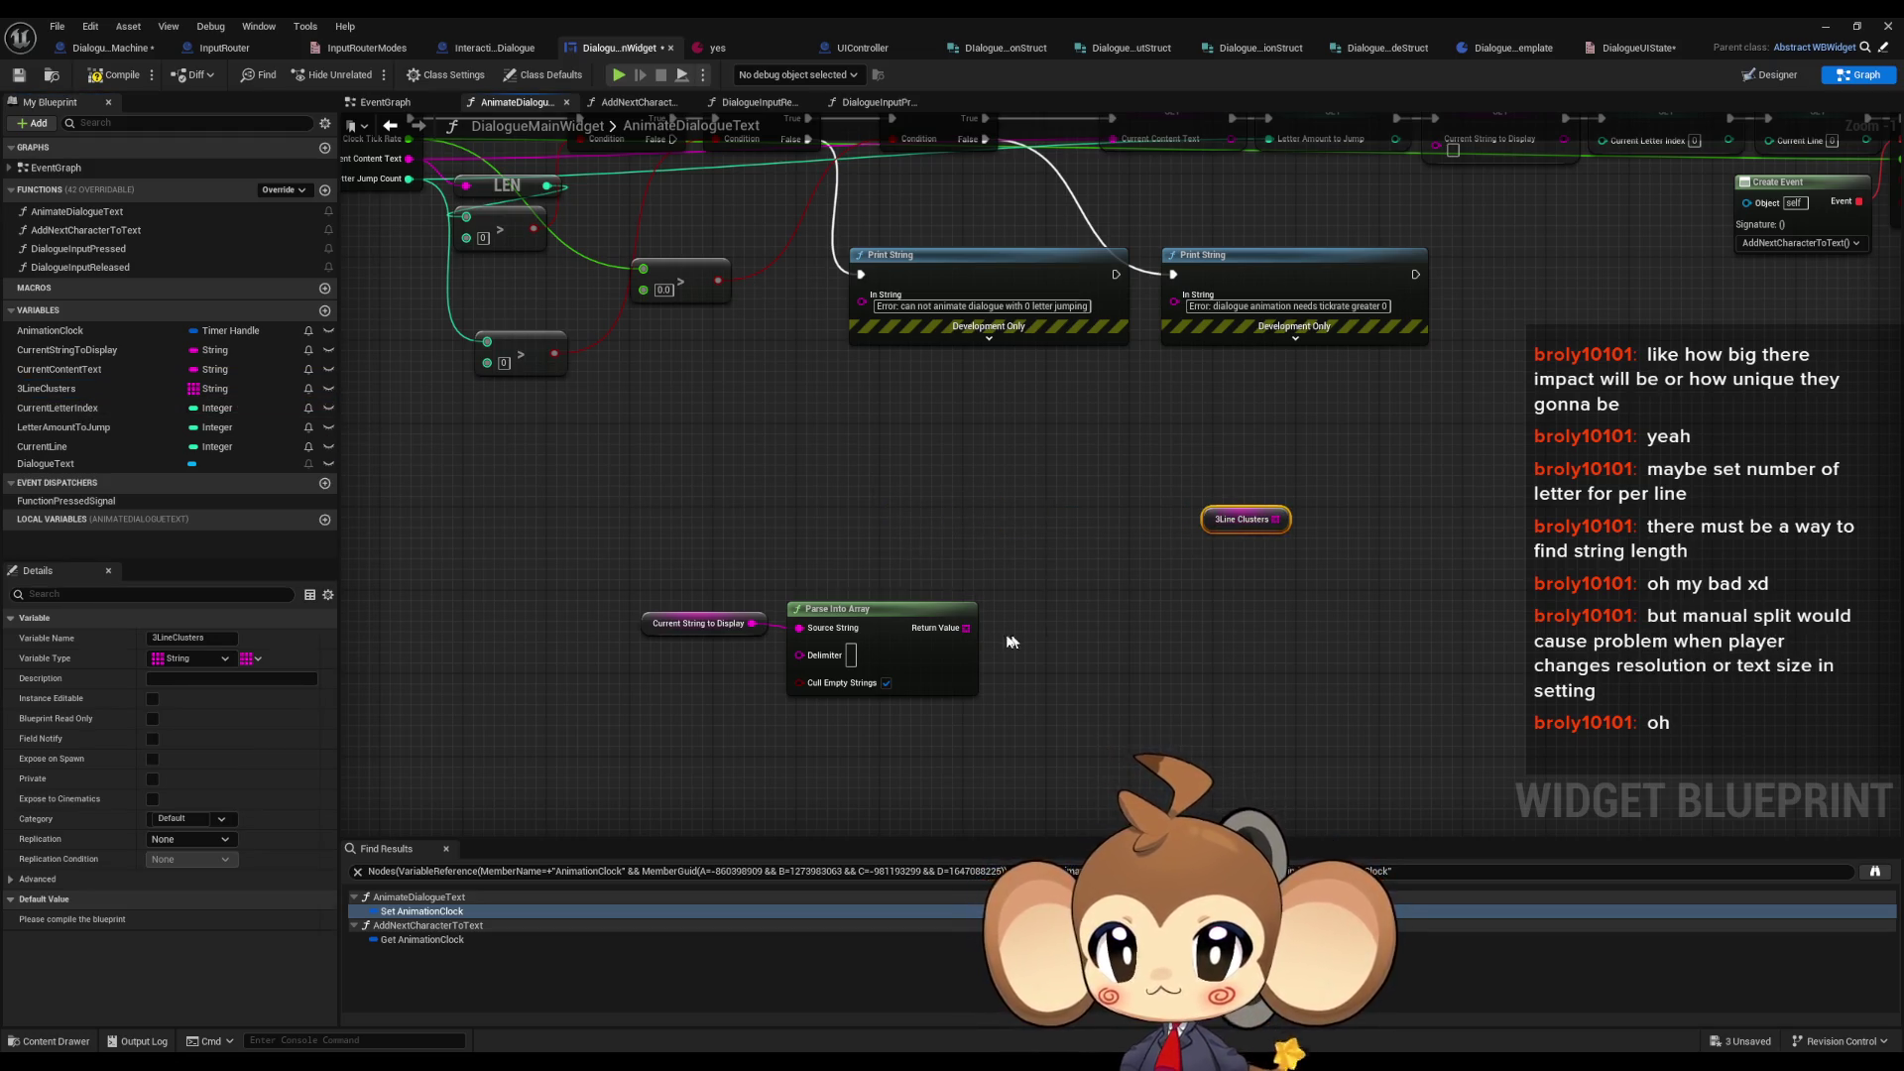
{"action": "mouse_move", "coordinate": [624, 595]}
{"action": "left_mouse_down"}
{"action": "mouse_move", "coordinate": [868, 628]}
{"action": "mouse_move", "coordinate": [762, 606]}
{"action": "mouse_move", "coordinate": [932, 601]}
{"action": "left_mouse_up"}
{"action": "left_click", "coordinate": [841, 571]}
- Try then delete a For Each Loop on Parse Into Array's output, and list its Return Value actions
{"action": "type", "text": "forea"}
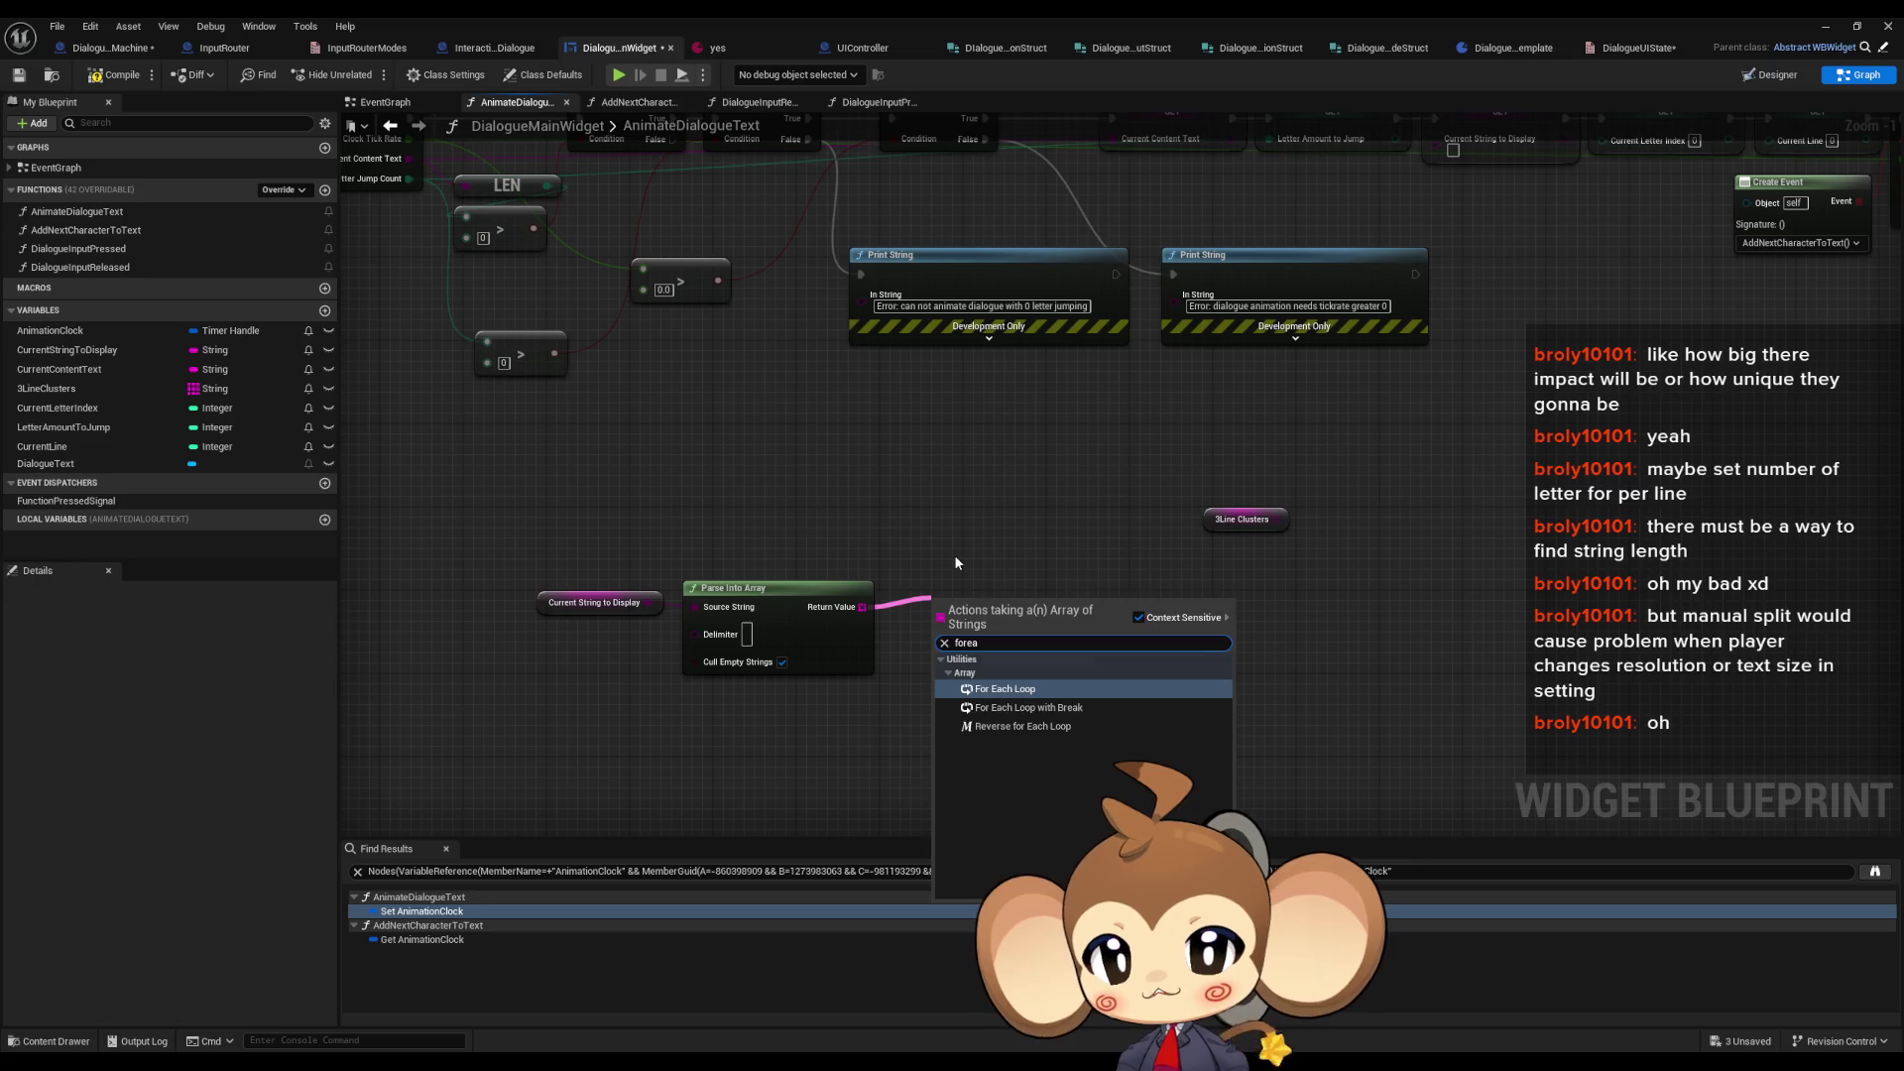
{"action": "key", "text": "Return"}
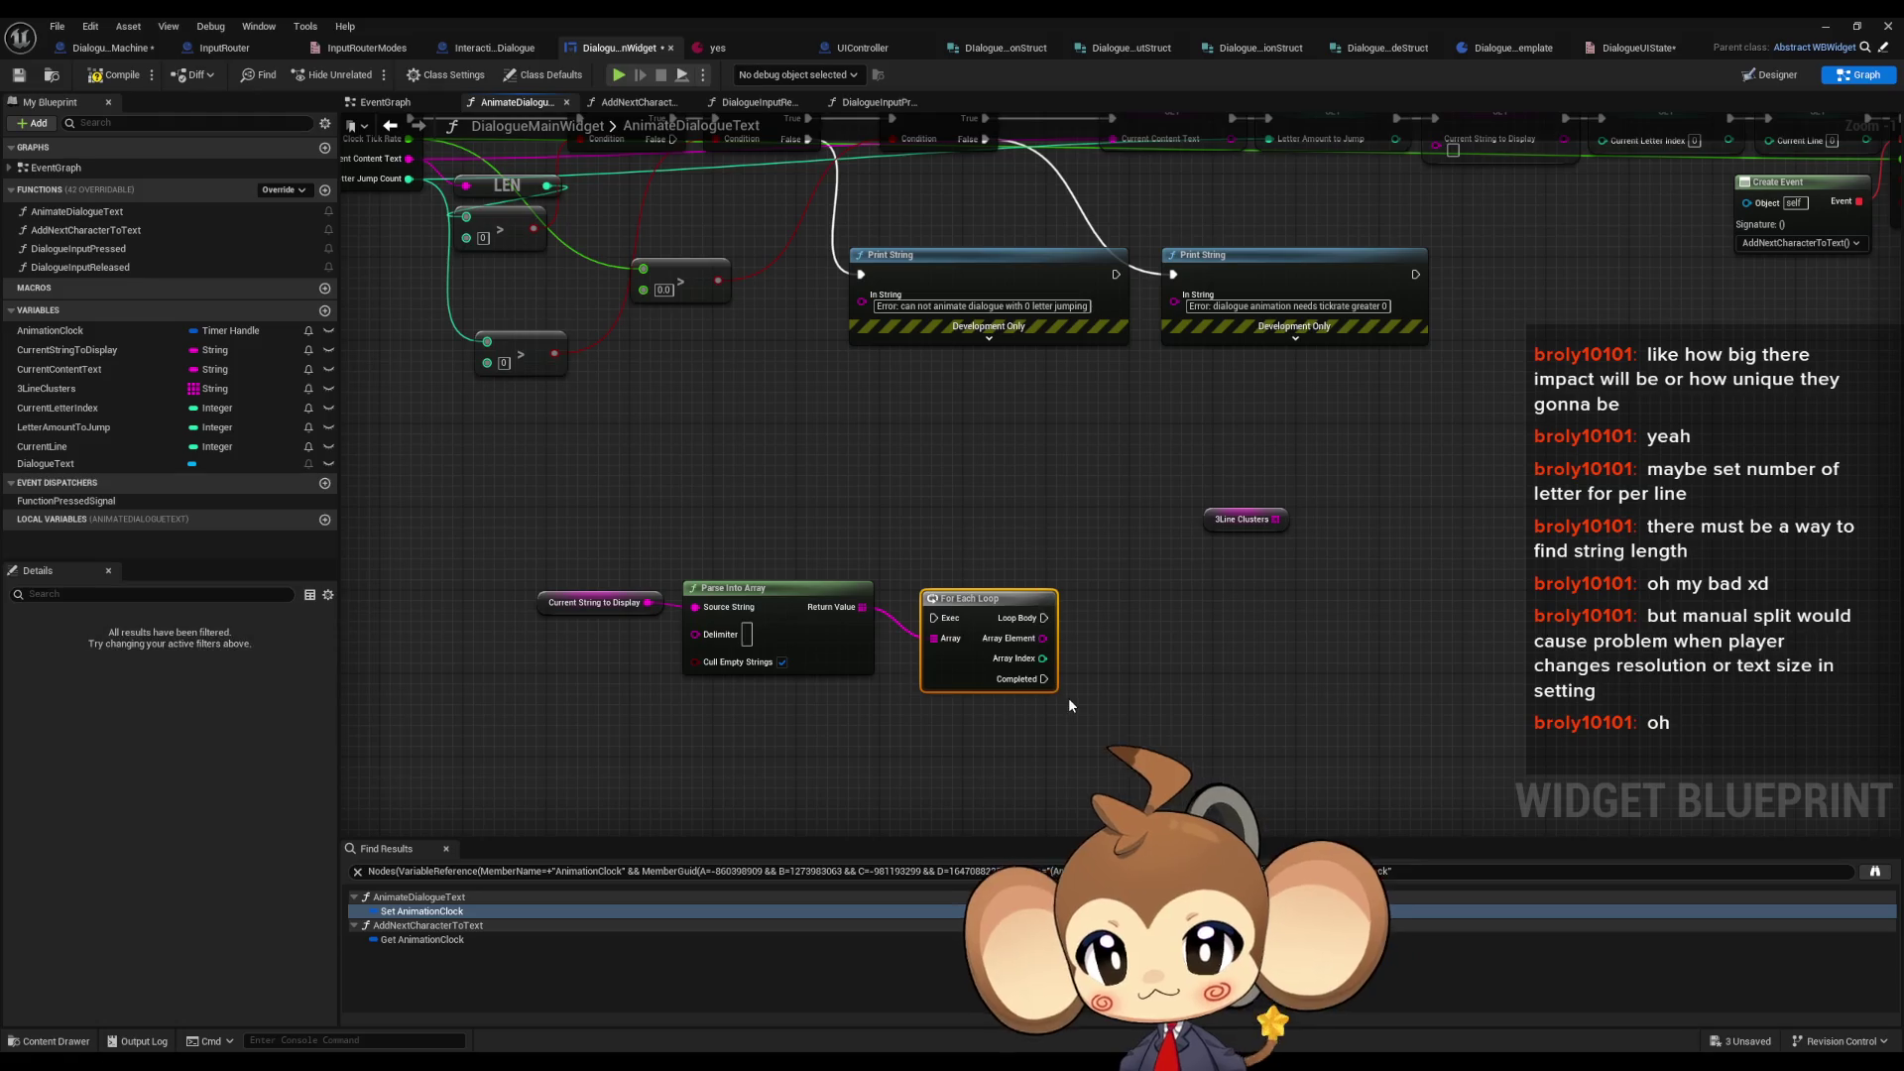
{"action": "key", "text": "Delete"}
{"action": "left_click_drag", "start_coordinate": [861, 607], "coordinate": [978, 610]}
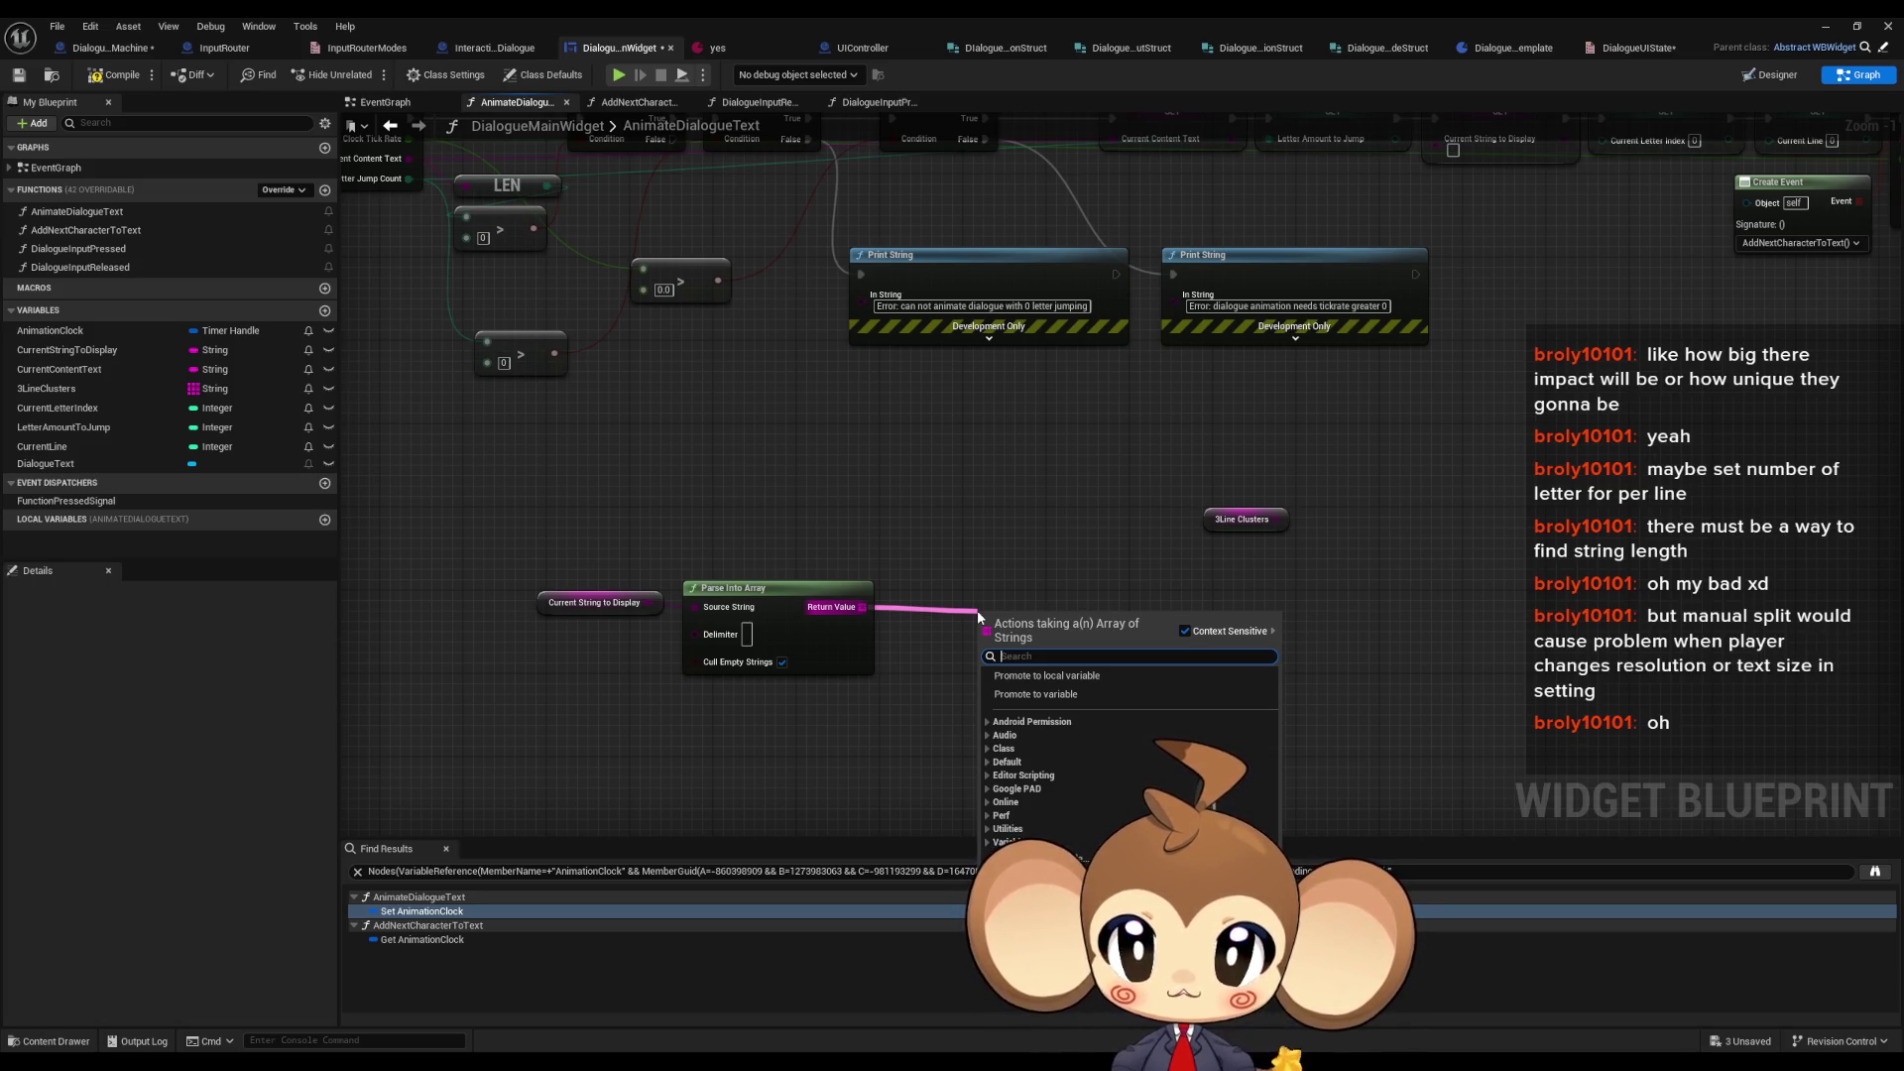
- Add a LENGTH node on the parsed array and place it below Parse Into Array
{"action": "type", "text": "length"}
{"action": "key", "text": "Return"}
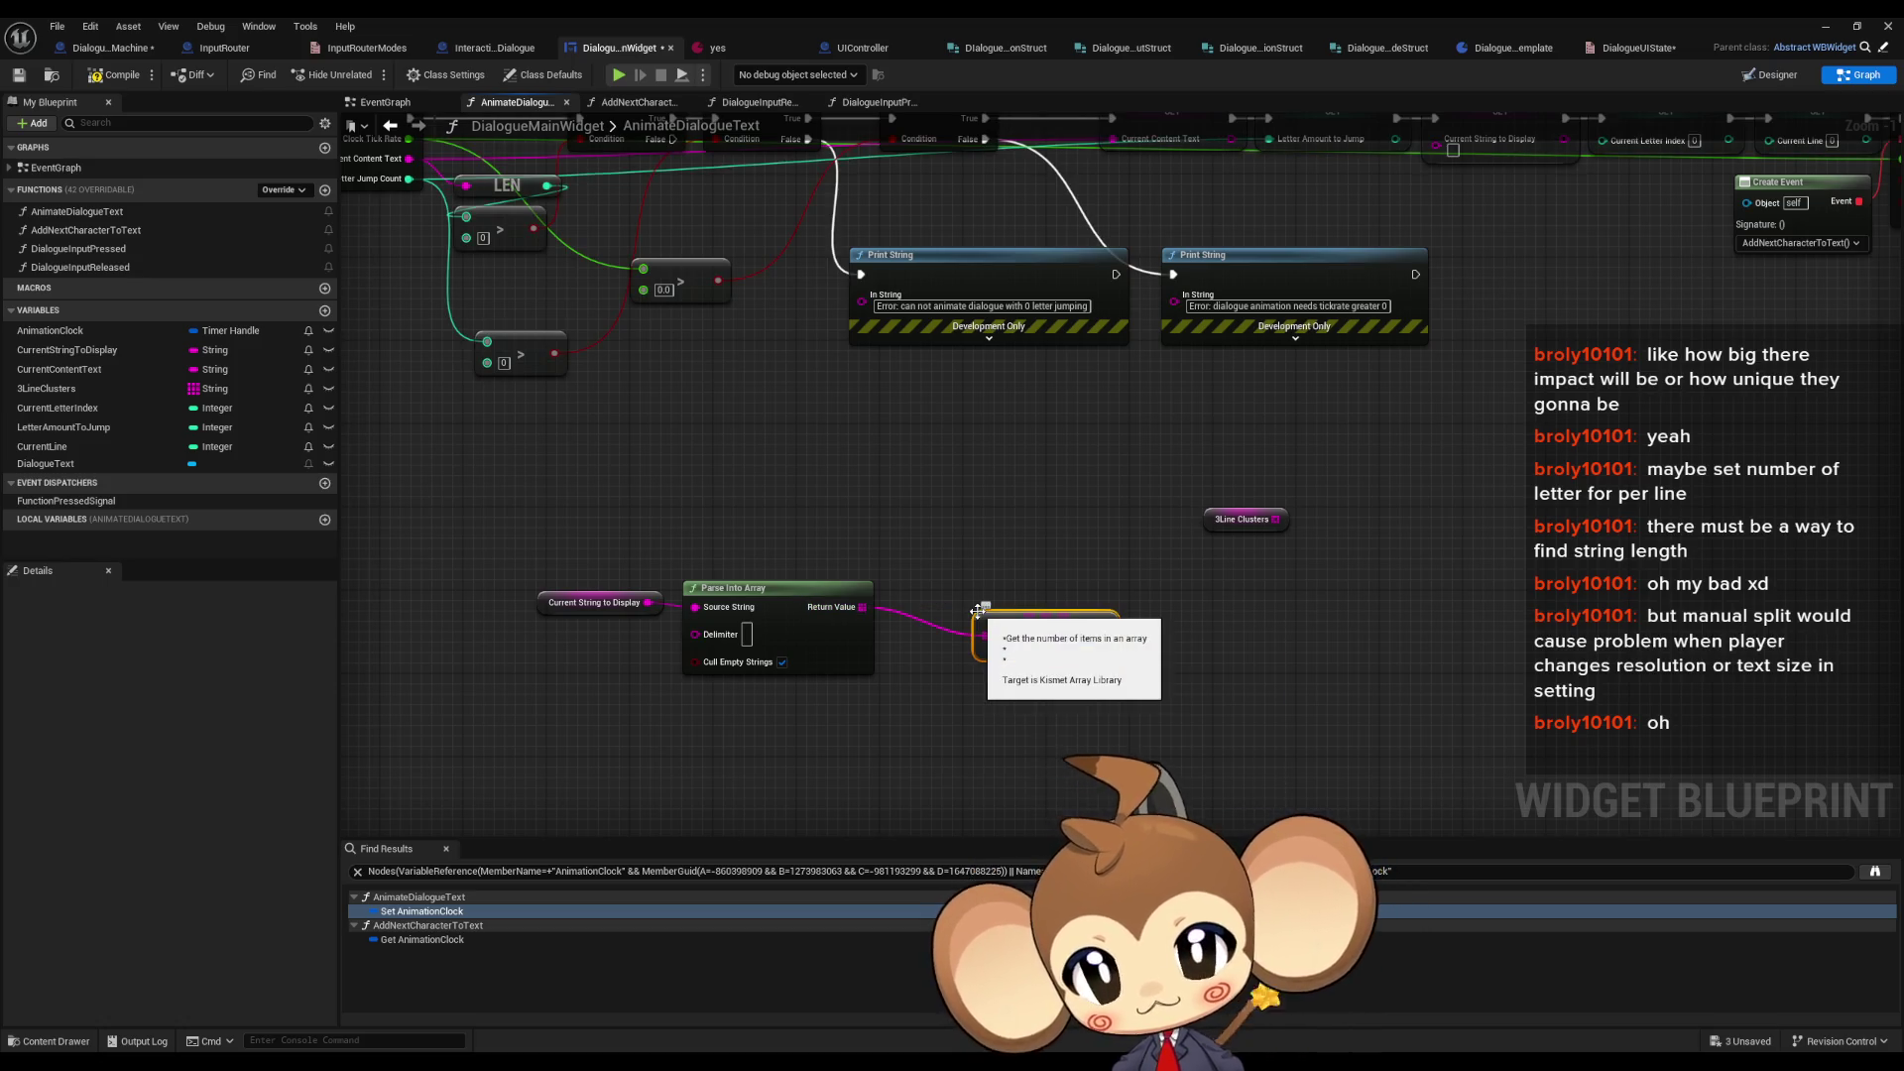
{"action": "left_click_drag", "start_coordinate": [1053, 657], "coordinate": [960, 738]}
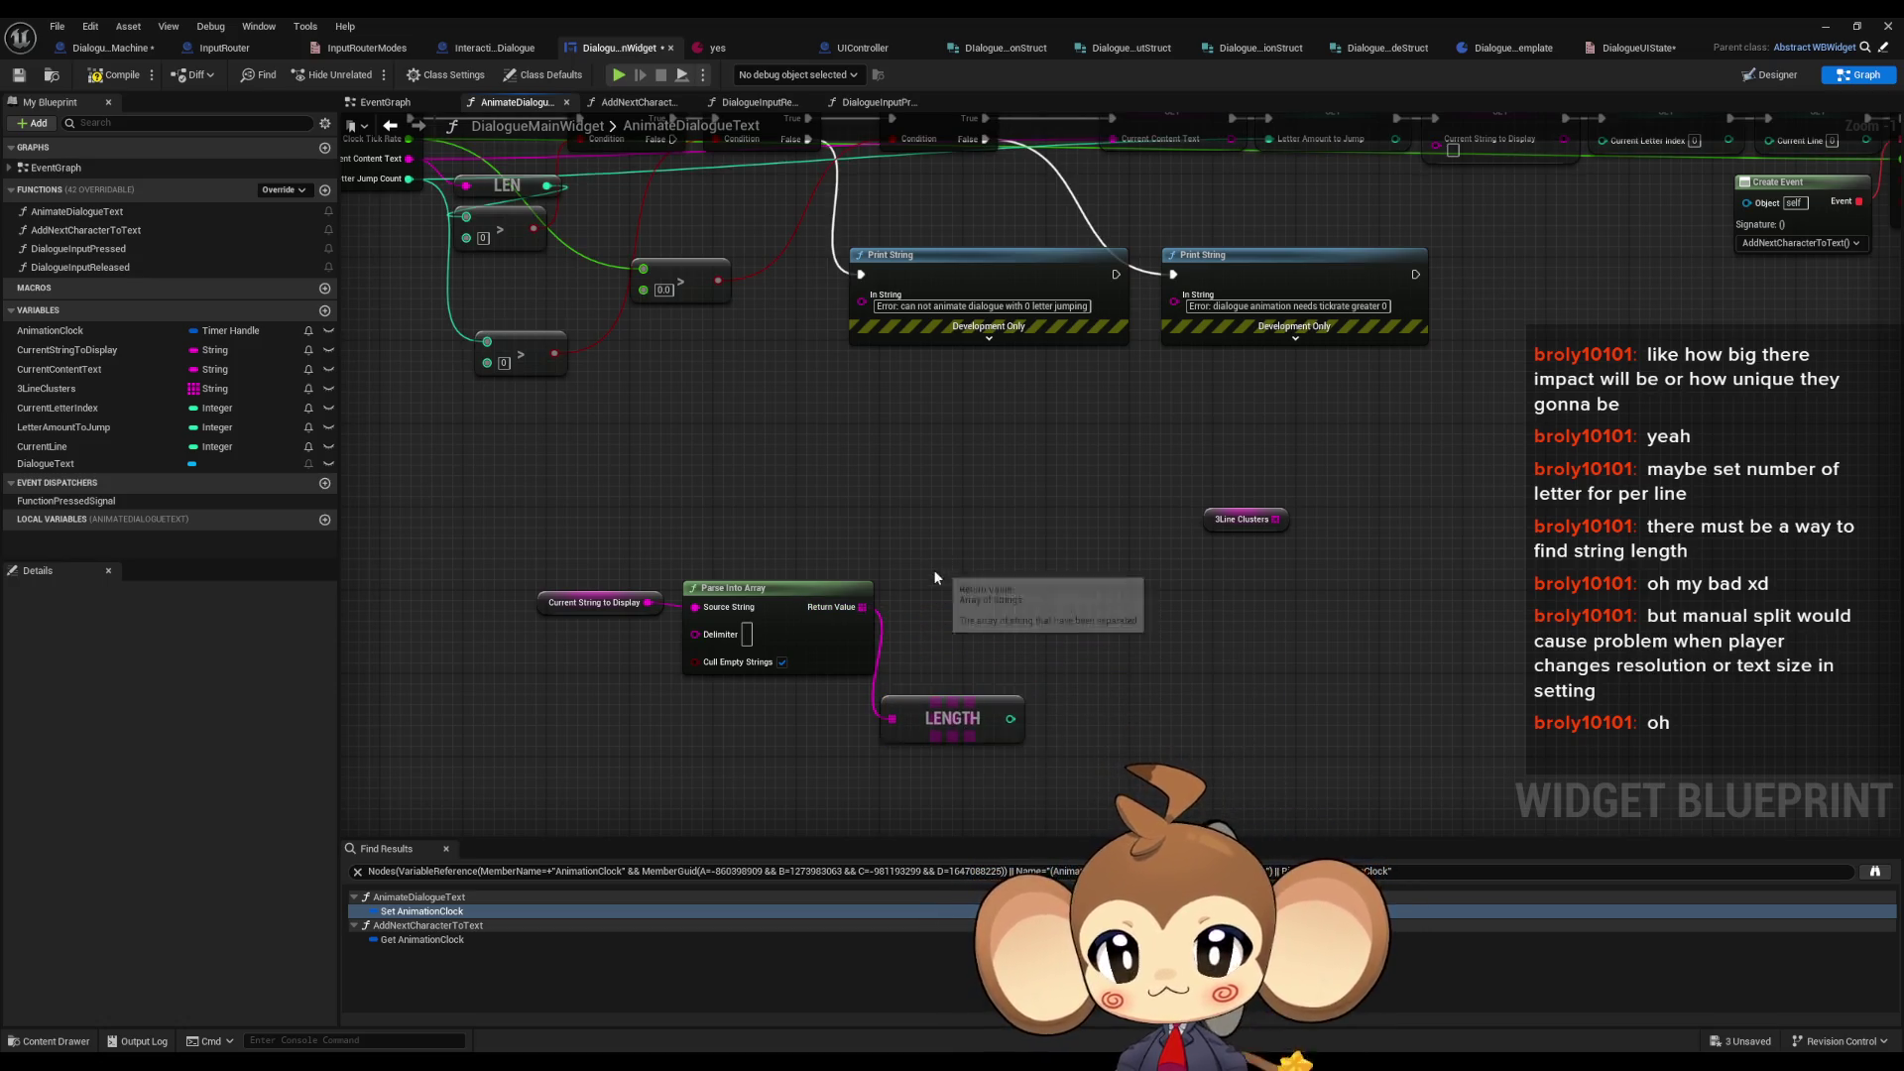
- Place a For Loop node in the graph, then go to the Paint sketch and select the fill tool
{"action": "right_click", "coordinate": [1017, 576]}
{"action": "type", "text": "for loop"}
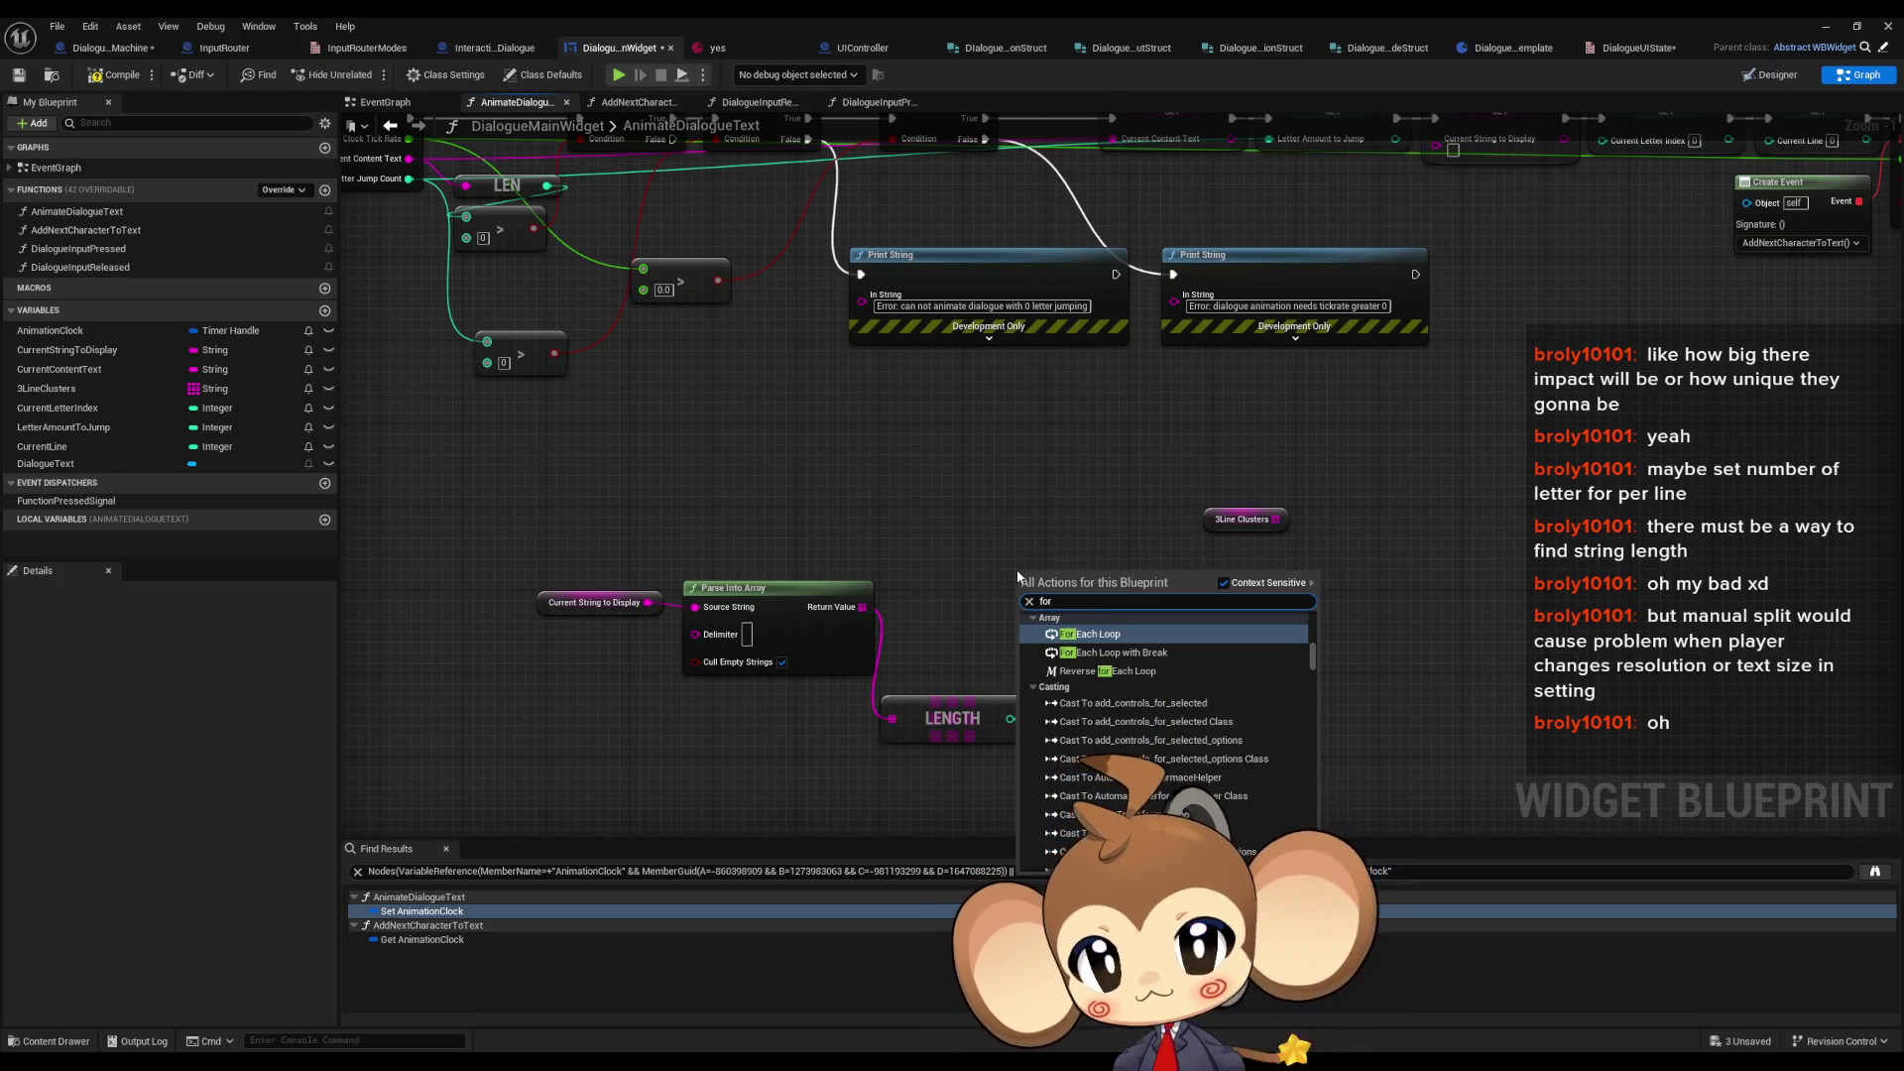
{"action": "key", "text": "Down"}
{"action": "key", "text": "Down"}
{"action": "key", "text": "Down"}
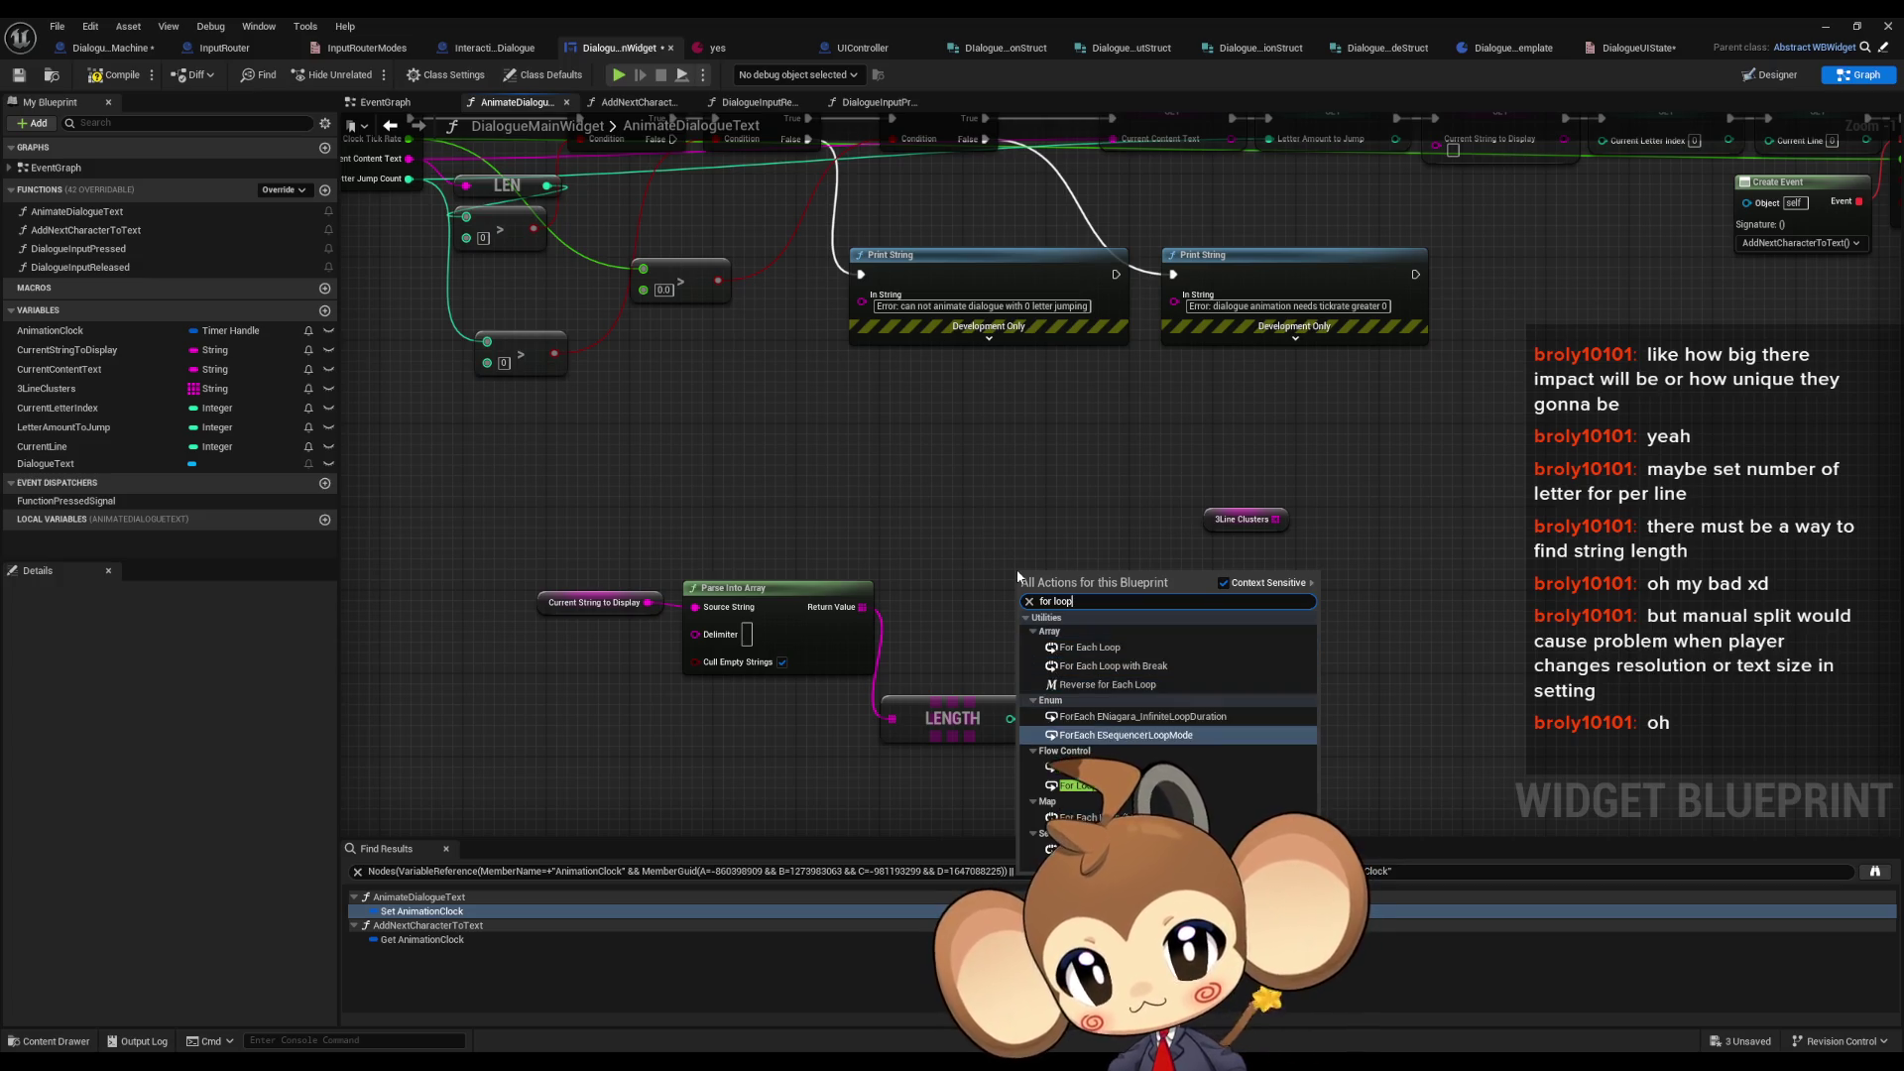
{"action": "key", "text": "Return"}
{"action": "mouse_move", "coordinate": [1017, 572]}
{"action": "left_mouse_down"}
{"action": "mouse_move", "coordinate": [1034, 538]}
{"action": "mouse_move", "coordinate": [1099, 549]}
{"action": "left_mouse_up"}
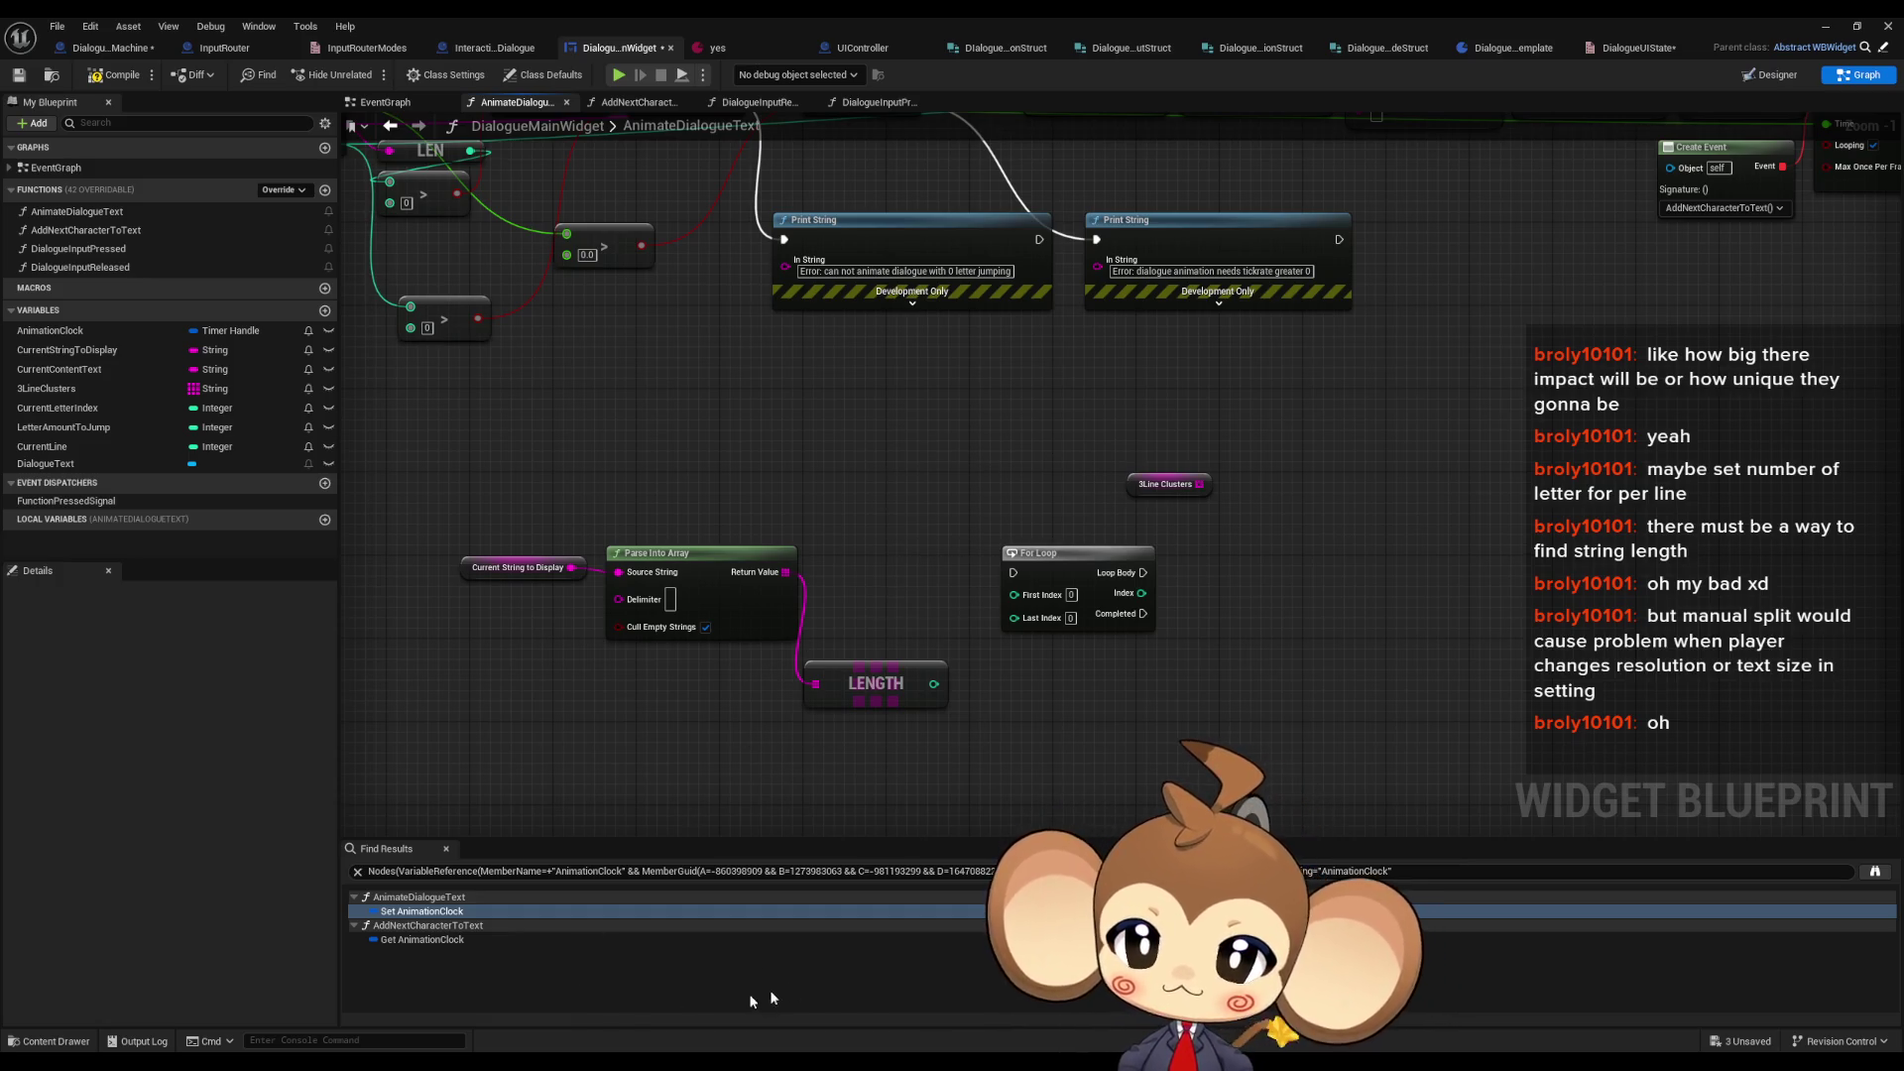
{"action": "key", "text": "alt+Tab"}
{"action": "left_click", "coordinate": [221, 84]}
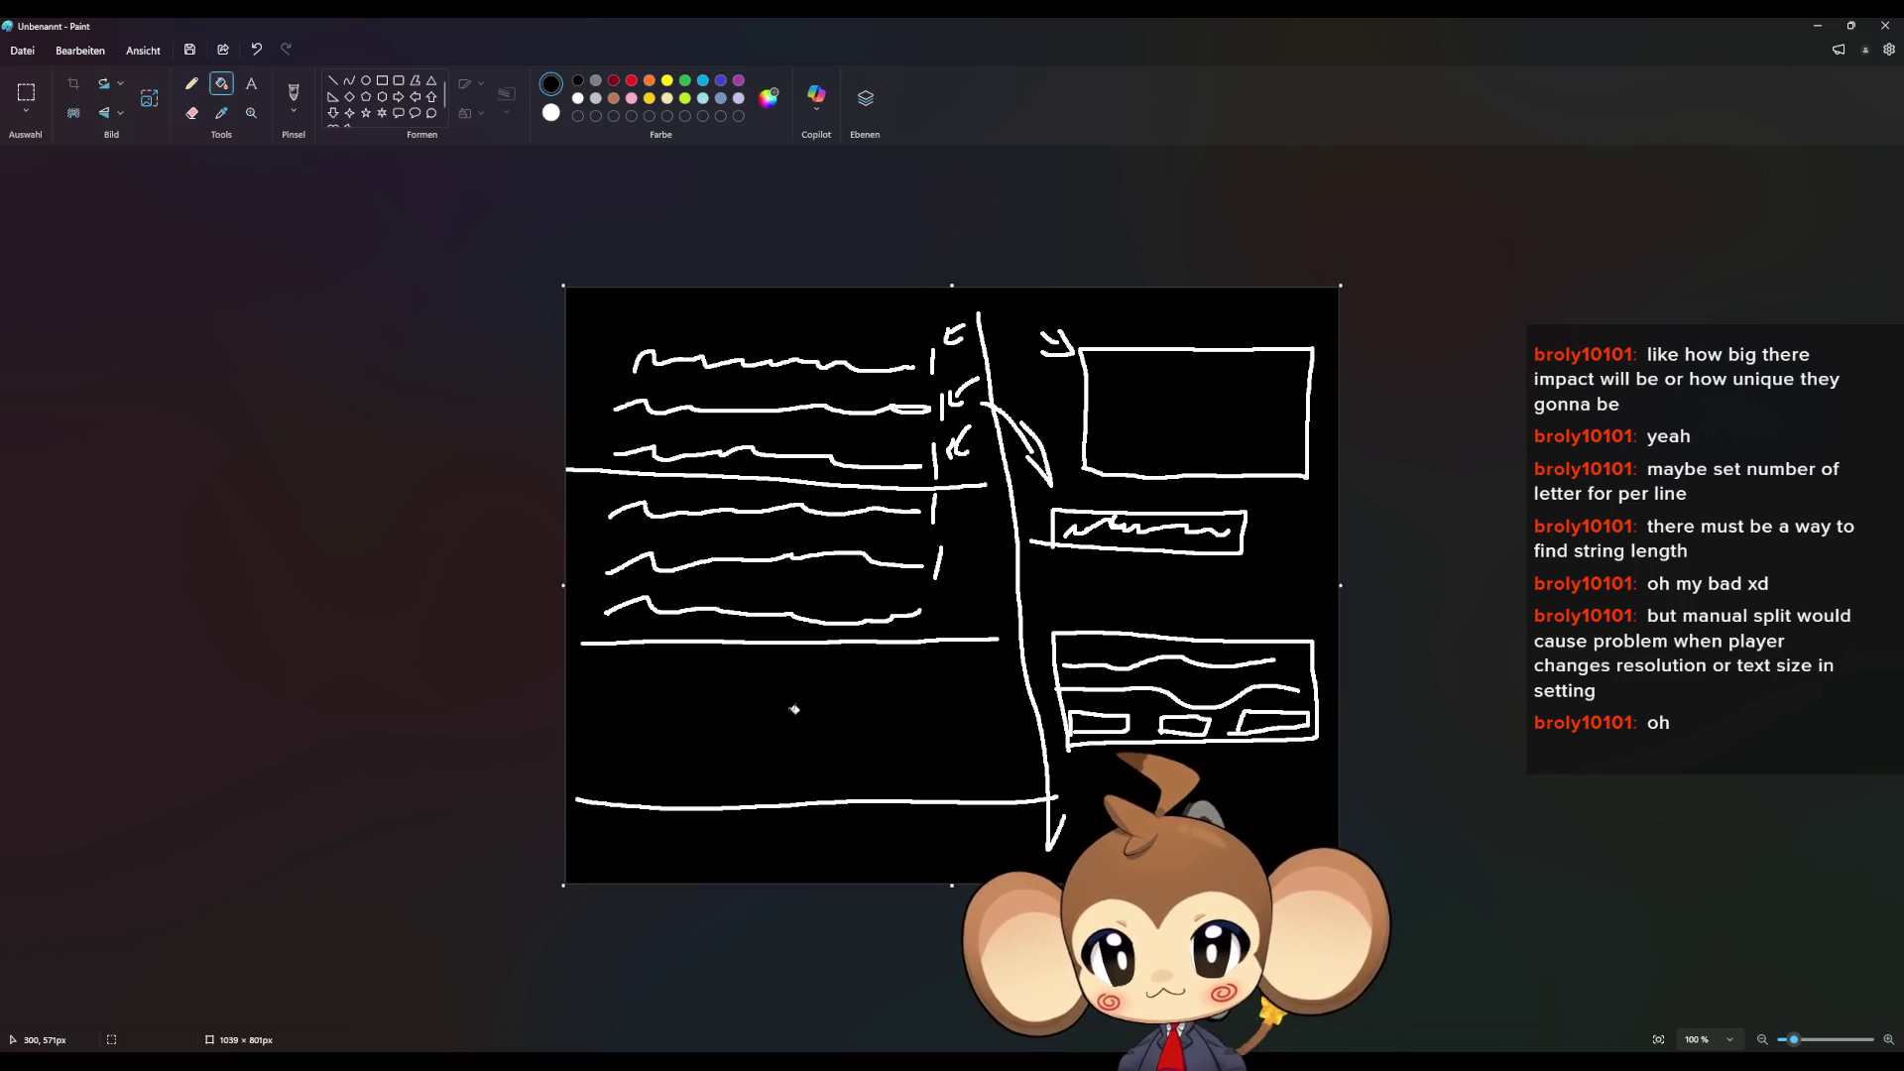
- Redraw the Paint sketch as lines grouped in threes with 7 : 3 ≈ 2,33, then return to Unreal
{"action": "key", "text": "ctrl+z"}
{"action": "key", "text": "ctrl+z"}
{"action": "key", "text": "ctrl+z"}
{"action": "left_click", "coordinate": [191, 83]}
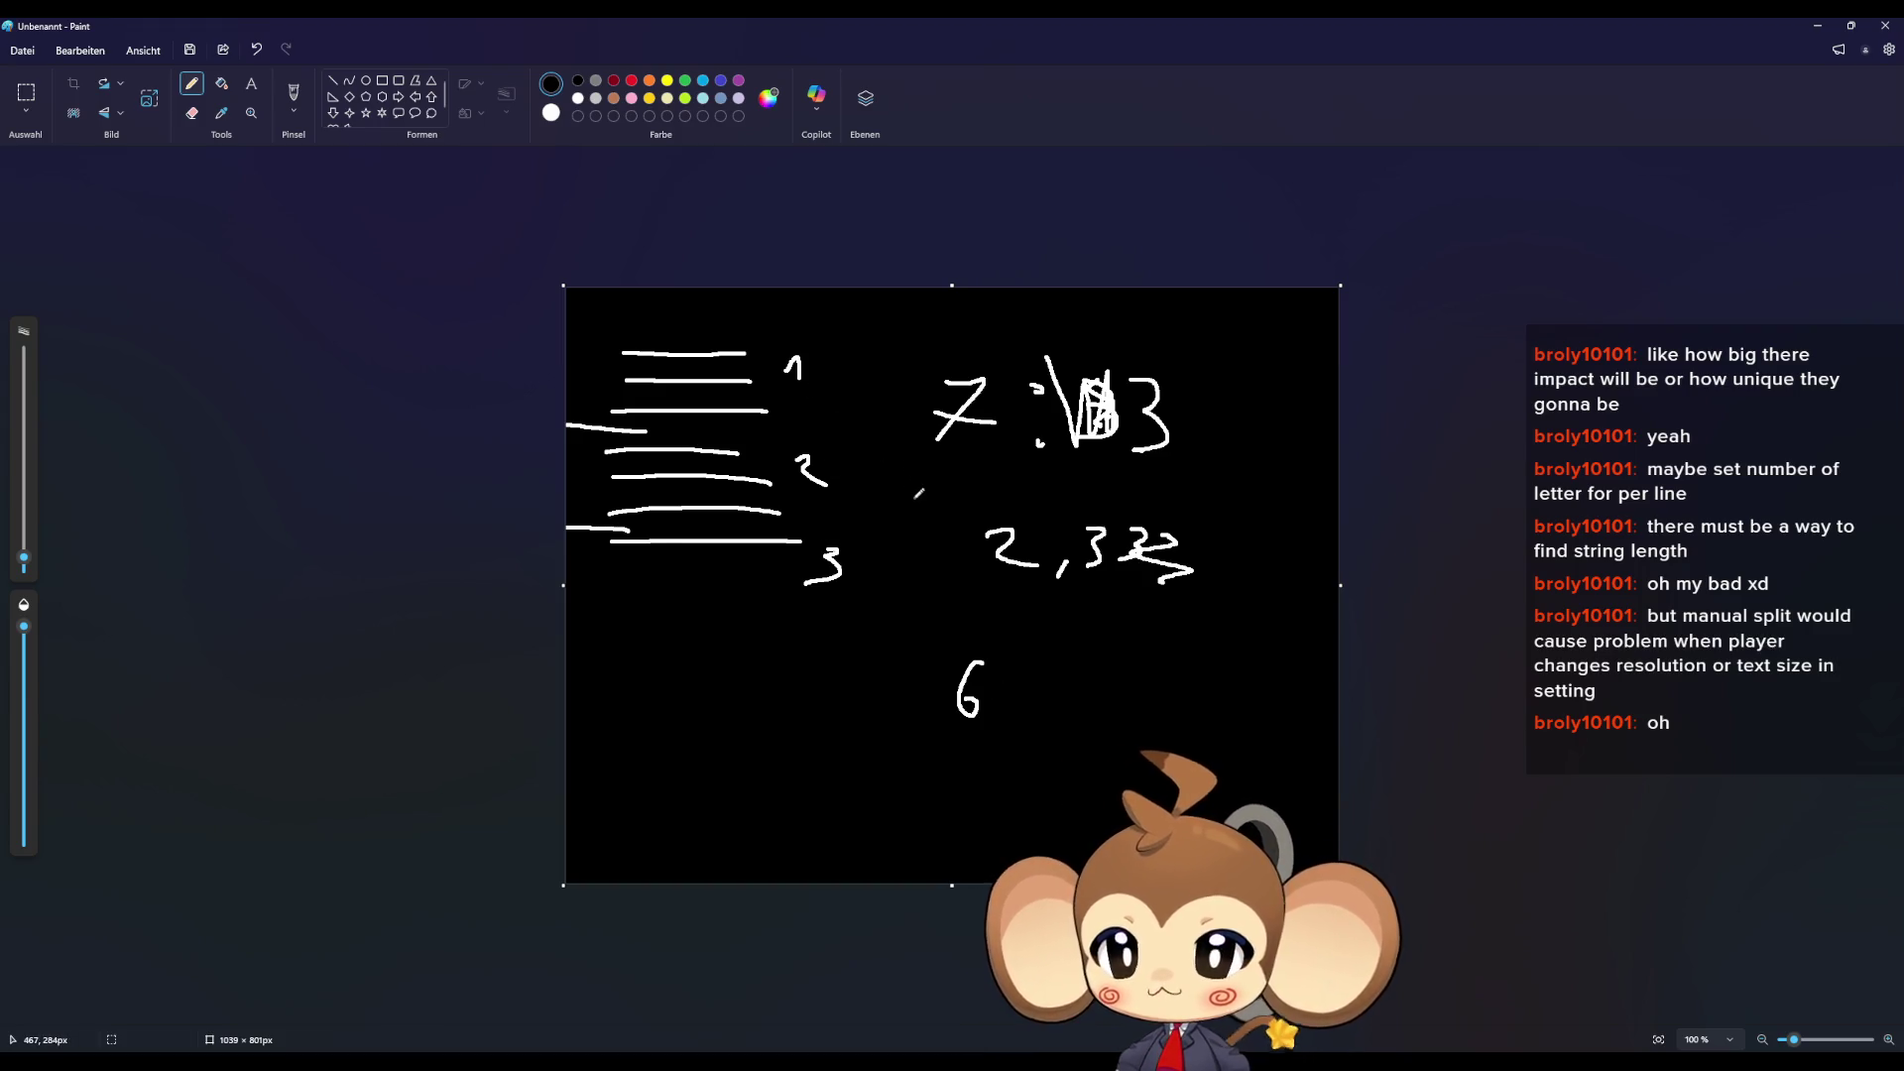
{"action": "left_click", "coordinate": [1834, 29]}
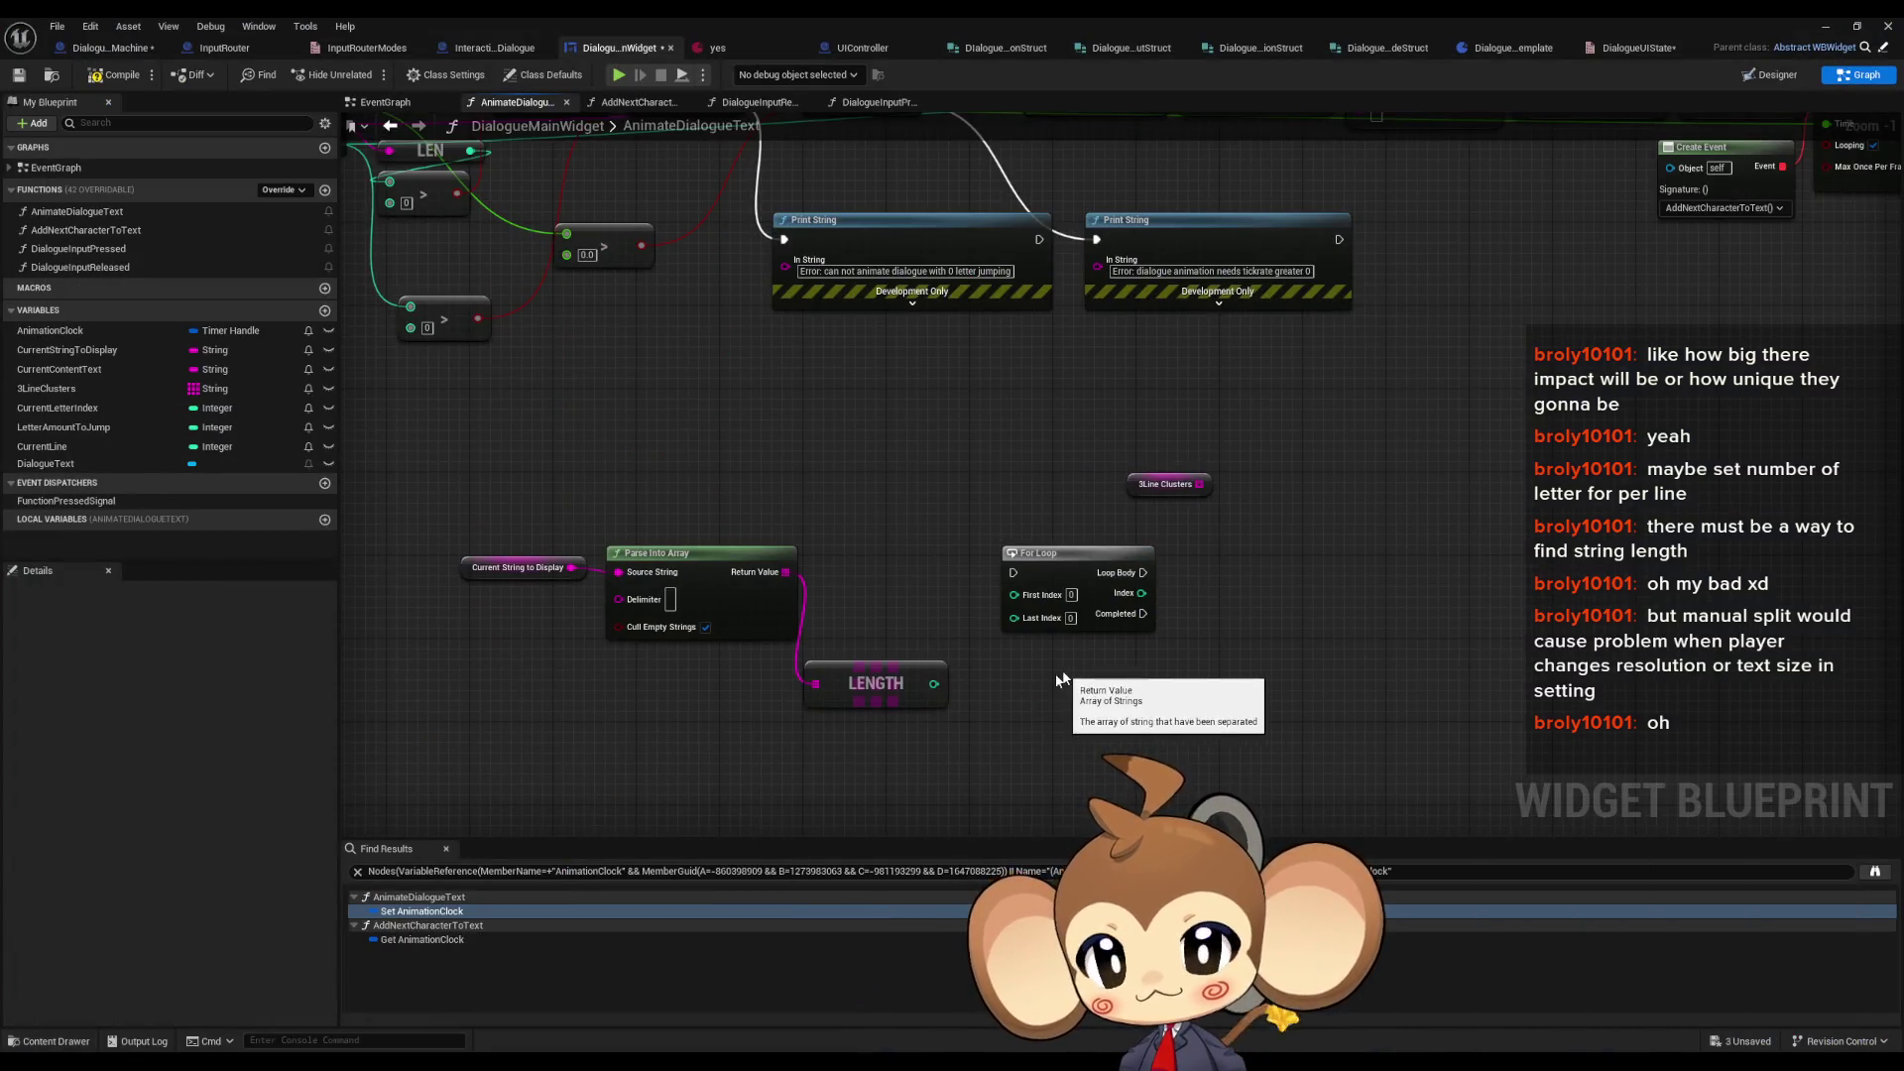
- Feed LENGTH's output into a new integer Divide node and add a new String variable
{"action": "left_click", "coordinate": [933, 663]}
{"action": "mouse_move", "coordinate": [933, 657]}
{"action": "left_mouse_down"}
{"action": "mouse_move", "coordinate": [1020, 701]}
{"action": "mouse_move", "coordinate": [1002, 682]}
{"action": "left_mouse_up"}
{"action": "key", "text": "Escape"}
{"action": "left_click", "coordinate": [790, 614]}
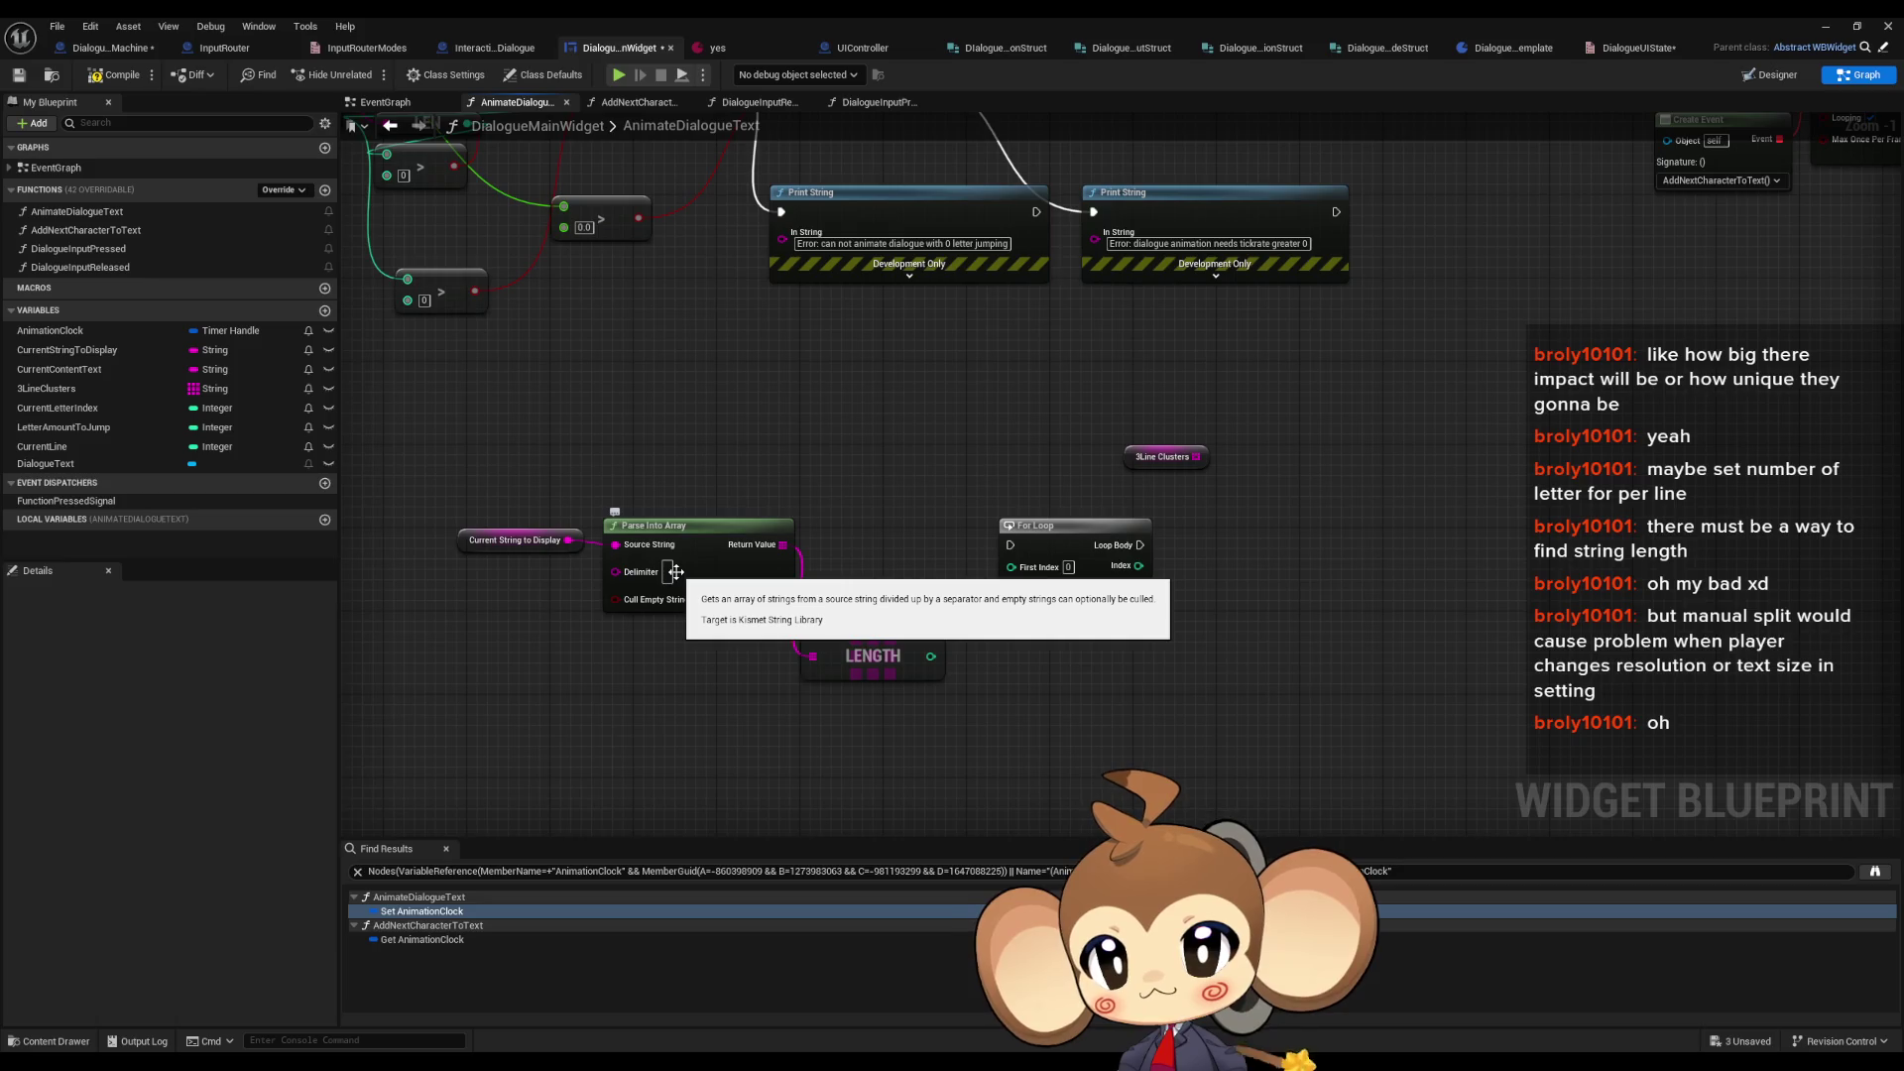
{"action": "left_click_drag", "start_coordinate": [930, 655], "coordinate": [1049, 680]}
{"action": "type", "text": "divide"}
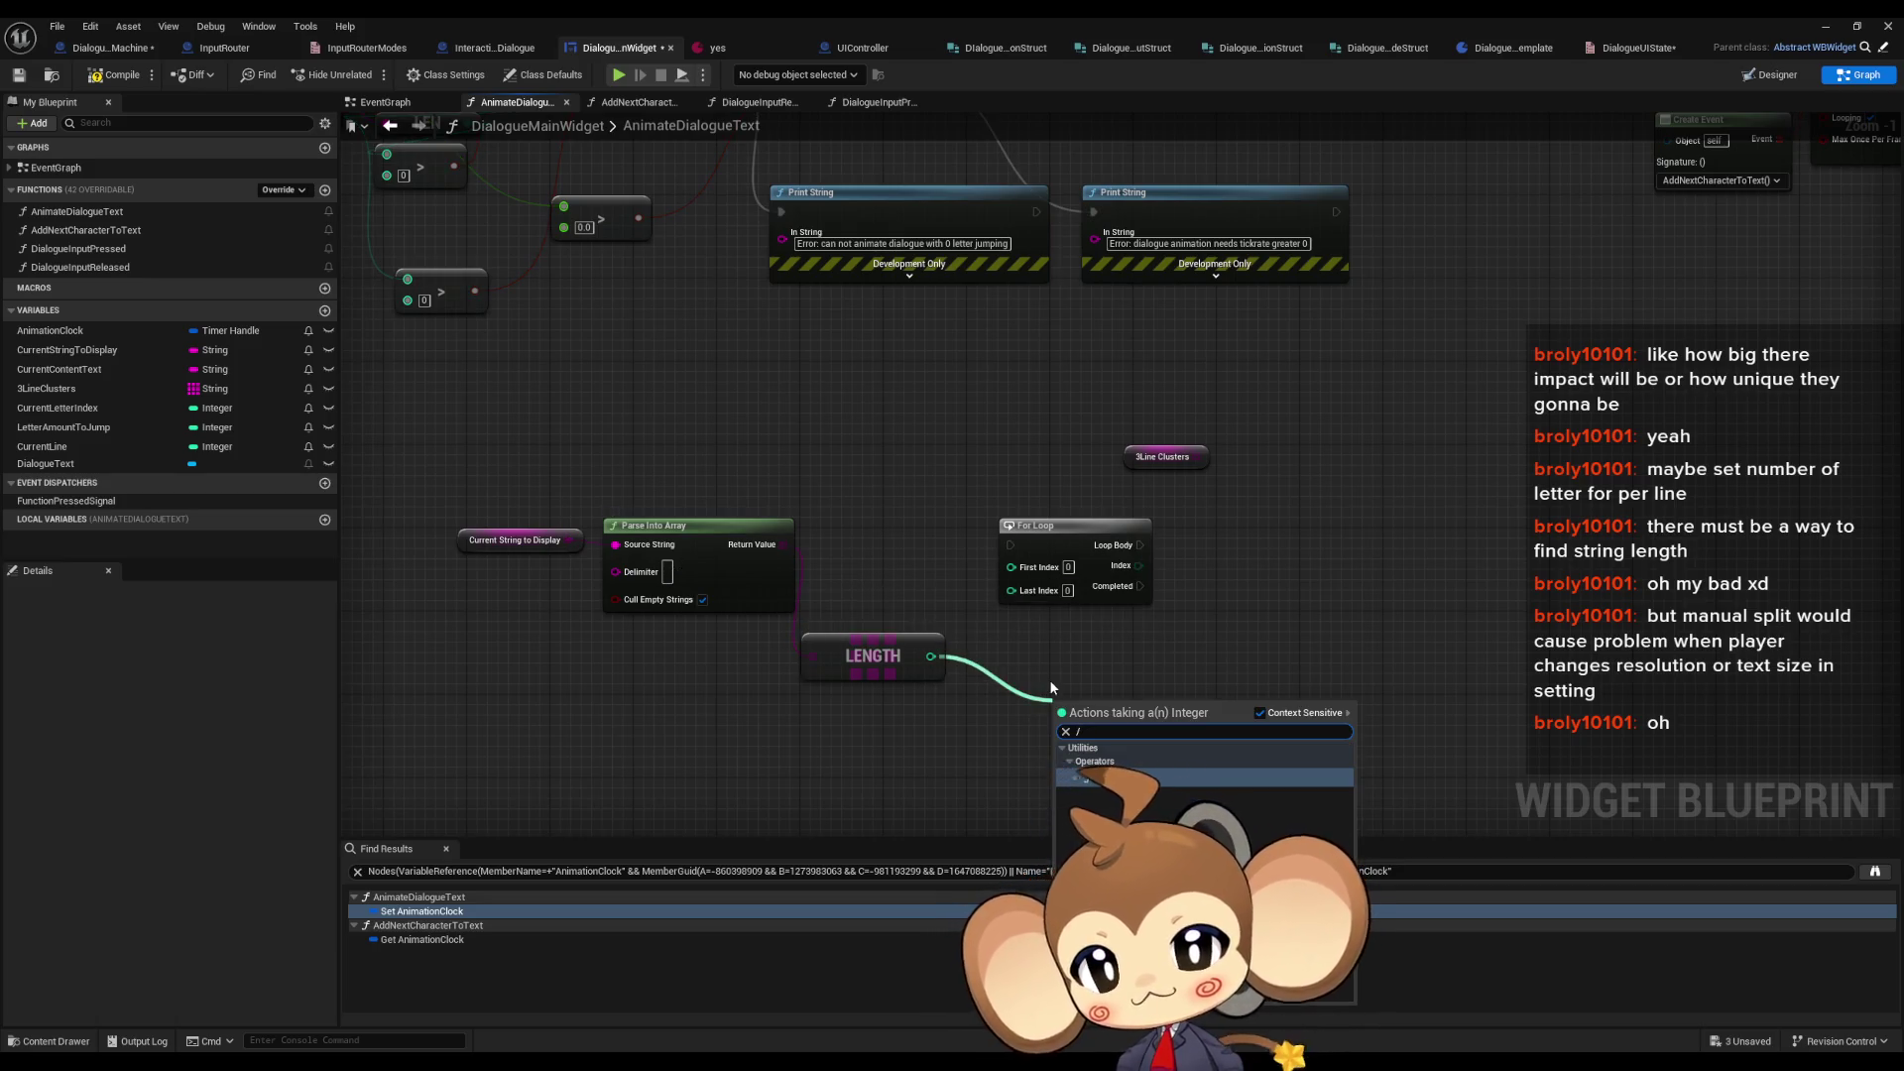
{"action": "key", "text": "Return"}
{"action": "left_click", "coordinate": [1081, 727]}
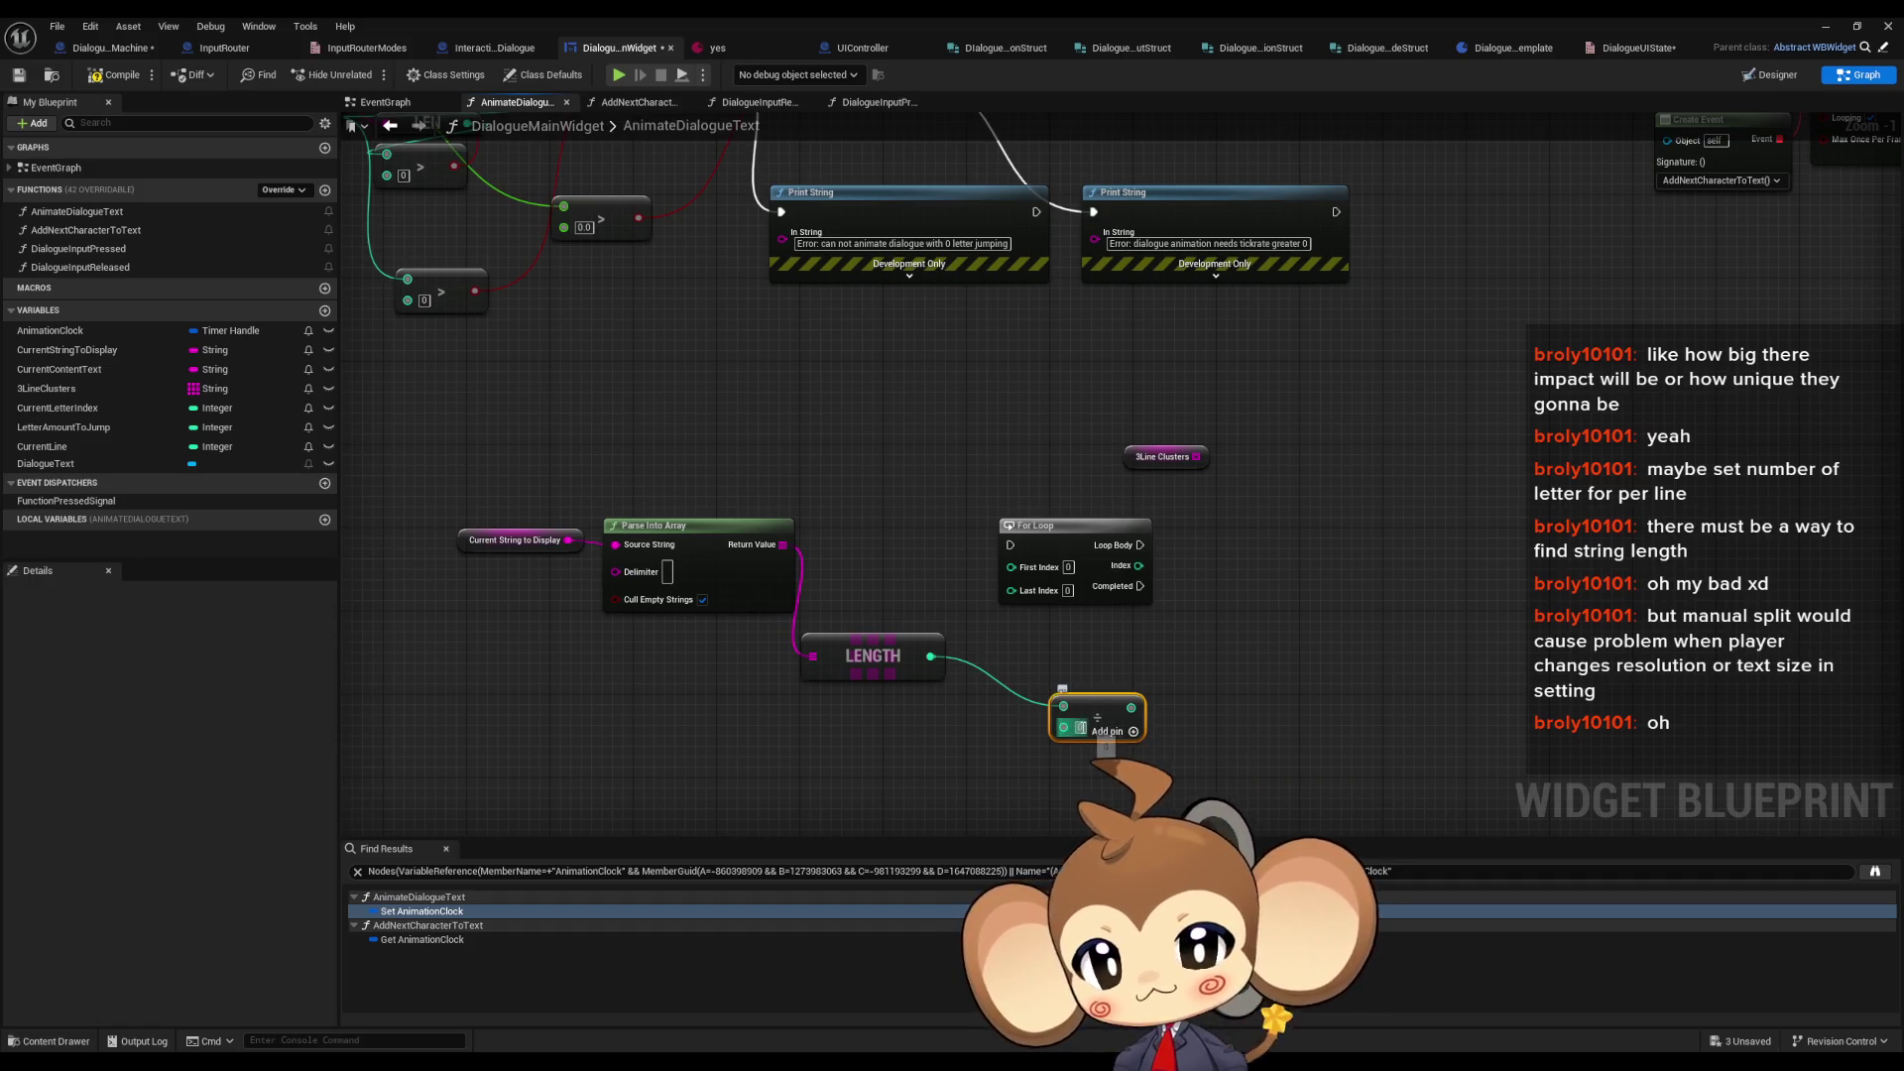
{"action": "left_click", "coordinate": [1124, 680]}
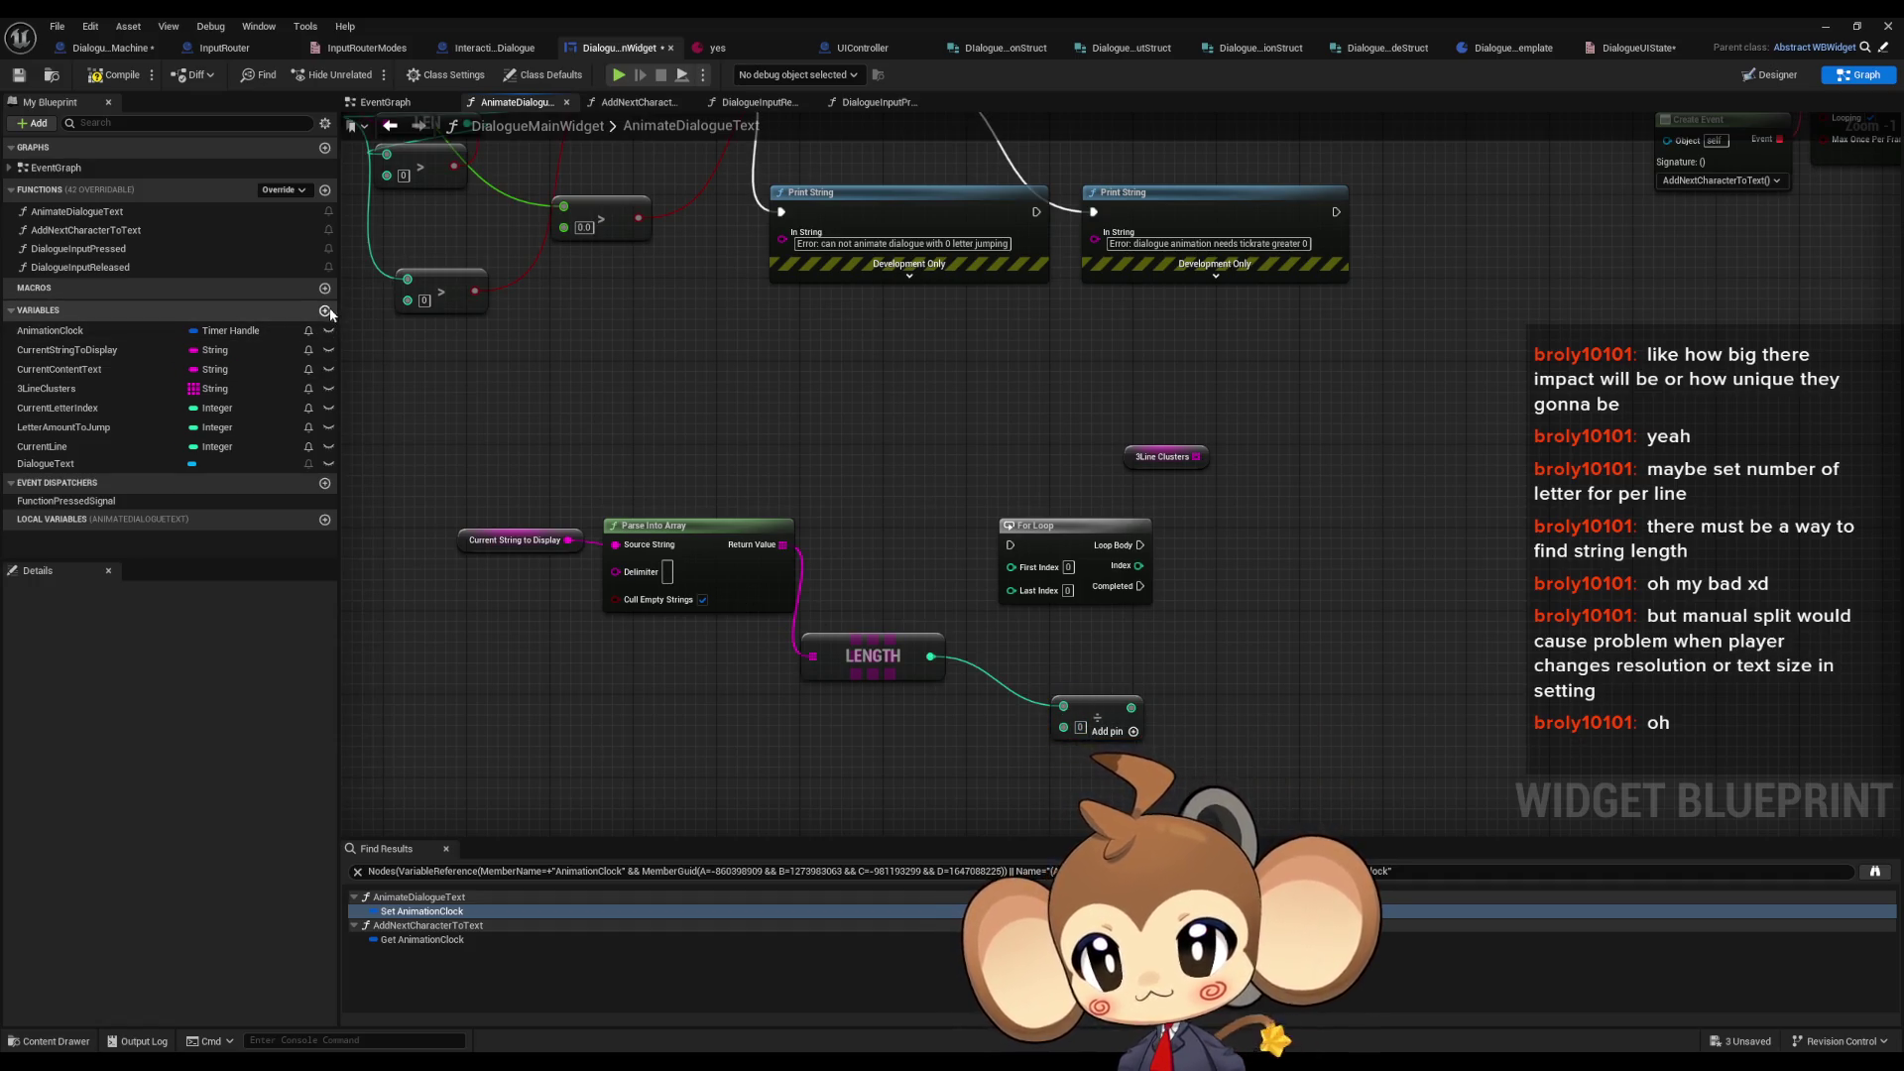
{"action": "left_click", "coordinate": [324, 310]}
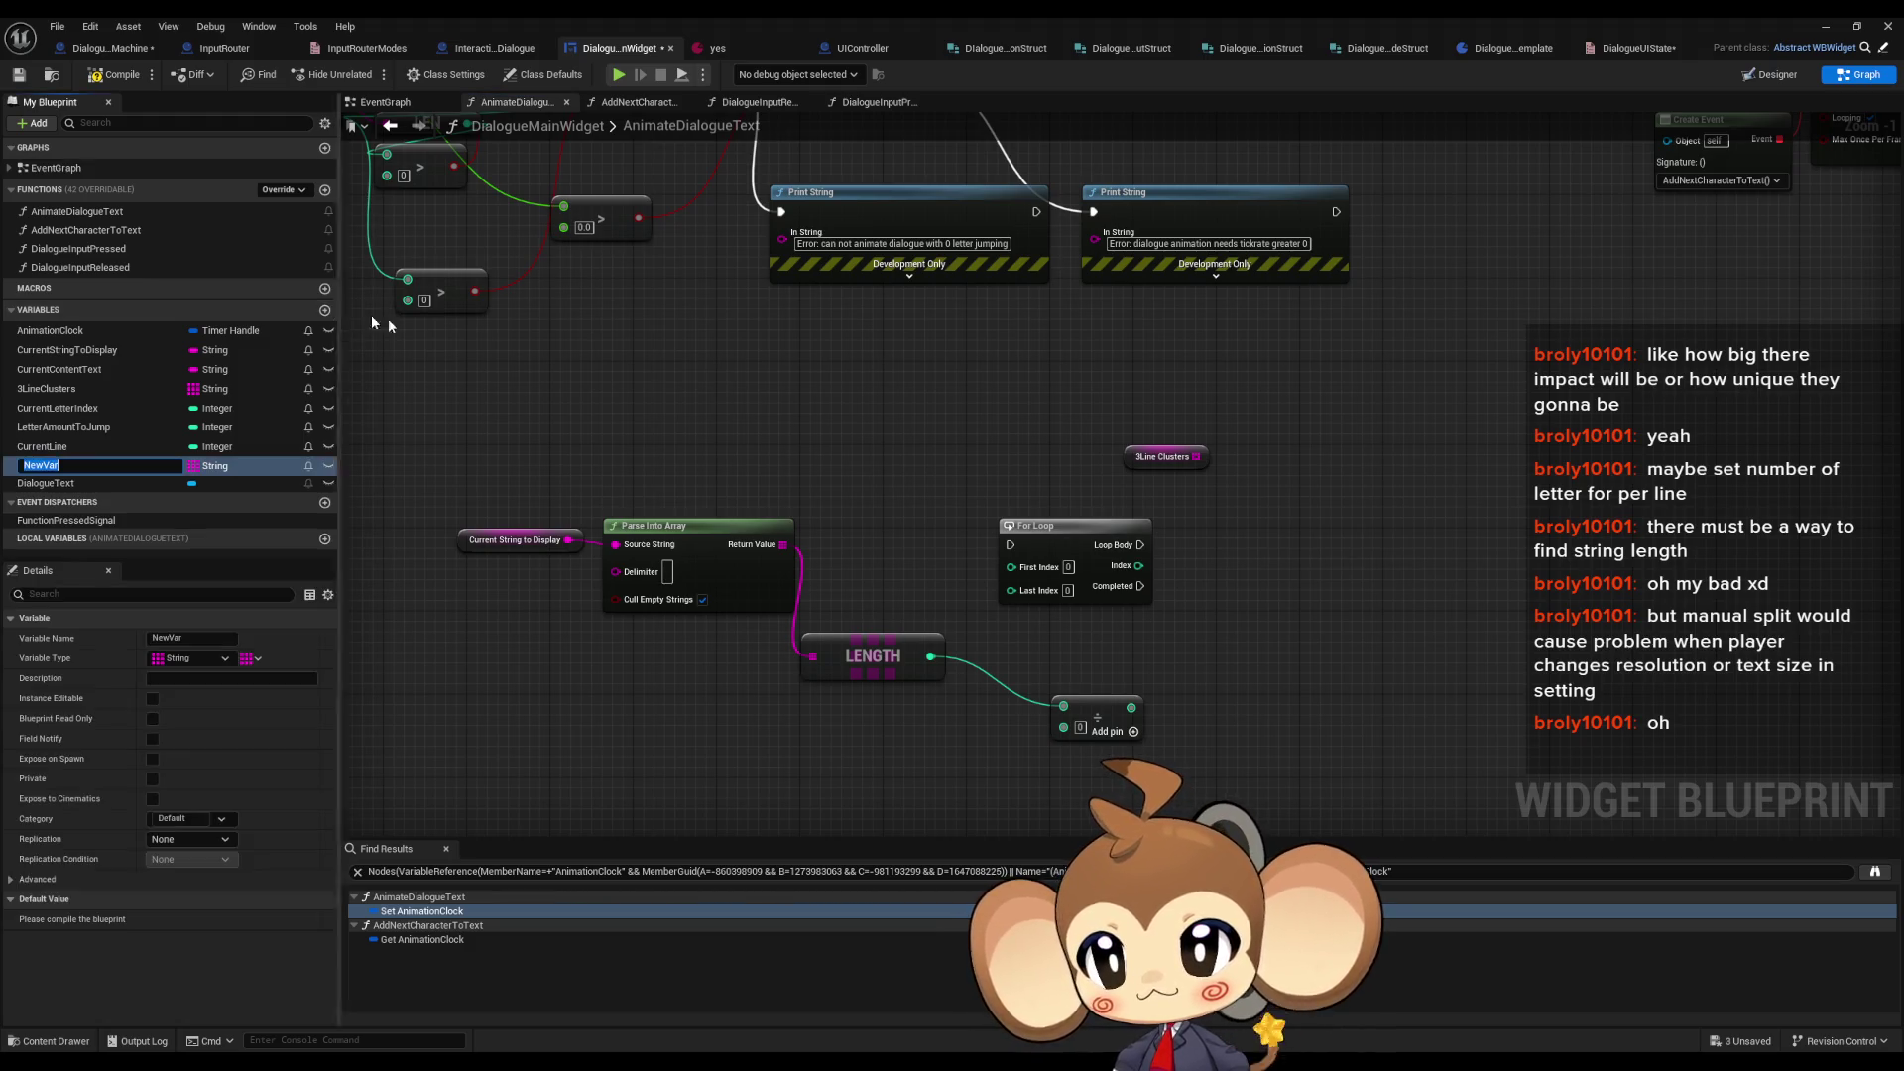
- Rename the new variable Const_MaxLineCount, make it a single Integer, and compile
{"action": "type", "text": "COnst_"}
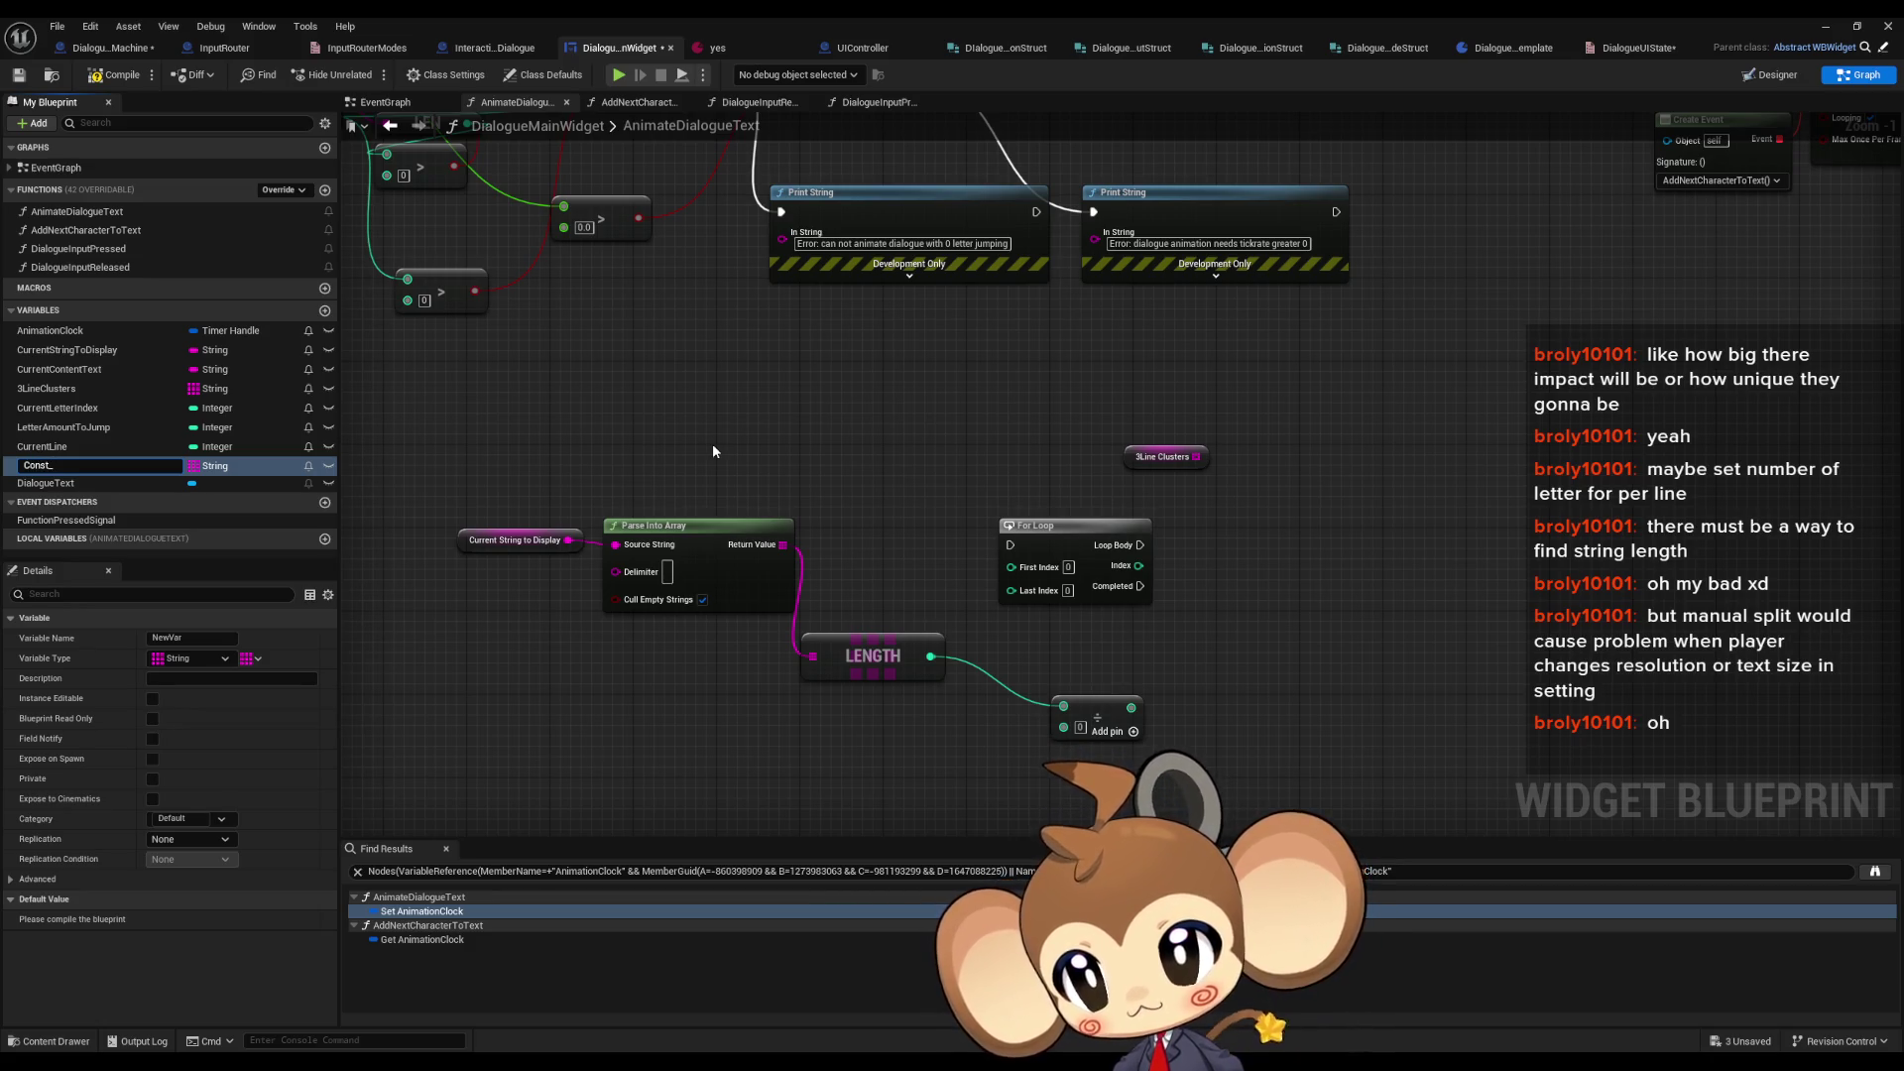
{"action": "type", "text": "L"}
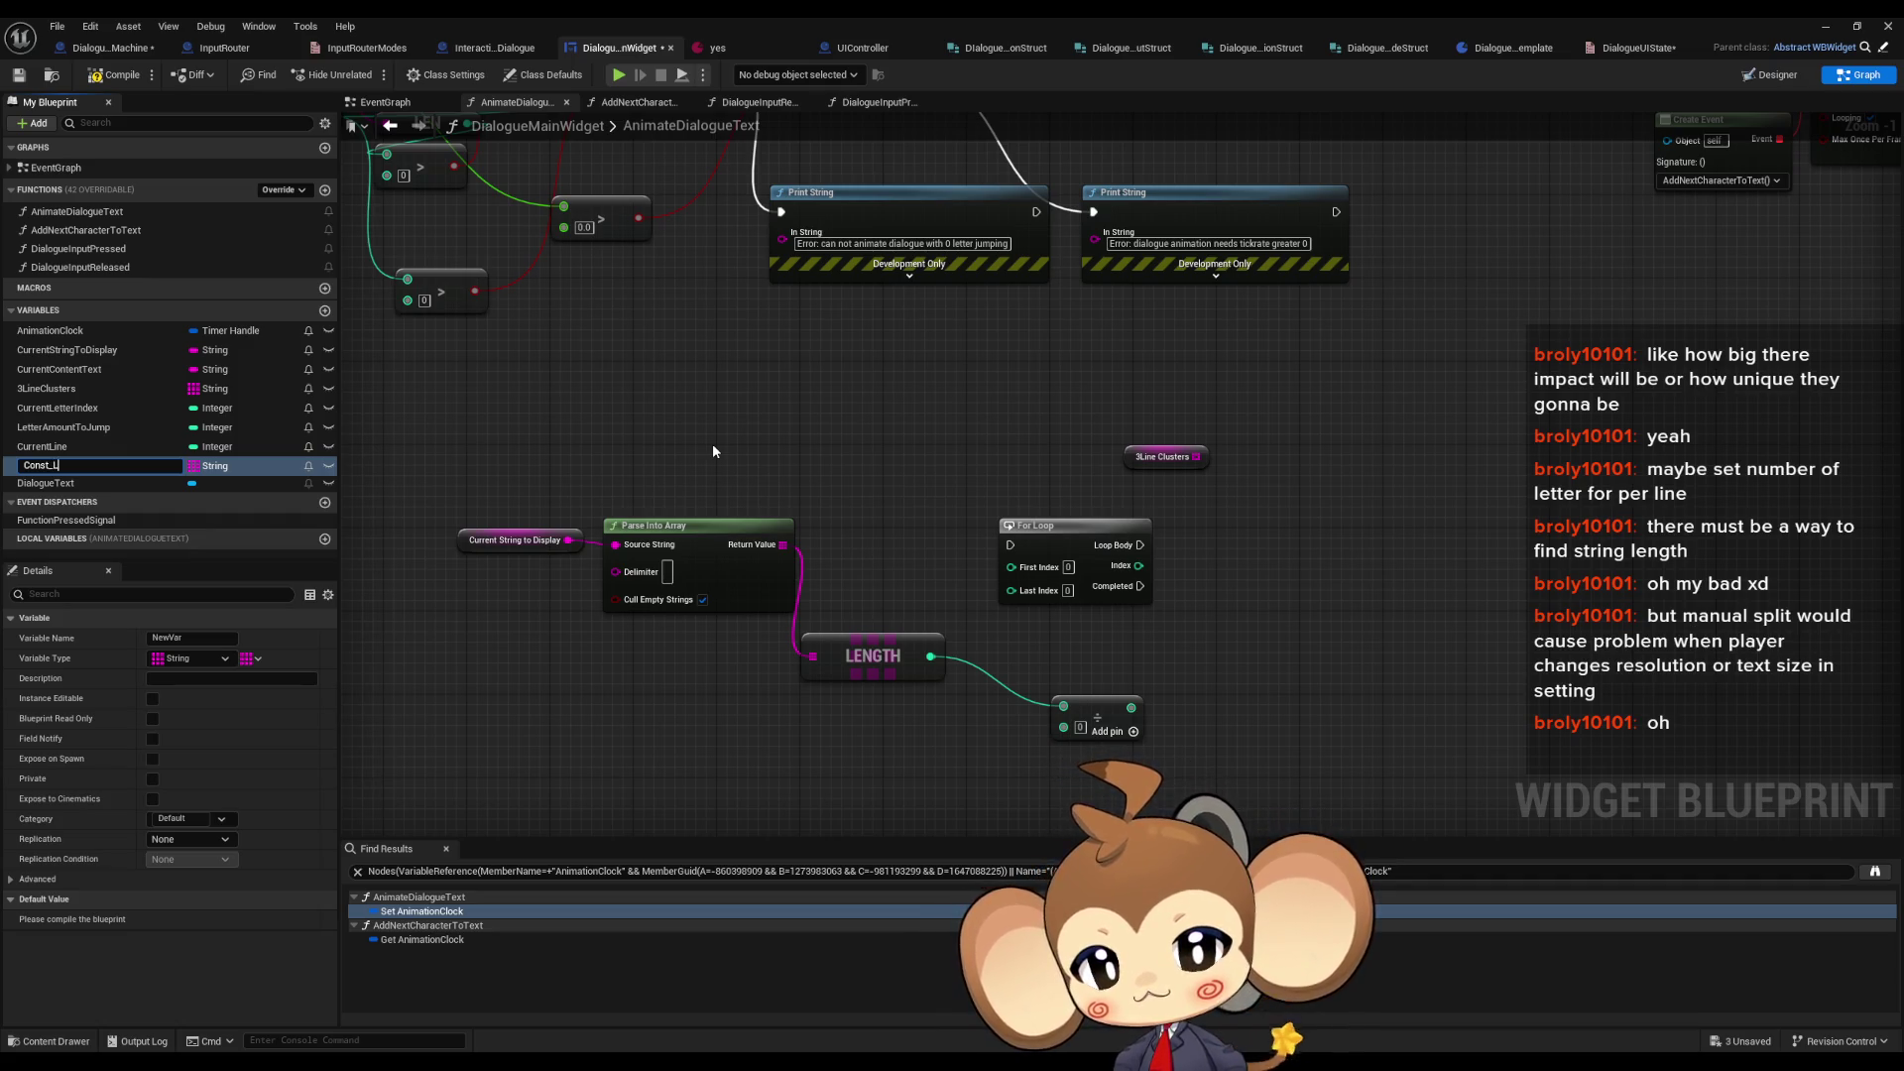
{"action": "key", "text": "BackSpace"}
{"action": "type", "text": "MaxLineCount"}
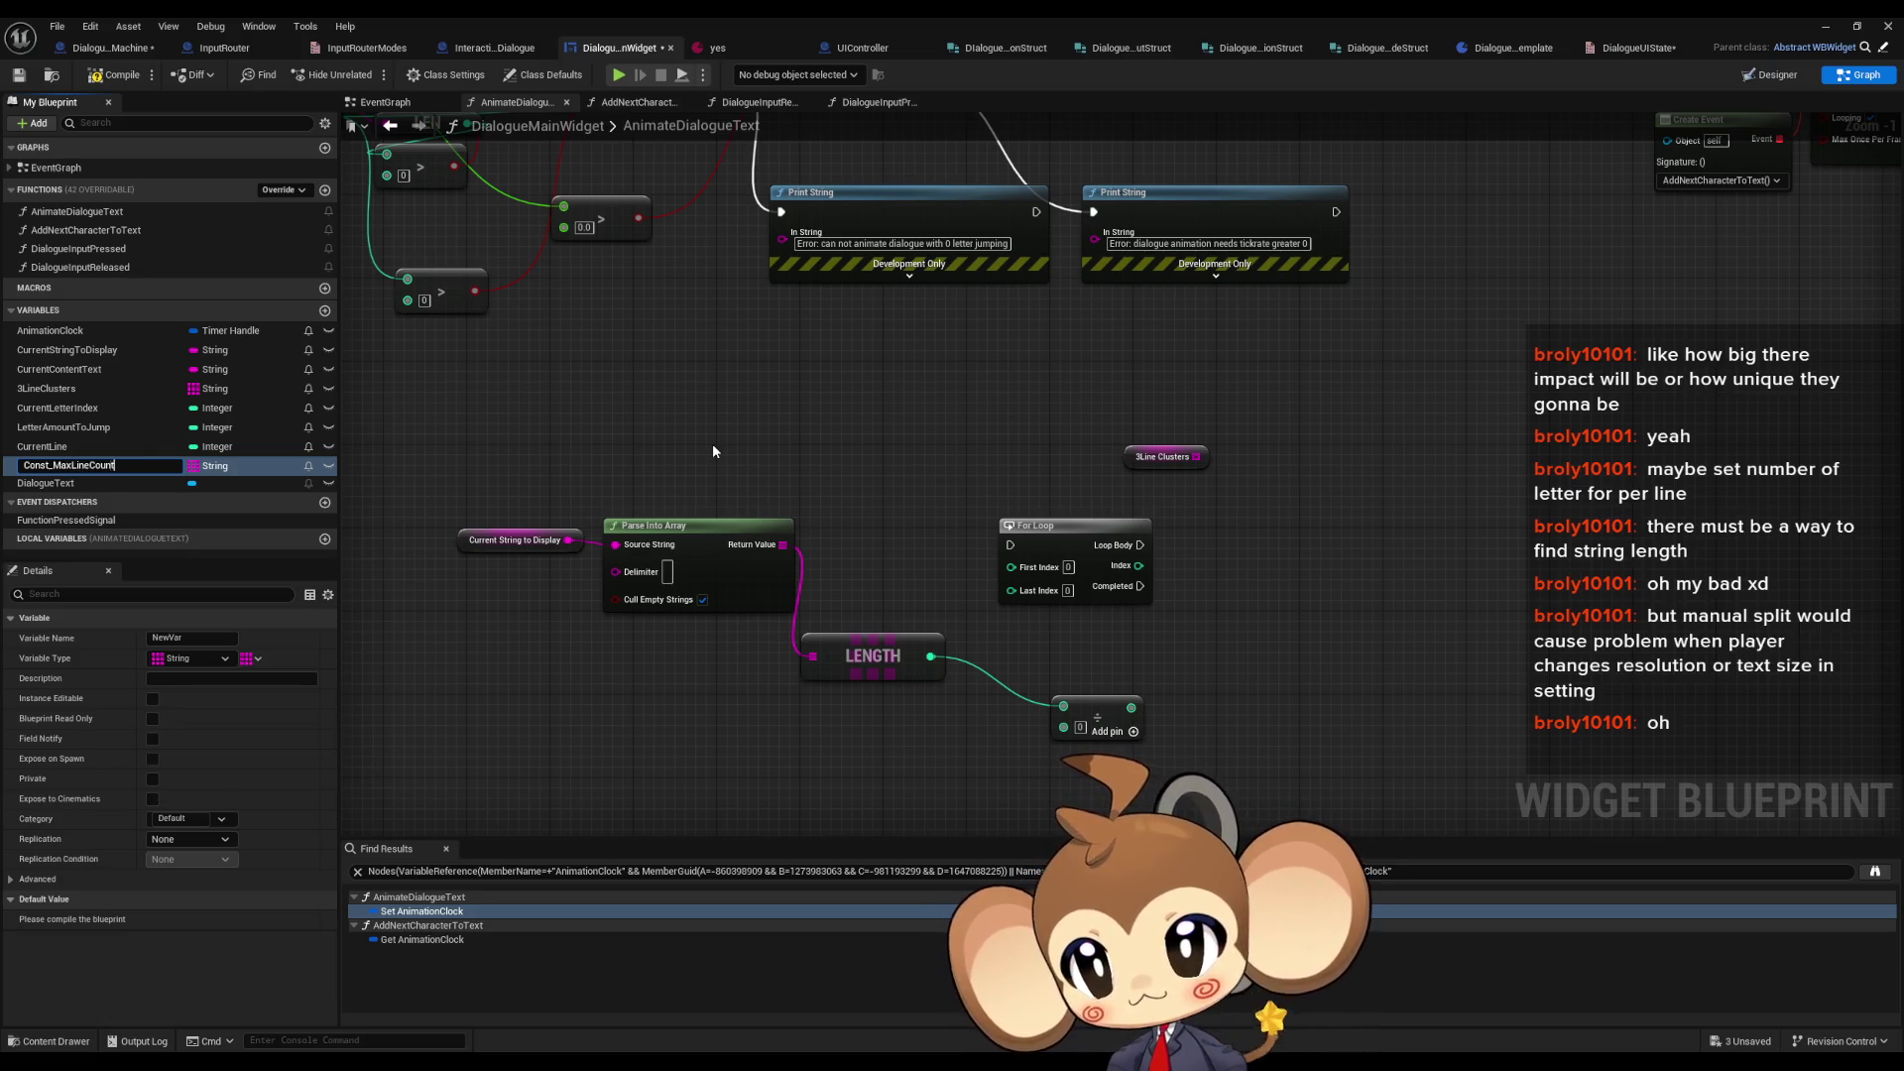
{"action": "key", "text": "Return"}
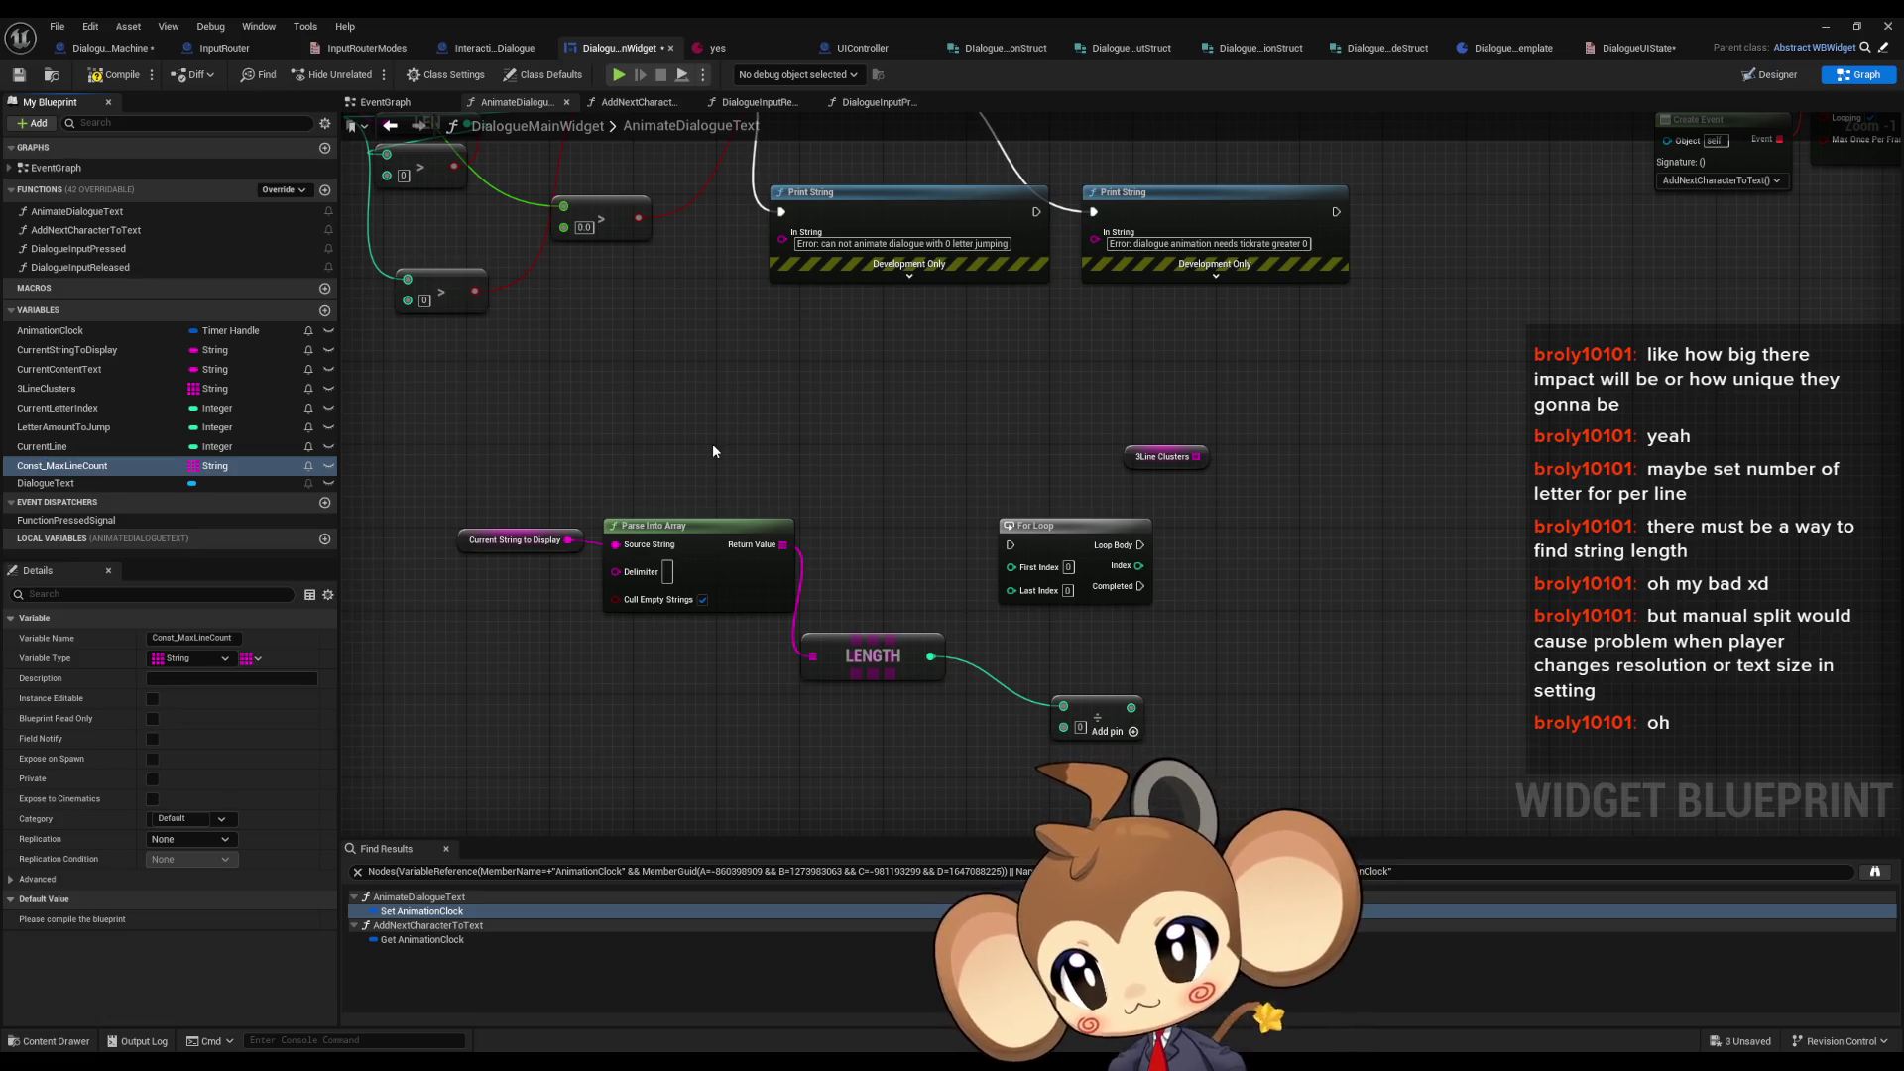
{"action": "left_click", "coordinate": [201, 466]}
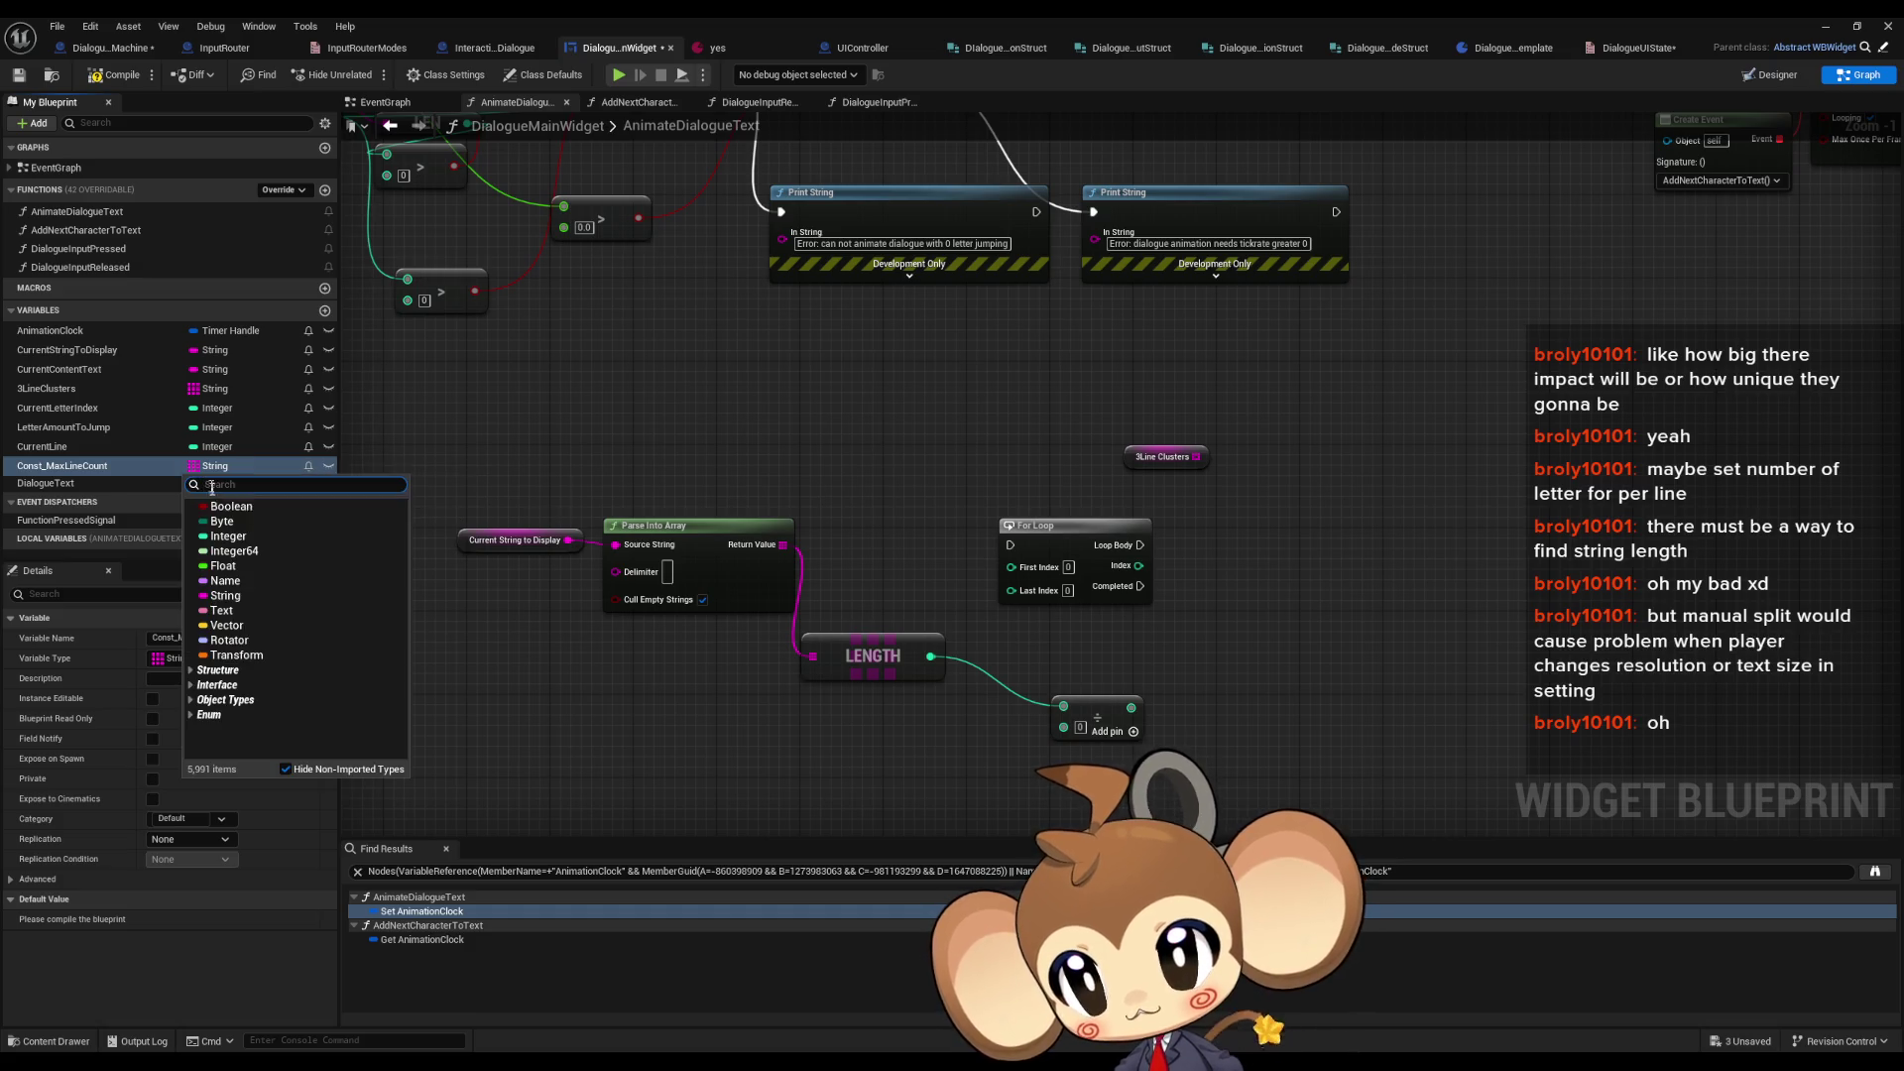
{"action": "left_click", "coordinate": [253, 536]}
{"action": "key", "text": "ctrl+s"}
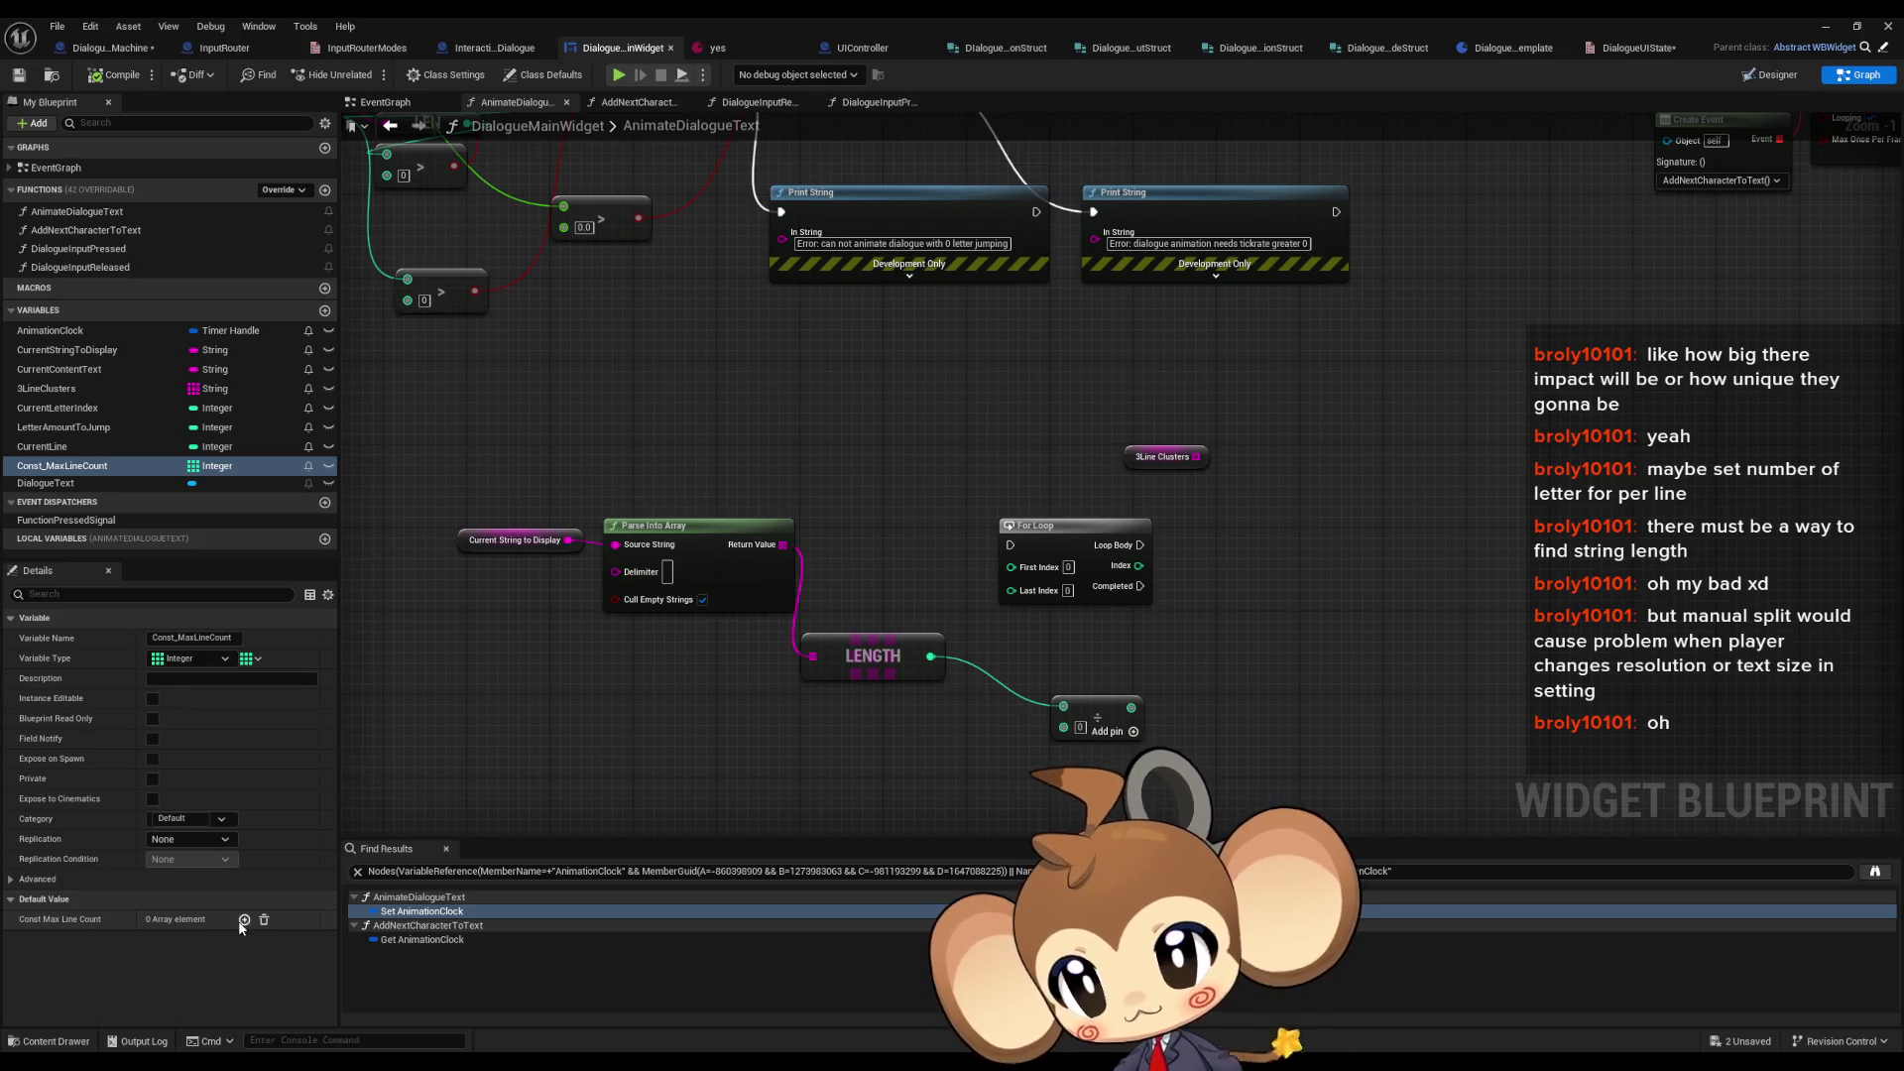
{"action": "left_click", "coordinate": [253, 658]}
{"action": "left_click", "coordinate": [223, 678]}
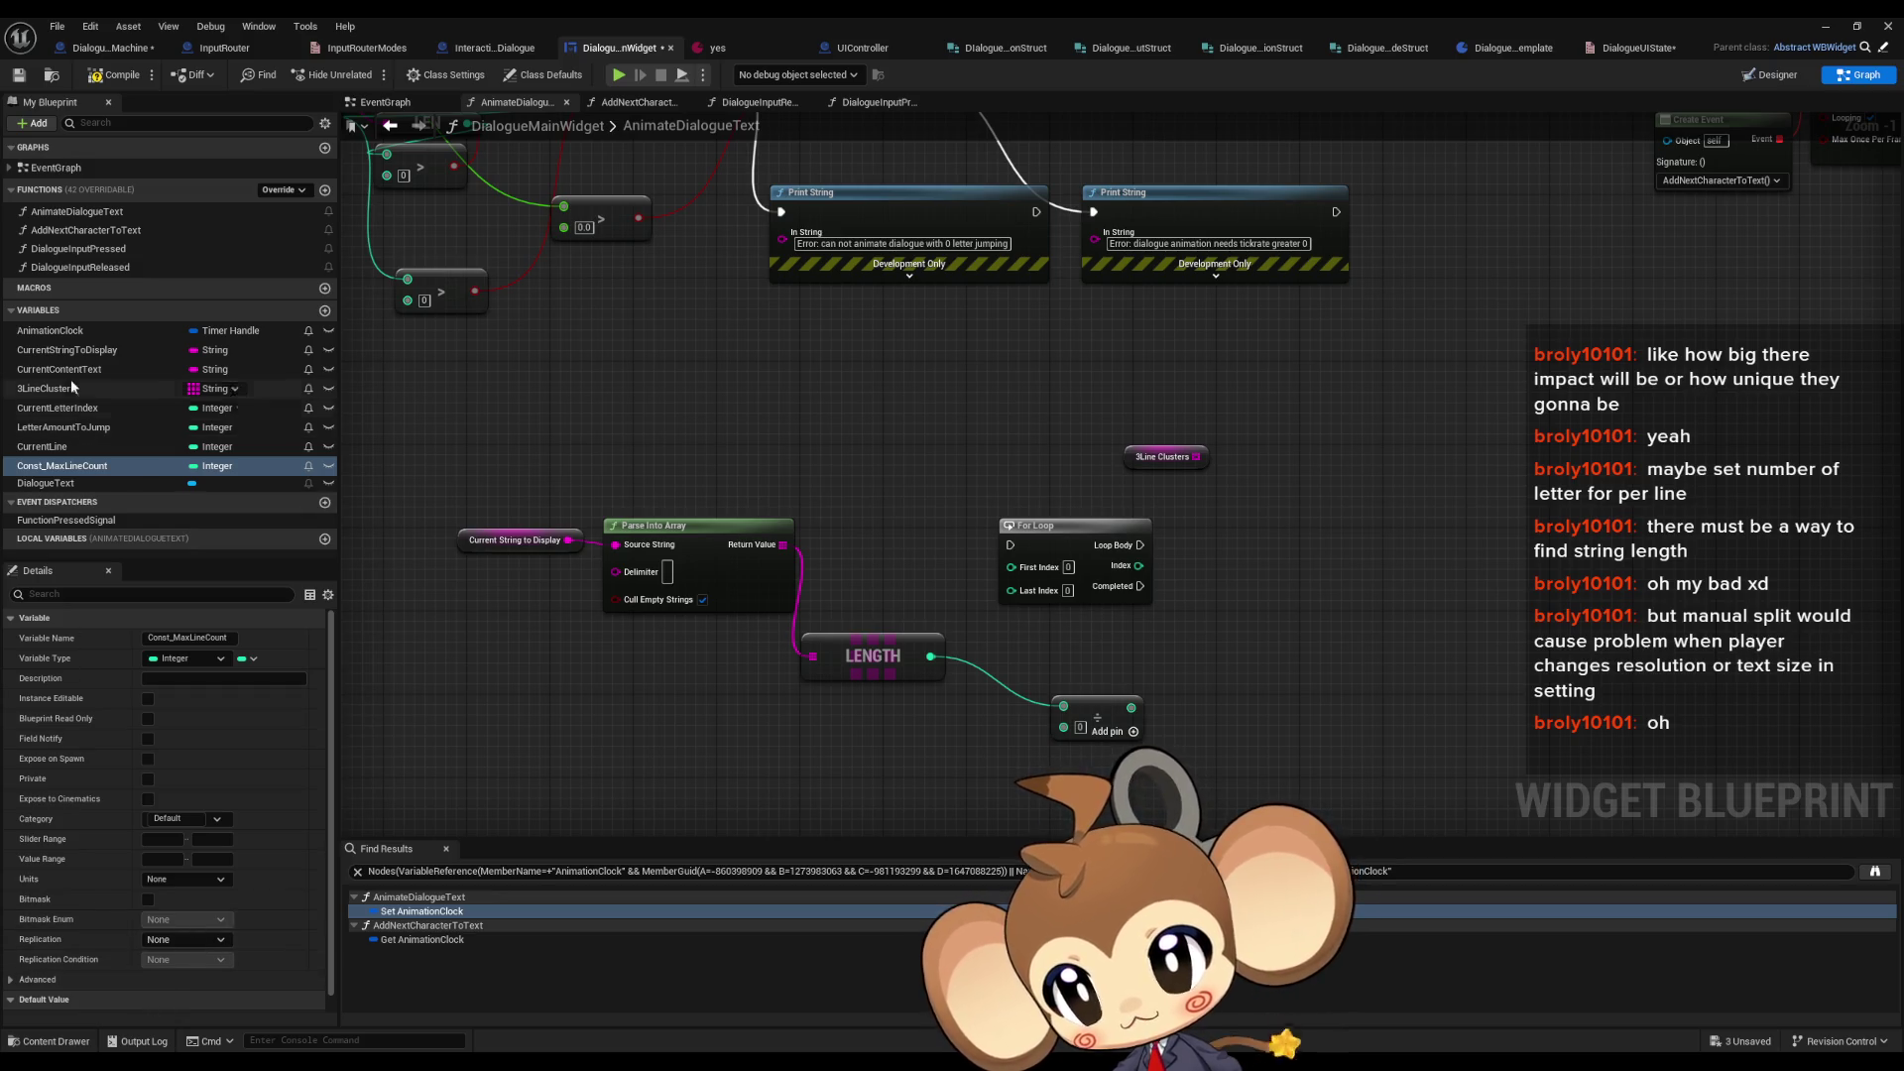
{"action": "scroll", "coordinate": [85, 657], "scroll_direction": "down", "scroll_amount": 1}
{"action": "left_click", "coordinate": [116, 74]}
- Set Const_MaxLineCount's default to 3 and wire its getter into the Divide node's divisor
{"action": "left_click", "coordinate": [187, 1002]}
{"action": "type", "text": "3"}
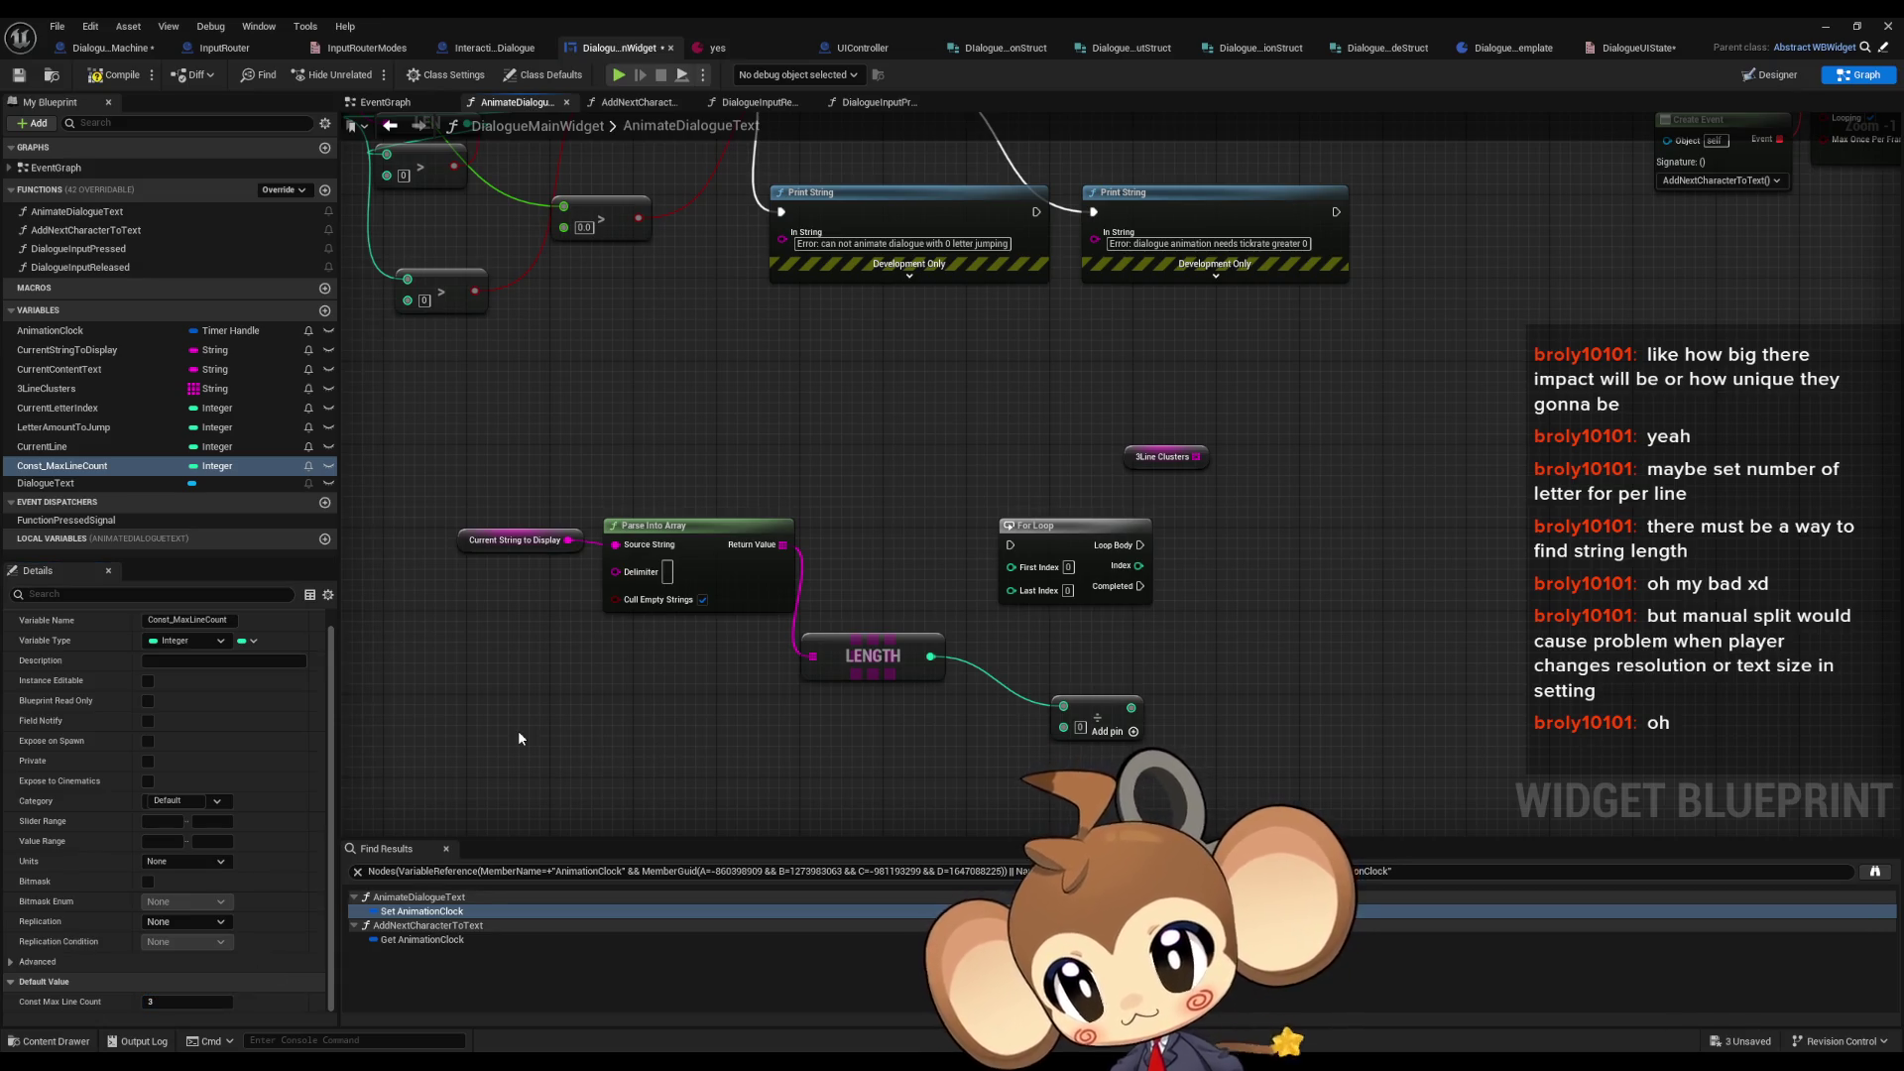
{"action": "mouse_move", "coordinate": [110, 467]}
{"action": "left_mouse_down"}
{"action": "mouse_move", "coordinate": [861, 746]}
{"action": "mouse_move", "coordinate": [1063, 727]}
{"action": "left_mouse_up"}
{"action": "left_click", "coordinate": [913, 767]}
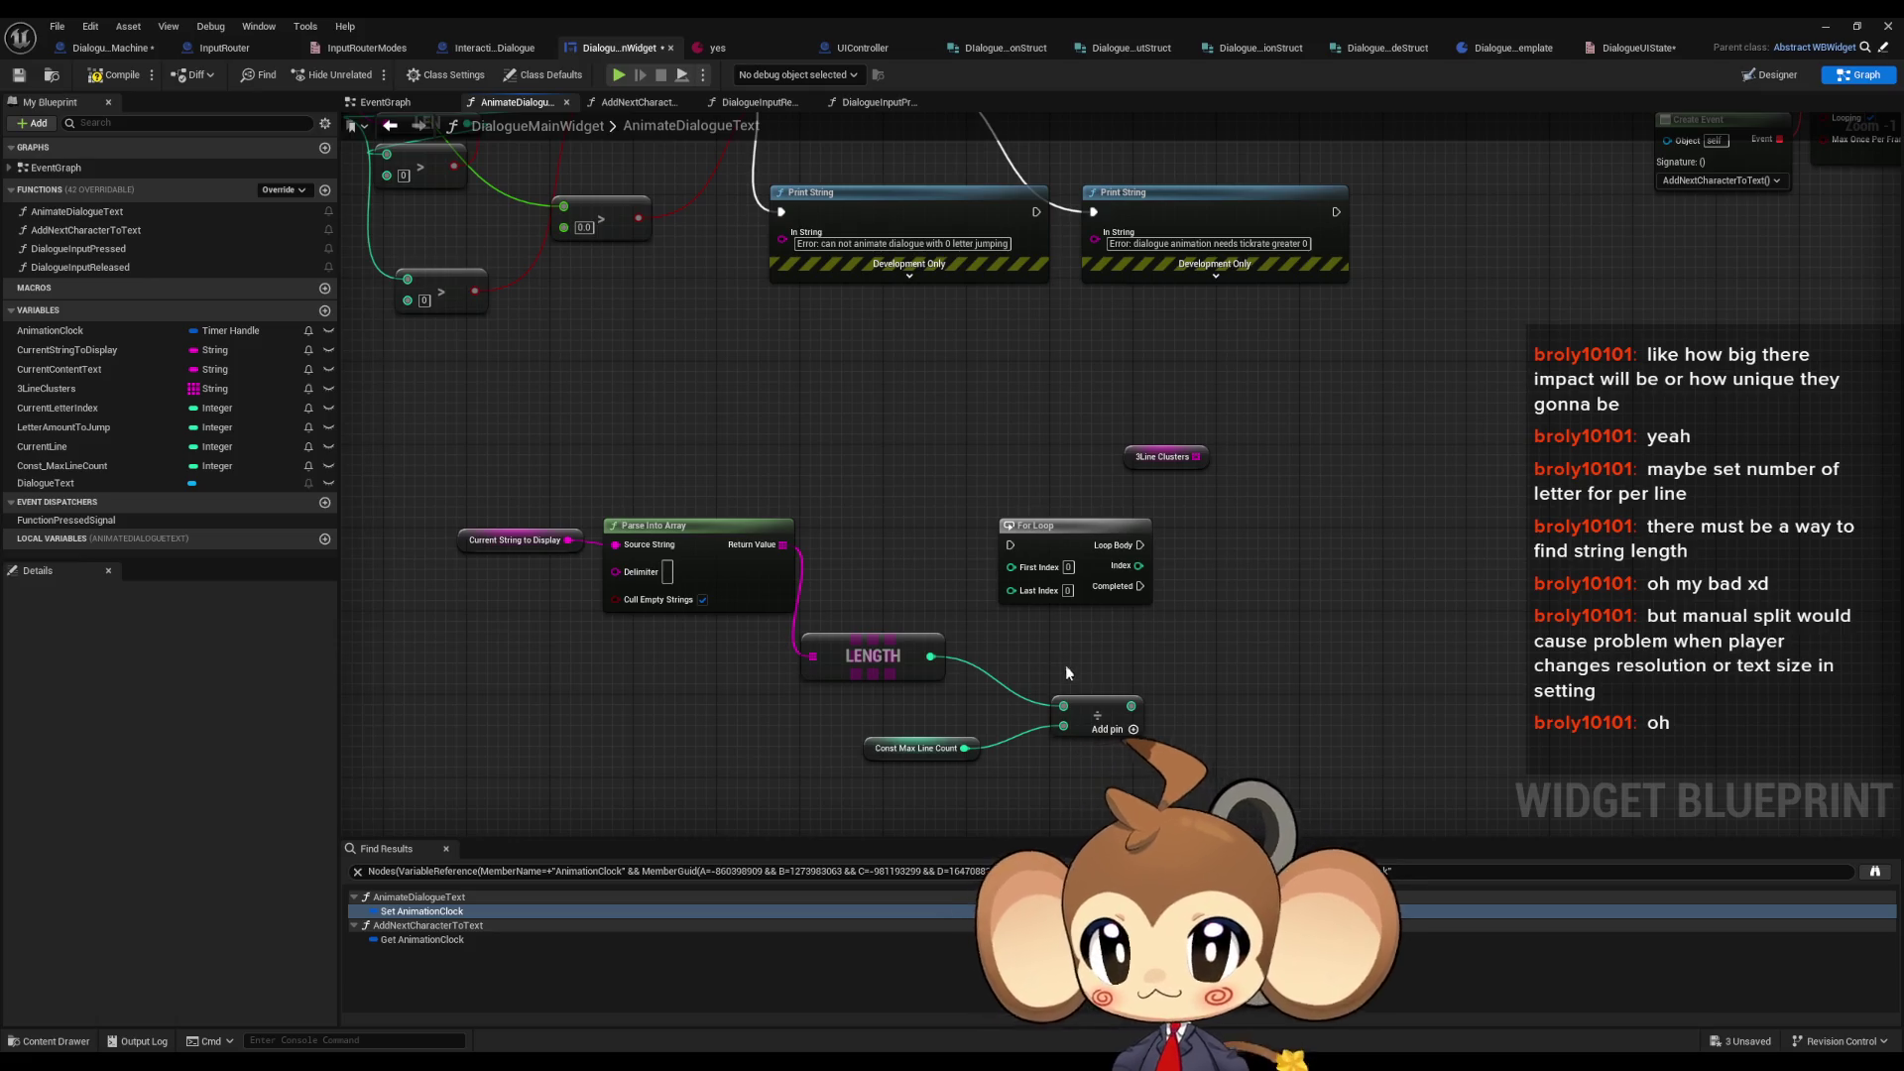
- Reposition the Divide and Const_MaxLineCount nodes and search for a node off the division result
{"action": "left_click_drag", "start_coordinate": [1096, 716], "coordinate": [1034, 695]}
{"action": "left_click_drag", "start_coordinate": [928, 758], "coordinate": [855, 750]}
{"action": "left_click_drag", "start_coordinate": [1073, 685], "coordinate": [1140, 686]}
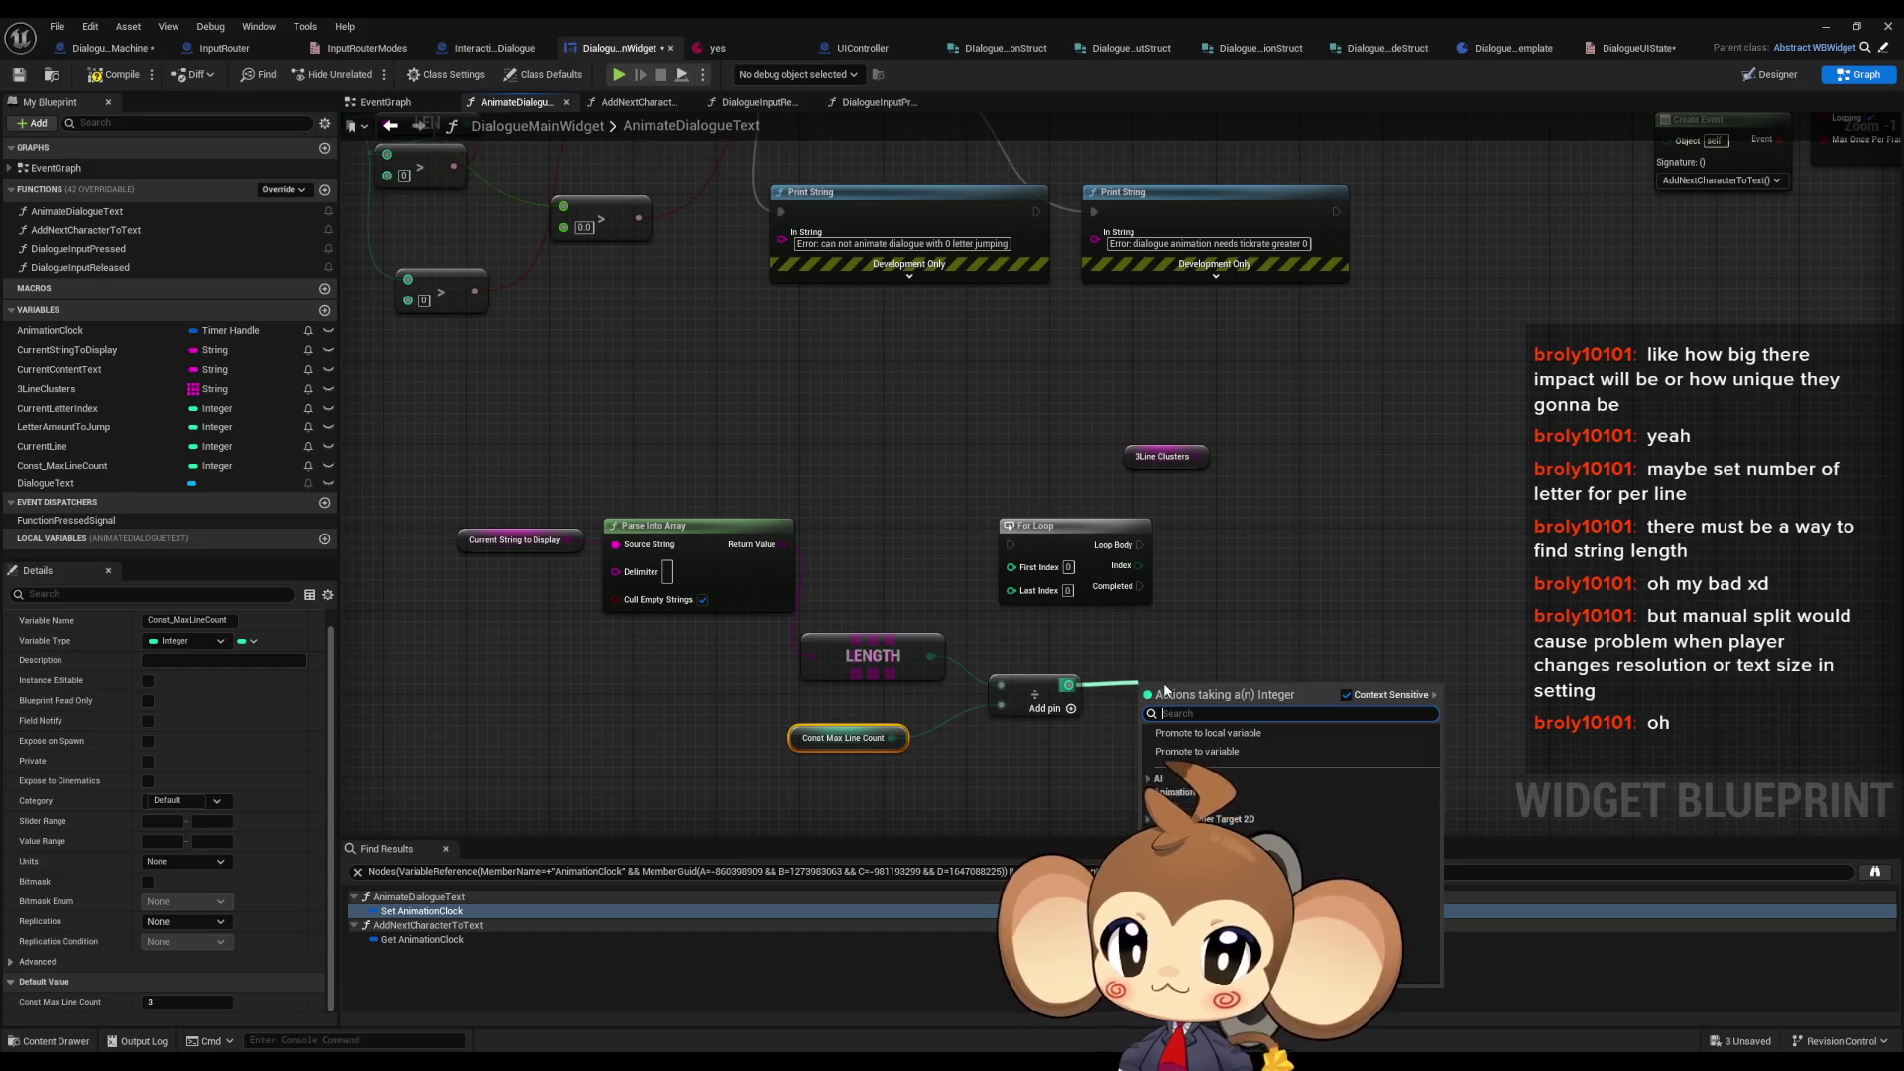
{"action": "type", "text": "cea"}
{"action": "key", "text": "BackSpace"}
{"action": "key", "text": "BackSpace"}
{"action": "key", "text": "BackSpace"}
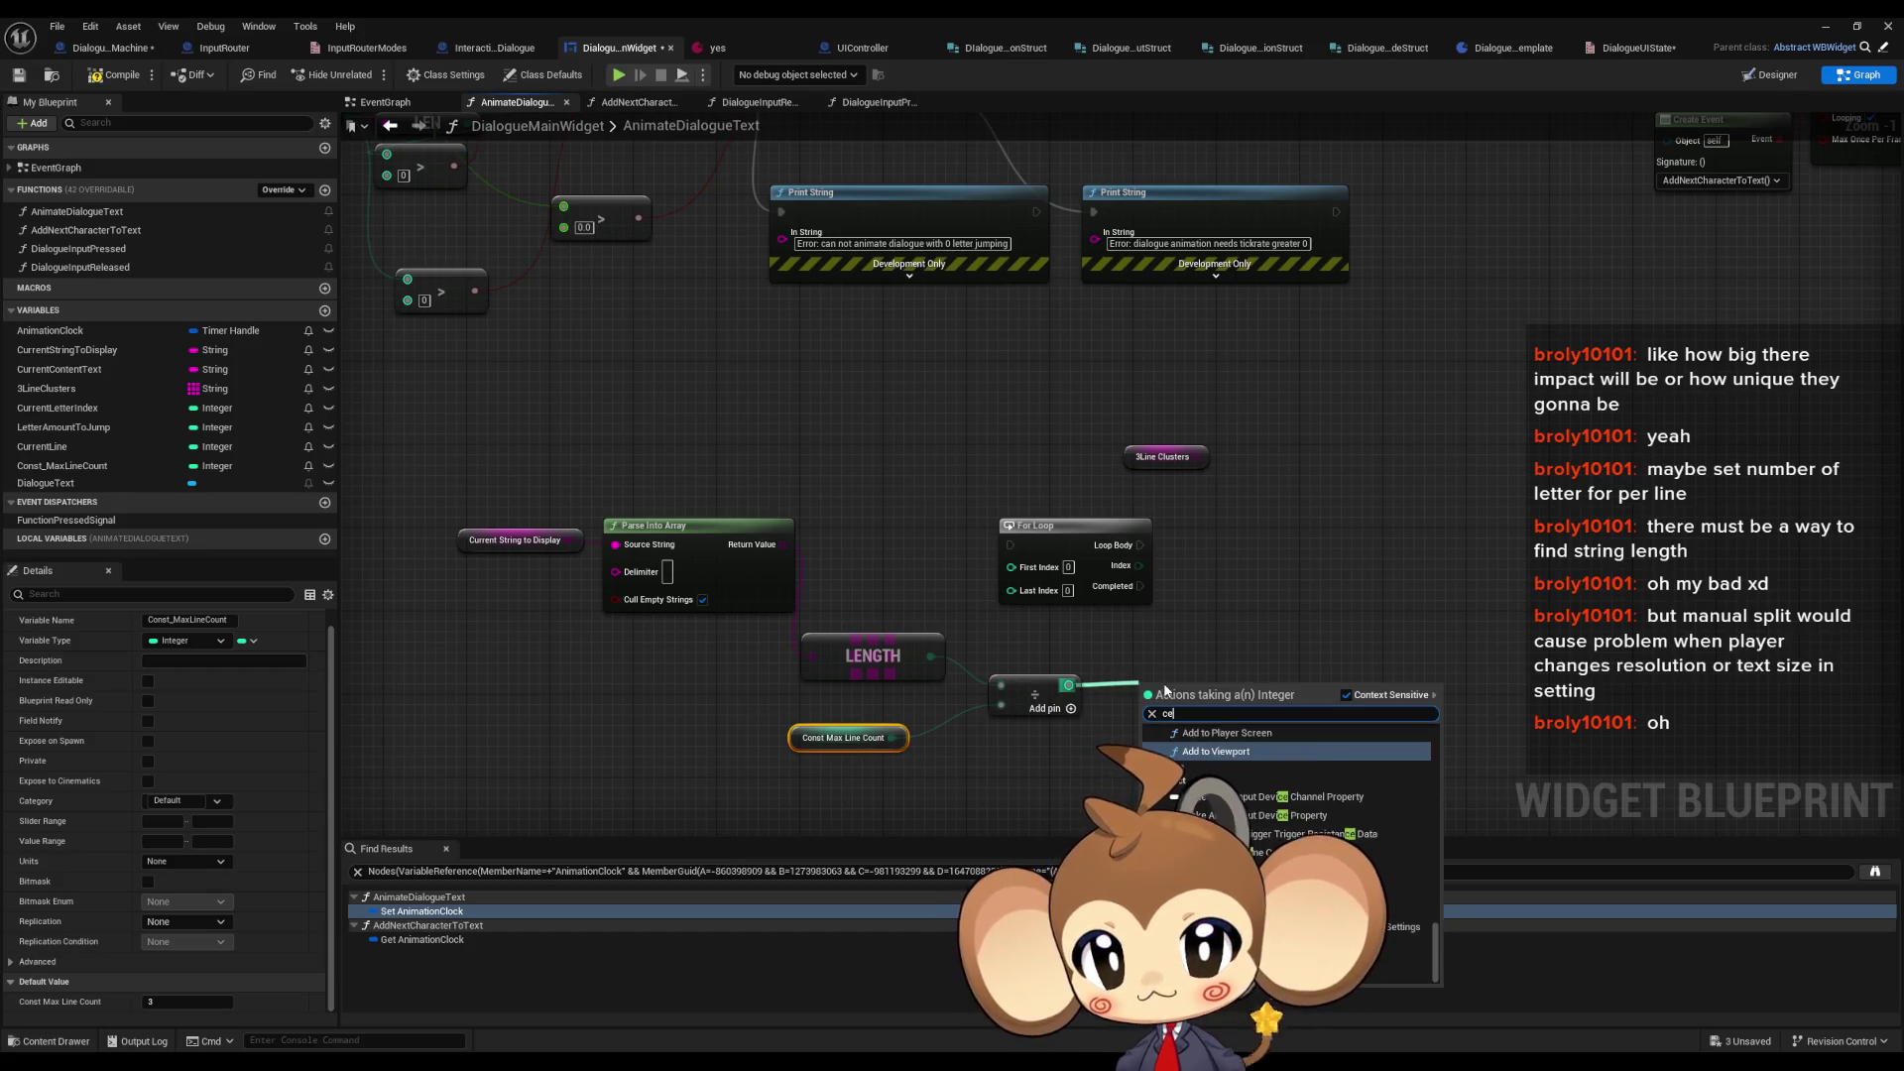
{"action": "type", "text": "r"}
{"action": "key", "text": "BackSpace"}
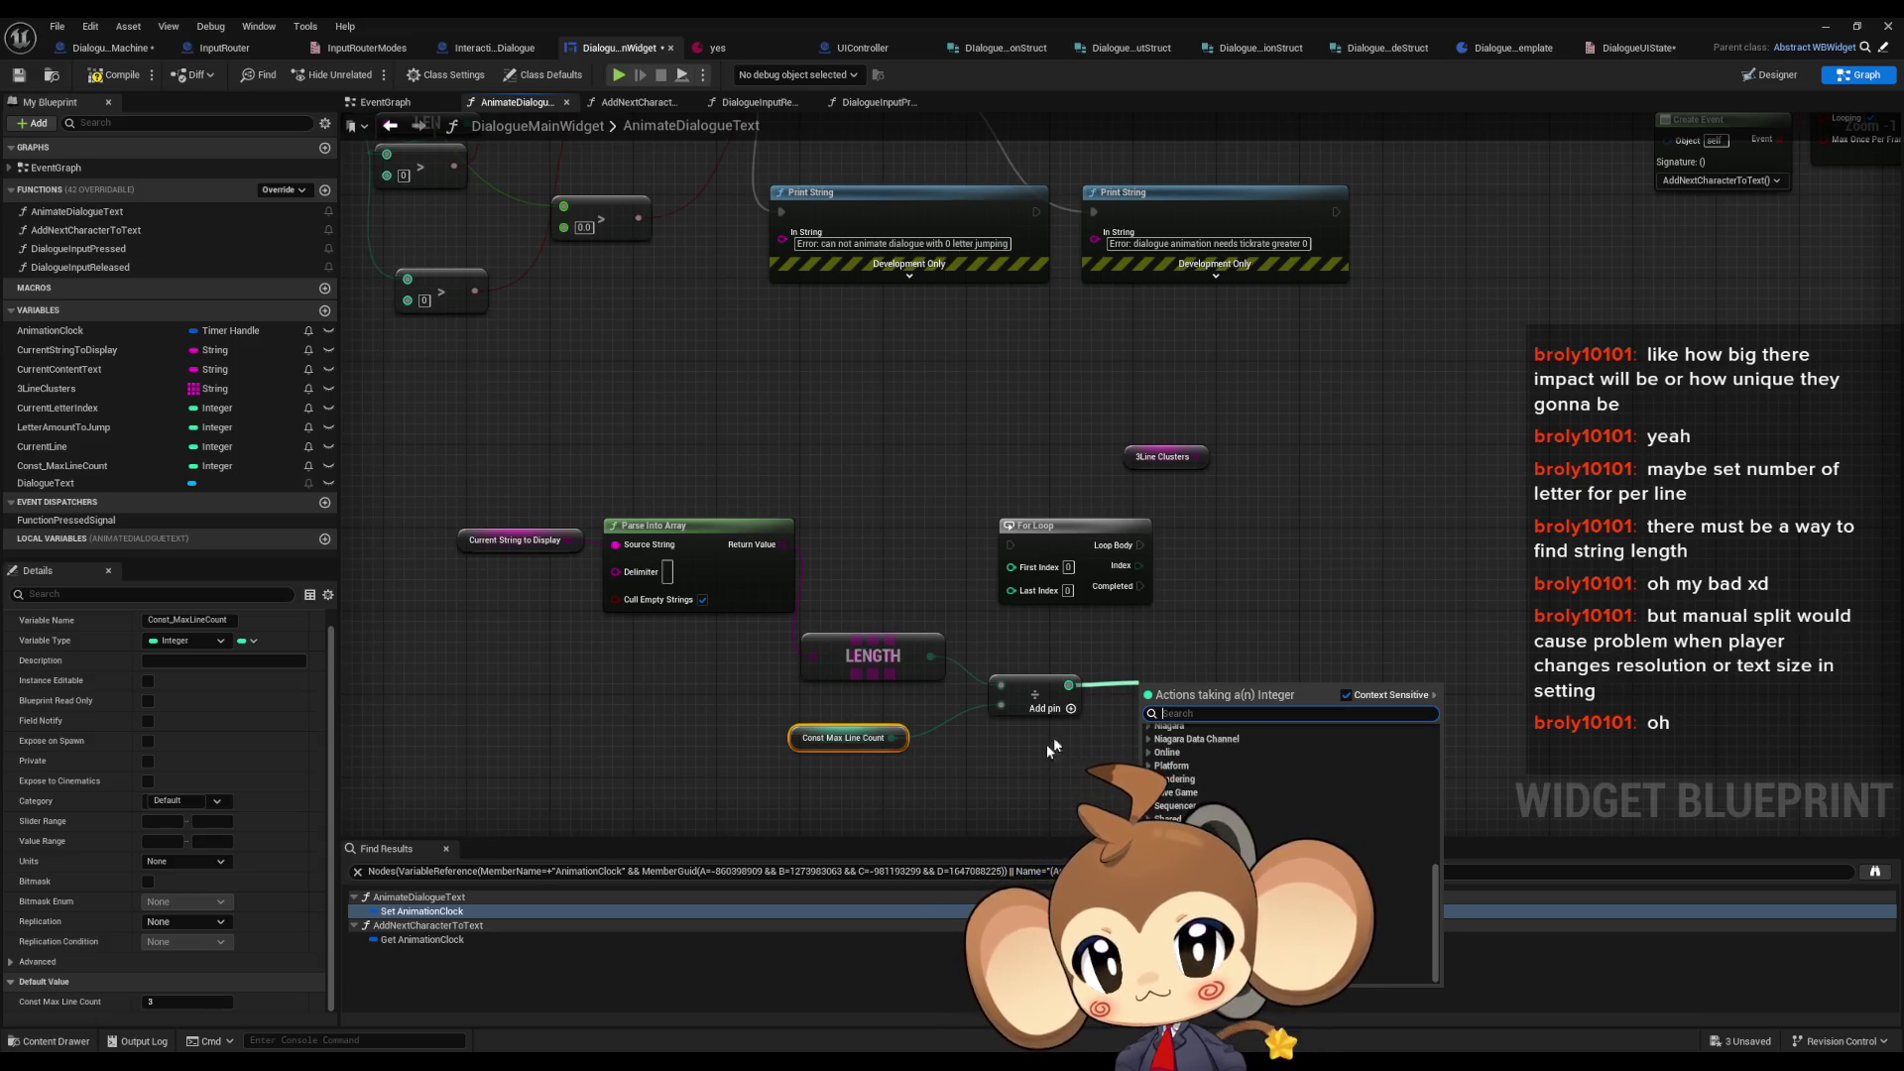
{"action": "left_click", "coordinate": [1013, 748]}
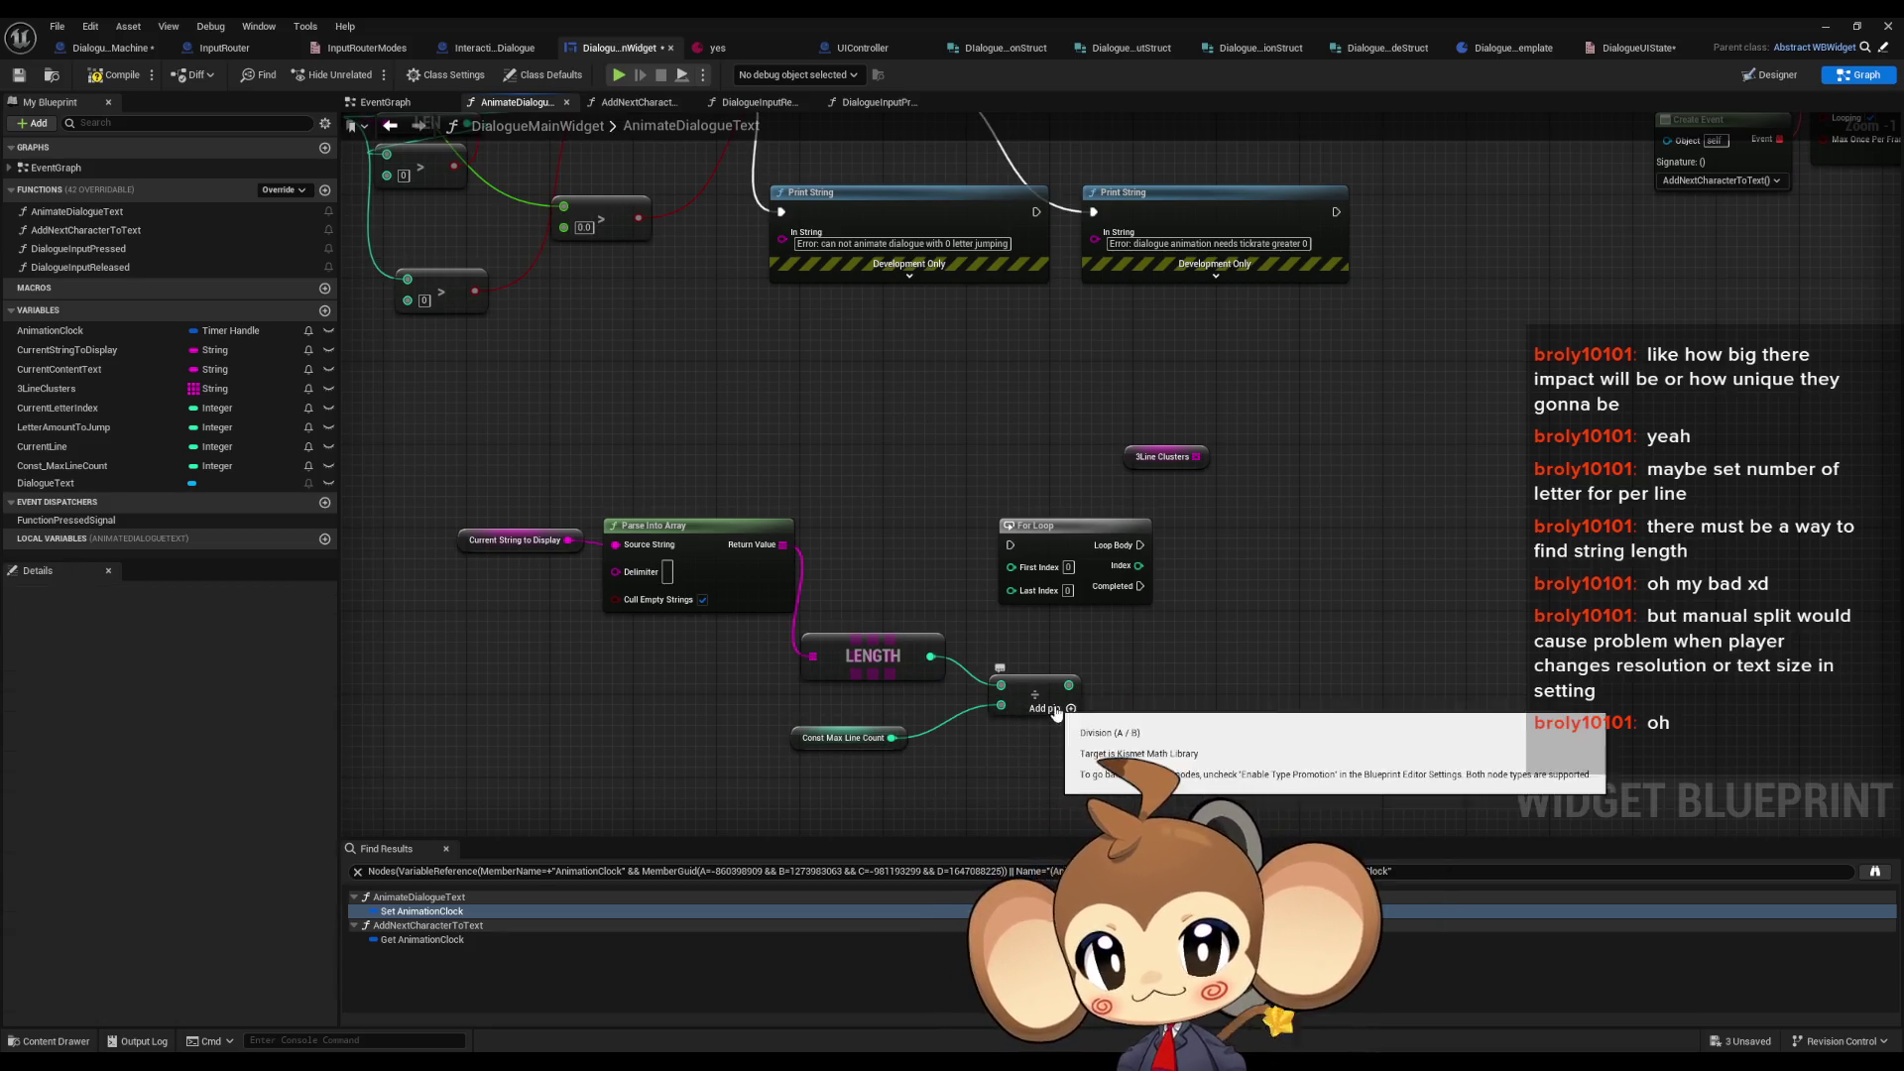
- Add a Round node on the division result
{"action": "right_click", "coordinate": [1069, 686]}
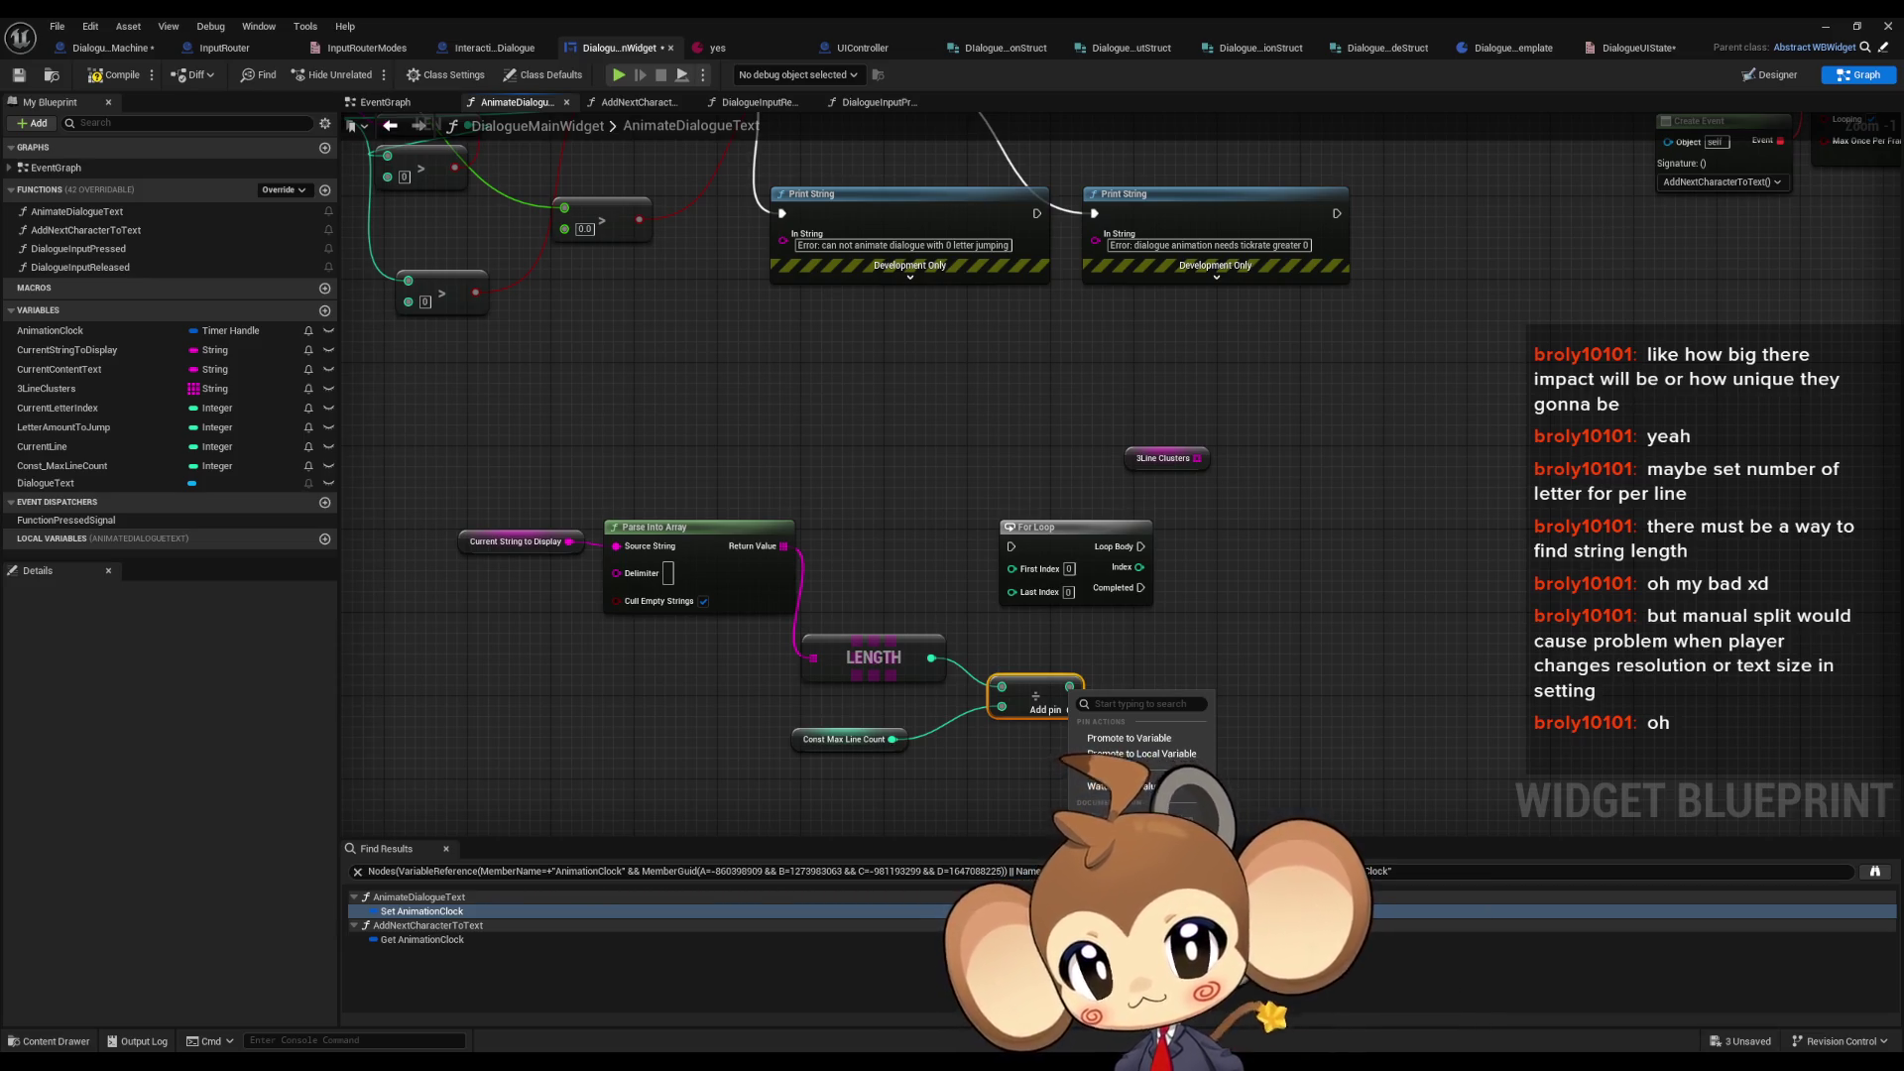
{"action": "left_click_drag", "start_coordinate": [1069, 686], "coordinate": [1147, 698]}
{"action": "type", "text": "roof"}
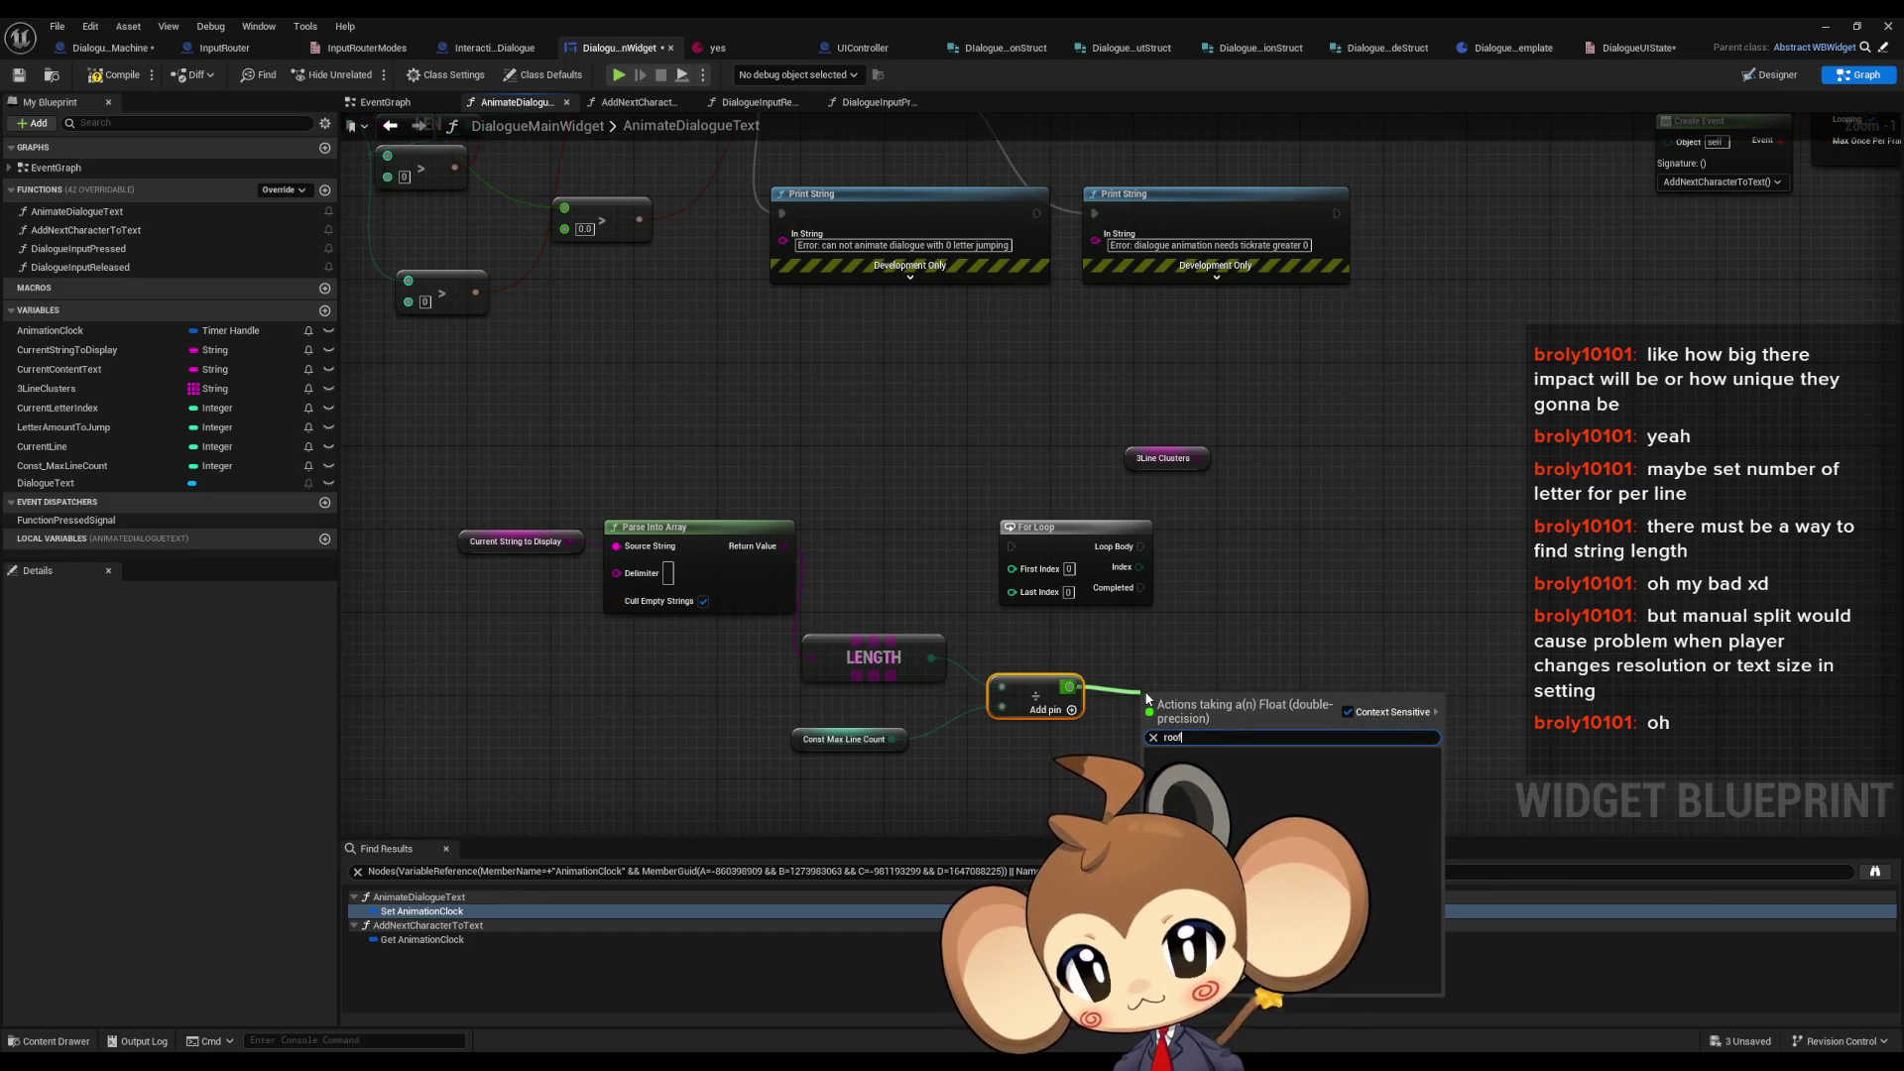
{"action": "key", "text": "BackSpace"}
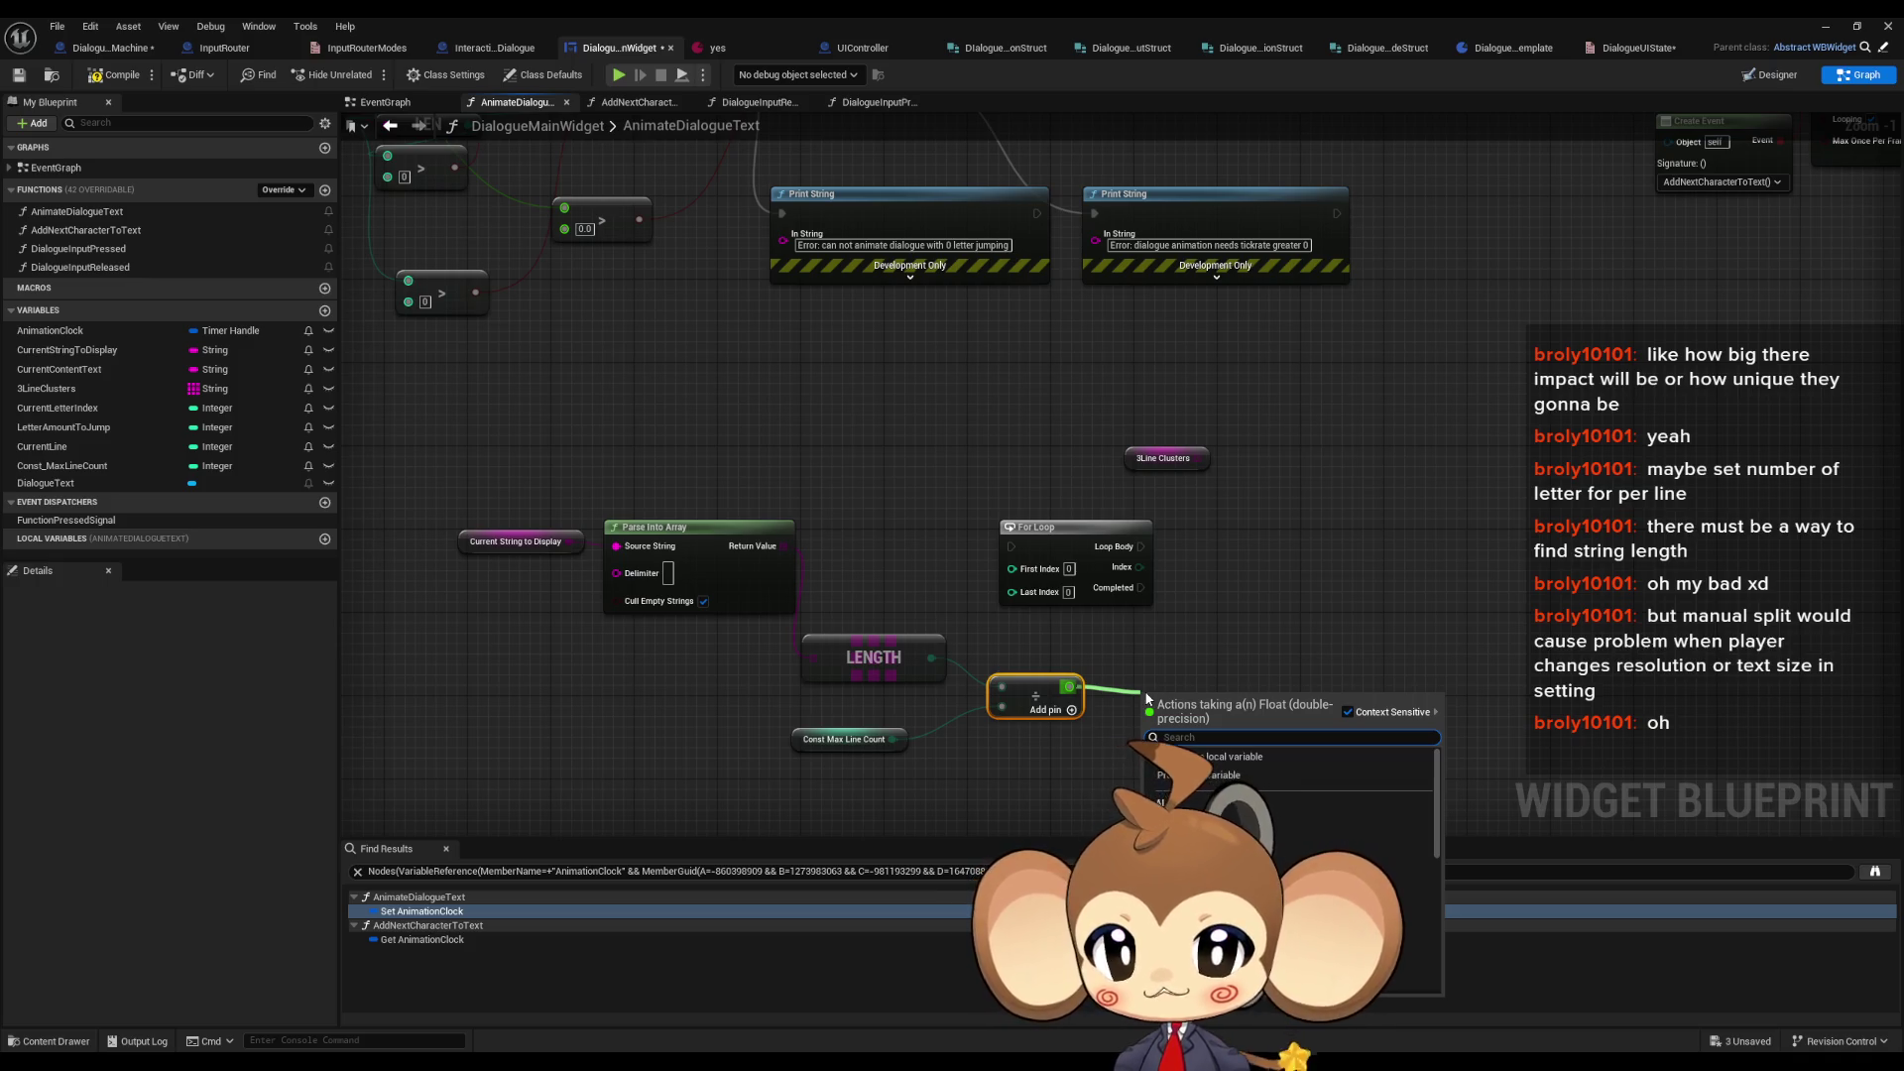
{"action": "type", "text": "round"}
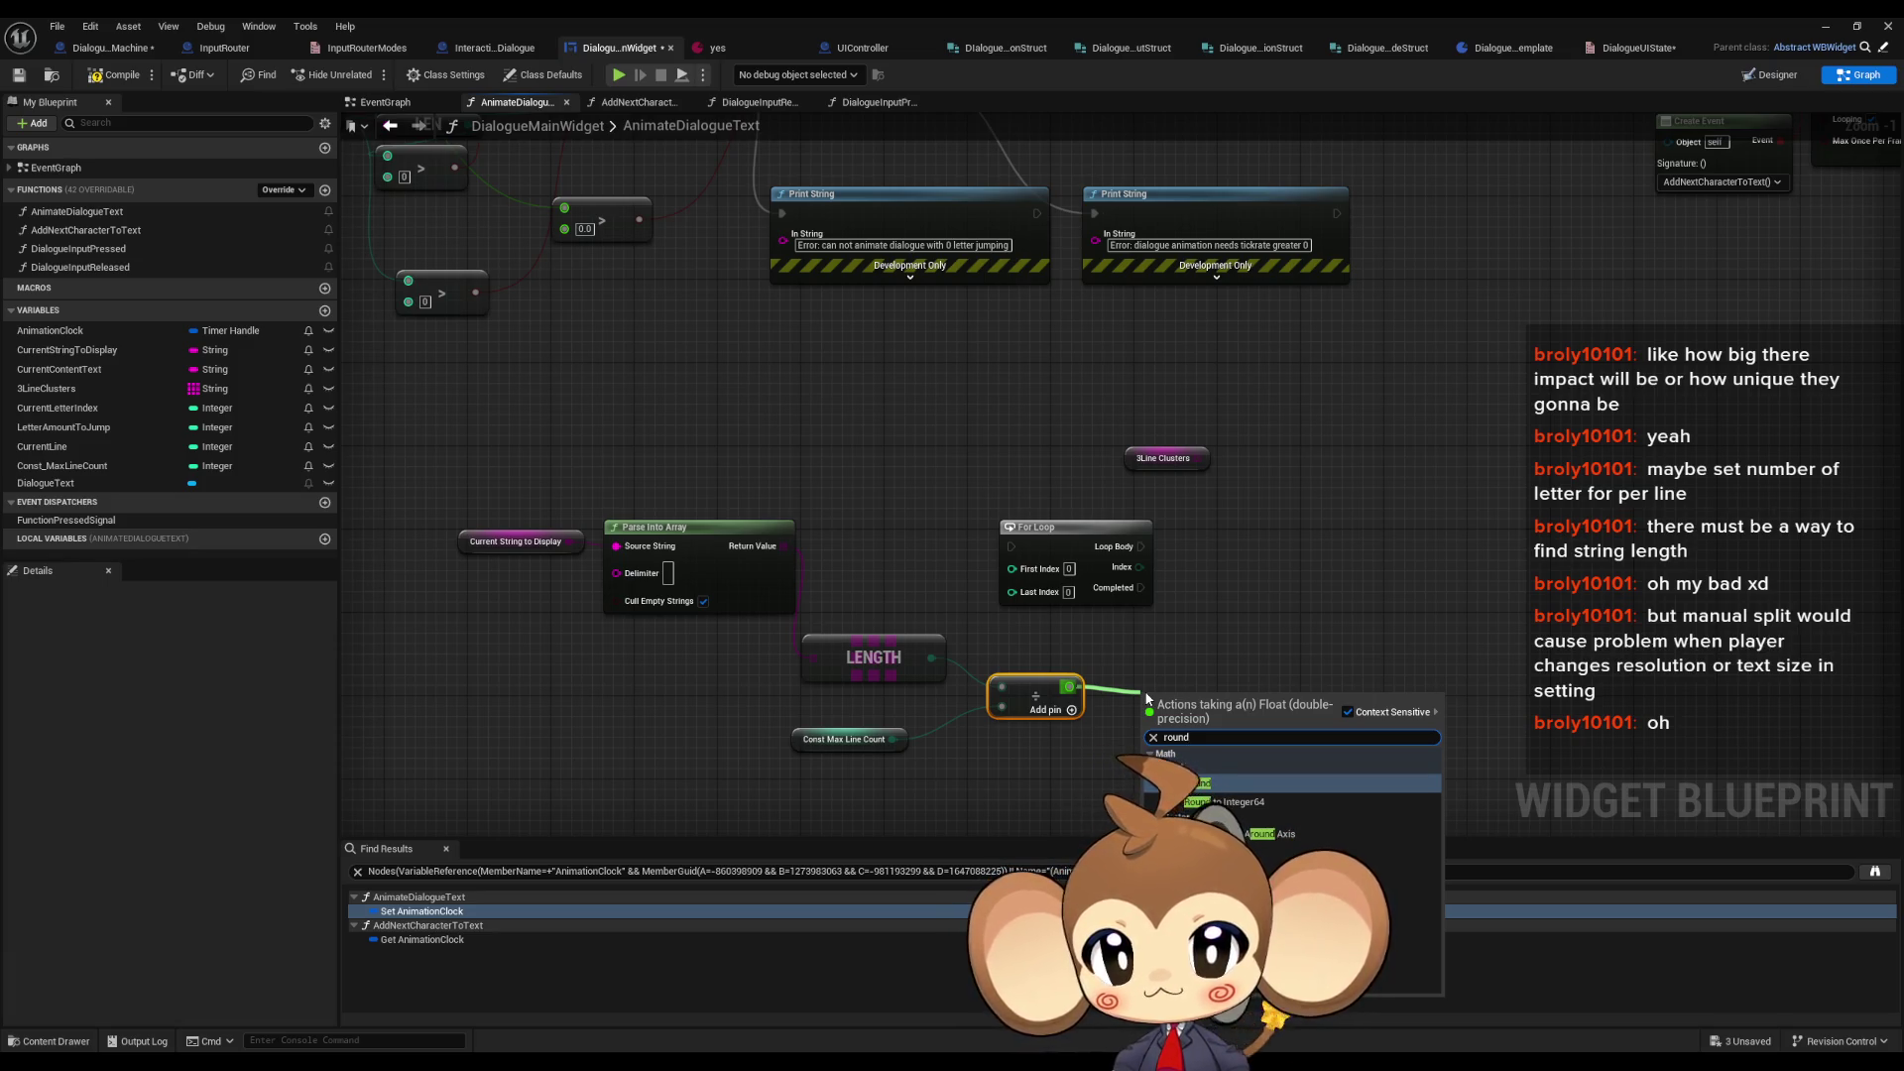
{"action": "key", "text": "Return"}
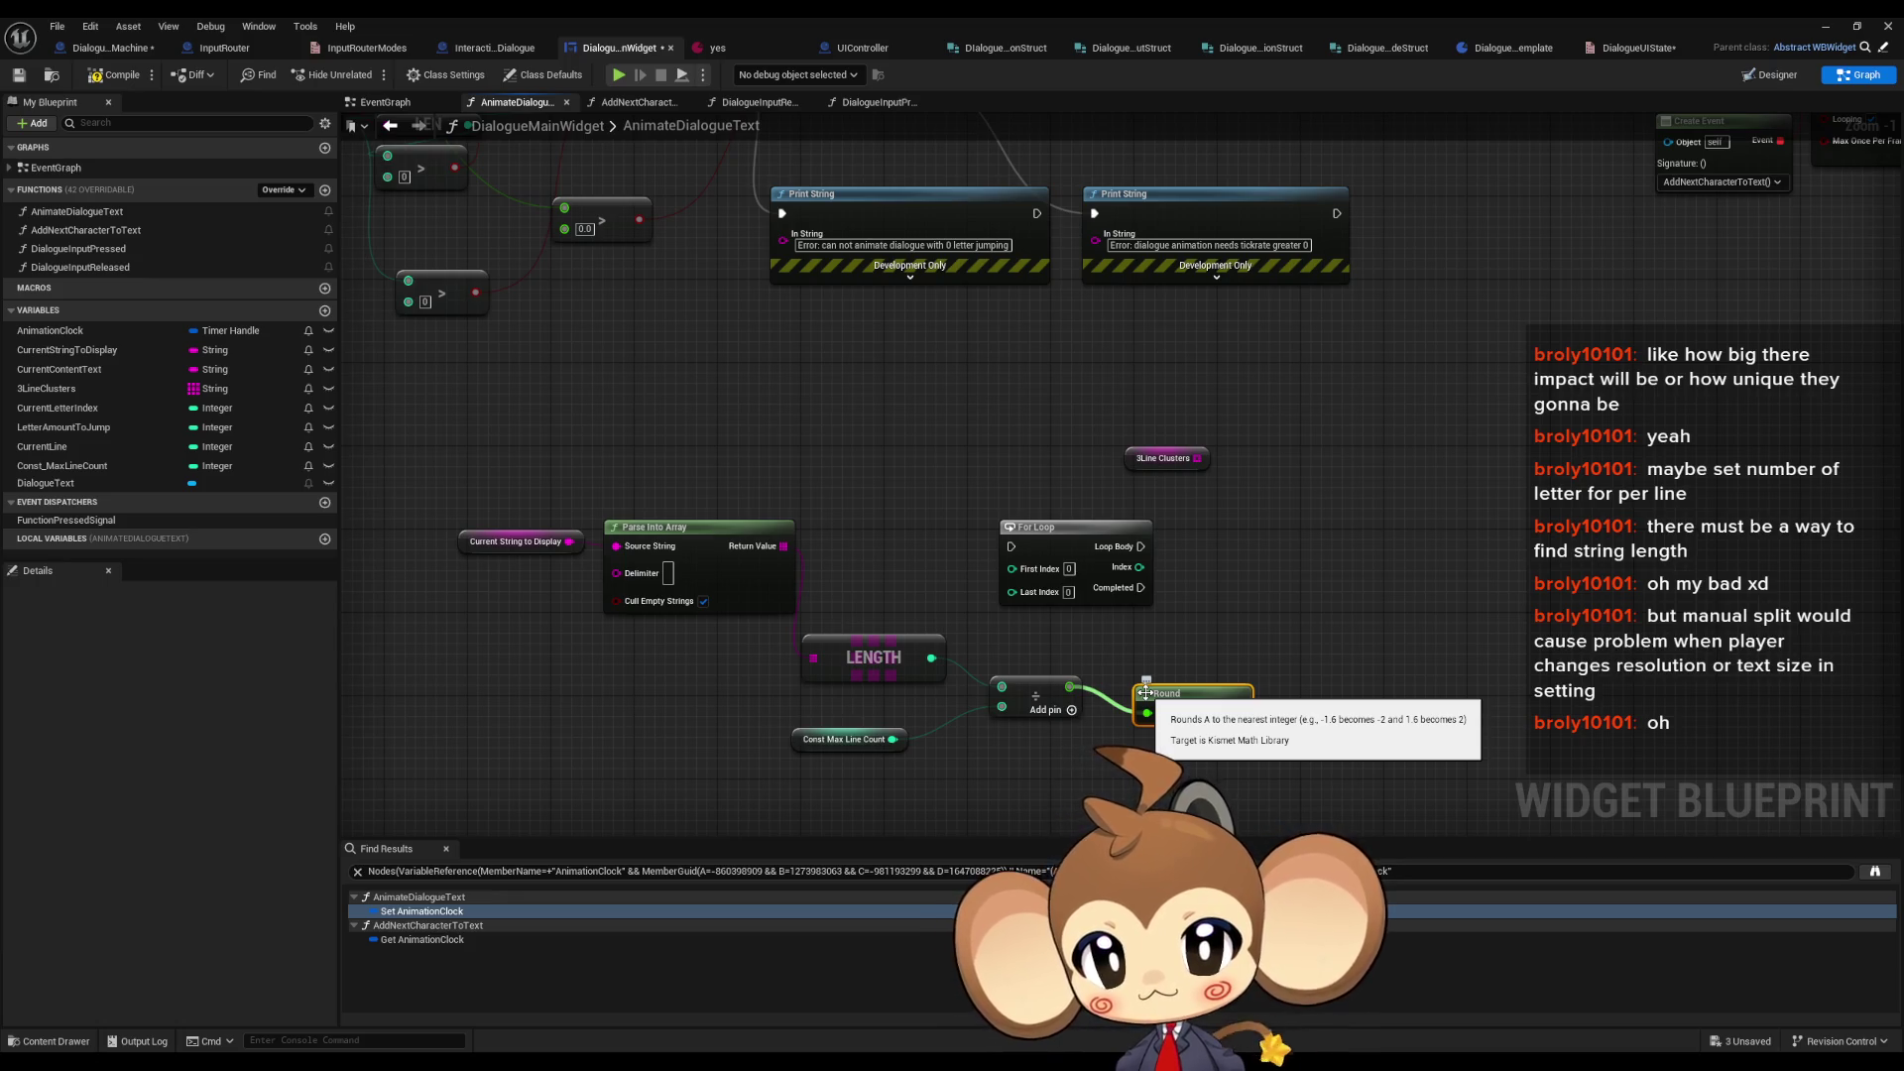
- Replace Round with a Ceil node from the float functions, placed beside the Divide node
{"action": "left_click_drag", "start_coordinate": [1069, 687], "coordinate": [1145, 762]}
{"action": "type", "text": "roun"}
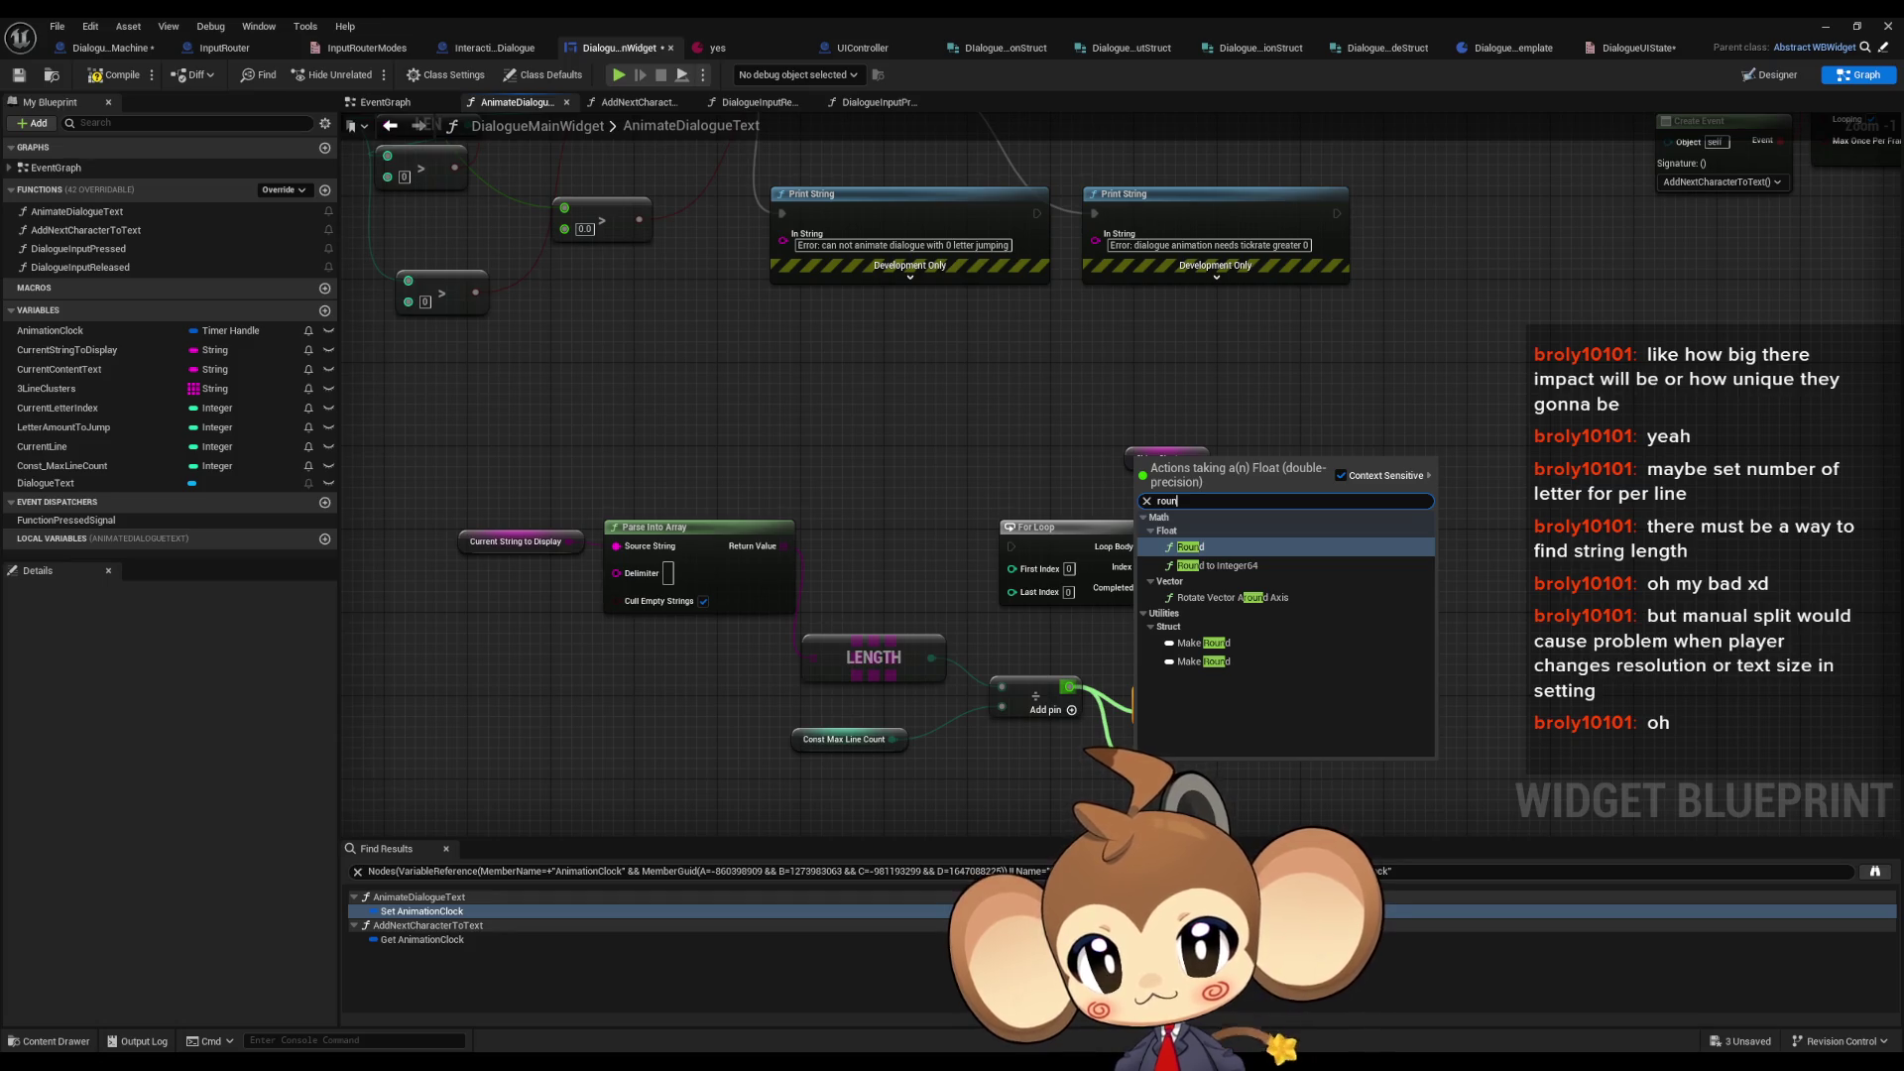
{"action": "key", "text": "BackSpace"}
{"action": "key", "text": "BackSpace"}
{"action": "key", "text": "BackSpace"}
{"action": "type", "text": "fl"}
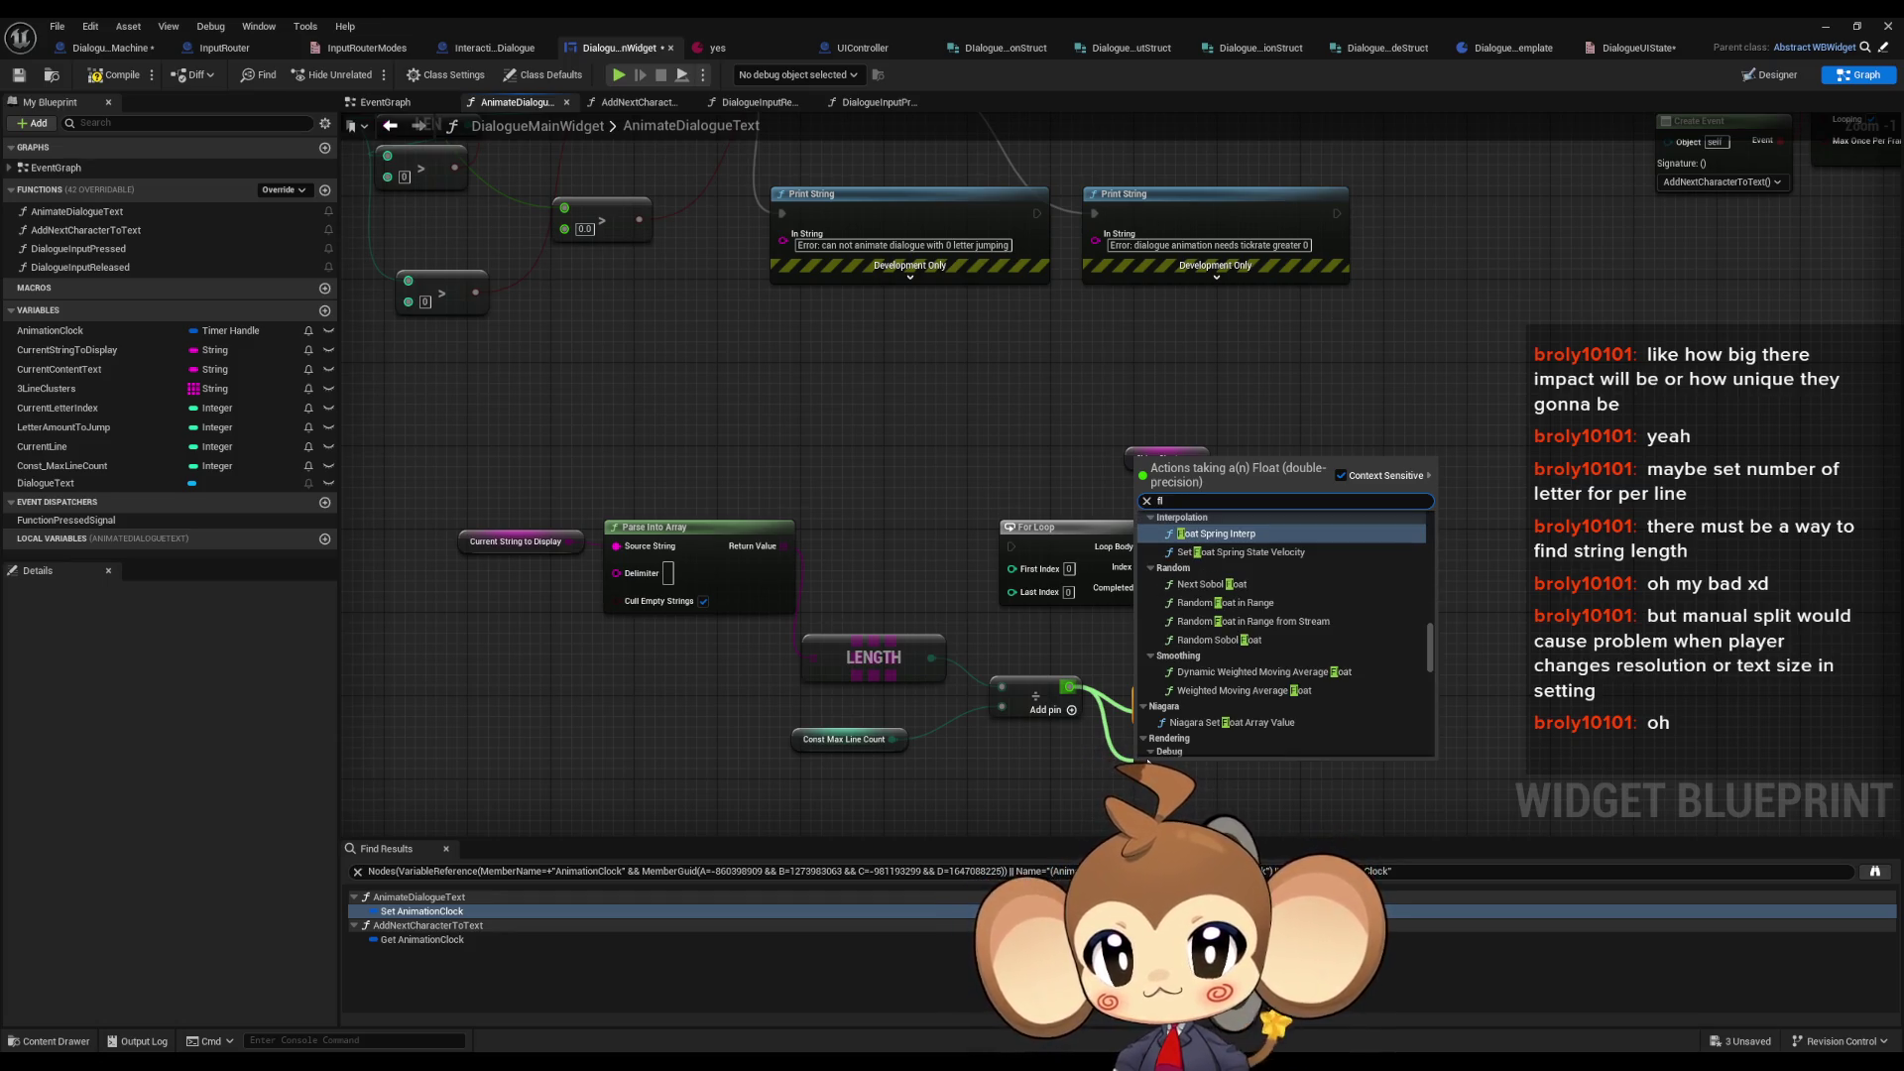
{"action": "type", "text": "oat"}
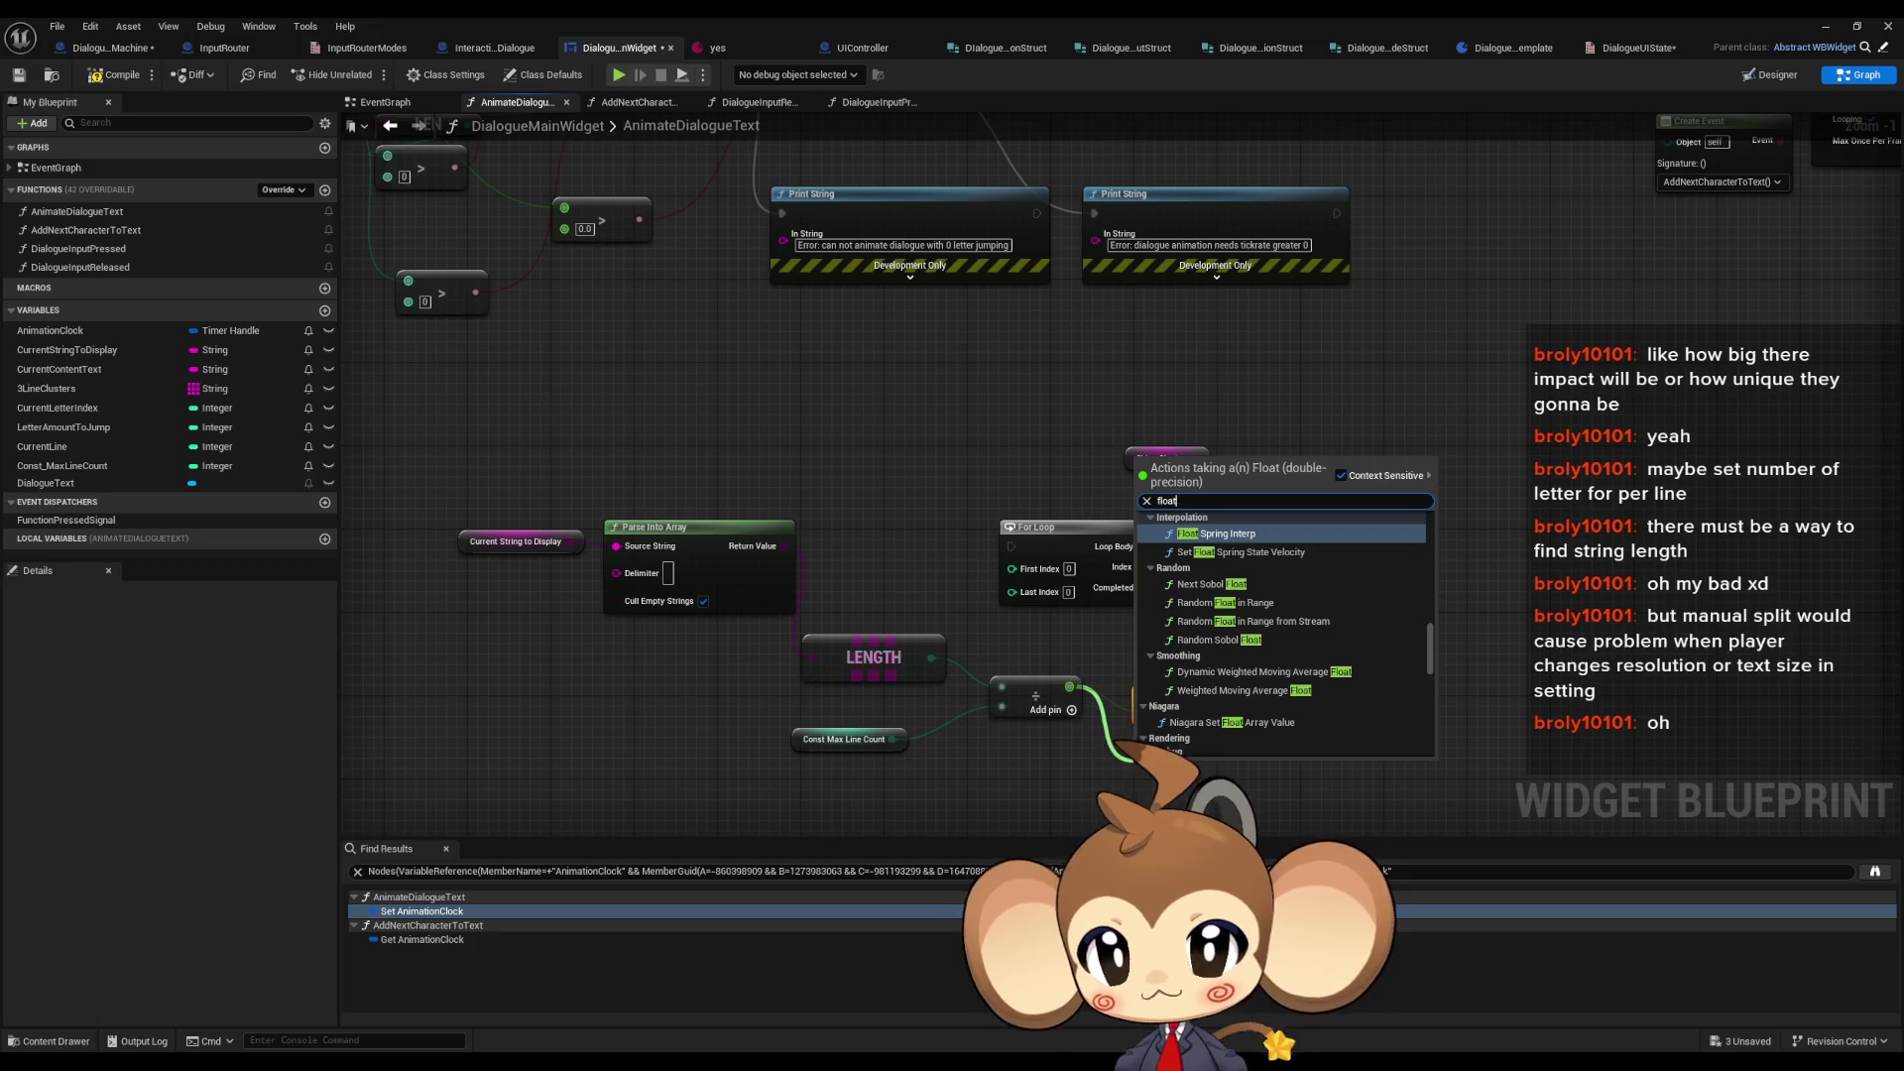
{"action": "scroll", "coordinate": [1279, 644], "scroll_direction": "up", "scroll_amount": 5}
{"action": "scroll", "coordinate": [1232, 674], "scroll_direction": "up", "scroll_amount": 3}
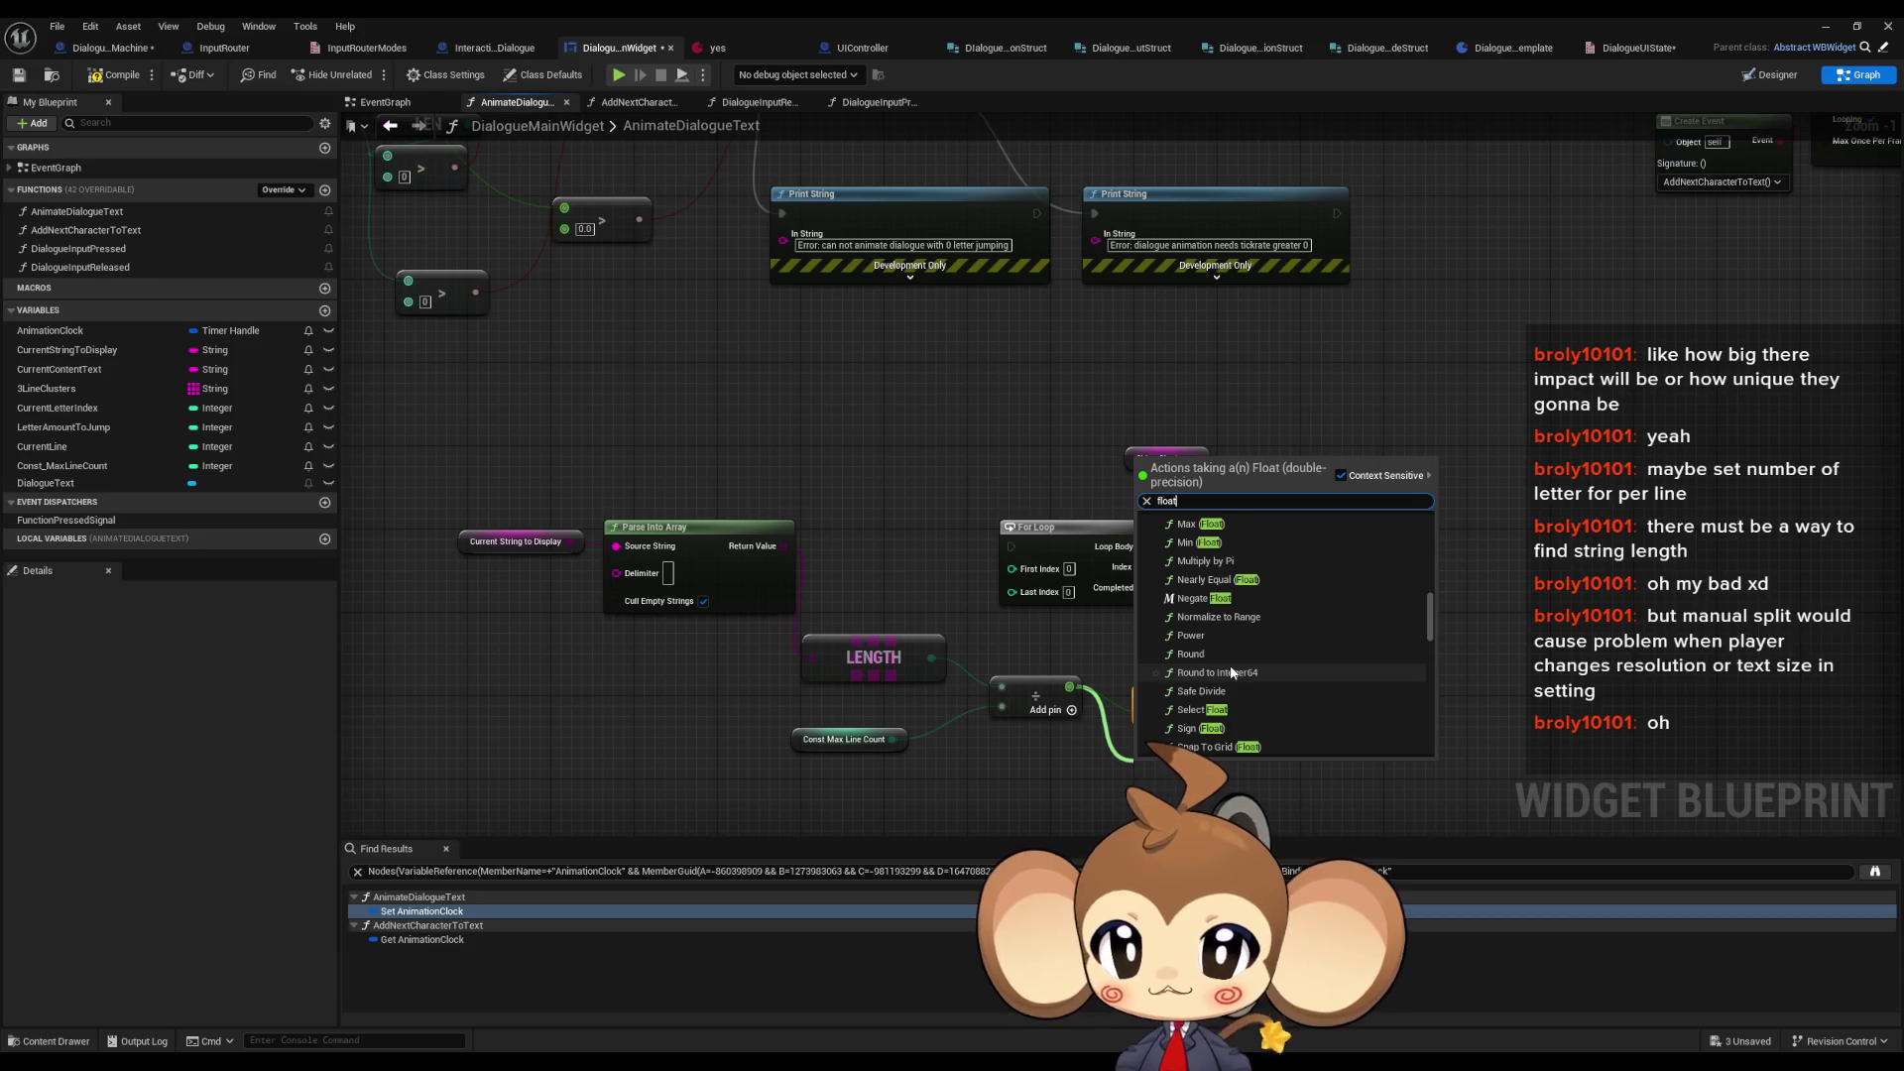
{"action": "scroll", "coordinate": [1225, 663], "scroll_direction": "up", "scroll_amount": 4}
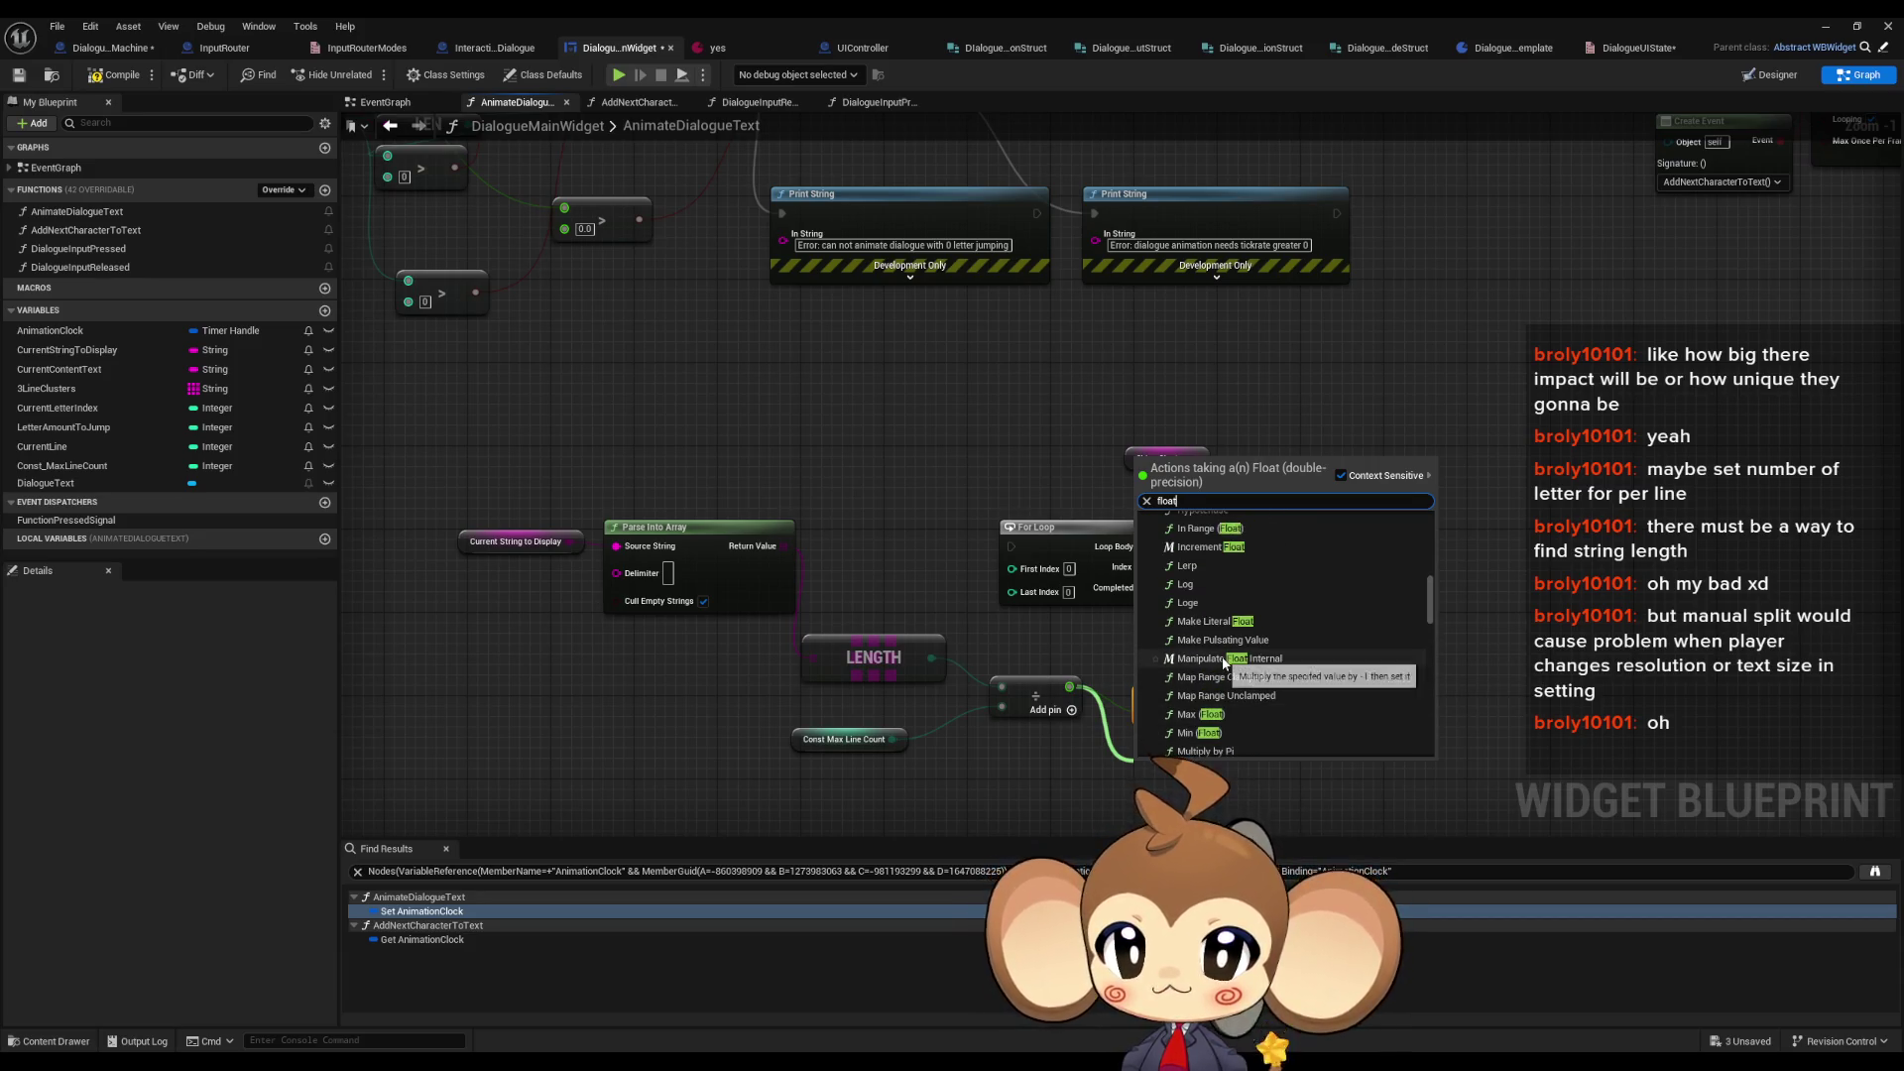
{"action": "scroll", "coordinate": [1228, 660], "scroll_direction": "up", "scroll_amount": 5}
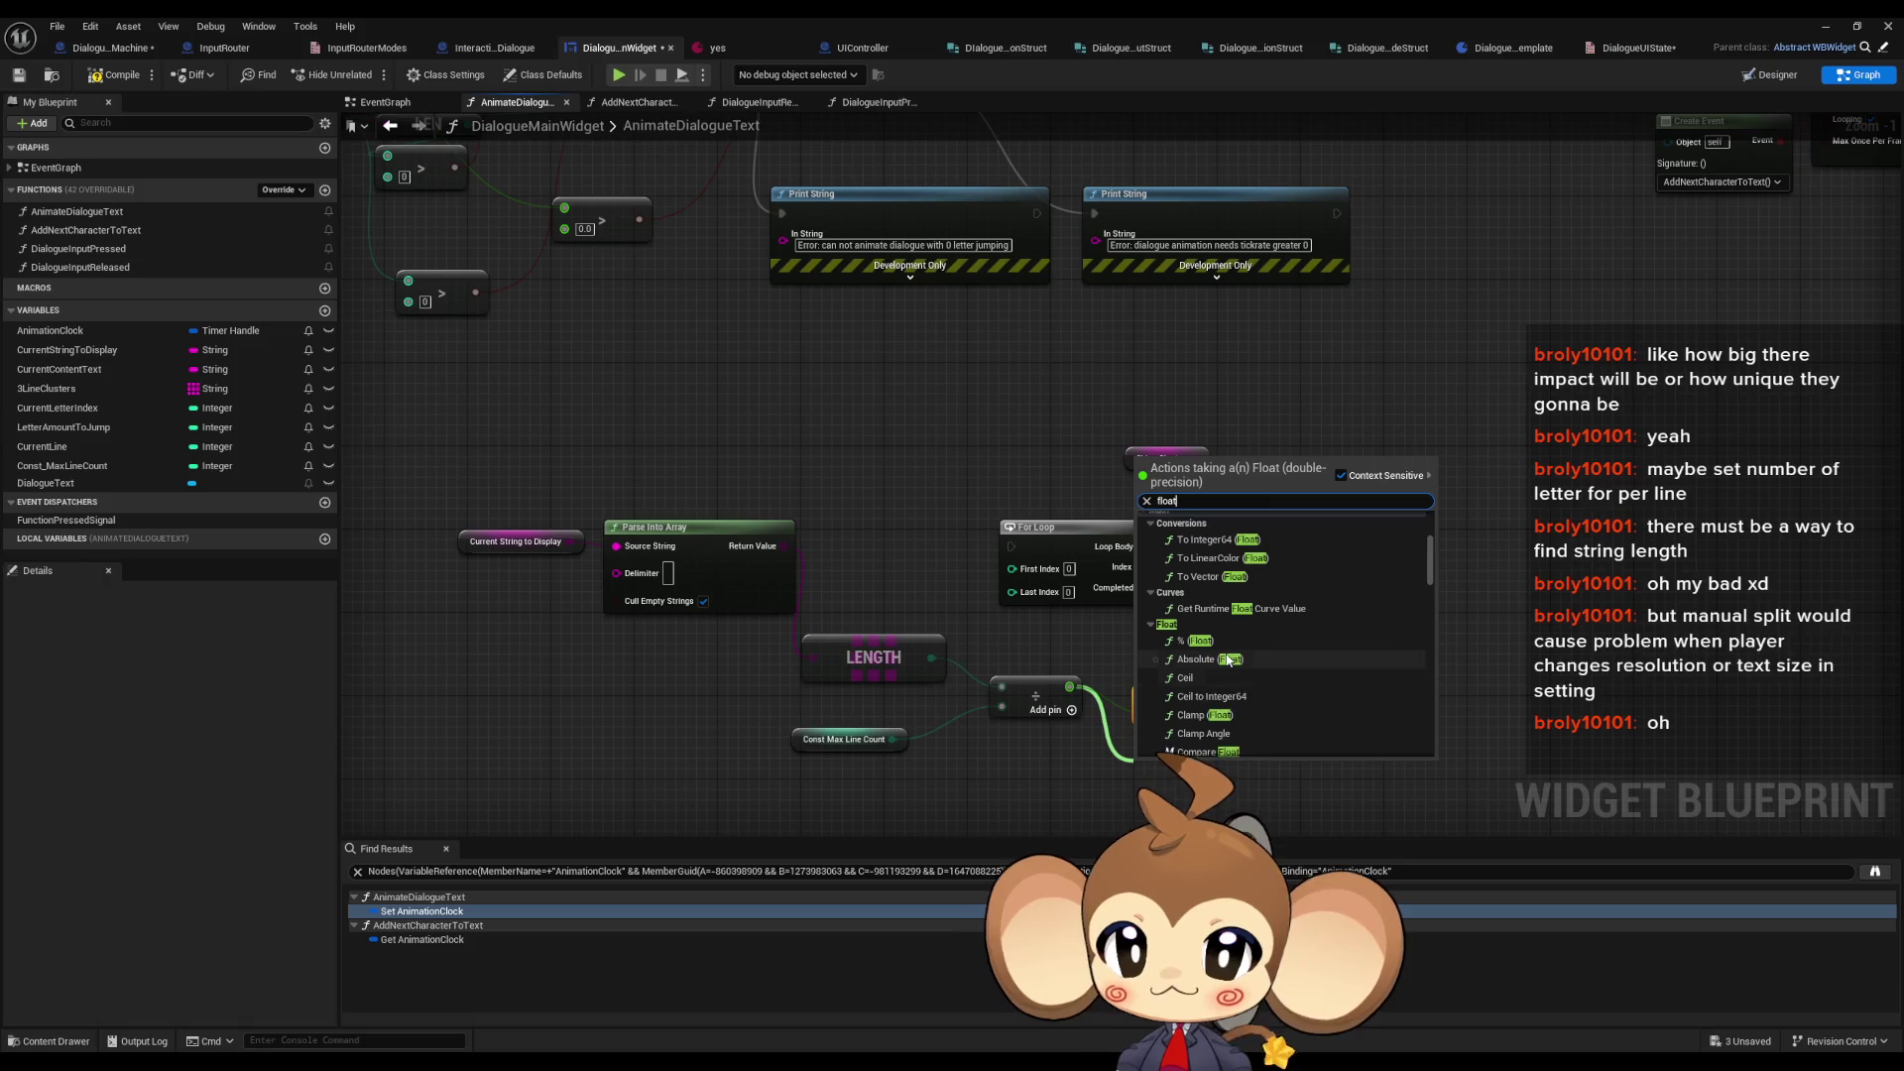
{"action": "left_click", "coordinate": [1186, 677]}
{"action": "left_click", "coordinate": [1195, 694]}
{"action": "key", "text": "Delete"}
{"action": "left_click_drag", "start_coordinate": [1196, 770], "coordinate": [1186, 699]}
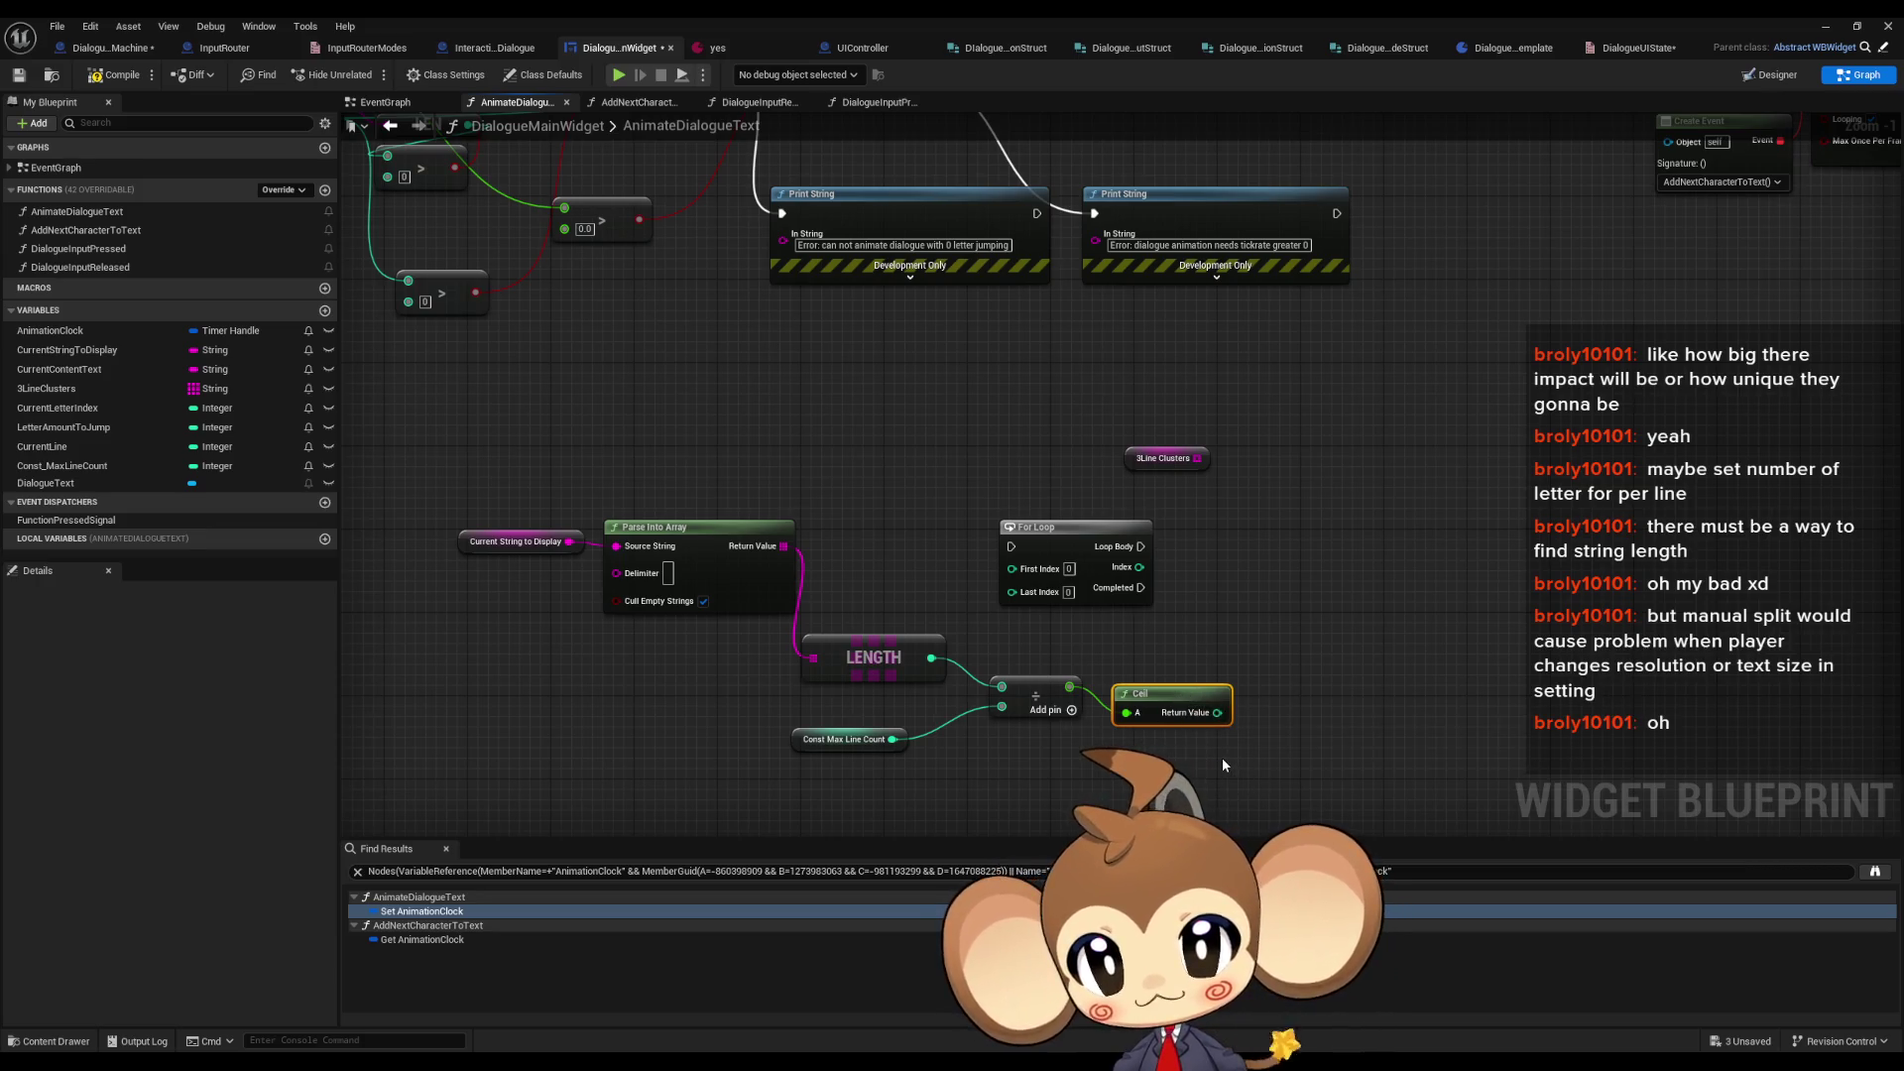
{"action": "left_click_drag", "start_coordinate": [1218, 712], "coordinate": [1251, 714]}
- Add a Subtract node after Ceil that subtracts 1
{"action": "key", "text": "Escape"}
{"action": "type", "text": "-"}
{"action": "key", "text": "Return"}
{"action": "type", "text": "1"}
{"action": "left_click", "coordinate": [1311, 785]}
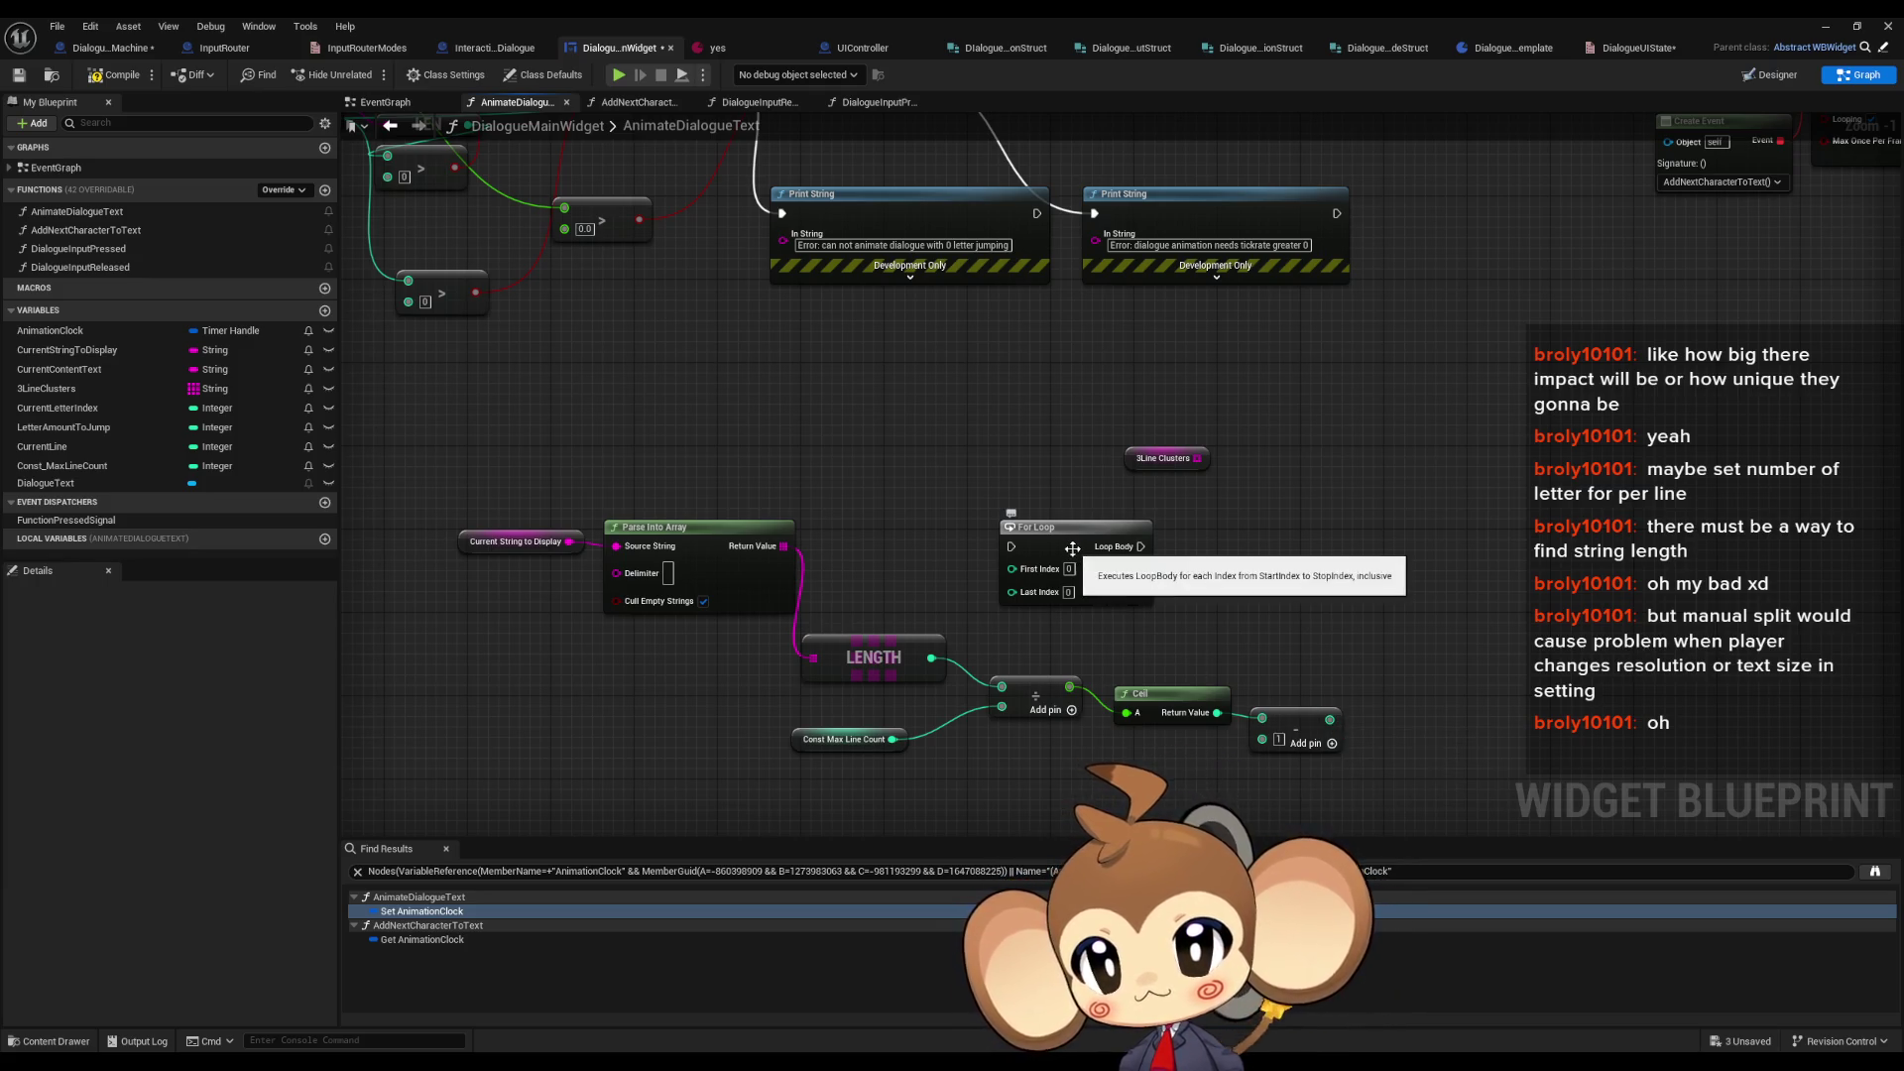
- Move the For Loop right and wire the subtract result into its Last Index
{"action": "left_click_drag", "start_coordinate": [1085, 564], "coordinate": [1388, 558]}
{"action": "left_click", "coordinate": [1449, 674]}
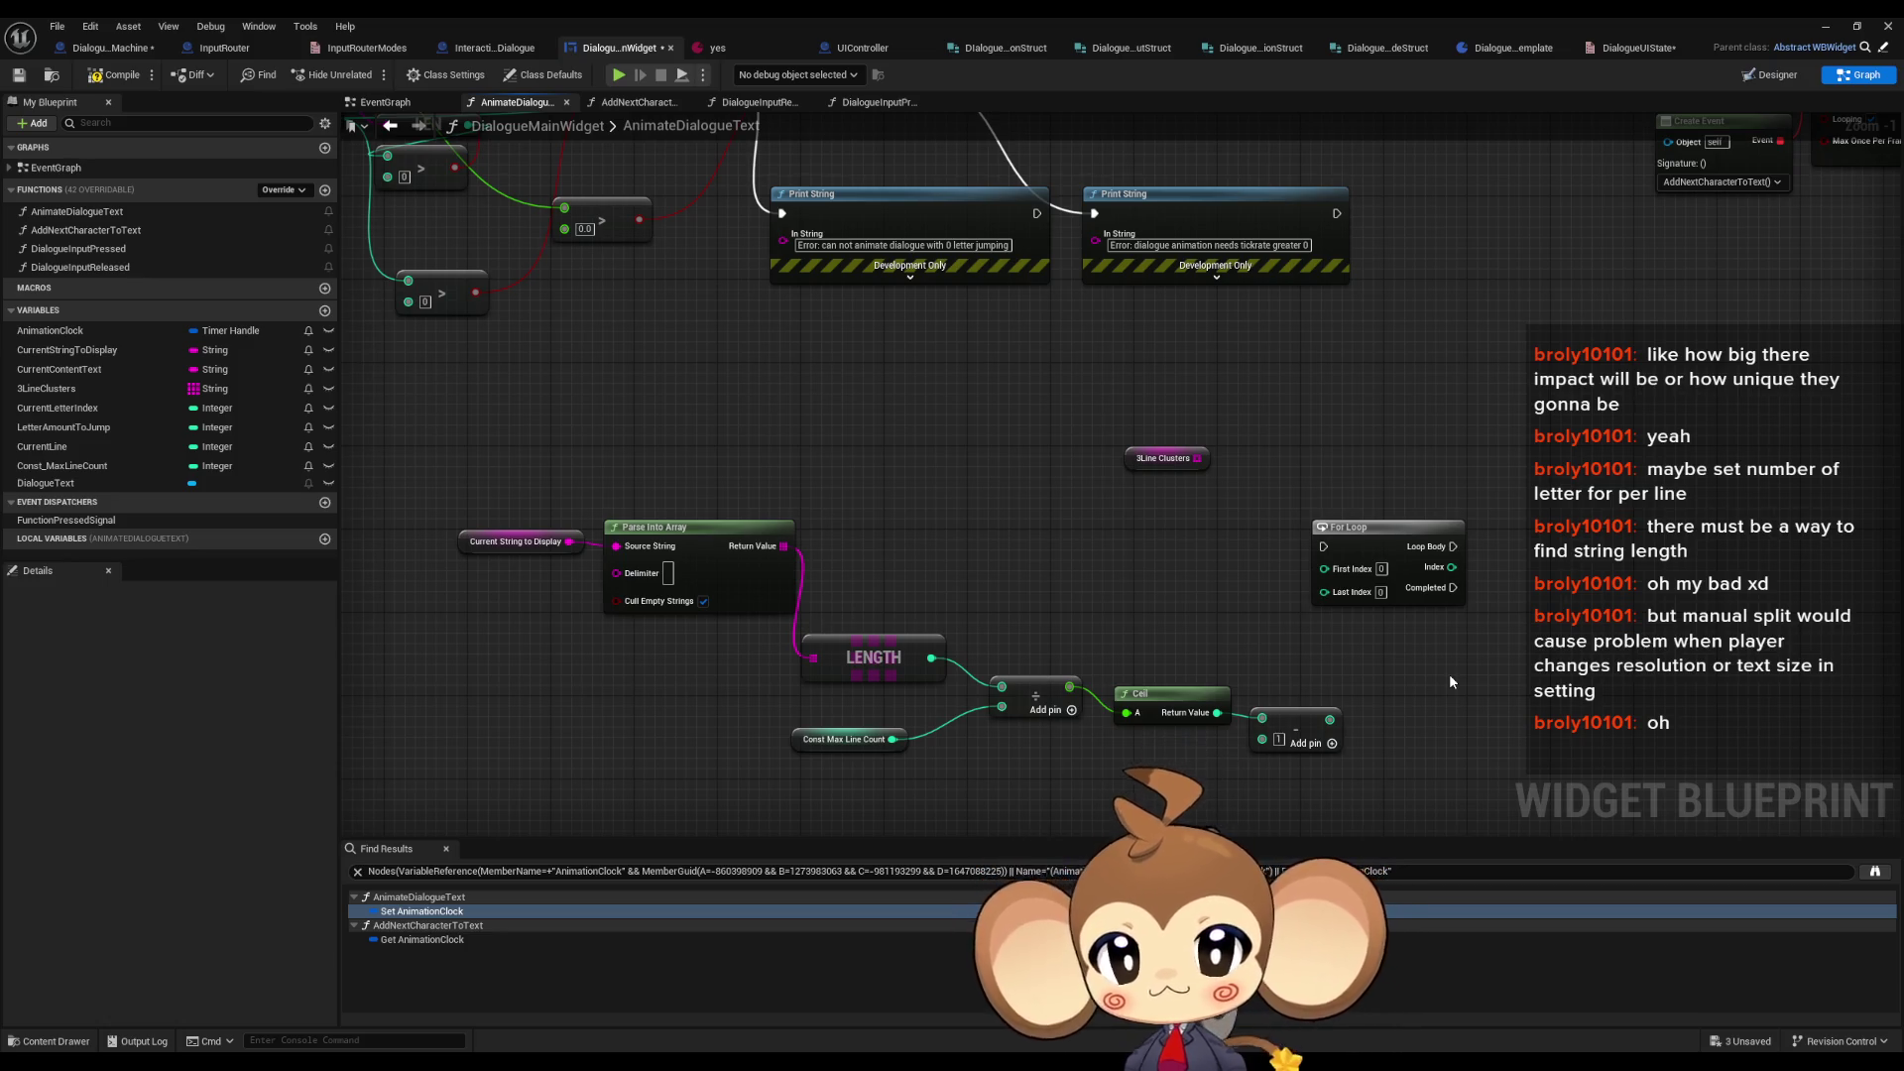
{"action": "left_click_drag", "start_coordinate": [1330, 720], "coordinate": [1324, 591]}
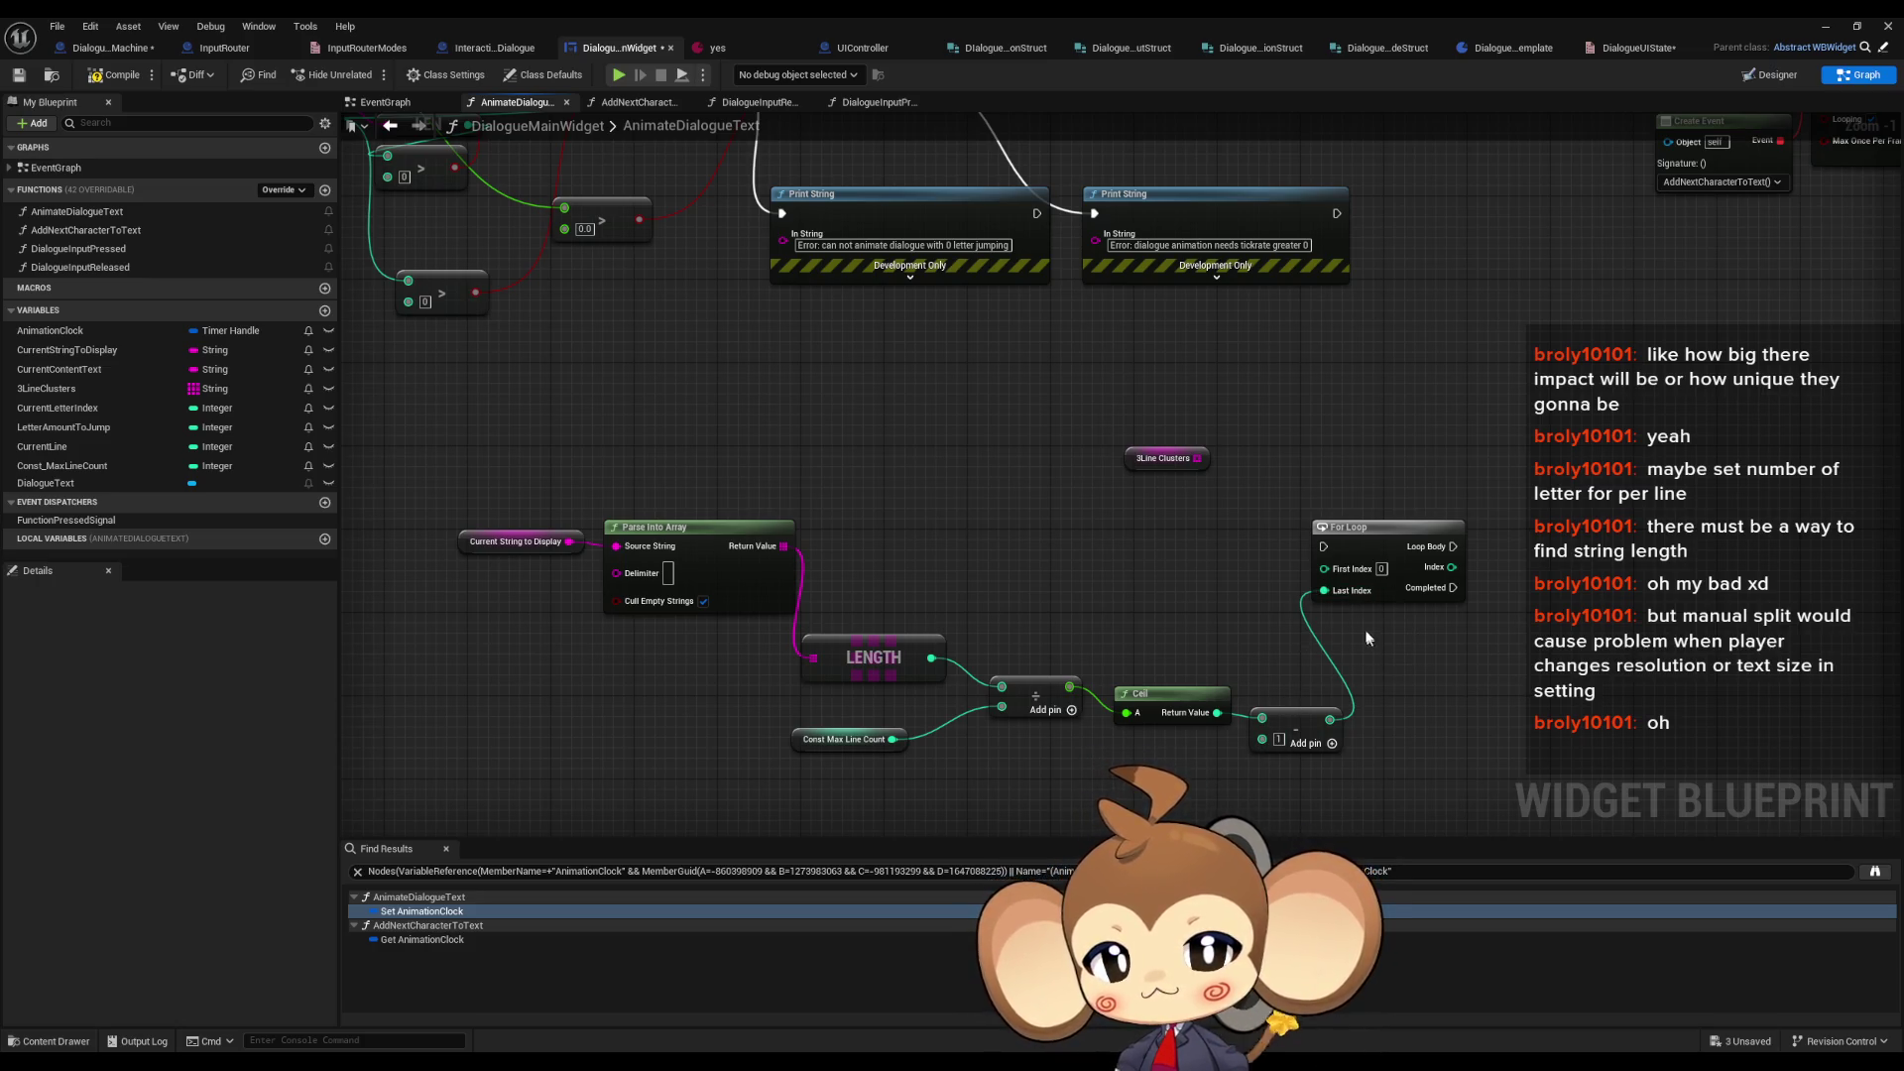
{"action": "left_click_drag", "start_coordinate": [1383, 543], "coordinate": [1401, 566]}
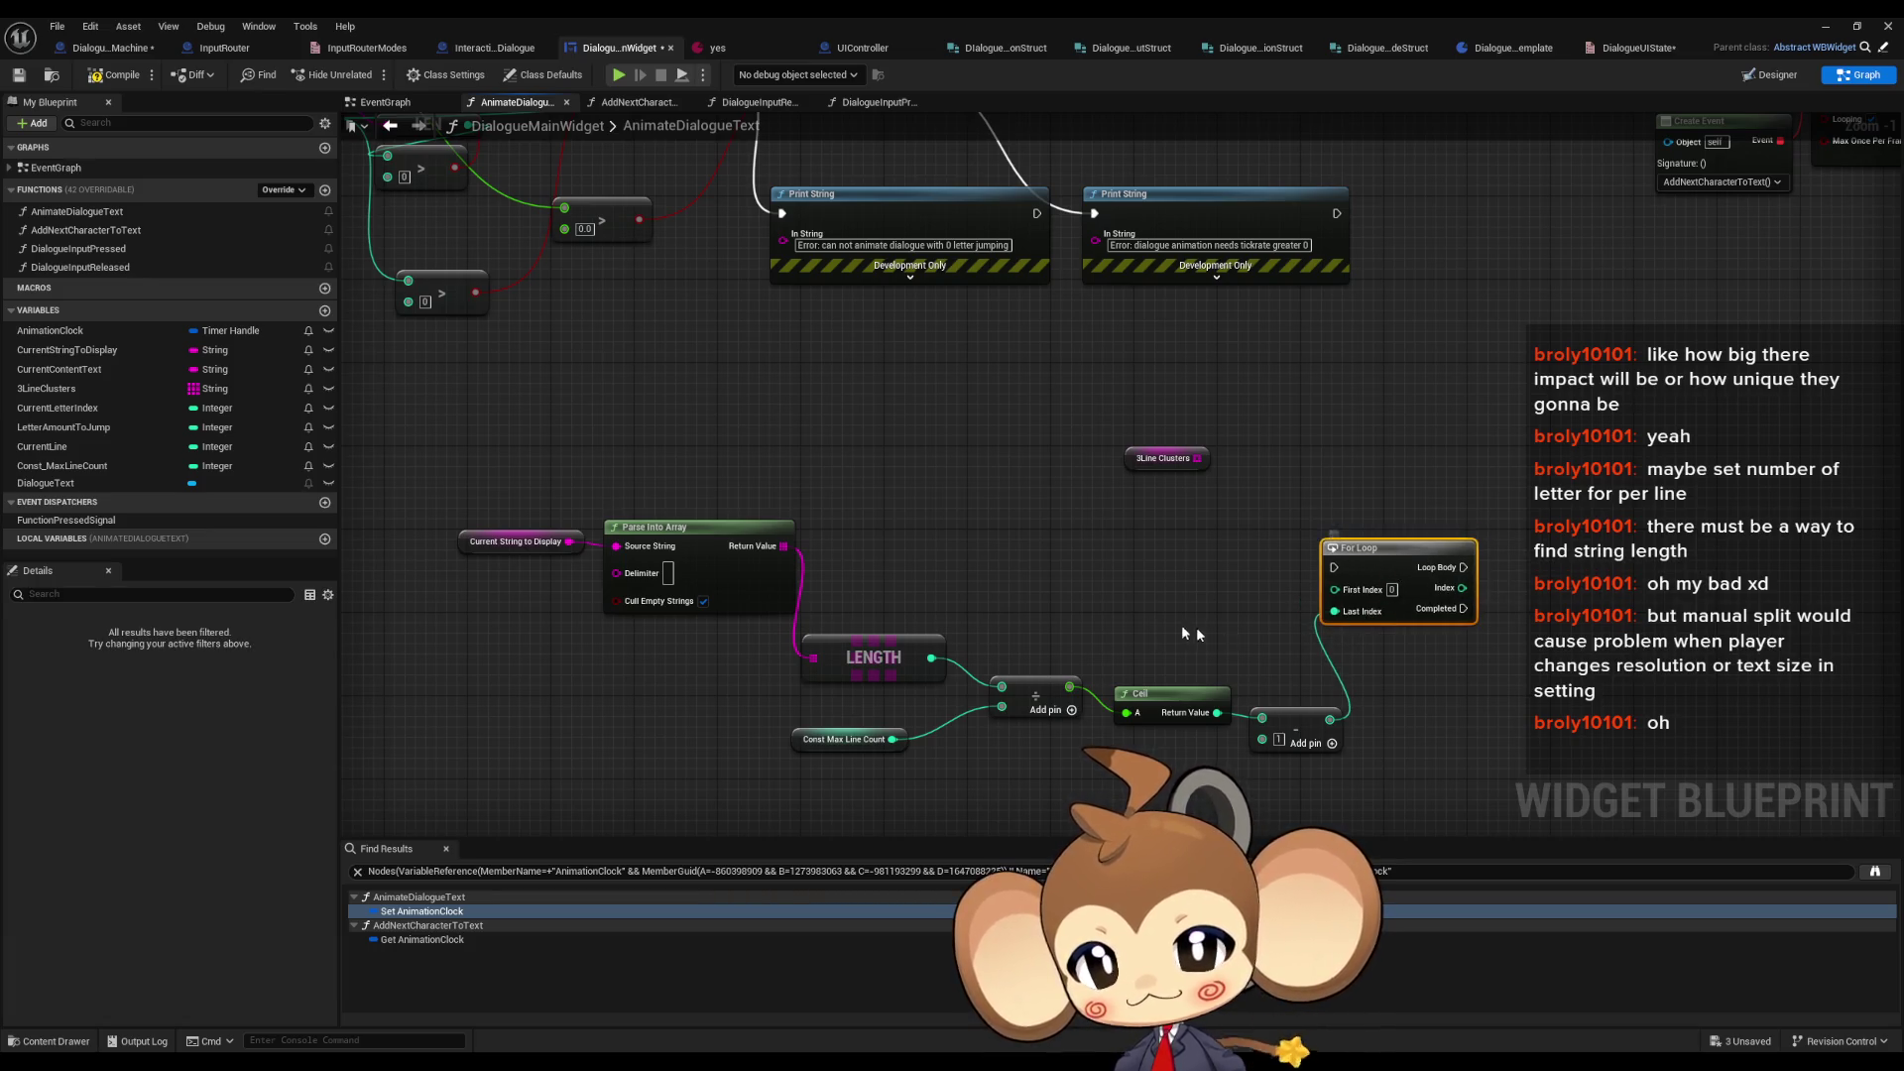
{"action": "left_click_drag", "start_coordinate": [1184, 629], "coordinate": [1076, 609]}
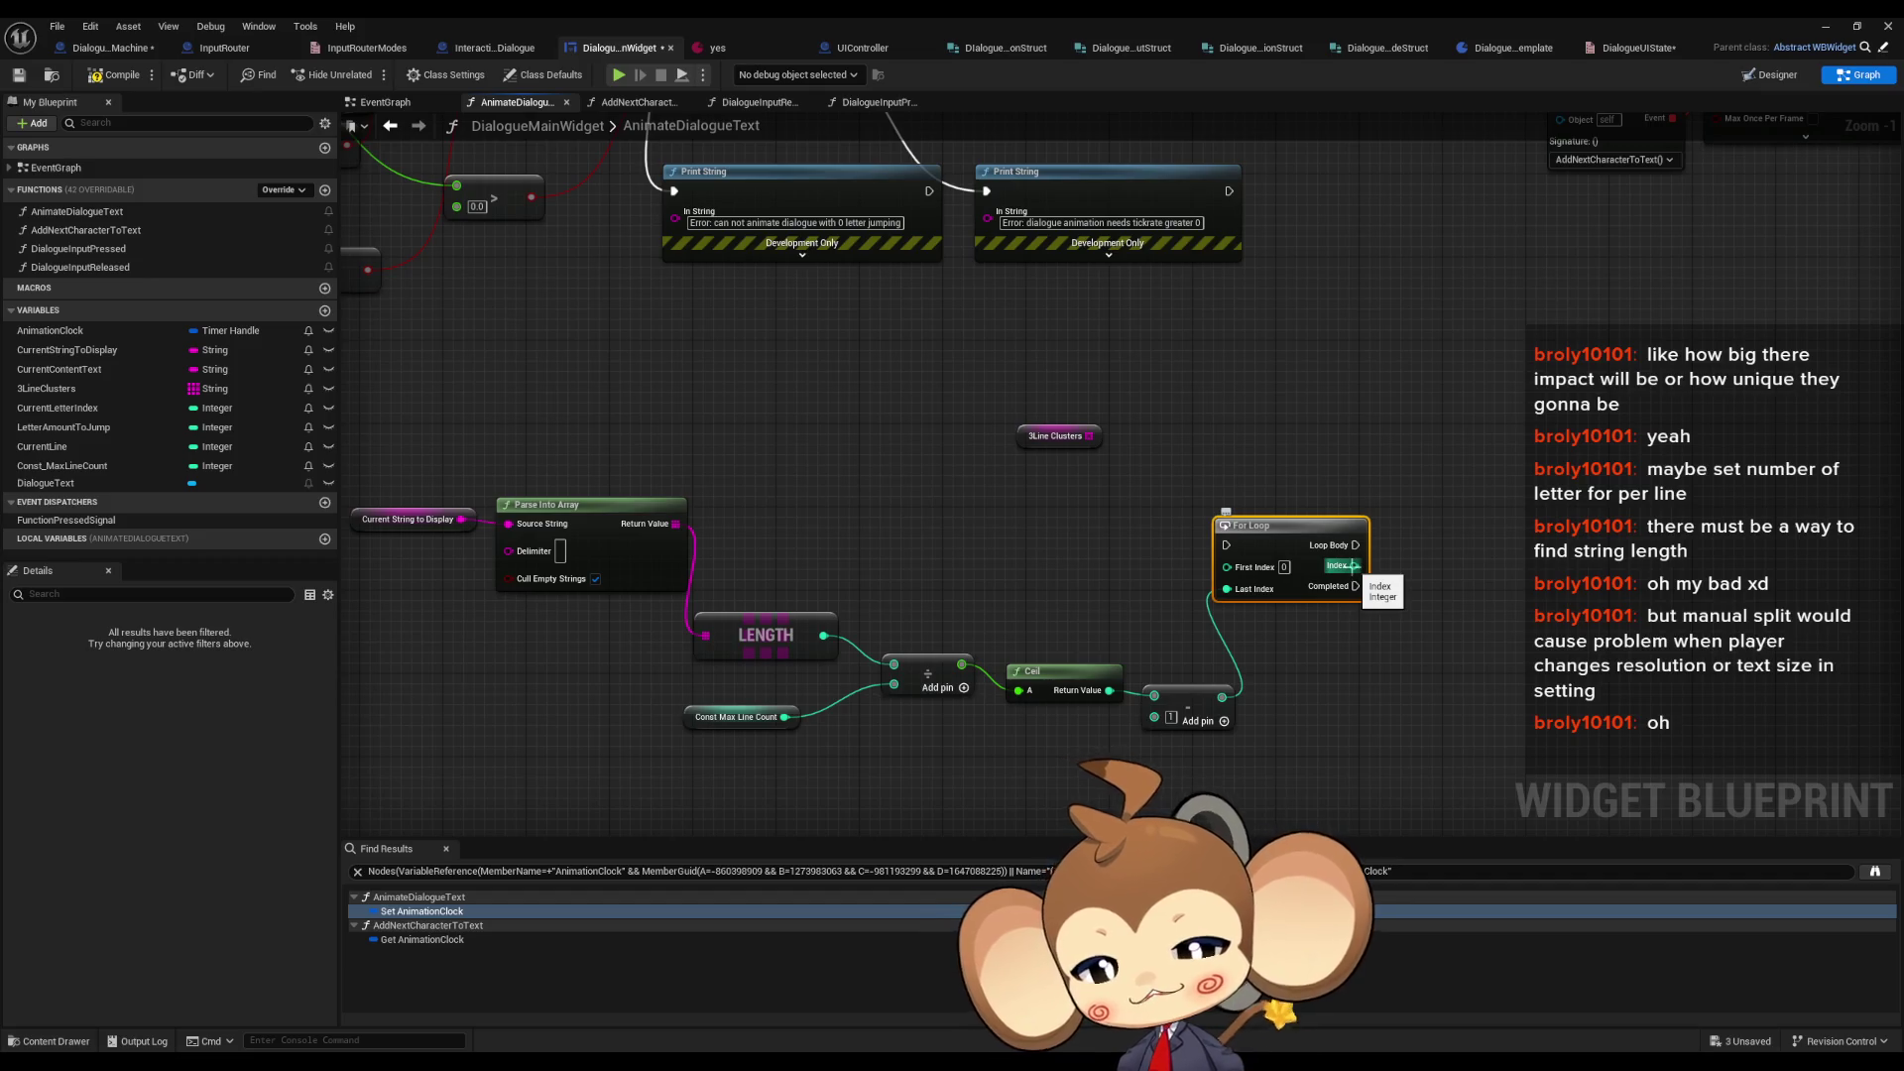
- Add a Multiply node after the For Loop with its multiplier set to 3
{"action": "left_click_drag", "start_coordinate": [1352, 567], "coordinate": [1416, 546]}
{"action": "type", "text": "*"}
{"action": "key", "text": "Return"}
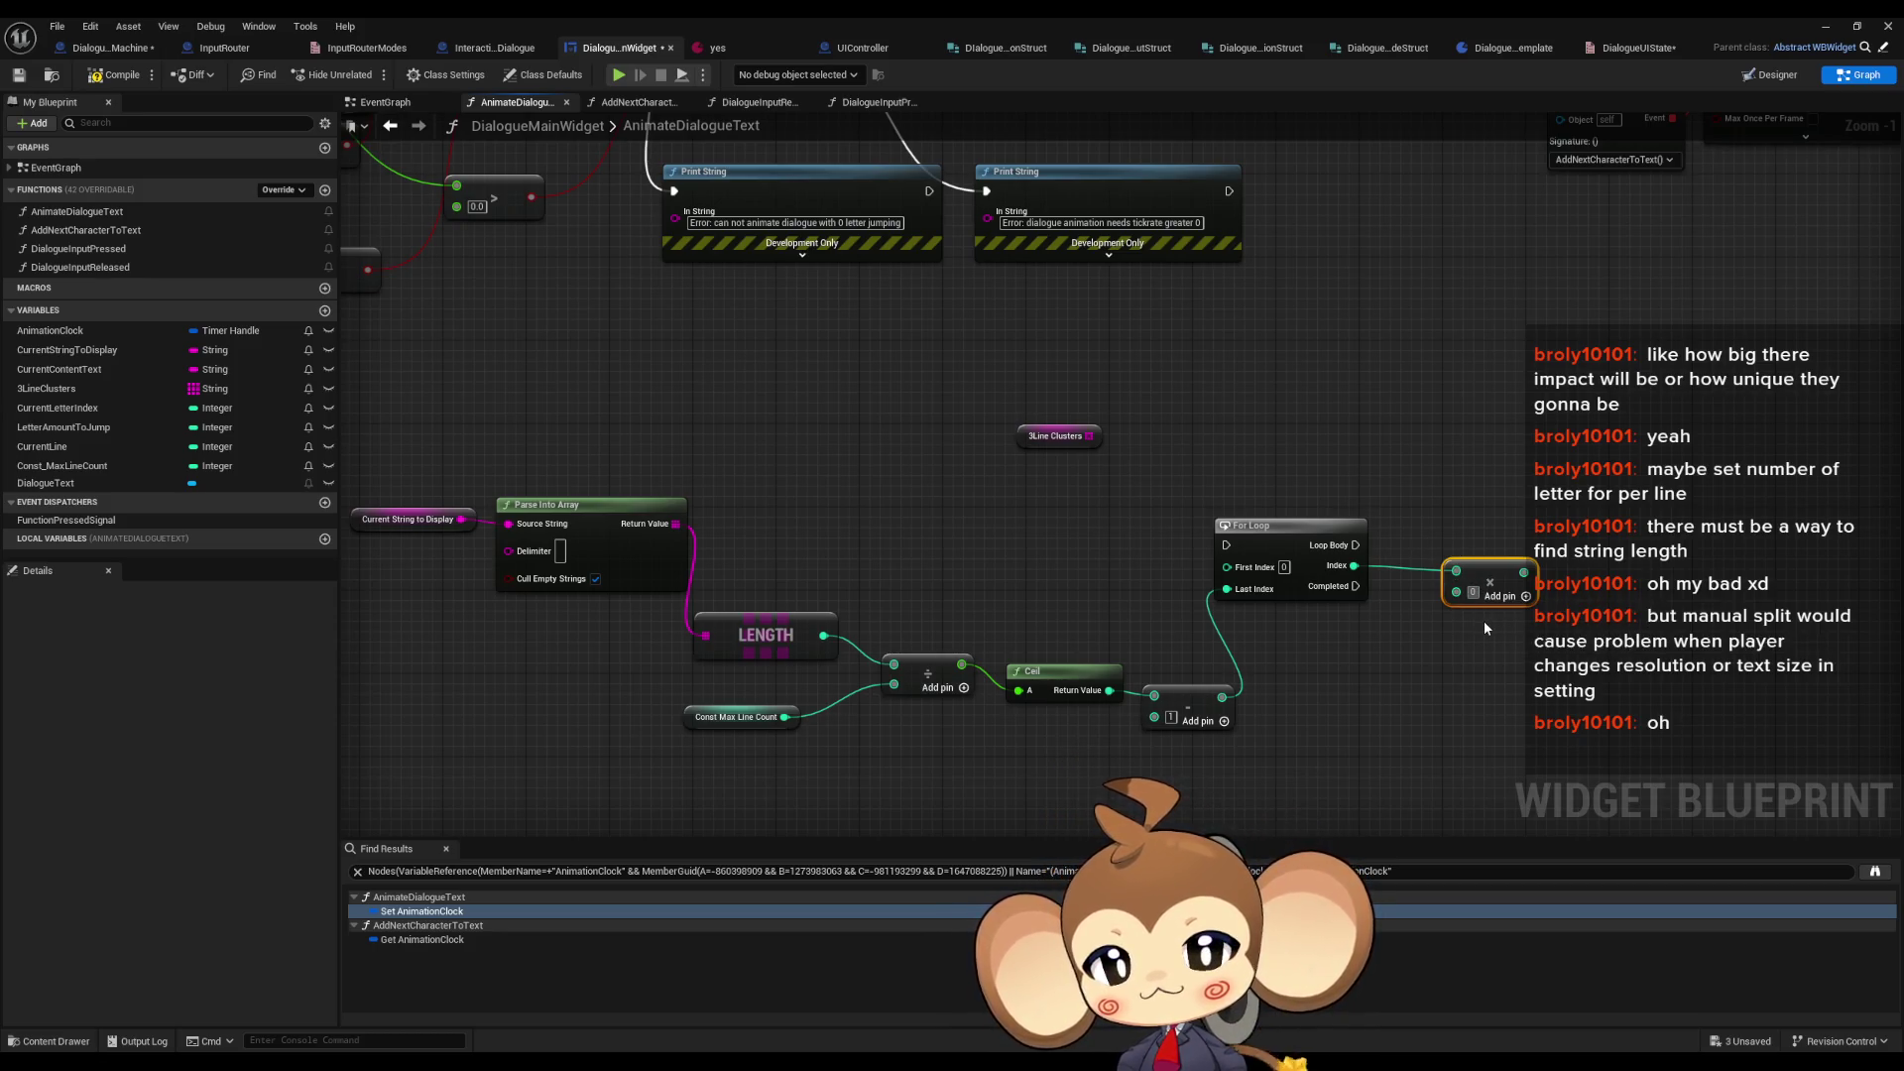
{"action": "left_click", "coordinate": [1471, 593]}
{"action": "type", "text": "3"}
{"action": "left_click_drag", "start_coordinate": [1501, 572], "coordinate": [1449, 613]}
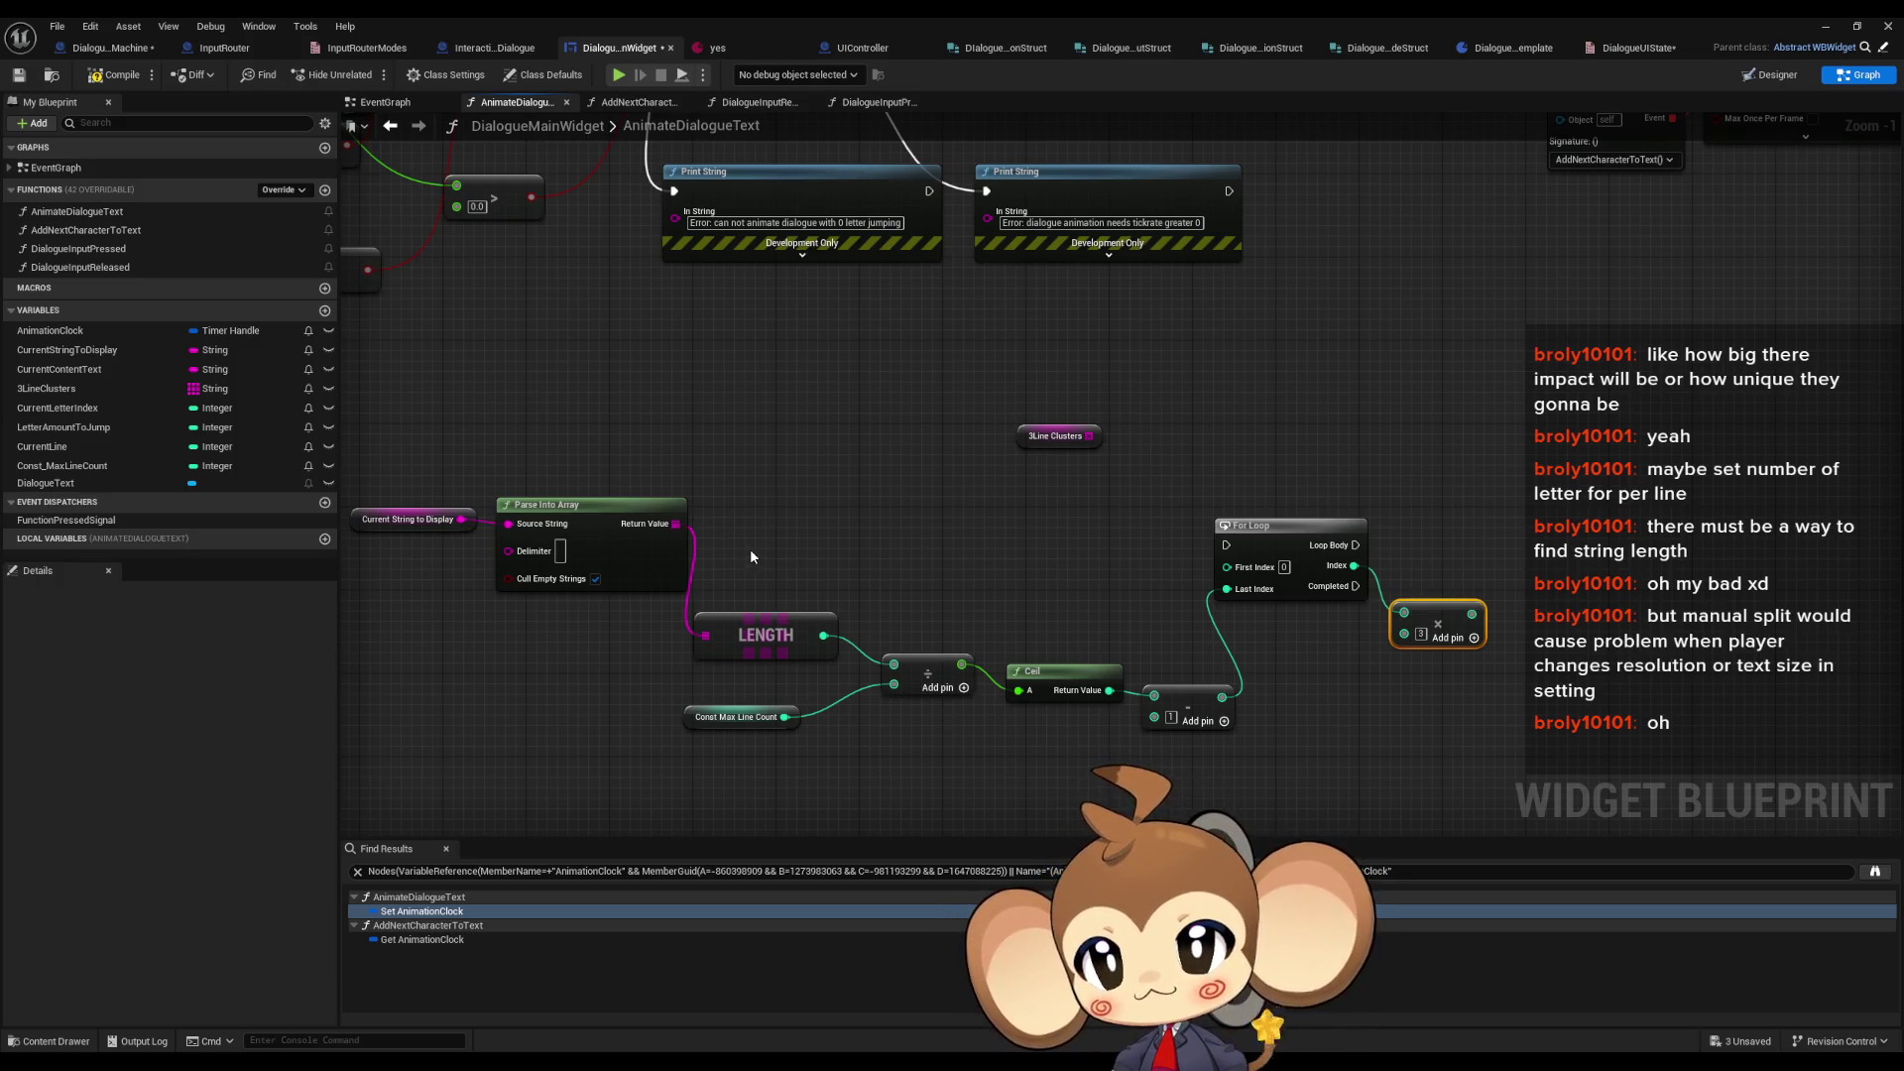
- Wire the loop Index into the Multiply node and pan back to Parse Into Array
{"action": "mouse_move", "coordinate": [1349, 651]}
{"action": "left_mouse_down"}
{"action": "mouse_move", "coordinate": [1226, 658]}
{"action": "mouse_move", "coordinate": [1403, 649]}
{"action": "left_mouse_up"}
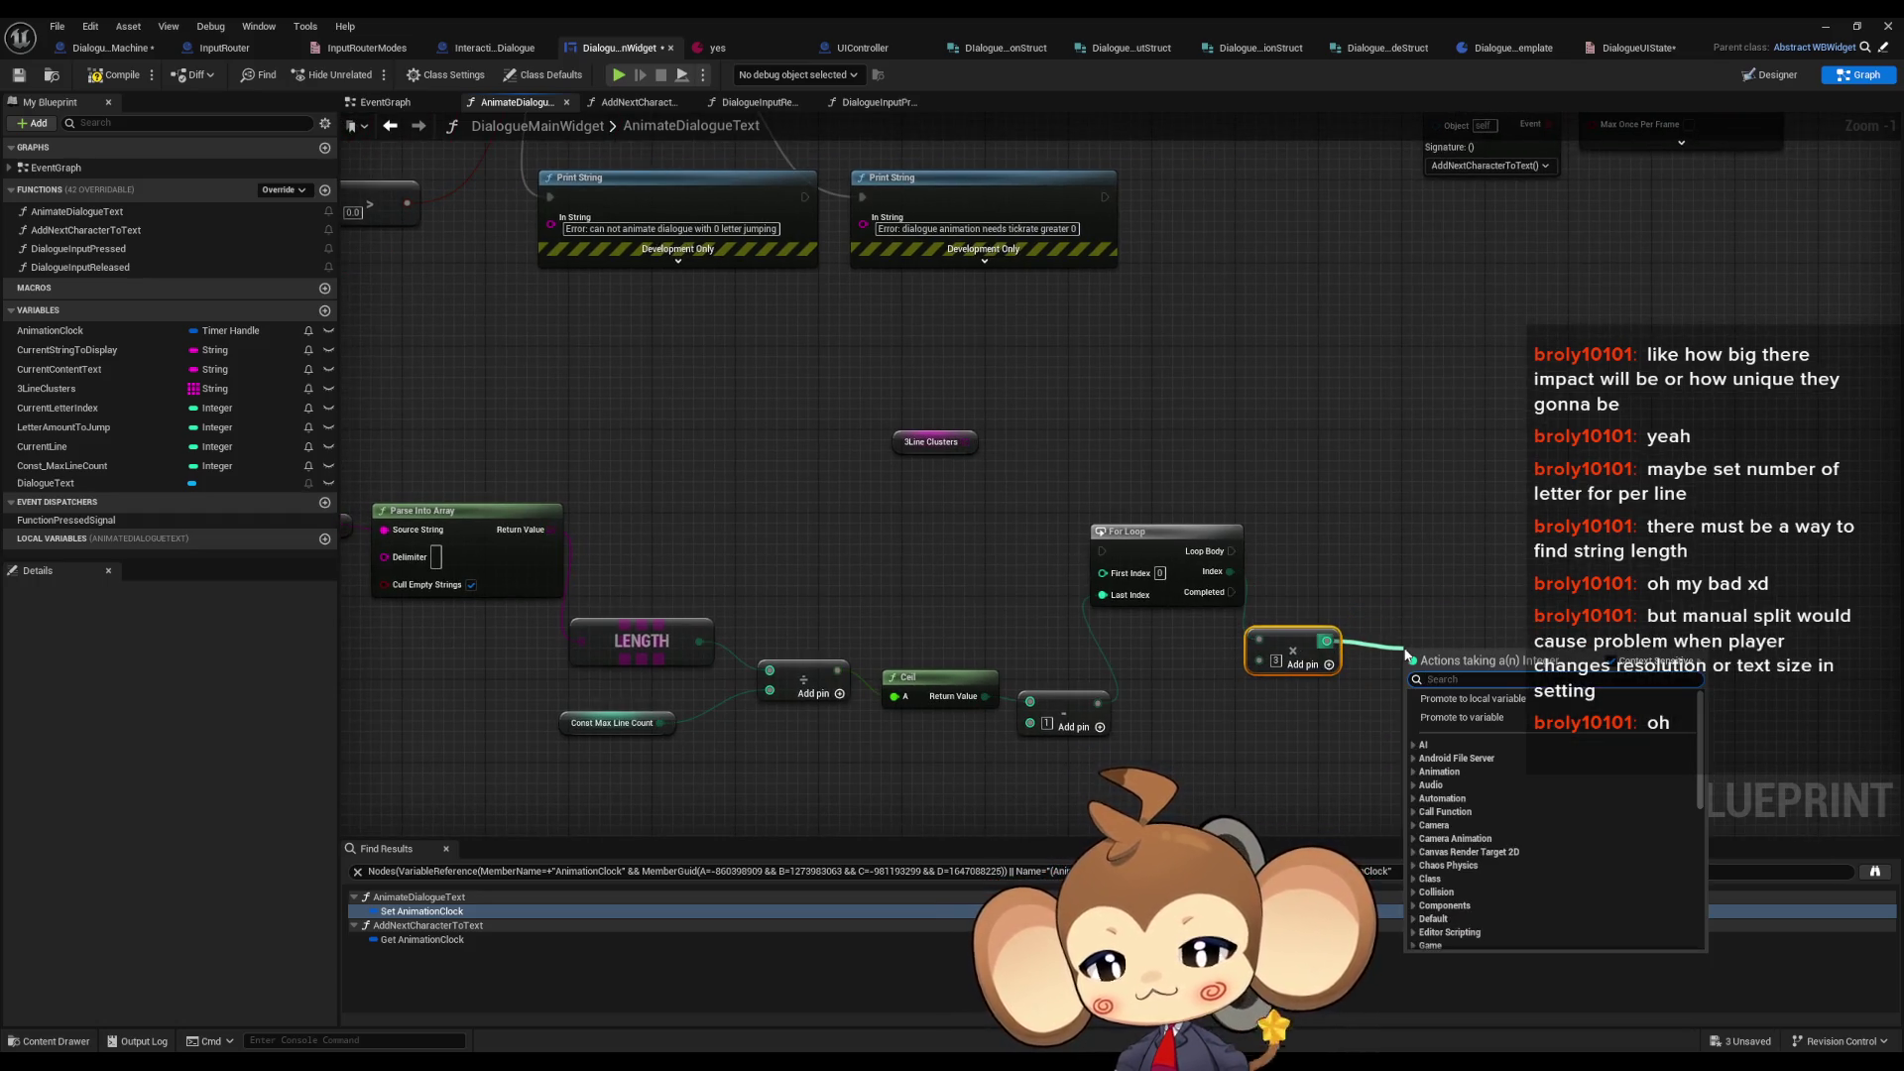
{"action": "left_click", "coordinate": [1406, 587]}
{"action": "mouse_move", "coordinate": [1280, 651]}
{"action": "left_mouse_down"}
{"action": "mouse_move", "coordinate": [1291, 631]}
{"action": "mouse_move", "coordinate": [1230, 572]}
{"action": "left_mouse_up"}
{"action": "left_click_drag", "start_coordinate": [362, 564], "coordinate": [488, 541]}
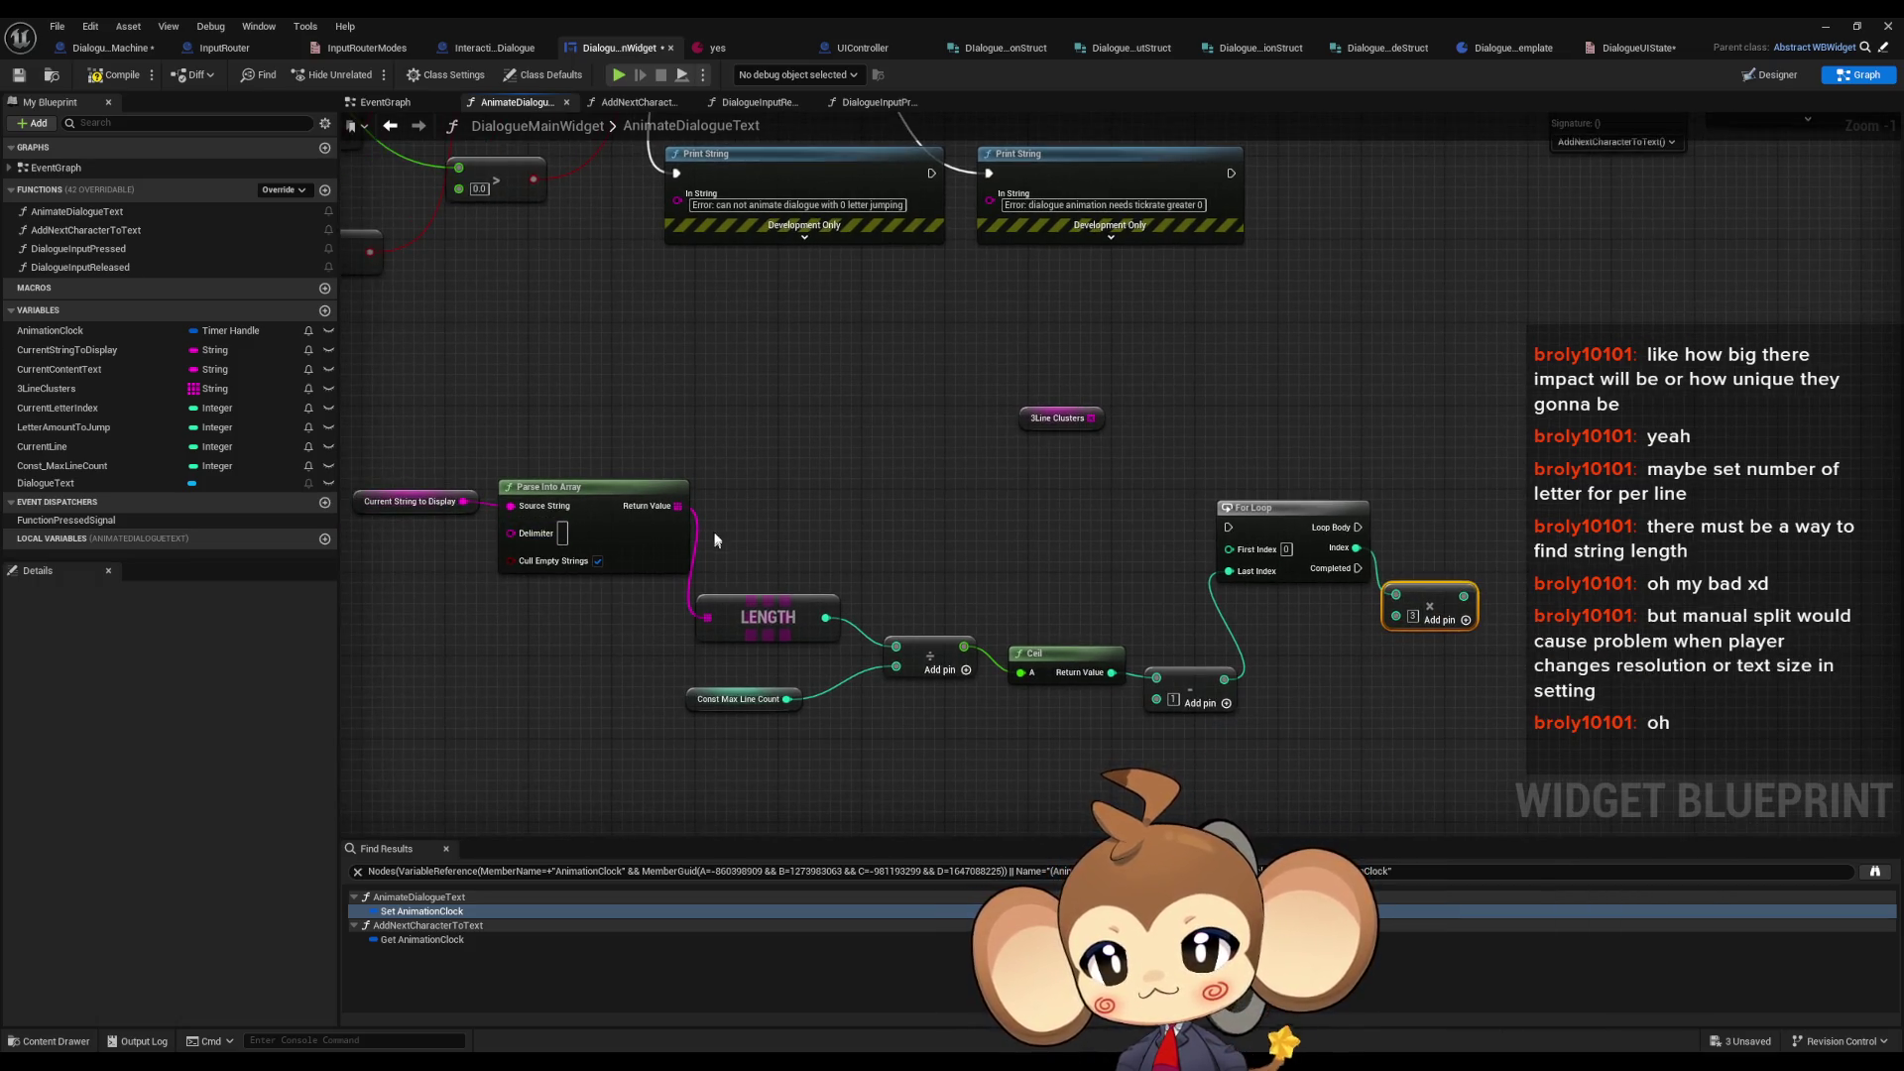
{"action": "left_click_drag", "start_coordinate": [679, 508], "coordinate": [840, 508]}
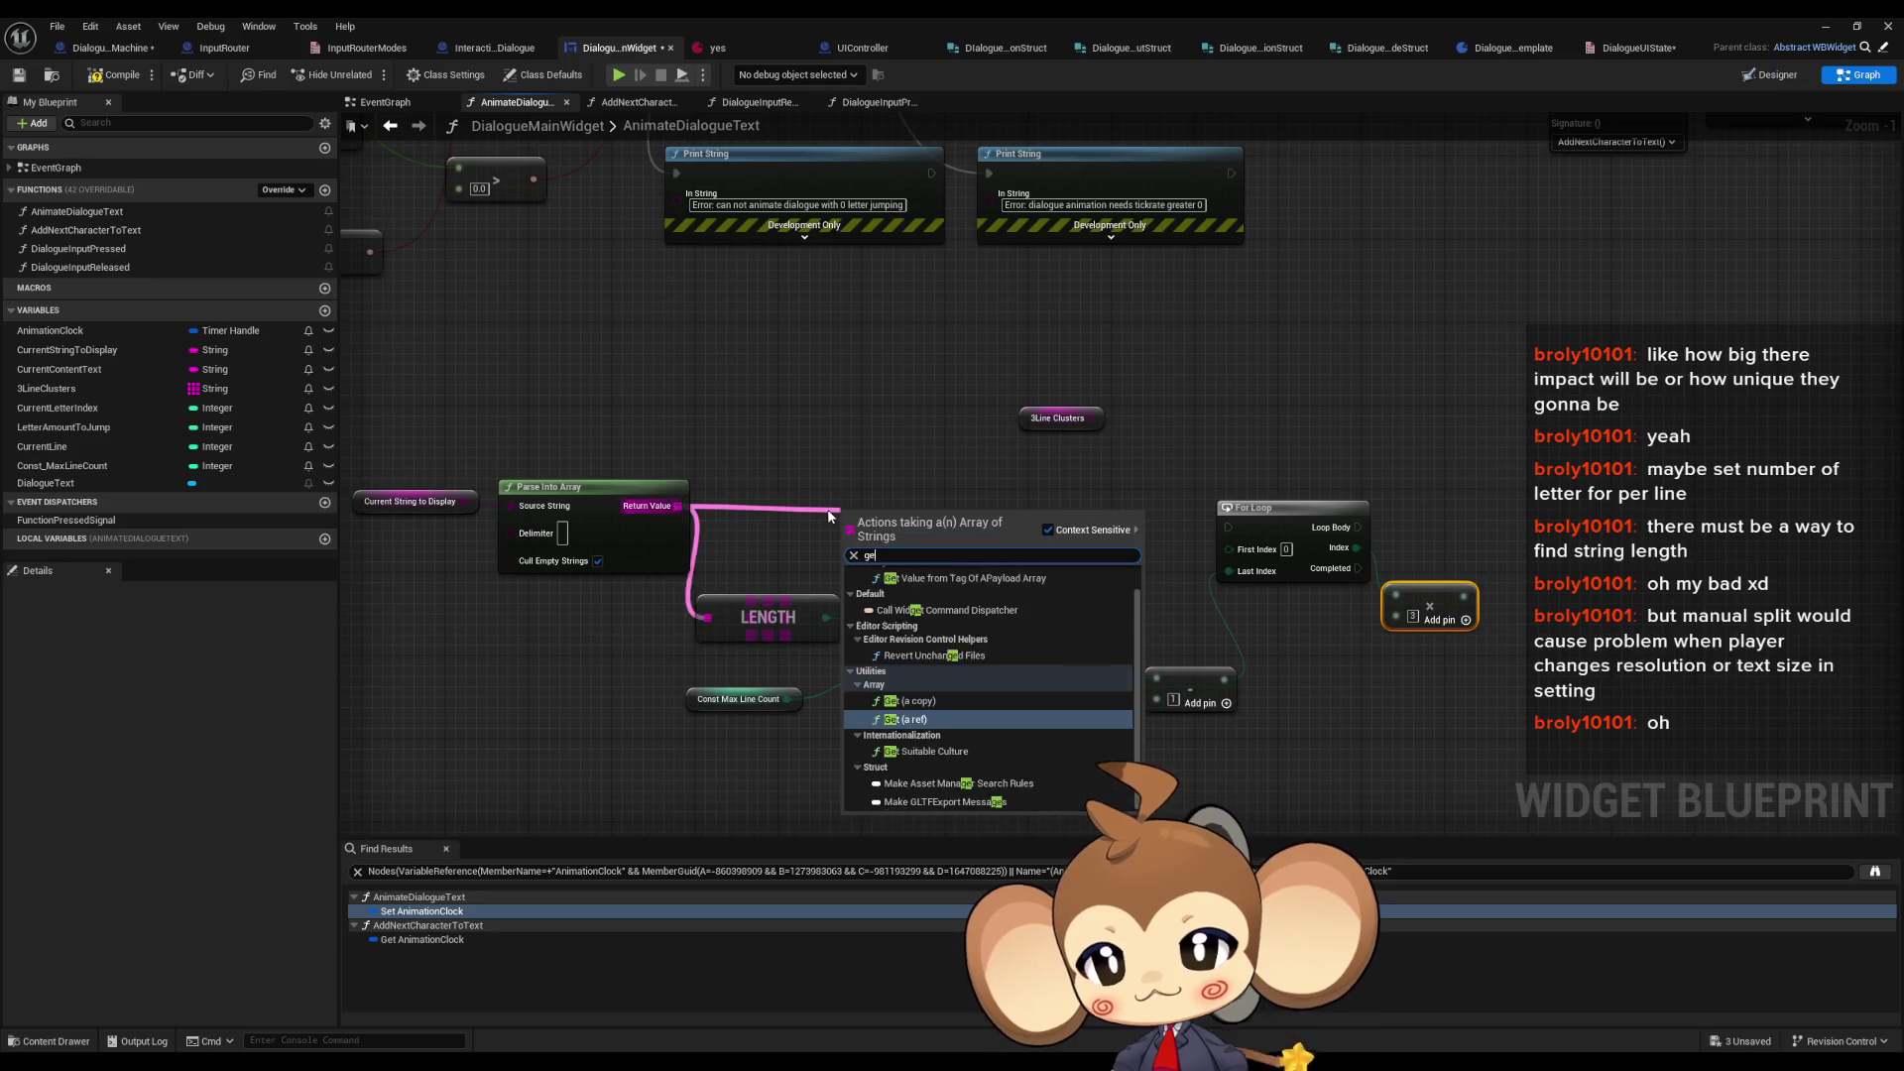
- Add GET nodes on the parsed lines array and duplicate them for three lines
{"action": "left_click", "coordinate": [932, 684]}
{"action": "left_click_drag", "start_coordinate": [937, 553], "coordinate": [1528, 456]}
{"action": "key", "text": "ctrl+w"}
{"action": "left_click_drag", "start_coordinate": [679, 506], "coordinate": [1519, 596]}
{"action": "left_click_drag", "start_coordinate": [1252, 585], "coordinate": [1270, 653]}
- Add +1 and +2 nodes after Multiply and wire index×3, +1, +2 into the three GET indices
{"action": "type", "text": "+1"}
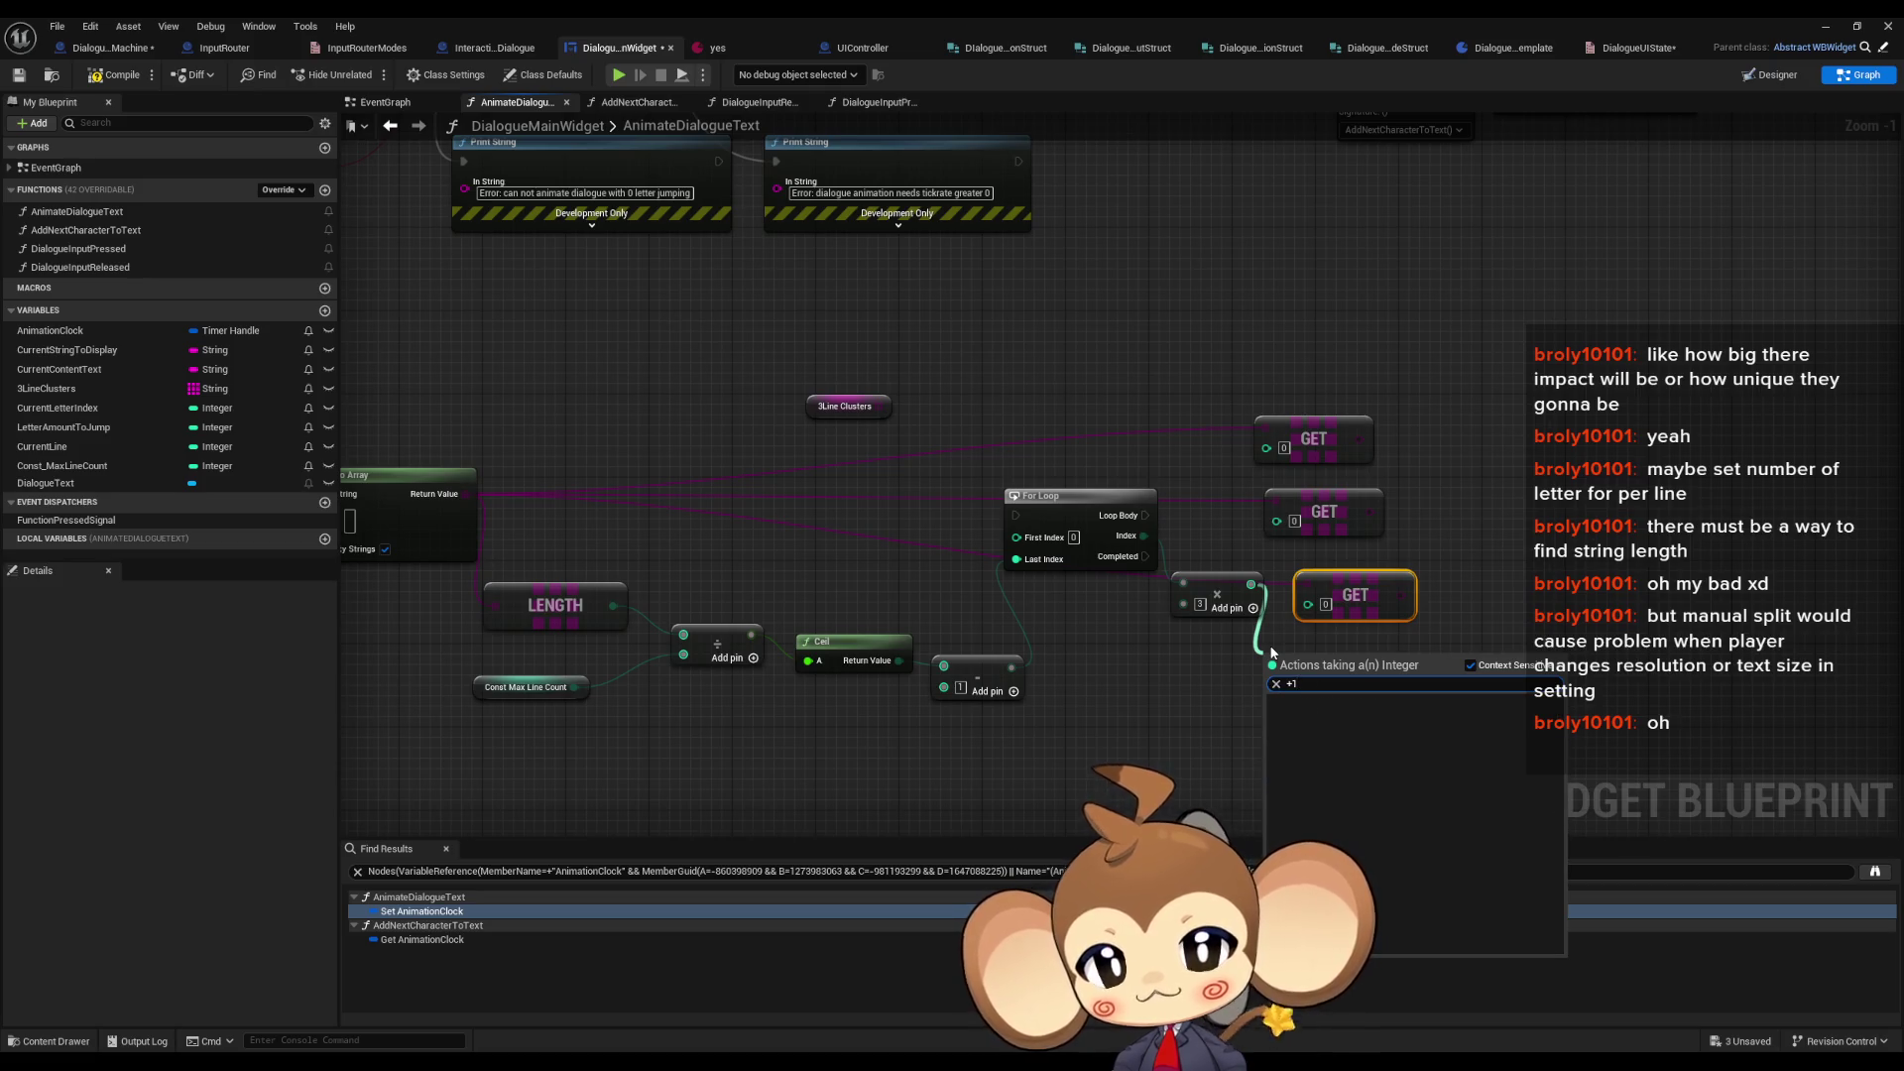
{"action": "key", "text": "Return"}
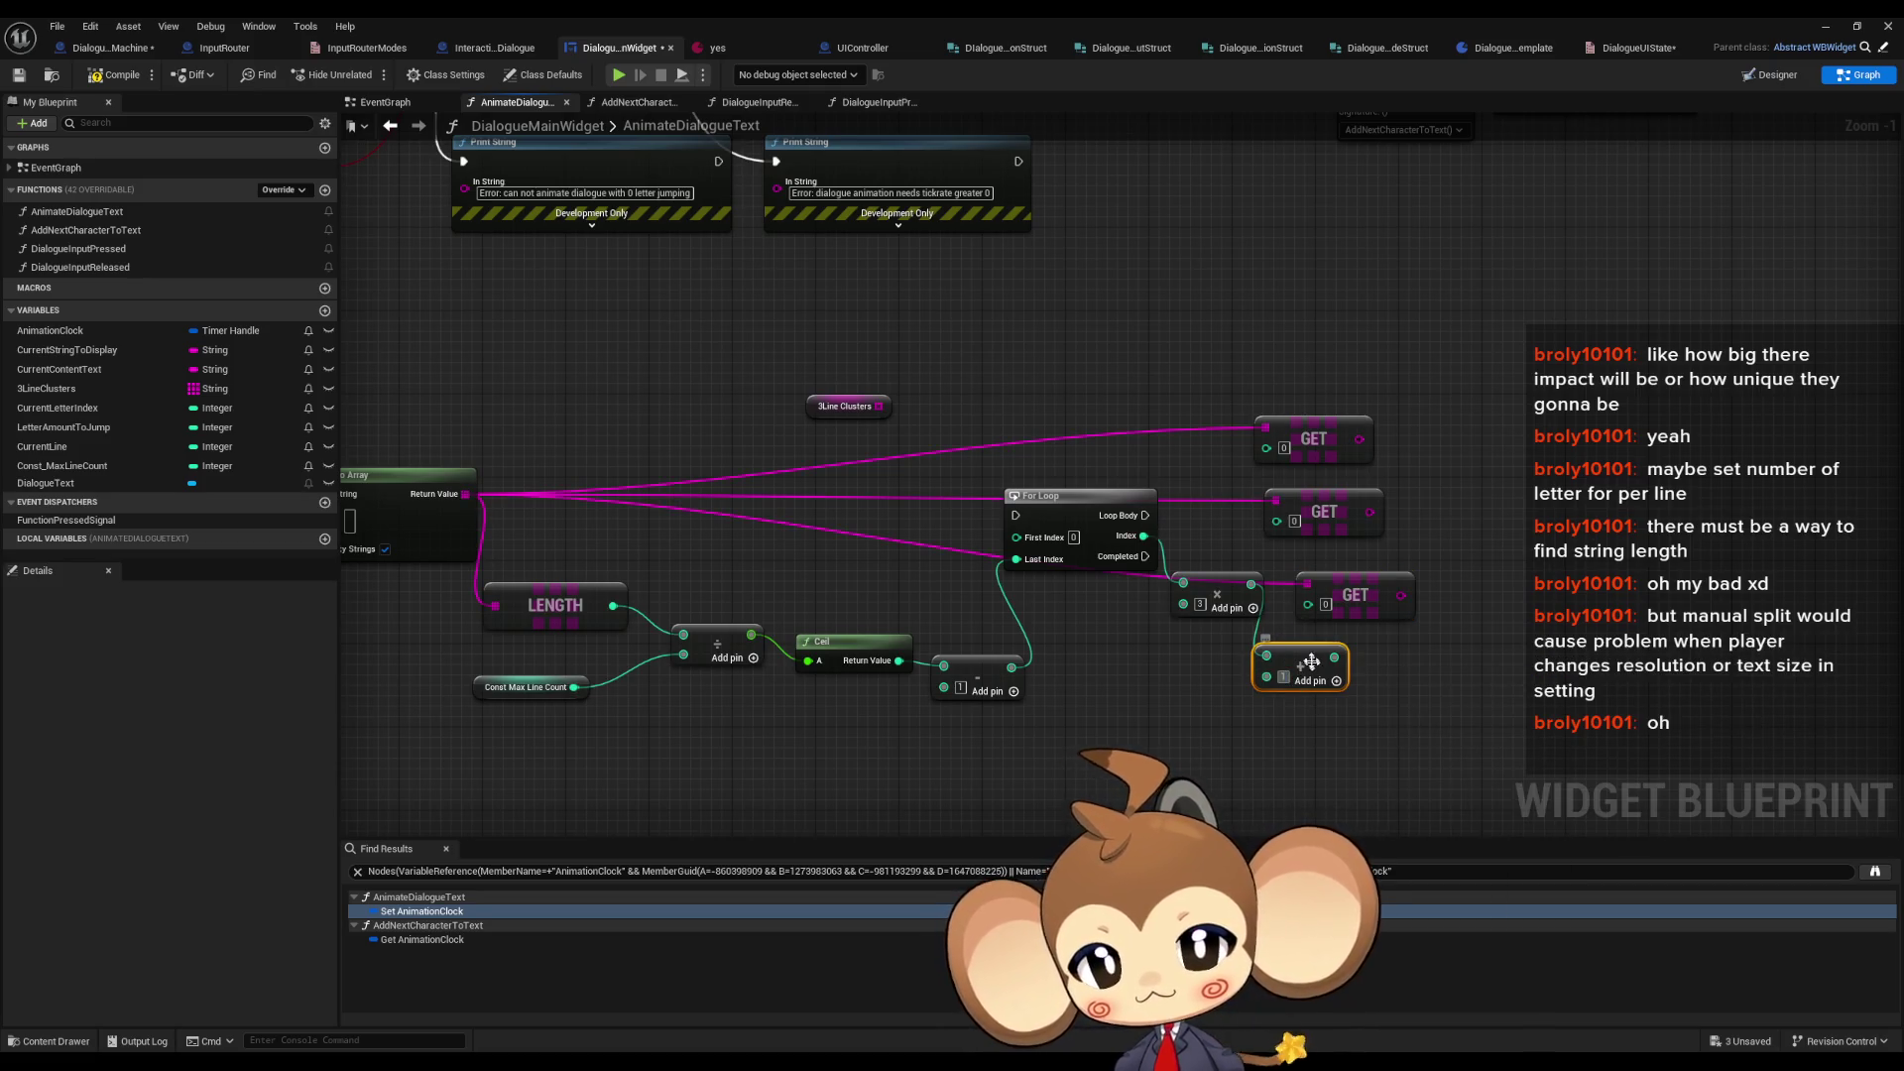
{"action": "key", "text": "ctrl+d"}
{"action": "left_click_drag", "start_coordinate": [1276, 721], "coordinate": [1252, 584]}
{"action": "type", "text": "2"}
{"action": "key", "text": "Return"}
{"action": "left_click_drag", "start_coordinate": [1344, 719], "coordinate": [1307, 604]}
{"action": "mouse_move", "coordinate": [1277, 521]}
{"action": "left_mouse_down"}
{"action": "mouse_move", "coordinate": [1339, 677]}
{"action": "mouse_move", "coordinate": [1334, 659]}
{"action": "left_mouse_up"}
{"action": "left_click_drag", "start_coordinate": [1267, 449], "coordinate": [1251, 584]}
{"action": "mouse_move", "coordinate": [1315, 378]}
{"action": "left_mouse_down"}
{"action": "mouse_move", "coordinate": [1381, 604]}
{"action": "mouse_move", "coordinate": [1448, 575]}
{"action": "mouse_move", "coordinate": [1500, 617]}
{"action": "left_mouse_up"}
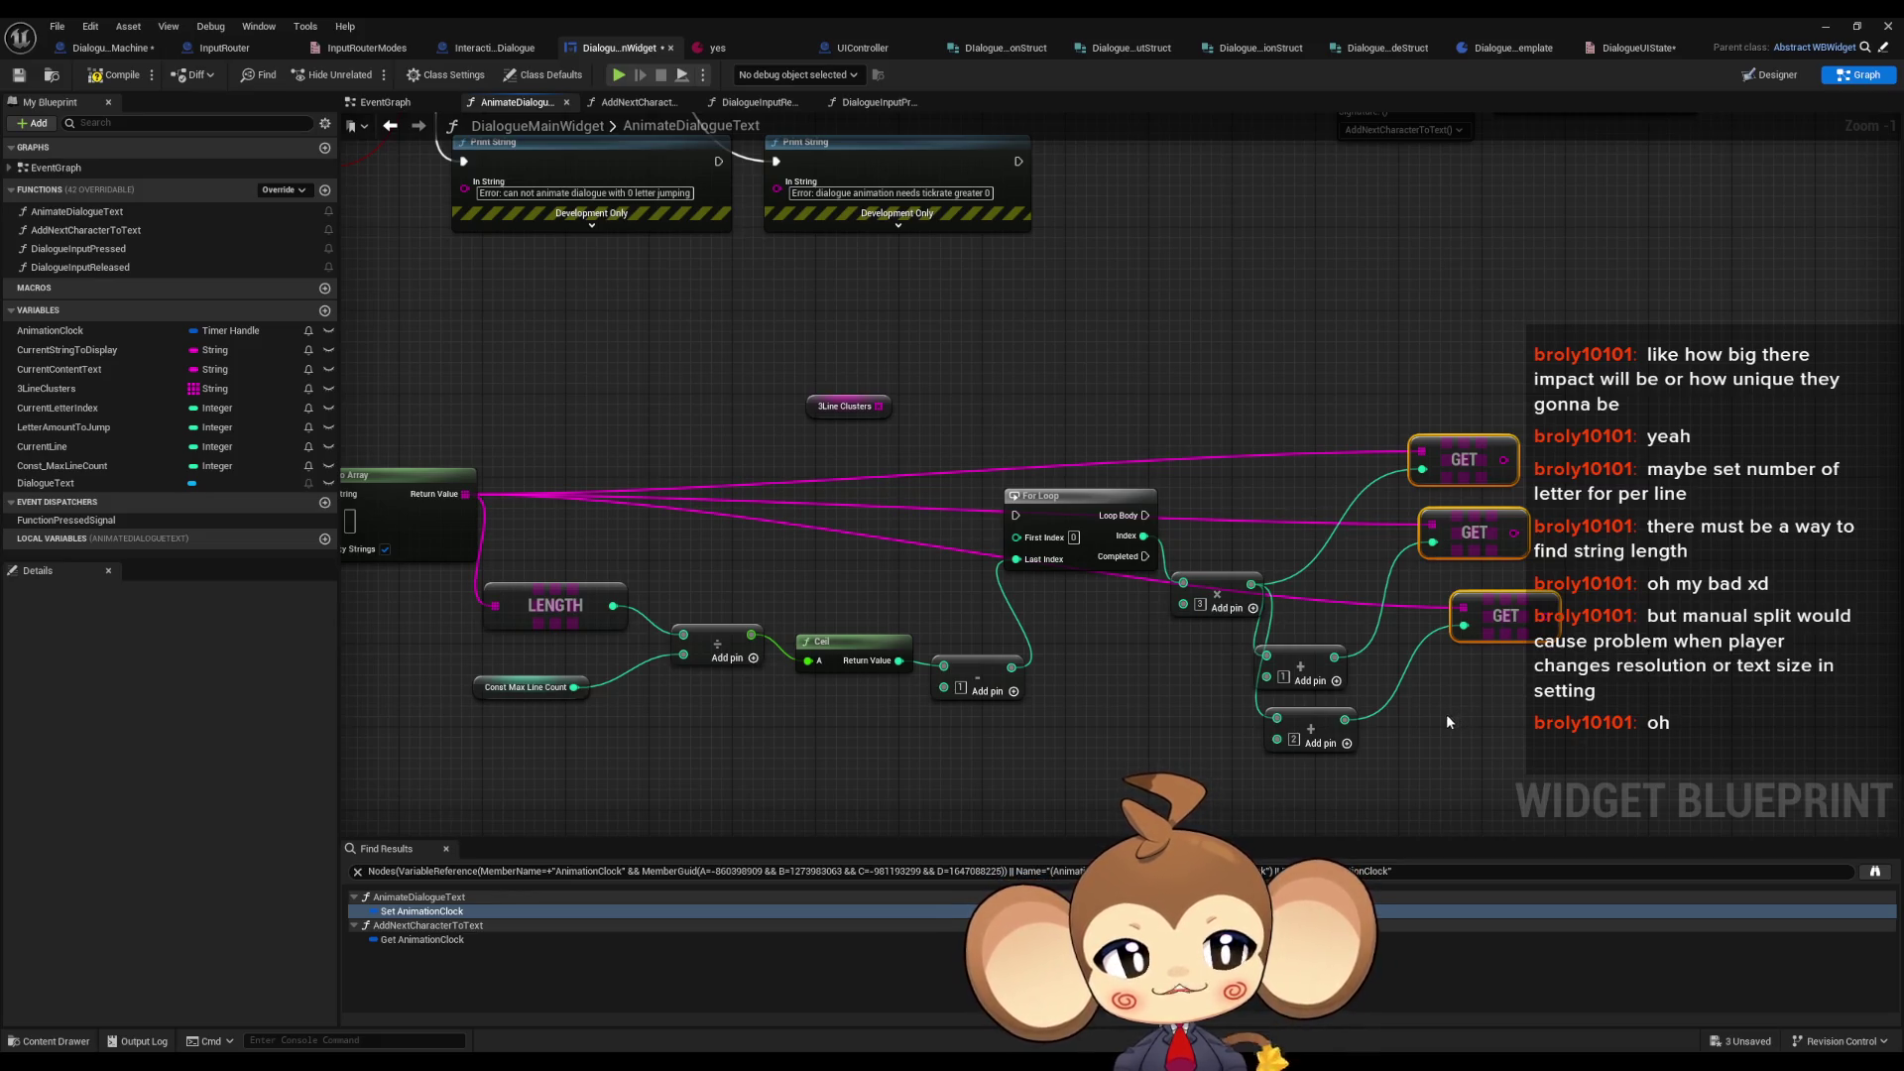
{"action": "left_click", "coordinate": [1388, 674]}
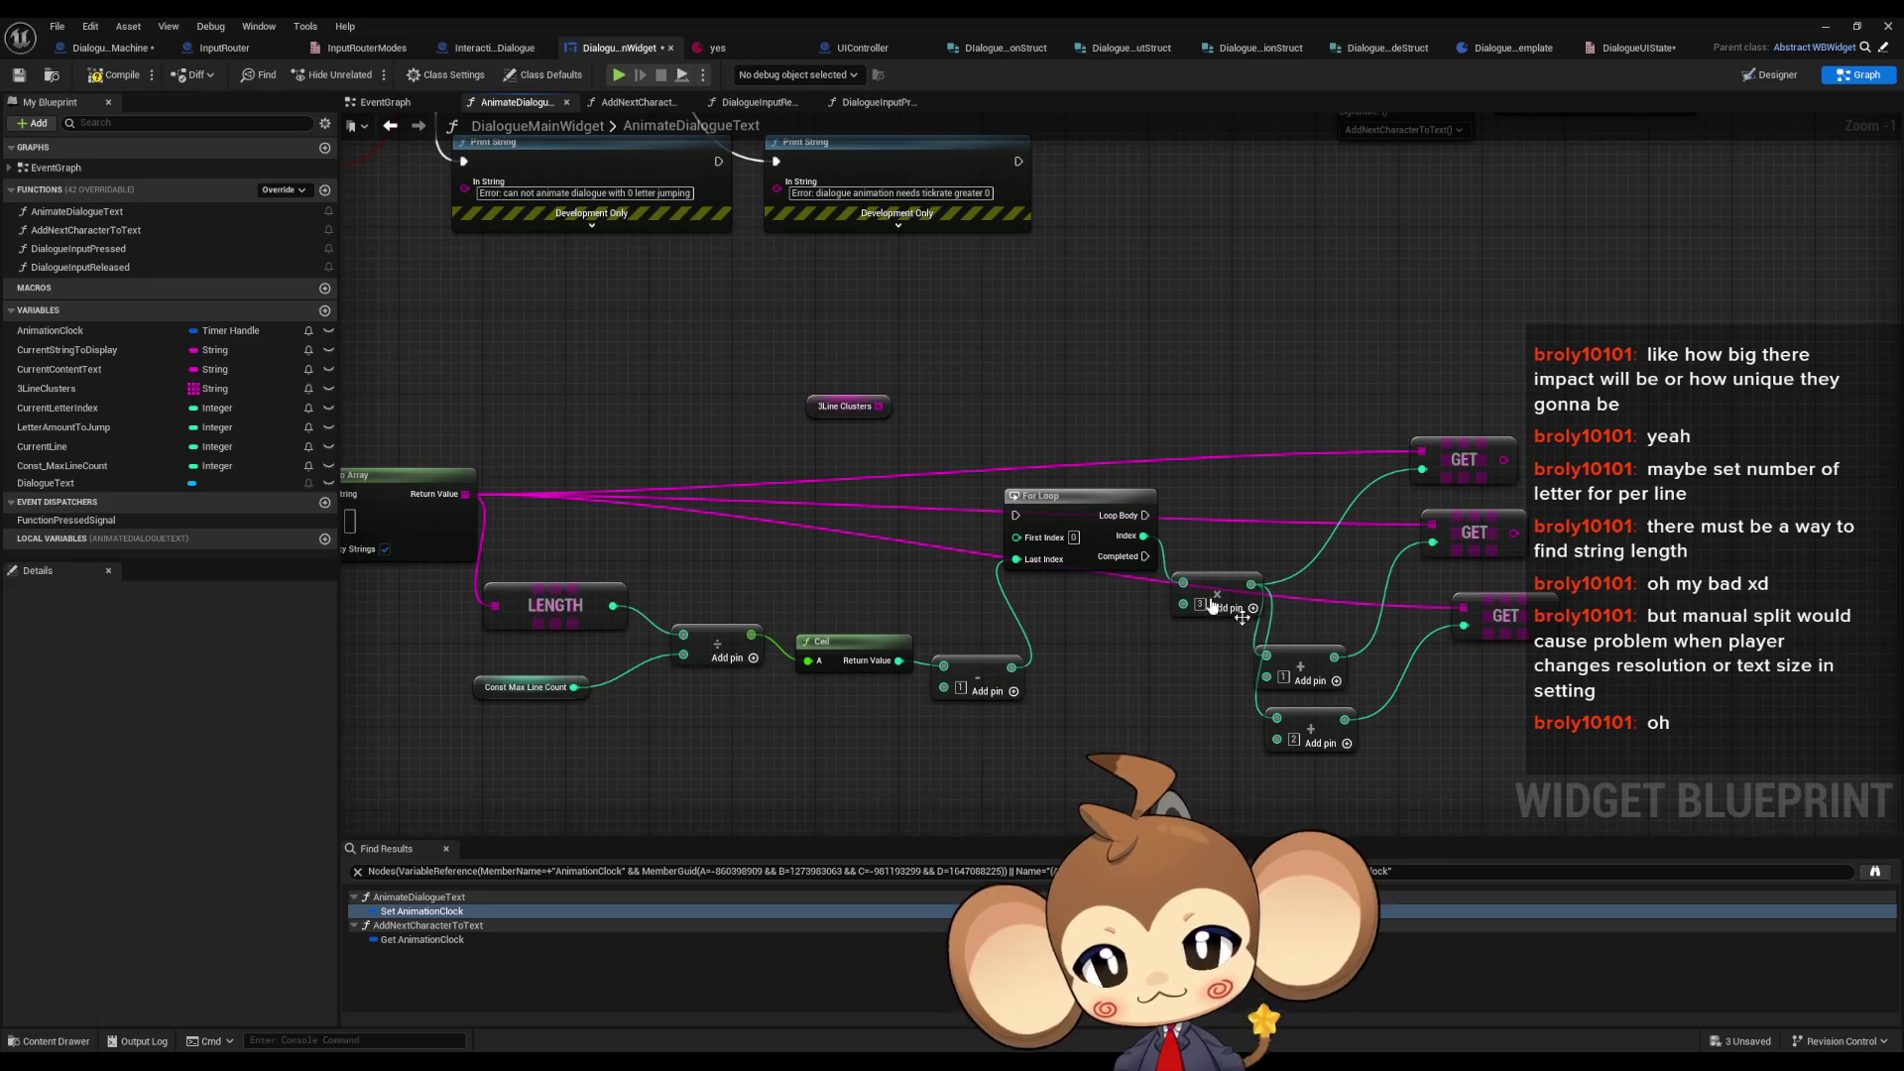
- Move 3Line Clusters beside the GETs and add an Append node from the first GET's output
{"action": "mouse_move", "coordinate": [811, 406]}
{"action": "left_mouse_down"}
{"action": "mouse_move", "coordinate": [889, 384]}
{"action": "mouse_move", "coordinate": [1339, 375]}
{"action": "mouse_move", "coordinate": [1322, 369]}
{"action": "left_mouse_up"}
{"action": "left_click_drag", "start_coordinate": [1503, 460], "coordinate": [1559, 472]}
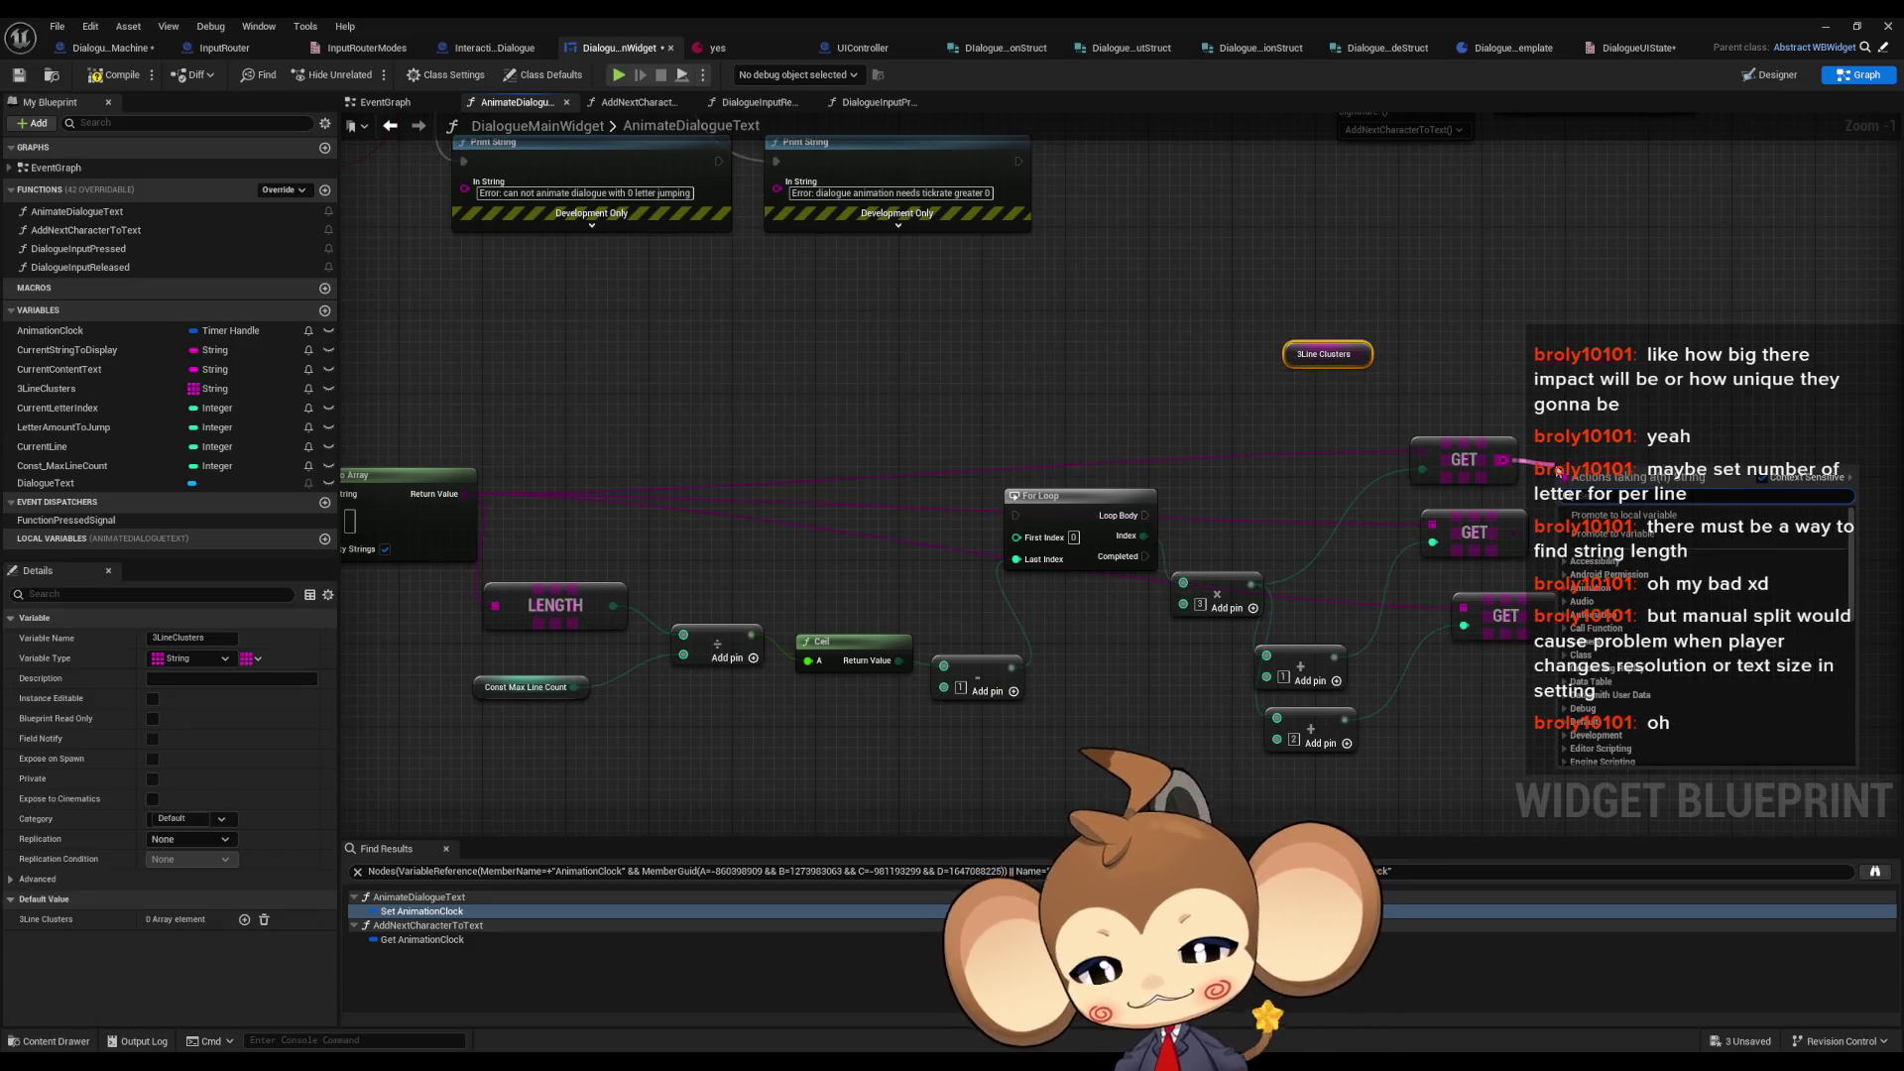
{"action": "key", "text": "Return"}
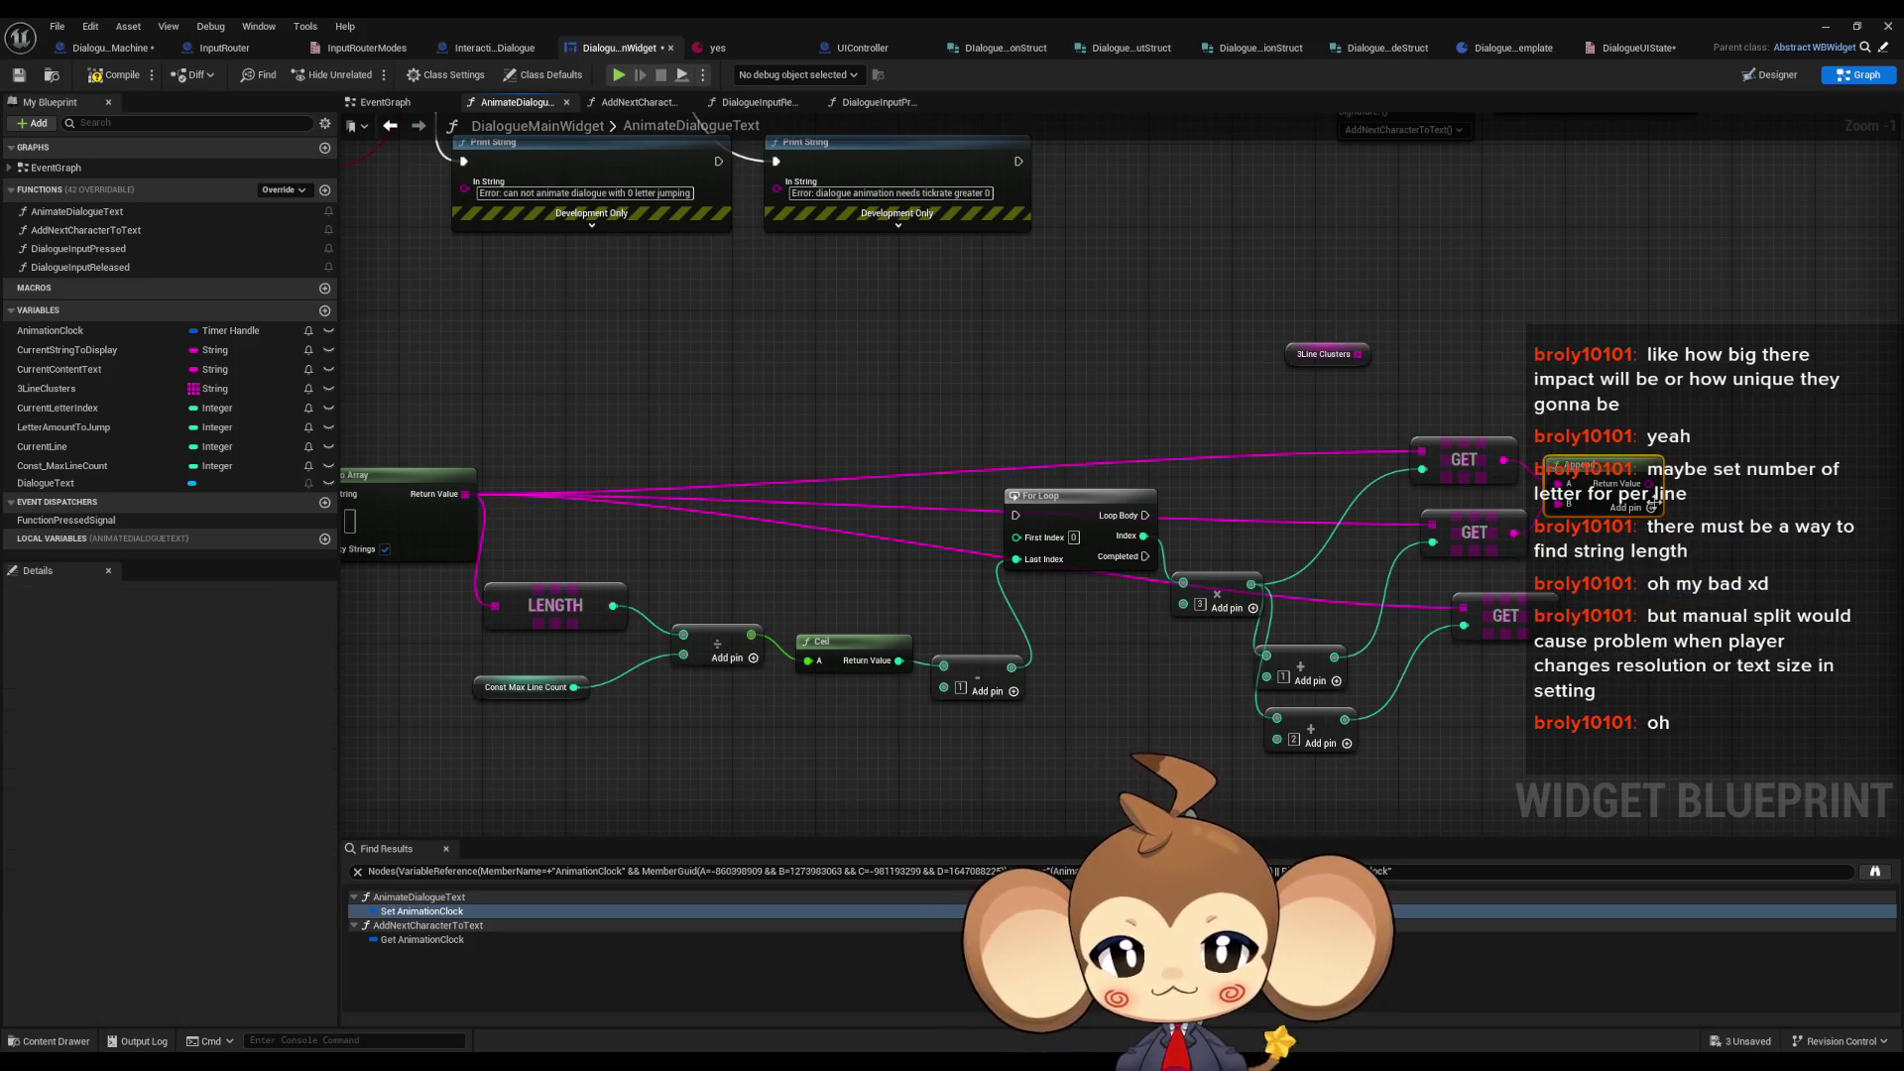
{"action": "left_click_drag", "start_coordinate": [1600, 484], "coordinate": [1661, 484]}
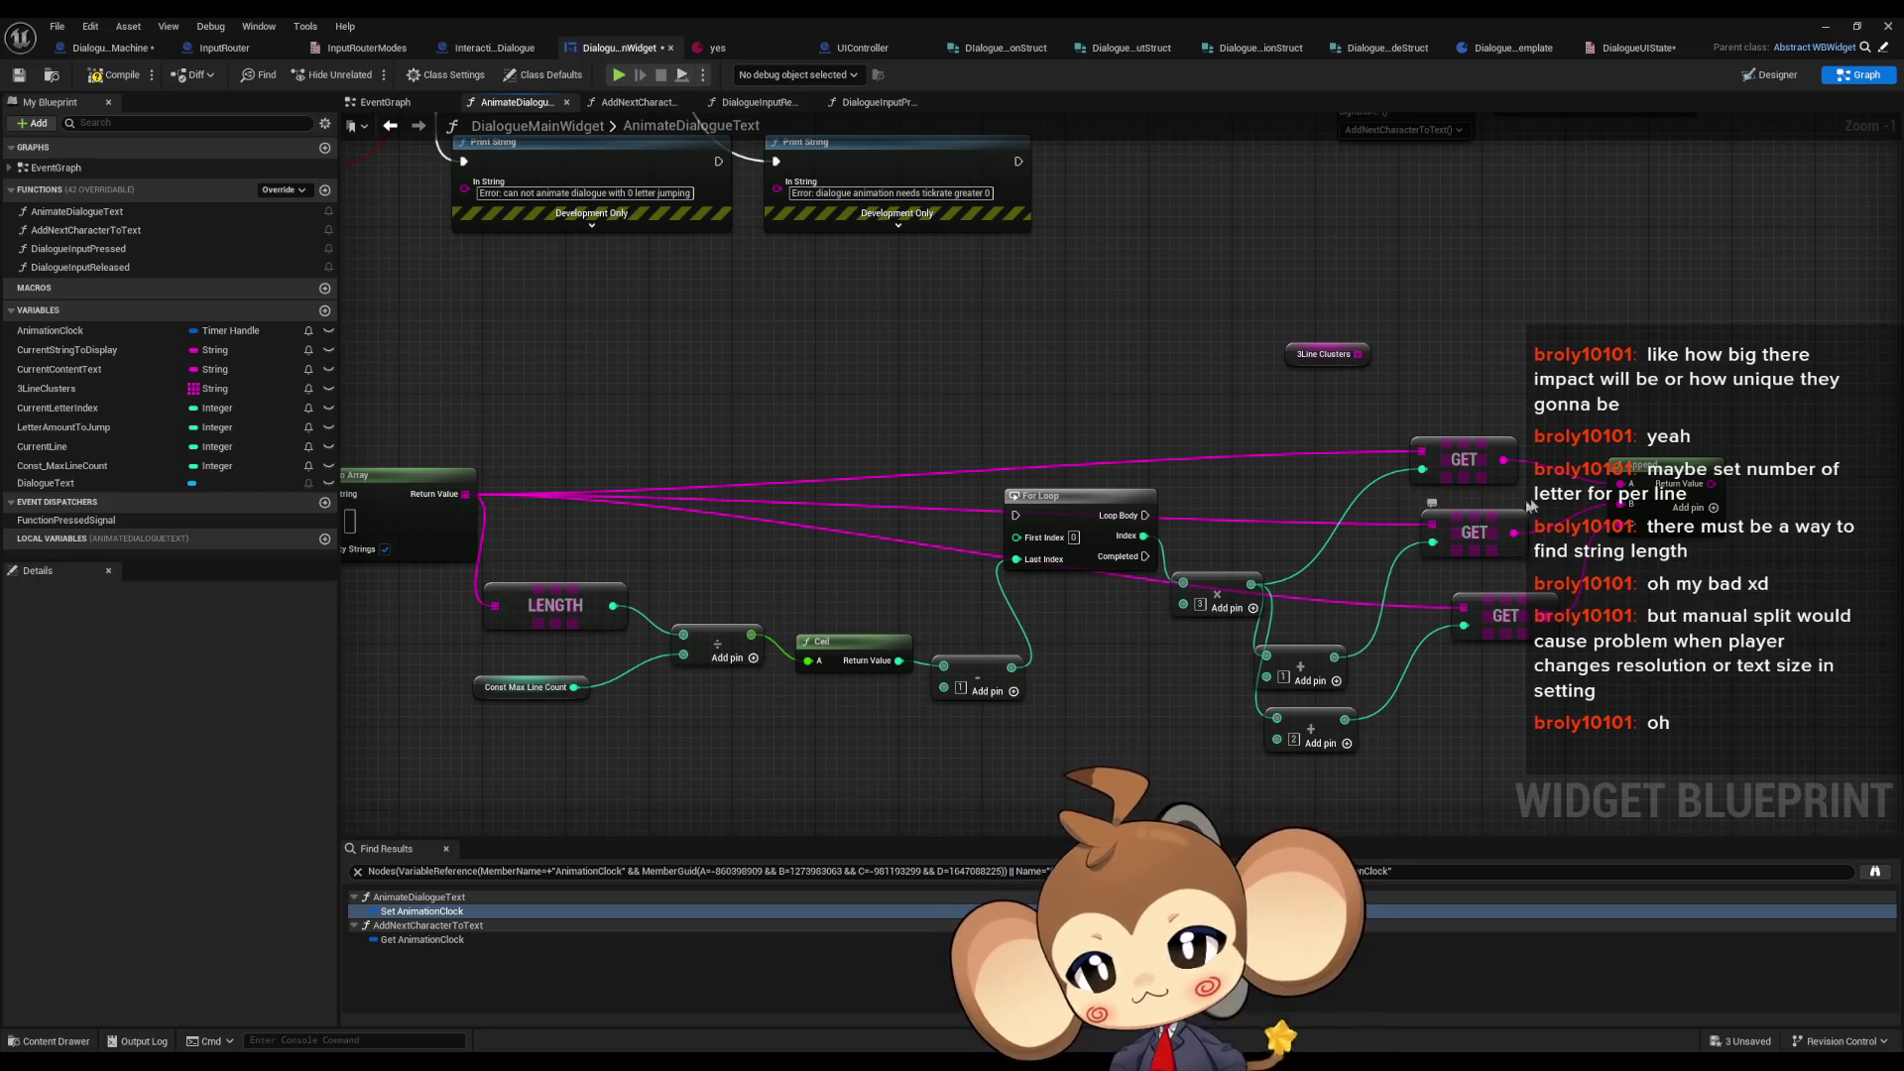
{"action": "left_click_drag", "start_coordinate": [1525, 502], "coordinate": [1595, 534]}
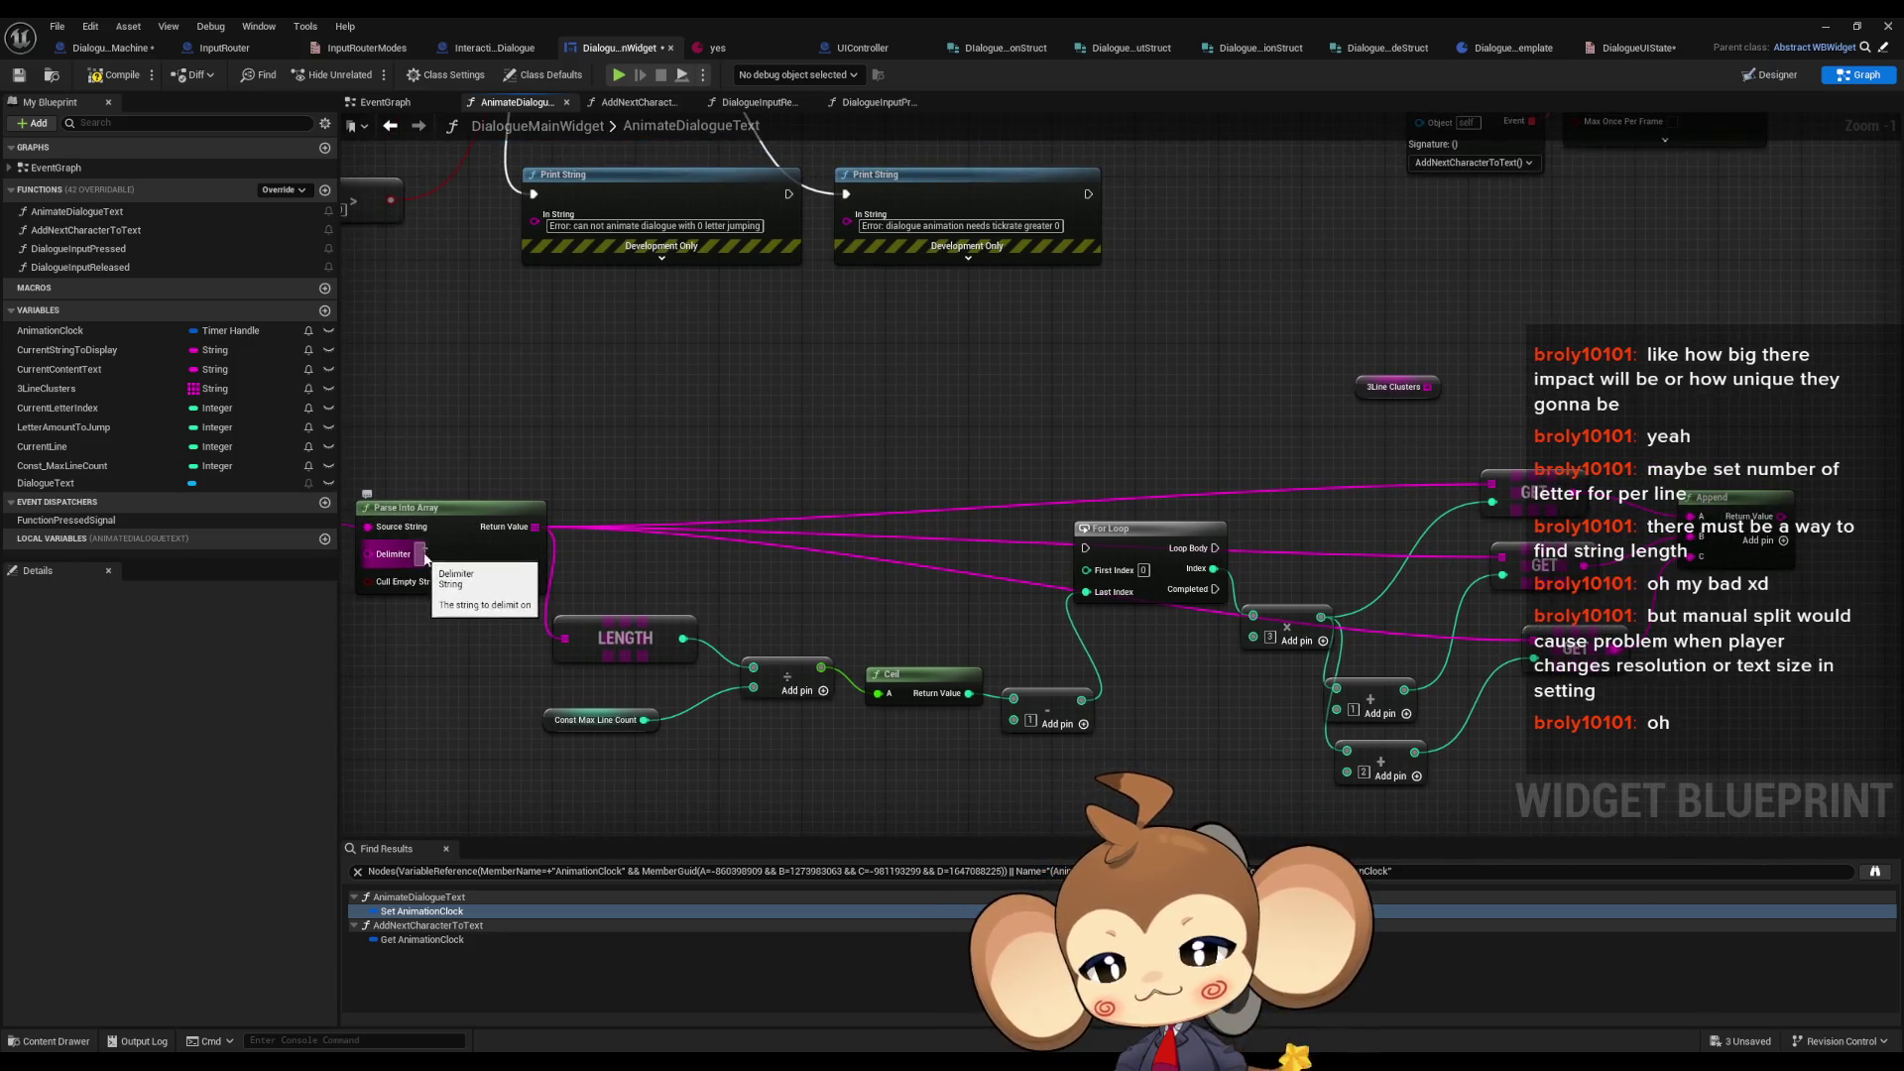
{"action": "left_click_drag", "start_coordinate": [1781, 548], "coordinate": [1337, 561]}
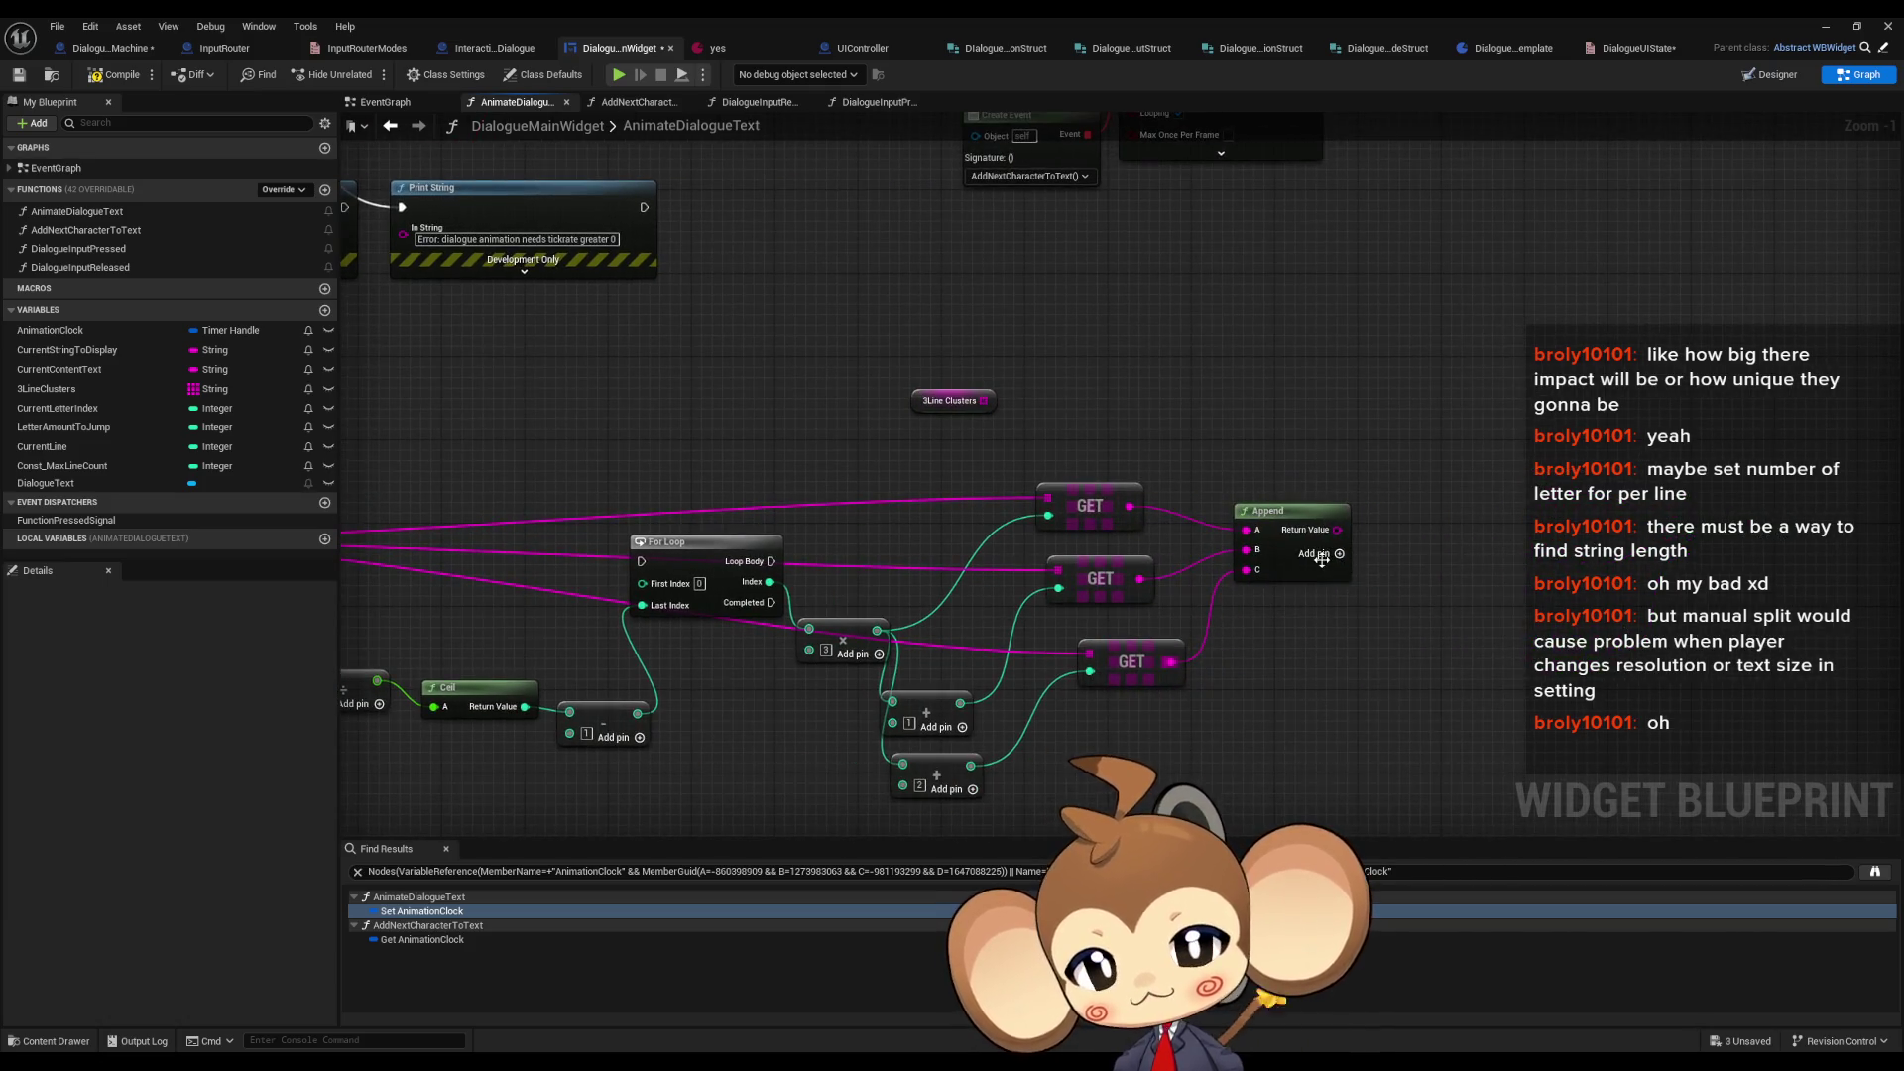
- Add Append inputs and rewire the three lines into pins A, C and E
{"action": "left_click", "coordinate": [1337, 561]}
{"action": "left_click", "coordinate": [1252, 552], "text": "alt"}
{"action": "left_click_drag", "start_coordinate": [1246, 573], "coordinate": [1247, 620]}
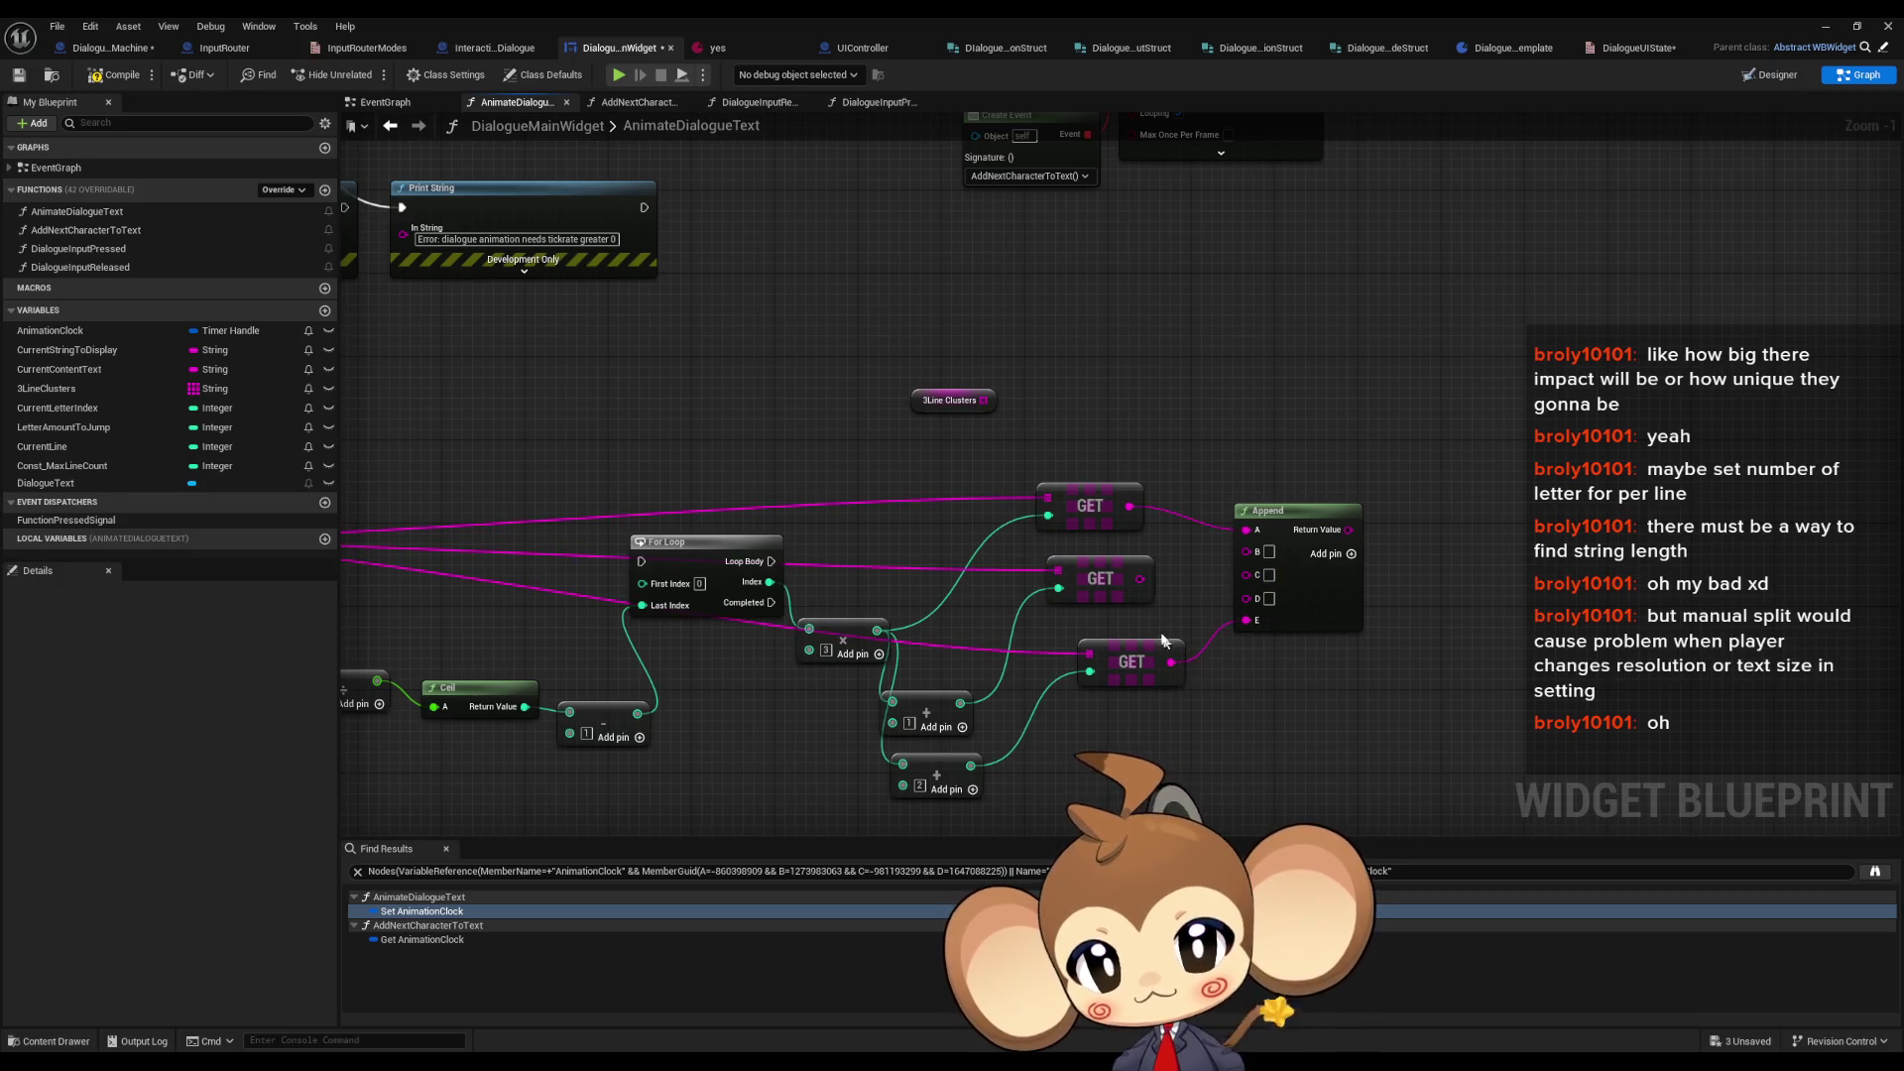
{"action": "left_click_drag", "start_coordinate": [1139, 579], "coordinate": [1247, 573]}
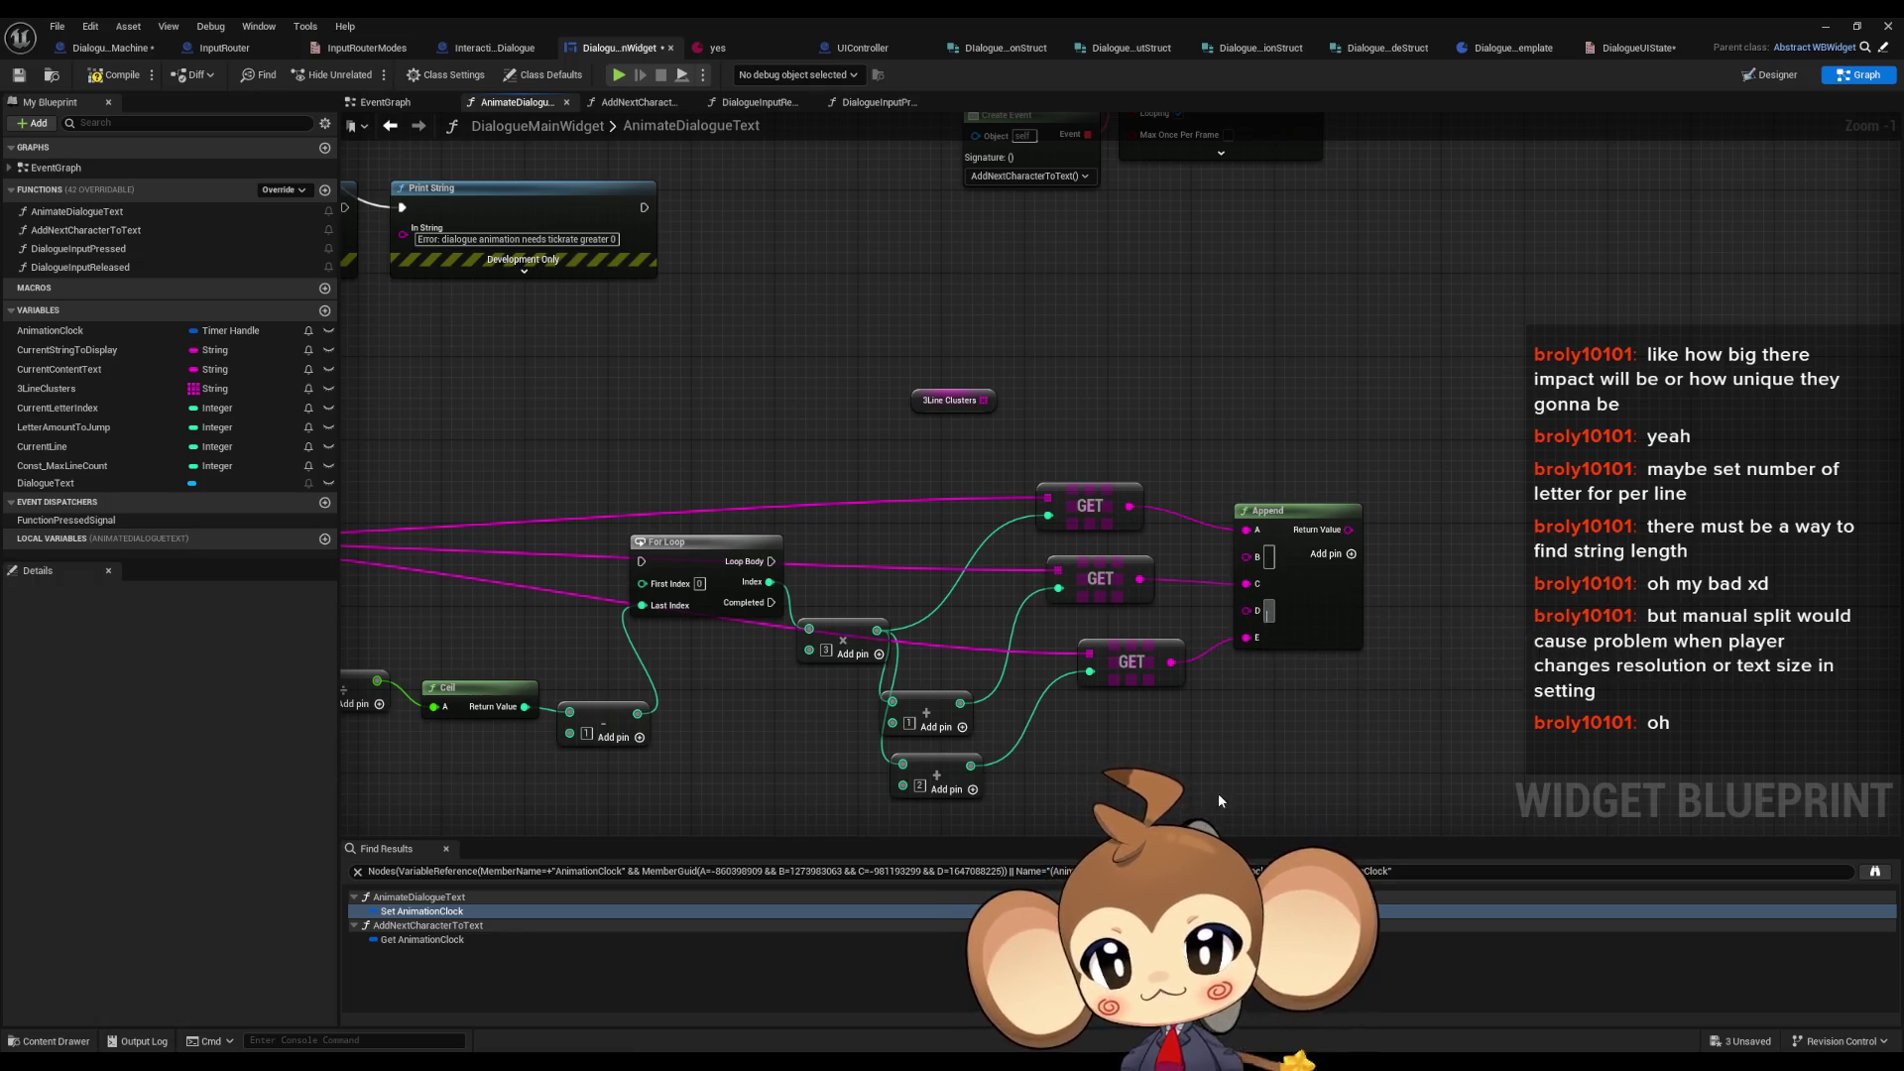
{"action": "left_click_drag", "start_coordinate": [1382, 741], "coordinate": [1555, 691]}
{"action": "left_click_drag", "start_coordinate": [1391, 750], "coordinate": [1789, 724]}
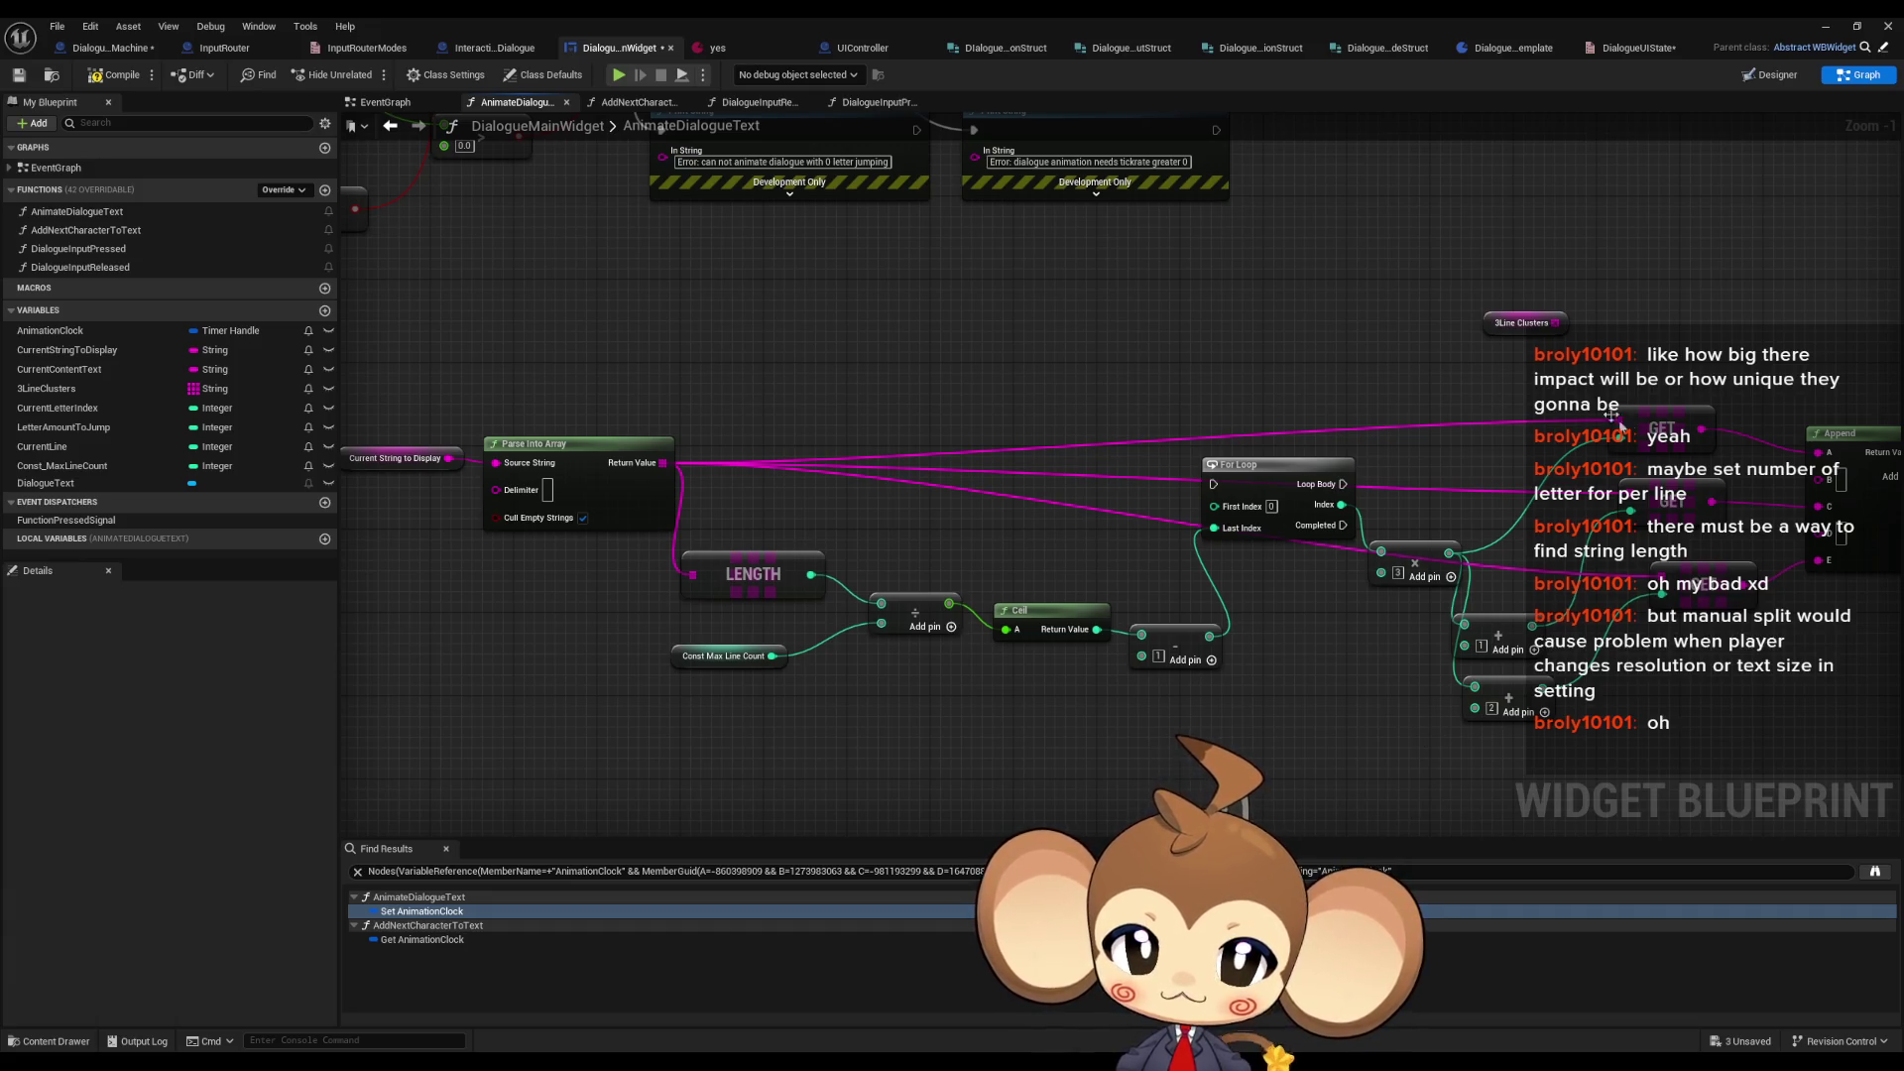
{"action": "left_click", "coordinate": [1676, 449]}
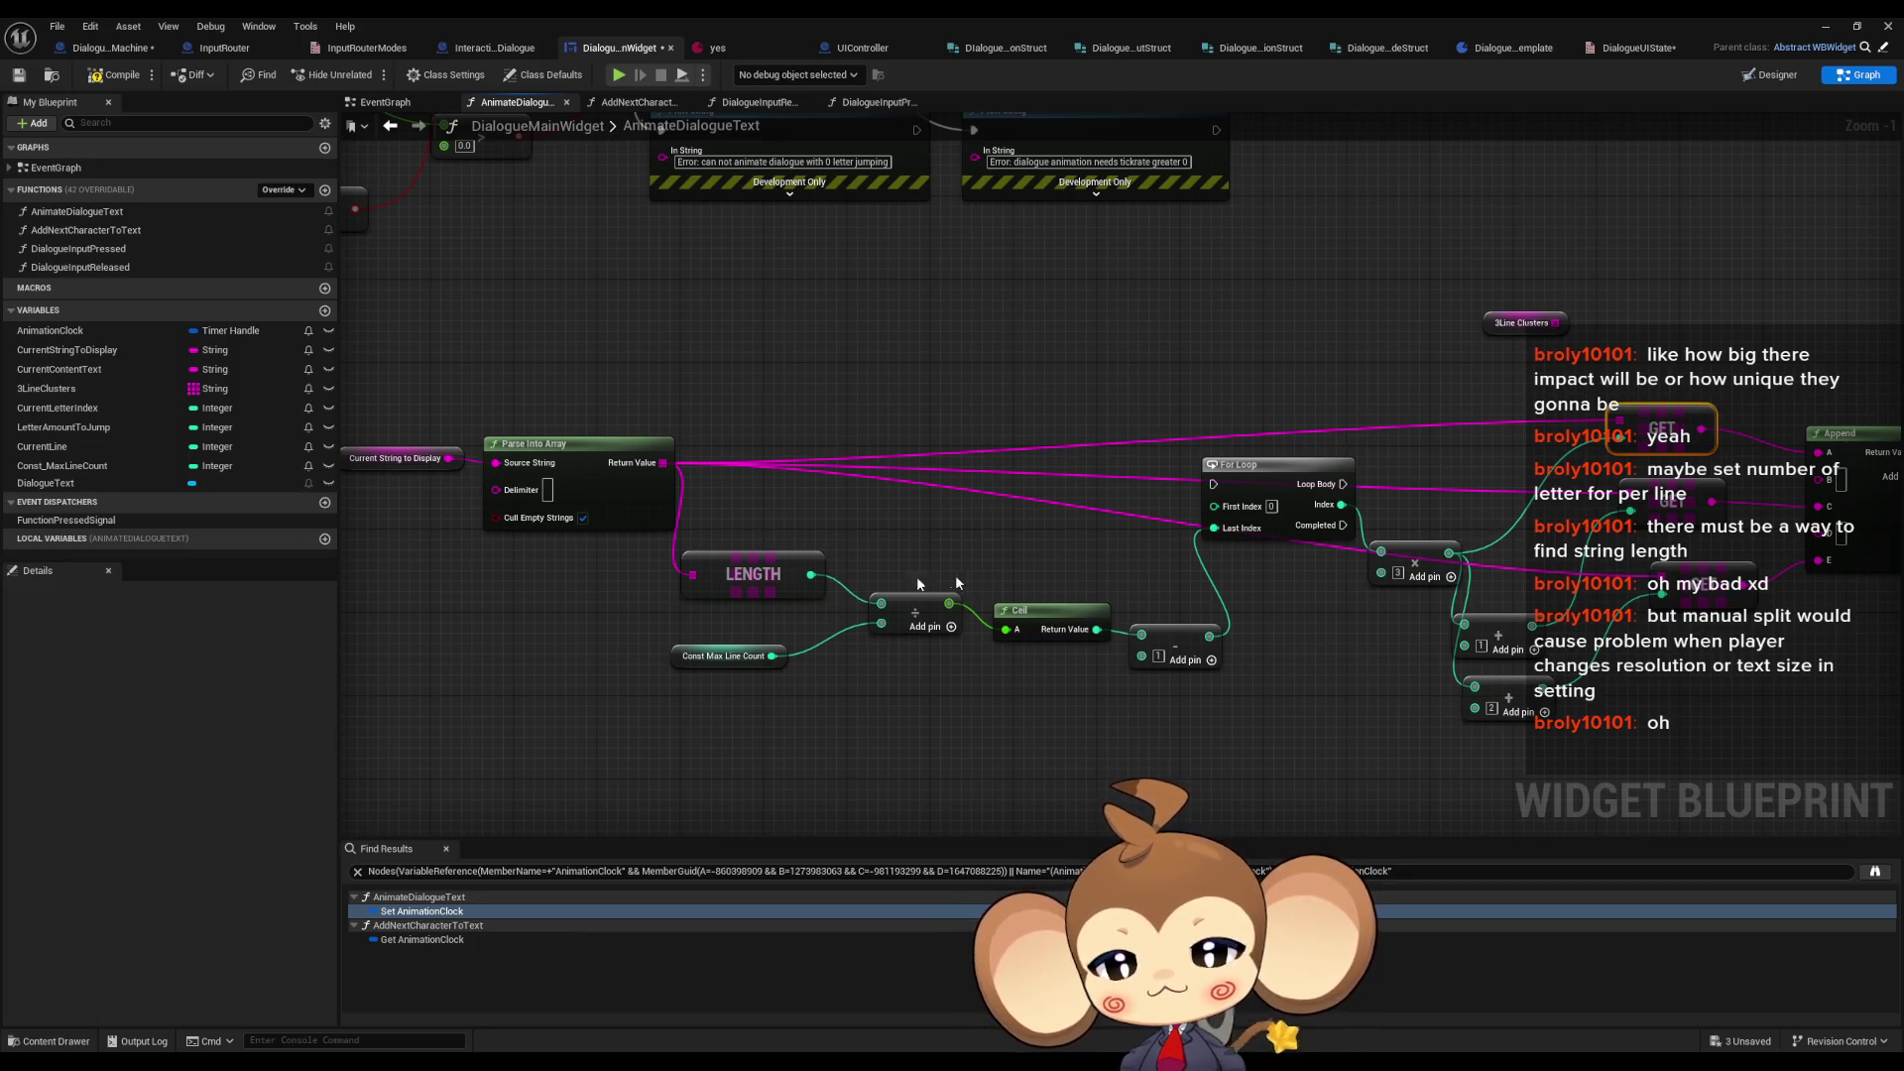
{"action": "left_click", "coordinate": [778, 580]}
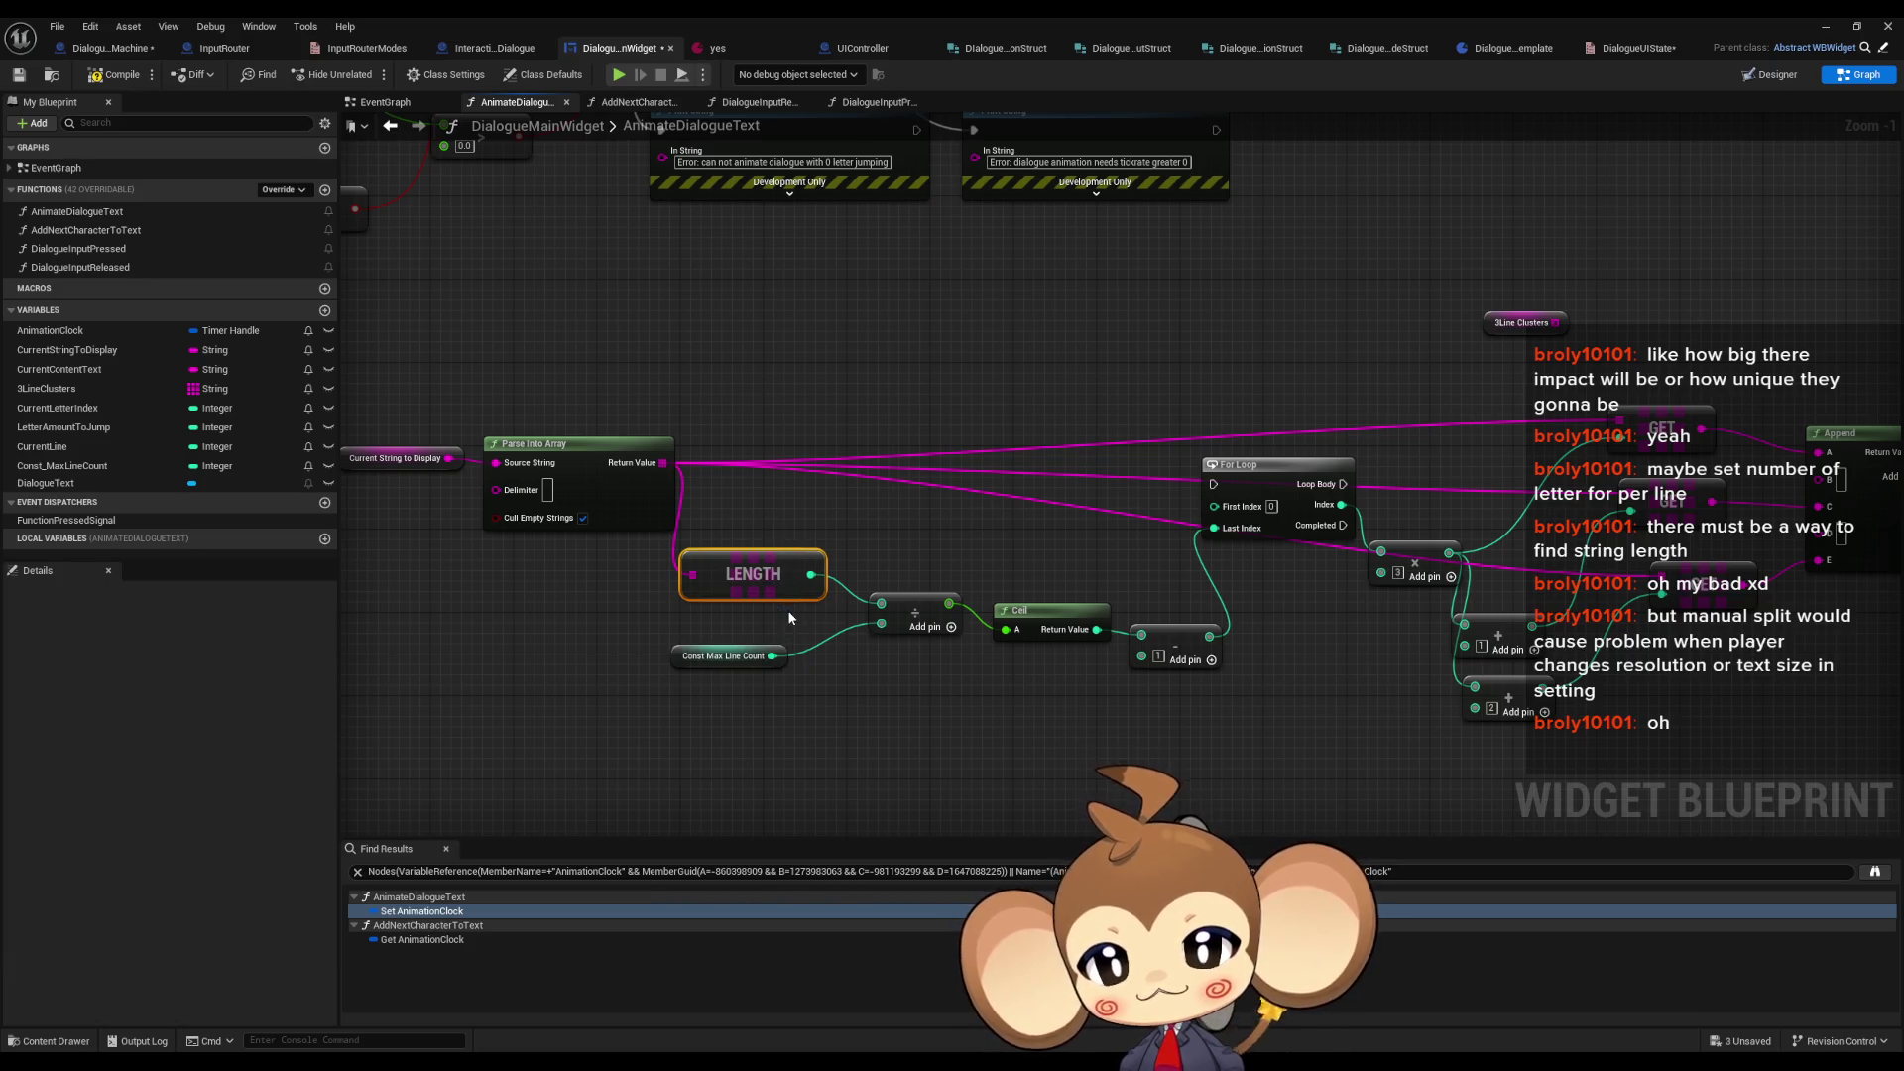
{"action": "left_click", "coordinate": [704, 655]}
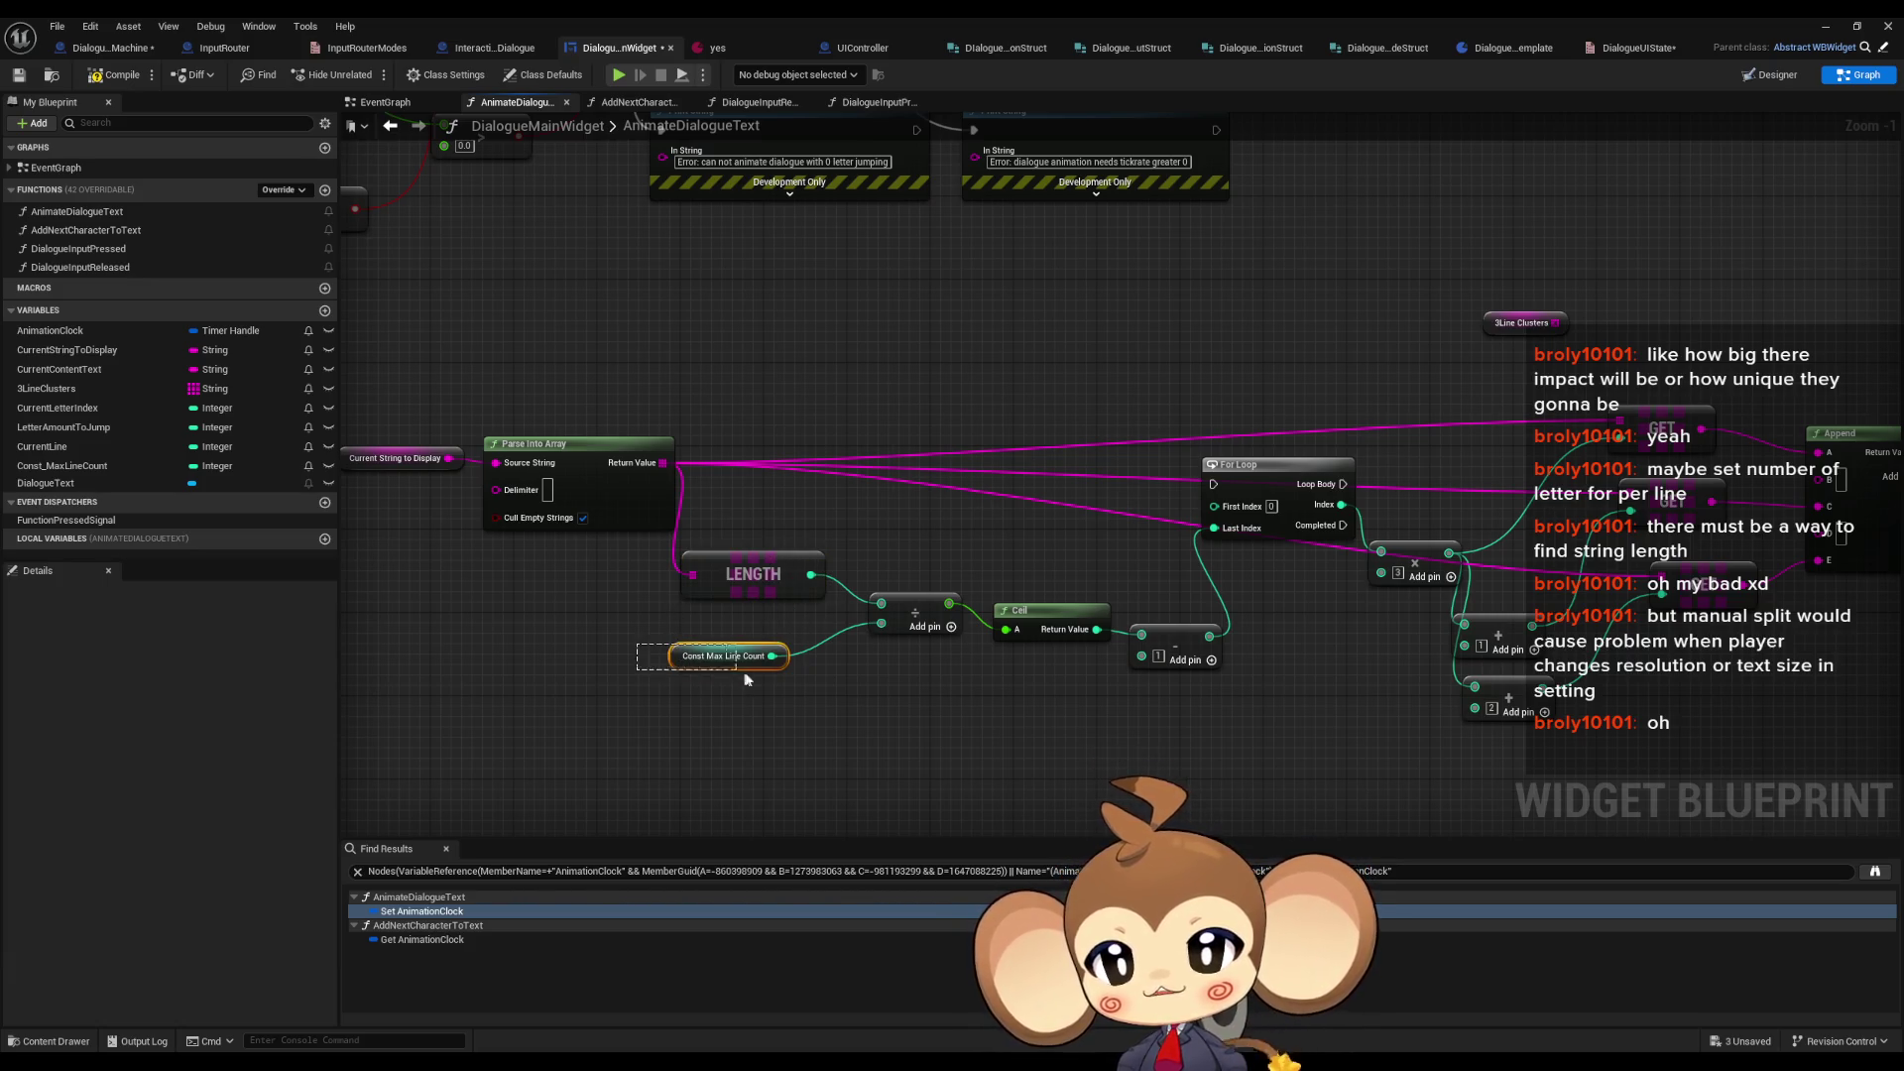
{"action": "left_click", "coordinate": [914, 610]}
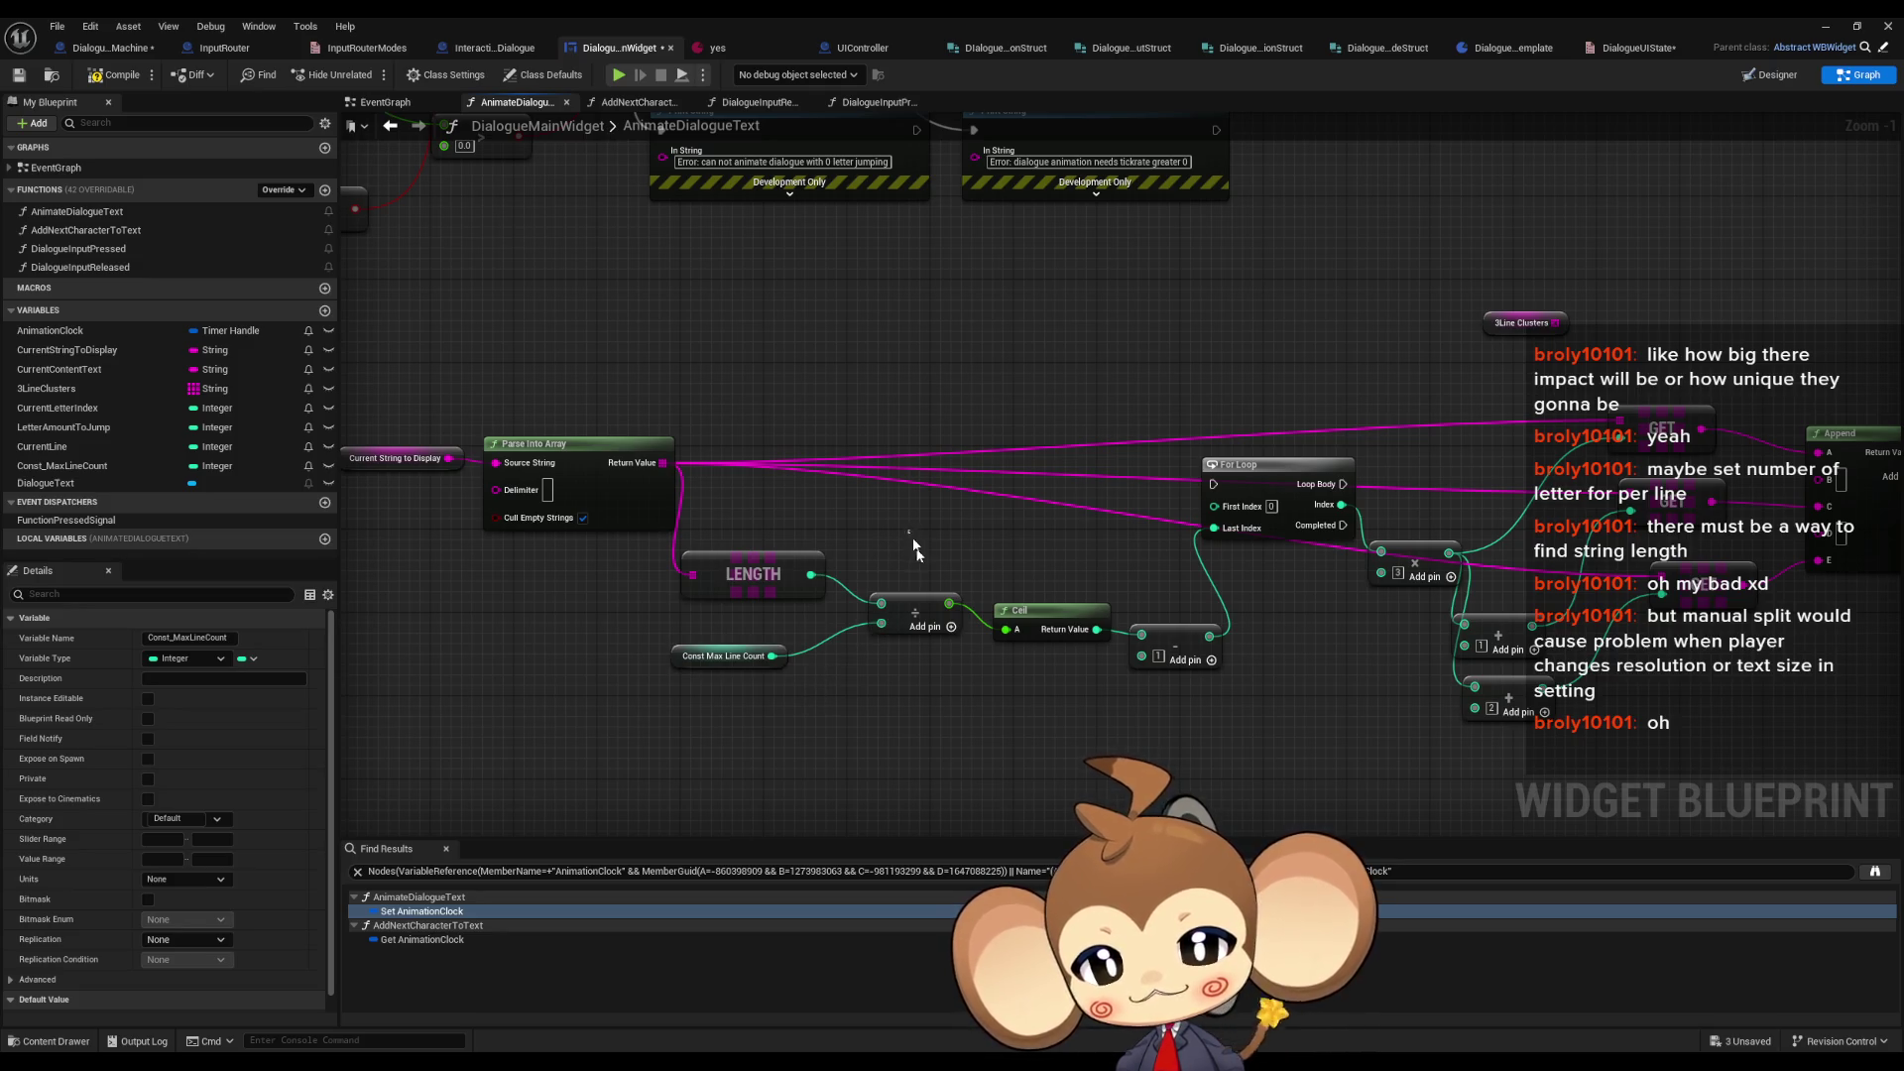
{"action": "left_click", "coordinate": [1051, 617]}
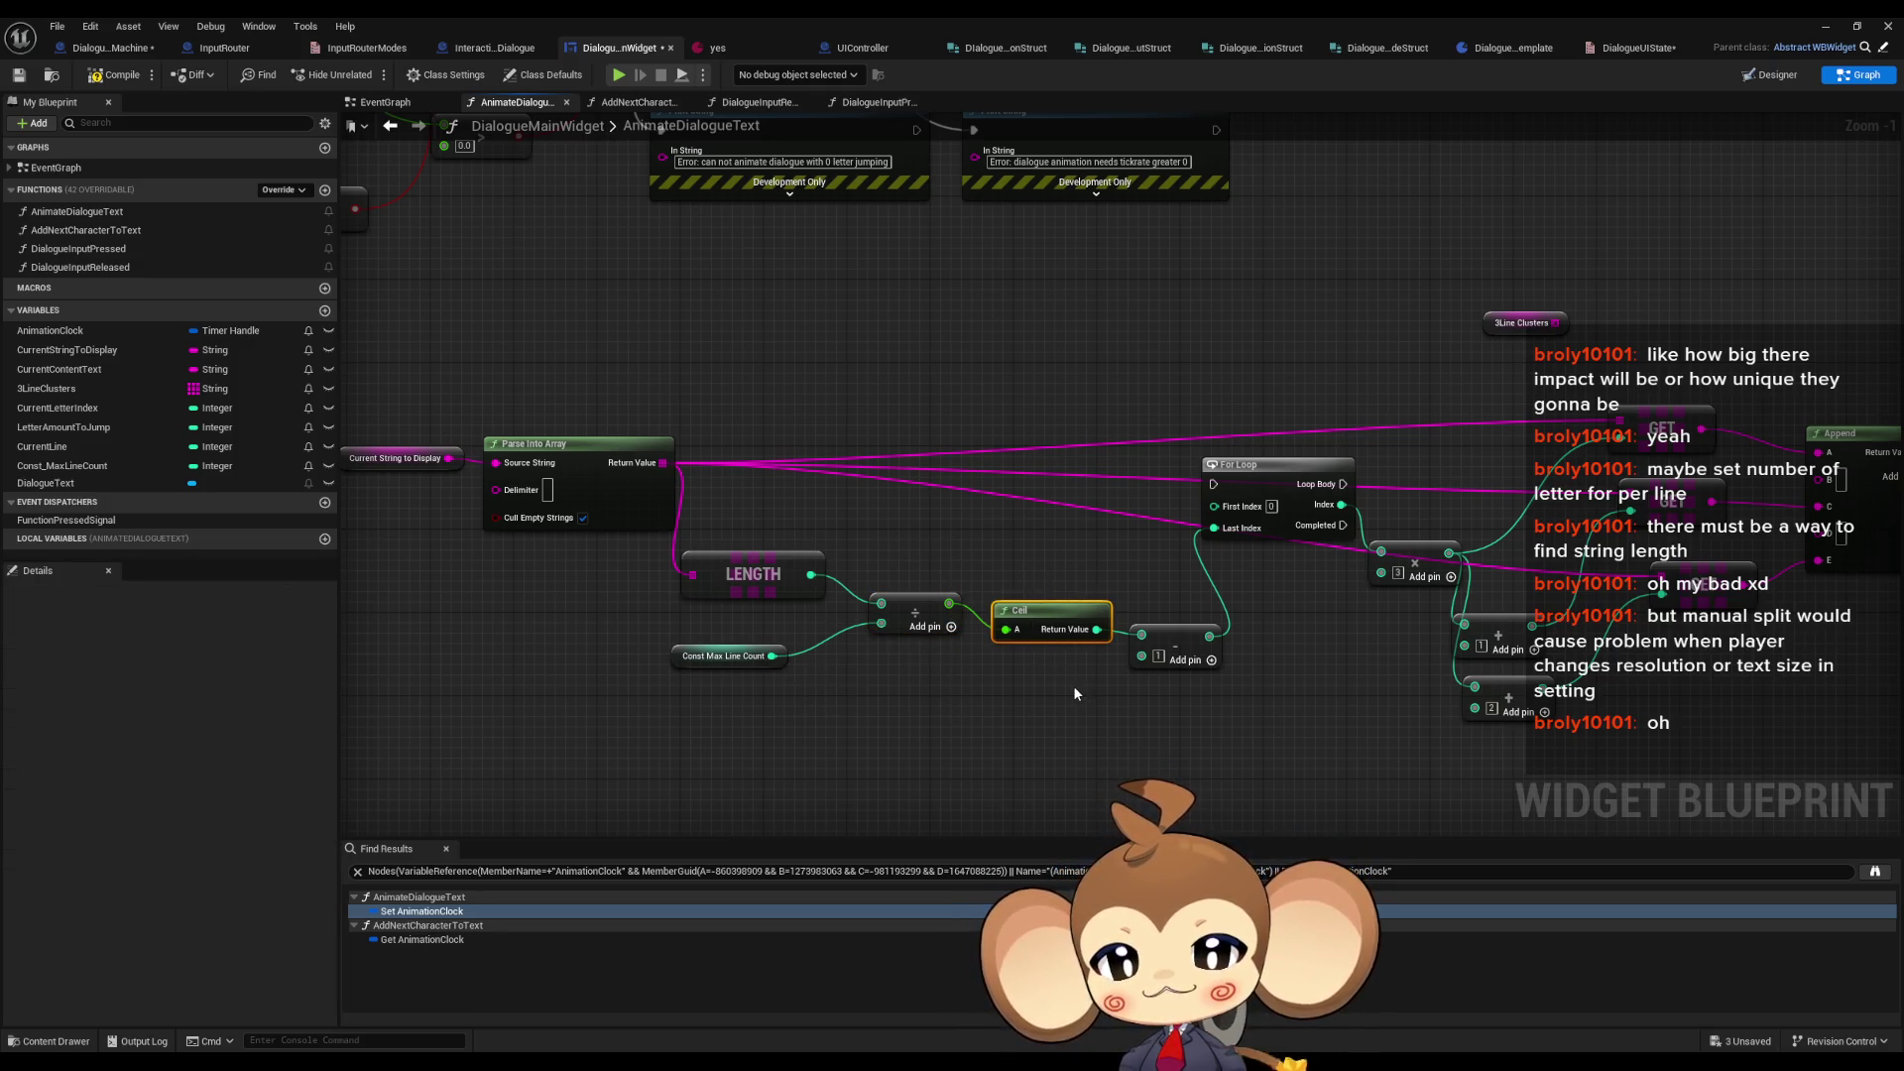
{"action": "left_click", "coordinate": [1175, 643]}
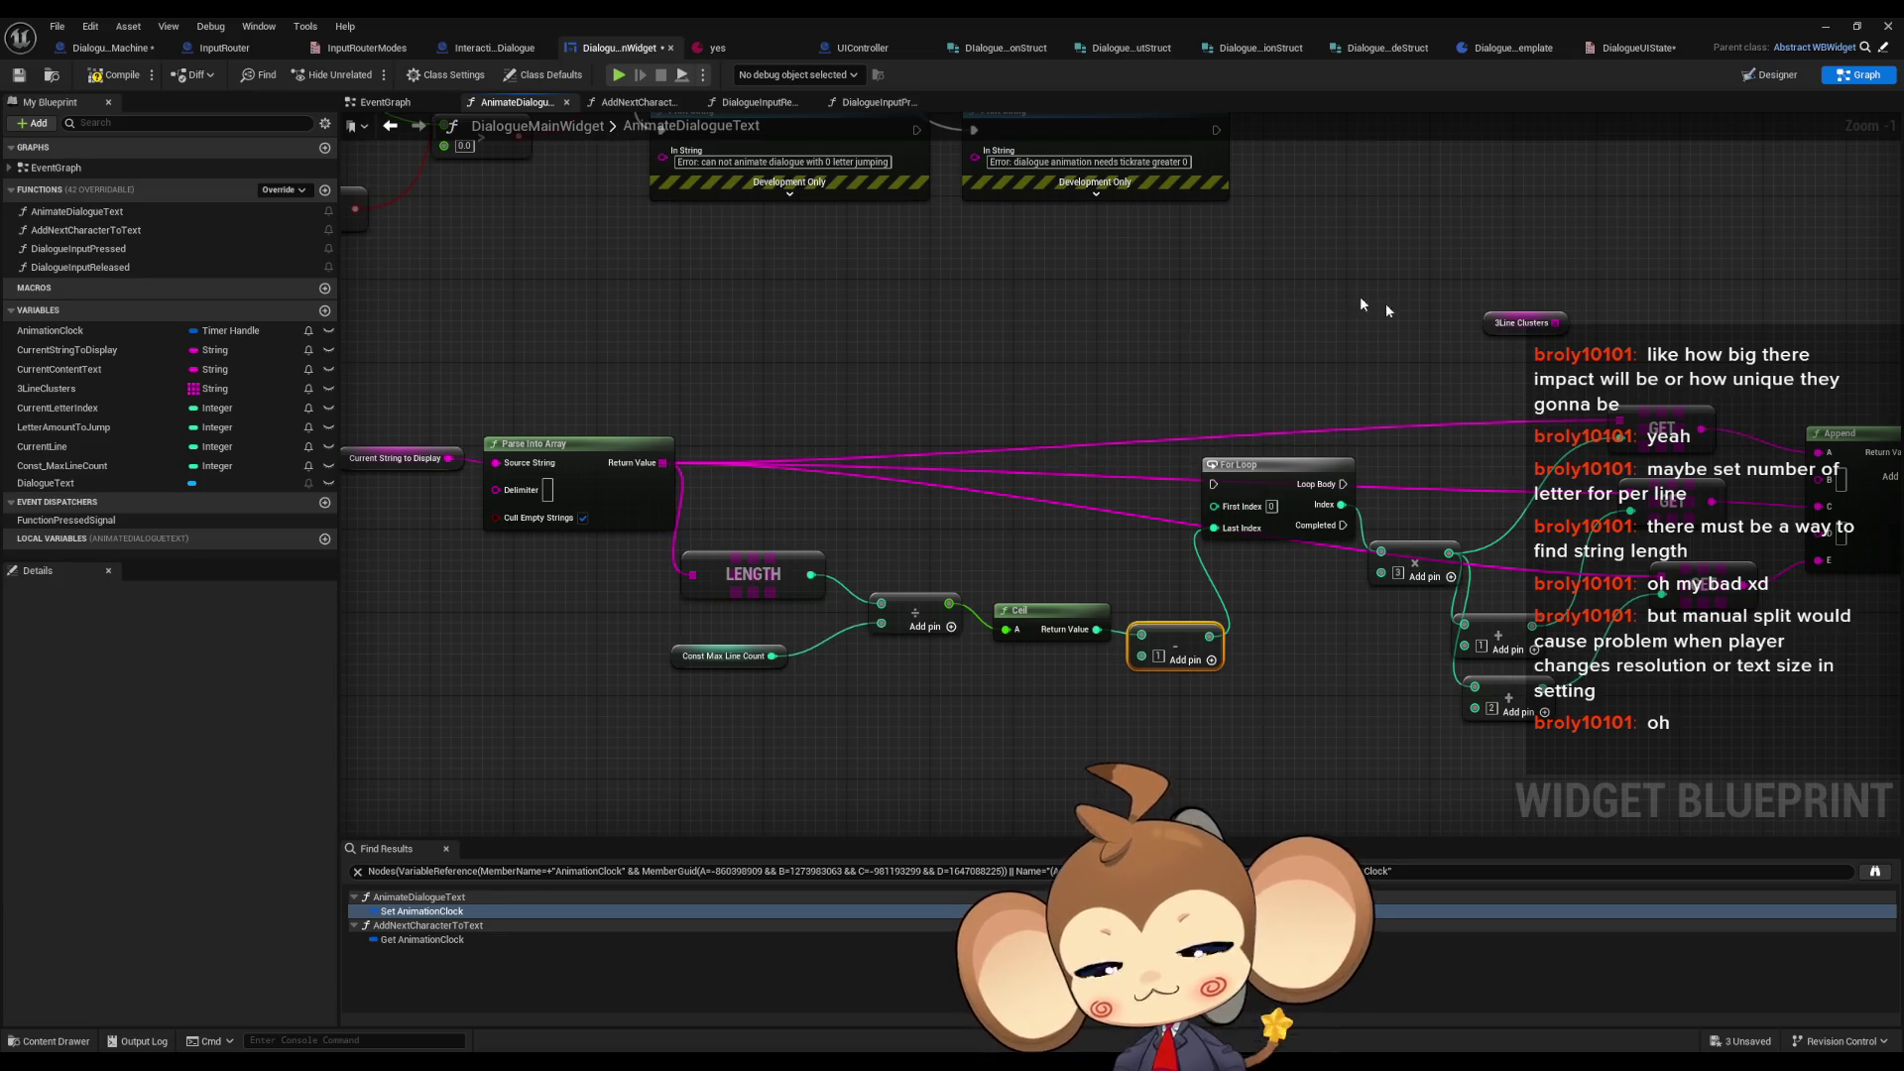
{"action": "left_click", "coordinate": [1666, 505]}
{"action": "right_click", "coordinate": [1602, 726]}
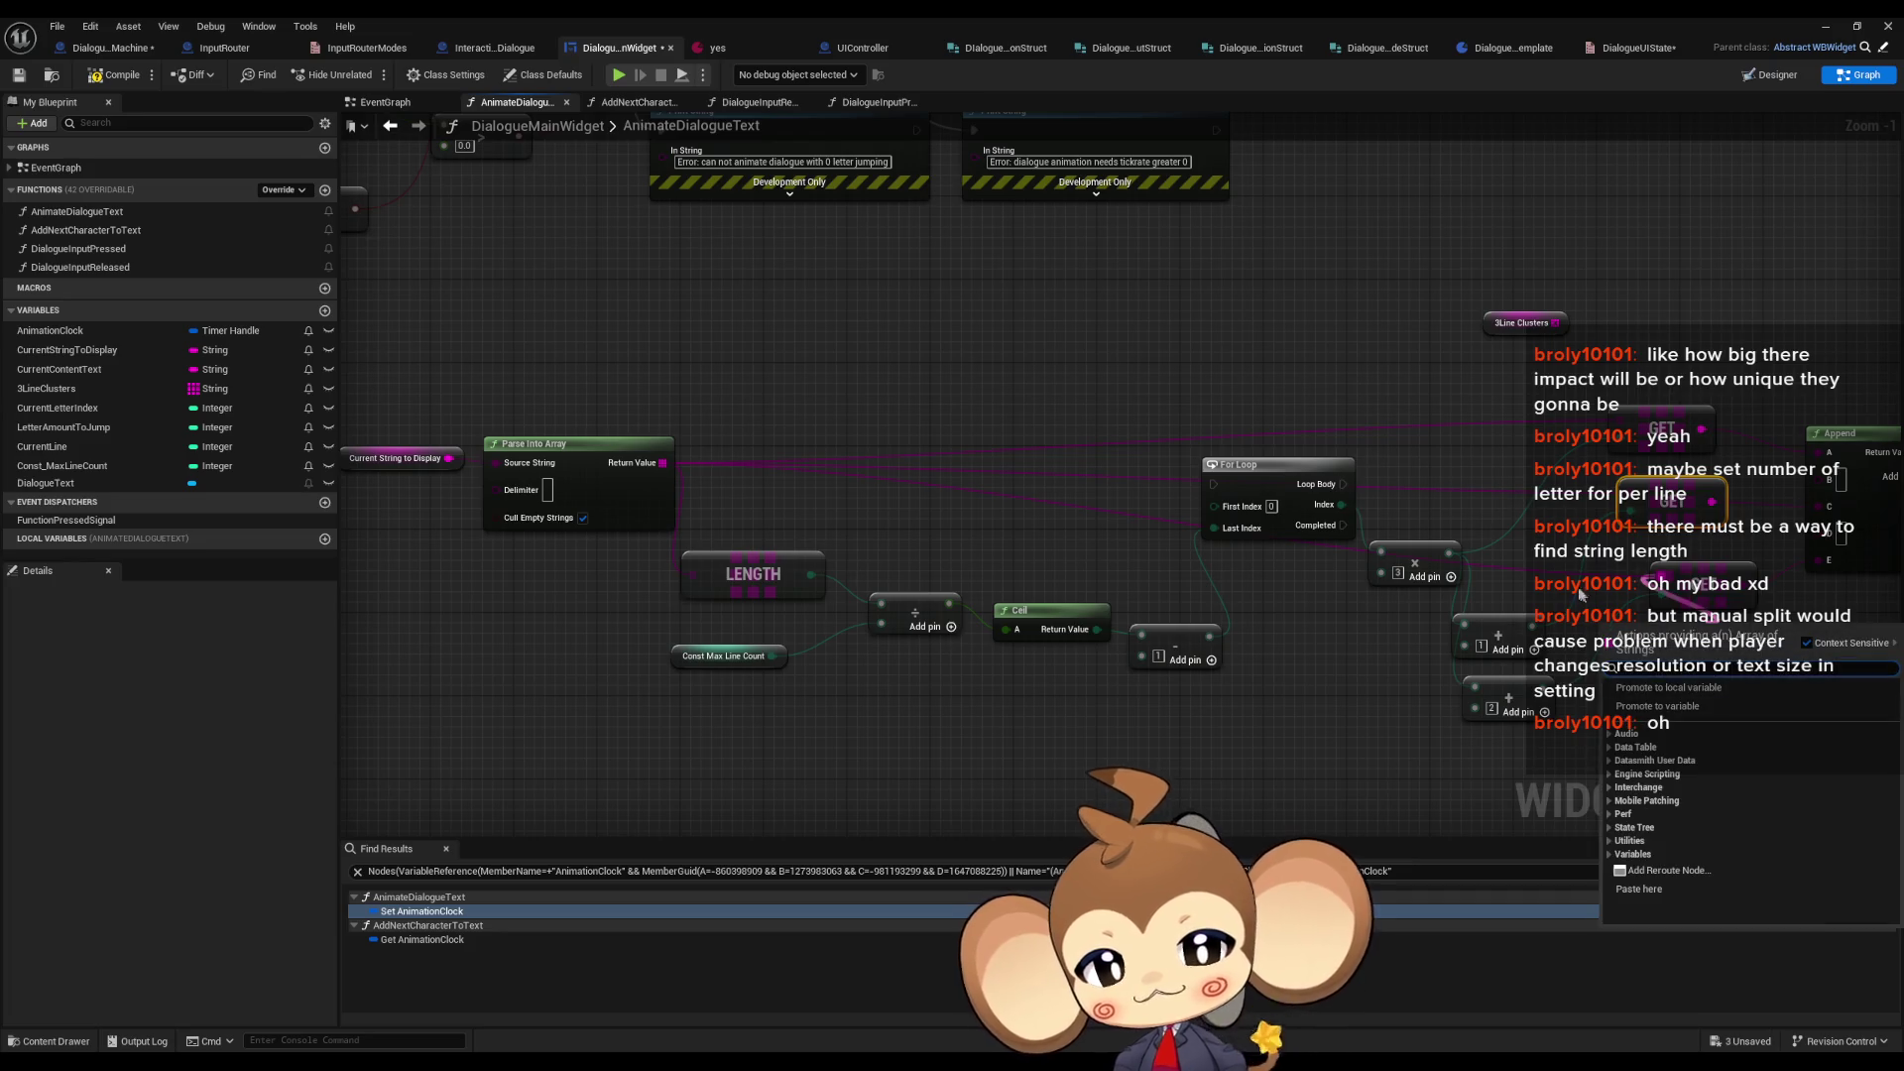
{"action": "left_click", "coordinate": [1611, 645]}
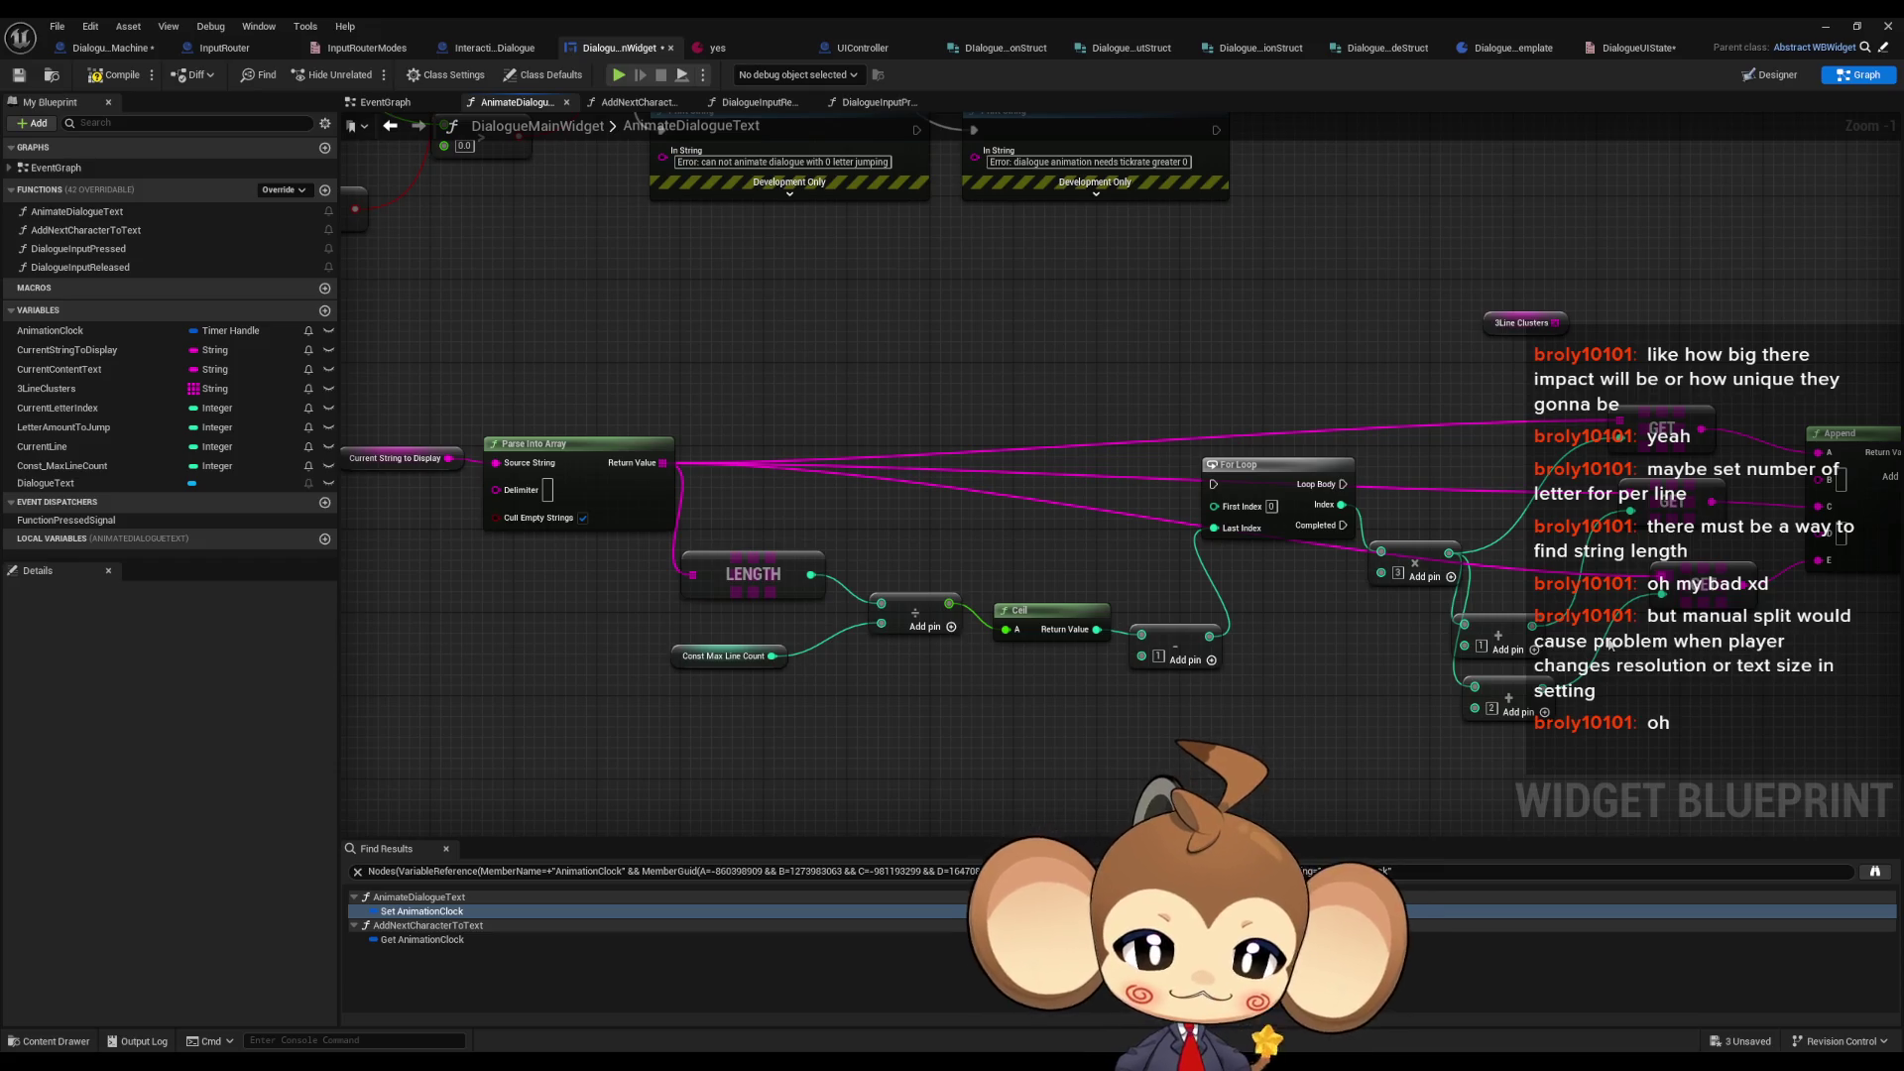
{"action": "left_click", "coordinate": [754, 570]}
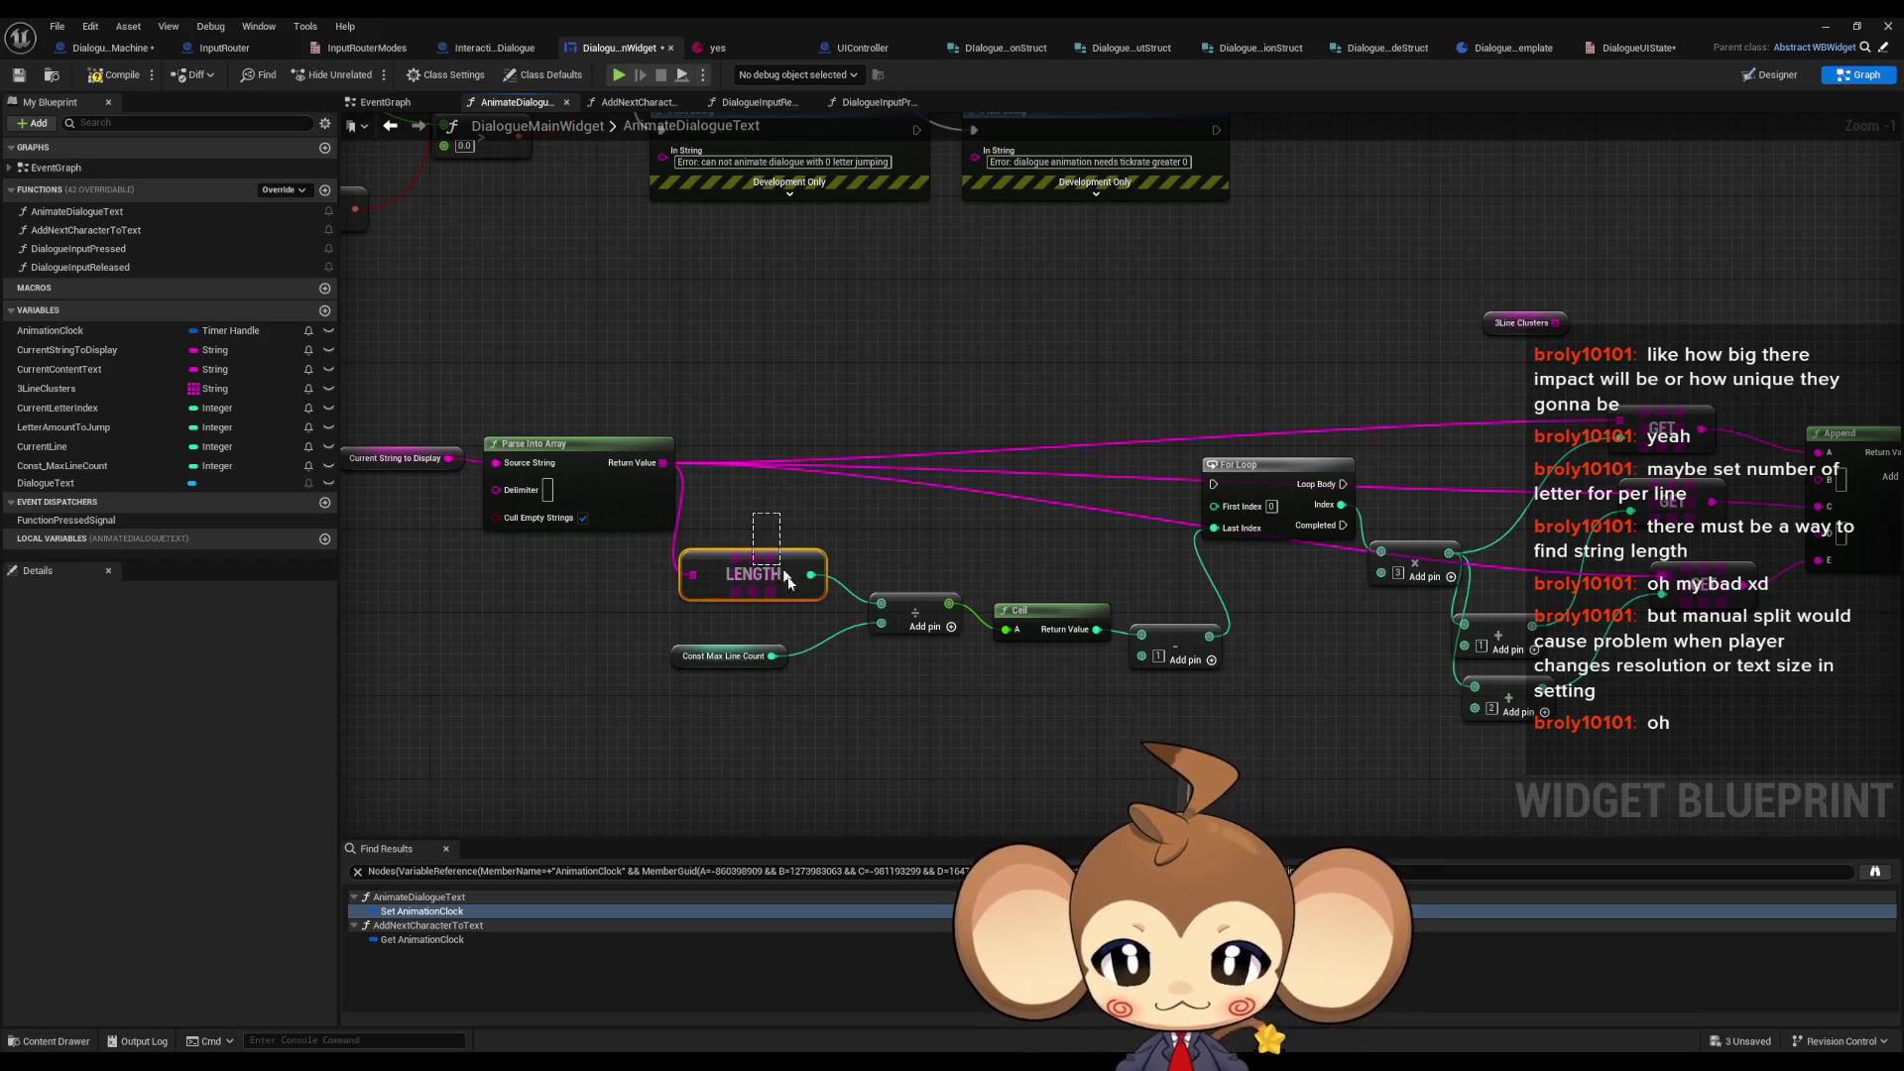
{"action": "left_click_drag", "start_coordinate": [1609, 384], "coordinate": [1696, 451]}
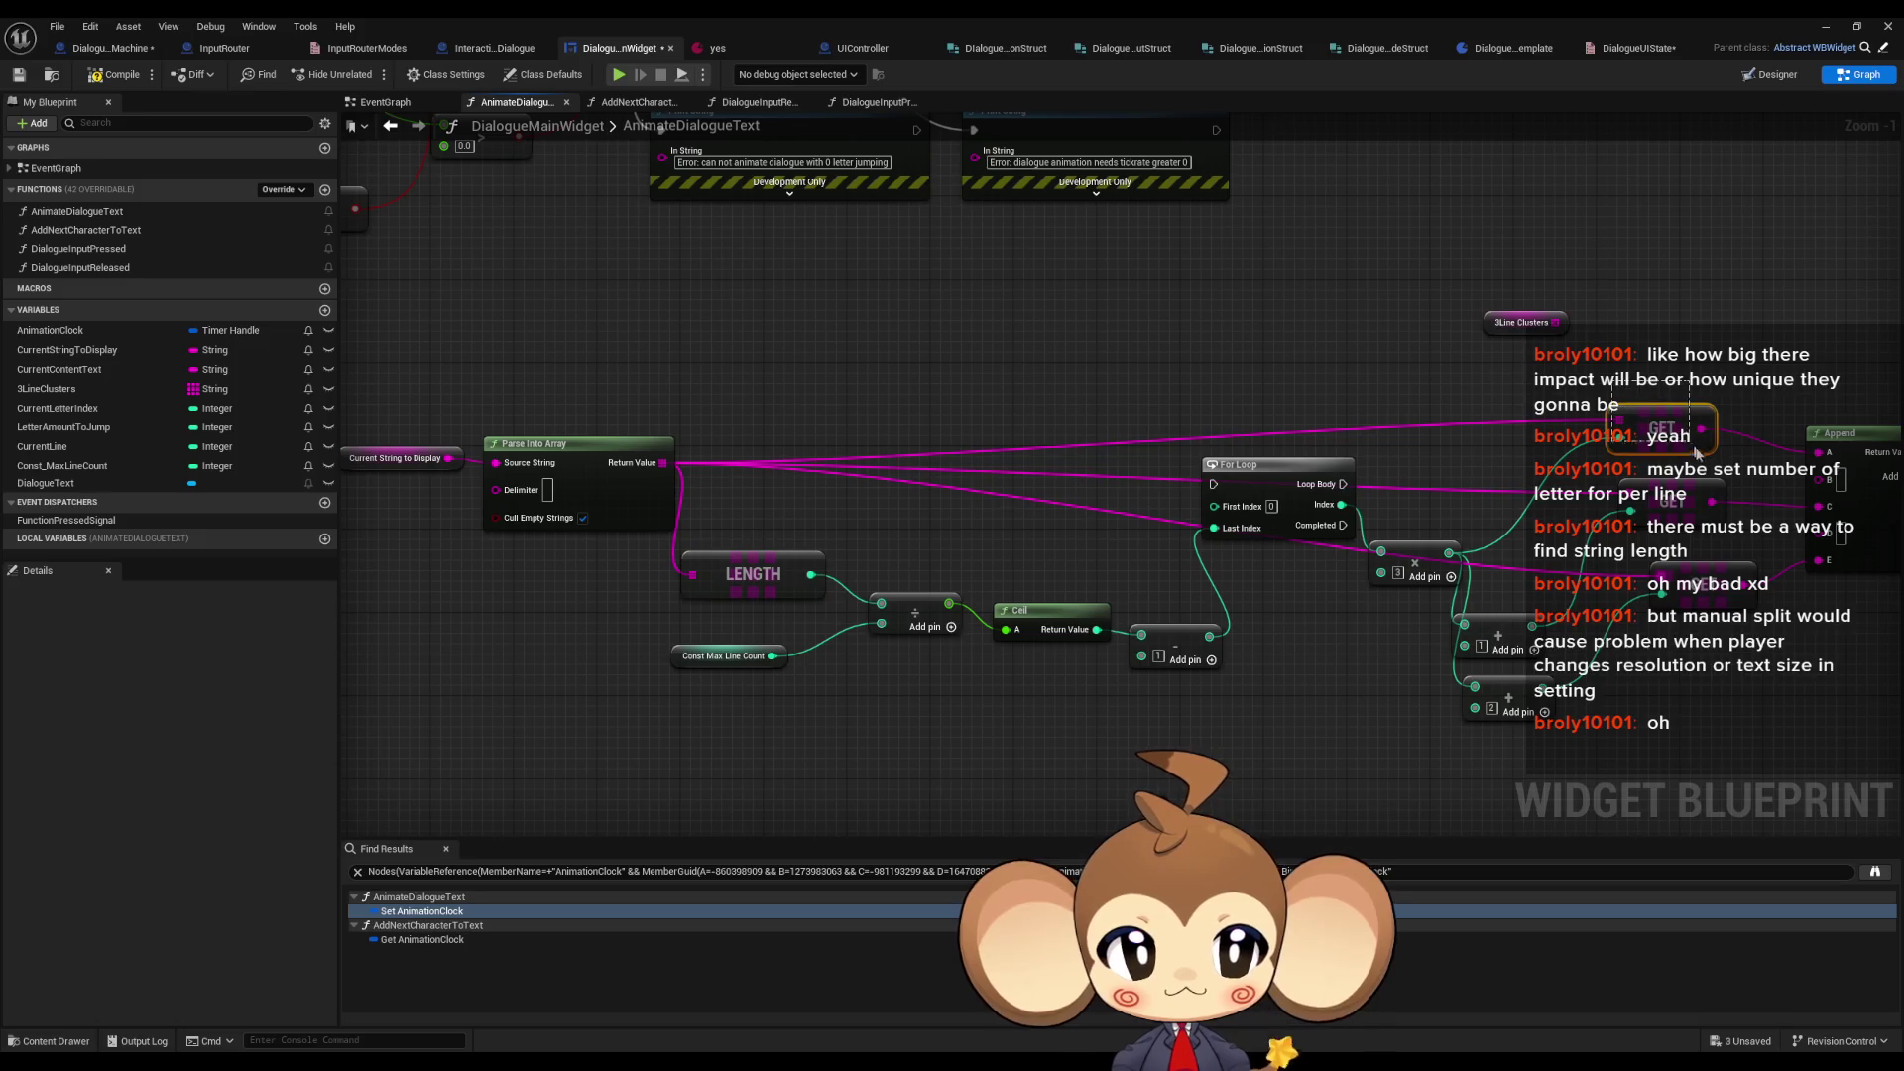
{"action": "left_click_drag", "start_coordinate": [1708, 535], "coordinate": [1483, 575]}
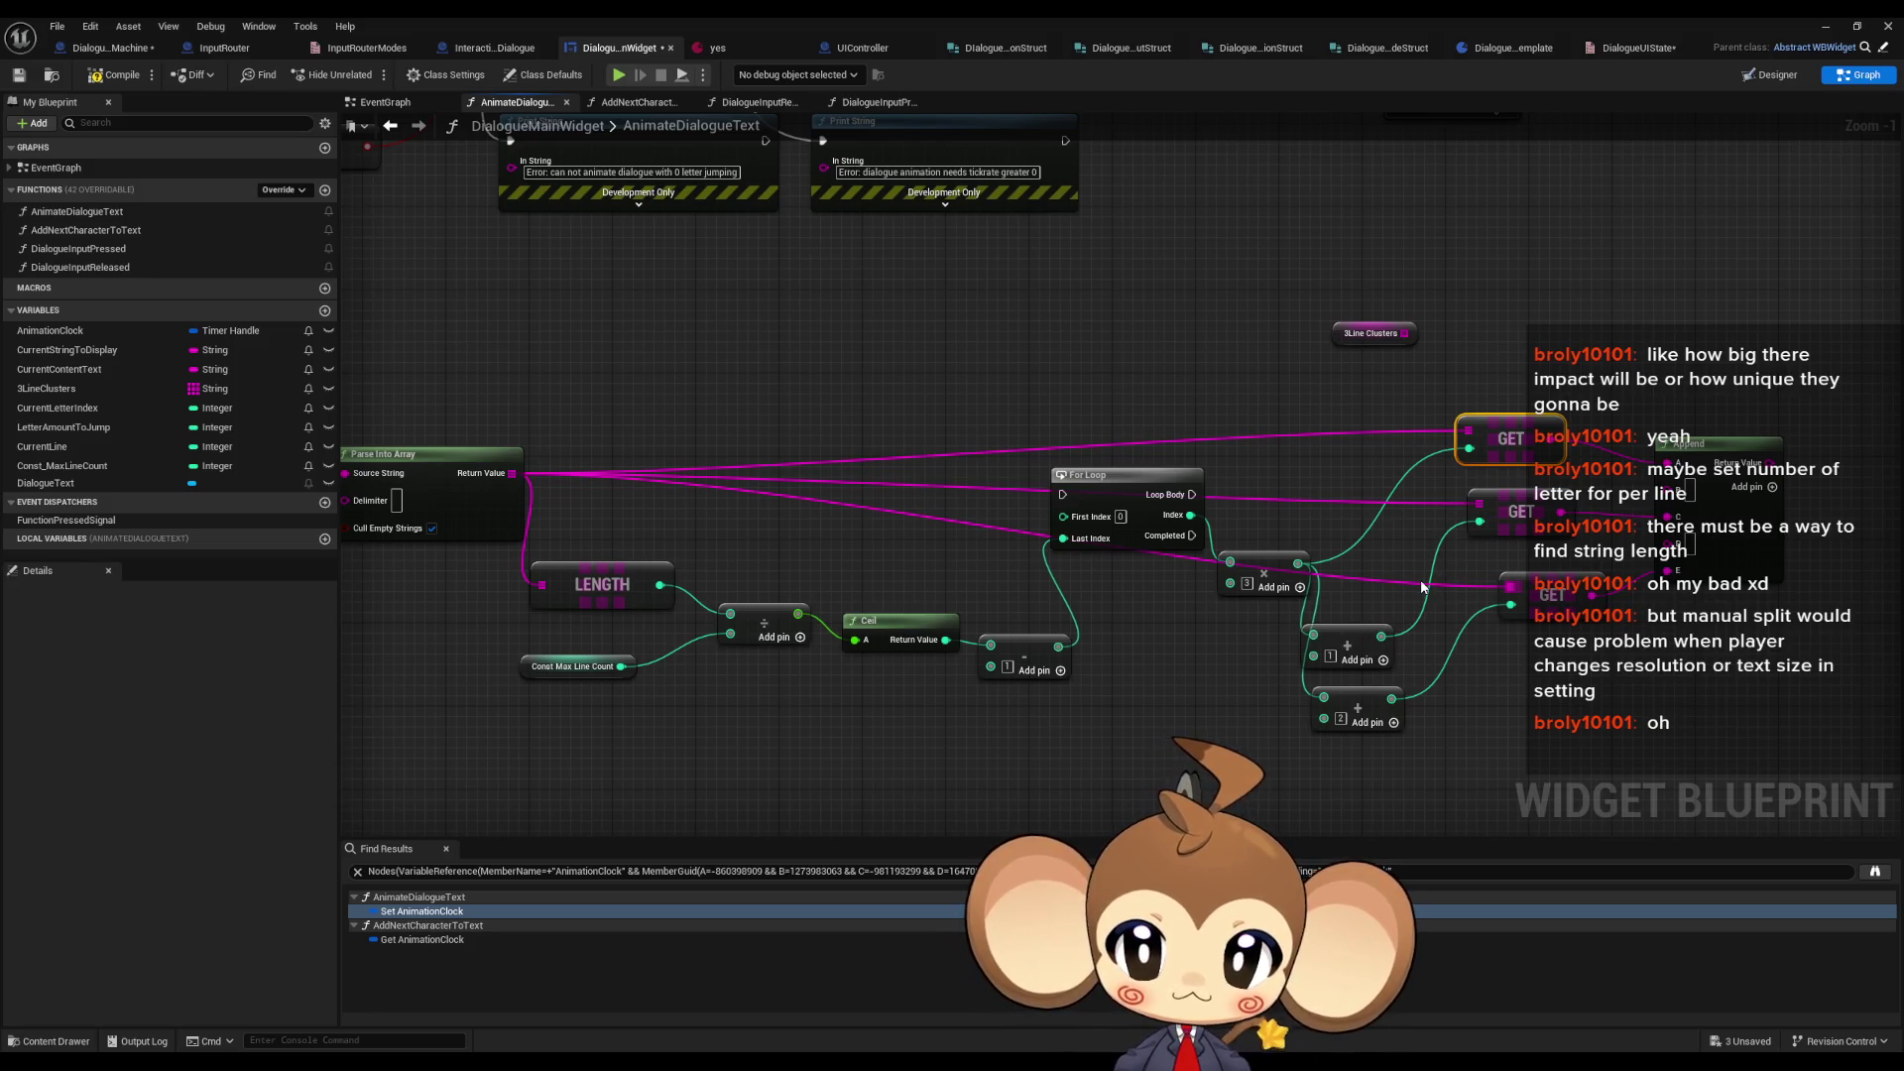
{"action": "left_click_drag", "start_coordinate": [864, 521], "coordinate": [936, 533]}
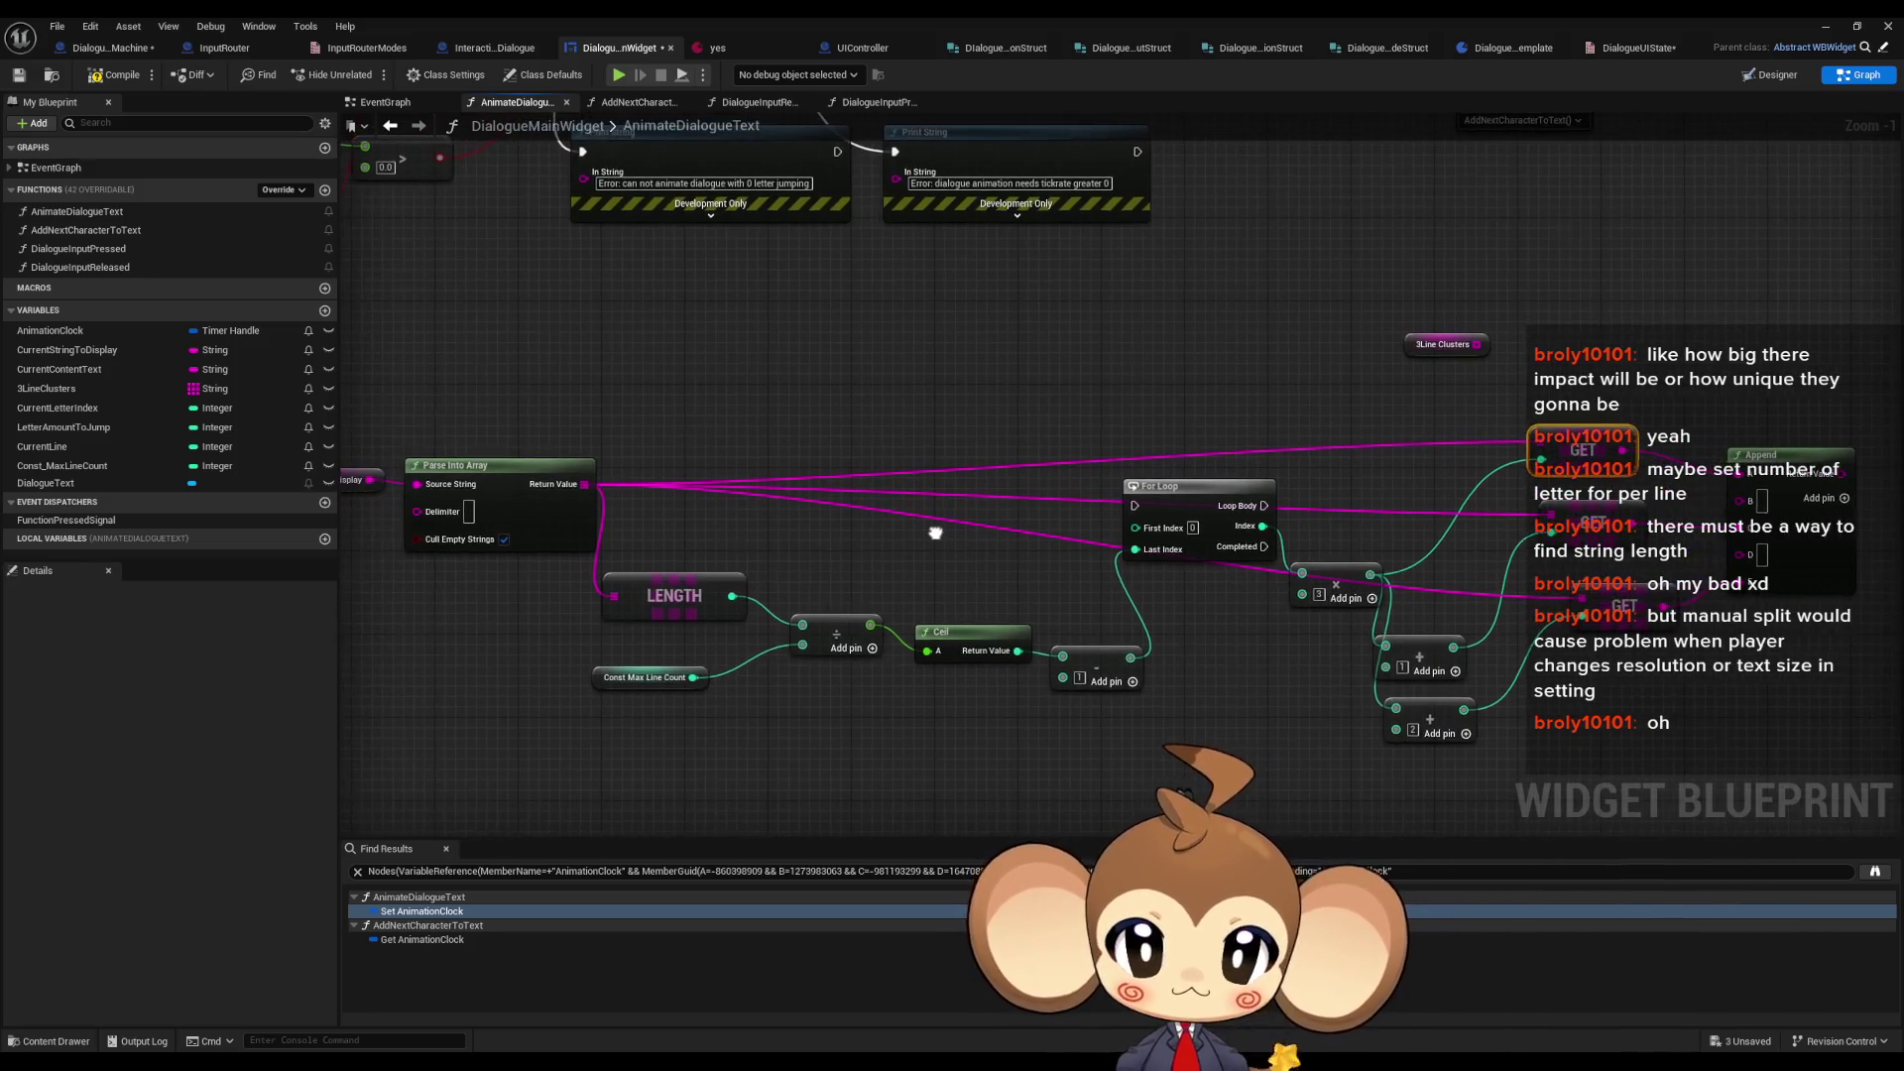
{"action": "left_click", "coordinate": [1344, 580]}
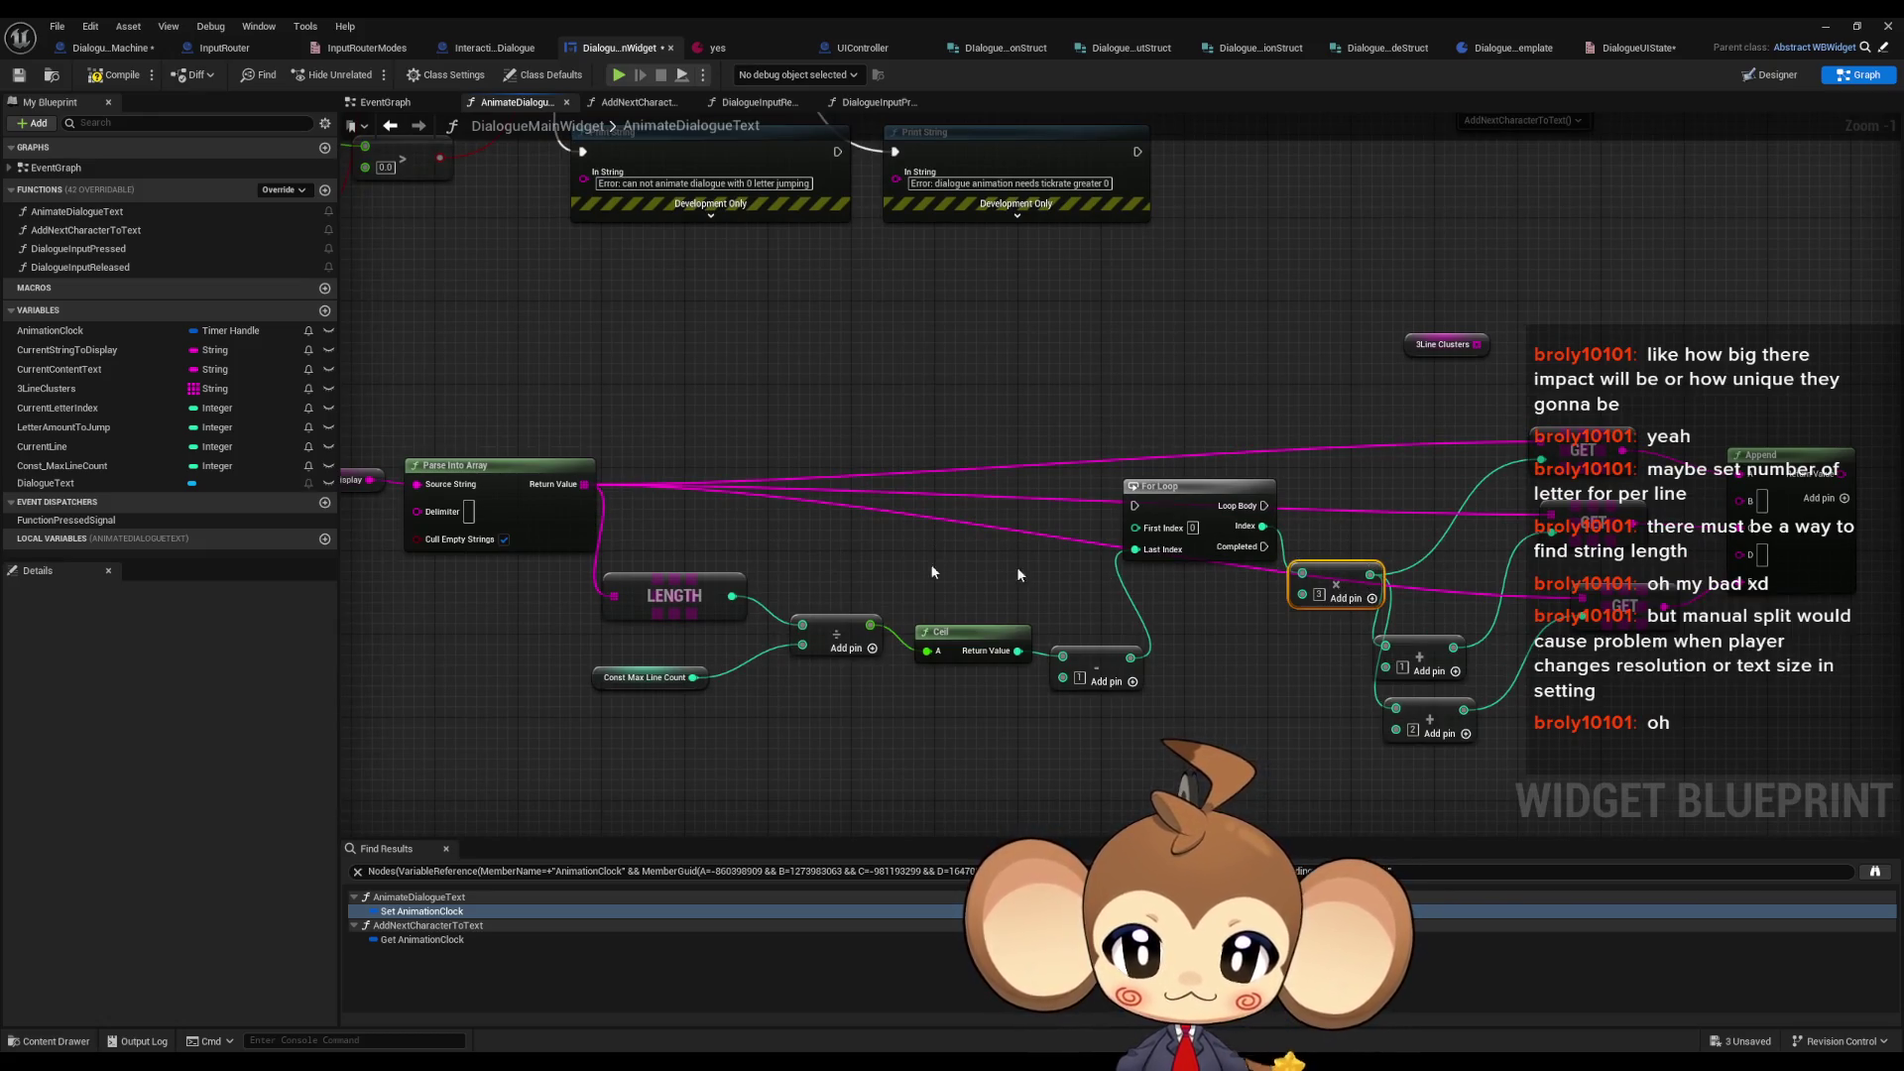
- Add a Less node comparing the tripled index against LENGTH and move it right
{"action": "left_click_drag", "start_coordinate": [732, 596], "coordinate": [830, 549]}
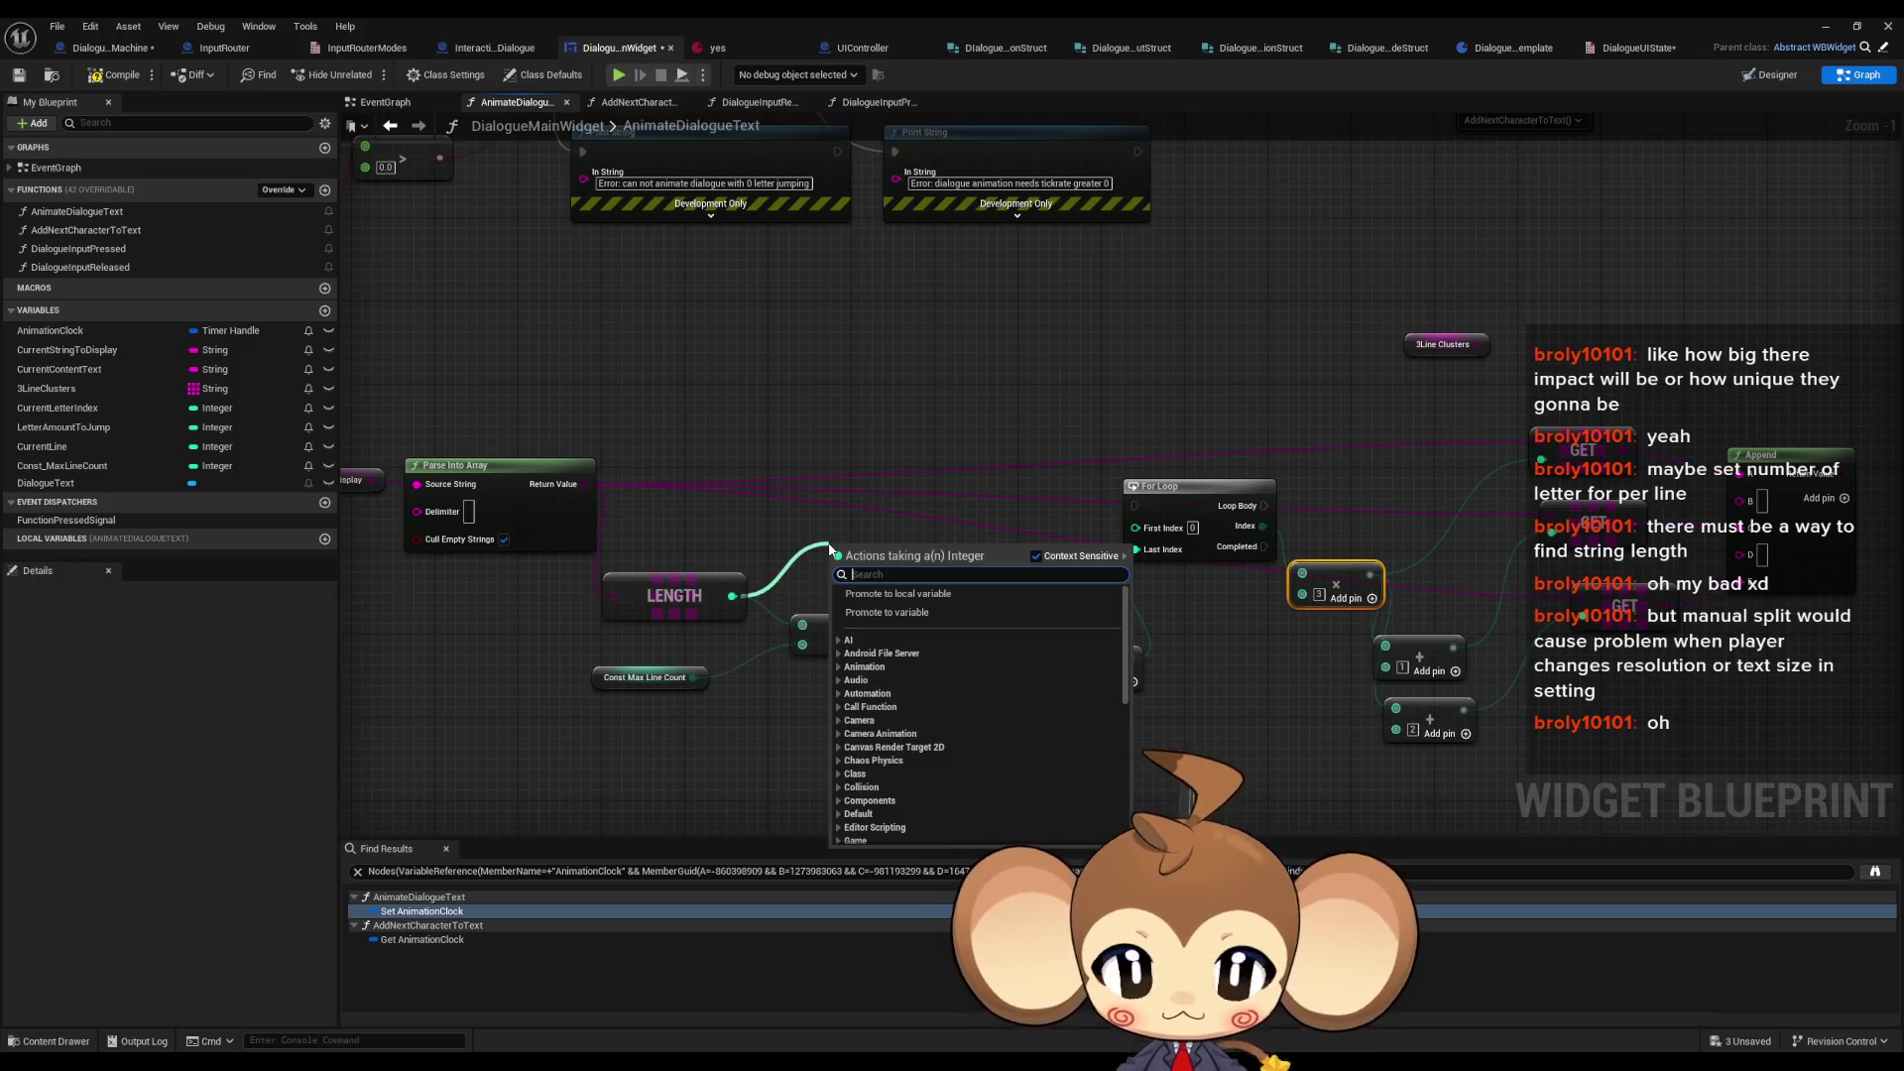
{"action": "type", "text": "<"}
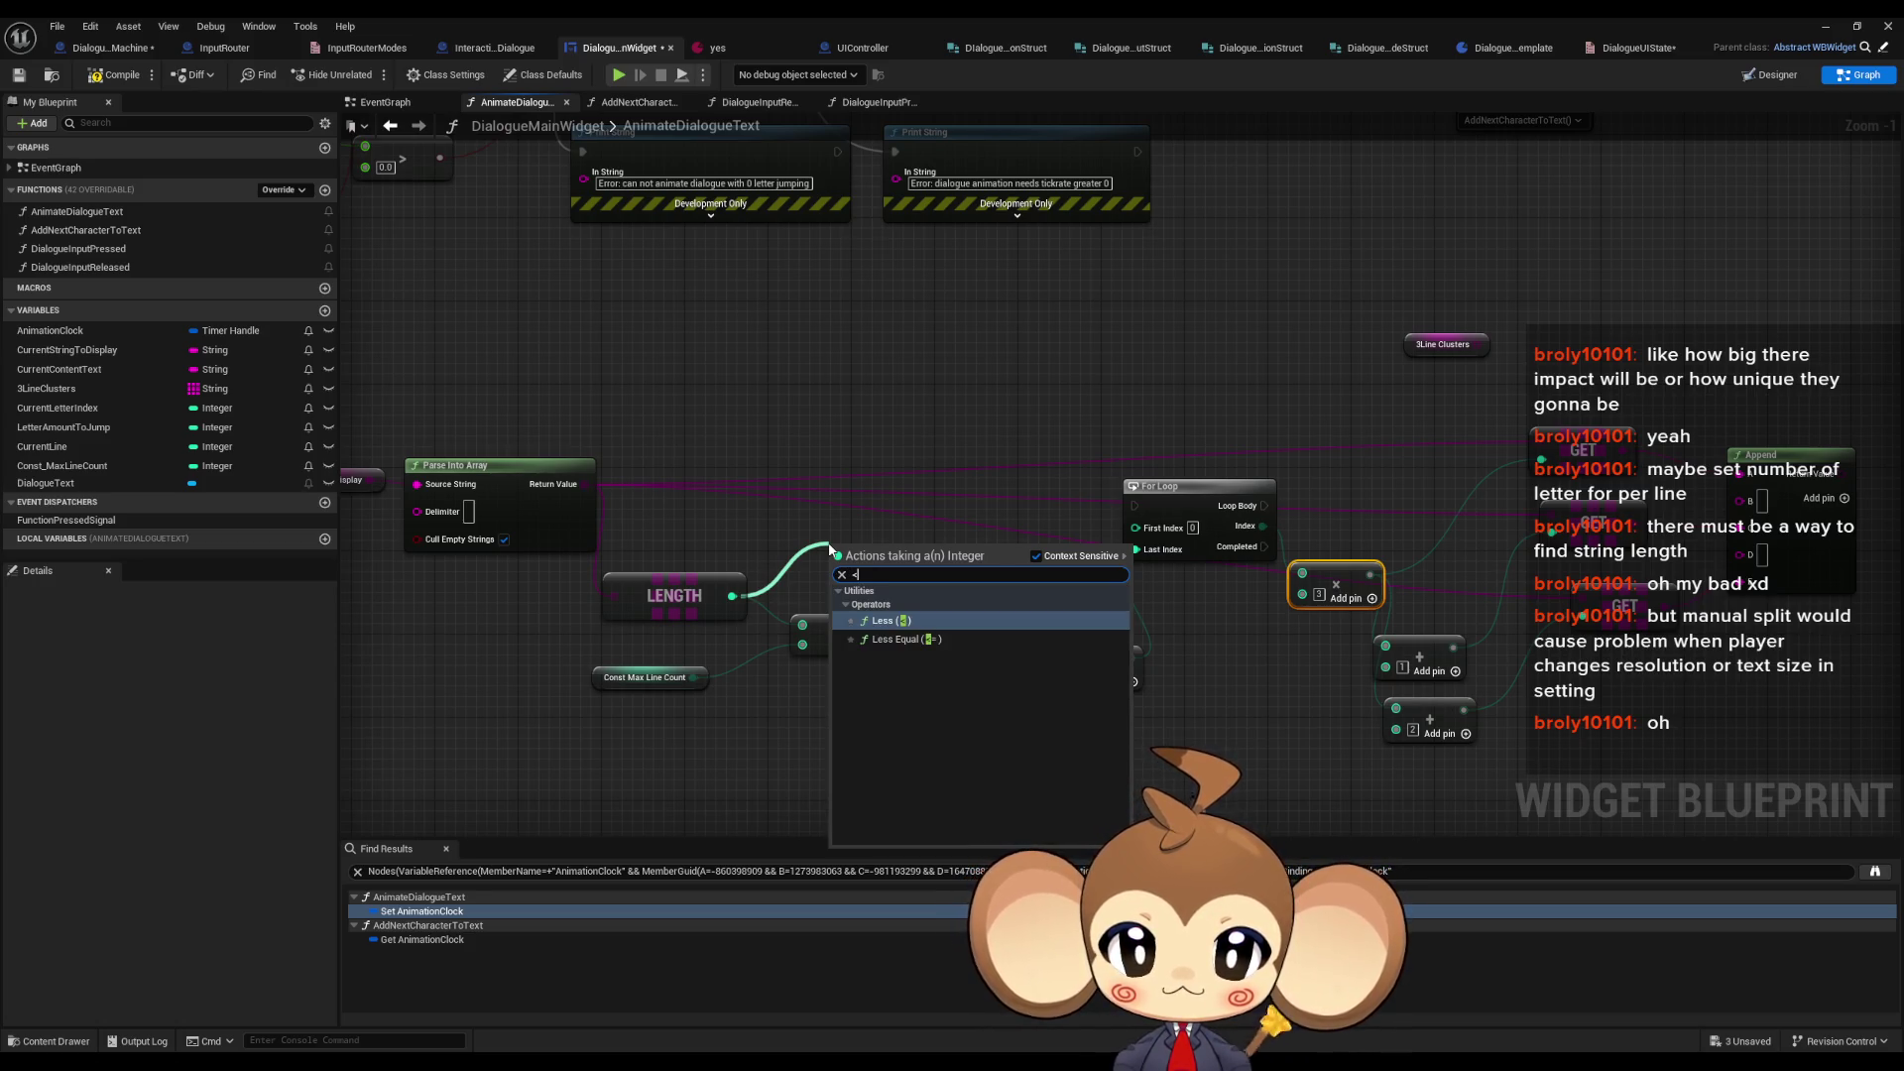
{"action": "key", "text": "Return"}
{"action": "mouse_move", "coordinate": [907, 536]}
{"action": "left_mouse_down"}
{"action": "mouse_move", "coordinate": [1031, 390]}
{"action": "mouse_move", "coordinate": [1336, 391]}
{"action": "left_mouse_up"}
{"action": "left_click", "coordinate": [1118, 573]}
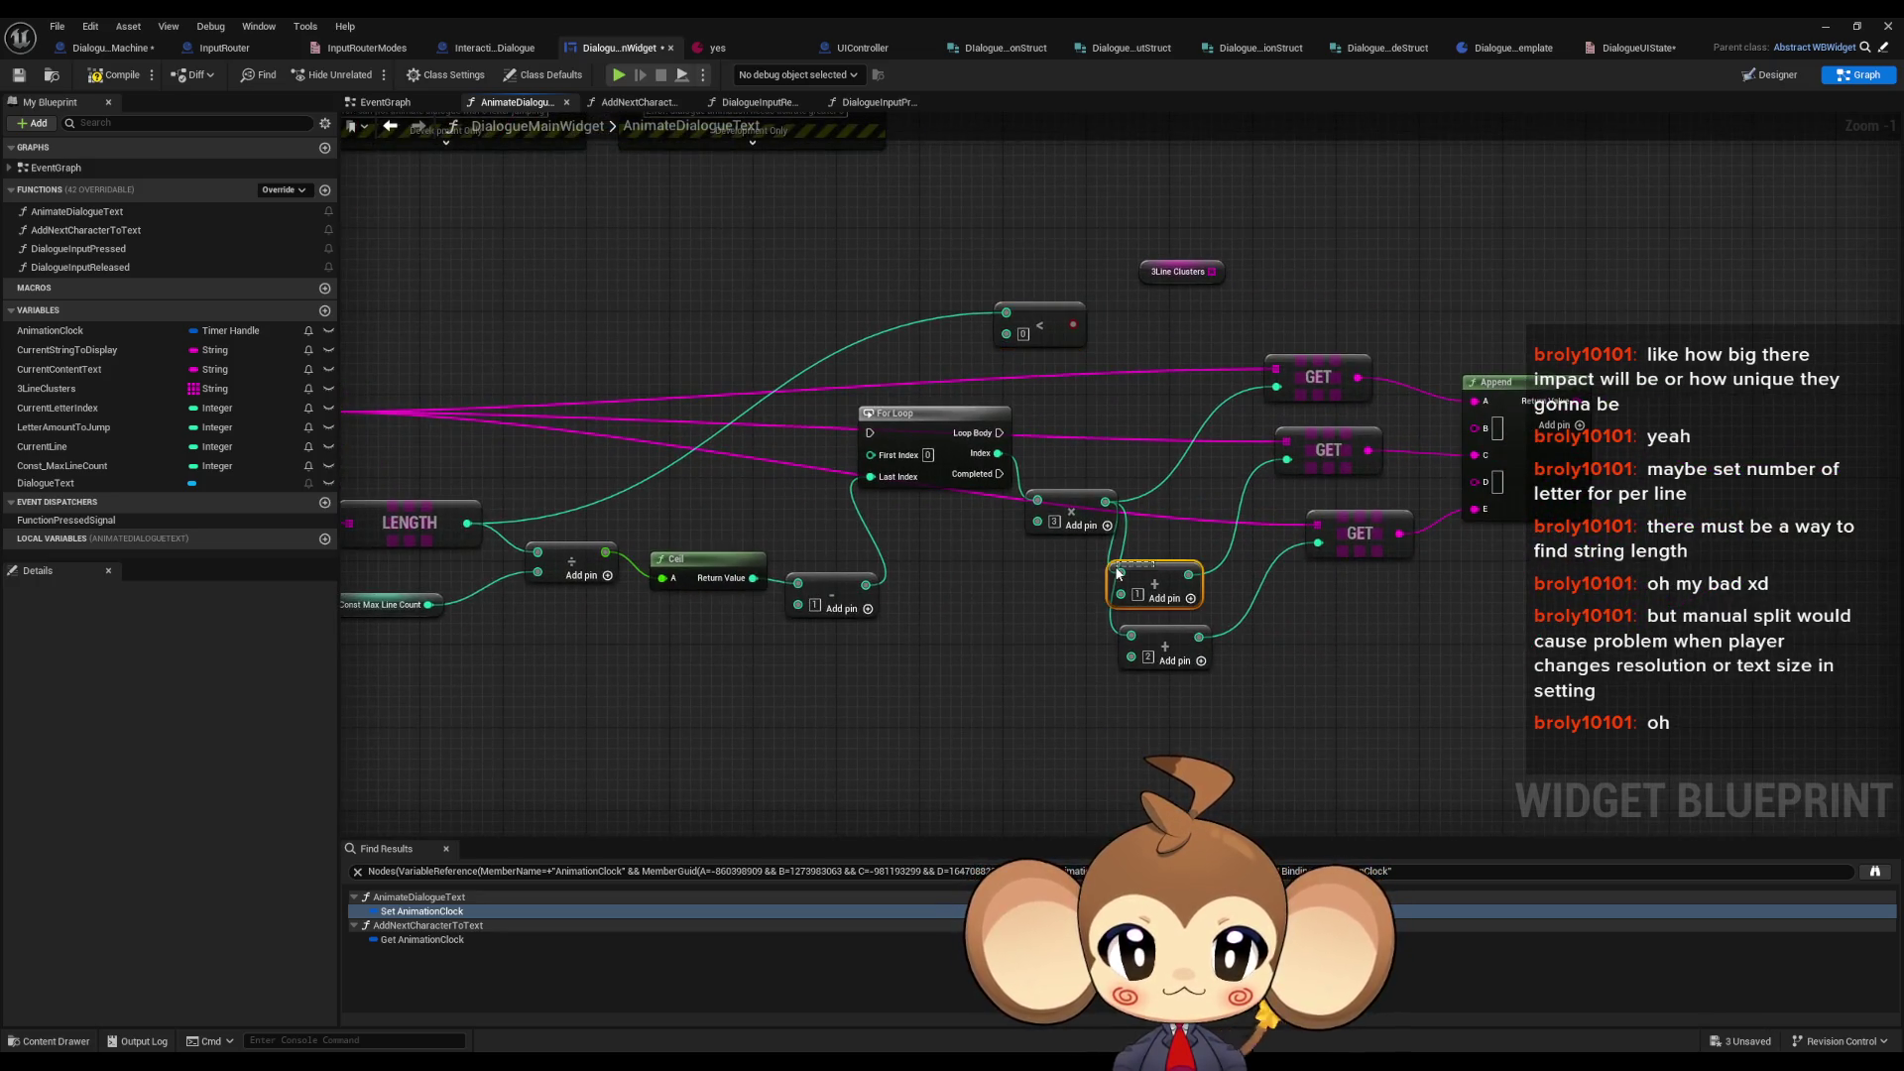
{"action": "mouse_move", "coordinate": [1104, 503]}
{"action": "left_mouse_down"}
{"action": "mouse_move", "coordinate": [1092, 374]}
{"action": "mouse_move", "coordinate": [1006, 333]}
{"action": "left_mouse_up"}
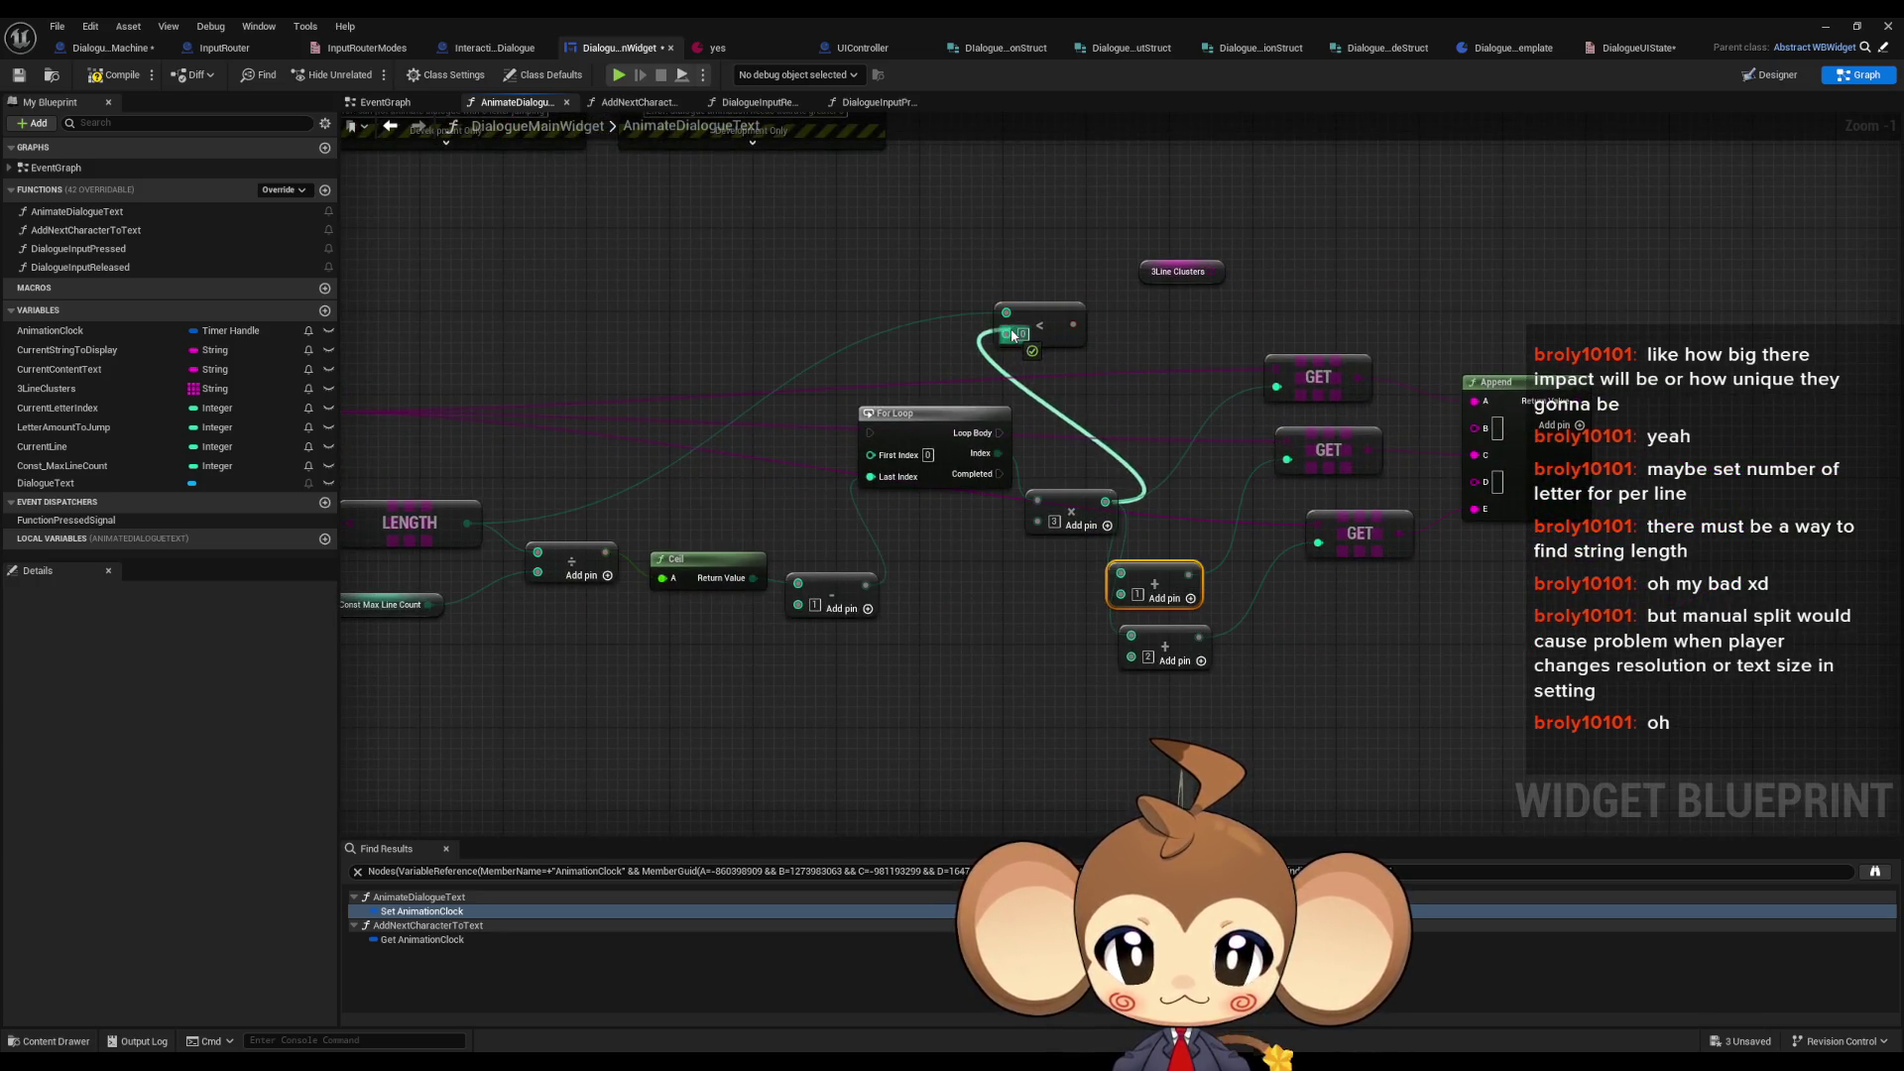
{"action": "mouse_move", "coordinate": [1191, 210]}
{"action": "left_mouse_down"}
{"action": "mouse_move", "coordinate": [1486, 568]}
{"action": "mouse_move", "coordinate": [1598, 503]}
{"action": "left_mouse_up"}
{"action": "left_click", "coordinate": [1059, 316]}
{"action": "left_click_drag", "start_coordinate": [1059, 316], "coordinate": [1223, 317]}
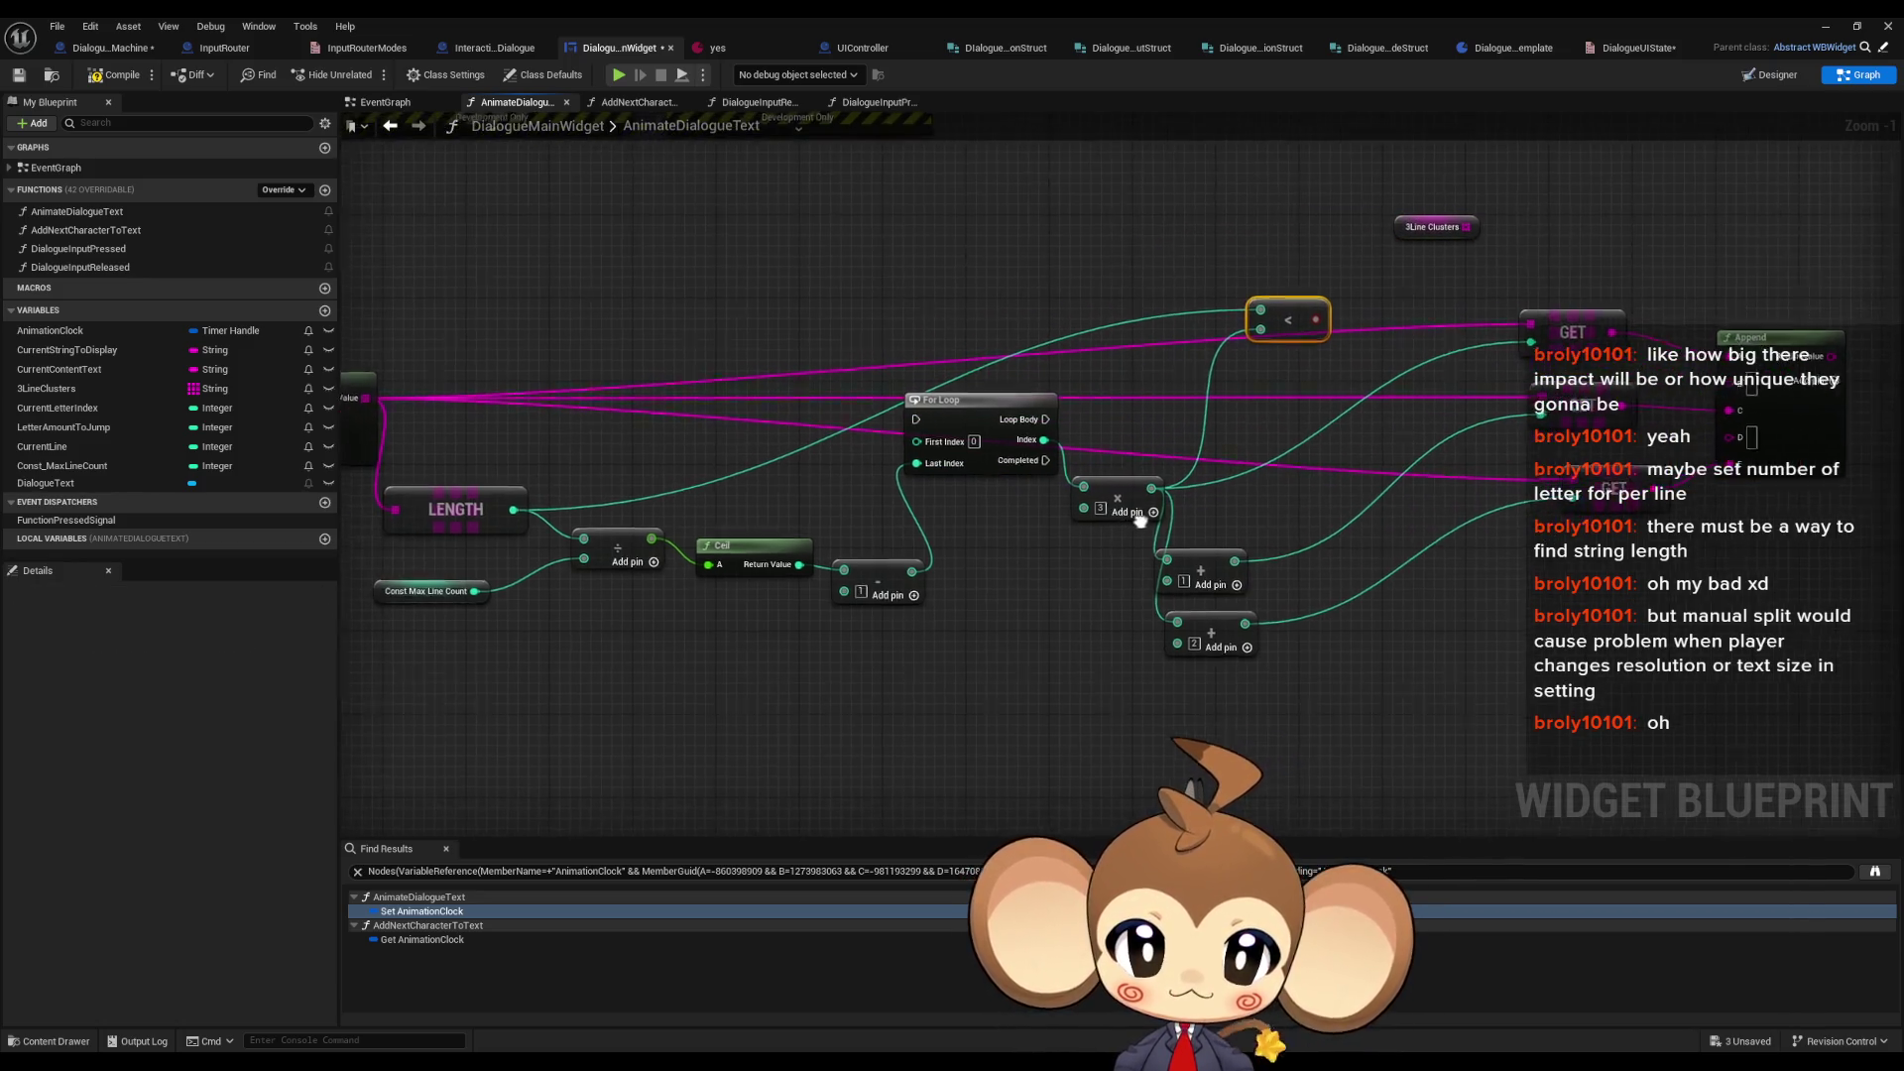
- Paste two more Less nodes and wire the +1 and +2 indices into them
{"action": "key", "text": "ctrl+c"}
{"action": "key", "text": "ctrl+v"}
{"action": "mouse_move", "coordinate": [1237, 559]}
{"action": "left_mouse_down"}
{"action": "mouse_move", "coordinate": [1240, 600]}
{"action": "mouse_move", "coordinate": [1263, 434]}
{"action": "mouse_move", "coordinate": [1285, 413]}
{"action": "left_mouse_up"}
{"action": "left_click_drag", "start_coordinate": [1299, 422], "coordinate": [1323, 434]}
{"action": "key", "text": "ctrl+v"}
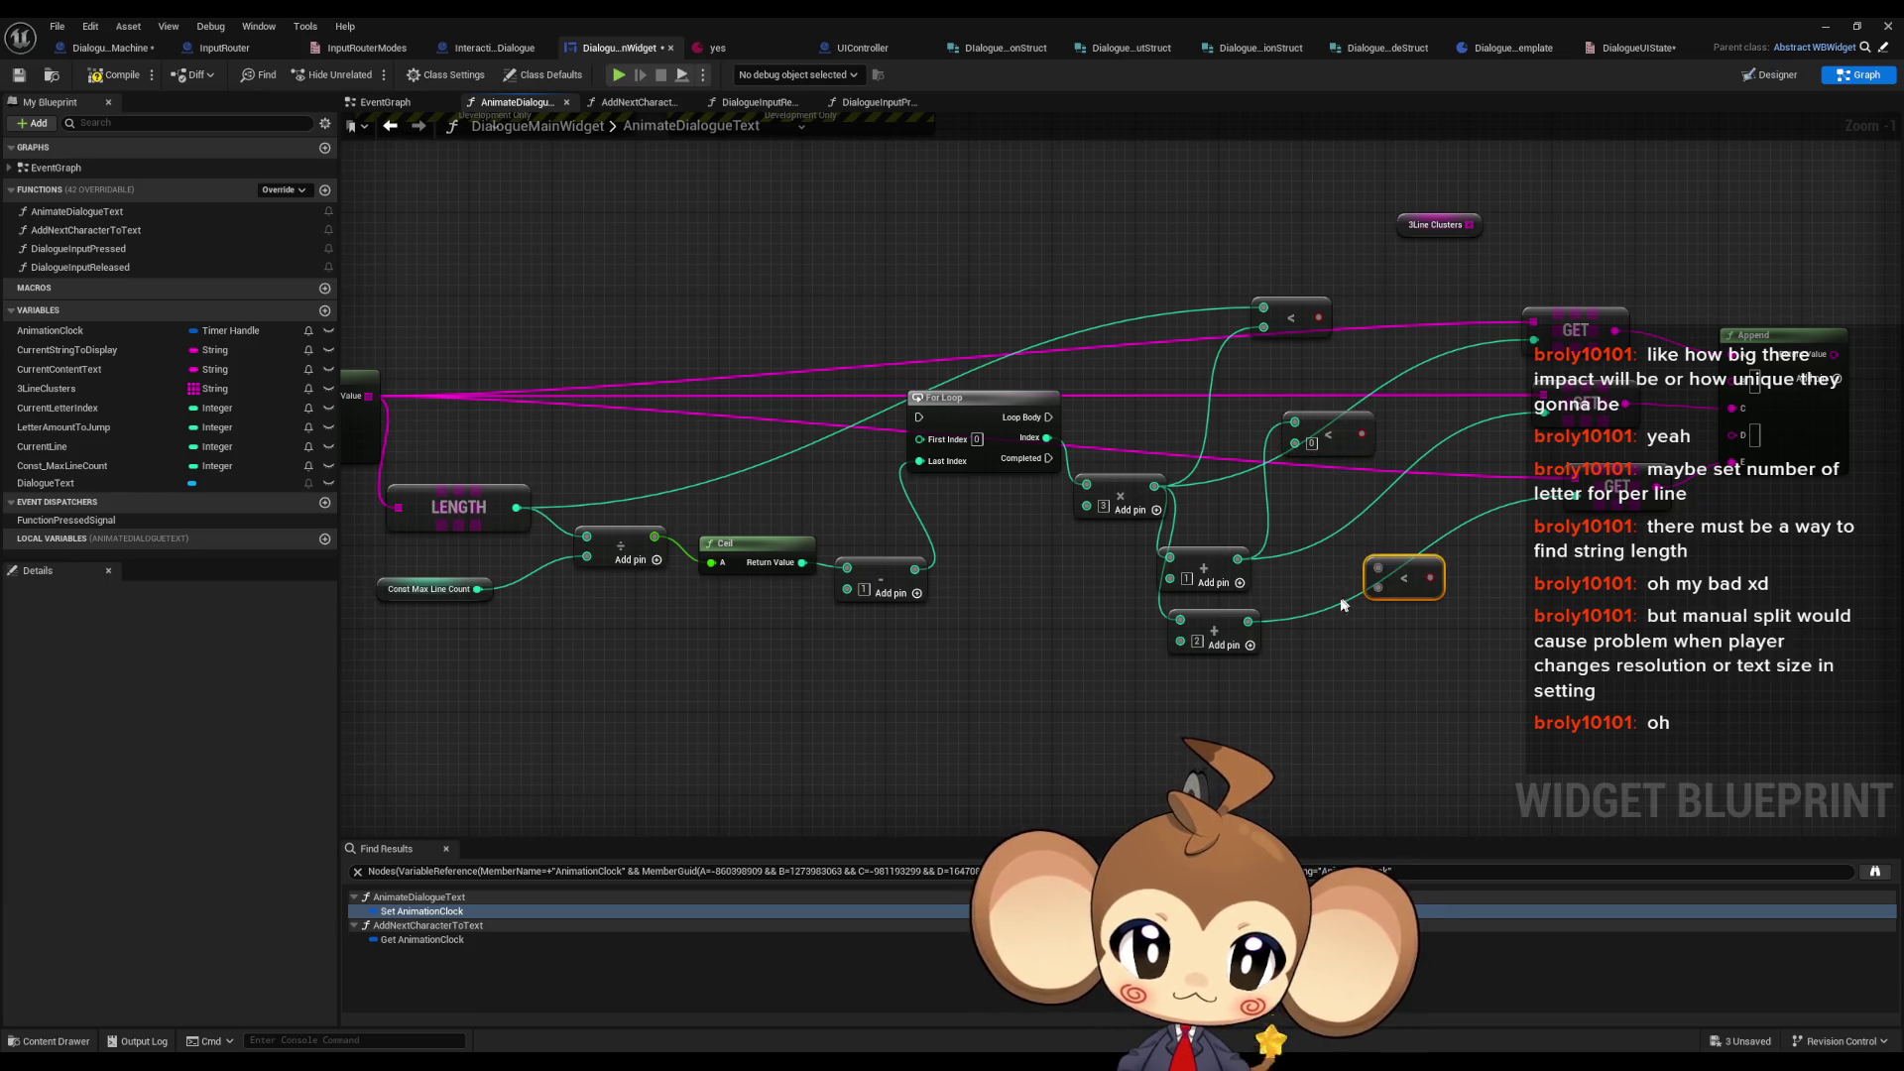
{"action": "left_click_drag", "start_coordinate": [1256, 619], "coordinate": [1376, 588]}
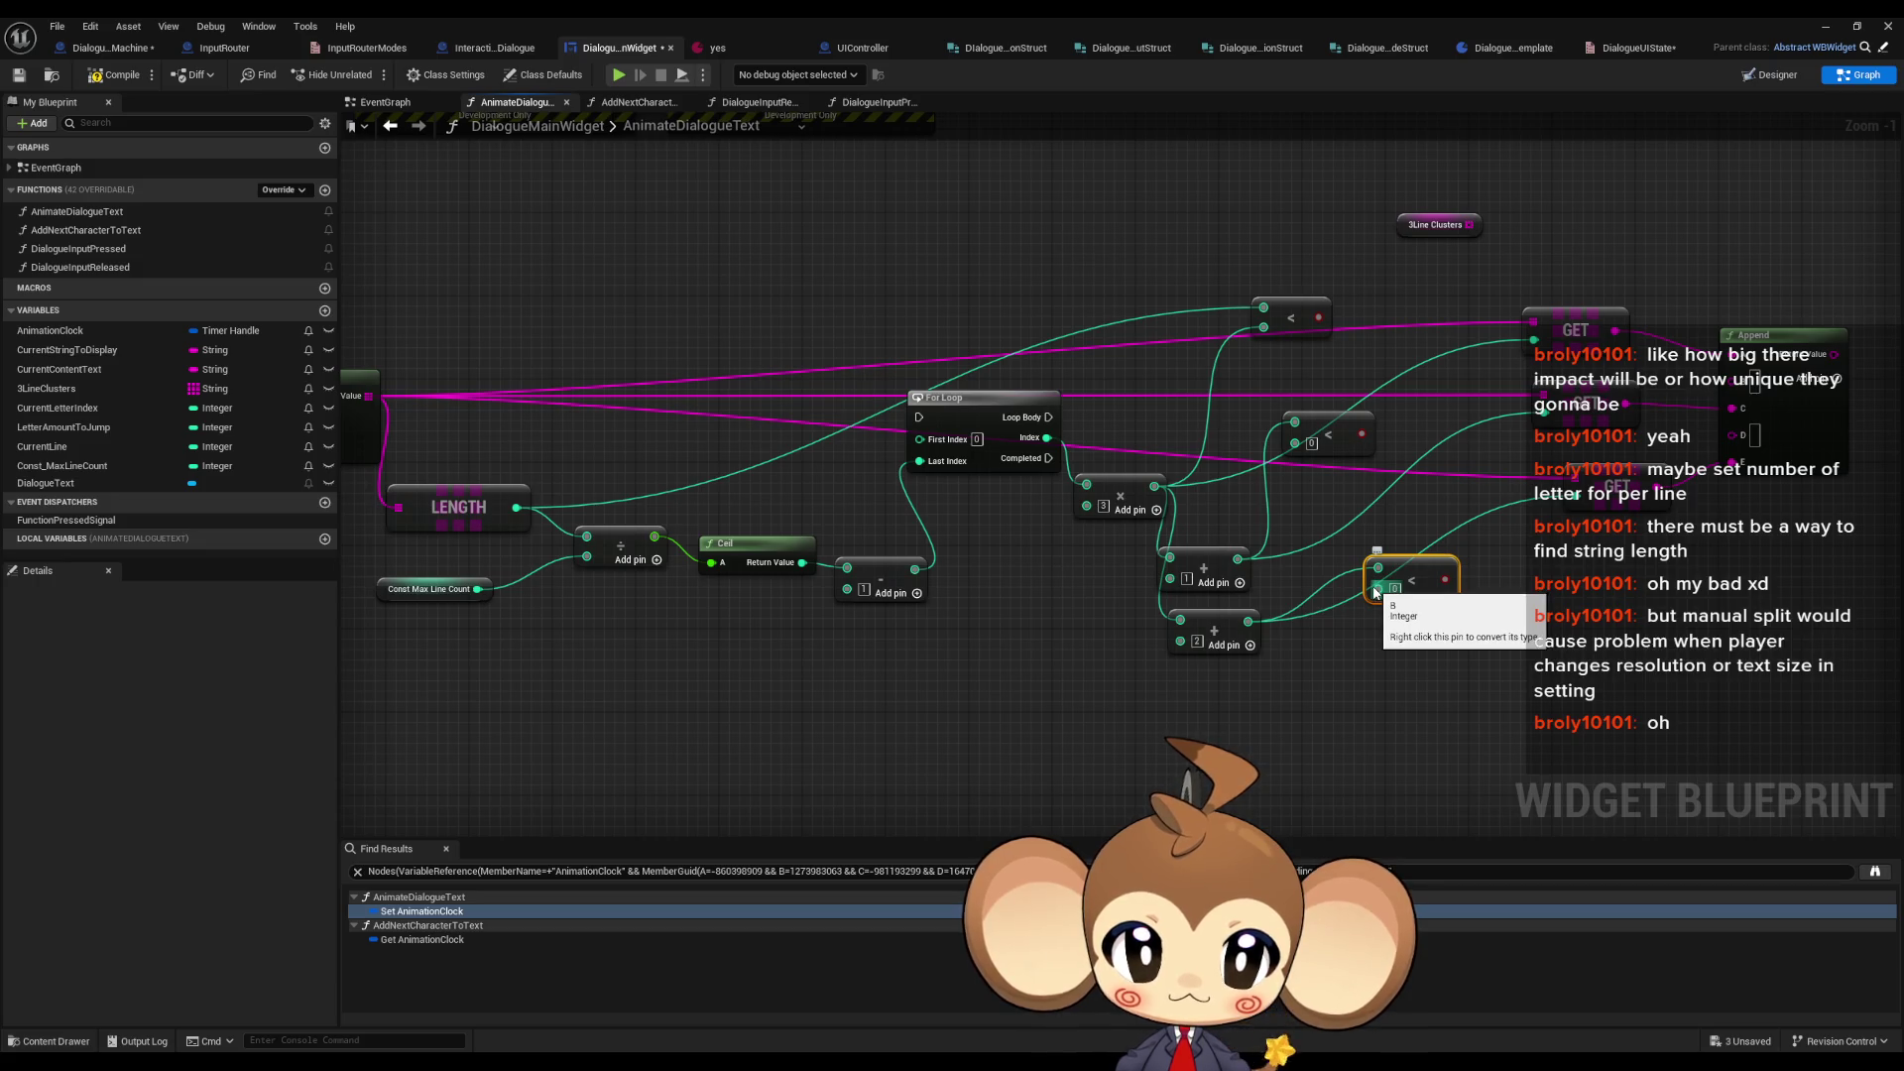
{"action": "mouse_move", "coordinate": [1377, 568]}
{"action": "left_mouse_down"}
{"action": "mouse_move", "coordinate": [1248, 621]}
{"action": "mouse_move", "coordinate": [1301, 451]}
{"action": "mouse_move", "coordinate": [517, 507]}
{"action": "mouse_move", "coordinate": [1380, 589]}
{"action": "left_mouse_up"}
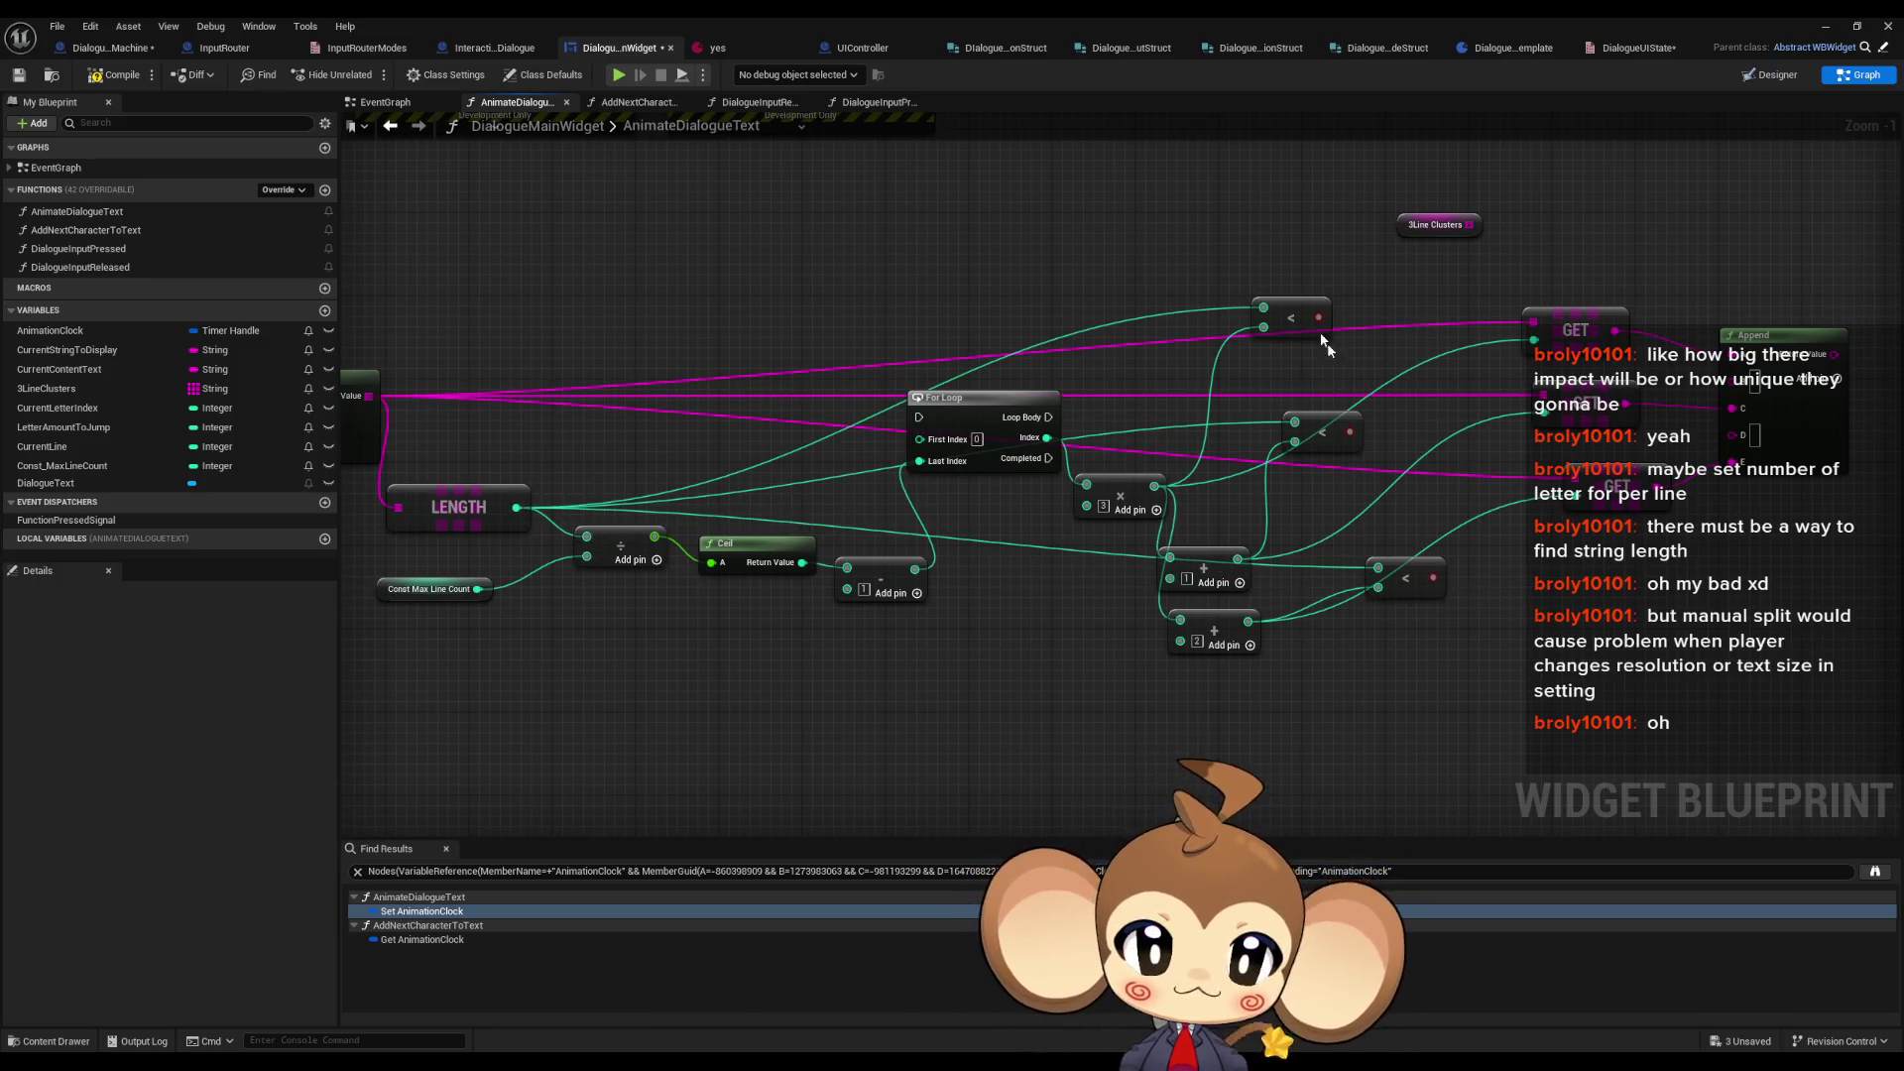
- Add a Branch fed by the top Less comparison and shift the GET and Append nodes right
{"action": "left_click_drag", "start_coordinate": [1291, 315], "coordinate": [1279, 367]}
{"action": "left_click_drag", "start_coordinate": [1393, 430], "coordinate": [1162, 415]}
{"action": "left_click_drag", "start_coordinate": [1075, 354], "coordinate": [1097, 298]}
{"action": "type", "text": "branch"}
{"action": "key", "text": "Return"}
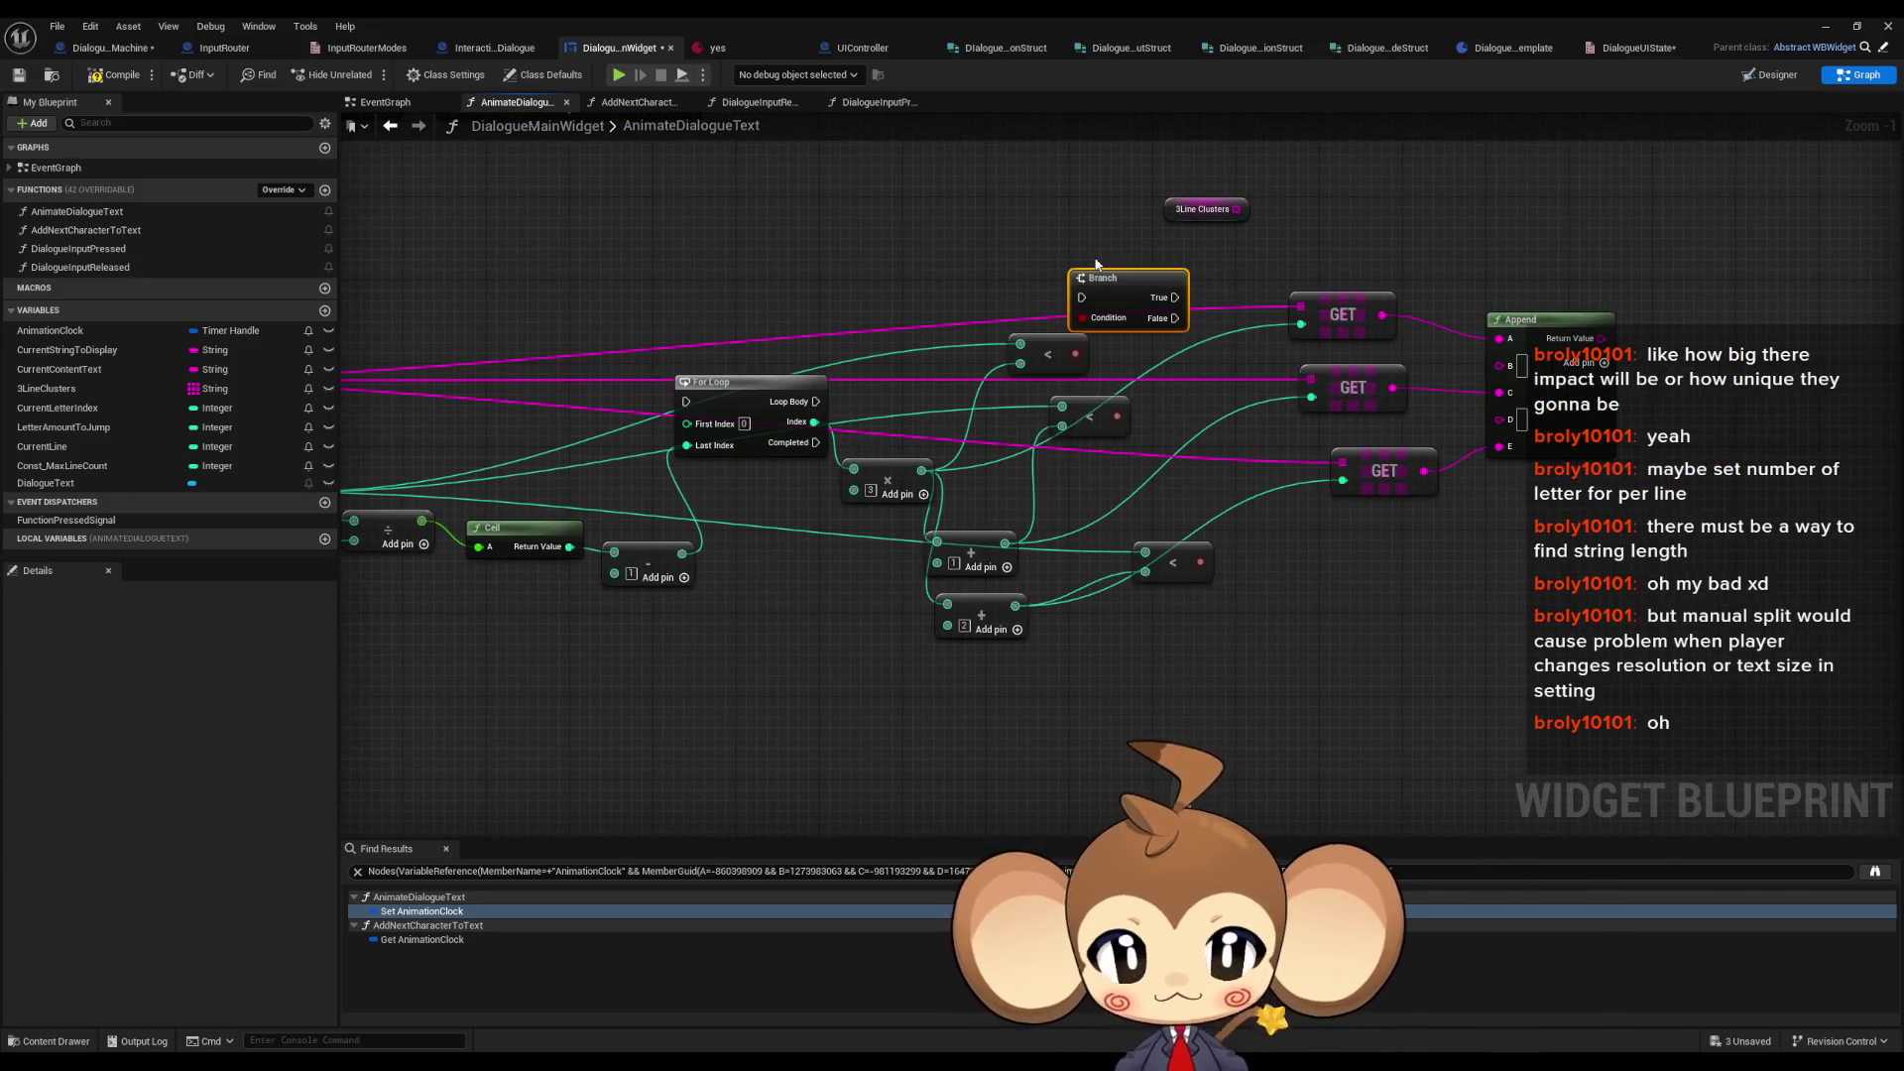
{"action": "left_click_drag", "start_coordinate": [1318, 241], "coordinate": [1507, 466]}
{"action": "left_click_drag", "start_coordinate": [1351, 329], "coordinate": [1570, 309]}
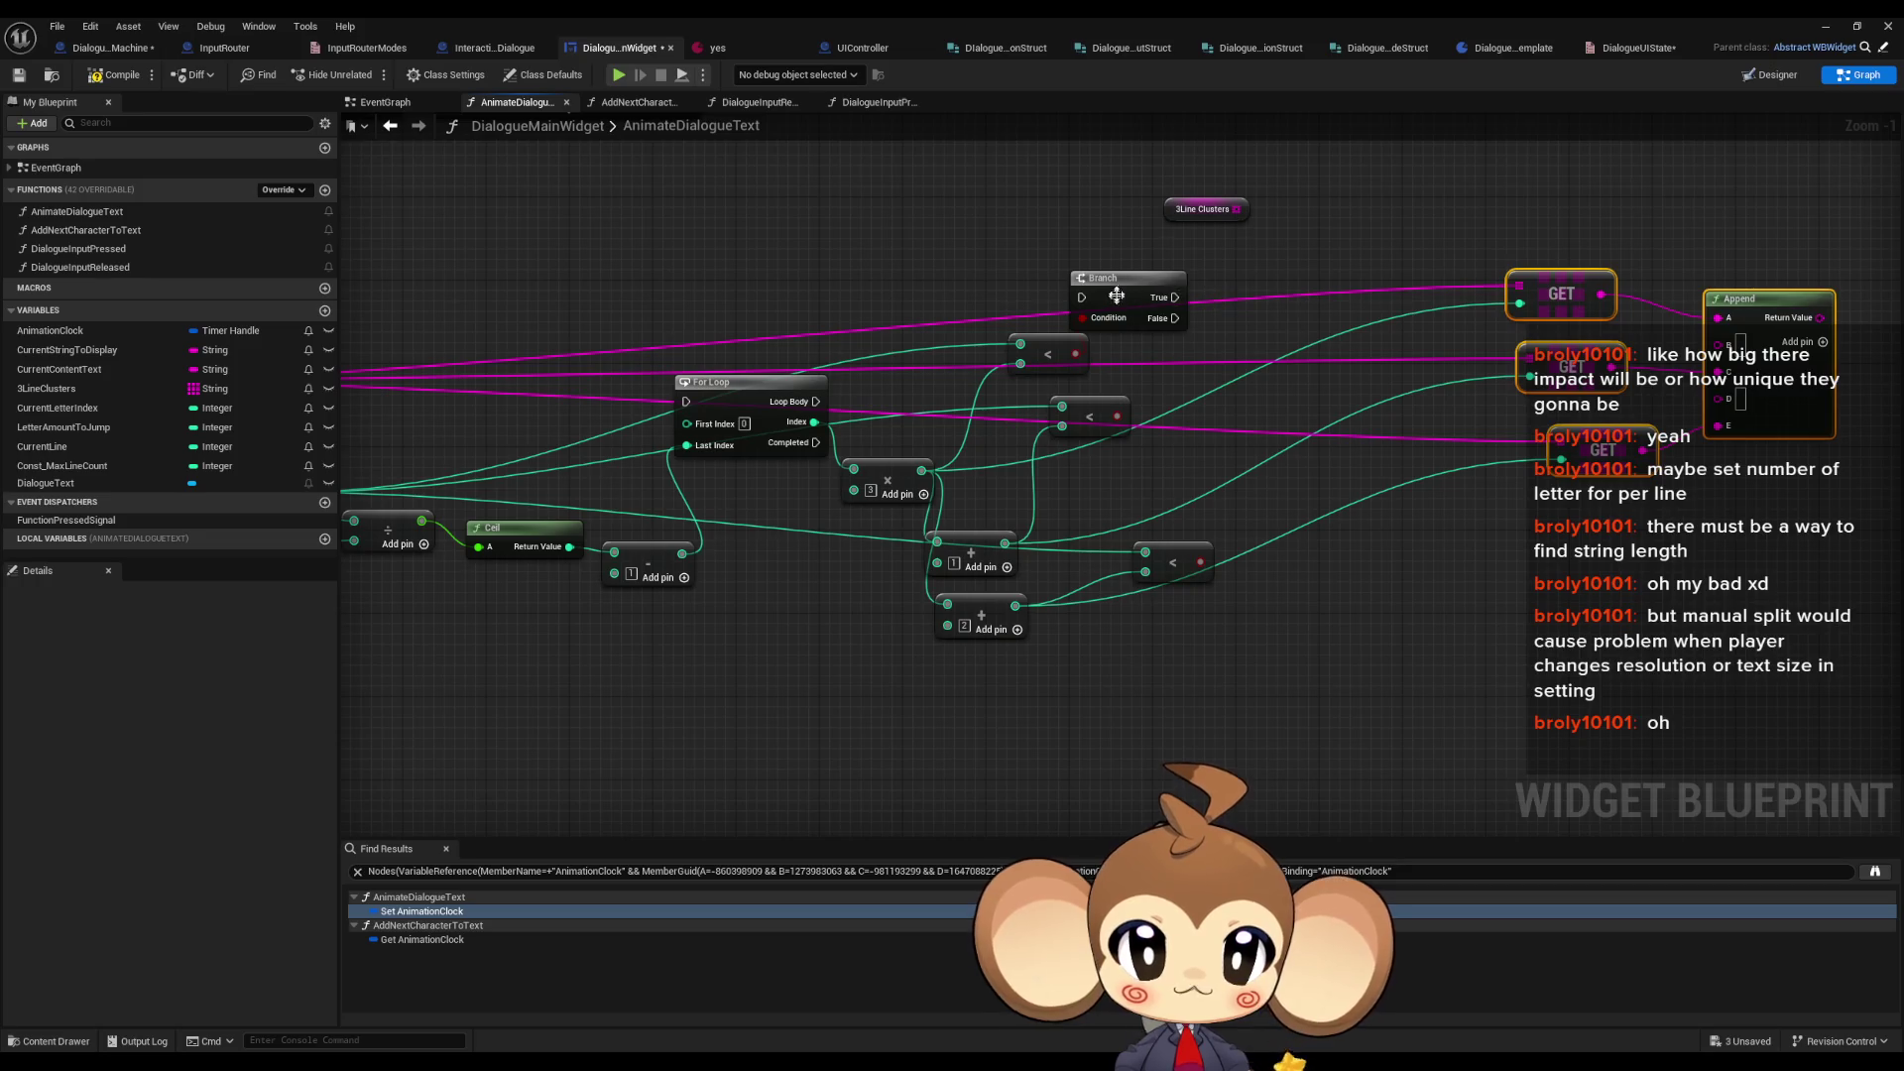
{"action": "left_click_drag", "start_coordinate": [1116, 296], "coordinate": [1232, 285]}
- Duplicate the Branch for the middle and bottom Less comparisons and place it beside them
{"action": "key", "text": "ctrl+d"}
{"action": "mouse_move", "coordinate": [1117, 416]}
{"action": "left_mouse_down"}
{"action": "mouse_move", "coordinate": [1240, 400]}
{"action": "mouse_move", "coordinate": [1309, 536]}
{"action": "left_mouse_up"}
{"action": "left_click_drag", "start_coordinate": [1193, 551], "coordinate": [1507, 558]}
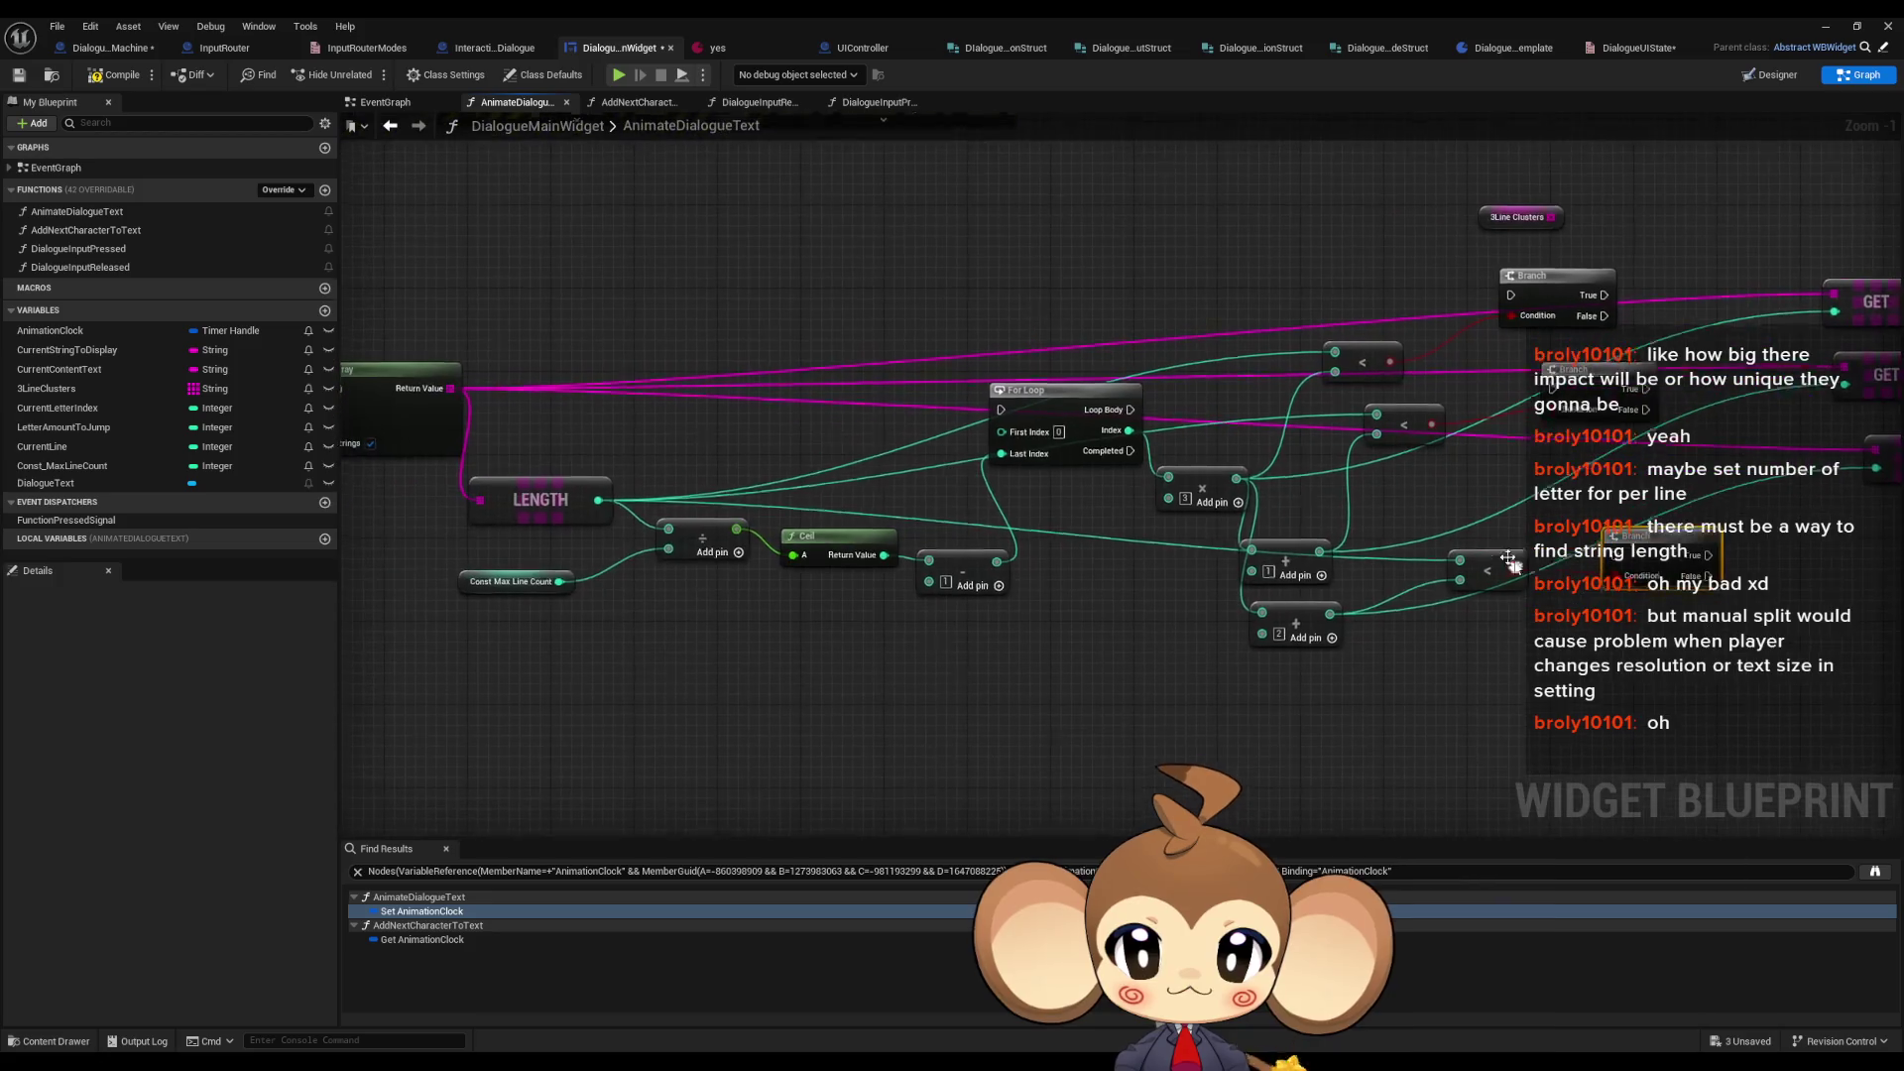
{"action": "left_click", "coordinate": [1063, 446]}
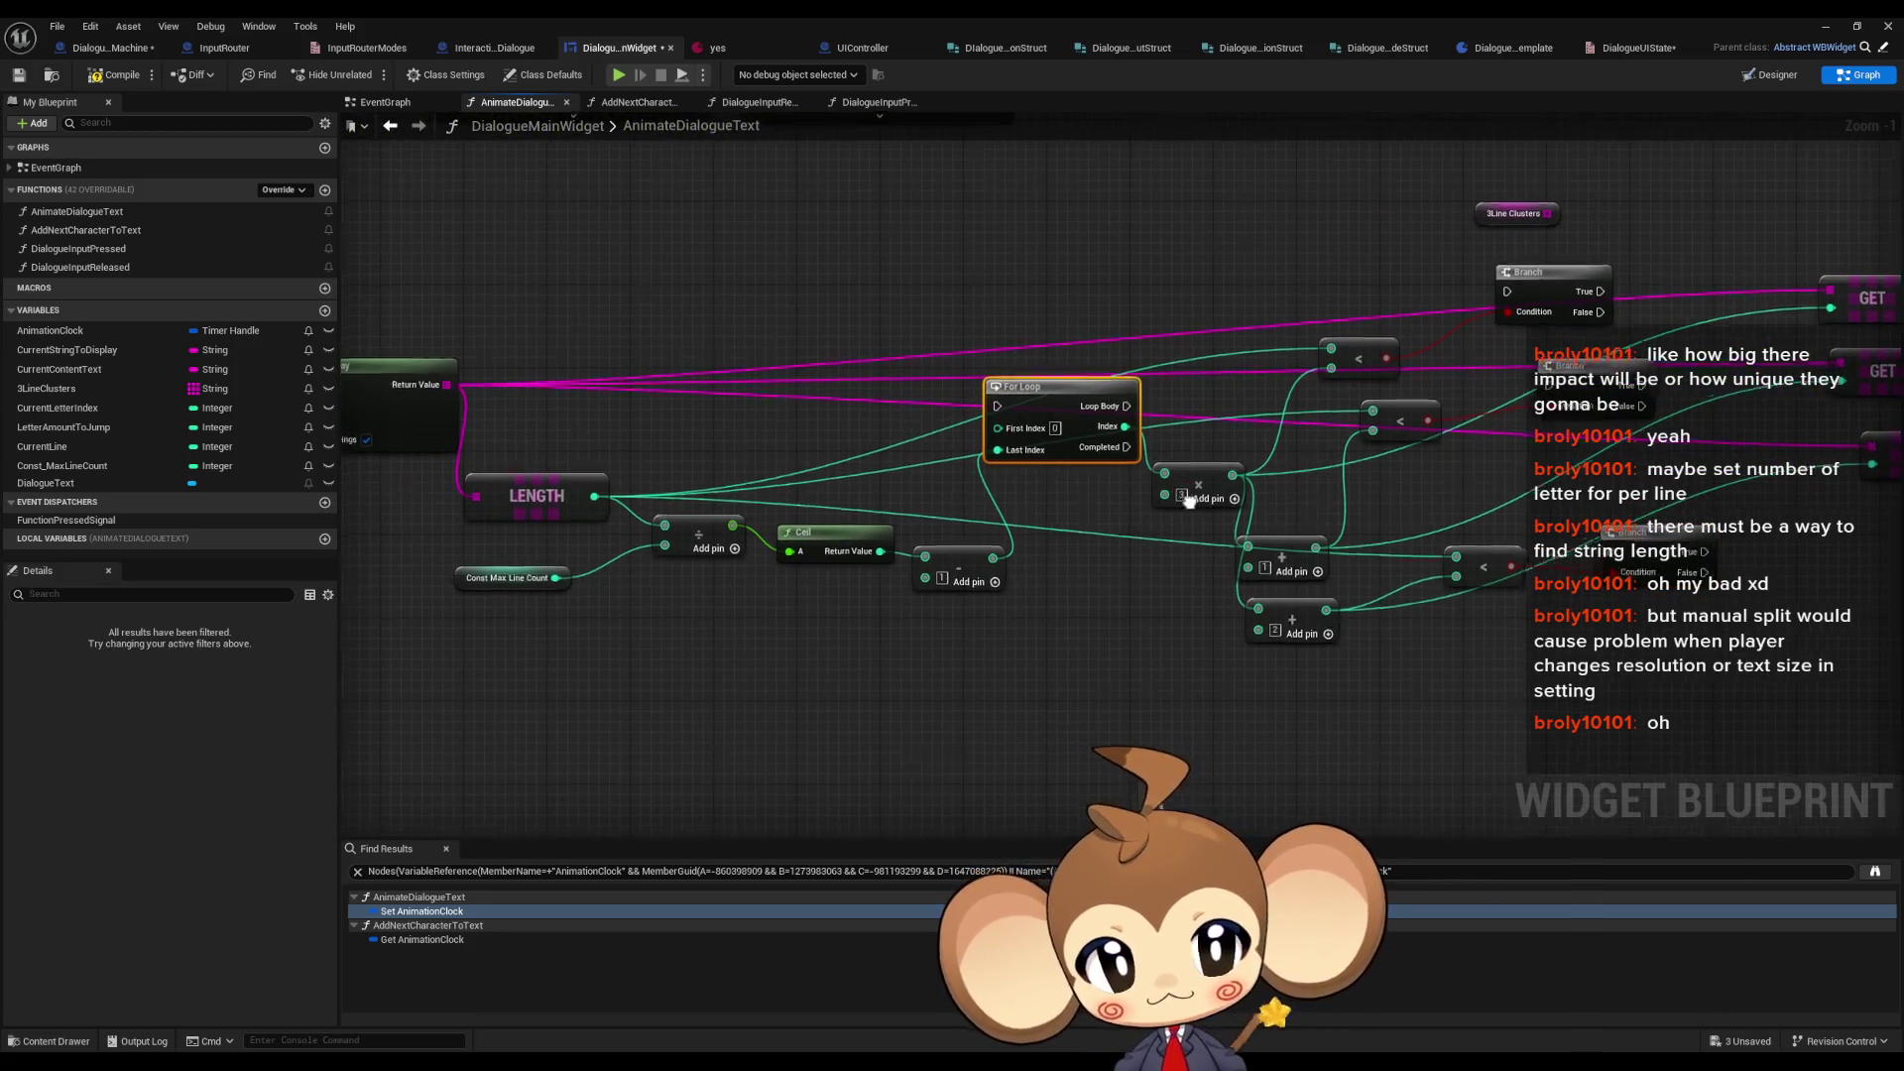
{"action": "left_click_drag", "start_coordinate": [1189, 499], "coordinate": [995, 479]}
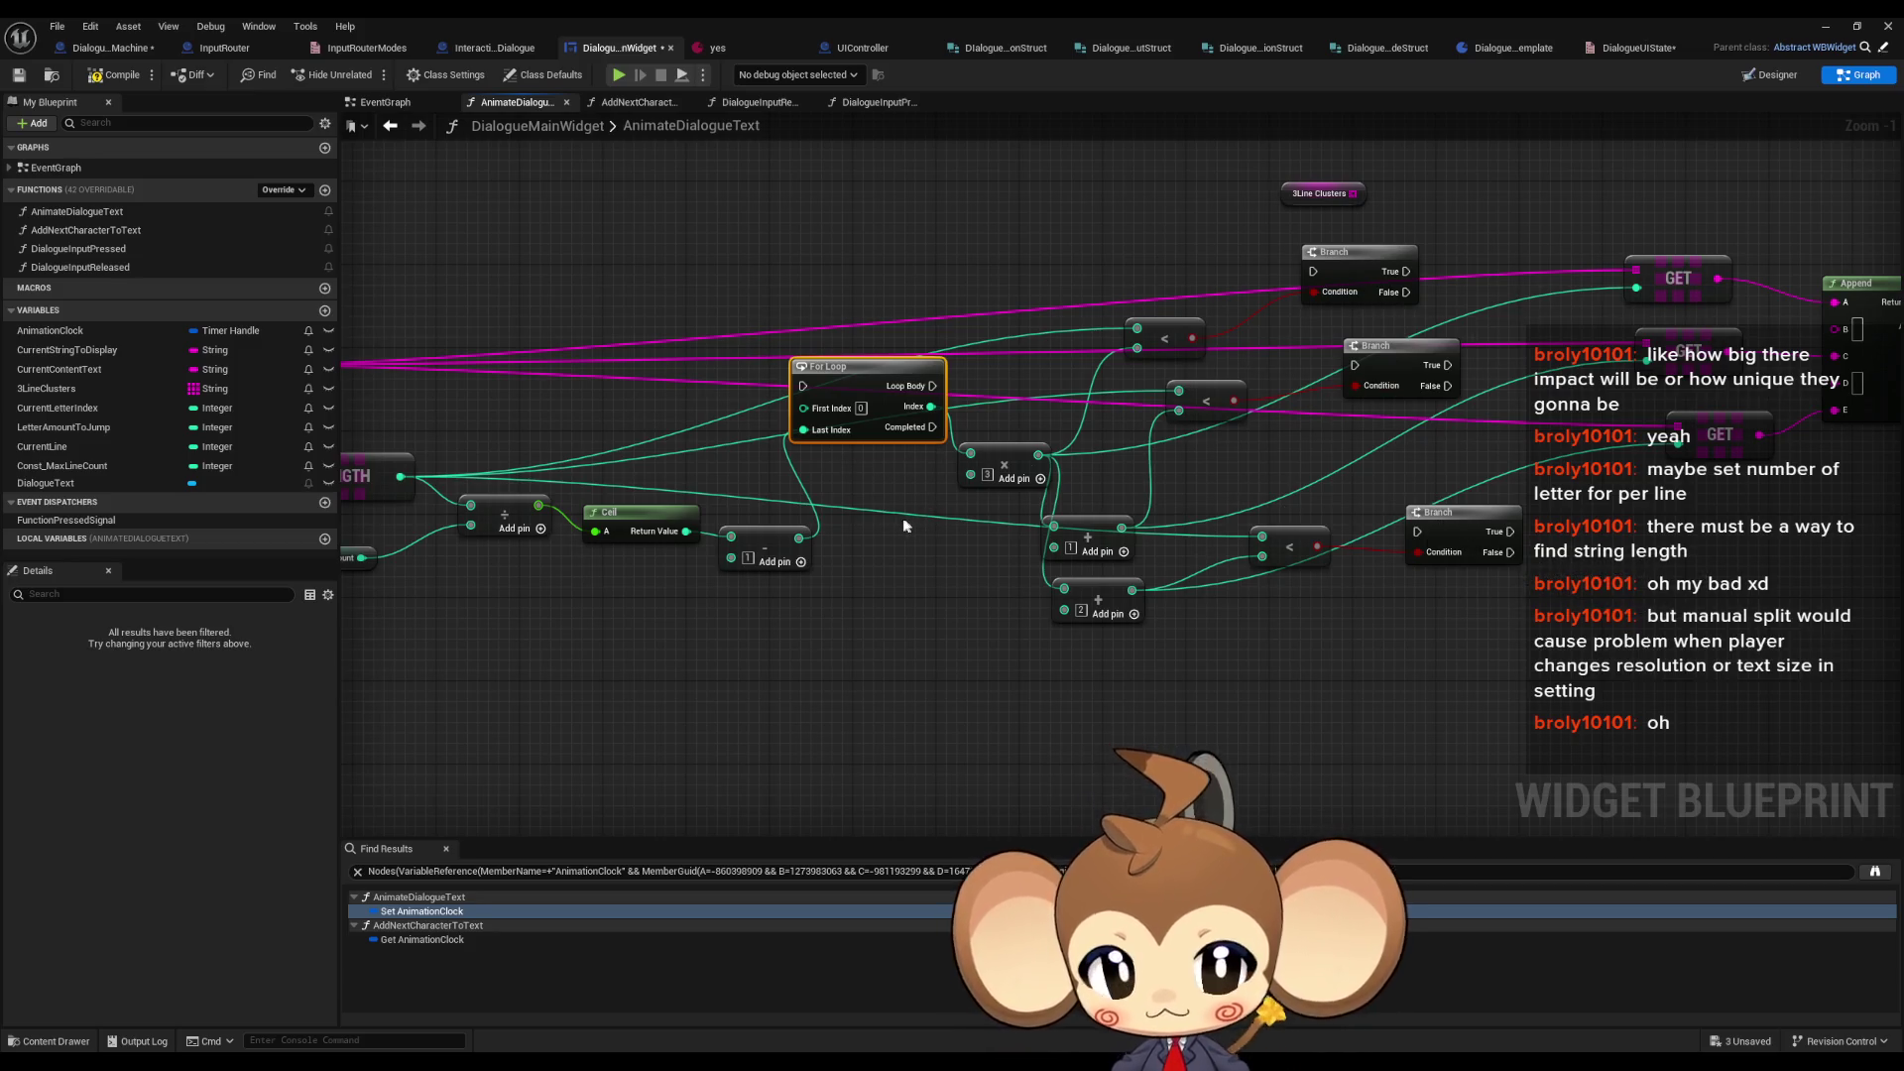
{"action": "left_click_drag", "start_coordinate": [1513, 599], "coordinate": [1444, 668]}
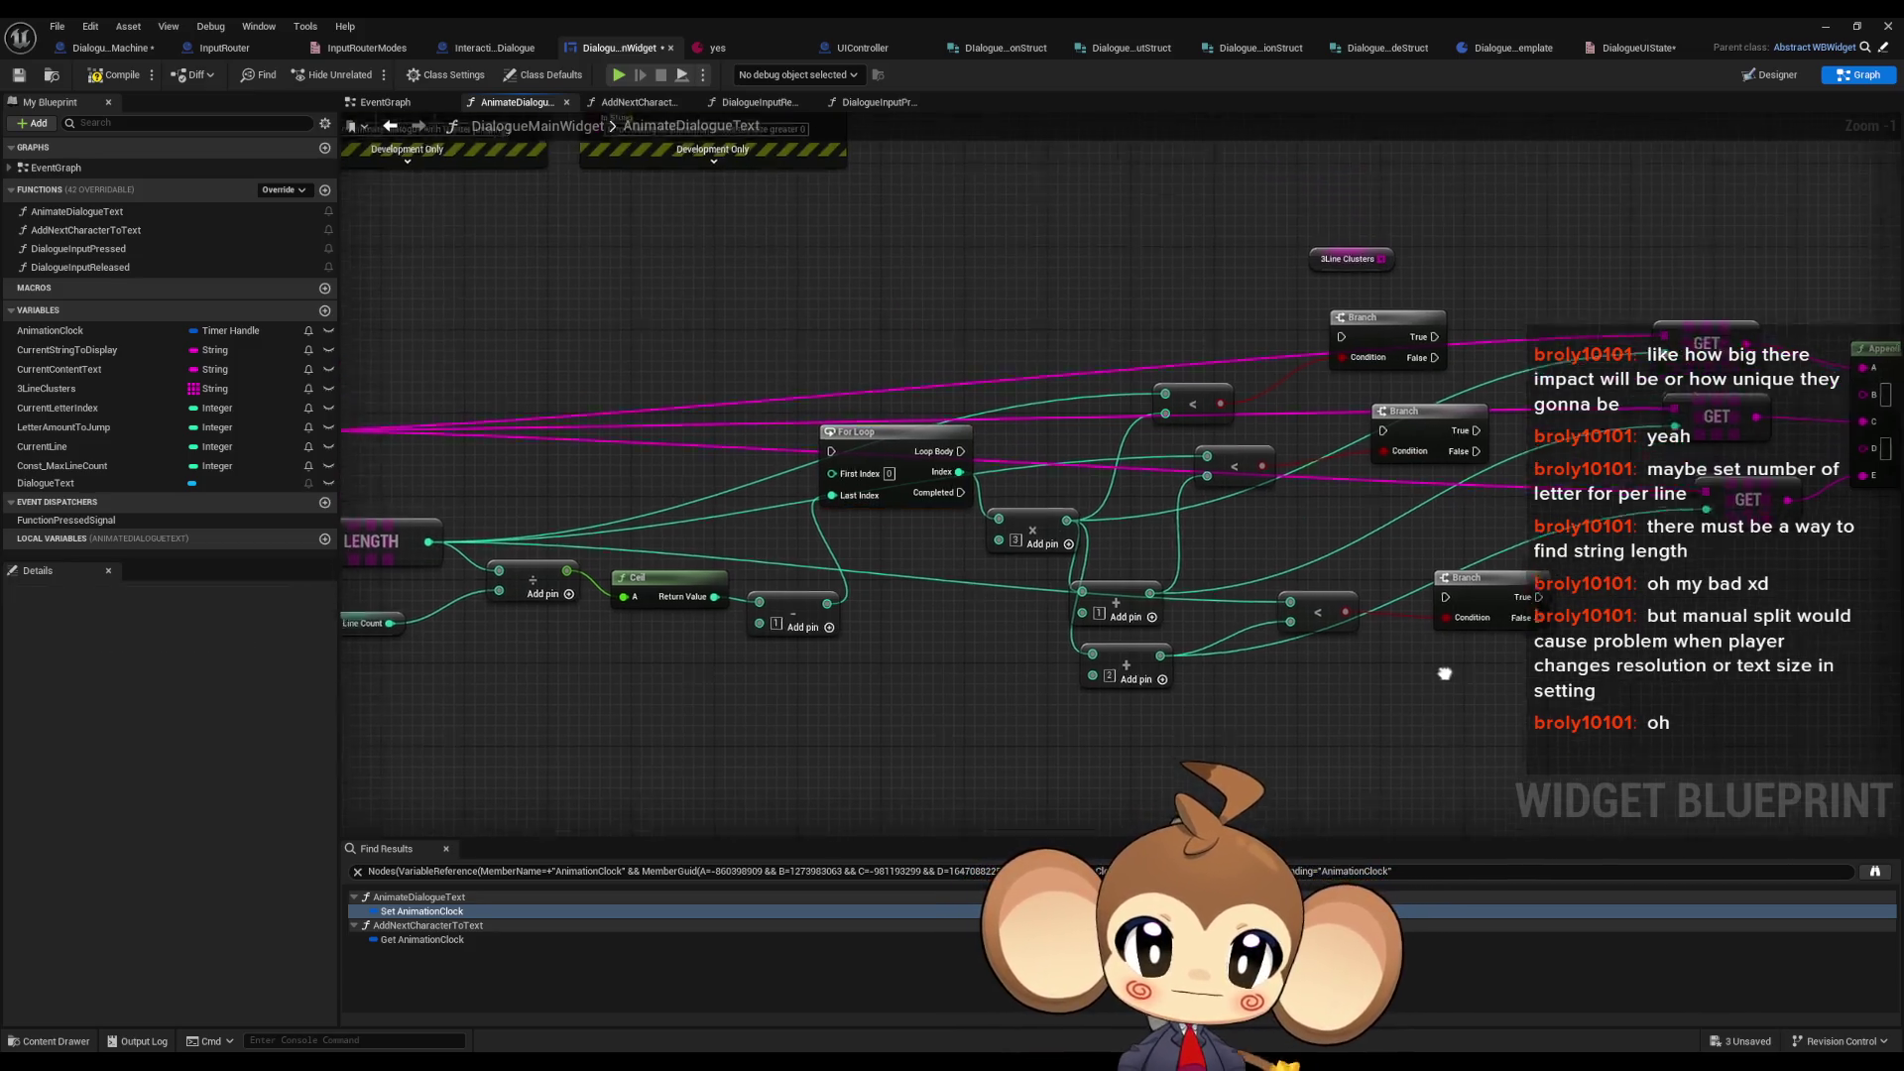
- Swap the old For Loop for a For Loop with Break, rewiring its Index to the multiply node
{"action": "right_click", "coordinate": [916, 696]}
{"action": "type", "text": "fo"}
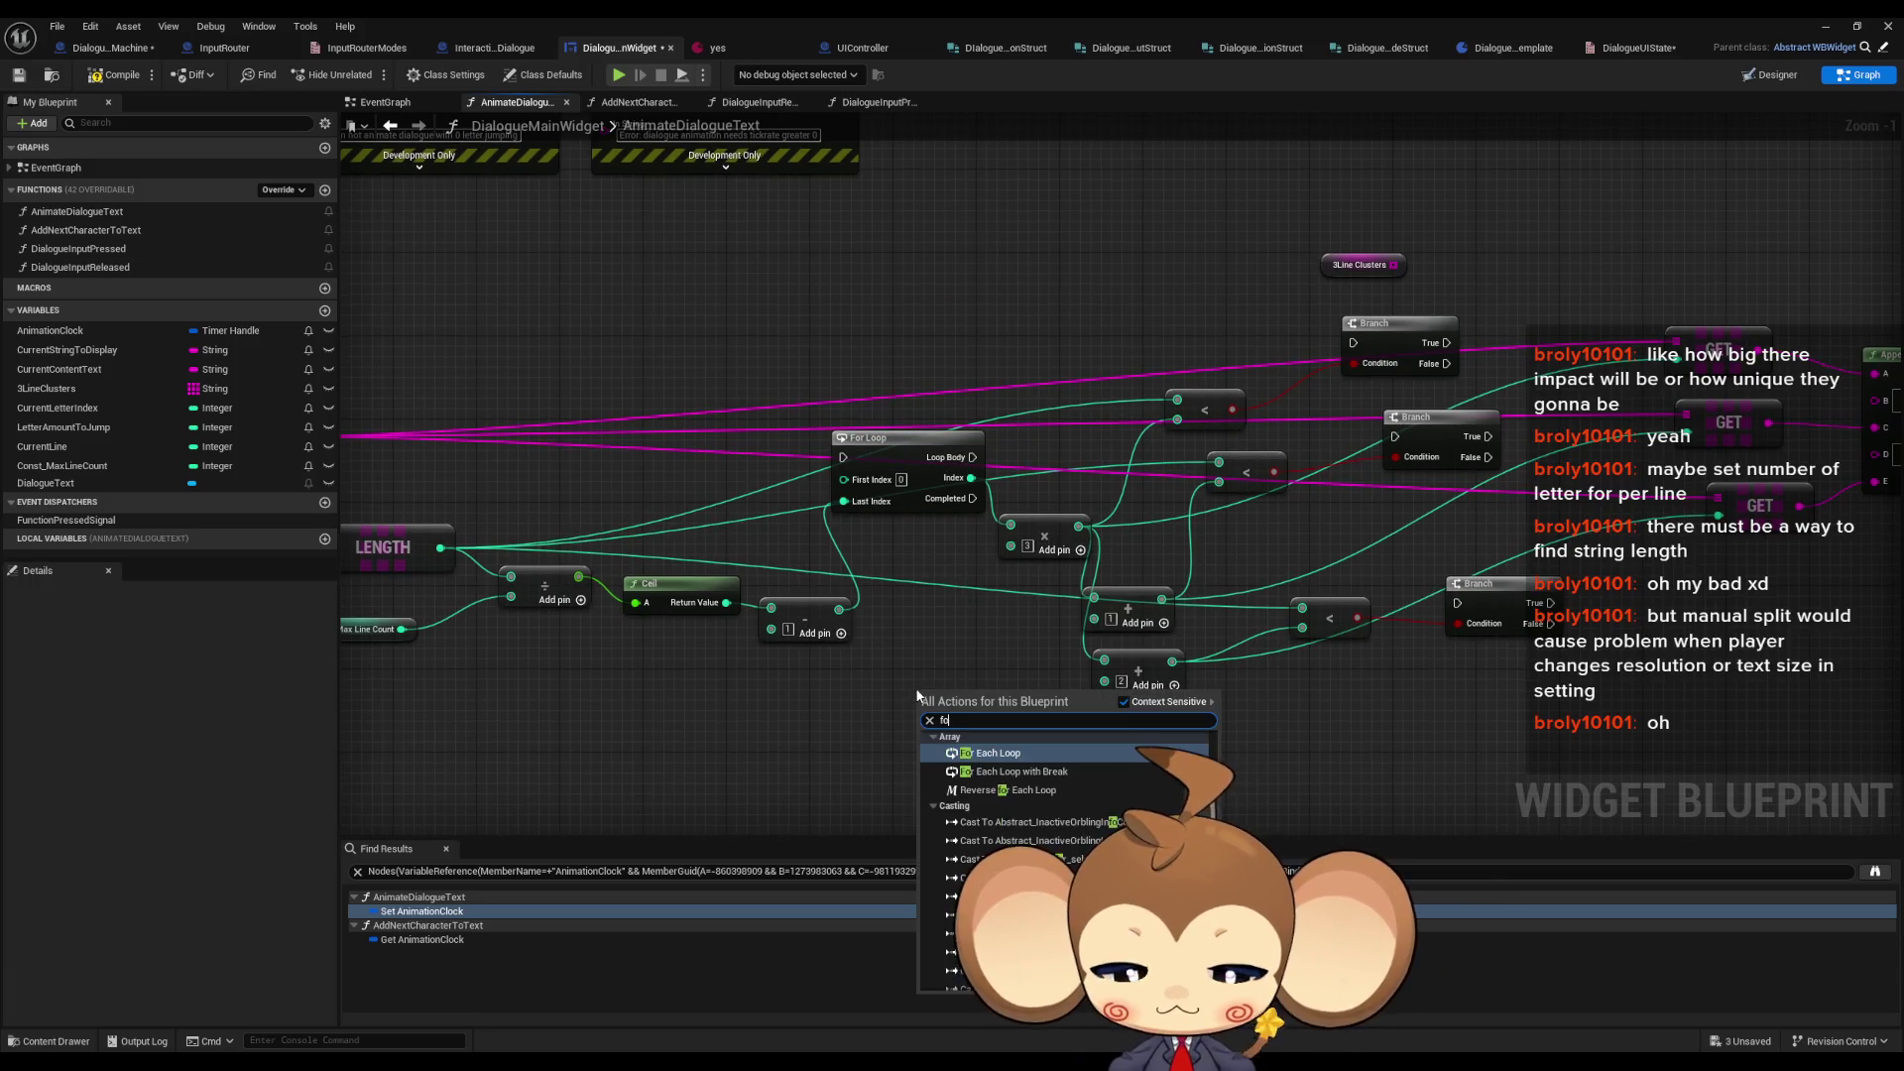
{"action": "type", "text": "r loop brea"}
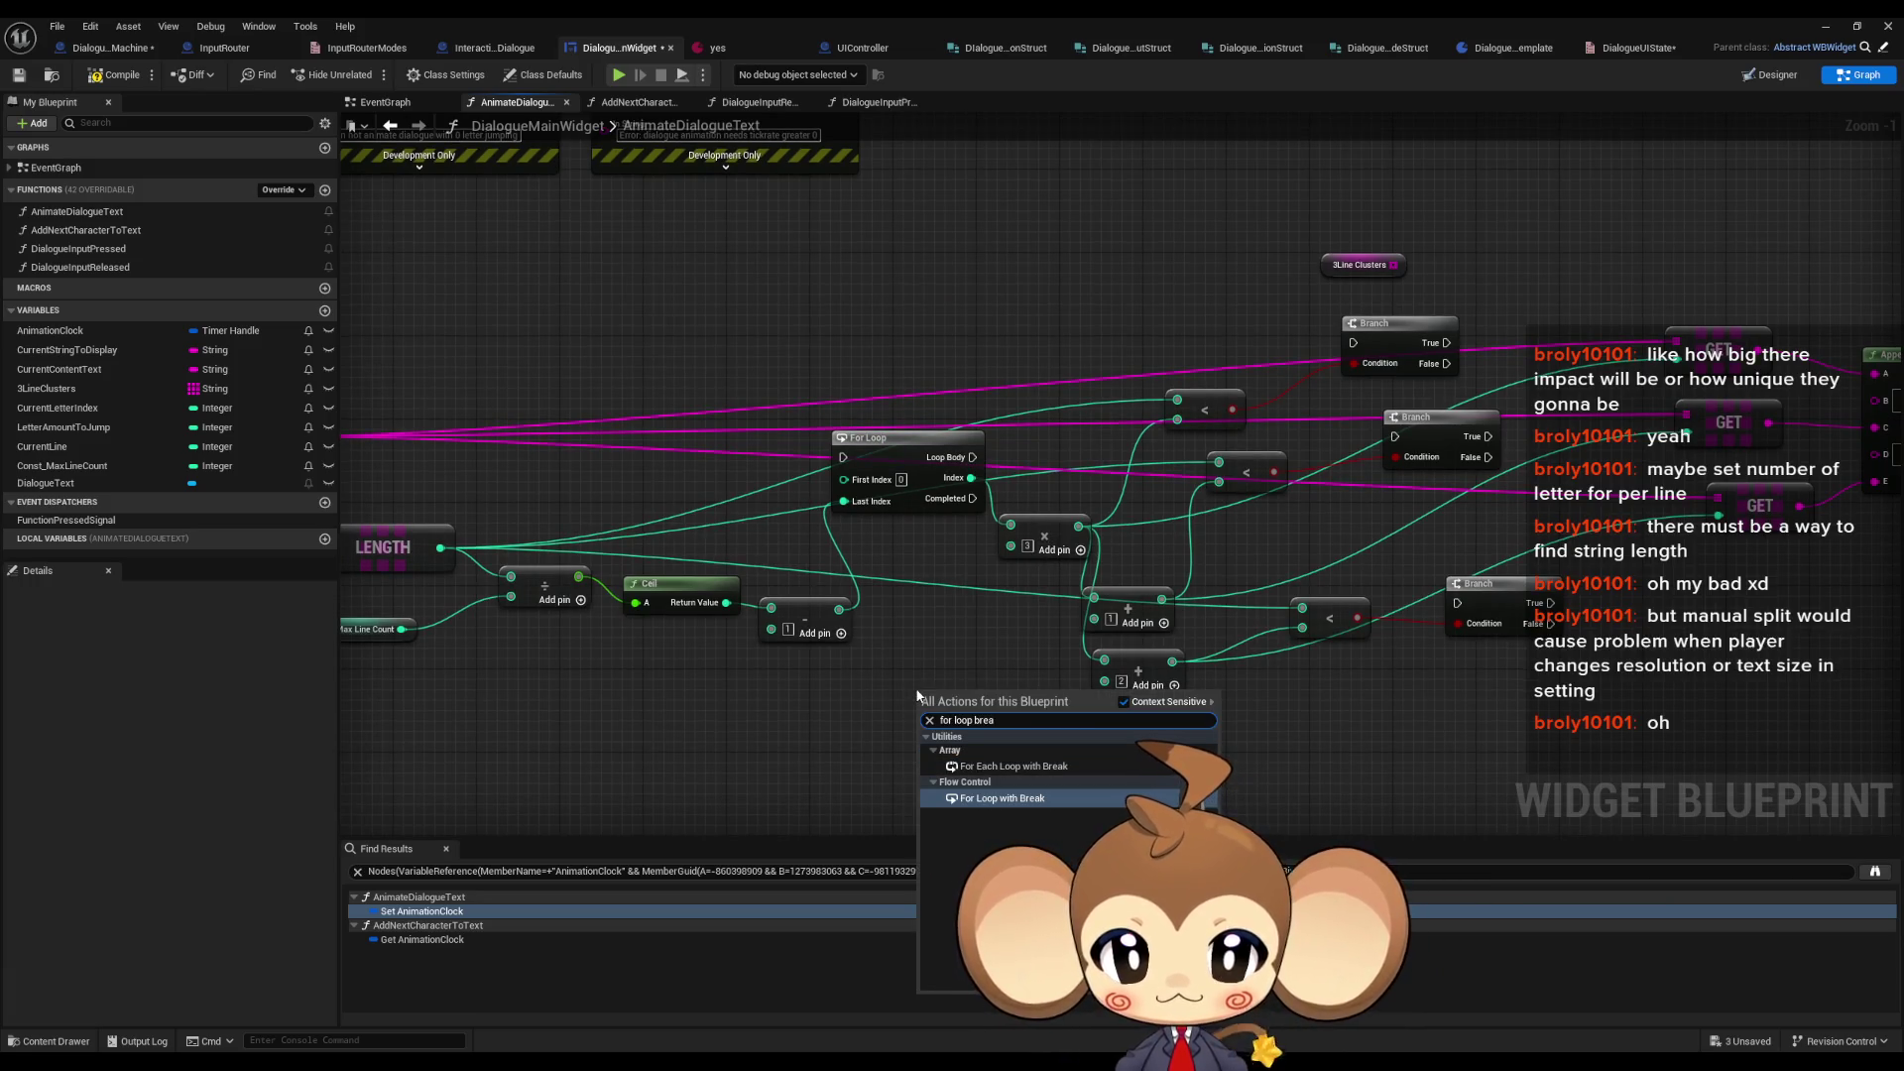
{"action": "key", "text": "Return"}
{"action": "mouse_move", "coordinate": [943, 765]}
{"action": "left_mouse_down"}
{"action": "mouse_move", "coordinate": [1211, 721]}
{"action": "mouse_move", "coordinate": [1105, 566]}
{"action": "left_mouse_up"}
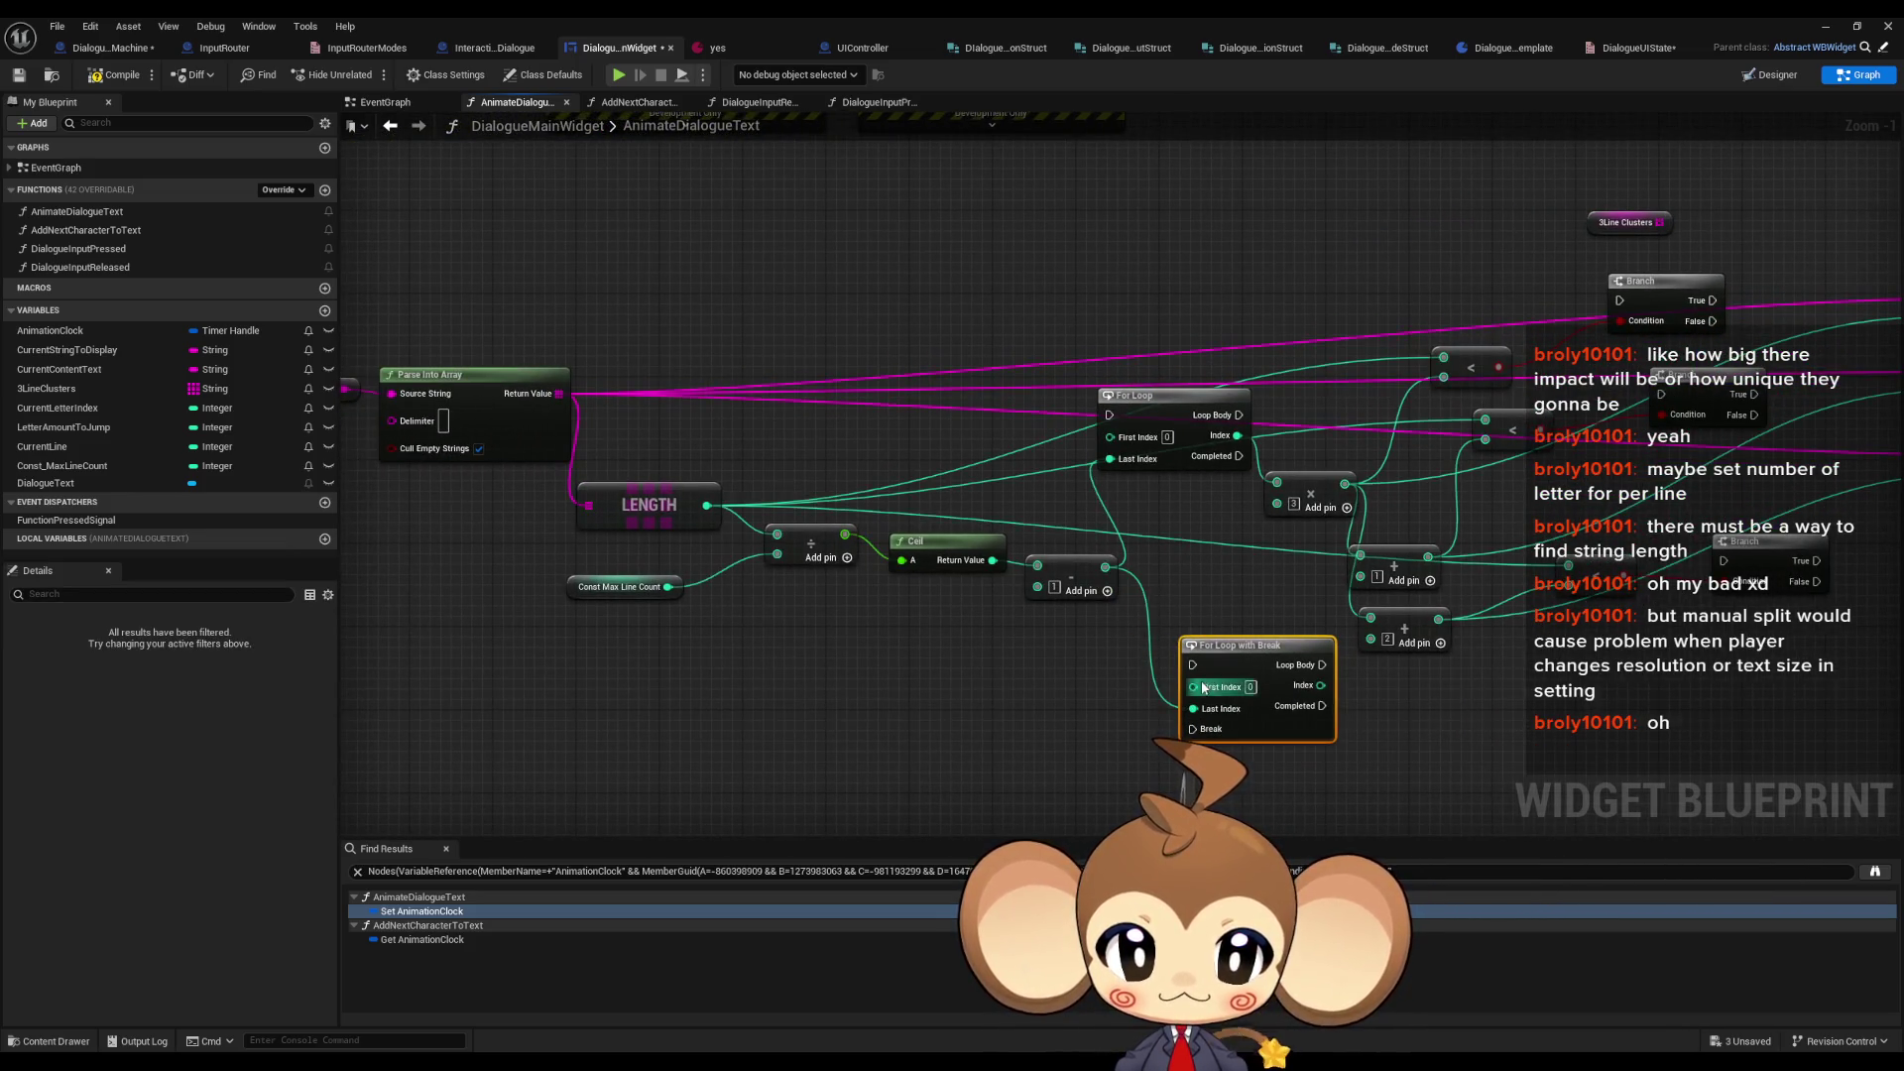
{"action": "left_click_drag", "start_coordinate": [1195, 687], "coordinate": [999, 701]}
{"action": "left_click_drag", "start_coordinate": [1136, 715], "coordinate": [1080, 495]}
{"action": "left_click", "coordinate": [995, 393]}
{"action": "left_click_drag", "start_coordinate": [995, 394], "coordinate": [995, 192]}
{"action": "key", "text": "Delete"}
{"action": "left_click_drag", "start_coordinate": [1069, 657], "coordinate": [984, 356]}
- Run the loop body into the first Branch and send a False result to the loop's Break
{"action": "left_click_drag", "start_coordinate": [1151, 382], "coordinate": [1156, 423]}
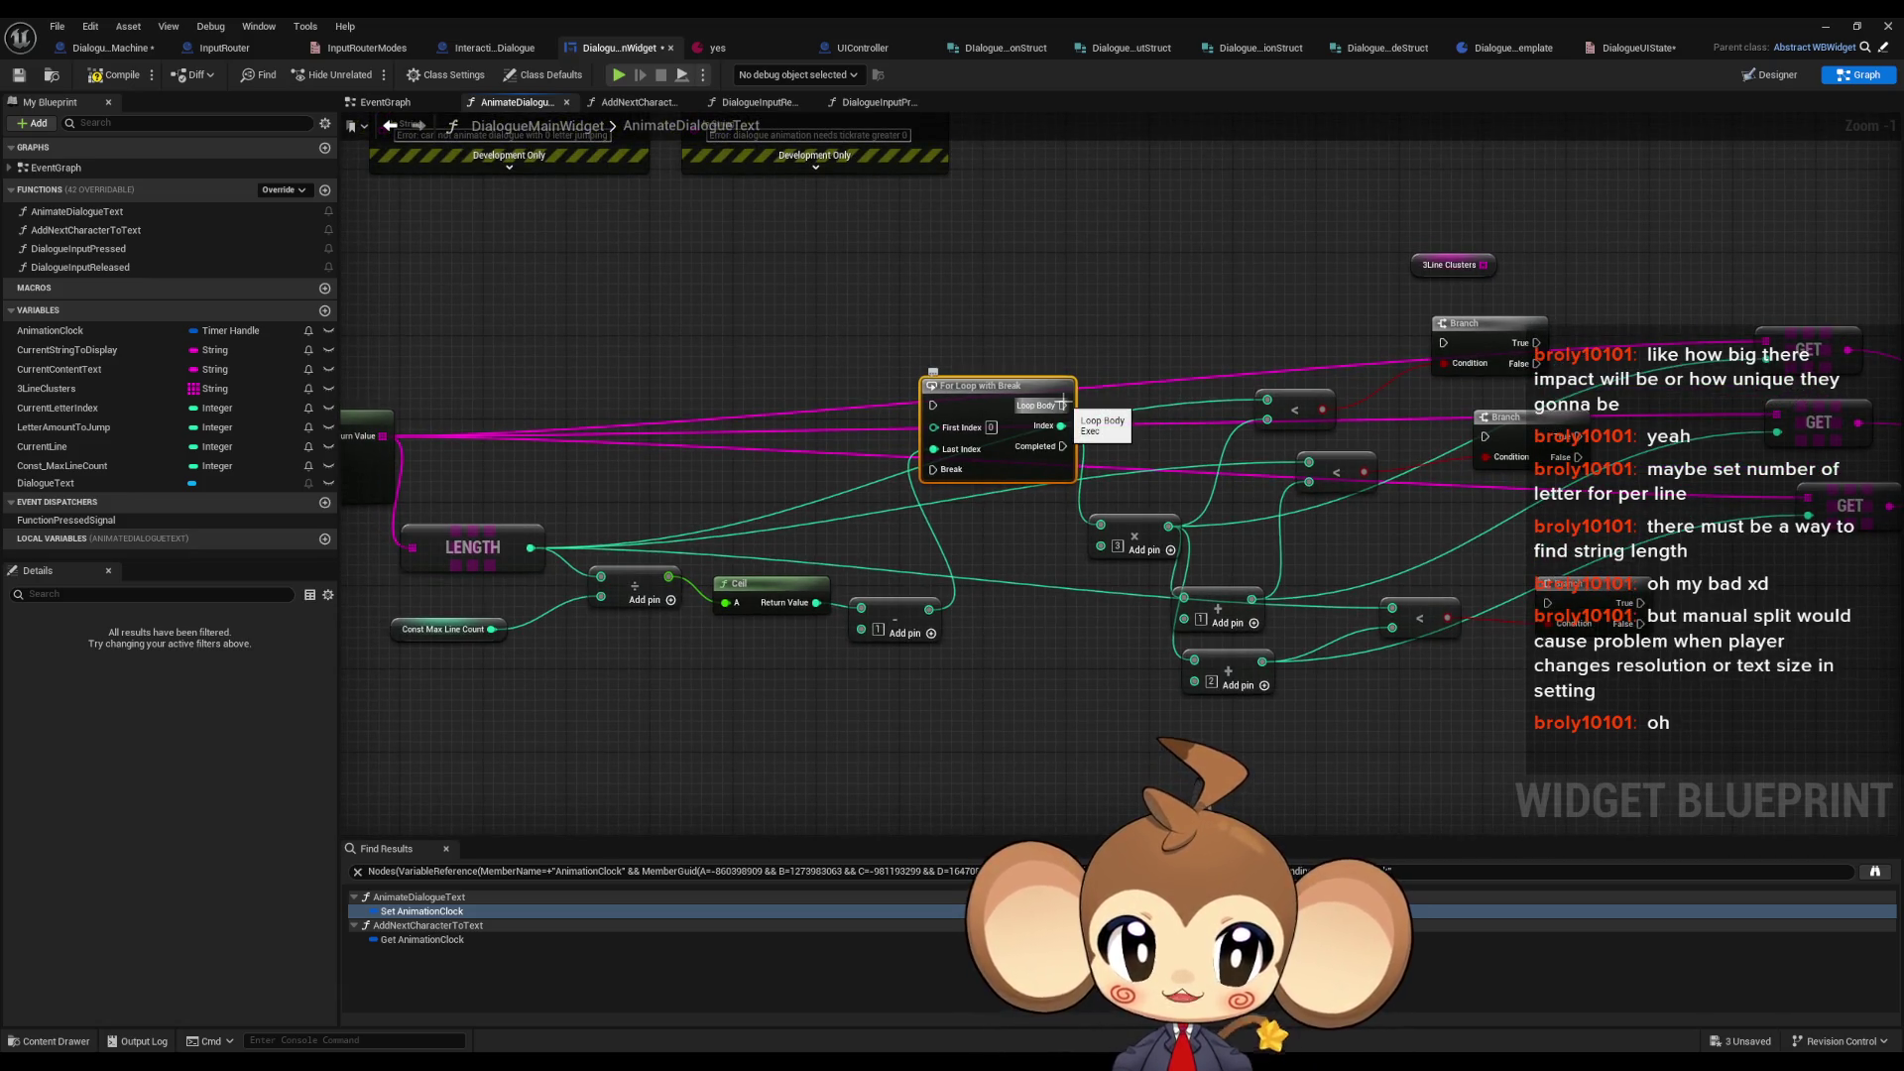
{"action": "mouse_move", "coordinate": [1062, 403]}
{"action": "left_mouse_down"}
{"action": "mouse_move", "coordinate": [1443, 343]}
{"action": "mouse_move", "coordinate": [887, 503]}
{"action": "mouse_move", "coordinate": [932, 469]}
{"action": "left_mouse_up"}
{"action": "left_click_drag", "start_coordinate": [1644, 622], "coordinate": [932, 470]}
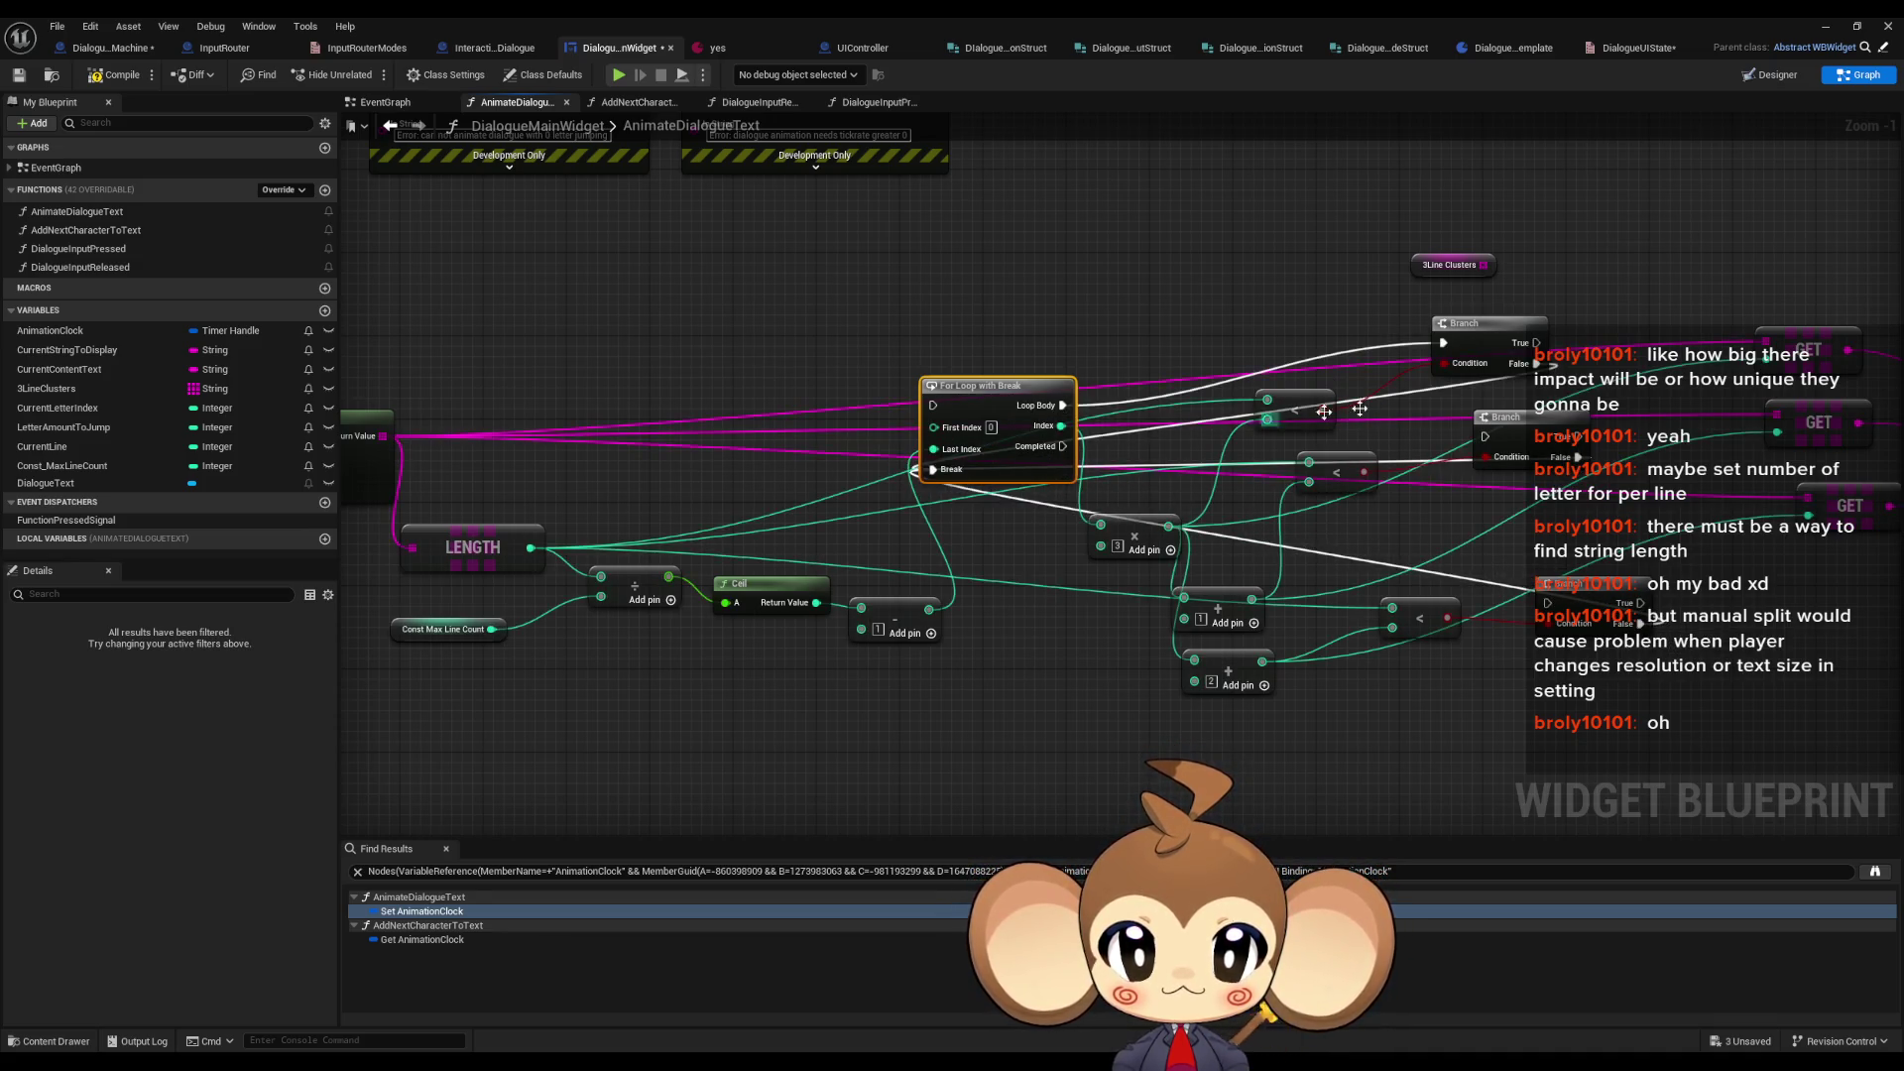
{"action": "mouse_move", "coordinate": [1535, 342]}
{"action": "left_mouse_down"}
{"action": "mouse_move", "coordinate": [1547, 602]}
{"action": "mouse_move", "coordinate": [1584, 446]}
{"action": "mouse_move", "coordinate": [1597, 595]}
{"action": "mouse_move", "coordinate": [1576, 436]}
{"action": "left_mouse_up"}
{"action": "left_click", "coordinate": [1412, 475]}
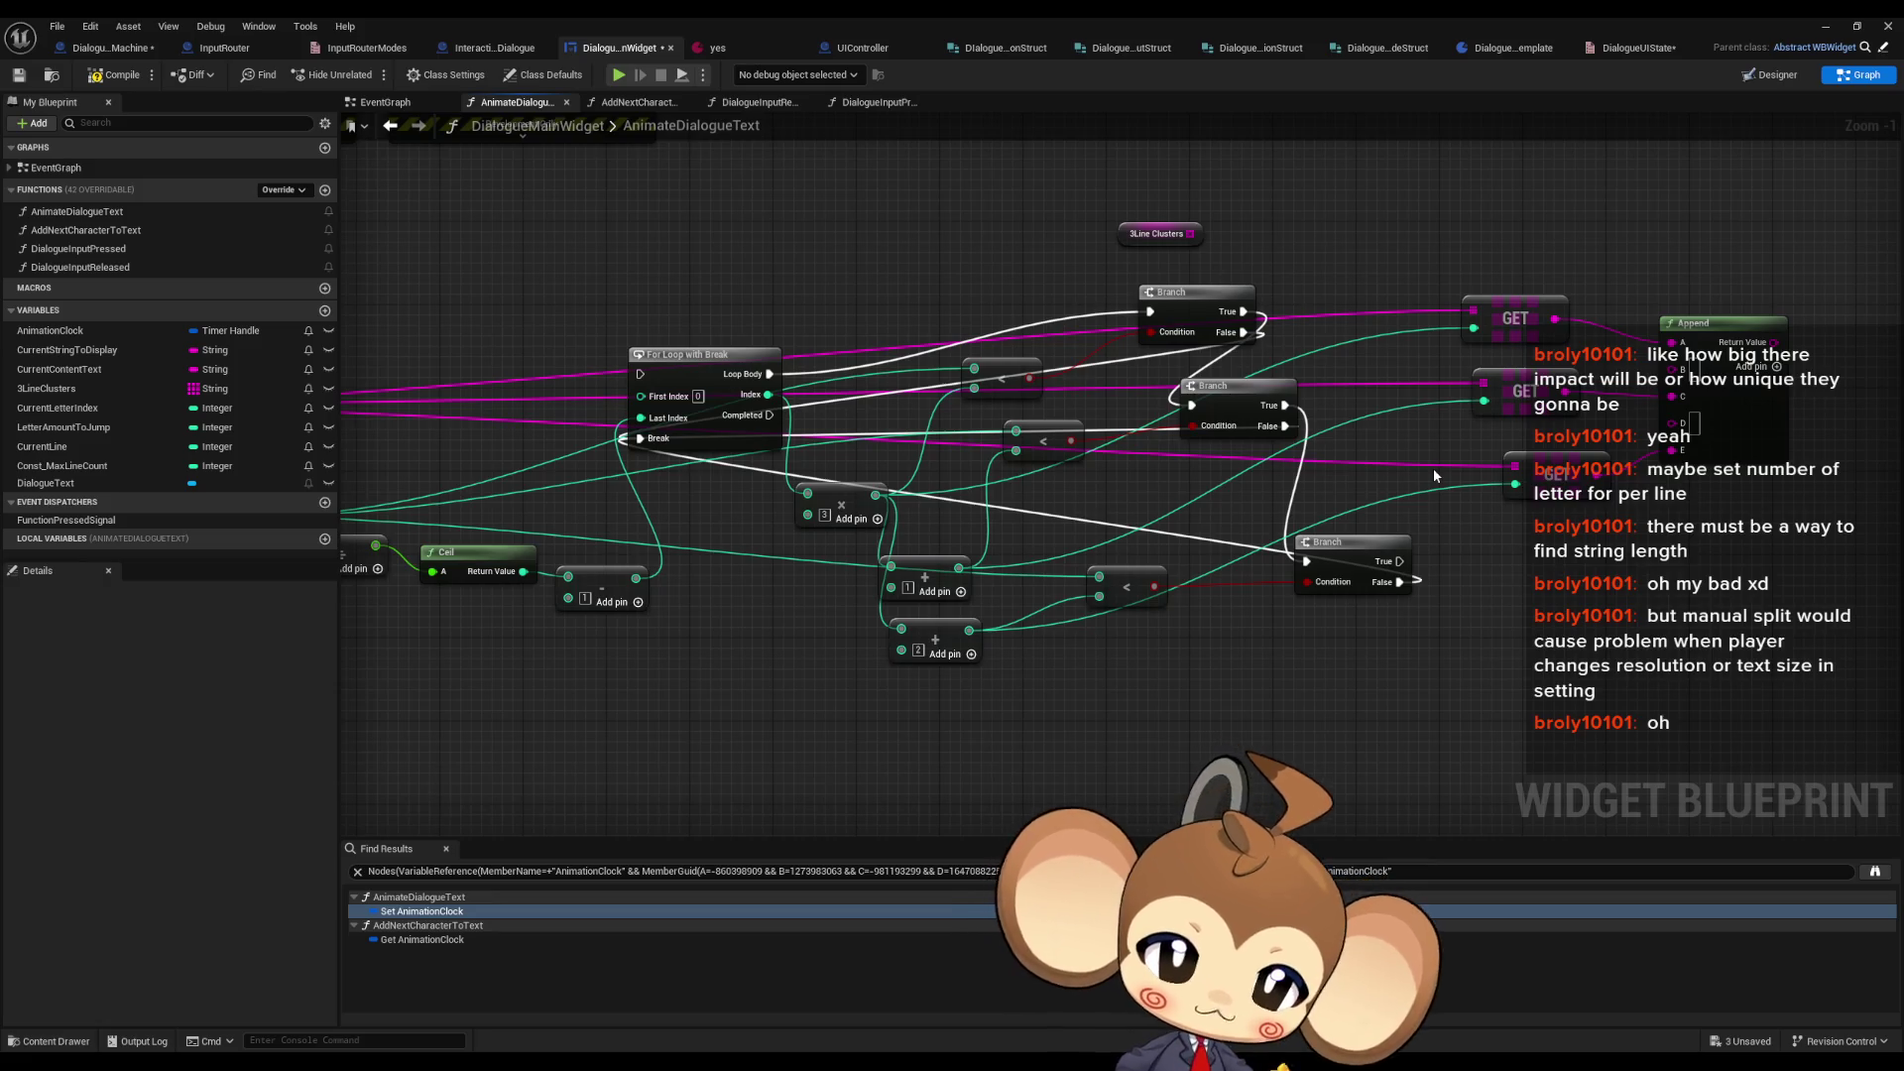
- Select all the line-building nodes below the 3Line Clusters node
{"action": "left_click_drag", "start_coordinate": [1184, 242], "coordinate": [1208, 325]}
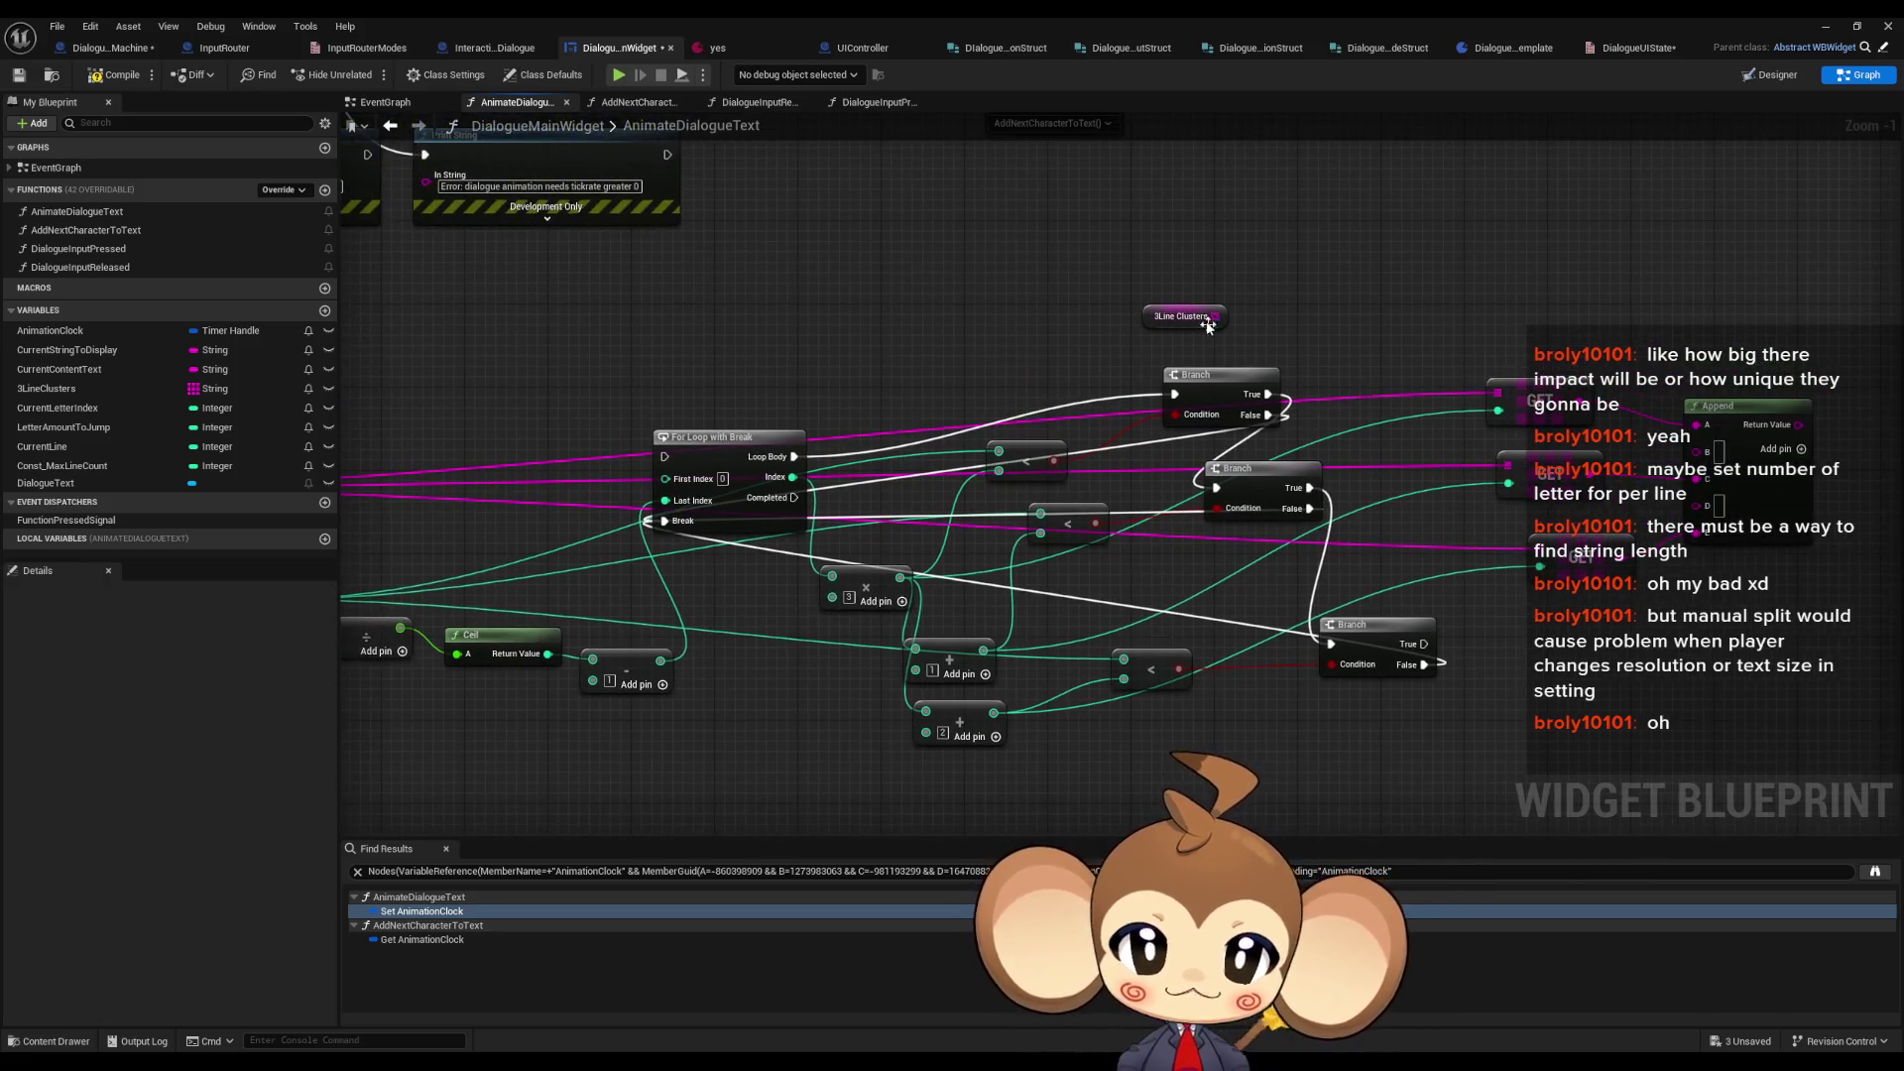
{"action": "scroll", "coordinate": [1253, 320], "scroll_direction": "down", "scroll_amount": 4}
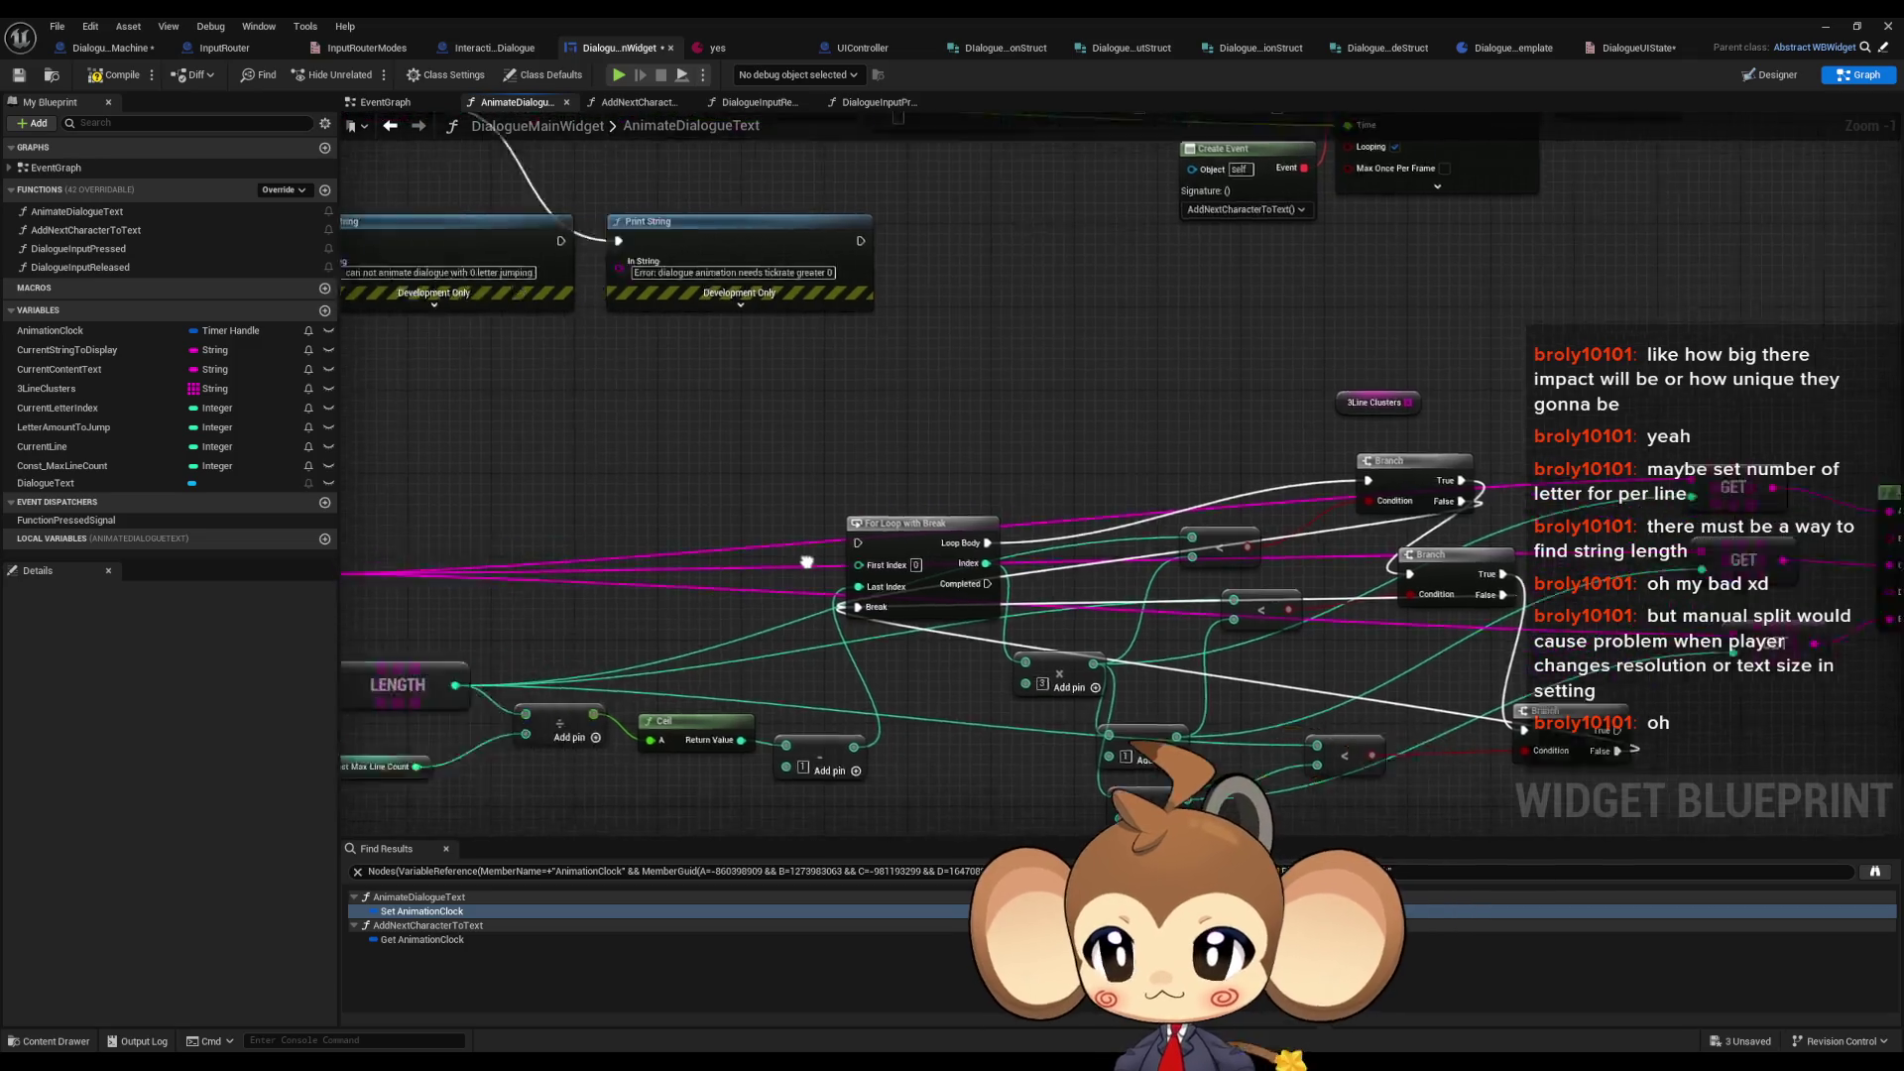
{"action": "left_click_drag", "start_coordinate": [530, 438], "coordinate": [1535, 699]}
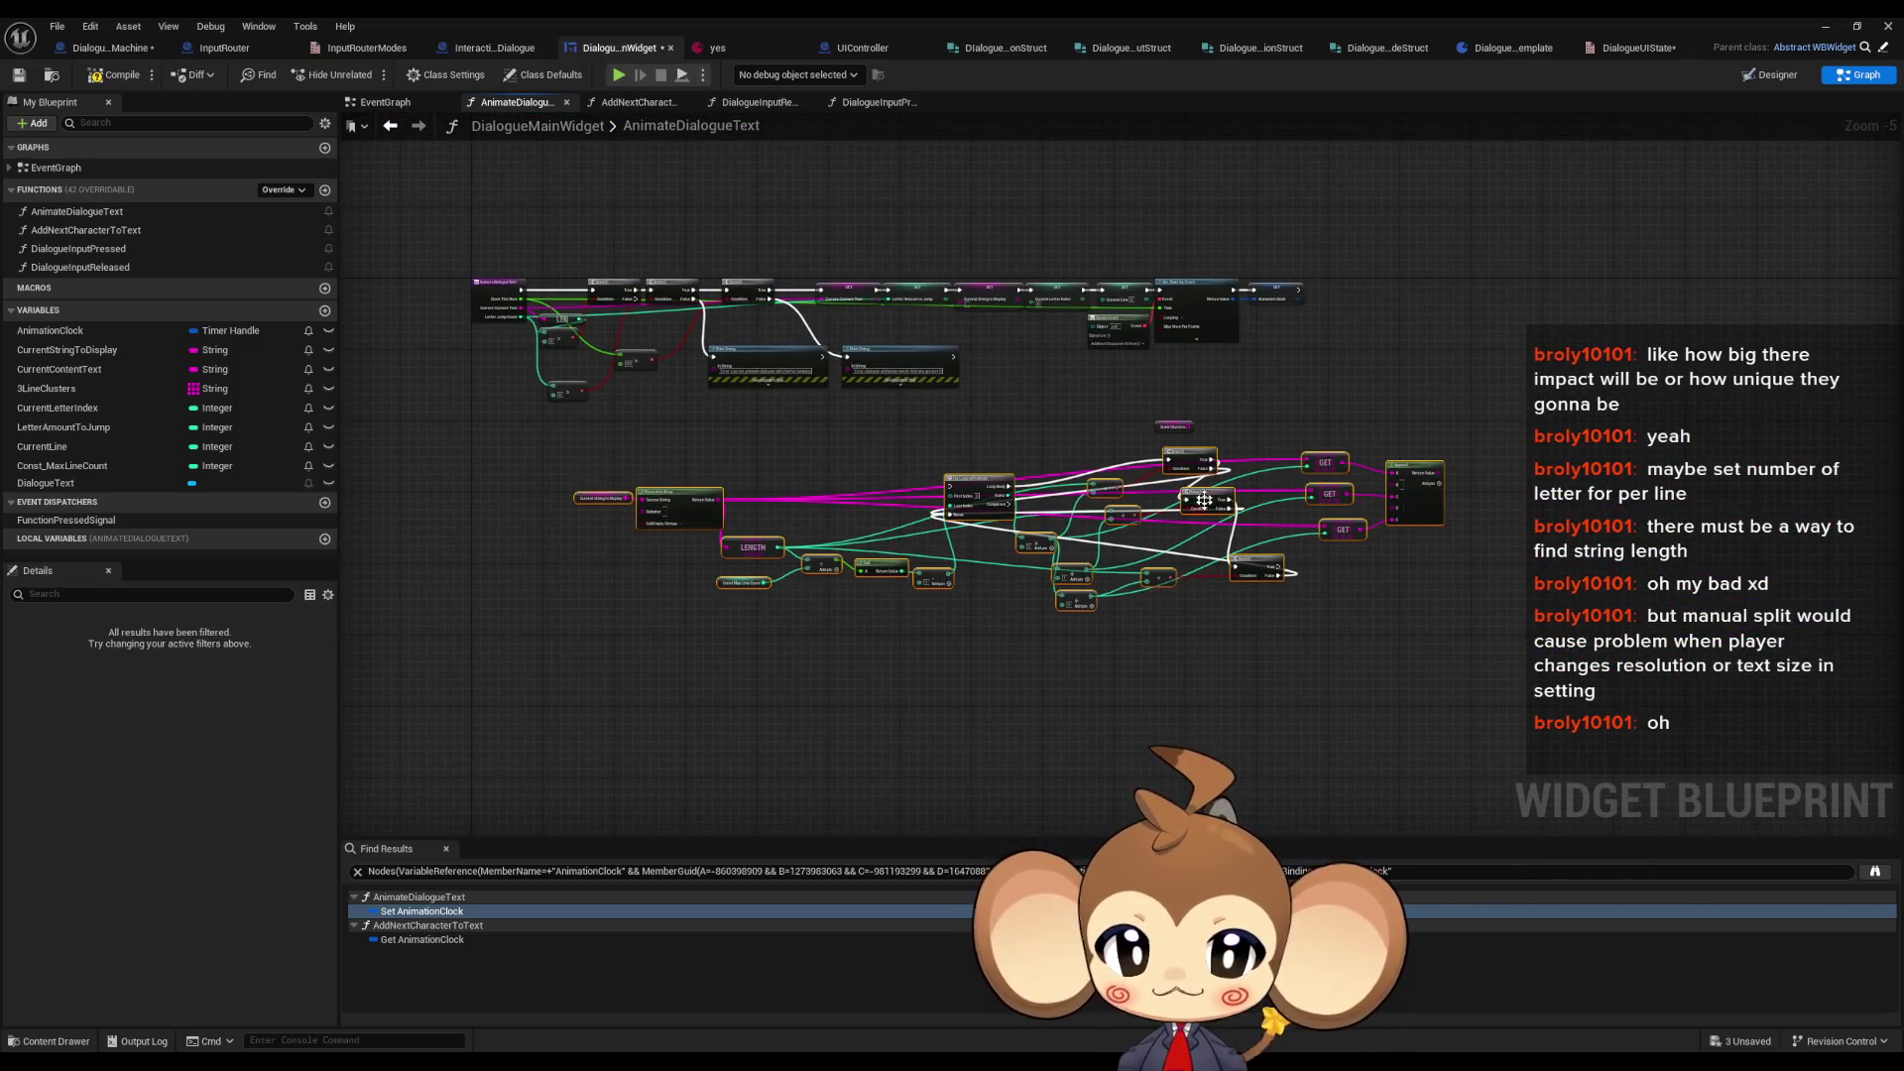
- Cut the line-building nodes and paste them into a new Fill3LineCLusterArray function beside its entry
{"action": "key", "text": "Delete"}
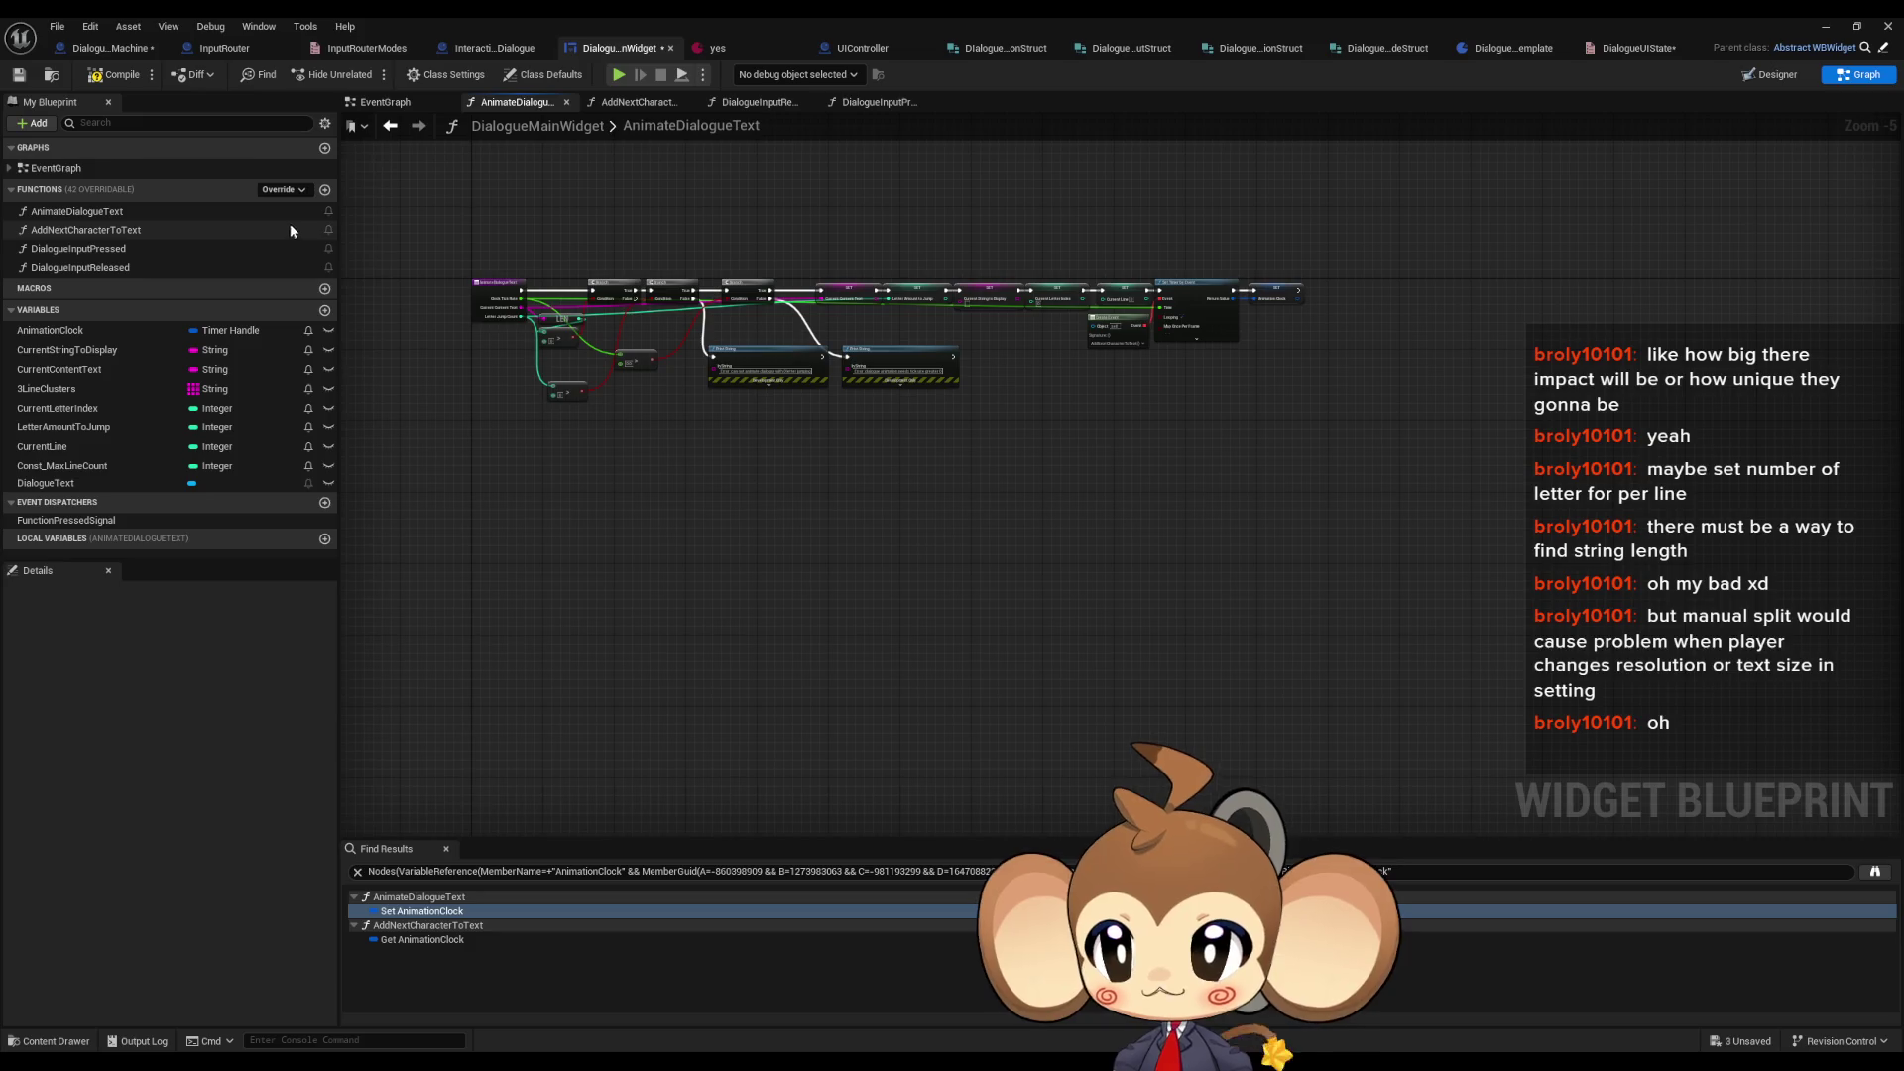
{"action": "left_click", "coordinate": [325, 190]}
{"action": "type", "text": "Fill3LineClusterA"}
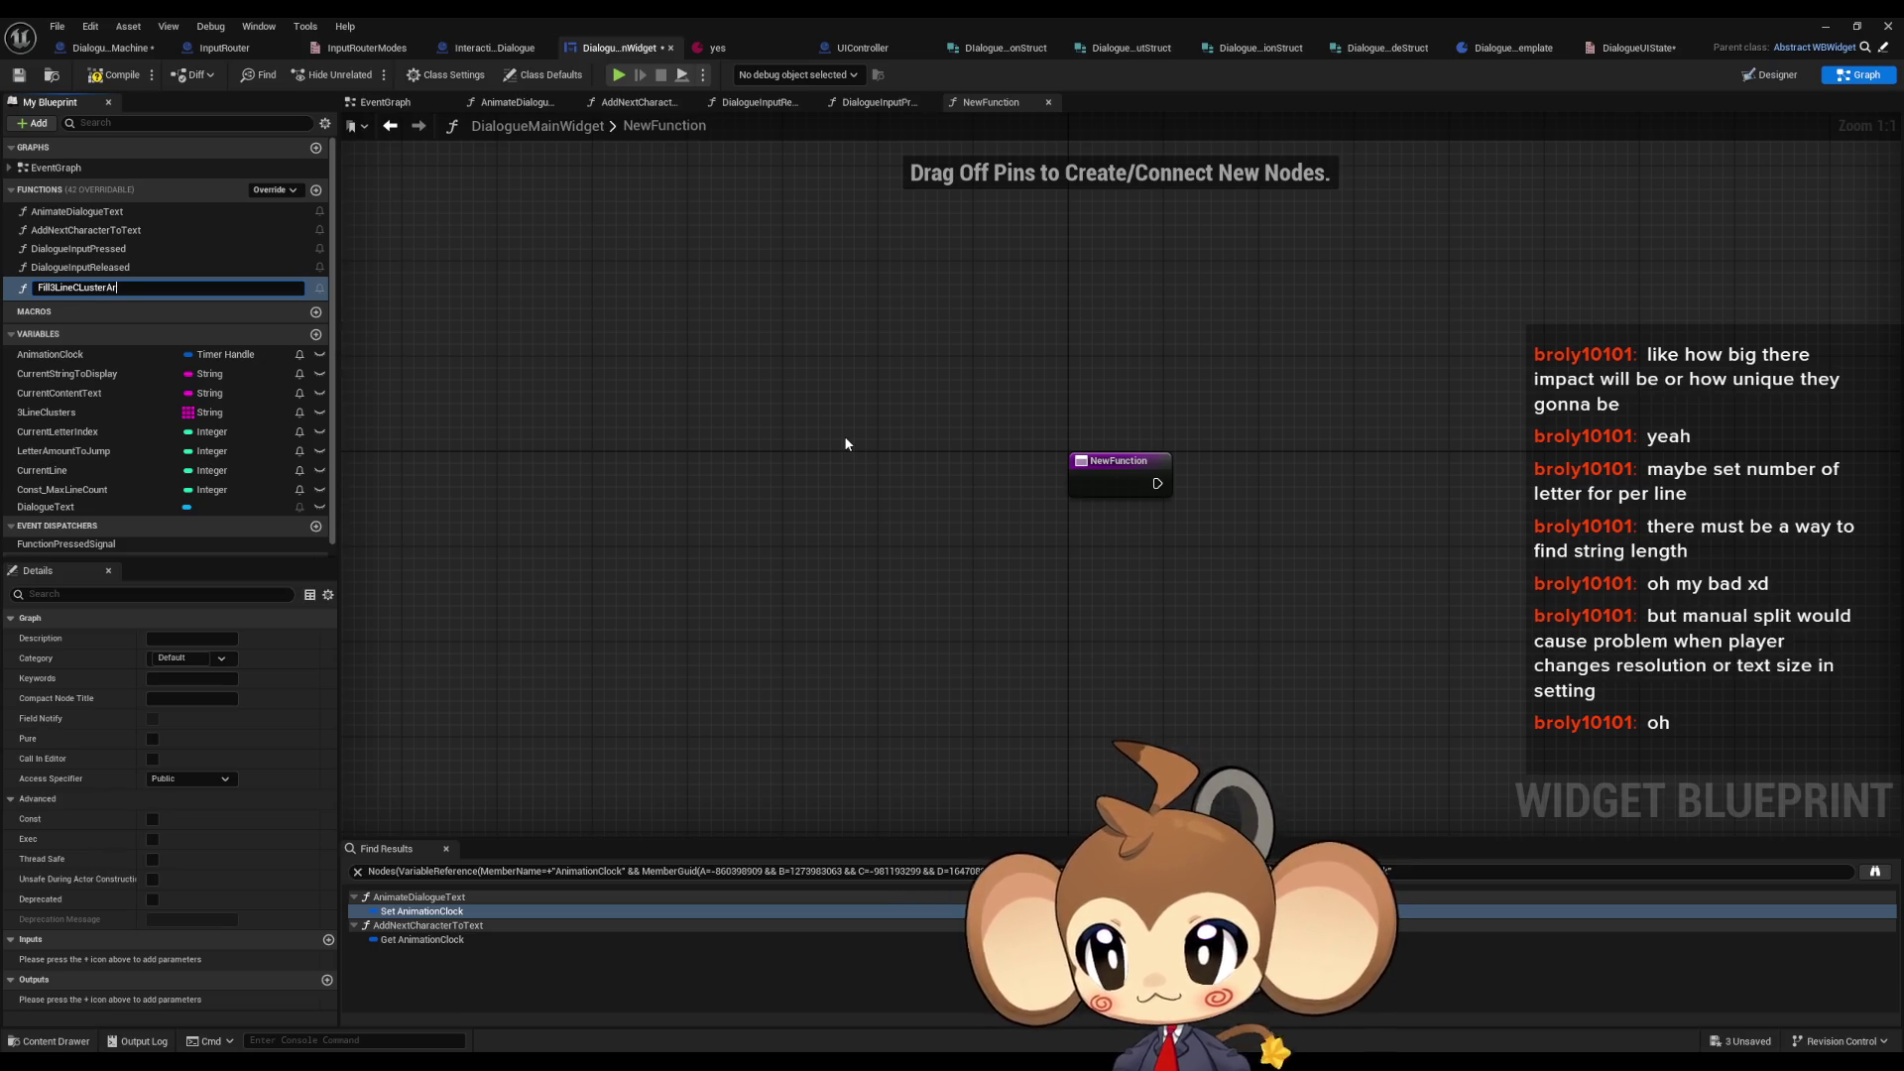
{"action": "type", "text": "ray"}
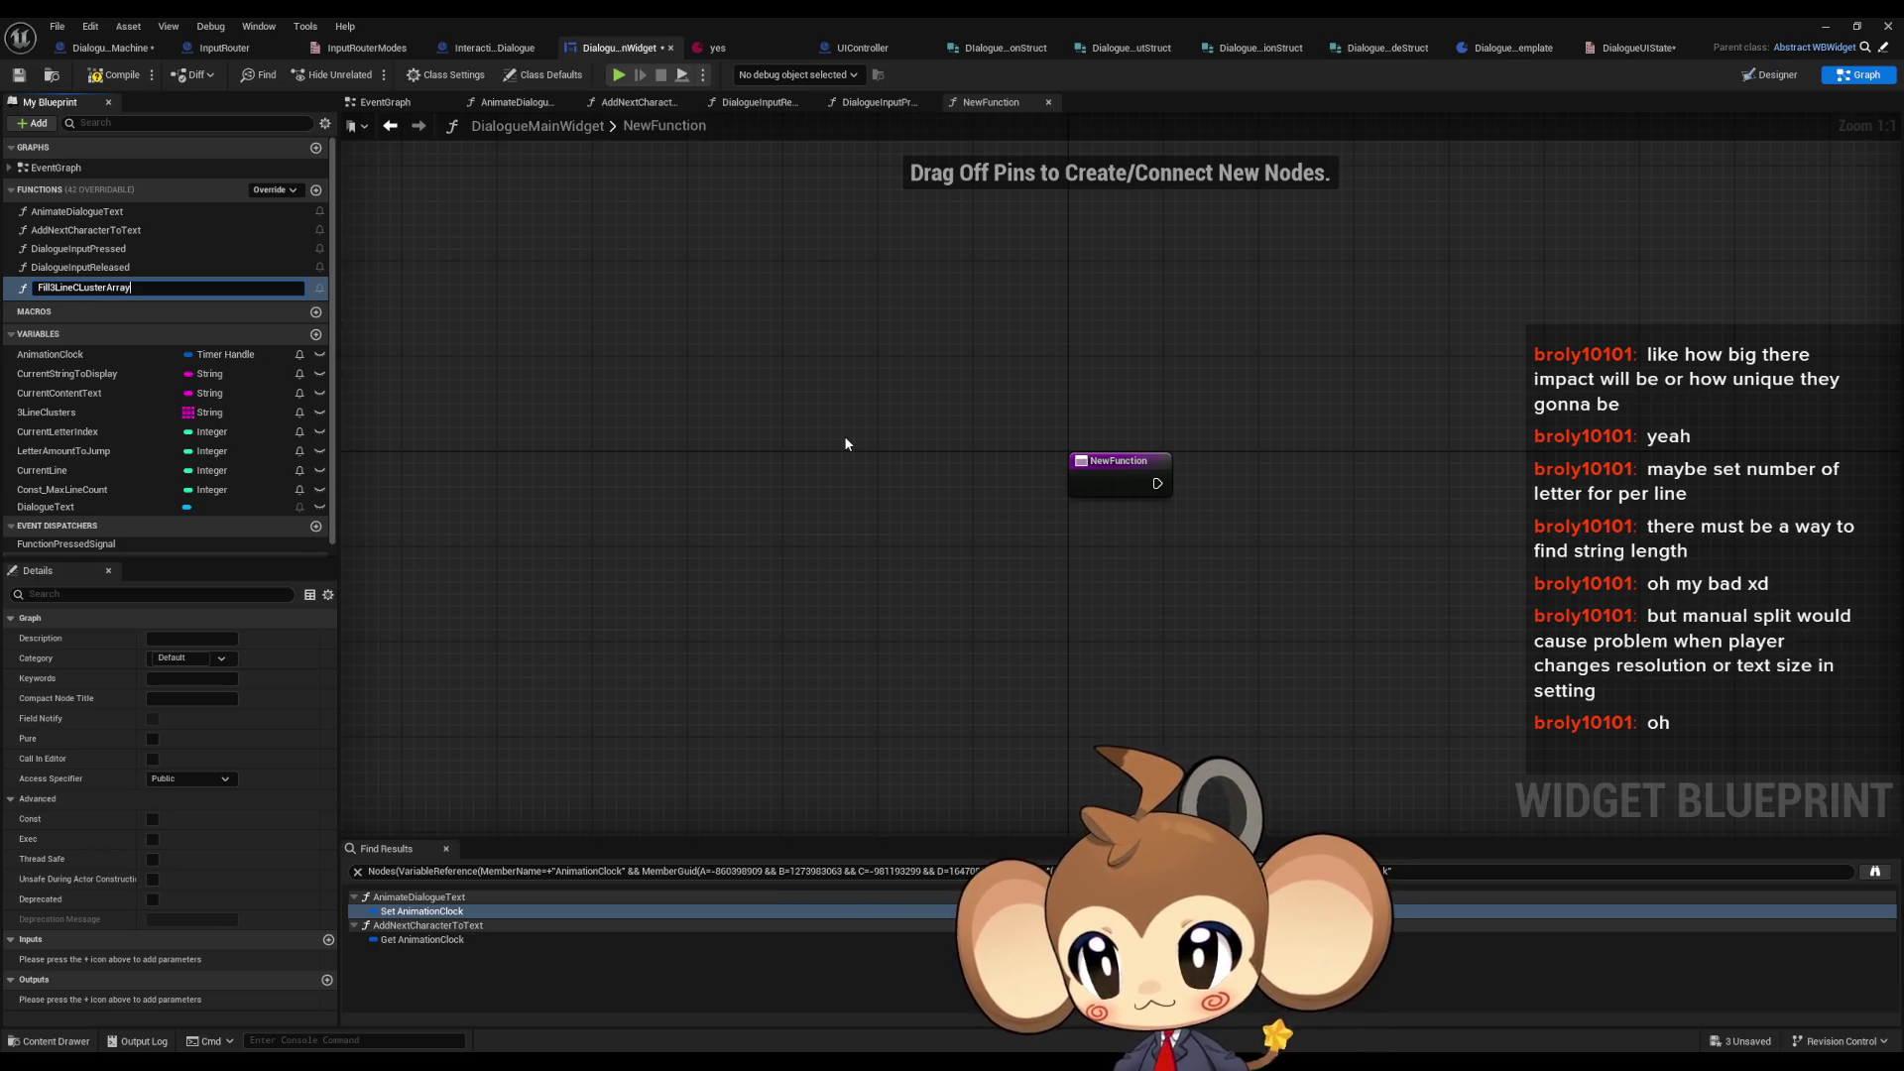
{"action": "key", "text": "Return"}
{"action": "key", "text": "ctrl+v"}
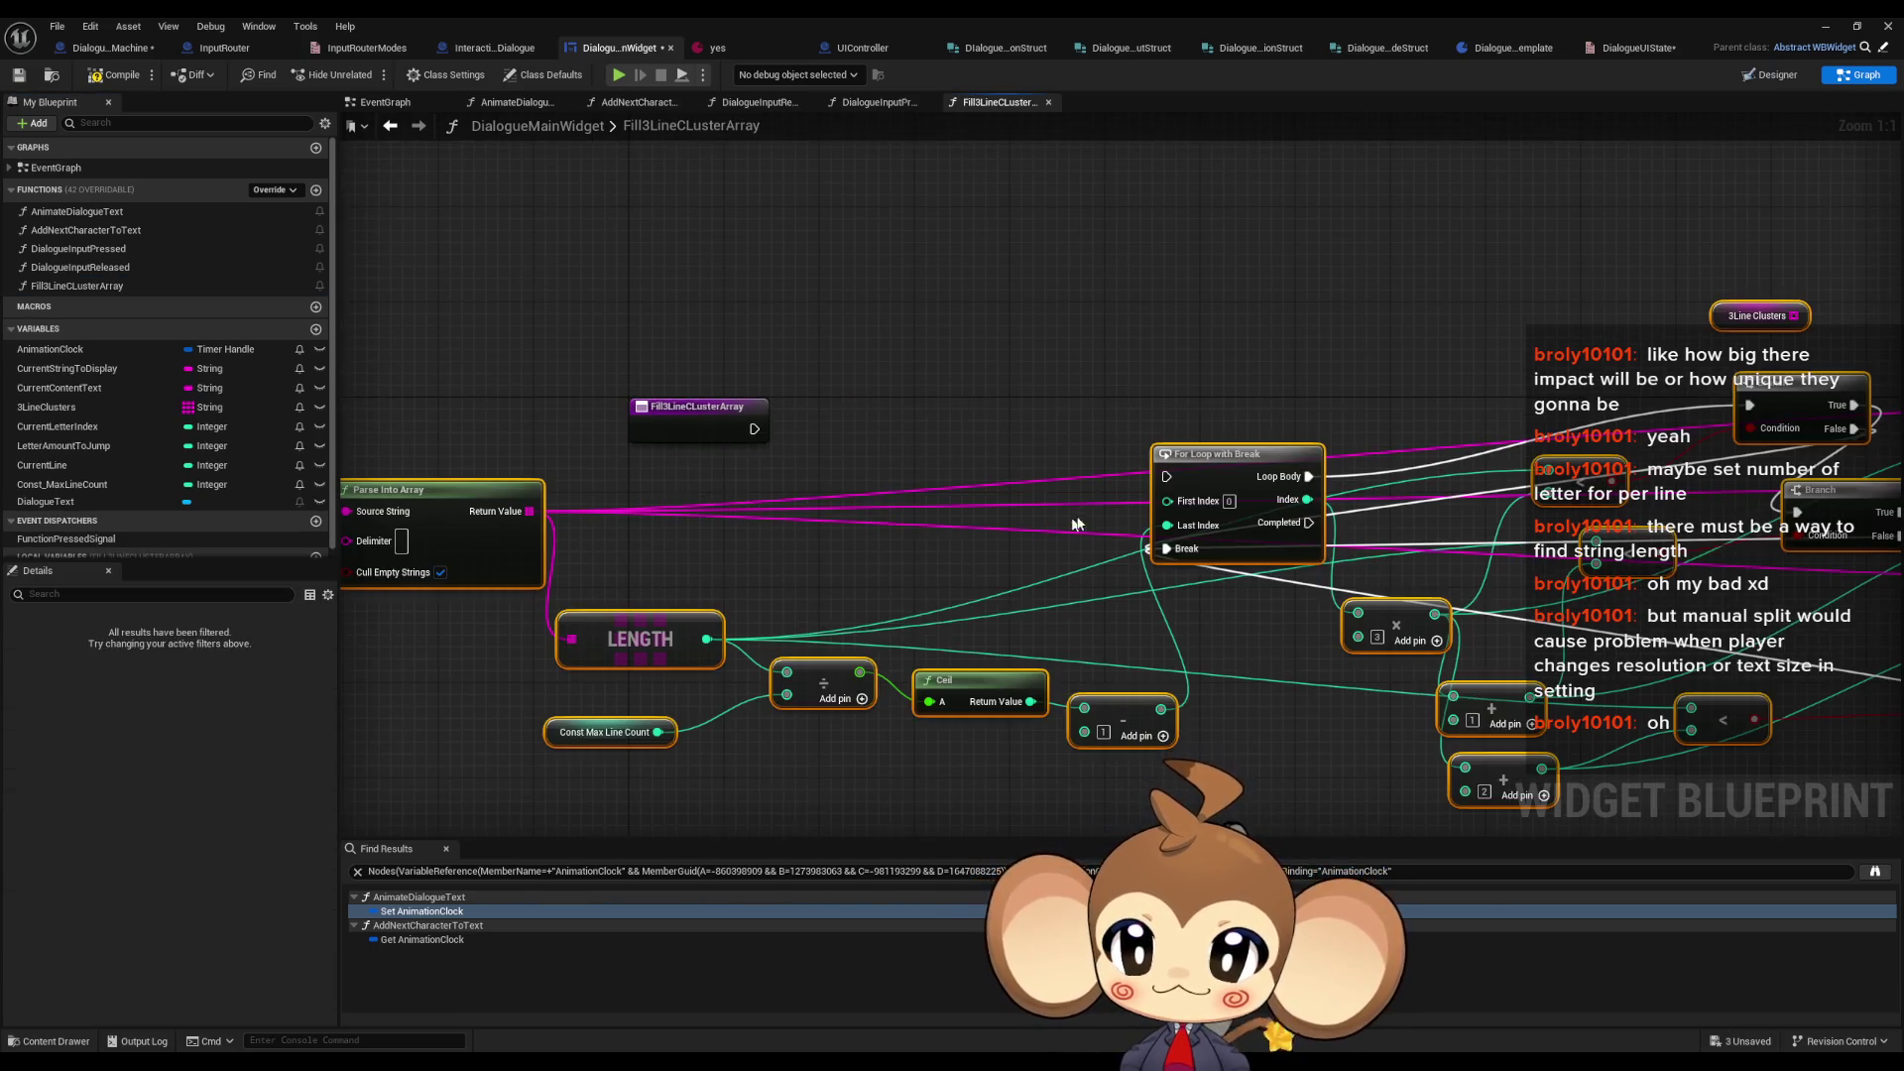
{"action": "left_click_drag", "start_coordinate": [1237, 445], "coordinate": [1867, 410]}
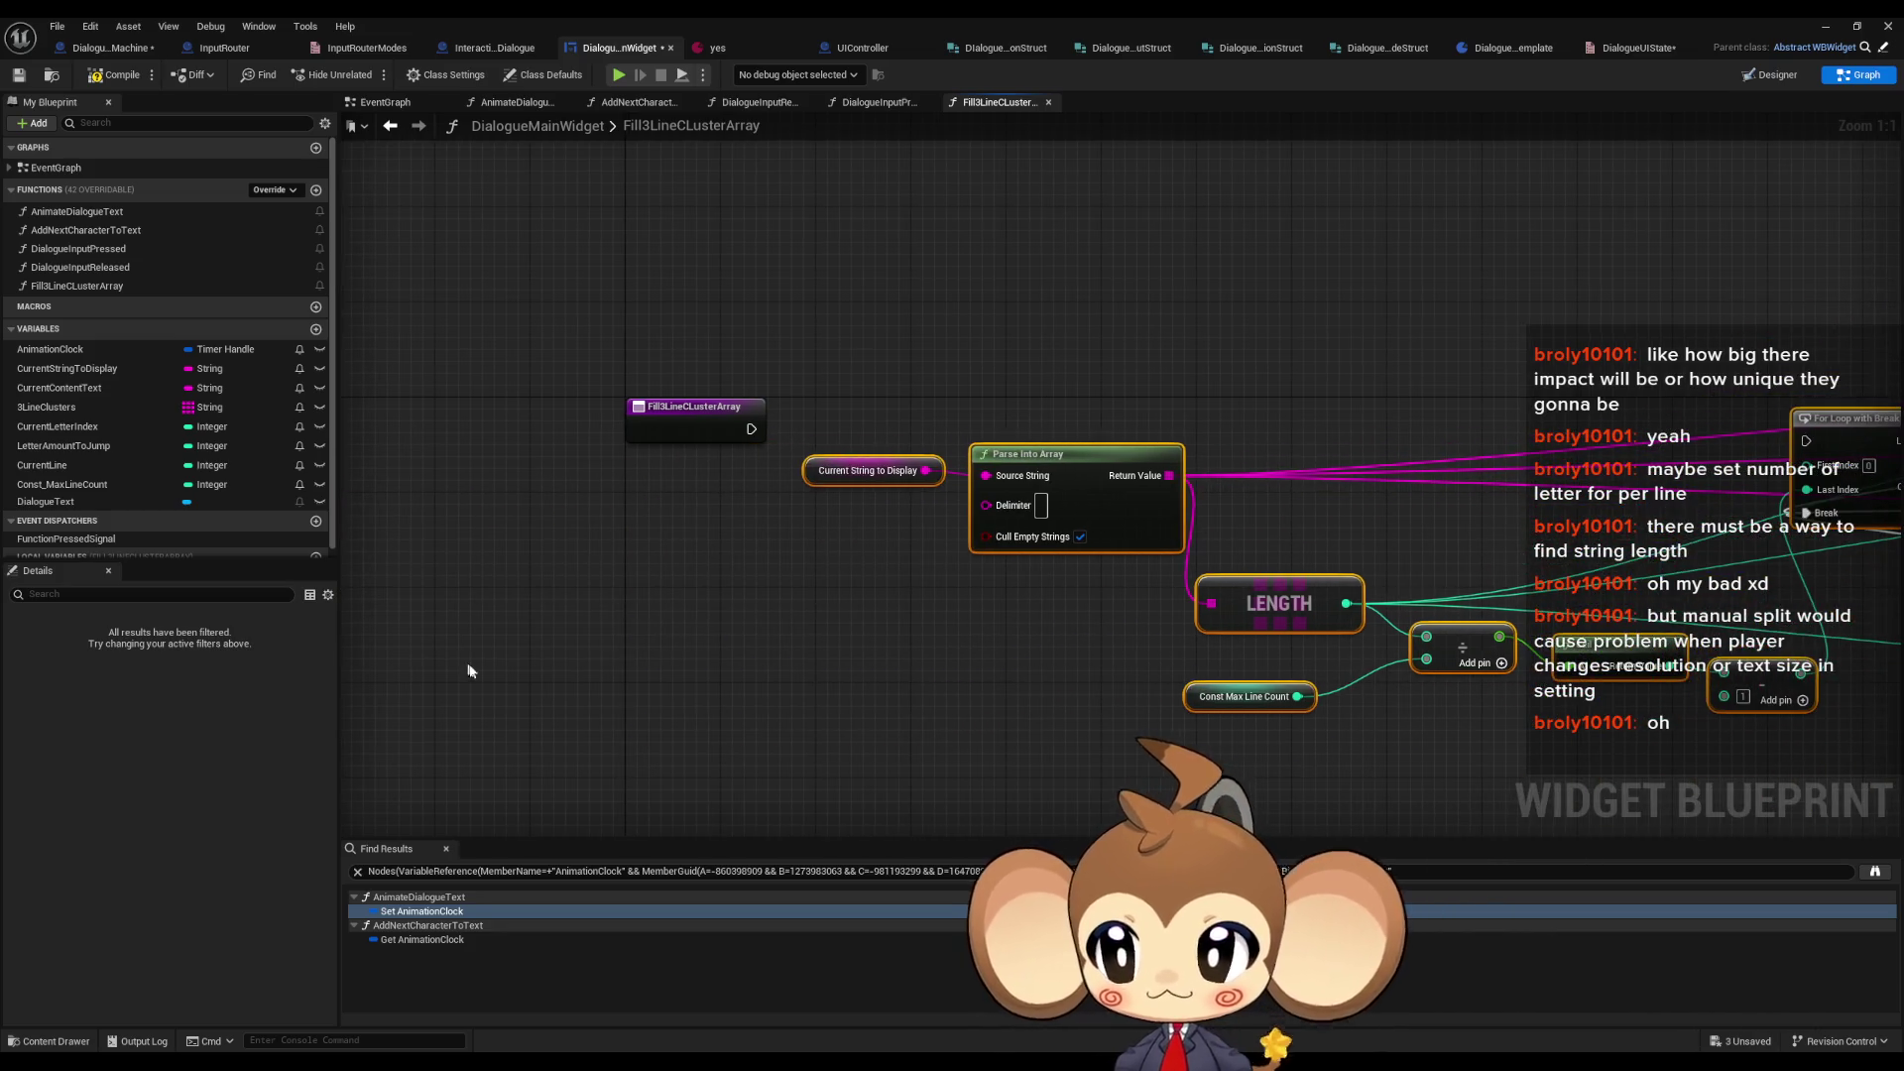
- Create a local variable, set its type to String, and rename it Local_ConstructingLine
{"action": "scroll", "coordinate": [297, 551], "scroll_direction": "down", "scroll_amount": 1}
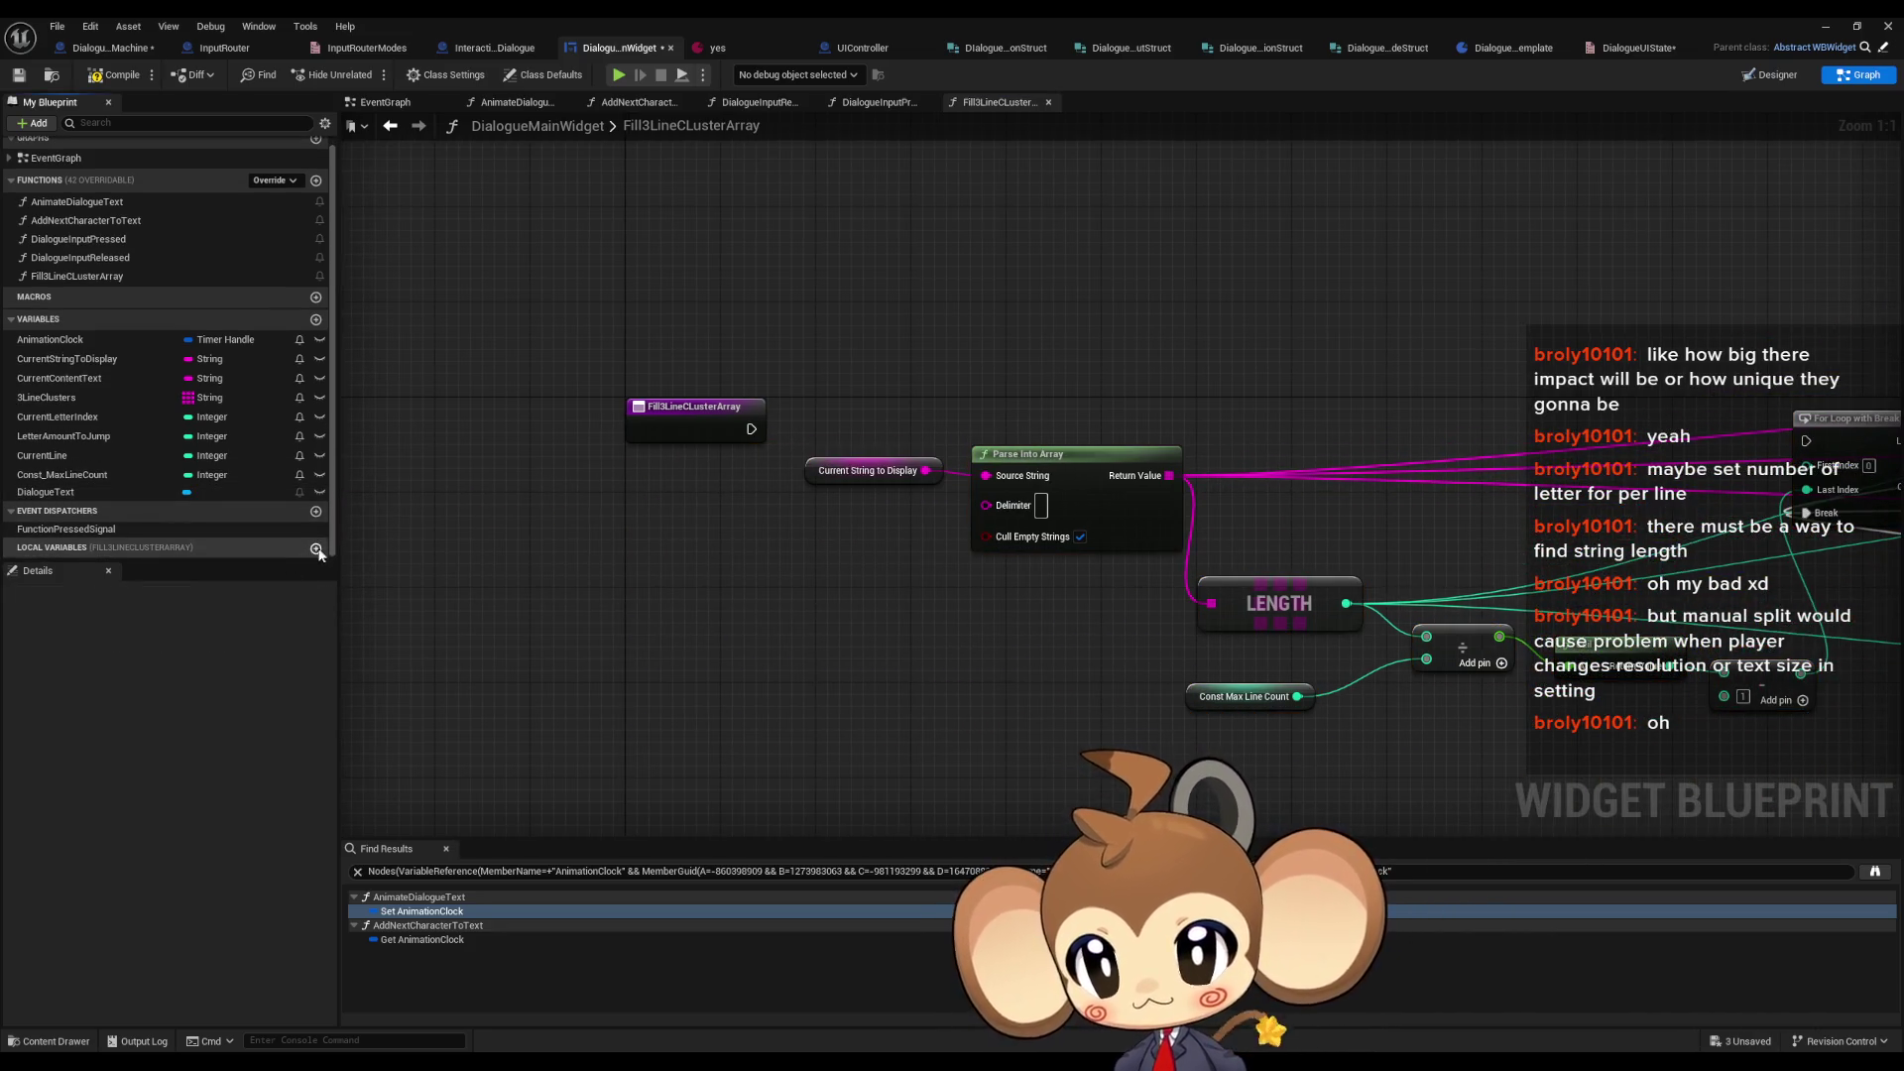
{"action": "left_click", "coordinate": [316, 550]}
{"action": "left_click", "coordinate": [256, 659]}
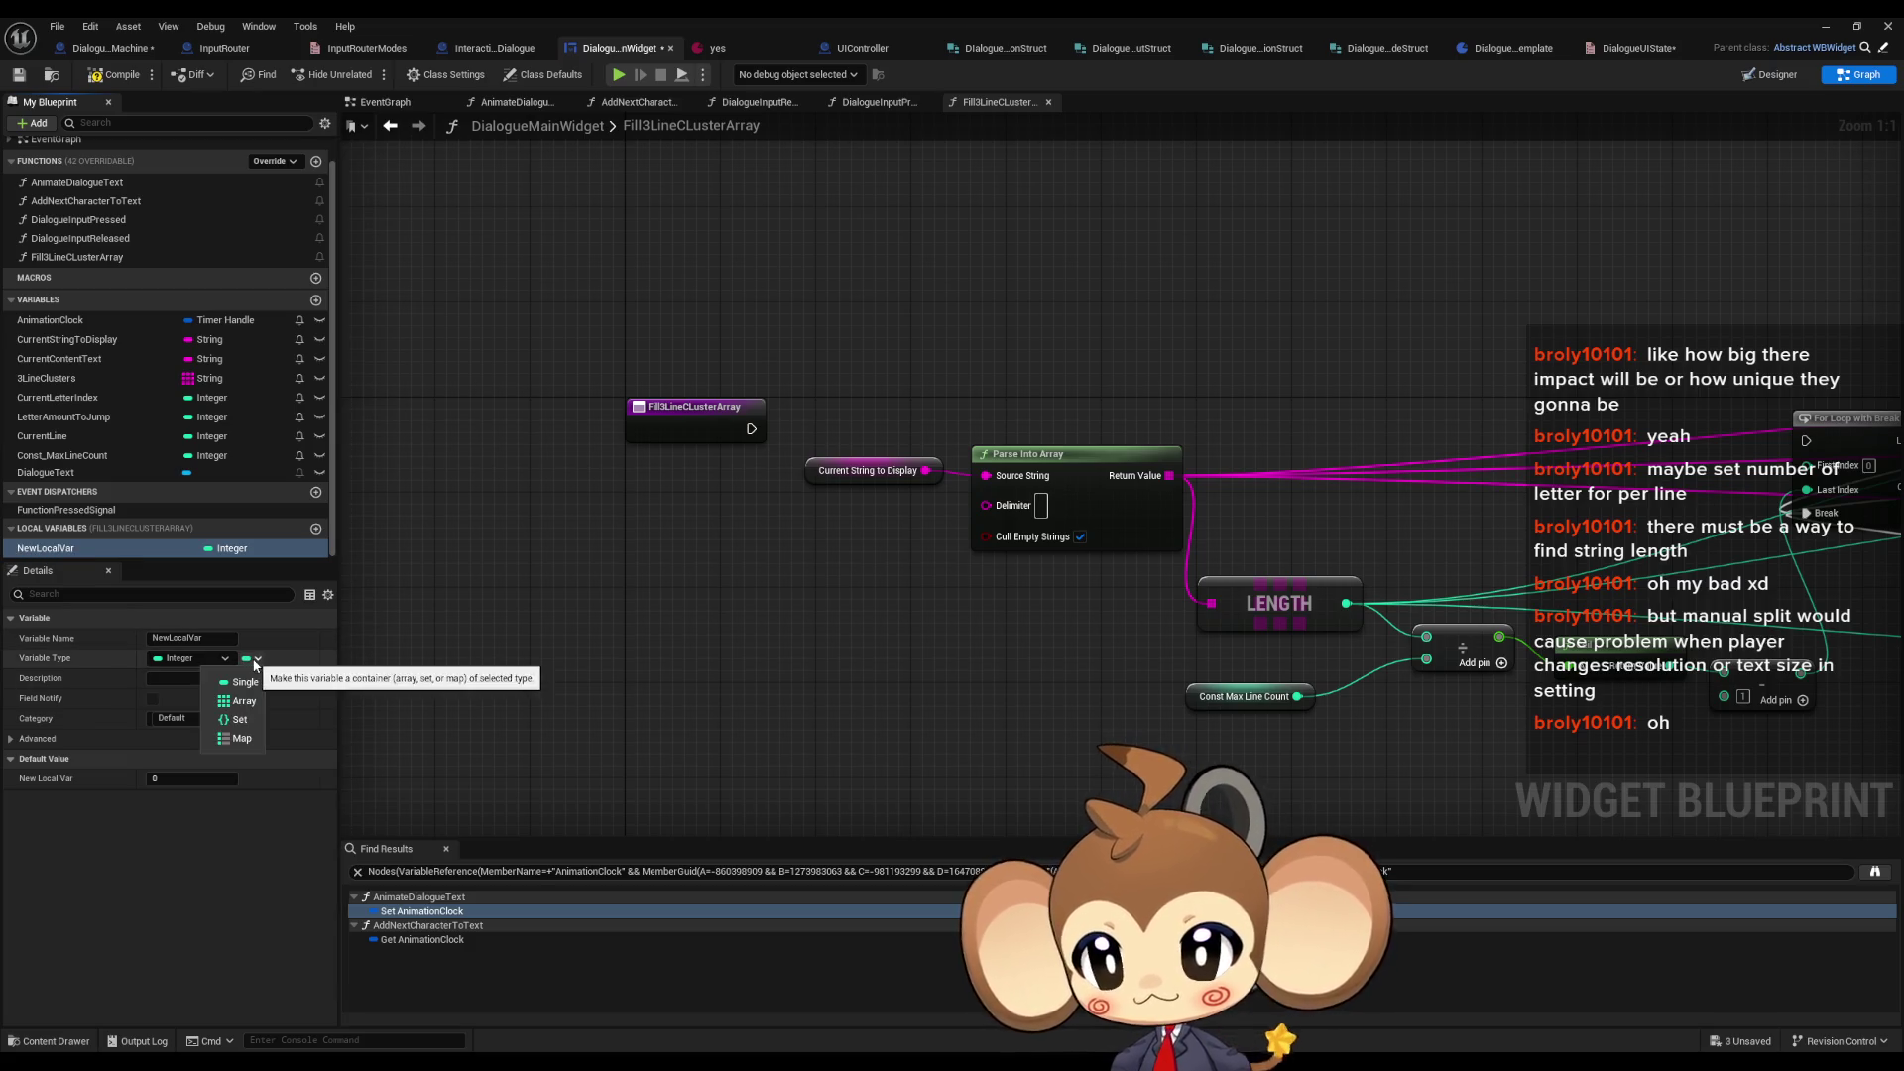
{"action": "left_click", "coordinate": [194, 659]}
{"action": "left_click", "coordinate": [194, 659]}
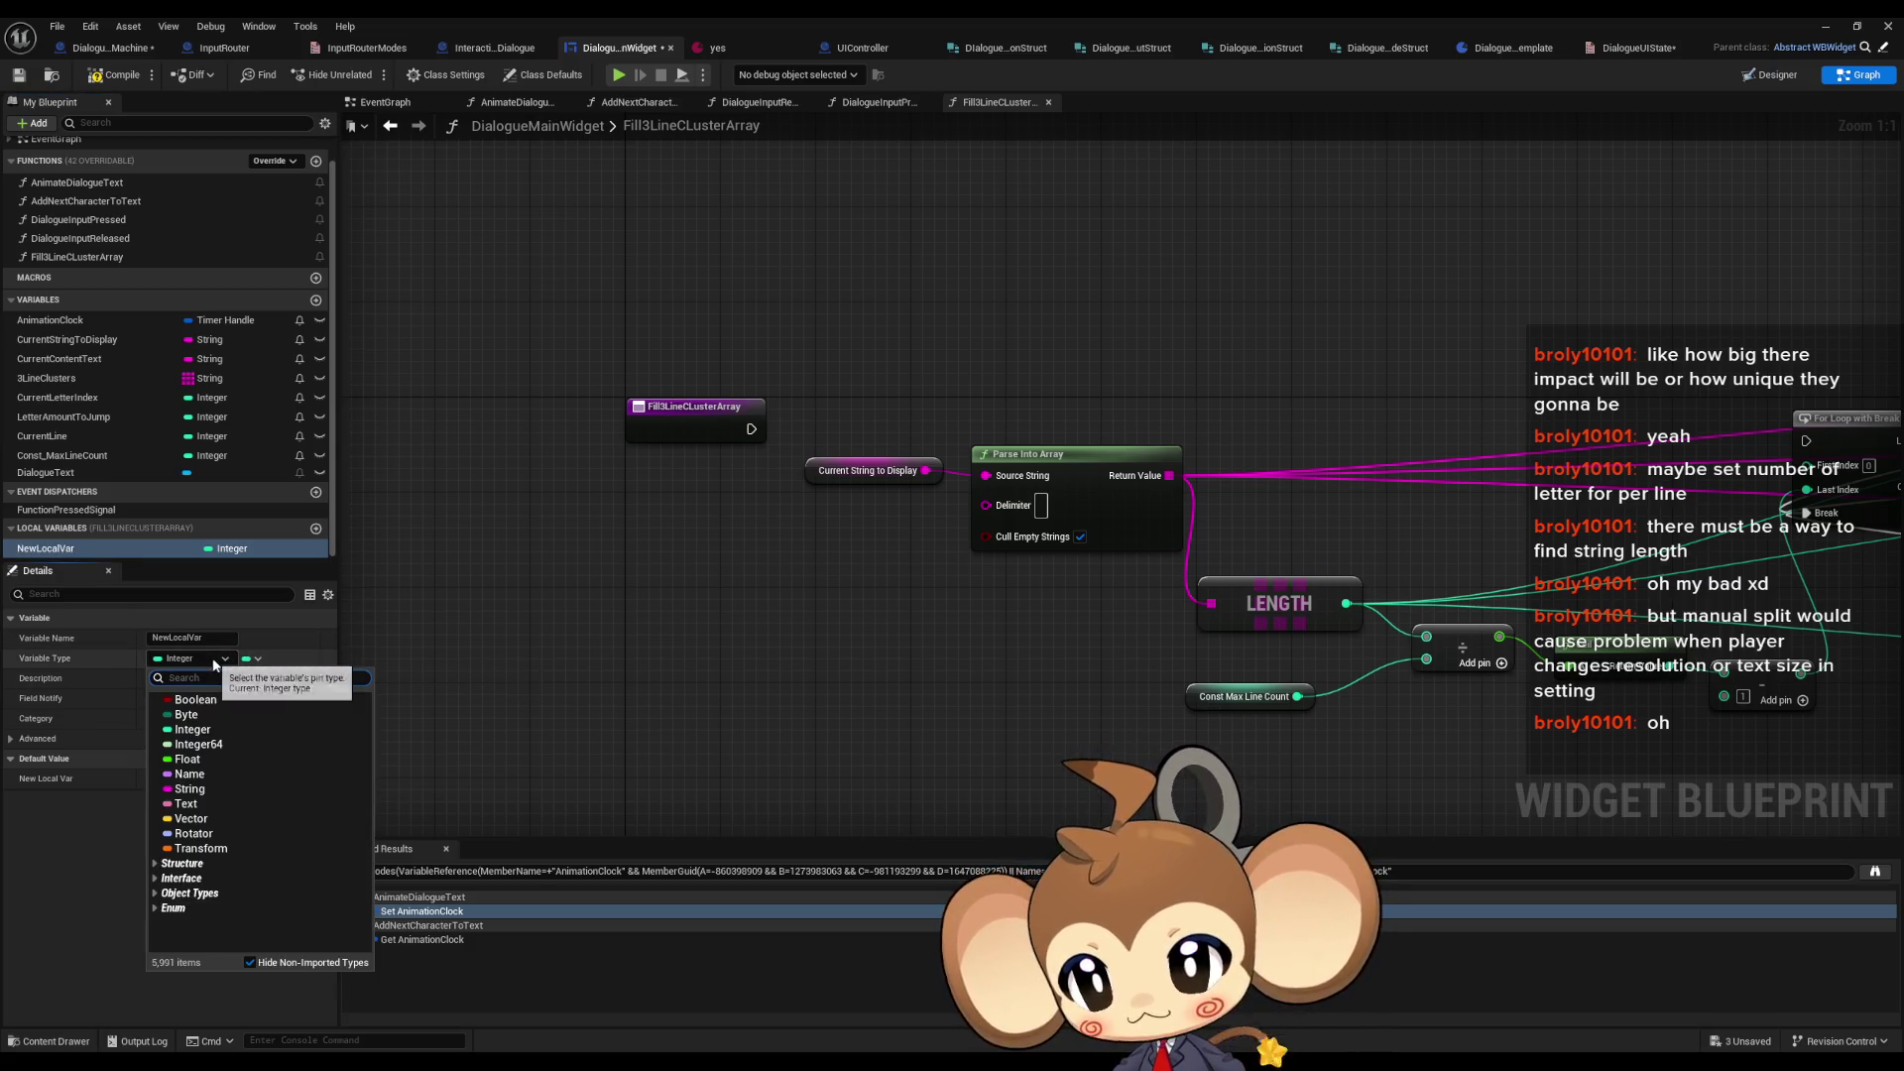
{"action": "left_click", "coordinate": [200, 791]}
{"action": "double_click", "coordinate": [69, 550]}
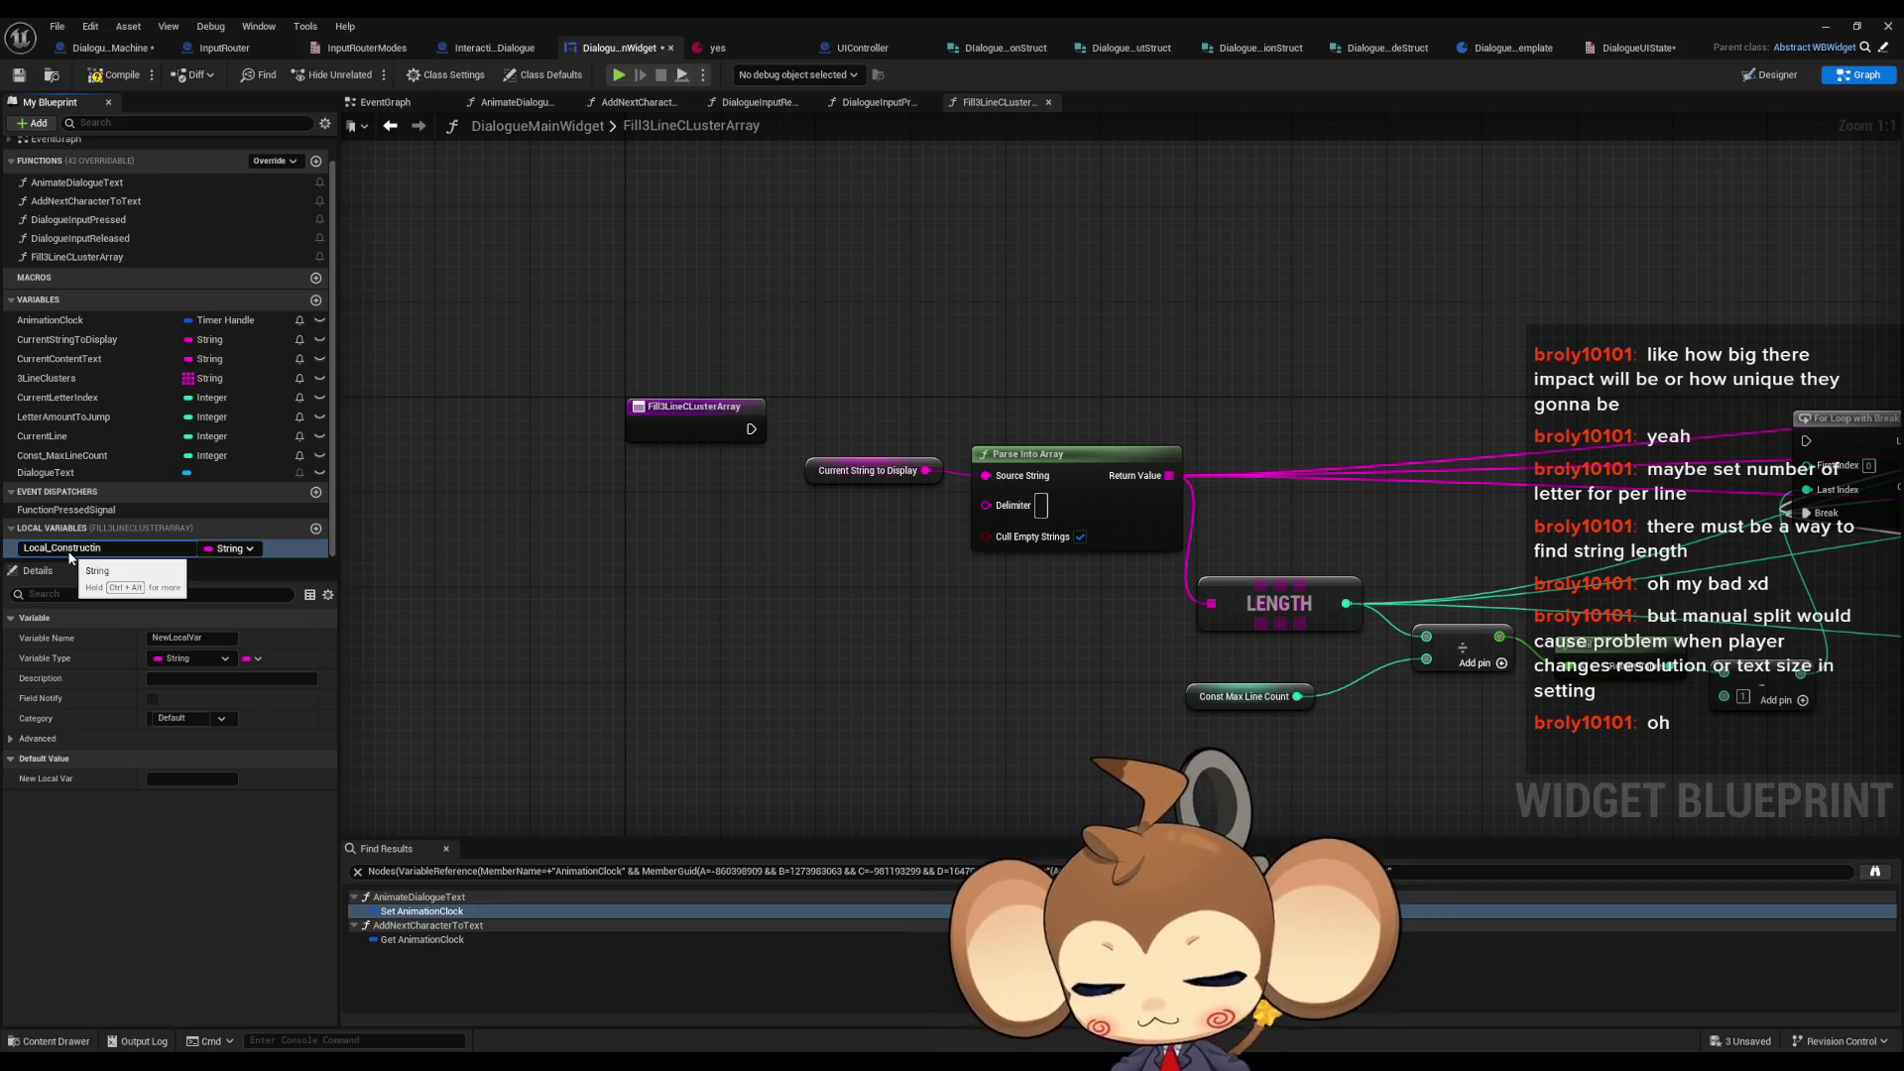
{"action": "key", "text": "Return"}
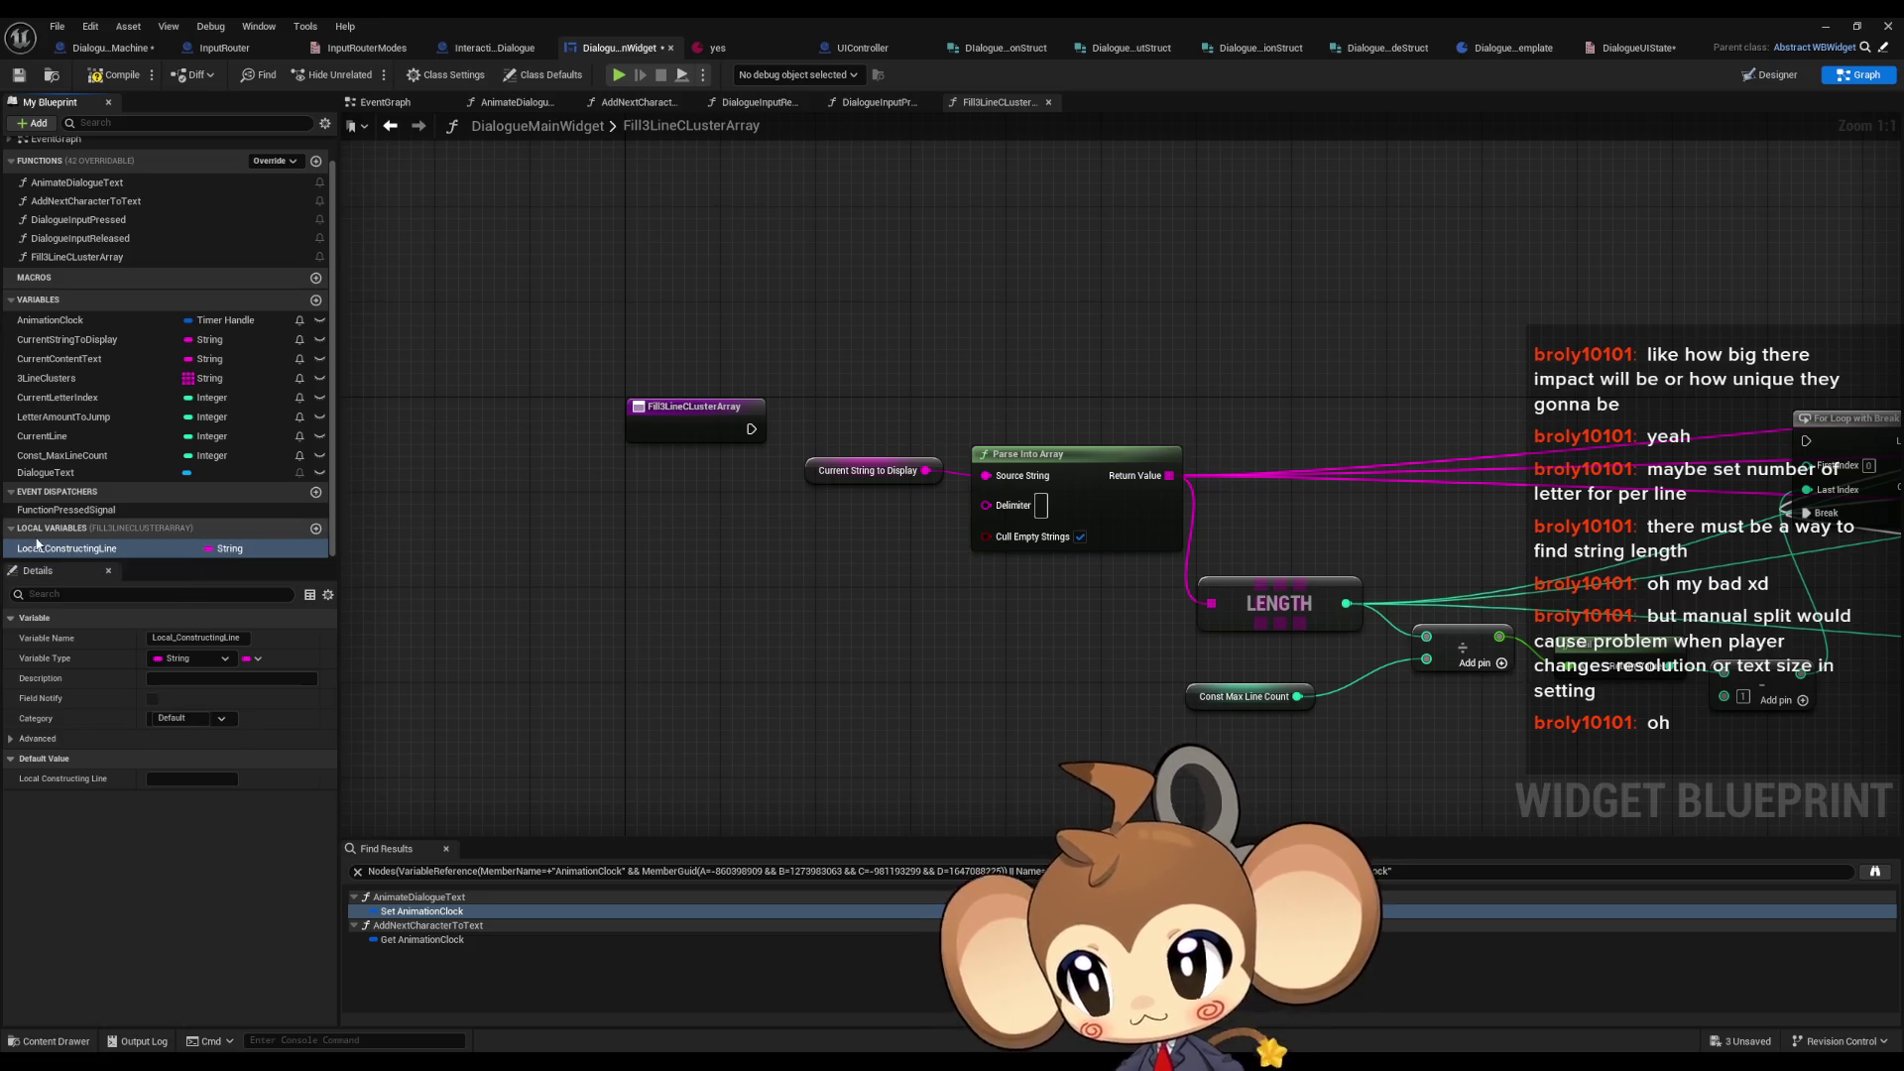
{"action": "left_click_drag", "start_coordinate": [872, 495], "coordinate": [431, 479]}
- Build a Local_ConstructingLine getter into an Append node whose result sets Local_ConstructingLine
{"action": "left_click_drag", "start_coordinate": [784, 475], "coordinate": [331, 475]}
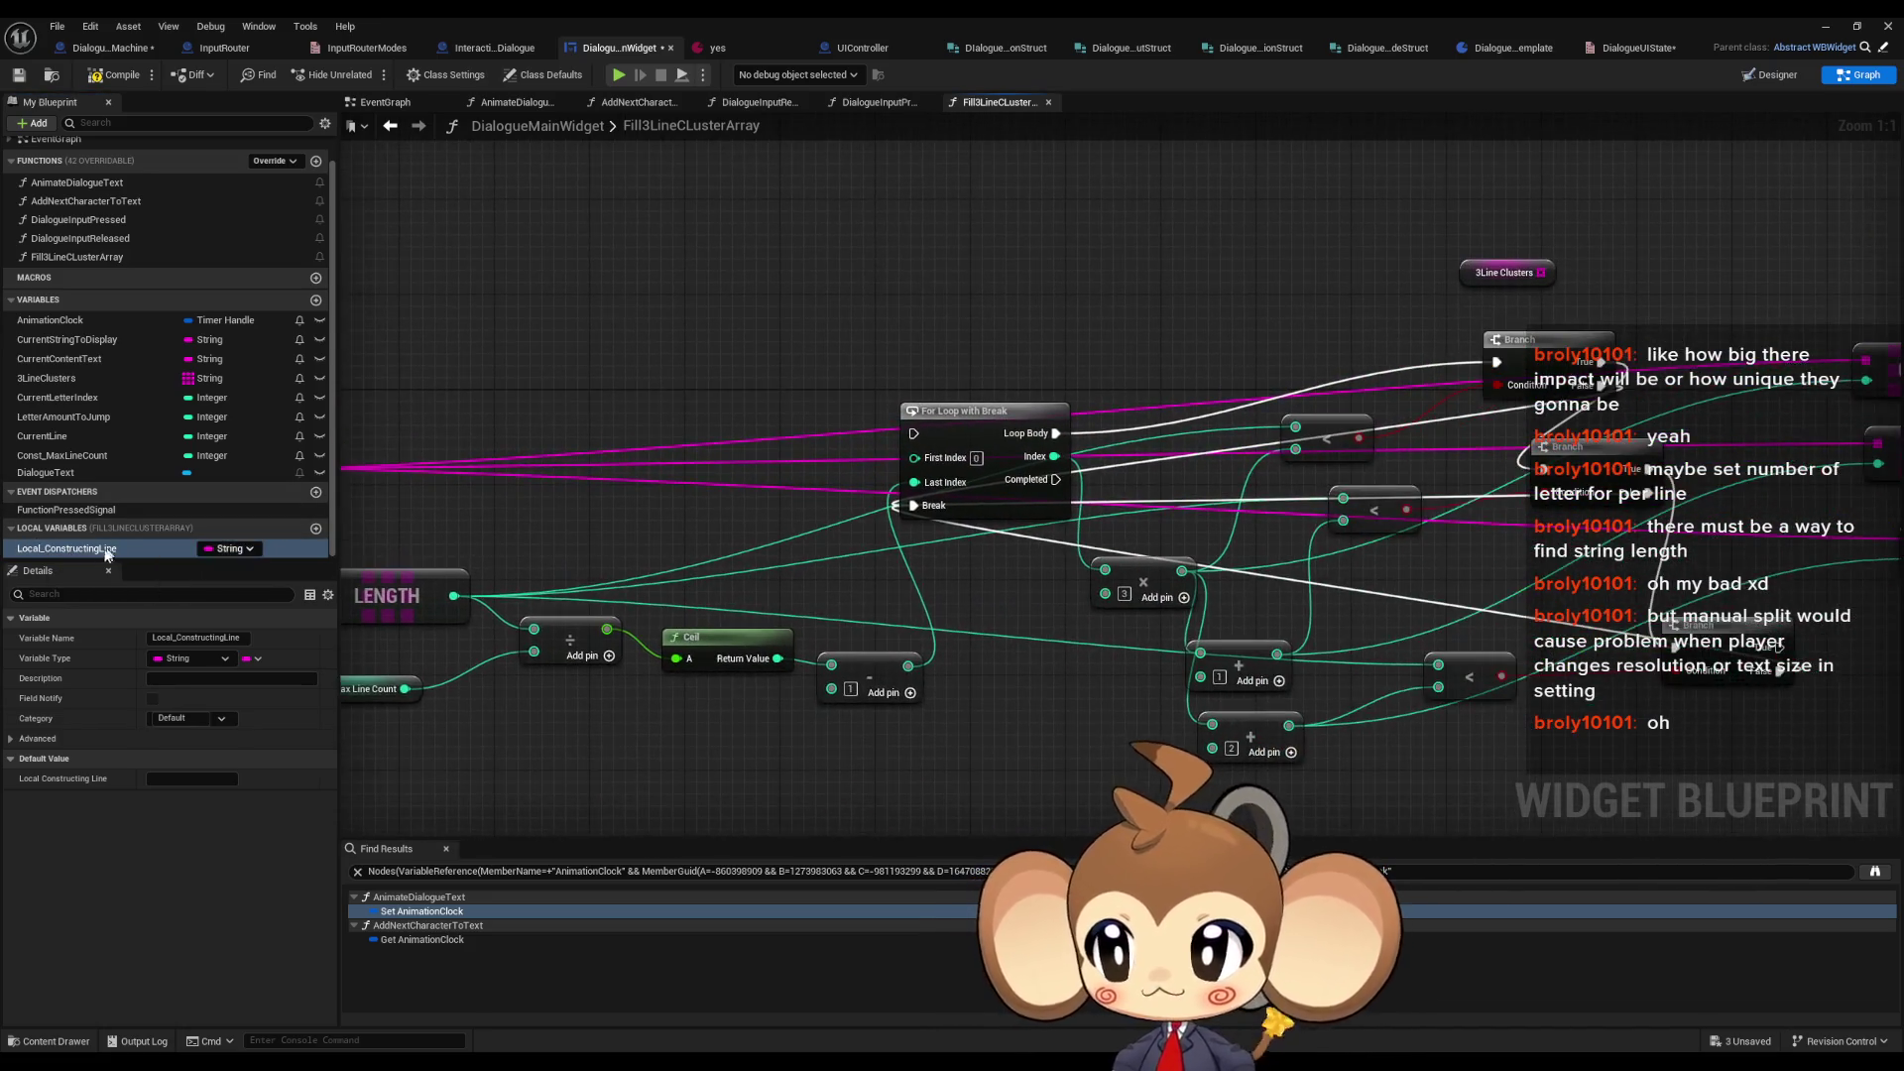
{"action": "mouse_move", "coordinate": [79, 551]}
{"action": "left_mouse_down"}
{"action": "mouse_move", "coordinate": [1222, 200]}
{"action": "mouse_move", "coordinate": [1194, 183]}
{"action": "left_mouse_up"}
{"action": "left_click", "coordinate": [1240, 208]}
{"action": "mouse_move", "coordinate": [1304, 218]}
{"action": "left_mouse_down"}
{"action": "mouse_move", "coordinate": [1091, 347]}
{"action": "mouse_move", "coordinate": [1067, 258]}
{"action": "mouse_move", "coordinate": [1304, 251]}
{"action": "left_mouse_up"}
{"action": "type", "text": "append"}
{"action": "key", "text": "Return"}
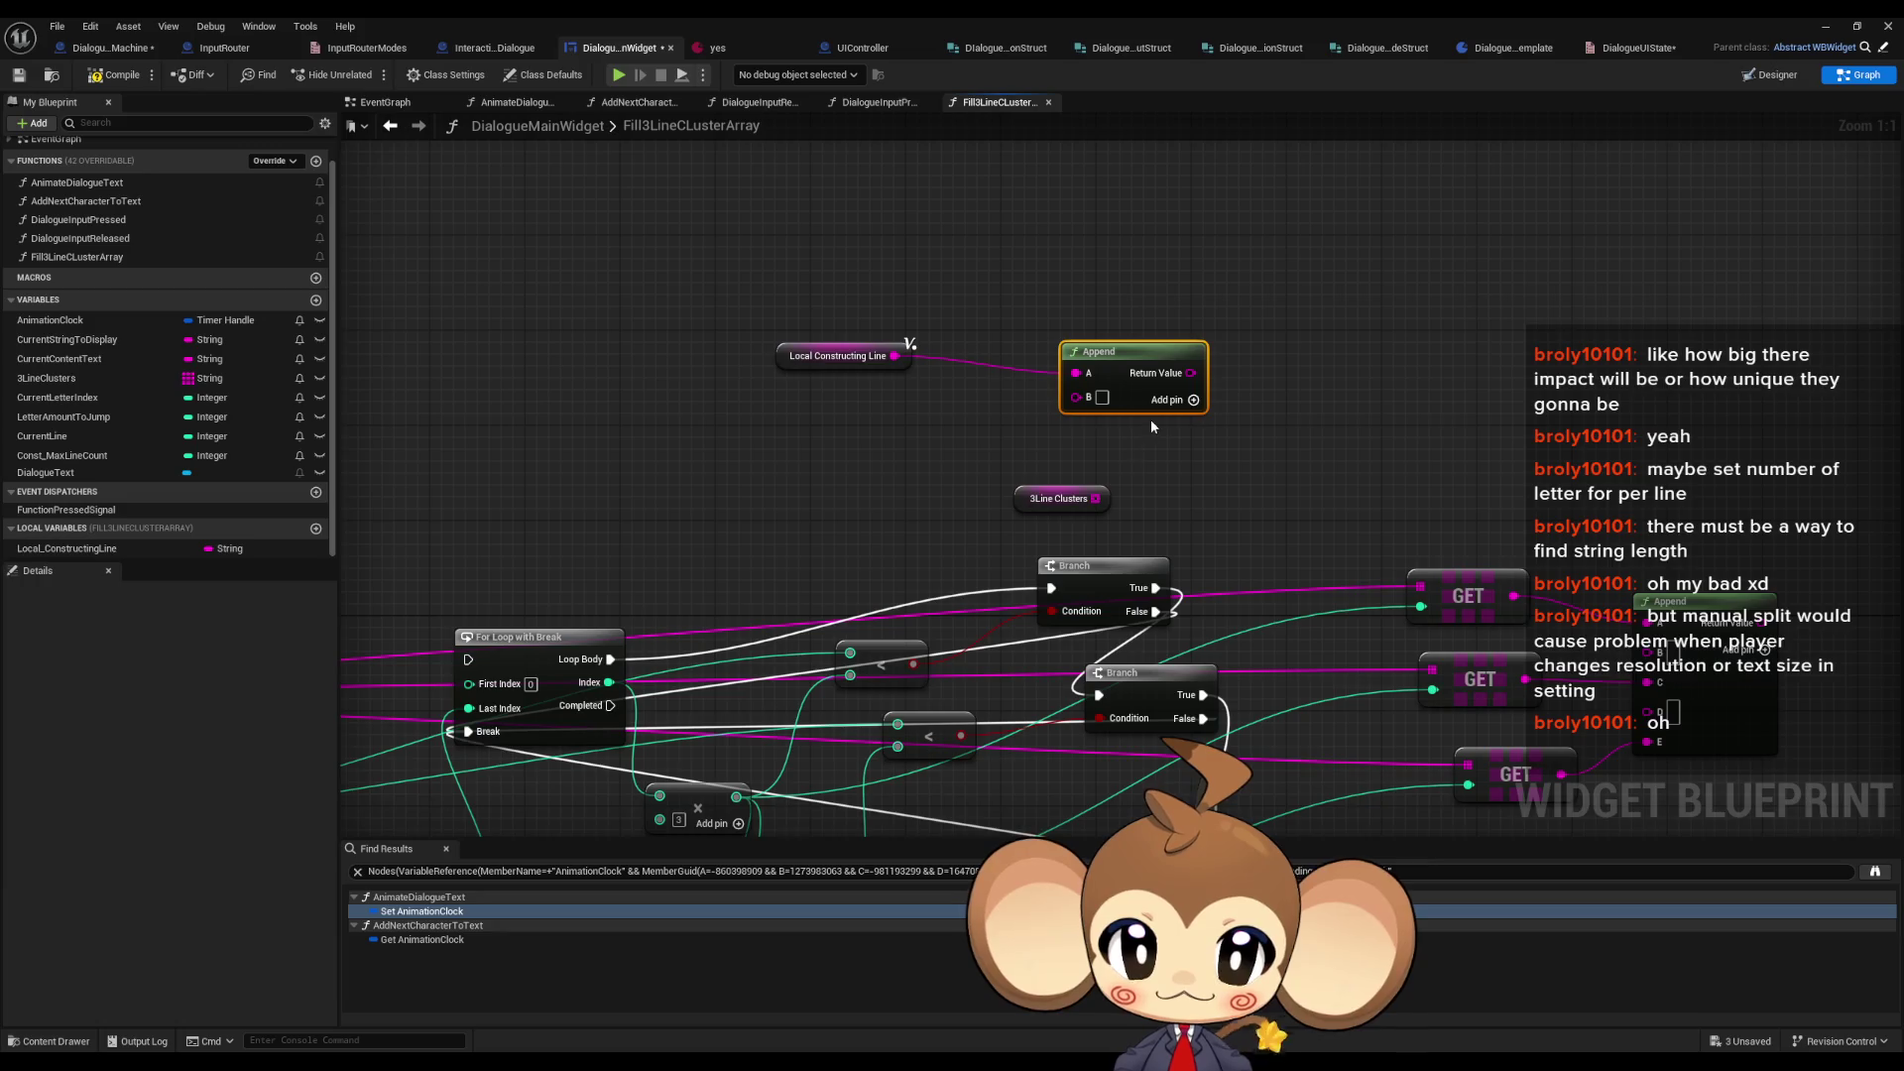
{"action": "mouse_move", "coordinate": [69, 549]}
{"action": "left_mouse_down"}
{"action": "mouse_move", "coordinate": [1120, 312]}
{"action": "mouse_move", "coordinate": [1293, 353]}
{"action": "mouse_move", "coordinate": [1244, 314]}
{"action": "left_mouse_up"}
{"action": "left_click", "coordinate": [1315, 329]}
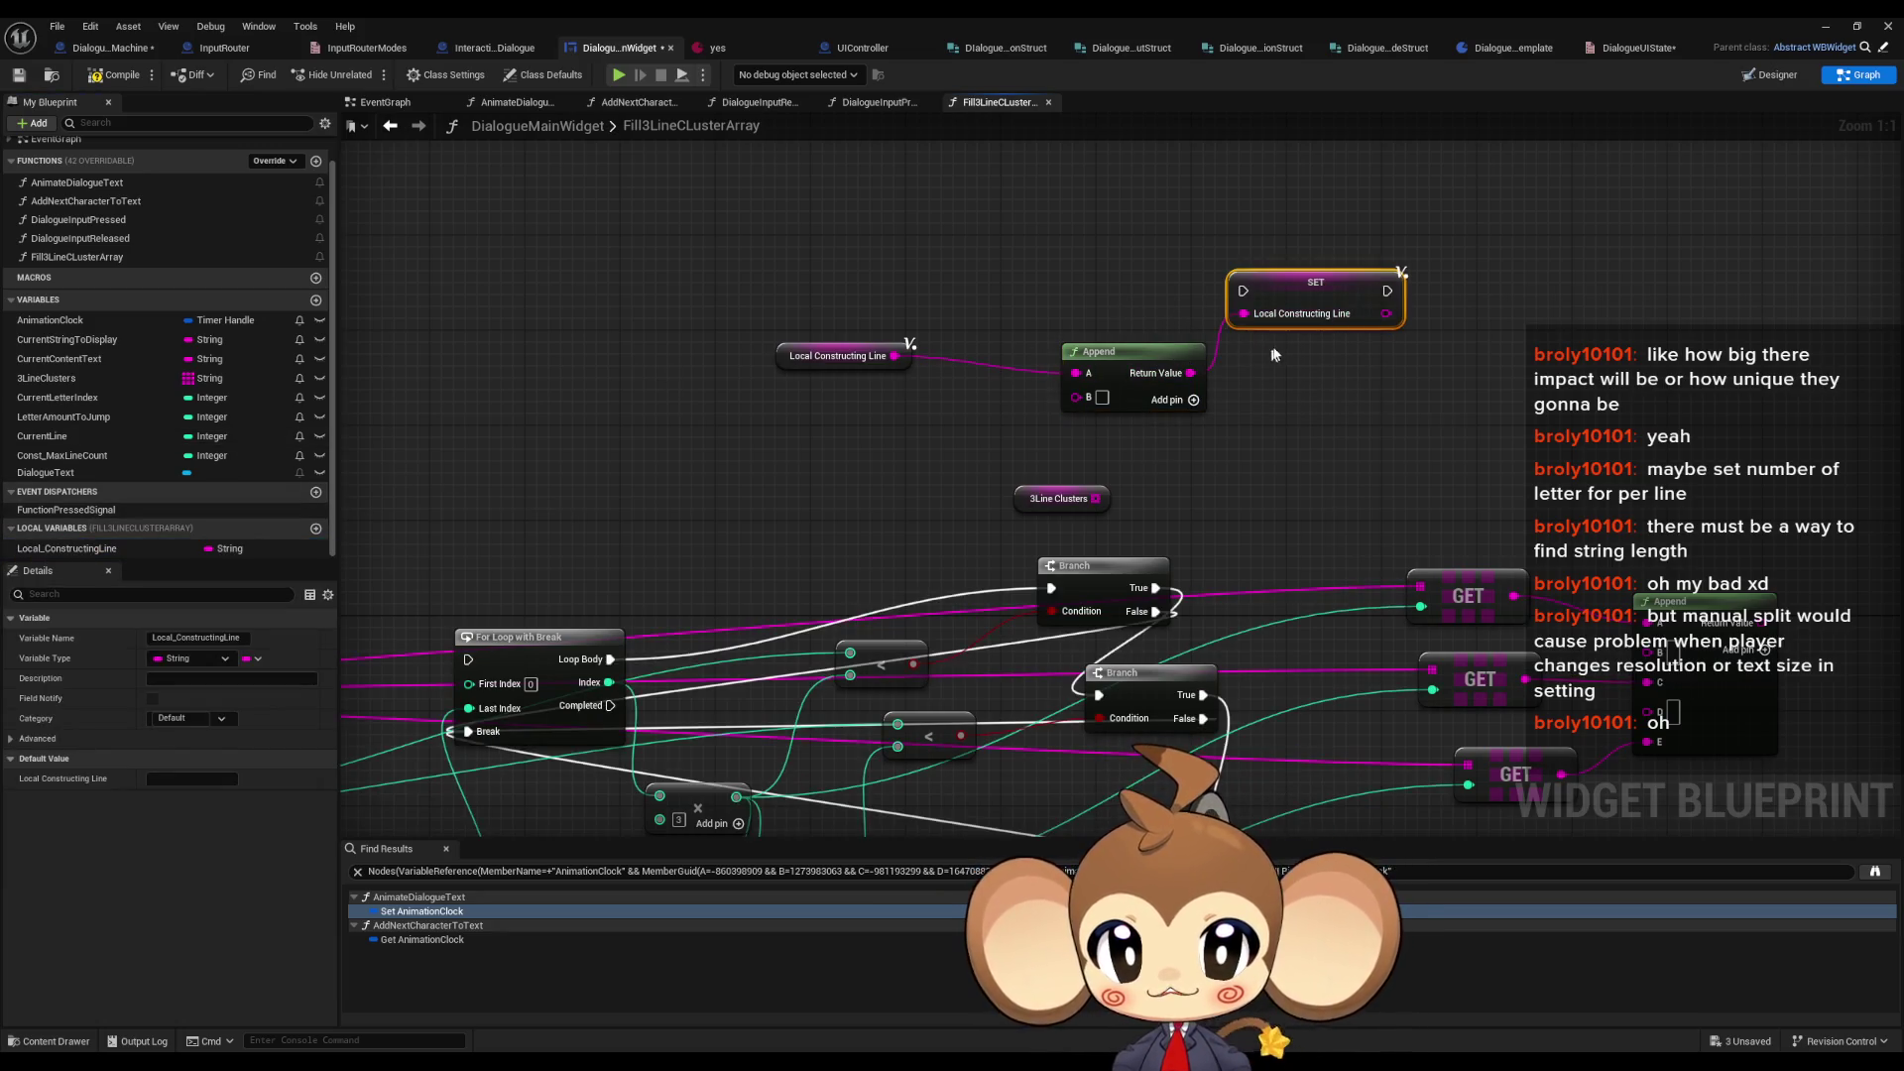
- Feed the GET value into Append's B input and route the Branch True path through the SET
{"action": "scroll", "coordinate": [1297, 230], "scroll_direction": "down", "scroll_amount": 3}
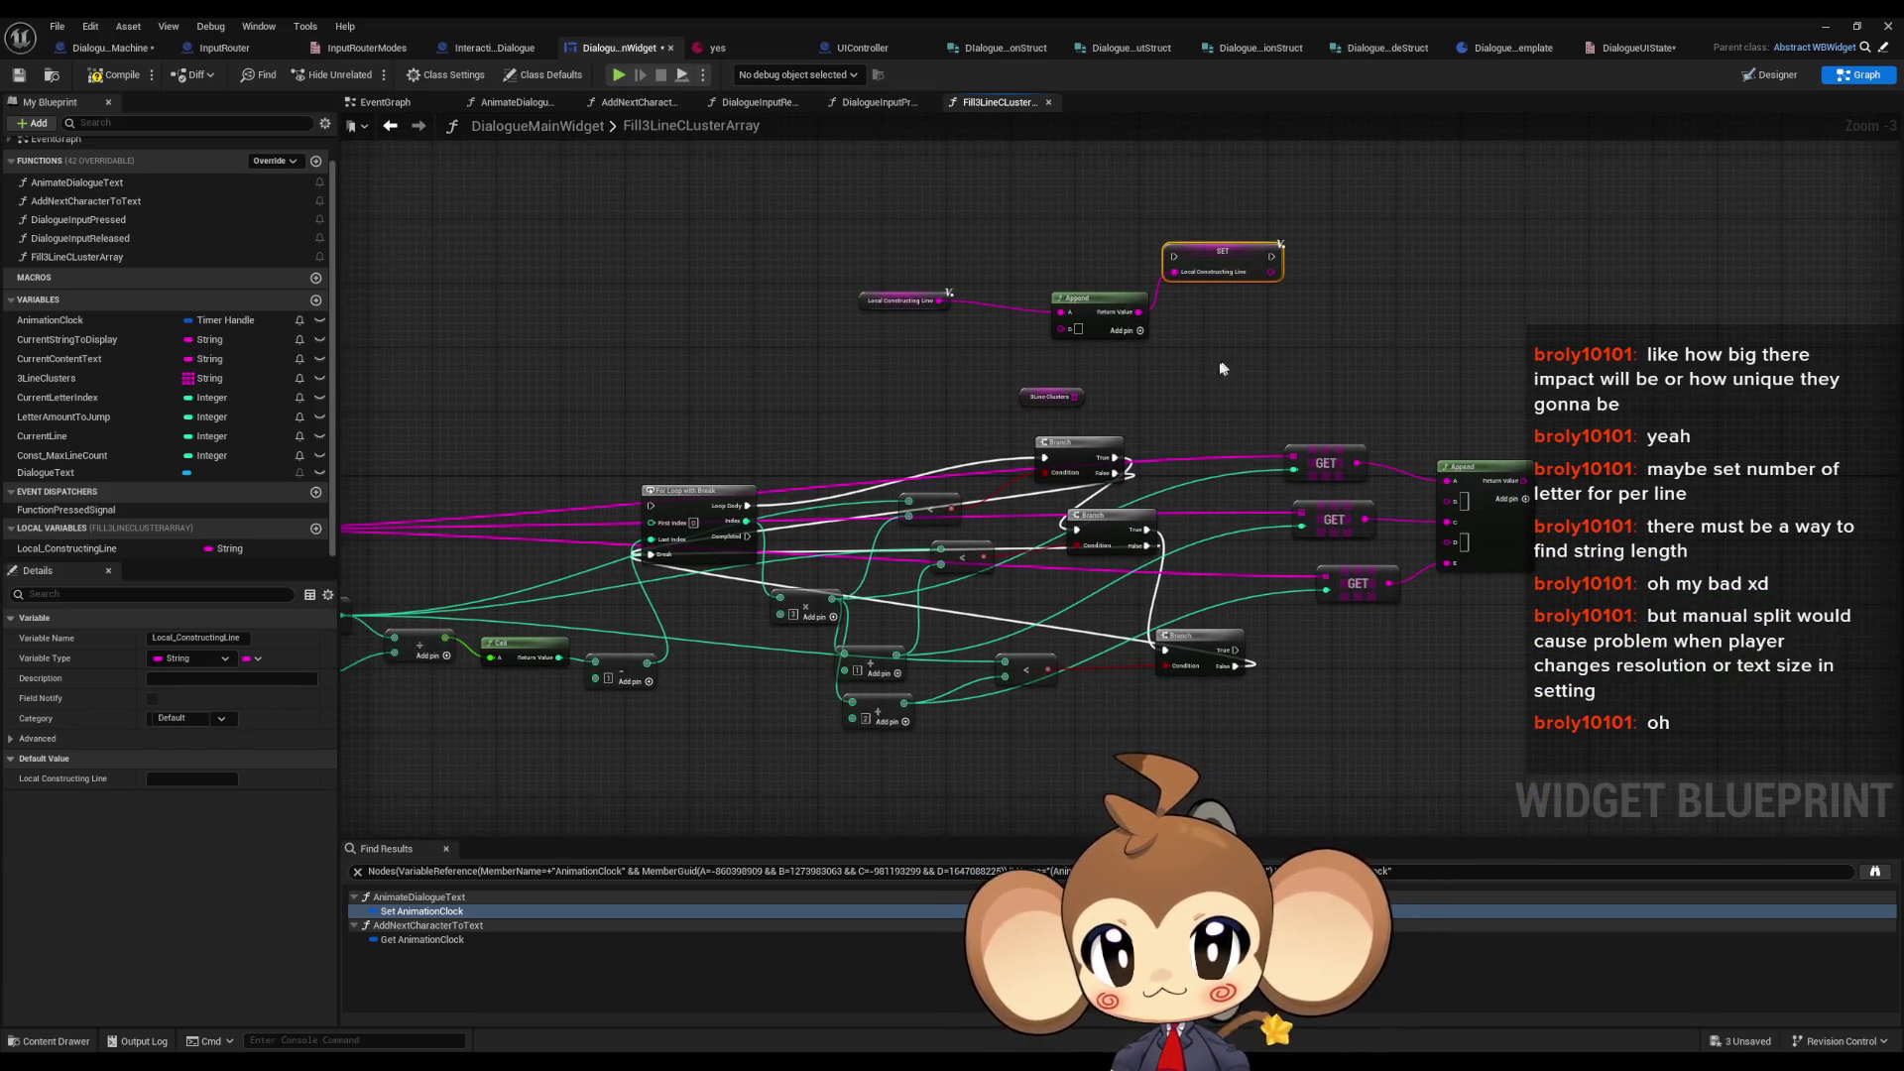
{"action": "left_click_drag", "start_coordinate": [1131, 395], "coordinate": [1302, 352]}
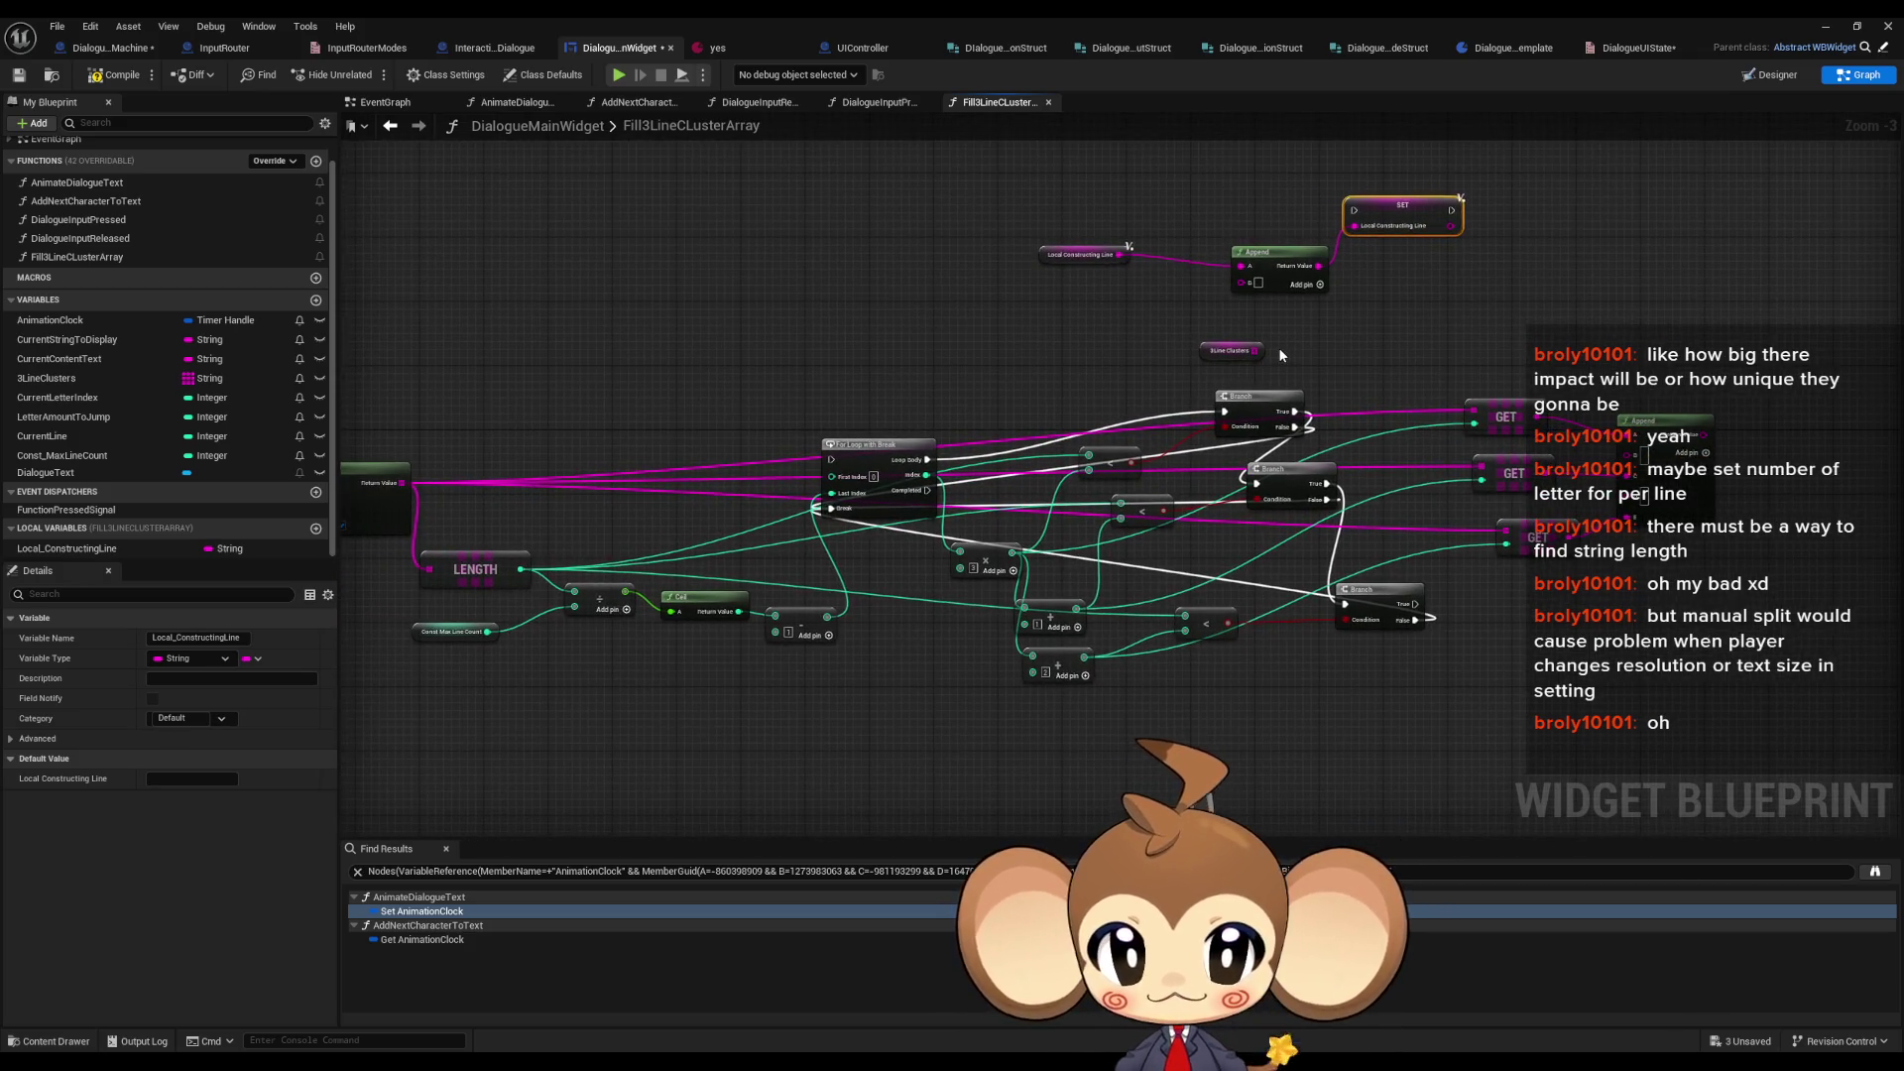
{"action": "scroll", "coordinate": [1279, 354], "scroll_direction": "up", "scroll_amount": 2}
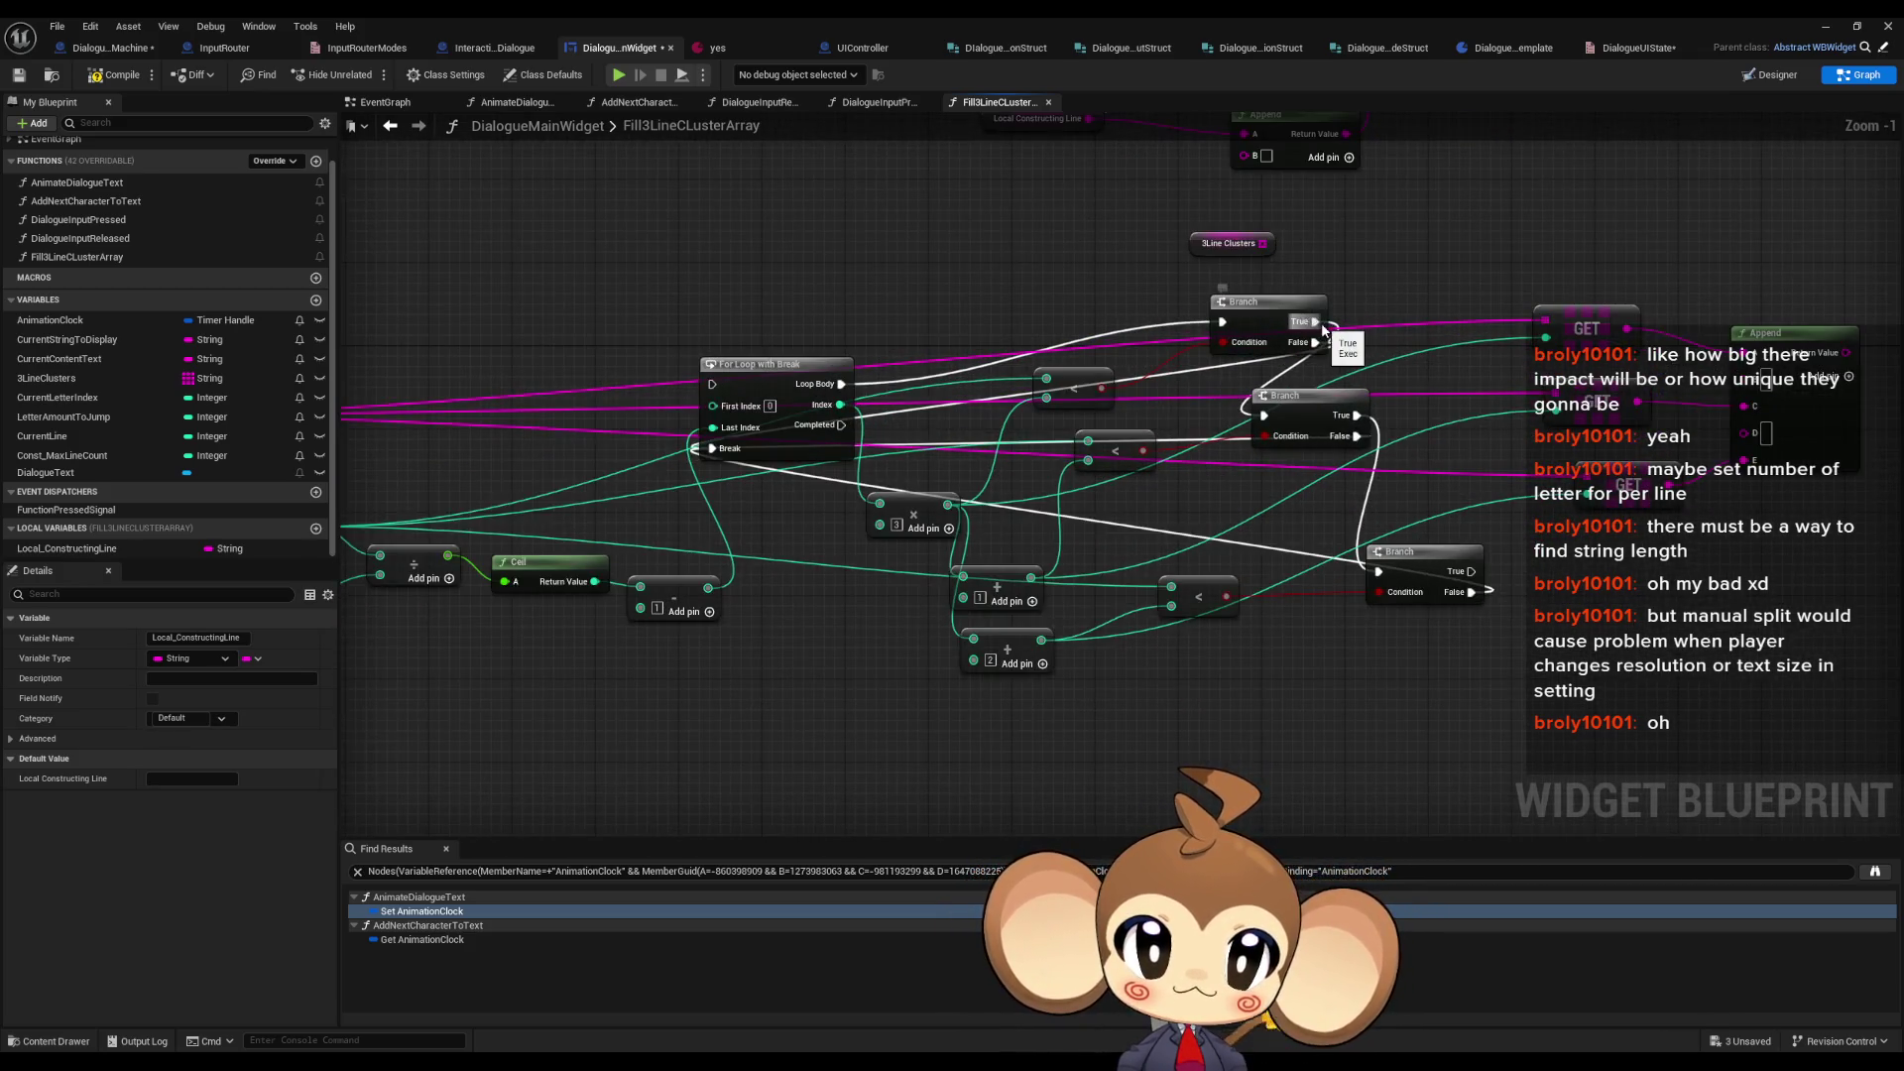
{"action": "left_click_drag", "start_coordinate": [1324, 330], "coordinate": [1233, 486]}
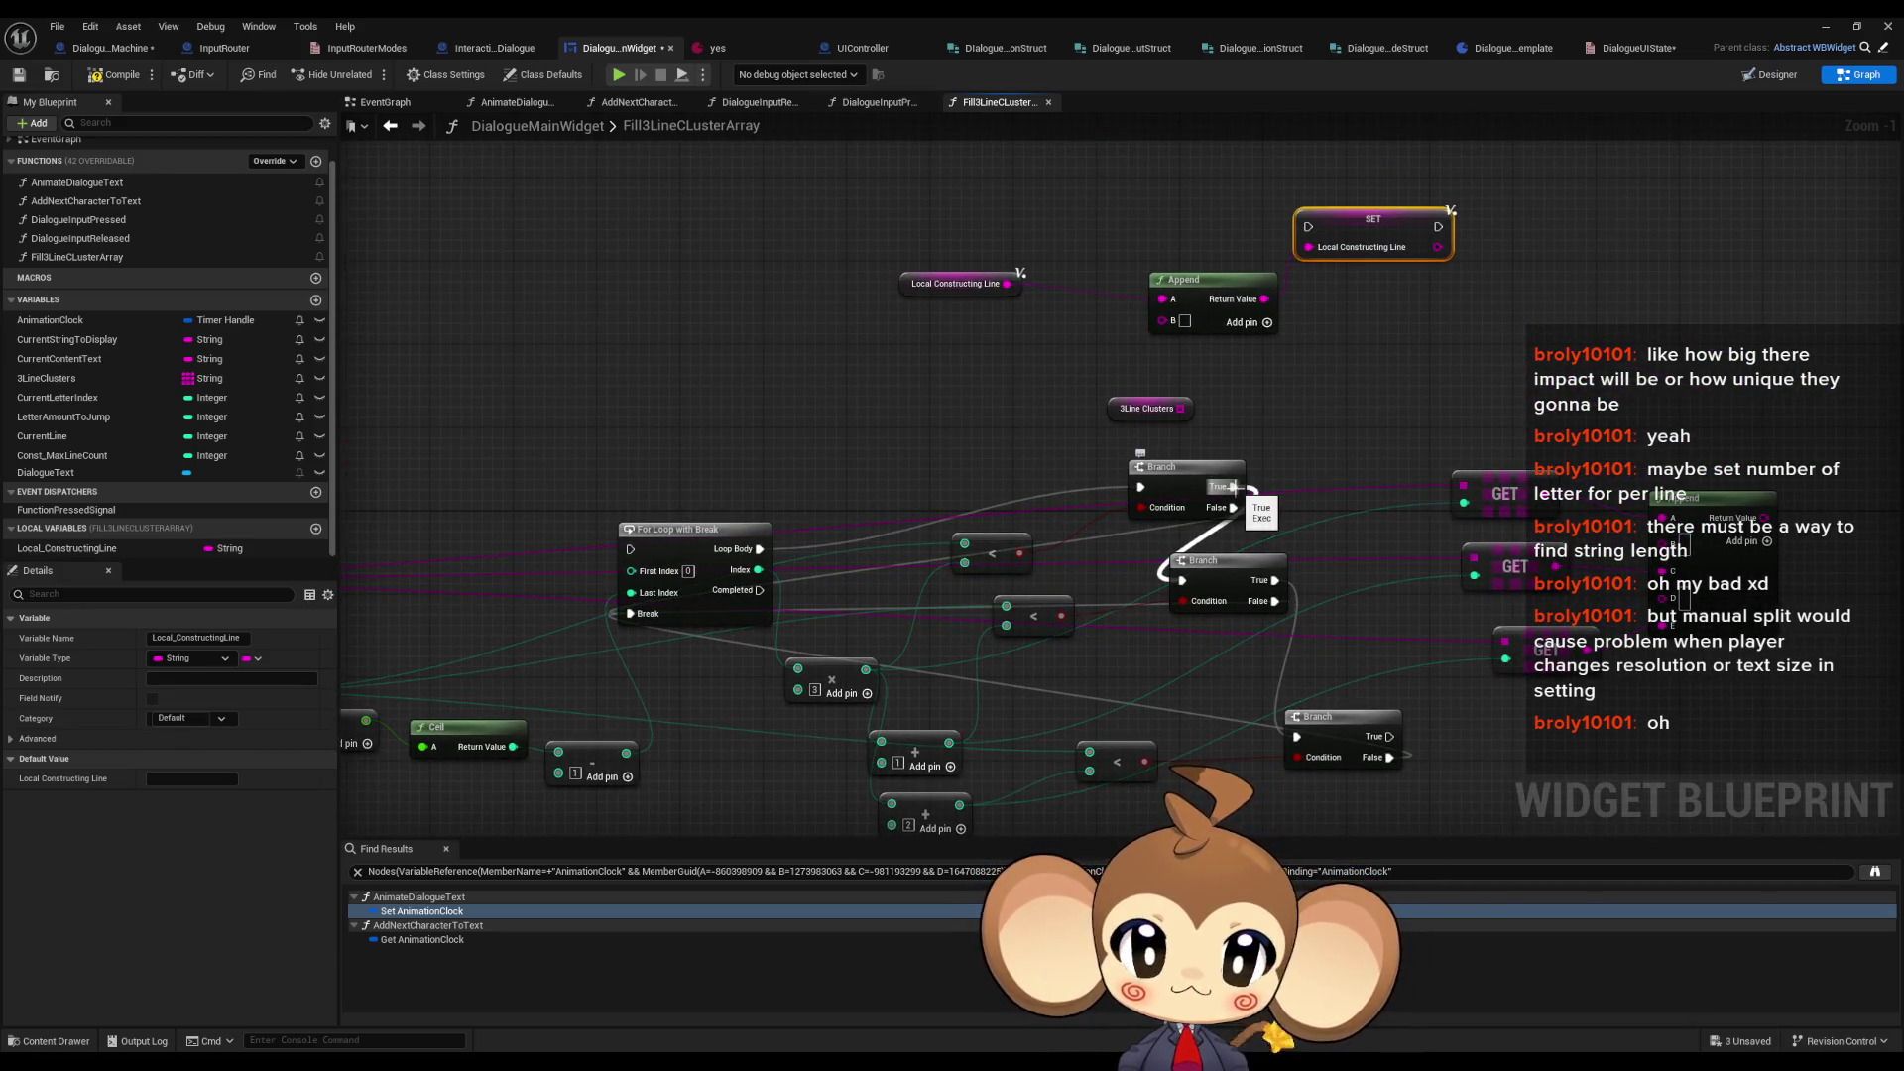
{"action": "mouse_move", "coordinate": [1232, 486]}
{"action": "left_mouse_down"}
{"action": "mouse_move", "coordinate": [1507, 486]}
{"action": "mouse_move", "coordinate": [967, 405]}
{"action": "mouse_move", "coordinate": [989, 426]}
{"action": "left_mouse_up"}
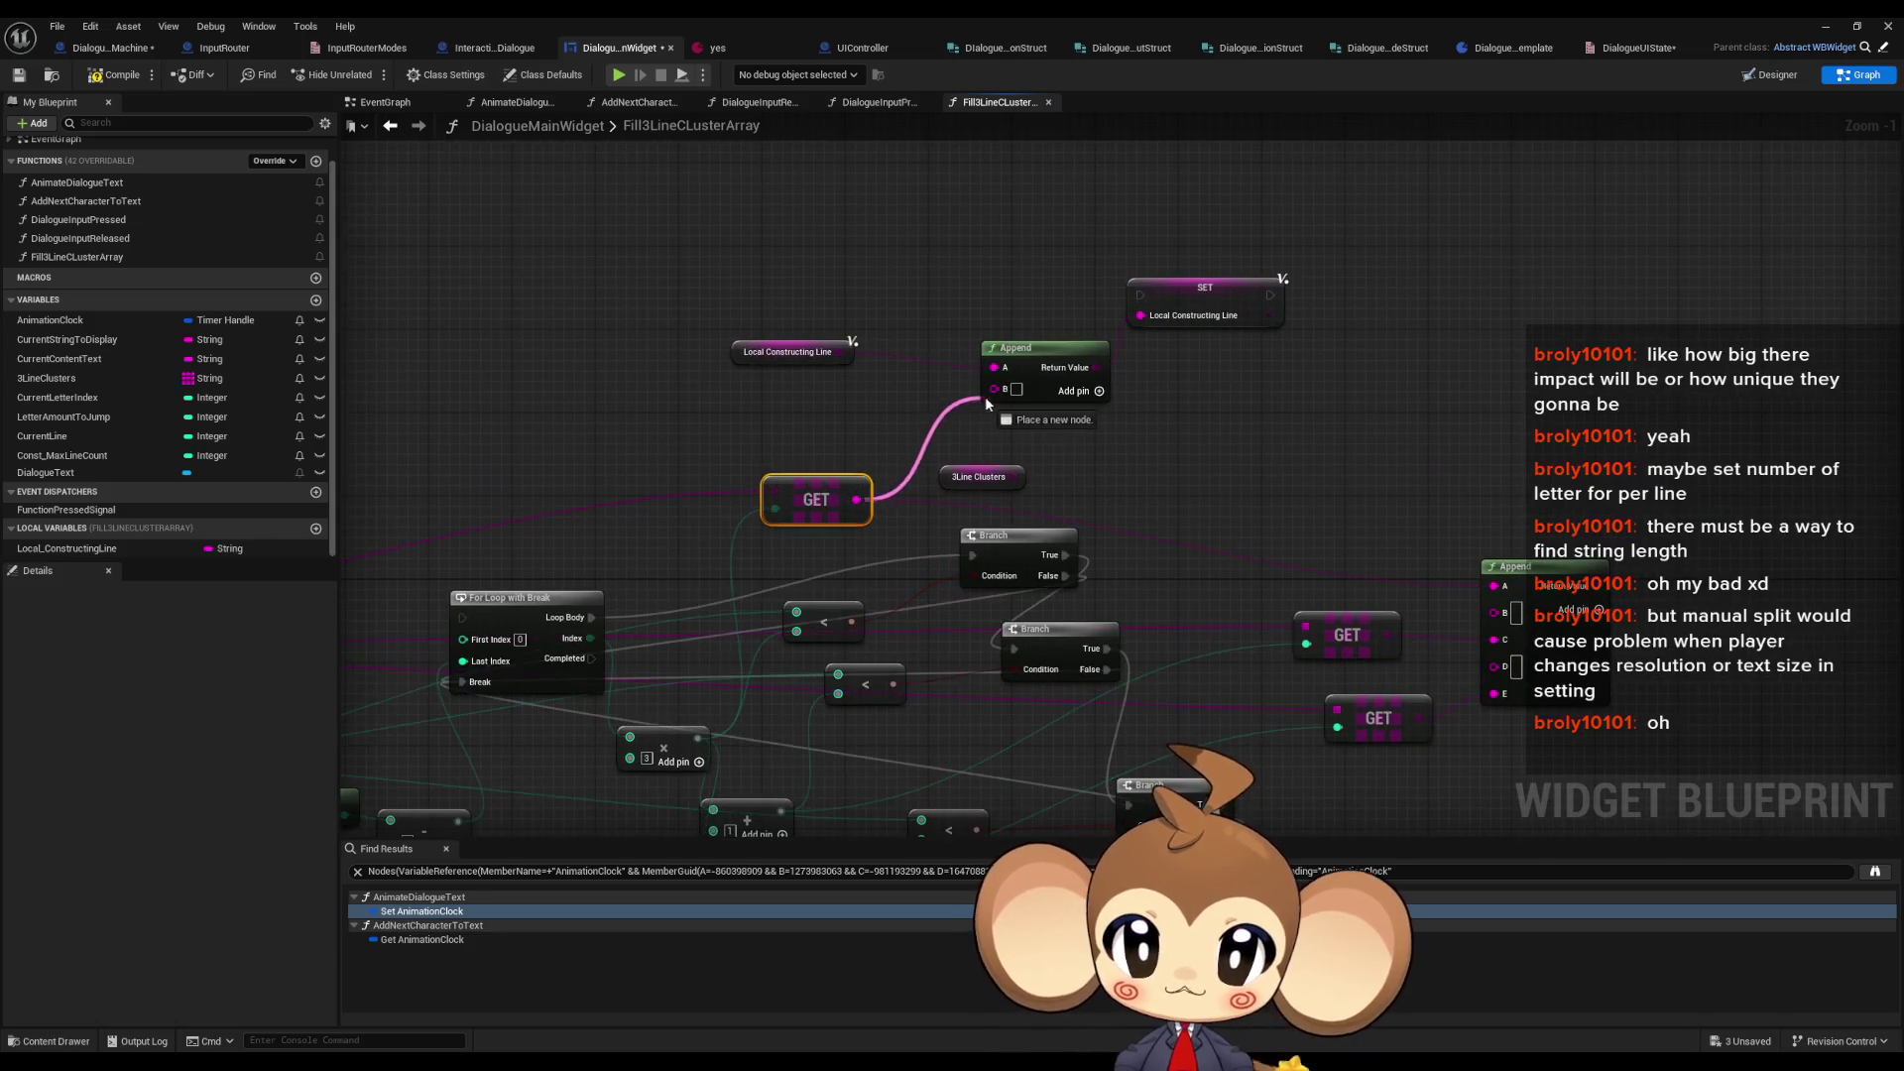
{"action": "left_click_drag", "start_coordinate": [1066, 555], "coordinate": [1141, 296]}
{"action": "left_click_drag", "start_coordinate": [1270, 295], "coordinate": [1023, 655]}
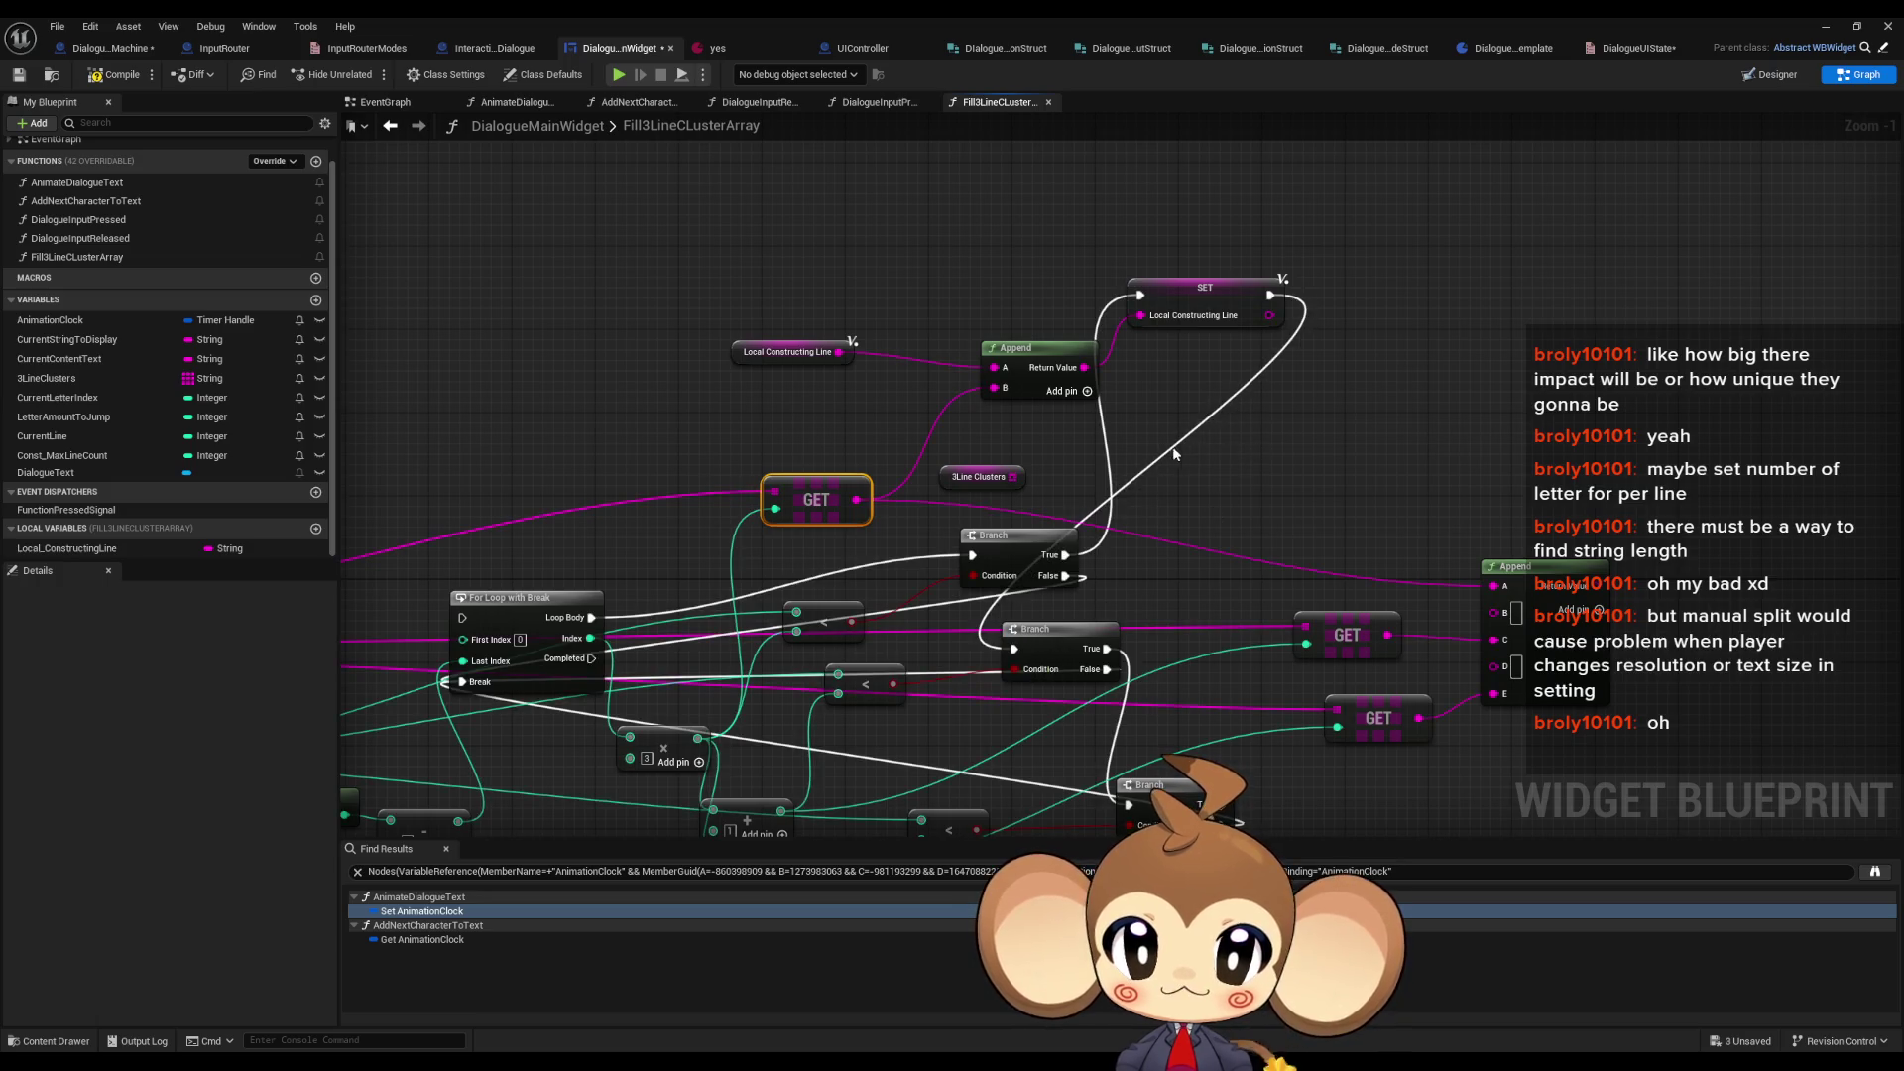
{"action": "left_click_drag", "start_coordinate": [744, 208], "coordinate": [995, 296]}
- Copy the getter-Append-SET chain for the lower Branch, wiring its exec and lower GET value
{"action": "mouse_move", "coordinate": [980, 477]}
{"action": "left_mouse_down"}
{"action": "mouse_move", "coordinate": [1388, 397]}
{"action": "mouse_move", "coordinate": [1584, 320]}
{"action": "left_mouse_up"}
{"action": "scroll", "coordinate": [1132, 402], "scroll_direction": "down", "scroll_amount": 3}
{"action": "scroll", "coordinate": [1029, 483], "scroll_direction": "up", "scroll_amount": 2}
{"action": "mouse_move", "coordinate": [1028, 483]}
{"action": "left_mouse_down"}
{"action": "mouse_move", "coordinate": [1114, 498]}
{"action": "mouse_move", "coordinate": [1093, 472]}
{"action": "mouse_move", "coordinate": [1023, 483]}
{"action": "left_mouse_up"}
{"action": "left_click", "coordinate": [1160, 166]}
{"action": "mouse_move", "coordinate": [762, 148]}
{"action": "left_mouse_down"}
{"action": "mouse_move", "coordinate": [729, 258]}
{"action": "mouse_move", "coordinate": [1200, 370]}
{"action": "left_mouse_up"}
{"action": "key", "text": "ctrl+c"}
{"action": "key", "text": "ctrl+v"}
{"action": "left_click_drag", "start_coordinate": [1148, 625], "coordinate": [1063, 482]}
{"action": "left_click_drag", "start_coordinate": [1255, 625], "coordinate": [985, 463]}
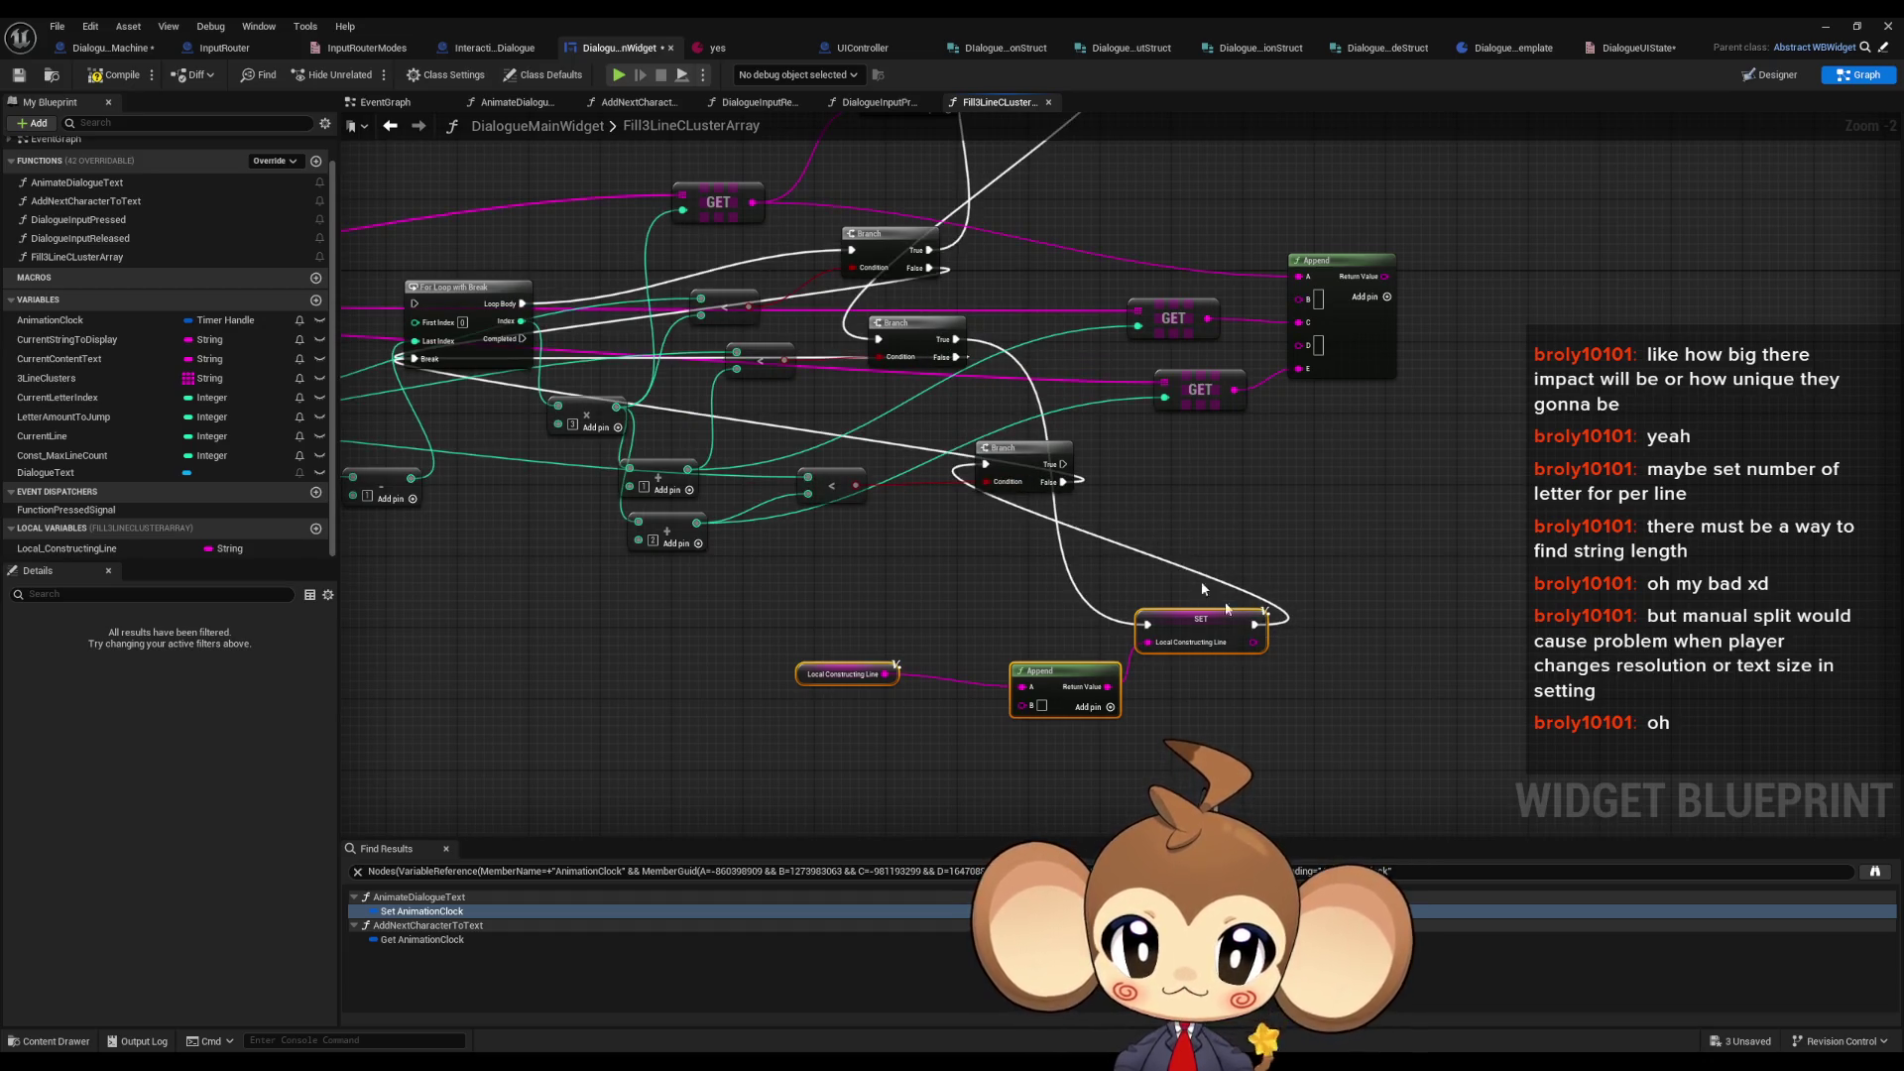
{"action": "left_click_drag", "start_coordinate": [1185, 624], "coordinate": [1052, 580]}
{"action": "left_click_drag", "start_coordinate": [1208, 318], "coordinate": [891, 659]}
- Paste a third chain wired to a Branch True path and another GET value, then tidy the layout
{"action": "key", "text": "ctrl+c"}
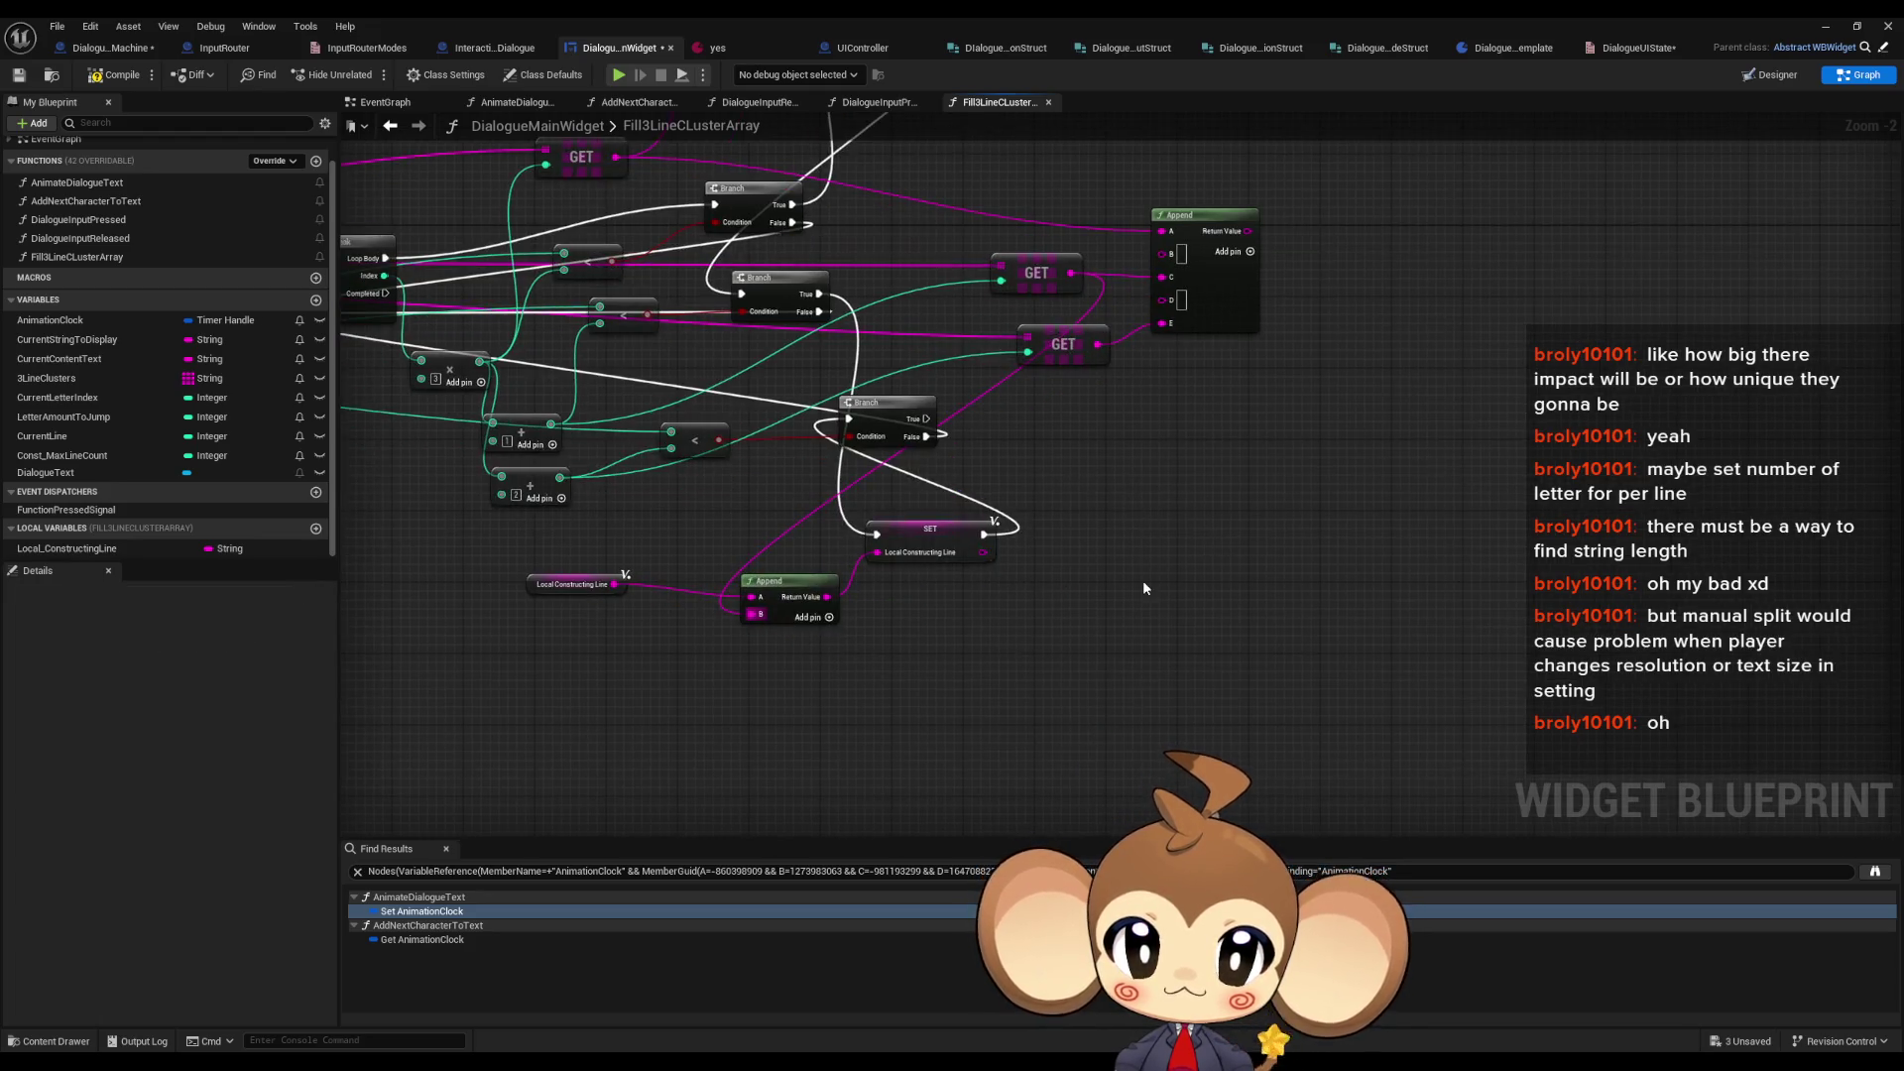
{"action": "key", "text": "ctrl+v"}
{"action": "left_click_drag", "start_coordinate": [1242, 551], "coordinate": [926, 418]}
{"action": "left_click_drag", "start_coordinate": [1098, 344], "coordinate": [1117, 633]}
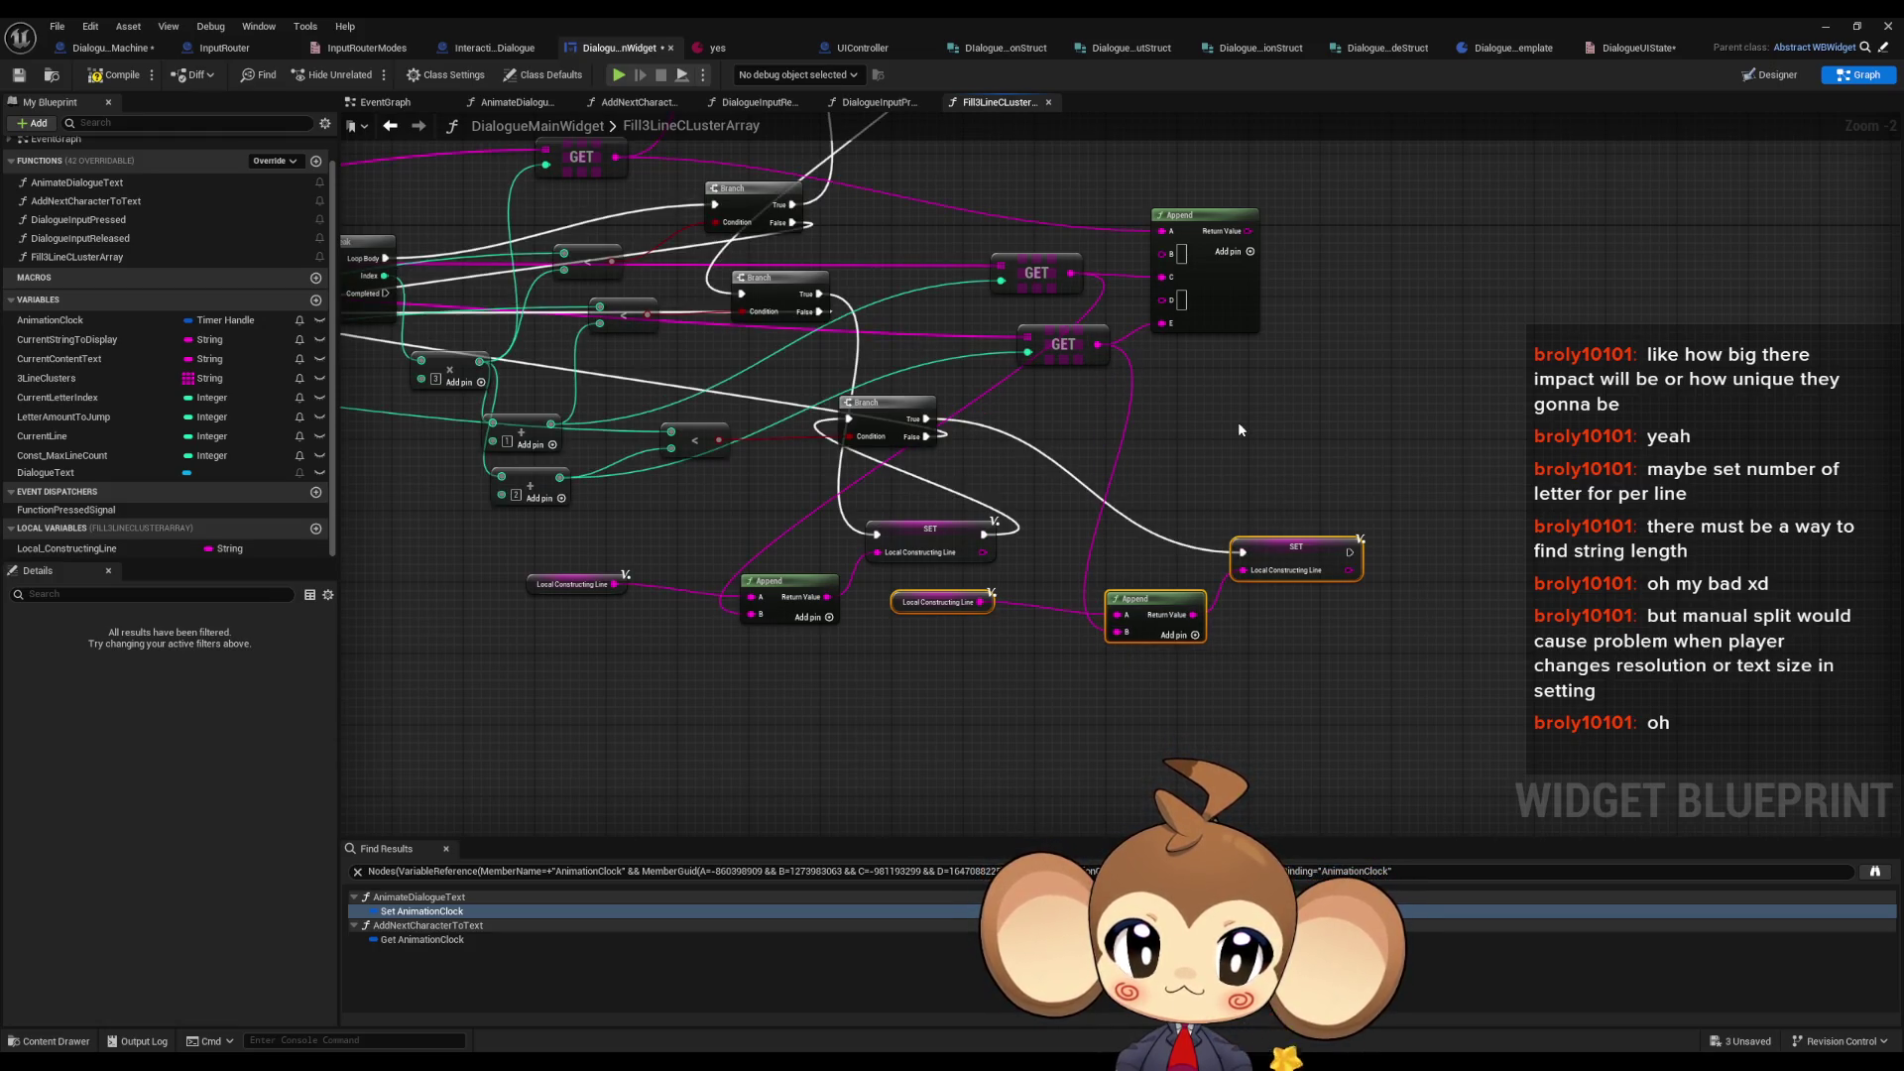
{"action": "left_click_drag", "start_coordinate": [1230, 420], "coordinate": [1289, 583]}
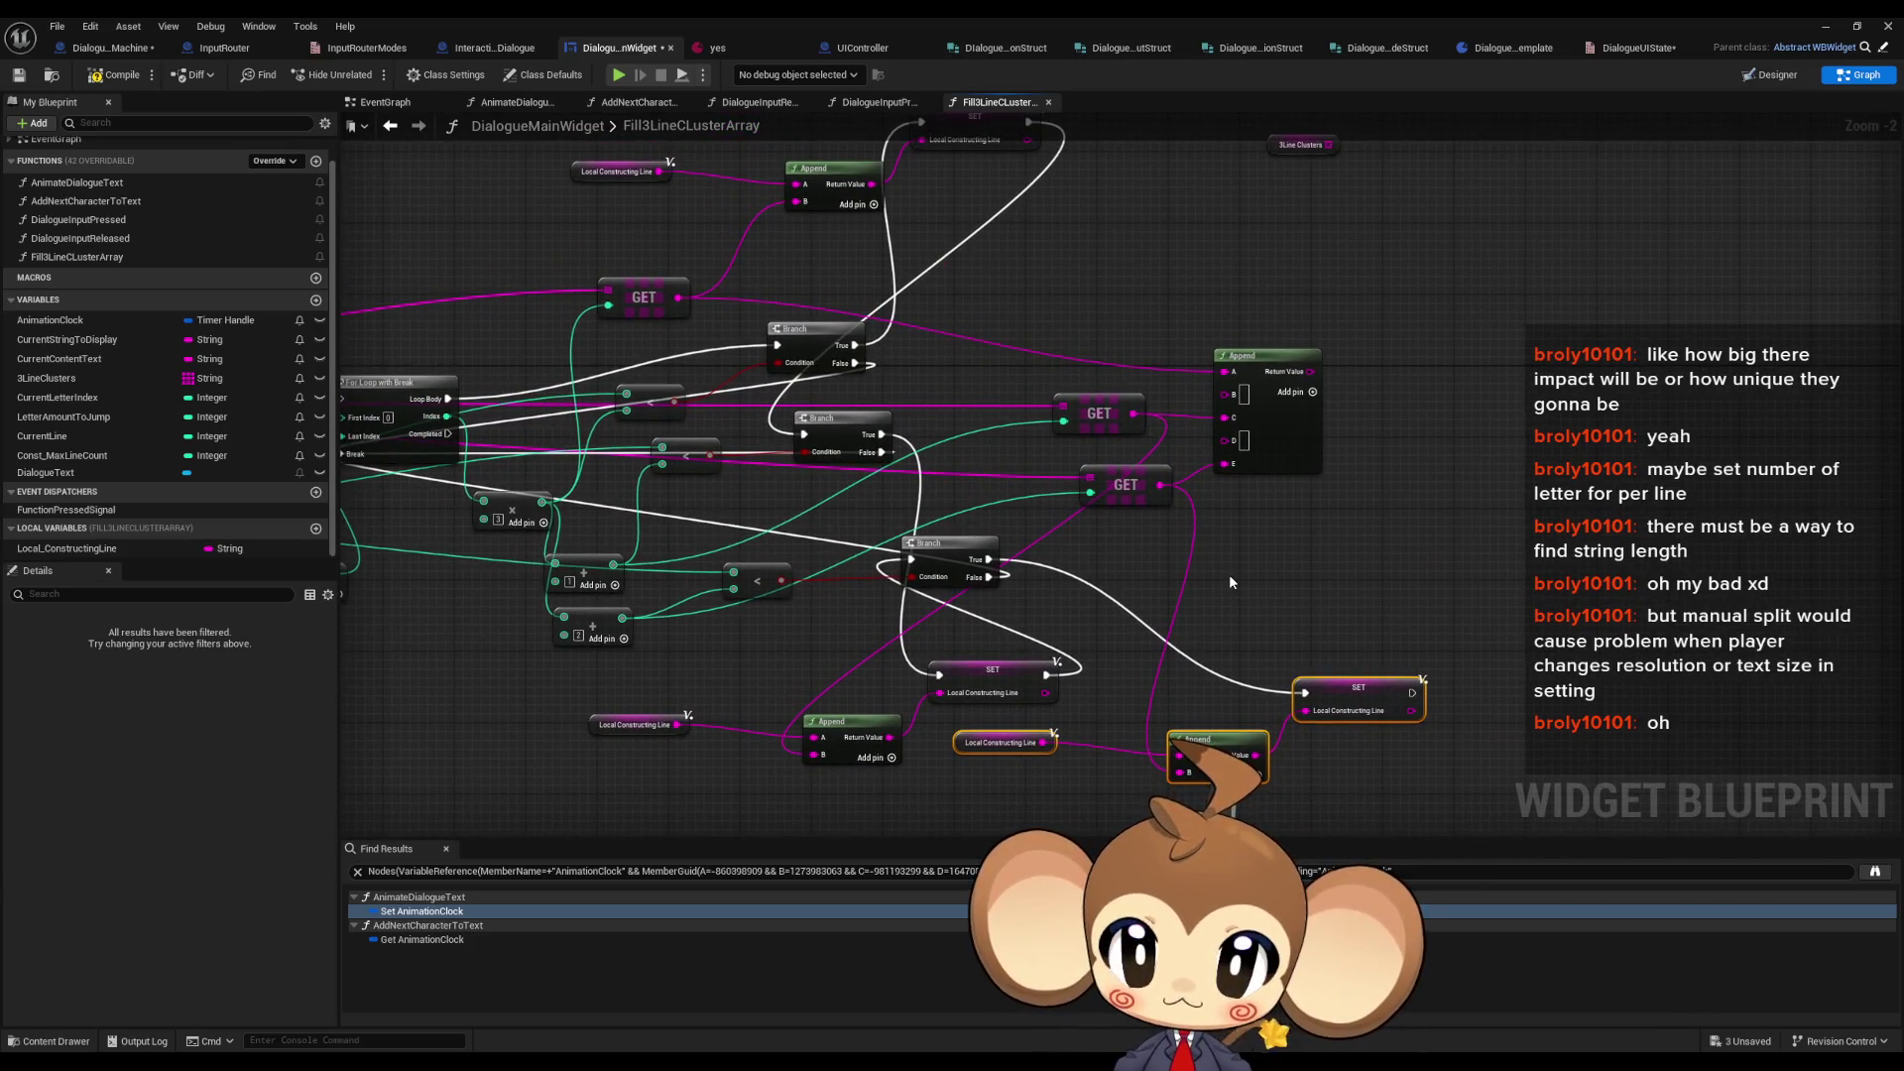
{"action": "left_click_drag", "start_coordinate": [1460, 605], "coordinate": [1470, 638]}
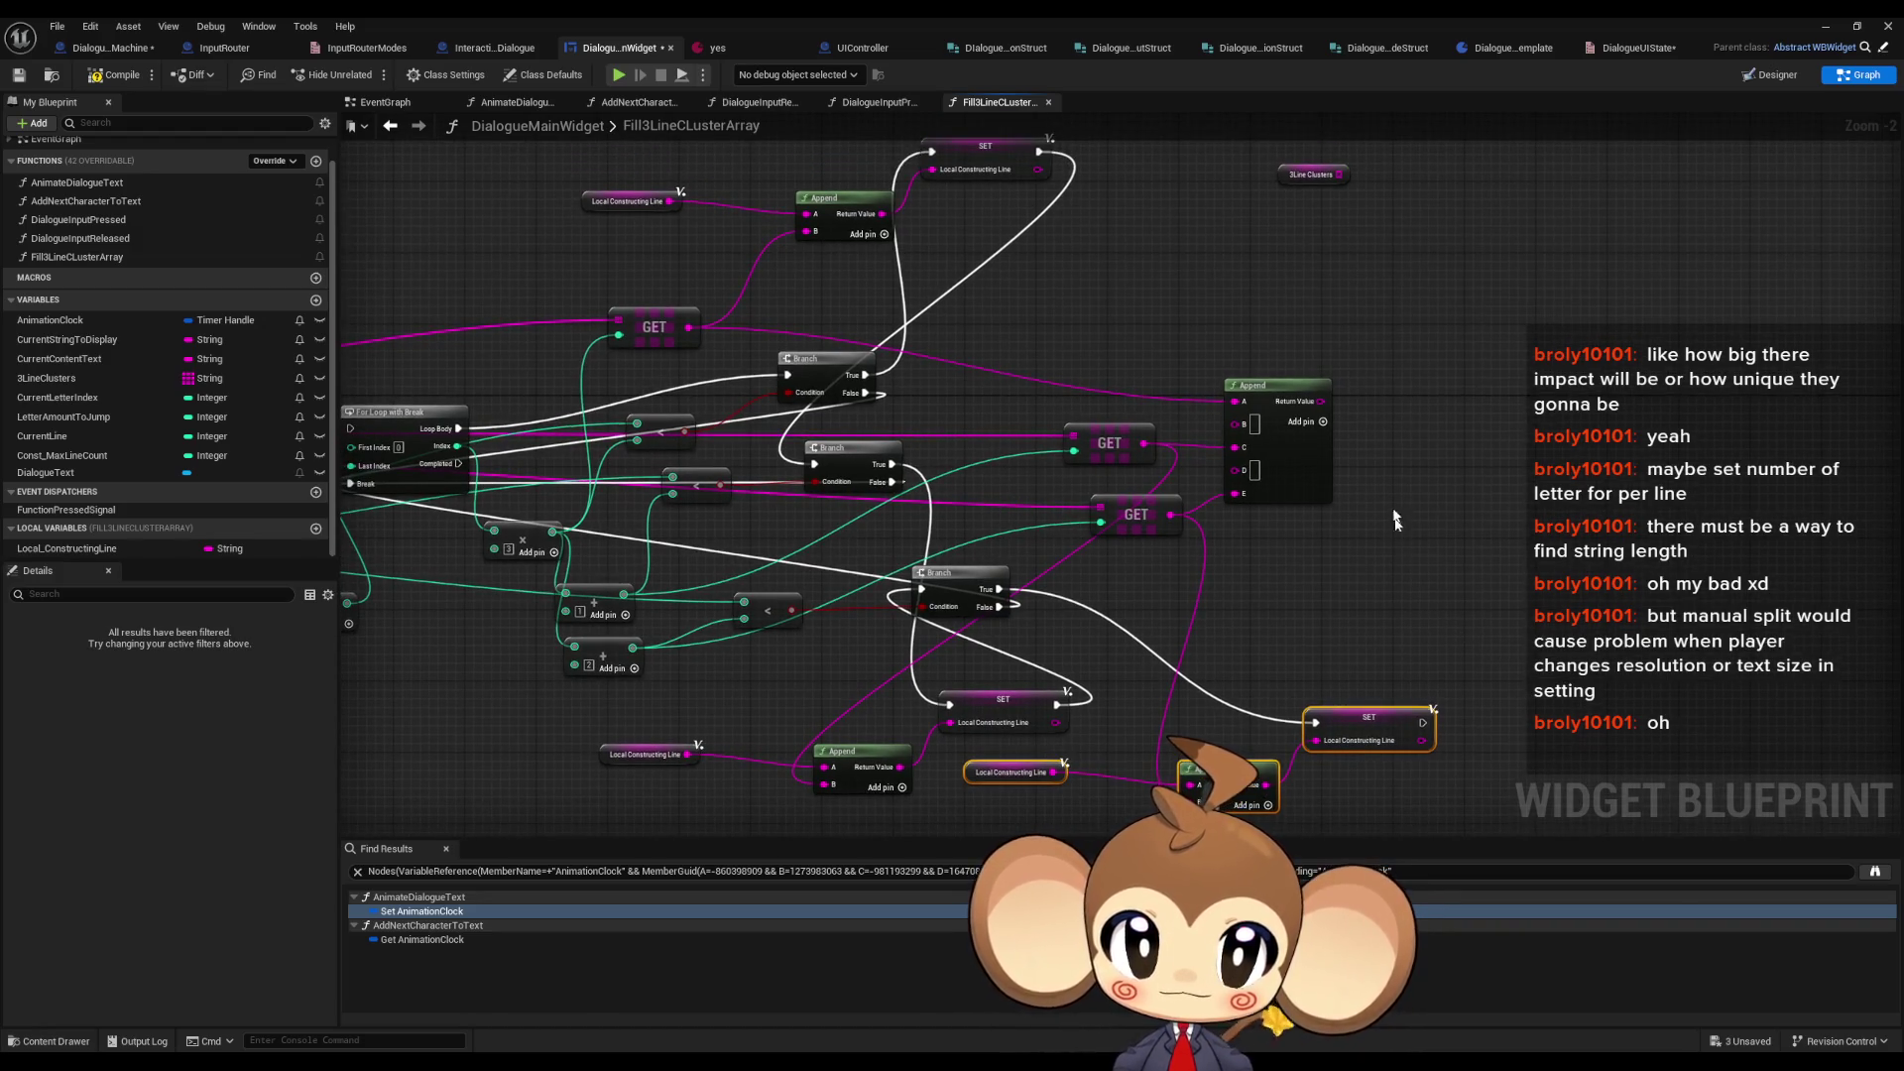
{"action": "mouse_move", "coordinate": [1182, 429]}
{"action": "left_mouse_down"}
{"action": "mouse_move", "coordinate": [1251, 463]}
{"action": "mouse_move", "coordinate": [1599, 367]}
{"action": "left_mouse_up"}
{"action": "scroll", "coordinate": [1406, 459], "scroll_direction": "down", "scroll_amount": 1}
{"action": "mouse_move", "coordinate": [1519, 434]}
{"action": "left_mouse_down"}
{"action": "mouse_move", "coordinate": [1507, 501]}
{"action": "mouse_move", "coordinate": [1351, 473]}
{"action": "left_mouse_up"}
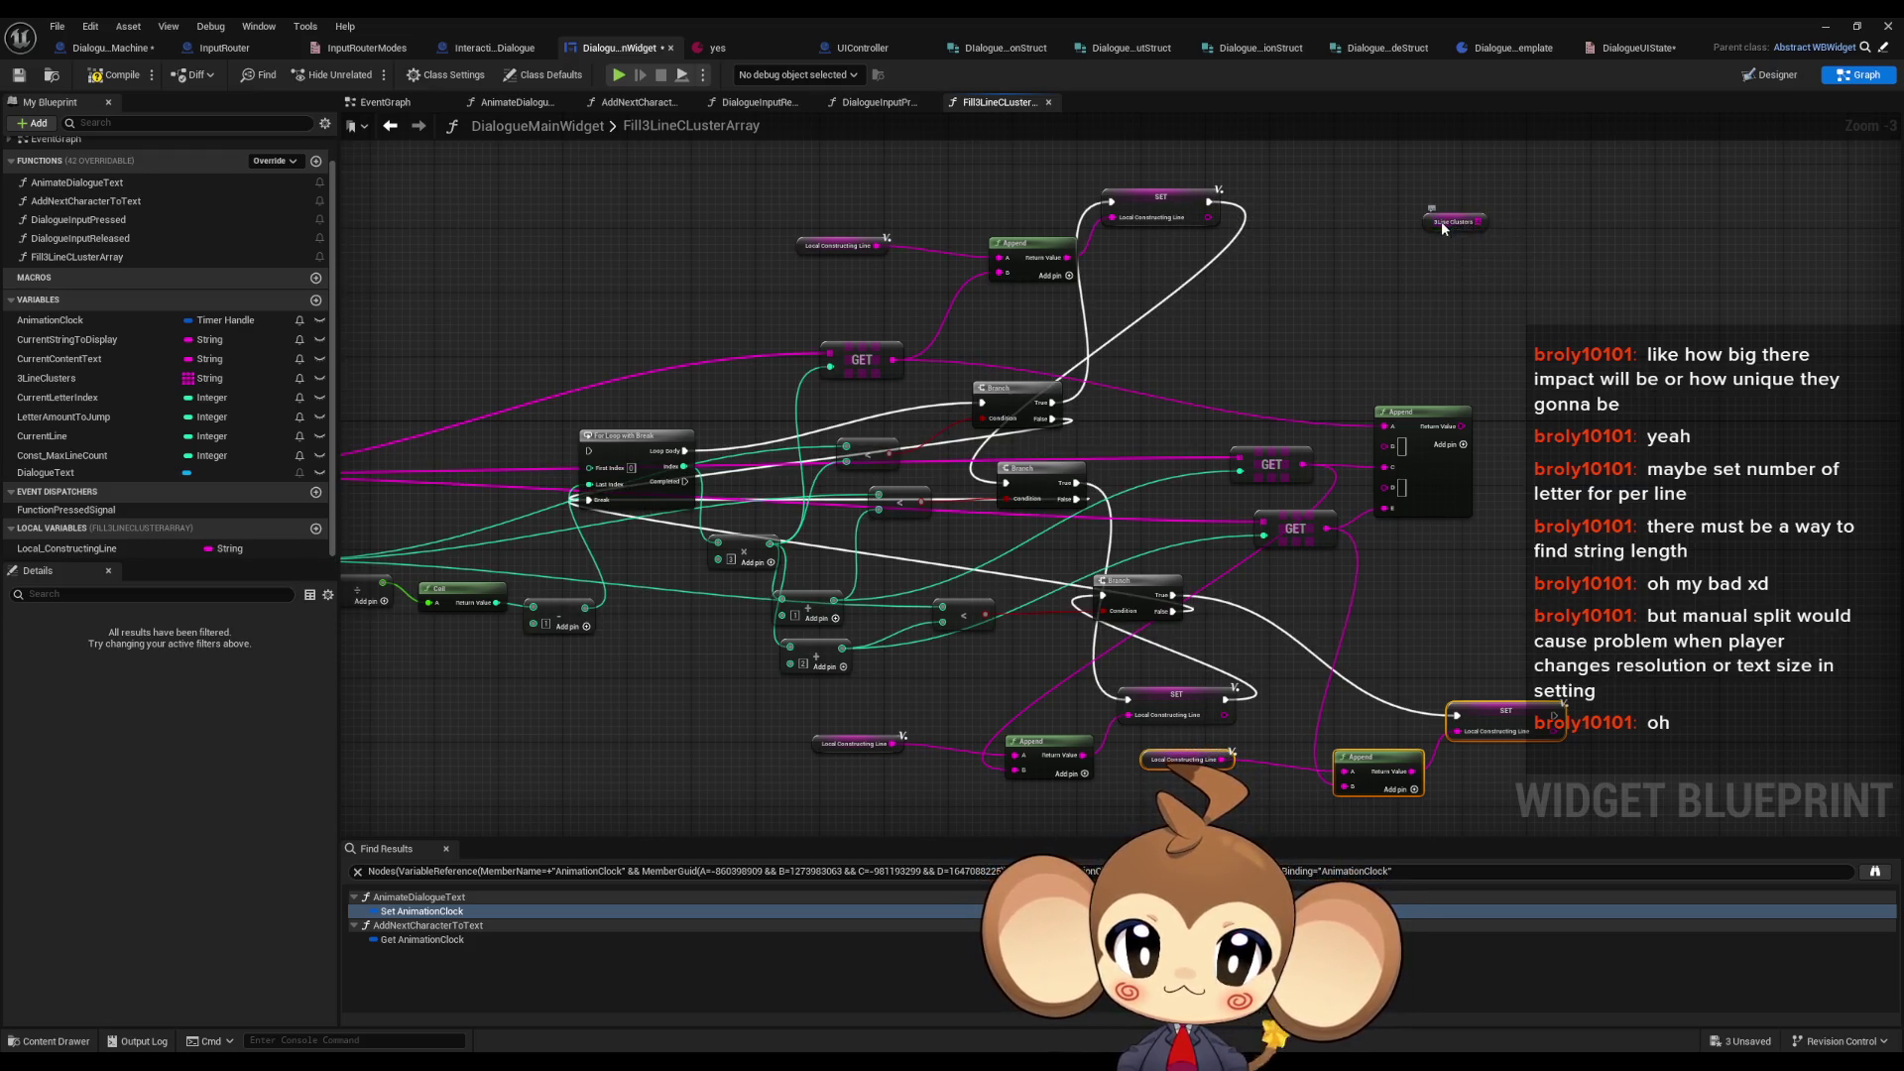
{"action": "left_click_drag", "start_coordinate": [1443, 226], "coordinate": [1298, 291]}
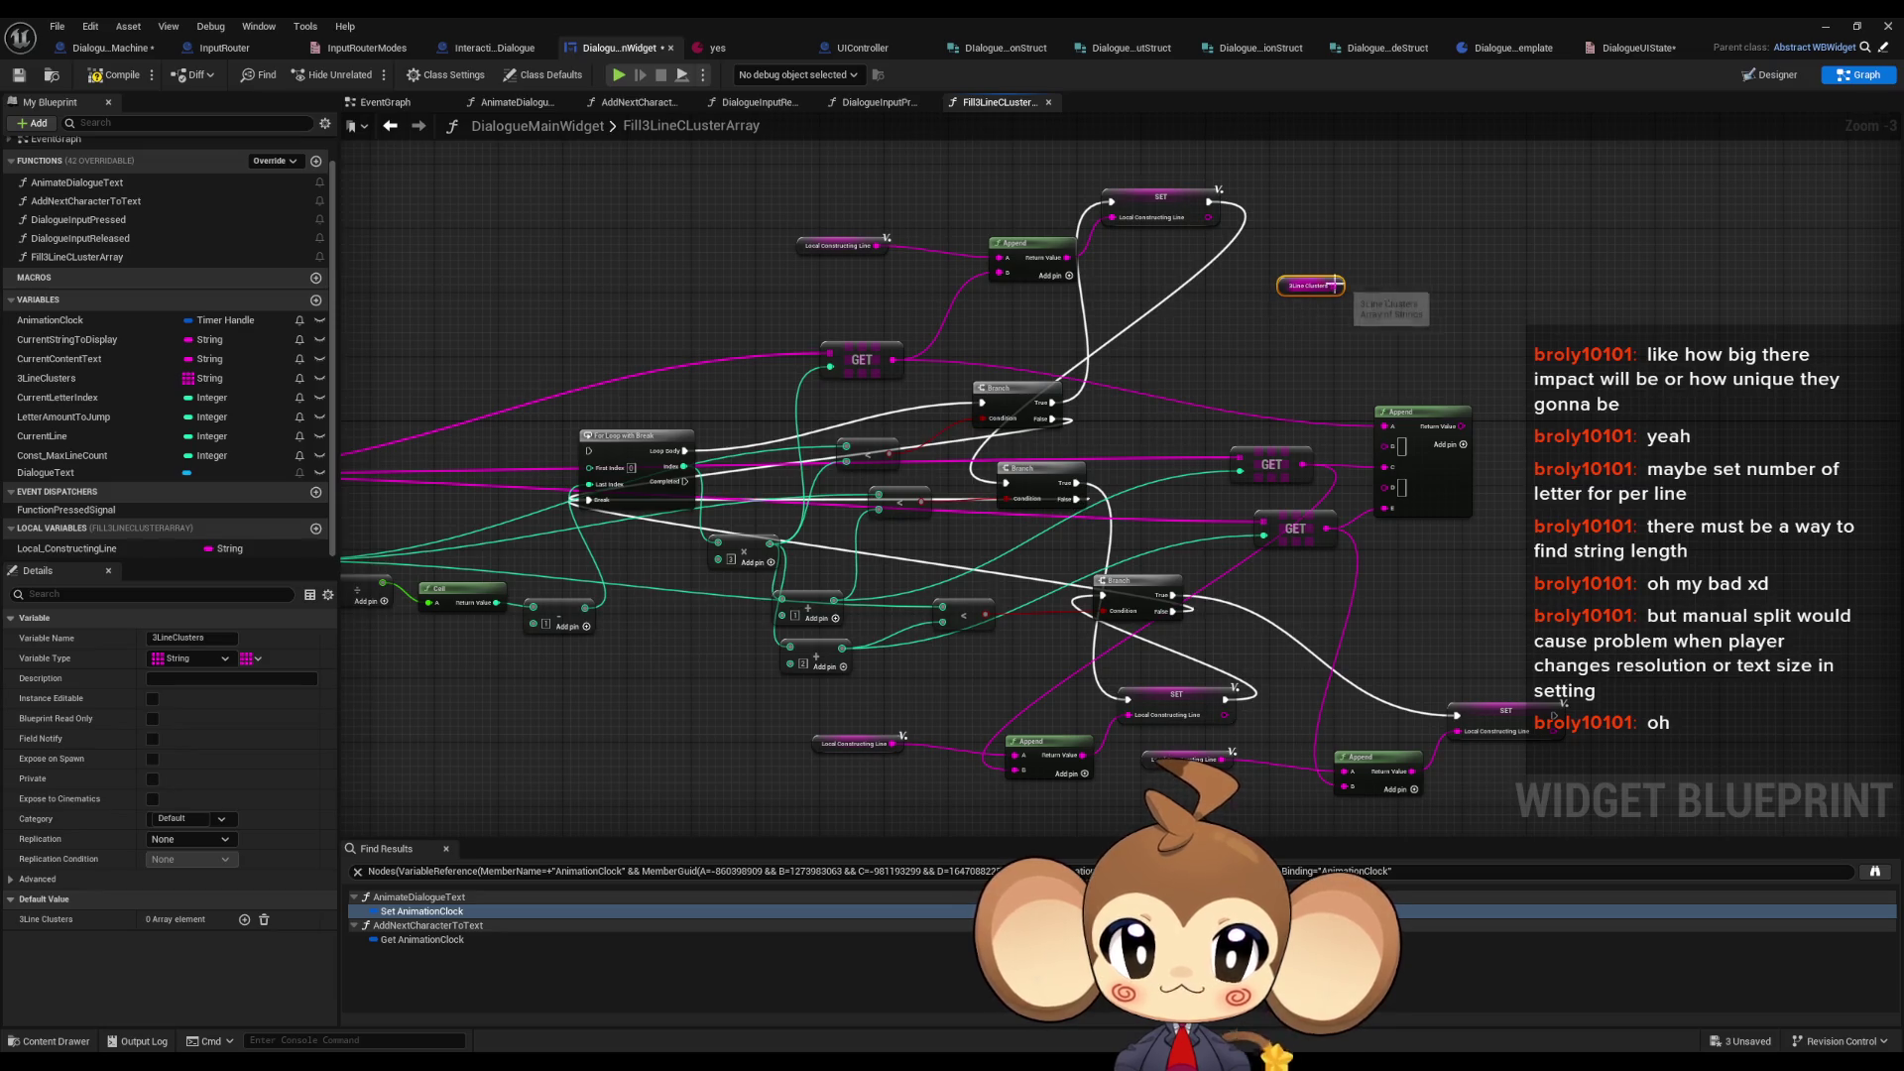
- Add Local Constructing Line to the 3Line Clusters array on the Branch's False path
{"action": "left_click_drag", "start_coordinate": [1337, 285], "coordinate": [1424, 276]}
{"action": "type", "text": "add"}
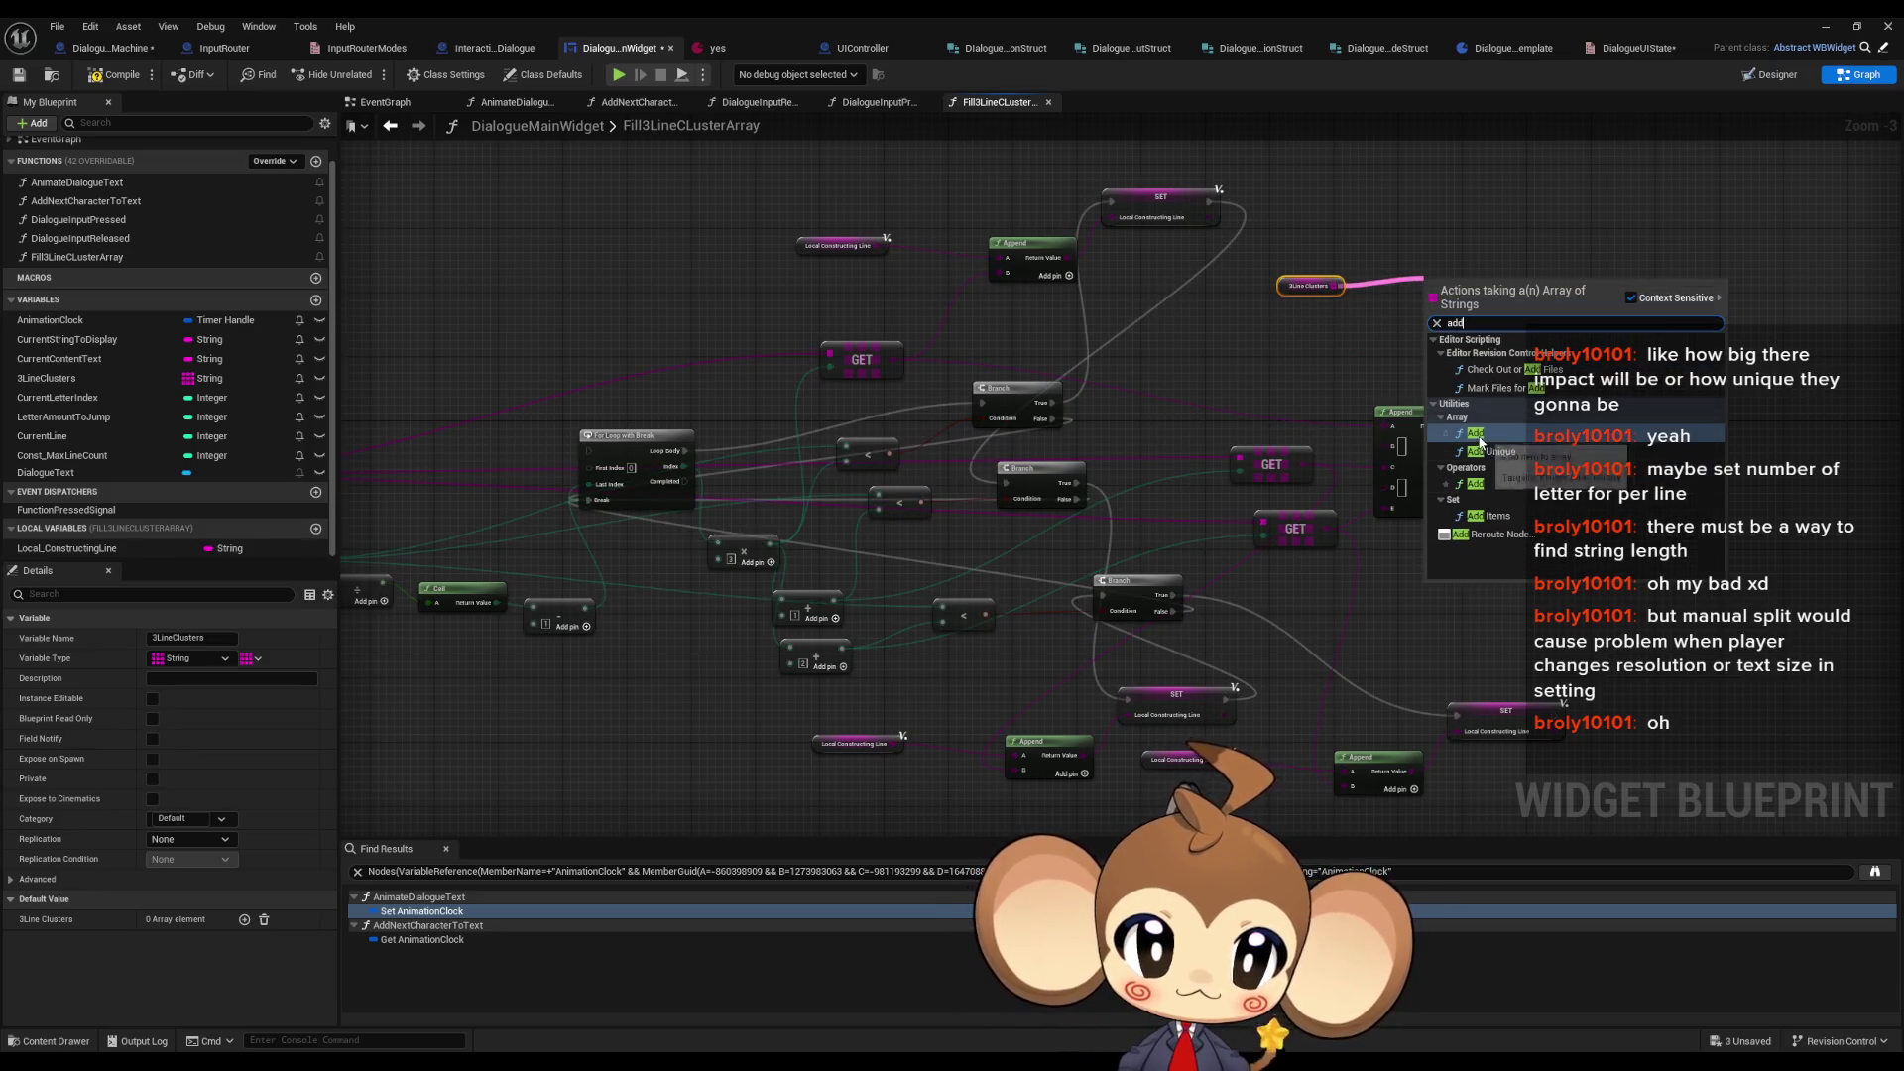
{"action": "left_click", "coordinate": [1475, 433]}
{"action": "mouse_move", "coordinate": [66, 548]}
{"action": "left_mouse_down"}
{"action": "mouse_move", "coordinate": [1265, 331]}
{"action": "mouse_move", "coordinate": [1432, 320]}
{"action": "left_mouse_up"}
{"action": "mouse_move", "coordinate": [1073, 499]}
{"action": "left_mouse_down"}
{"action": "mouse_move", "coordinate": [1250, 377]}
{"action": "mouse_move", "coordinate": [1432, 290]}
{"action": "left_mouse_up"}
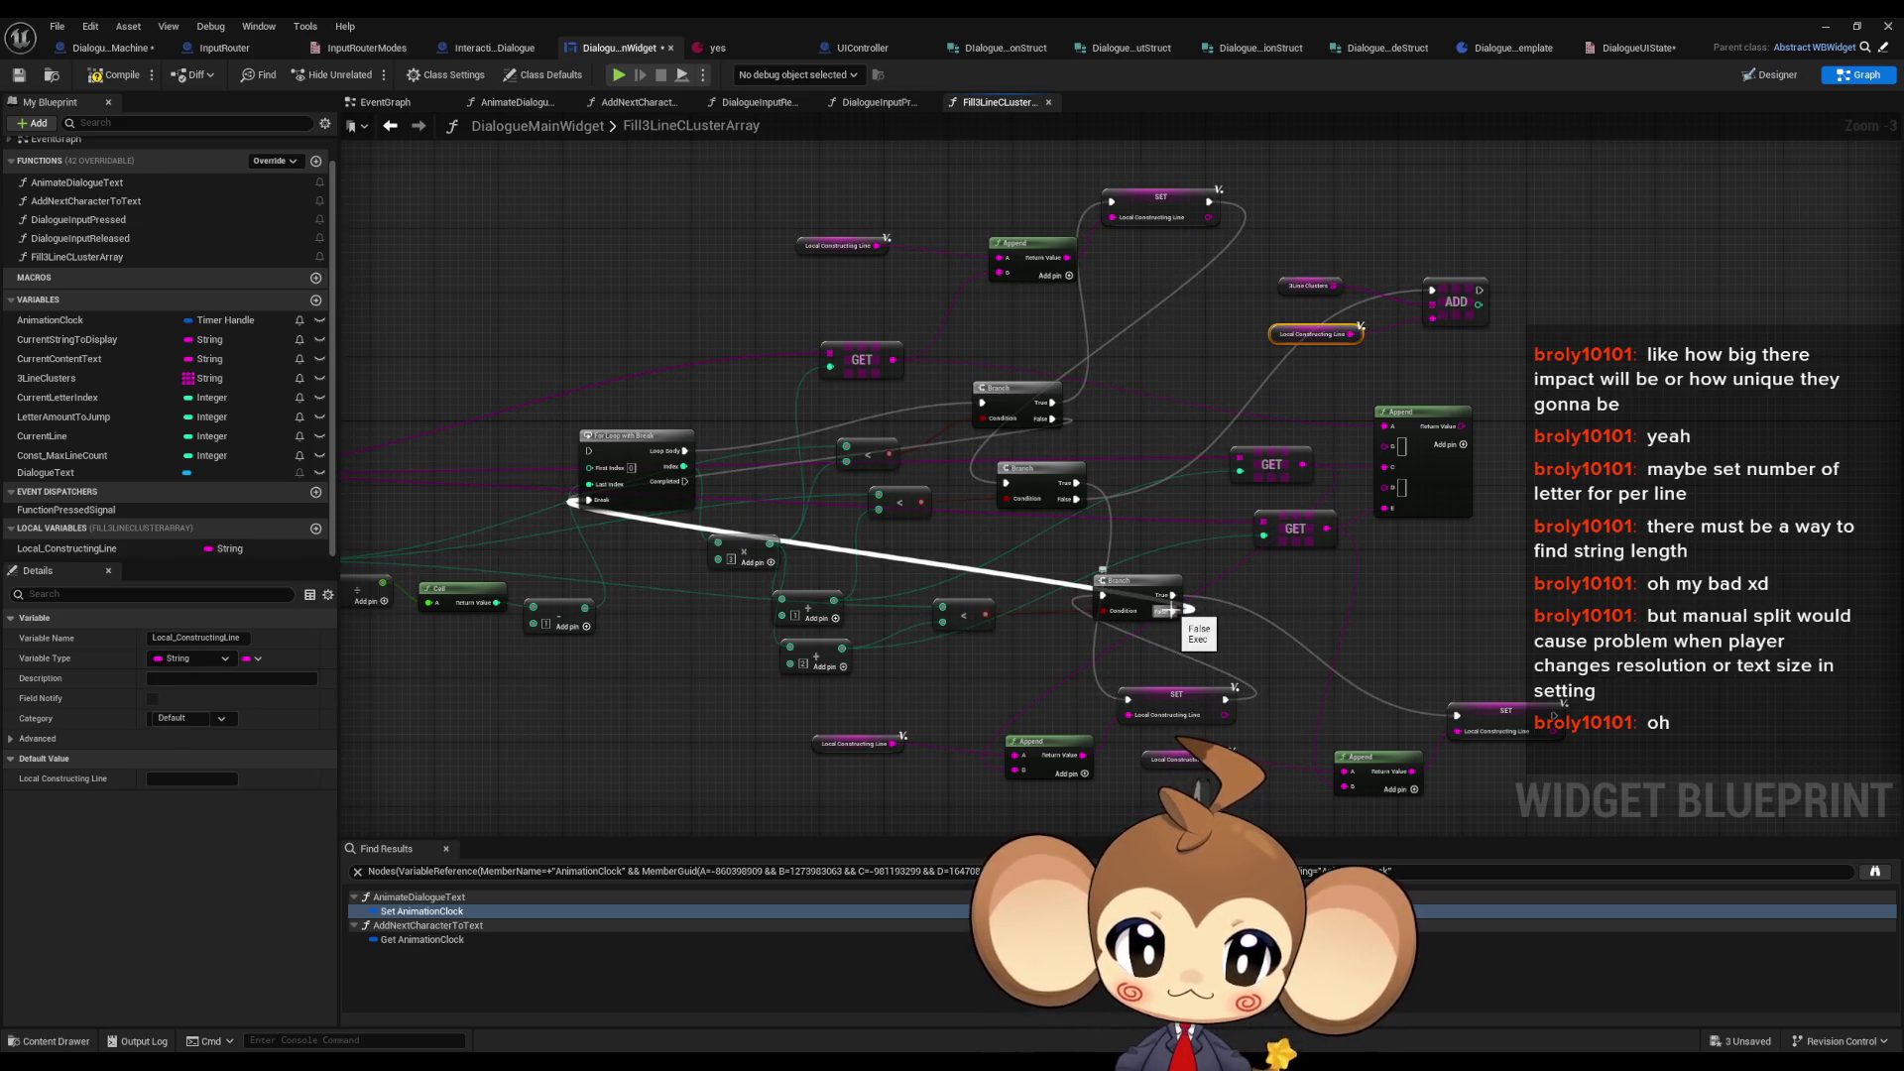
{"action": "mouse_move", "coordinate": [1173, 611]}
{"action": "left_mouse_down"}
{"action": "mouse_move", "coordinate": [1382, 404]}
{"action": "mouse_move", "coordinate": [1445, 291]}
{"action": "mouse_move", "coordinate": [1528, 556]}
{"action": "mouse_move", "coordinate": [1549, 736]}
{"action": "mouse_move", "coordinate": [1504, 496]}
{"action": "mouse_move", "coordinate": [1435, 291]}
{"action": "mouse_move", "coordinate": [1090, 442]}
{"action": "mouse_move", "coordinate": [686, 520]}
{"action": "mouse_move", "coordinate": [593, 507]}
{"action": "left_mouse_up"}
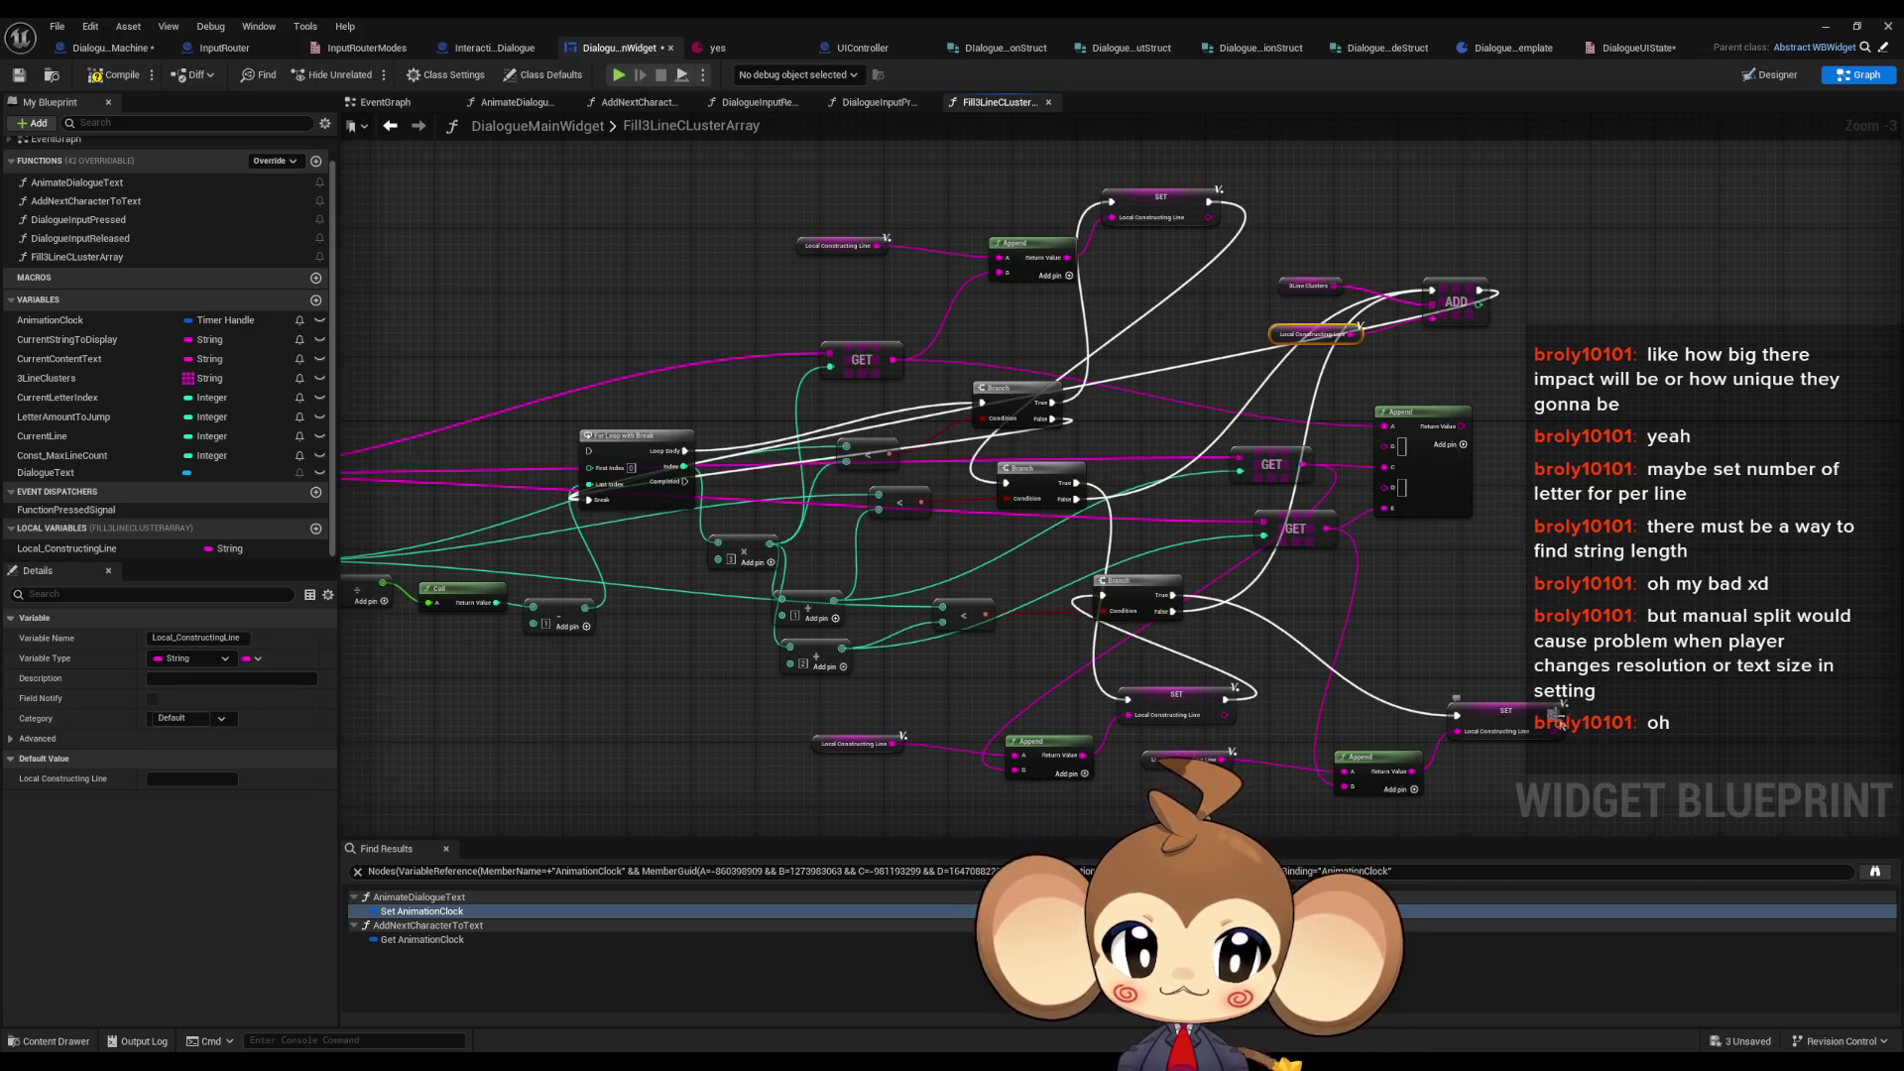
- Copy the array ADD nodes and place the duplicate further down the graph
{"action": "left_click", "coordinate": [1454, 303]}
{"action": "left_click_drag", "start_coordinate": [1320, 280], "coordinate": [1438, 342]}
{"action": "key", "text": "ctrl+c"}
{"action": "key", "text": "ctrl+v"}
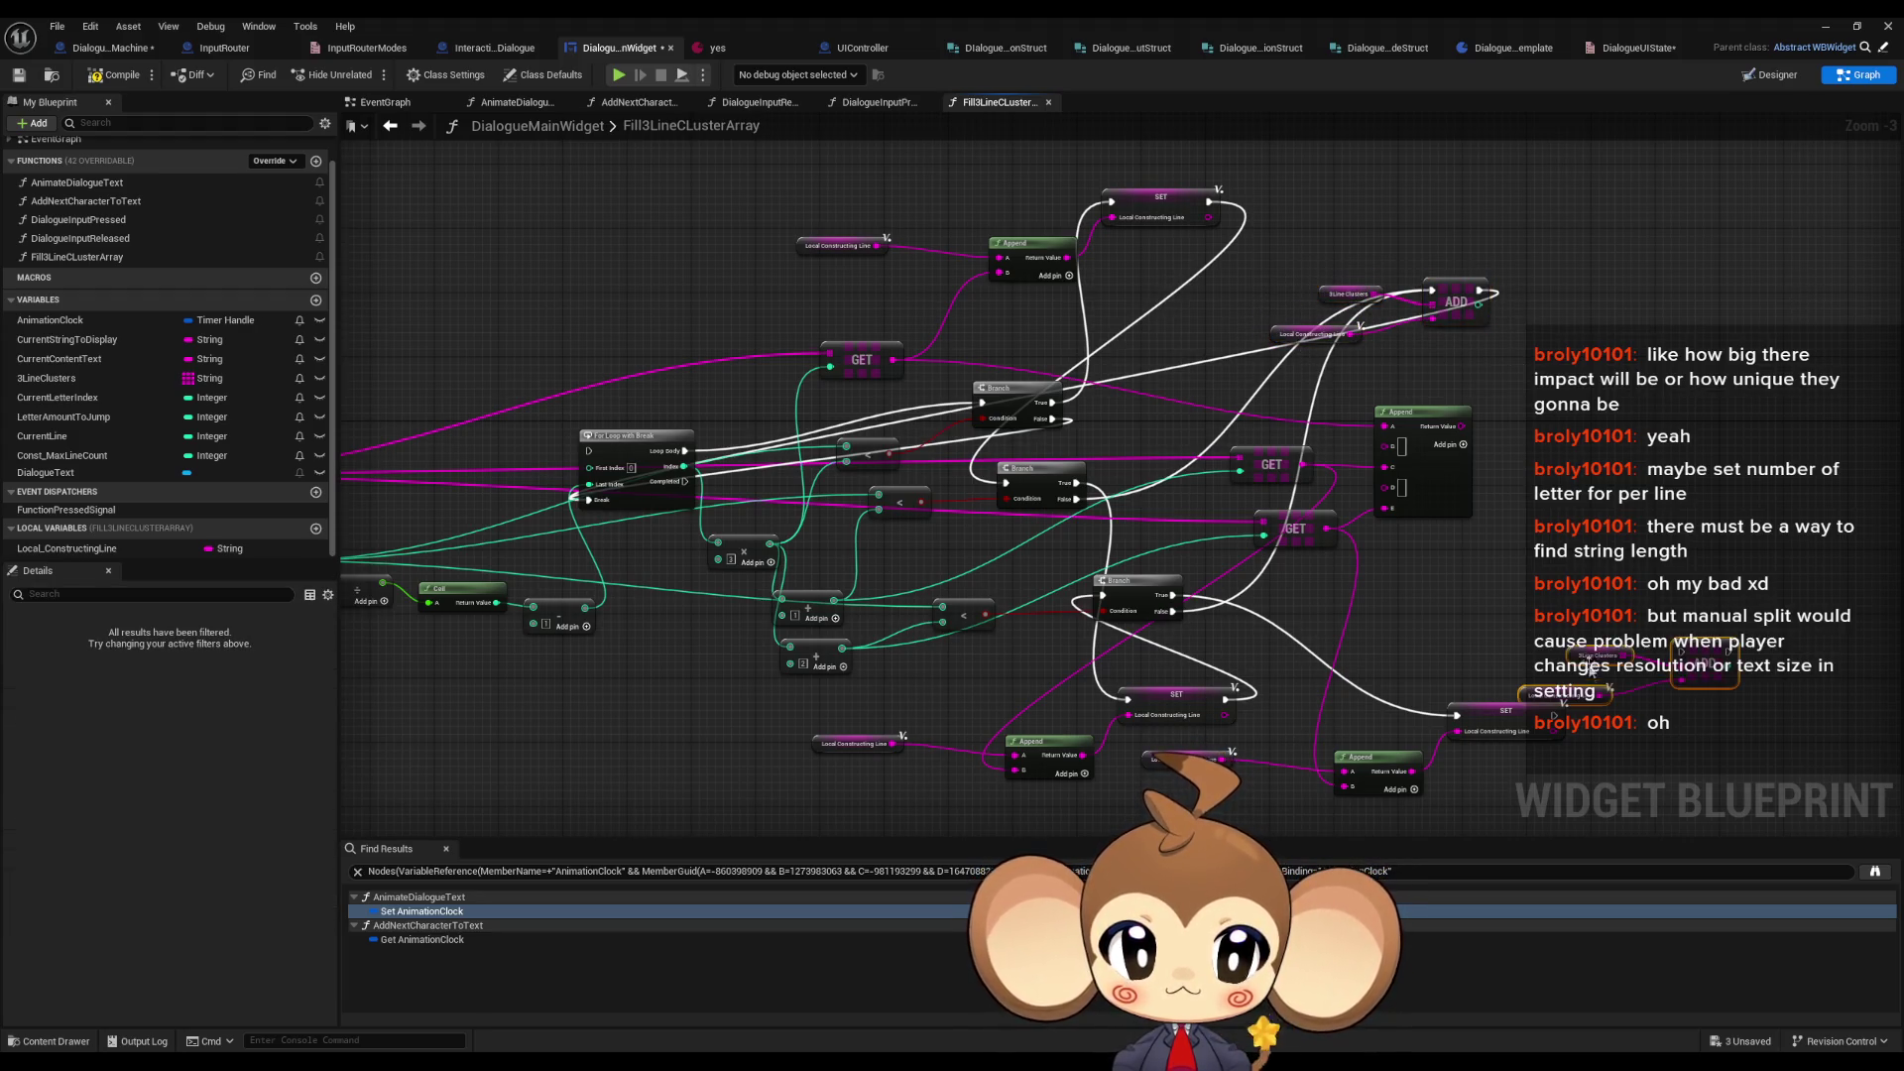
{"action": "left_click_drag", "start_coordinate": [1696, 652], "coordinate": [1615, 782]}
{"action": "left_click", "coordinate": [1615, 645]}
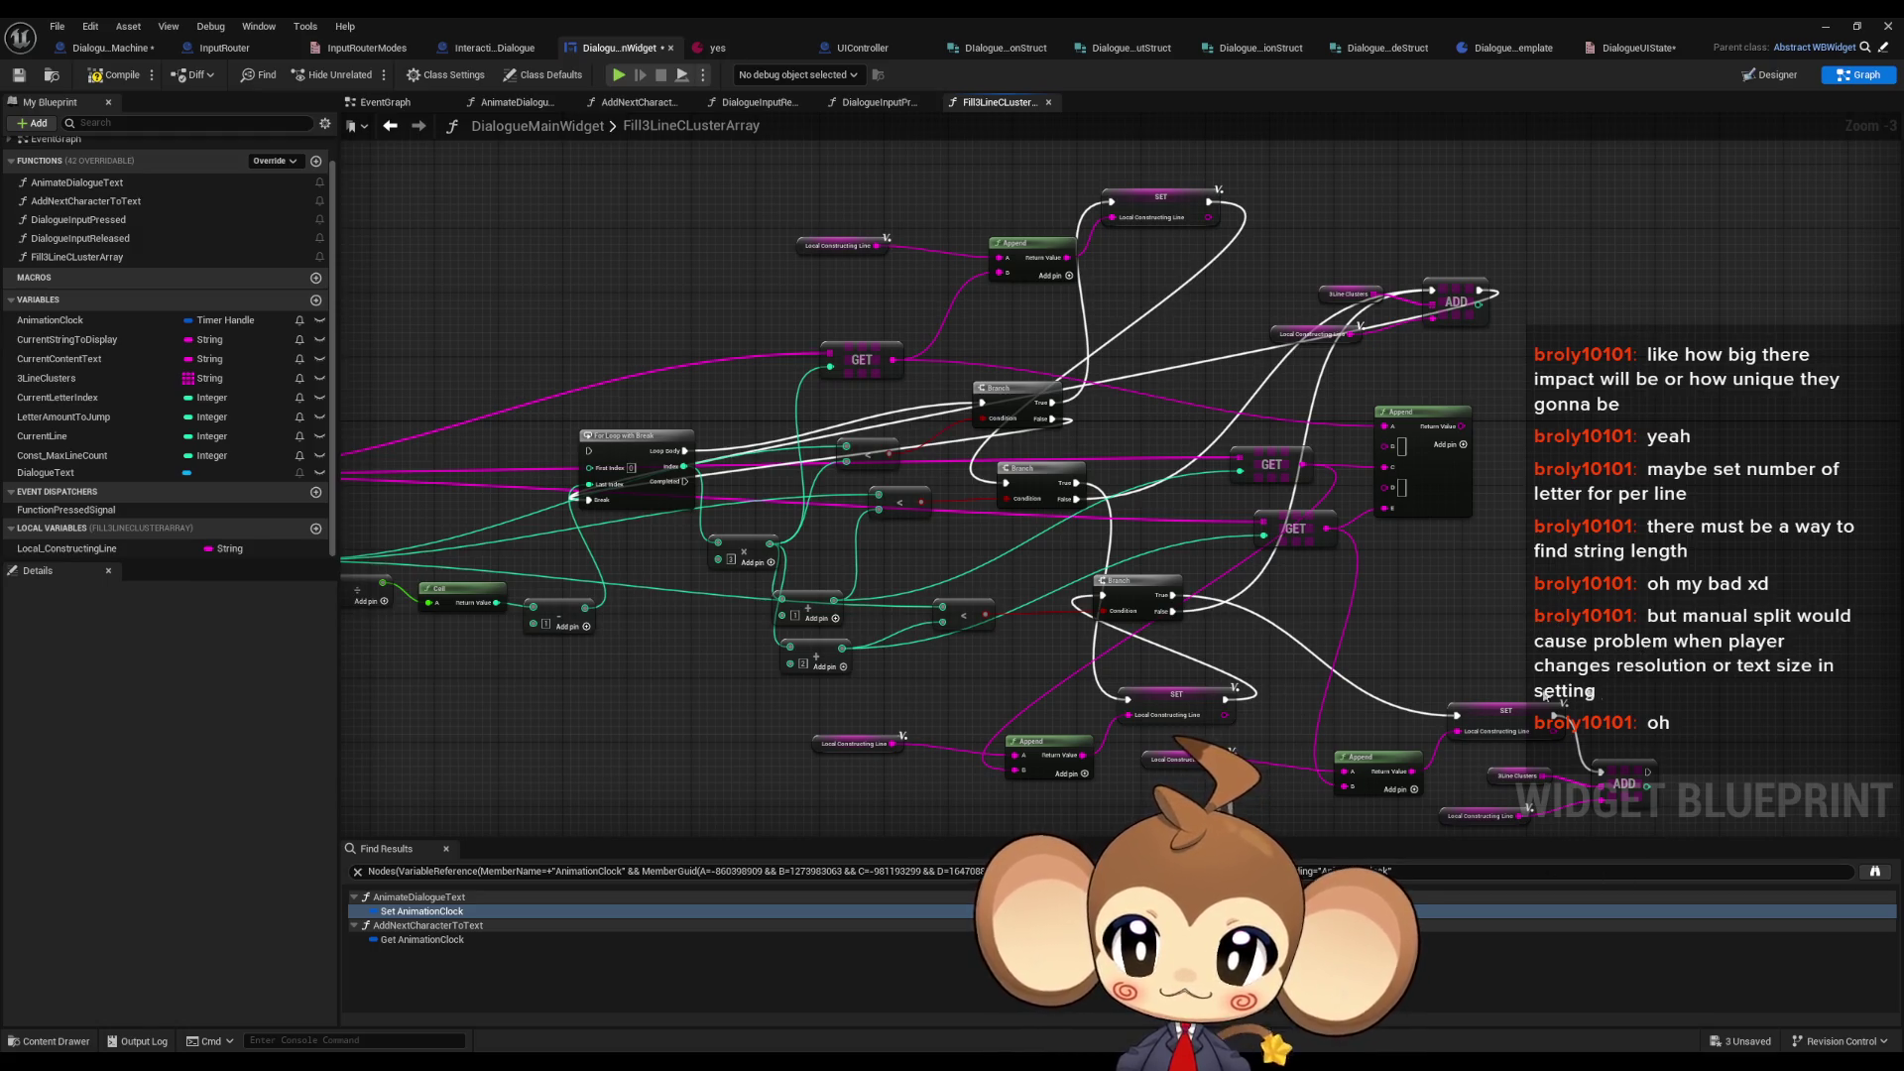
{"action": "left_click_drag", "start_coordinate": [397, 476], "coordinate": [694, 476]}
{"action": "left_click_drag", "start_coordinate": [496, 474], "coordinate": [702, 474]}
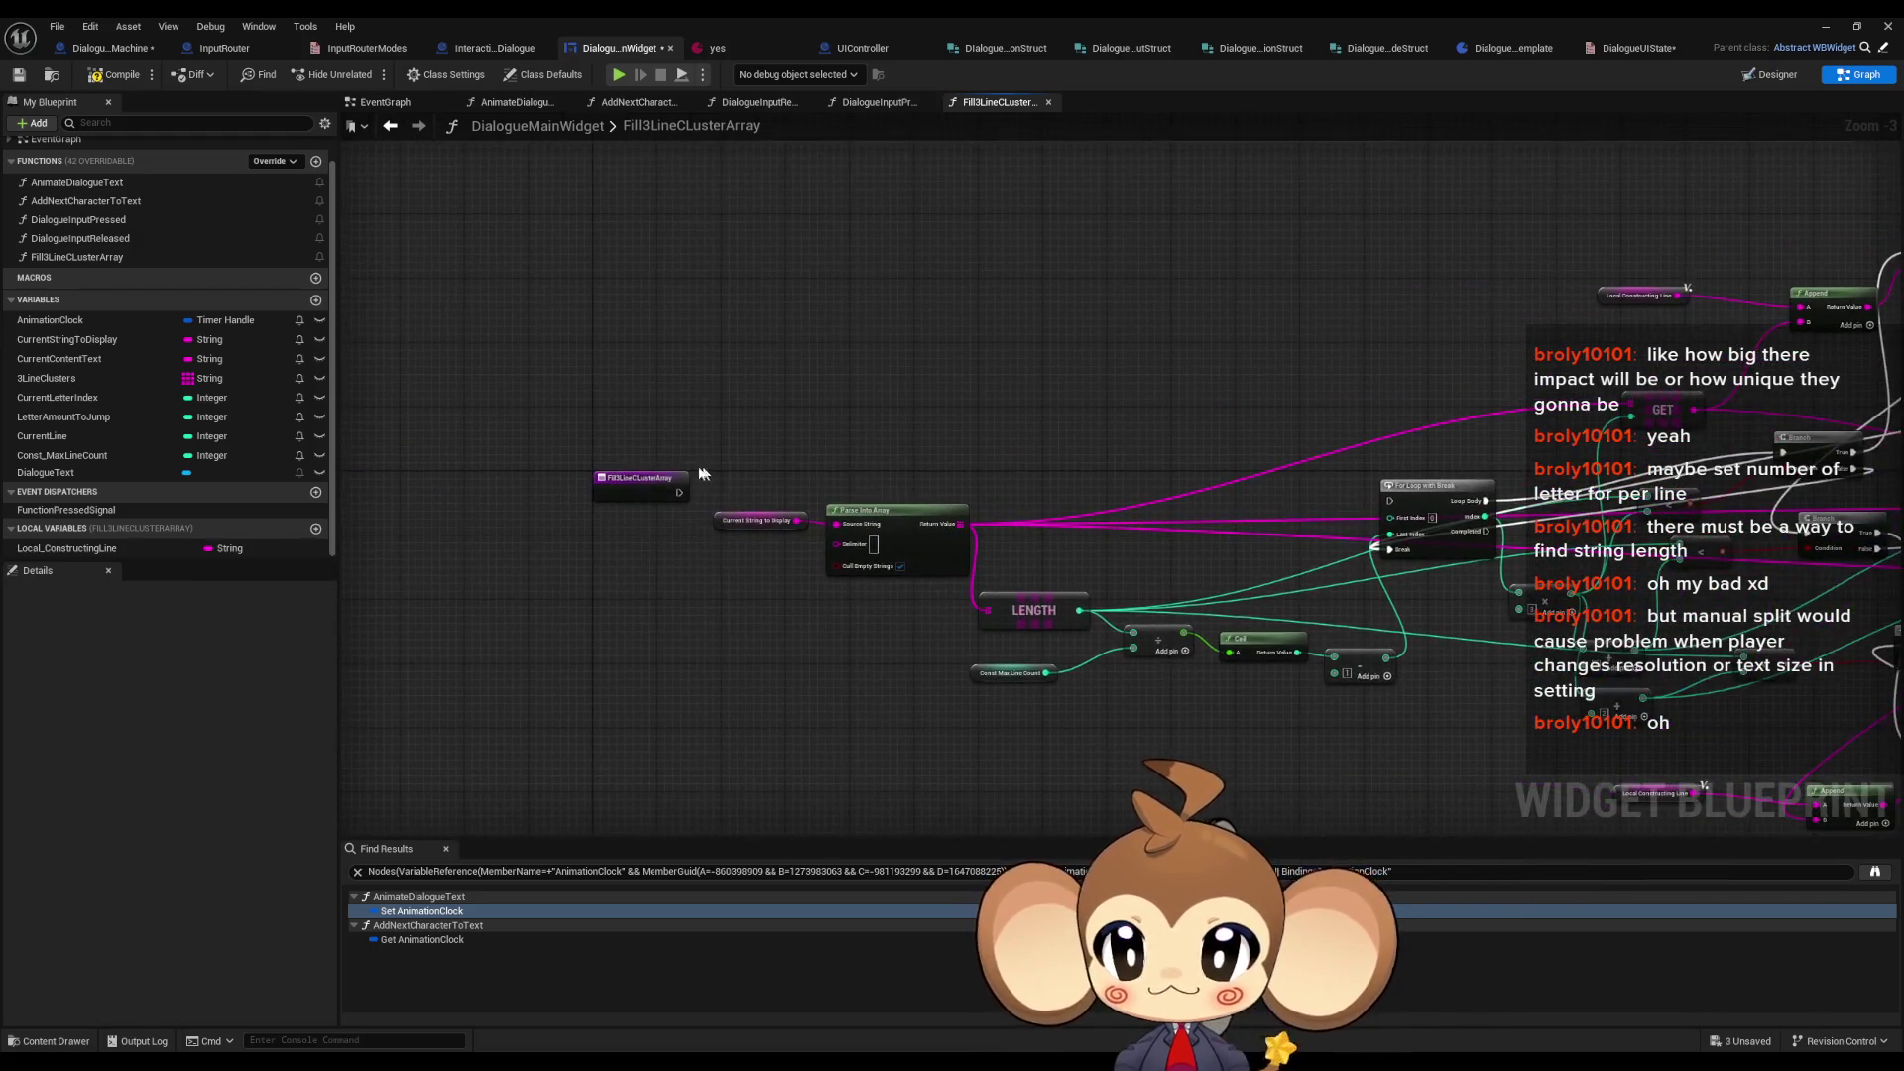
{"action": "left_click_drag", "start_coordinate": [1398, 546], "coordinate": [679, 427]}
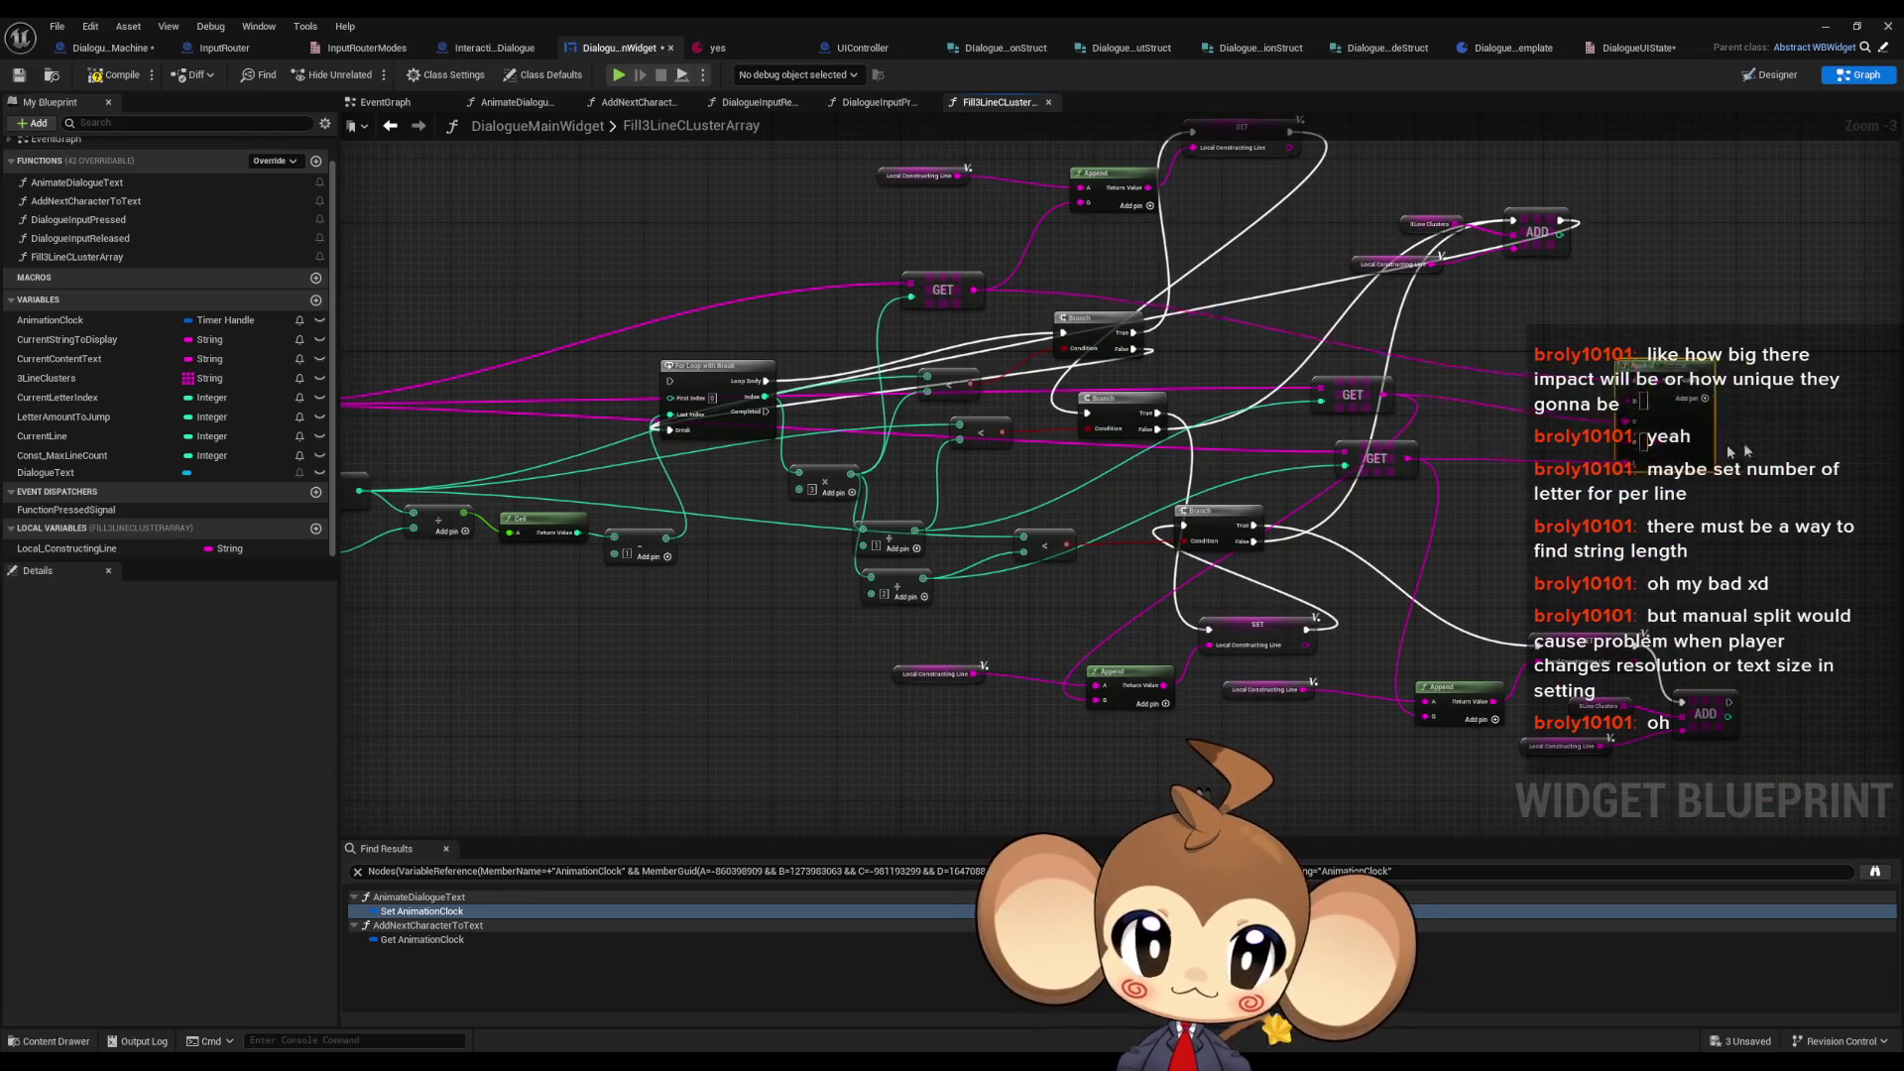
{"action": "left_click_drag", "start_coordinate": [1691, 442], "coordinate": [1700, 423]}
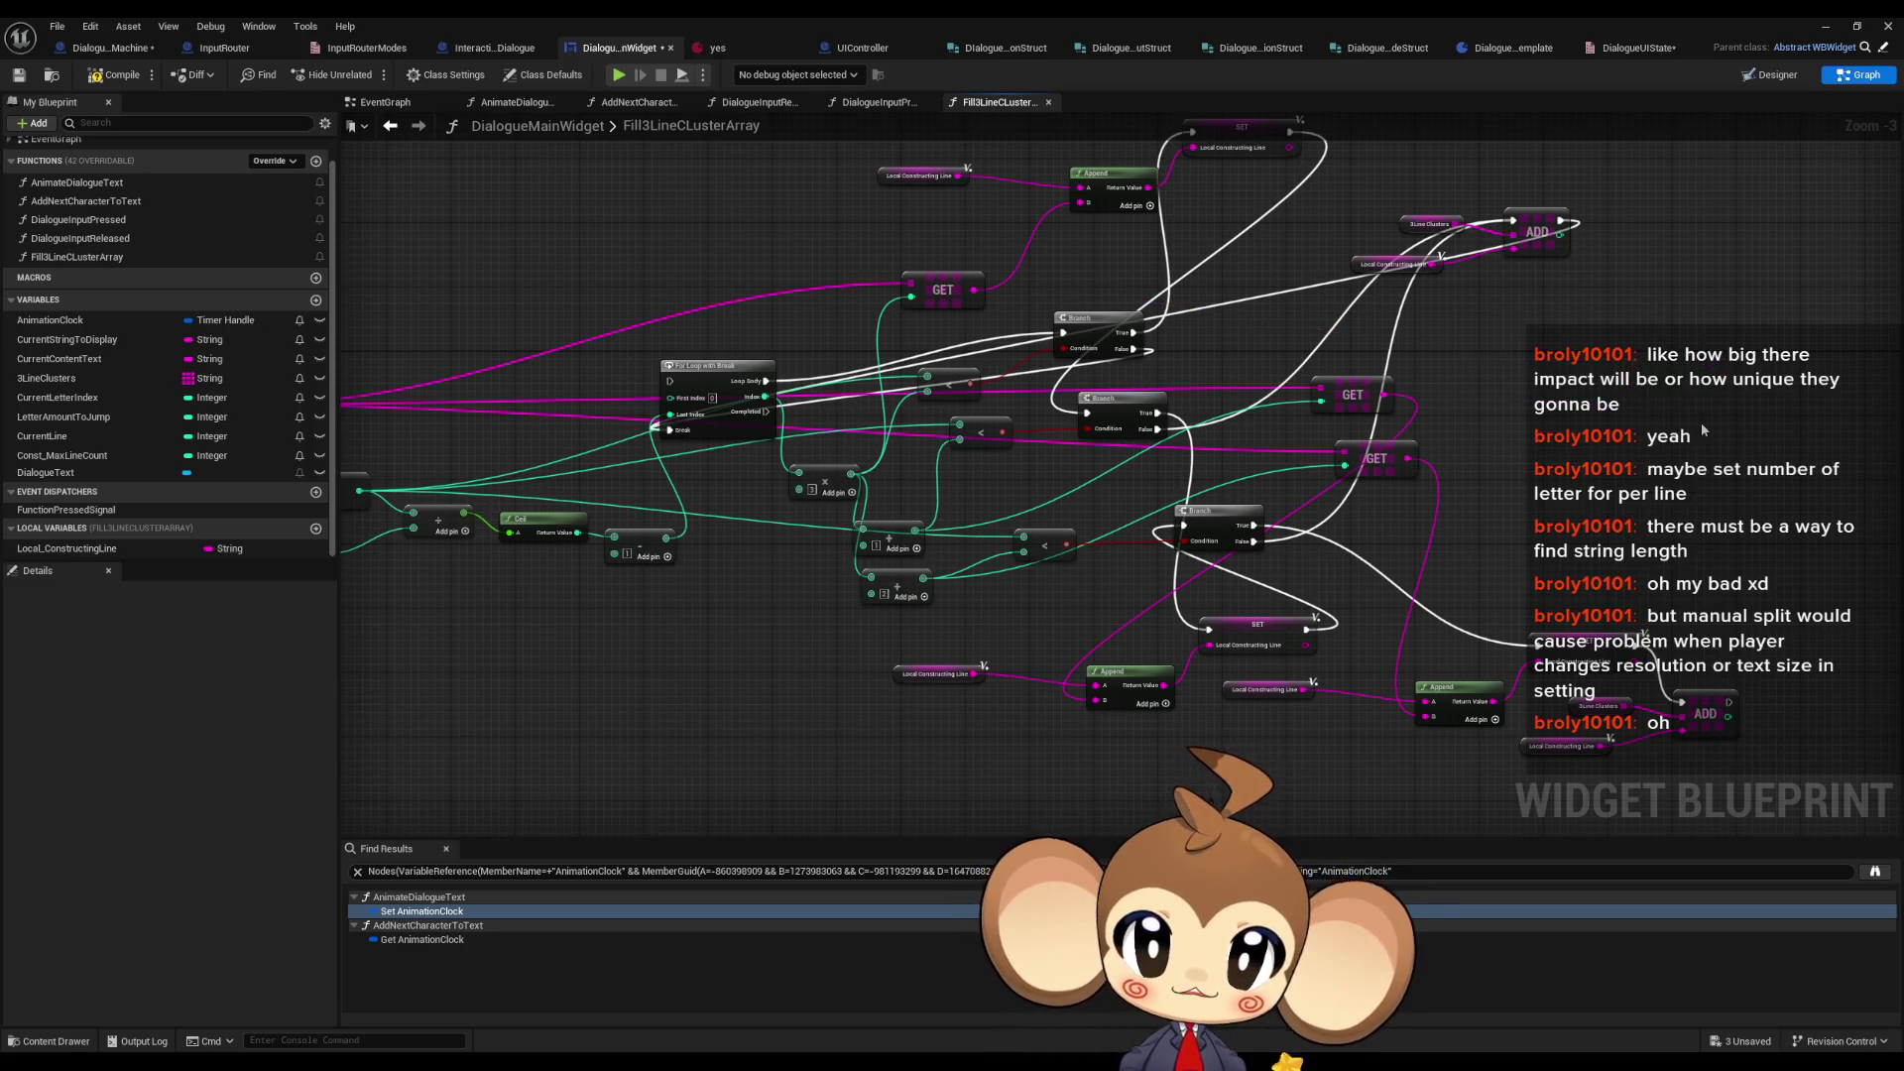
{"action": "left_click_drag", "start_coordinate": [1117, 241], "coordinate": [1227, 385]}
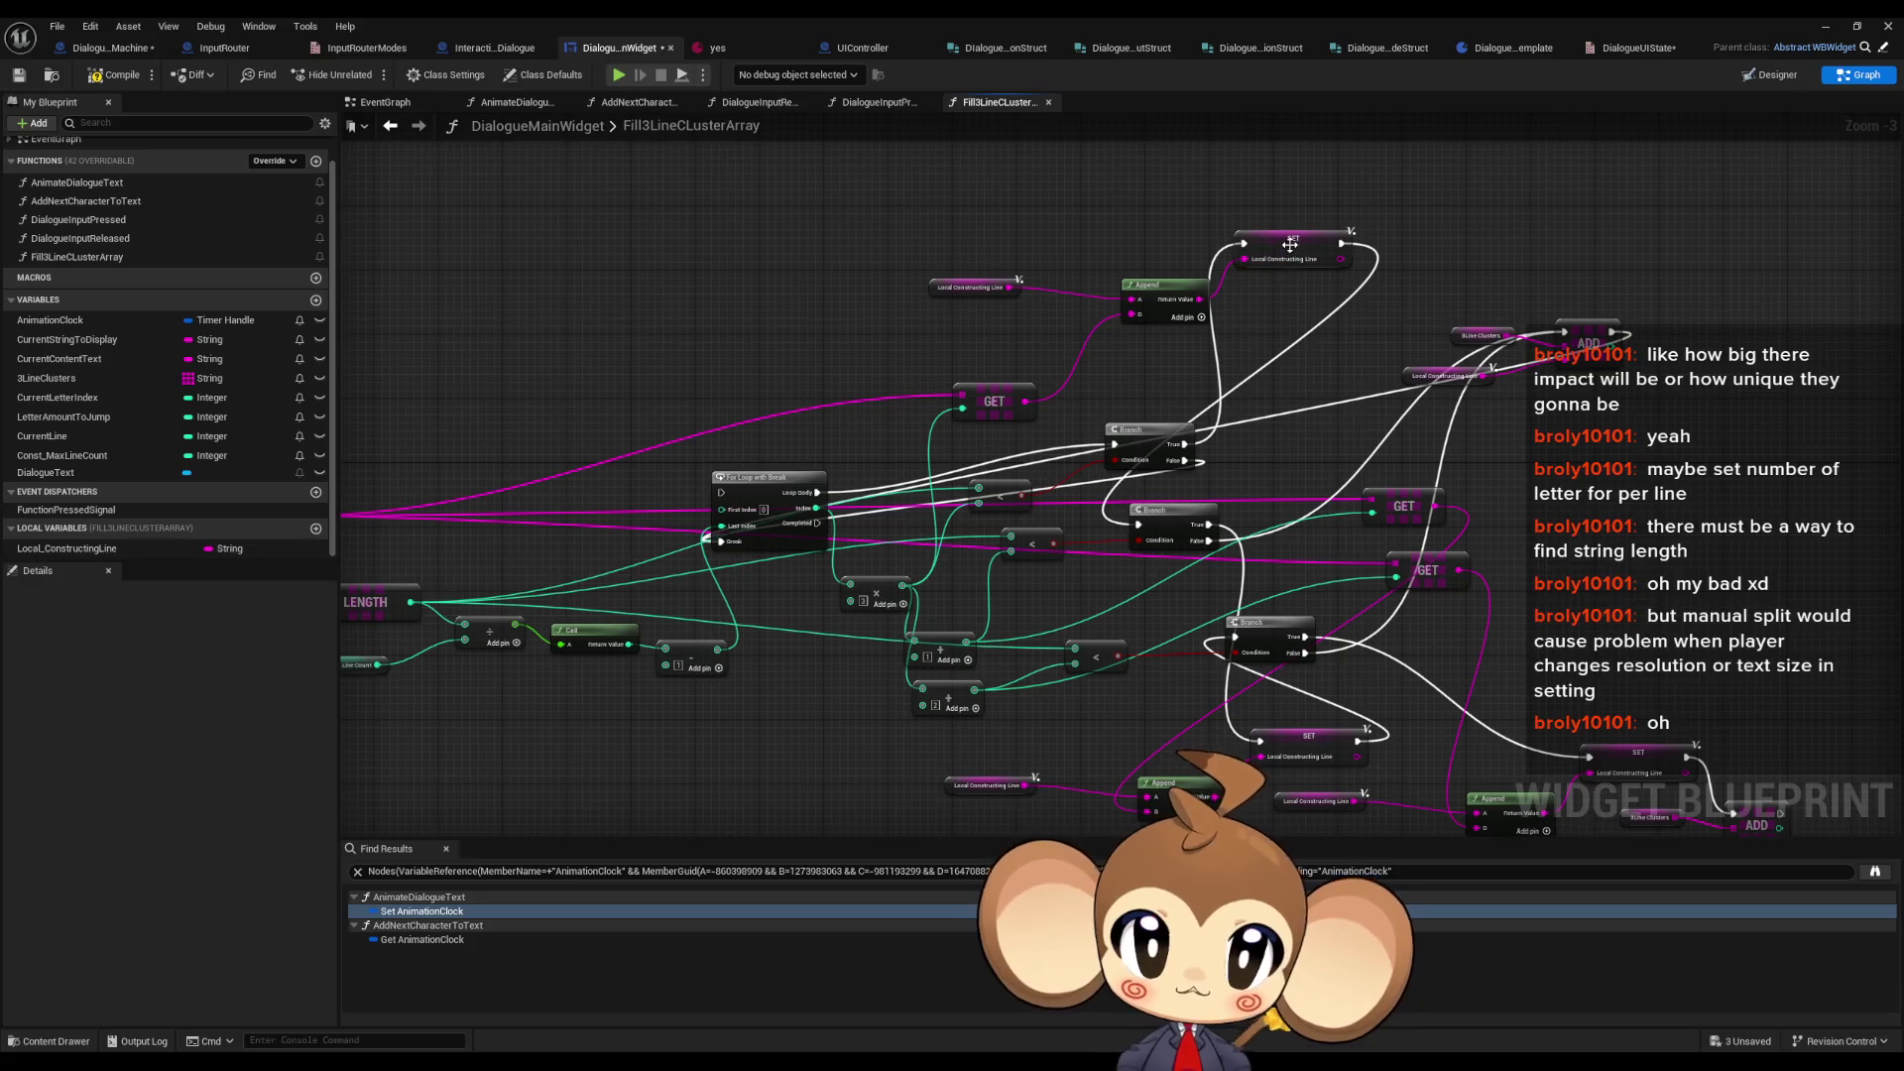
- Rearrange the SET and Branch nodes to make room for the Append changes
{"action": "left_click", "coordinate": [1302, 289]}
{"action": "left_click_drag", "start_coordinate": [1302, 290], "coordinate": [1303, 297]}
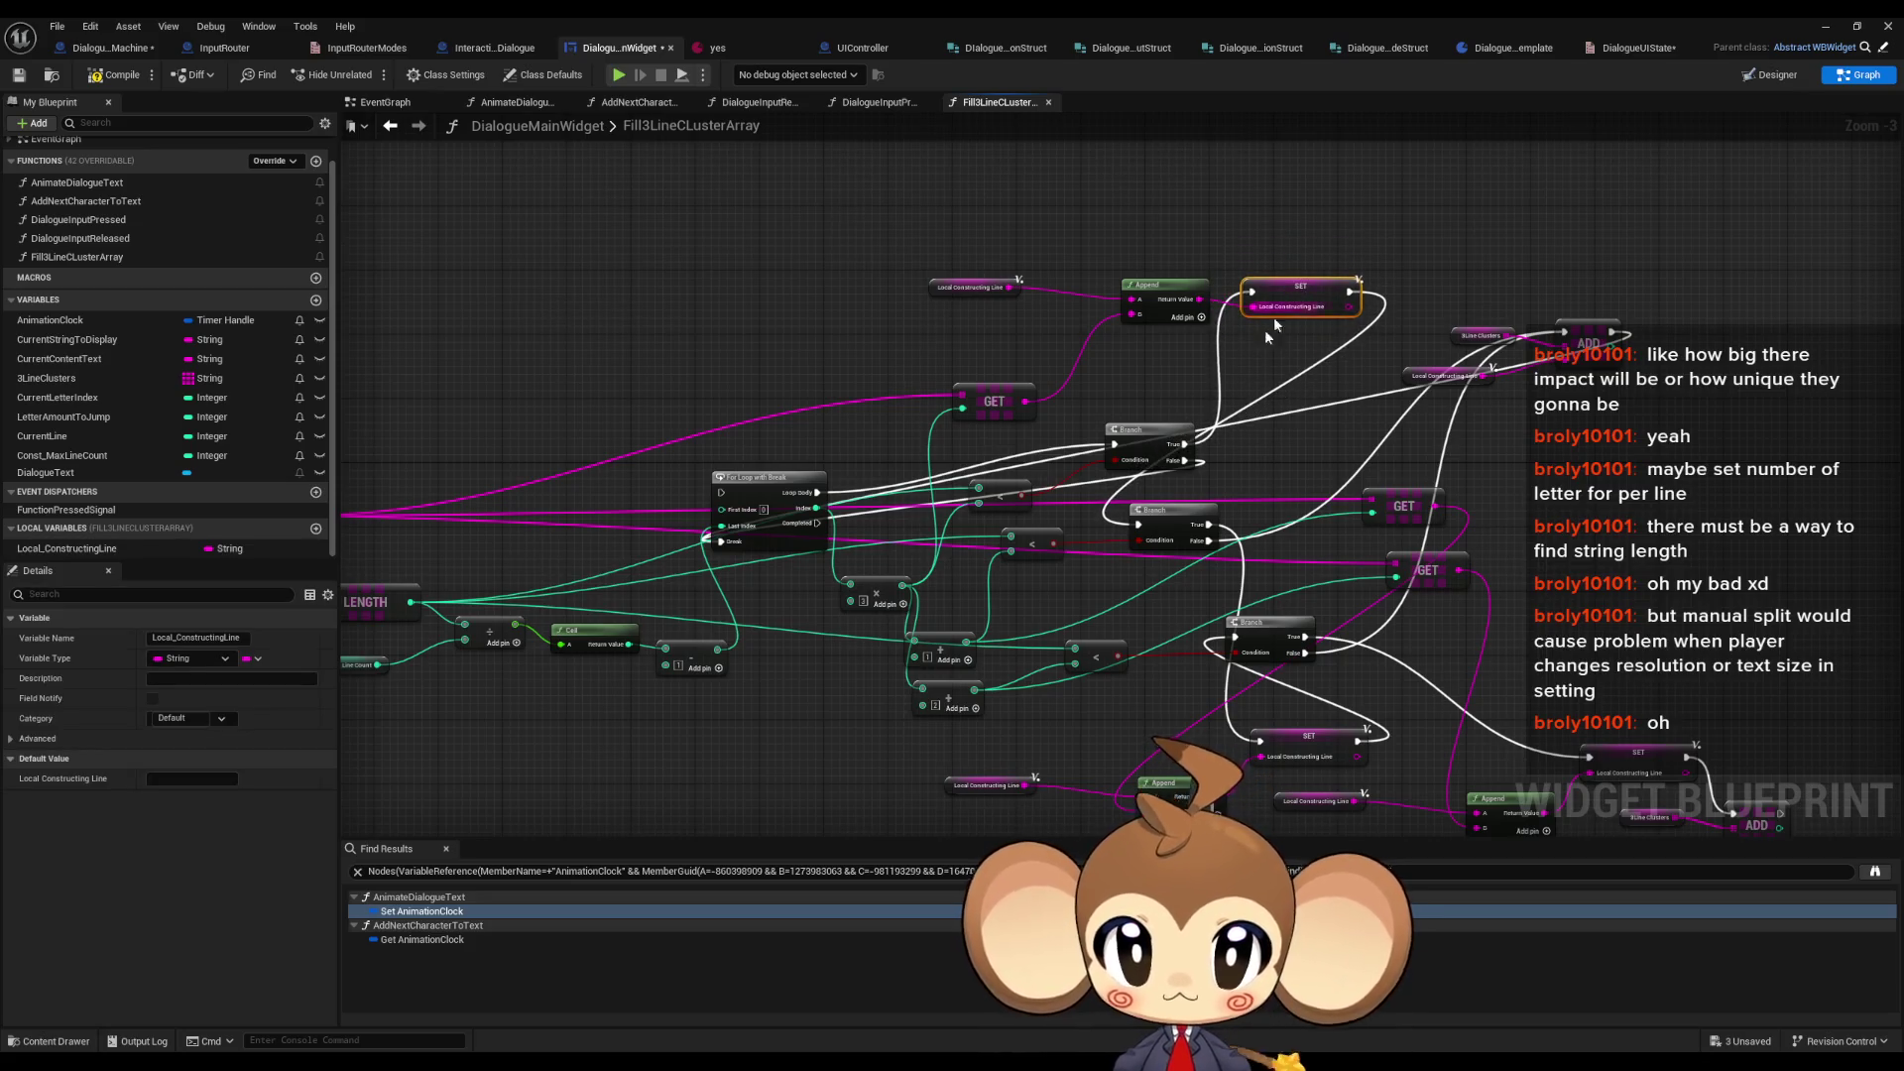
{"action": "left_click_drag", "start_coordinate": [1144, 448], "coordinate": [1075, 432]}
{"action": "left_click_drag", "start_coordinate": [1131, 555], "coordinate": [1217, 555]}
{"action": "left_click_drag", "start_coordinate": [1195, 651], "coordinate": [1179, 628]}
{"action": "scroll", "coordinate": [1179, 628], "scroll_direction": "up", "scroll_amount": 2}
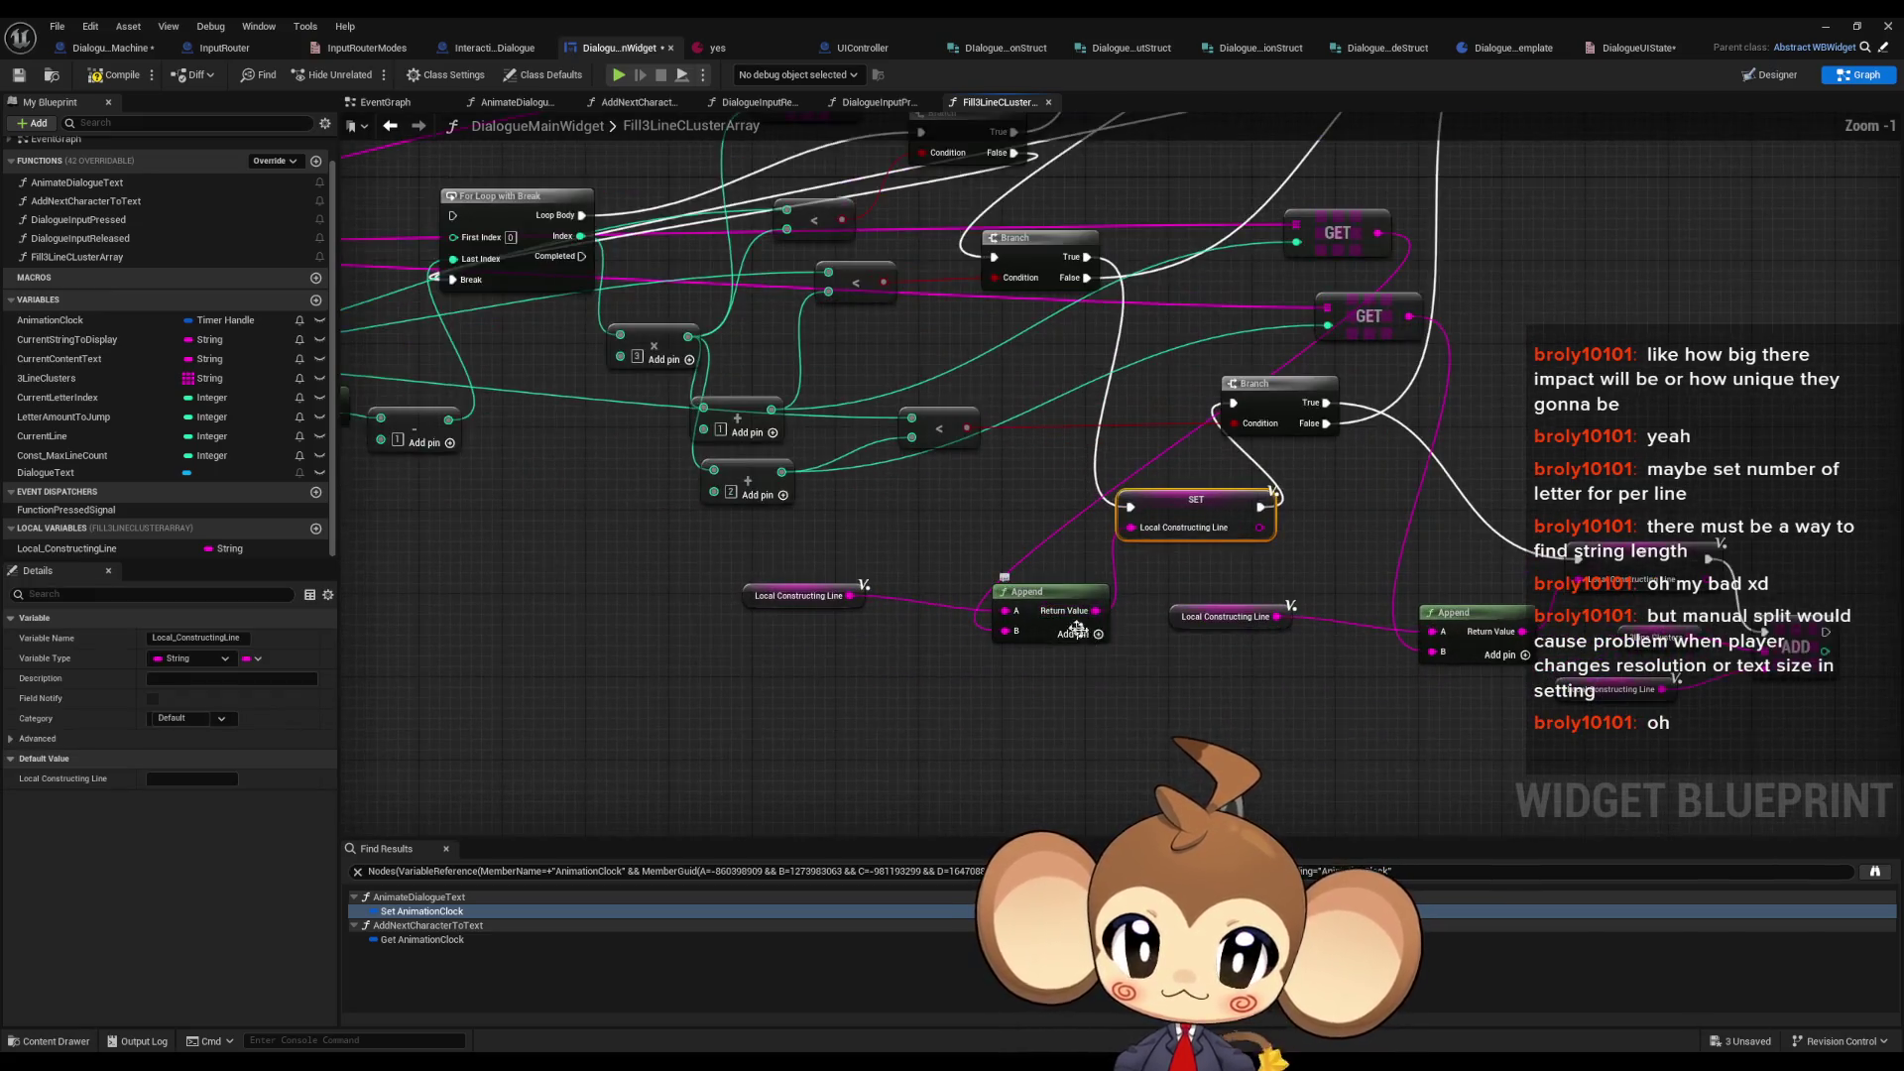
- Give the first Append a third pin, wiring Local Constructing Line into B and GET into A
{"action": "left_click", "coordinate": [1097, 635]}
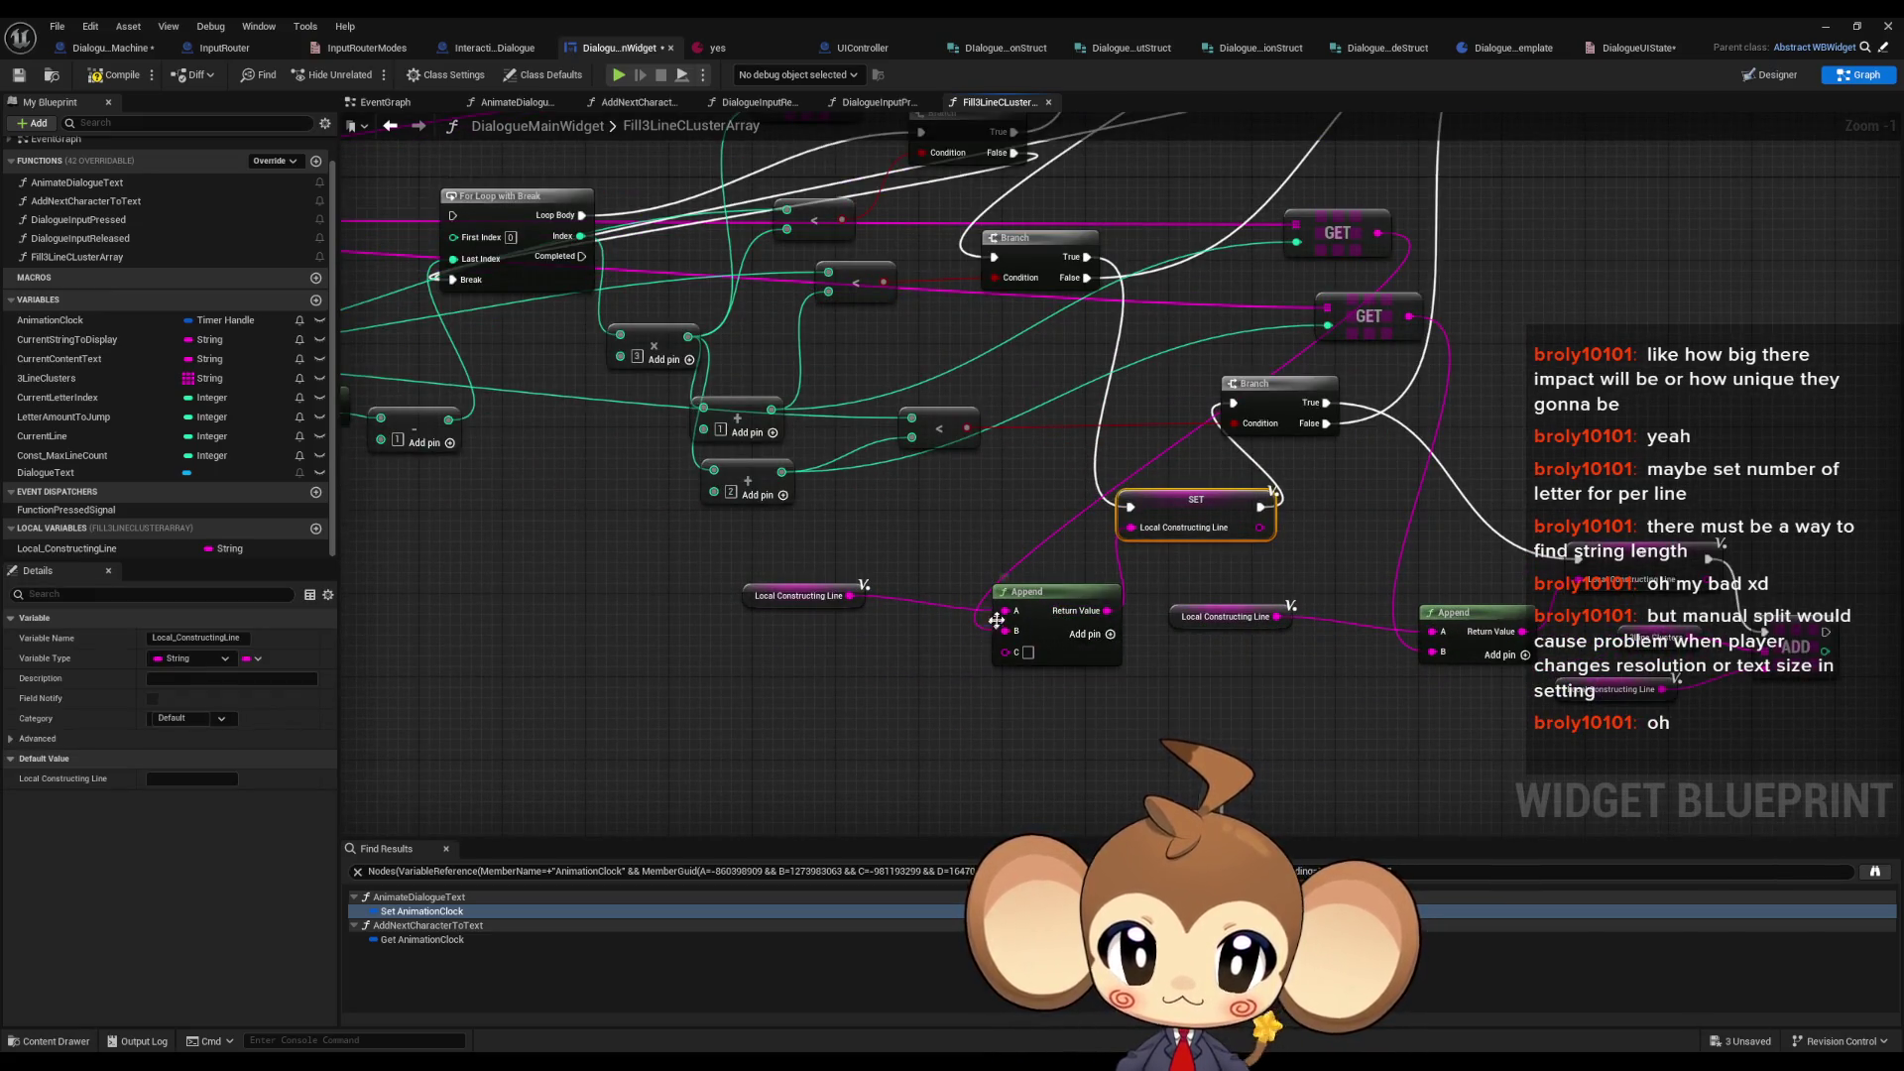
{"action": "left_click_drag", "start_coordinate": [850, 595], "coordinate": [1005, 631]}
{"action": "mouse_move", "coordinate": [1376, 234]}
{"action": "left_mouse_down"}
{"action": "mouse_move", "coordinate": [1317, 338]}
{"action": "mouse_move", "coordinate": [1007, 612]}
{"action": "left_mouse_up"}
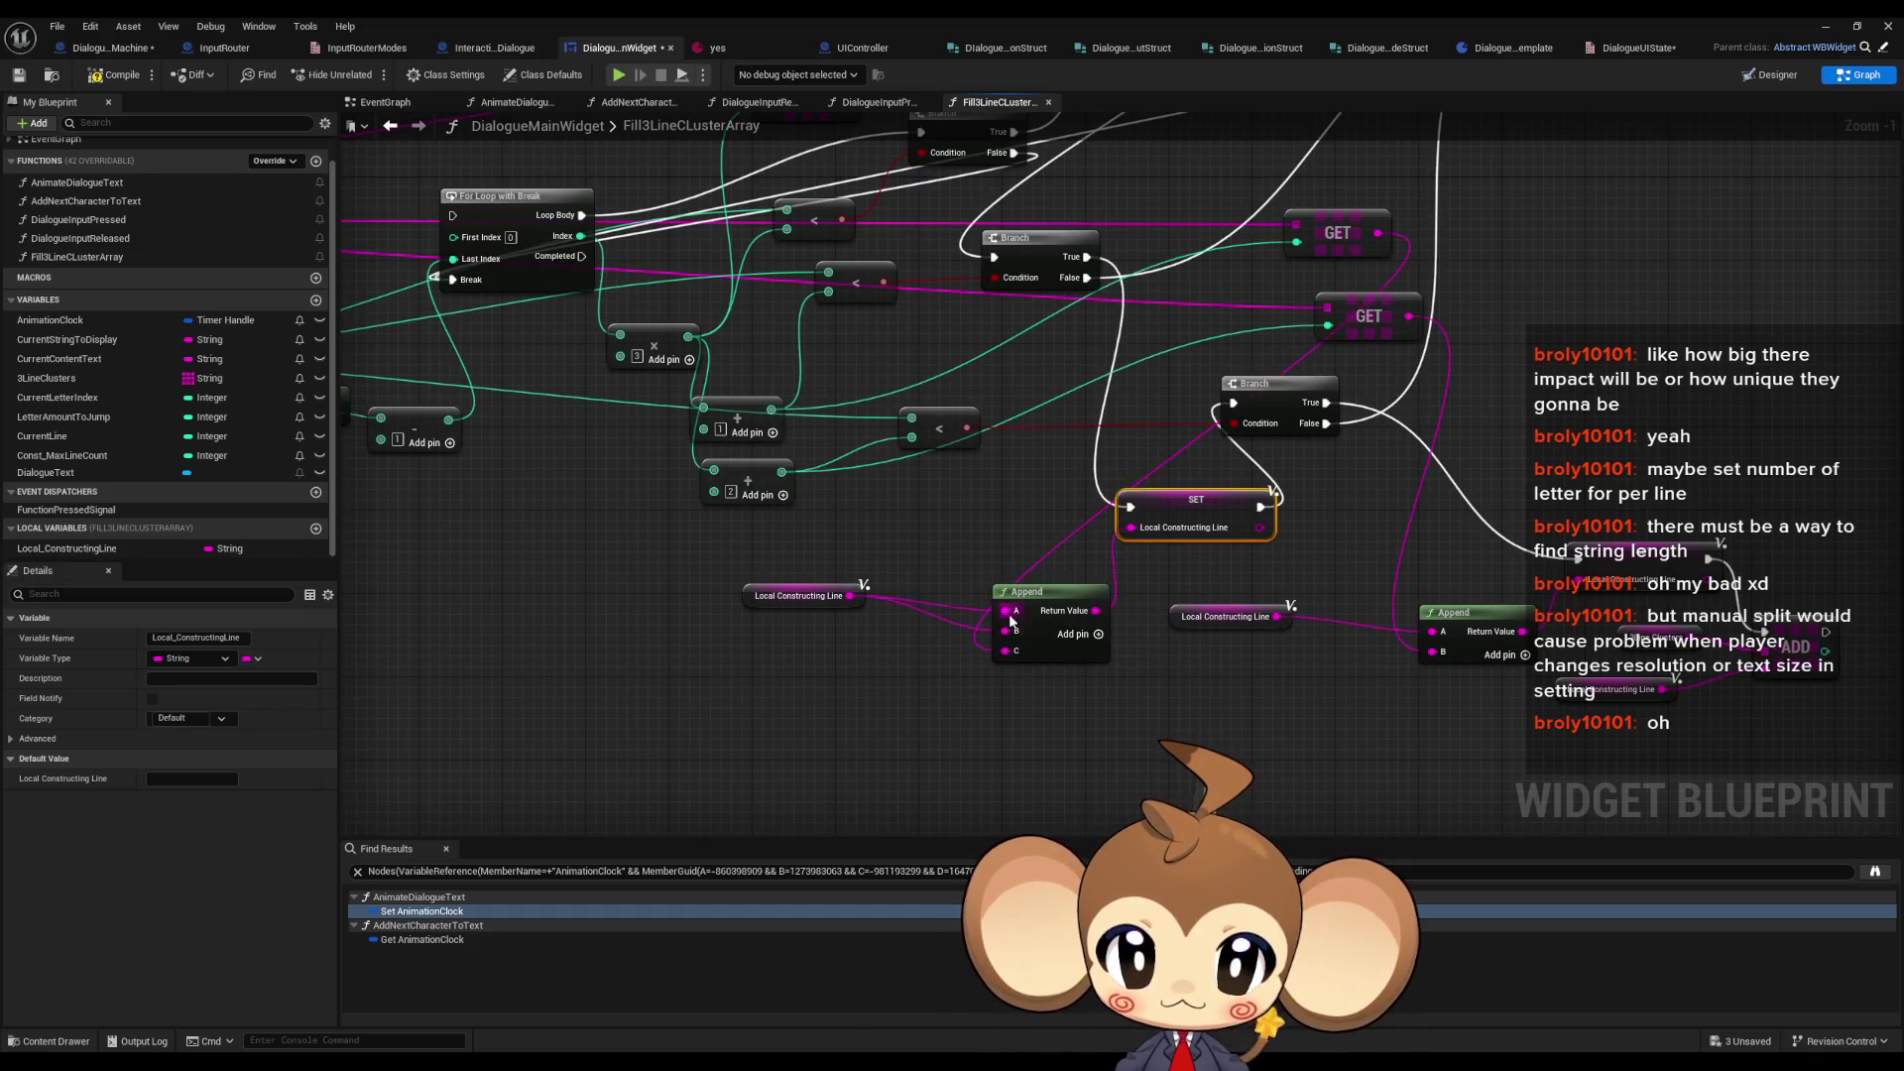
{"action": "left_click", "coordinate": [1032, 614]}
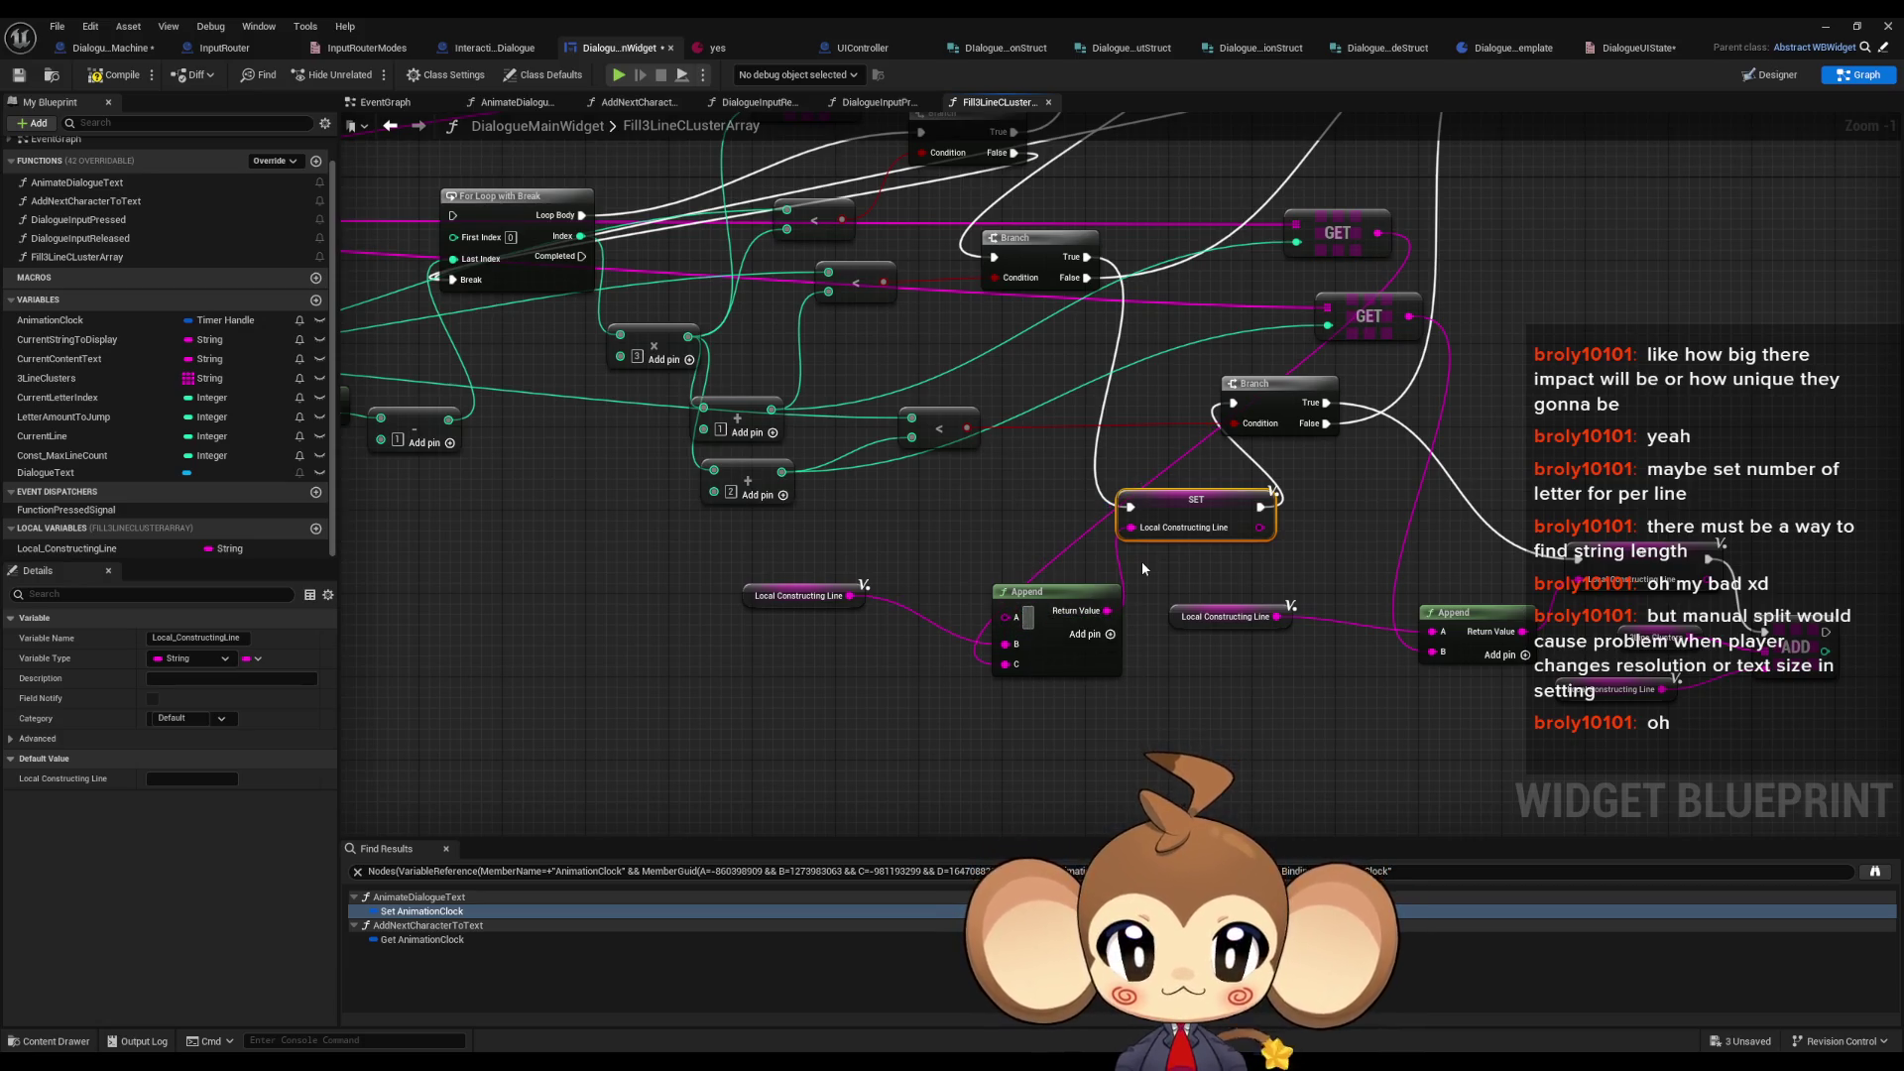
{"action": "left_click_drag", "start_coordinate": [1148, 621], "coordinate": [1096, 643]}
{"action": "left_click_drag", "start_coordinate": [952, 612], "coordinate": [896, 612]}
{"action": "scroll", "coordinate": [1385, 555], "scroll_direction": "down", "scroll_amount": 2}
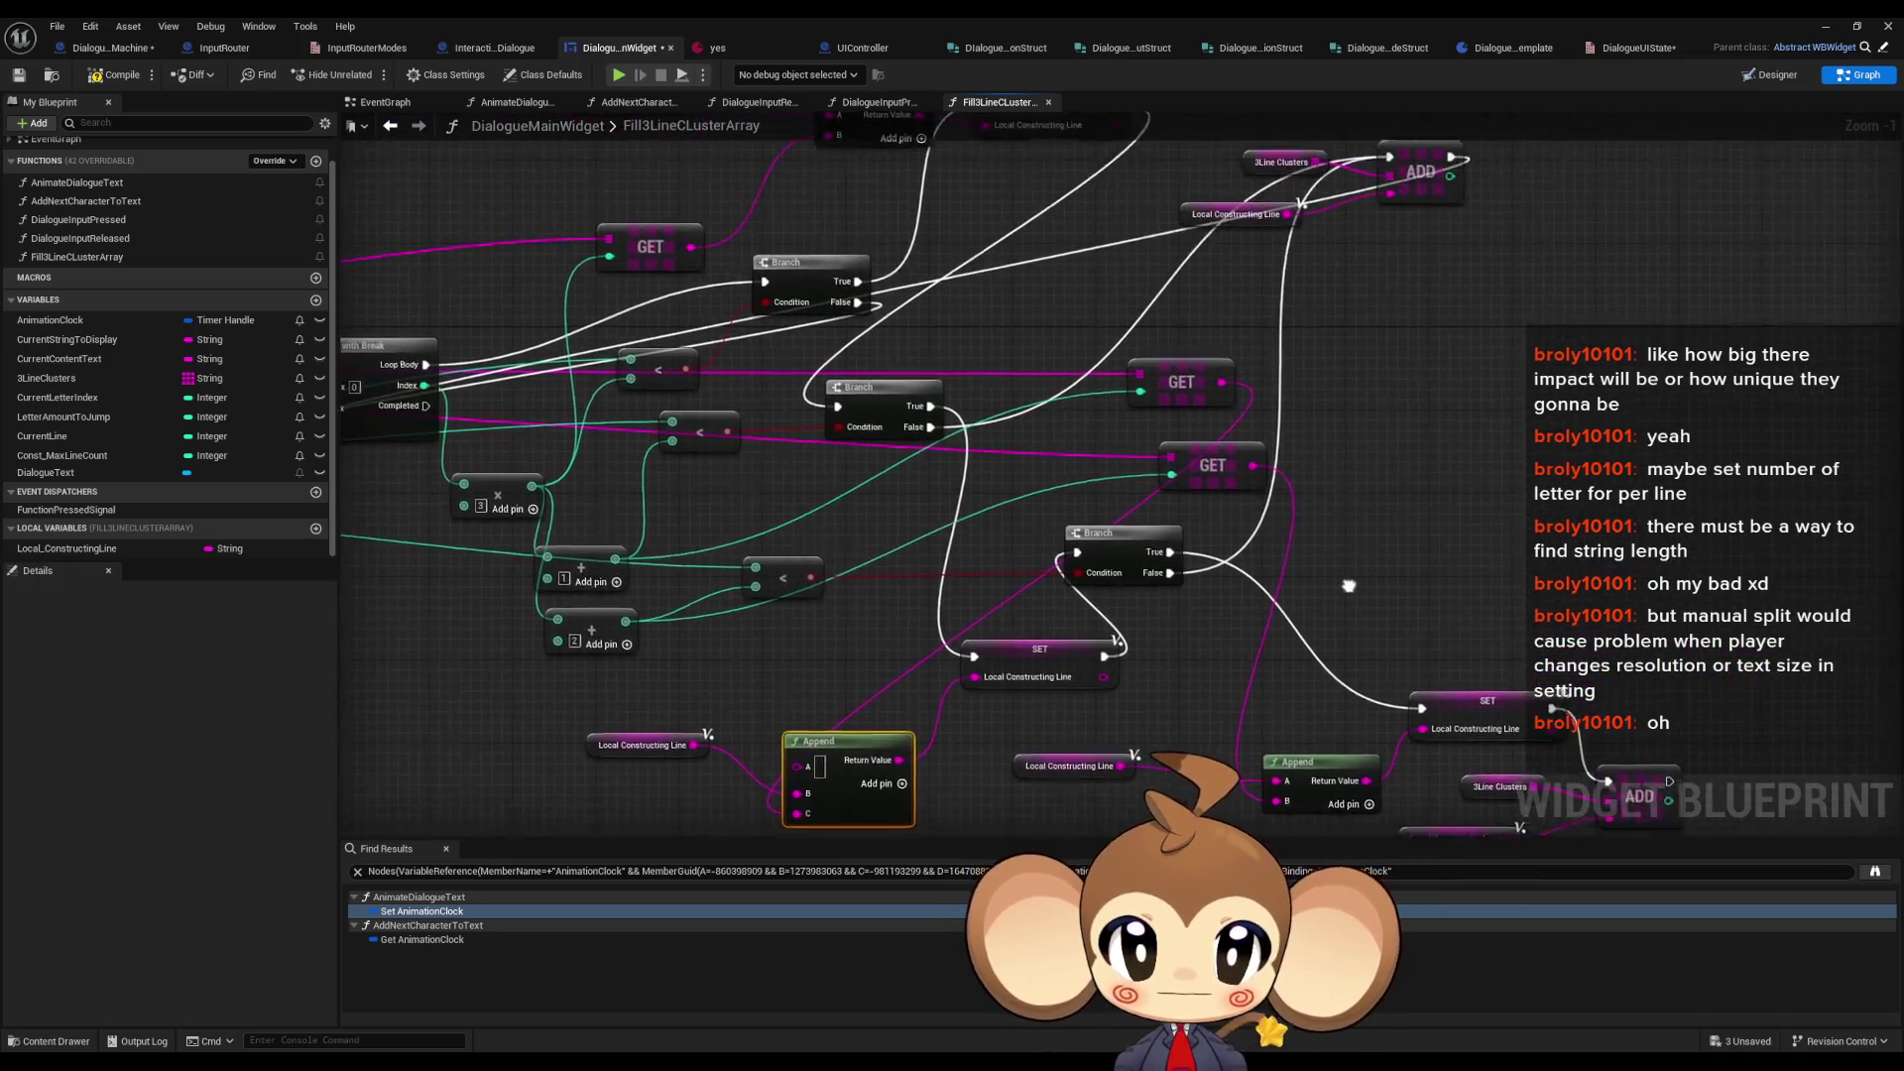
{"action": "left_click_drag", "start_coordinate": [1137, 652], "coordinate": [1082, 629]}
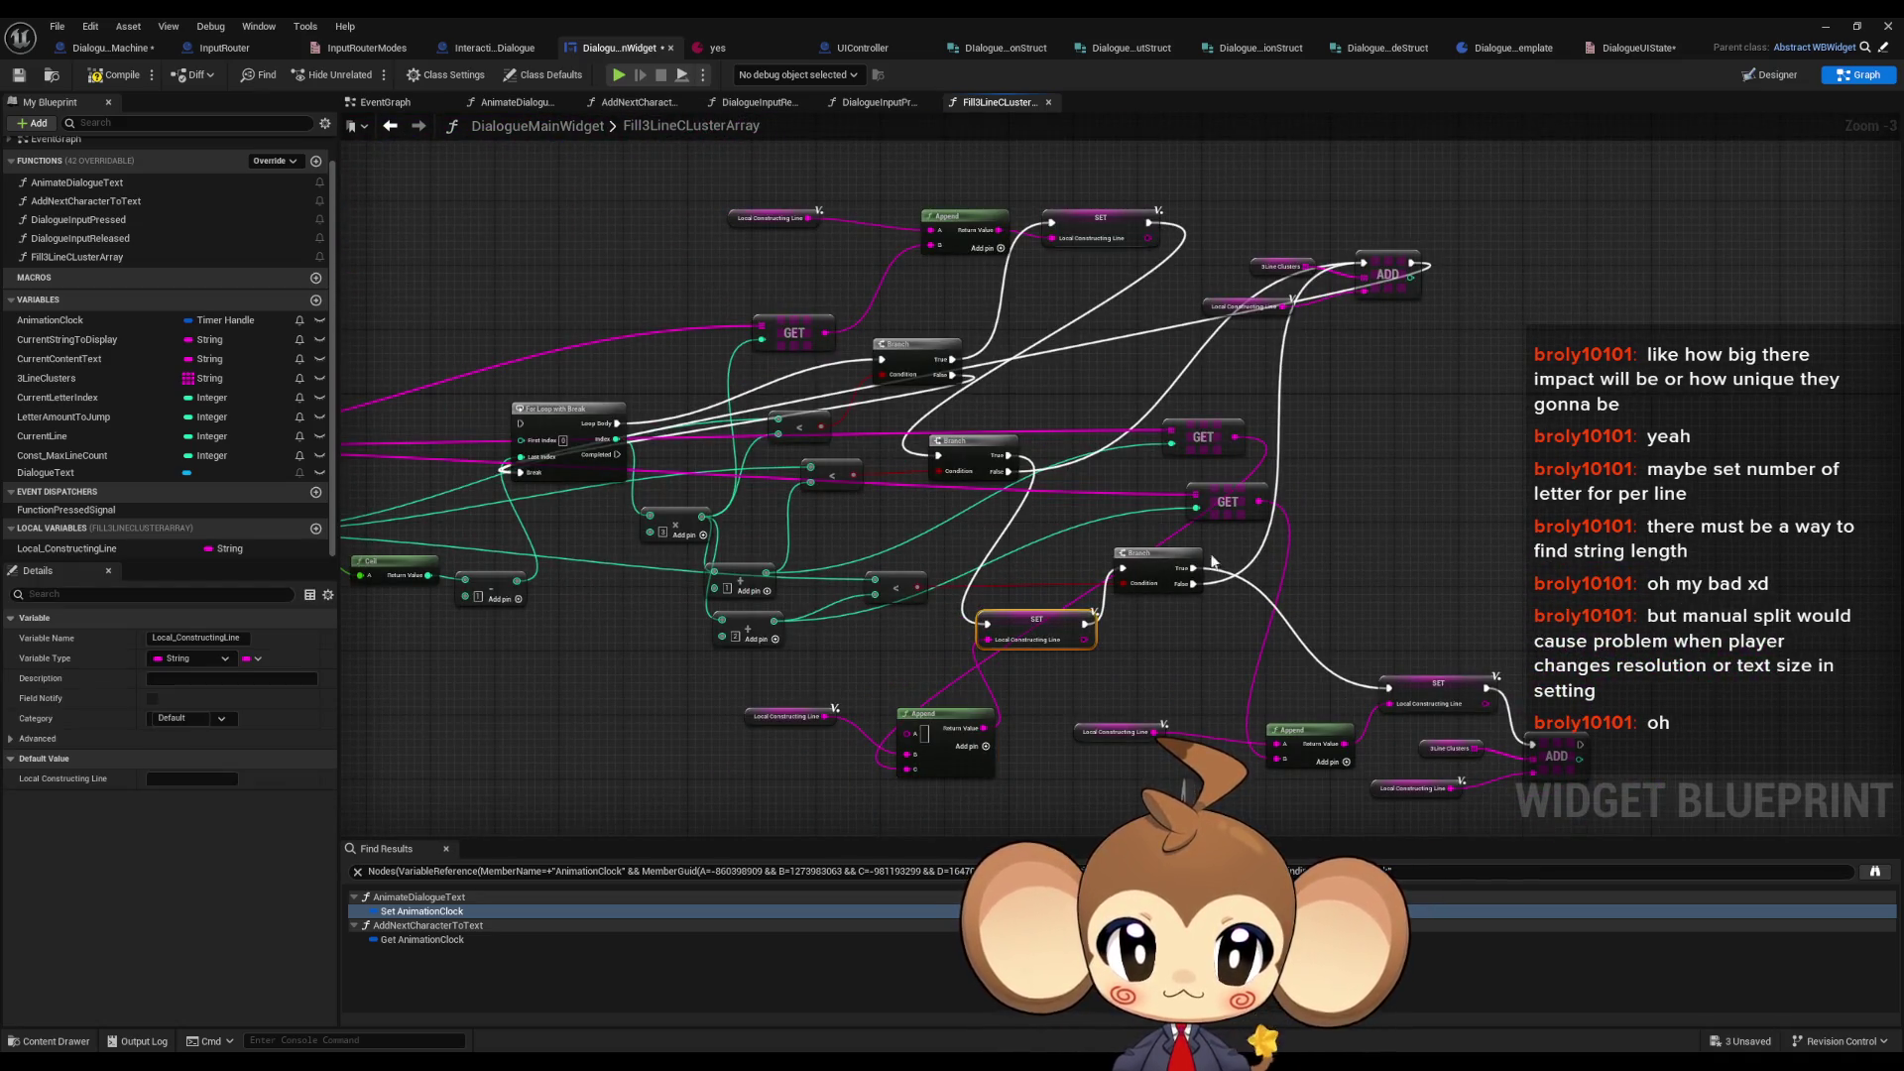
- Give the second Append a third pin and move its GET wire into the C input
{"action": "left_click", "coordinate": [1438, 691]}
{"action": "scroll", "coordinate": [1098, 641], "scroll_direction": "up", "scroll_amount": 2}
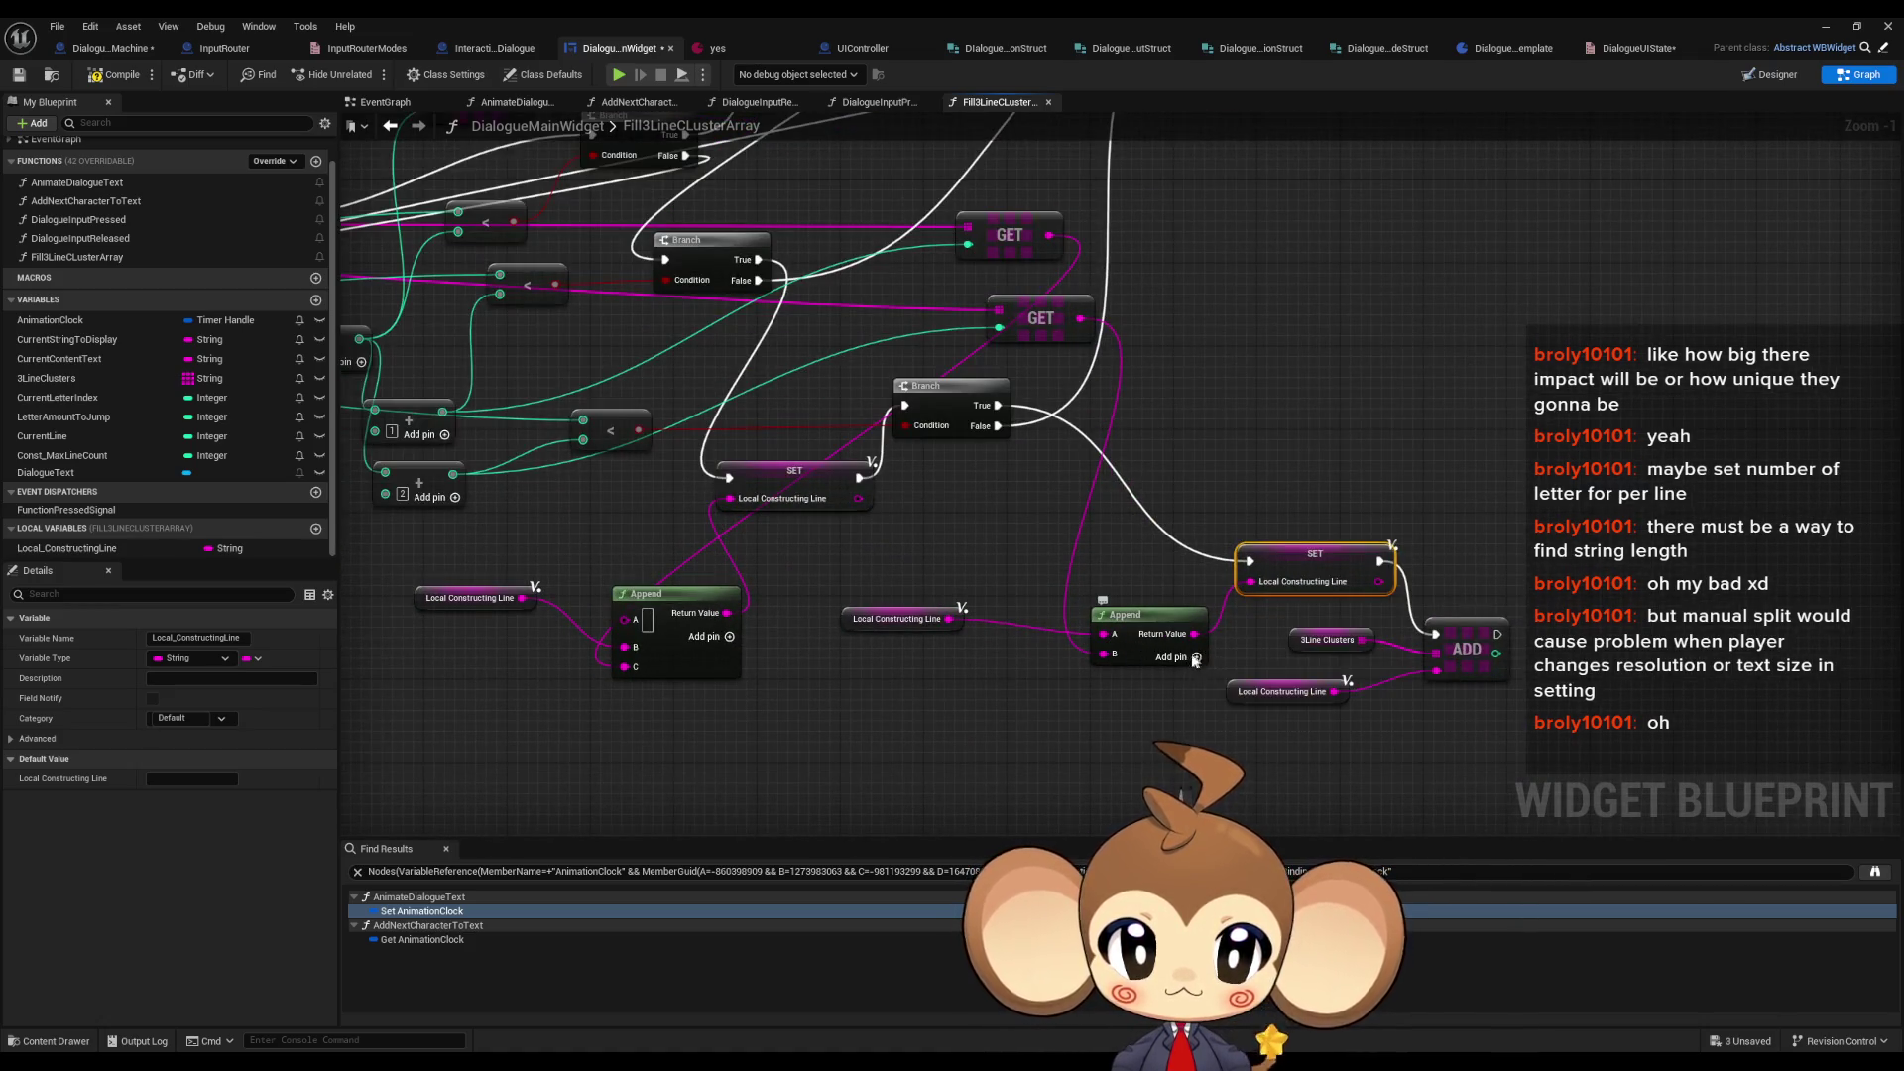
{"action": "left_click", "coordinate": [1197, 656]}
{"action": "mouse_move", "coordinate": [1104, 634]}
{"action": "left_mouse_down"}
{"action": "mouse_move", "coordinate": [1079, 377]}
{"action": "mouse_move", "coordinate": [1094, 515]}
{"action": "left_mouse_up"}
{"action": "key", "text": "Escape"}
{"action": "left_click_drag", "start_coordinate": [1101, 675], "coordinate": [1080, 318]}
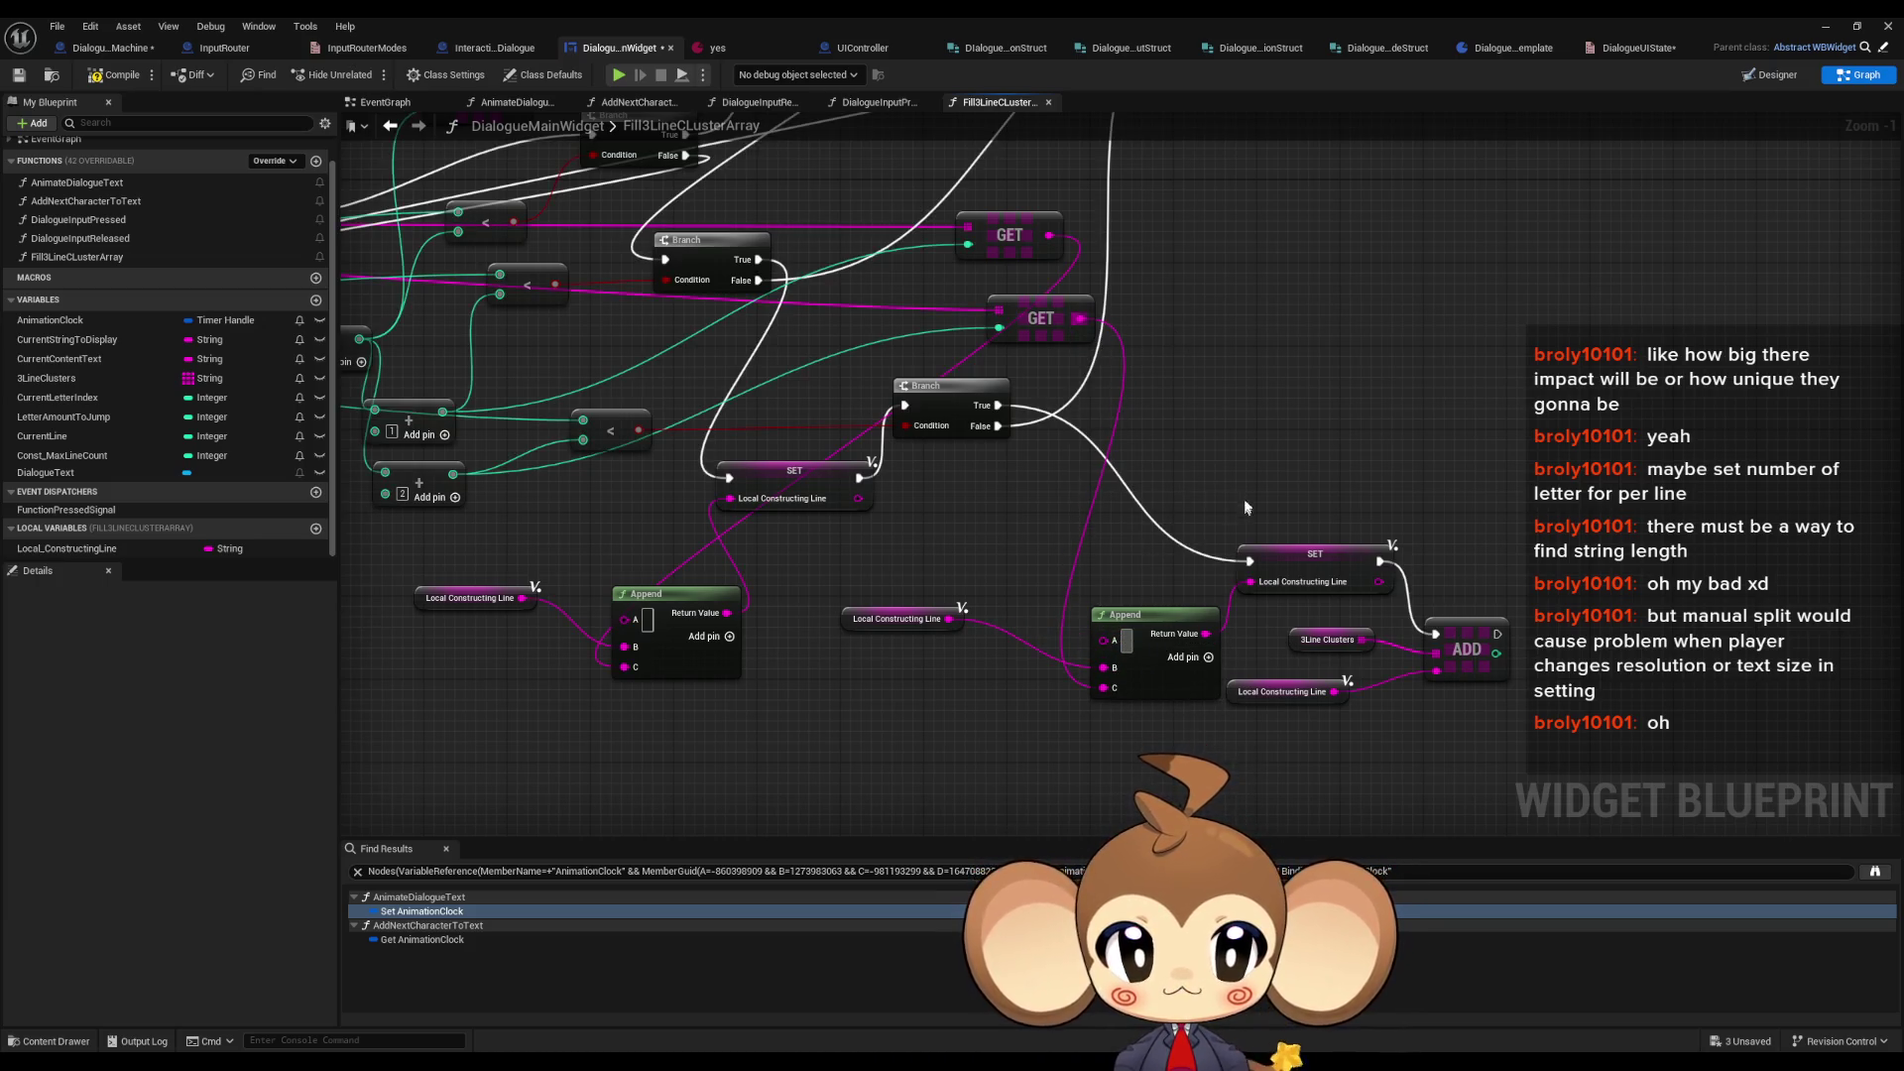
{"action": "mouse_move", "coordinate": [1166, 628]}
{"action": "left_mouse_down"}
{"action": "mouse_move", "coordinate": [1093, 597]}
{"action": "mouse_move", "coordinate": [1115, 612]}
{"action": "left_mouse_up"}
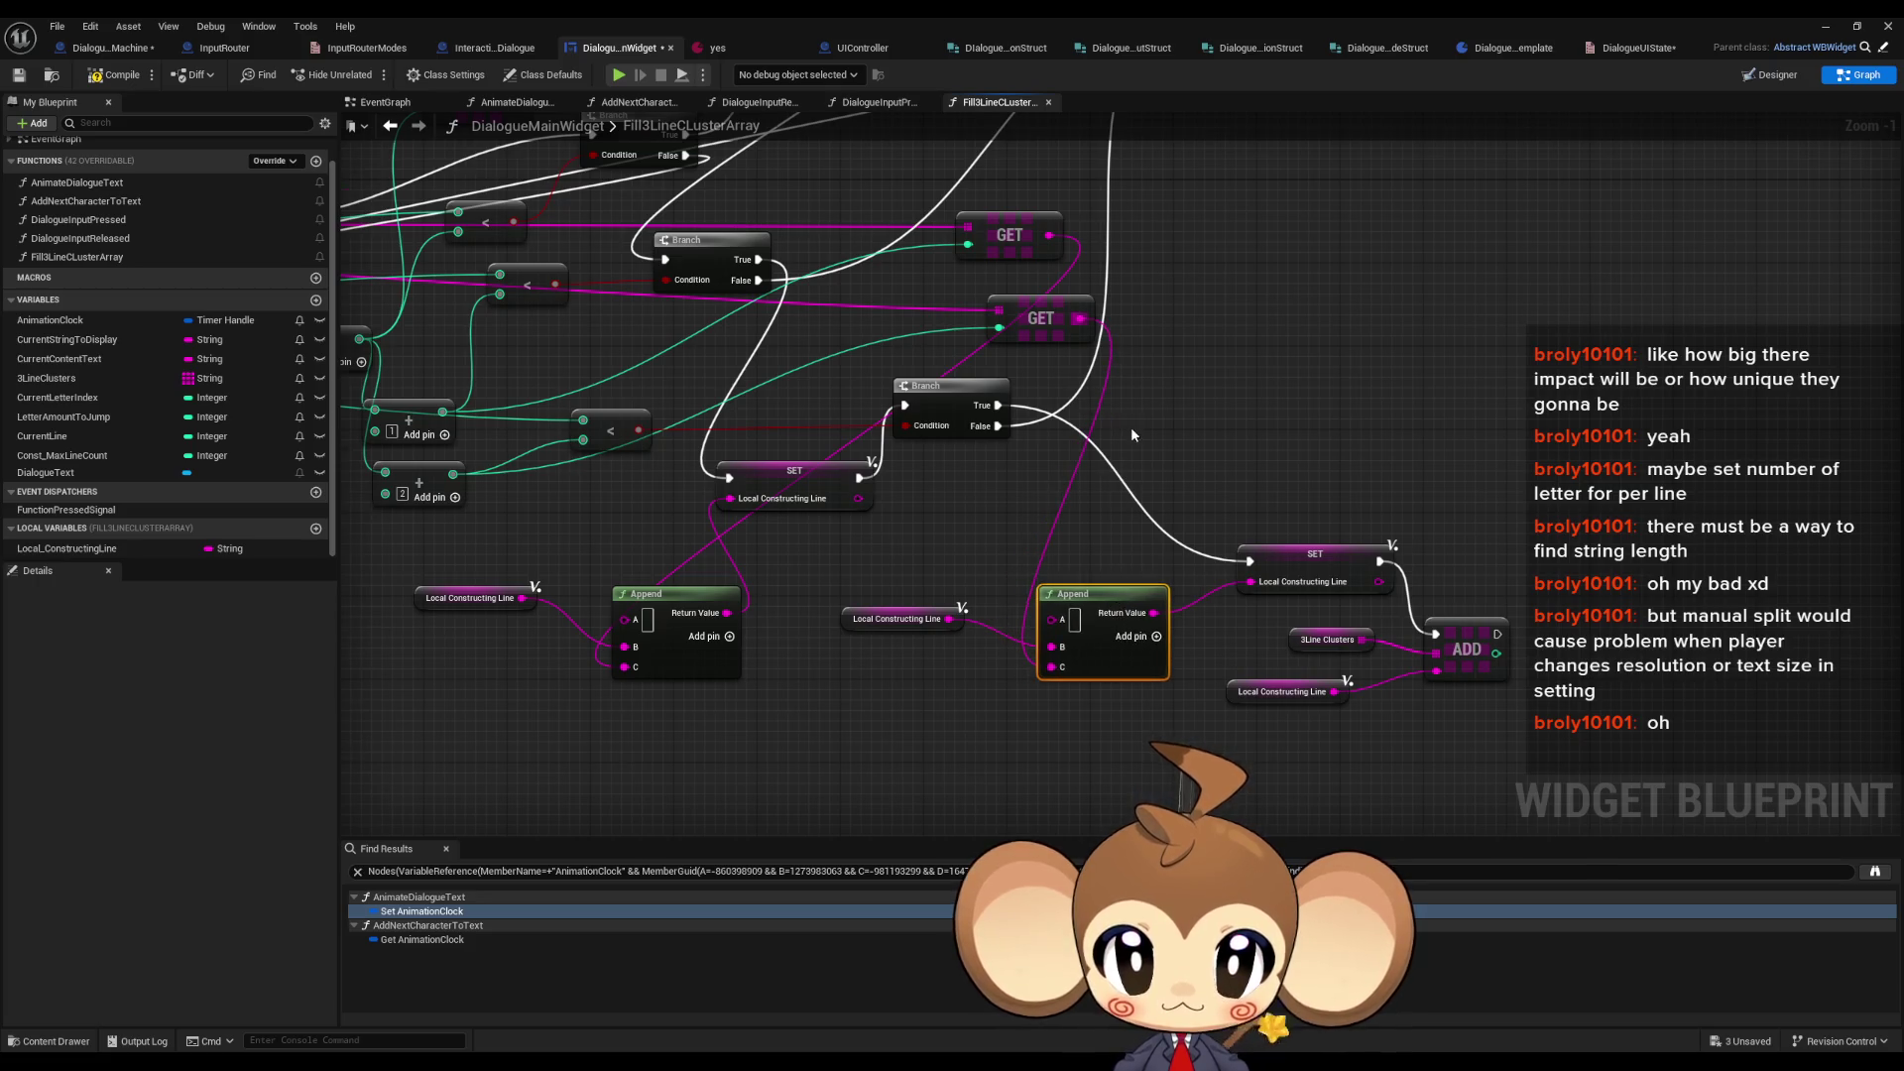
{"action": "scroll", "coordinate": [1133, 434], "scroll_direction": "down", "scroll_amount": 1}
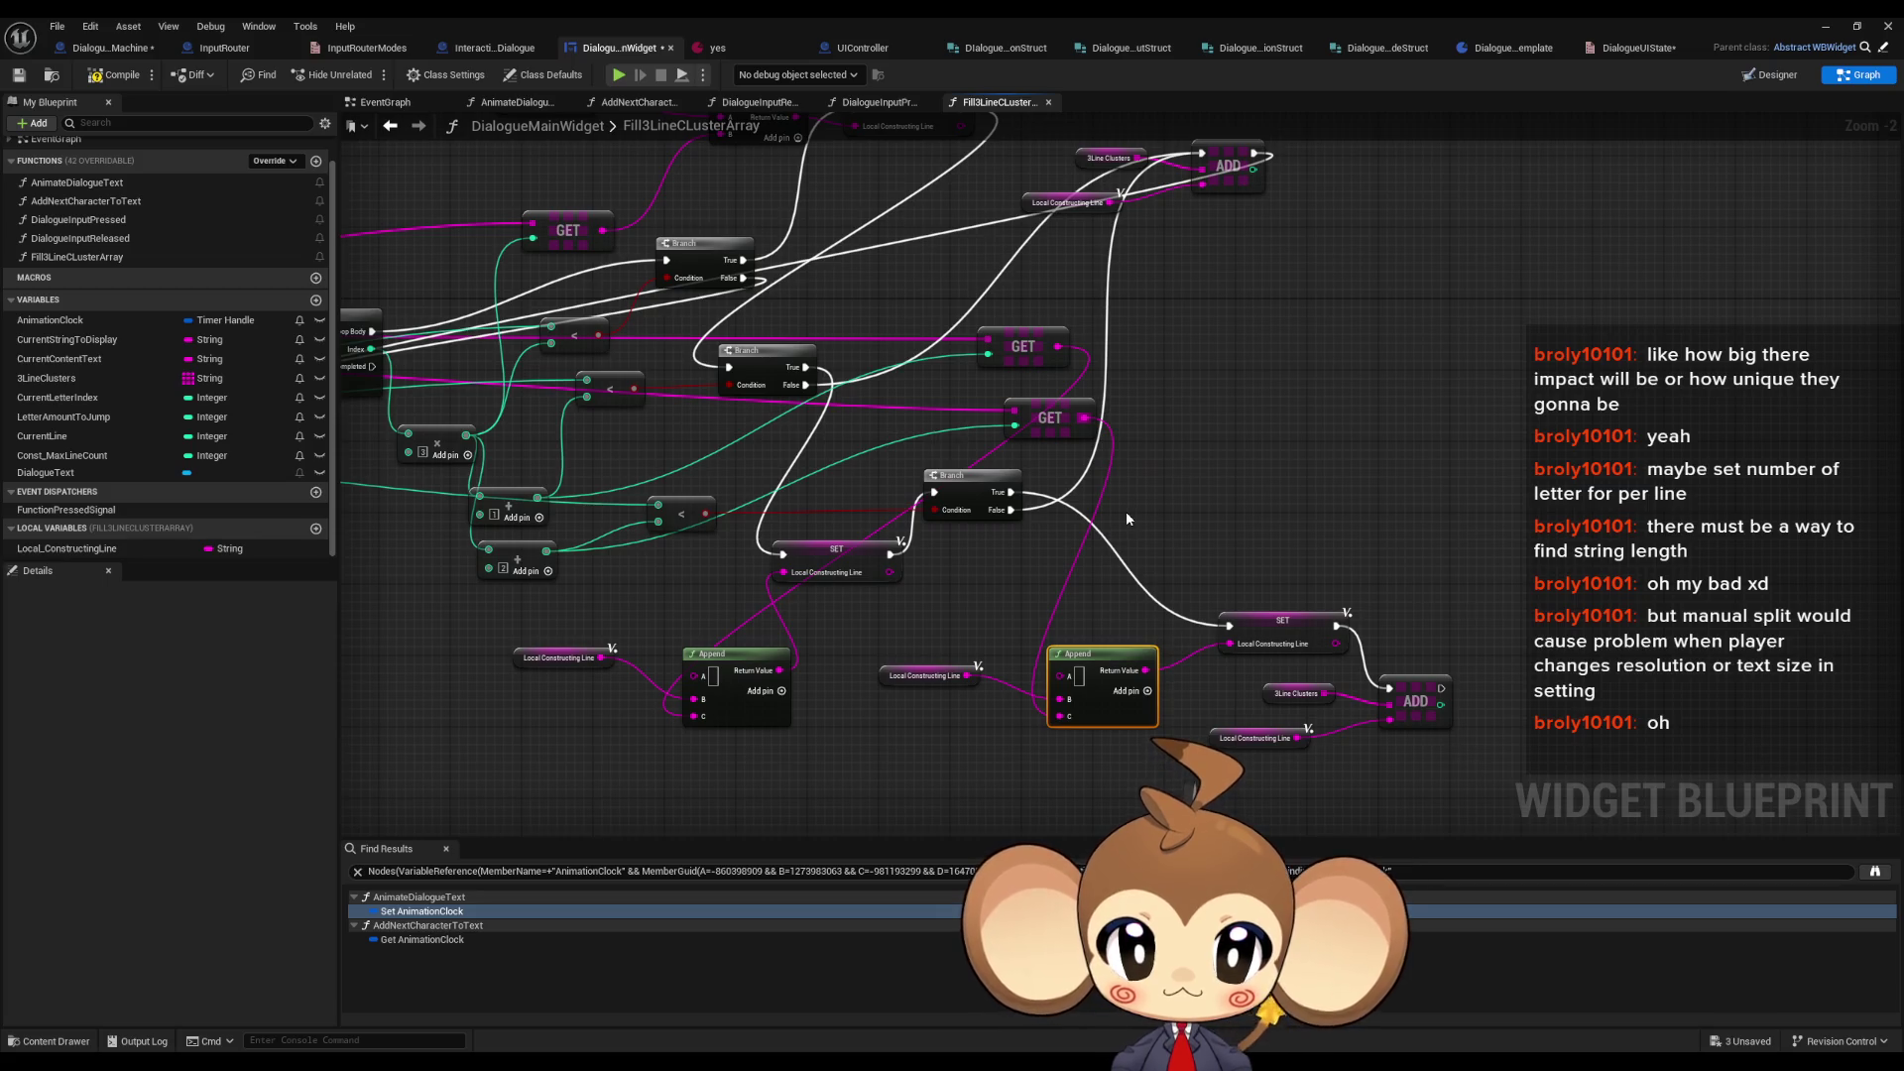
{"action": "scroll", "coordinate": [1126, 510], "scroll_direction": "down", "scroll_amount": 2}
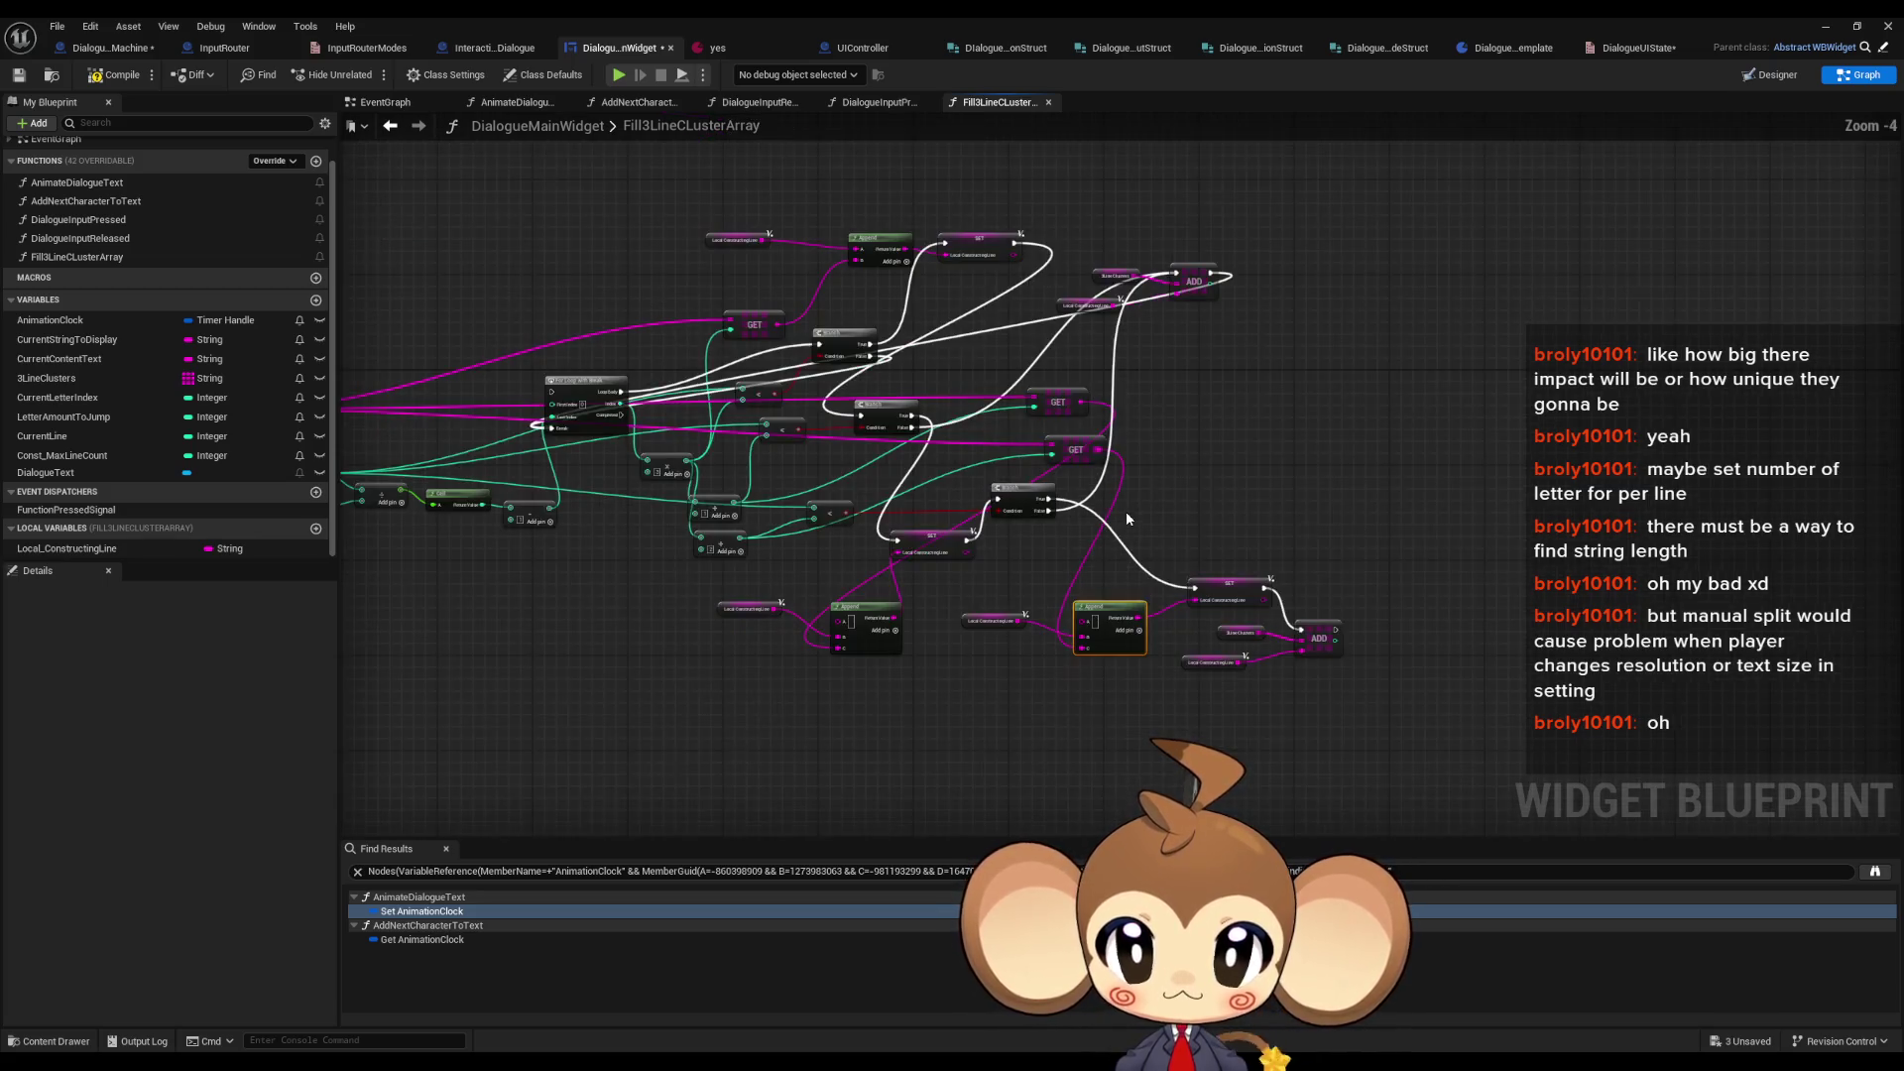
- Paste an Add offset node and connect LENGTH into the less-than comparison
{"action": "left_click_drag", "start_coordinate": [1277, 513], "coordinate": [1348, 667]}
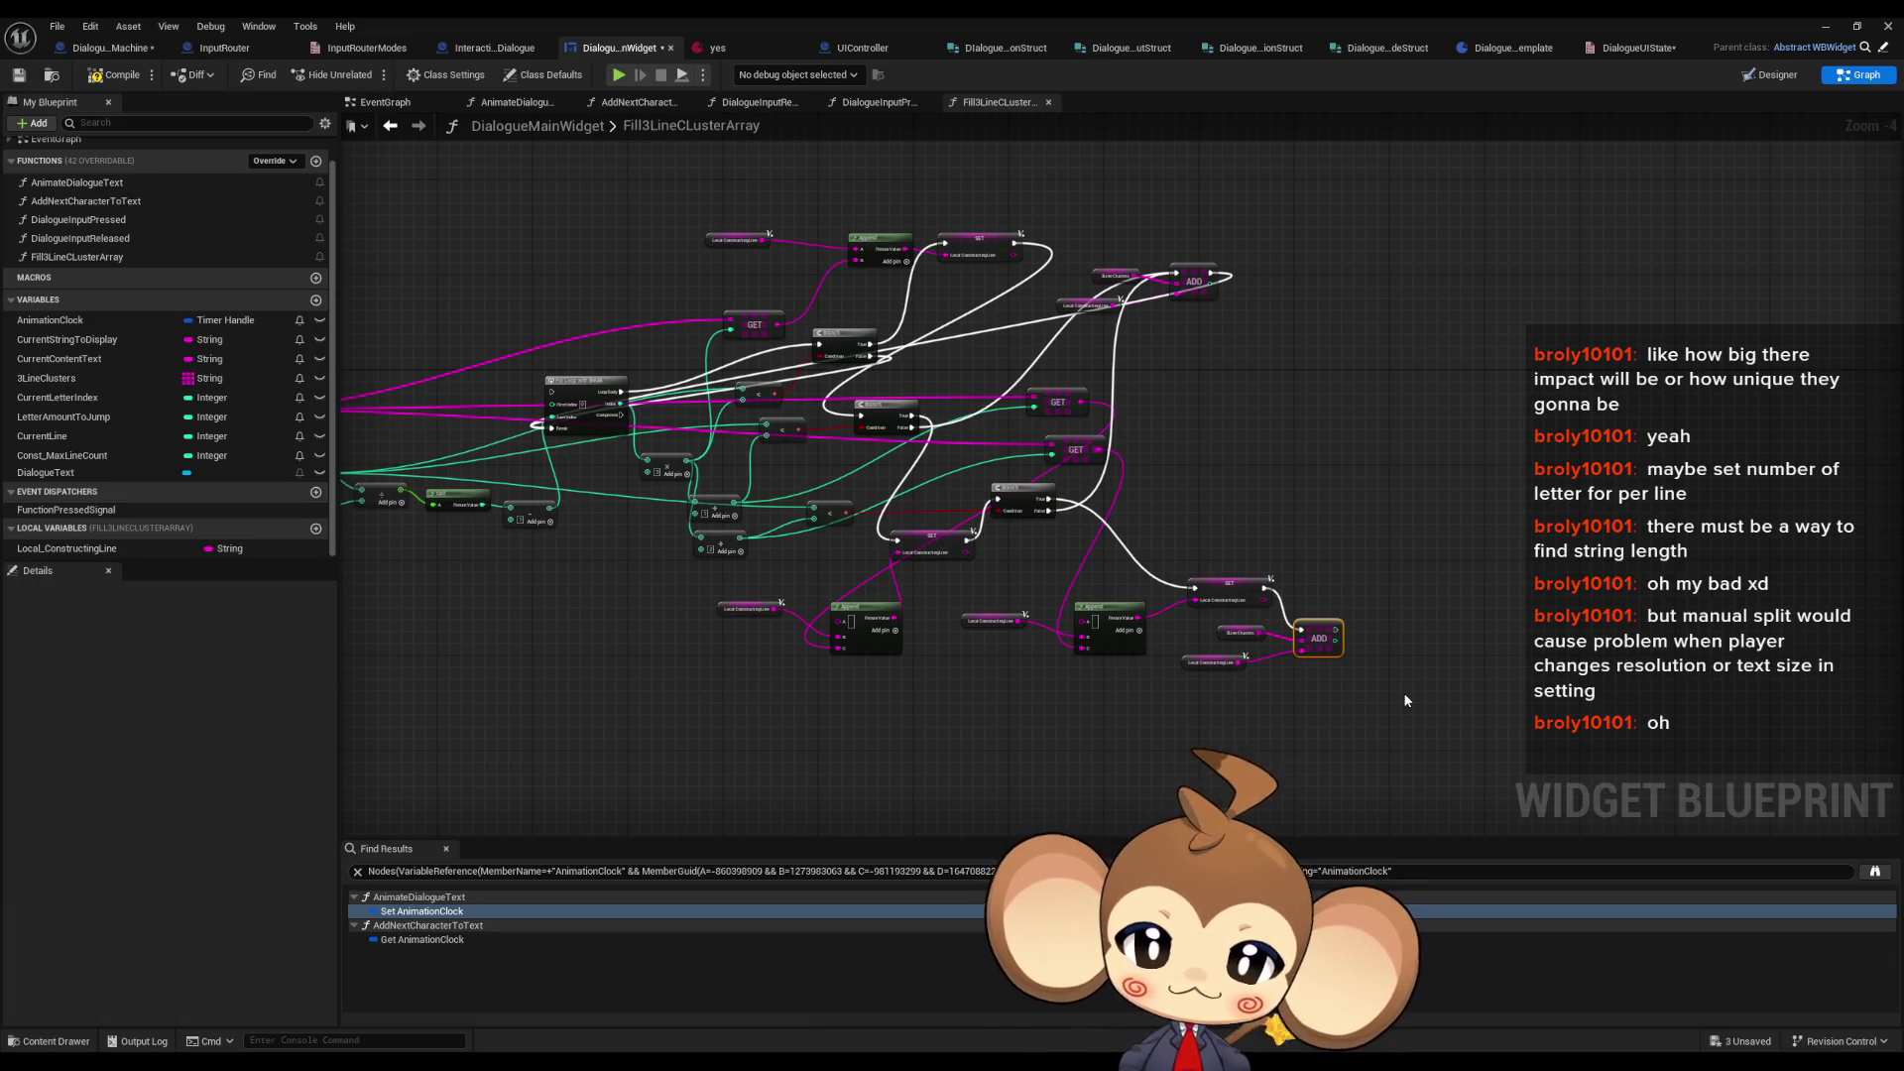
{"action": "left_click", "coordinate": [828, 513]}
{"action": "left_click_drag", "start_coordinate": [819, 575], "coordinate": [933, 541]}
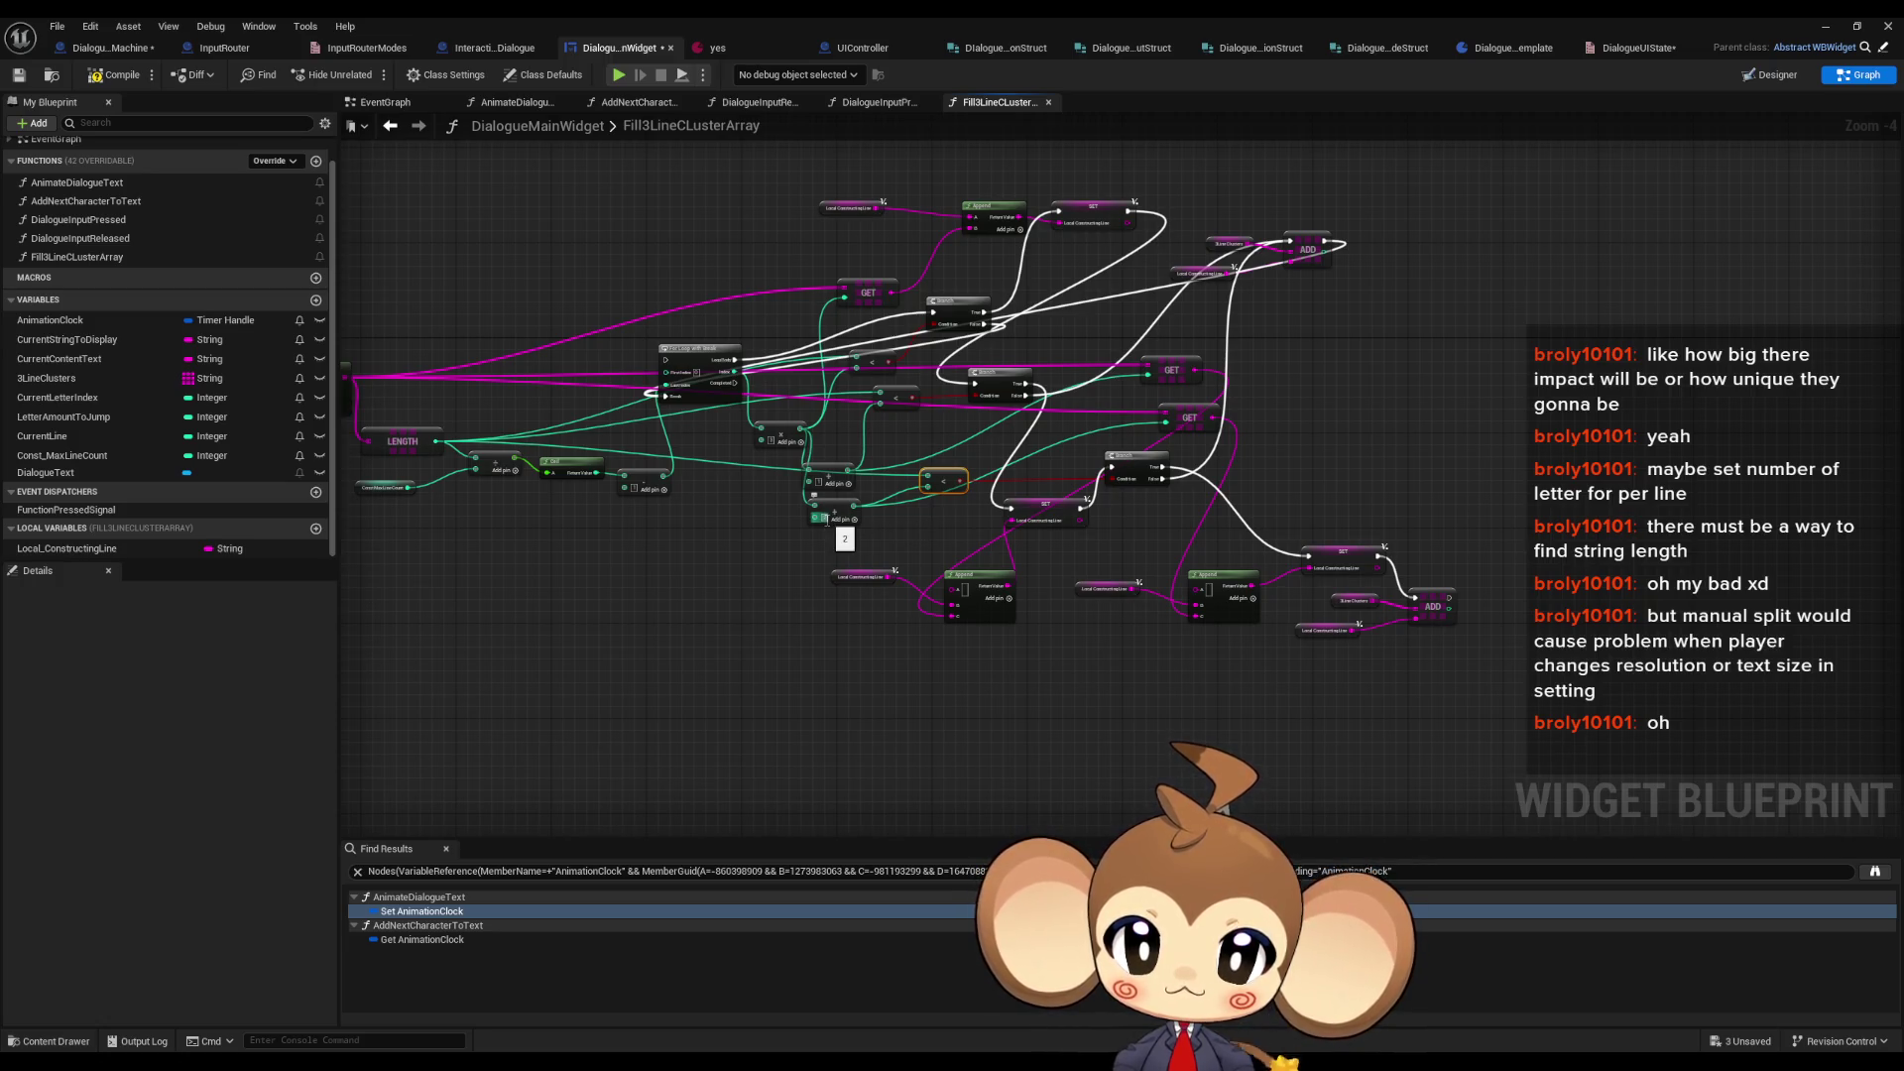
{"action": "left_click_drag", "start_coordinate": [920, 552], "coordinate": [989, 513]}
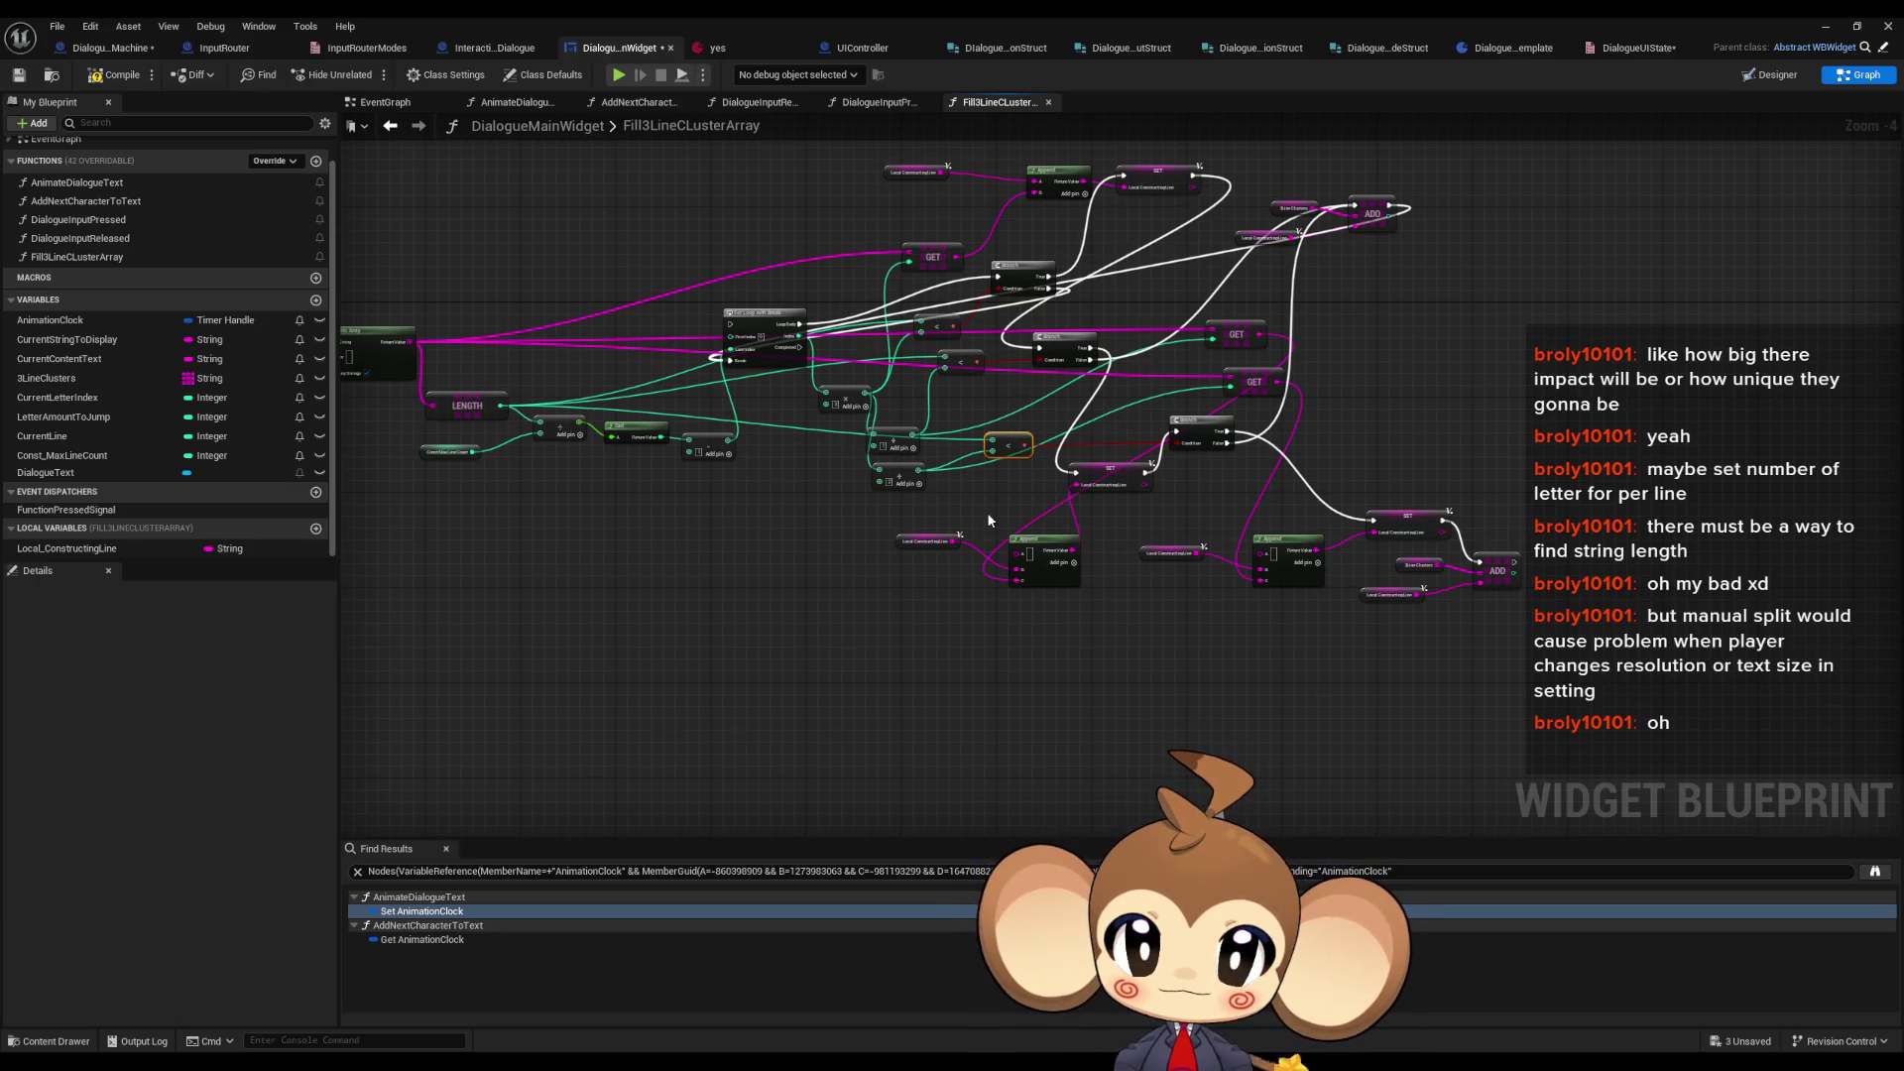
{"action": "left_click", "coordinate": [907, 519]}
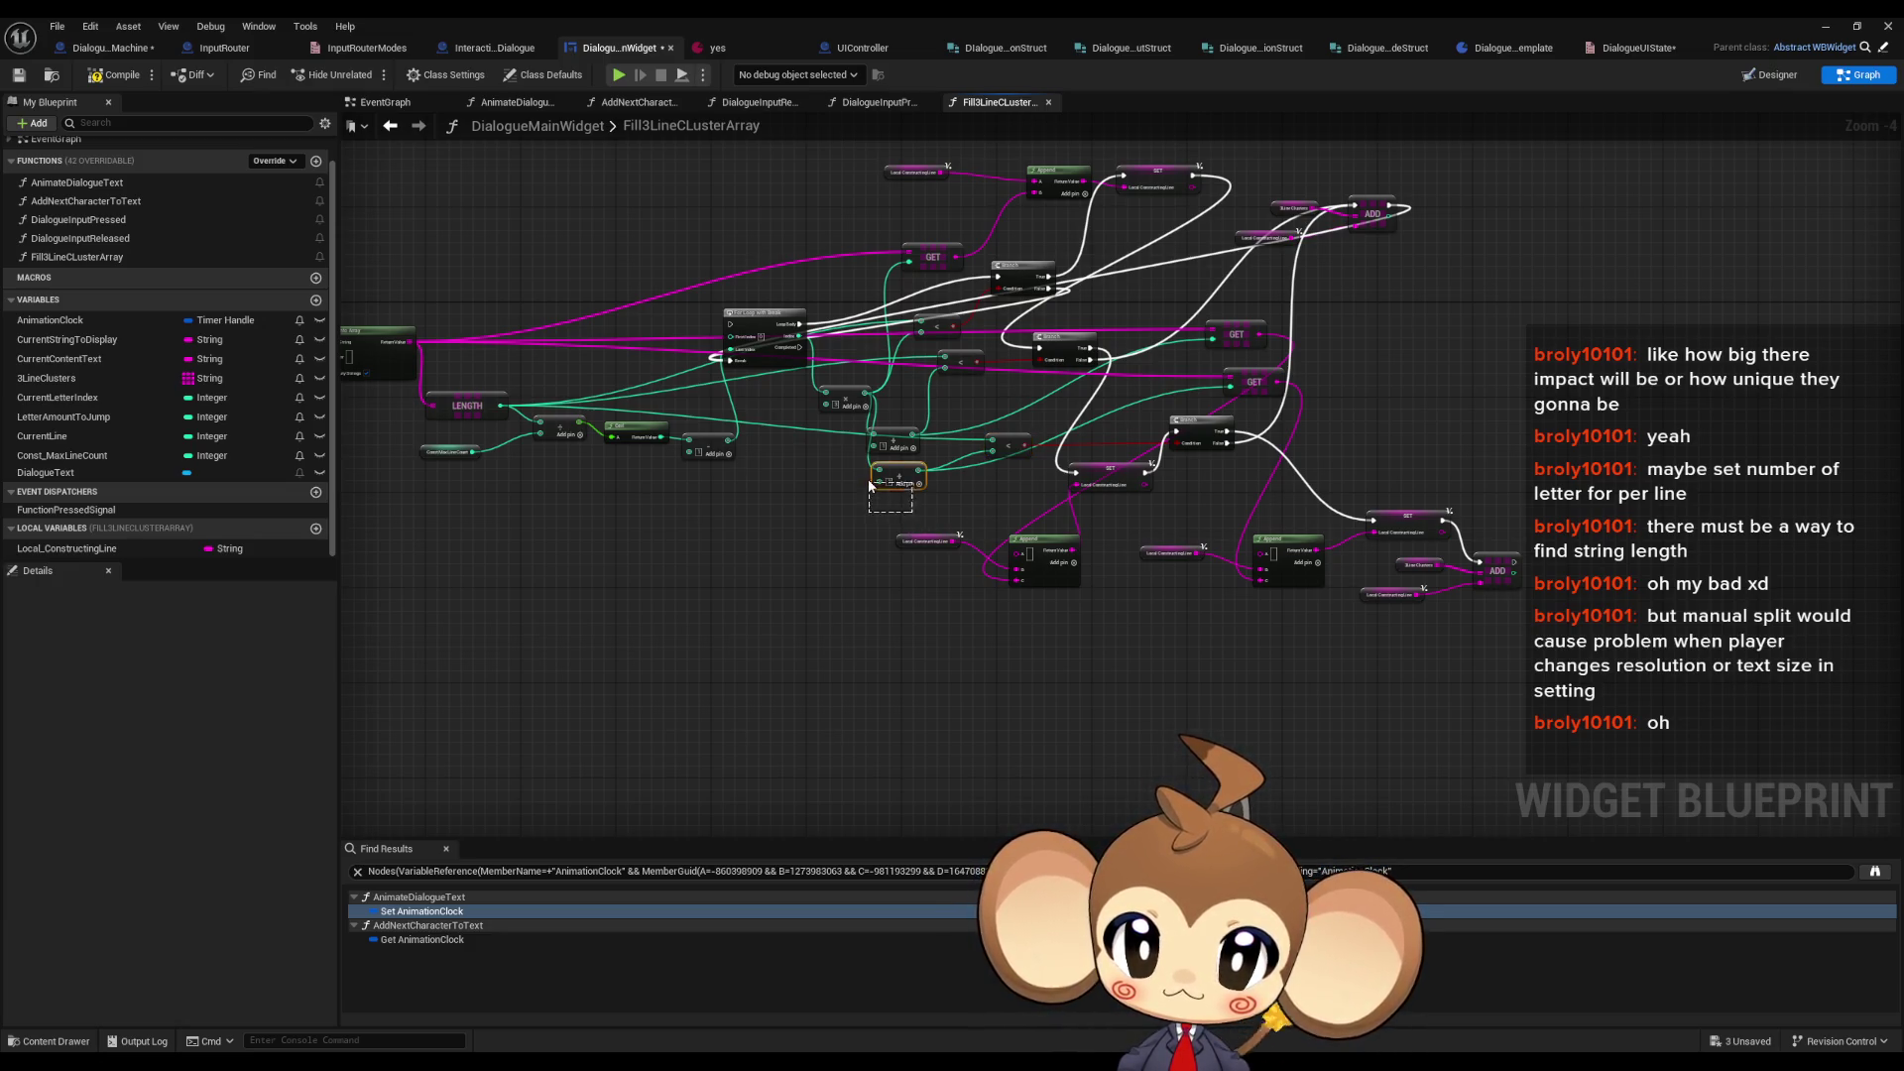
{"action": "key", "text": "ctrl+v"}
{"action": "left_click_drag", "start_coordinate": [787, 530], "coordinate": [863, 404]}
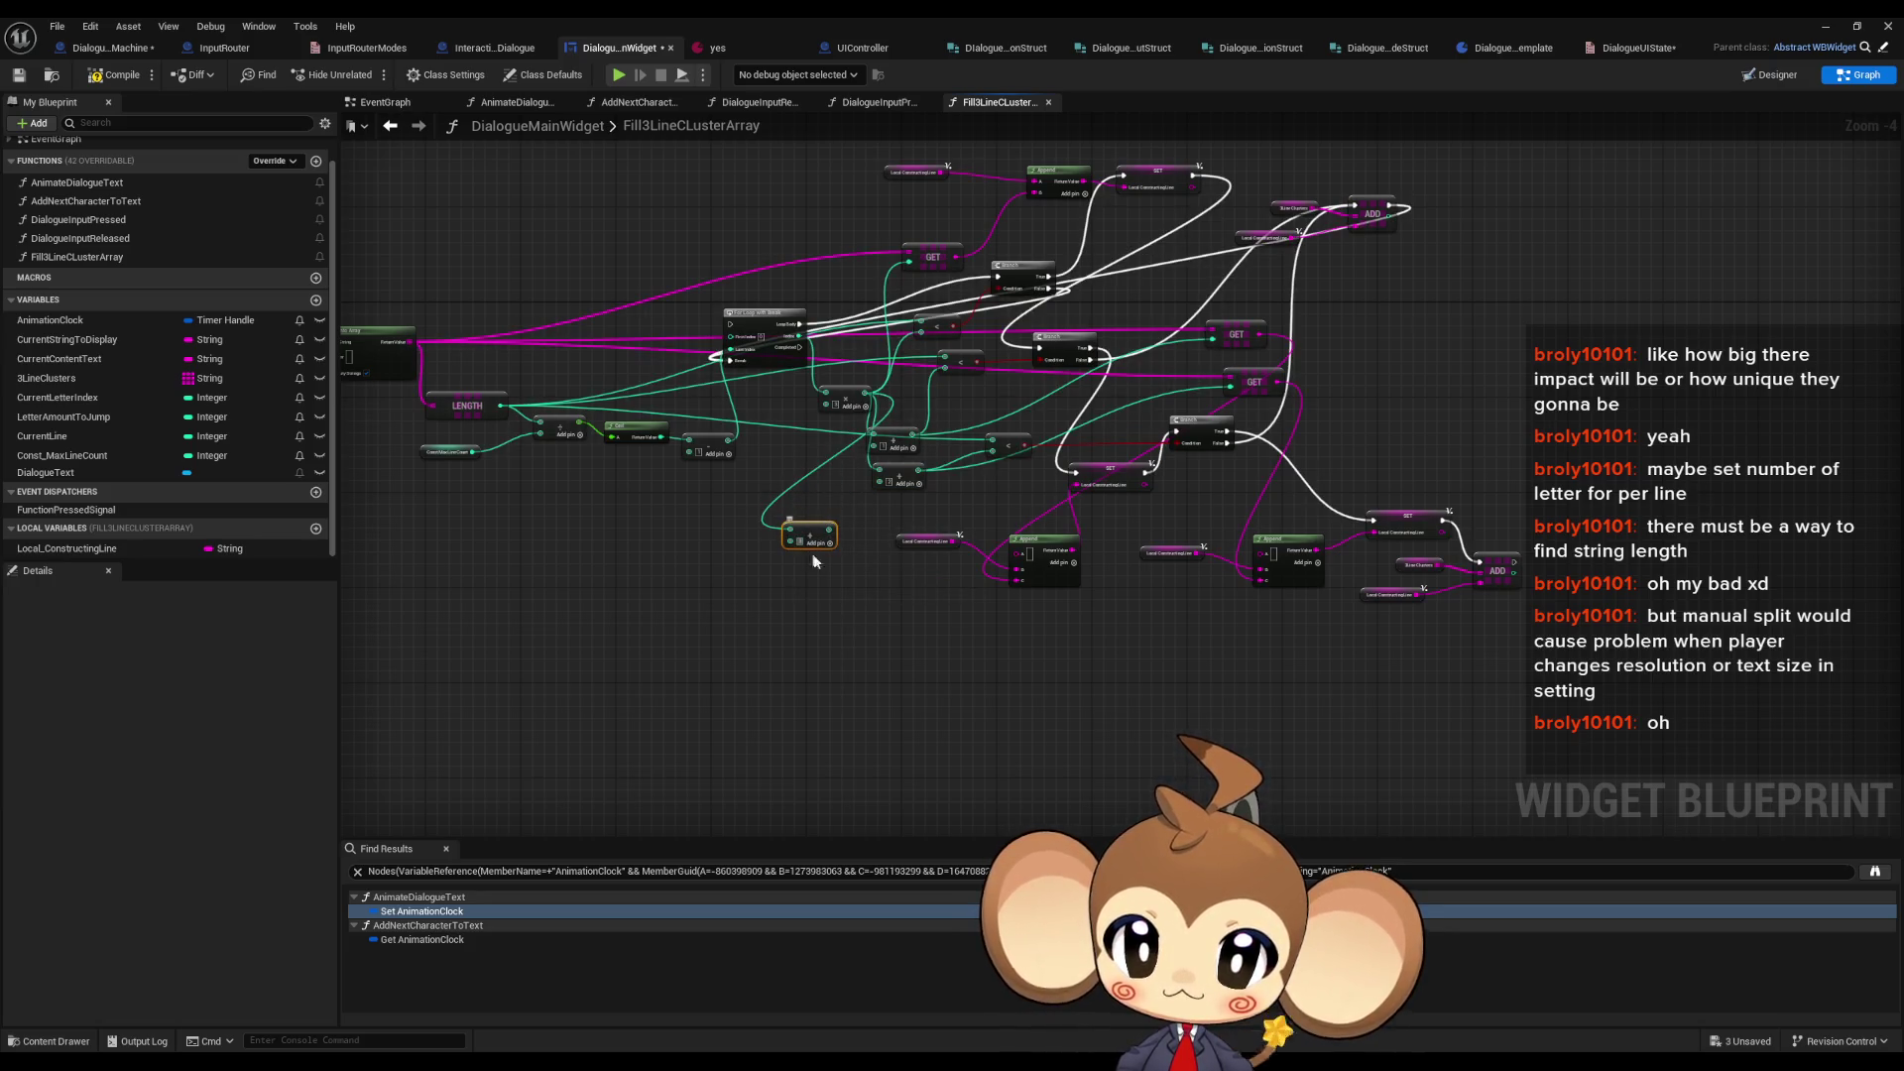
{"action": "left_click_drag", "start_coordinate": [826, 535], "coordinate": [903, 511]}
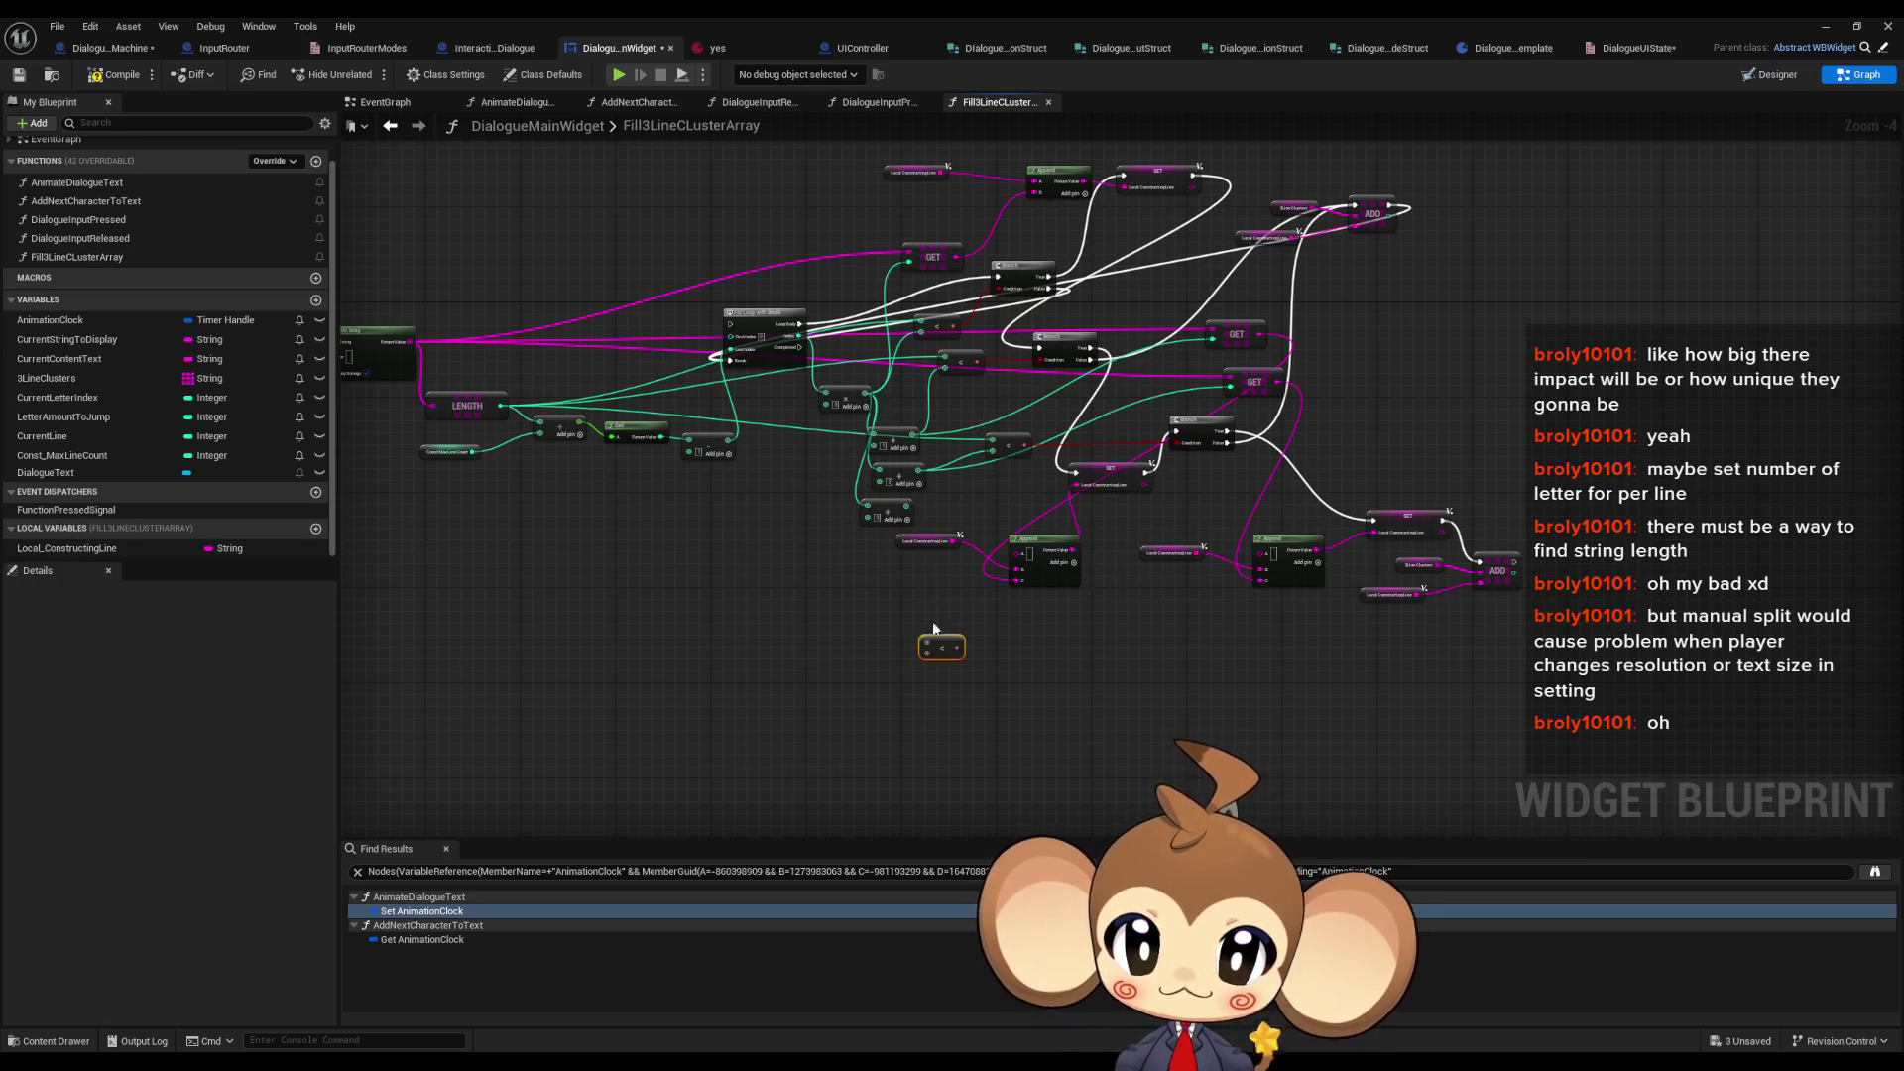
{"action": "mouse_move", "coordinate": [927, 642]}
{"action": "left_mouse_down"}
{"action": "mouse_move", "coordinate": [585, 428]}
{"action": "mouse_move", "coordinate": [501, 411]}
{"action": "left_mouse_up"}
- Feed the comparison result into a new Branch that gates the final 3Line Clusters ADD
{"action": "mouse_move", "coordinate": [924, 653]}
{"action": "left_mouse_down"}
{"action": "mouse_move", "coordinate": [905, 512]}
{"action": "mouse_move", "coordinate": [1022, 653]}
{"action": "mouse_move", "coordinate": [1552, 639]}
{"action": "mouse_move", "coordinate": [1567, 561]}
{"action": "left_mouse_up"}
{"action": "type", "text": "branch"}
{"action": "key", "text": "Return"}
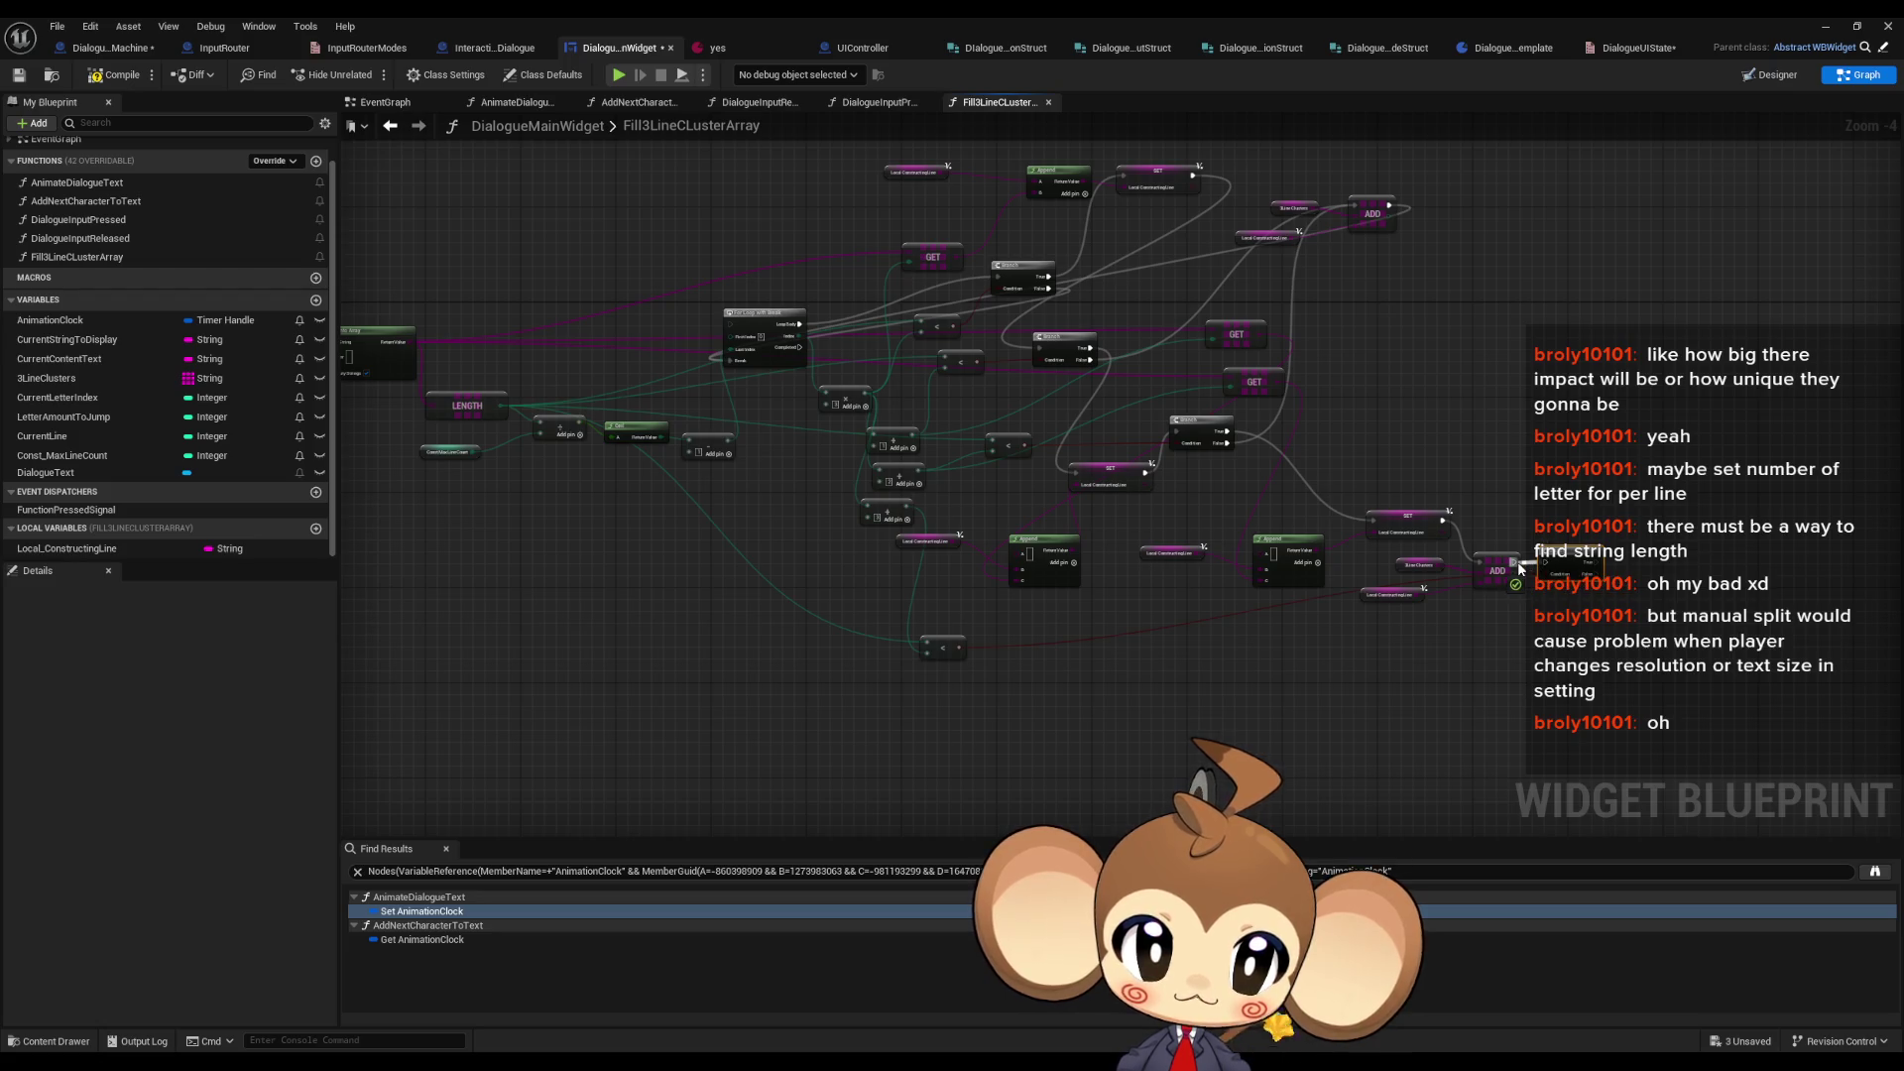
{"action": "mouse_move", "coordinate": [1540, 575]}
{"action": "left_mouse_down"}
{"action": "mouse_move", "coordinate": [1443, 526]}
{"action": "mouse_move", "coordinate": [1497, 580]}
{"action": "mouse_move", "coordinate": [1428, 585]}
{"action": "left_mouse_up"}
- Make room before the ADD node and duplicate the Local Constructing Line SET and getter nodes
{"action": "mouse_move", "coordinate": [1239, 526]}
{"action": "left_mouse_down"}
{"action": "mouse_move", "coordinate": [1403, 587]}
{"action": "mouse_move", "coordinate": [1535, 617]}
{"action": "mouse_move", "coordinate": [1589, 607]}
{"action": "left_mouse_up"}
{"action": "scroll", "coordinate": [1290, 516], "scroll_direction": "up", "scroll_amount": 3}
{"action": "mouse_move", "coordinate": [1208, 534]}
{"action": "left_mouse_down"}
{"action": "mouse_move", "coordinate": [958, 420]}
{"action": "mouse_move", "coordinate": [1068, 526]}
{"action": "left_mouse_up"}
{"action": "key", "text": "ctrl+c"}
{"action": "key", "text": "ctrl+v"}
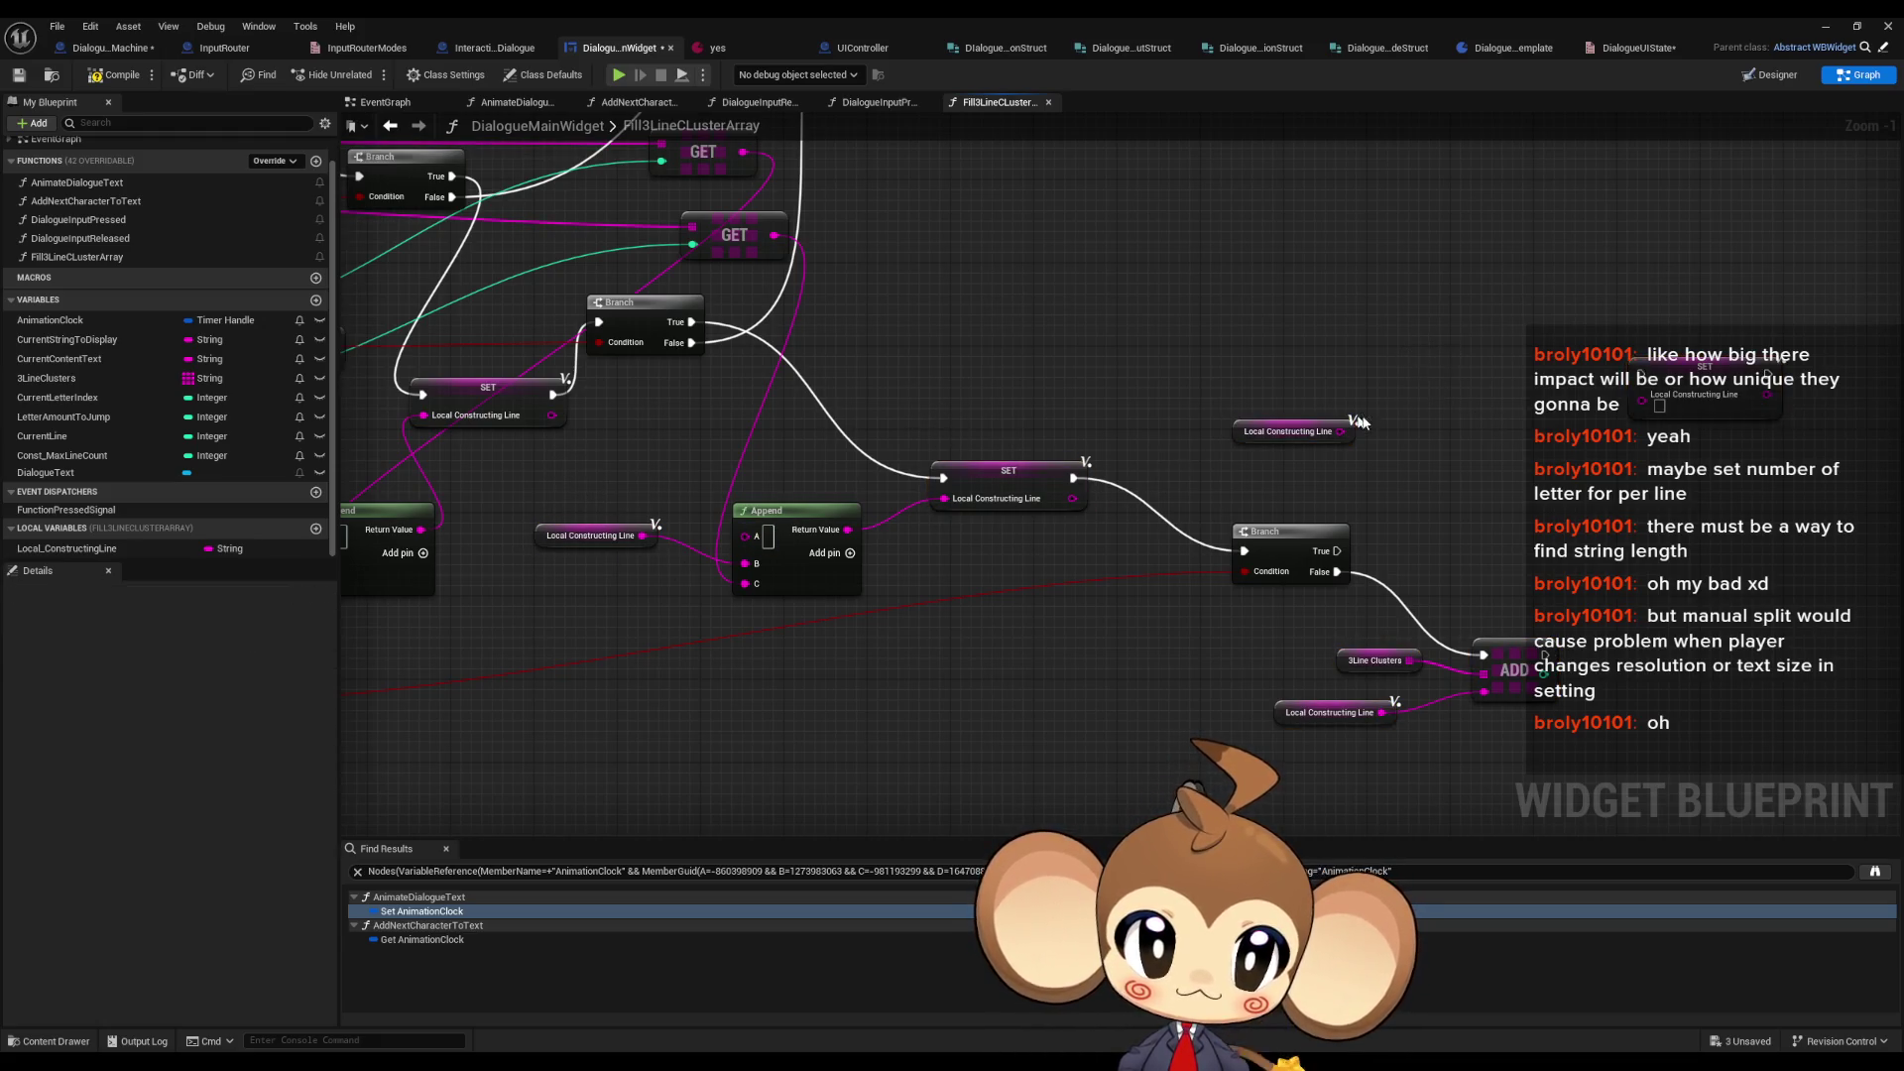
{"action": "left_click_drag", "start_coordinate": [1613, 407], "coordinate": [1471, 427]}
- Add an Append fed by the Local Constructing Line getter, store it via SET, and run SET into ADD
{"action": "left_click_drag", "start_coordinate": [1193, 453], "coordinate": [1306, 448]}
{"action": "type", "text": "append"}
{"action": "key", "text": "Return"}
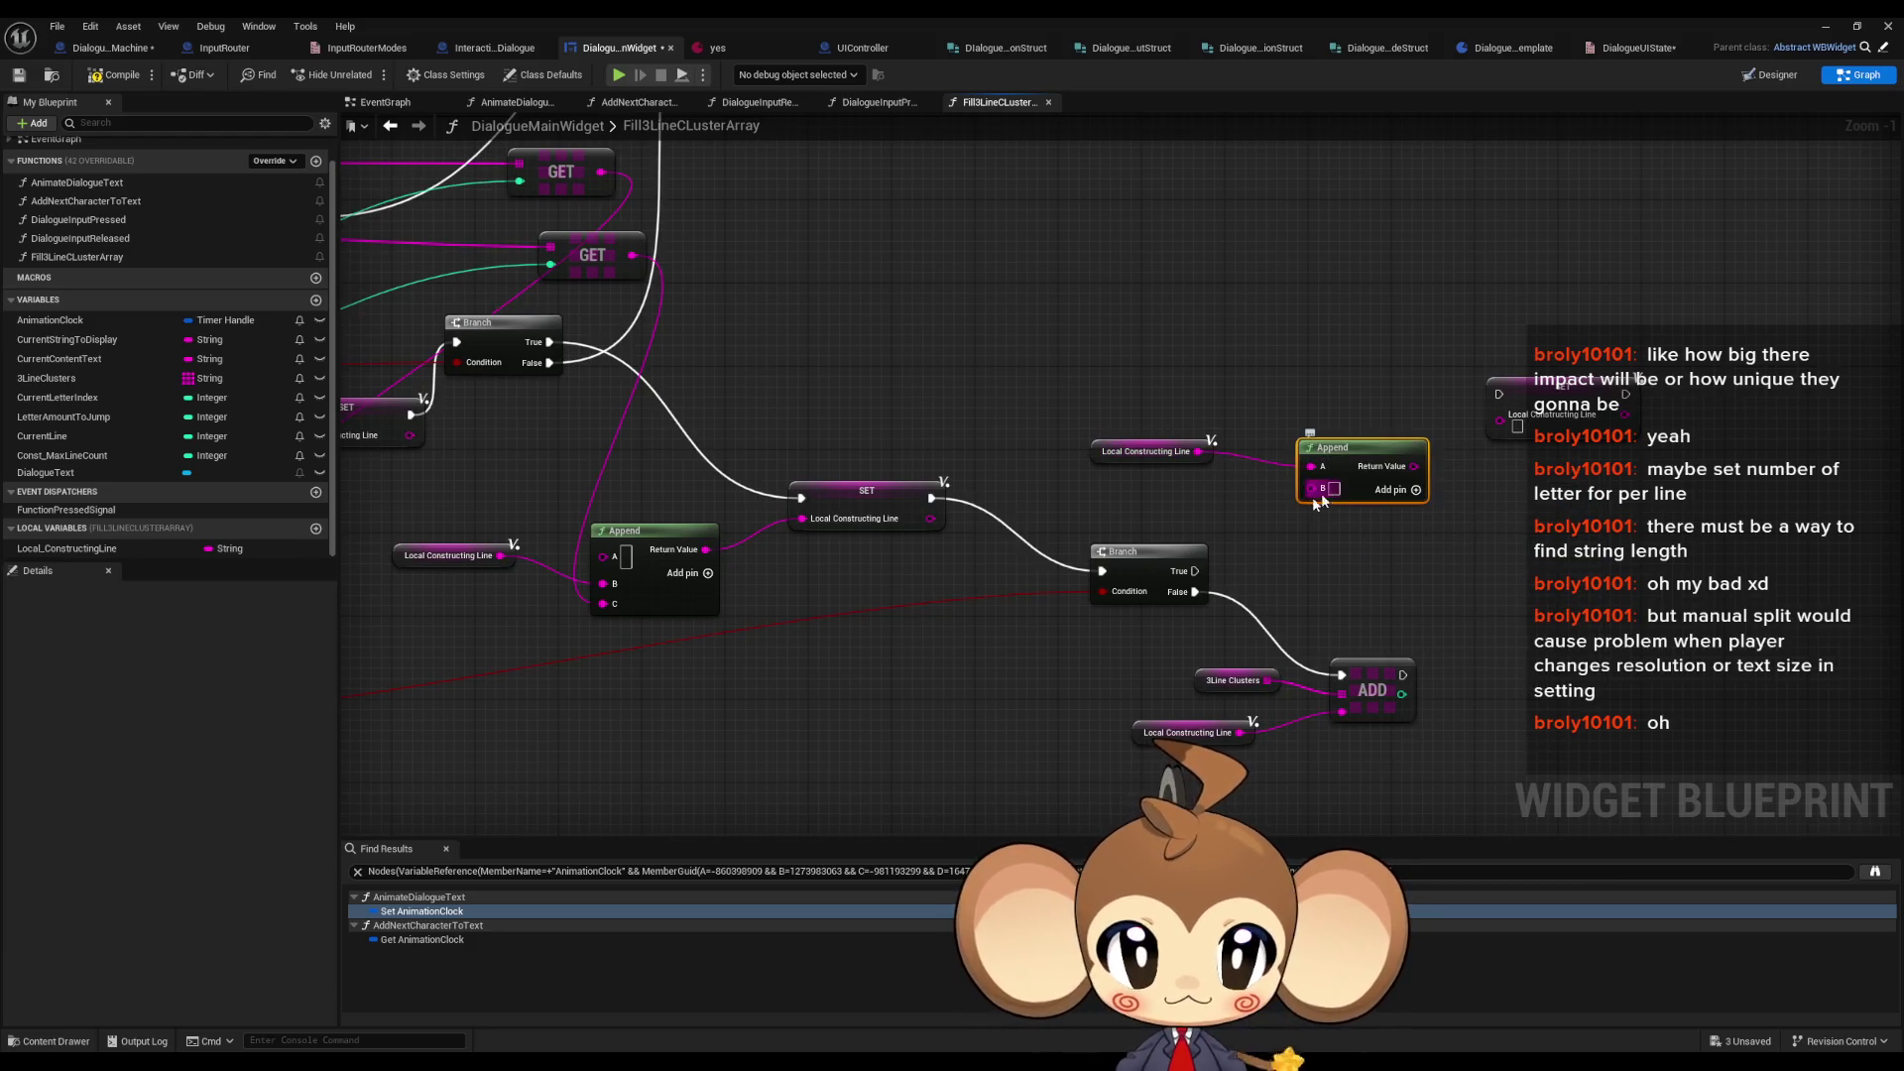
{"action": "mouse_move", "coordinate": [1376, 508]}
{"action": "left_mouse_down"}
{"action": "mouse_move", "coordinate": [1504, 417]}
{"action": "mouse_move", "coordinate": [1252, 603]}
{"action": "mouse_move", "coordinate": [1195, 571]}
{"action": "left_mouse_up"}
{"action": "left_click_drag", "start_coordinate": [1631, 395], "coordinate": [1341, 675]}
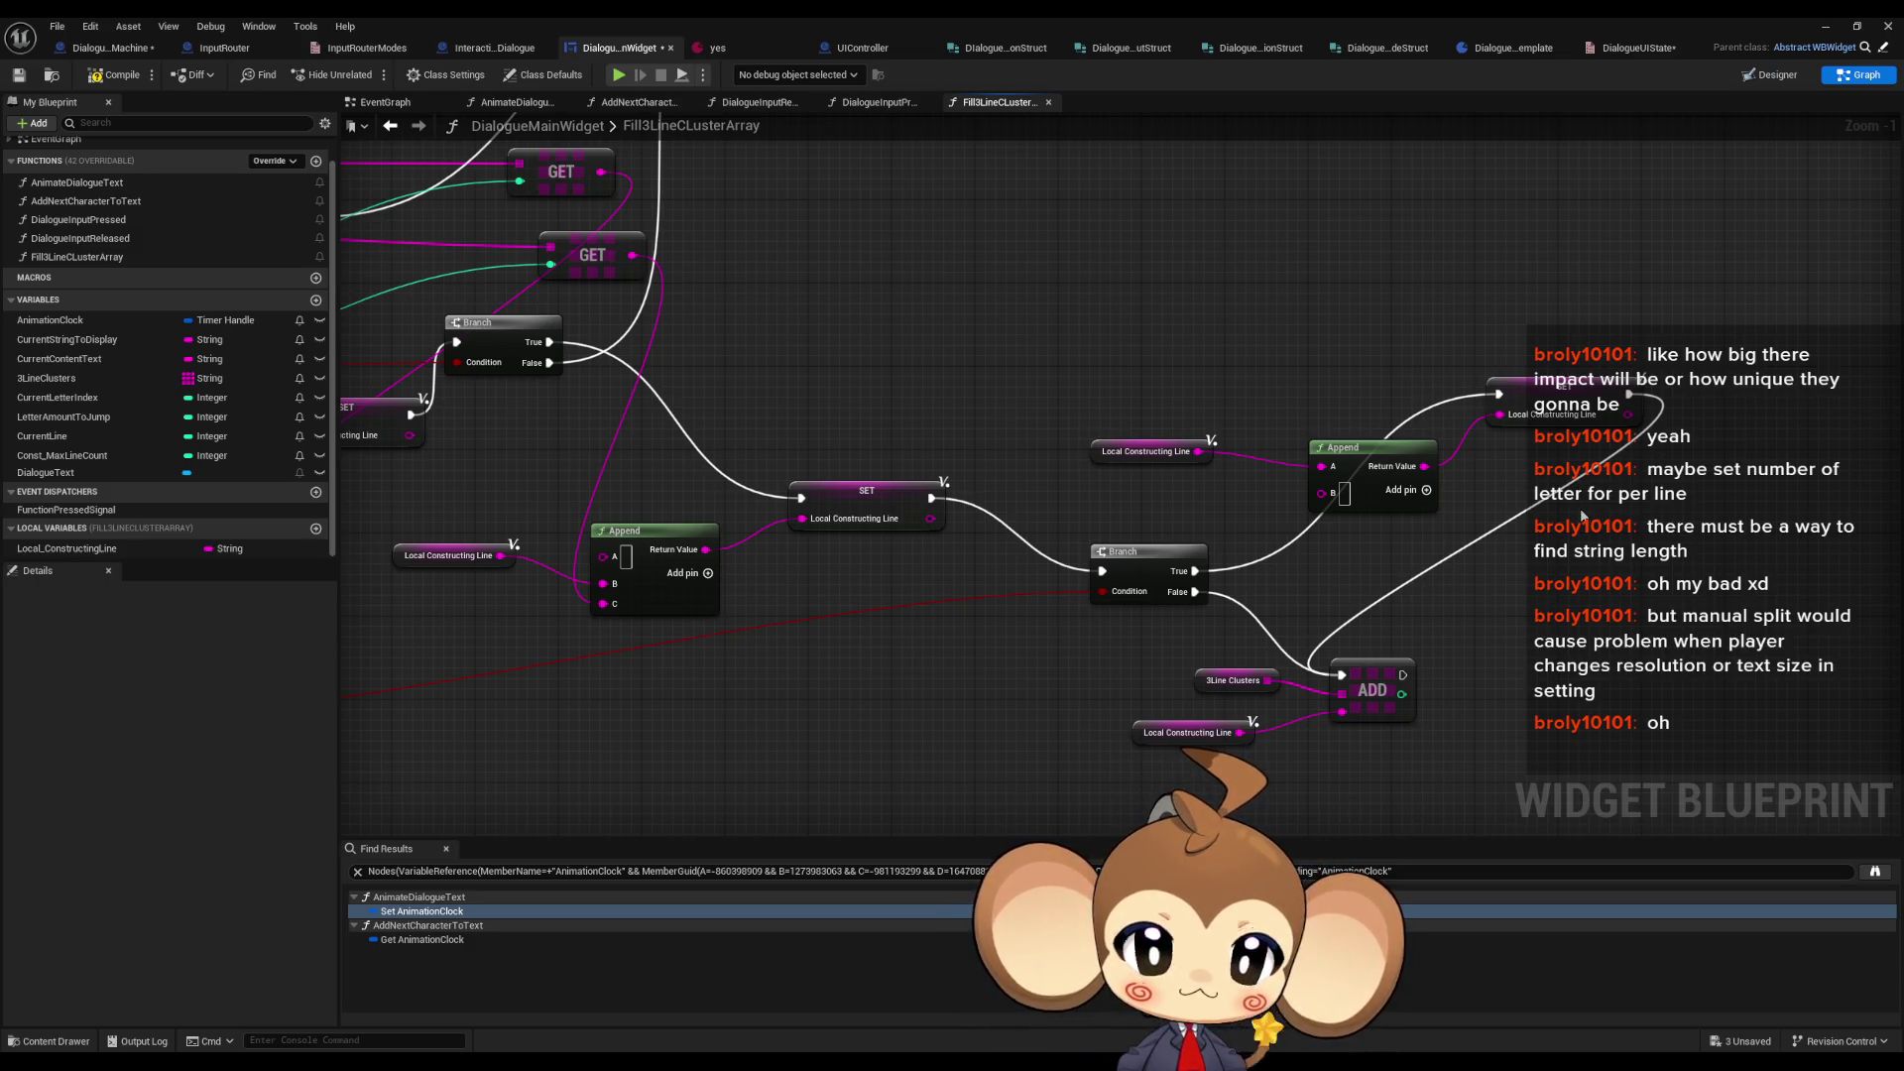
{"action": "scroll", "coordinate": [1590, 527], "scroll_direction": "down", "scroll_amount": 1}
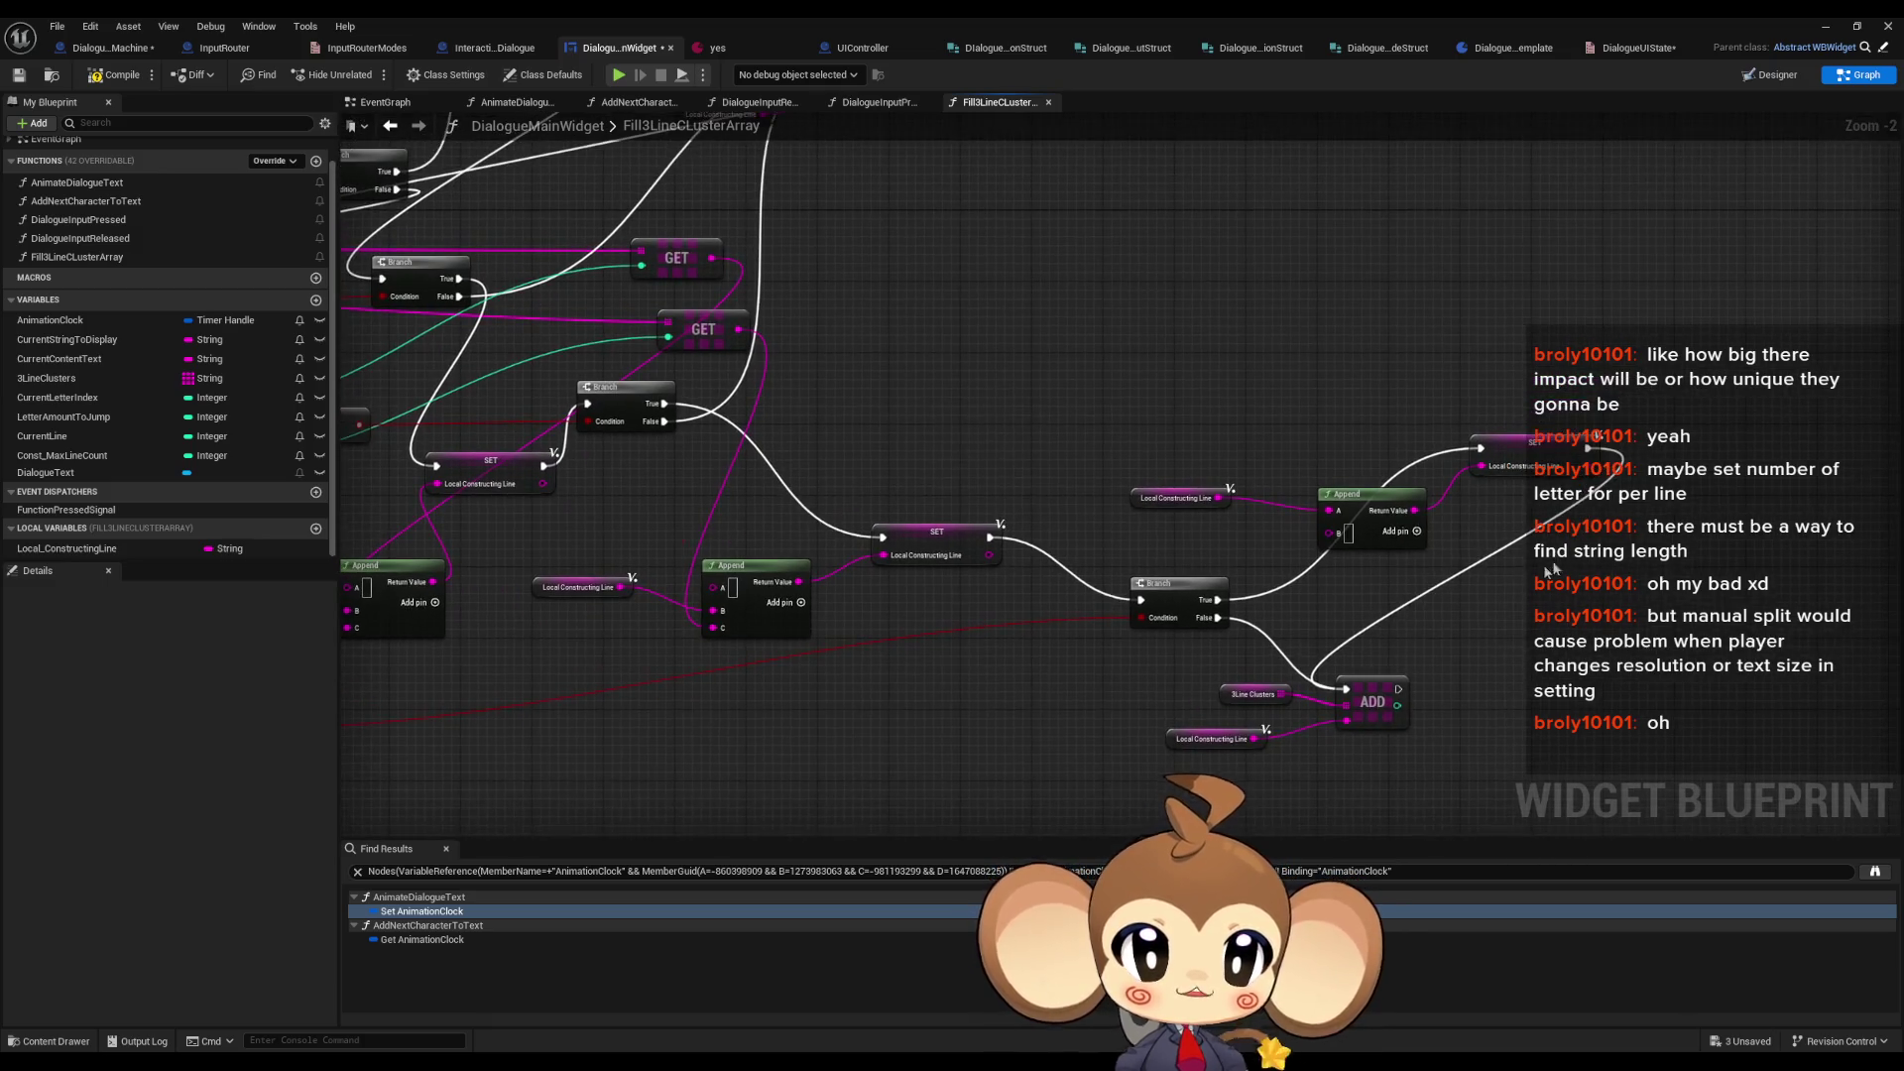
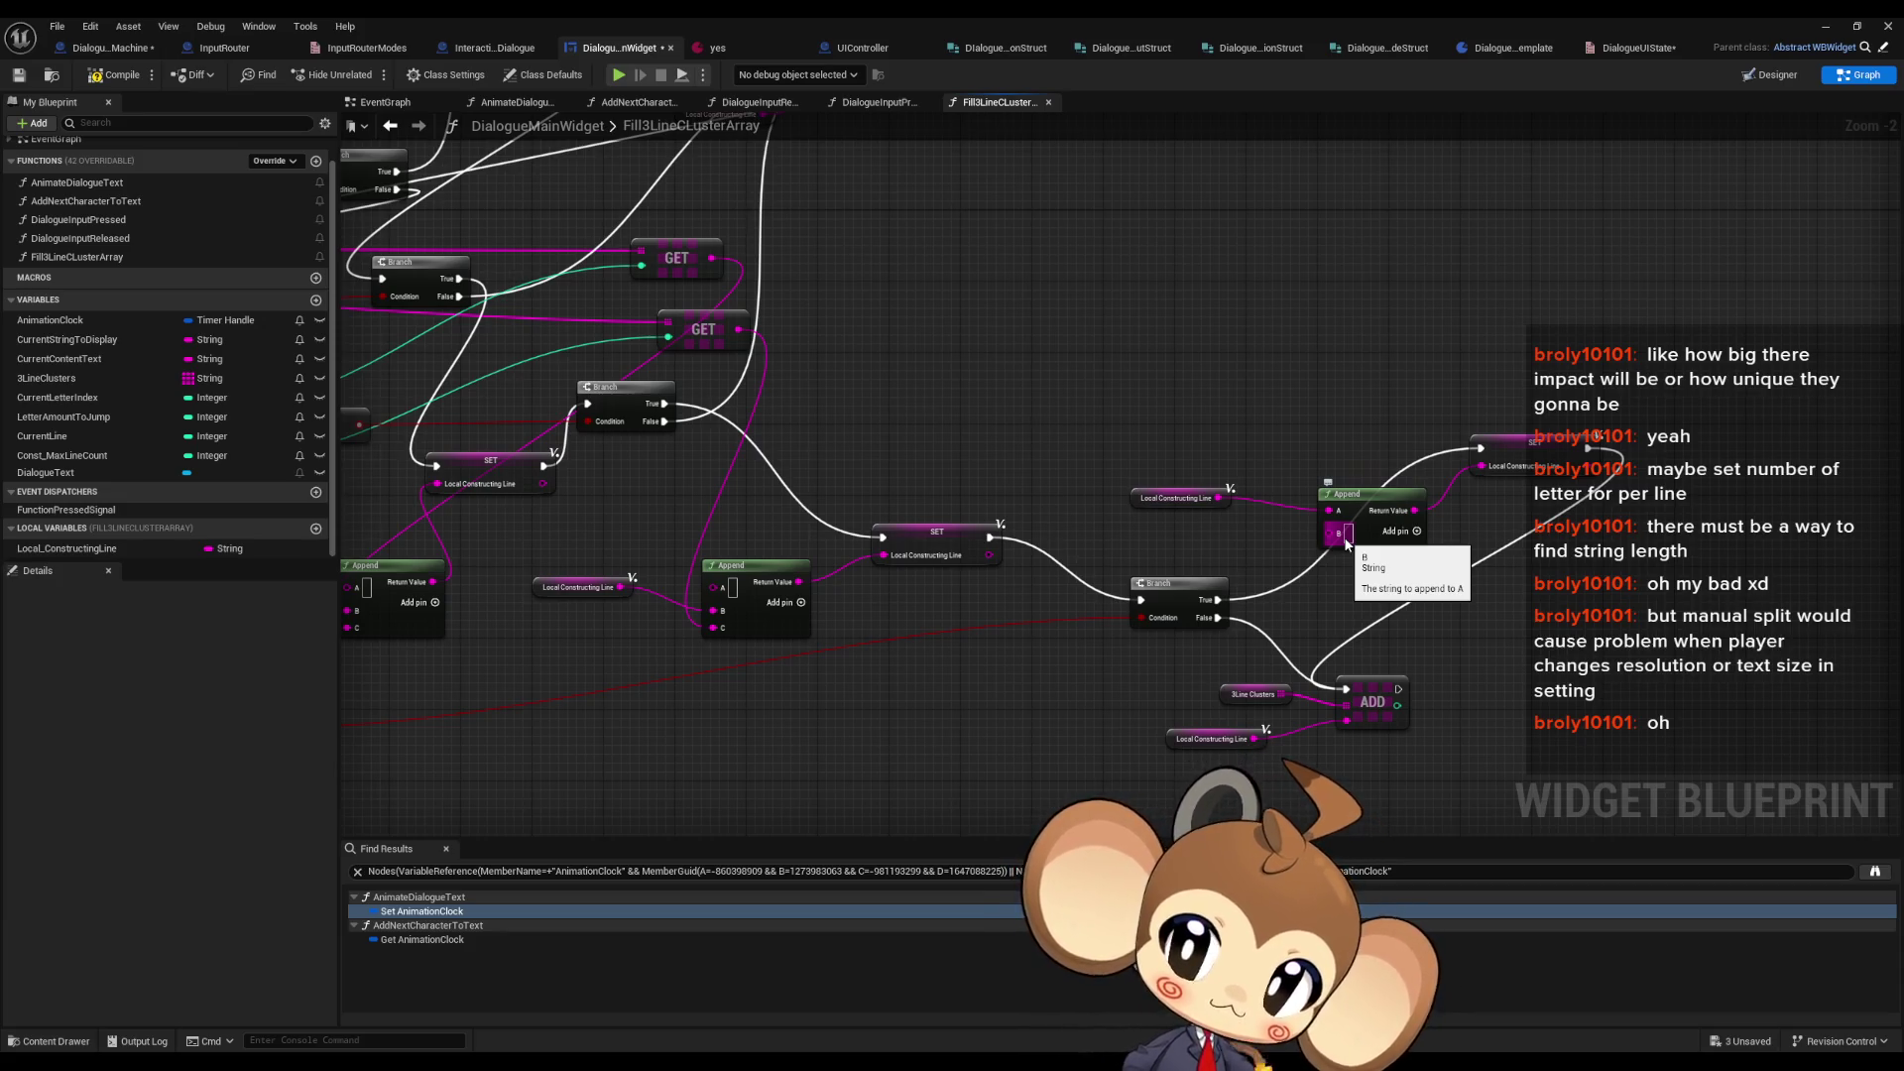
- Wire the function entry into the For Loop with Break execution chain
{"action": "scroll", "coordinate": [1346, 545], "scroll_direction": "down", "scroll_amount": 3}
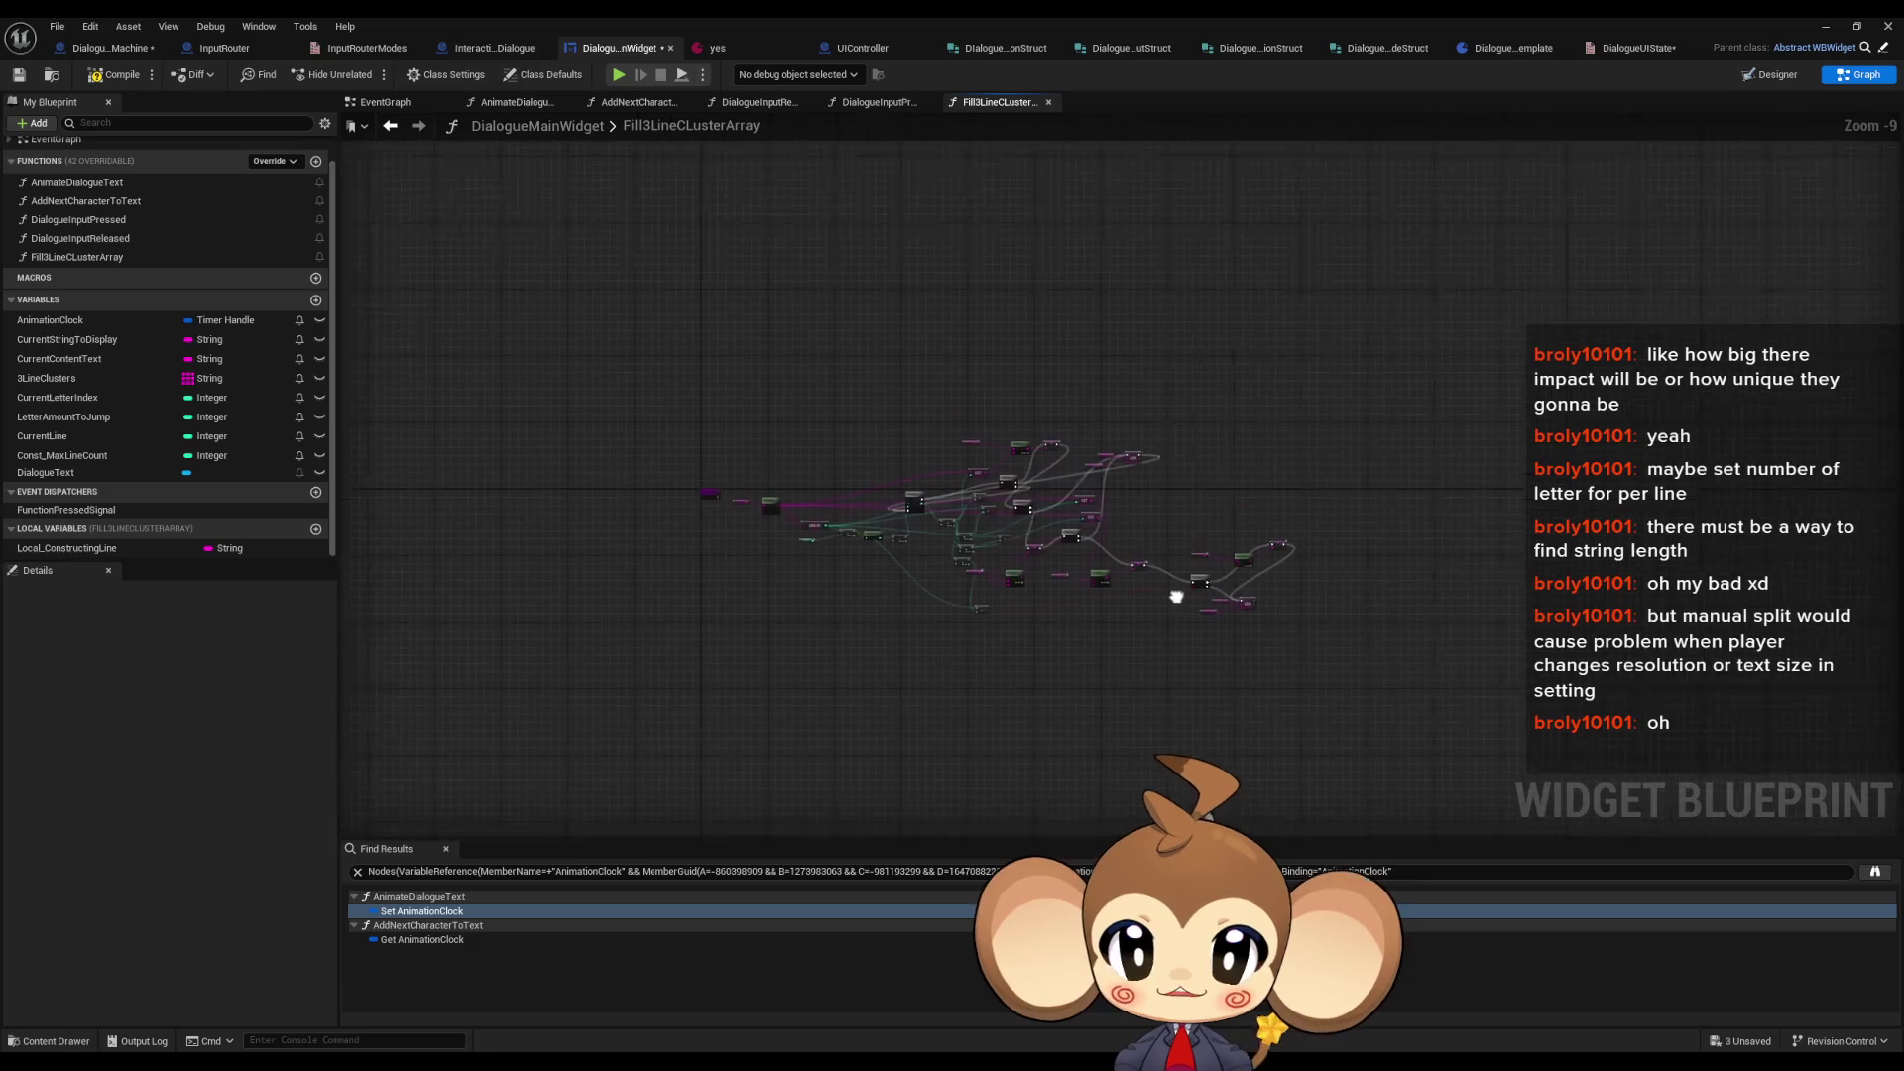
{"action": "scroll", "coordinate": [428, 402], "scroll_direction": "up", "scroll_amount": 3}
{"action": "mouse_move", "coordinate": [1156, 504]}
{"action": "left_mouse_down"}
{"action": "mouse_move", "coordinate": [368, 495]}
{"action": "mouse_move", "coordinate": [735, 421]}
{"action": "mouse_move", "coordinate": [925, 421]}
{"action": "left_mouse_up"}
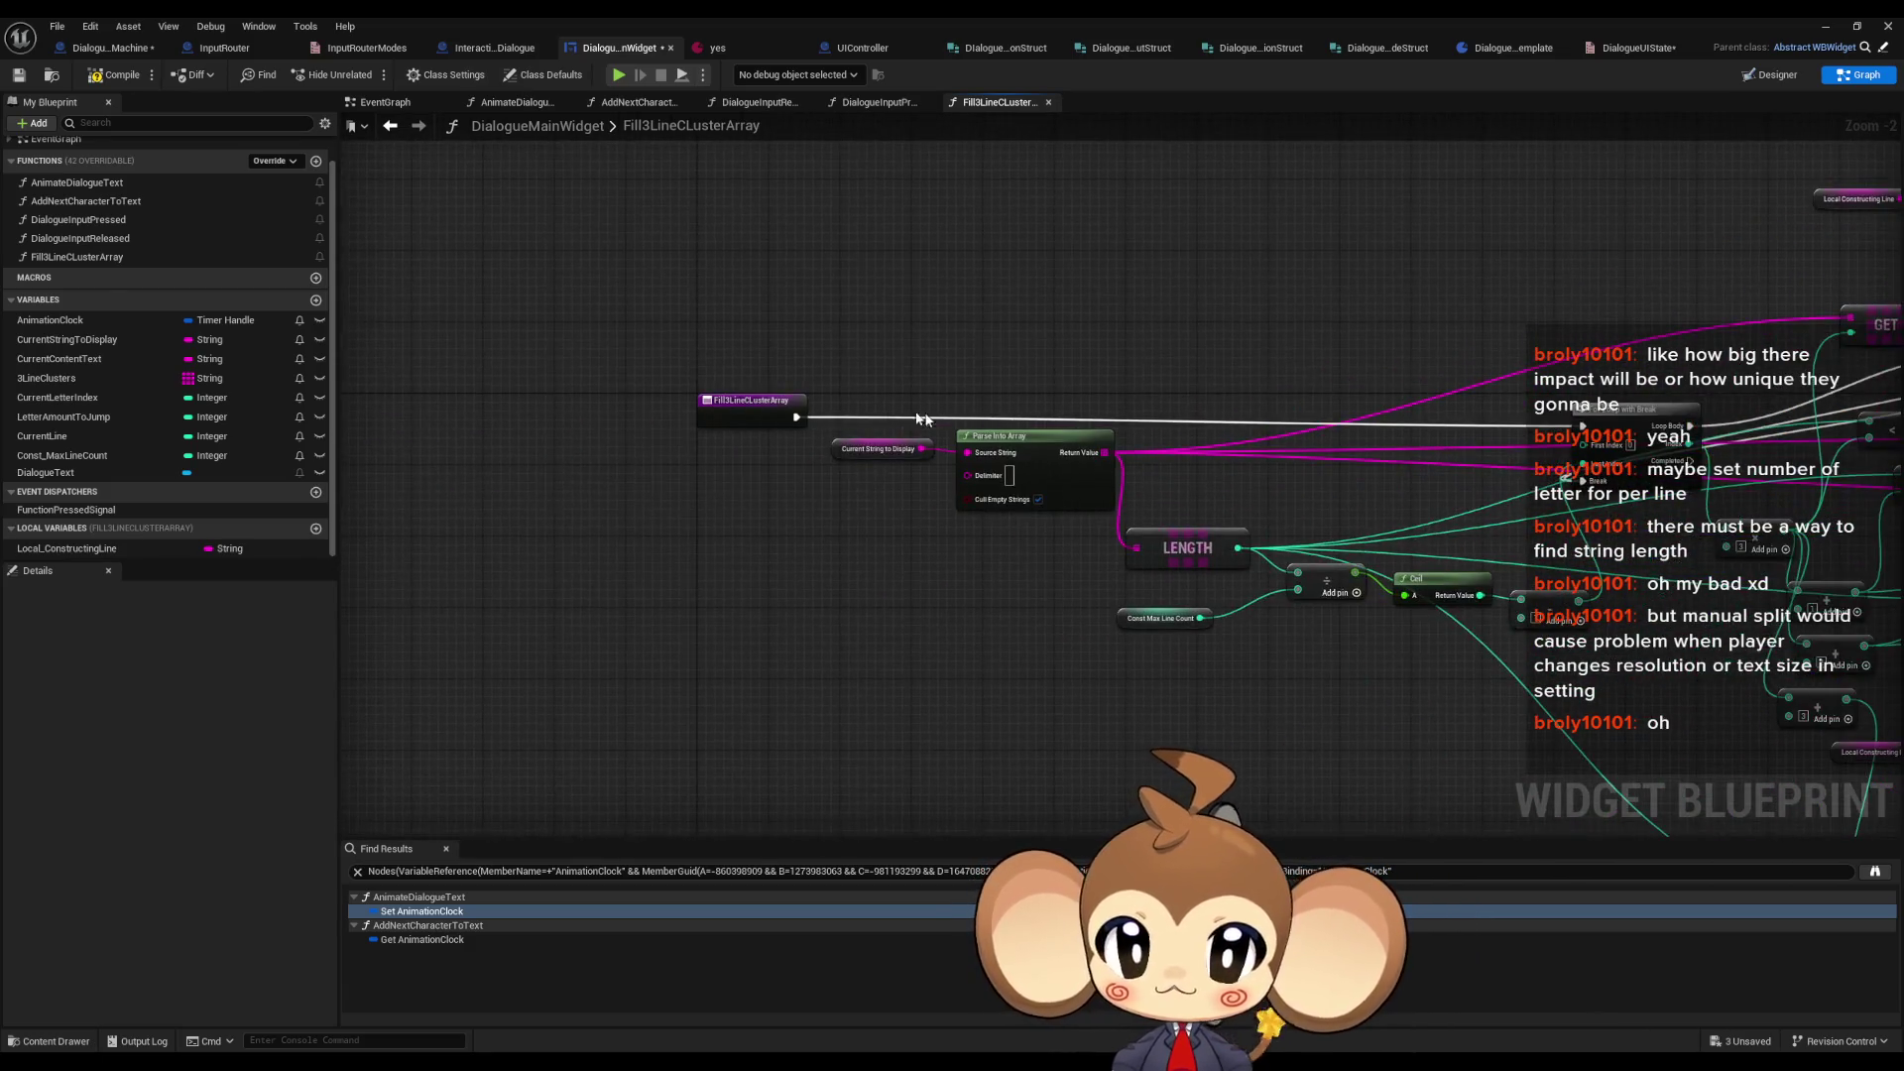
{"action": "left_click", "coordinate": [1032, 458]}
- Arrange Parse Into Array, LENGTH, divide, Ceil, add, For Loop, multiply and Branch into a left-to-right row
{"action": "left_click_drag", "start_coordinate": [1032, 458], "coordinate": [670, 502]}
{"action": "mouse_move", "coordinate": [1200, 563]}
{"action": "left_mouse_down"}
{"action": "mouse_move", "coordinate": [961, 670]}
{"action": "mouse_move", "coordinate": [850, 662]}
{"action": "mouse_move", "coordinate": [868, 675]}
{"action": "left_mouse_up"}
{"action": "mouse_move", "coordinate": [1185, 624]}
{"action": "left_mouse_down"}
{"action": "mouse_move", "coordinate": [972, 480]}
{"action": "mouse_move", "coordinate": [853, 548]}
{"action": "mouse_move", "coordinate": [638, 573]}
{"action": "left_mouse_up"}
{"action": "left_click_drag", "start_coordinate": [1078, 438], "coordinate": [751, 537]}
{"action": "left_click_drag", "start_coordinate": [1222, 436], "coordinate": [866, 523]}
{"action": "left_click_drag", "start_coordinate": [1341, 458], "coordinate": [974, 552]}
{"action": "mouse_move", "coordinate": [1435, 276]}
{"action": "left_mouse_down"}
{"action": "mouse_move", "coordinate": [1012, 273]}
{"action": "mouse_move", "coordinate": [1113, 276]}
{"action": "left_mouse_up"}
{"action": "mouse_move", "coordinate": [1363, 476]}
{"action": "left_mouse_down"}
{"action": "mouse_move", "coordinate": [1006, 395]}
{"action": "mouse_move", "coordinate": [1079, 641]}
{"action": "left_mouse_up"}
{"action": "mouse_move", "coordinate": [1438, 356]}
{"action": "left_mouse_down"}
{"action": "mouse_move", "coordinate": [892, 535]}
{"action": "mouse_move", "coordinate": [1008, 425]}
{"action": "left_mouse_up"}
{"action": "mouse_move", "coordinate": [1431, 284]}
{"action": "left_mouse_down"}
{"action": "mouse_move", "coordinate": [1323, 296]}
{"action": "mouse_move", "coordinate": [1311, 370]}
{"action": "left_mouse_up"}
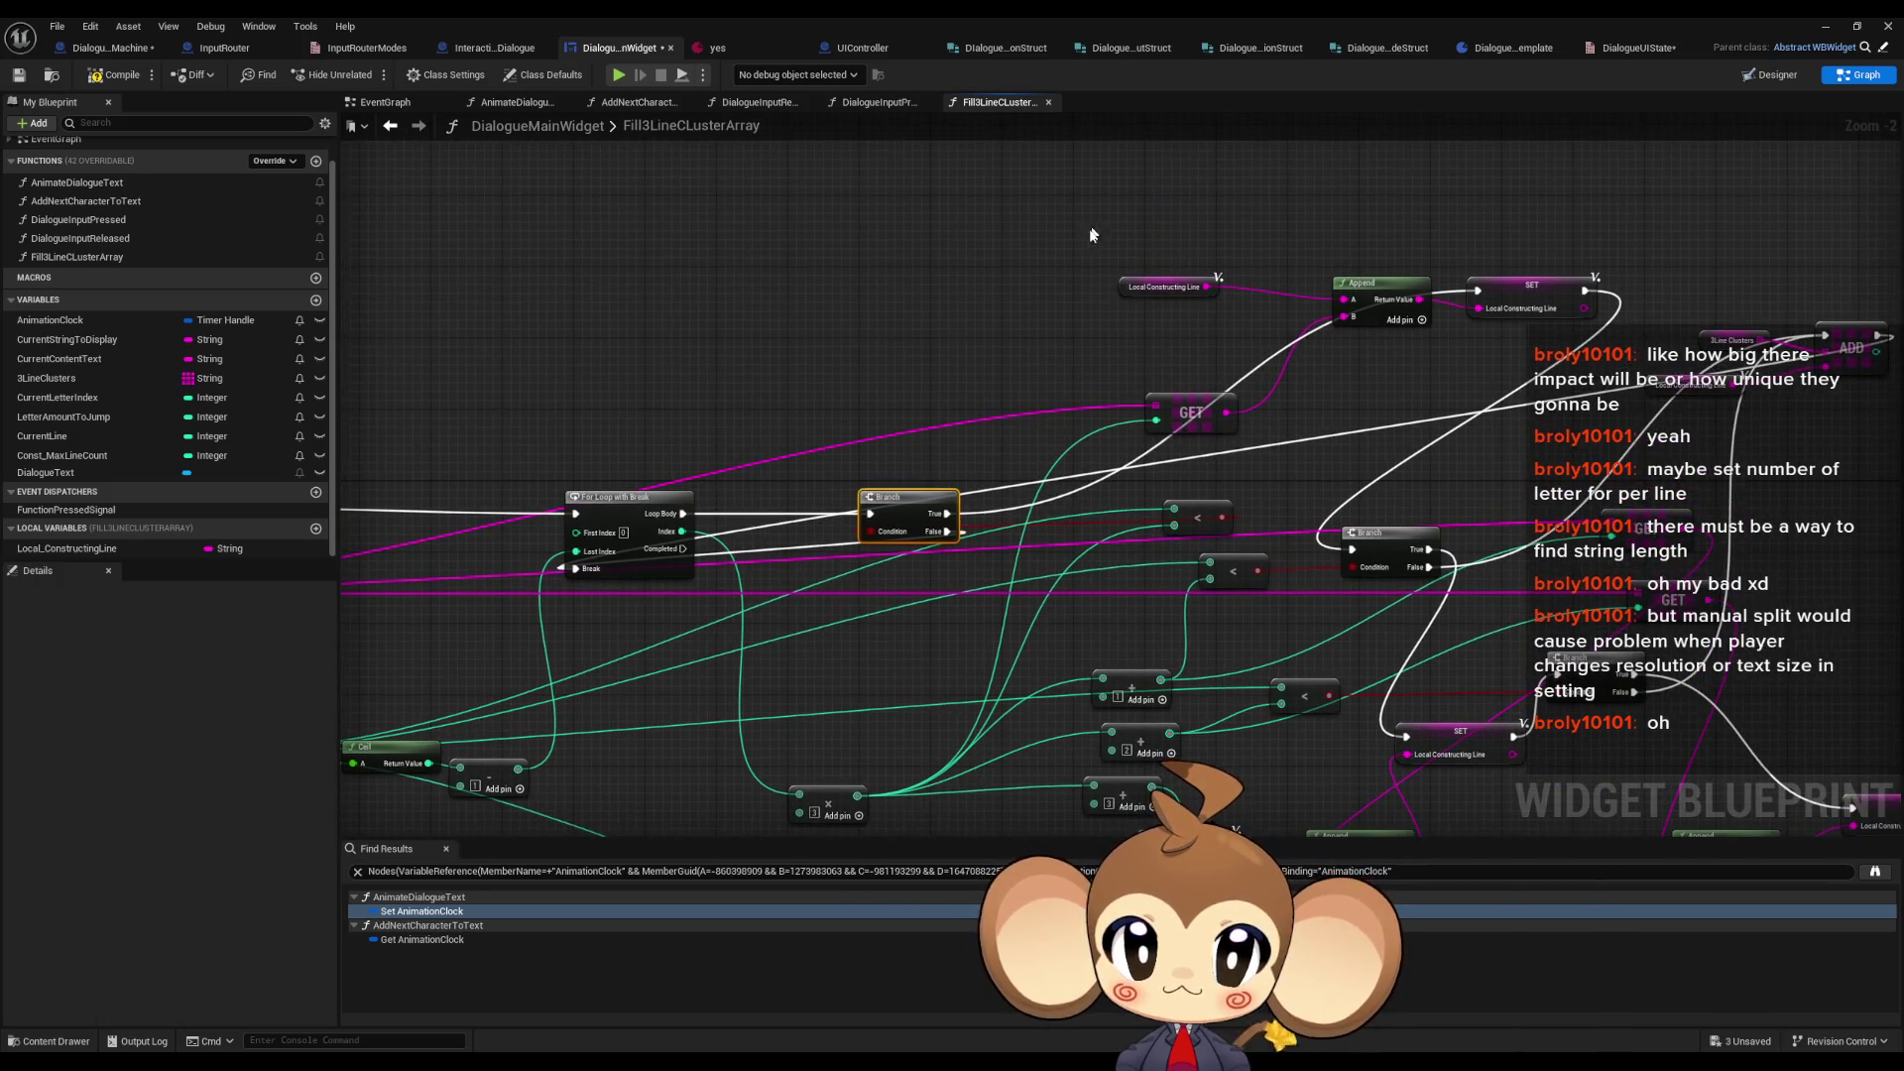
- Line up the SET Local Constructing Line node with the Branch True output
{"action": "scroll", "coordinate": [1091, 235], "scroll_direction": "down", "scroll_amount": 4}
{"action": "left_click_drag", "start_coordinate": [1079, 211], "coordinate": [1404, 407]}
{"action": "left_click", "coordinate": [1178, 337]}
{"action": "scroll", "coordinate": [1175, 347], "scroll_direction": "up", "scroll_amount": 3}
{"action": "mouse_move", "coordinate": [1162, 348]}
{"action": "left_mouse_down"}
{"action": "mouse_move", "coordinate": [1230, 581]}
{"action": "mouse_move", "coordinate": [1181, 369]}
{"action": "left_mouse_up"}
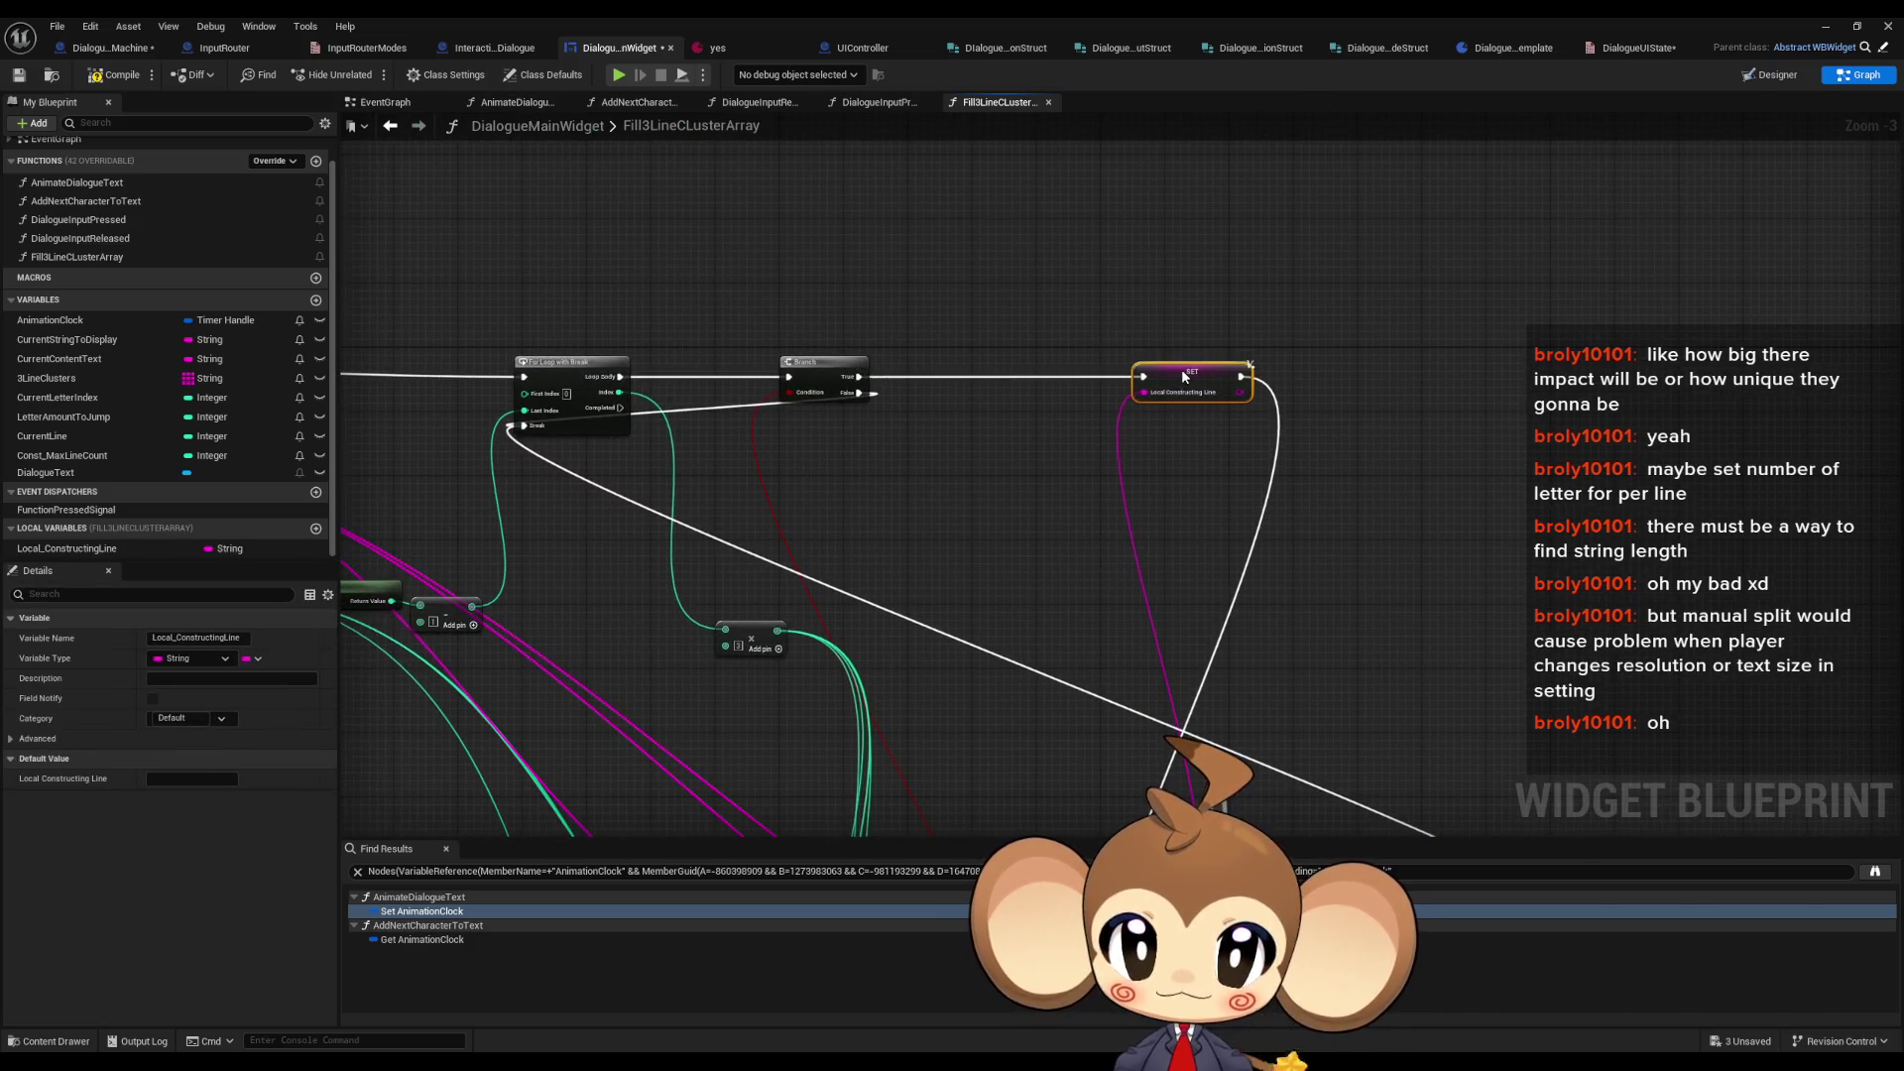
- Raise the GET, getter and Append group to the top, with Branch and less-than beside them
{"action": "left_click", "coordinate": [1153, 721]}
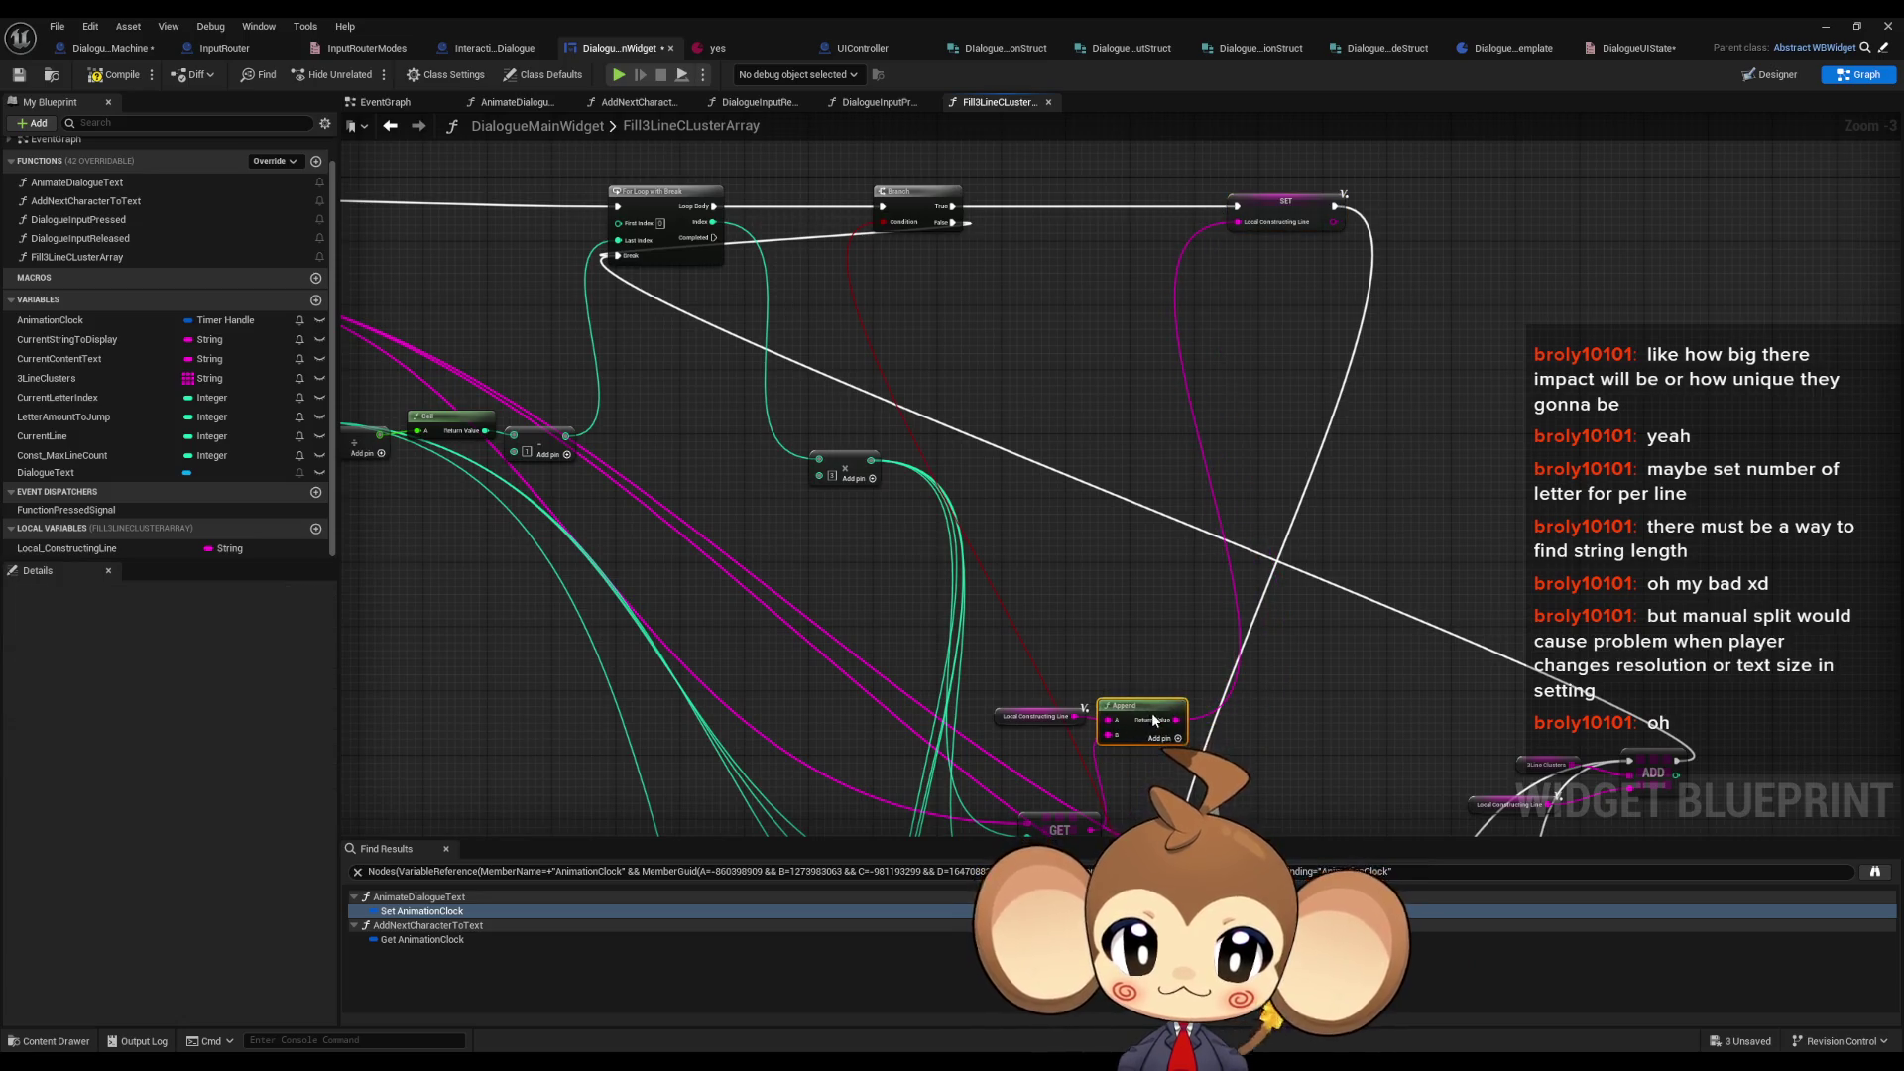
{"action": "left_click_drag", "start_coordinate": [1090, 758], "coordinate": [1081, 686]}
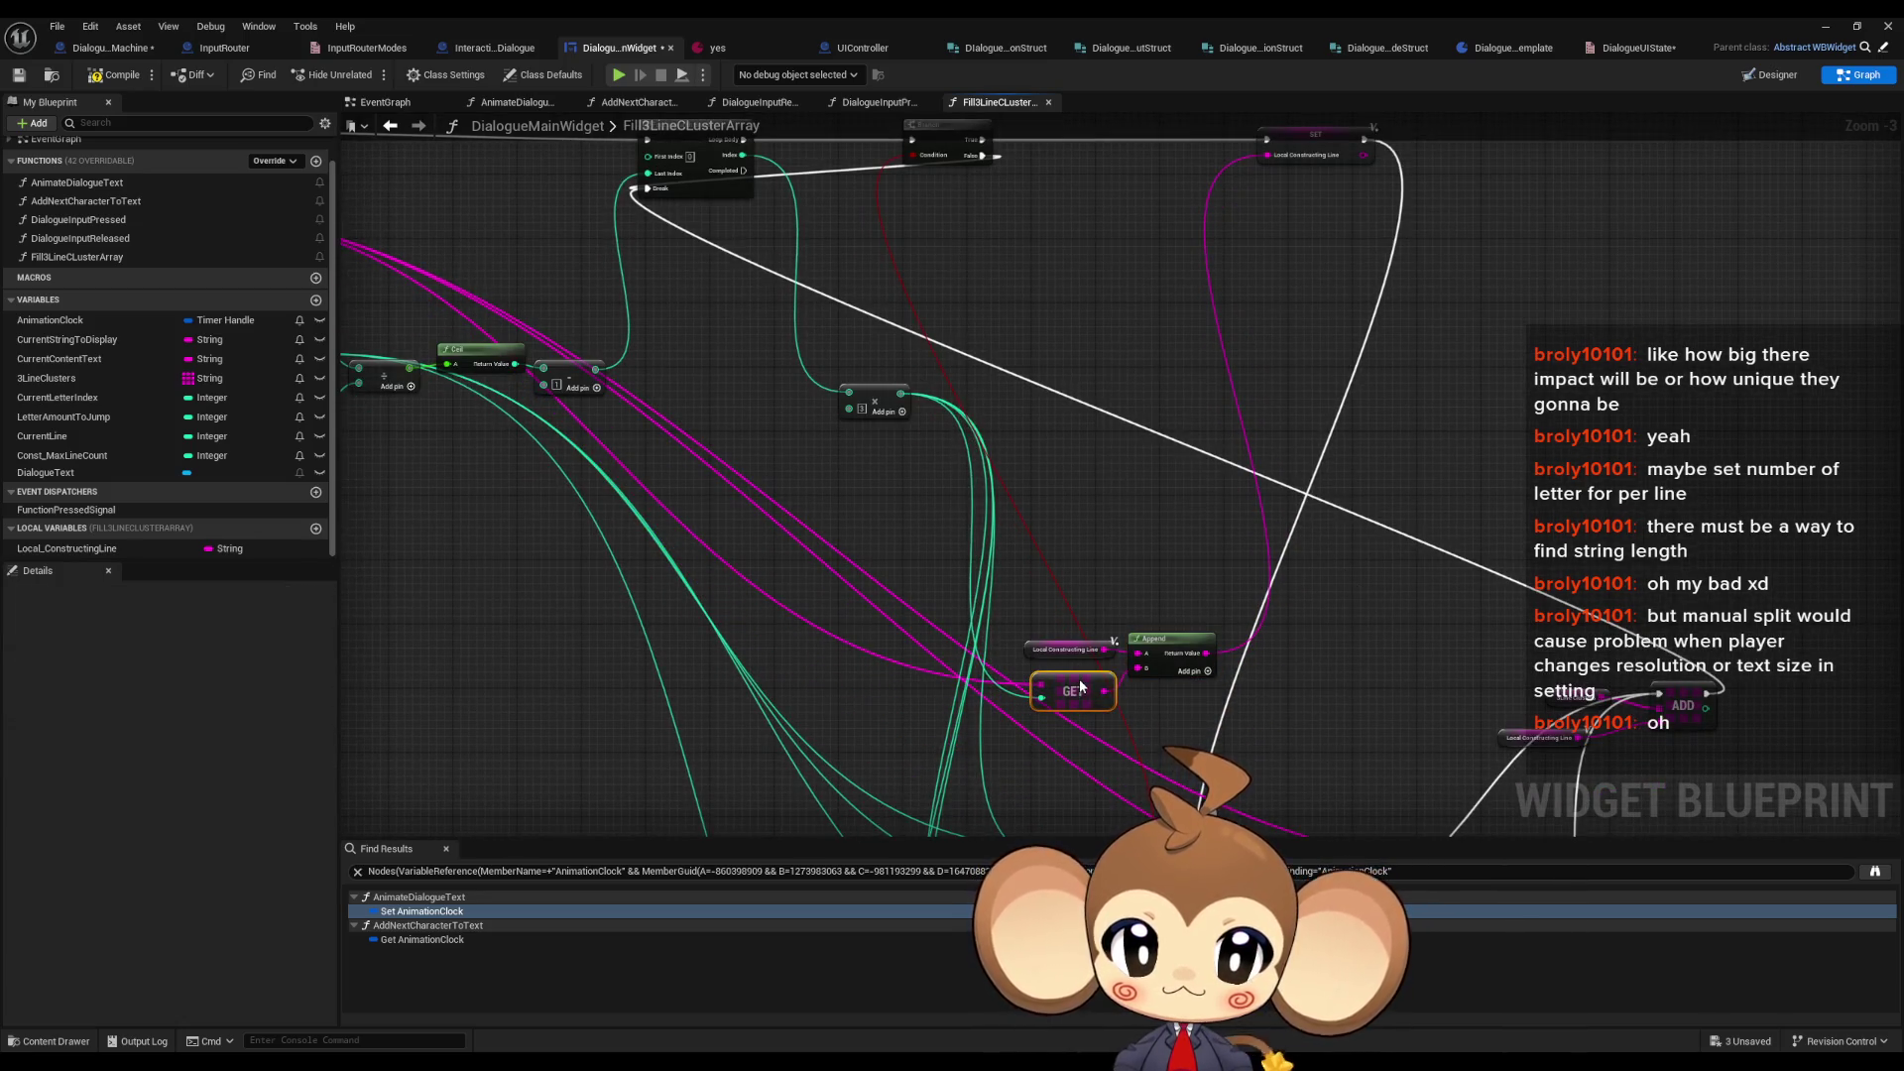
{"action": "left_click_drag", "start_coordinate": [1016, 620], "coordinate": [1225, 716]}
{"action": "left_click_drag", "start_coordinate": [1157, 662], "coordinate": [1182, 185]}
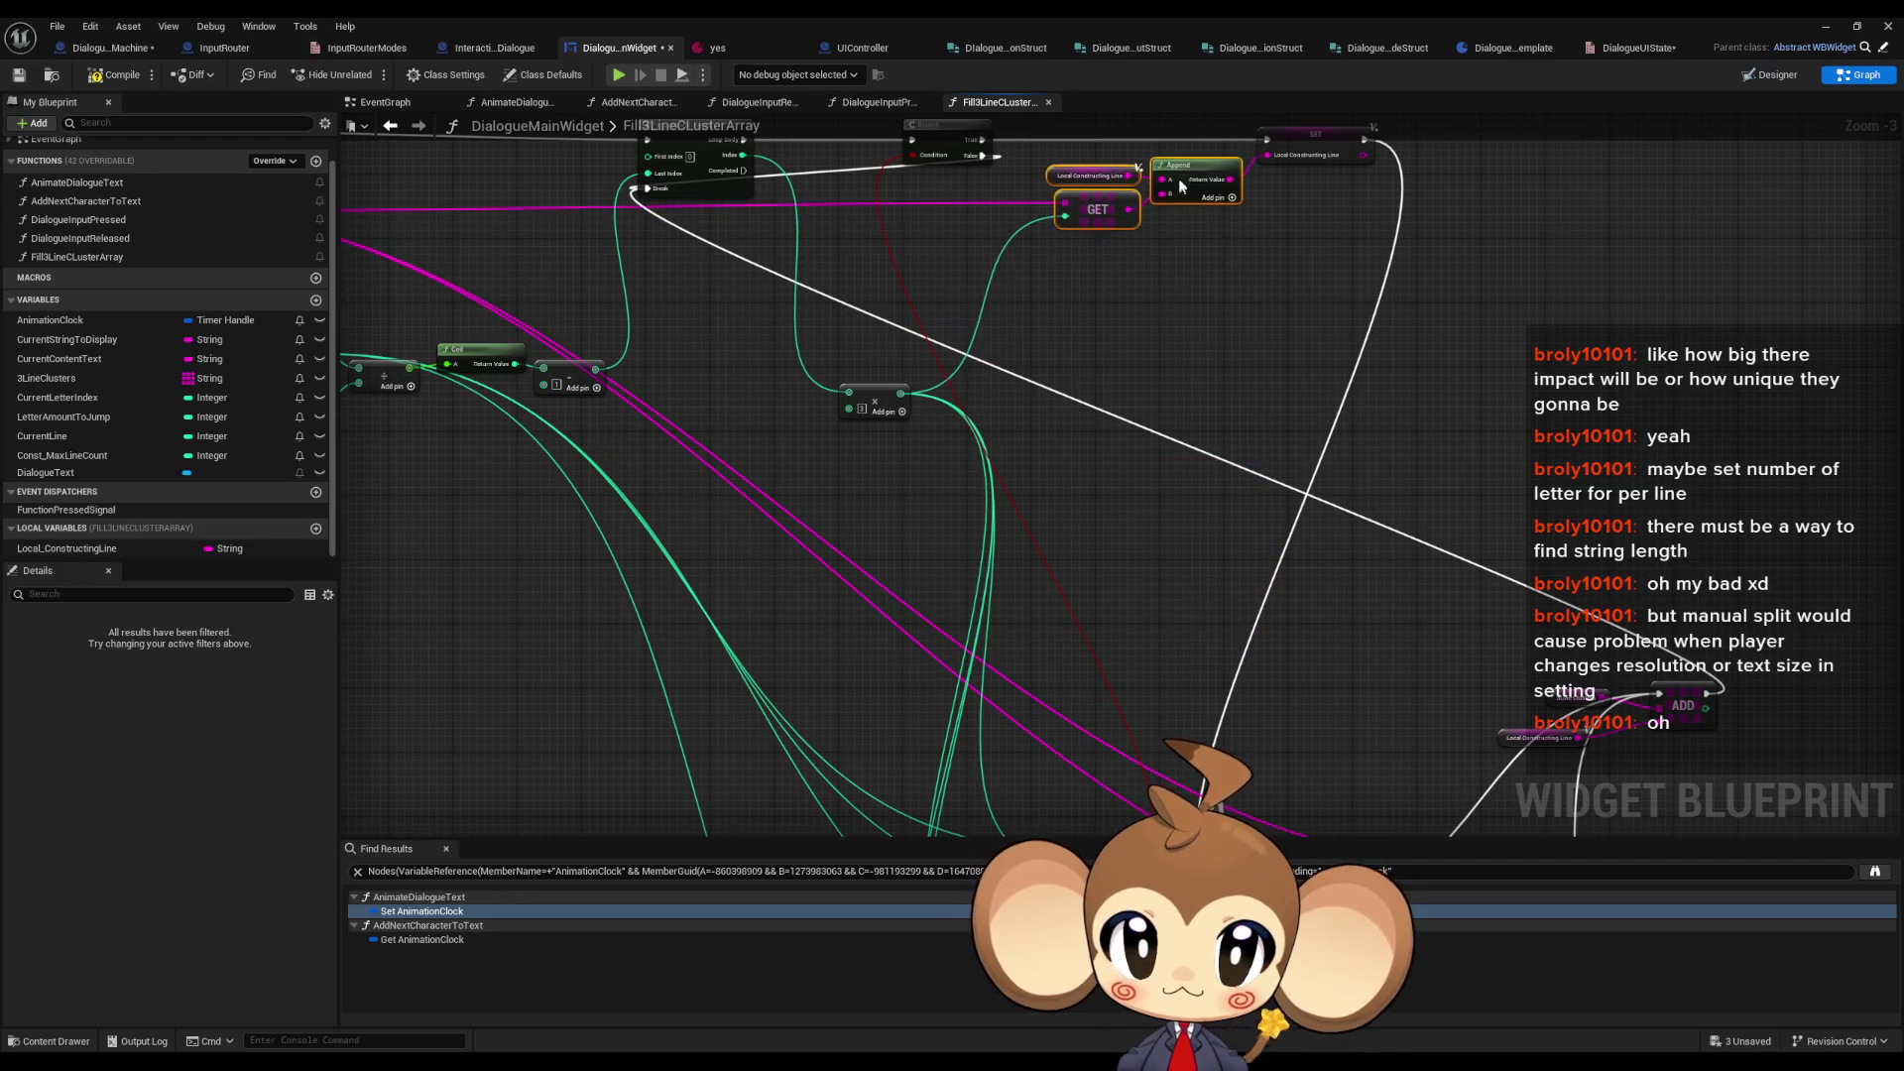
{"action": "scroll", "coordinate": [1354, 434], "scroll_direction": "down", "scroll_amount": 1}
{"action": "mouse_move", "coordinate": [1087, 677]}
{"action": "left_mouse_down"}
{"action": "mouse_move", "coordinate": [1147, 467]}
{"action": "mouse_move", "coordinate": [1359, 635]}
{"action": "mouse_move", "coordinate": [1230, 516]}
{"action": "mouse_move", "coordinate": [1294, 260]}
{"action": "left_mouse_up"}
{"action": "scroll", "coordinate": [1358, 635], "scroll_direction": "up", "scroll_amount": 3}
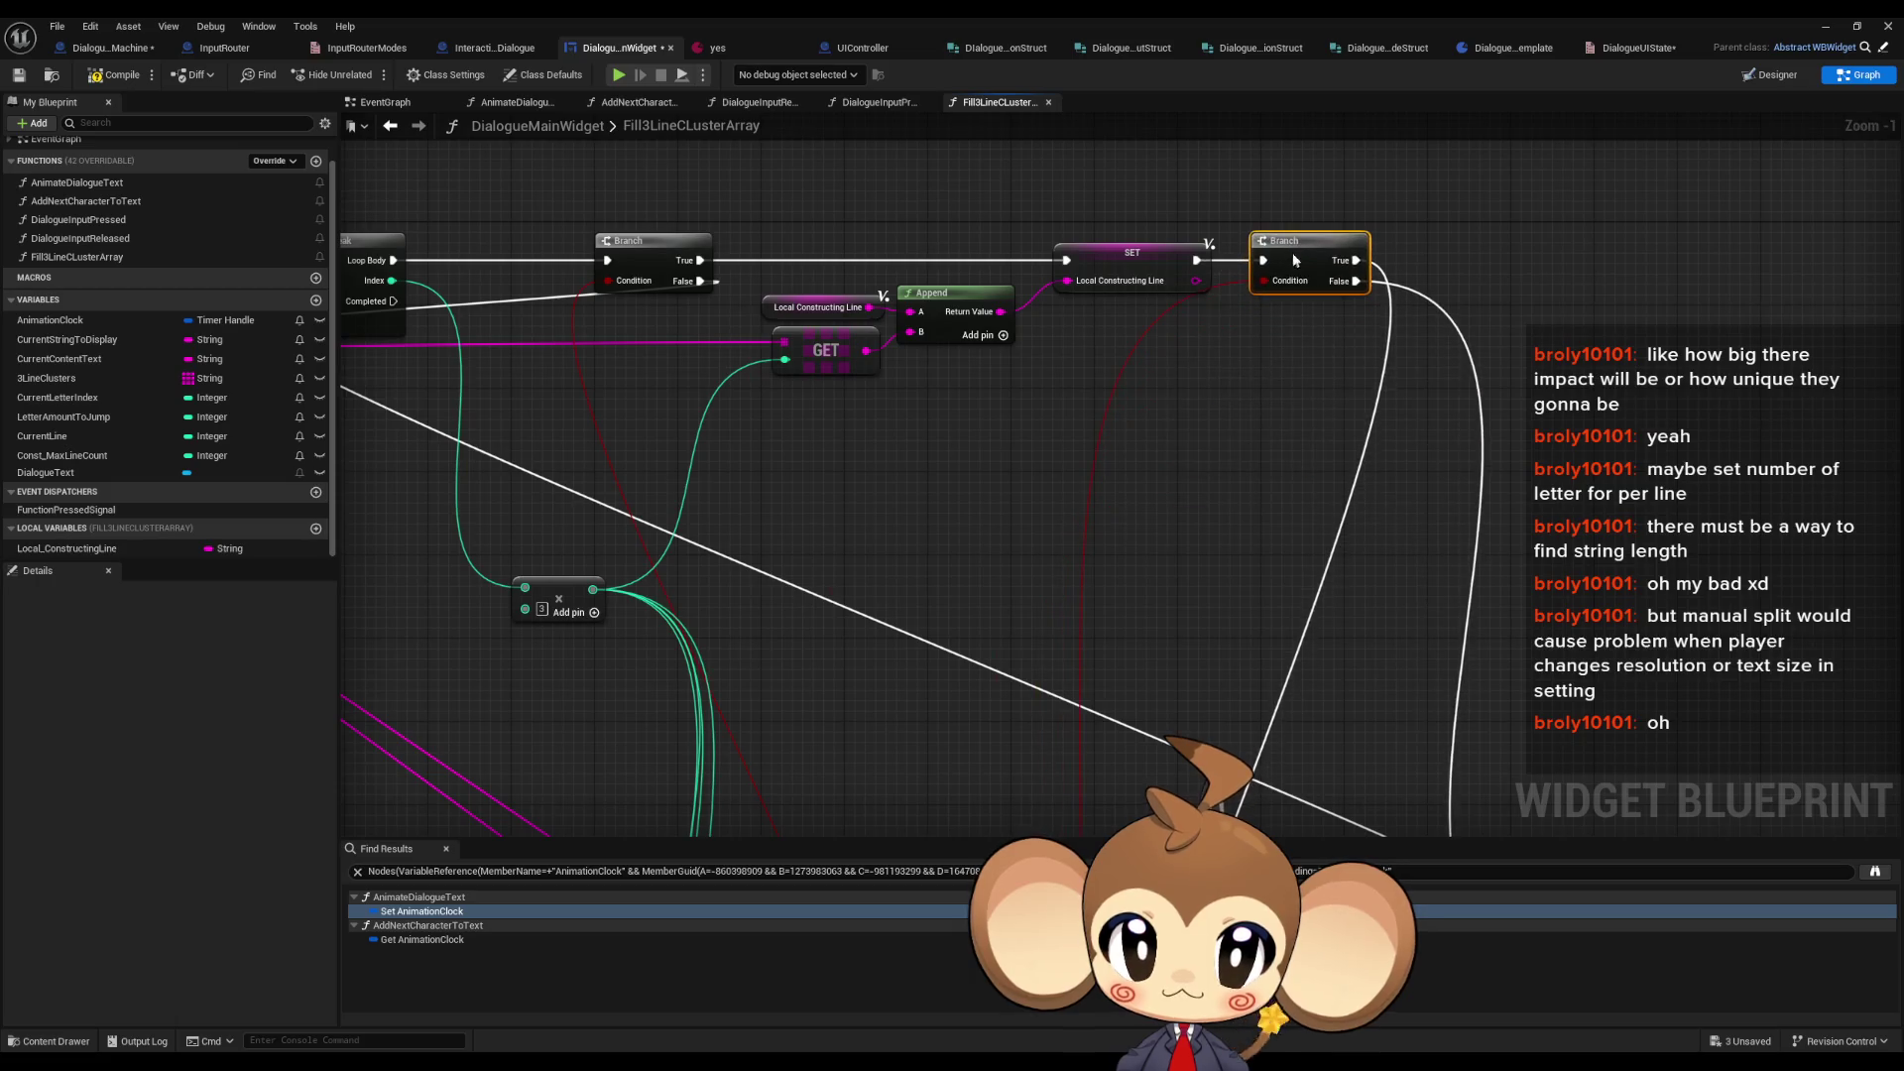
{"action": "scroll", "coordinate": [1156, 539], "scroll_direction": "down", "scroll_amount": 4}
{"action": "scroll", "coordinate": [1084, 667], "scroll_direction": "up", "scroll_amount": 2}
{"action": "mouse_move", "coordinate": [1027, 708]}
{"action": "left_mouse_down"}
{"action": "mouse_move", "coordinate": [1140, 327]}
{"action": "mouse_move", "coordinate": [1181, 649]}
{"action": "mouse_move", "coordinate": [1260, 382]}
{"action": "left_mouse_up"}
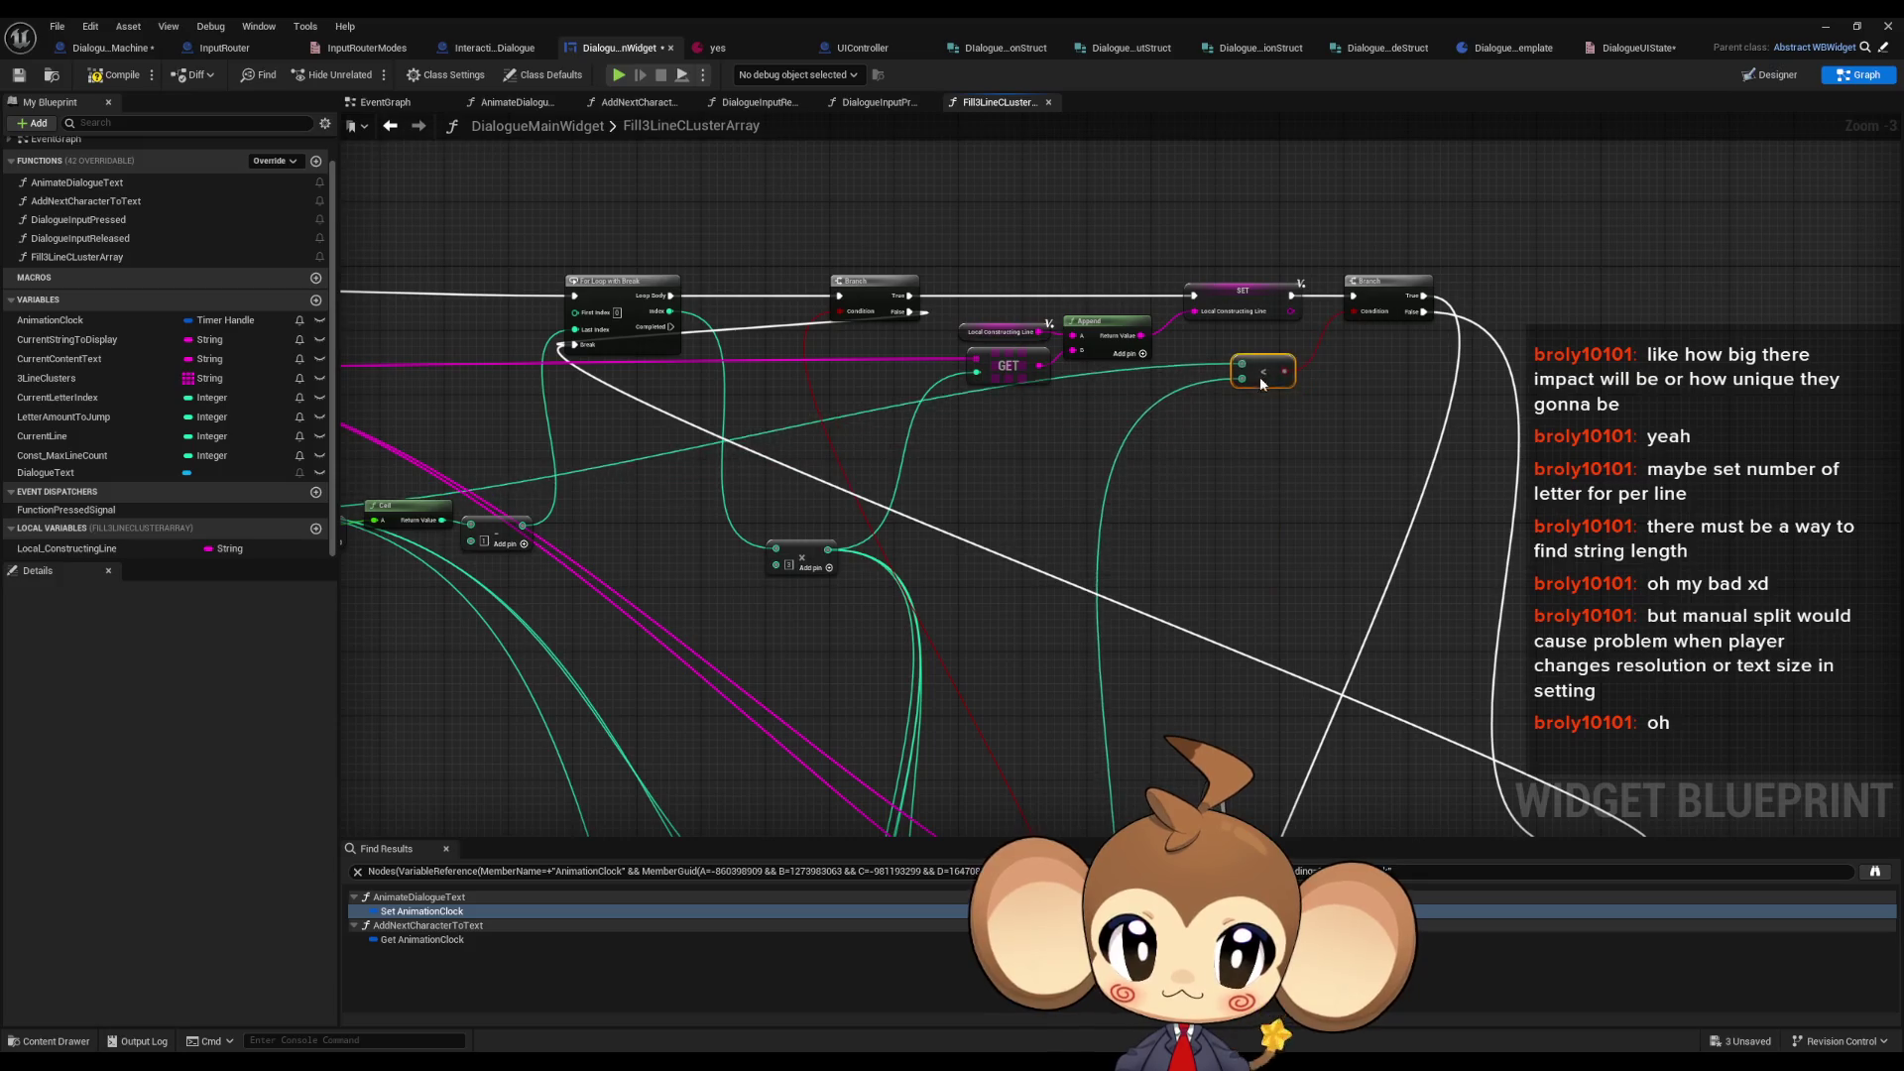
{"action": "scroll", "coordinate": [1654, 612], "scroll_direction": "down", "scroll_amount": 4}
{"action": "scroll", "coordinate": [900, 539], "scroll_direction": "up", "scroll_amount": 4}
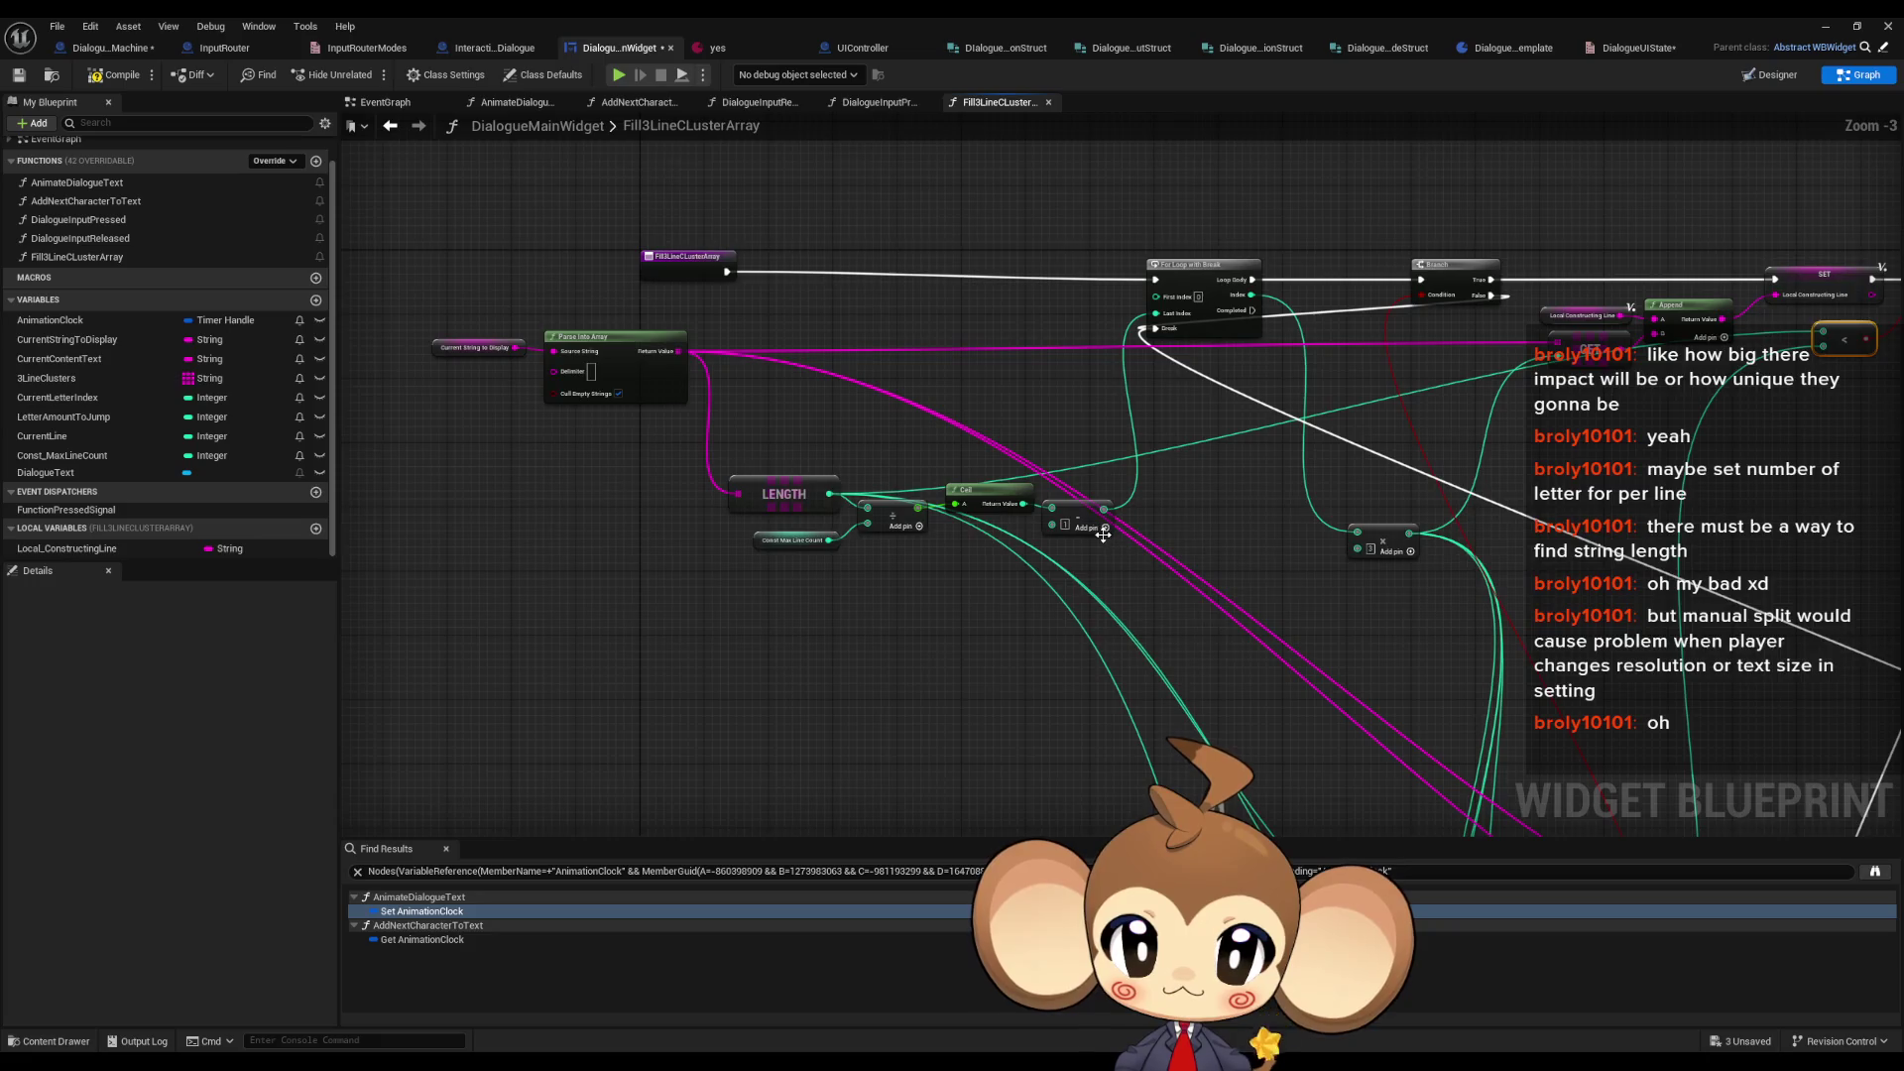
- Raise the Ceil, subtract, divide, Const Max Line Count and multiply nodes above the wires
{"action": "scroll", "coordinate": [1103, 535], "scroll_direction": "up", "scroll_amount": 1}
{"action": "left_click_drag", "start_coordinate": [885, 489], "coordinate": [859, 378]}
{"action": "left_click_drag", "start_coordinate": [978, 510], "coordinate": [950, 383]}
{"action": "left_click_drag", "start_coordinate": [772, 520], "coordinate": [753, 403]}
{"action": "left_click_drag", "start_coordinate": [667, 556], "coordinate": [623, 434]}
{"action": "scroll", "coordinate": [839, 496], "scroll_direction": "down", "scroll_amount": 1}
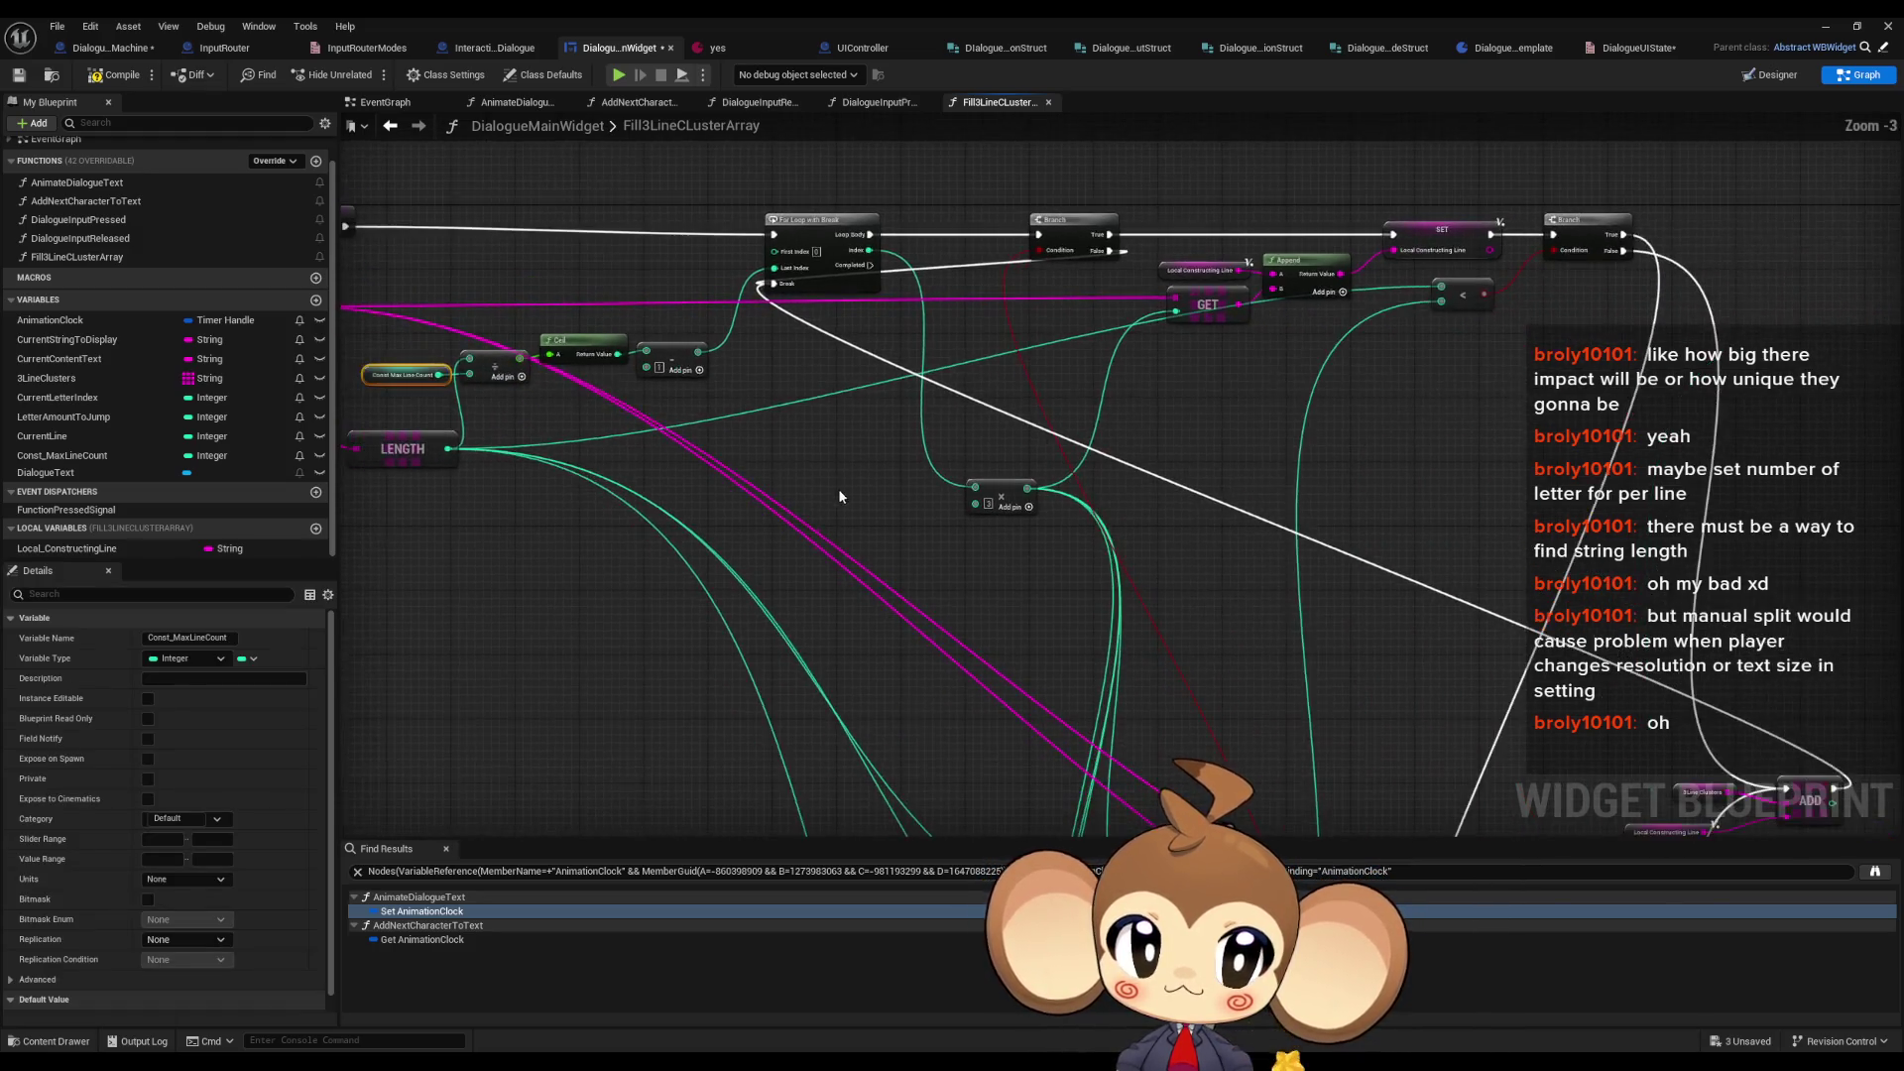
{"action": "mouse_move", "coordinate": [997, 488]}
{"action": "left_mouse_down"}
{"action": "mouse_move", "coordinate": [1020, 332]}
{"action": "mouse_move", "coordinate": [1031, 365]}
{"action": "mouse_move", "coordinate": [1067, 369]}
{"action": "mouse_move", "coordinate": [1051, 390]}
{"action": "mouse_move", "coordinate": [1207, 387]}
{"action": "mouse_move", "coordinate": [1107, 478]}
{"action": "left_mouse_up"}
- Bring Branch, SET, the second Branch and the ADD group up into the top row
{"action": "scroll", "coordinate": [1107, 478], "scroll_direction": "down", "scroll_amount": 1}
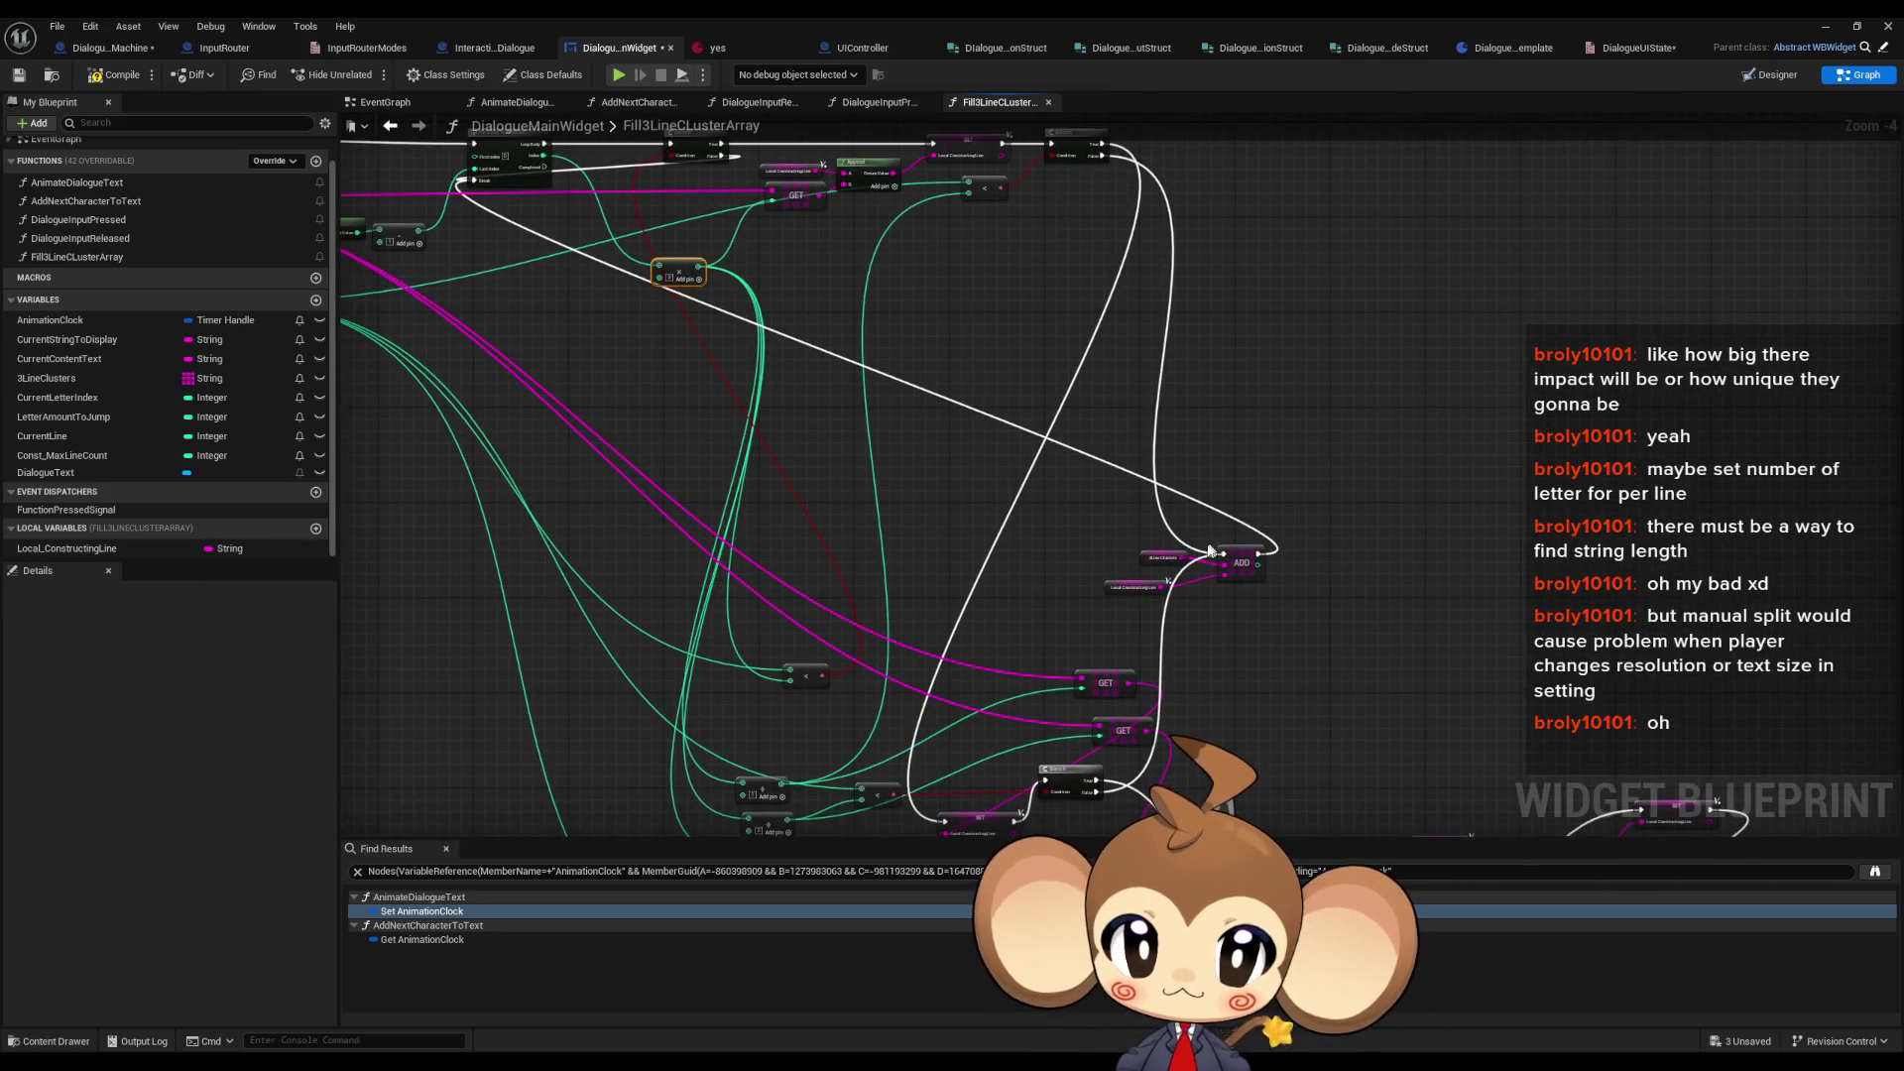
{"action": "left_click_drag", "start_coordinate": [1050, 783], "coordinate": [1389, 292]}
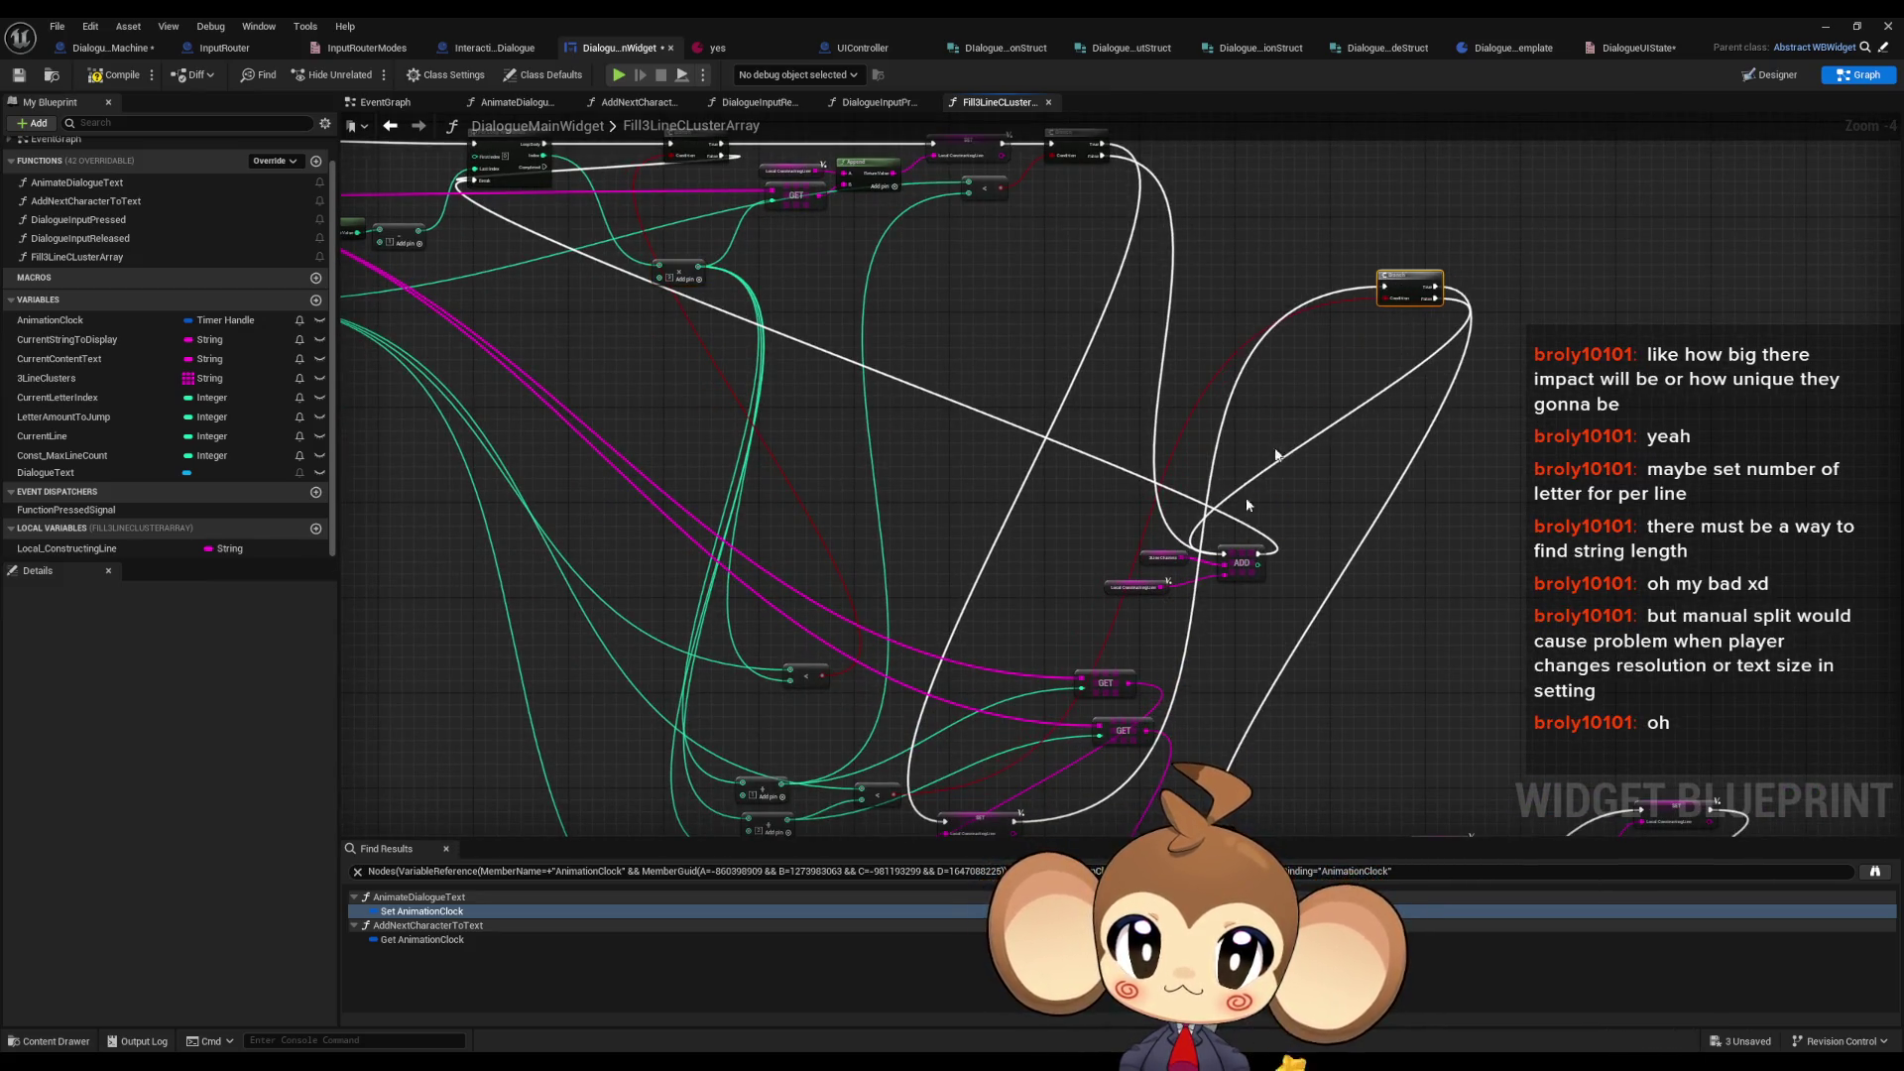
{"action": "mouse_move", "coordinate": [975, 824]}
{"action": "left_mouse_down"}
{"action": "mouse_move", "coordinate": [1091, 436]}
{"action": "mouse_move", "coordinate": [1110, 444]}
{"action": "mouse_move", "coordinate": [1287, 290]}
{"action": "mouse_move", "coordinate": [1275, 312]}
{"action": "left_mouse_up"}
{"action": "scroll", "coordinate": [1090, 436], "scroll_direction": "up", "scroll_amount": 3}
{"action": "mouse_move", "coordinate": [1570, 557]}
{"action": "left_mouse_down"}
{"action": "mouse_move", "coordinate": [1497, 295]}
{"action": "mouse_move", "coordinate": [1472, 299]}
{"action": "left_mouse_up"}
{"action": "scroll", "coordinate": [1328, 493], "scroll_direction": "down", "scroll_amount": 3}
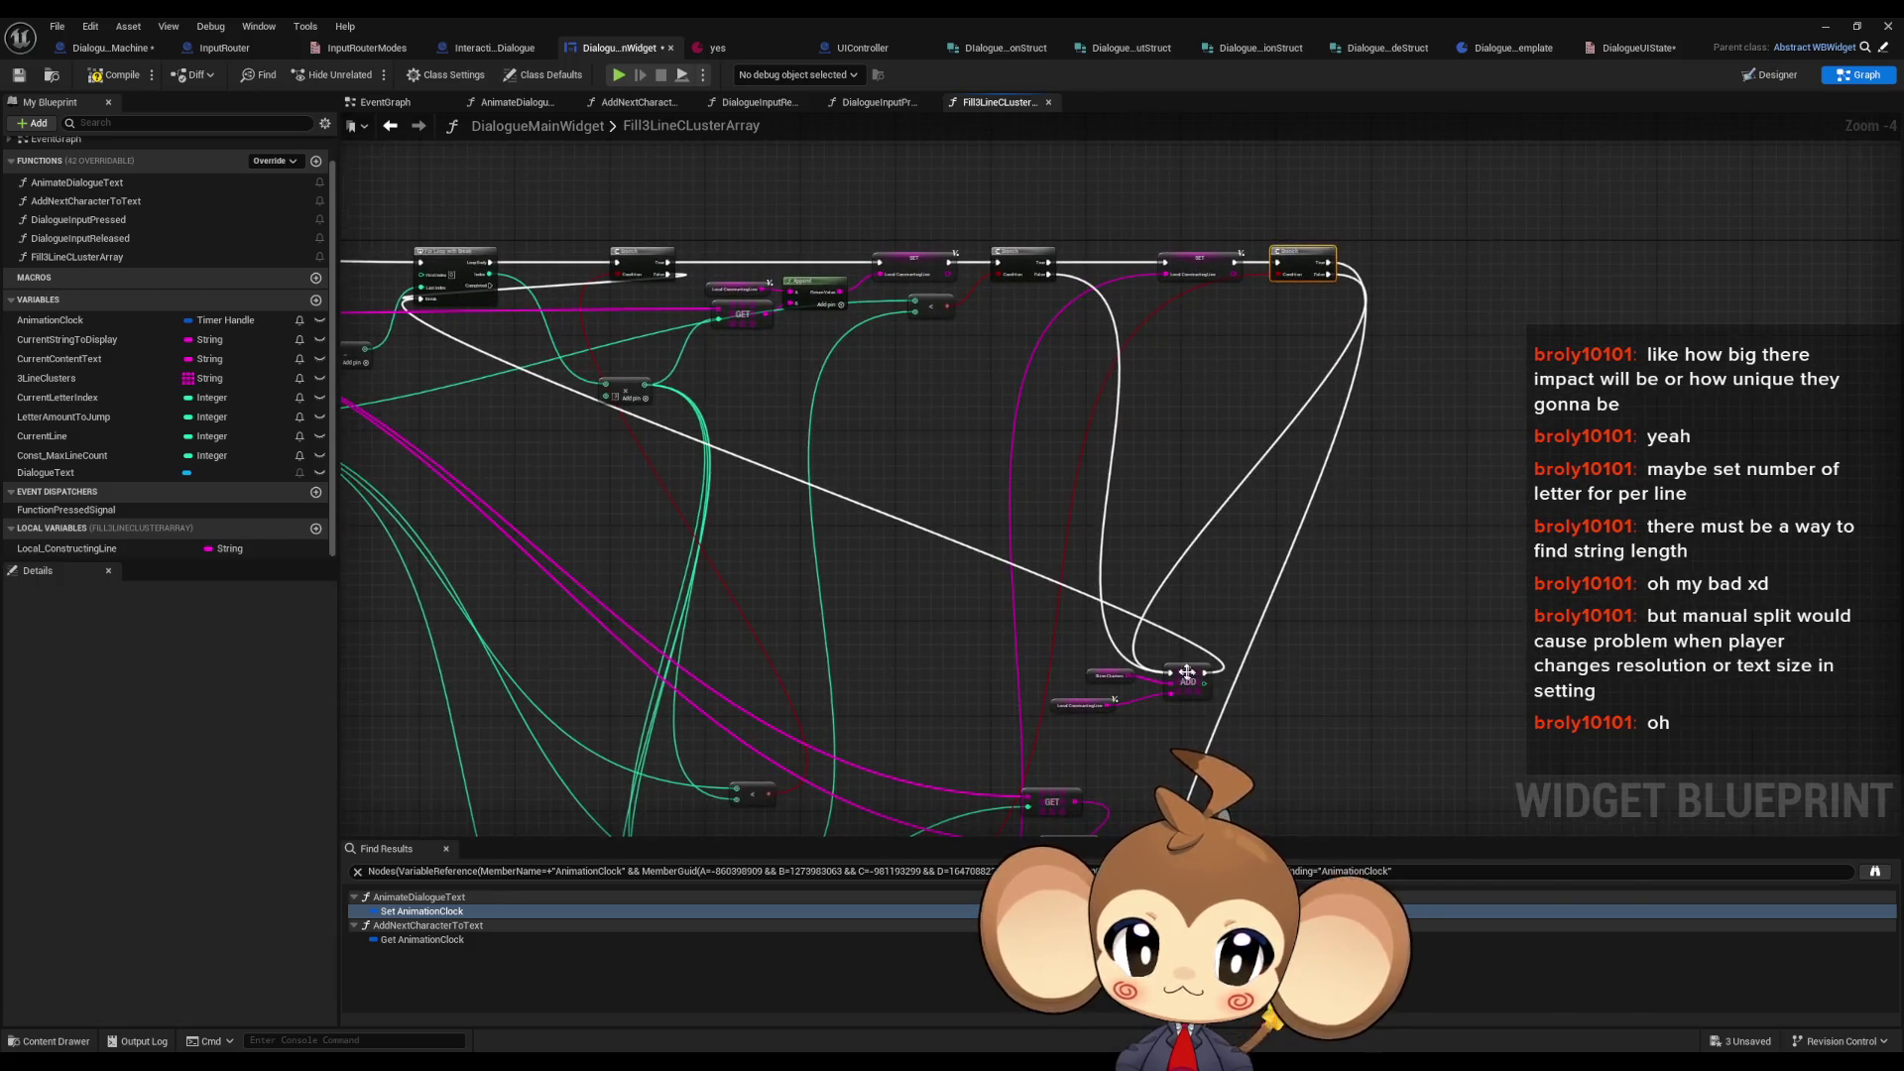
{"action": "left_click_drag", "start_coordinate": [1075, 659], "coordinate": [1270, 729]}
{"action": "mouse_move", "coordinate": [1185, 682]}
{"action": "left_mouse_down"}
{"action": "mouse_move", "coordinate": [1279, 556]}
{"action": "mouse_move", "coordinate": [1332, 393]}
{"action": "mouse_move", "coordinate": [1360, 393]}
{"action": "mouse_move", "coordinate": [1368, 427]}
{"action": "mouse_move", "coordinate": [1457, 397]}
{"action": "mouse_move", "coordinate": [1606, 522]}
{"action": "left_mouse_up"}
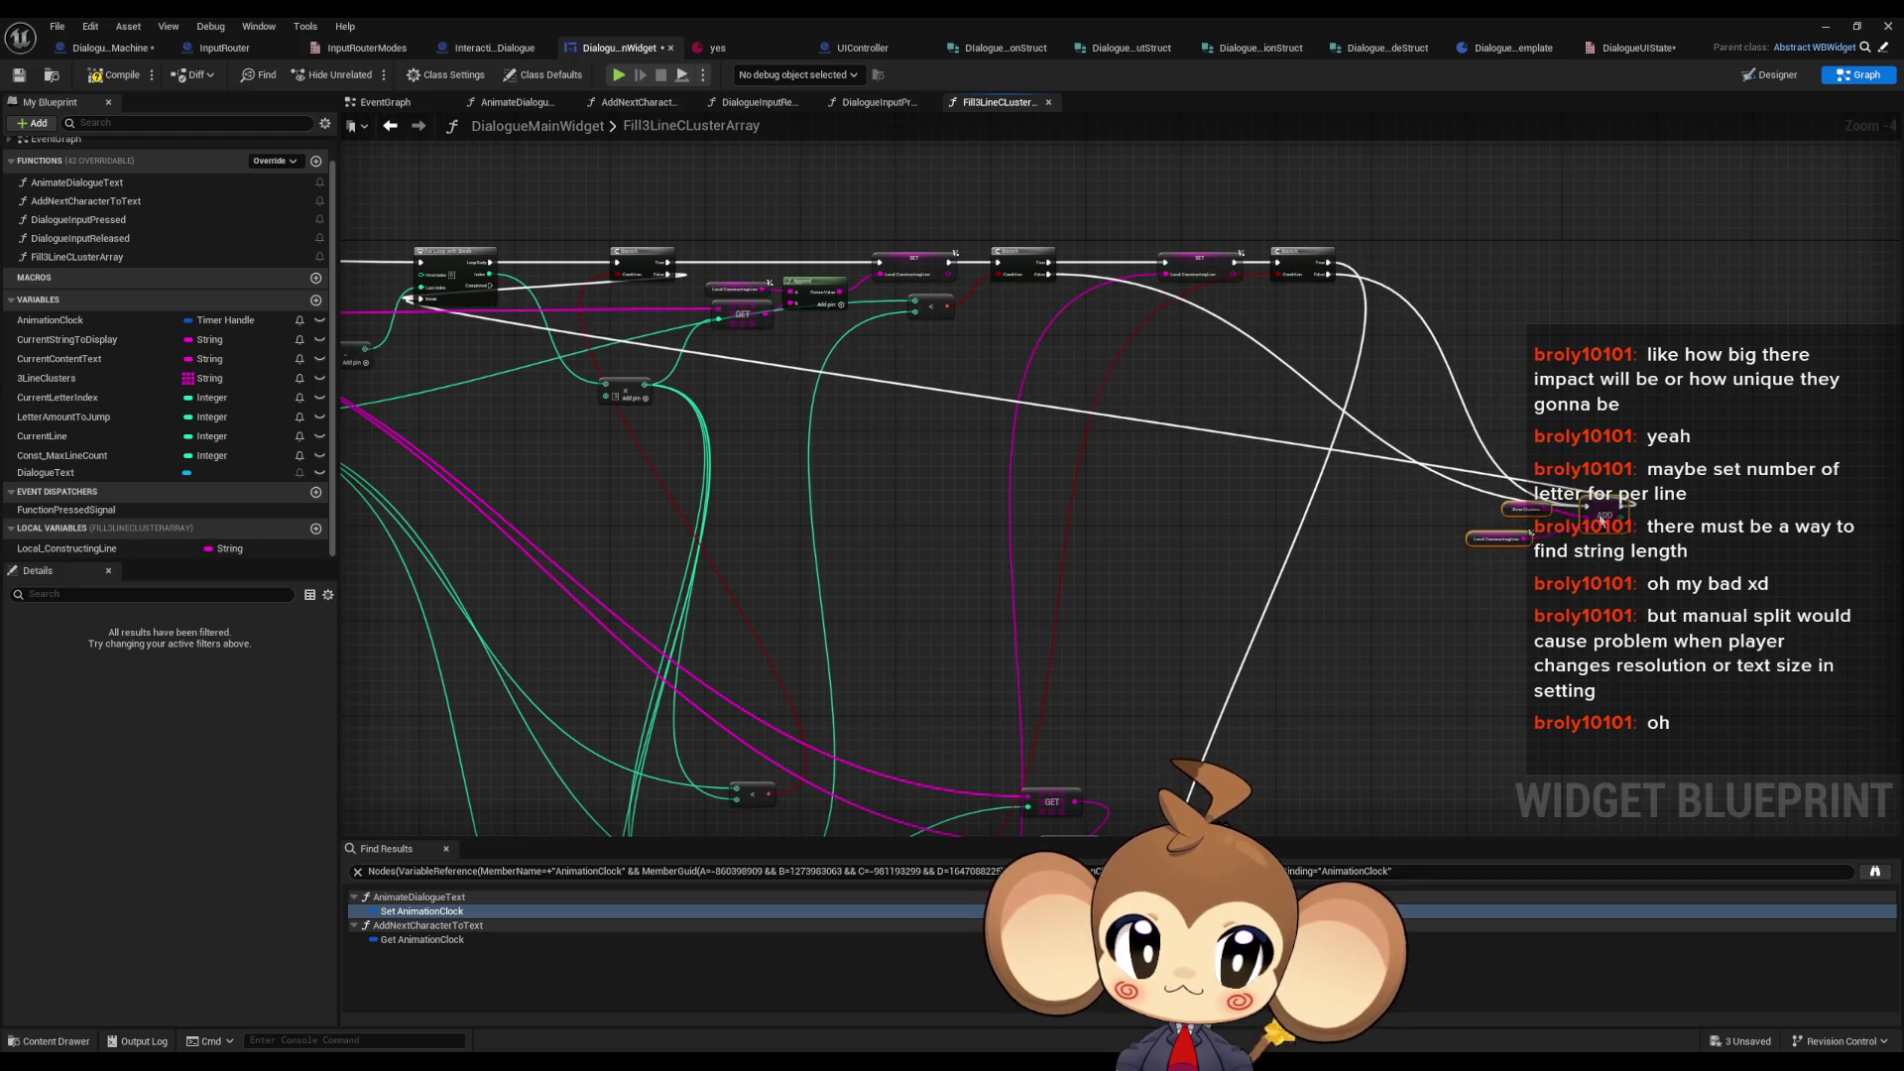
- Reposition the SET Local_ConstructingLine node and another Branch in the top row
{"action": "left_click_drag", "start_coordinate": [1206, 597], "coordinate": [1150, 547]}
{"action": "scroll", "coordinate": [1150, 548], "scroll_direction": "down", "scroll_amount": 1}
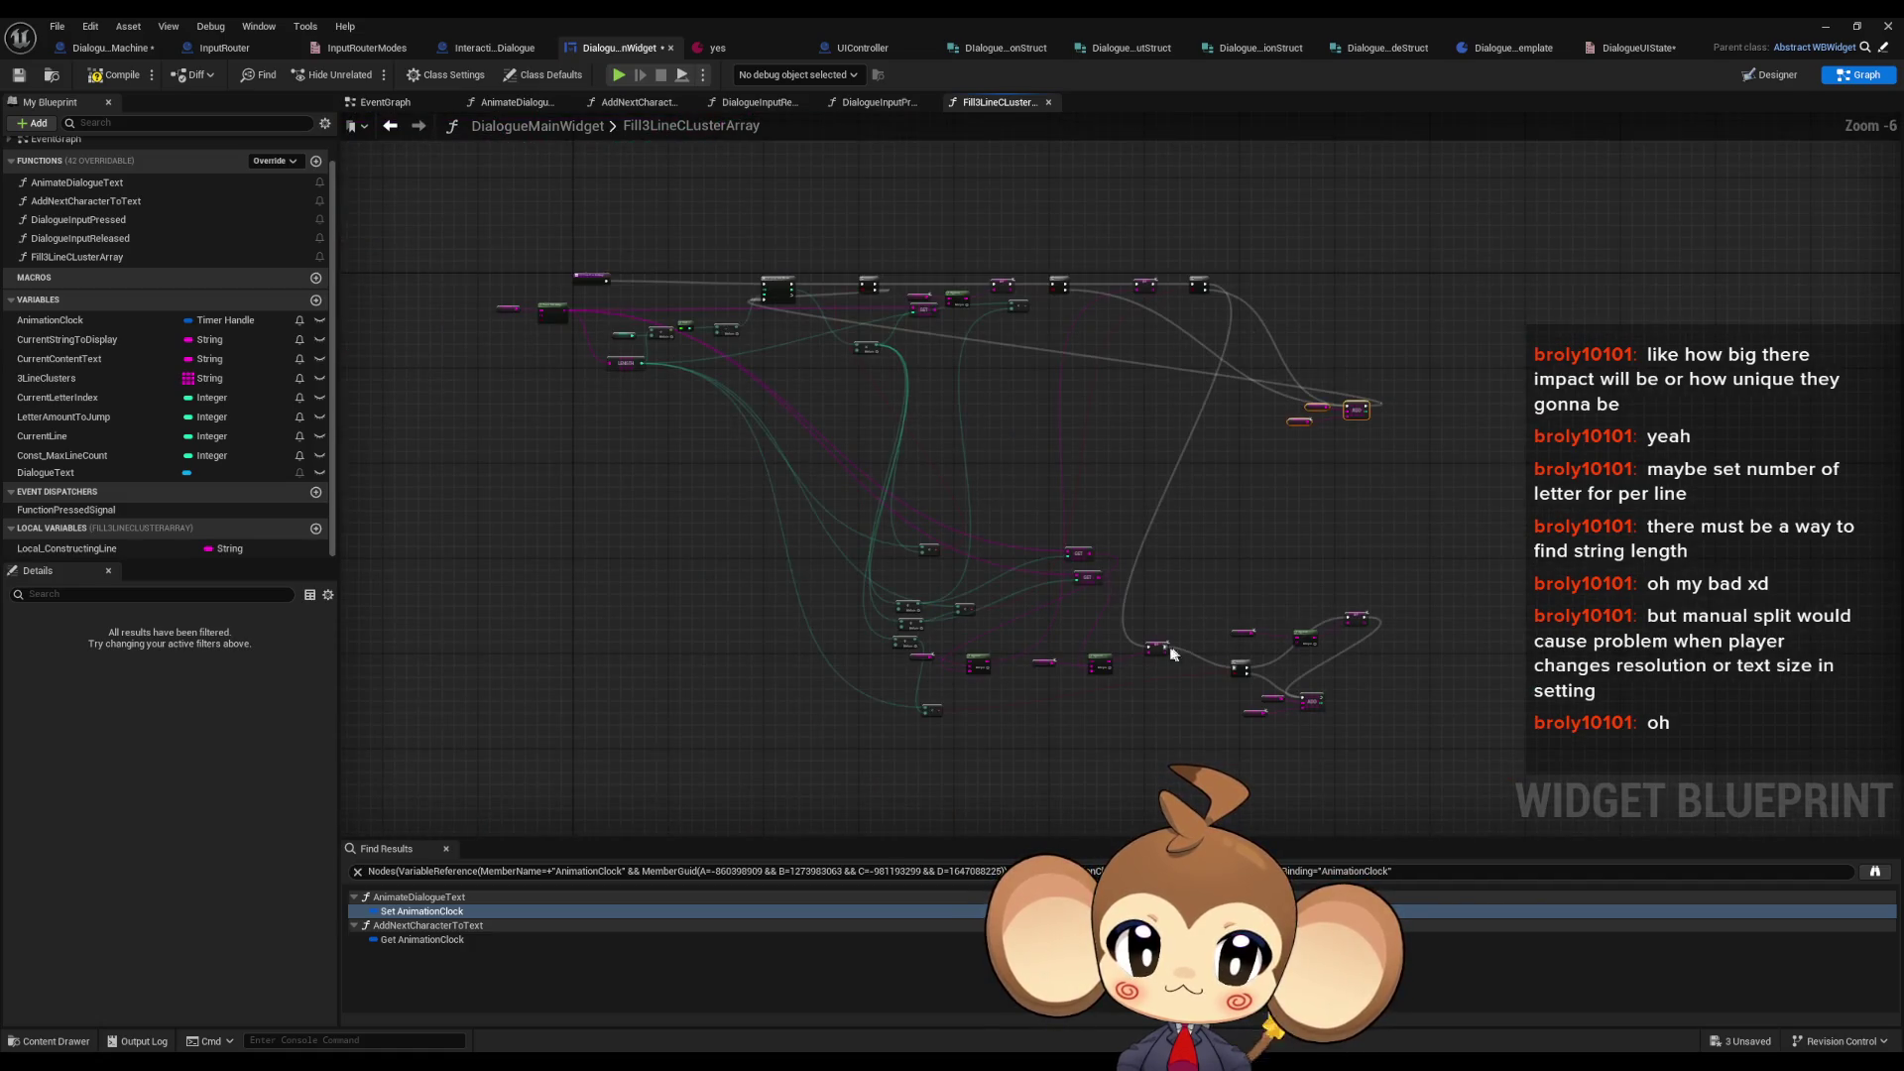
{"action": "scroll", "coordinate": [1171, 652], "scroll_direction": "up", "scroll_amount": 2}
{"action": "mouse_move", "coordinate": [1180, 650]}
{"action": "left_mouse_down"}
{"action": "mouse_move", "coordinate": [1324, 608]}
{"action": "mouse_move", "coordinate": [1299, 267]}
{"action": "mouse_move", "coordinate": [1333, 248]}
{"action": "left_mouse_up"}
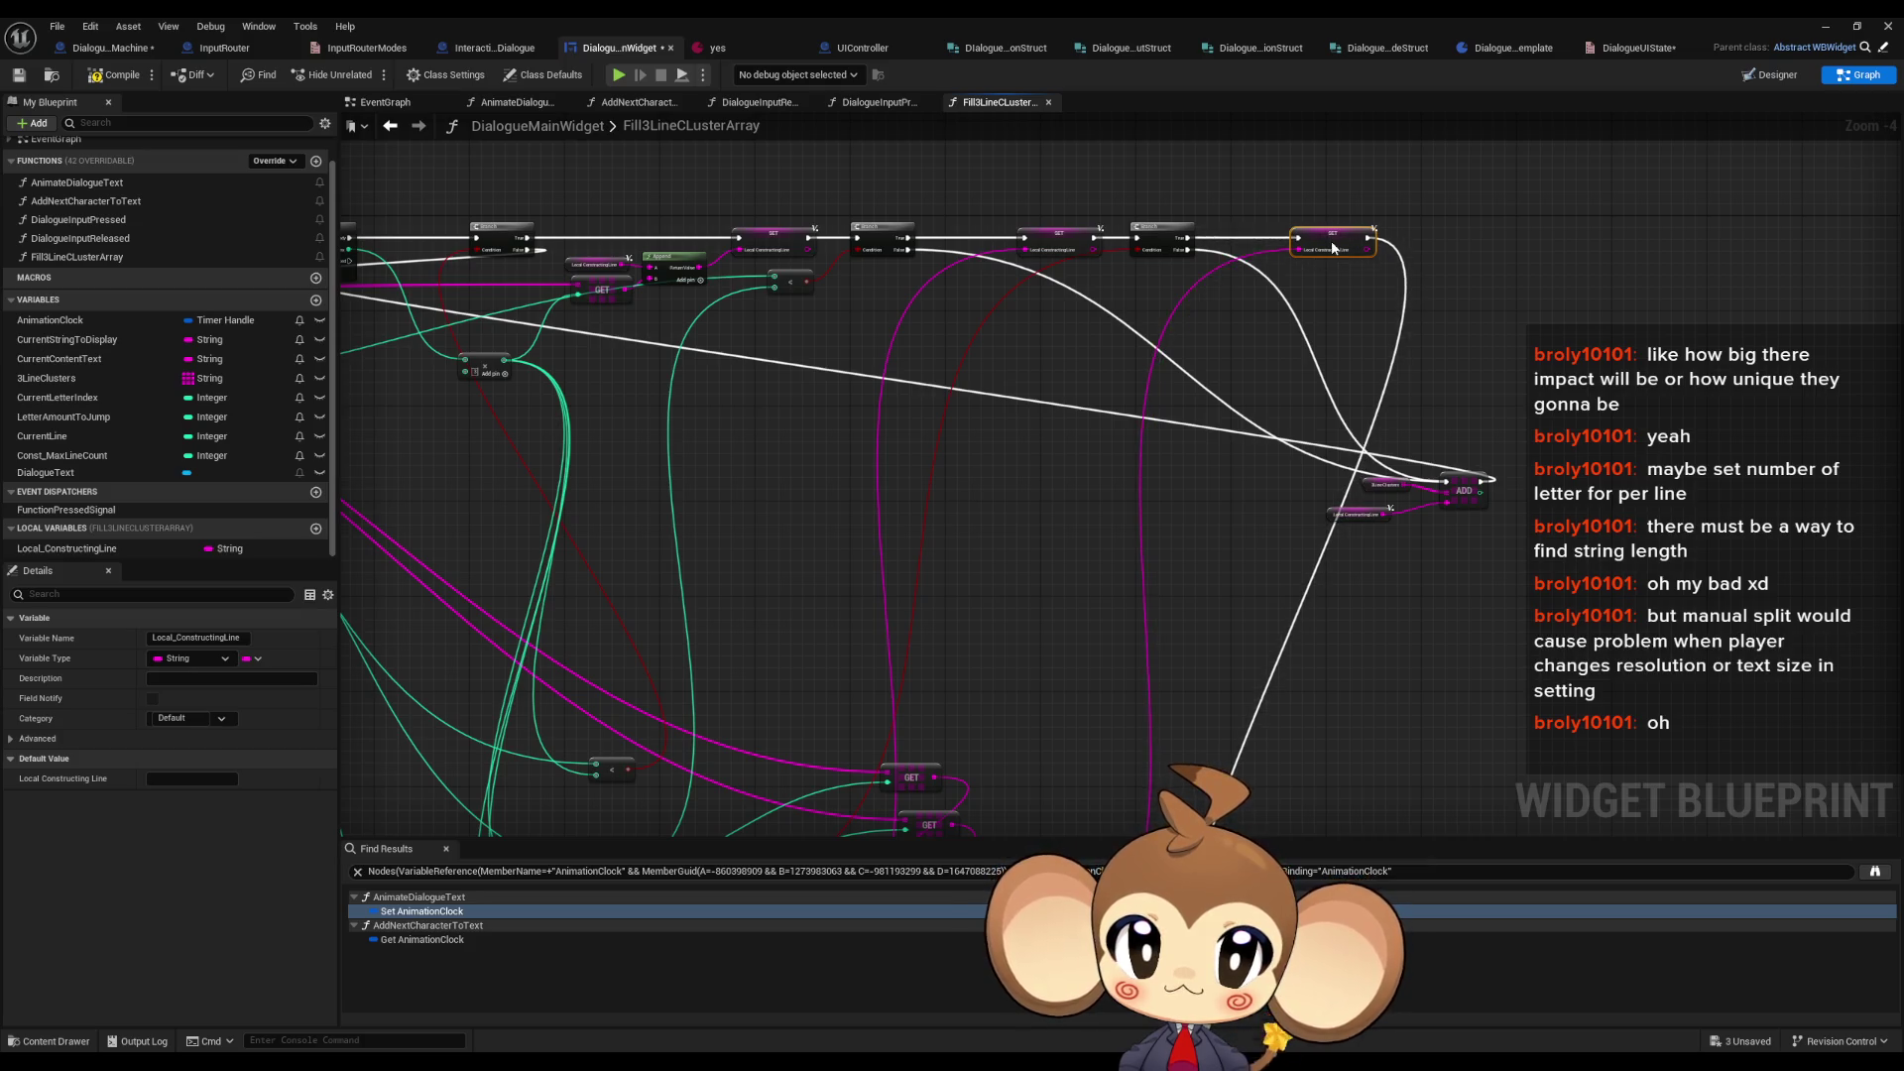
{"action": "mouse_move", "coordinate": [1038, 552]}
{"action": "left_mouse_down"}
{"action": "mouse_move", "coordinate": [1138, 625]}
{"action": "mouse_move", "coordinate": [1166, 205]}
{"action": "left_mouse_up"}
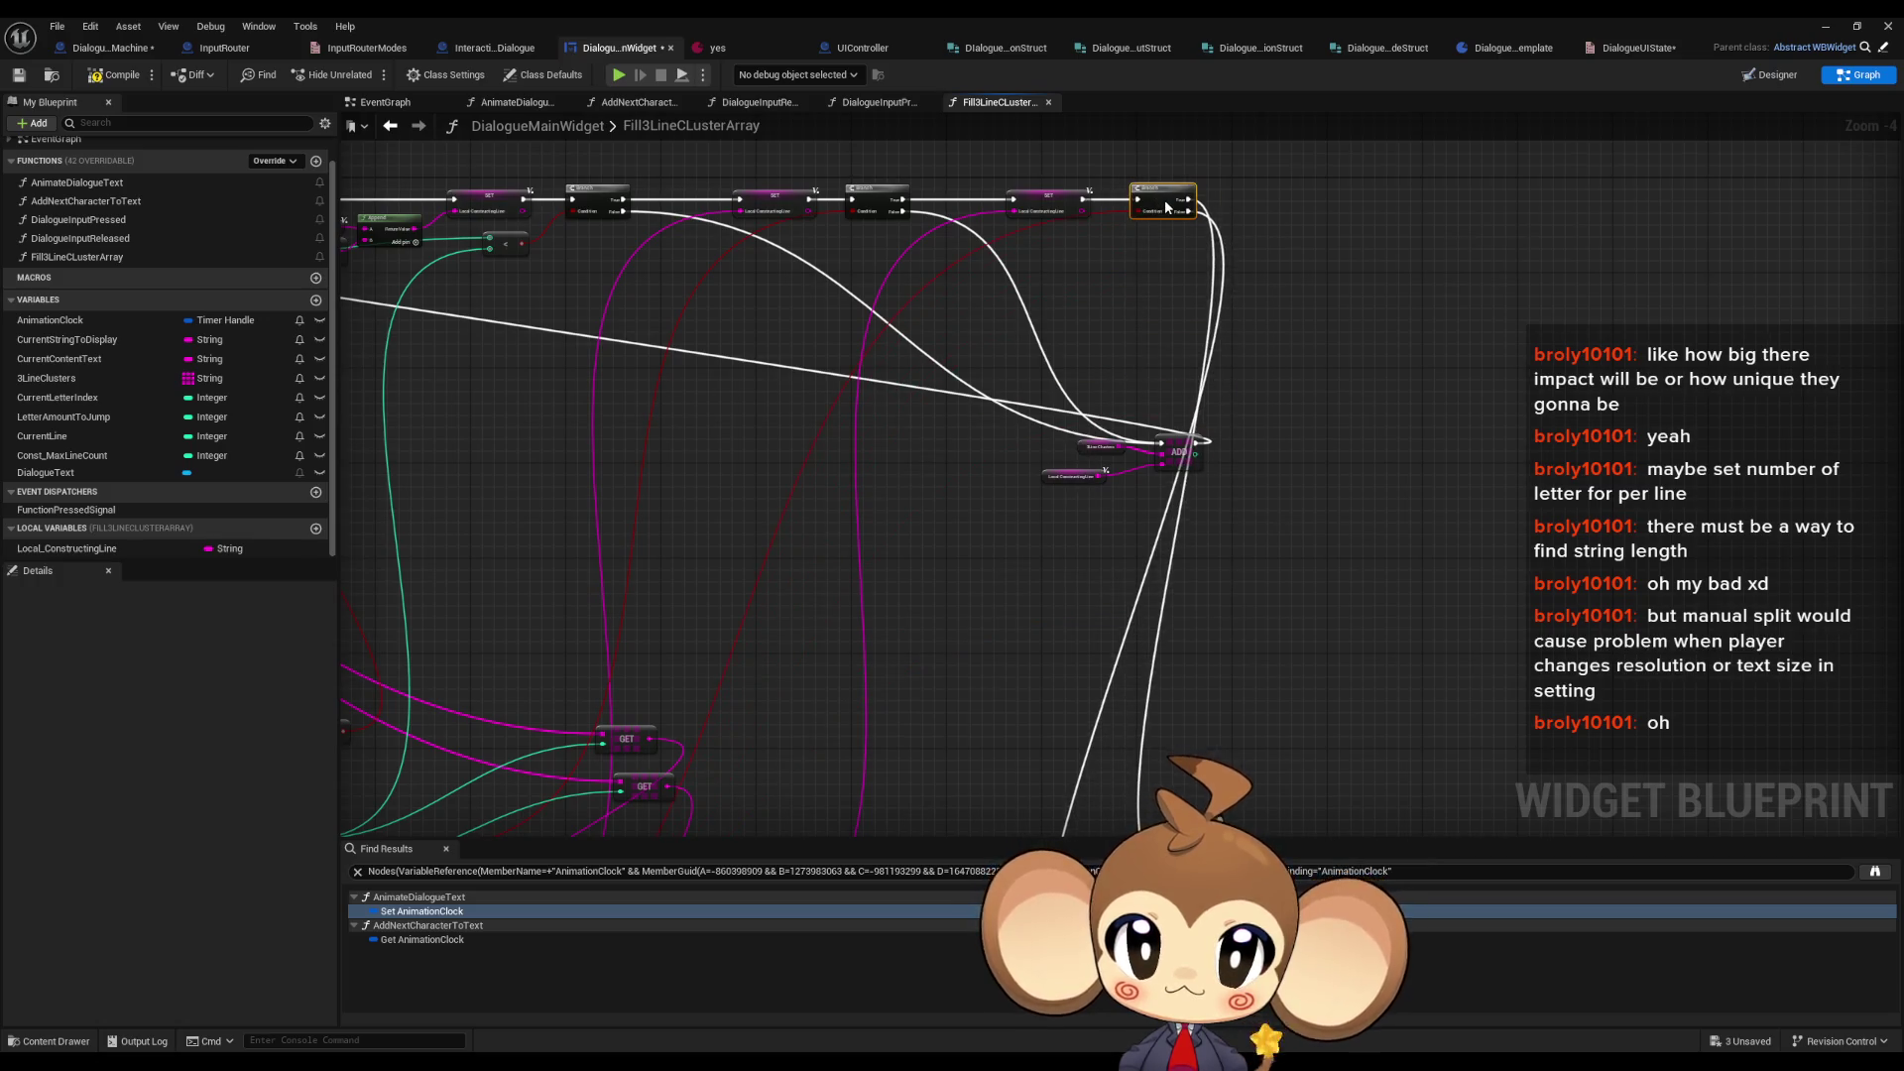
{"action": "scroll", "coordinate": [1216, 605], "scroll_direction": "down", "scroll_amount": 4}
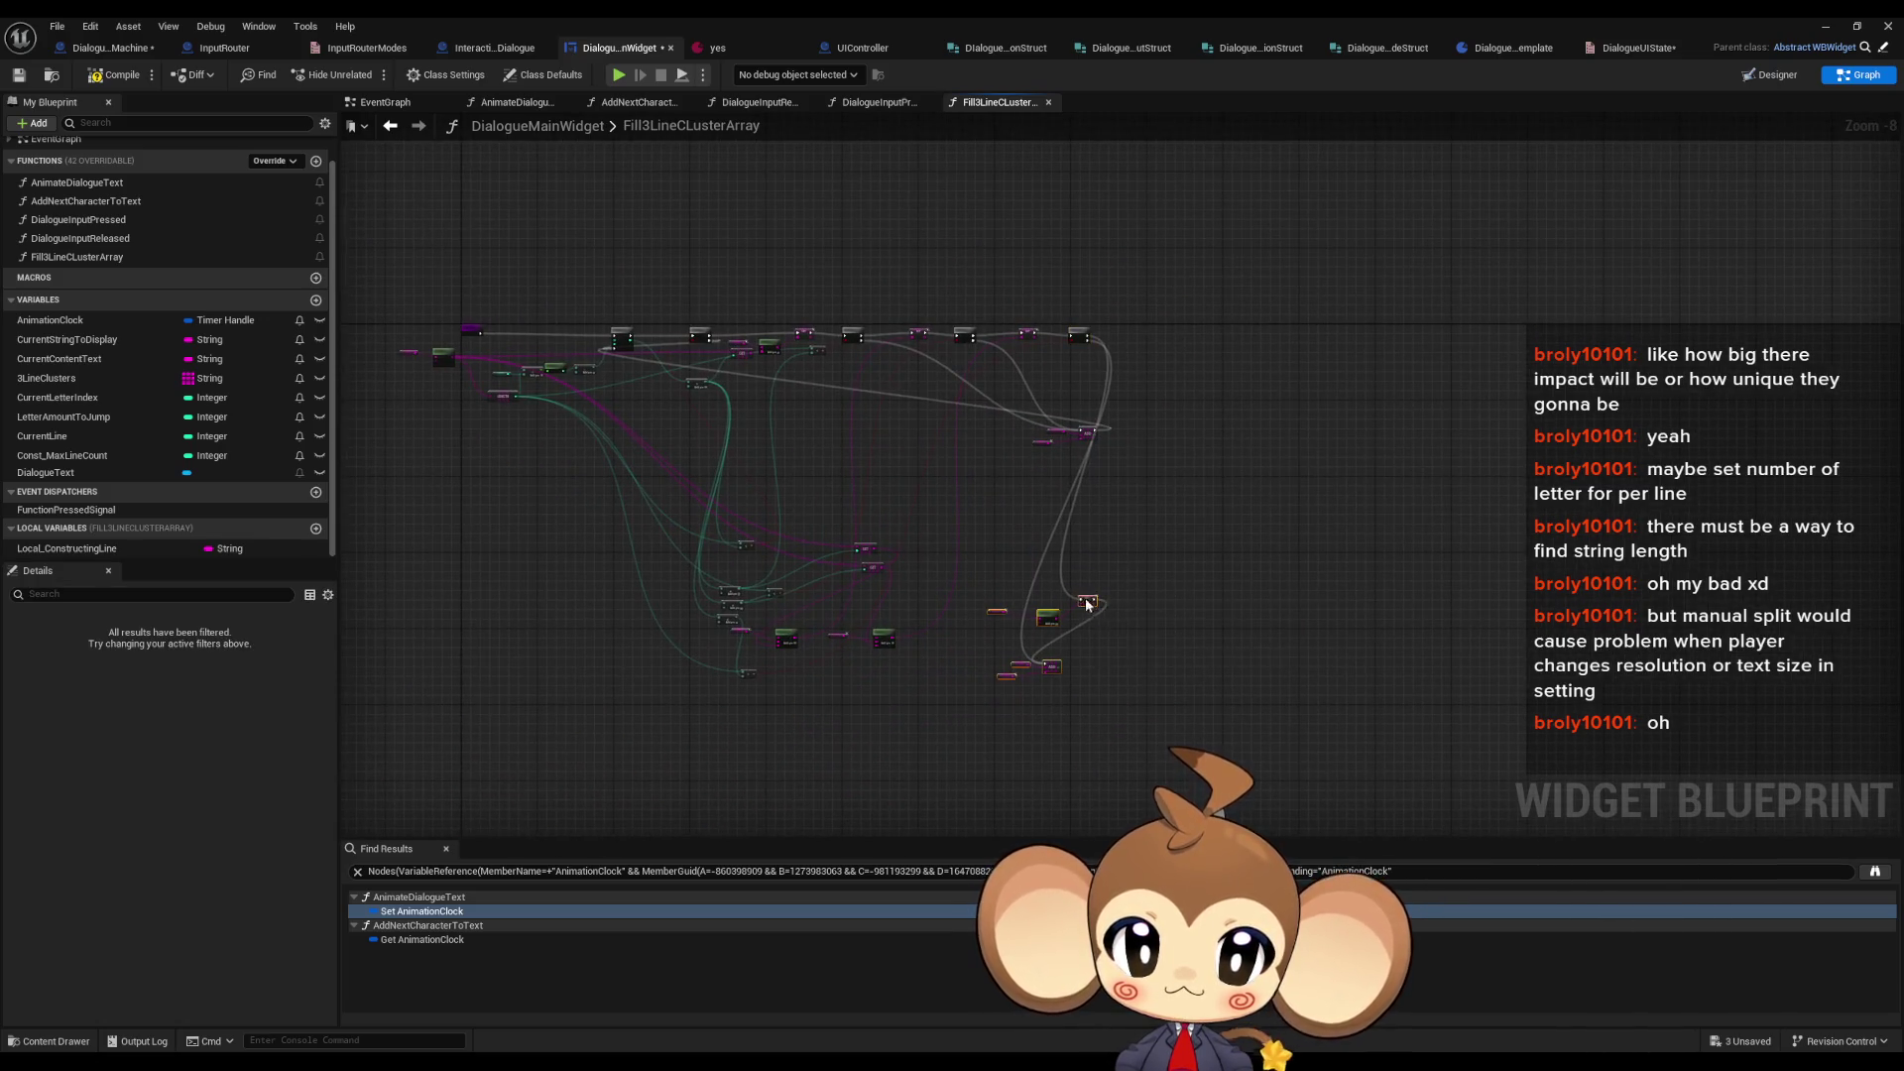
{"action": "scroll", "coordinate": [1230, 480], "scroll_direction": "up", "scroll_amount": 7}
- Tighten SET, Append with its Local Constructing Line getter, and ADD with its two getters
{"action": "left_click_drag", "start_coordinate": [1250, 338], "coordinate": [959, 296]}
{"action": "mouse_move", "coordinate": [1112, 599]}
{"action": "left_mouse_down"}
{"action": "mouse_move", "coordinate": [1217, 548]}
{"action": "mouse_move", "coordinate": [1249, 506]}
{"action": "left_mouse_up"}
{"action": "left_click", "coordinate": [1041, 388]}
{"action": "left_click_drag", "start_coordinate": [838, 387], "coordinate": [910, 398]}
{"action": "left_click_drag", "start_coordinate": [1096, 384], "coordinate": [805, 363]}
{"action": "left_click_drag", "start_coordinate": [1241, 524], "coordinate": [1190, 399]}
{"action": "mouse_move", "coordinate": [963, 614]}
{"action": "left_mouse_down"}
{"action": "mouse_move", "coordinate": [899, 650]}
{"action": "mouse_move", "coordinate": [1036, 436]}
{"action": "left_mouse_up"}
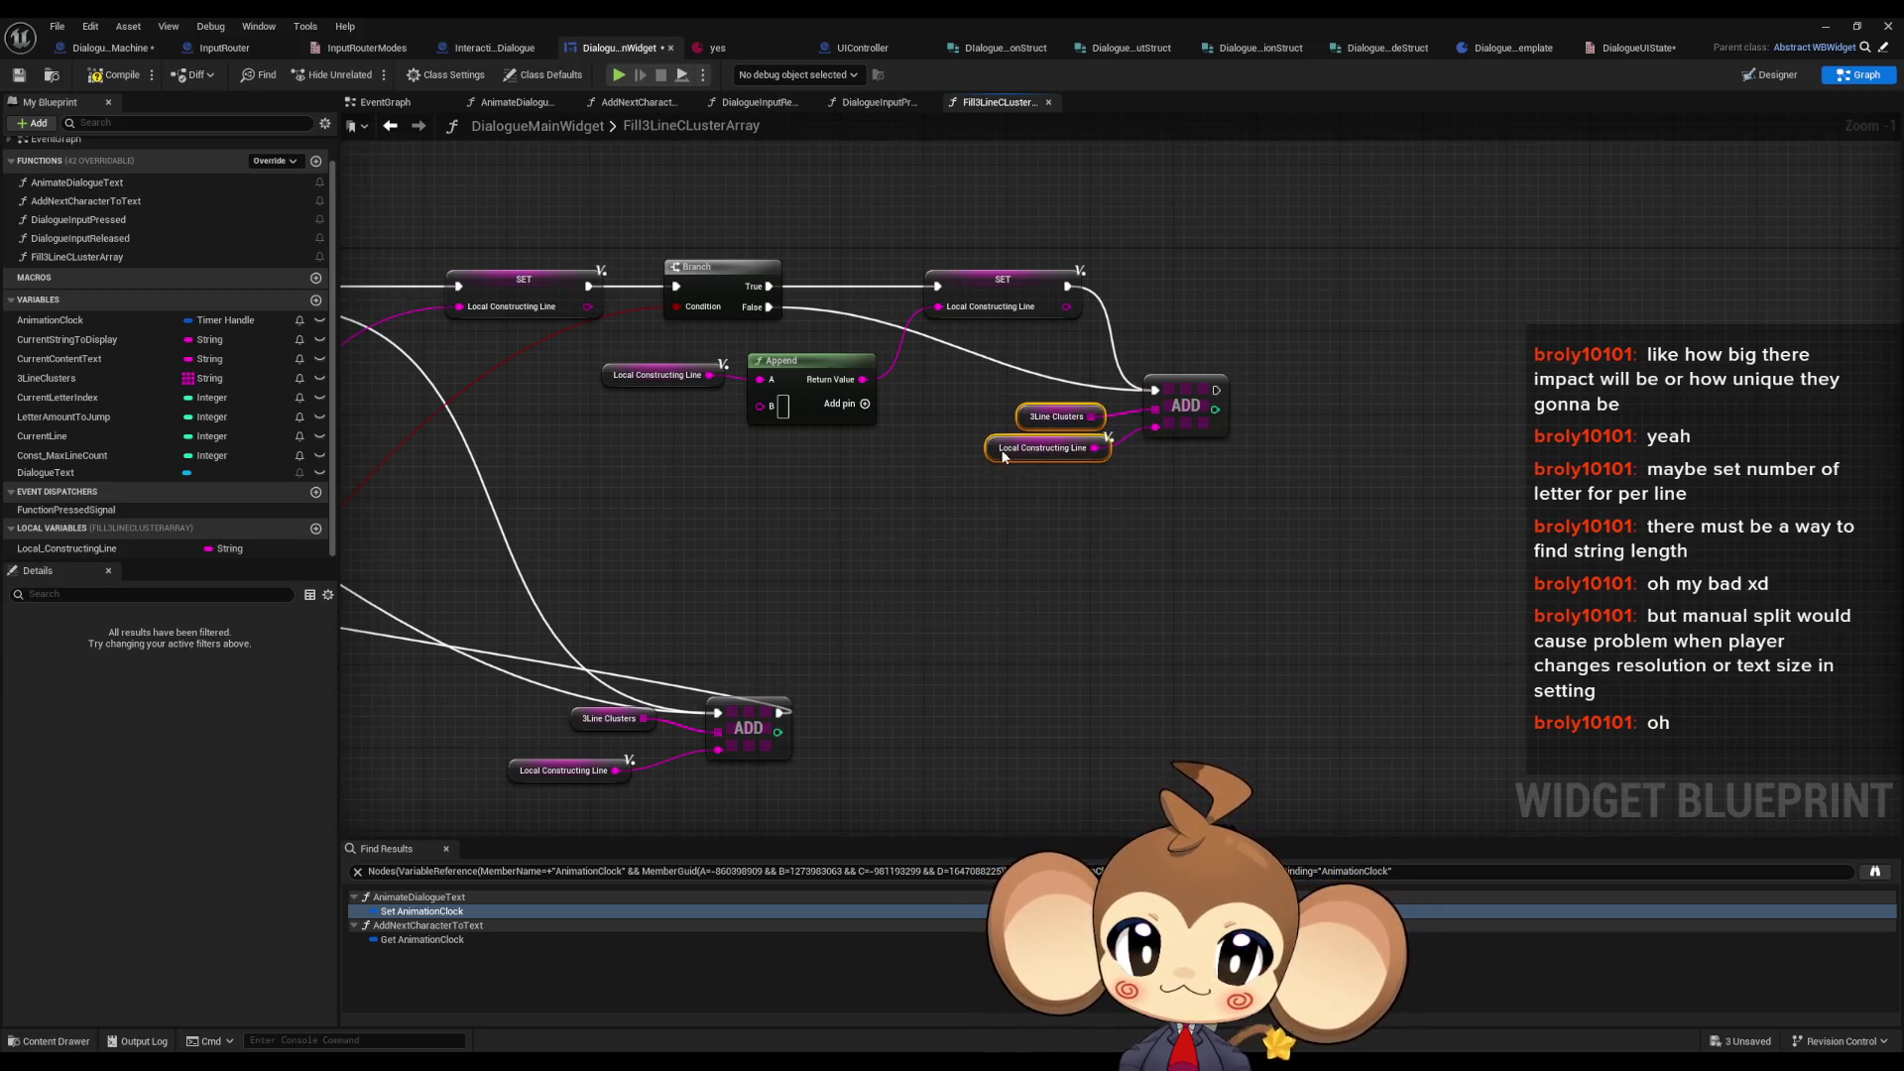
- Pull the lower Append, GET and Local_ConstructingLine getter up toward the top row
{"action": "scroll", "coordinate": [1036, 436], "scroll_direction": "down", "scroll_amount": 3}
{"action": "scroll", "coordinate": [1190, 777], "scroll_direction": "down", "scroll_amount": 1}
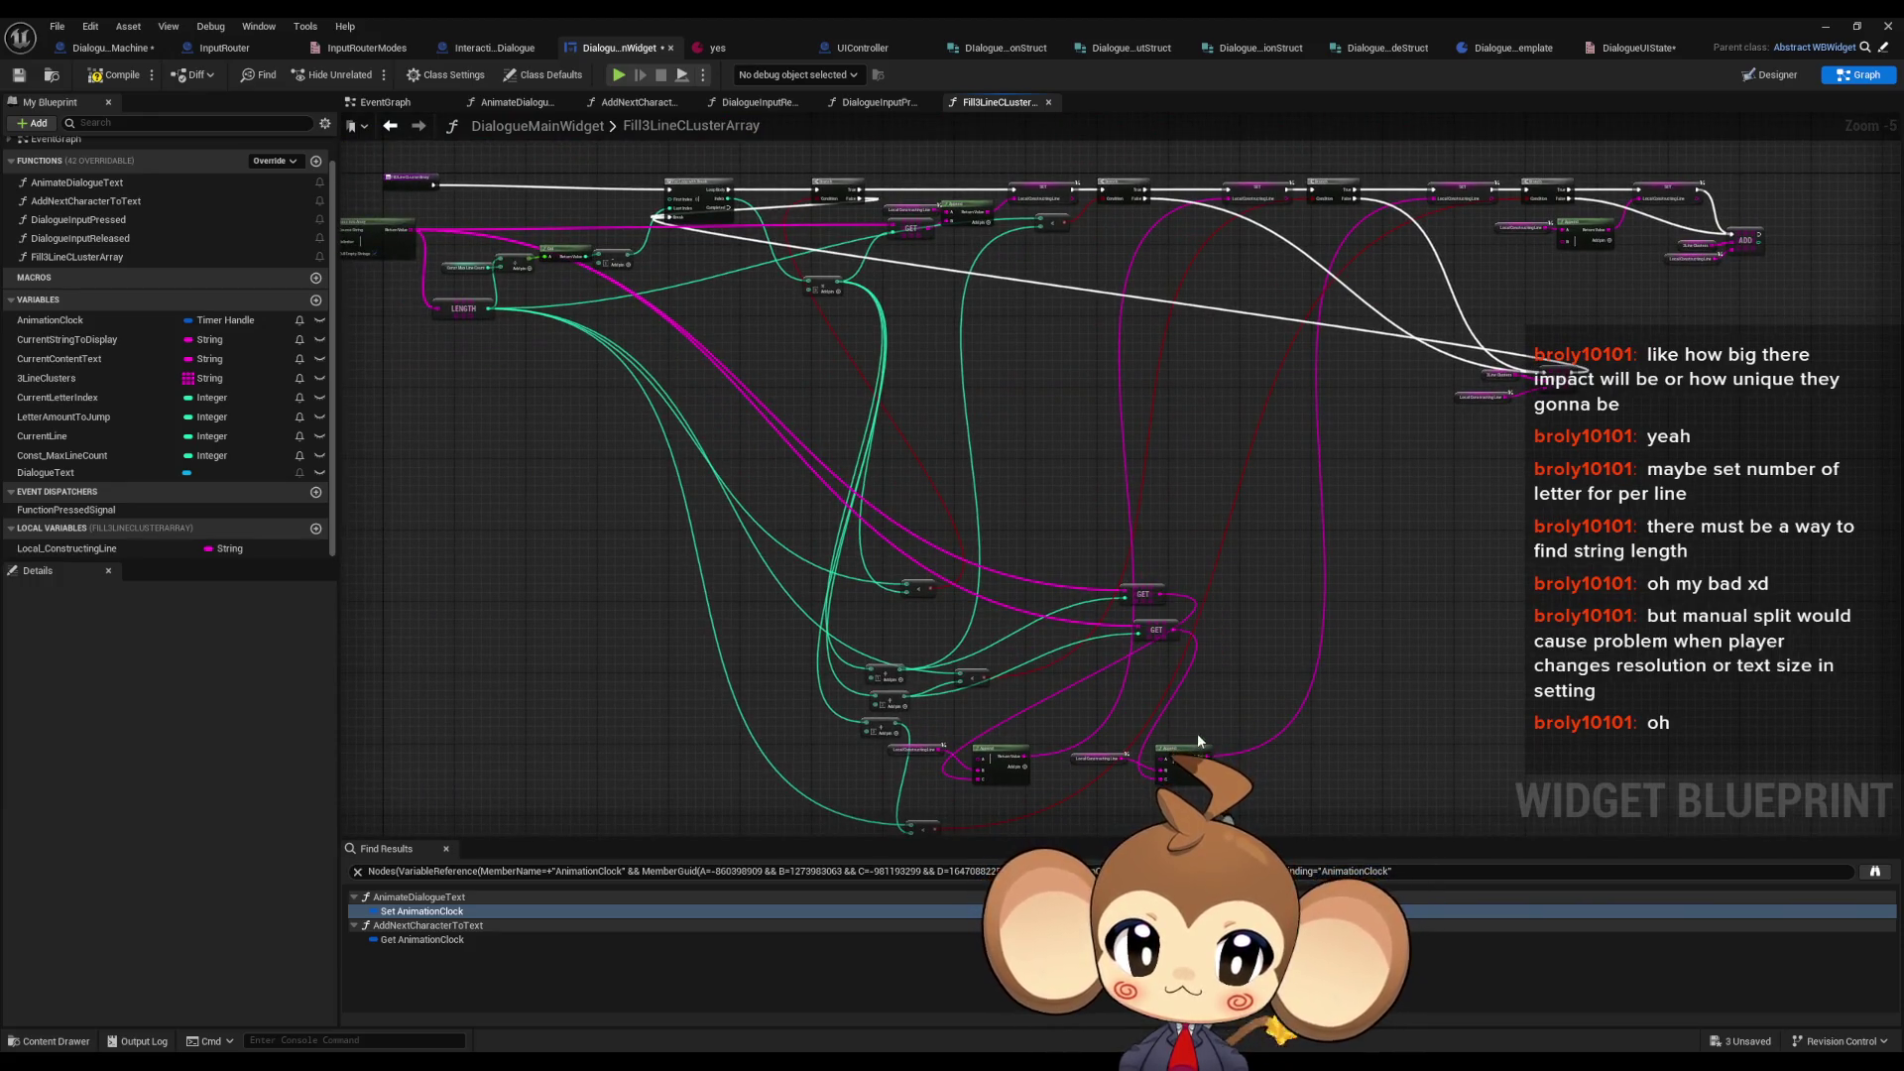
{"action": "mouse_move", "coordinate": [1188, 748]}
{"action": "left_mouse_down"}
{"action": "mouse_move", "coordinate": [1357, 426]}
{"action": "mouse_move", "coordinate": [1366, 225]}
{"action": "left_mouse_up"}
{"action": "scroll", "coordinate": [1366, 225], "scroll_direction": "up", "scroll_amount": 1}
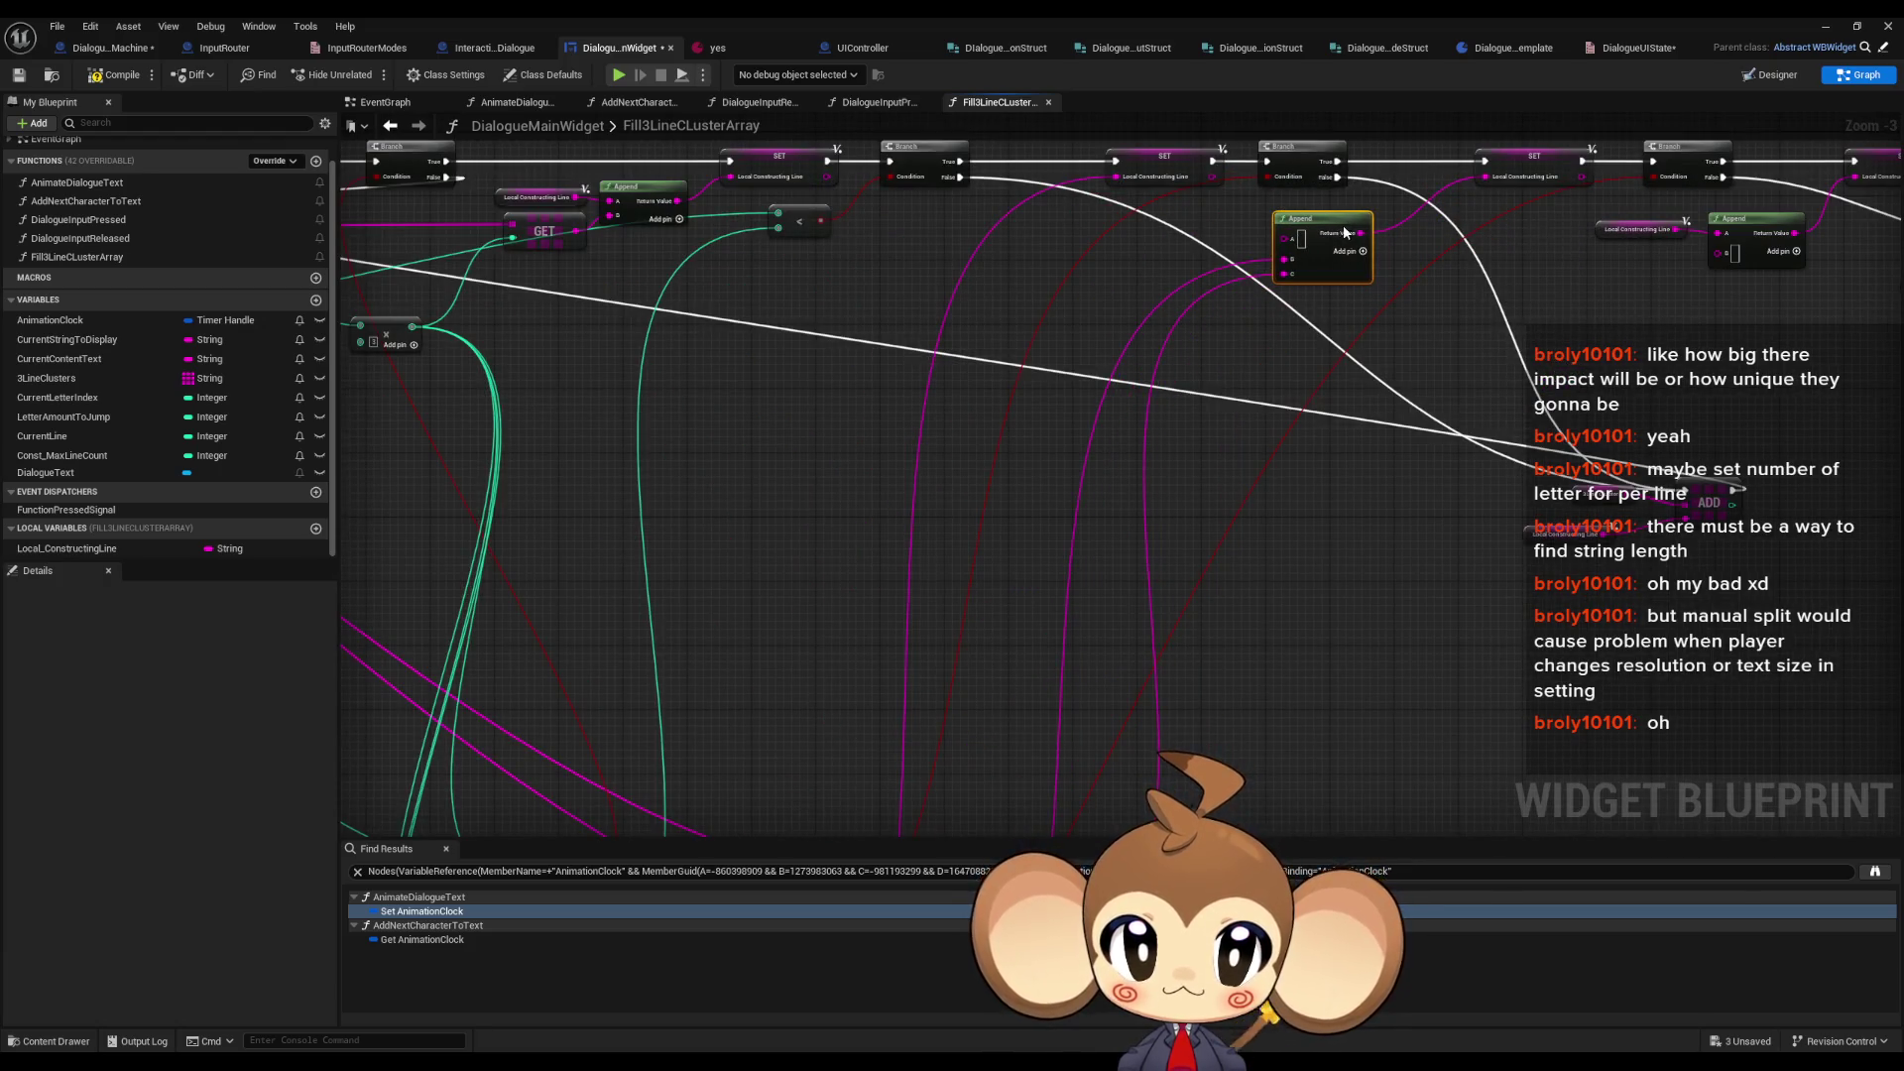
{"action": "mouse_move", "coordinate": [1150, 779]}
{"action": "left_mouse_down"}
{"action": "mouse_move", "coordinate": [1118, 374]}
{"action": "mouse_move", "coordinate": [1161, 238]}
{"action": "left_mouse_up"}
{"action": "left_click_drag", "start_coordinate": [1143, 502], "coordinate": [1163, 366]}
{"action": "left_click_drag", "start_coordinate": [967, 727], "coordinate": [1190, 617]}
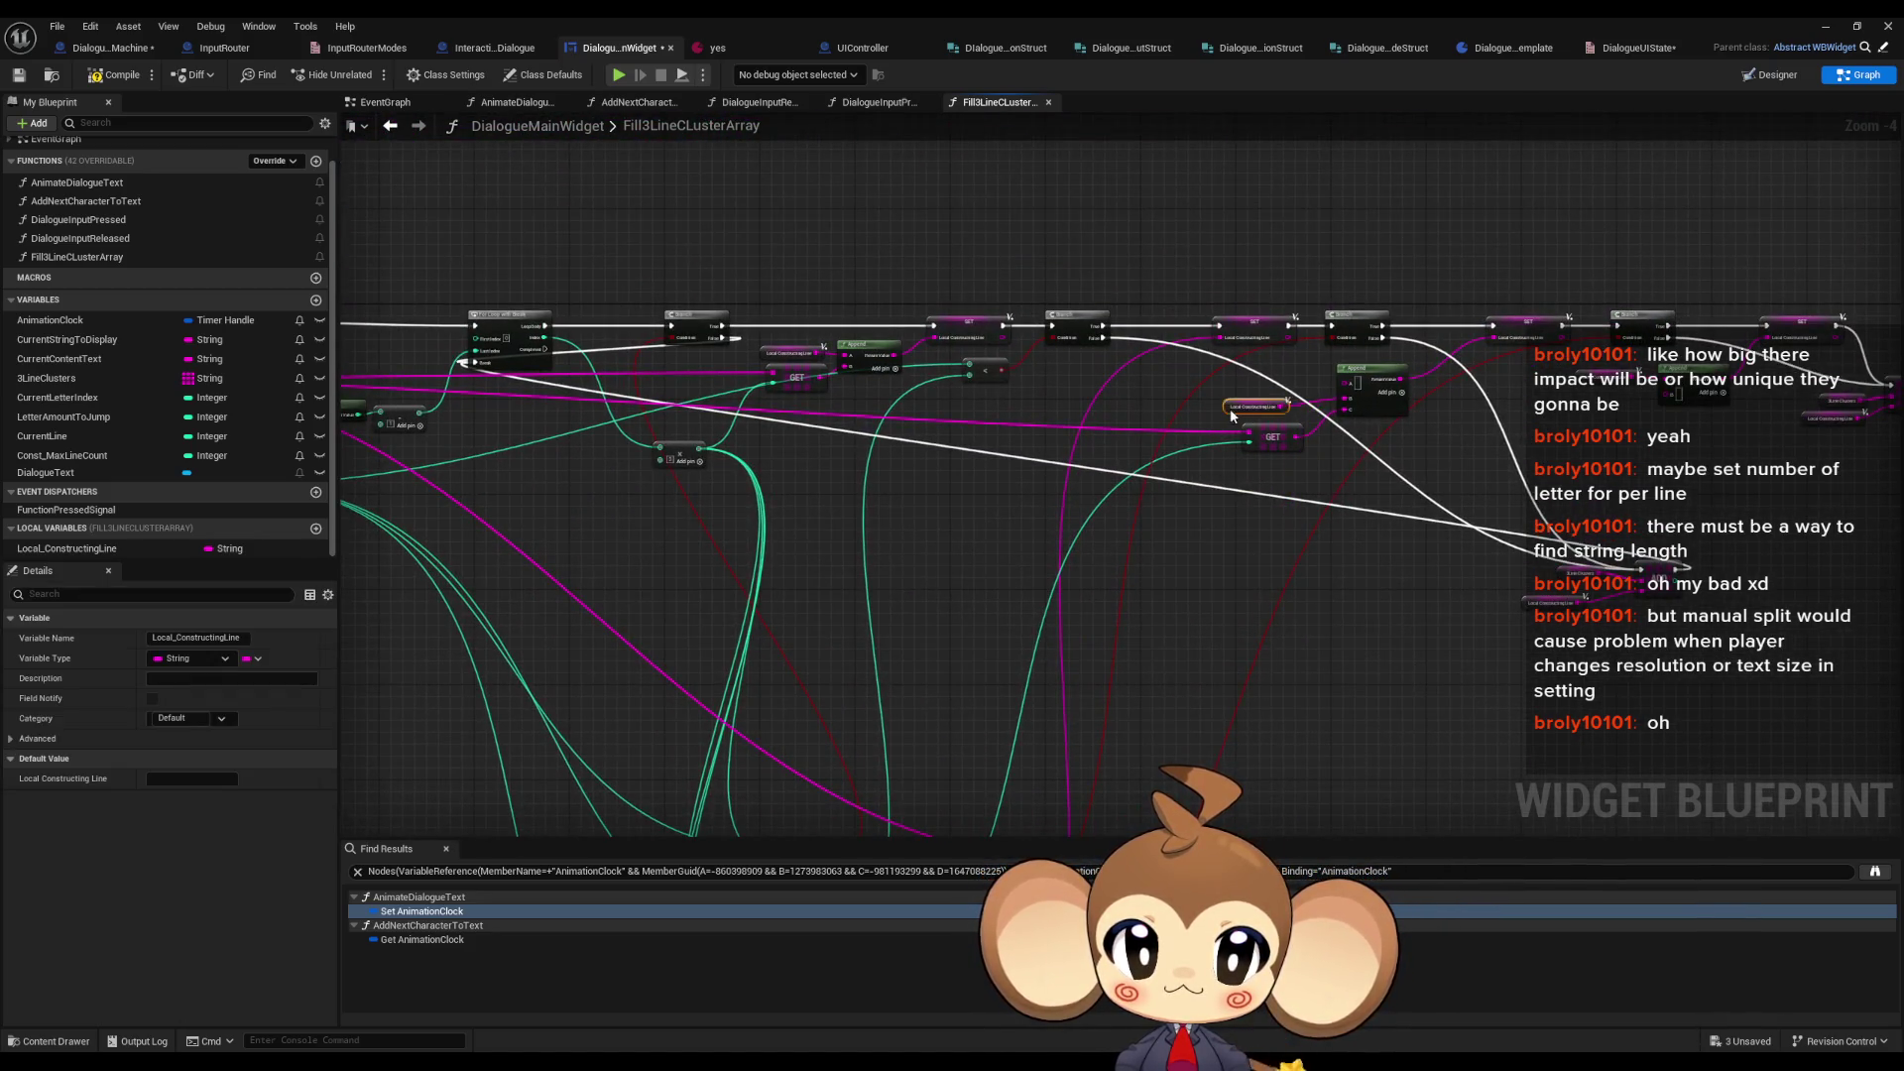
{"action": "scroll", "coordinate": [1246, 422], "scroll_direction": "down", "scroll_amount": 1}
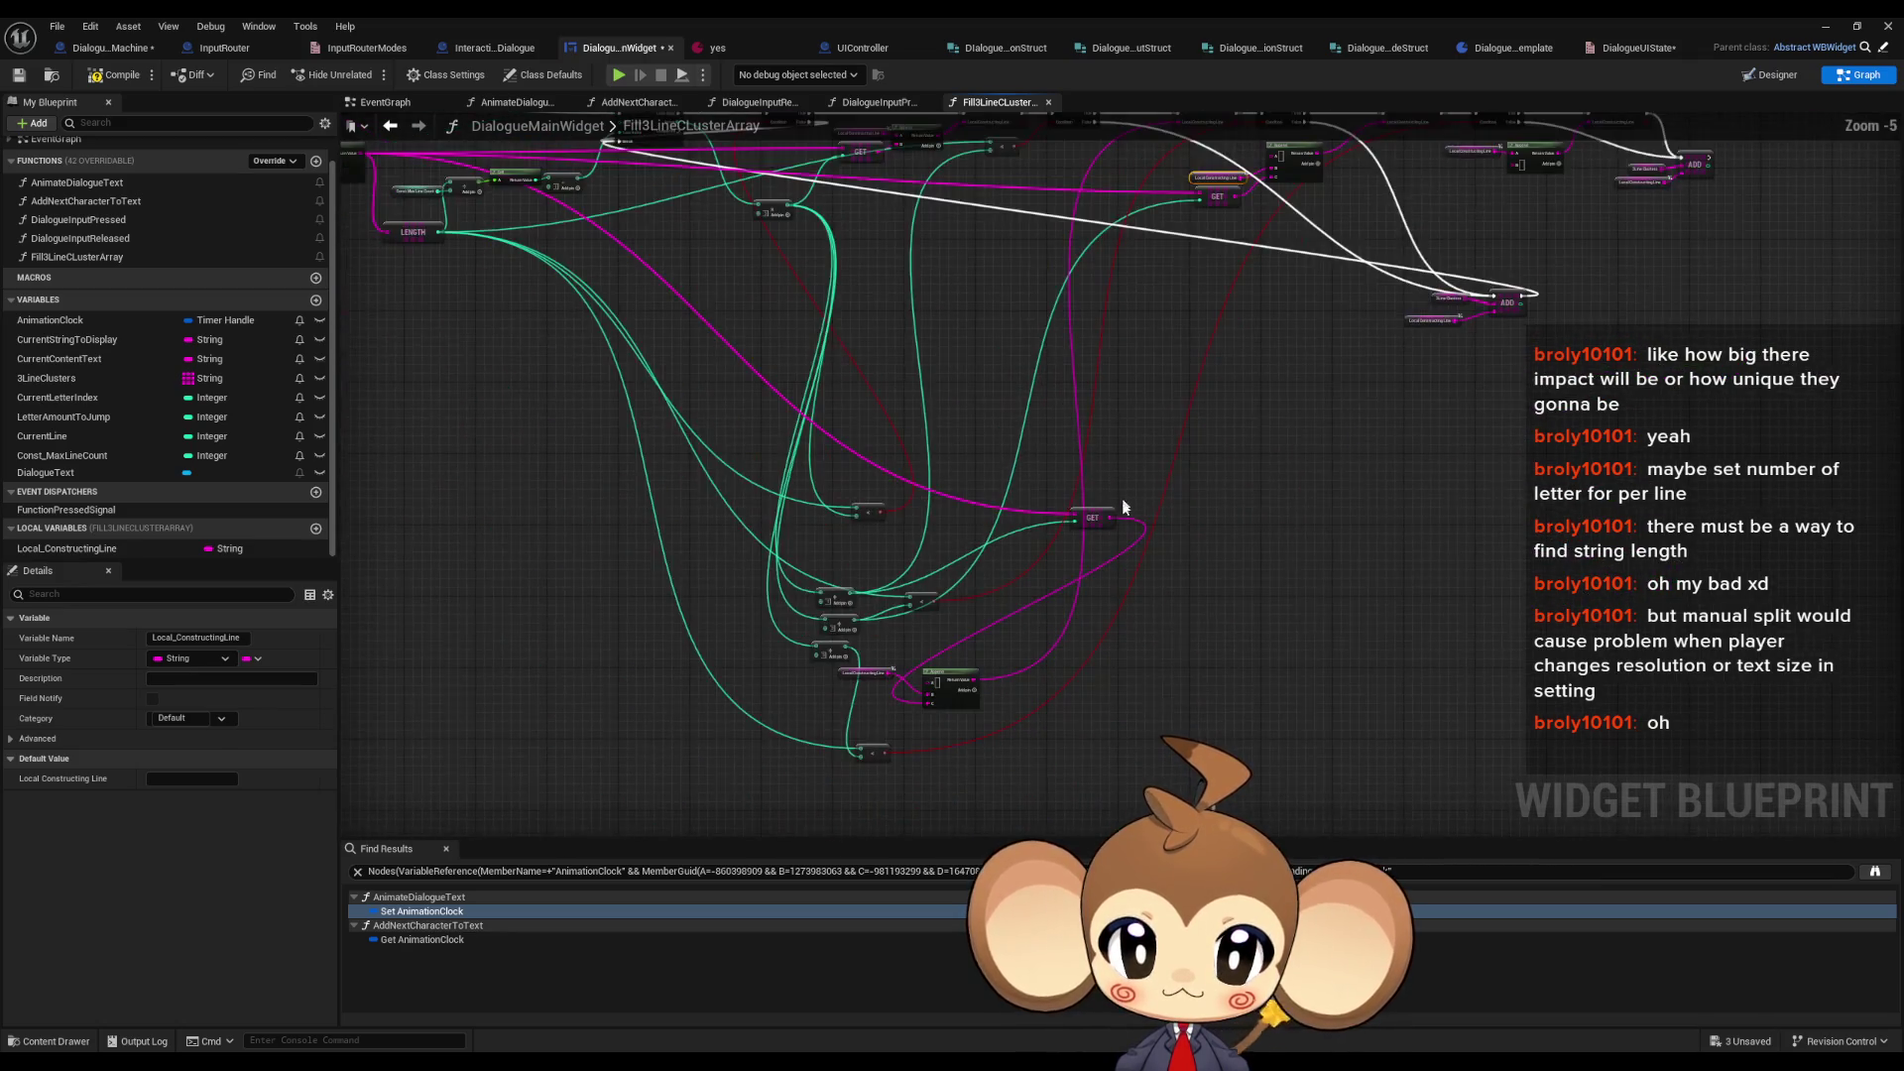
{"action": "scroll", "coordinate": [892, 677], "scroll_direction": "up", "scroll_amount": 6}
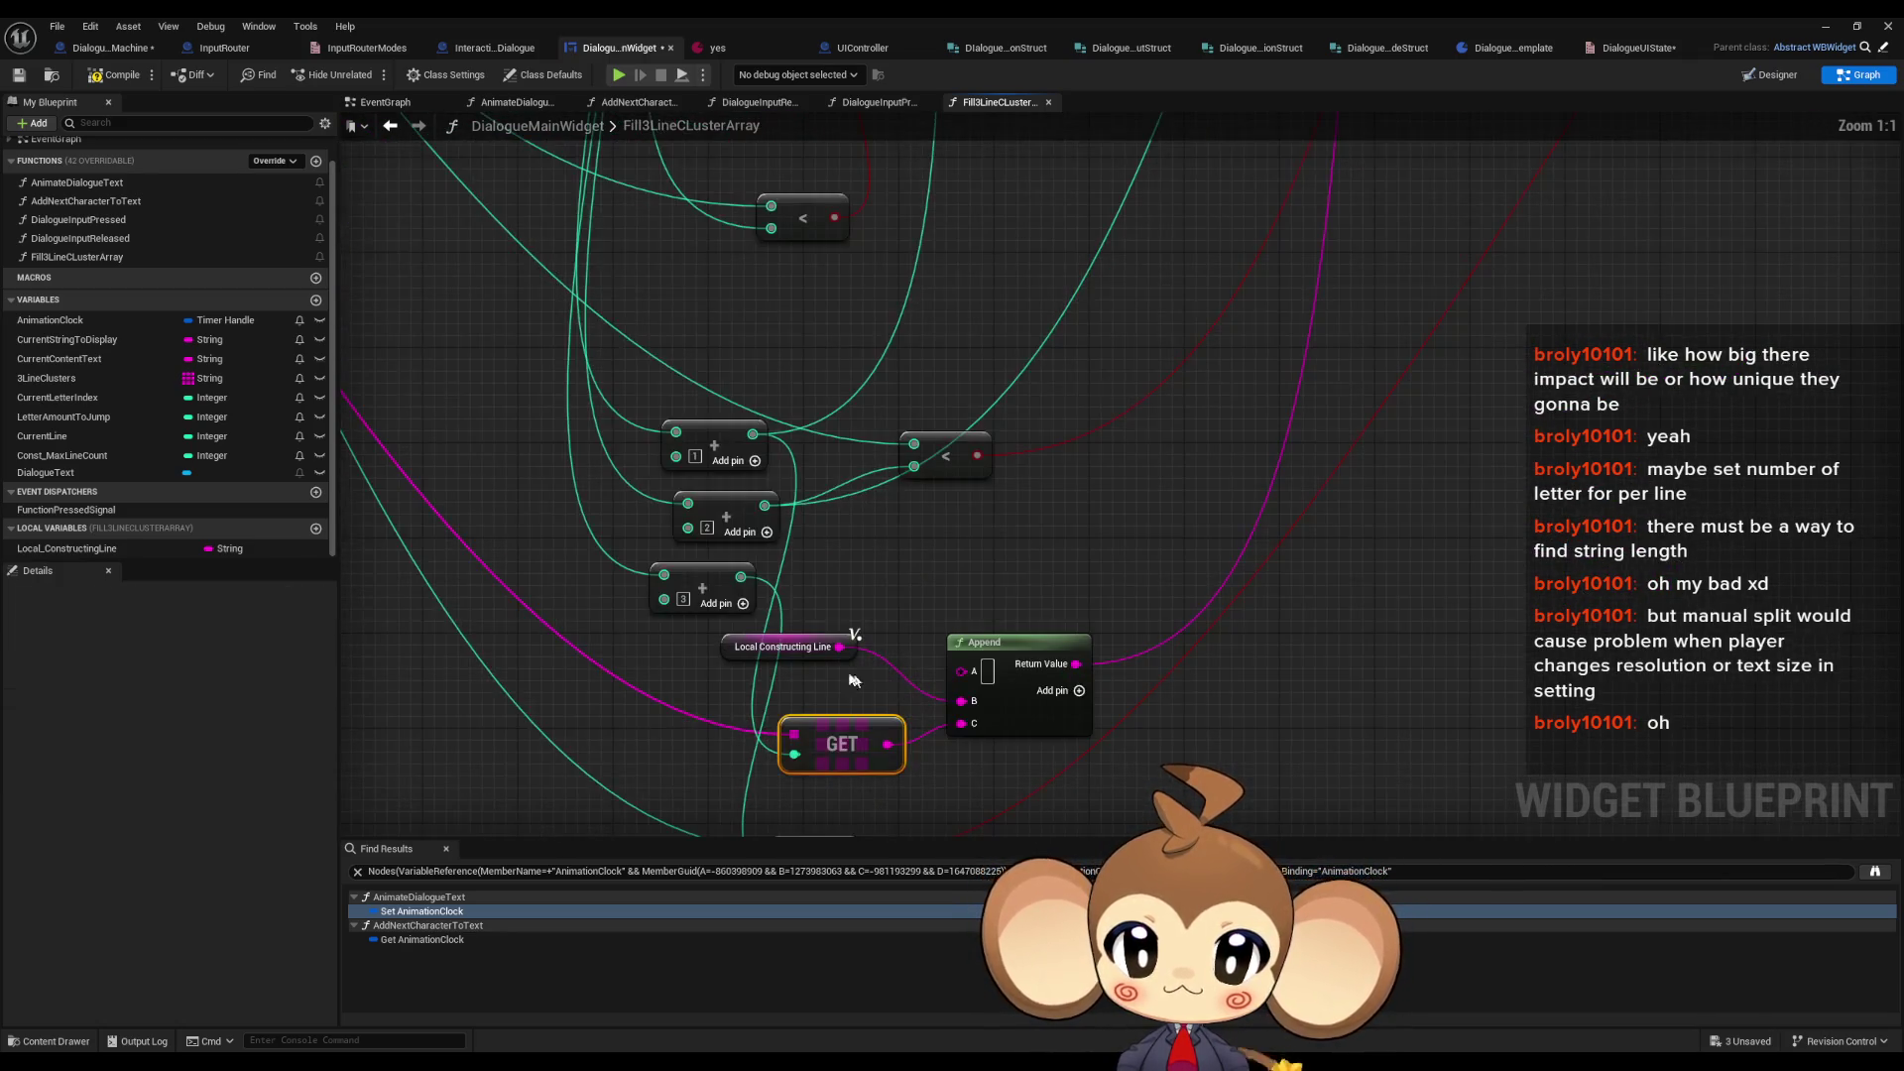
- Move the less-than, compare and remaining small lower nodes up beside the main chain
{"action": "mouse_move", "coordinate": [840, 647]}
{"action": "left_mouse_down"}
{"action": "mouse_move", "coordinate": [855, 699]}
{"action": "mouse_move", "coordinate": [793, 686]}
{"action": "left_mouse_up"}
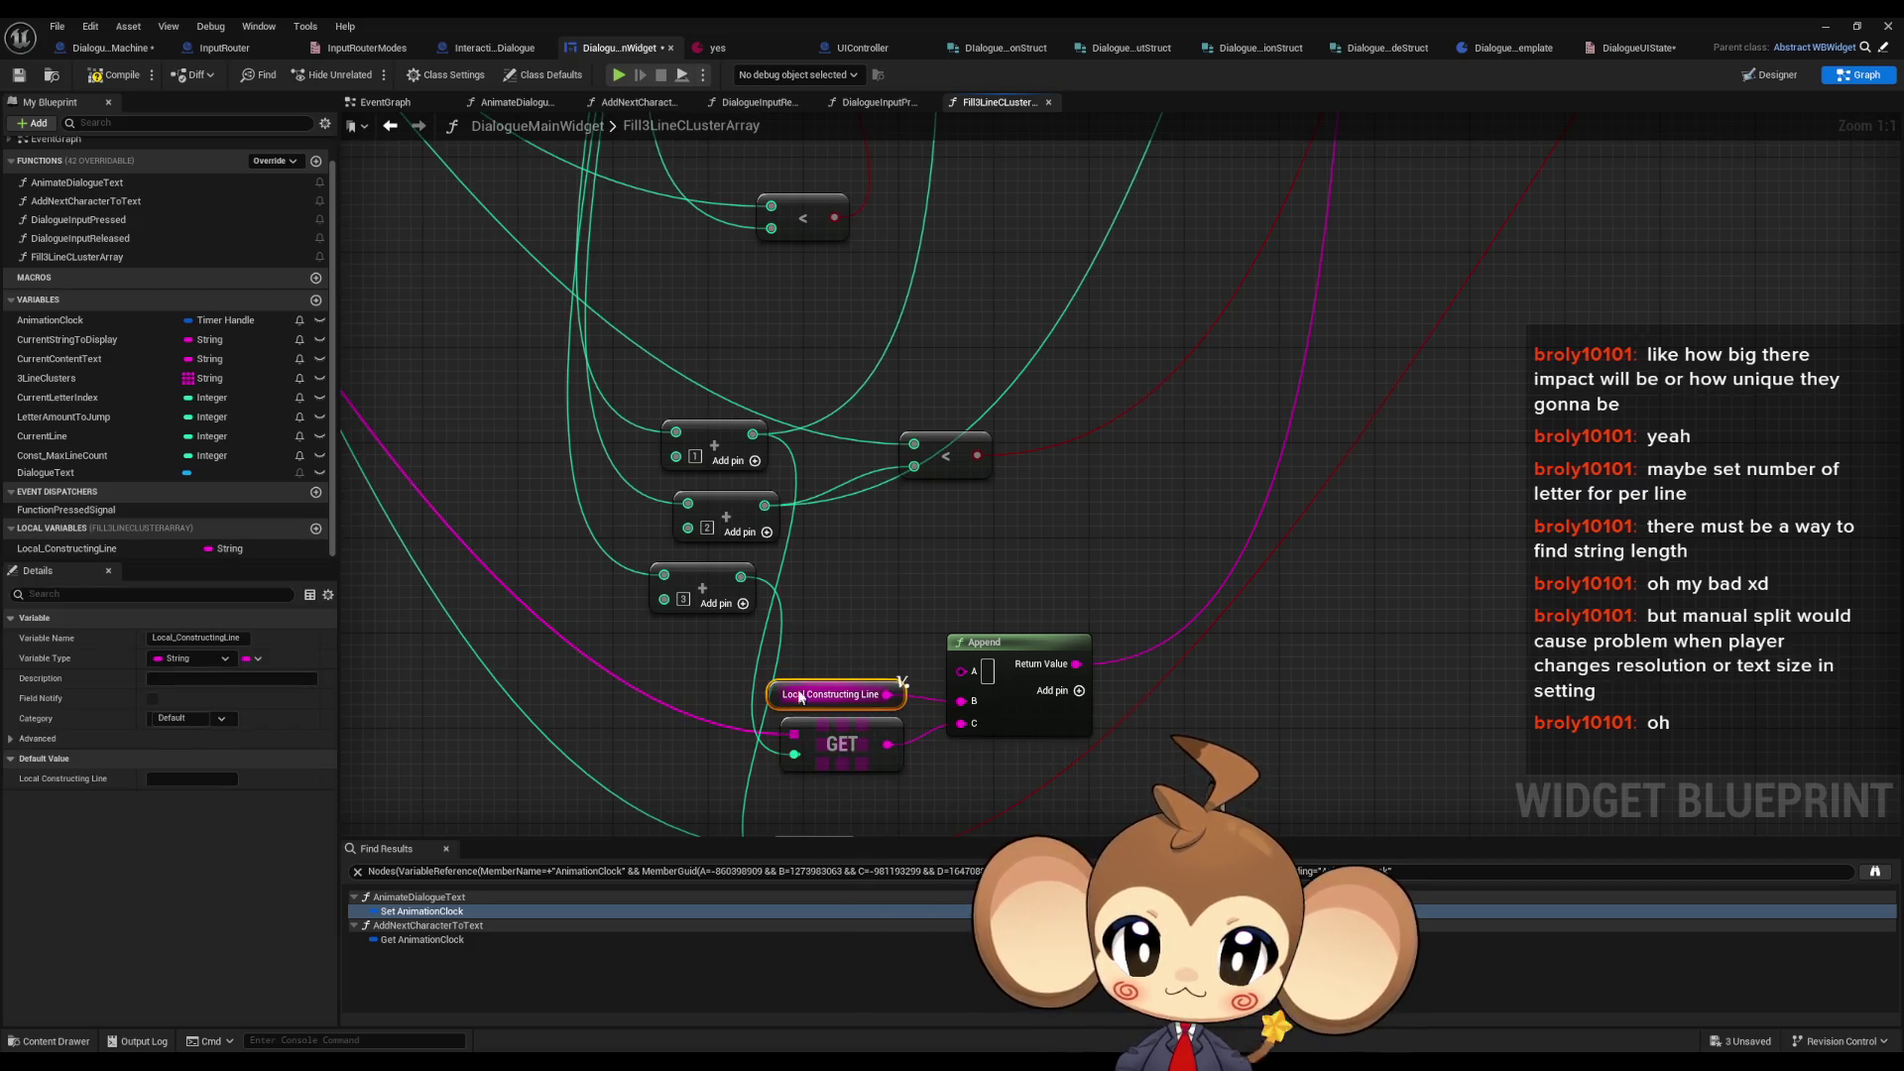
{"action": "scroll", "coordinate": [982, 555], "scroll_direction": "down", "scroll_amount": 5}
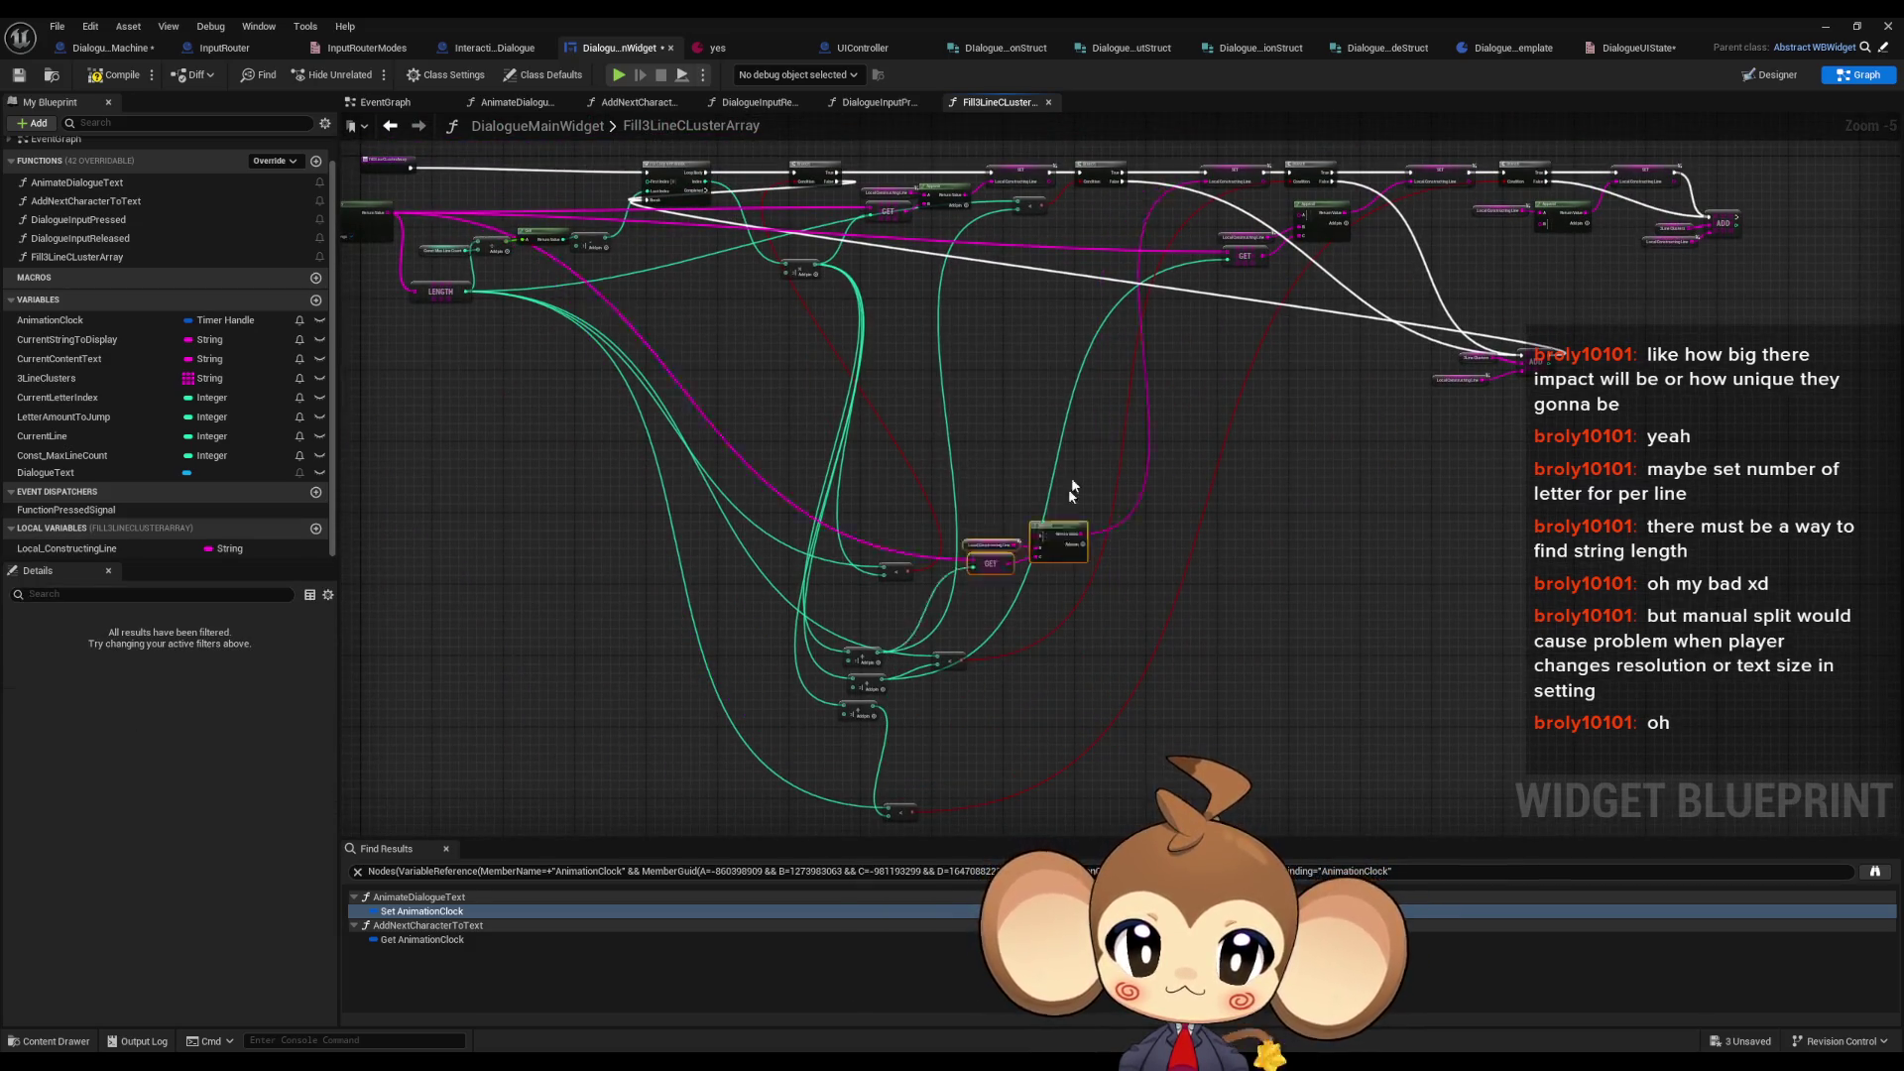
{"action": "scroll", "coordinate": [883, 599], "scroll_direction": "up", "scroll_amount": 2}
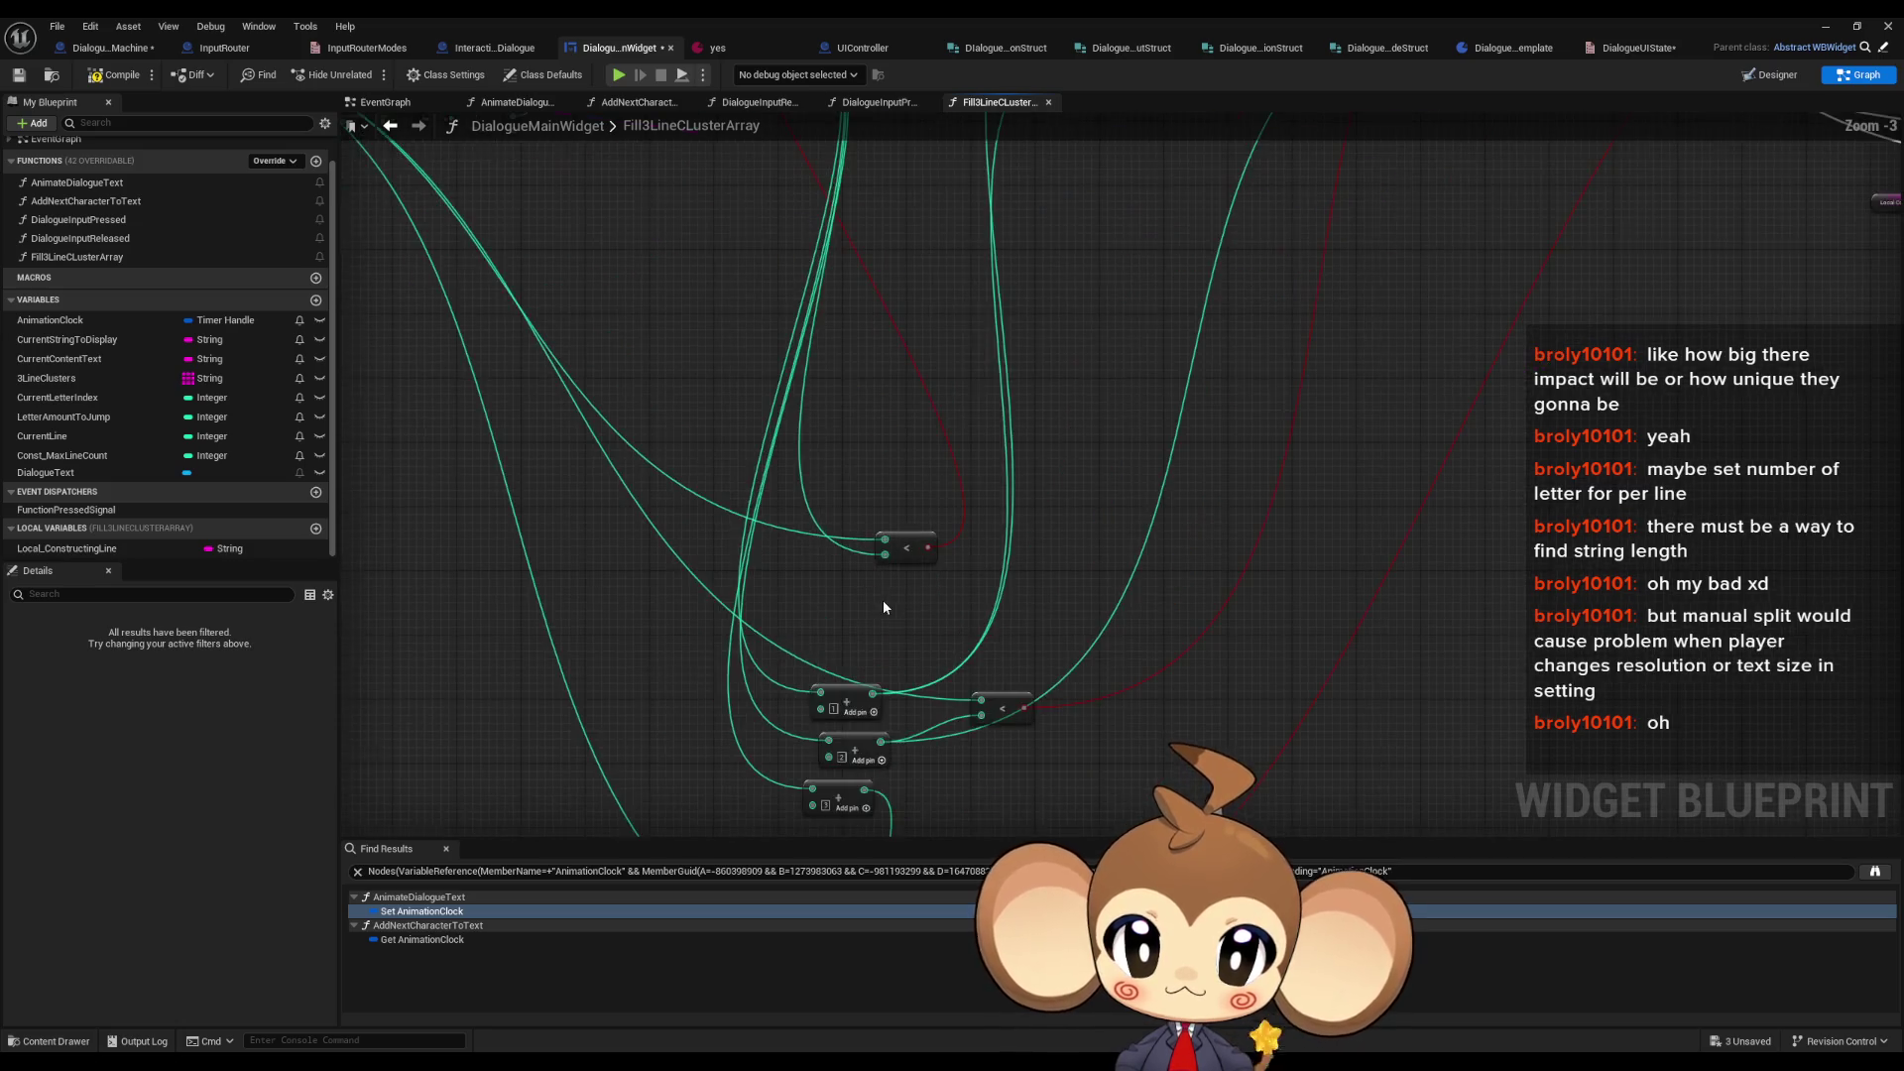
{"action": "mouse_move", "coordinate": [912, 552]}
{"action": "left_mouse_down"}
{"action": "mouse_move", "coordinate": [944, 718]}
{"action": "mouse_move", "coordinate": [691, 411]}
{"action": "mouse_move", "coordinate": [773, 474]}
{"action": "mouse_move", "coordinate": [942, 466]}
{"action": "mouse_move", "coordinate": [943, 363]}
{"action": "mouse_move", "coordinate": [797, 375]}
{"action": "mouse_move", "coordinate": [778, 344]}
{"action": "left_mouse_up"}
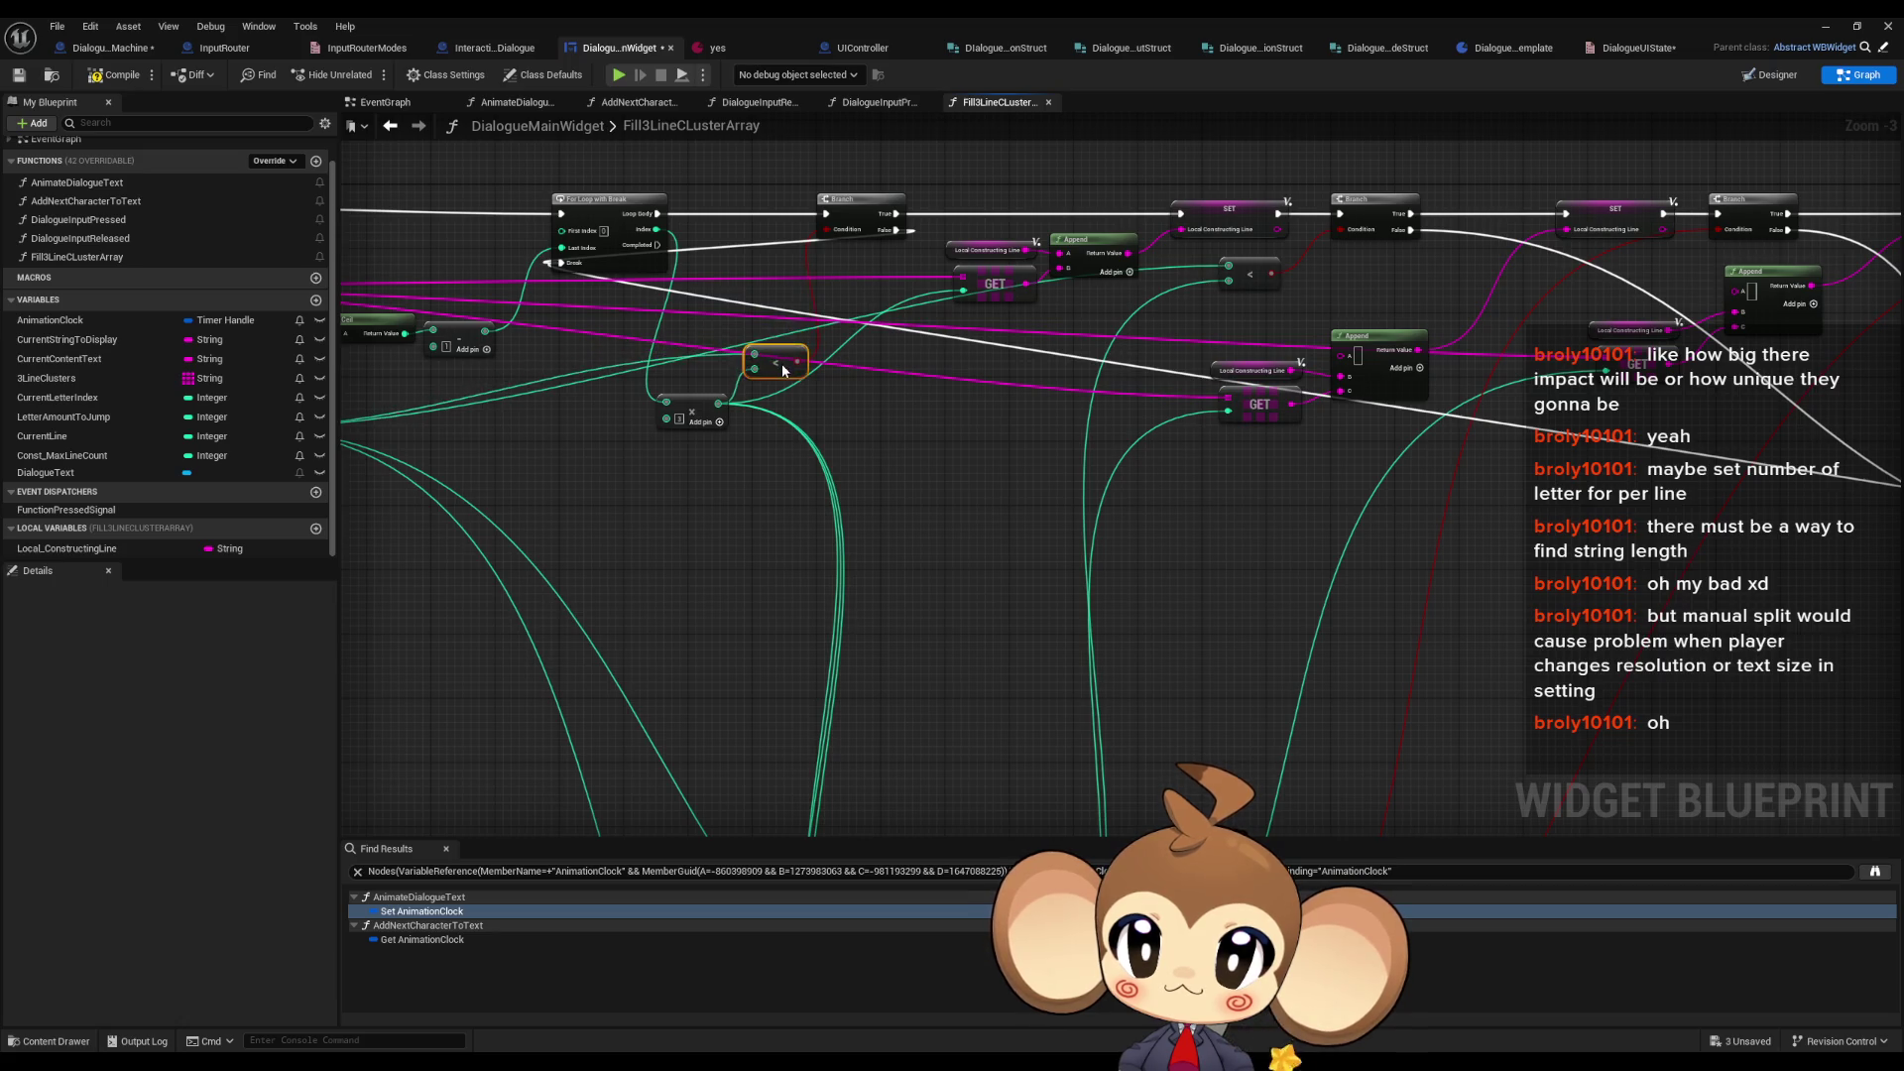
{"action": "scroll", "coordinate": [781, 363], "scroll_direction": "down", "scroll_amount": 2}
{"action": "left_click_drag", "start_coordinate": [878, 433], "coordinate": [923, 352]}
{"action": "left_click_drag", "start_coordinate": [879, 734], "coordinate": [1022, 401]}
{"action": "left_click_drag", "start_coordinate": [960, 710], "coordinate": [1123, 399]}
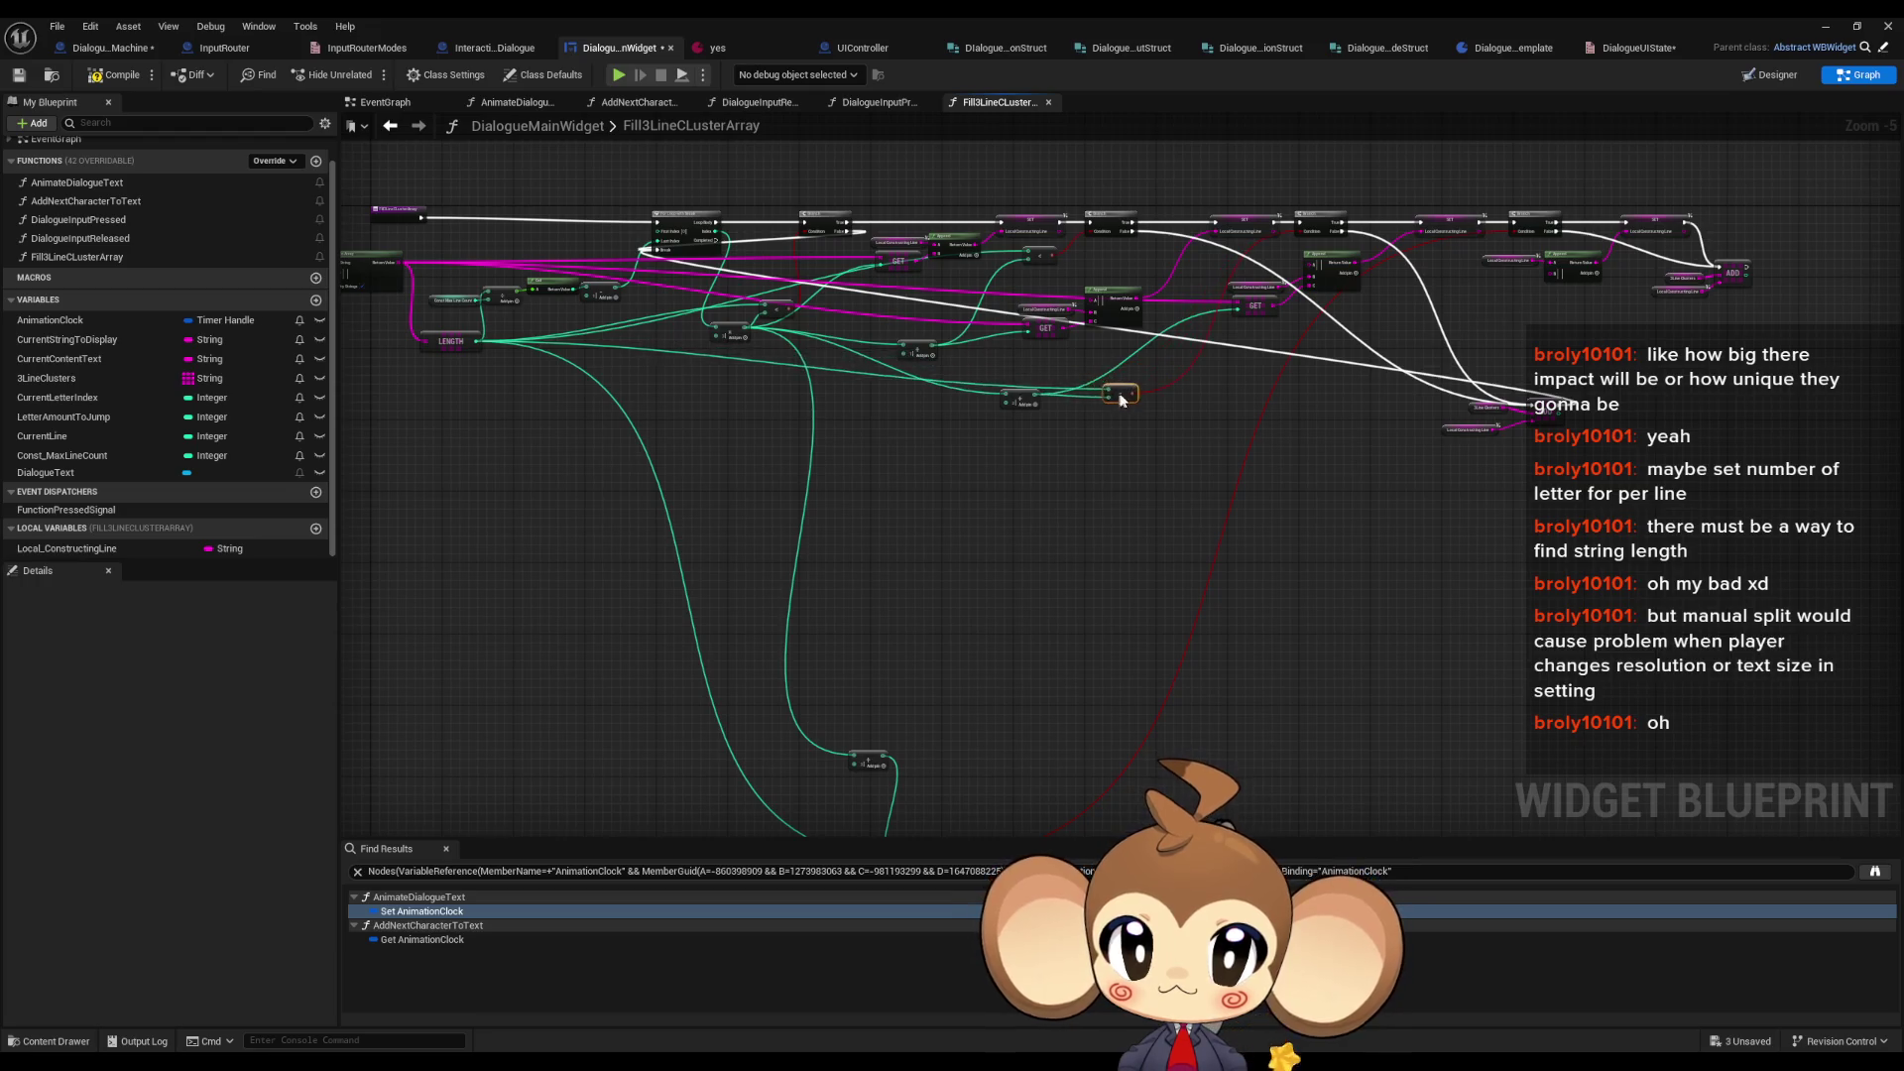
{"action": "scroll", "coordinate": [982, 574], "scroll_direction": "down", "scroll_amount": 2}
{"action": "mouse_move", "coordinate": [909, 777]}
{"action": "left_mouse_down"}
{"action": "mouse_move", "coordinate": [799, 532]}
{"action": "mouse_move", "coordinate": [1309, 374]}
{"action": "mouse_move", "coordinate": [1257, 388]}
{"action": "left_mouse_up"}
{"action": "mouse_move", "coordinate": [866, 686]}
{"action": "left_mouse_down"}
{"action": "mouse_move", "coordinate": [1109, 429]}
{"action": "mouse_move", "coordinate": [1175, 418]}
{"action": "left_mouse_up"}
{"action": "scroll", "coordinate": [1081, 674], "scroll_direction": "down", "scroll_amount": 2}
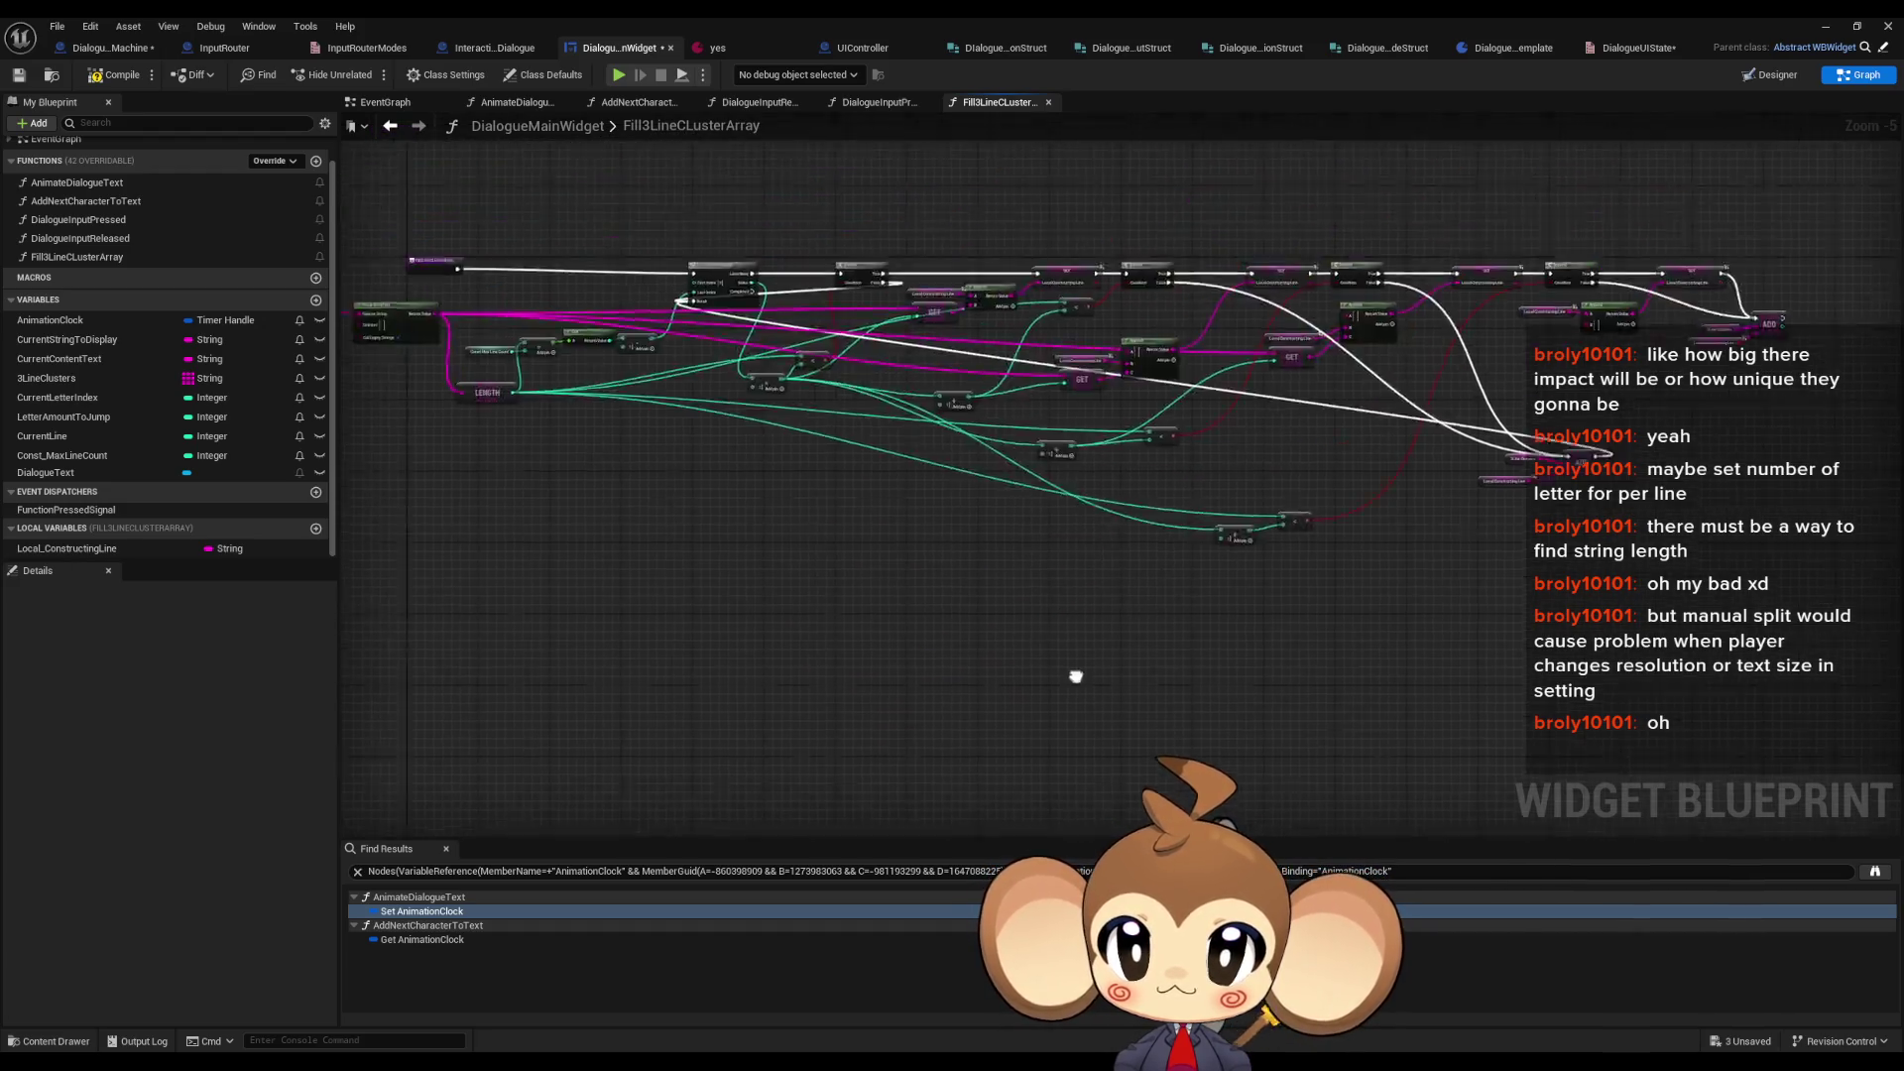
{"action": "scroll", "coordinate": [1190, 704], "scroll_direction": "up", "scroll_amount": 4}
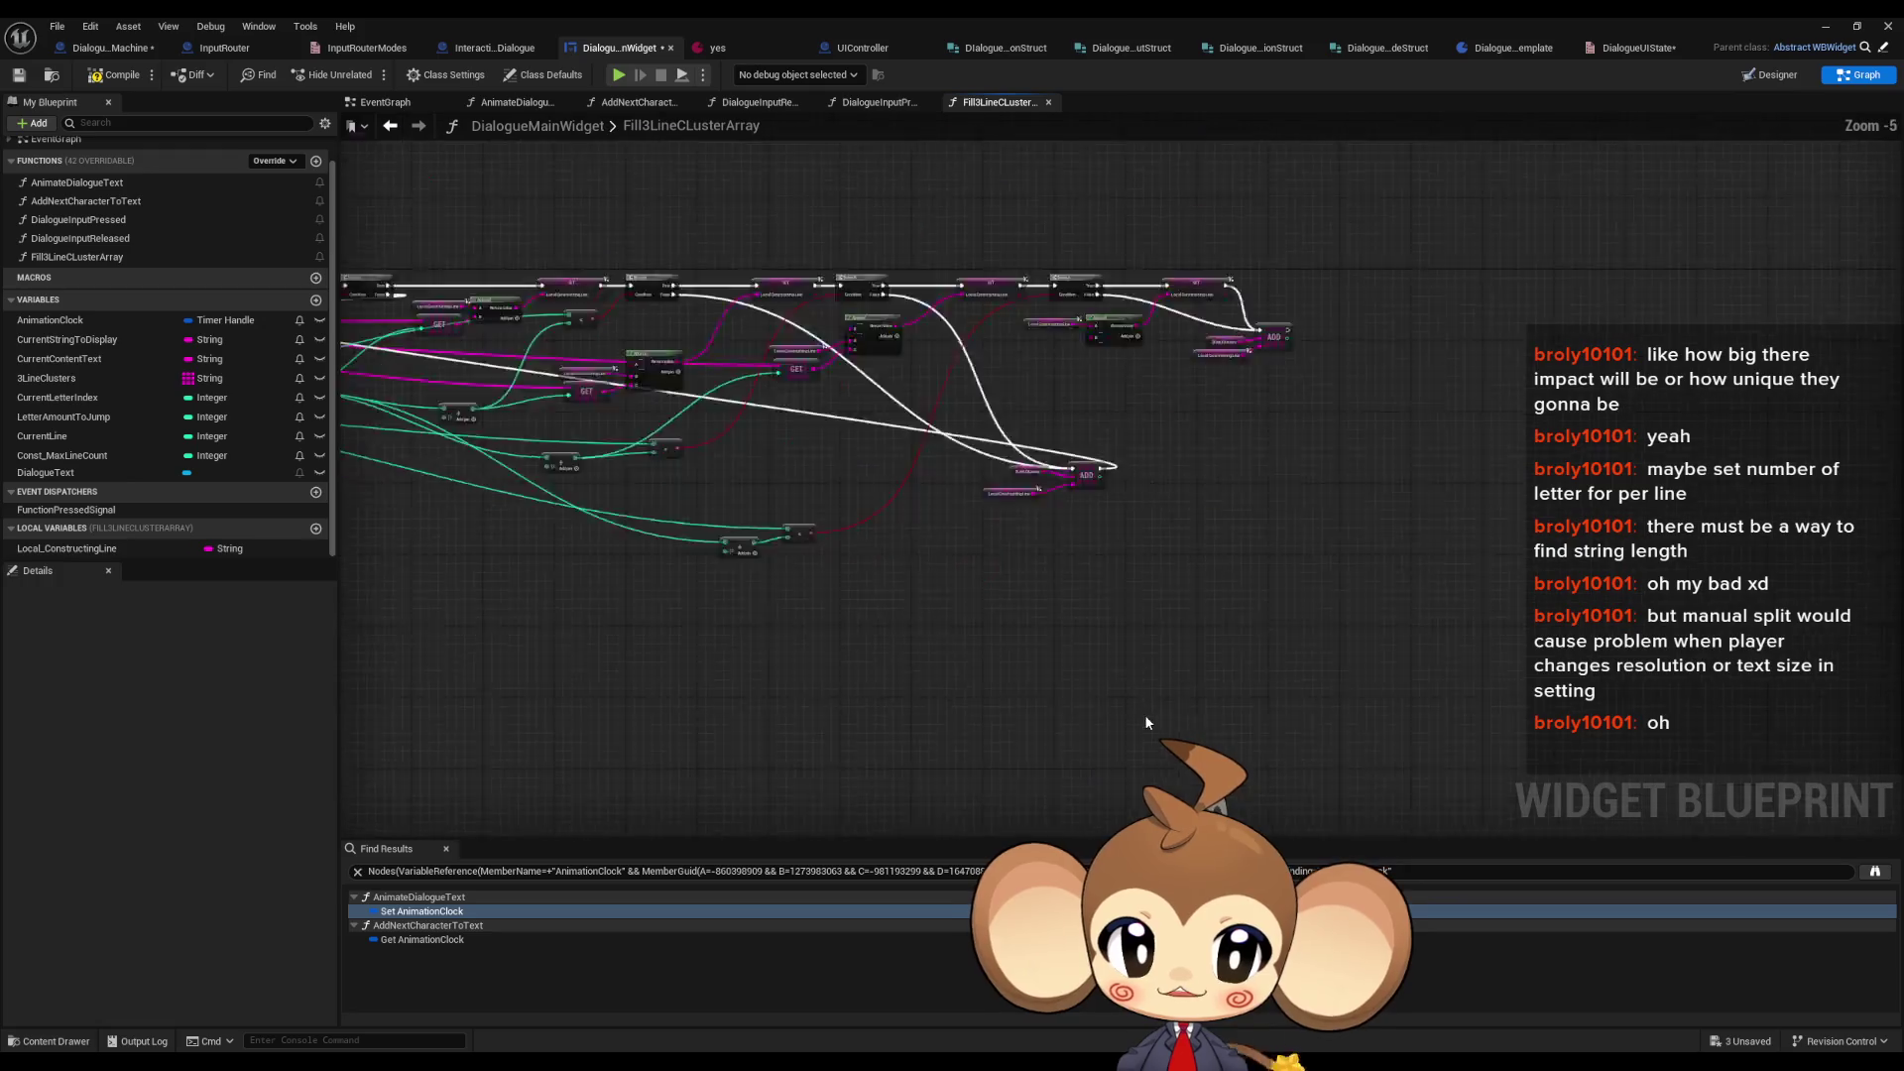
- Move the ADD node together with its 3Line Clusters and Local Constructing Line getters
{"action": "left_click_drag", "start_coordinate": [959, 497], "coordinate": [1178, 653]}
{"action": "mouse_move", "coordinate": [1185, 556]}
{"action": "left_mouse_down"}
{"action": "mouse_move", "coordinate": [872, 595]}
{"action": "mouse_move", "coordinate": [833, 823]}
{"action": "mouse_move", "coordinate": [776, 664]}
{"action": "mouse_move", "coordinate": [556, 571]}
{"action": "left_mouse_up"}
{"action": "scroll", "coordinate": [1111, 687], "scroll_direction": "down", "scroll_amount": 1}
{"action": "mouse_move", "coordinate": [1182, 670]}
{"action": "left_mouse_down"}
{"action": "mouse_move", "coordinate": [1393, 673]}
{"action": "mouse_move", "coordinate": [1436, 644]}
{"action": "left_mouse_up"}
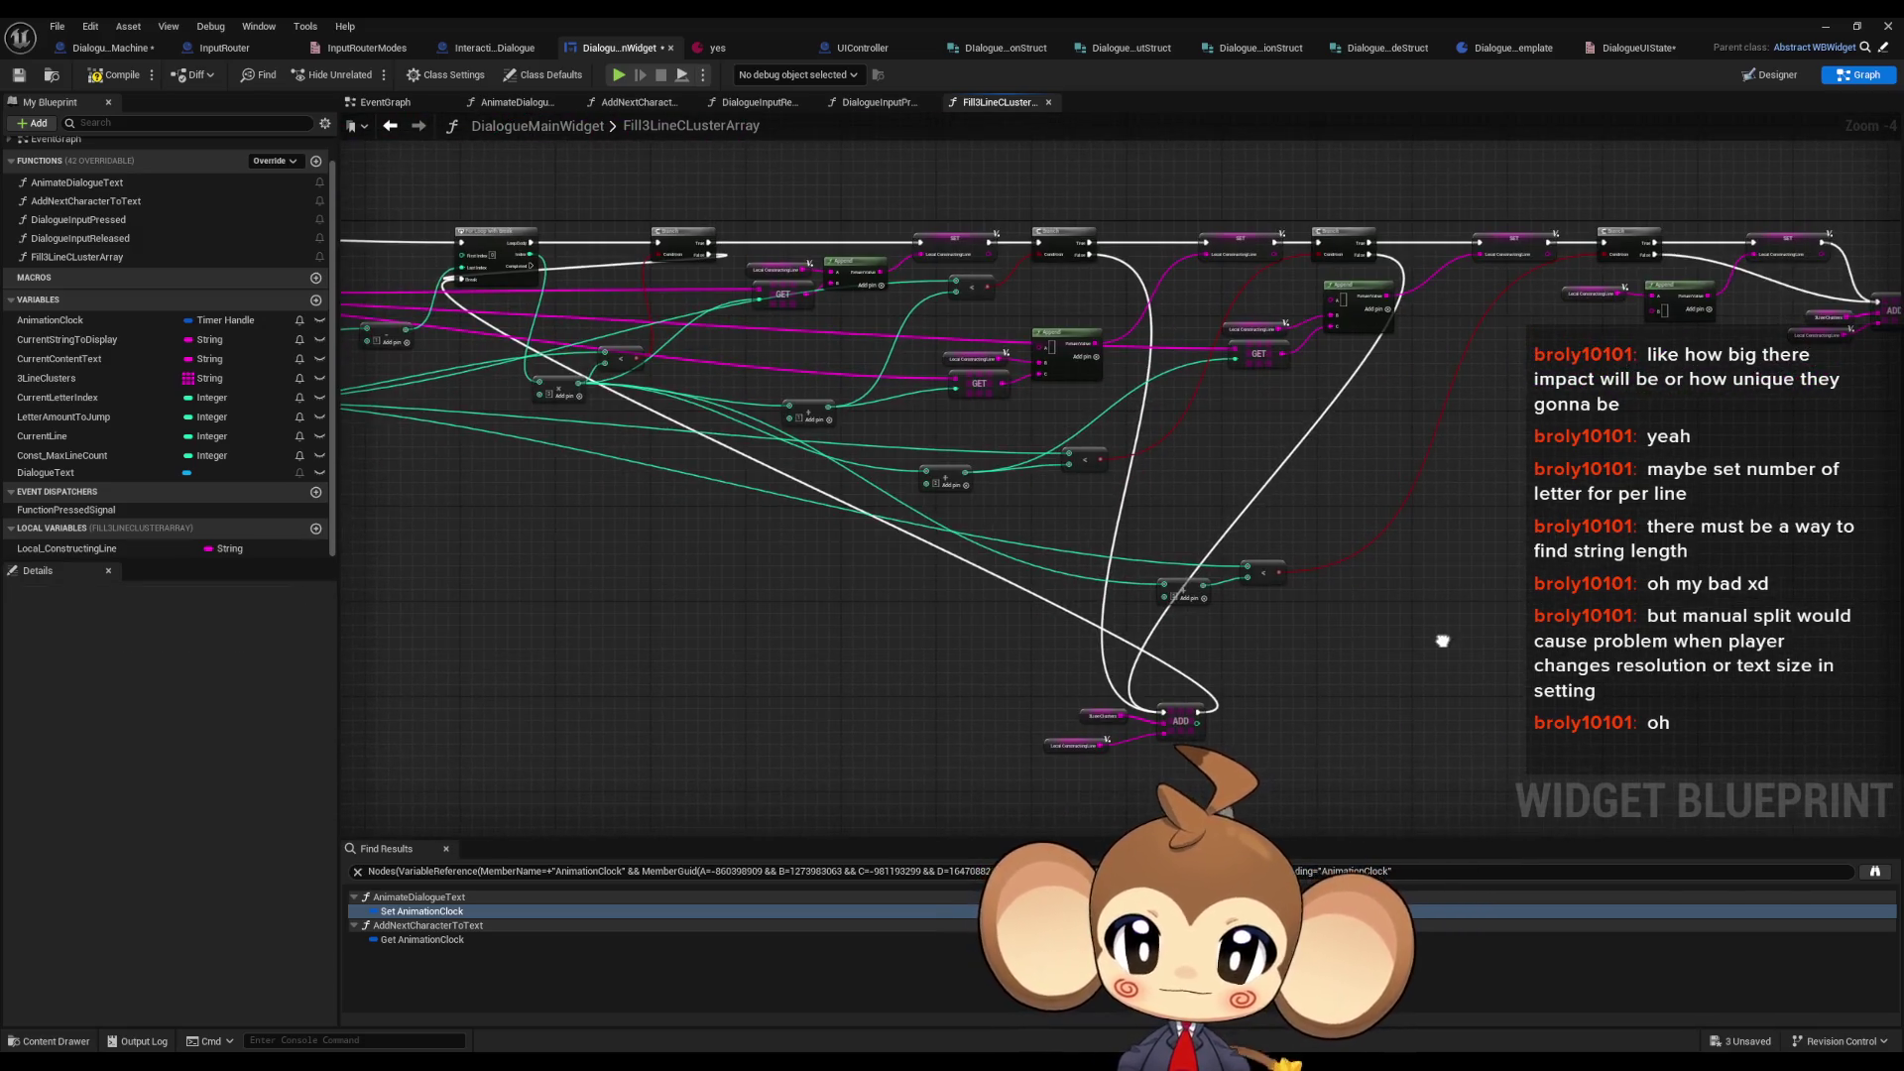
{"action": "mouse_move", "coordinate": [1636, 556]}
{"action": "left_mouse_down"}
{"action": "mouse_move", "coordinate": [1440, 629]}
{"action": "mouse_move", "coordinate": [1110, 506]}
{"action": "left_mouse_up"}
- Select the Local Constructing Line and Append nodes, review the graph, and inspect 3LineClusters
{"action": "left_click_drag", "start_coordinate": [1058, 402], "coordinate": [1229, 502]}
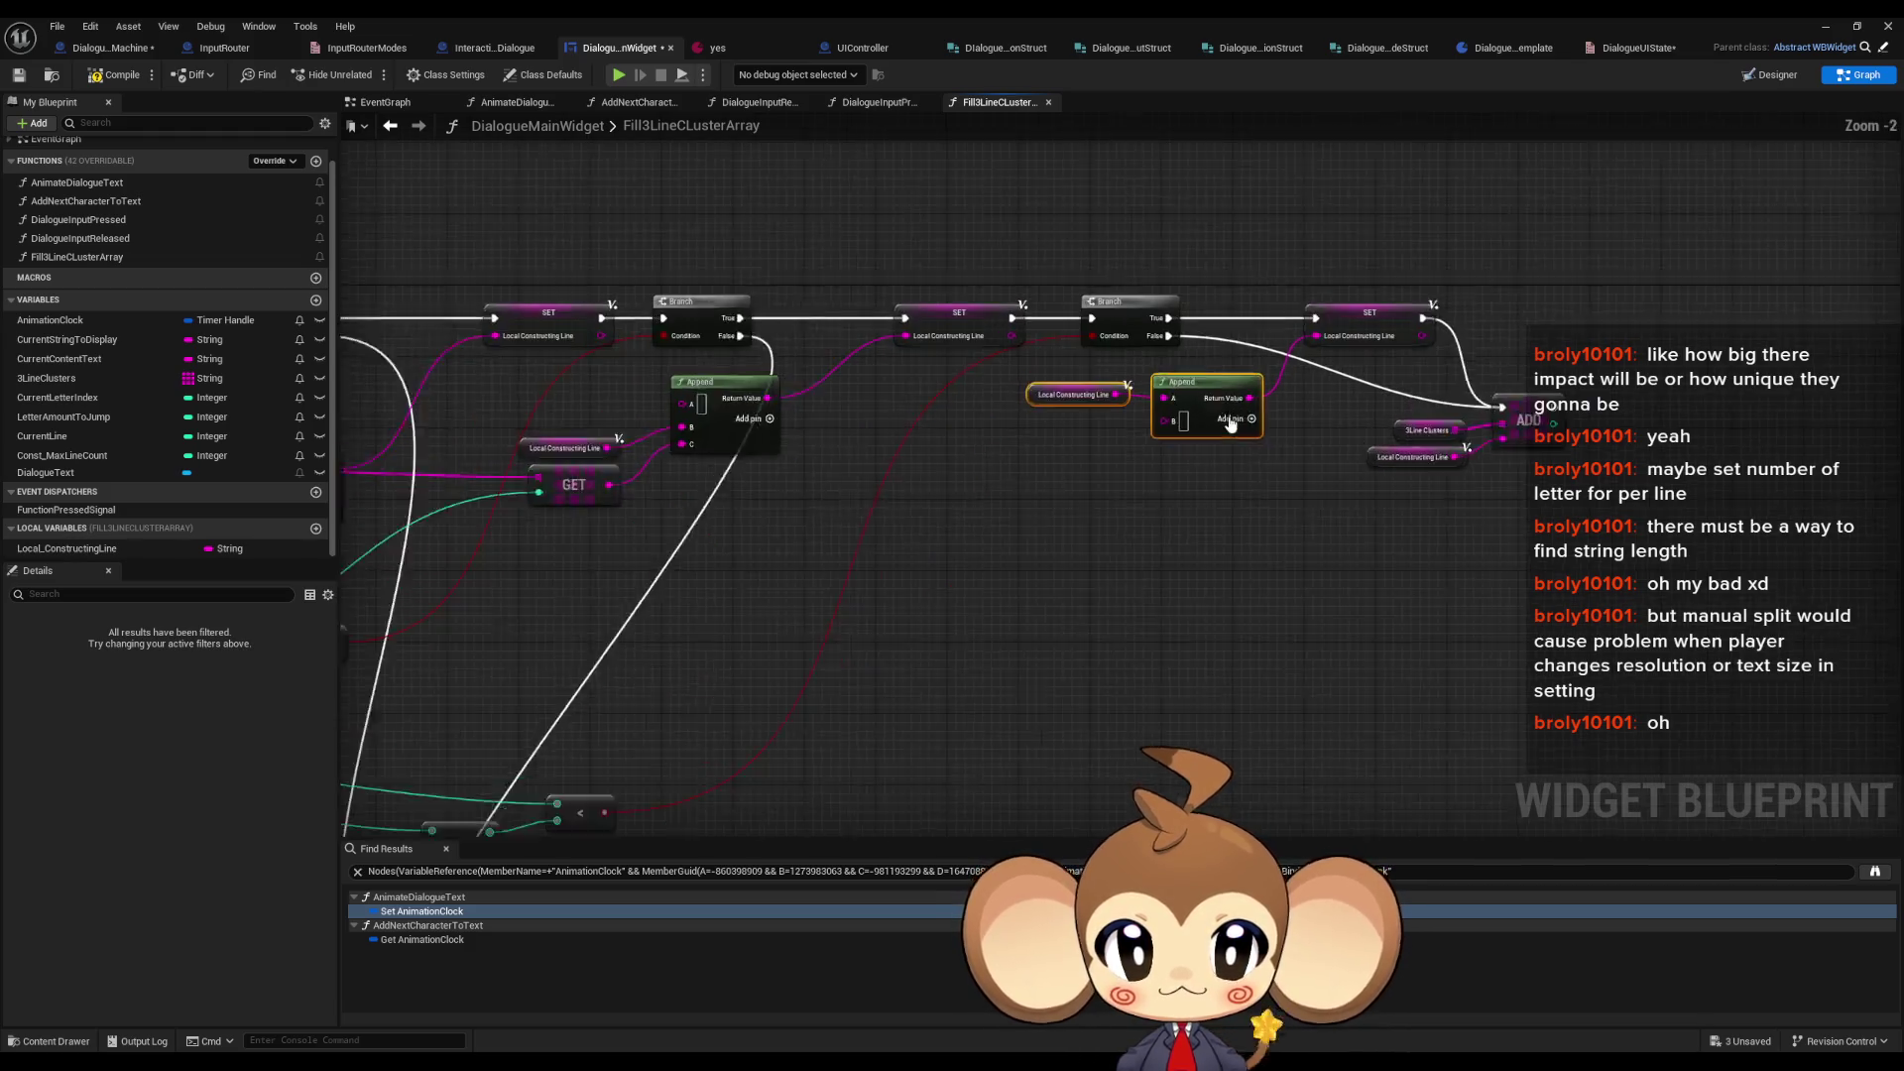
{"action": "scroll", "coordinate": [1224, 421], "scroll_direction": "up", "scroll_amount": 3}
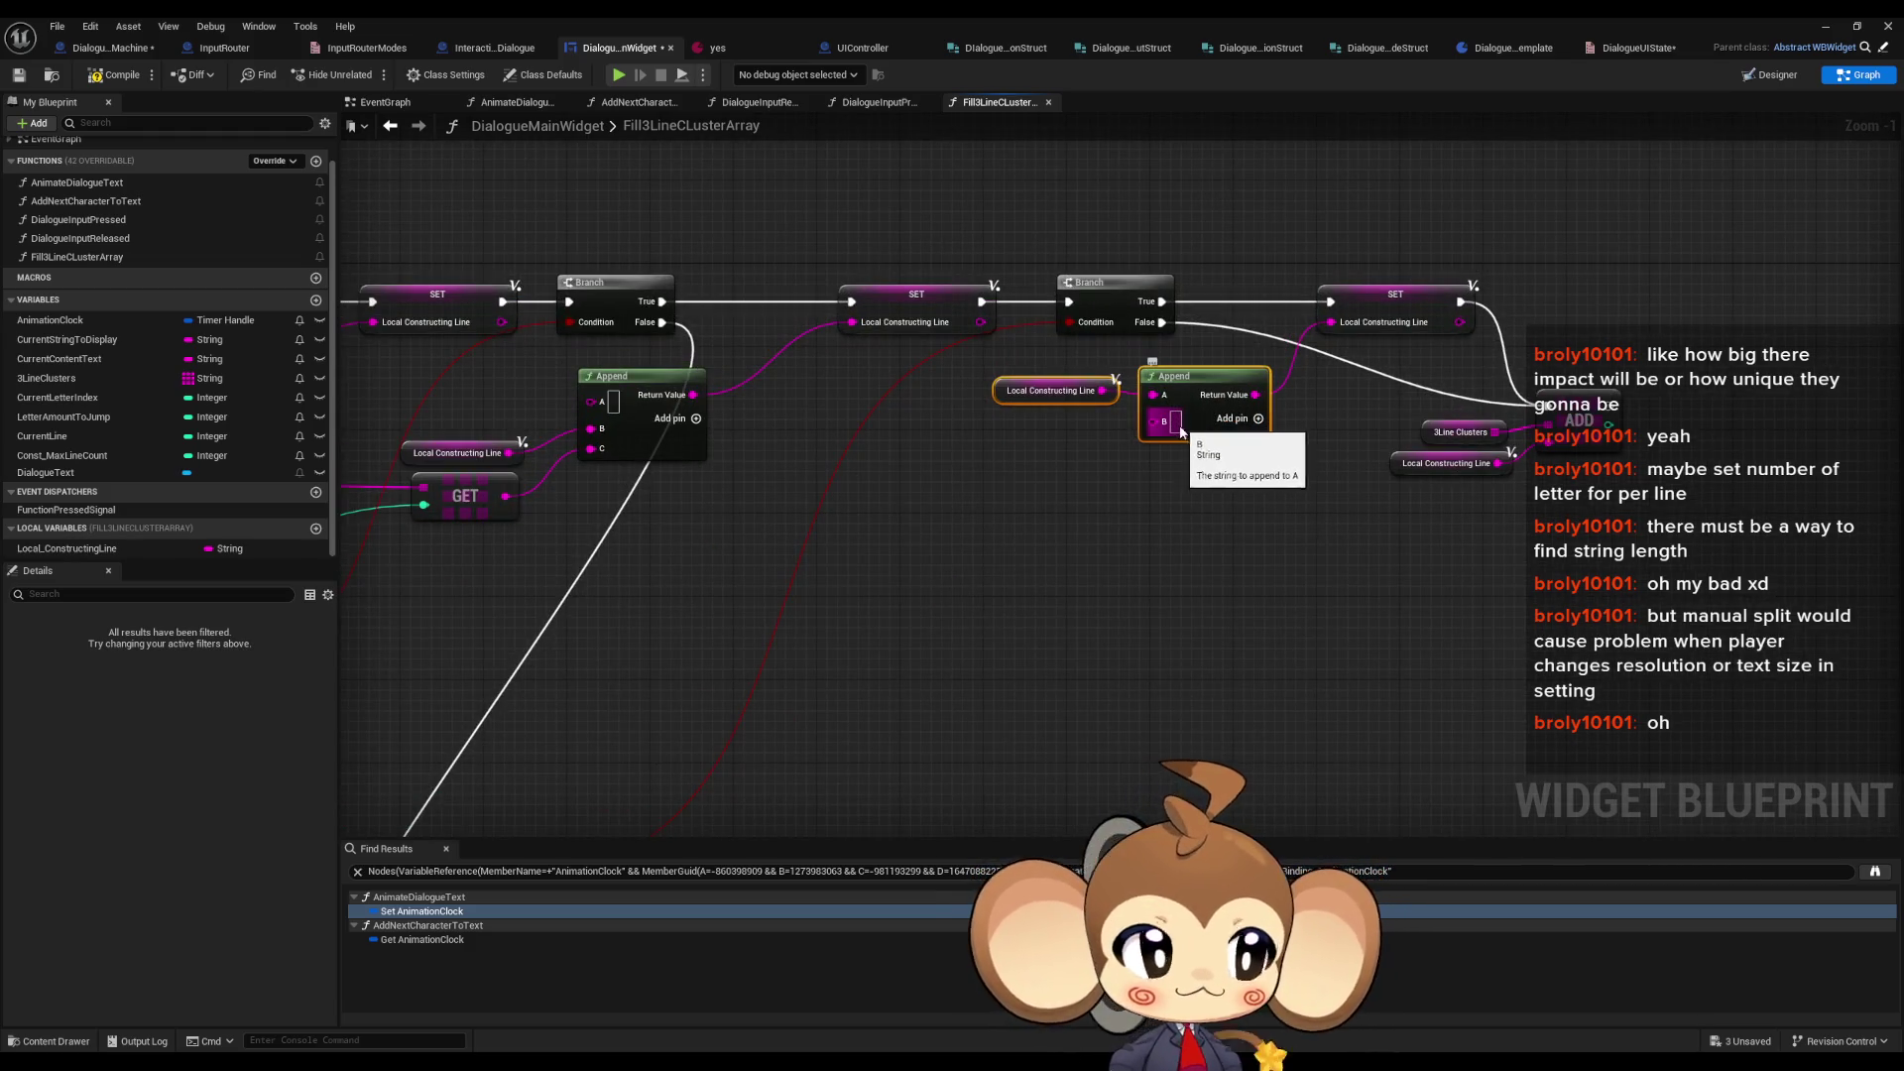
{"action": "scroll", "coordinate": [1178, 428], "scroll_direction": "down", "scroll_amount": 4}
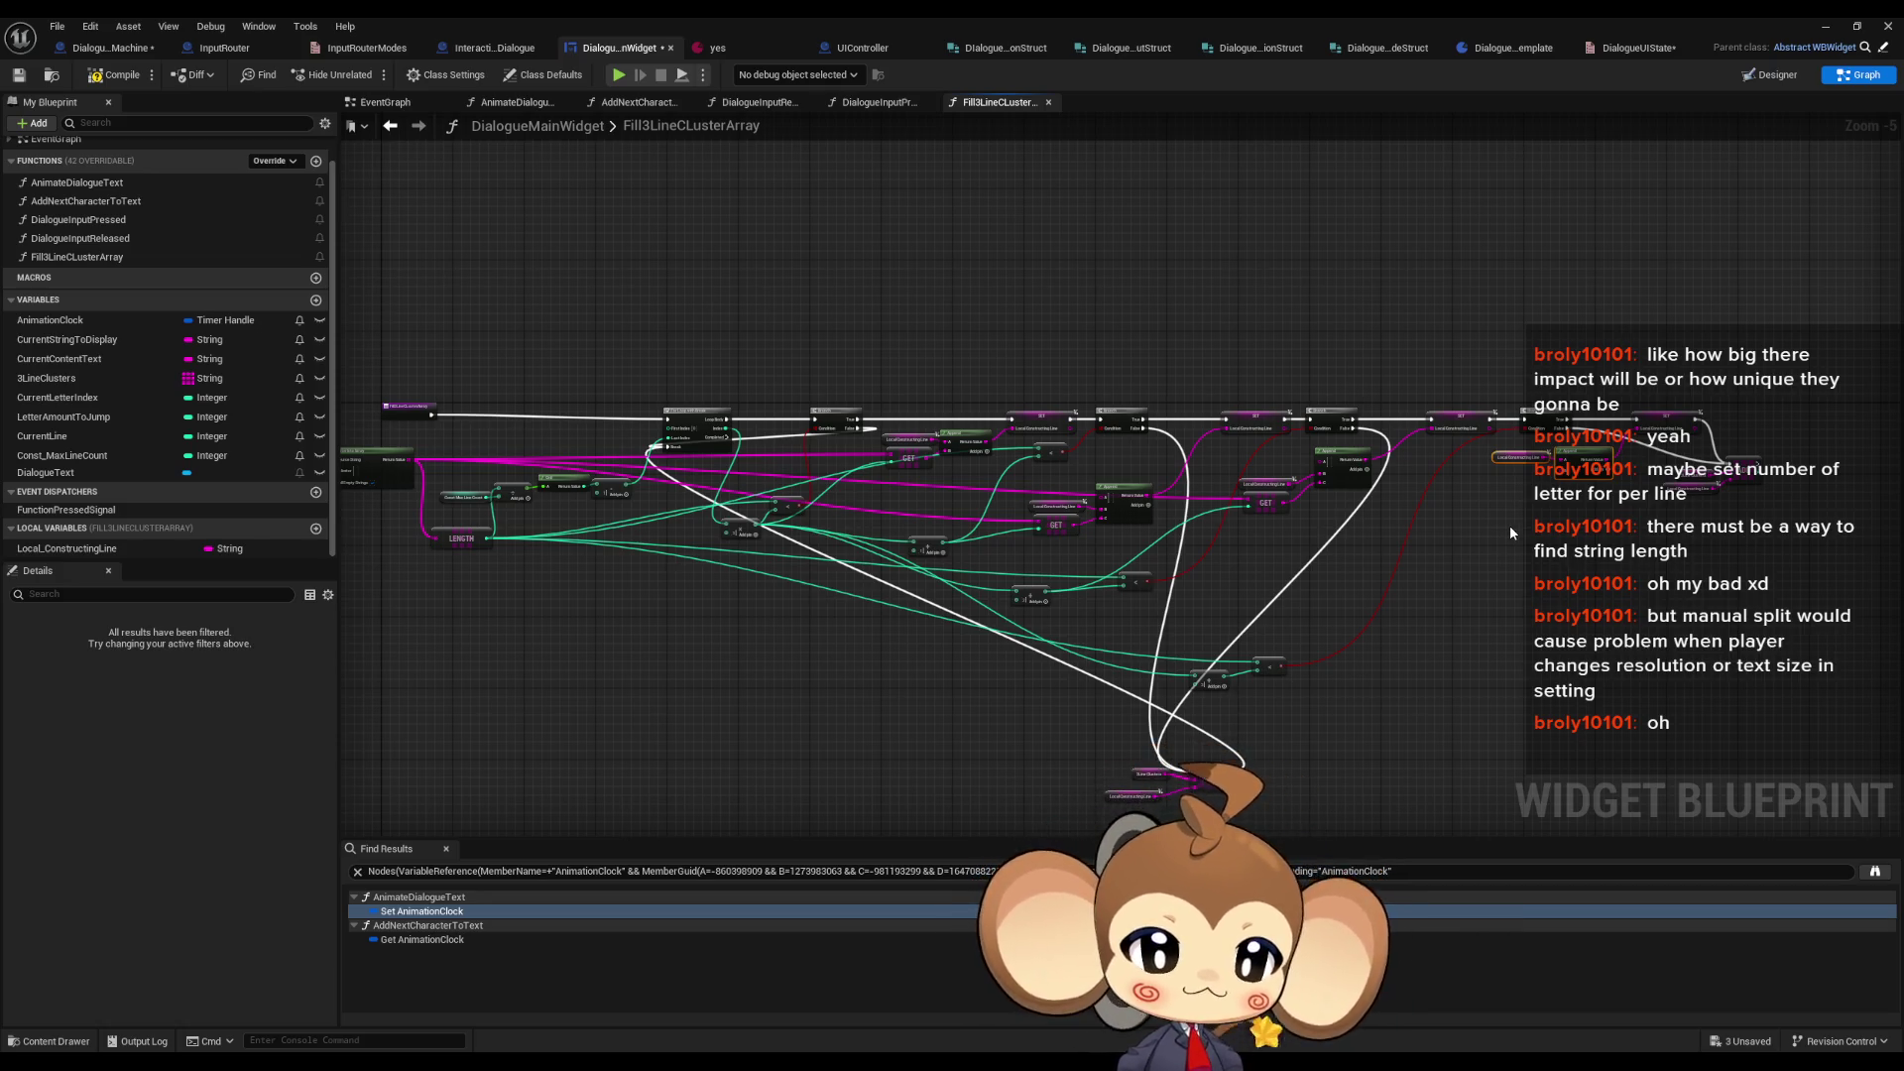
{"action": "left_click_drag", "start_coordinate": [843, 746], "coordinate": [1085, 712]}
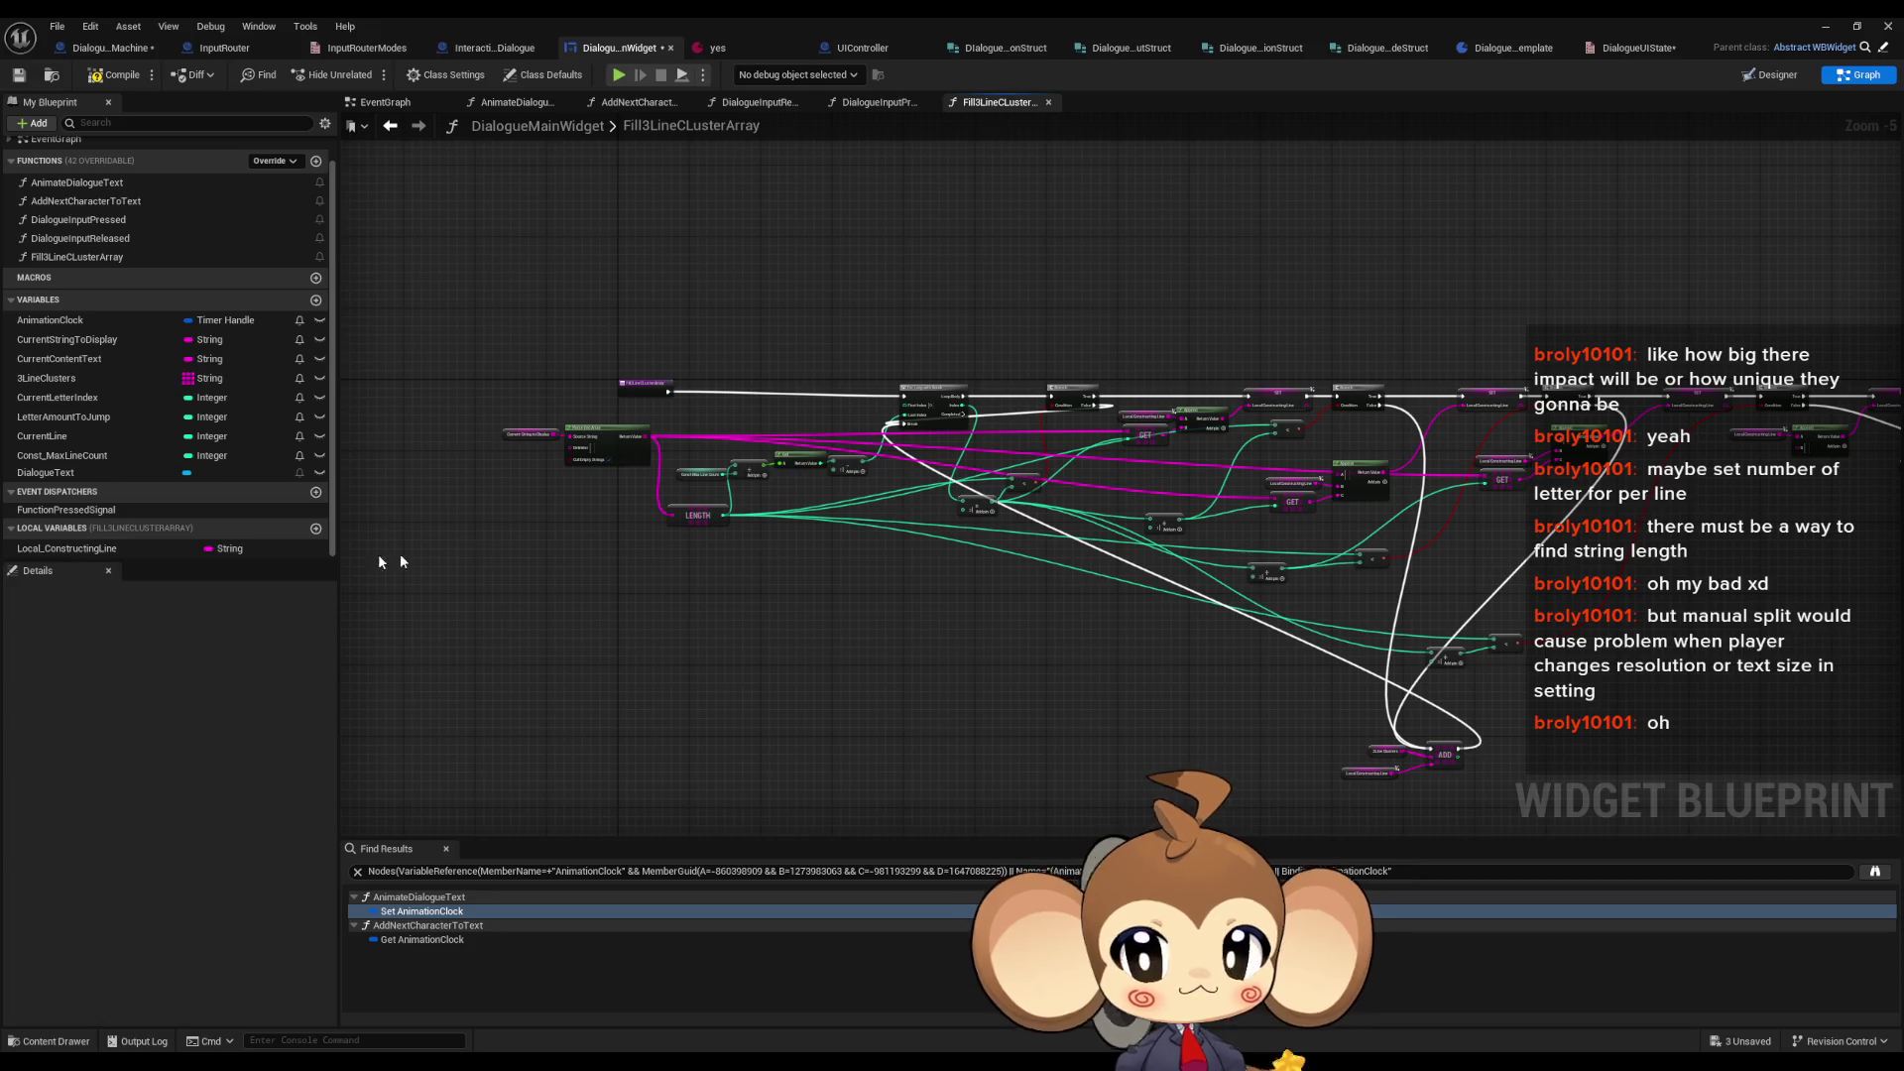
{"action": "left_click", "coordinate": [96, 379]}
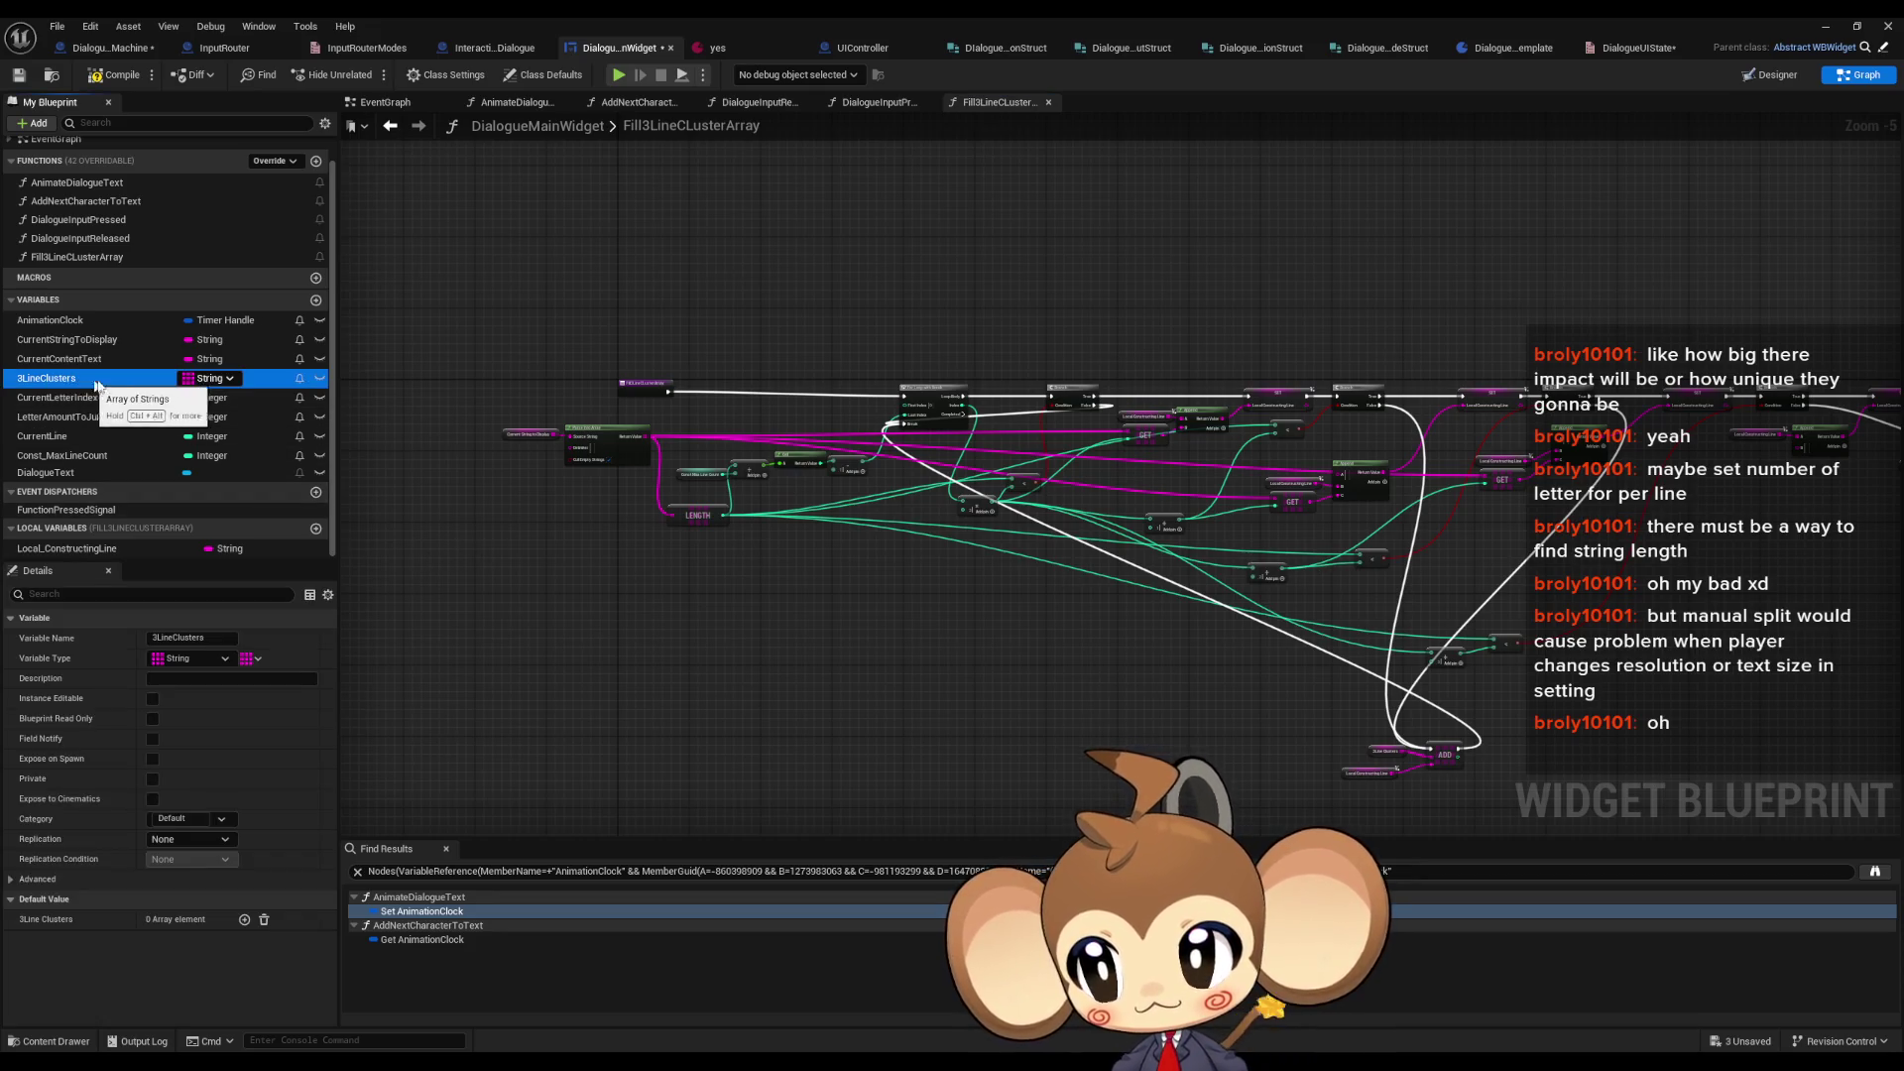
- Compile the widget blueprint and open the AnimateDialogueText function graph
{"action": "left_click", "coordinate": [111, 80]}
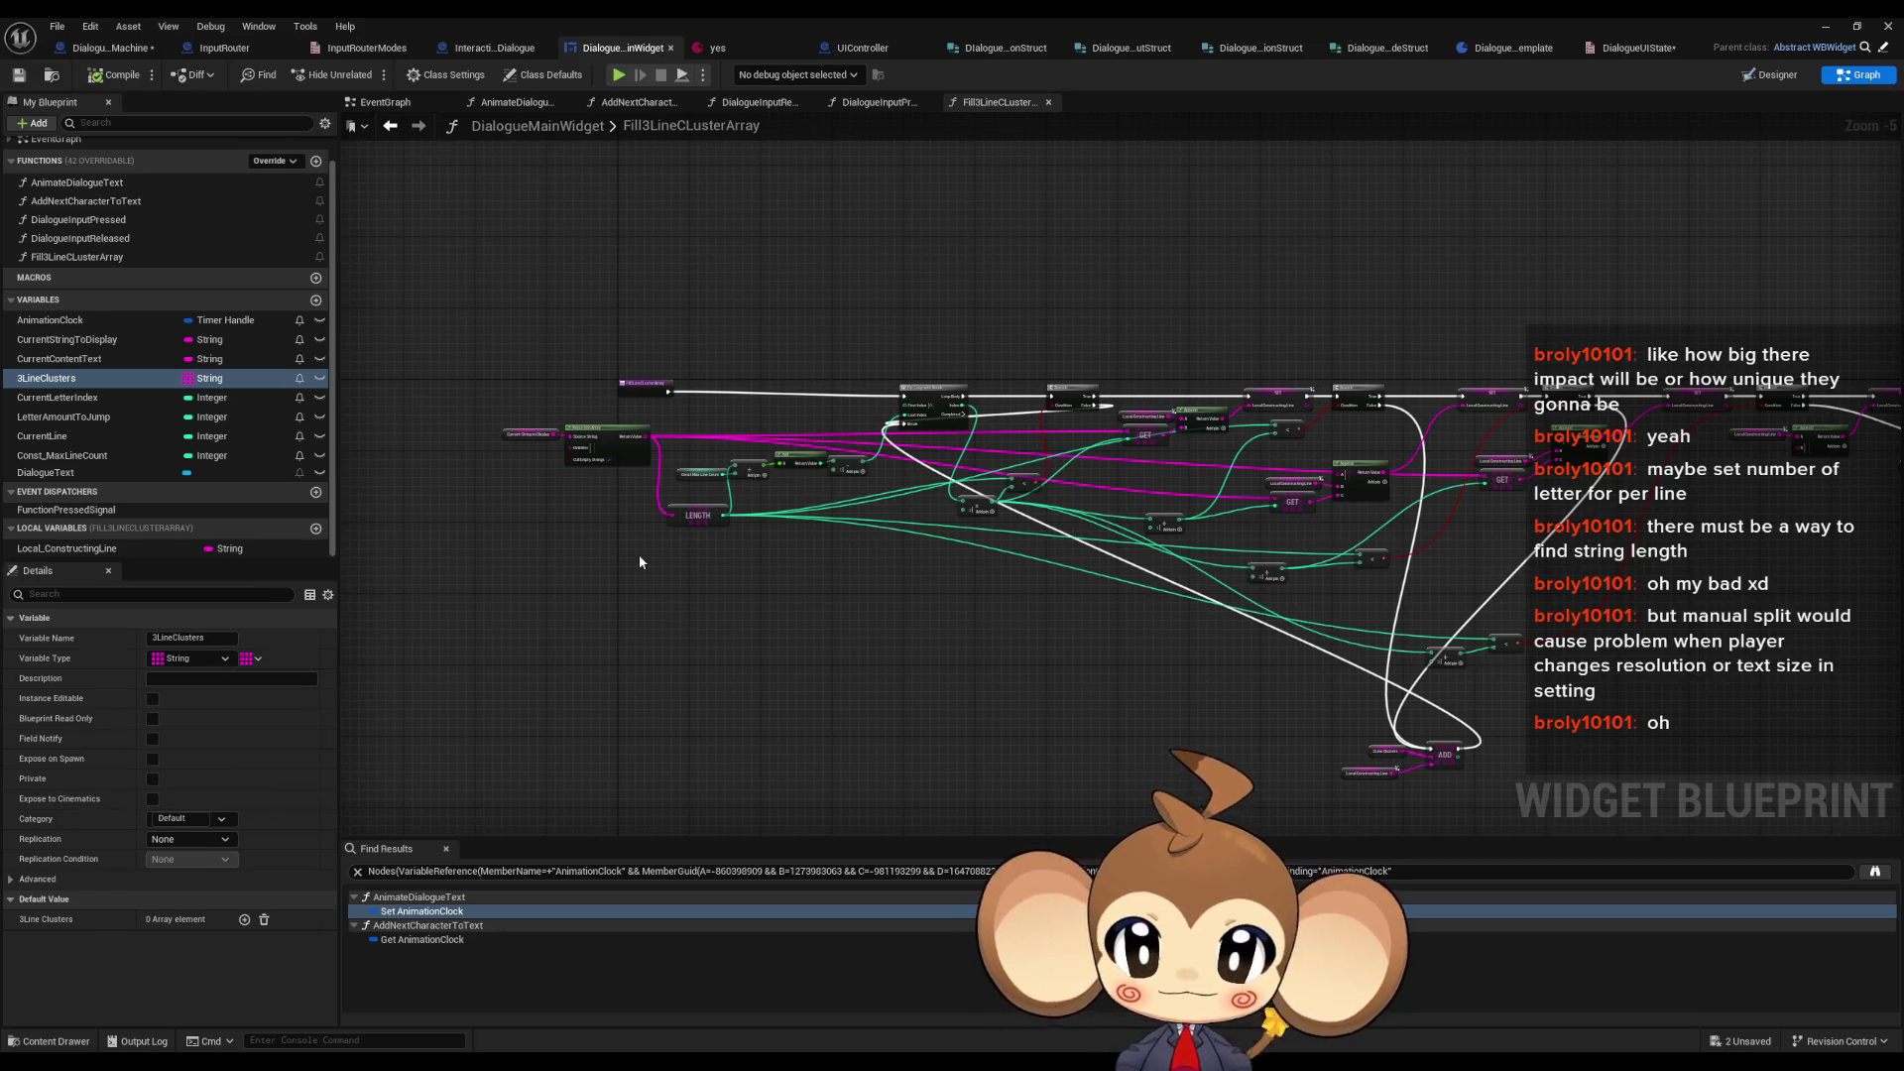
{"action": "scroll", "coordinate": [615, 536], "scroll_direction": "up", "scroll_amount": 1}
{"action": "scroll", "coordinate": [165, 313], "scroll_direction": "up", "scroll_amount": 1}
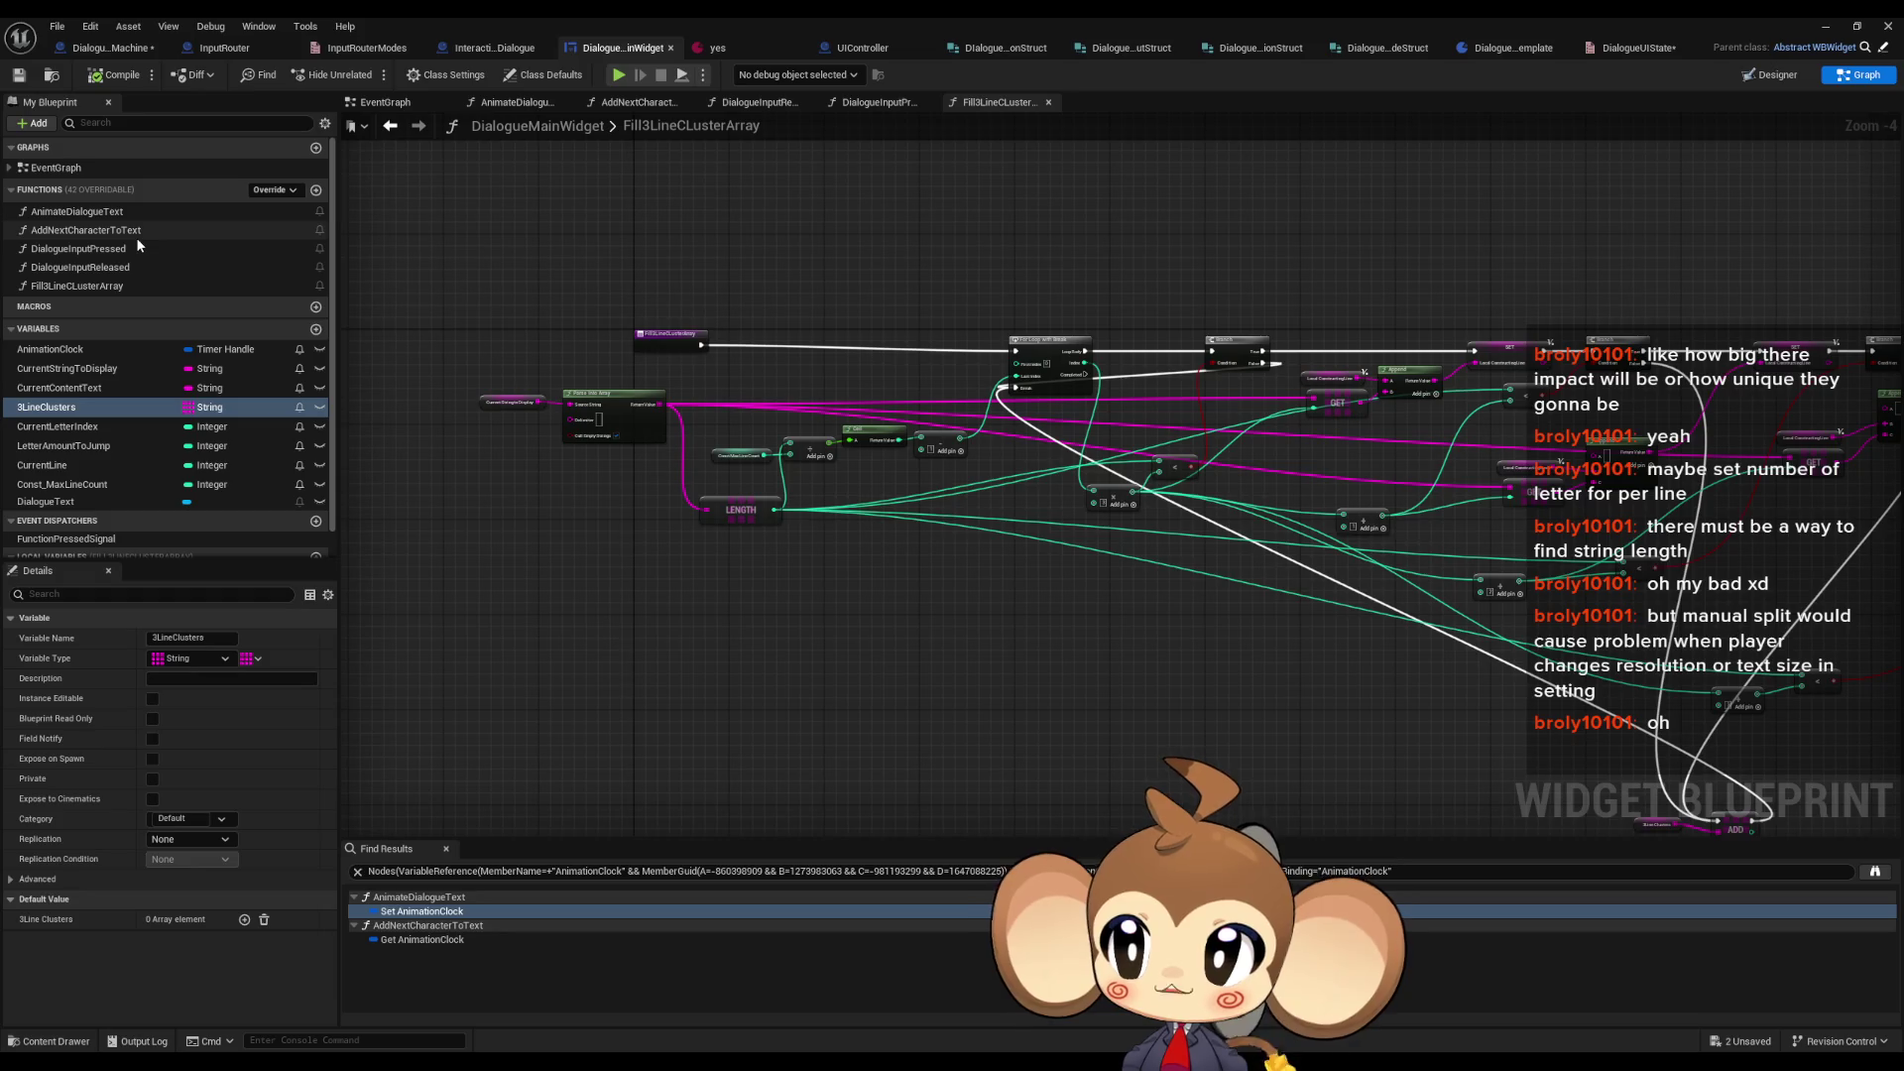
{"action": "left_click", "coordinate": [109, 216]}
{"action": "double_click", "coordinate": [109, 214]}
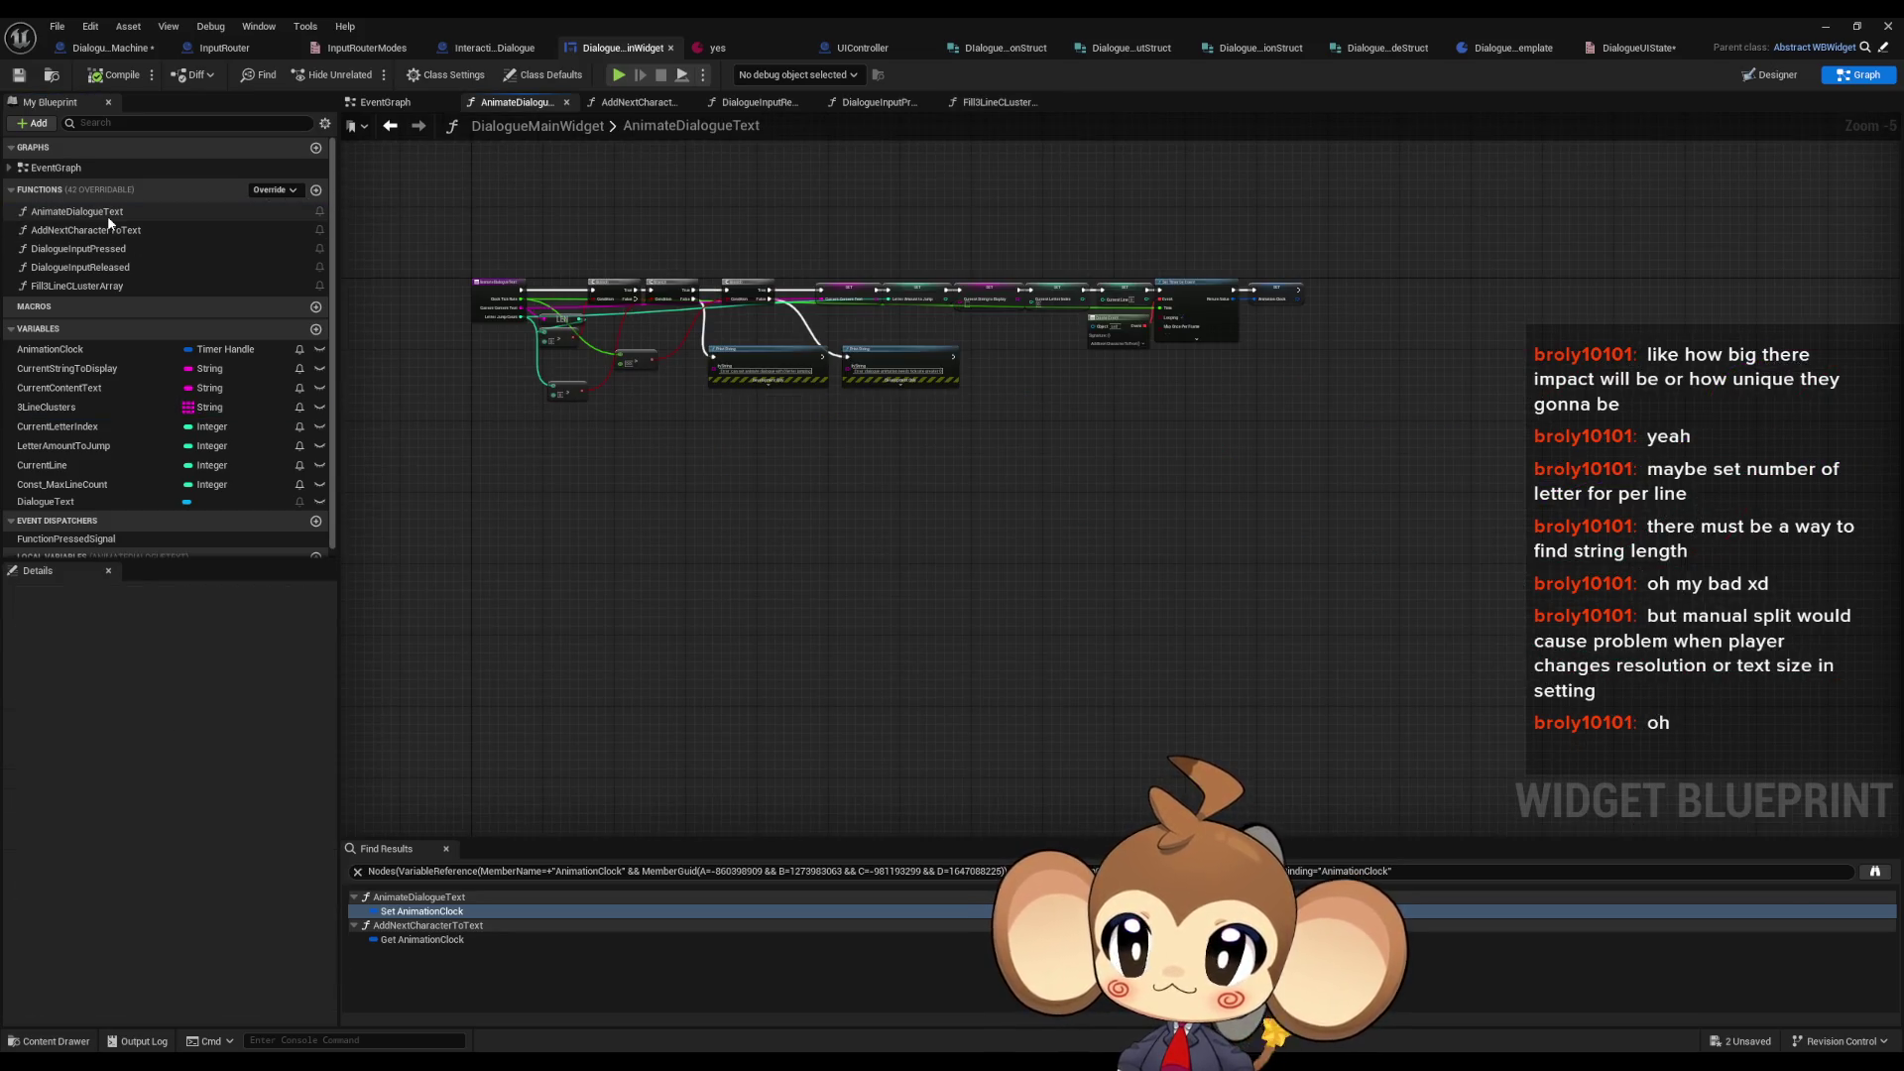
{"action": "scroll", "coordinate": [899, 462], "scroll_direction": "up", "scroll_amount": 2}
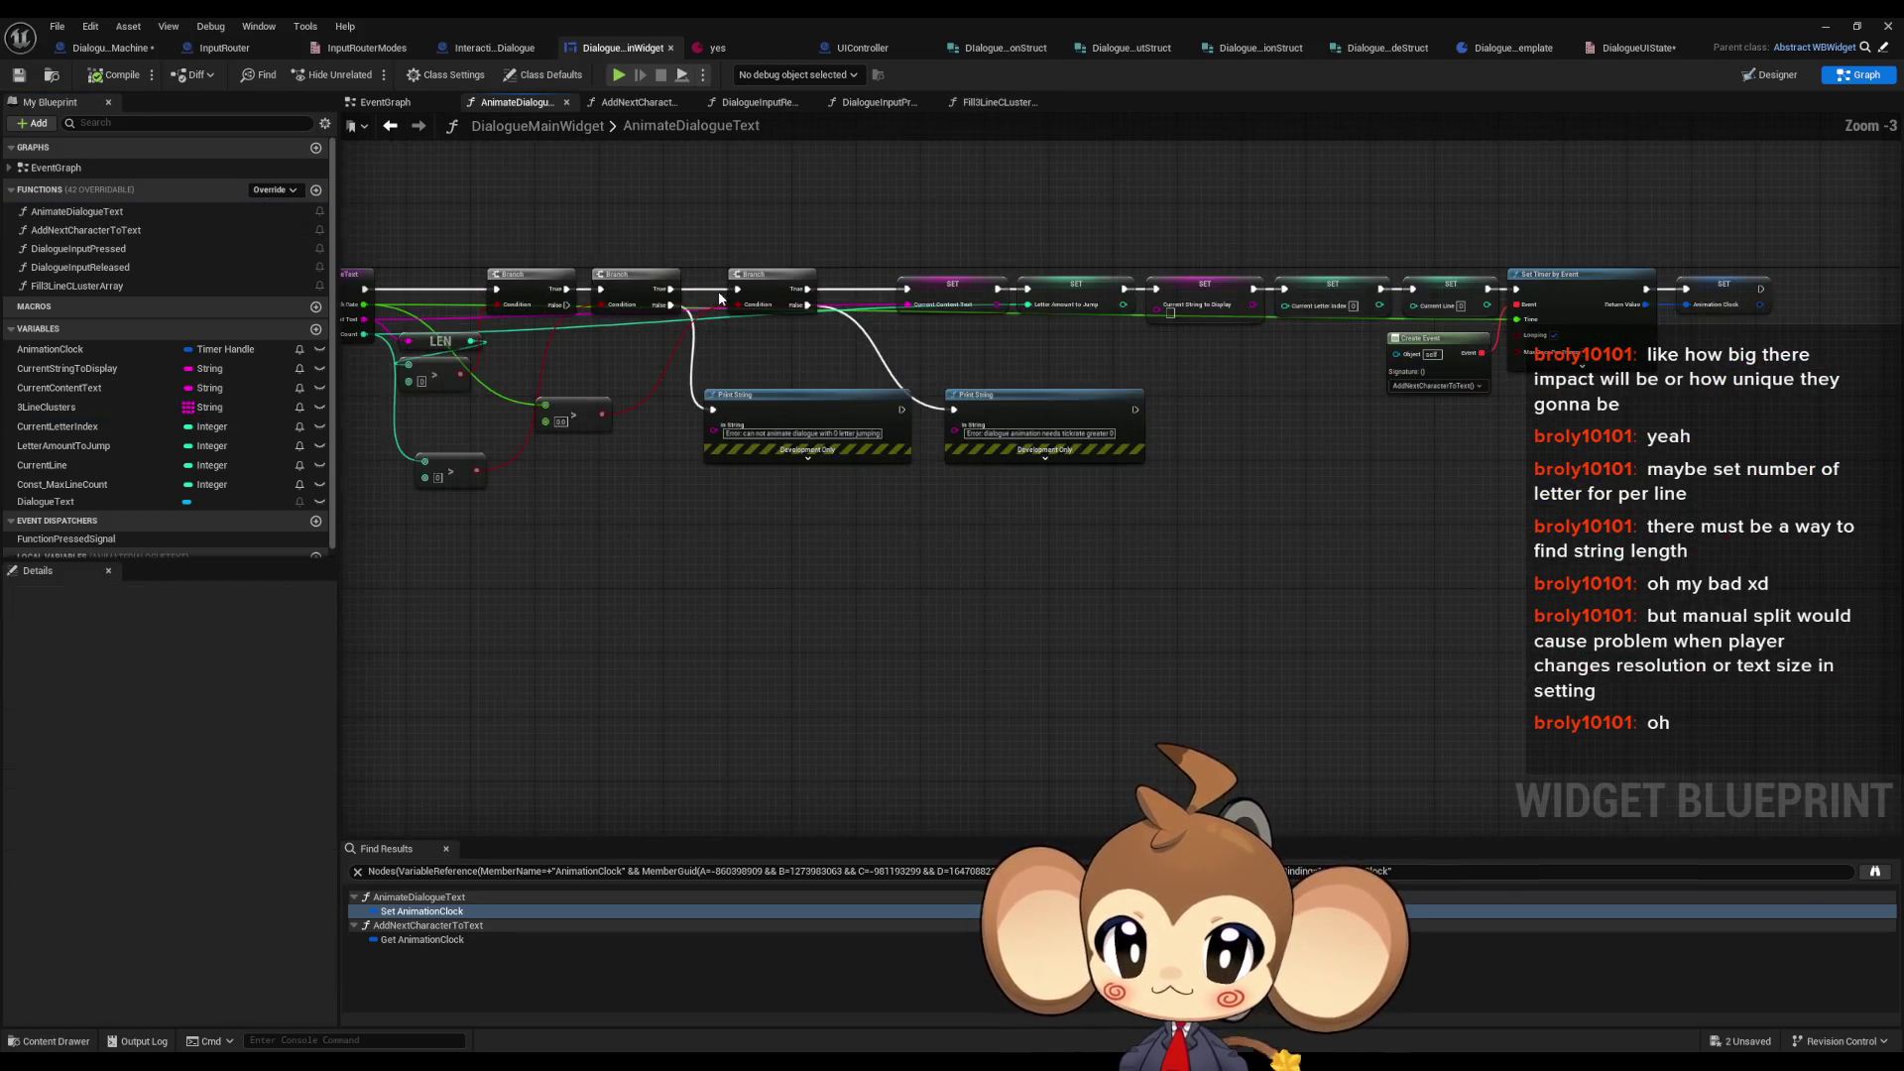
- Call Fill3LineClusterArray after the SET Animation Clock timer node, then switch to the yes asset
{"action": "mouse_move", "coordinate": [900, 464]}
{"action": "left_mouse_down"}
{"action": "mouse_move", "coordinate": [886, 417]}
{"action": "mouse_move", "coordinate": [829, 408]}
{"action": "mouse_move", "coordinate": [1058, 430]}
{"action": "left_mouse_up"}
{"action": "mouse_move", "coordinate": [1177, 496]}
{"action": "left_mouse_down"}
{"action": "mouse_move", "coordinate": [734, 478]}
{"action": "mouse_move", "coordinate": [1036, 510]}
{"action": "mouse_move", "coordinate": [1157, 485]}
{"action": "mouse_move", "coordinate": [217, 470]}
{"action": "left_mouse_up"}
{"action": "scroll", "coordinate": [1156, 490], "scroll_direction": "up", "scroll_amount": 2}
{"action": "left_click", "coordinate": [62, 287]}
{"action": "mouse_move", "coordinate": [62, 290]}
{"action": "left_mouse_down"}
{"action": "mouse_move", "coordinate": [1239, 375]}
{"action": "mouse_move", "coordinate": [1190, 392]}
{"action": "mouse_move", "coordinate": [1235, 398]}
{"action": "mouse_move", "coordinate": [1266, 373]}
{"action": "left_mouse_up"}
{"action": "left_click", "coordinate": [1220, 579]}
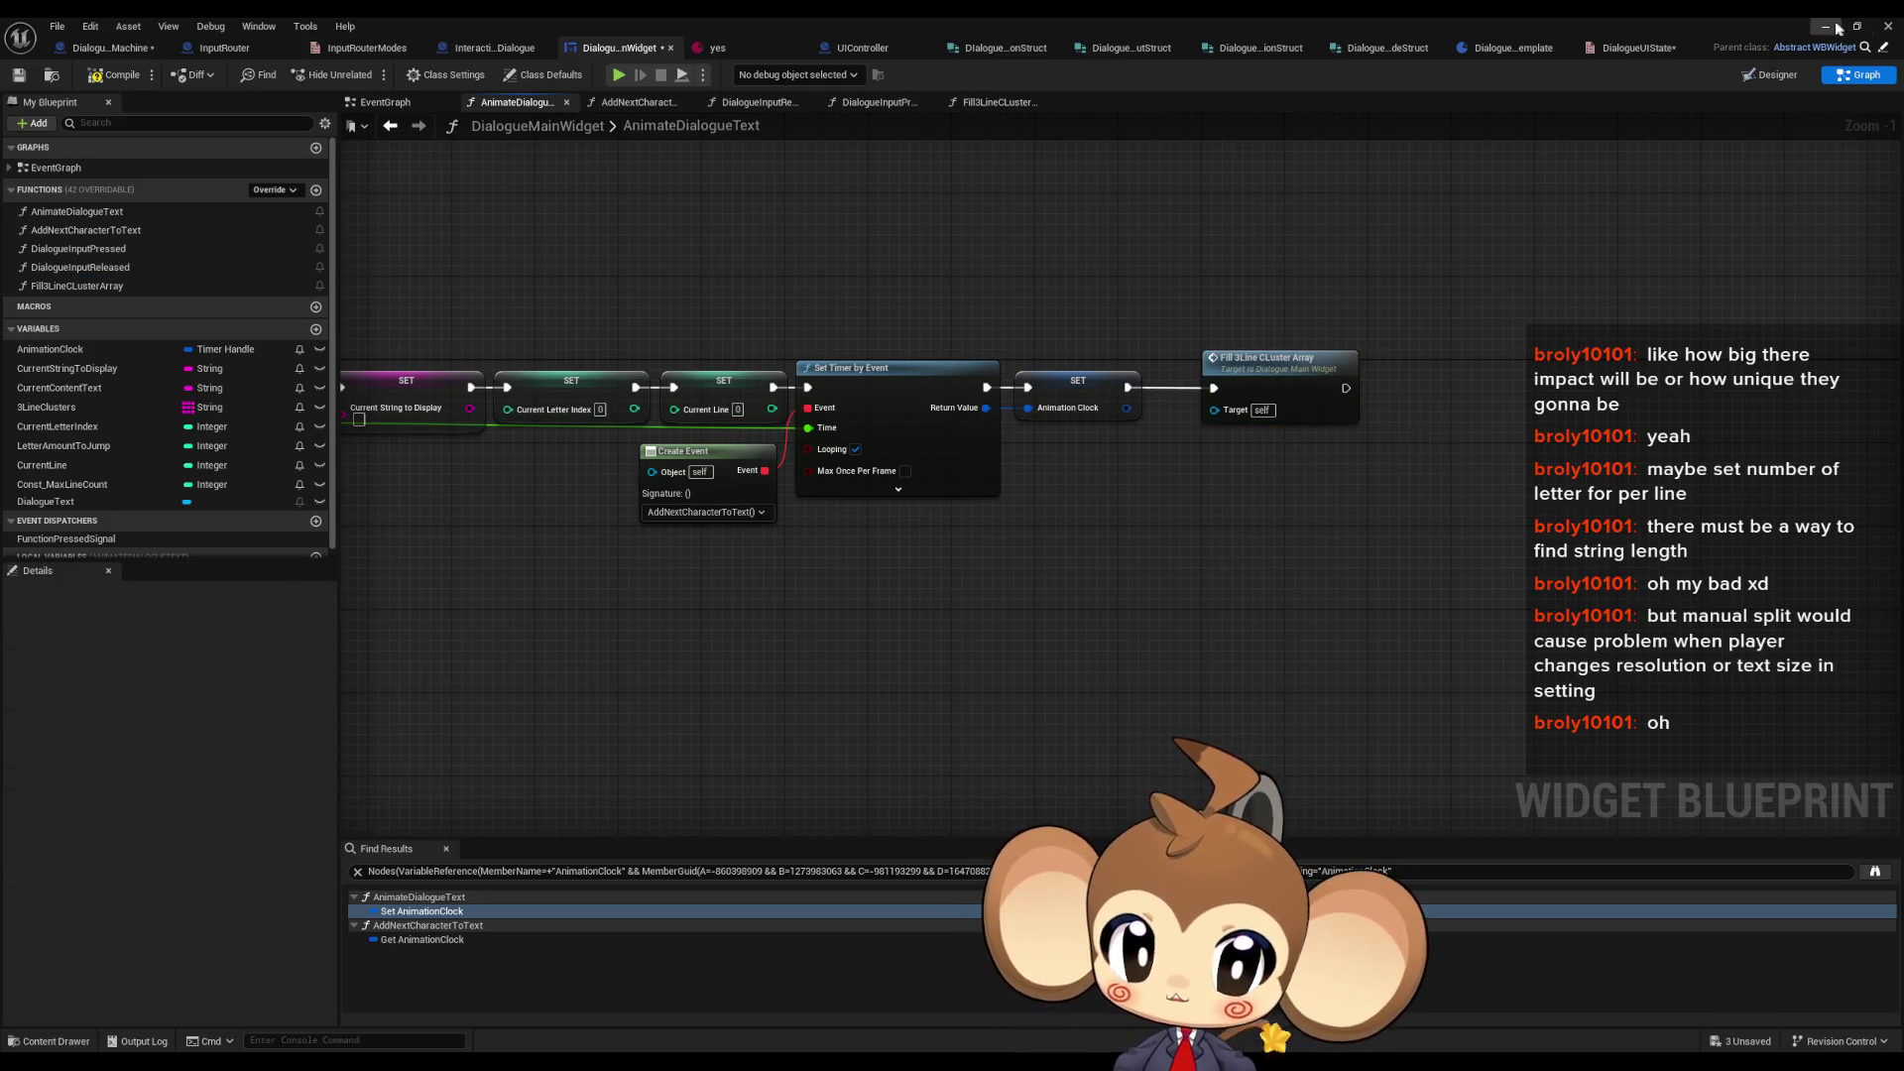
{"action": "left_click", "coordinate": [724, 49]}
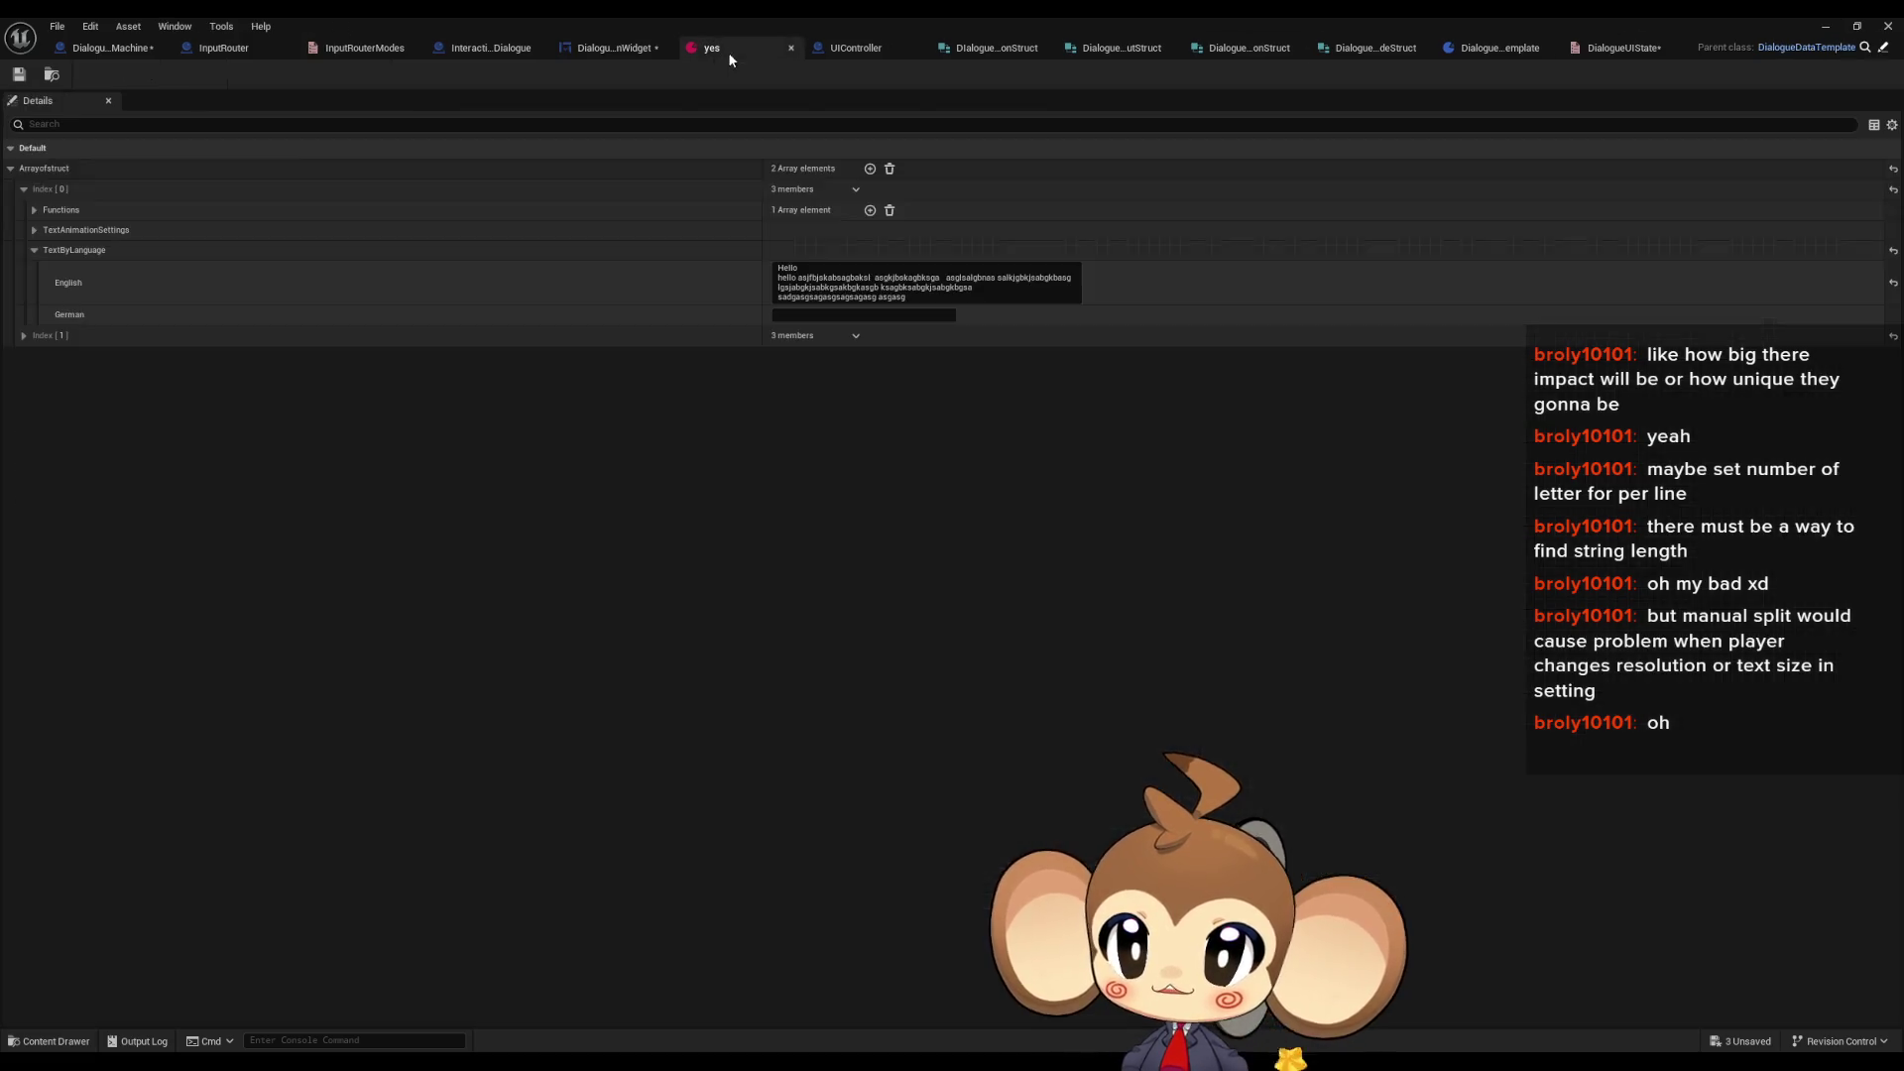
- Add new lines including "g'" to the yes asset's English text, commit, and minimize the editor
{"action": "key", "text": "shift+Return"}
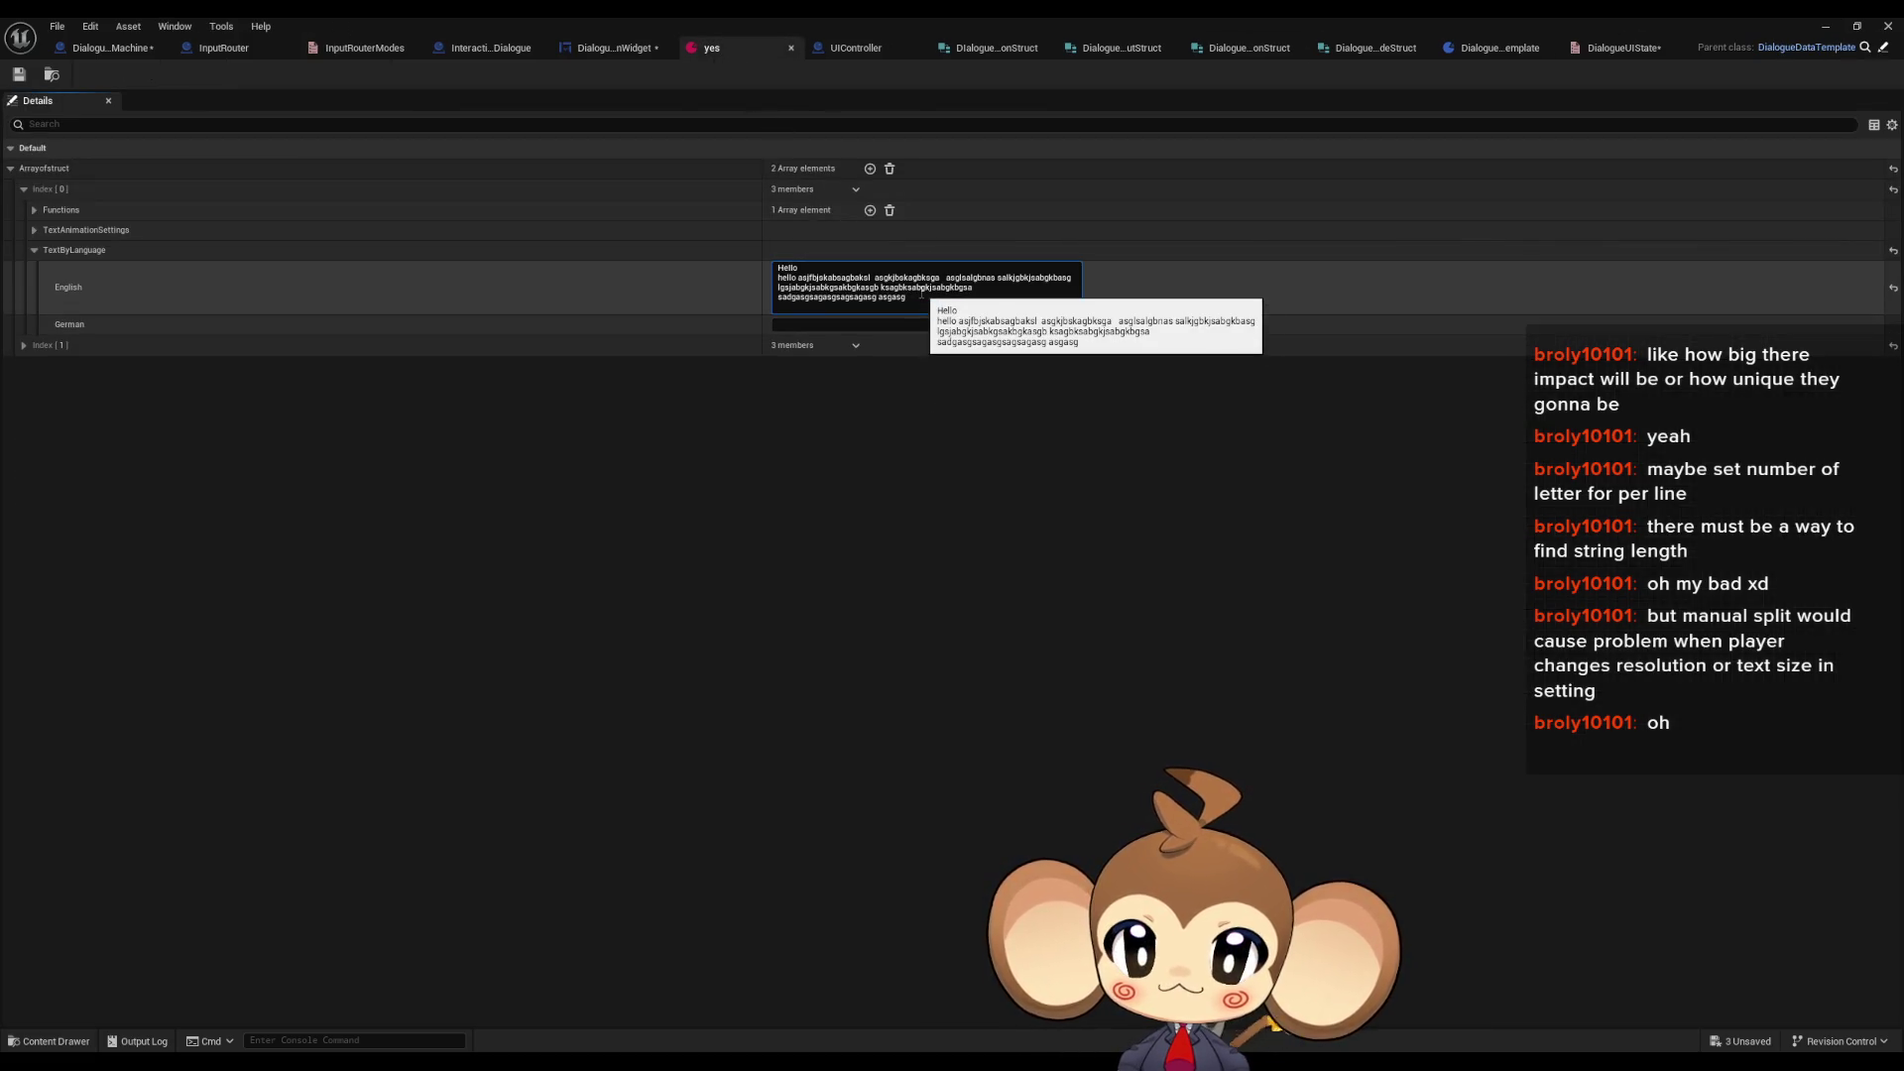
{"action": "type", "text": "g'"}
{"action": "key", "text": "shift+Return"}
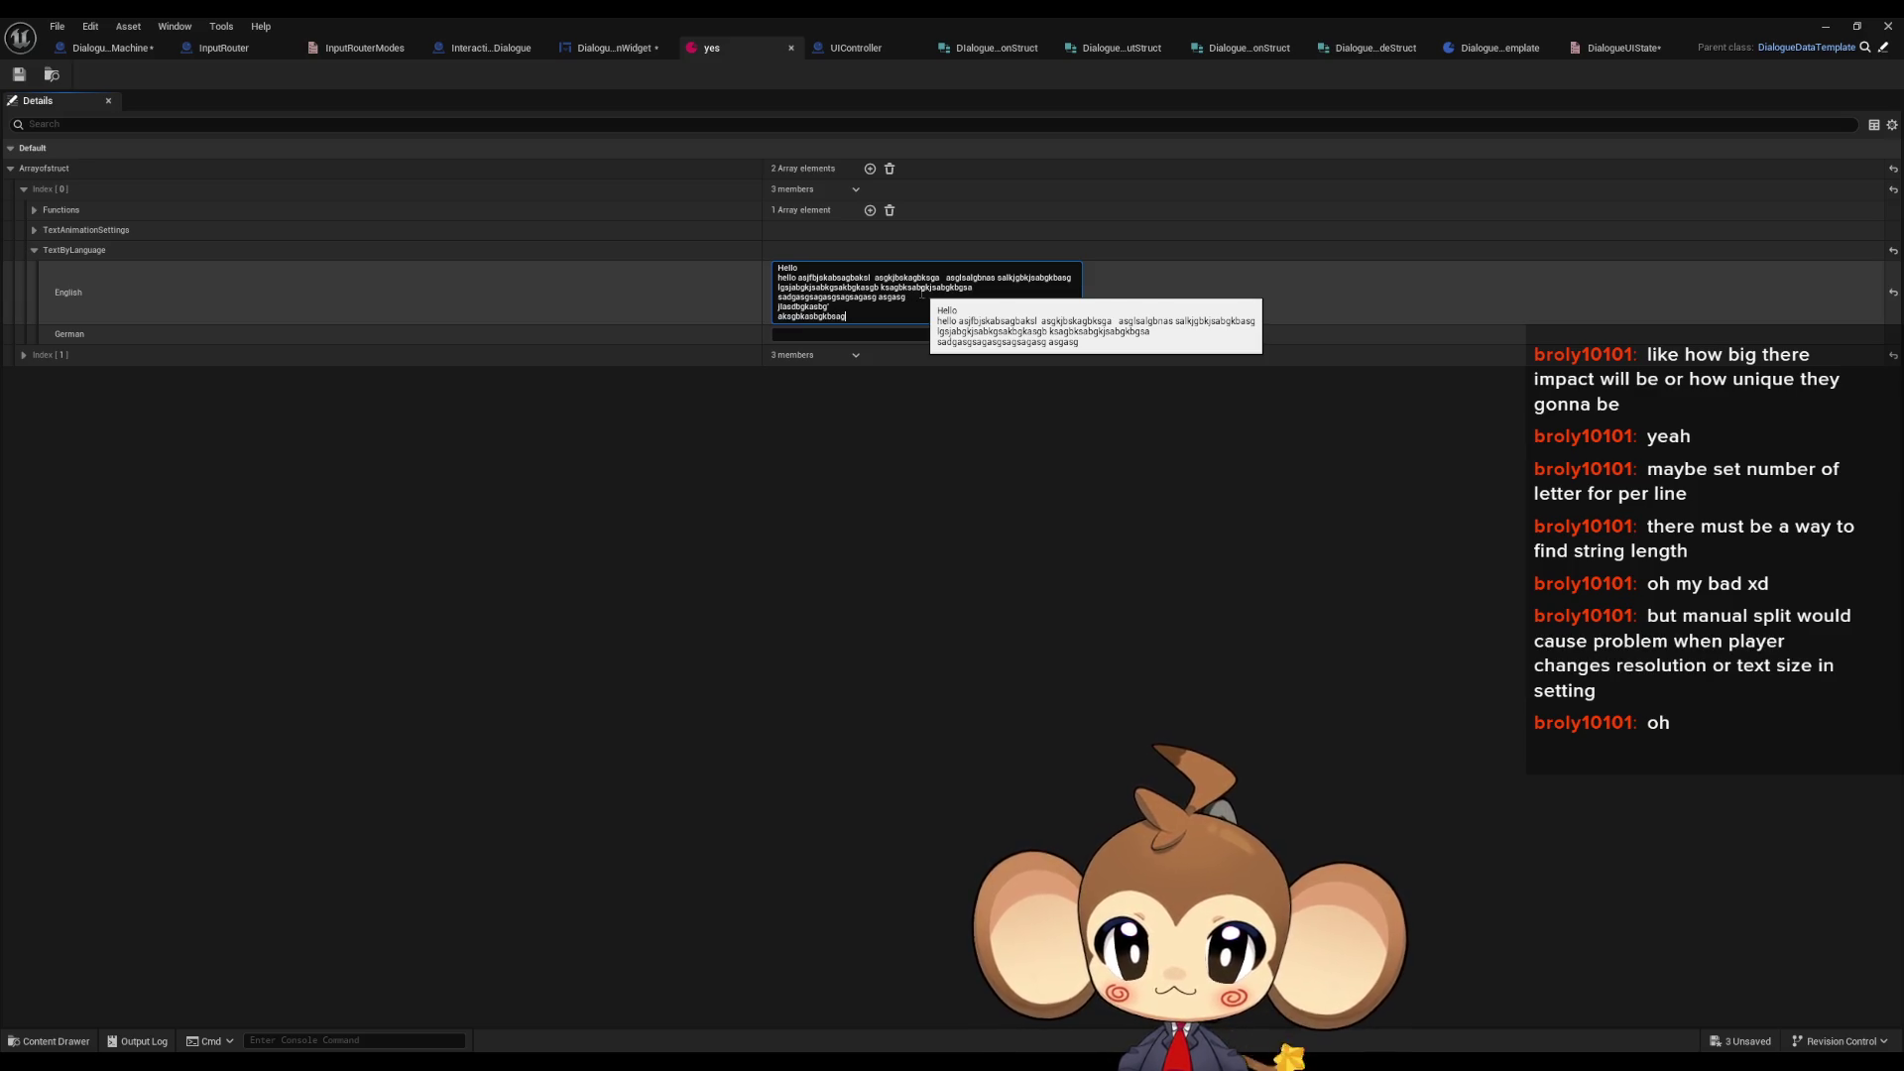
{"action": "key", "text": "shift+Return"}
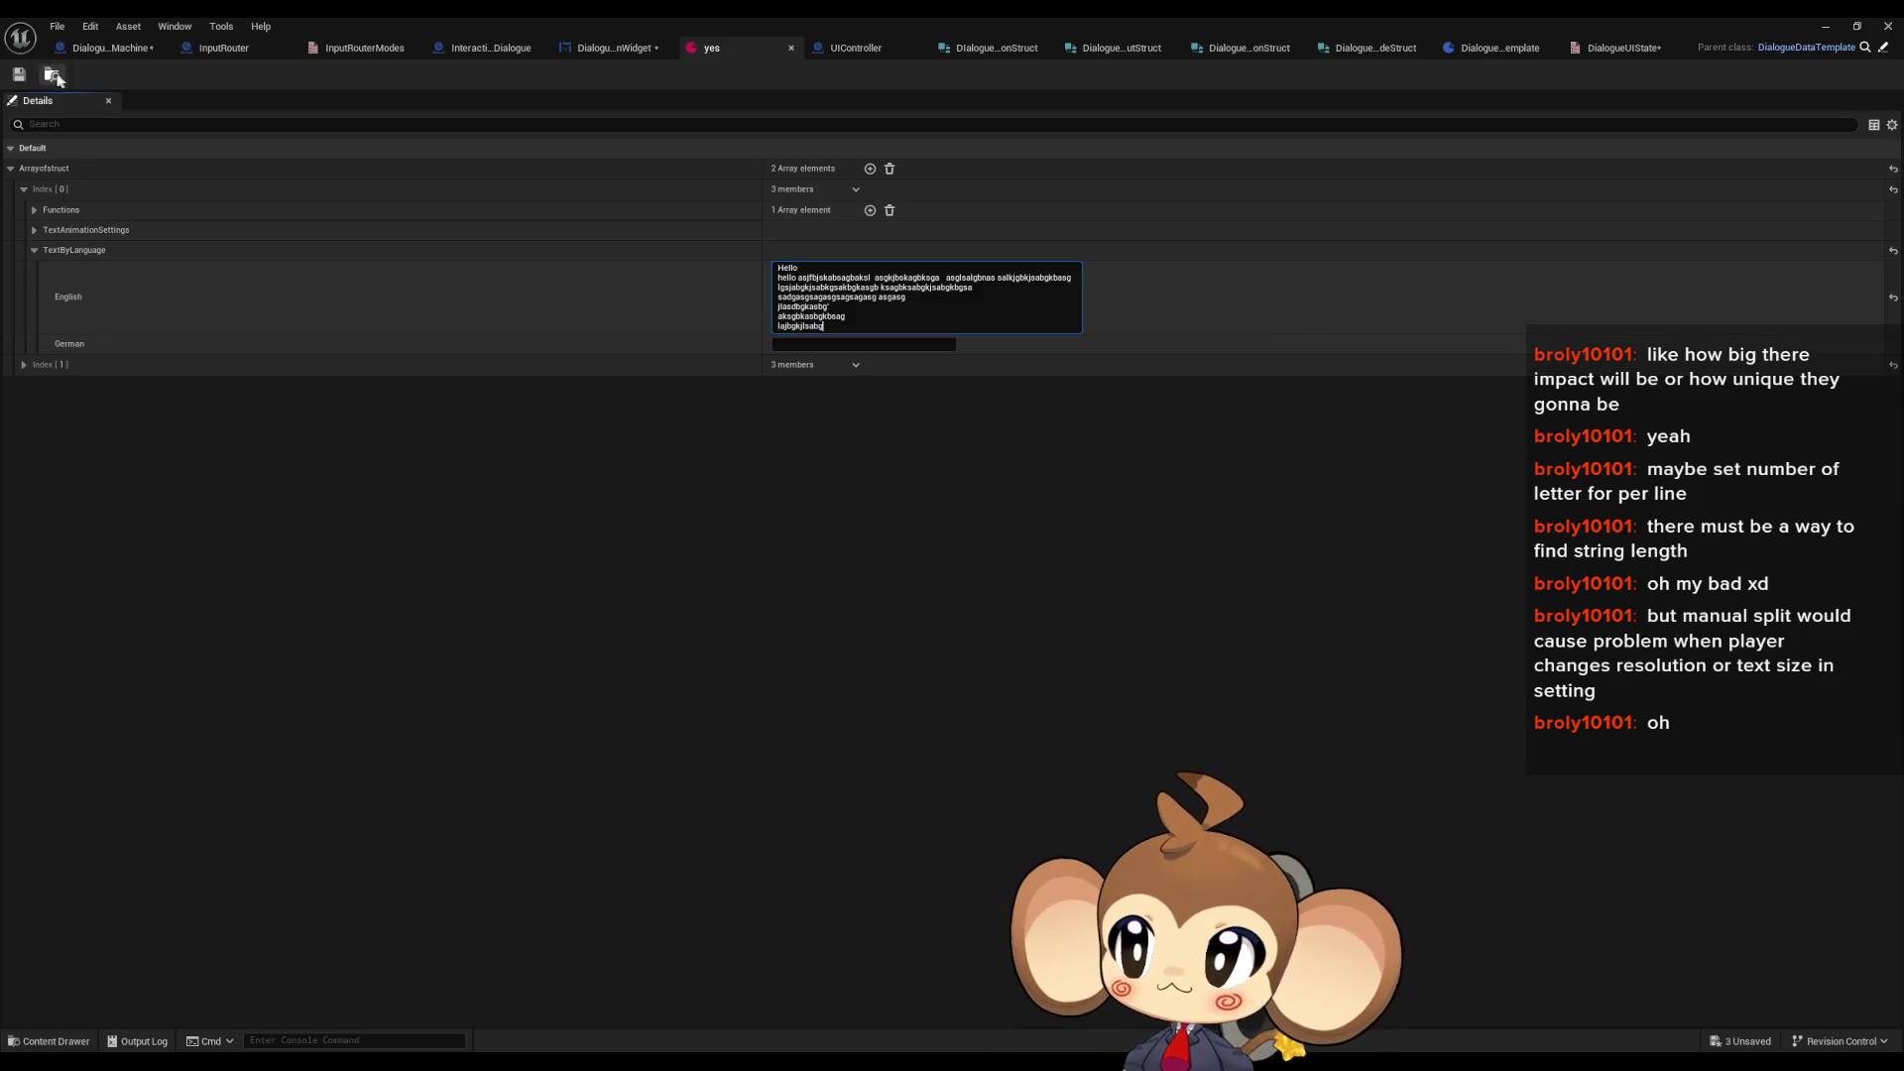
{"action": "left_click", "coordinate": [825, 140]}
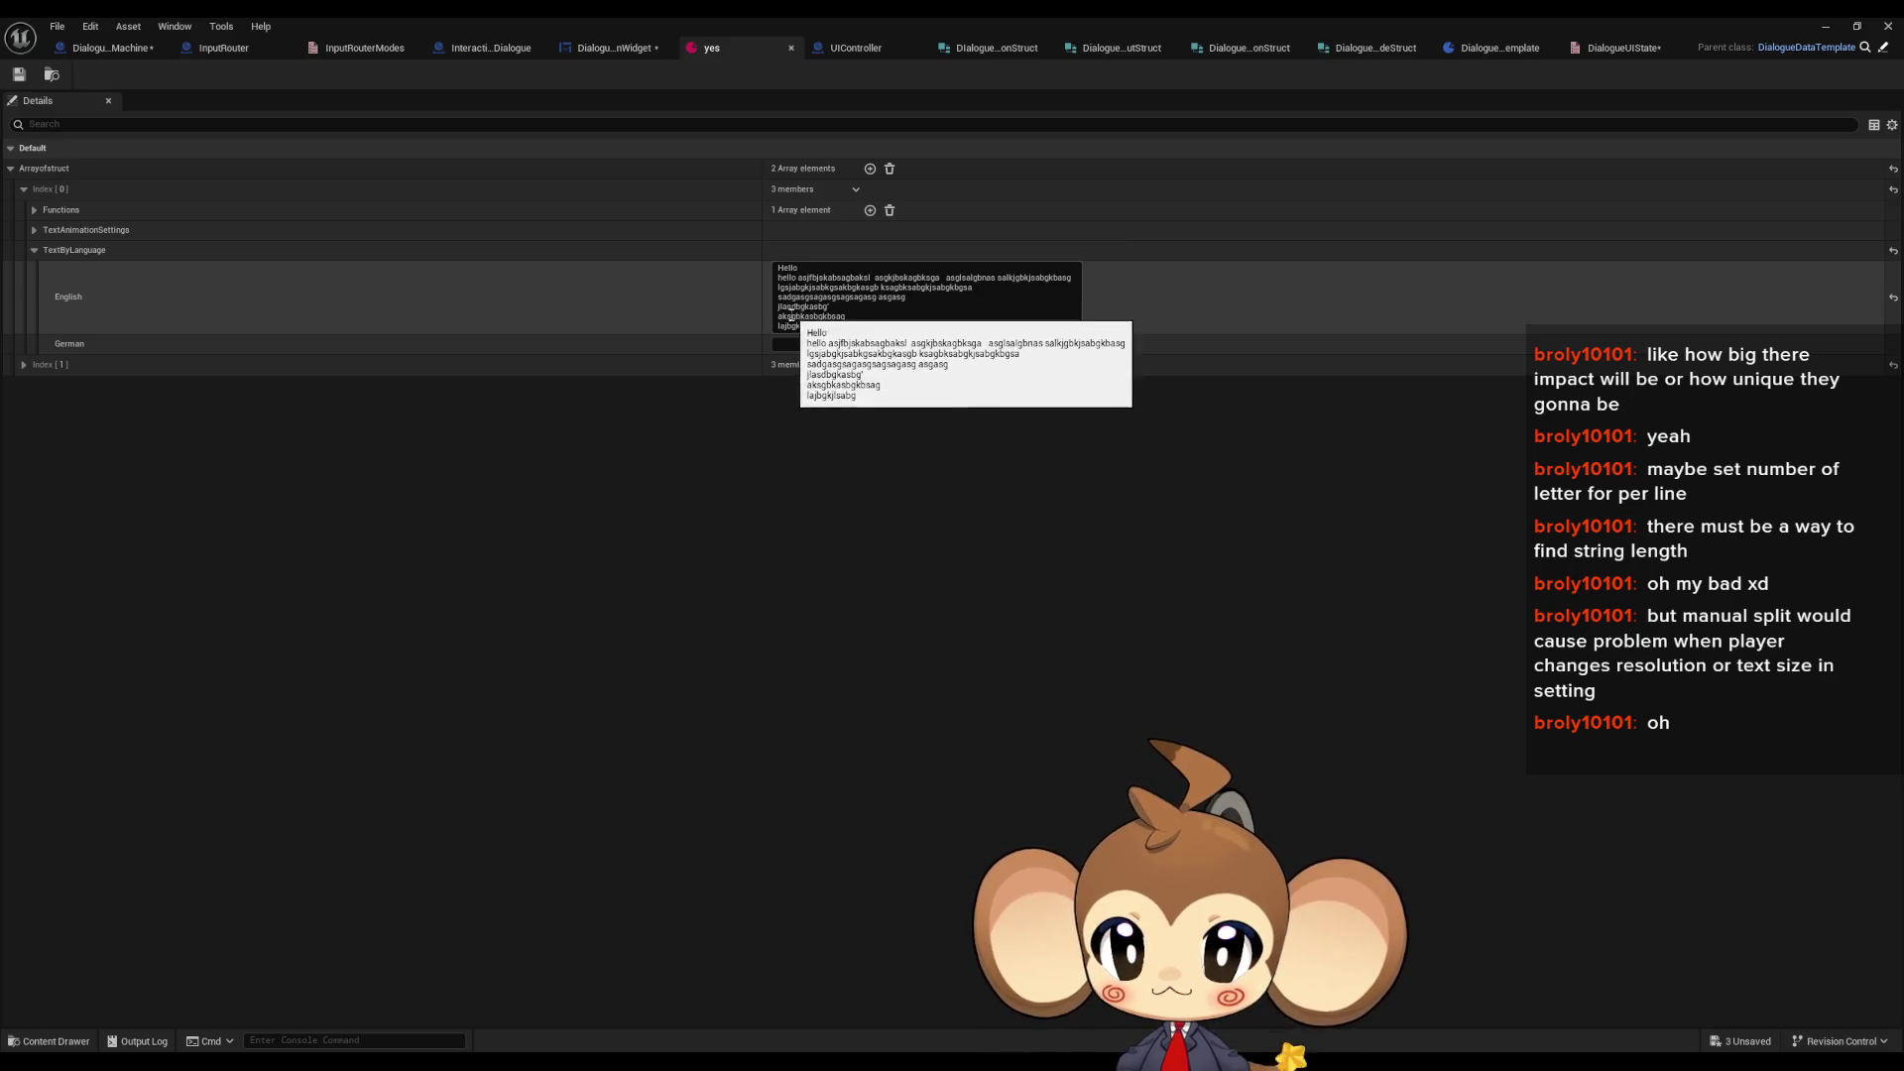
{"action": "left_click", "coordinate": [1832, 27]}
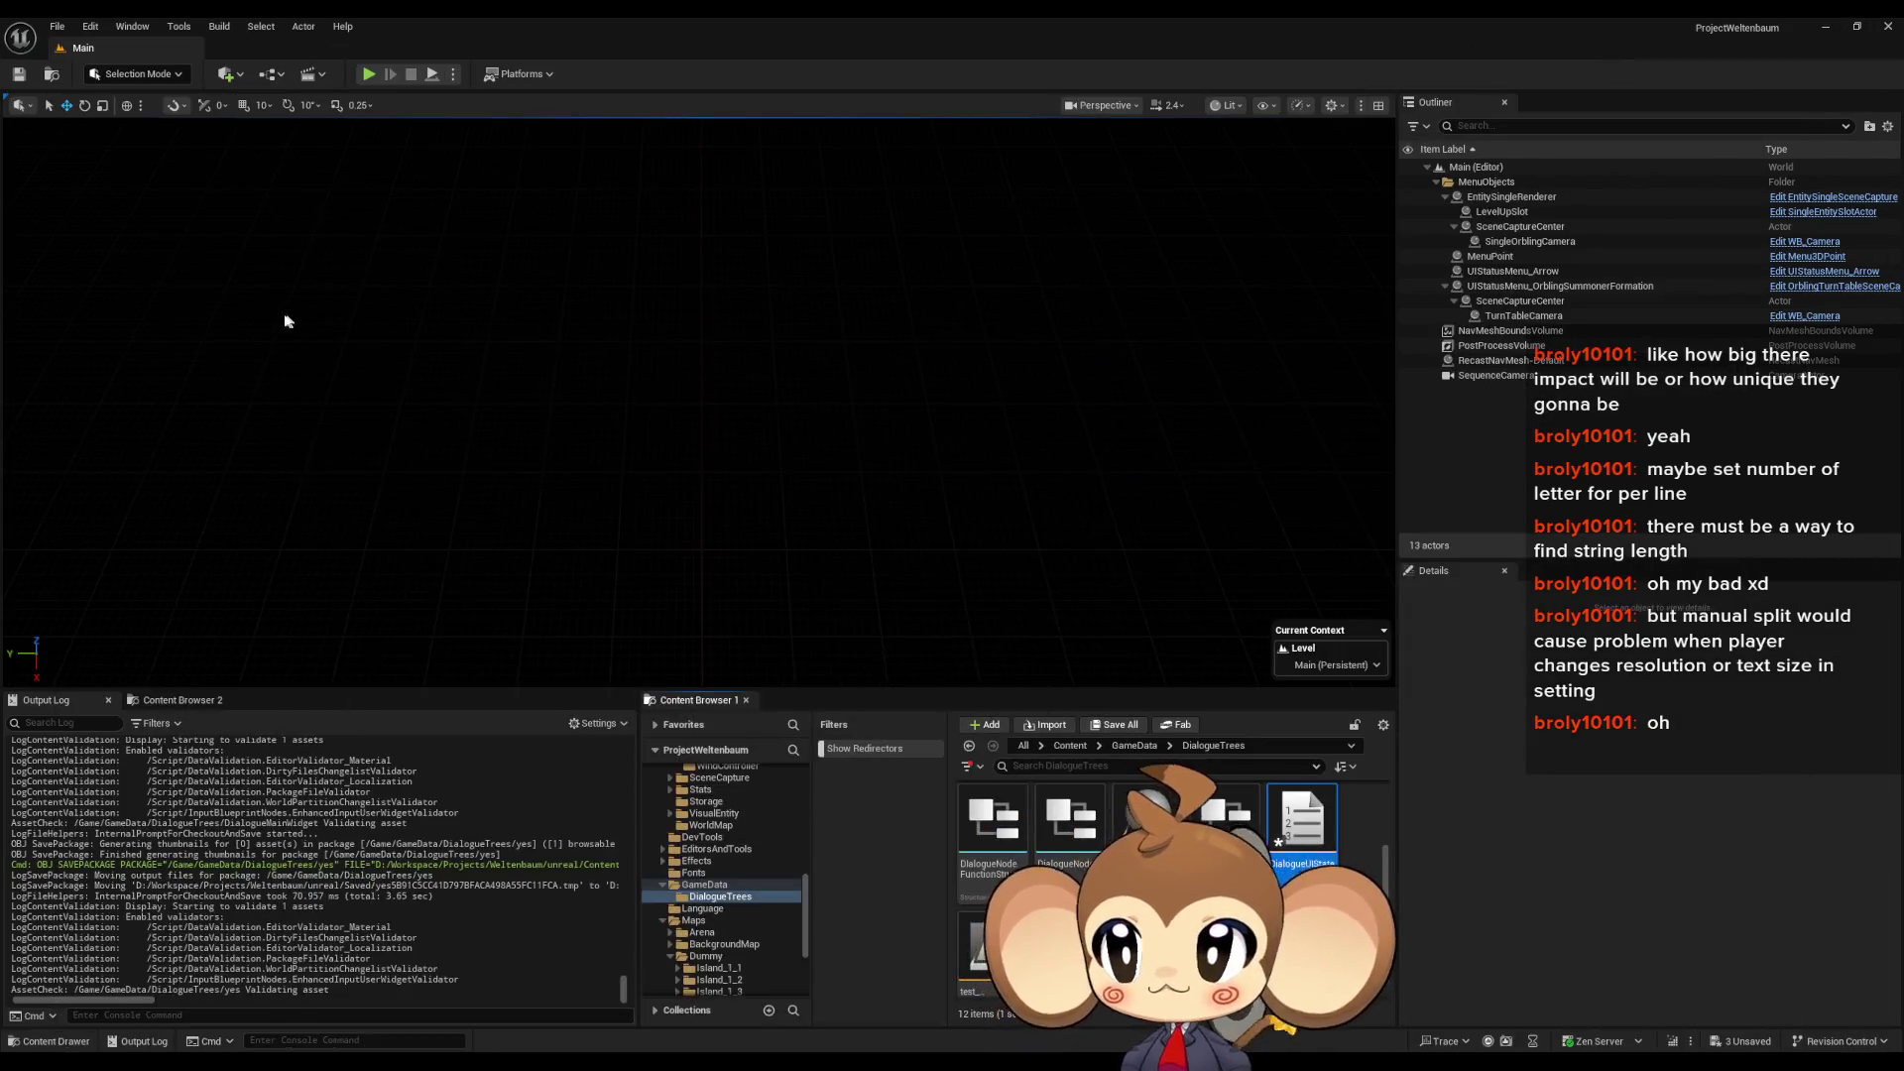
- Play in editor, load the saved game to show the test dialogue, and open the Tools debug list
{"action": "left_click", "coordinate": [368, 74]}
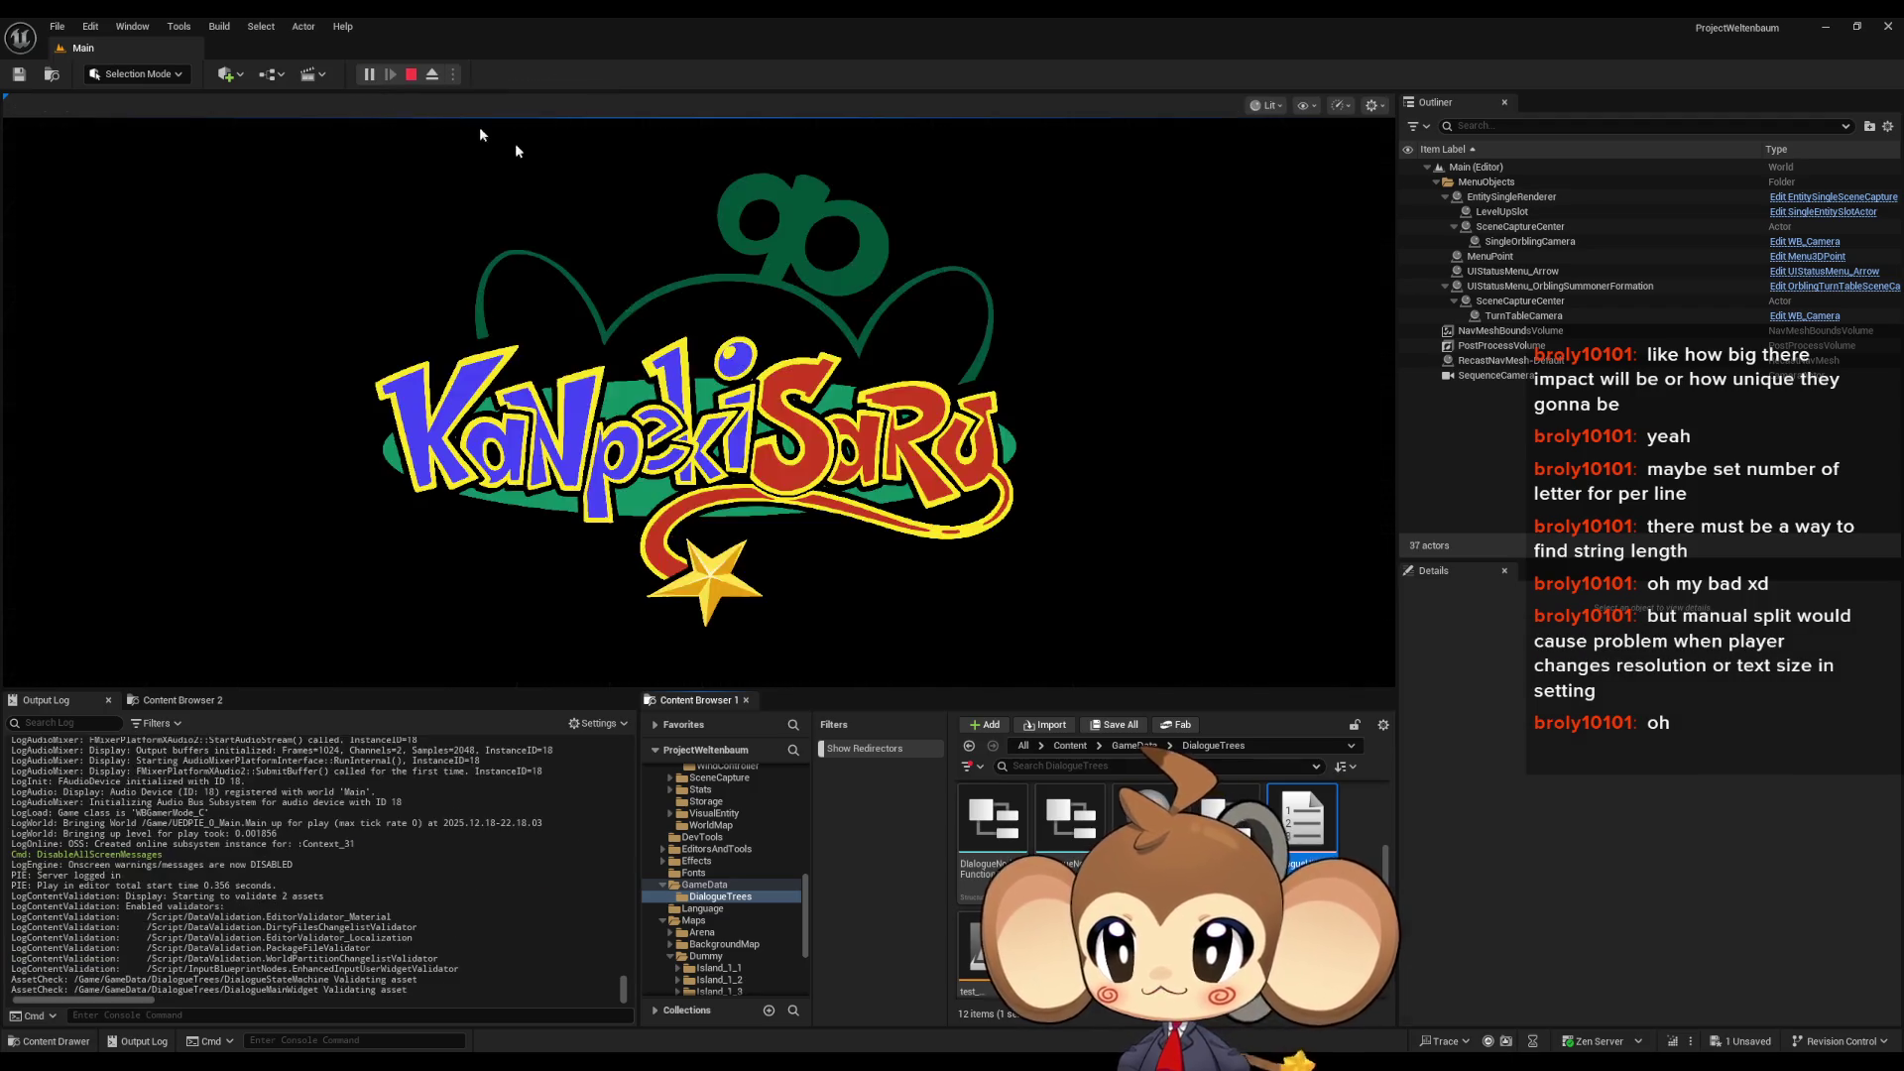
{"action": "left_click", "coordinate": [670, 419]}
{"action": "left_click", "coordinate": [260, 587]}
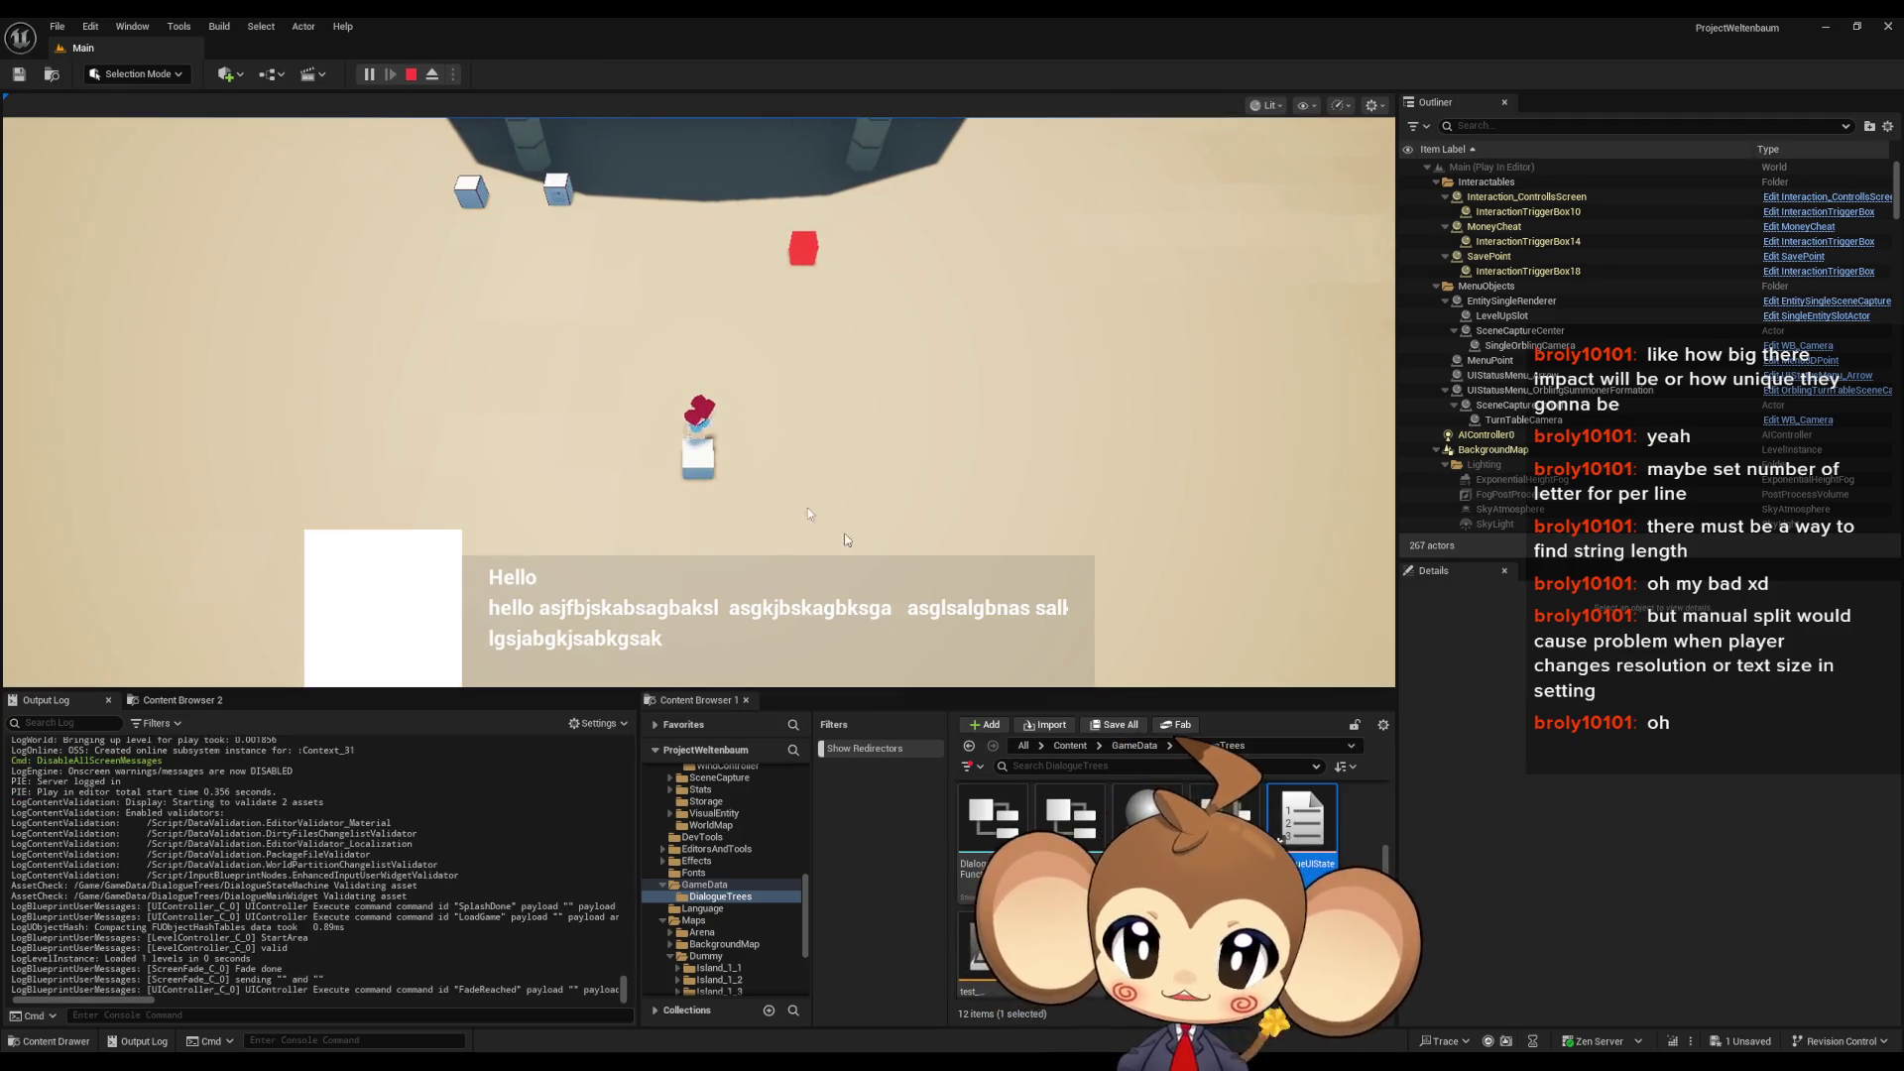
{"action": "left_click", "coordinate": [227, 29]}
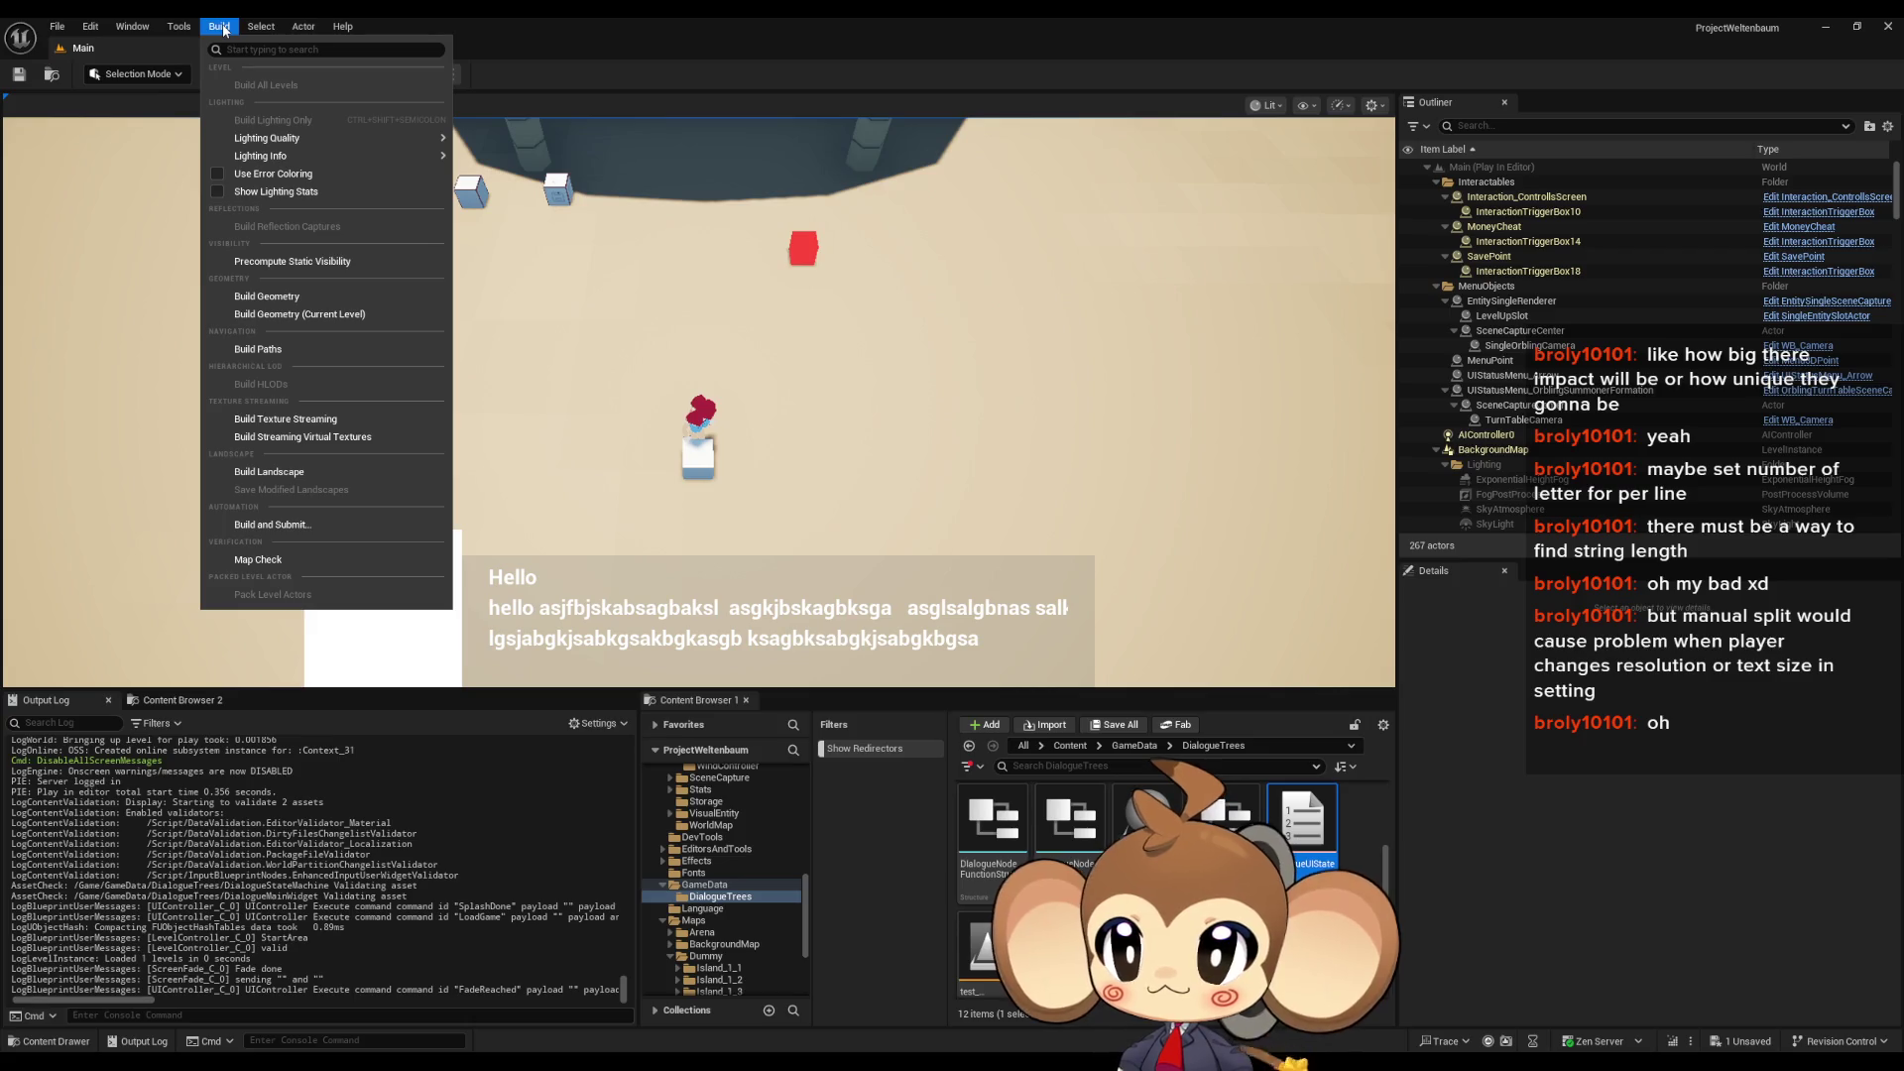
{"action": "mouse_move", "coordinate": [161, 36]}
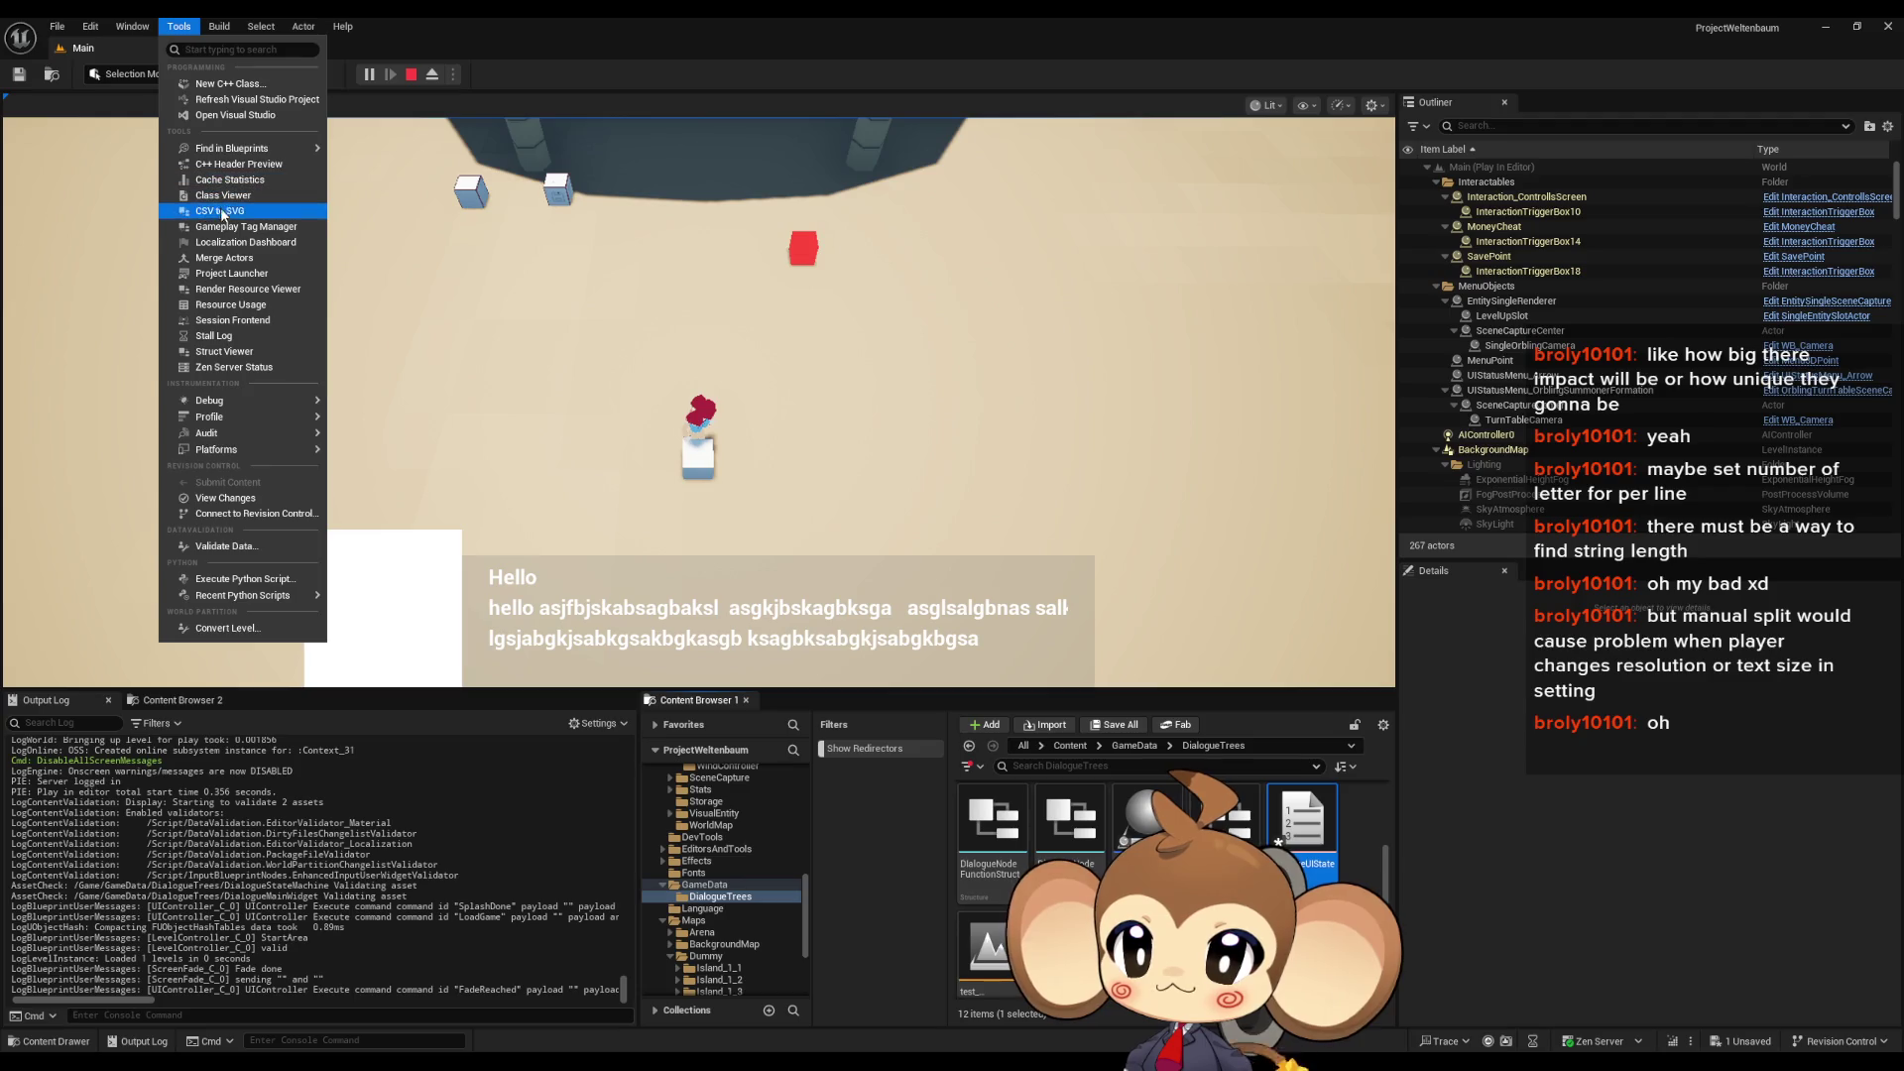
- Open the Blueprint Debugger and select DialogueMainWidget as the blueprint to debug
{"action": "mouse_move", "coordinate": [226, 404]}
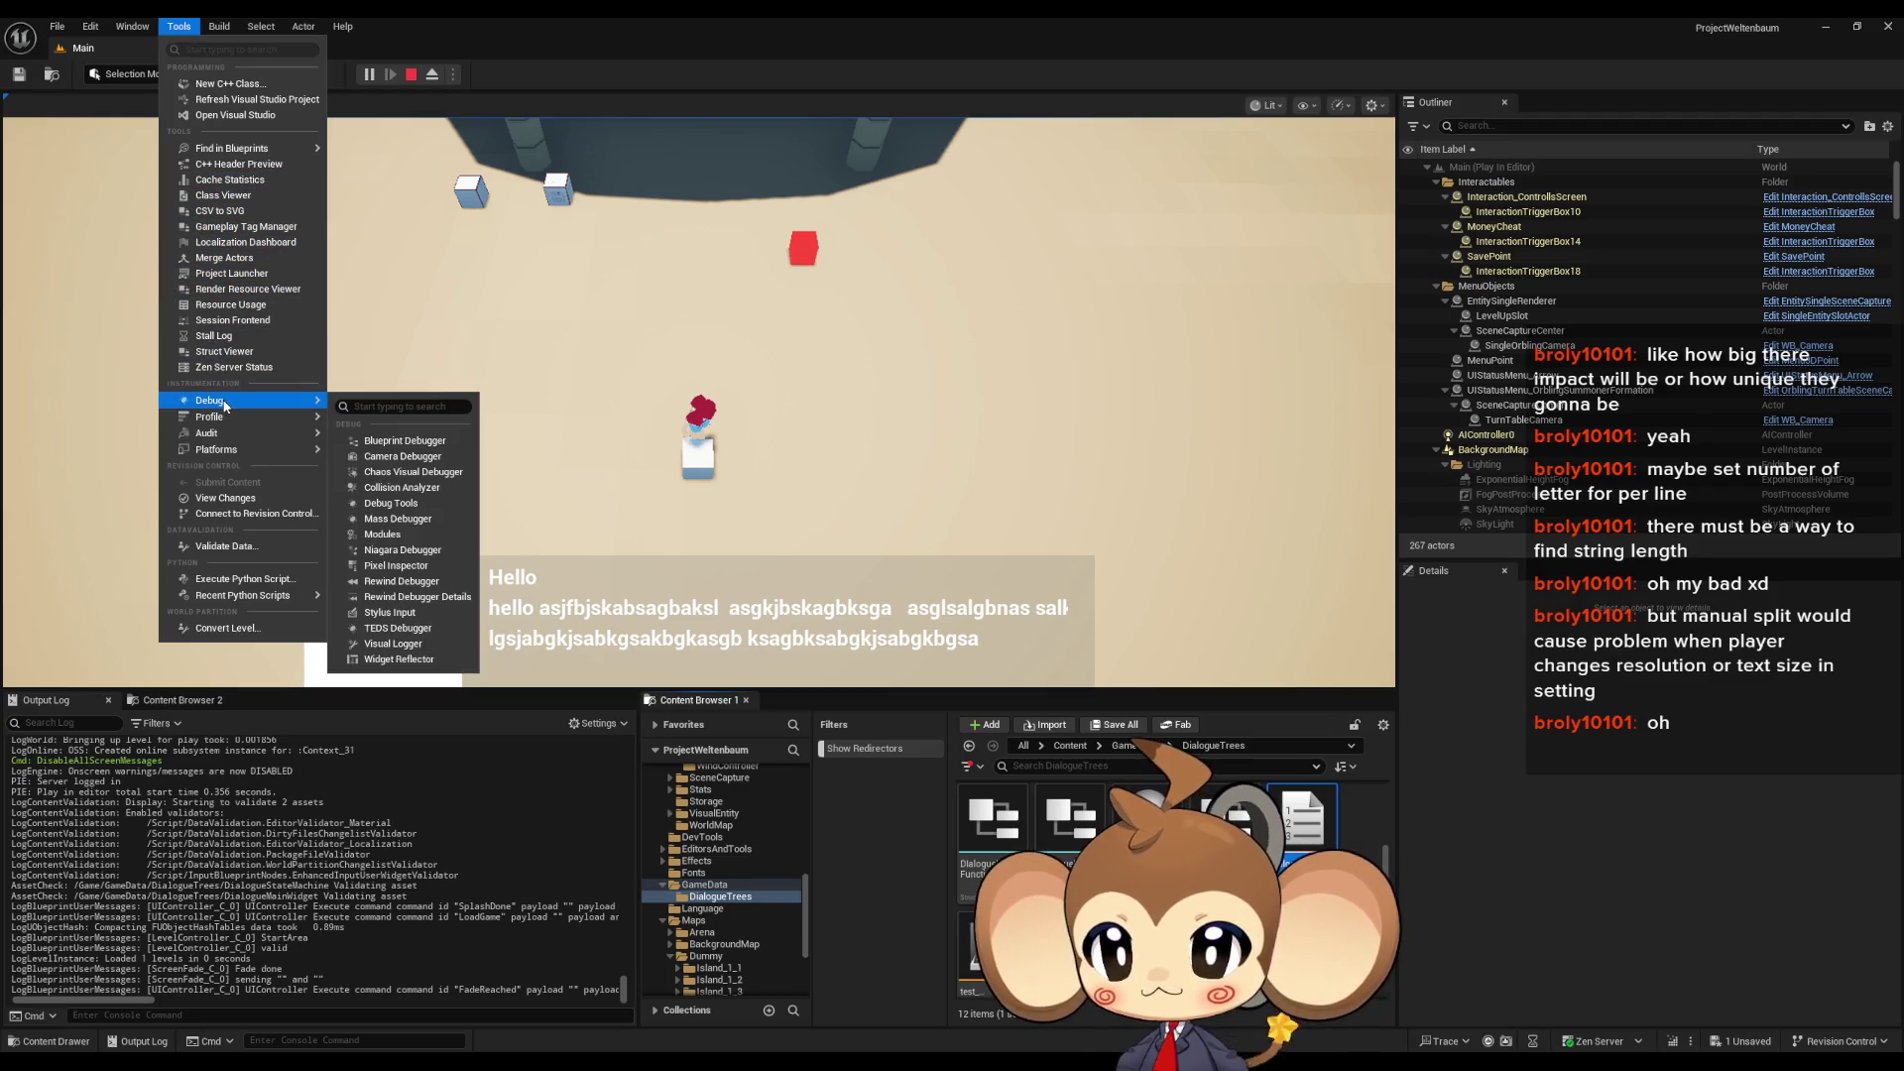
{"action": "left_click", "coordinate": [437, 454]}
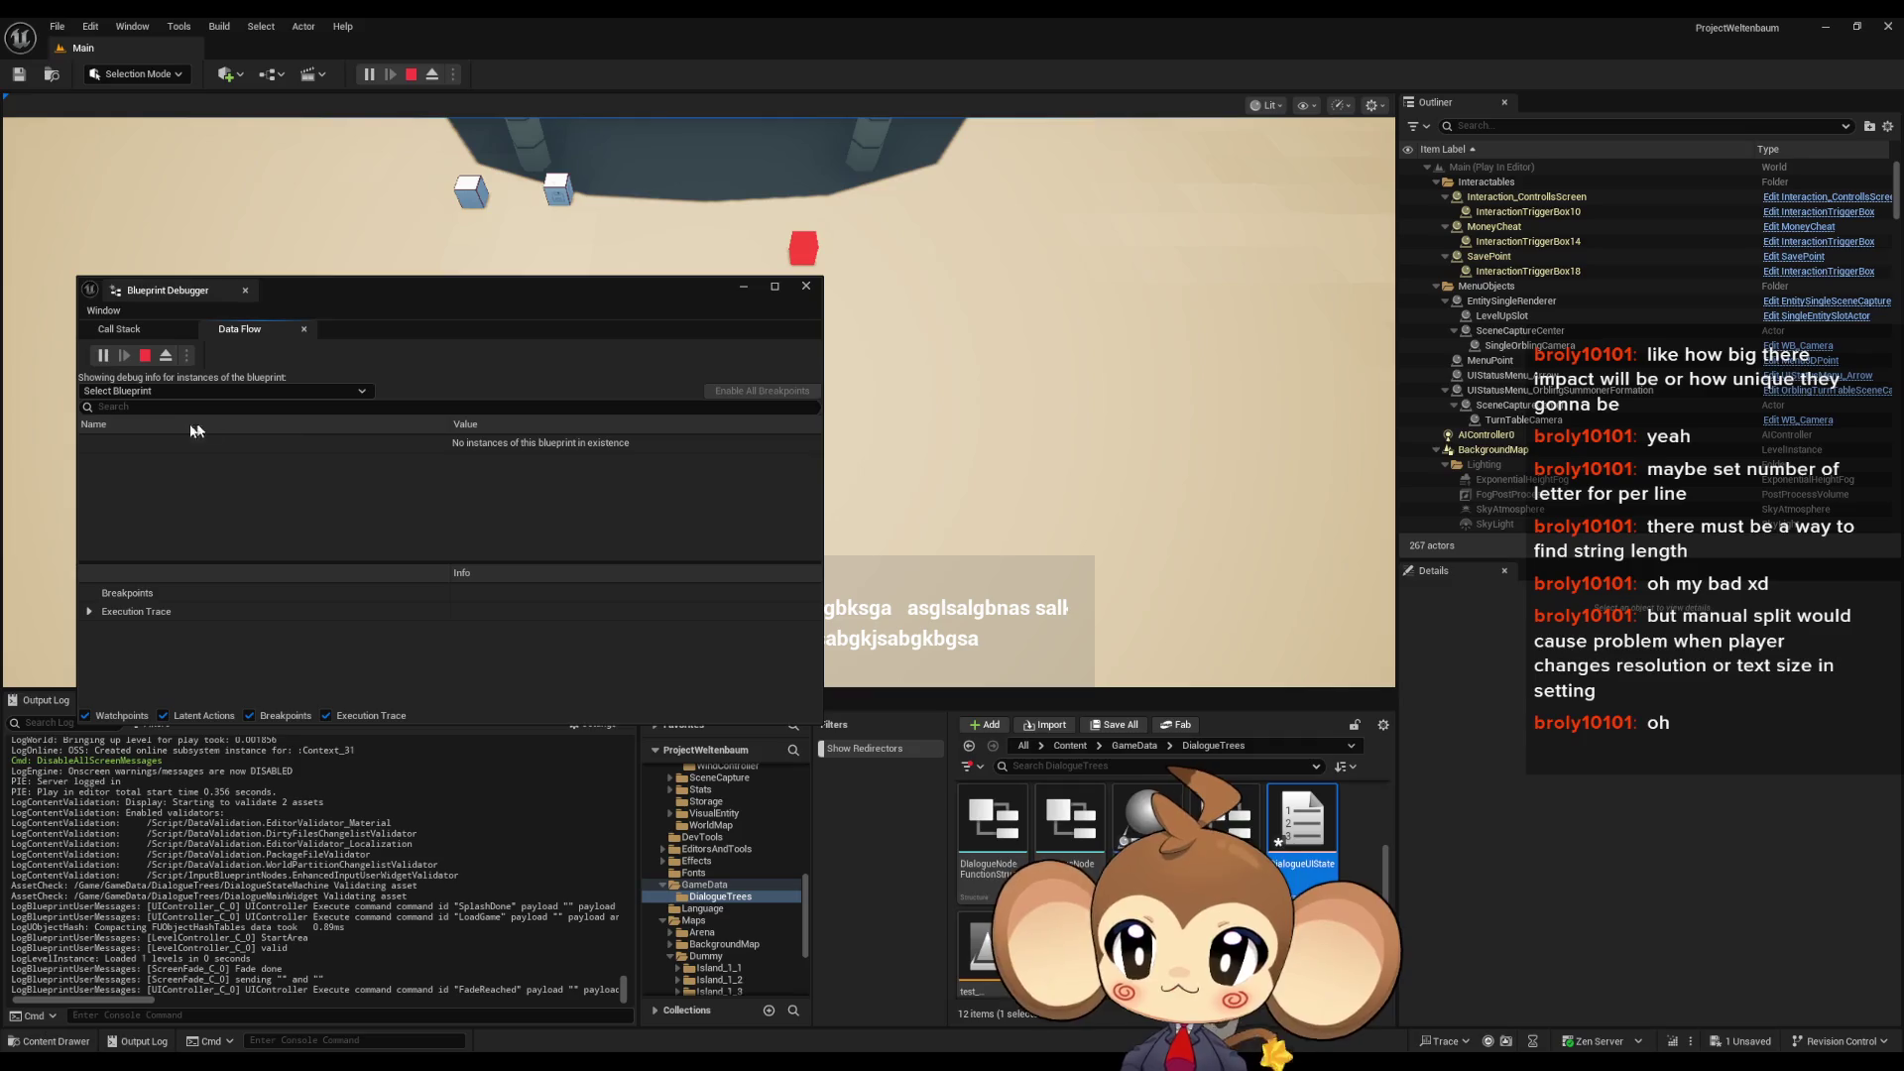
{"action": "left_click_drag", "start_coordinate": [359, 303], "coordinate": [930, 265]}
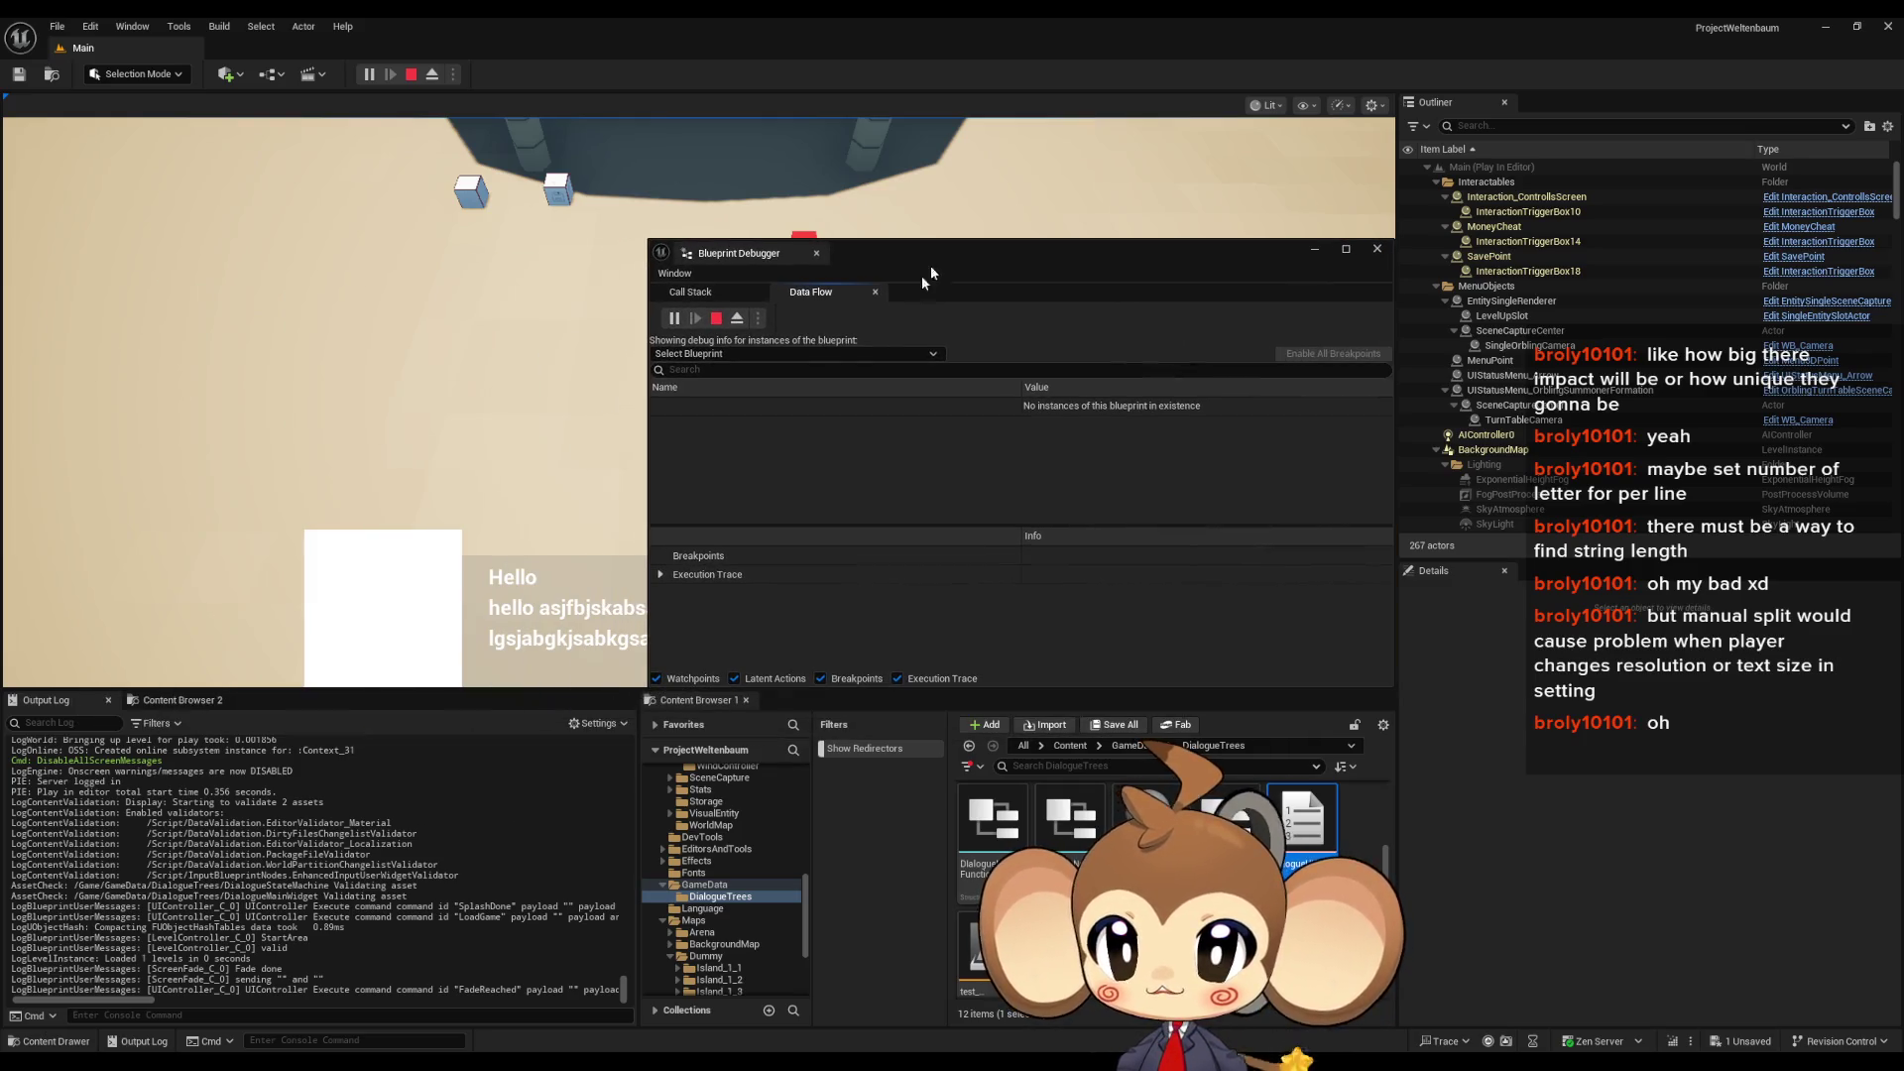
{"action": "left_click", "coordinate": [724, 359]}
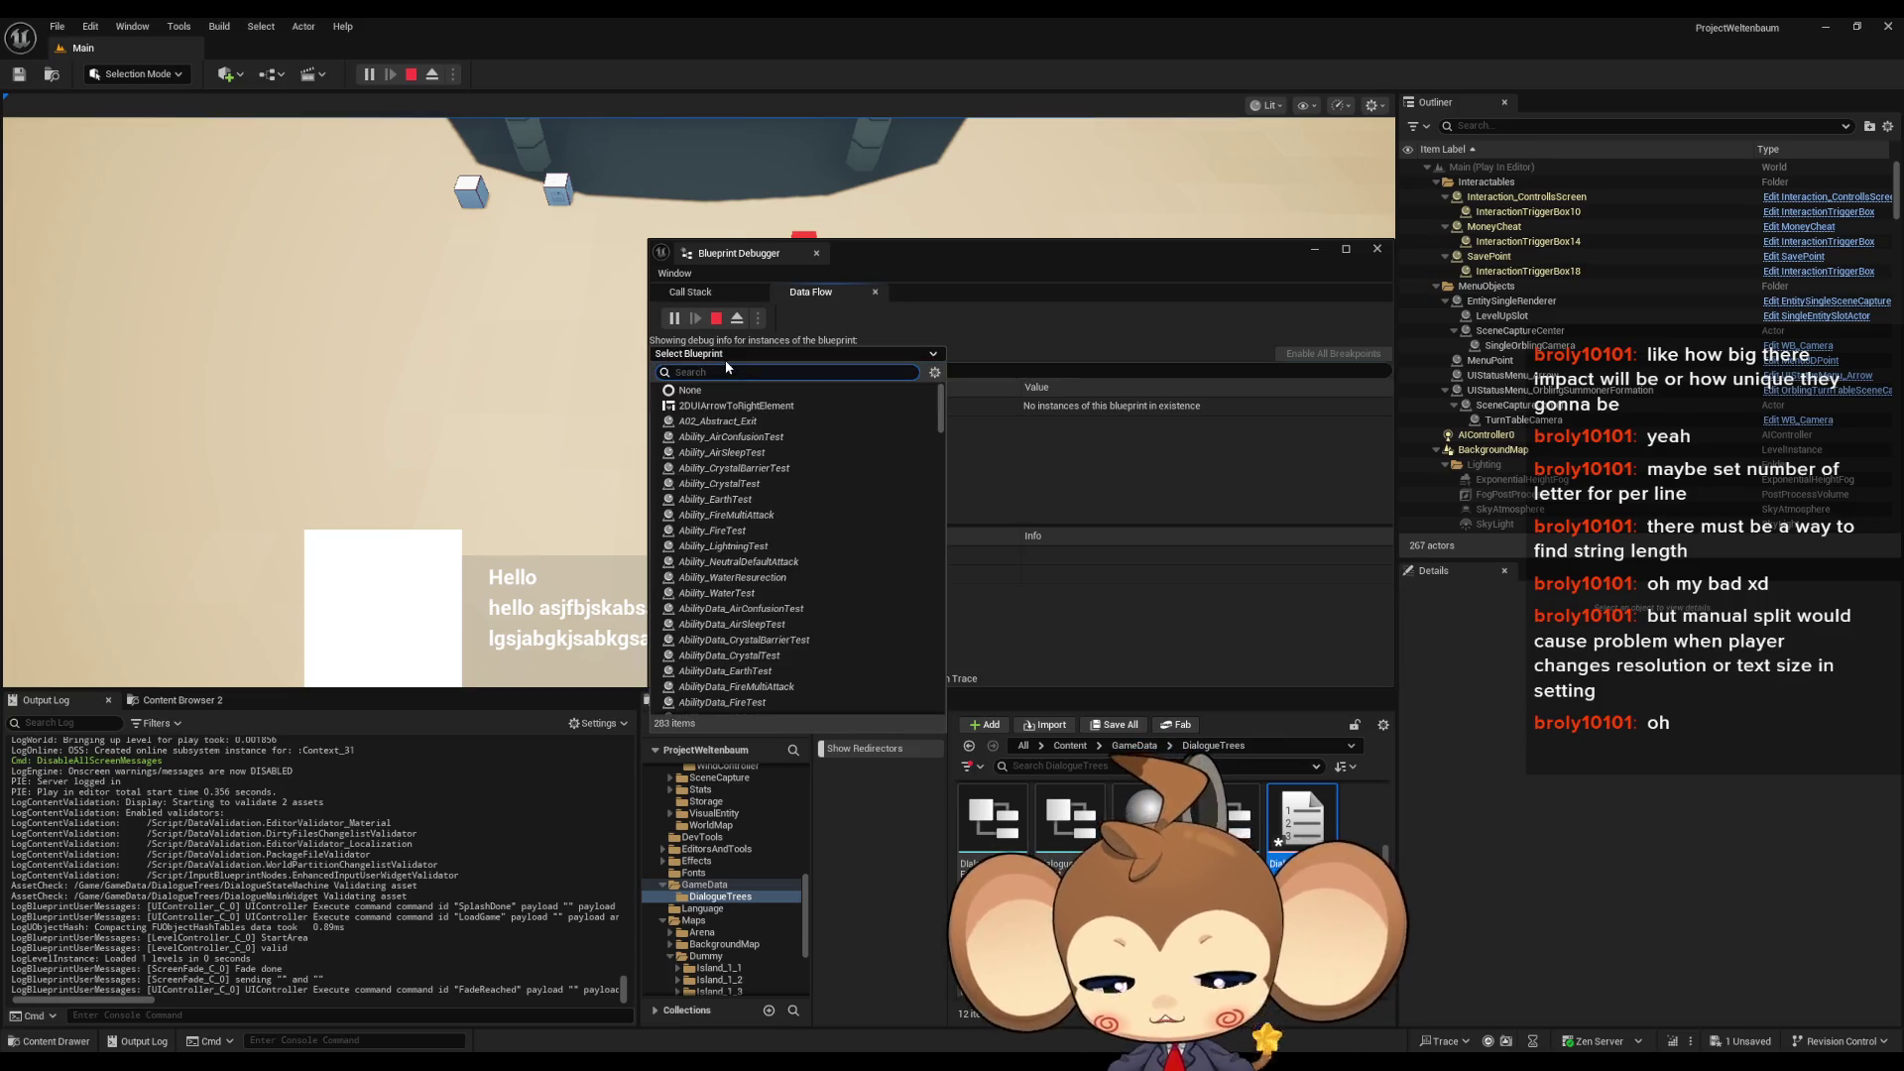
{"action": "type", "text": "di"}
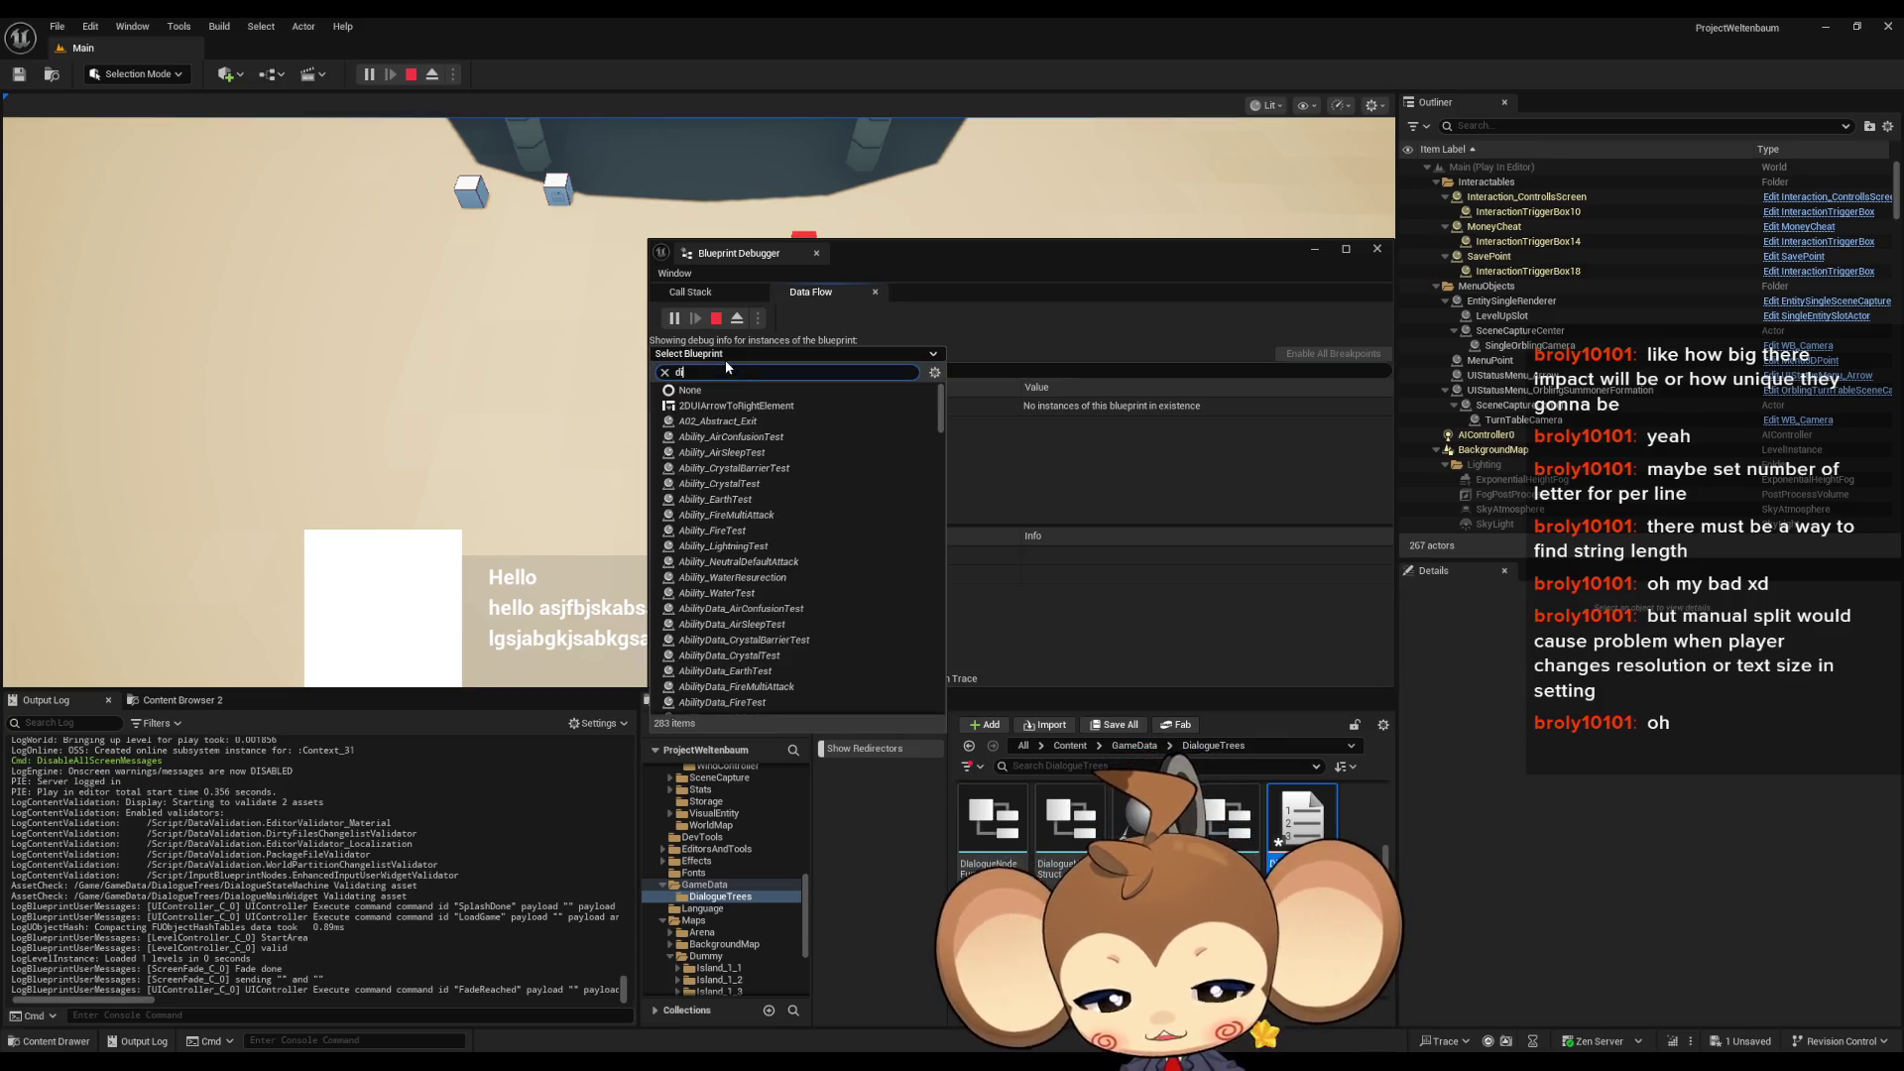
{"action": "type", "text": "a wid"}
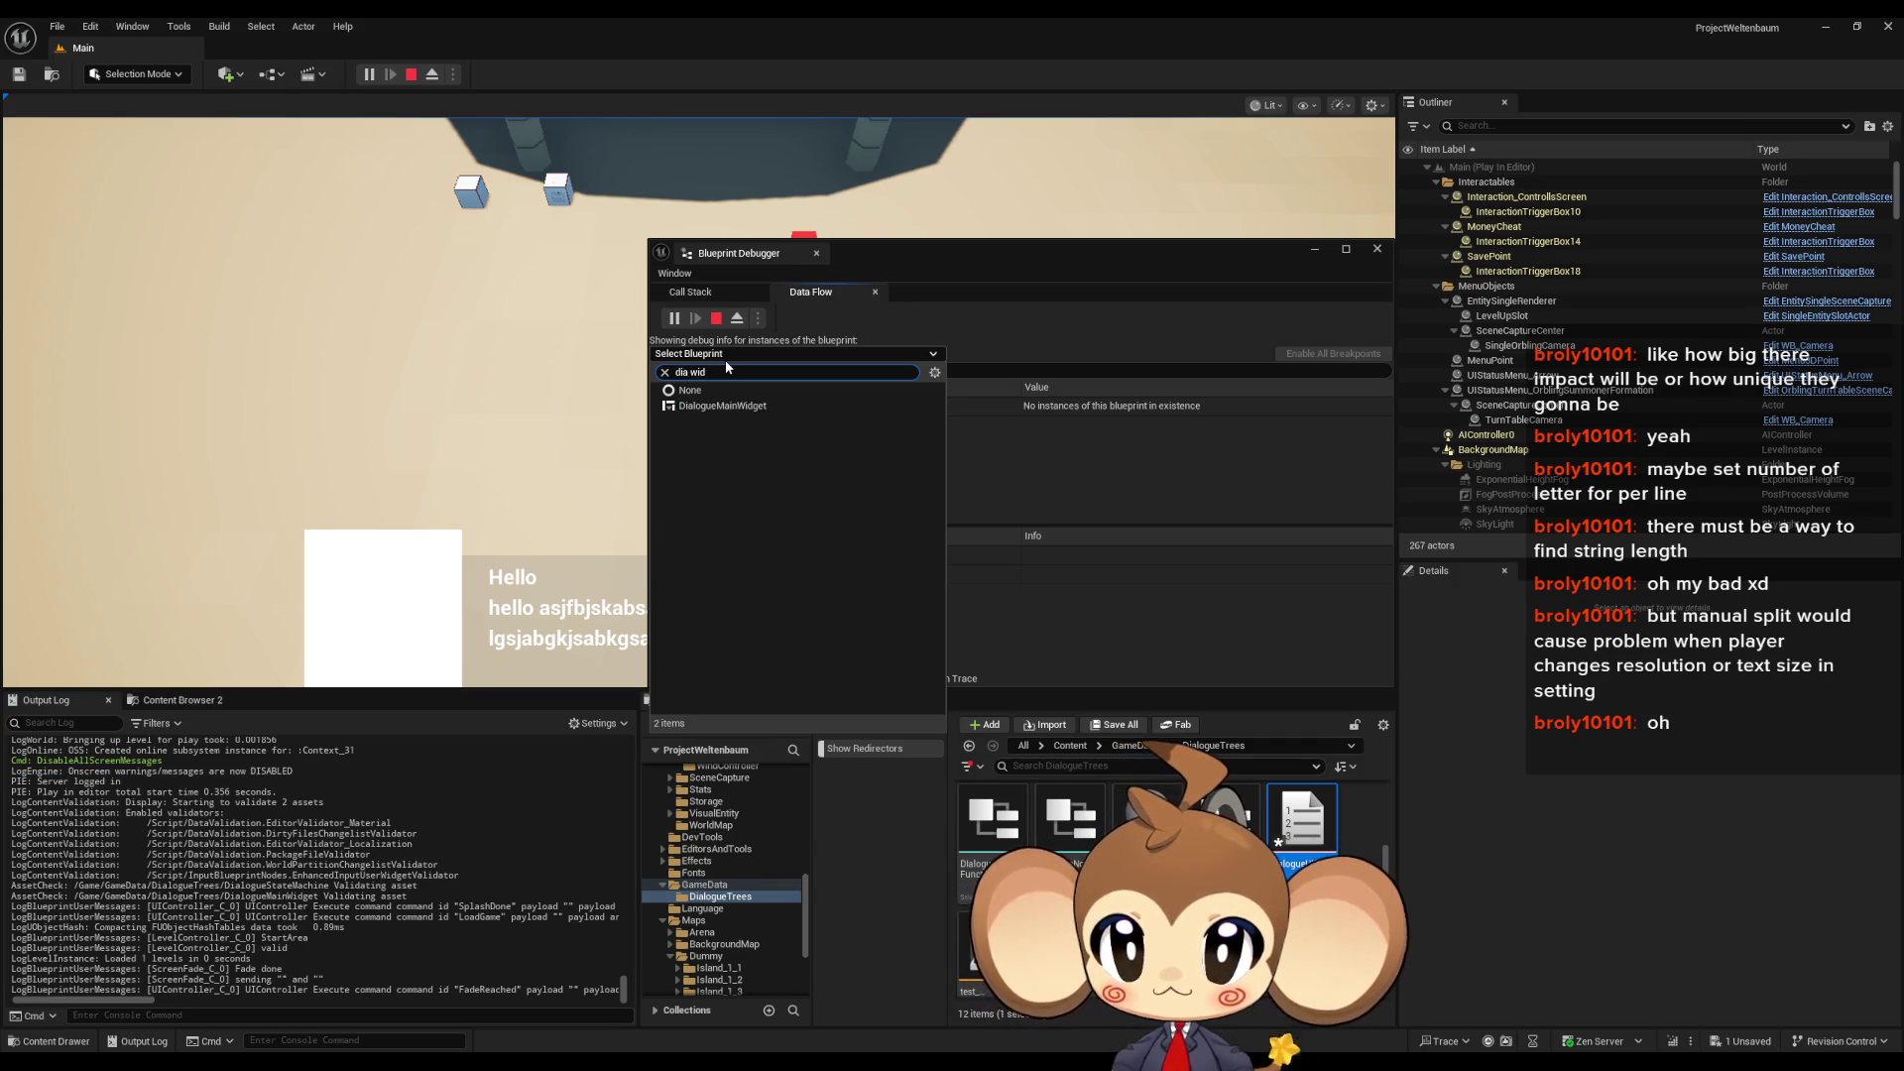
{"action": "left_click", "coordinate": [739, 406]}
- Expand Self to find 3Line Clusters empty (Num=0), stop playing, and return to the yes asset
{"action": "double_click", "coordinate": [695, 407]}
{"action": "left_click", "coordinate": [680, 426]}
{"action": "scroll", "coordinate": [714, 486], "scroll_direction": "down", "scroll_amount": 4}
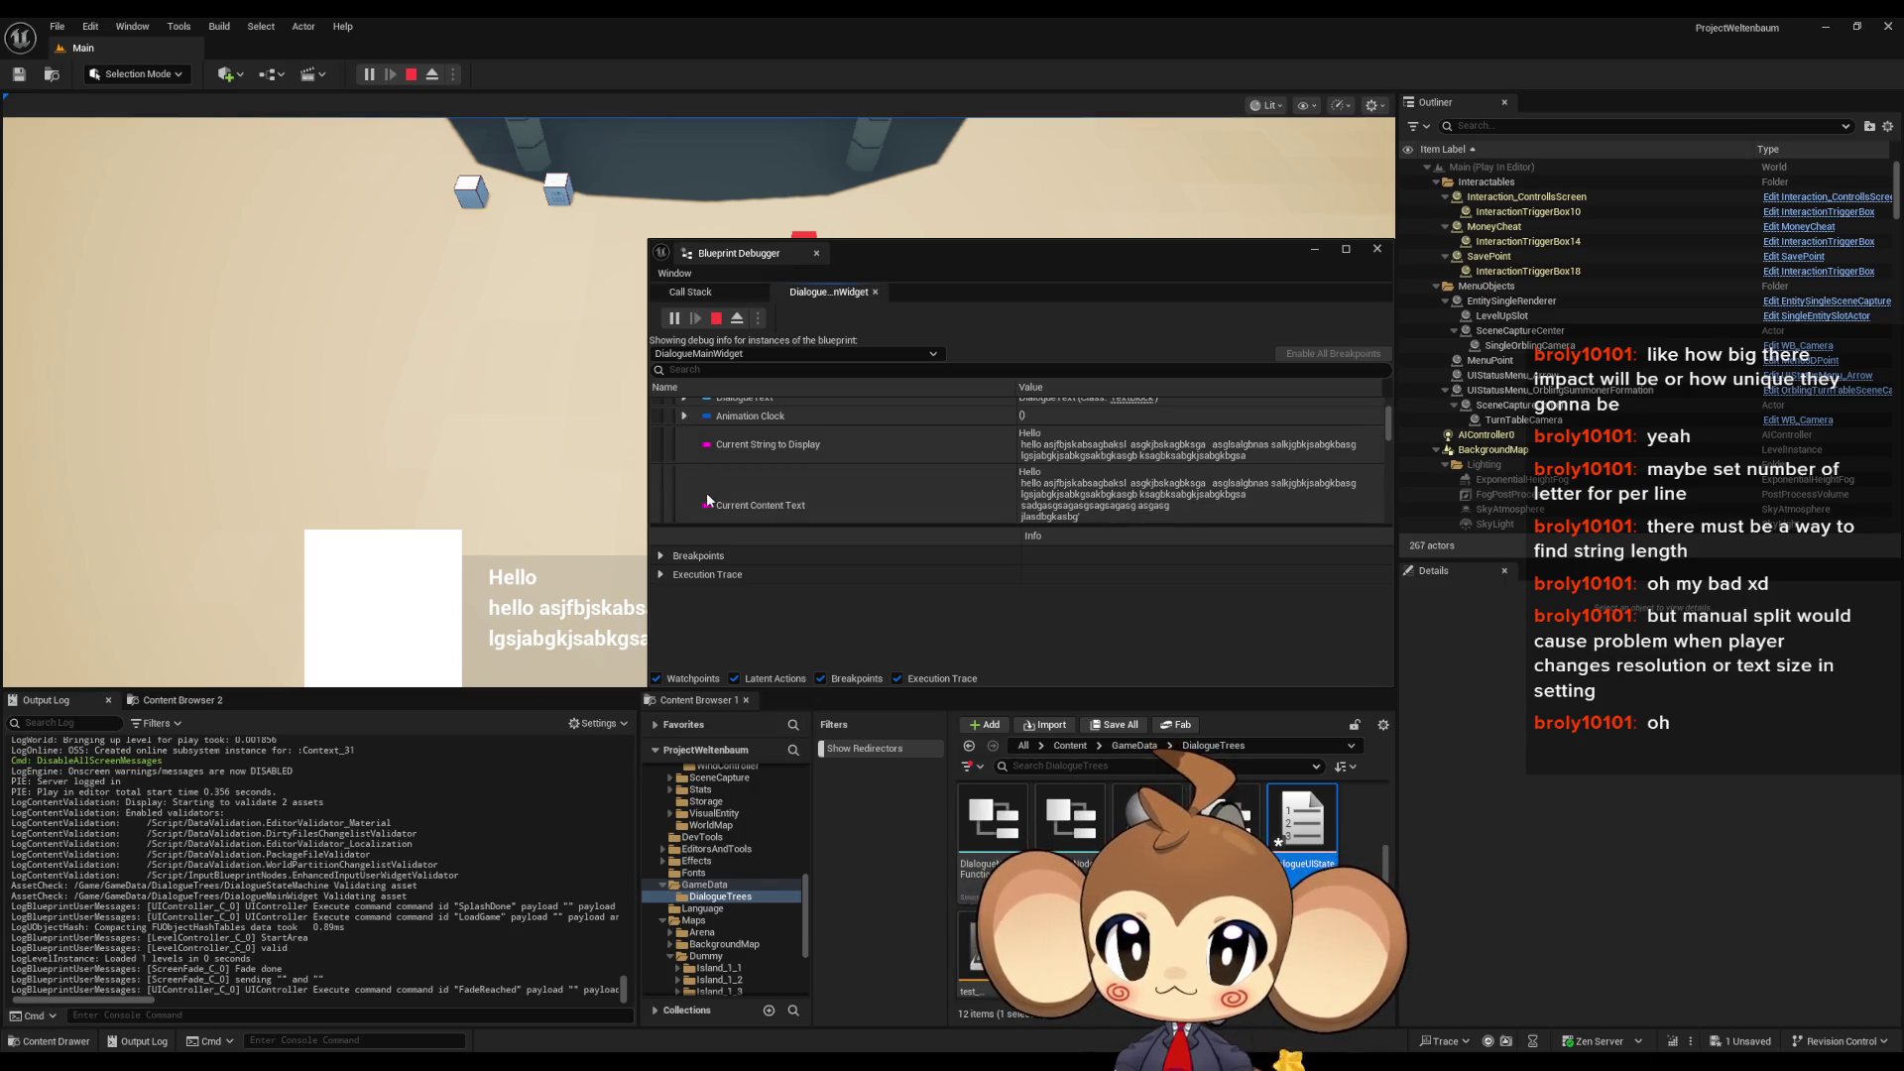
{"action": "left_click", "coordinate": [765, 488]}
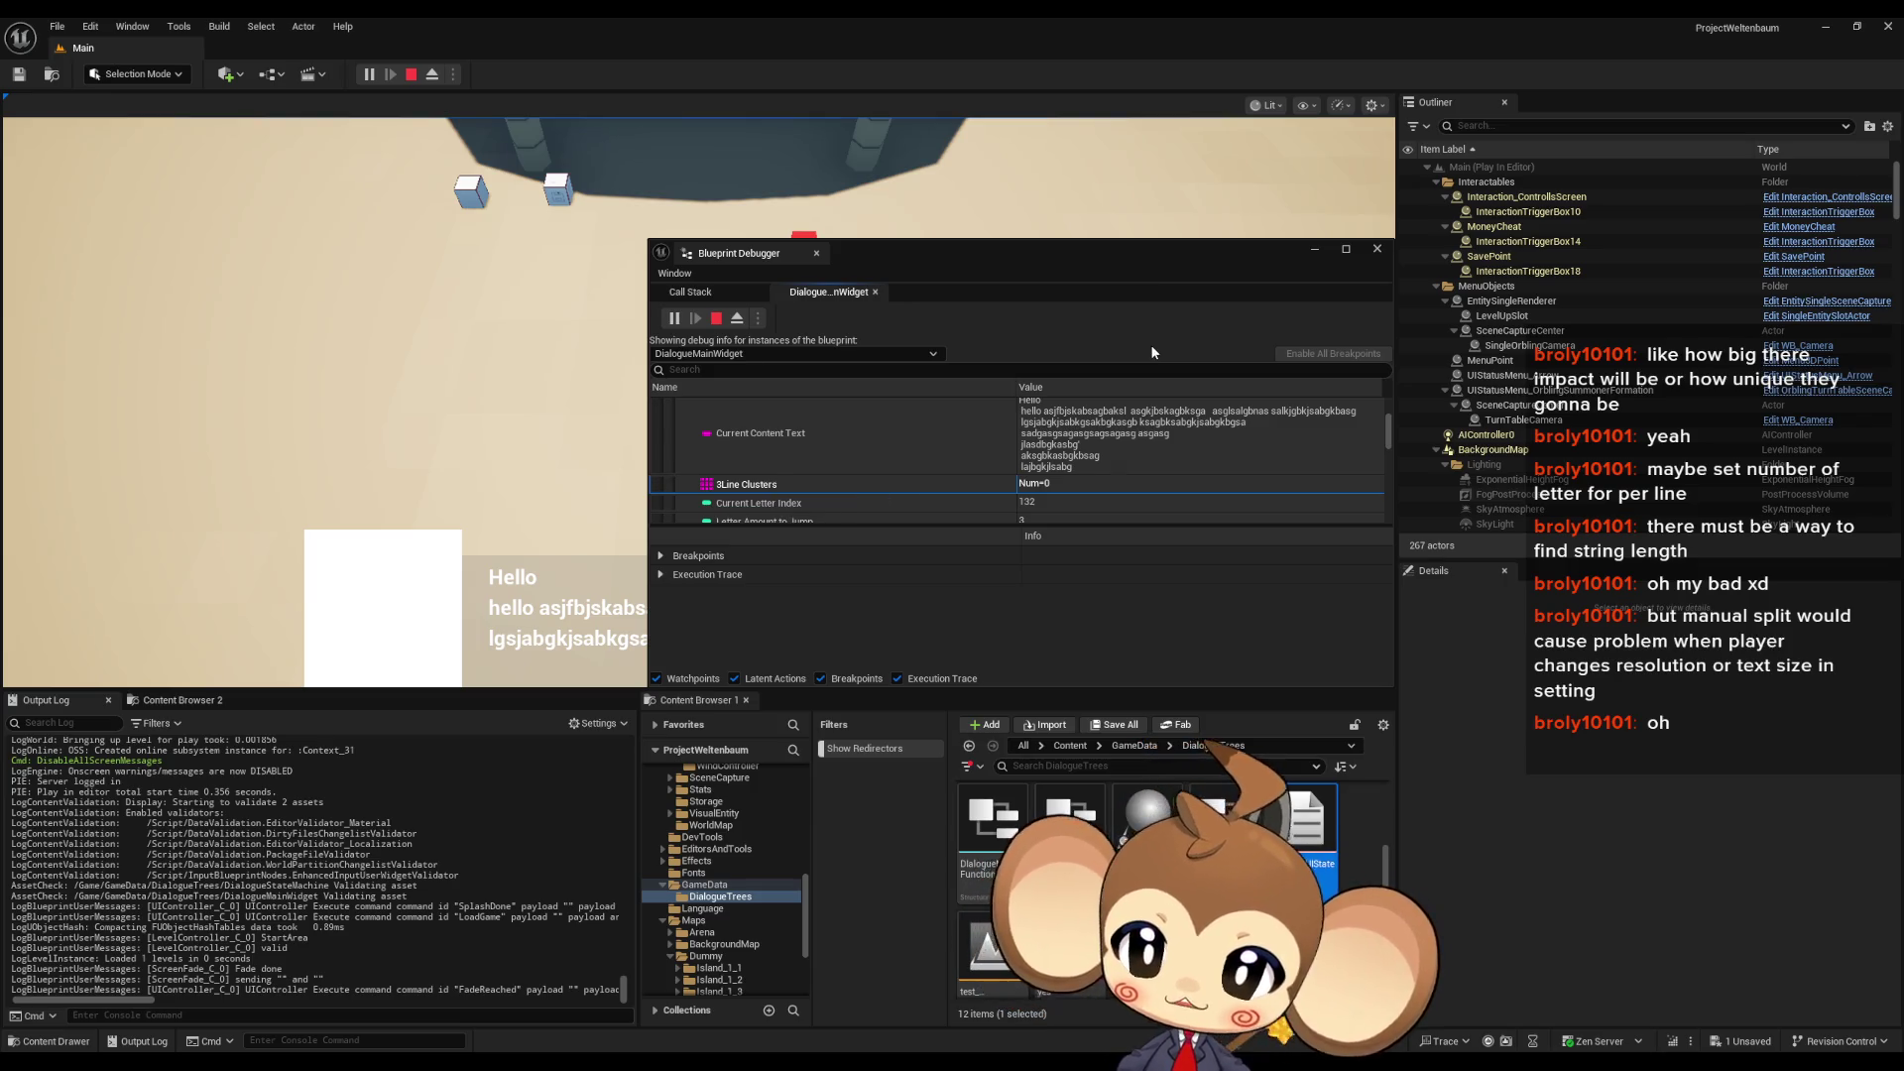
{"action": "left_click", "coordinate": [716, 319]}
{"action": "mouse_move", "coordinate": [825, 1009]}
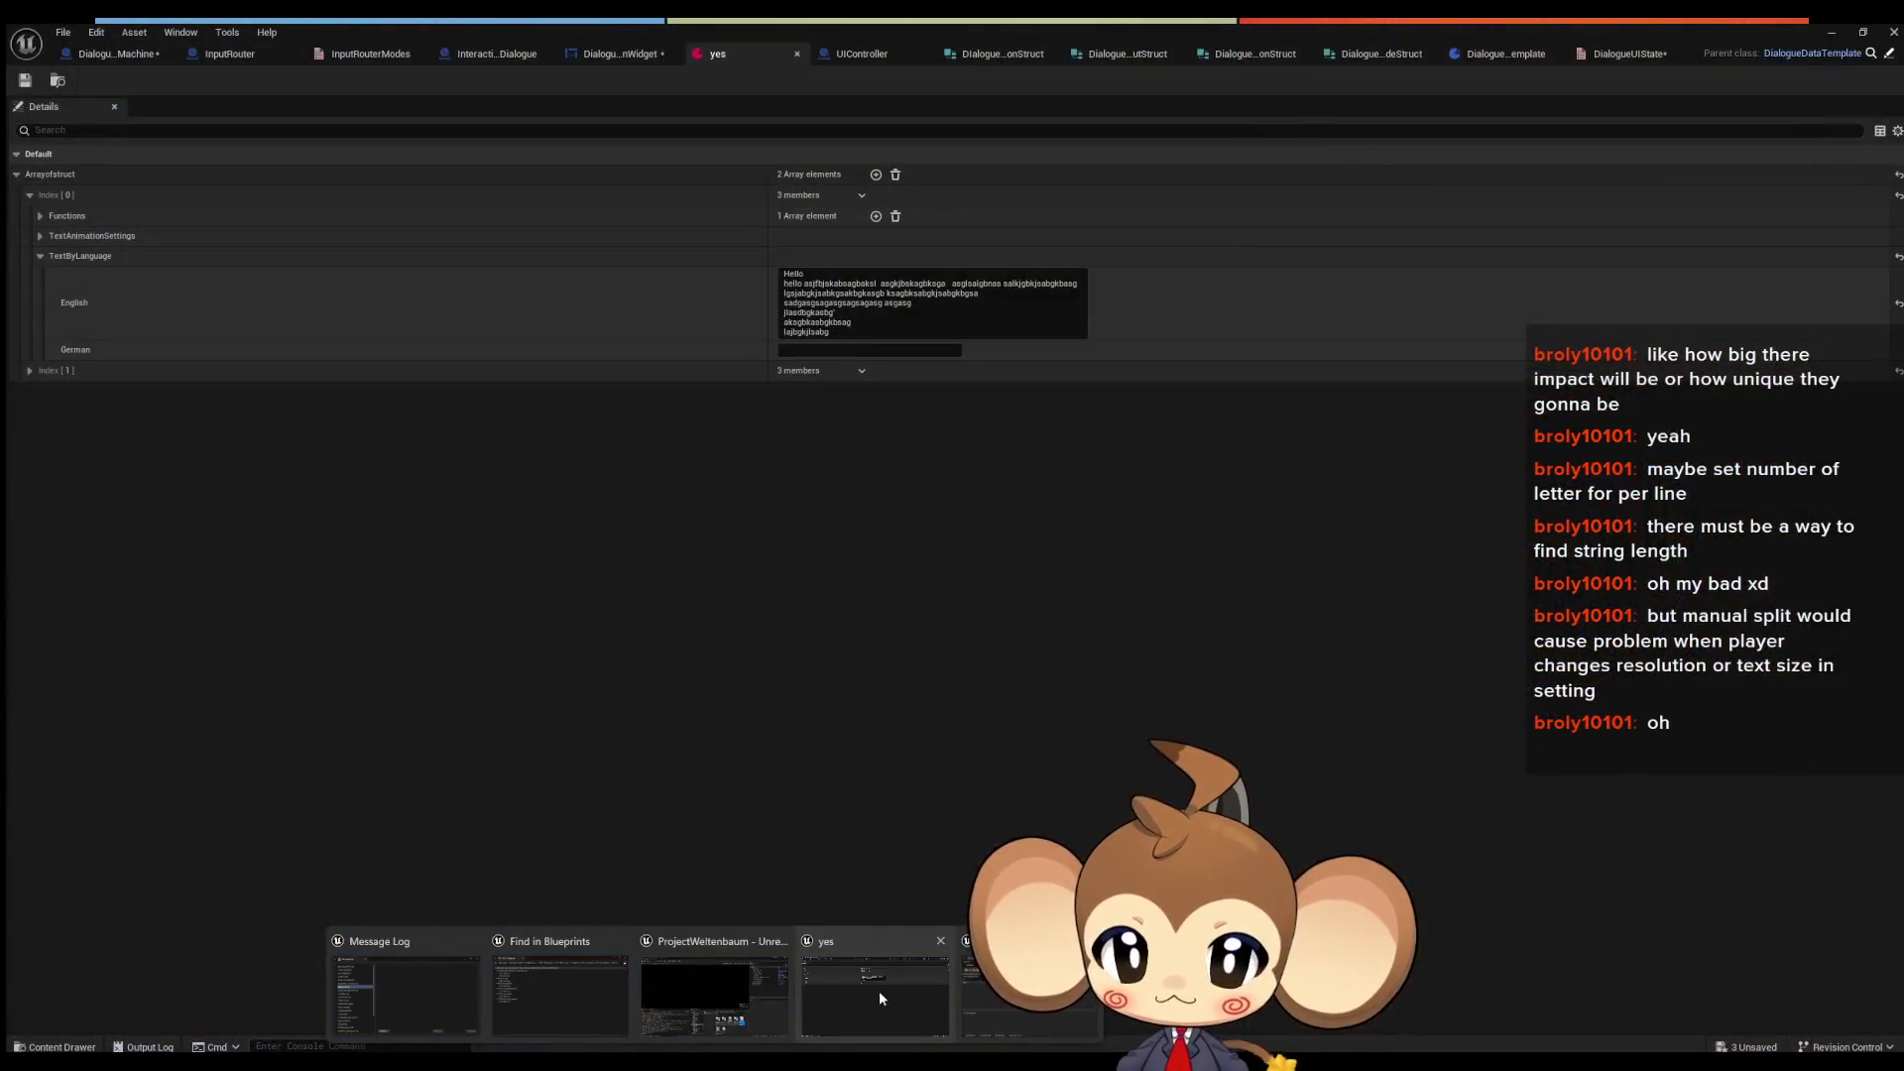
- Add a breakpoint on DialogueMainWidget's Fill 3Line Cluster Array call and start Play
{"action": "left_click", "coordinate": [880, 992]}
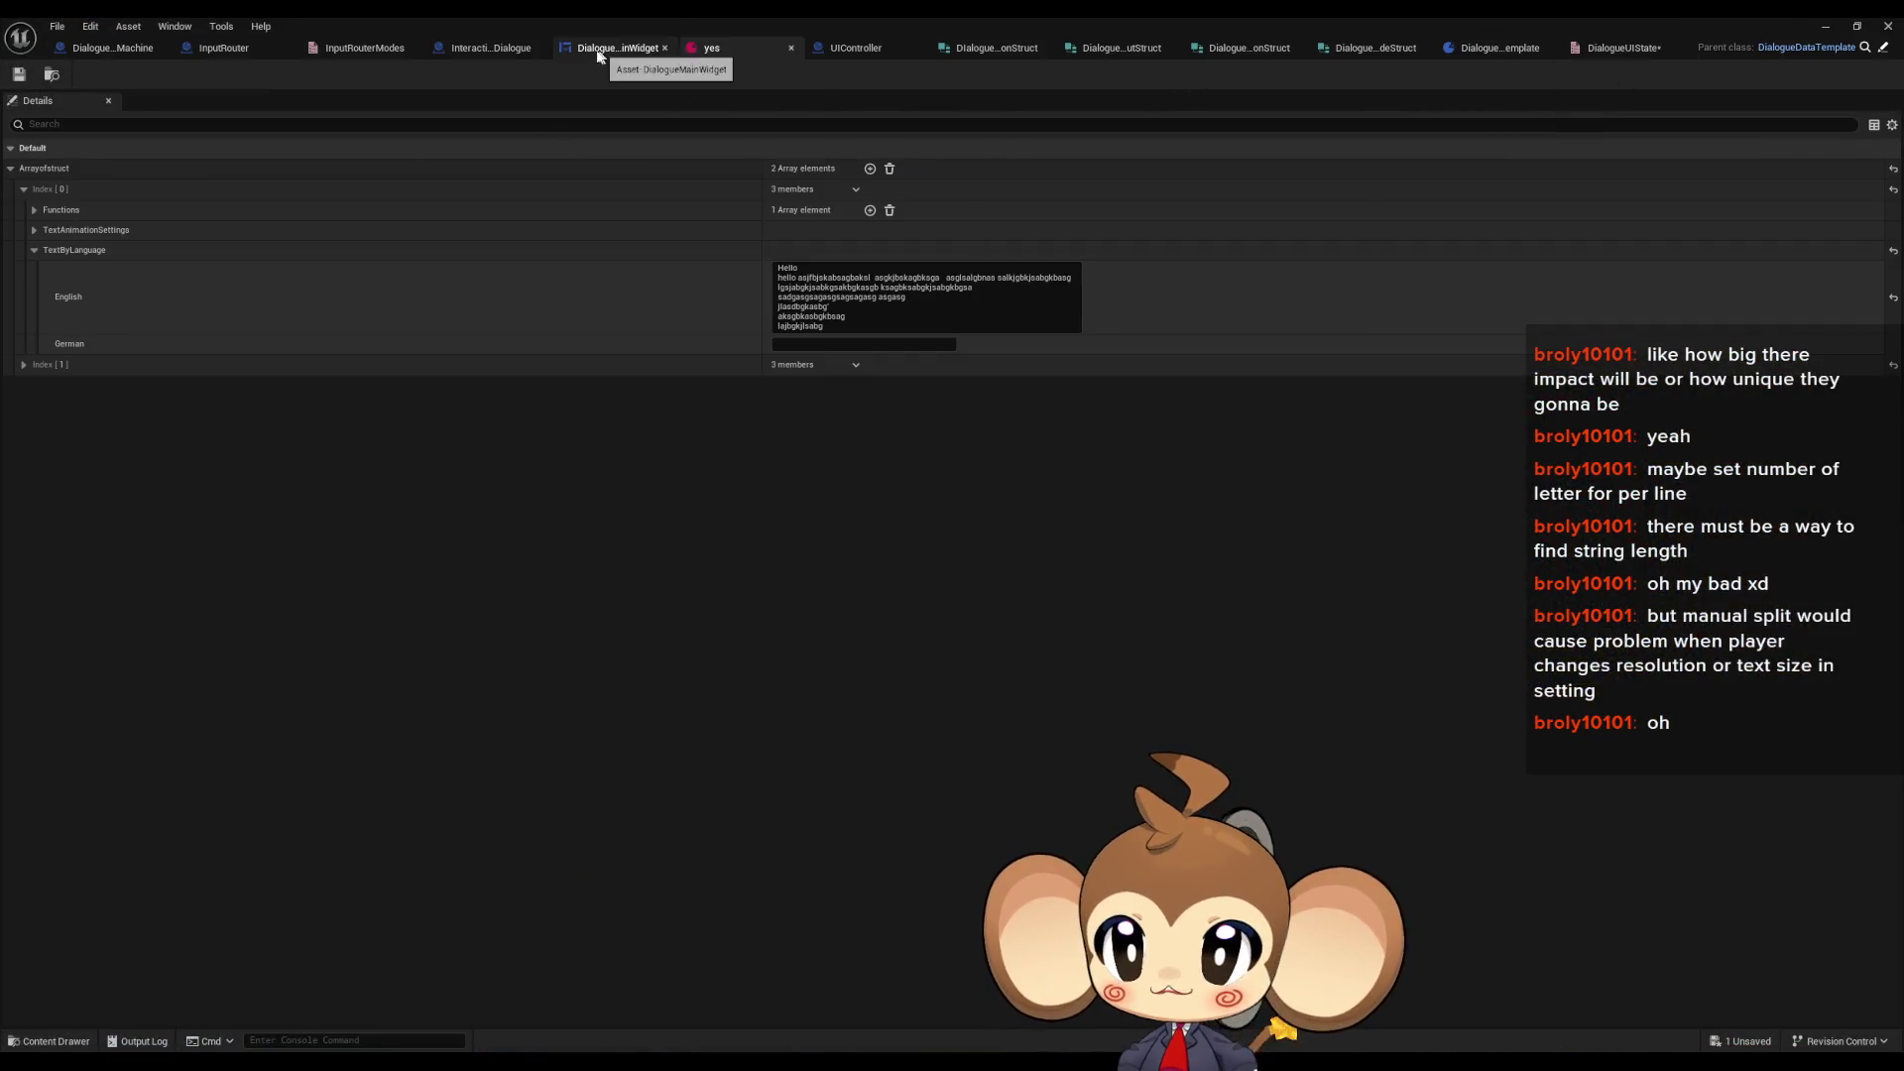
{"action": "left_click", "coordinate": [593, 50]}
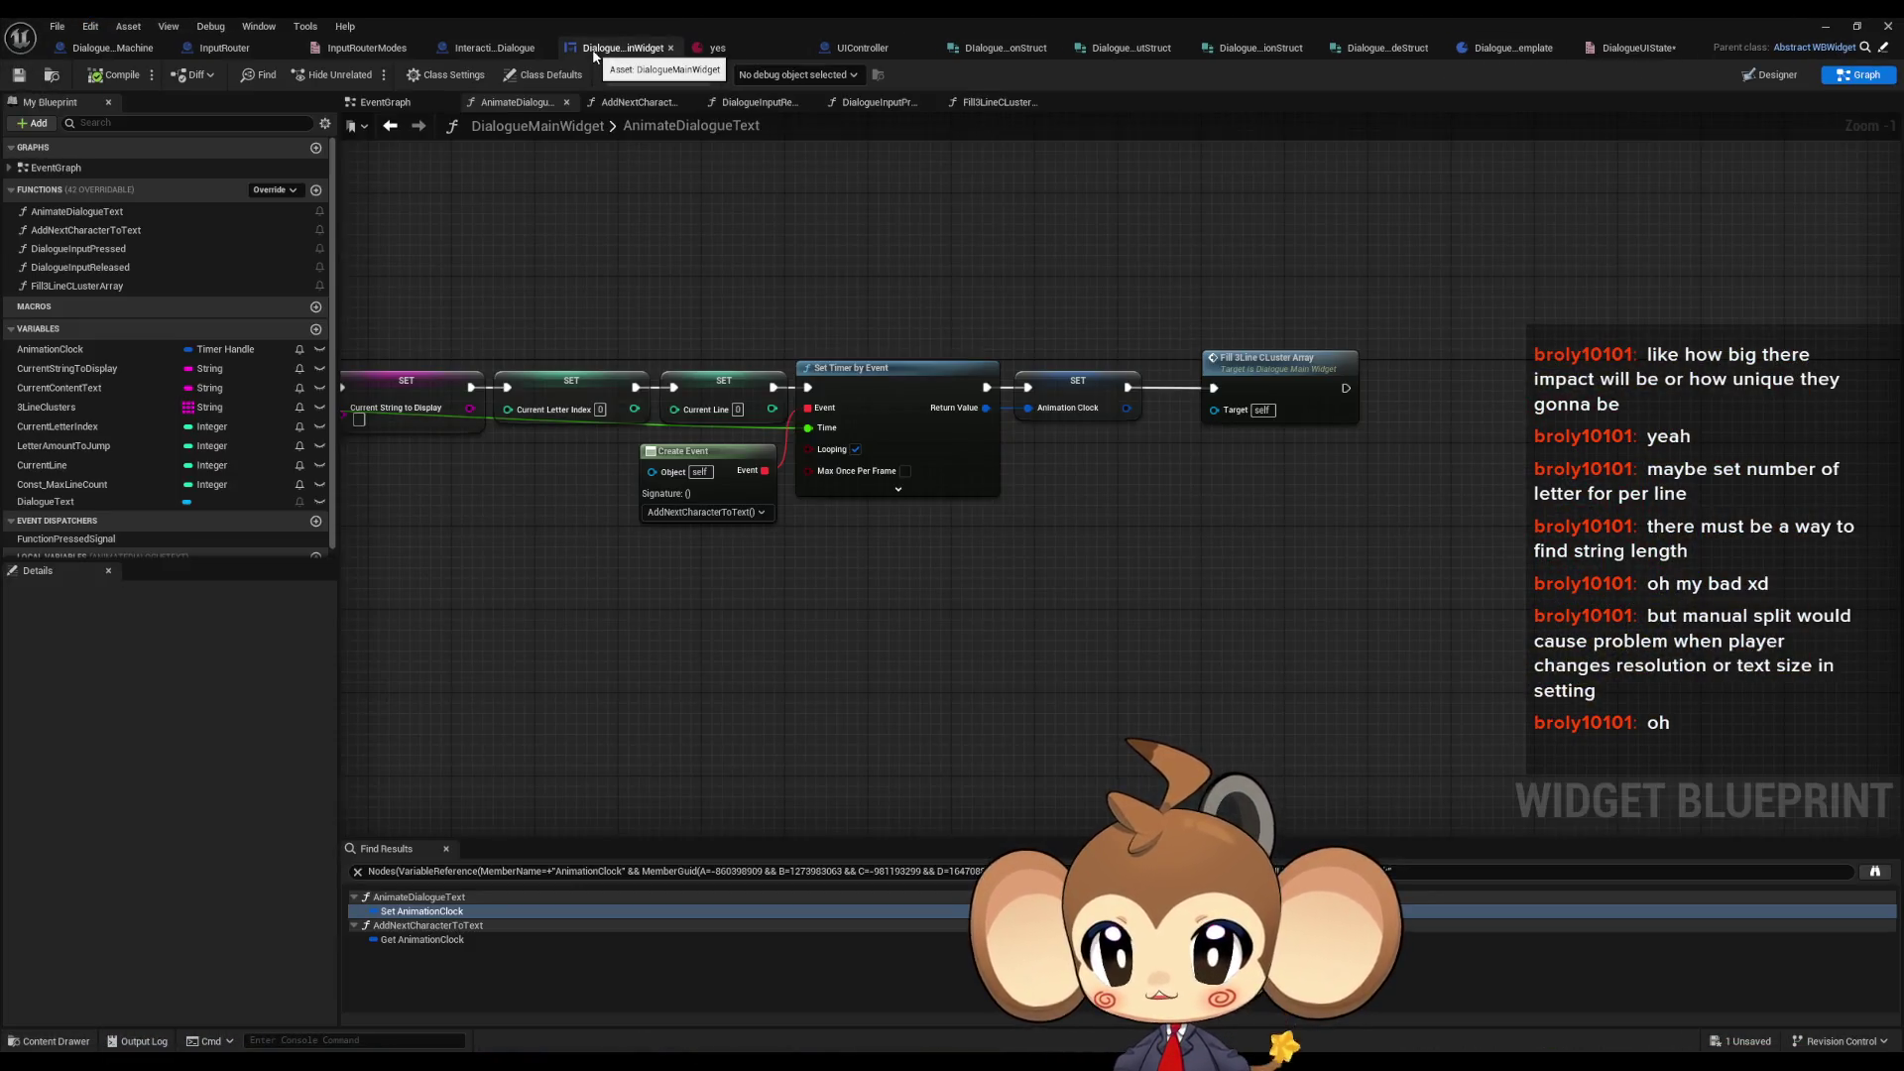
{"action": "right_click", "coordinate": [1218, 363]}
{"action": "left_click", "coordinate": [1319, 694]}
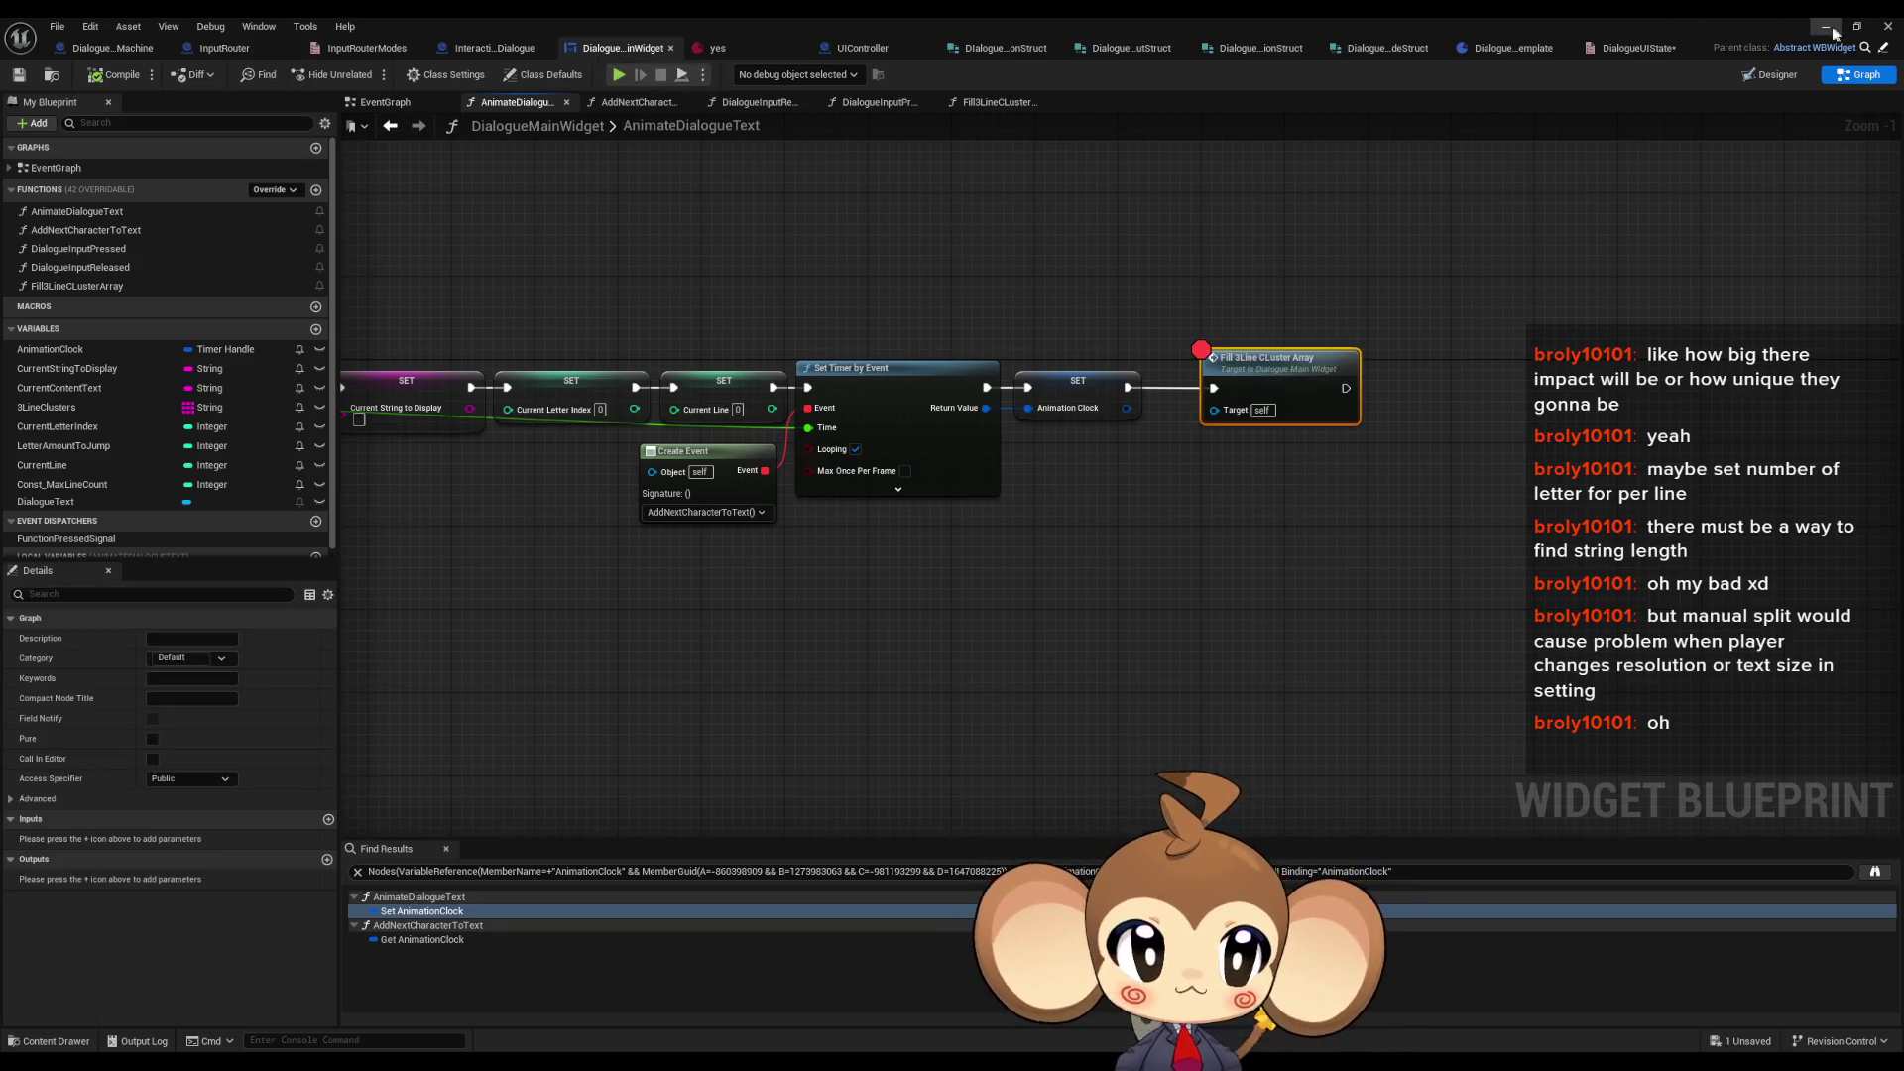
{"action": "left_click", "coordinate": [1833, 32]}
{"action": "left_click", "coordinate": [363, 74]}
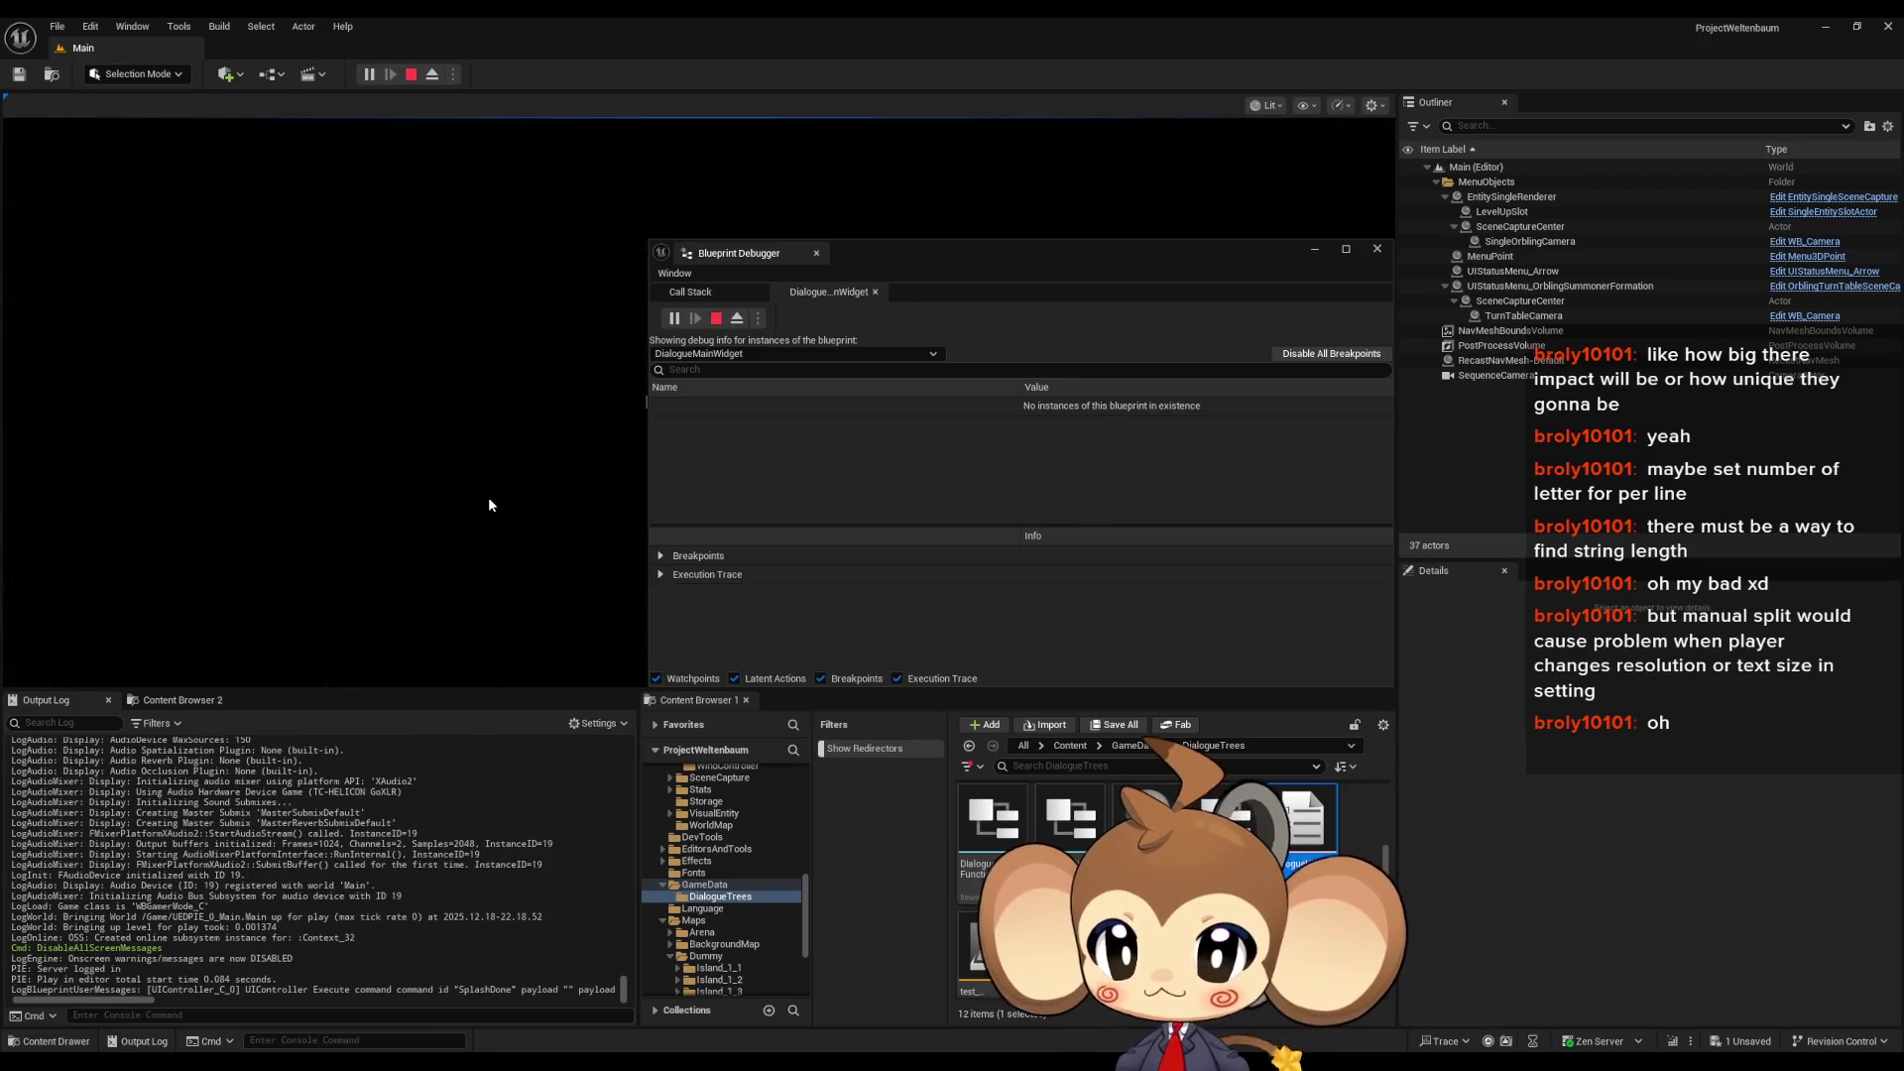
- Step into Fill3LineClusterArray, inspect the Current String to Display getter, then stop play
{"action": "left_click_drag", "start_coordinate": [959, 259], "coordinate": [1257, 245]}
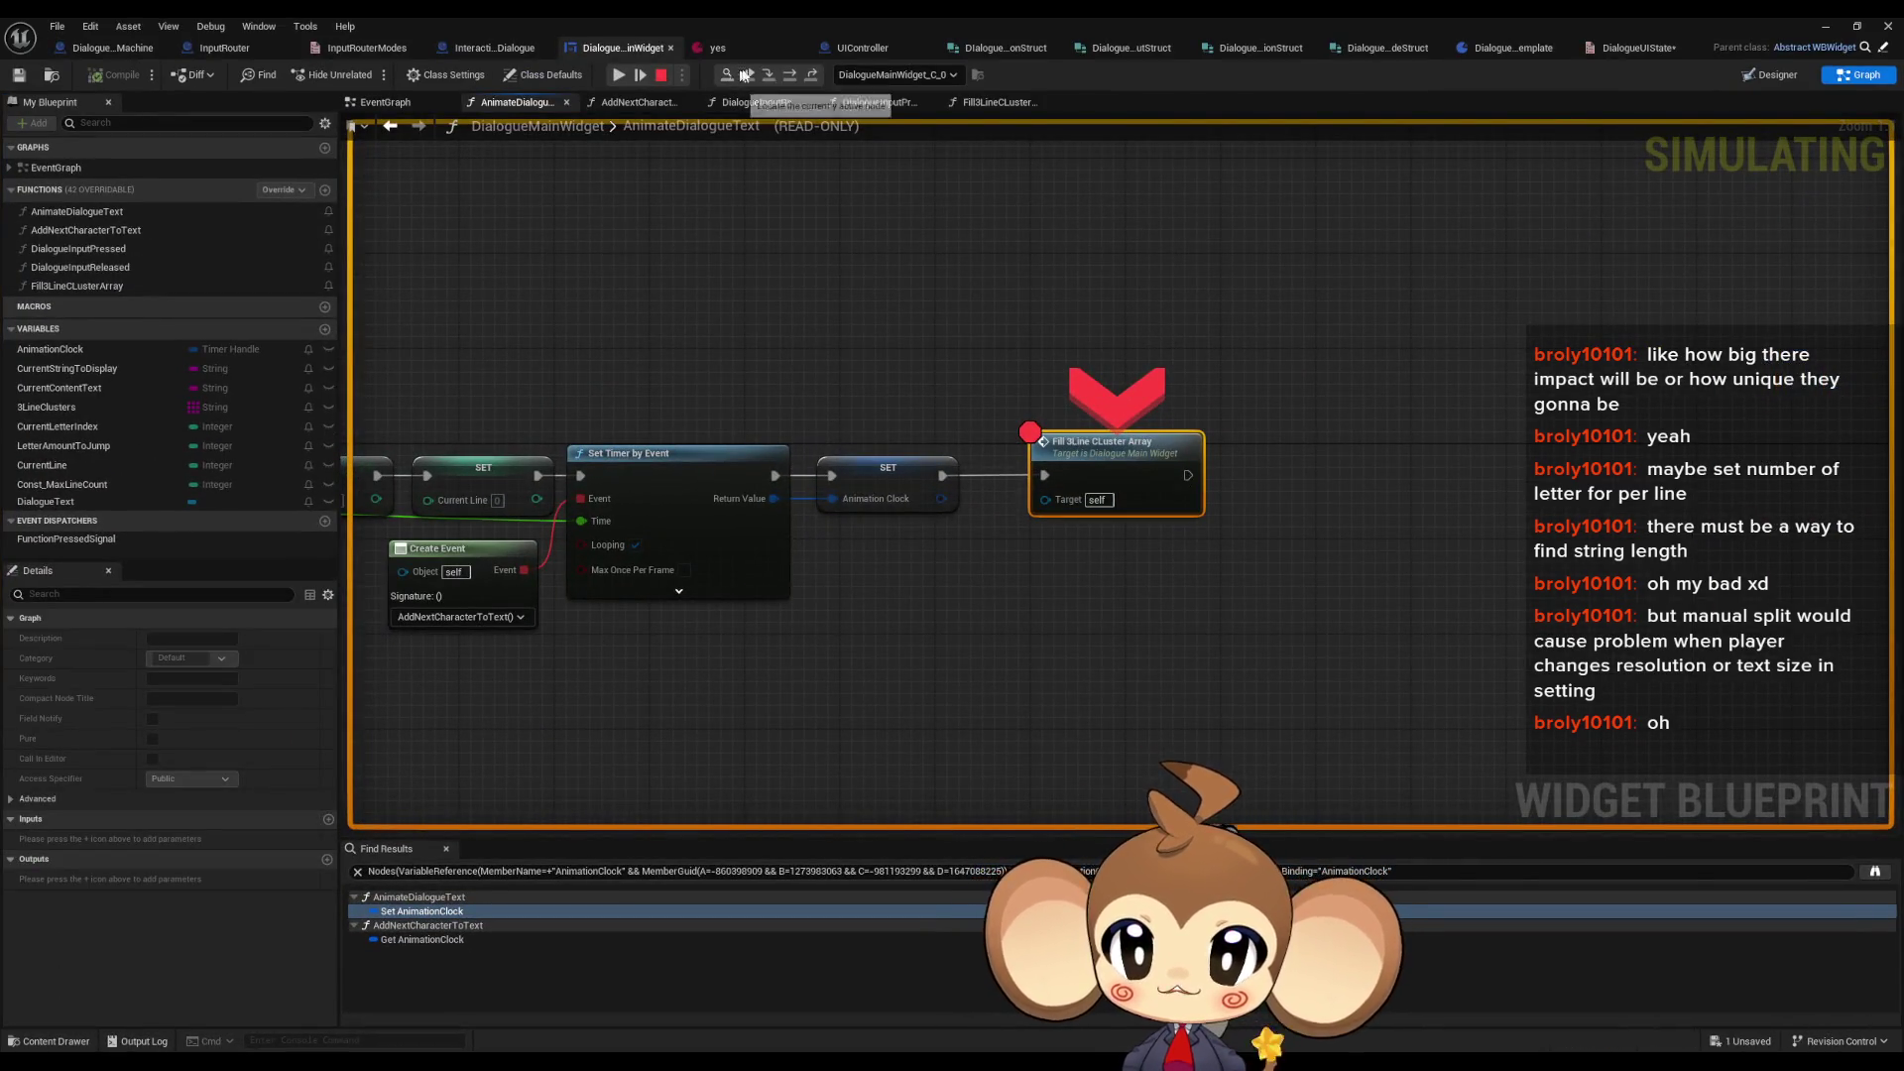
{"action": "left_click", "coordinate": [782, 76]}
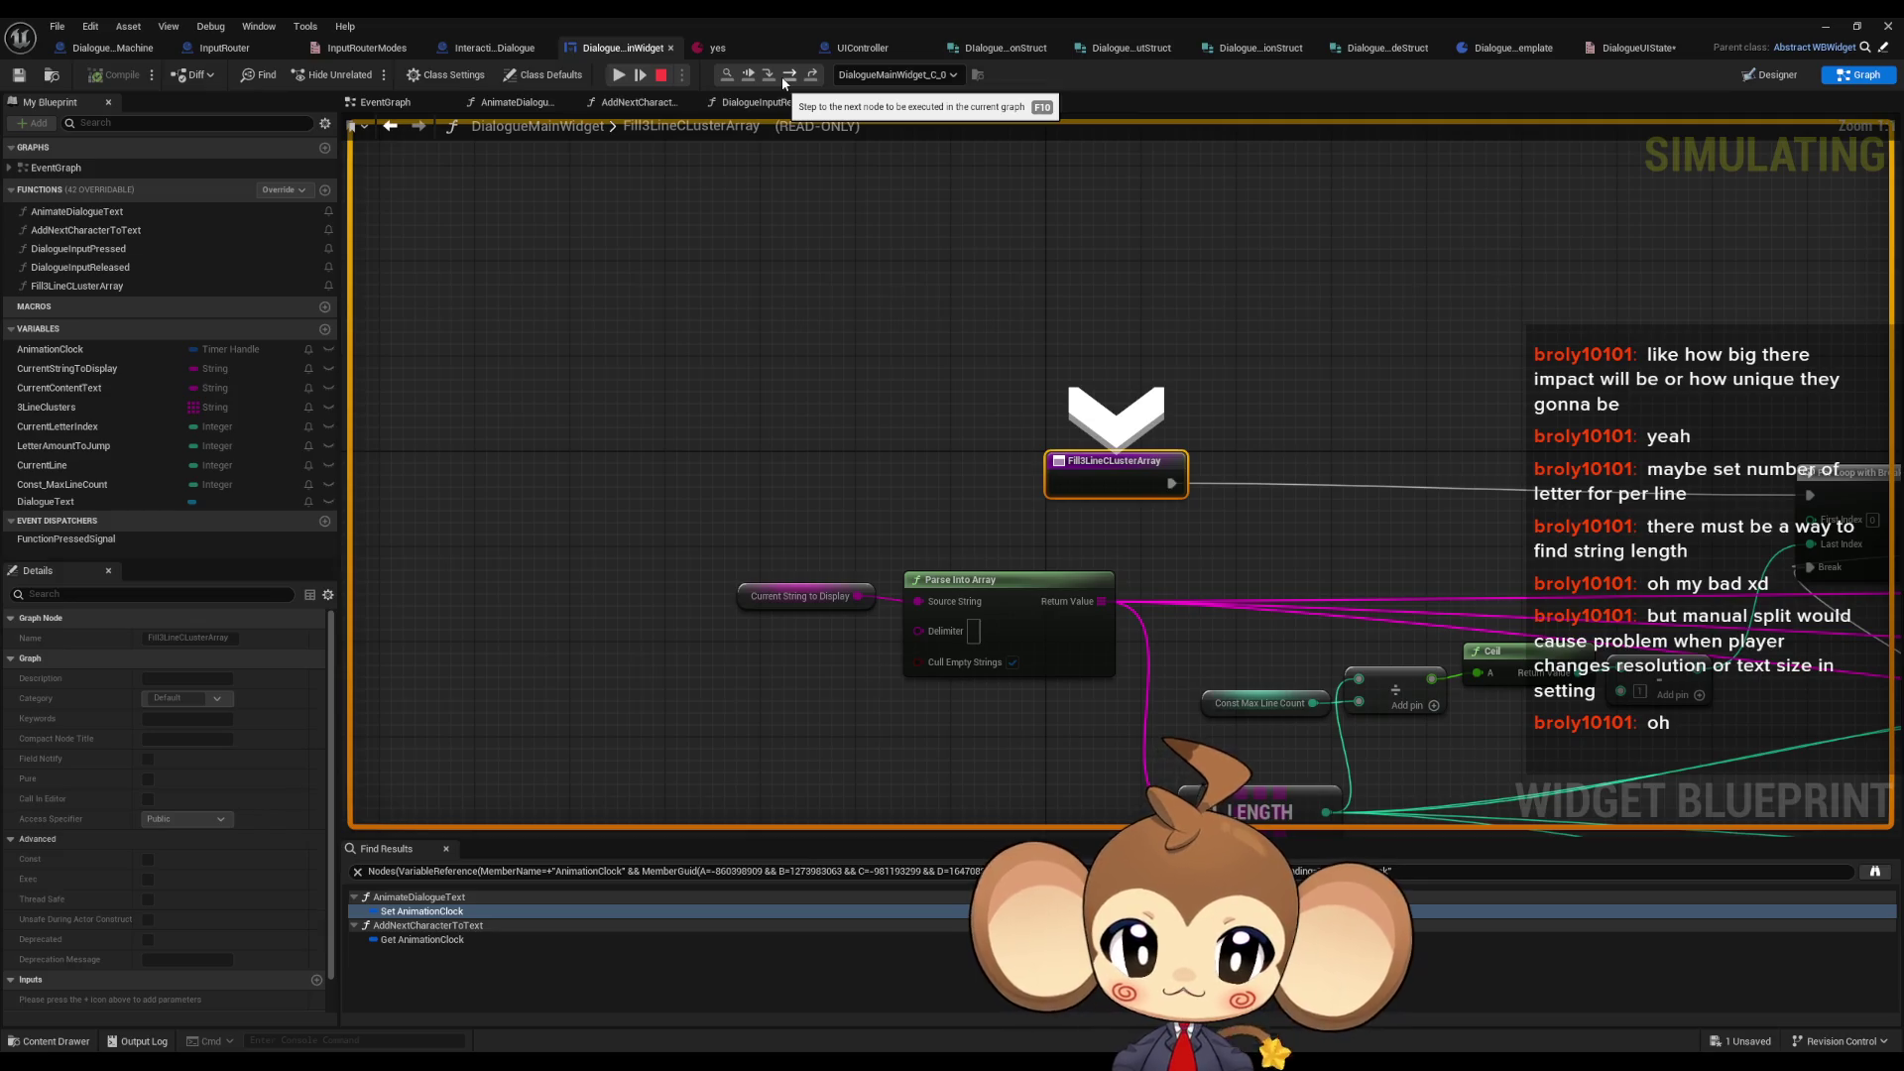
{"action": "left_click", "coordinate": [806, 599]}
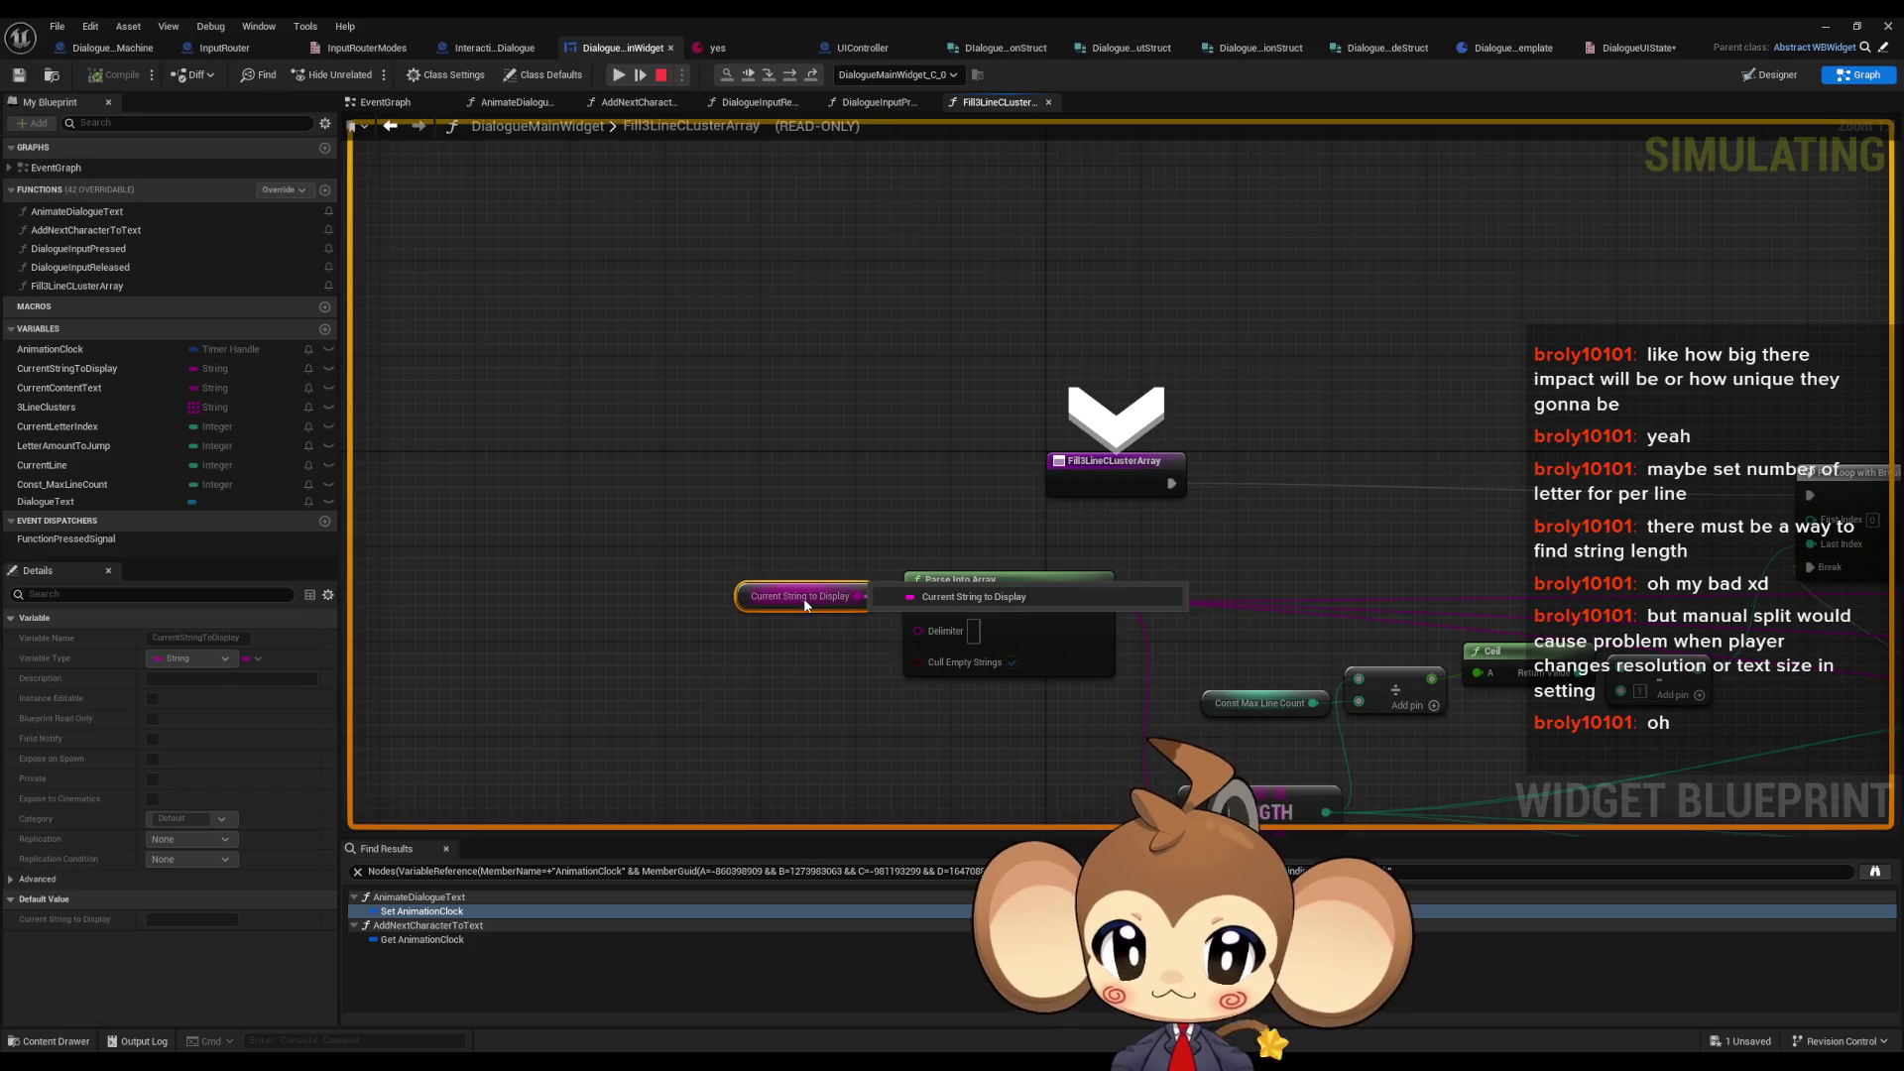
{"action": "mouse_move", "coordinate": [810, 610]}
{"action": "left_mouse_down"}
{"action": "mouse_move", "coordinate": [767, 515]}
{"action": "mouse_move", "coordinate": [634, 441]}
{"action": "left_mouse_up"}
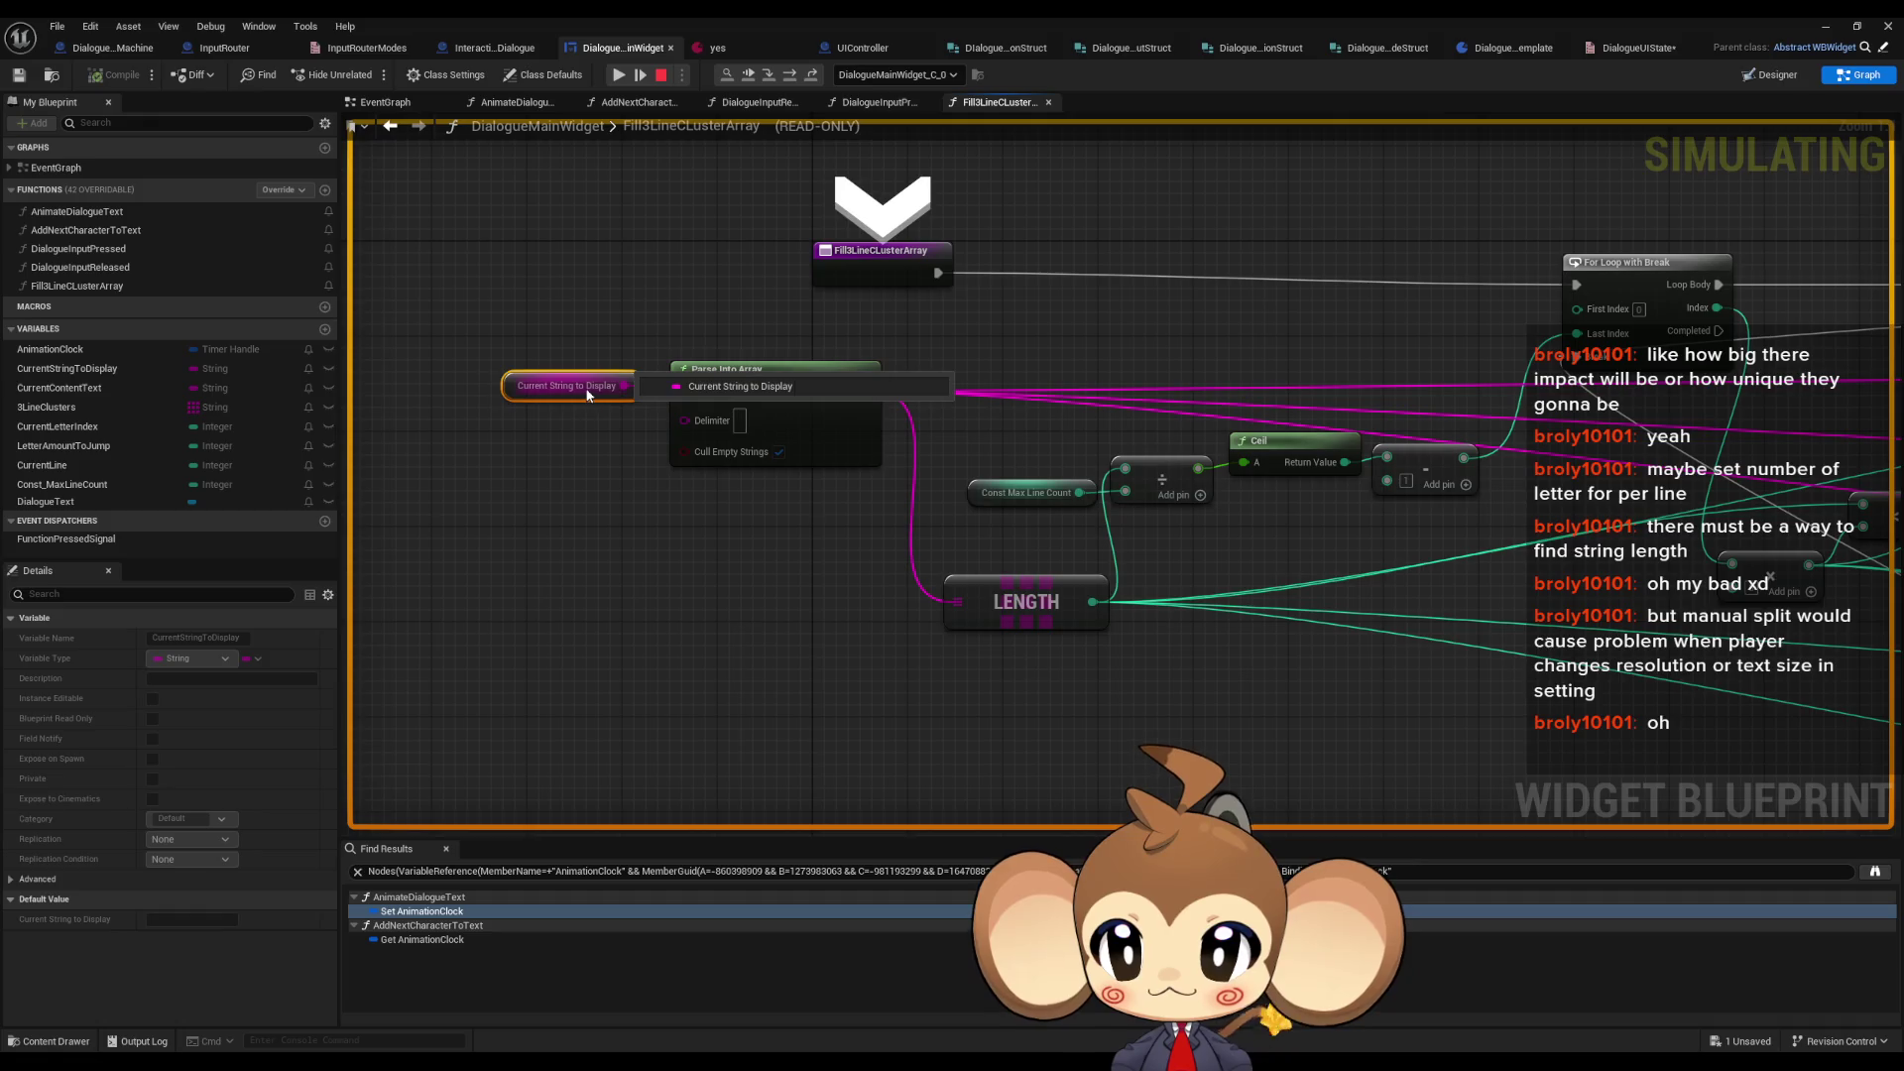
{"action": "left_click", "coordinate": [660, 76]}
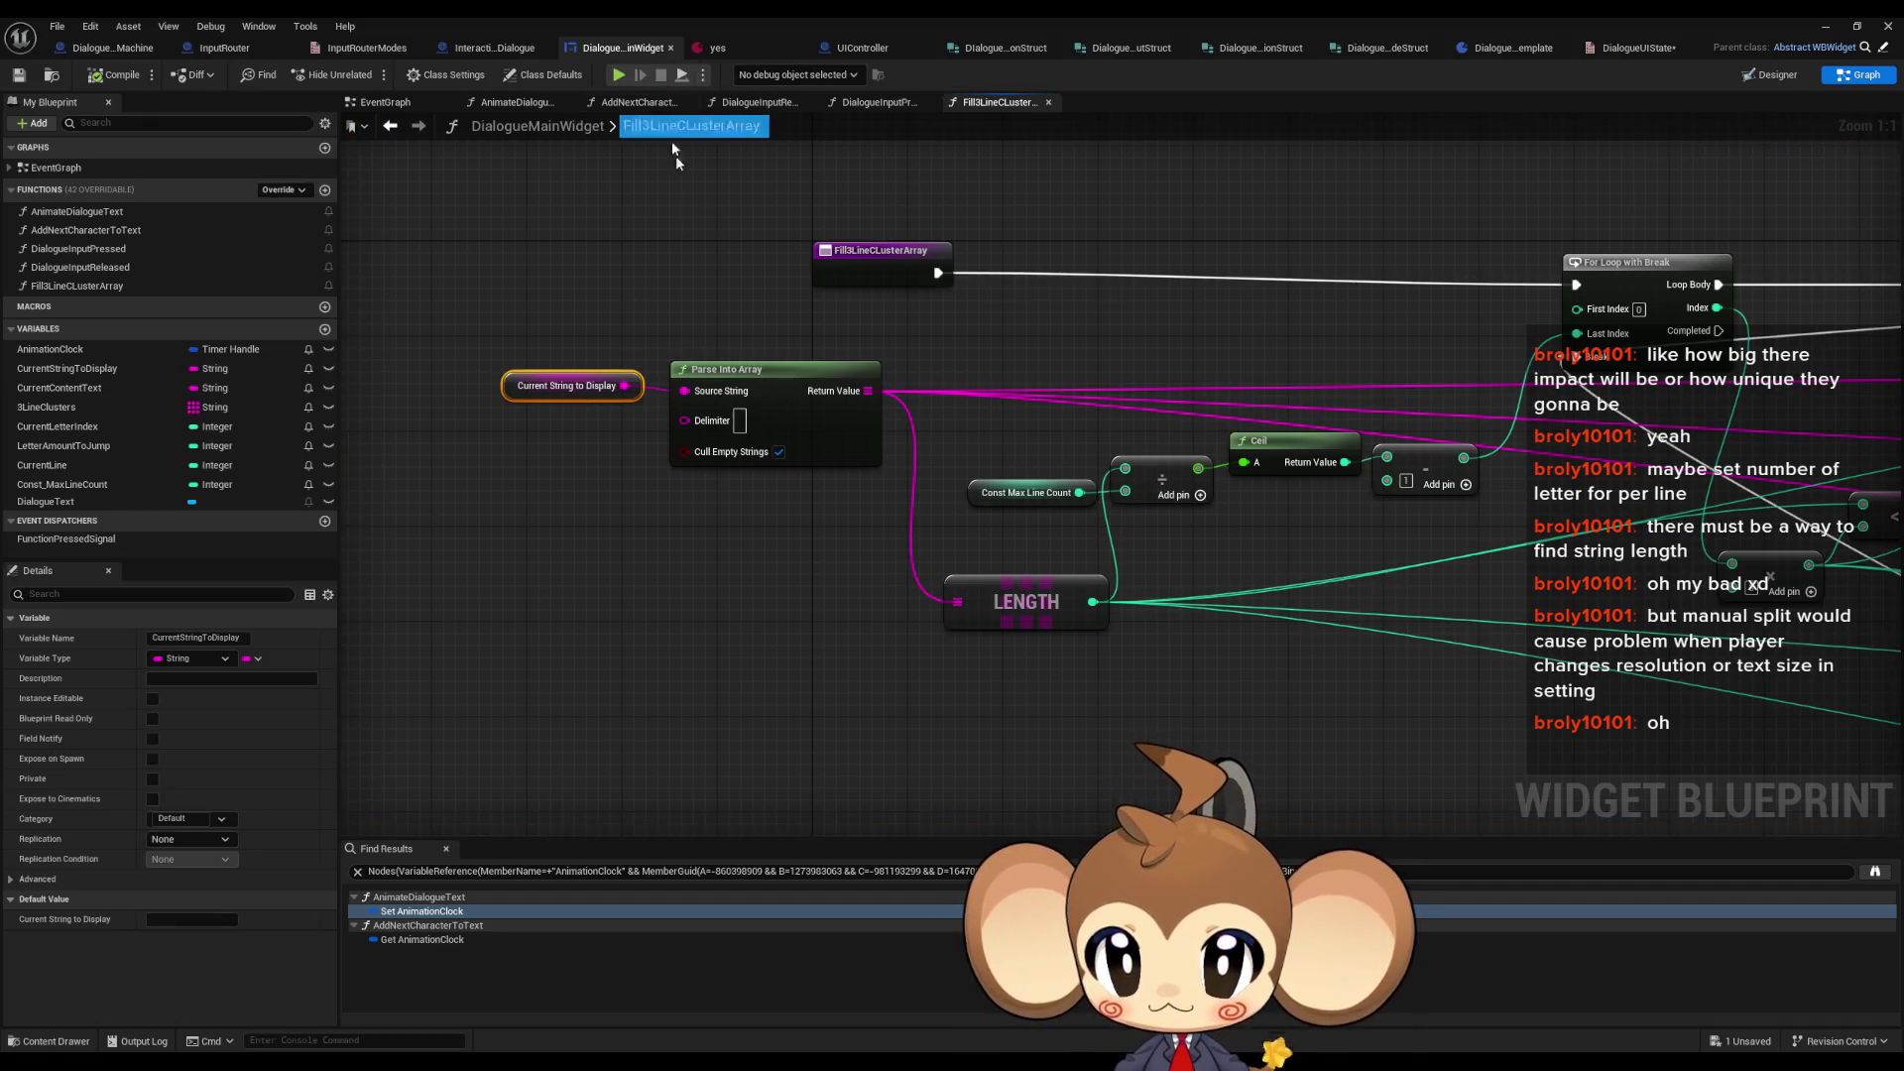
- Feed a CurrentContentText getter into Parse Into Array's Source String instead
{"action": "left_click_drag", "start_coordinate": [75, 388], "coordinate": [490, 448]}
{"action": "mouse_move", "coordinate": [588, 445]}
{"action": "left_mouse_down"}
{"action": "mouse_move", "coordinate": [685, 390]}
{"action": "mouse_move", "coordinate": [559, 387]}
{"action": "left_mouse_up"}
{"action": "scroll", "coordinate": [567, 406], "scroll_direction": "down", "scroll_amount": 5}
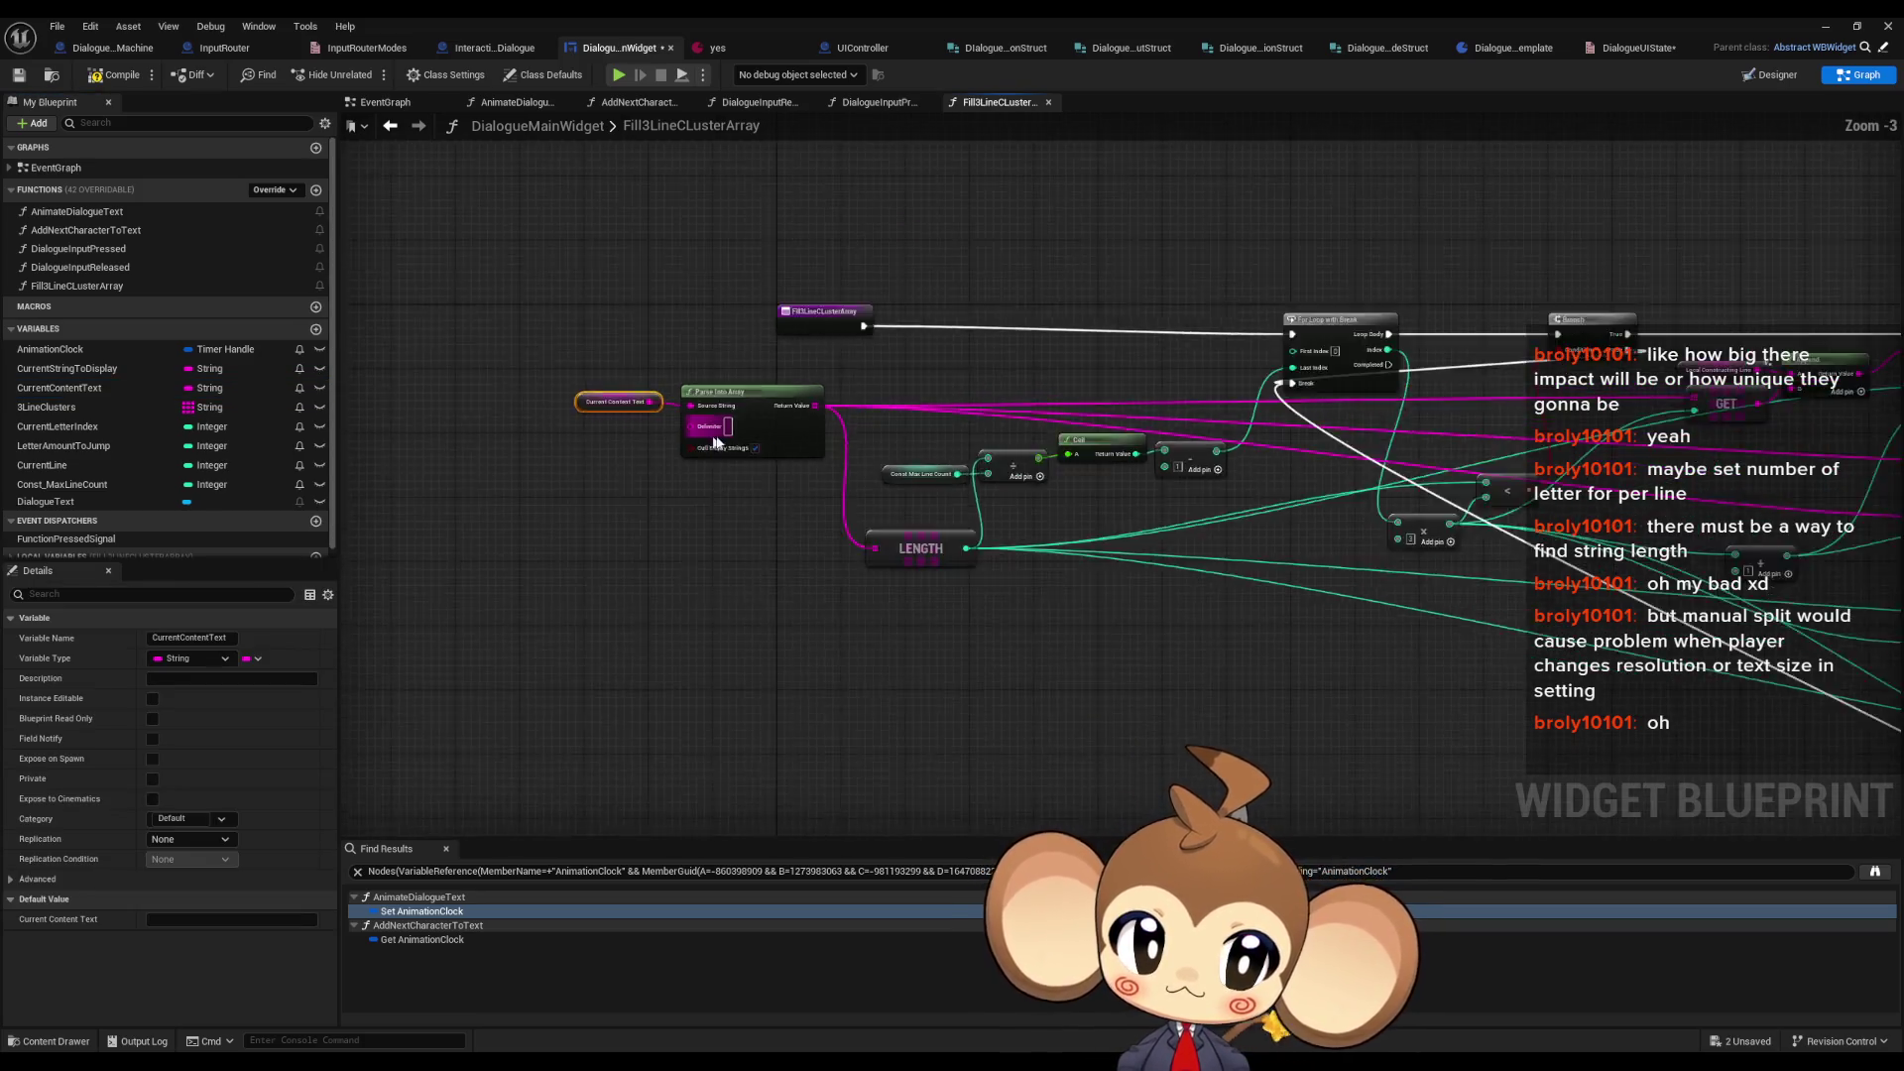
{"action": "scroll", "coordinate": [1192, 438], "scroll_direction": "up", "scroll_amount": 2}
{"action": "scroll", "coordinate": [1192, 438], "scroll_direction": "up", "scroll_amount": 2}
{"action": "mouse_move", "coordinate": [1192, 438]}
{"action": "left_mouse_down"}
{"action": "mouse_move", "coordinate": [562, 374]}
{"action": "mouse_move", "coordinate": [516, 476]}
{"action": "left_mouse_up"}
{"action": "key", "text": "alt+Tab"}
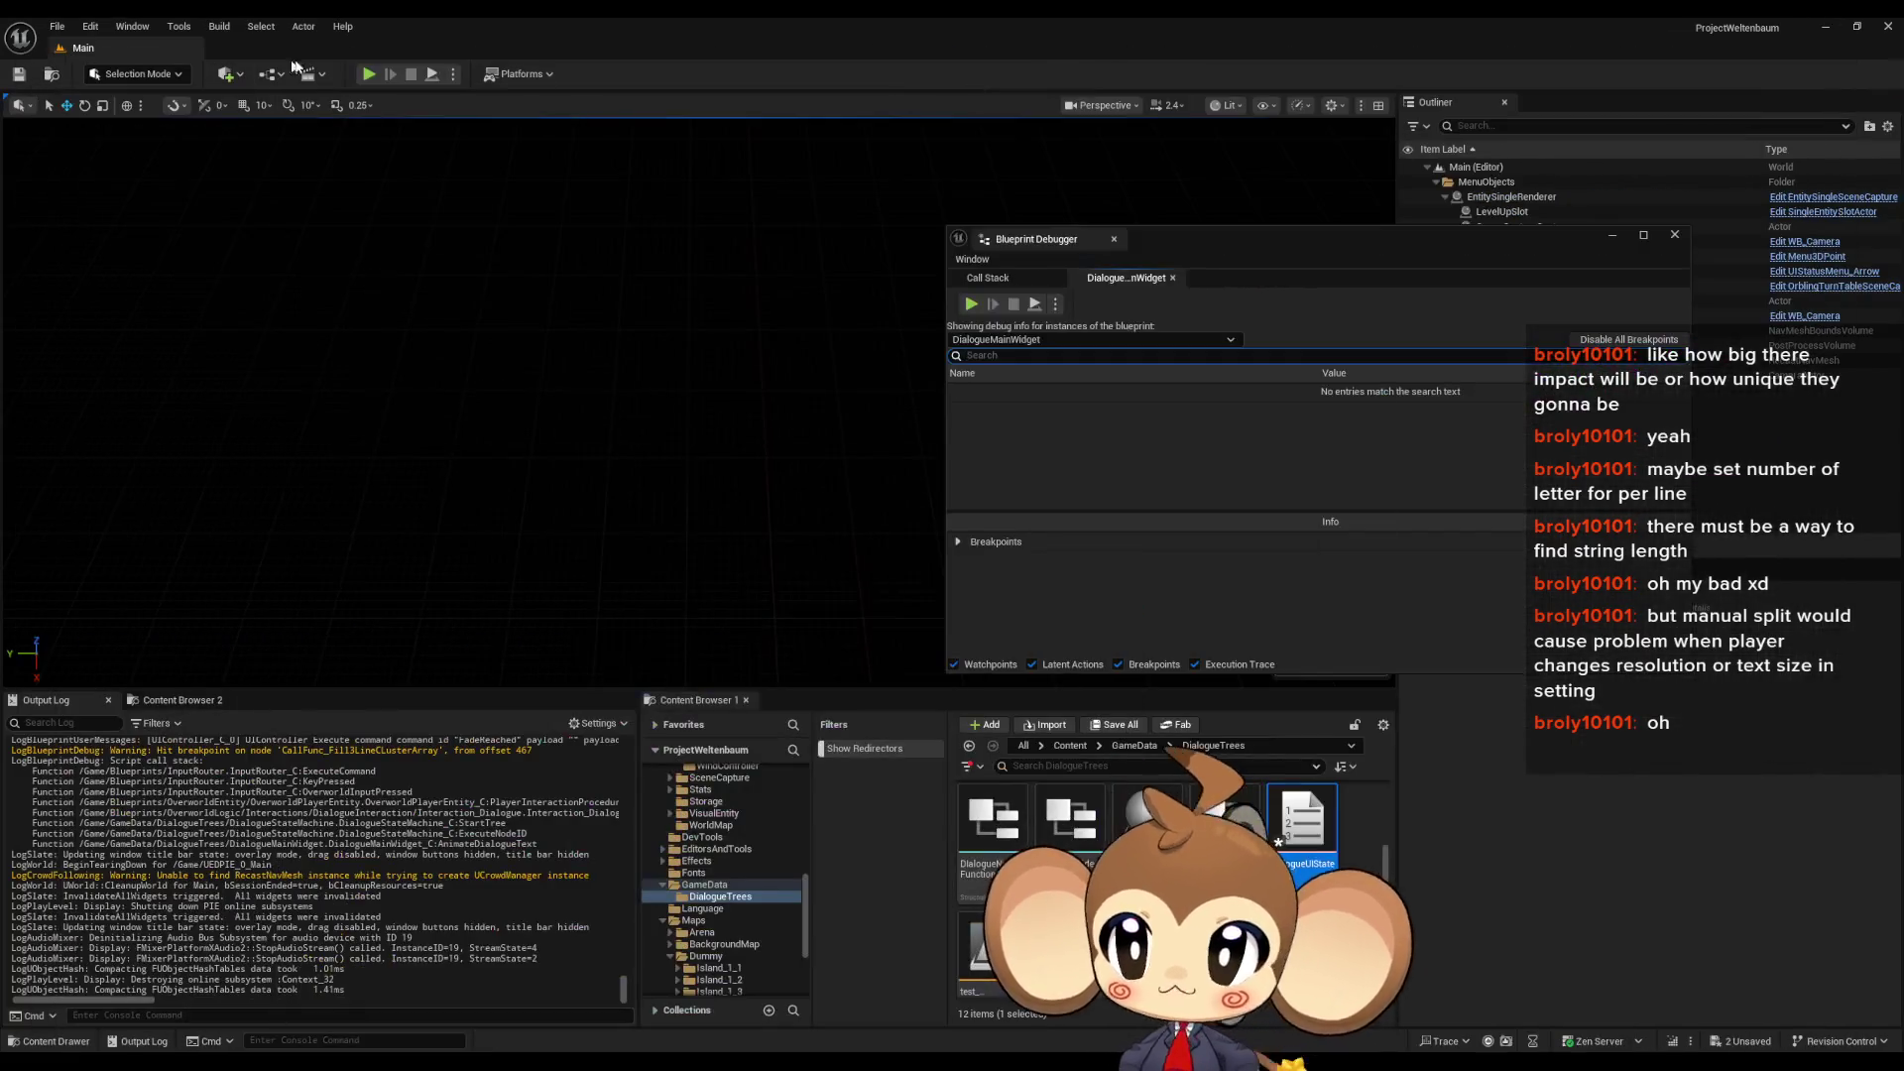
- Play again, load the saved game, remove the call-node breakpoint, and step into Fill3LineClusterArray
{"action": "left_click", "coordinate": [368, 74]}
{"action": "left_click", "coordinate": [581, 428]}
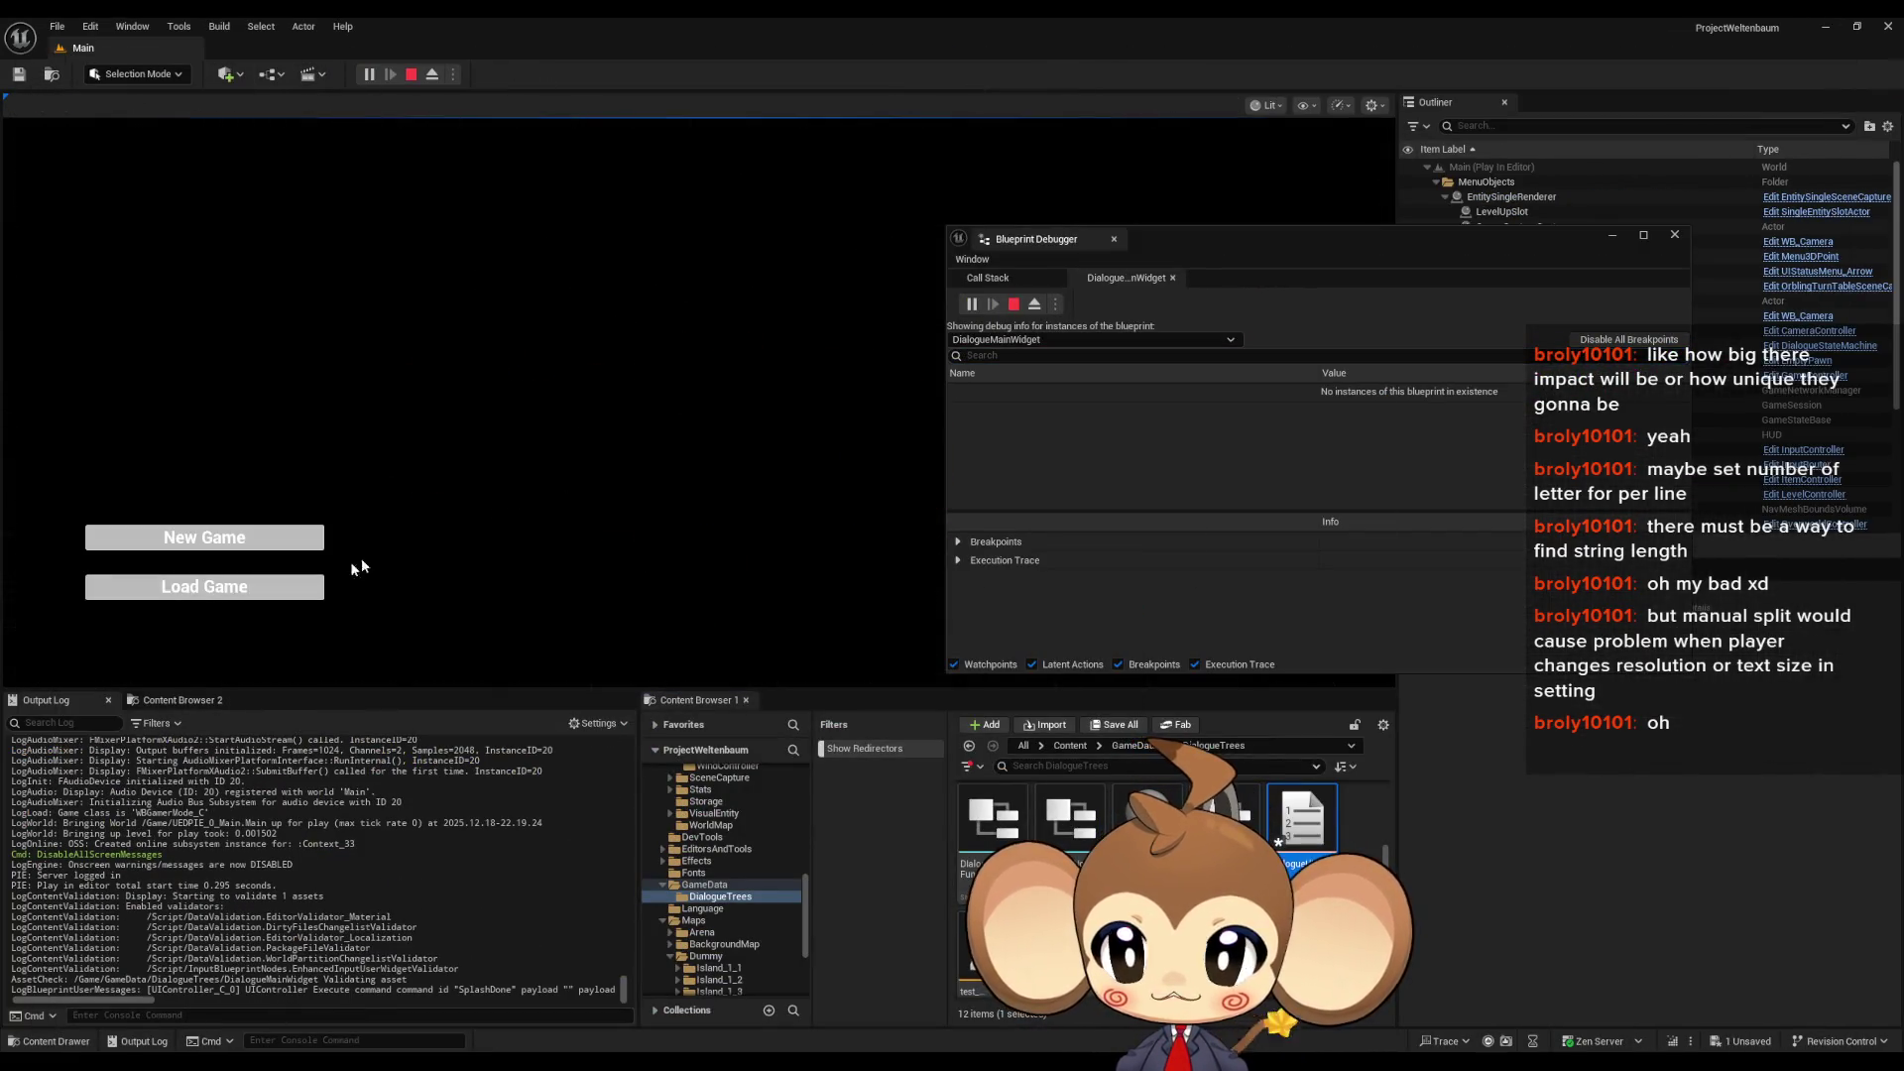
{"action": "left_click", "coordinate": [230, 590]}
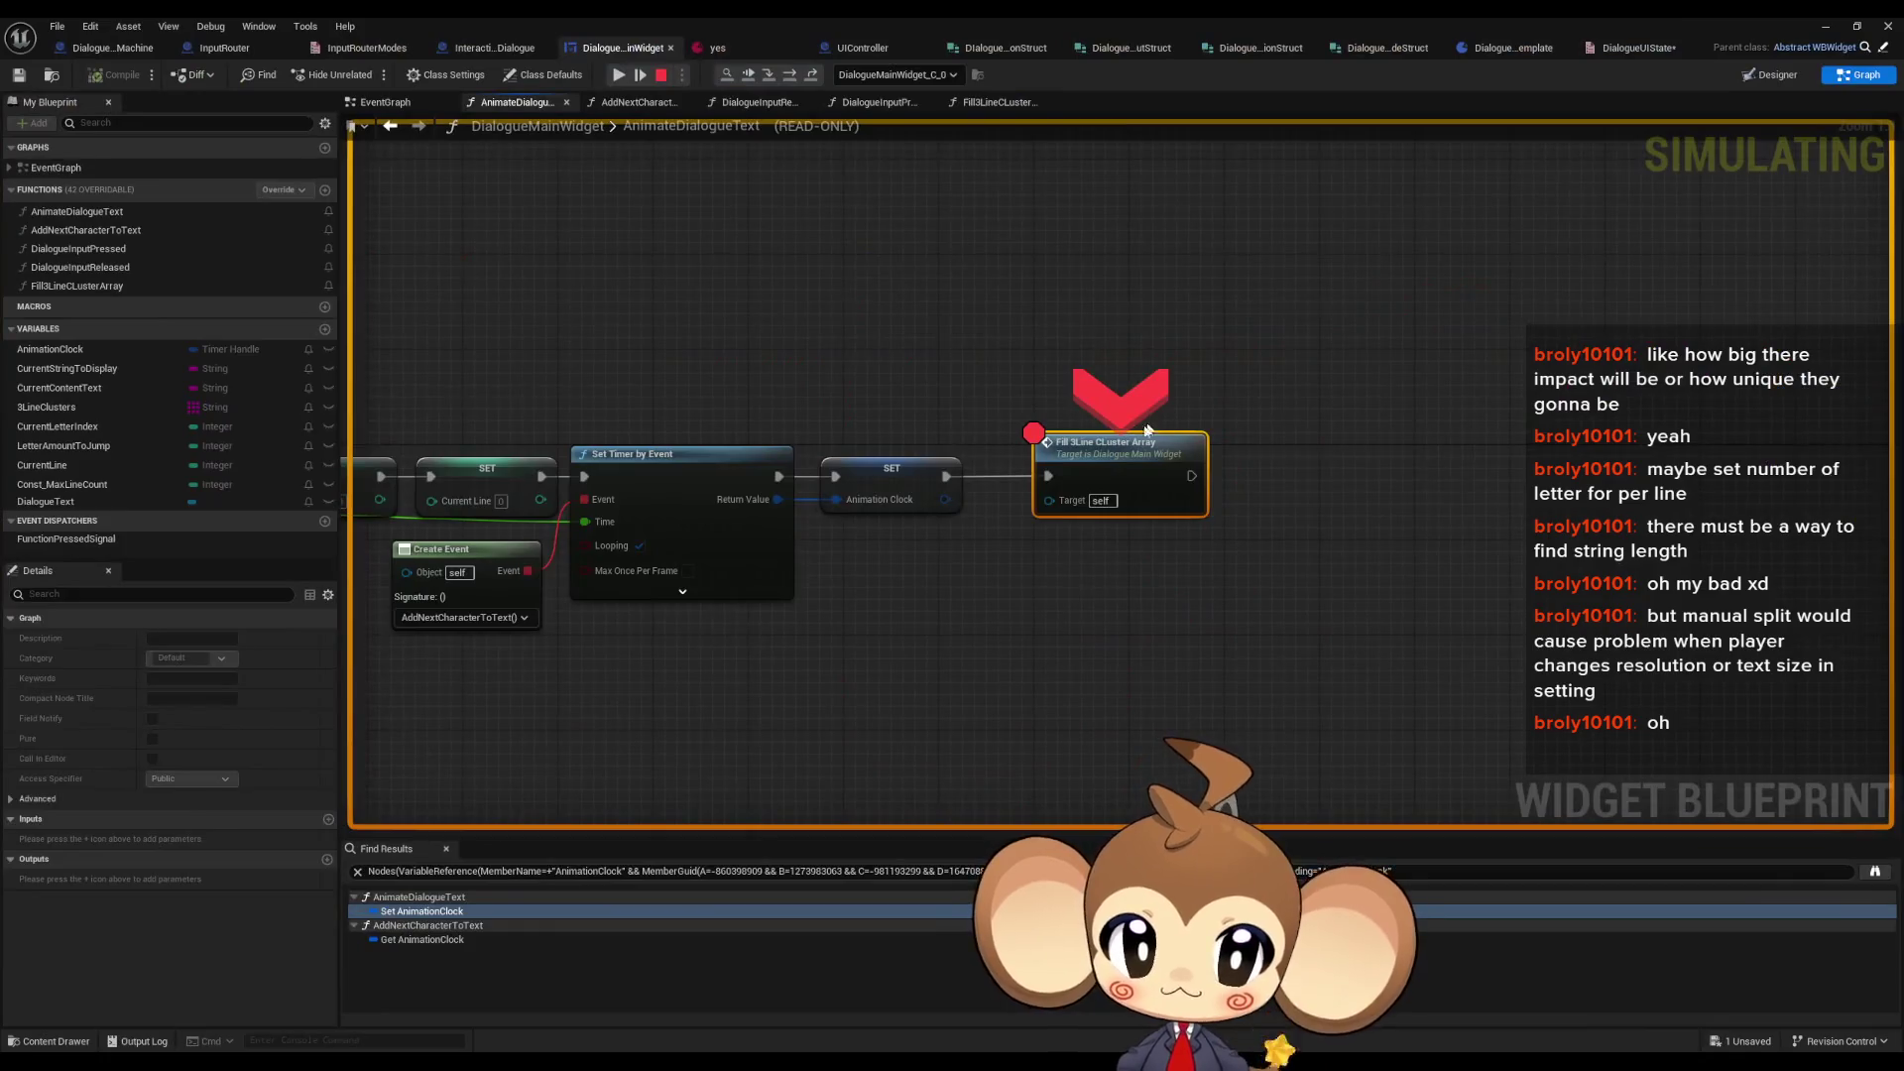
{"action": "right_click", "coordinate": [1118, 498]}
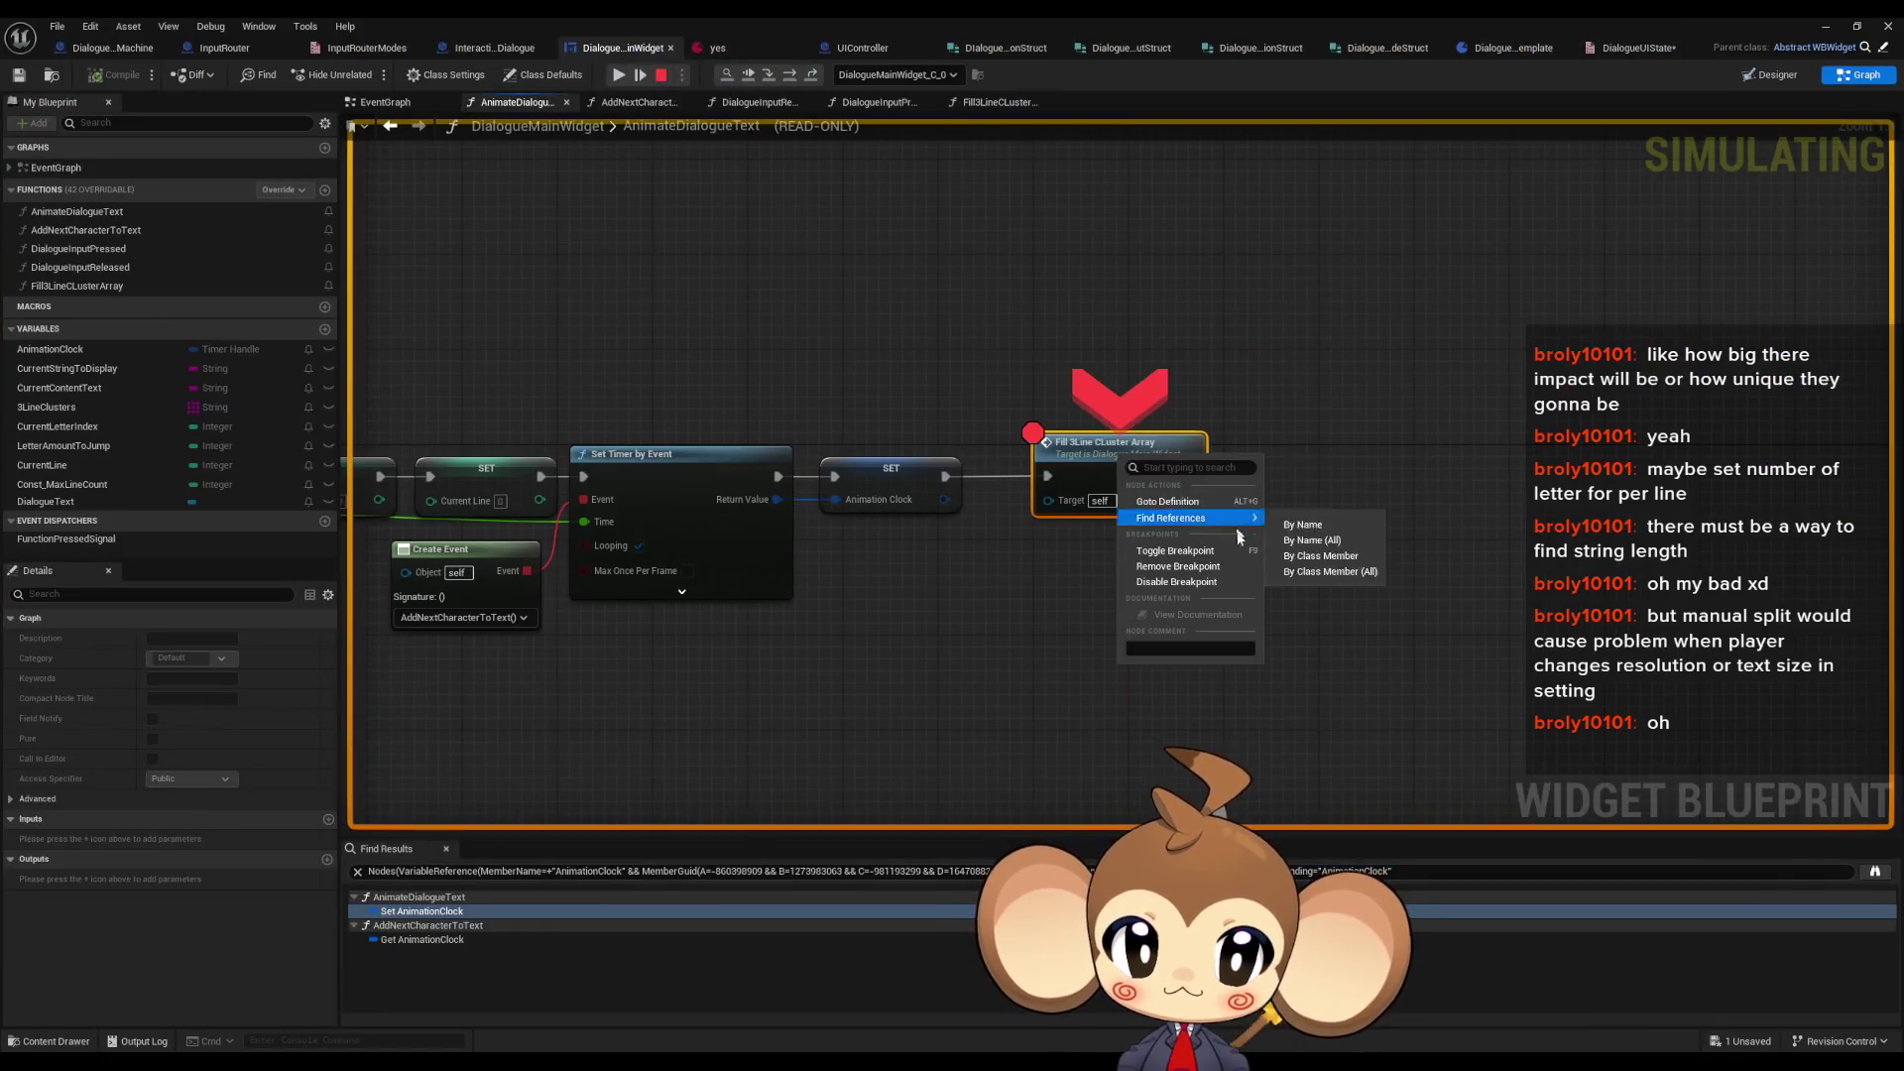
{"action": "left_click", "coordinate": [1188, 399]}
{"action": "right_click", "coordinate": [1138, 472]}
{"action": "left_click", "coordinate": [1196, 581]}
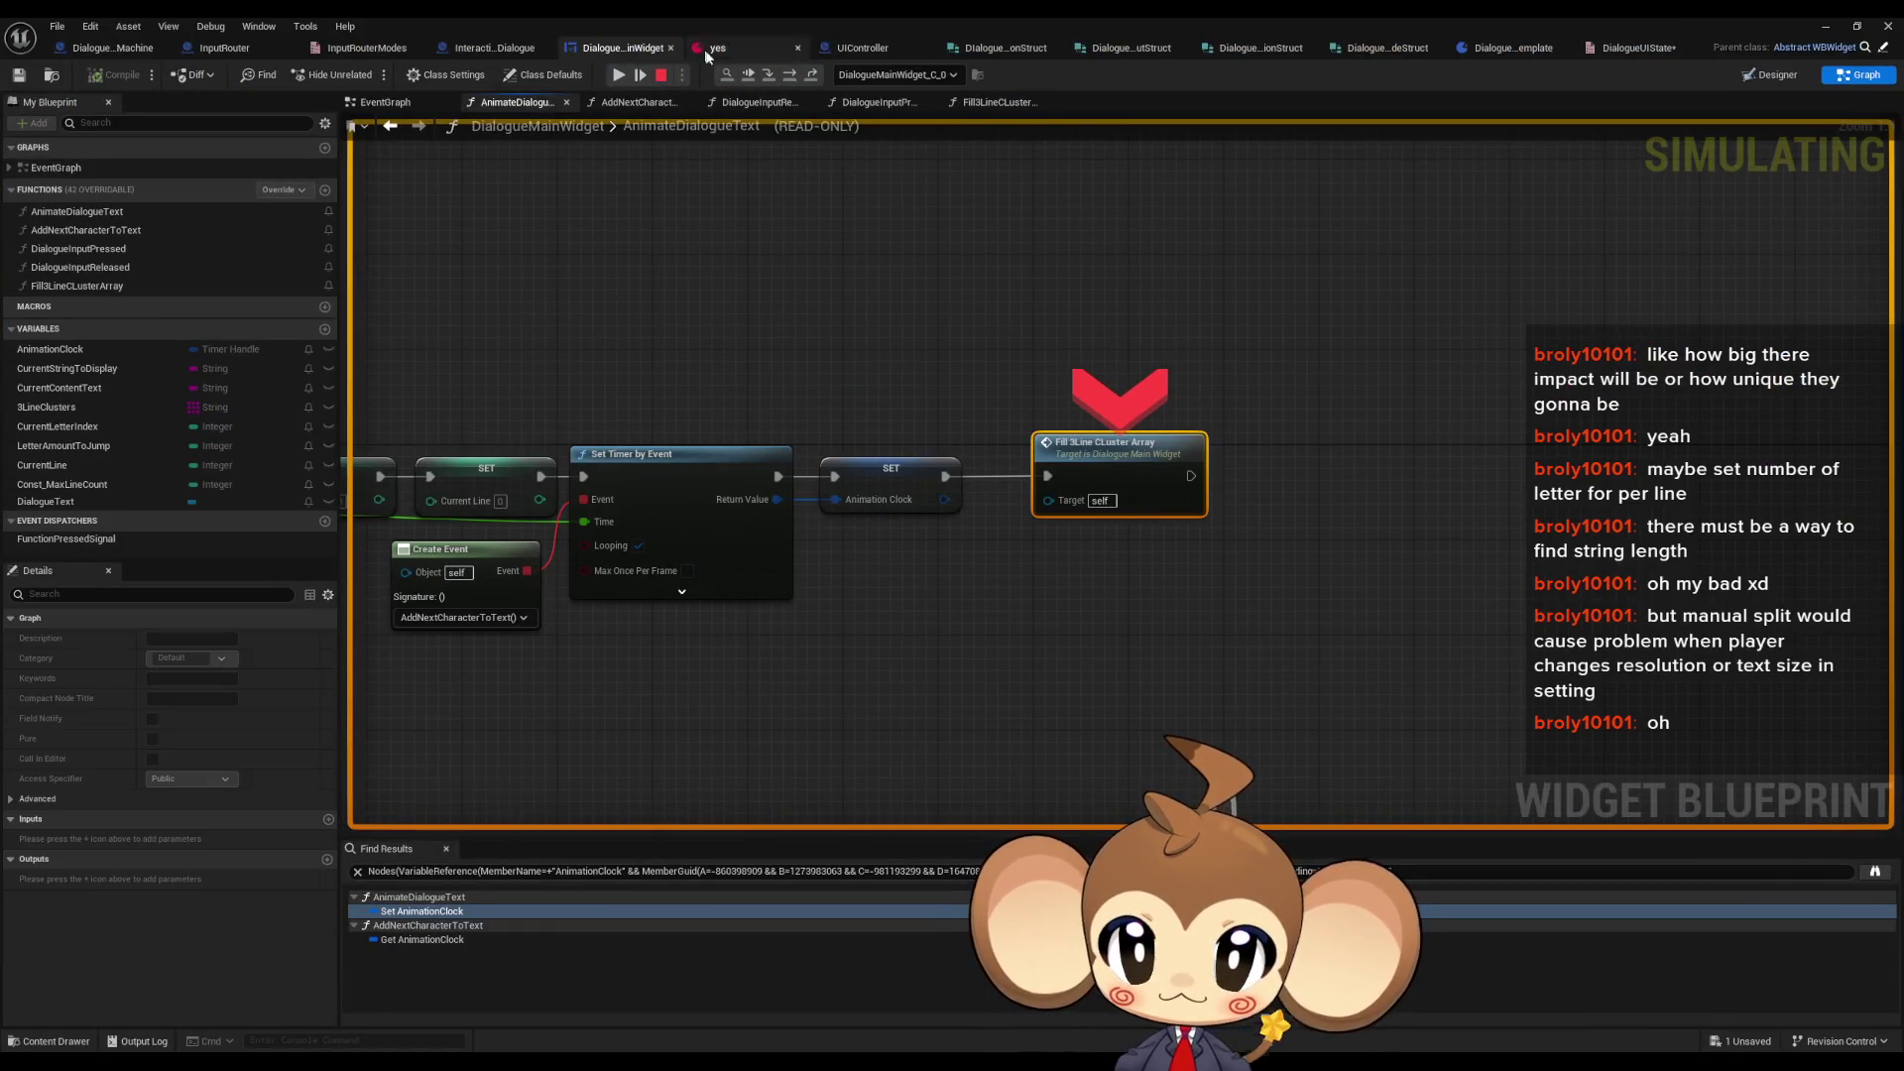
{"action": "left_click", "coordinate": [767, 77]}
- Inspect DialogueMainWidget_C_0's Self variables in the debugger, then close it and stop play
{"action": "mouse_move", "coordinate": [799, 591]}
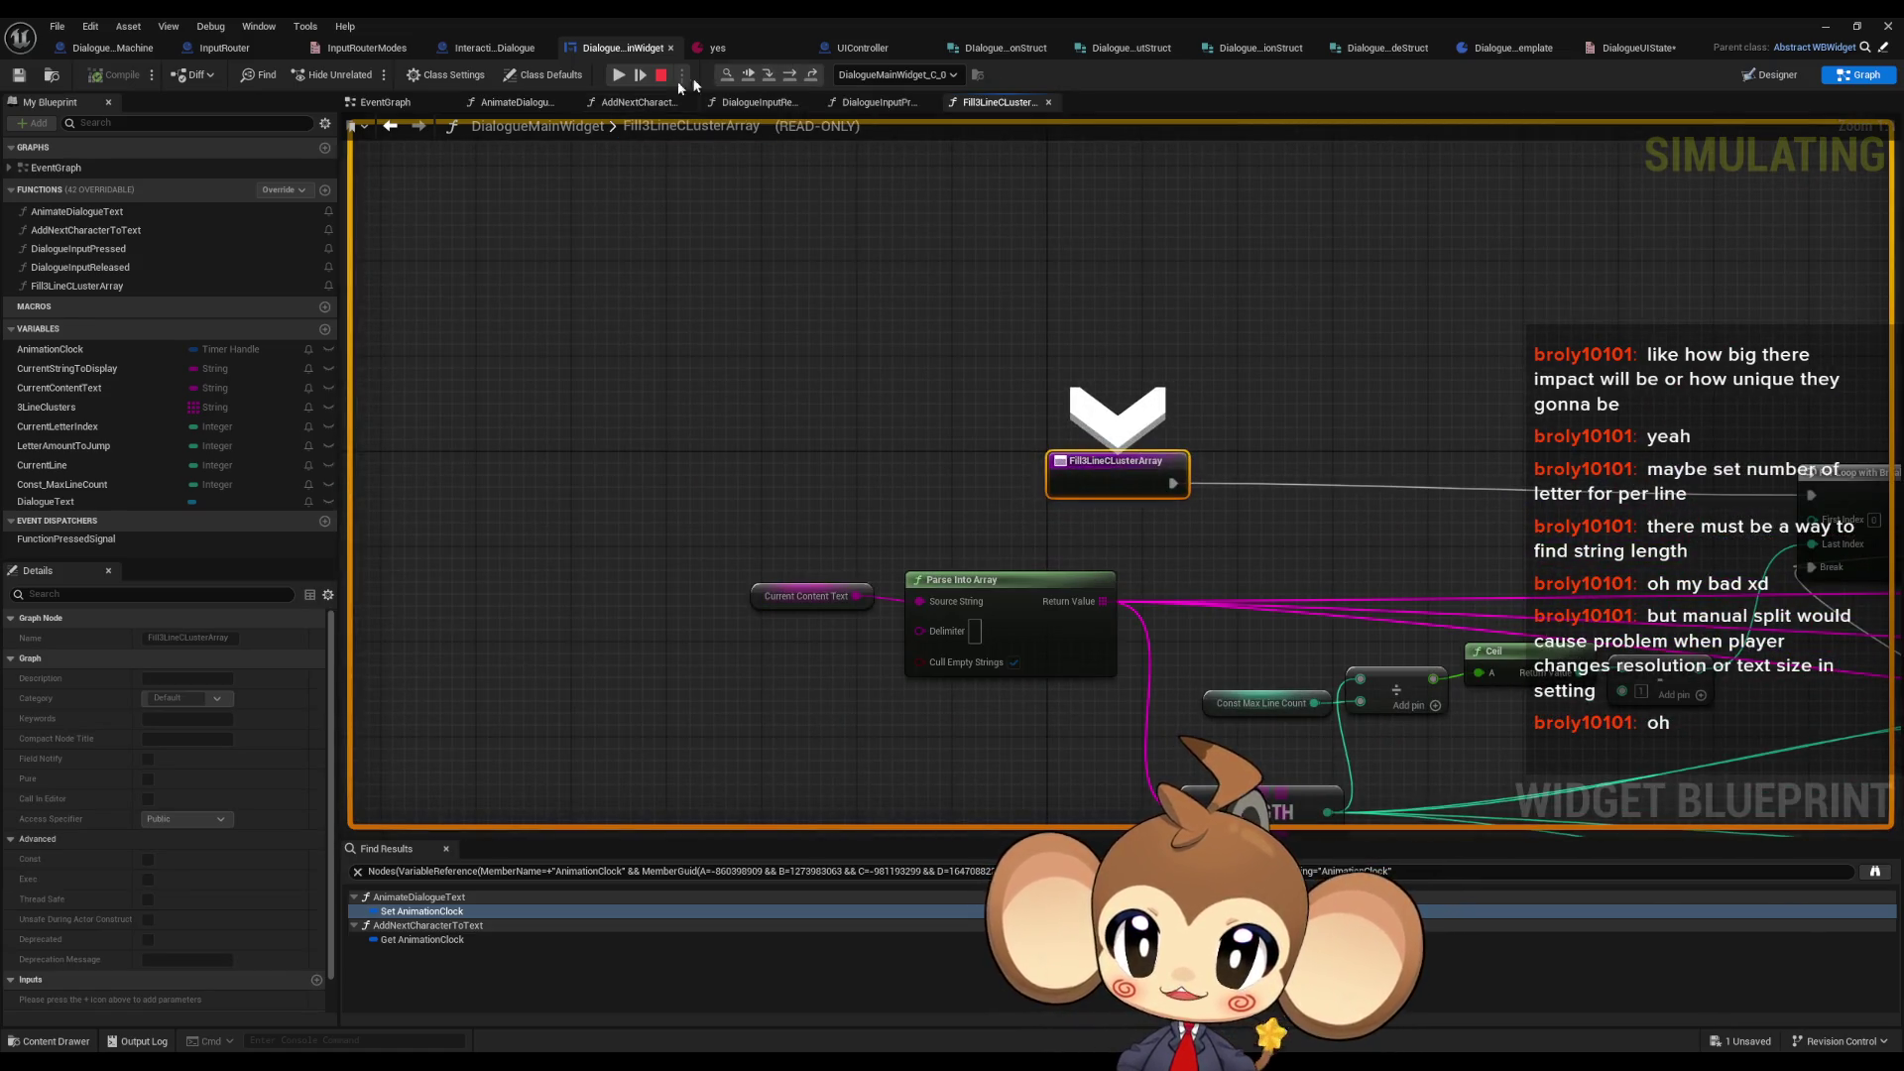
{"action": "double_click", "coordinate": [949, 26]}
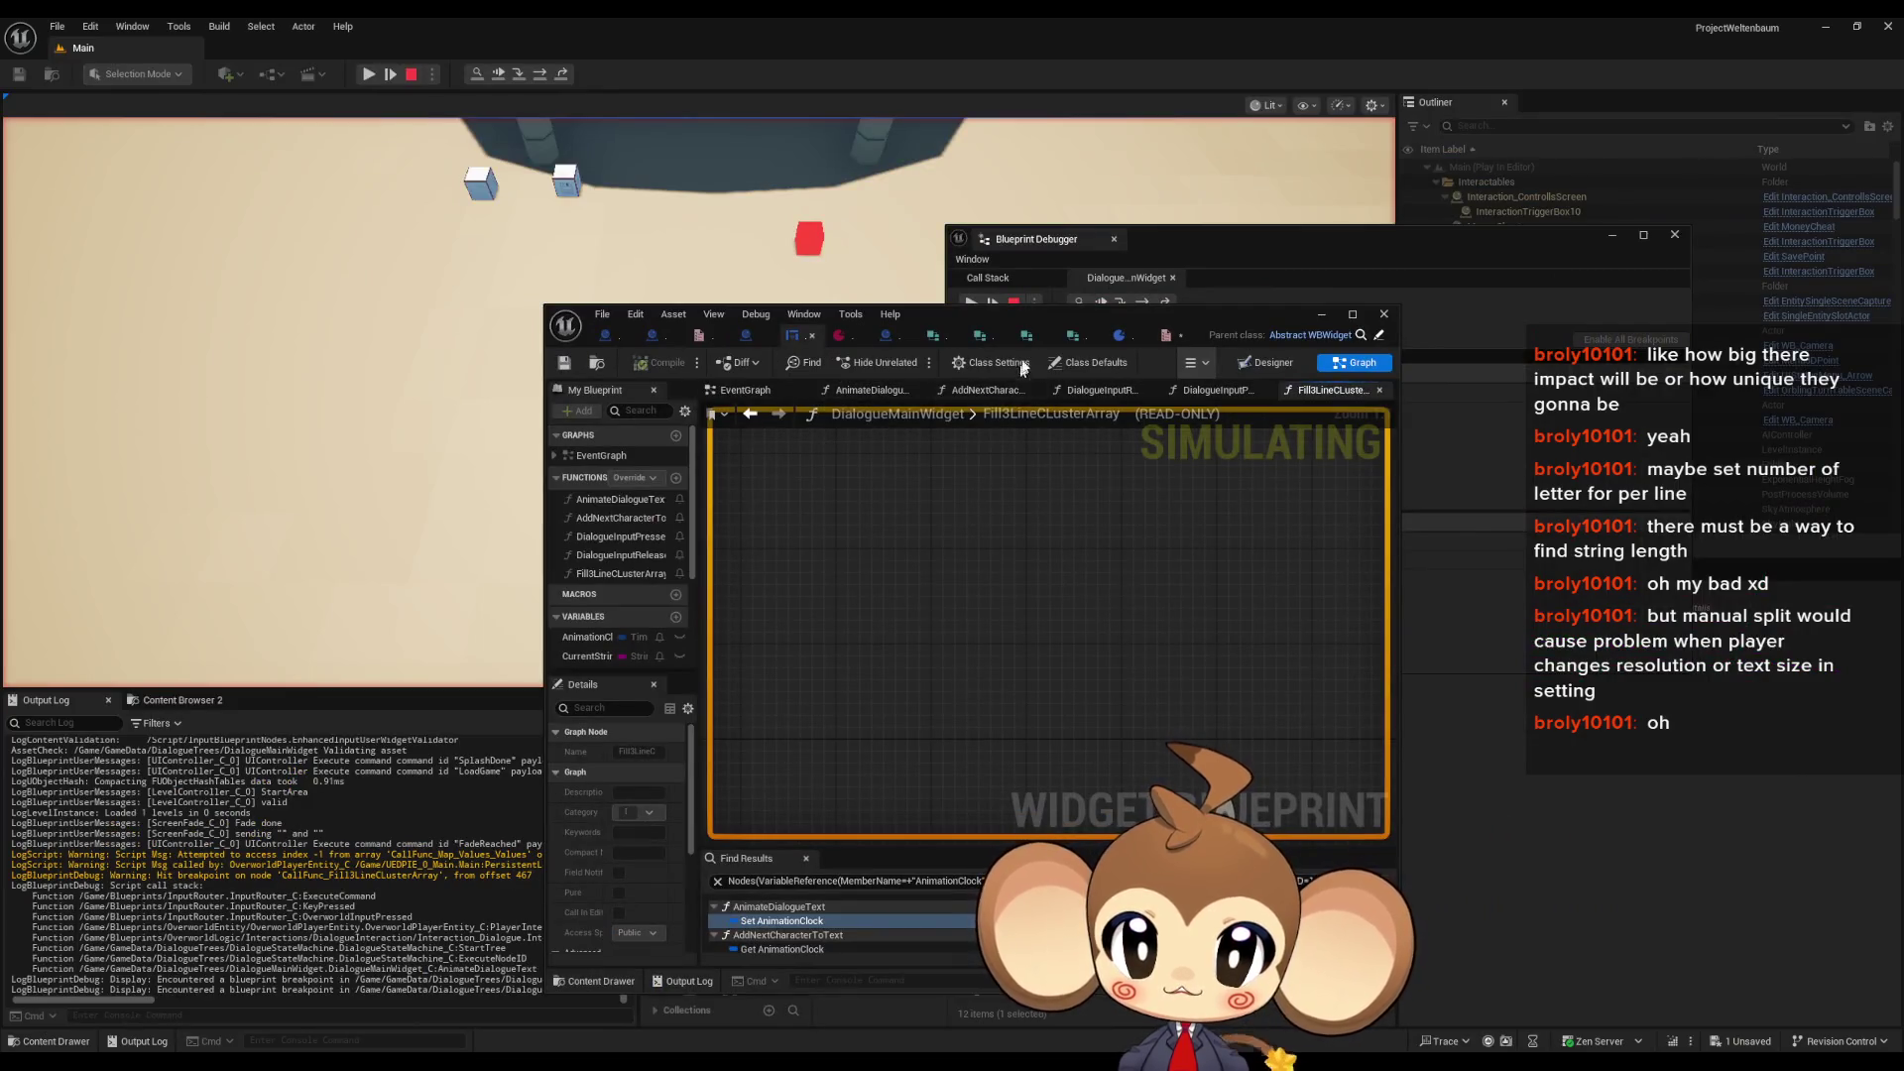
{"action": "left_click_drag", "start_coordinate": [1080, 324], "coordinate": [1619, 479]}
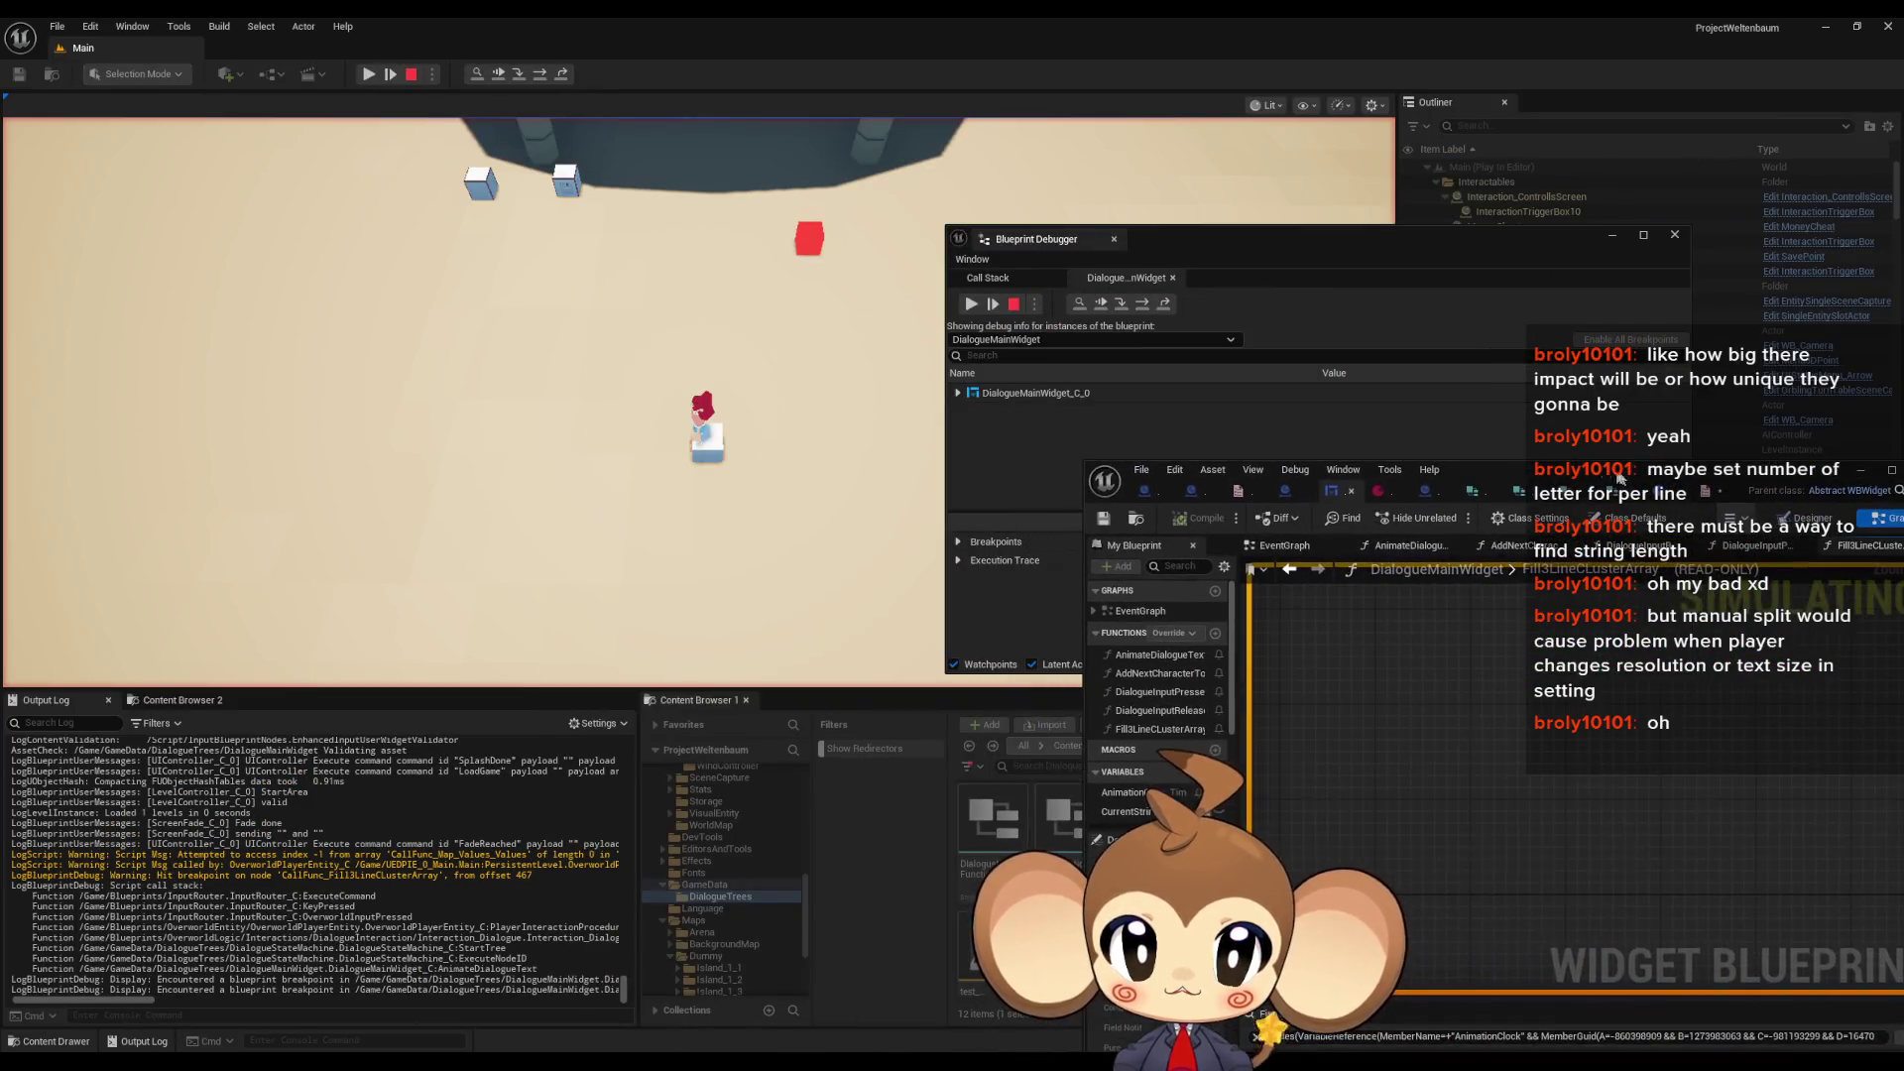
{"action": "left_click", "coordinate": [970, 304]}
{"action": "left_click", "coordinate": [959, 393]}
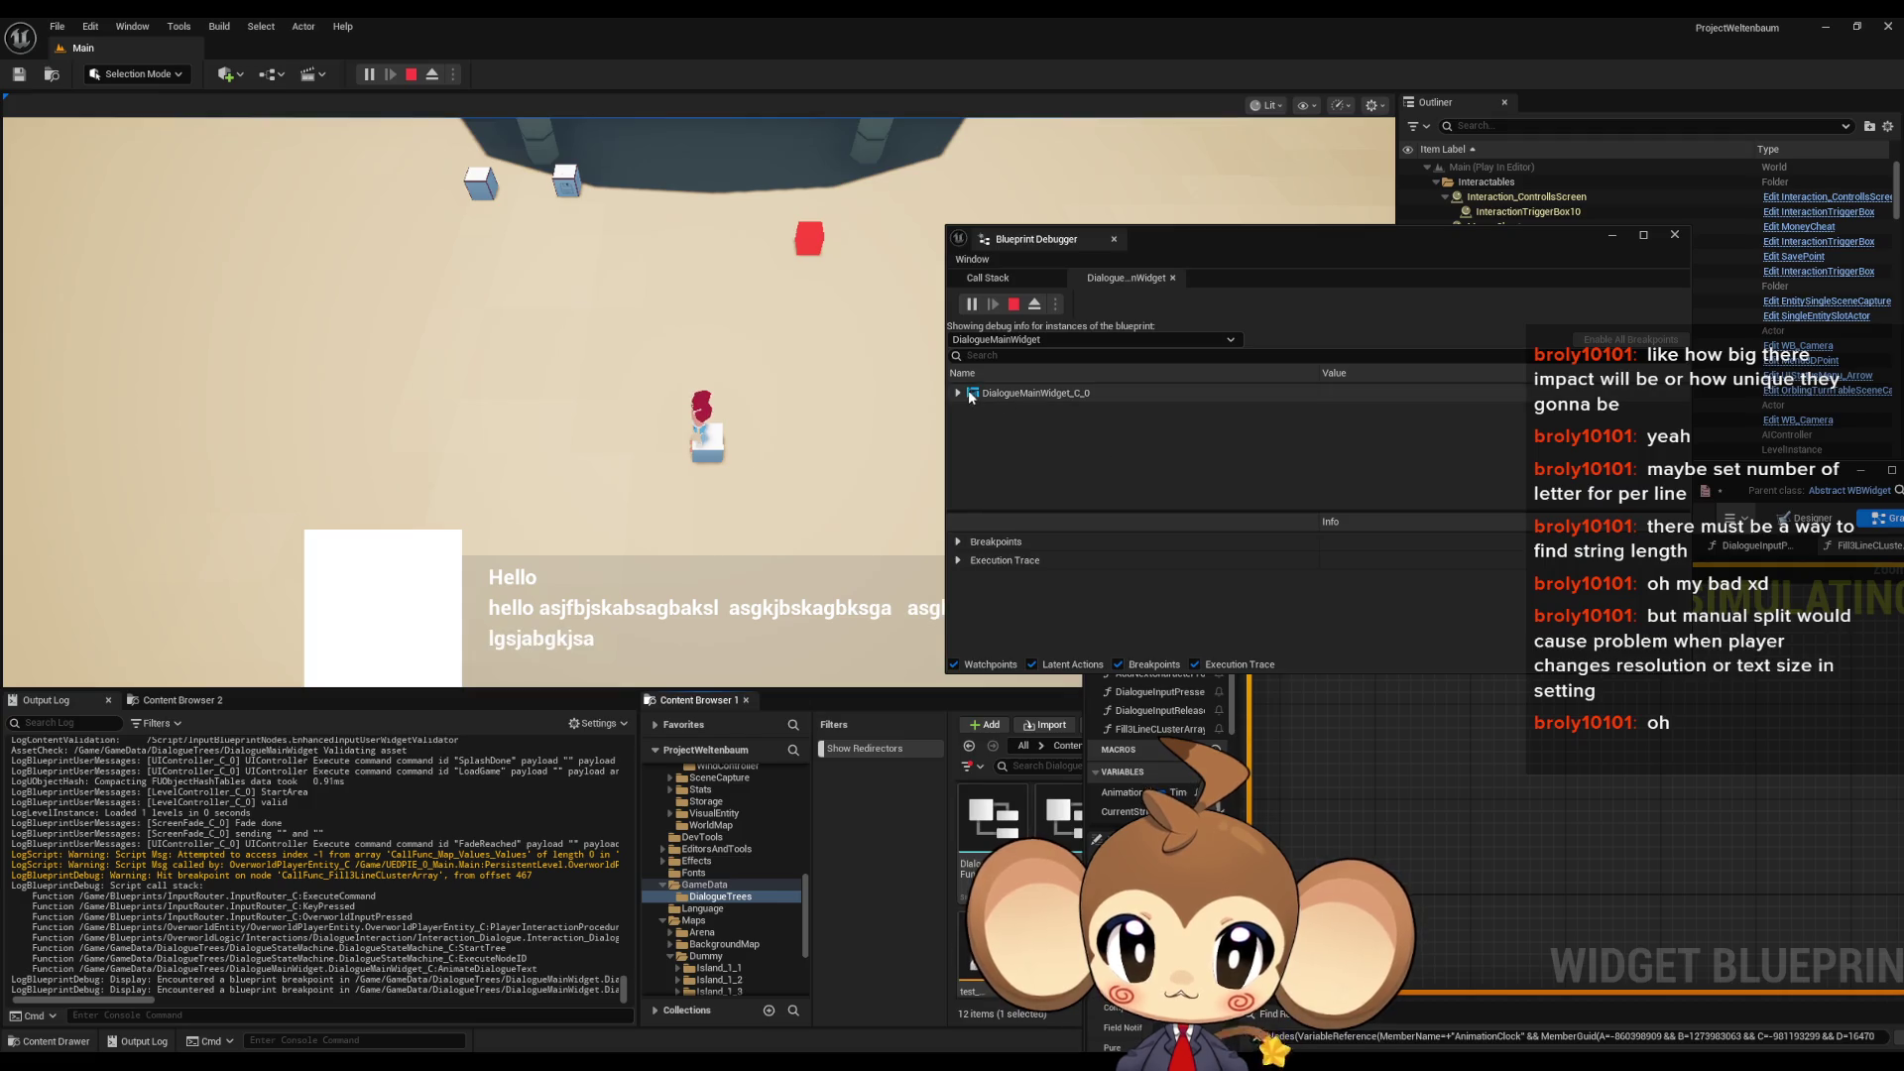
{"action": "left_click", "coordinate": [970, 411]}
{"action": "scroll", "coordinate": [1065, 461], "scroll_direction": "down", "scroll_amount": 3}
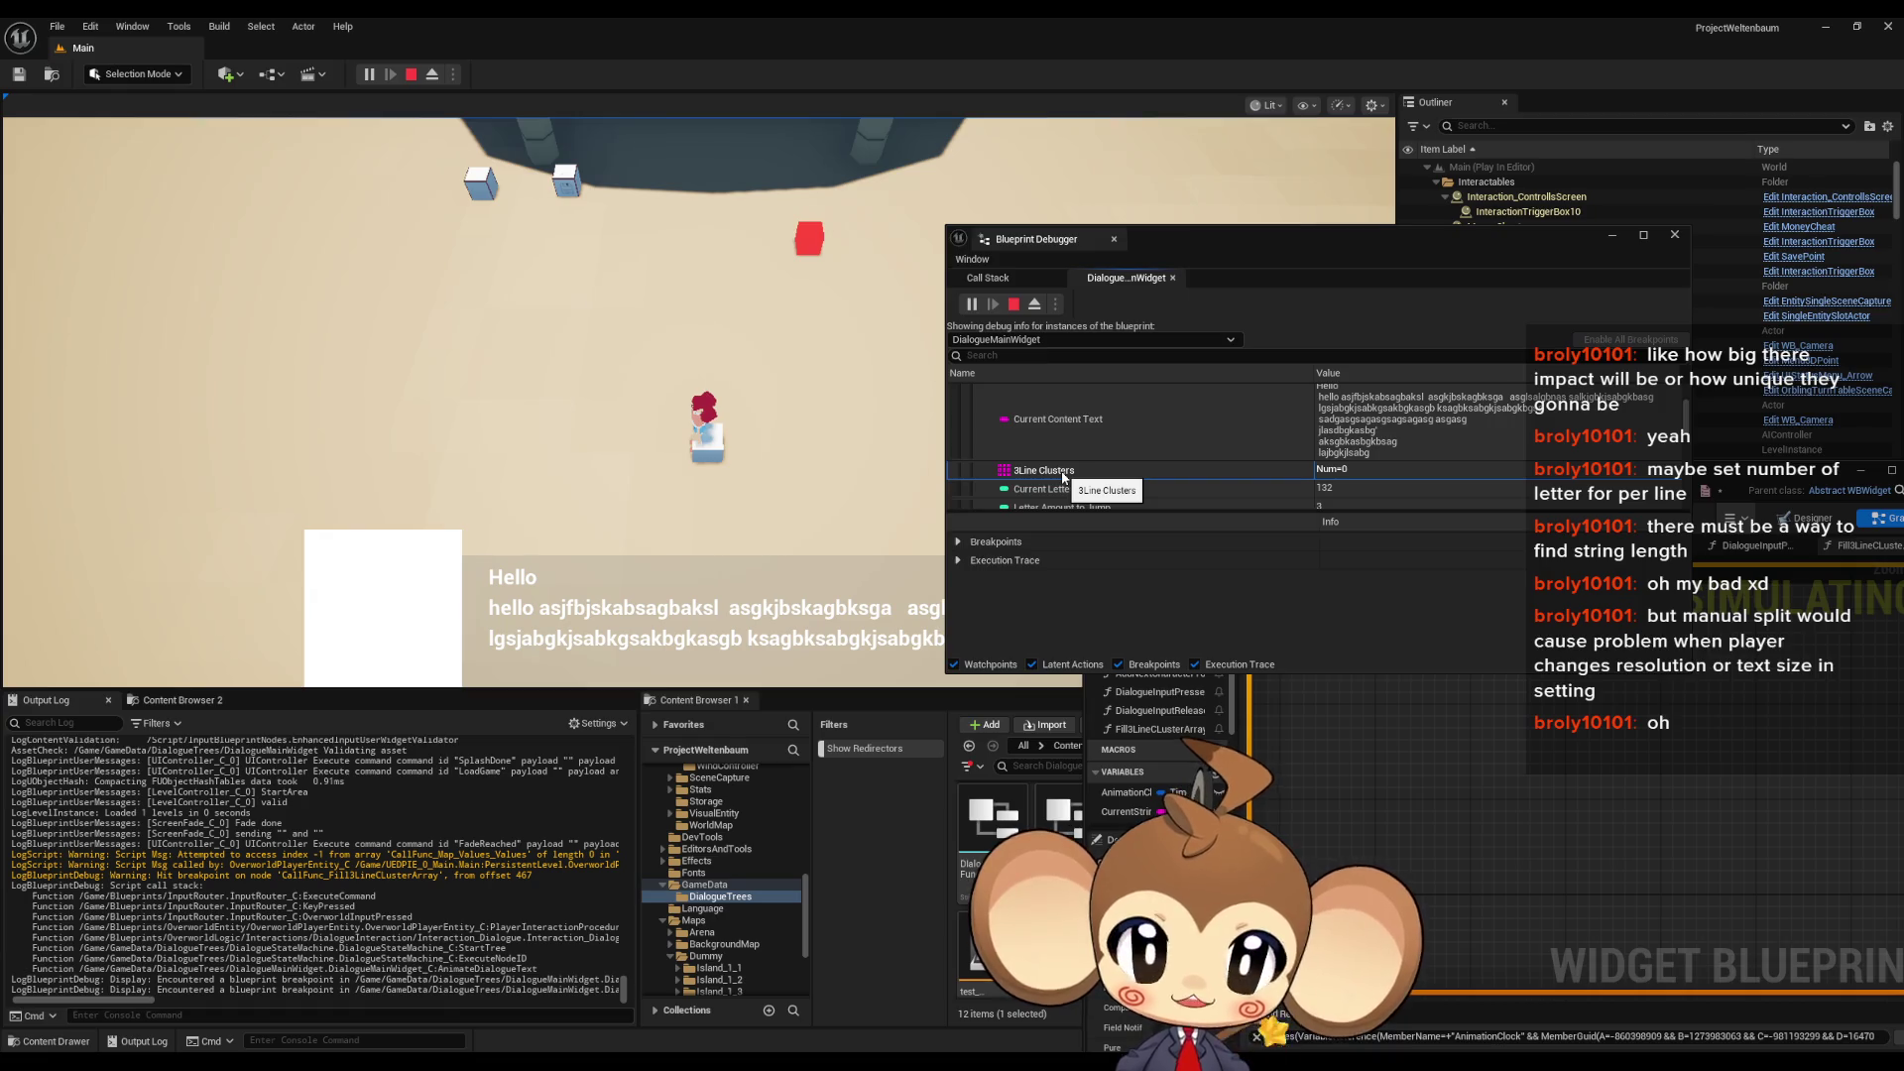
{"action": "left_click", "coordinate": [1675, 235]}
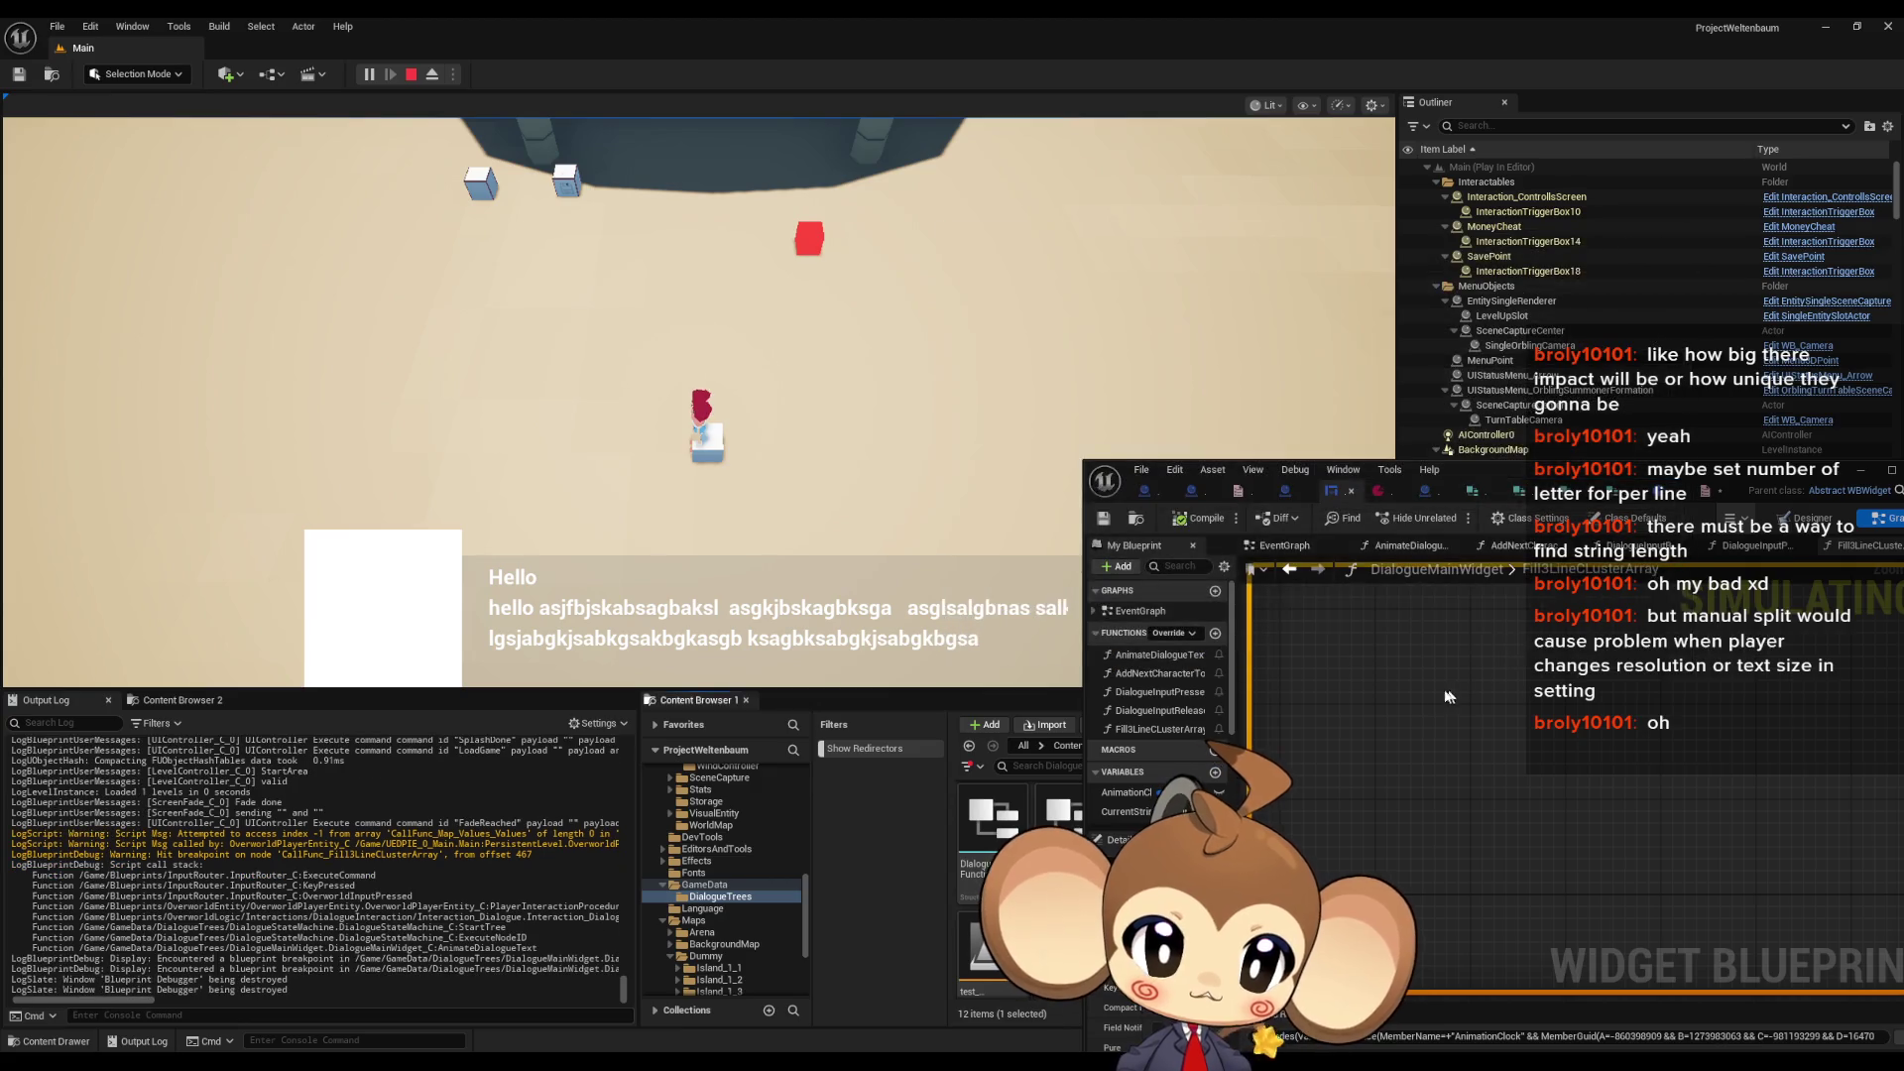
{"action": "left_click", "coordinate": [412, 74]}
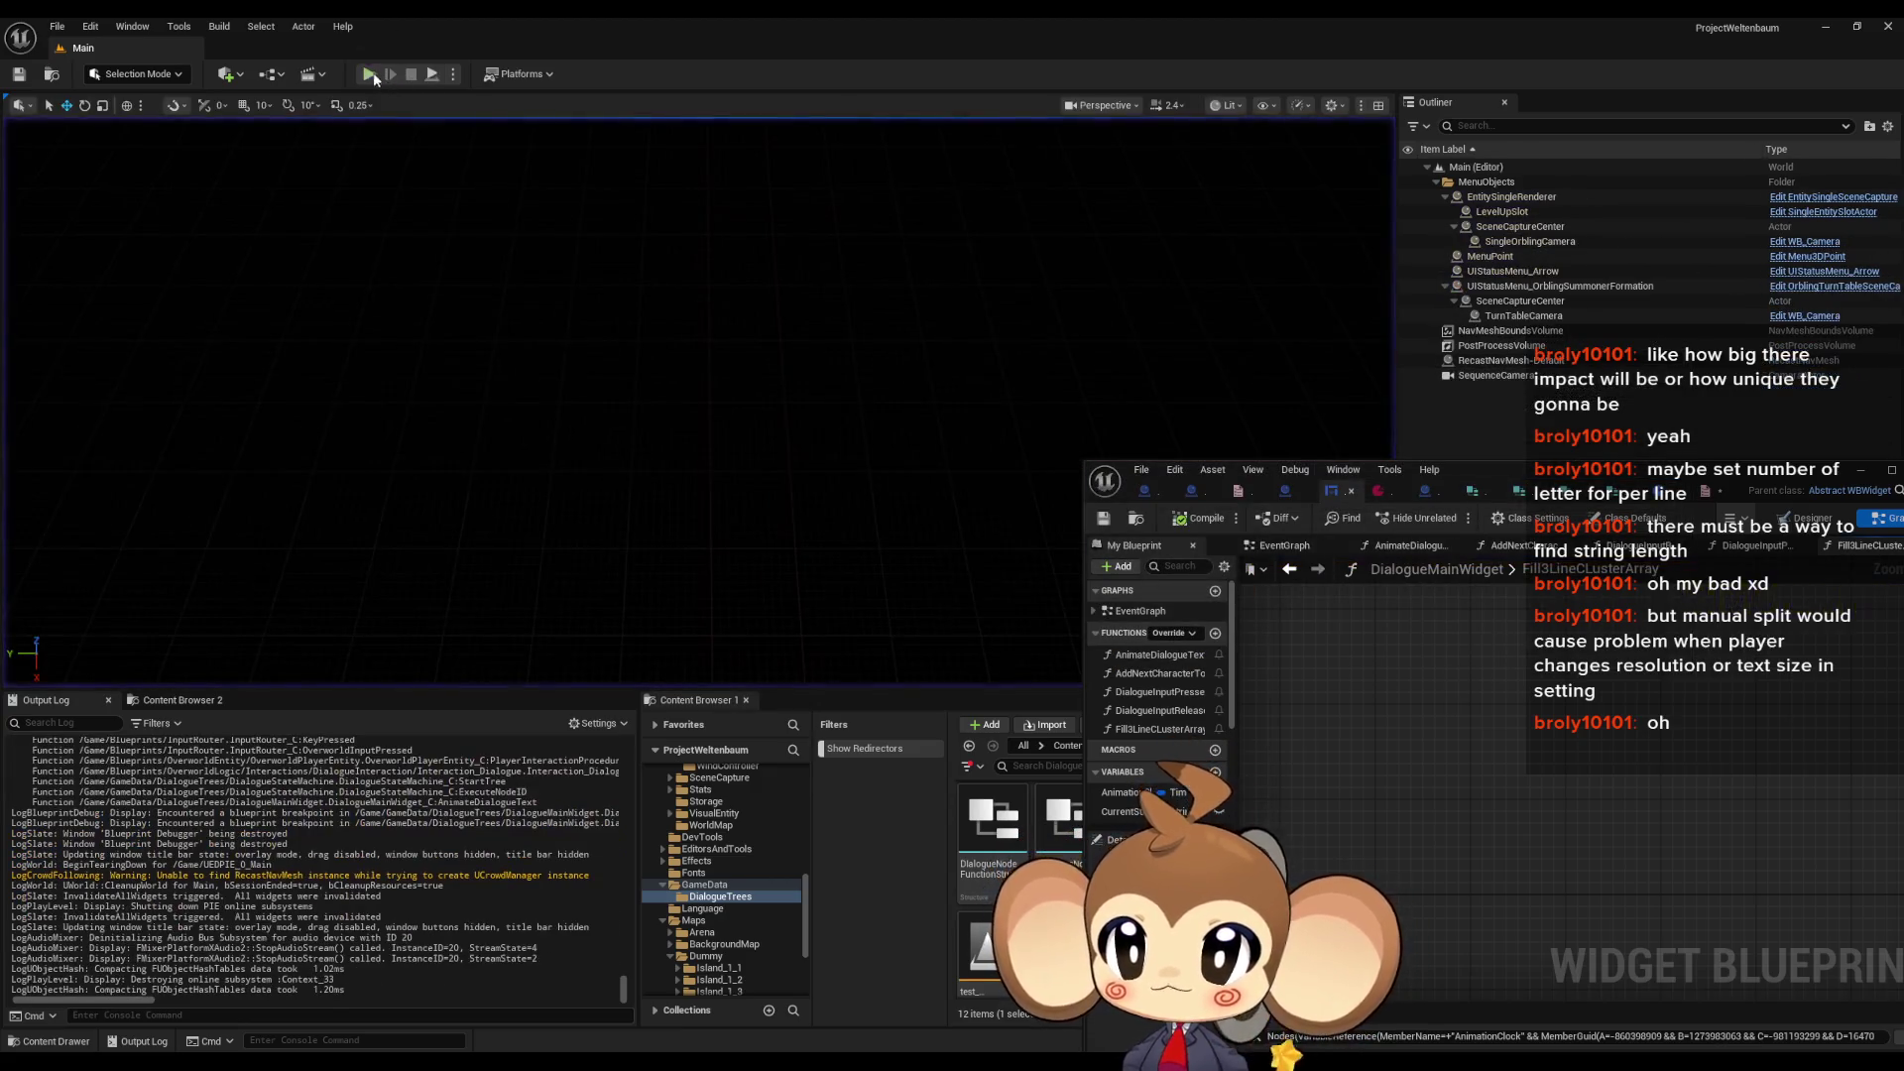
- Add a breakpoint on the Fill3LineClusterArray entry node and play until it pauses there
{"action": "left_click_drag", "start_coordinate": [1570, 465], "coordinate": [980, 348]}
{"action": "scroll", "coordinate": [875, 551], "scroll_direction": "down", "scroll_amount": 1}
{"action": "right_click", "coordinate": [874, 550]}
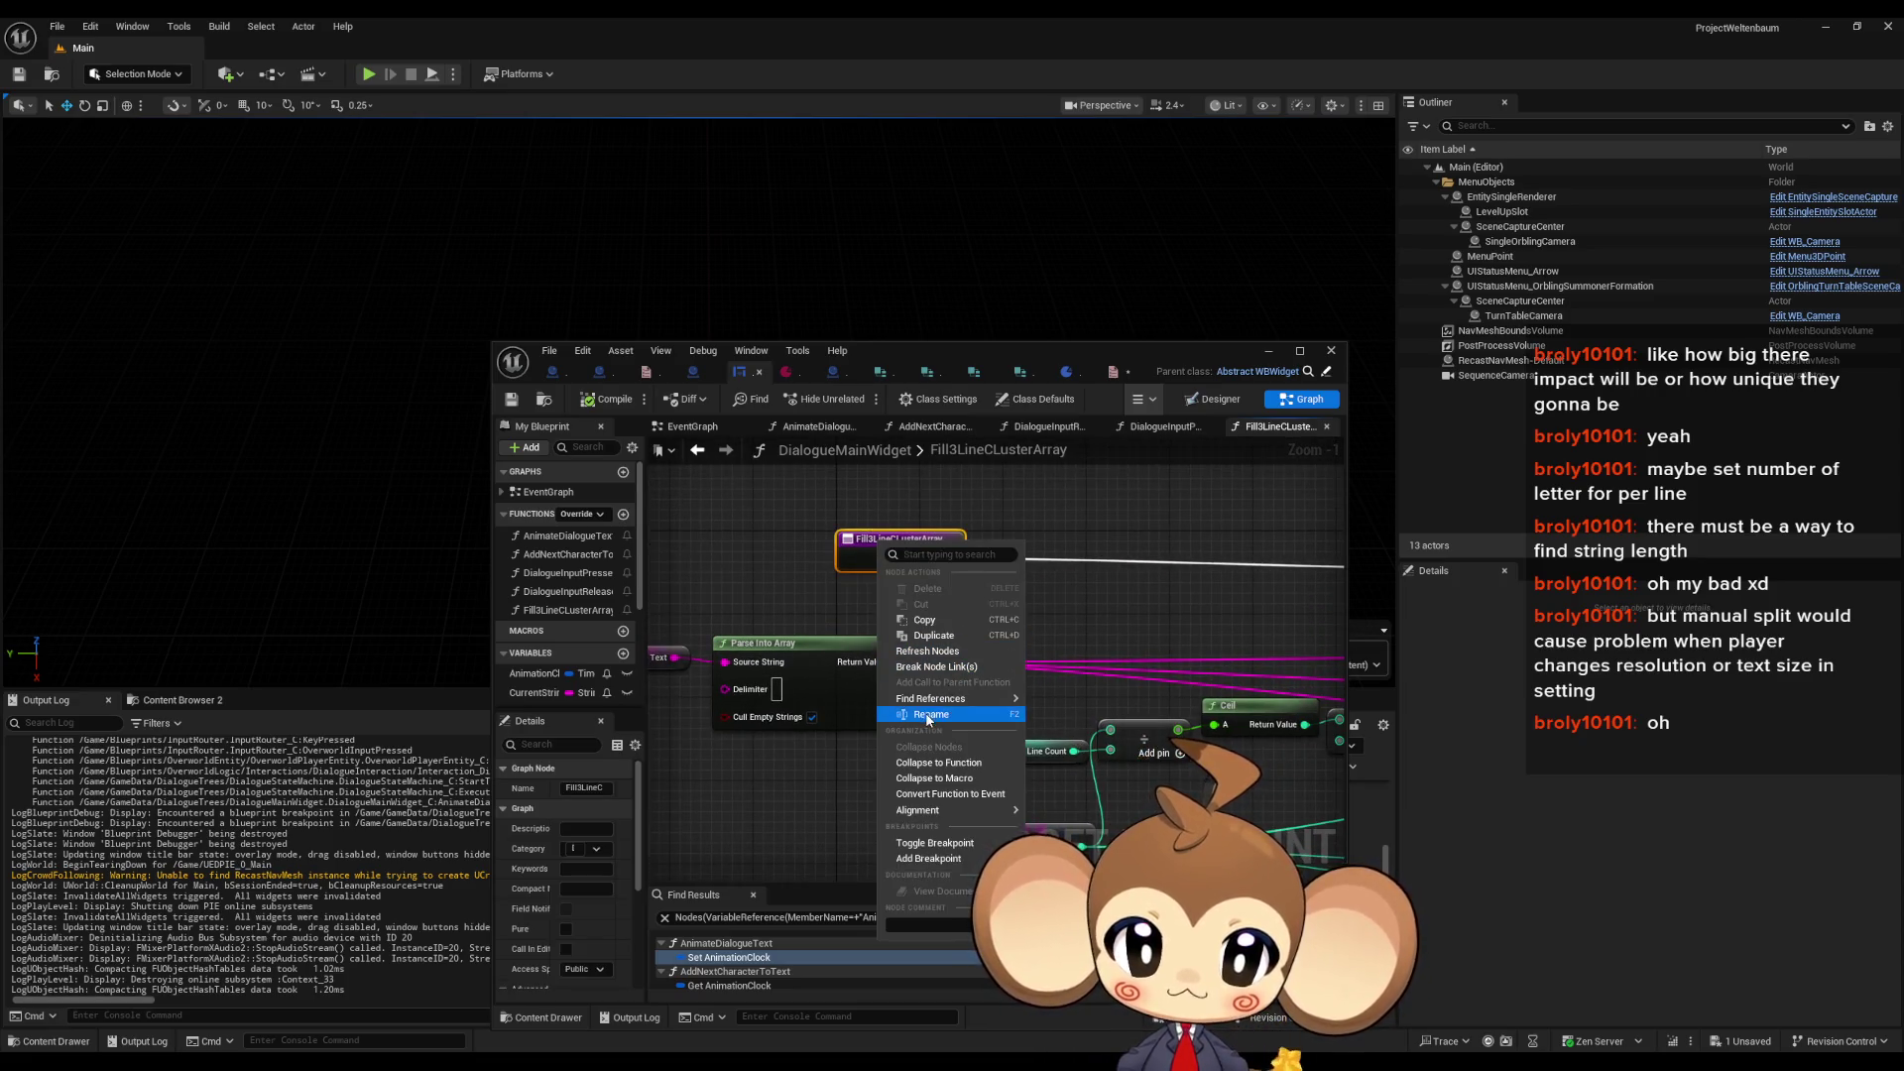
{"action": "left_click", "coordinate": [934, 842]}
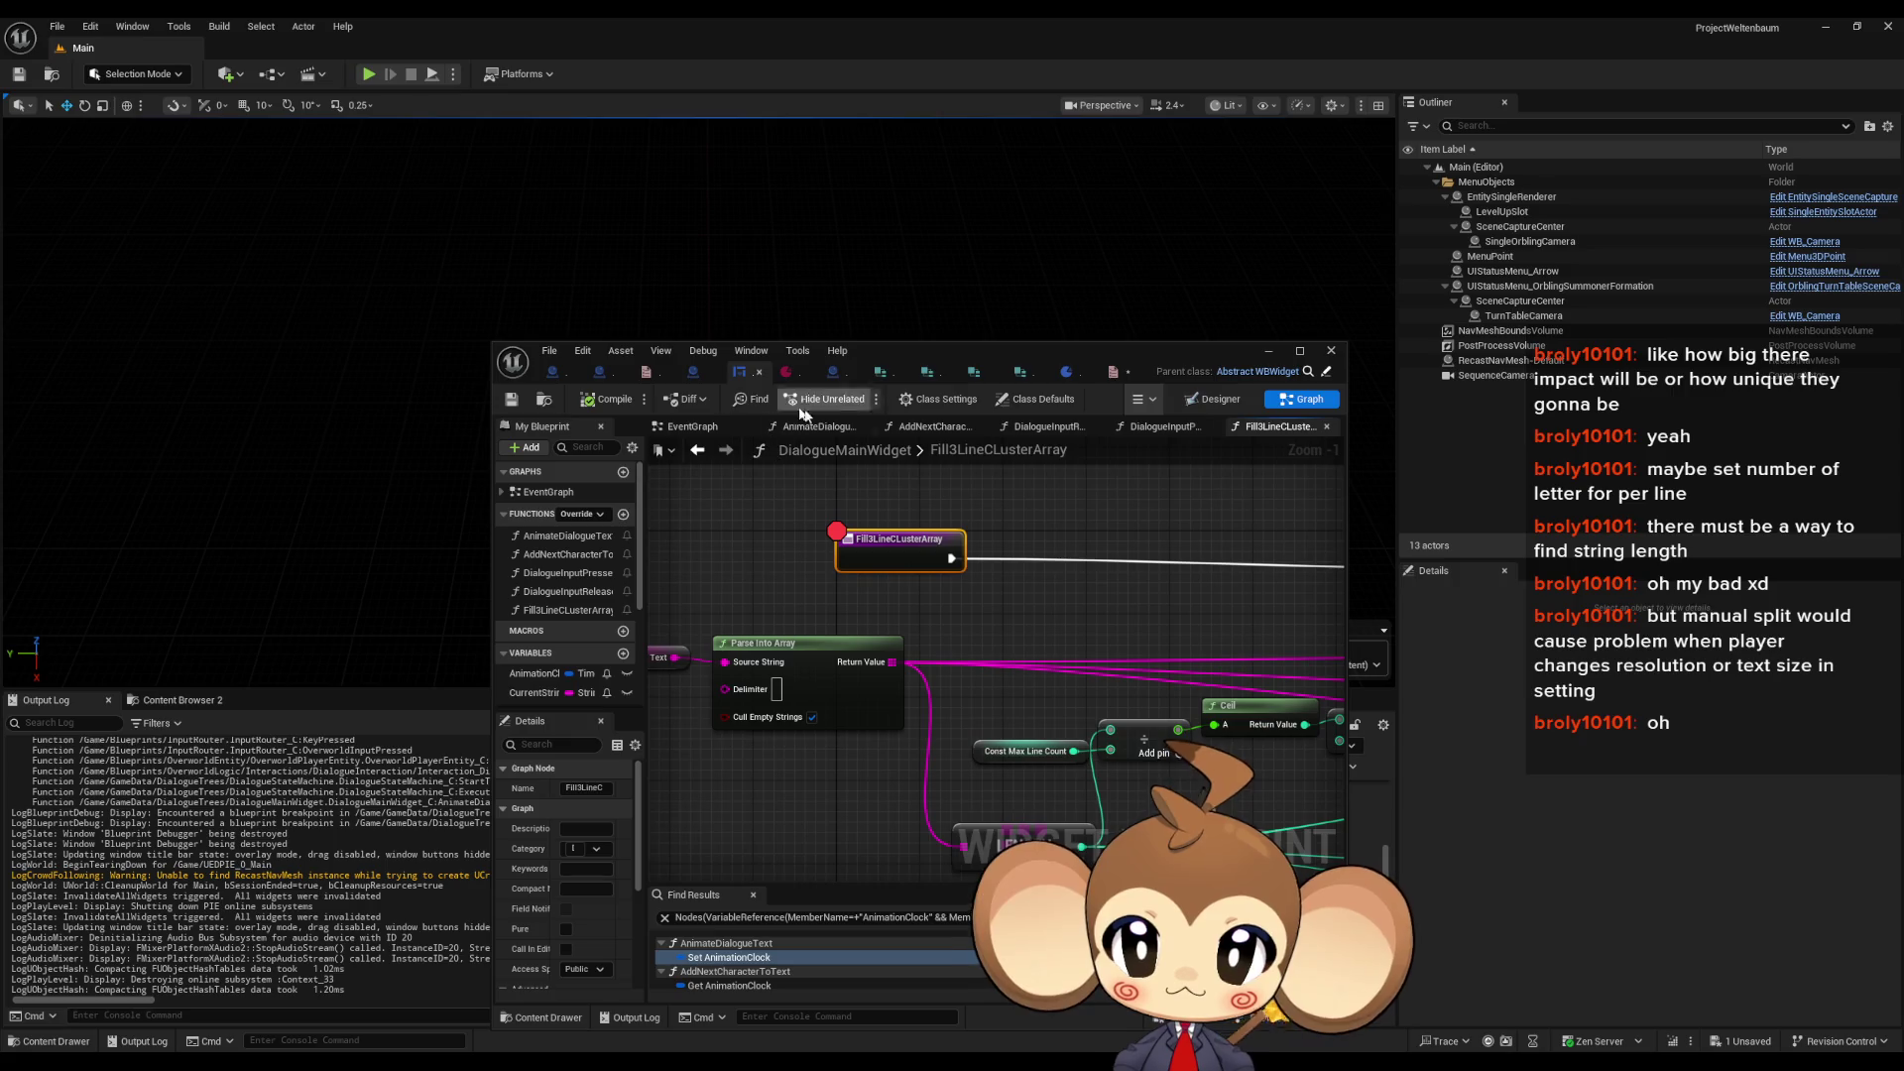
{"action": "left_click", "coordinate": [368, 73]}
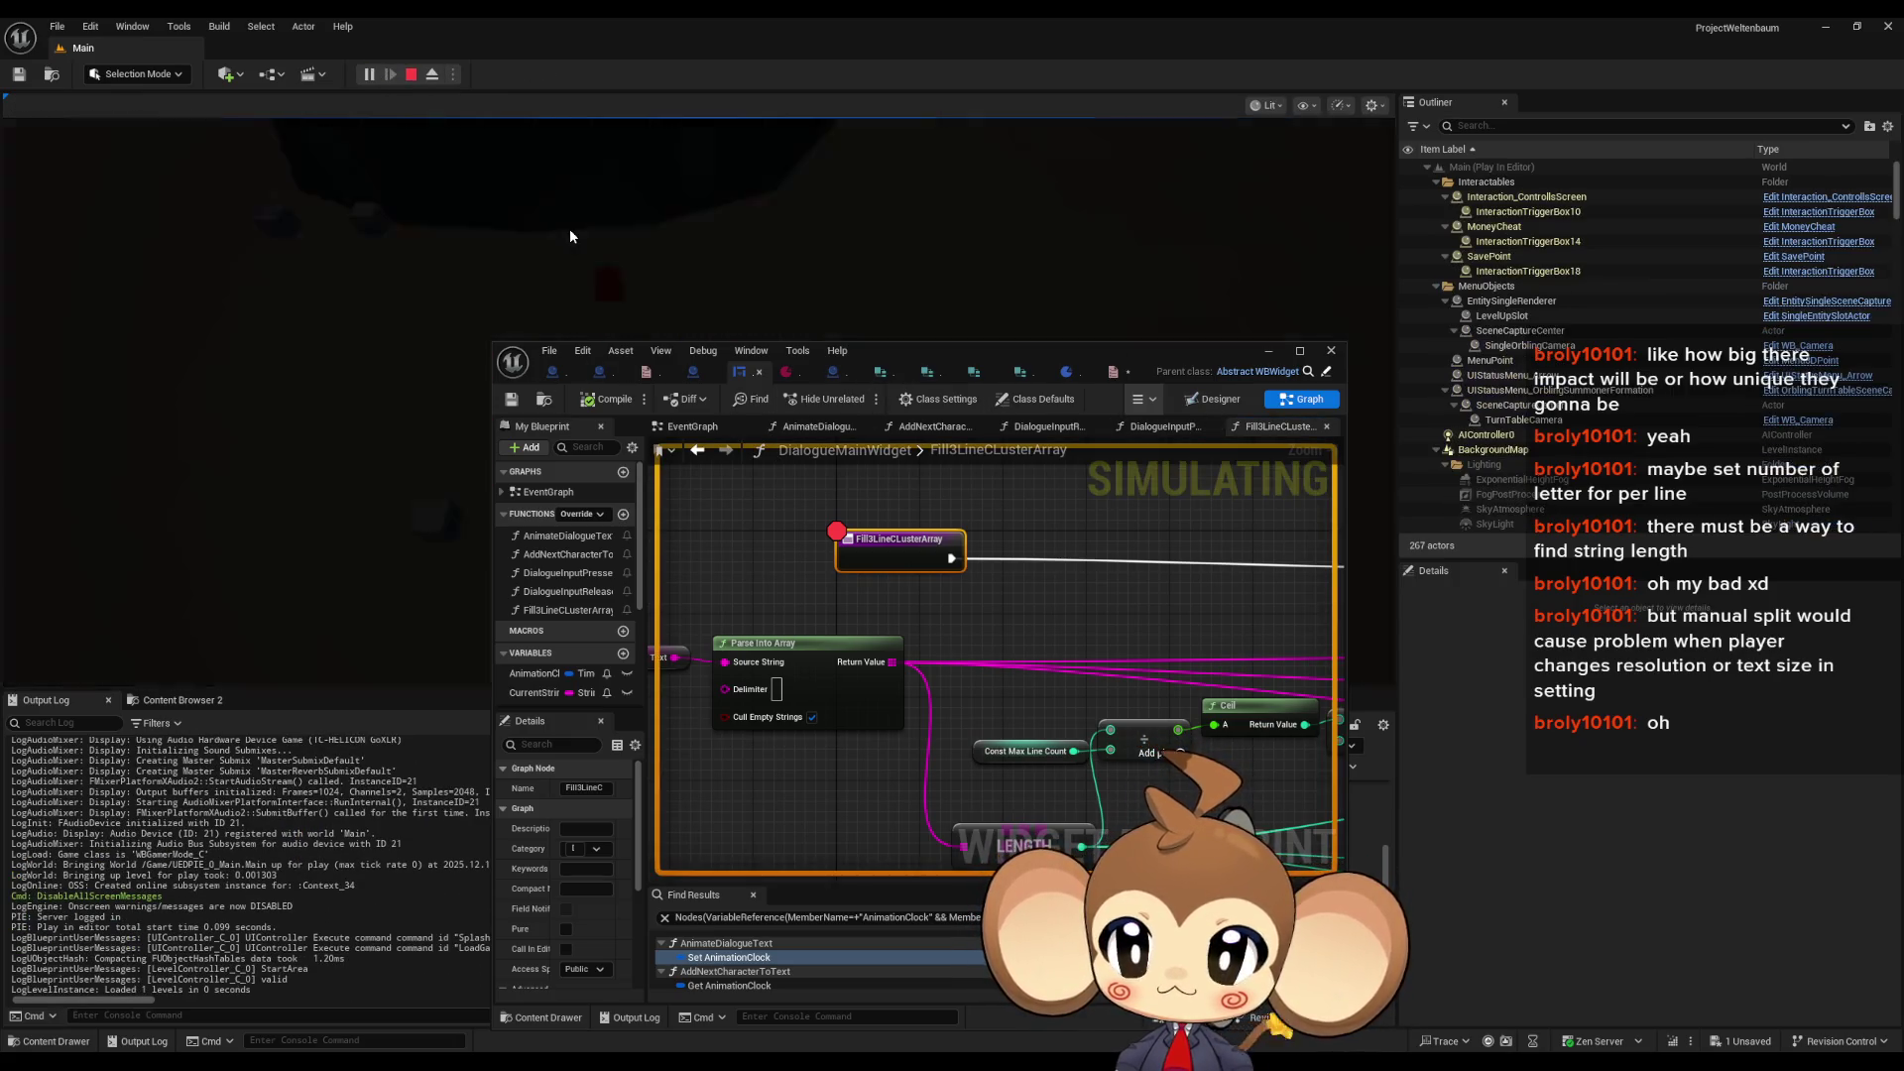
{"action": "left_click_drag", "start_coordinate": [897, 353], "coordinate": [1234, 383]}
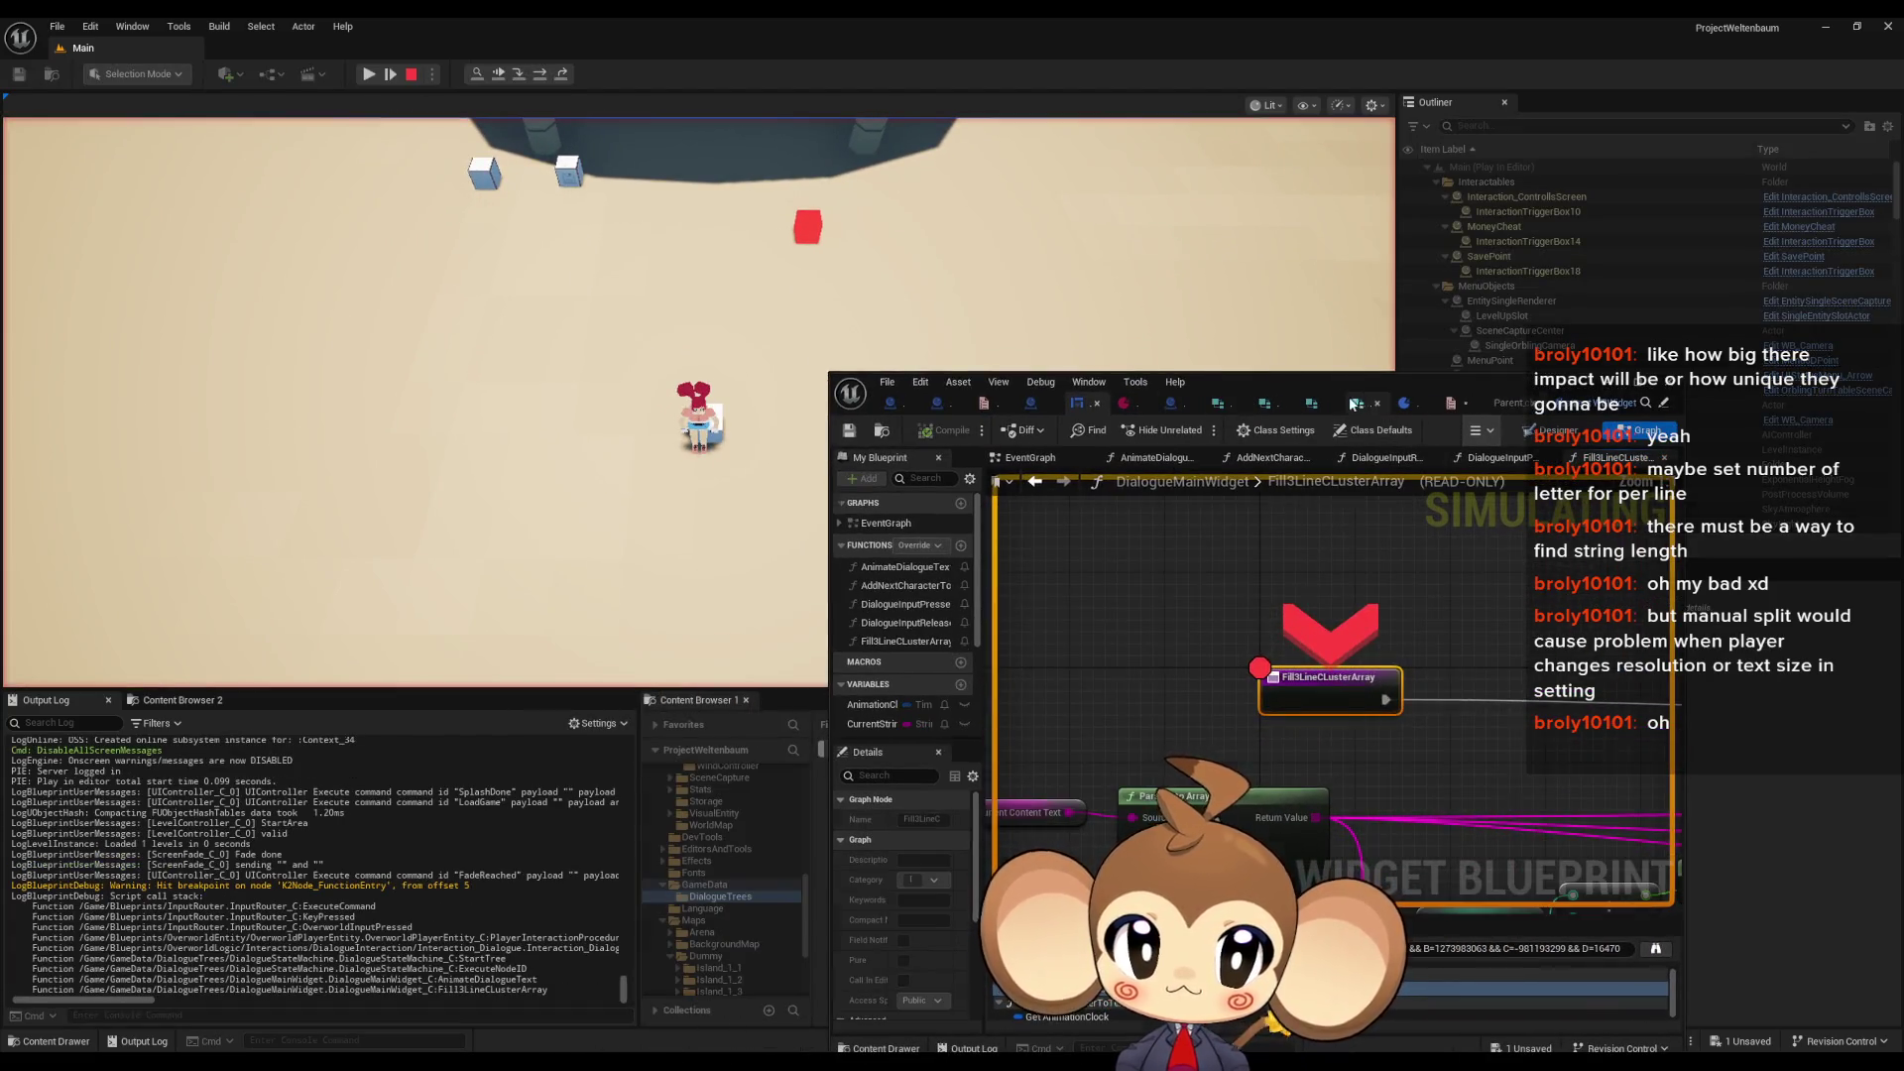
{"action": "left_click", "coordinate": [1351, 403]}
{"action": "left_click", "coordinate": [1266, 404]}
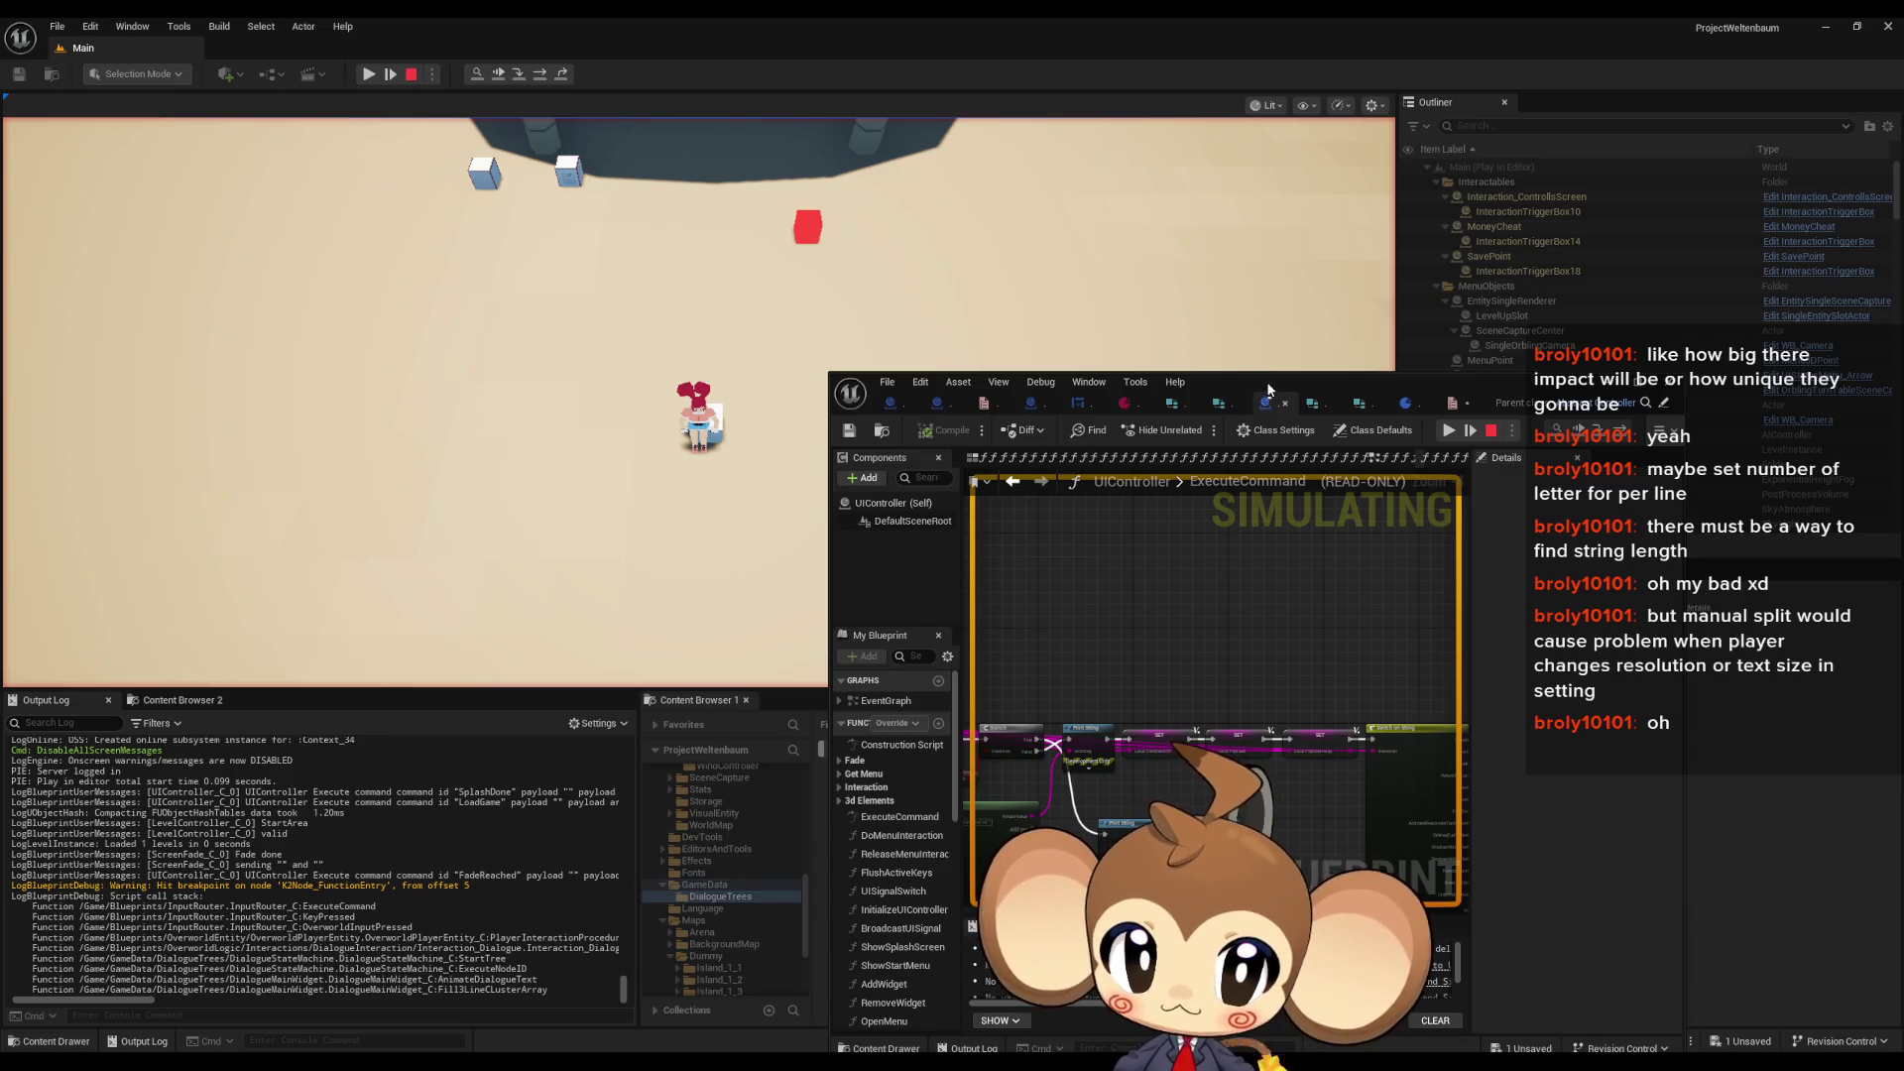
{"action": "left_click", "coordinate": [1087, 402]}
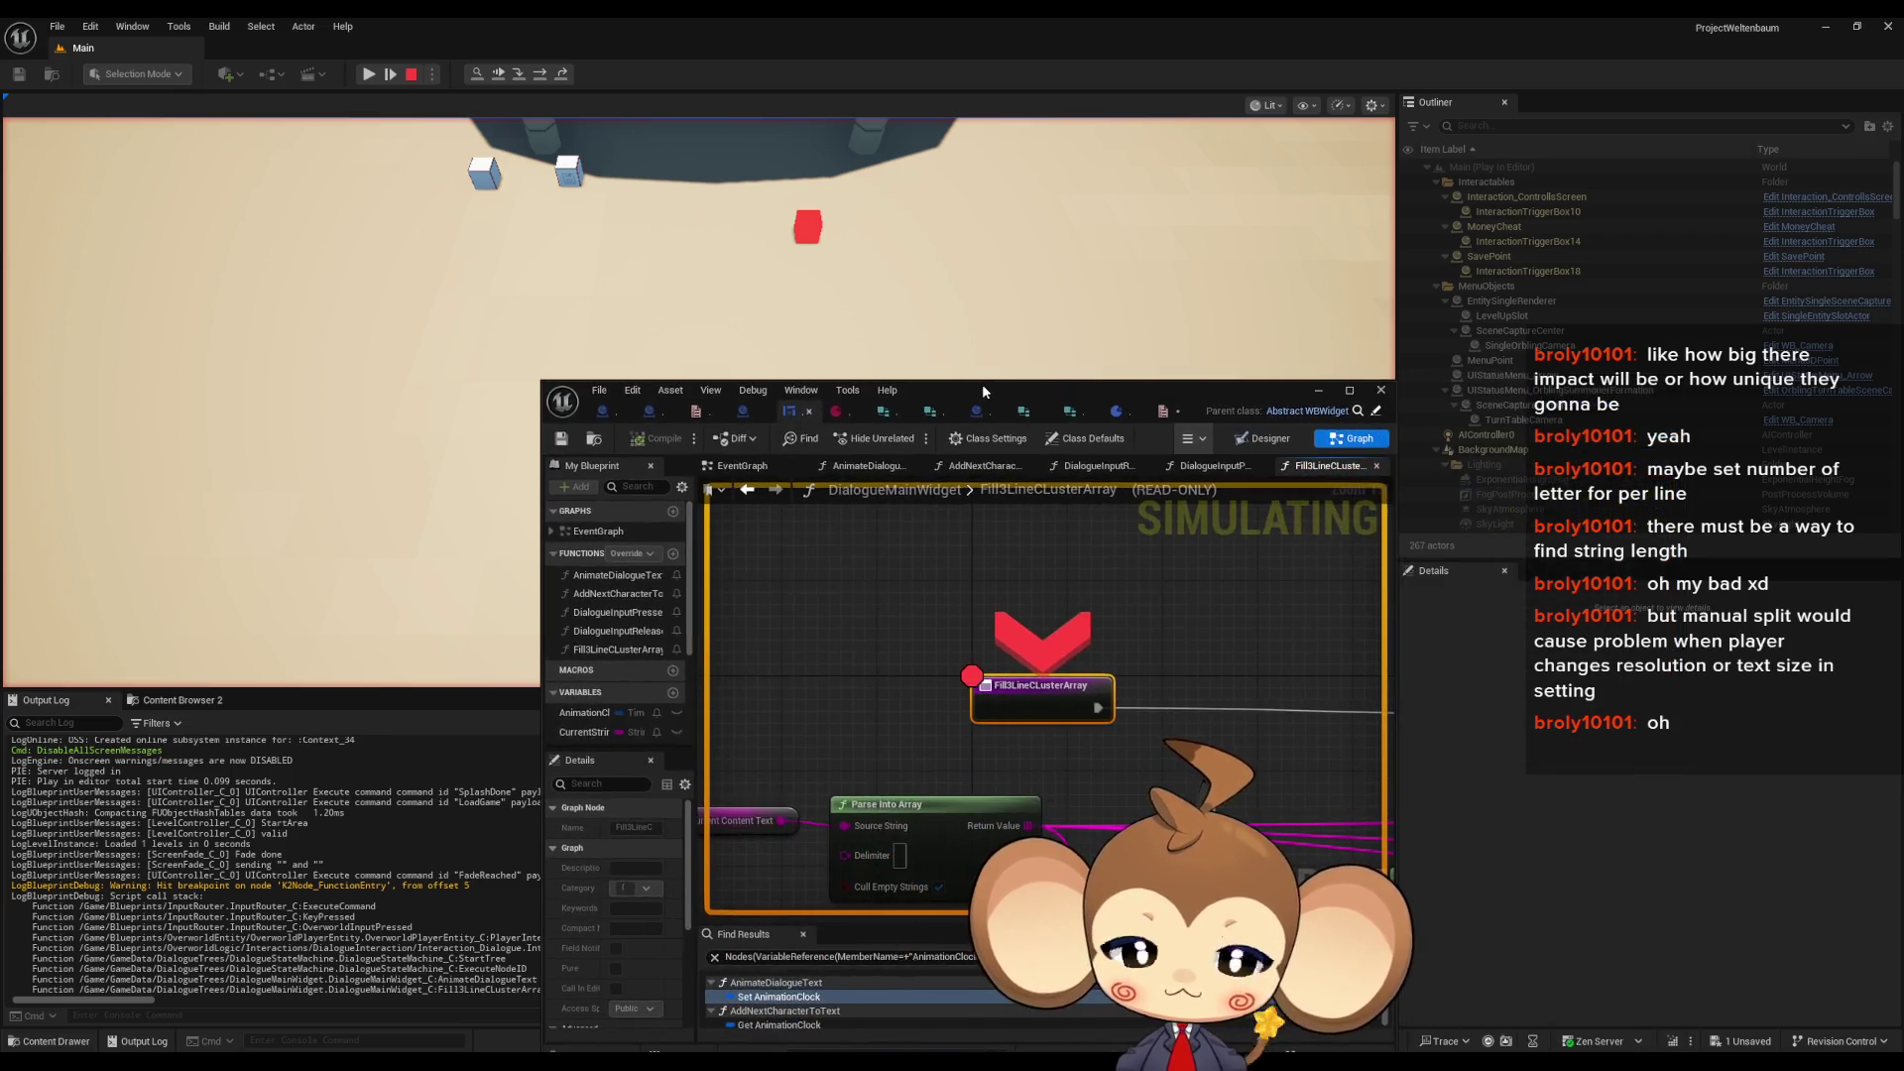
{"action": "double_click", "coordinate": [982, 384]}
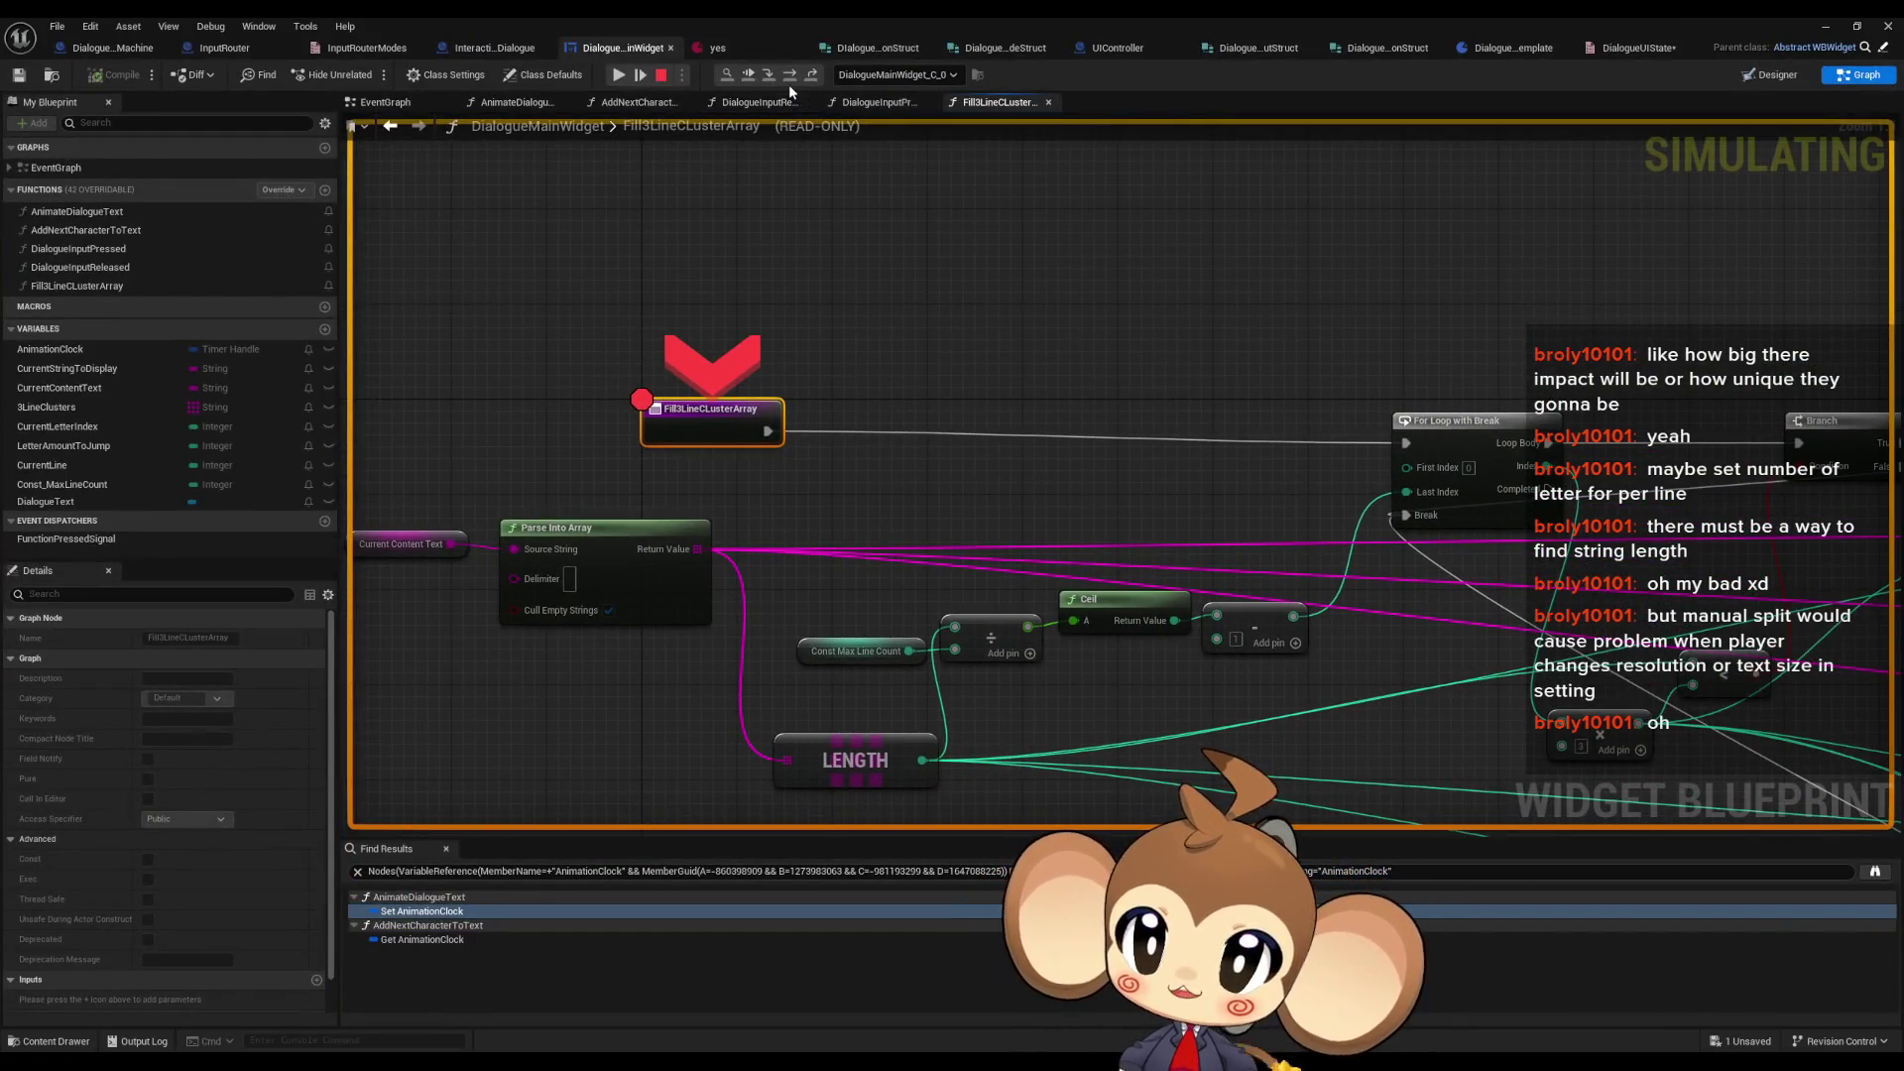
- Step to the For Loop with Break and Branch, reading the Return Value array and LENGTH values
{"action": "left_click", "coordinate": [788, 85]}
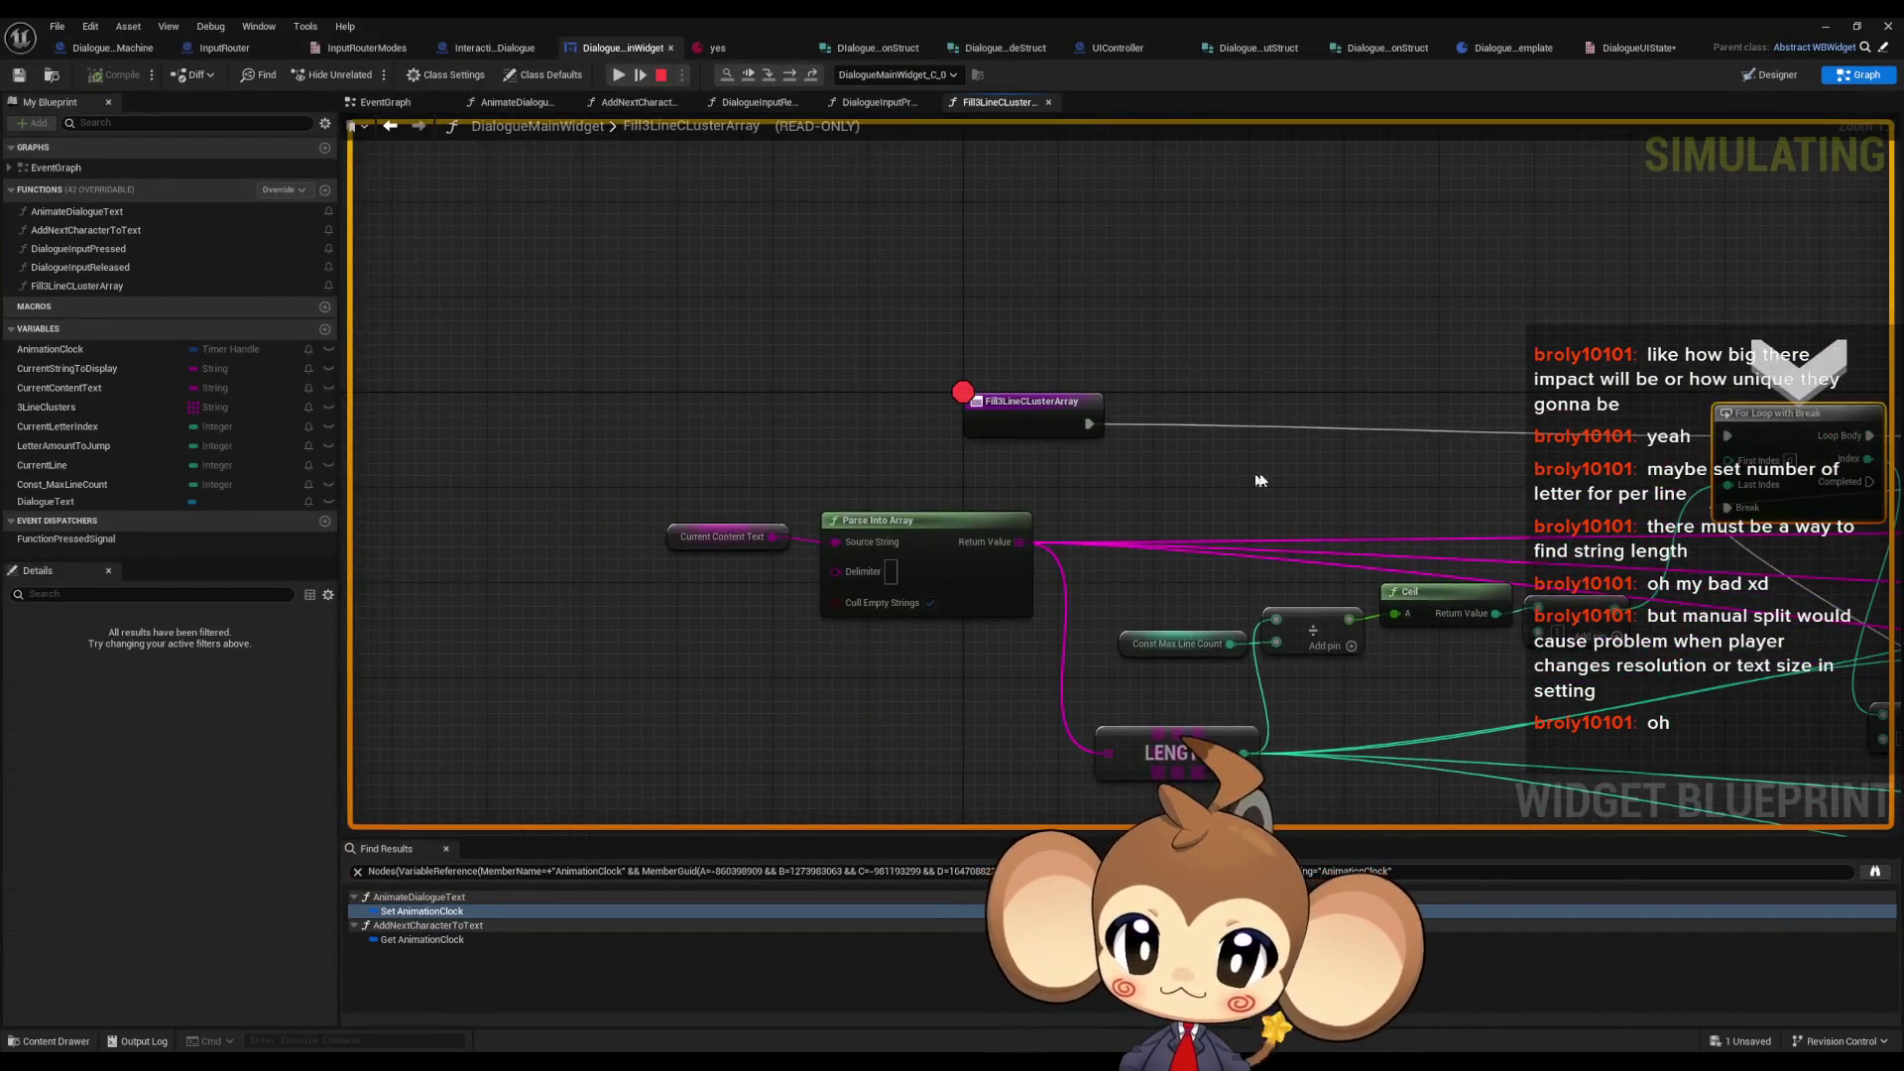
{"action": "mouse_move", "coordinate": [757, 446]}
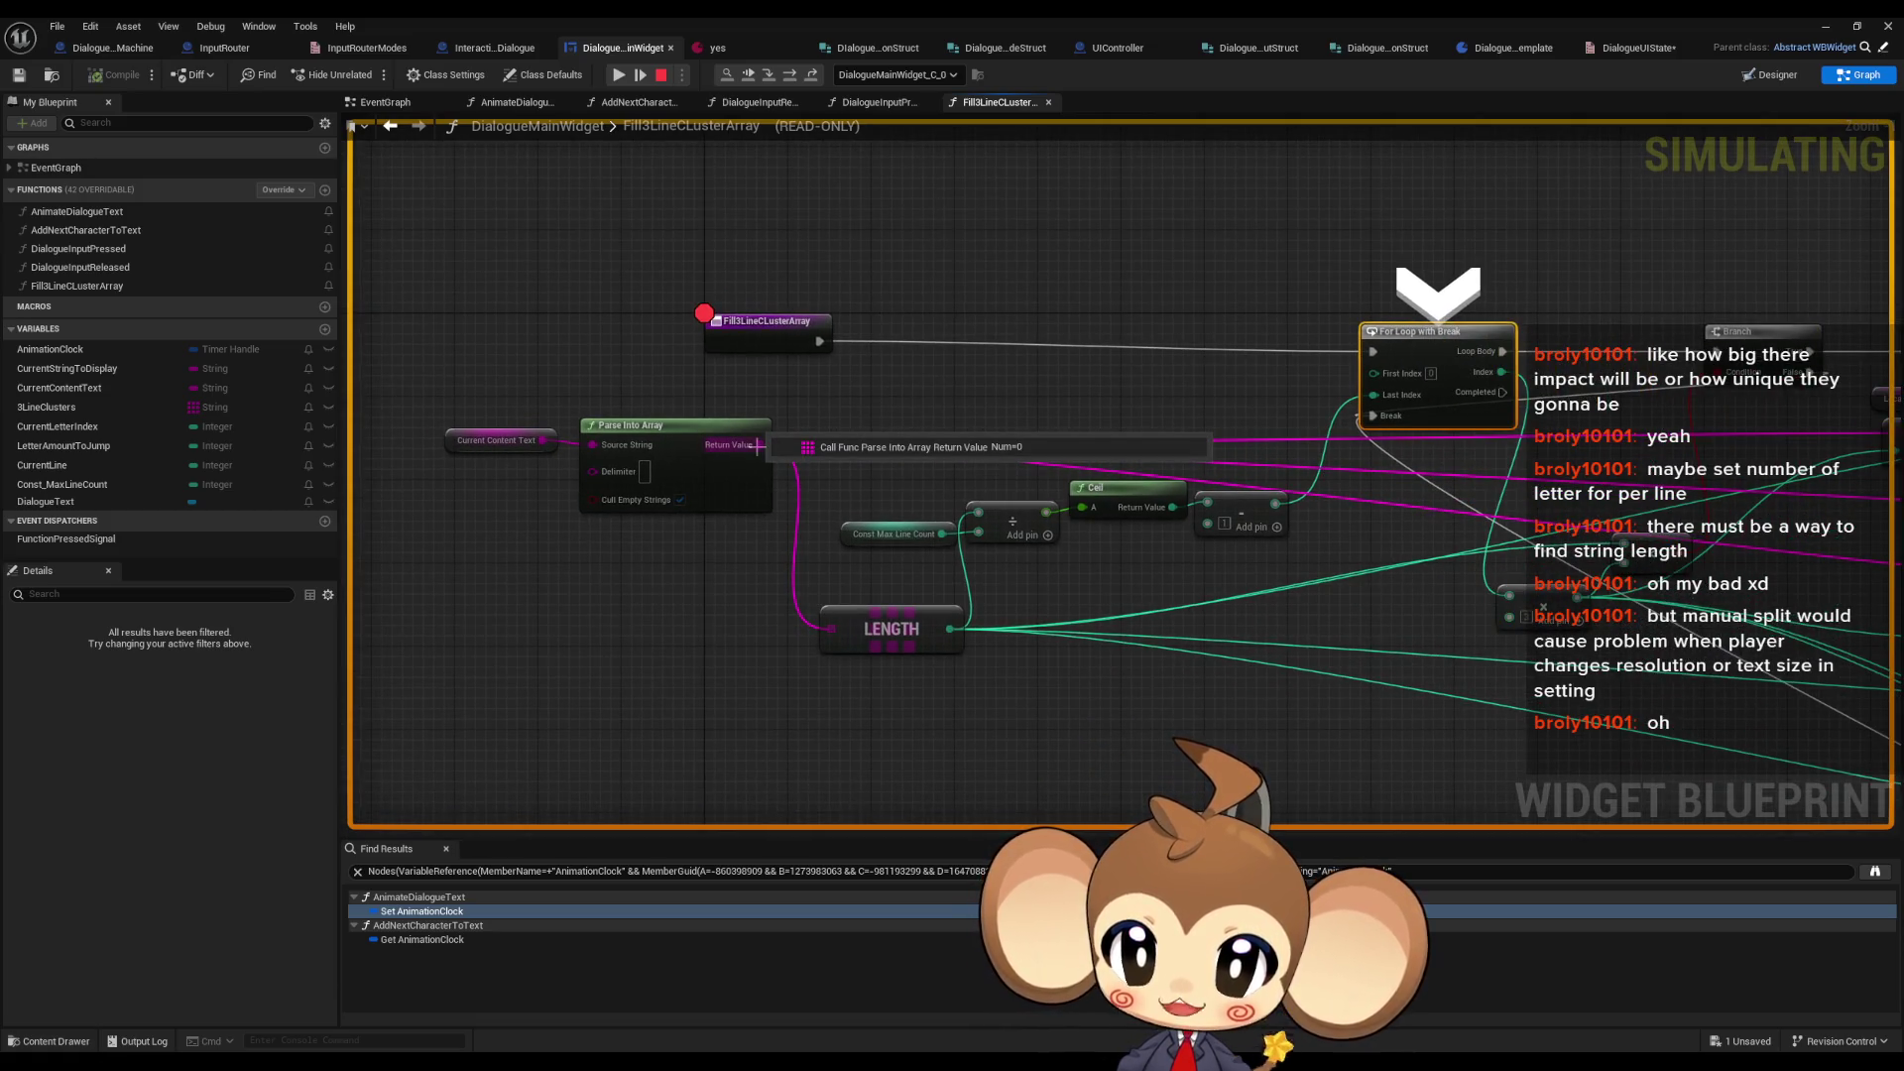
{"action": "mouse_move", "coordinate": [832, 629]}
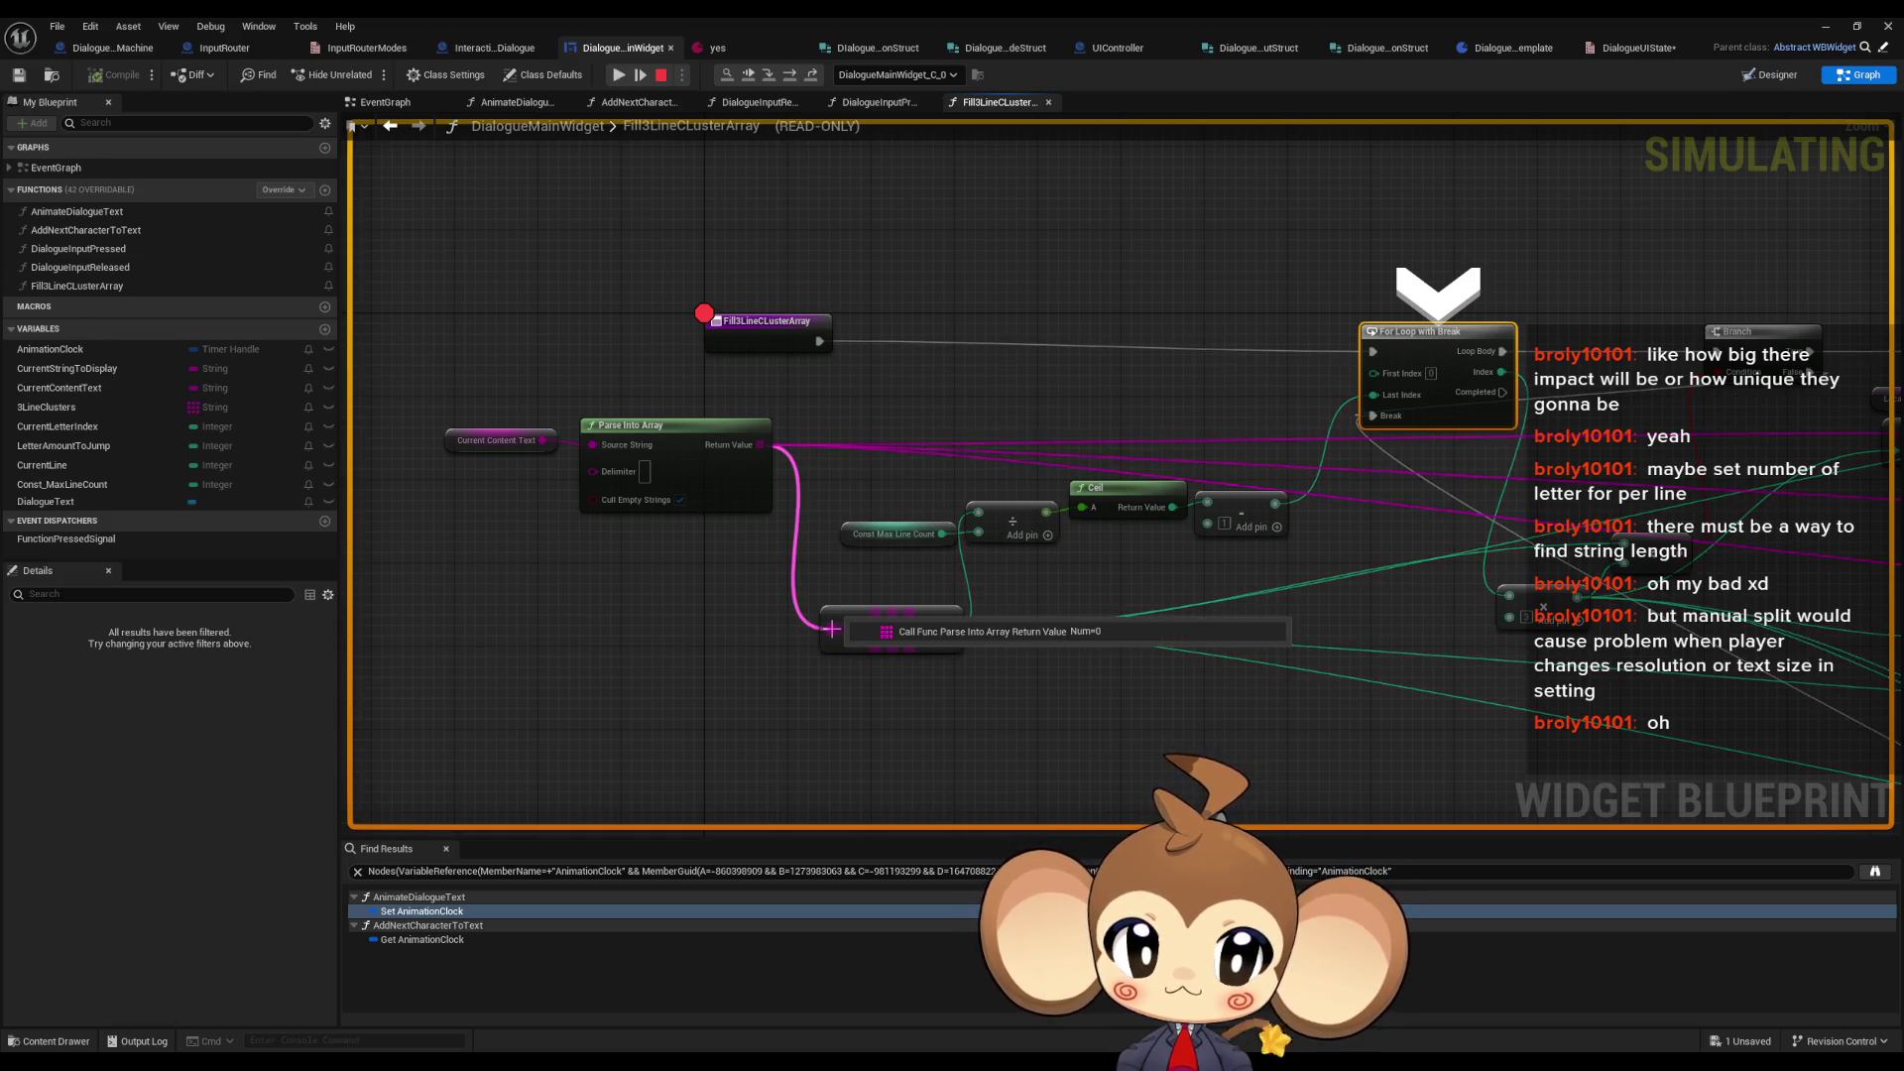
{"action": "left_click", "coordinate": [802, 77]}
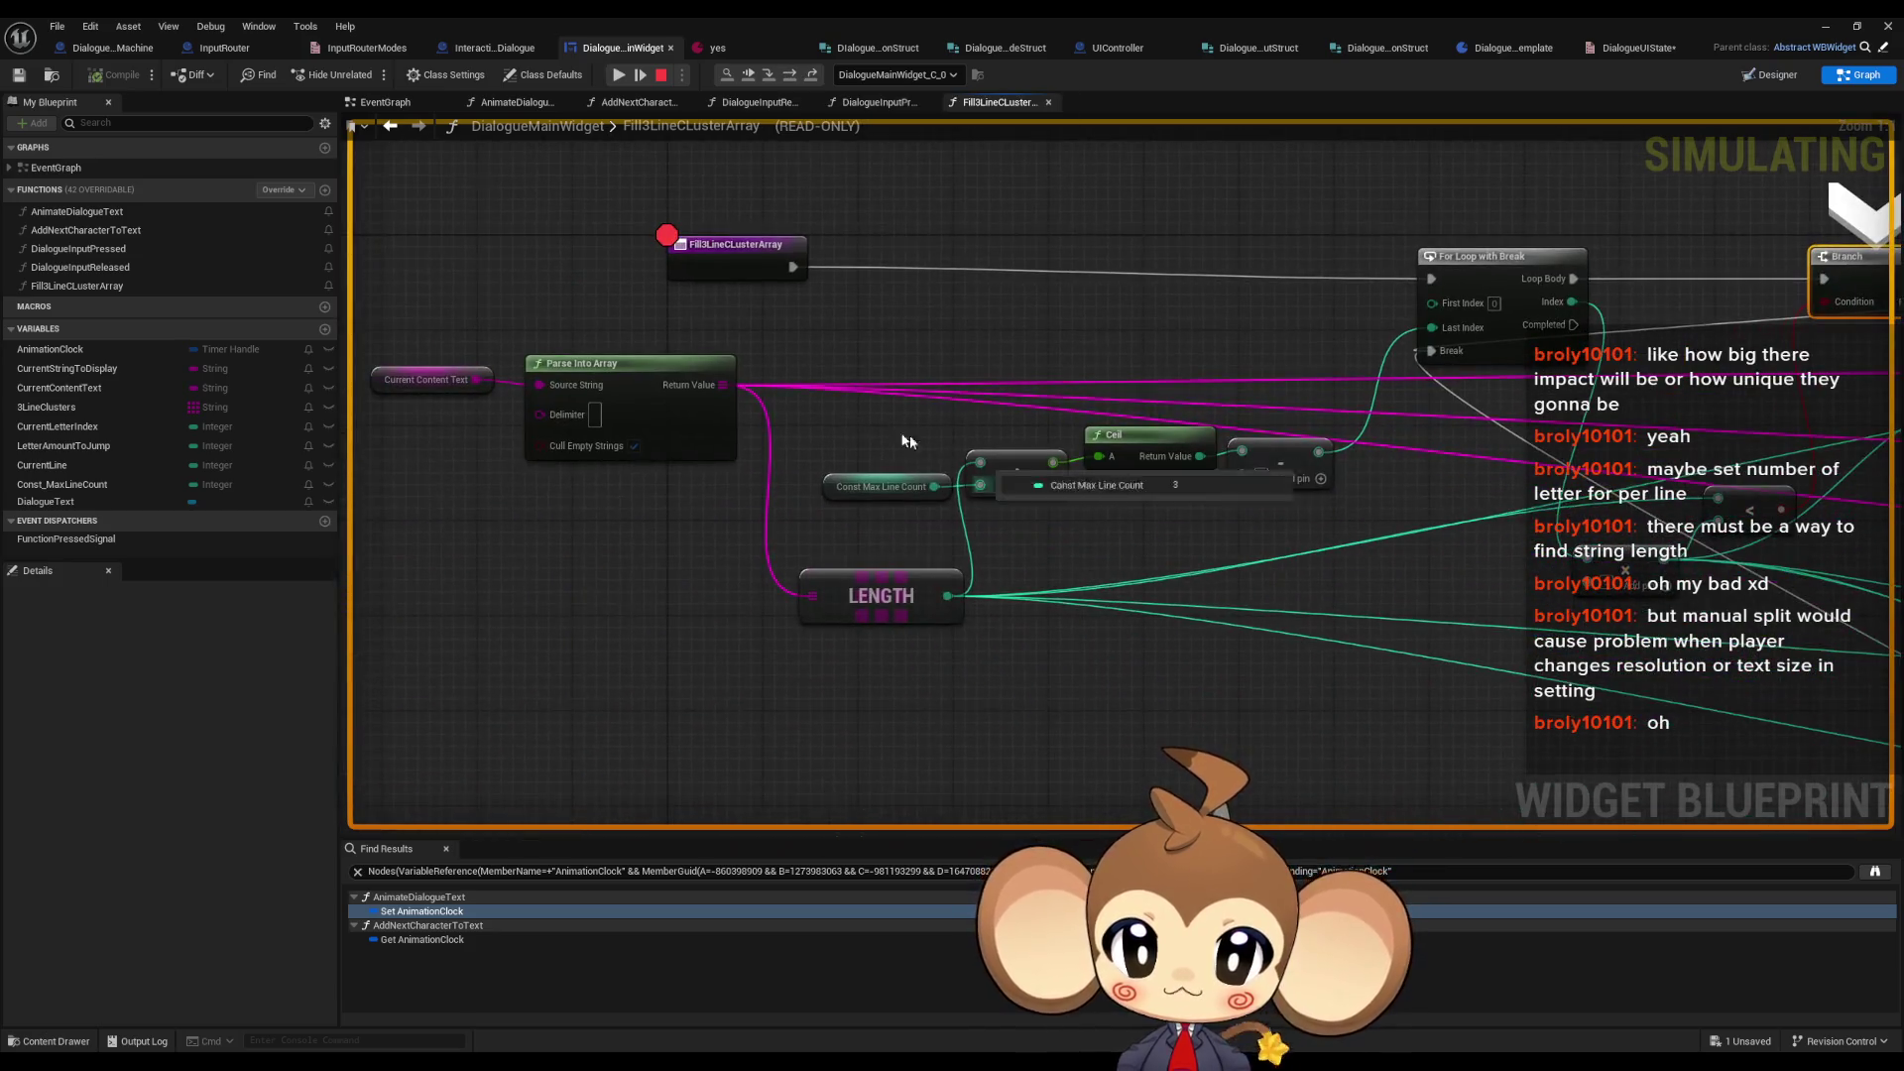
{"action": "left_click", "coordinate": [747, 402]}
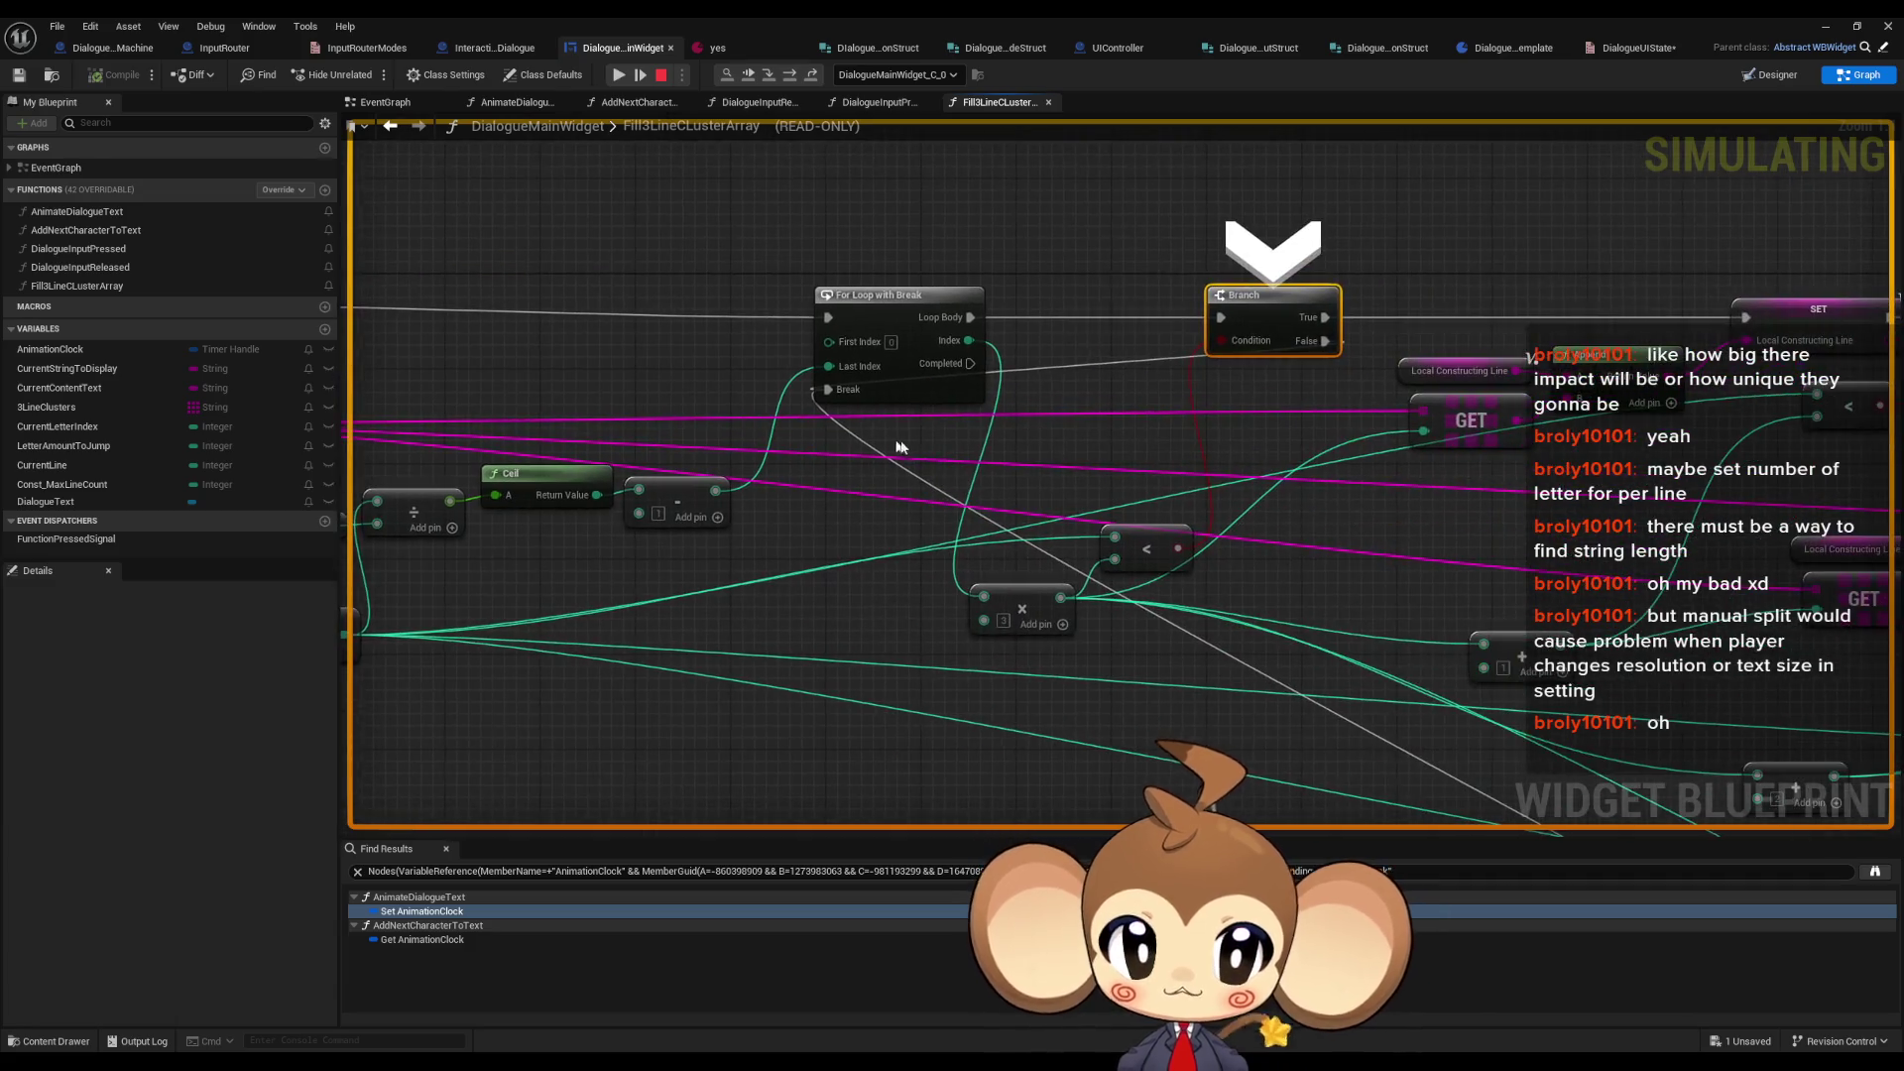
{"action": "mouse_move", "coordinate": [969, 340]}
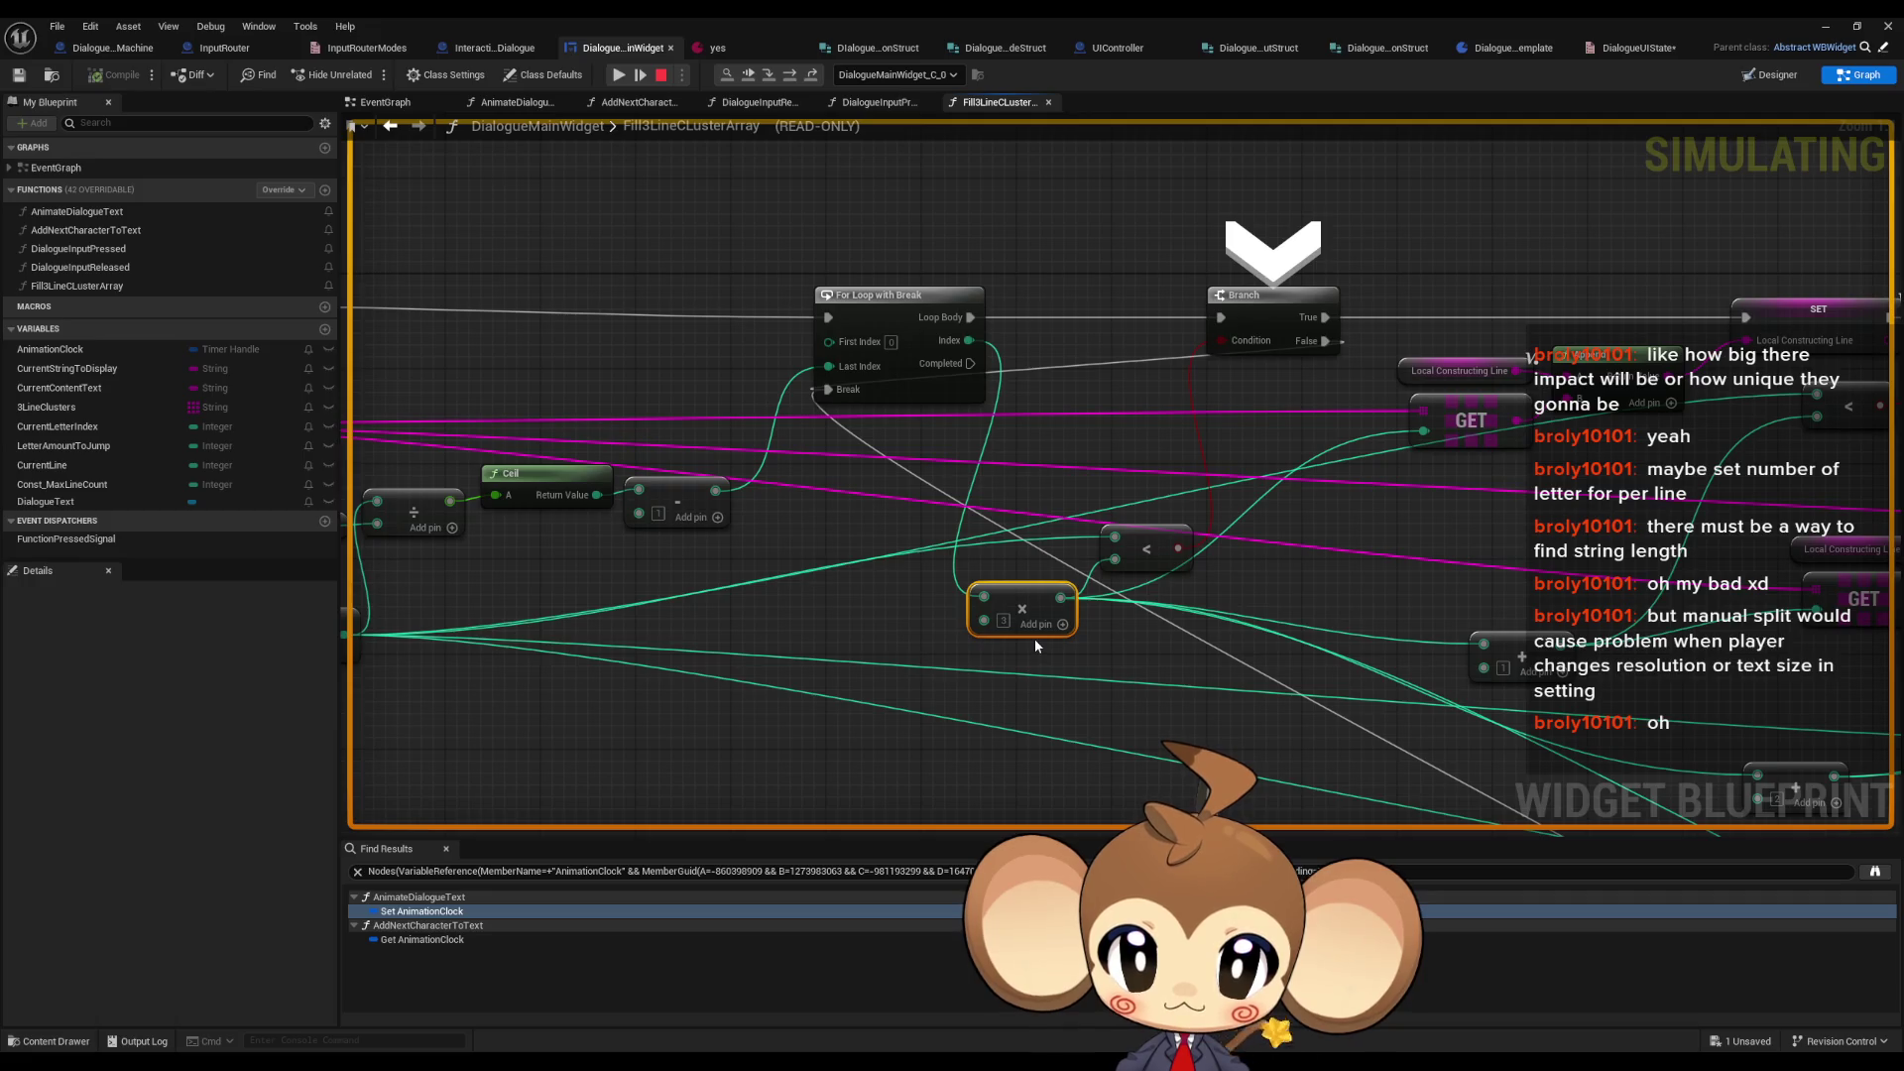
{"action": "left_click_drag", "start_coordinate": [1033, 638], "coordinate": [1434, 629]}
{"action": "mouse_move", "coordinate": [657, 449]}
{"action": "left_mouse_down"}
{"action": "mouse_move", "coordinate": [884, 541]}
{"action": "mouse_move", "coordinate": [968, 534]}
{"action": "left_mouse_up"}
{"action": "left_click", "coordinate": [848, 563]}
{"action": "mouse_move", "coordinate": [851, 491]}
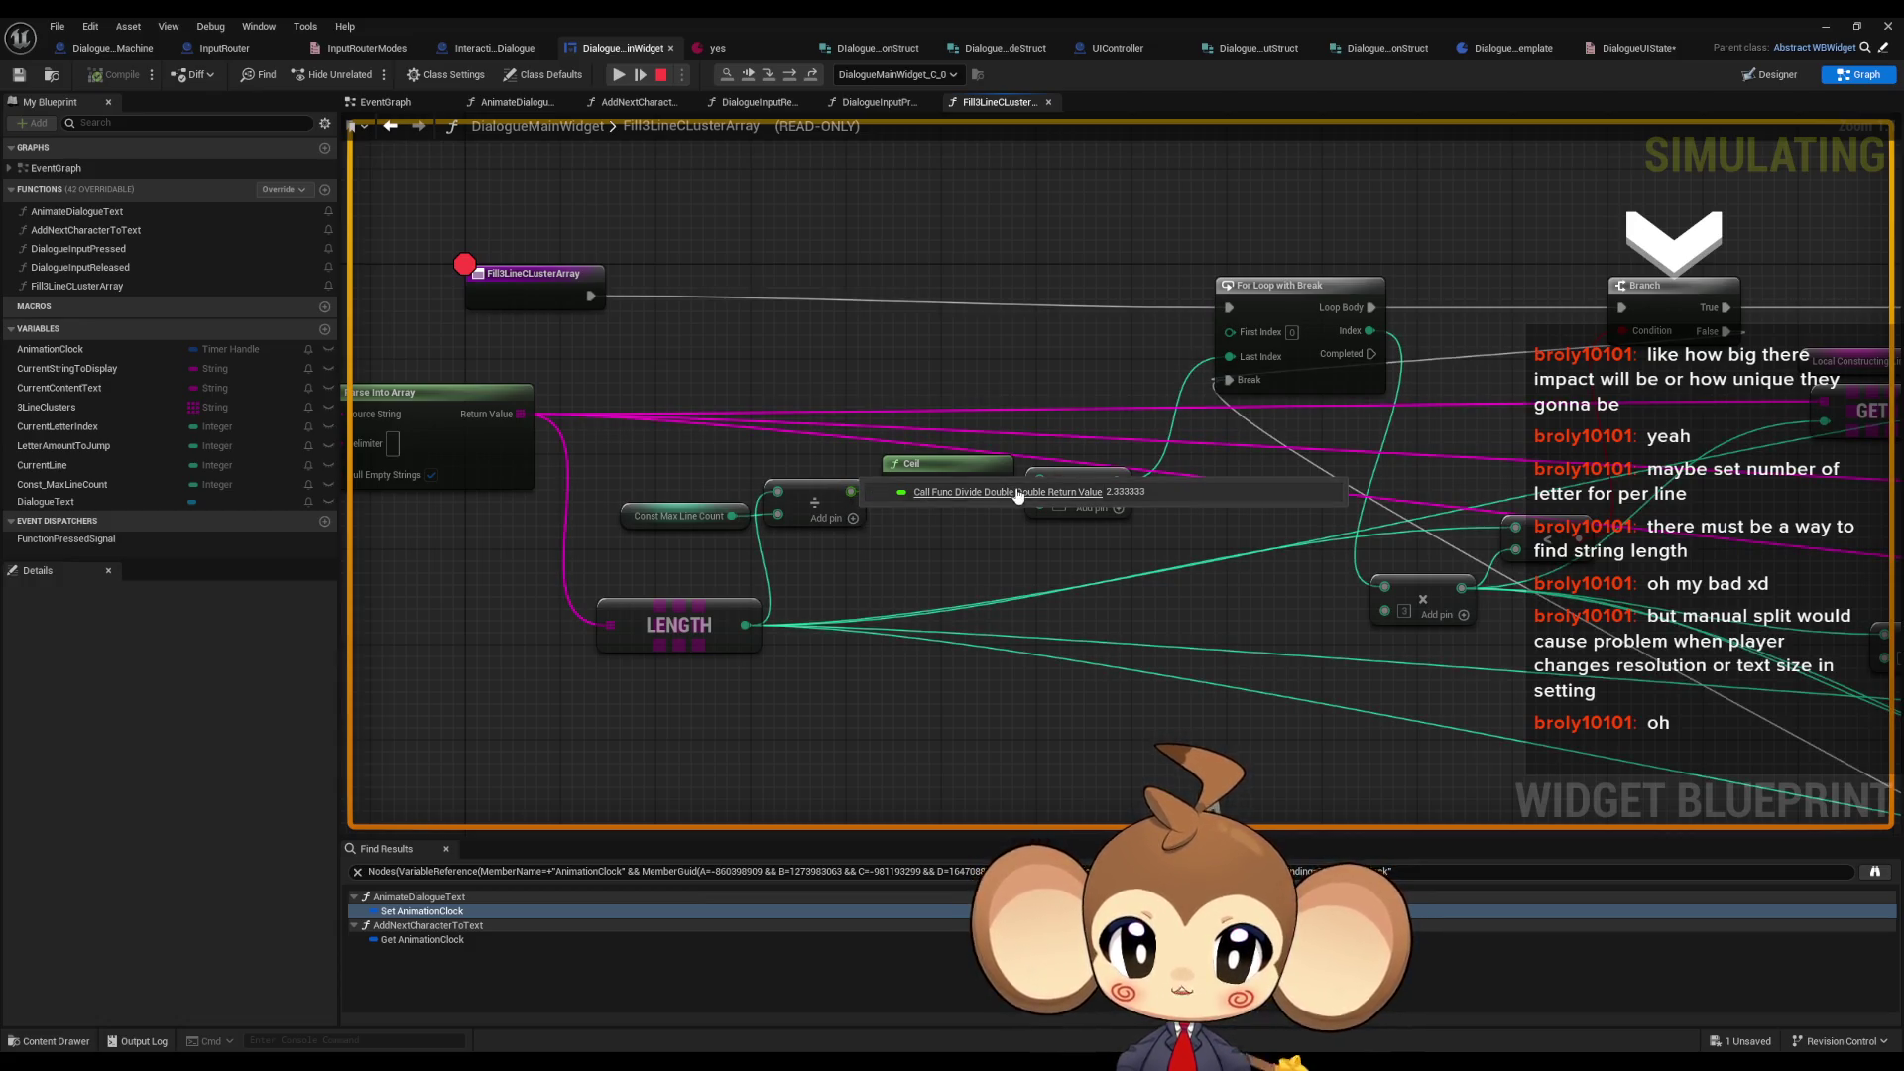
{"action": "mouse_move", "coordinate": [999, 484]}
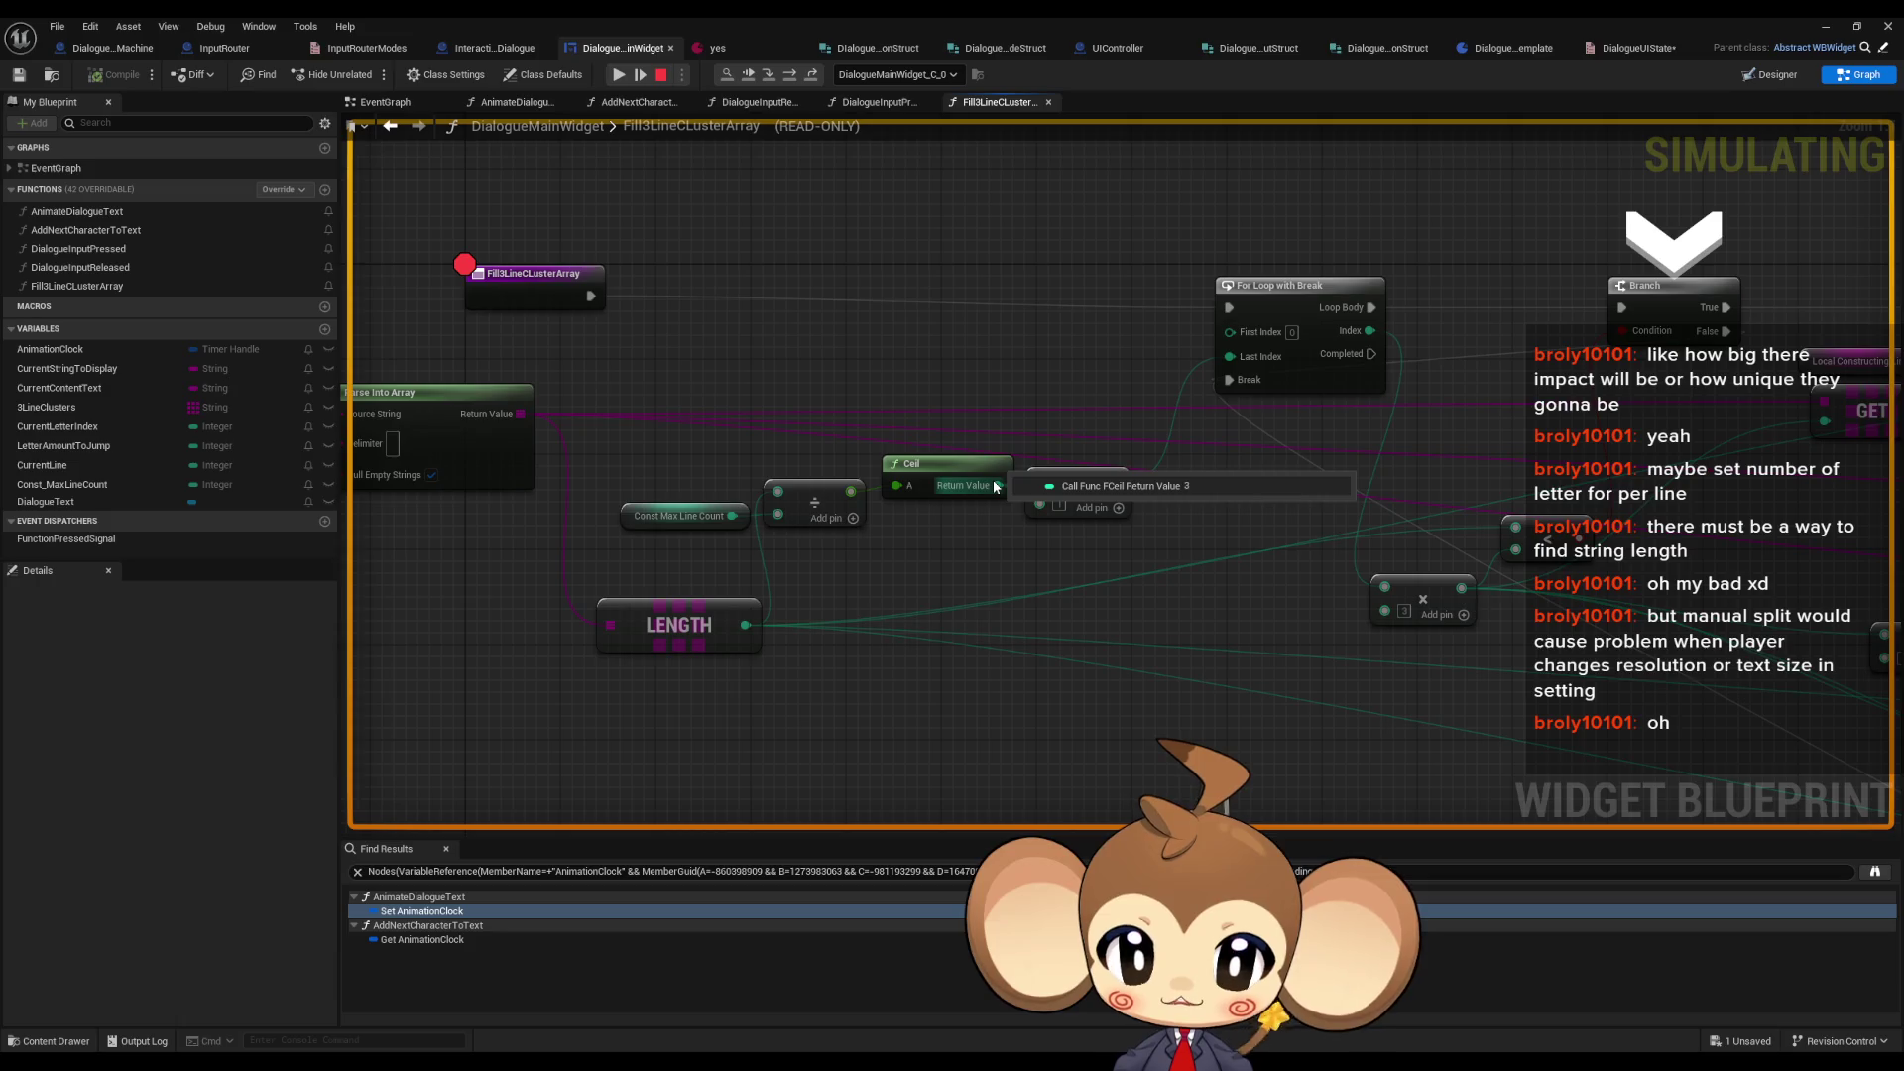
{"action": "mouse_move", "coordinate": [1112, 484]}
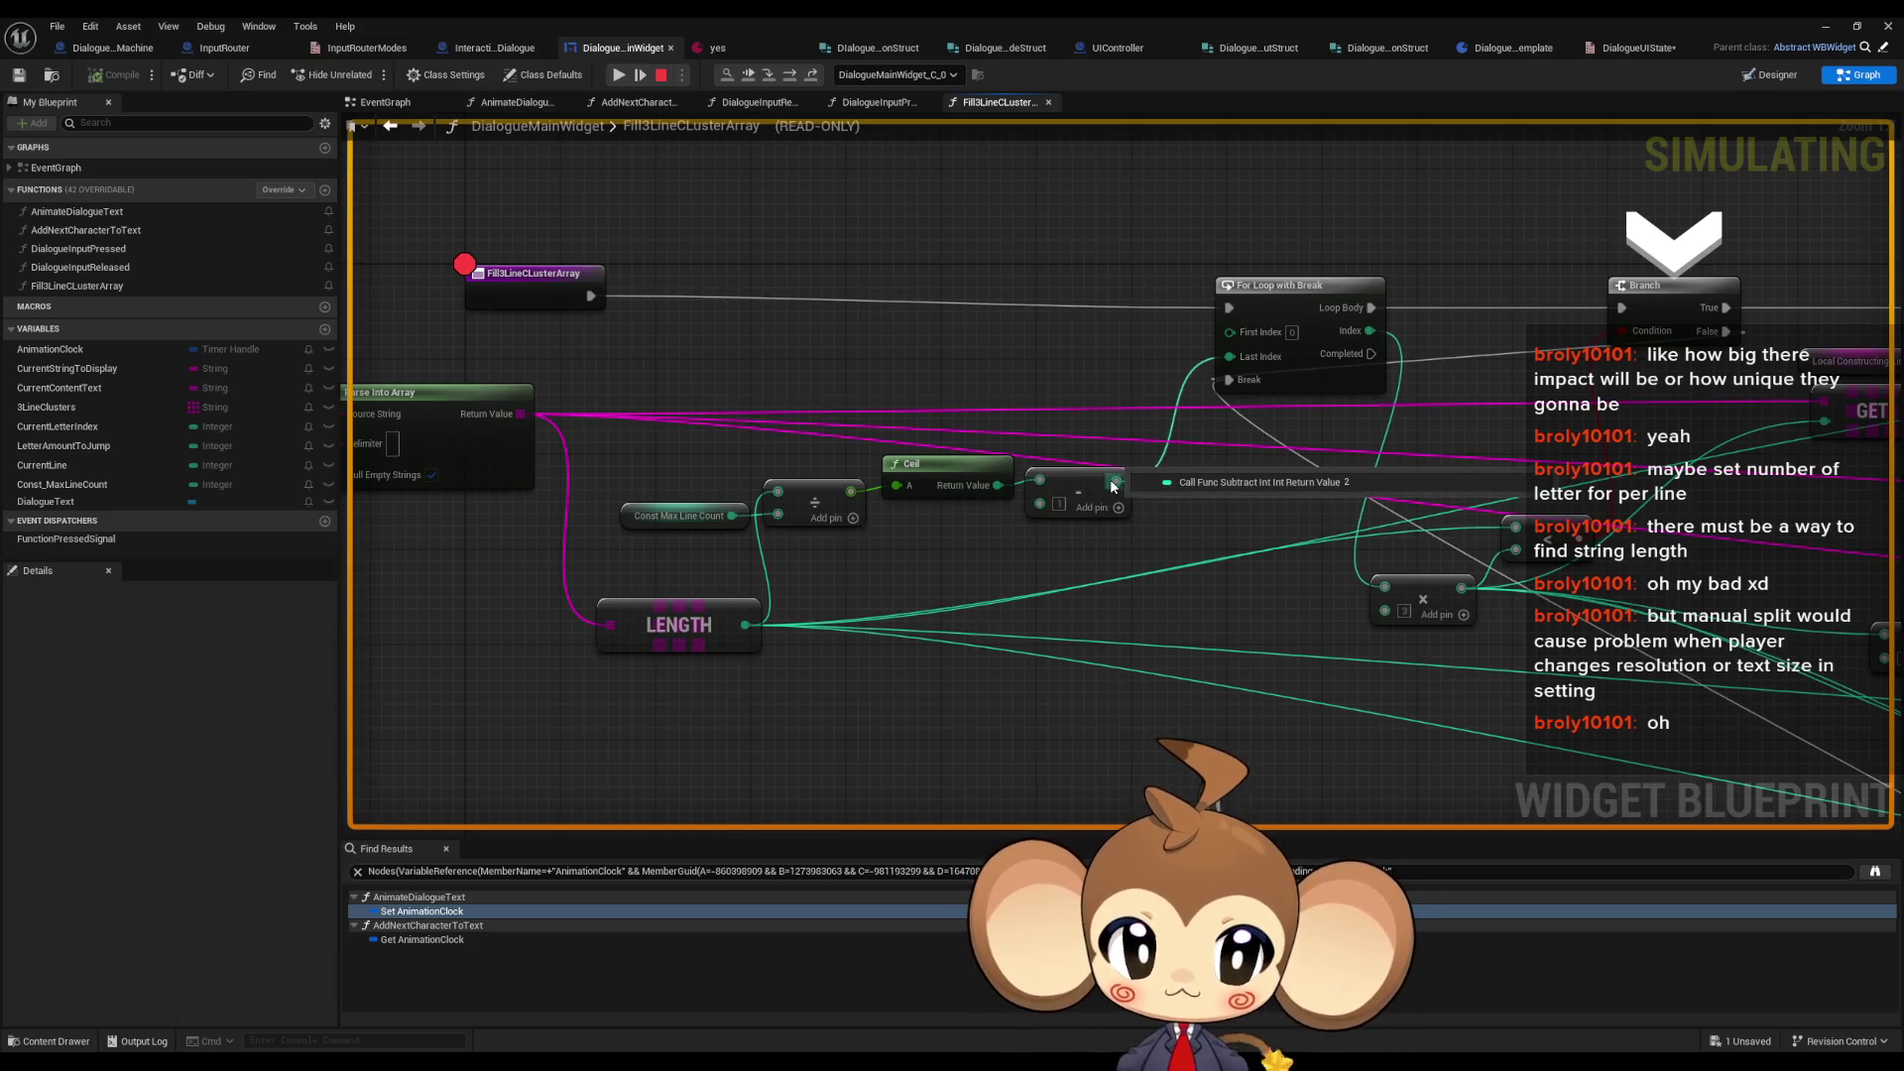
- Check the multiply and Branch values, then step over (F10) to the For Loop with Break
{"action": "left_click_drag", "start_coordinate": [1435, 386], "coordinate": [1115, 408]}
{"action": "mouse_move", "coordinate": [1084, 639]}
{"action": "left_click_drag", "start_coordinate": [1130, 483], "coordinate": [868, 429]}
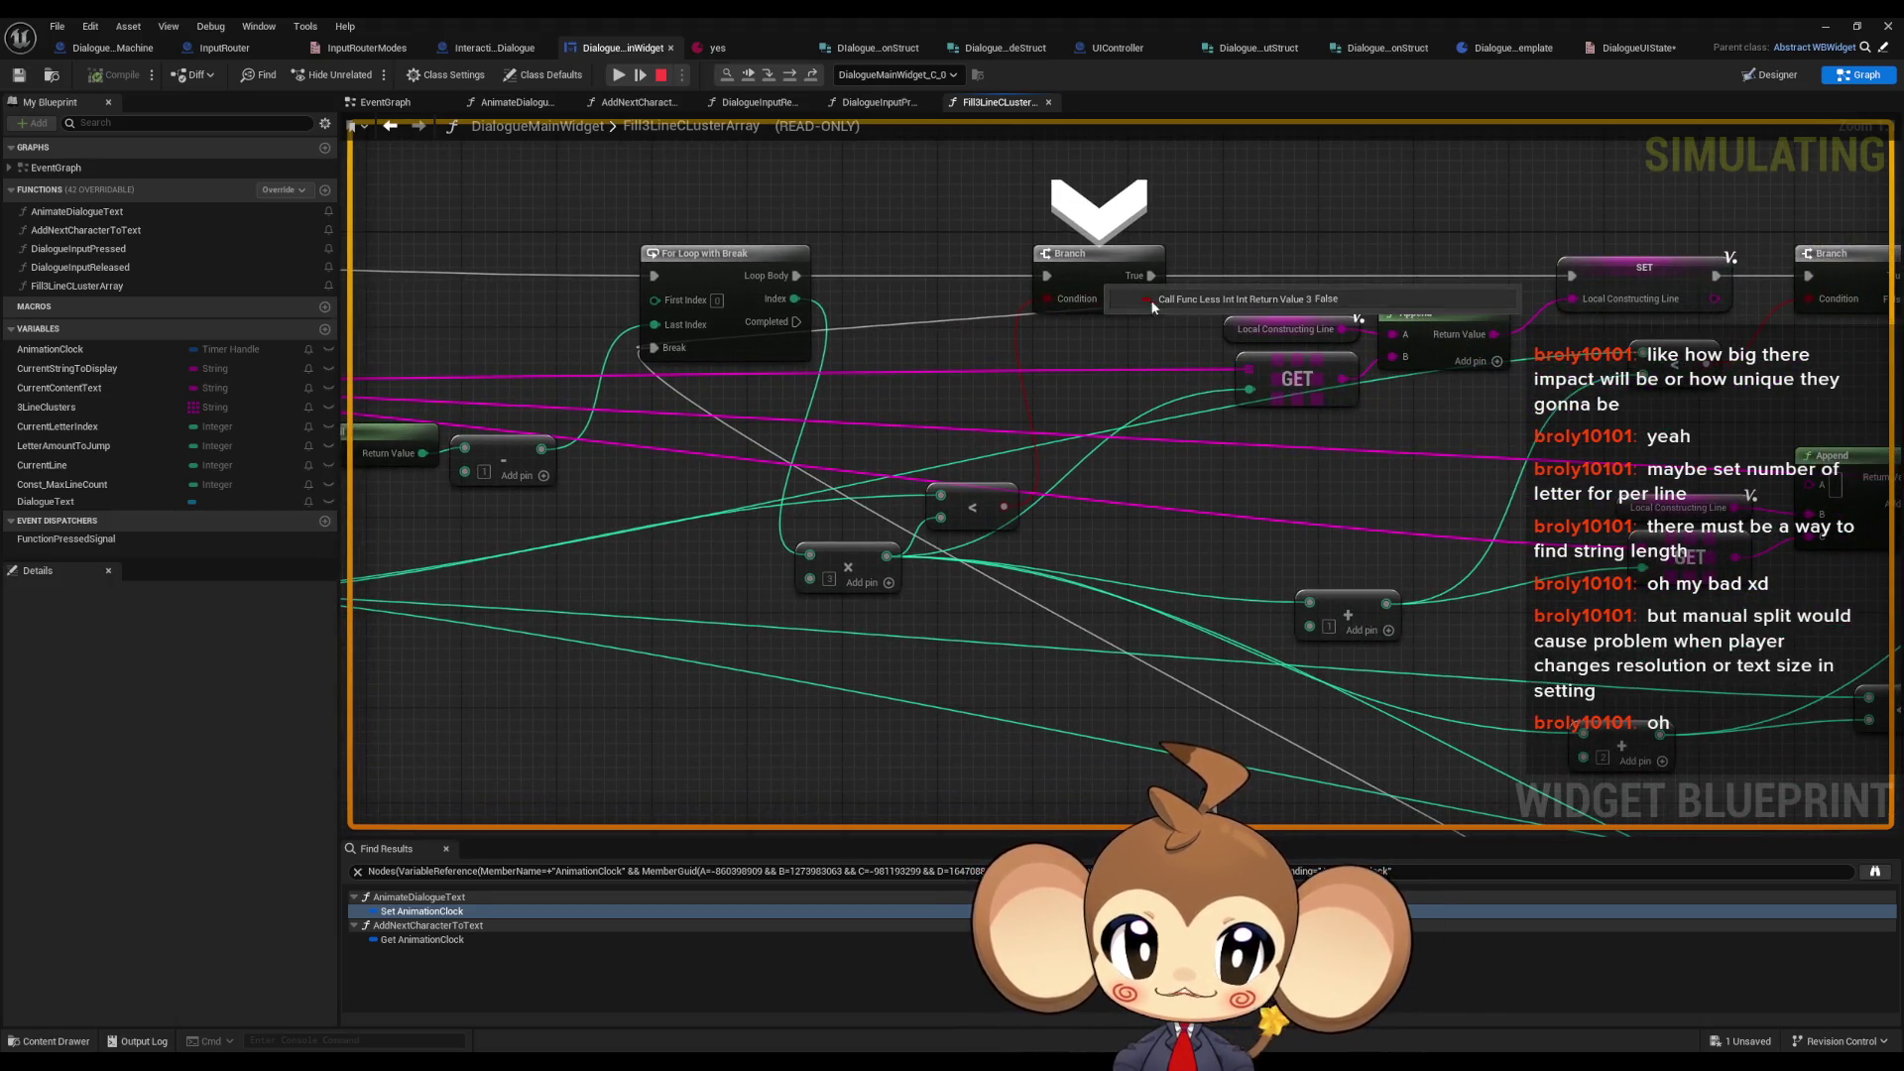
{"action": "mouse_move", "coordinate": [952, 501]}
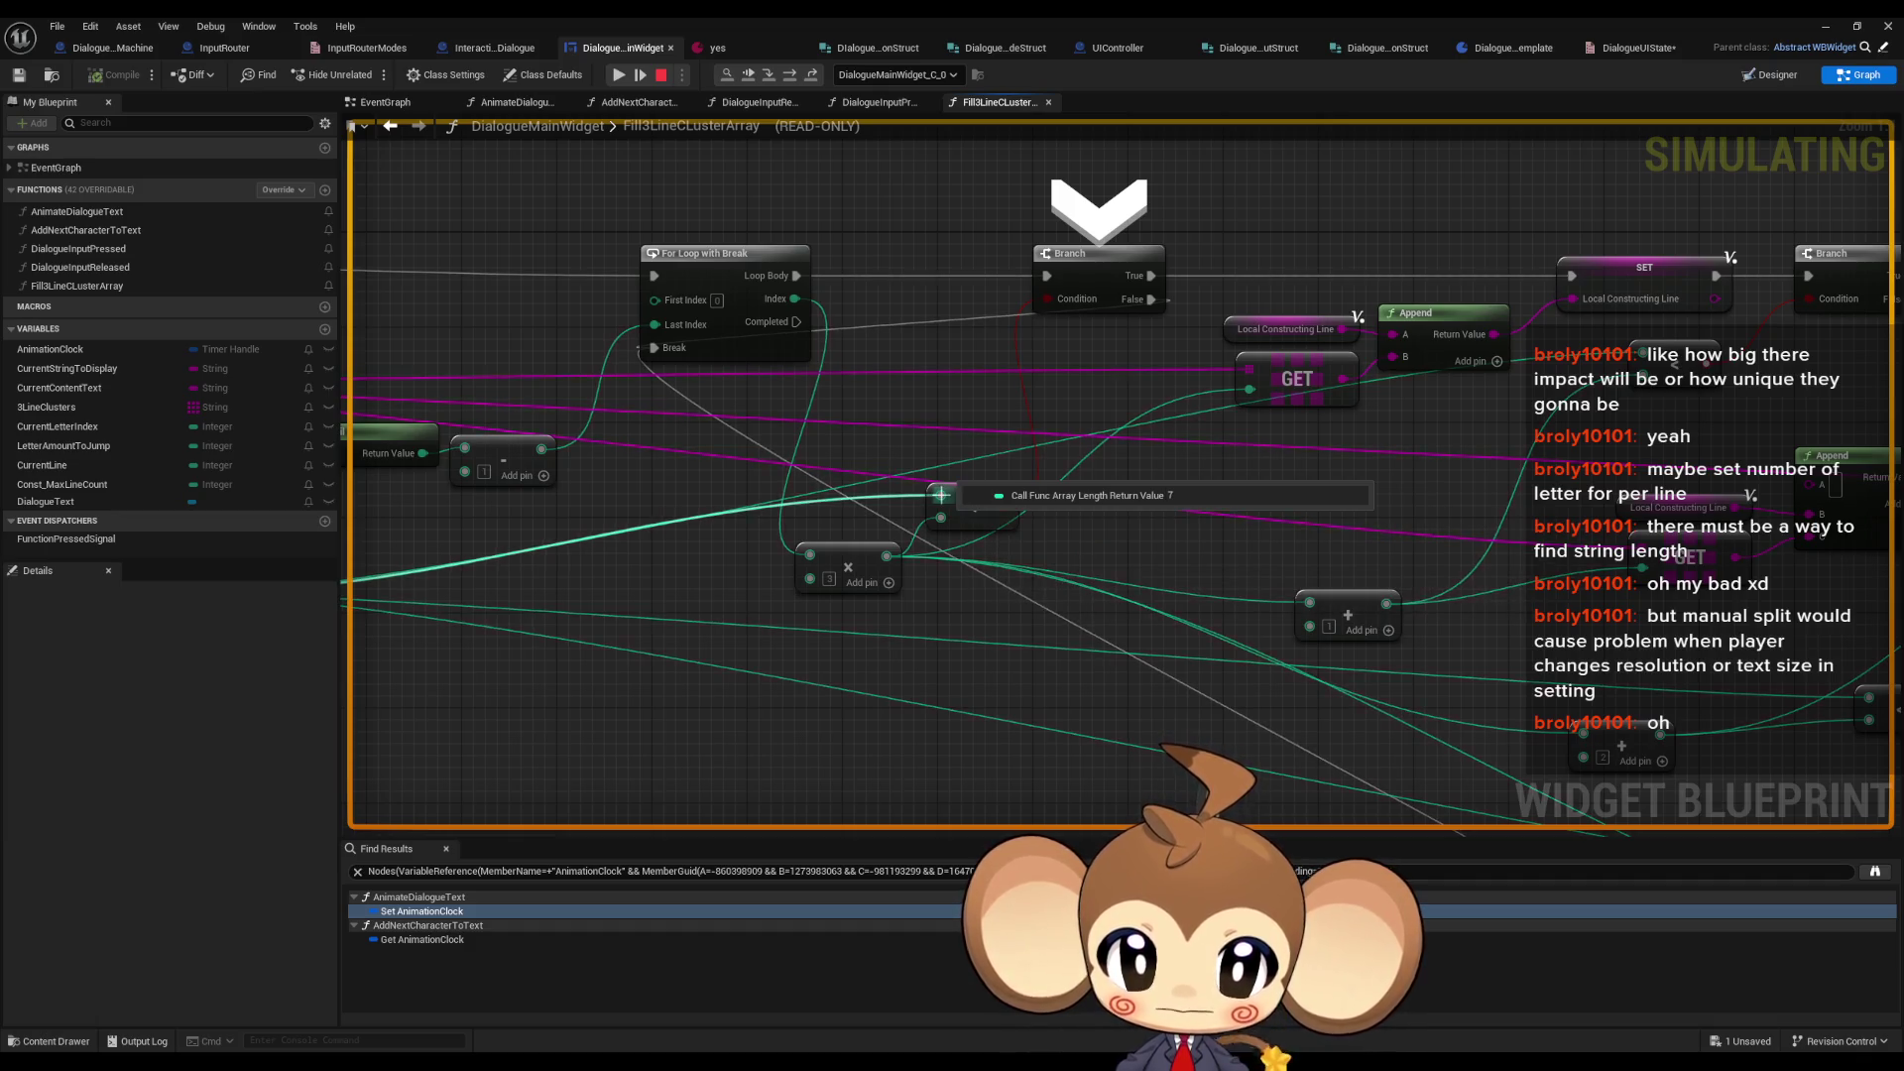
{"action": "mouse_move", "coordinate": [941, 494]}
{"action": "left_mouse_down"}
{"action": "mouse_move", "coordinate": [1449, 404]}
{"action": "mouse_move", "coordinate": [1064, 347]}
{"action": "left_mouse_up"}
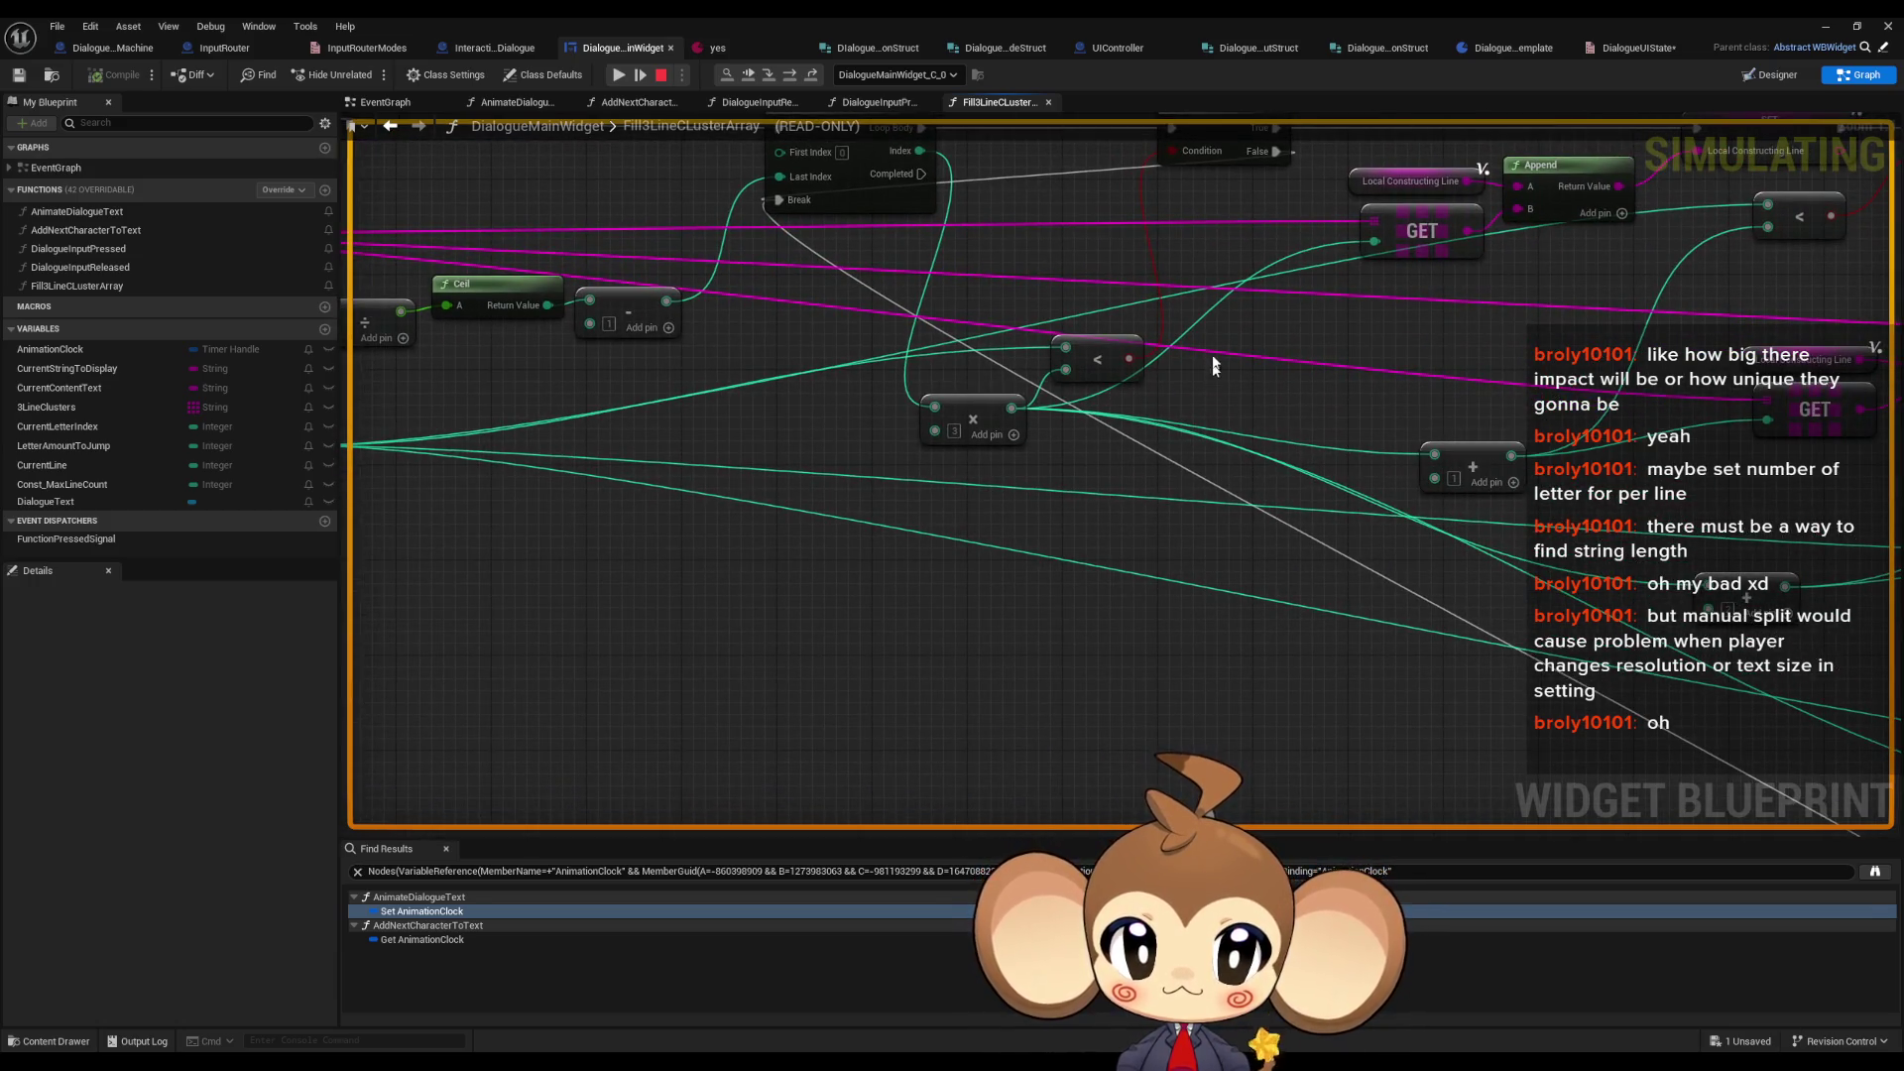
{"action": "key", "text": "F10"}
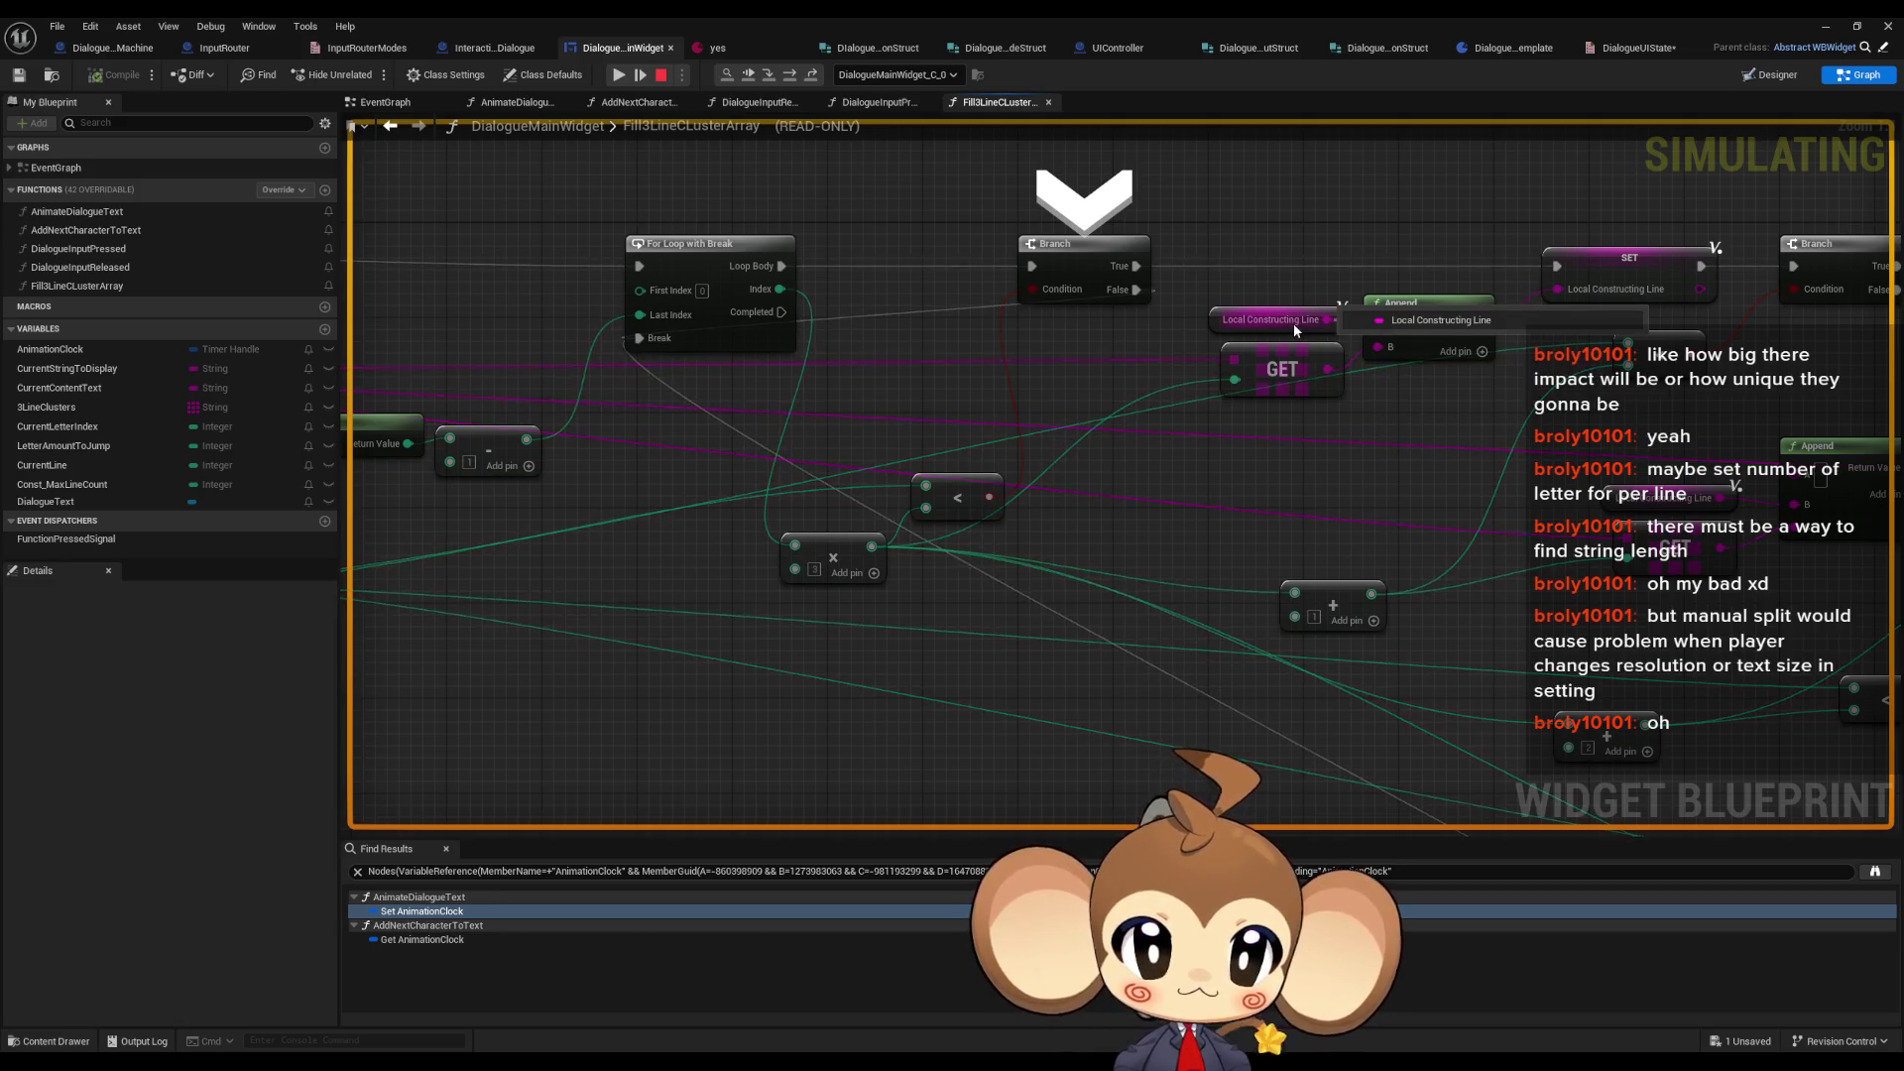
{"action": "scroll", "coordinate": [1293, 323], "scroll_direction": "down", "scroll_amount": 2}
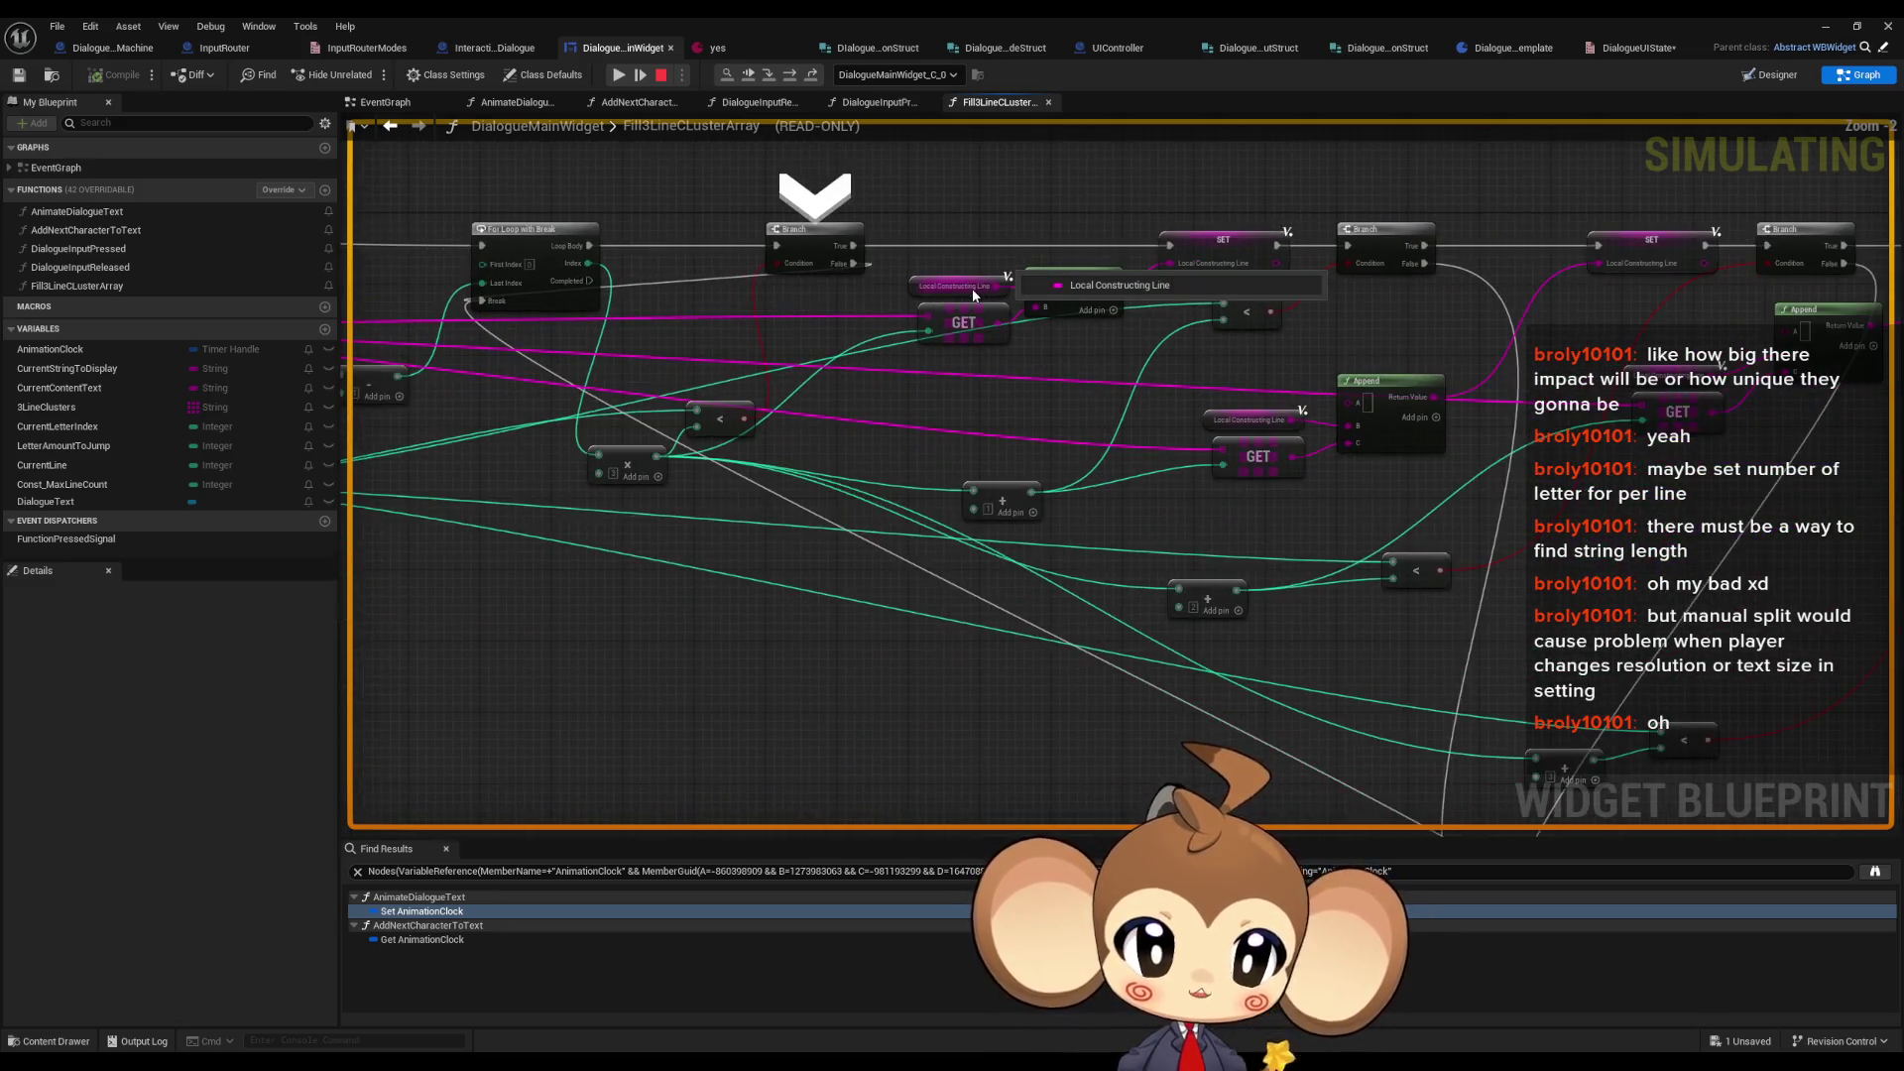
{"action": "left_click_drag", "start_coordinate": [972, 289], "coordinate": [983, 492]}
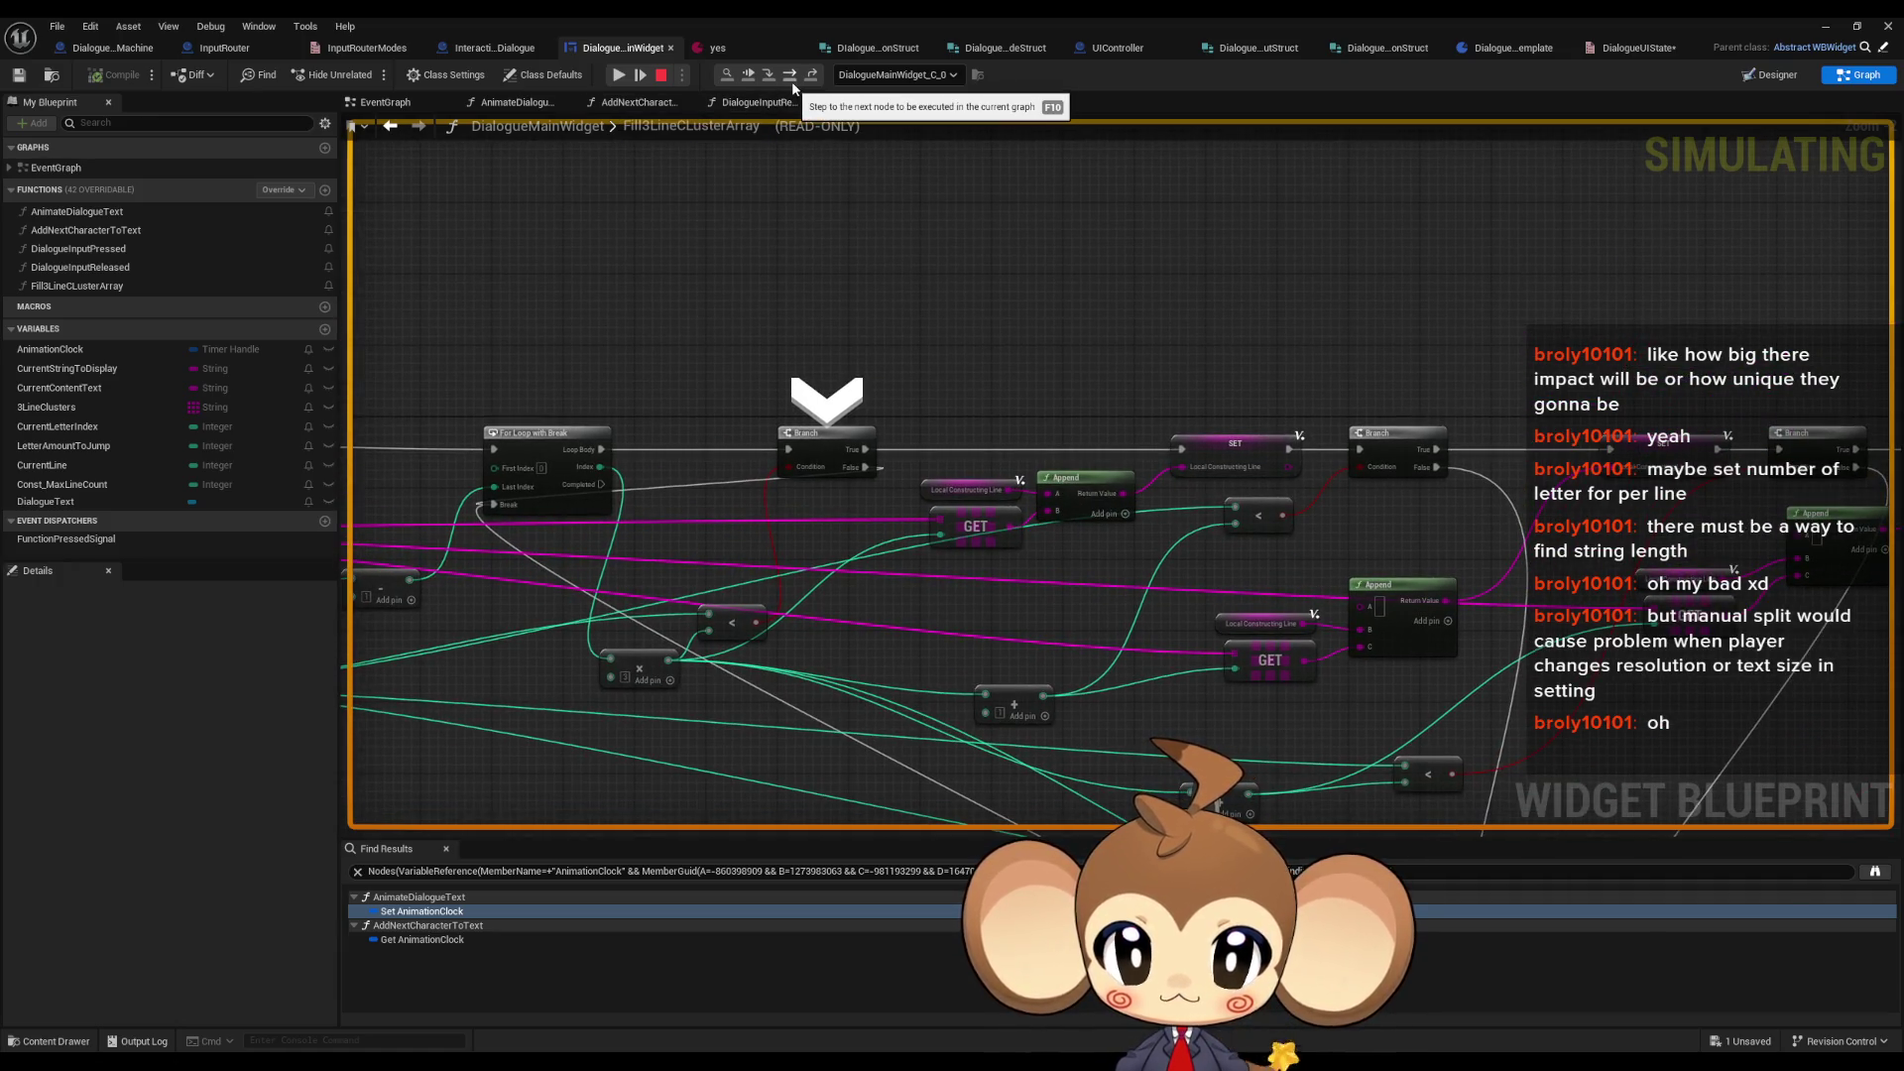
{"action": "left_click", "coordinate": [791, 82]}
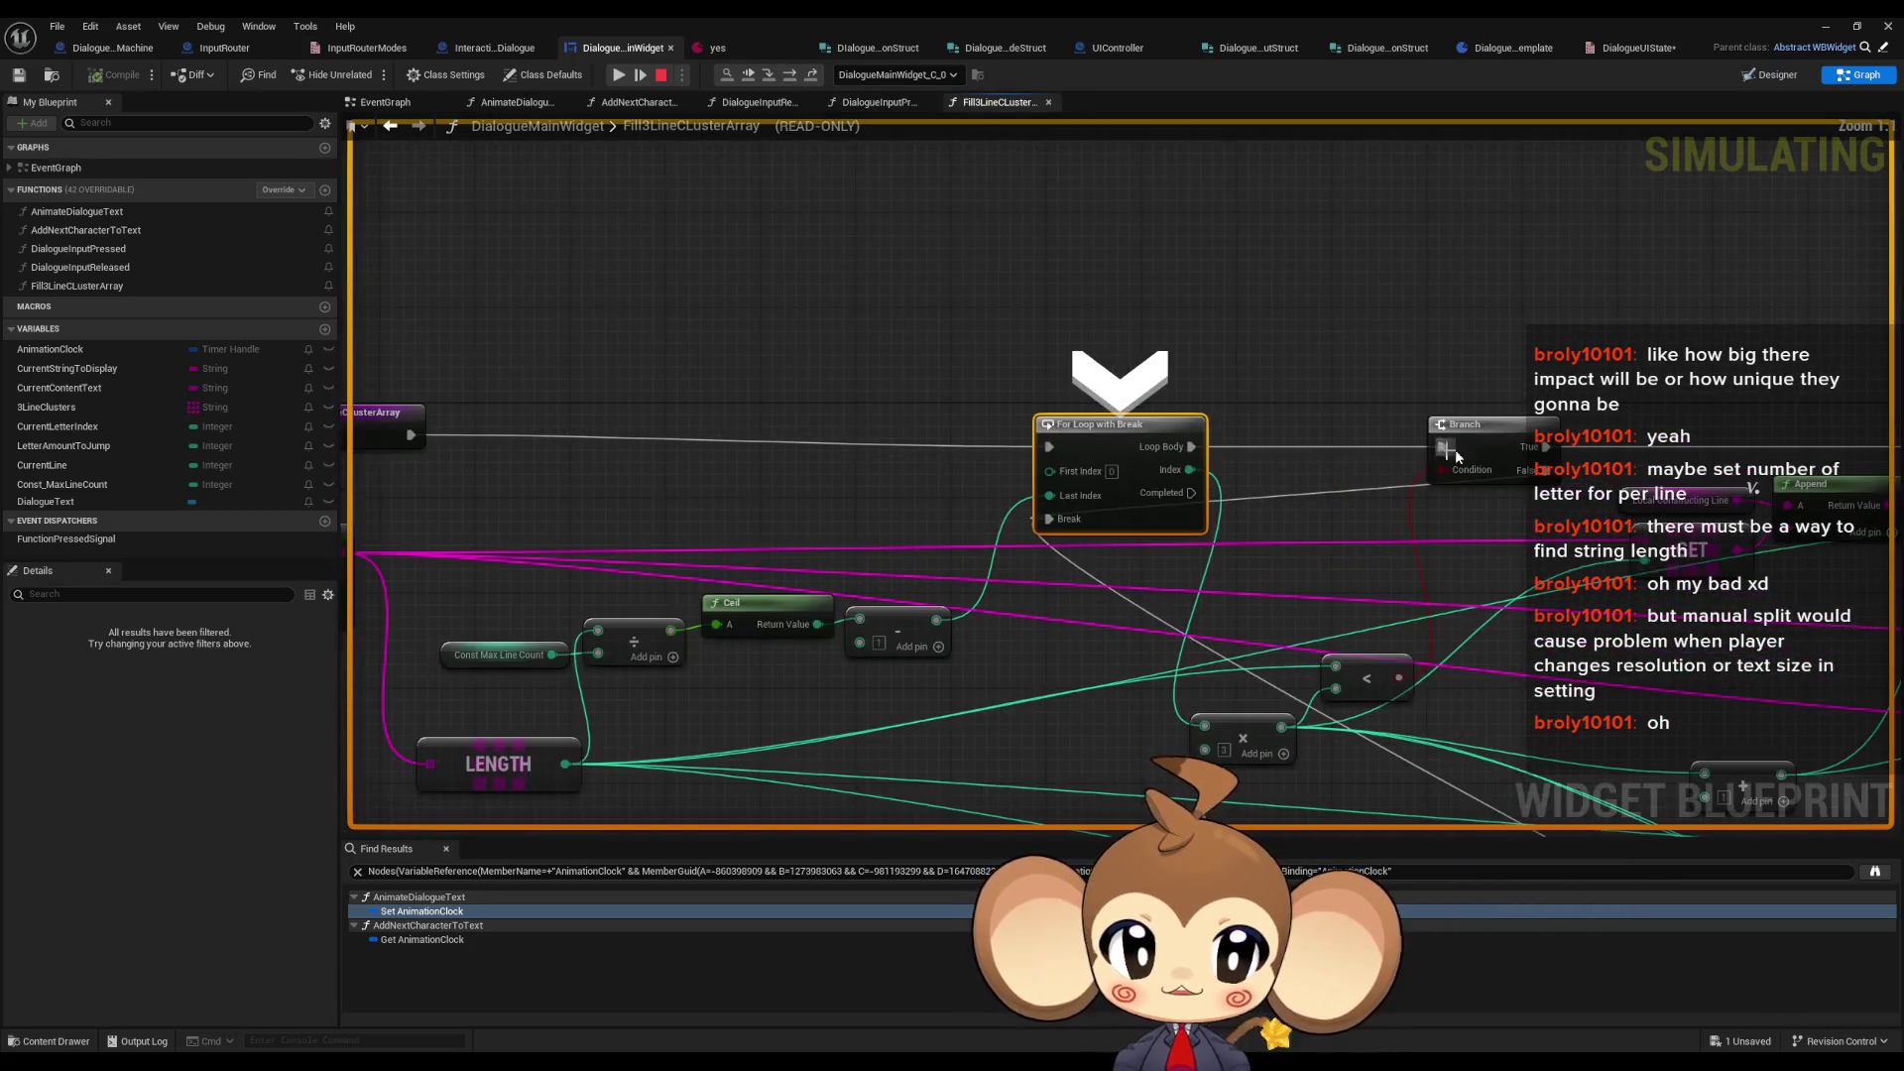
{"action": "mouse_move", "coordinate": [1400, 678]}
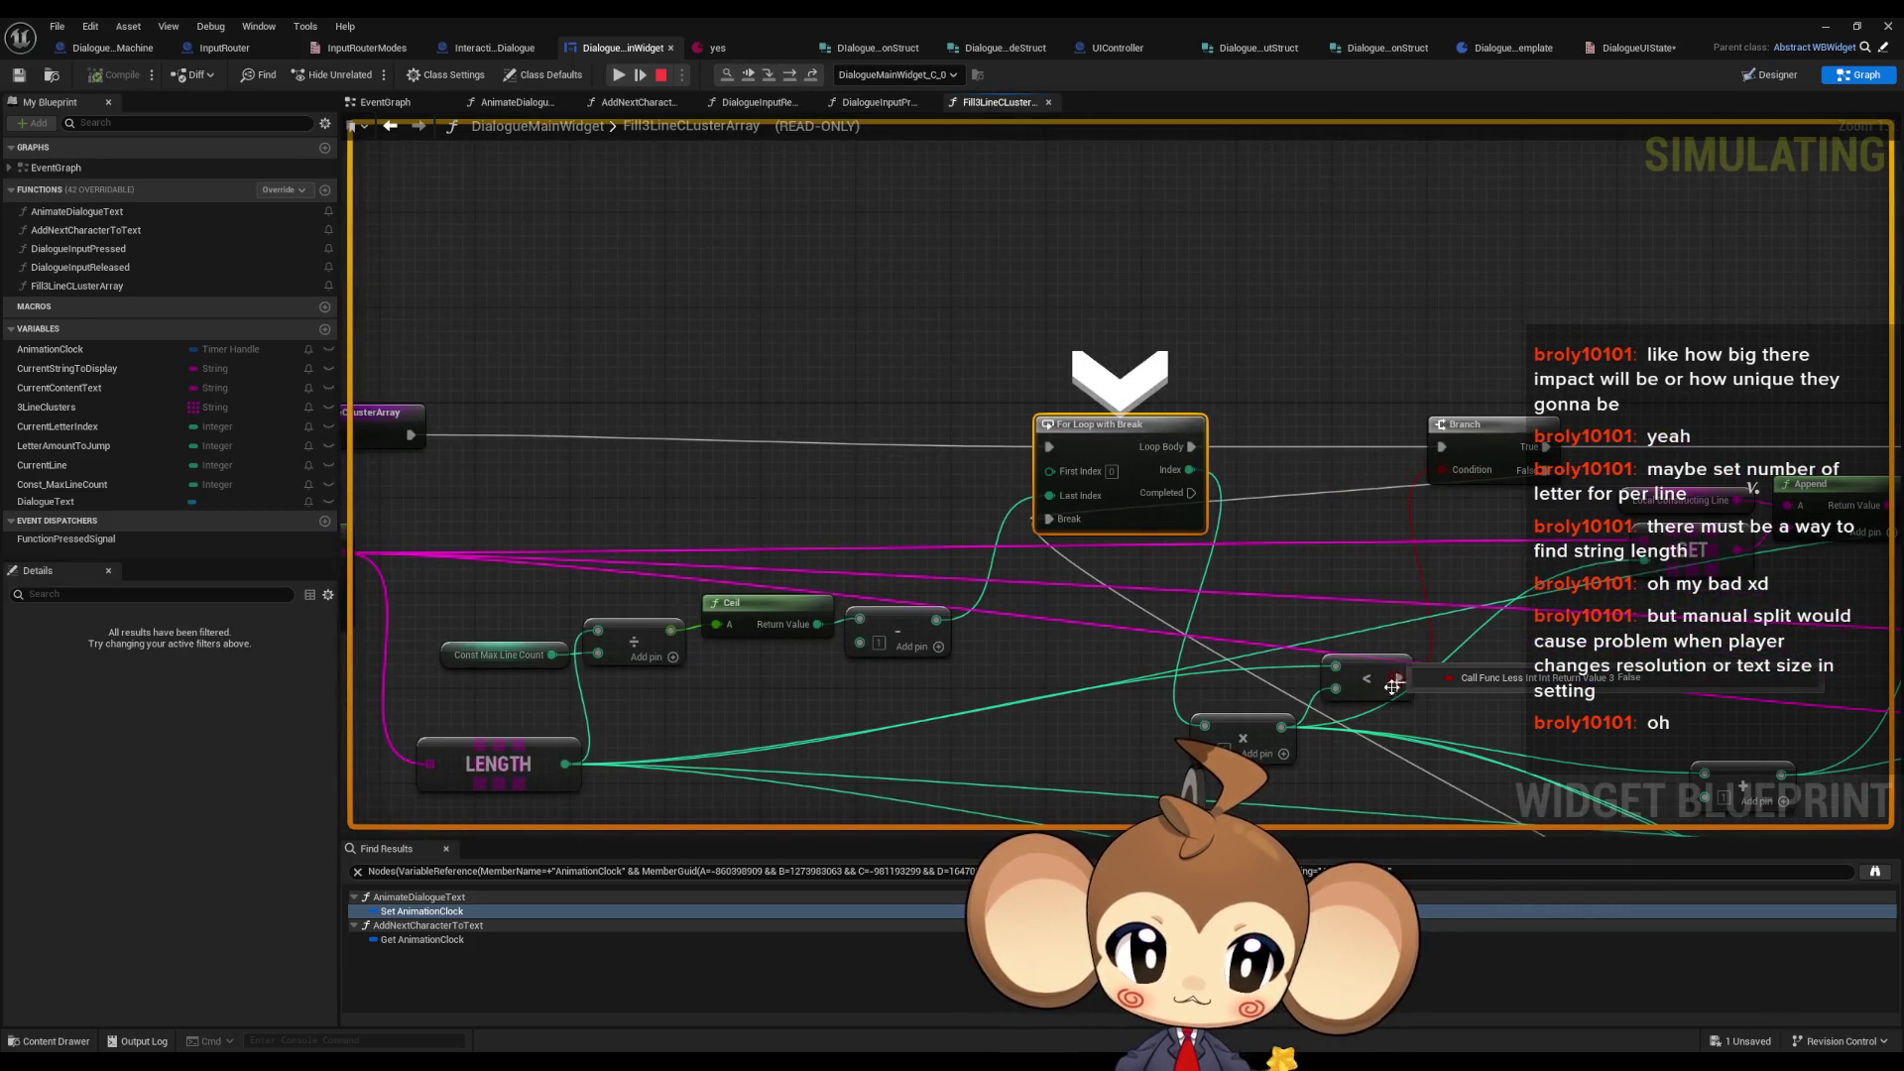
{"action": "mouse_move", "coordinate": [1250, 640]}
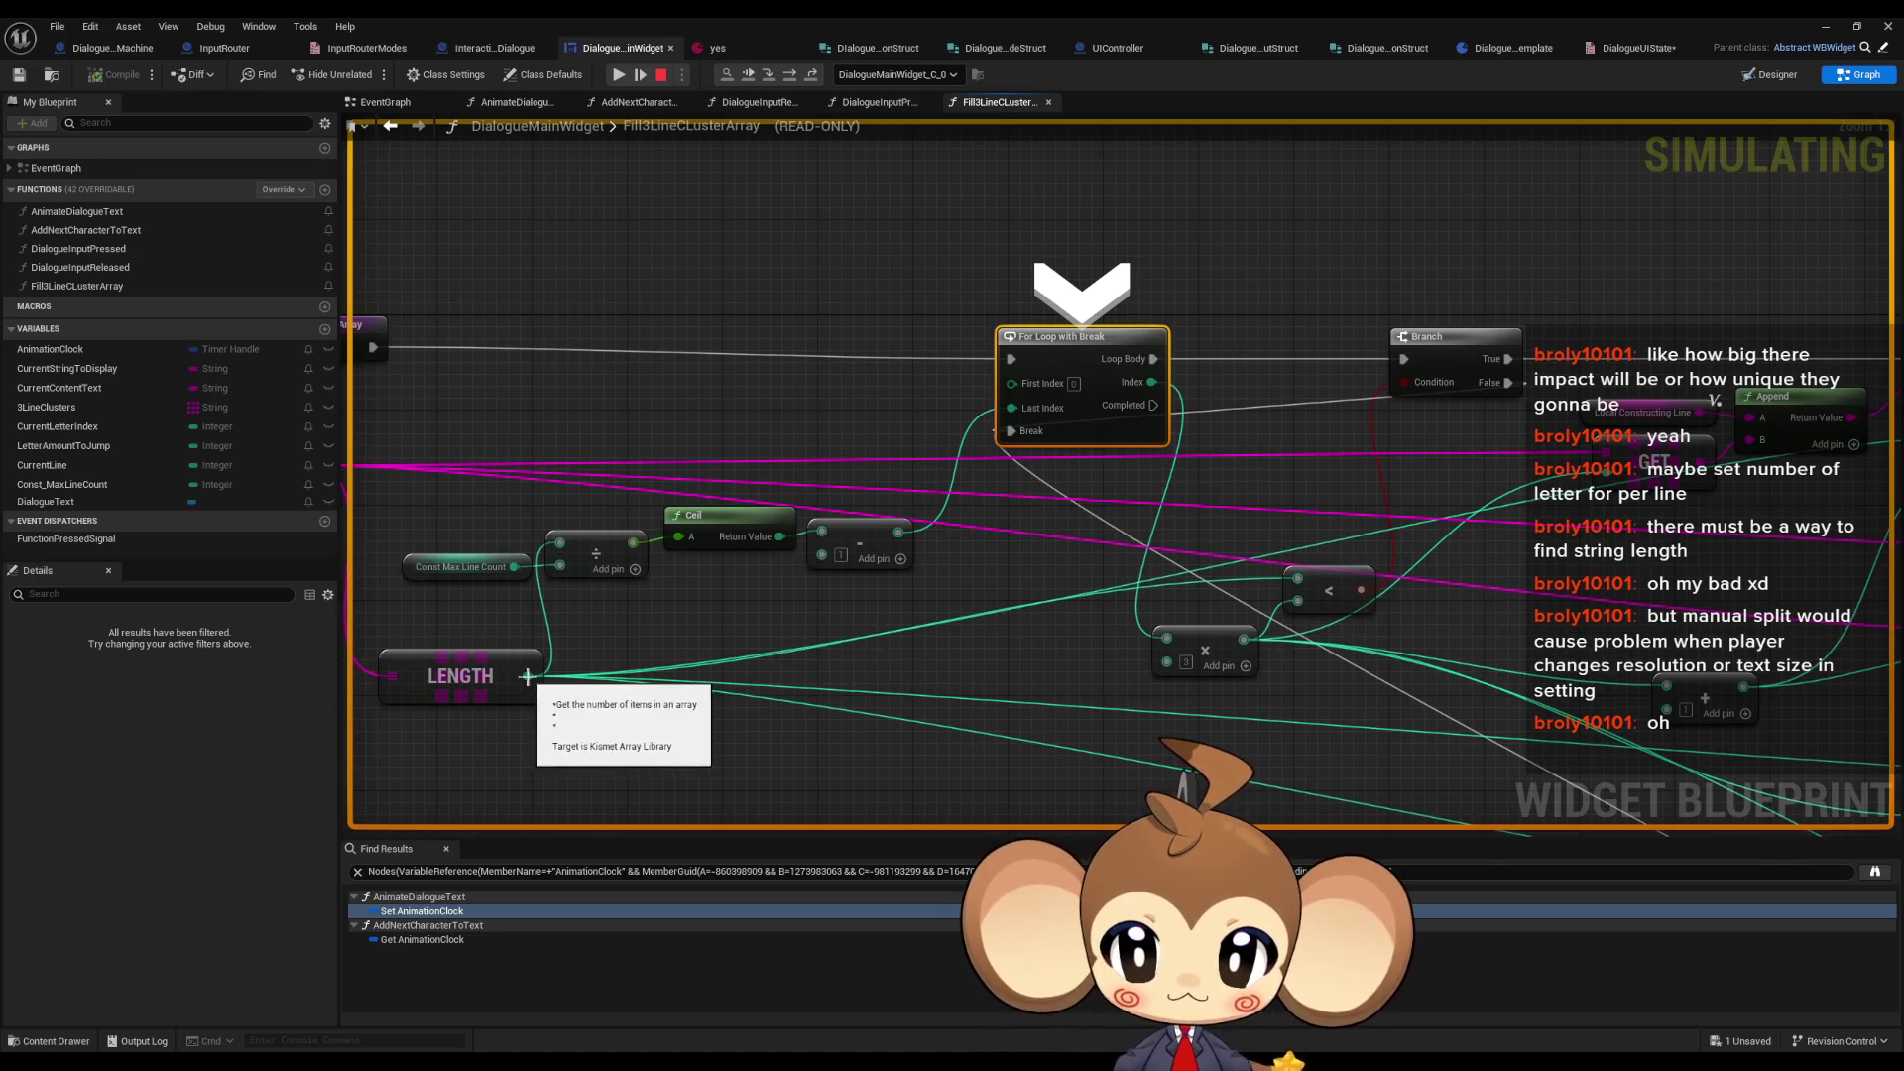
{"action": "mouse_move", "coordinate": [523, 676]}
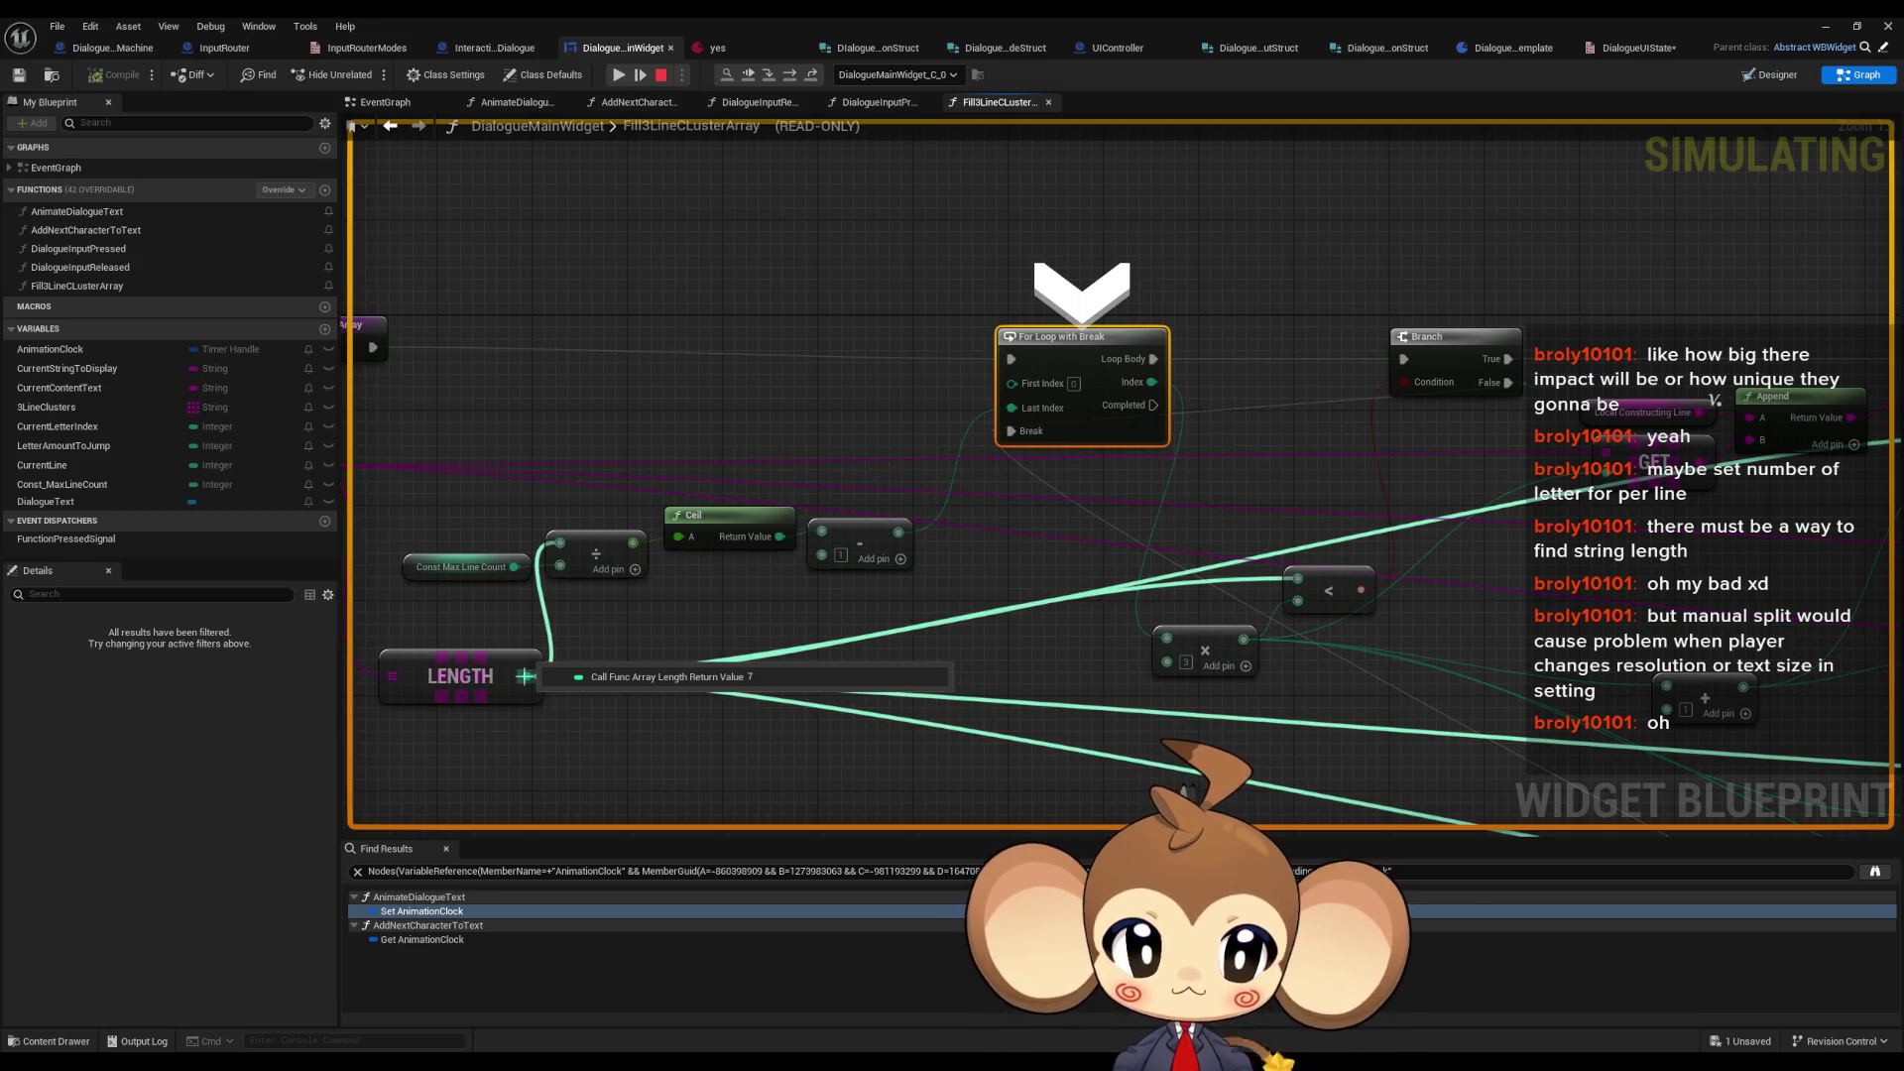
- Stop play, wire LENGTH and the [2] adder into the less-than checks, and place LENGTH beside Parse Into Array
{"action": "mouse_move", "coordinate": [1298, 599]}
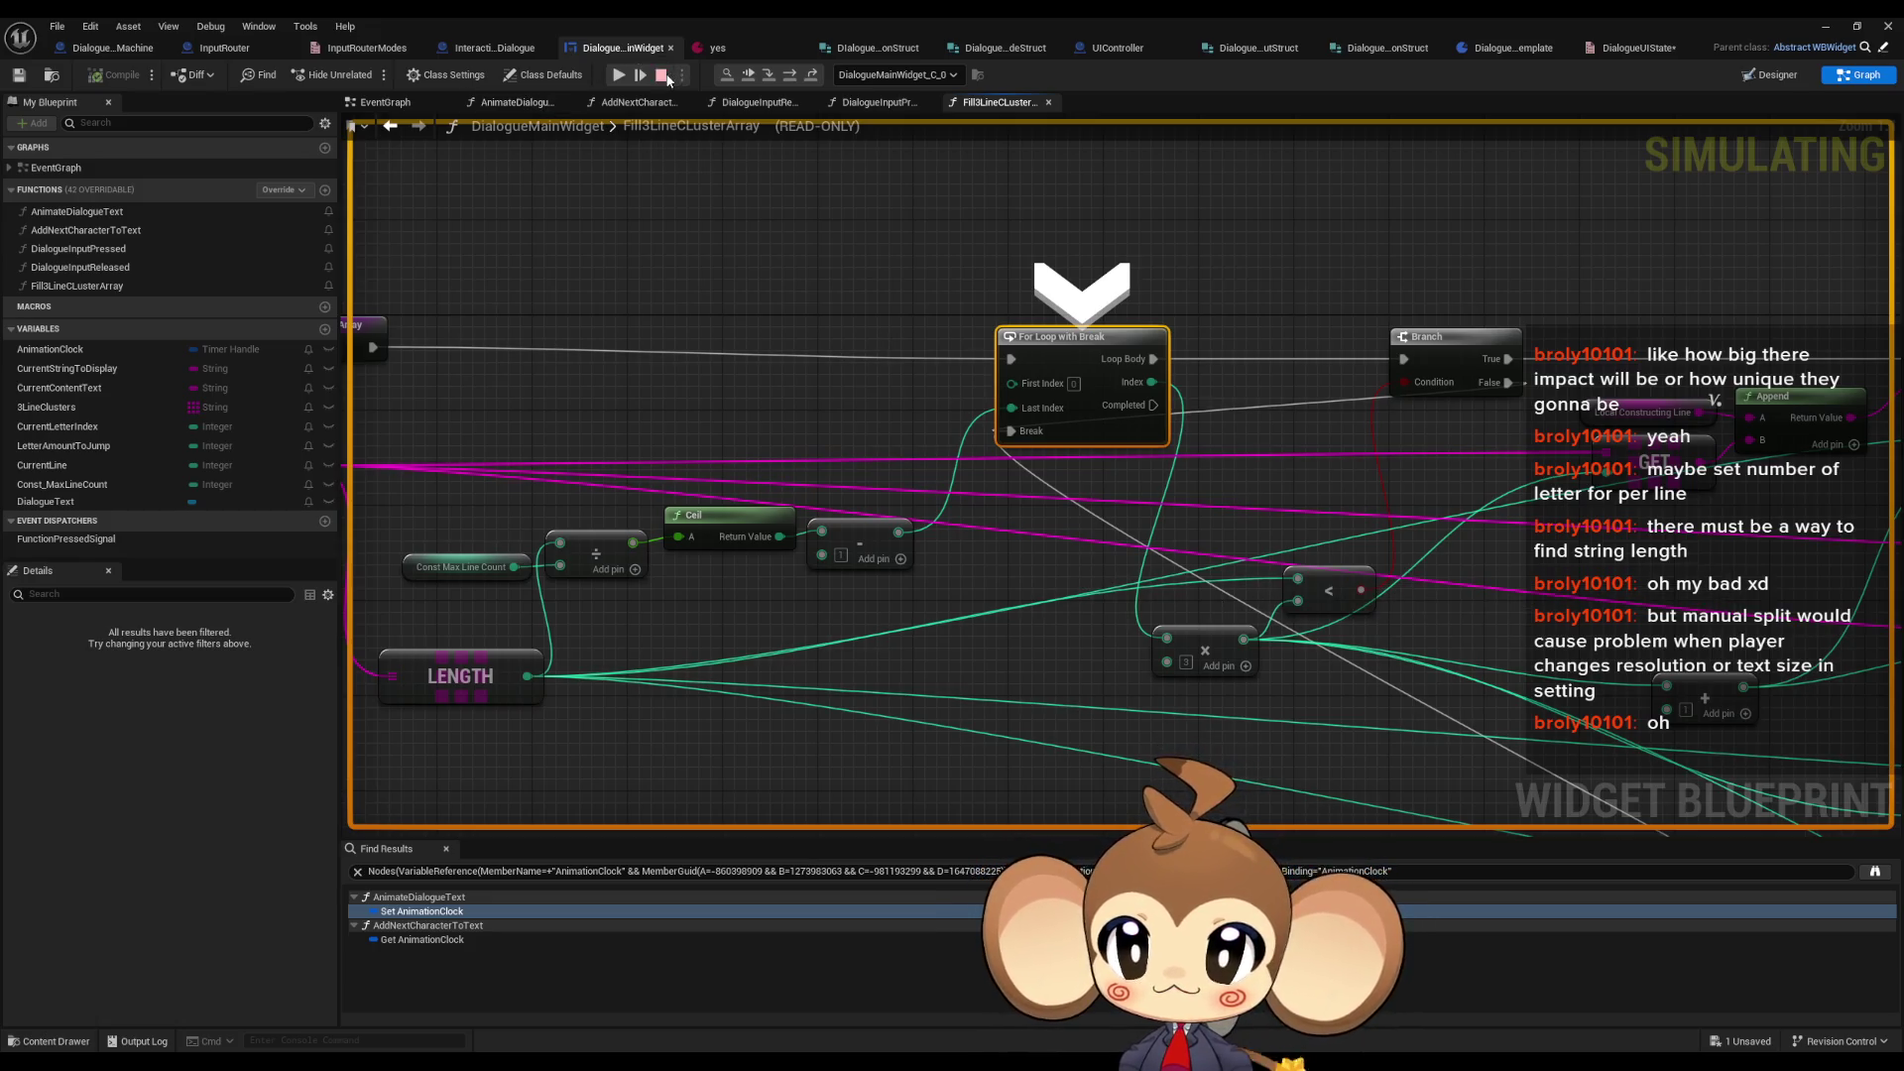
{"action": "left_click", "coordinate": [664, 76]}
{"action": "left_click_drag", "start_coordinate": [1298, 601], "coordinate": [576, 687]}
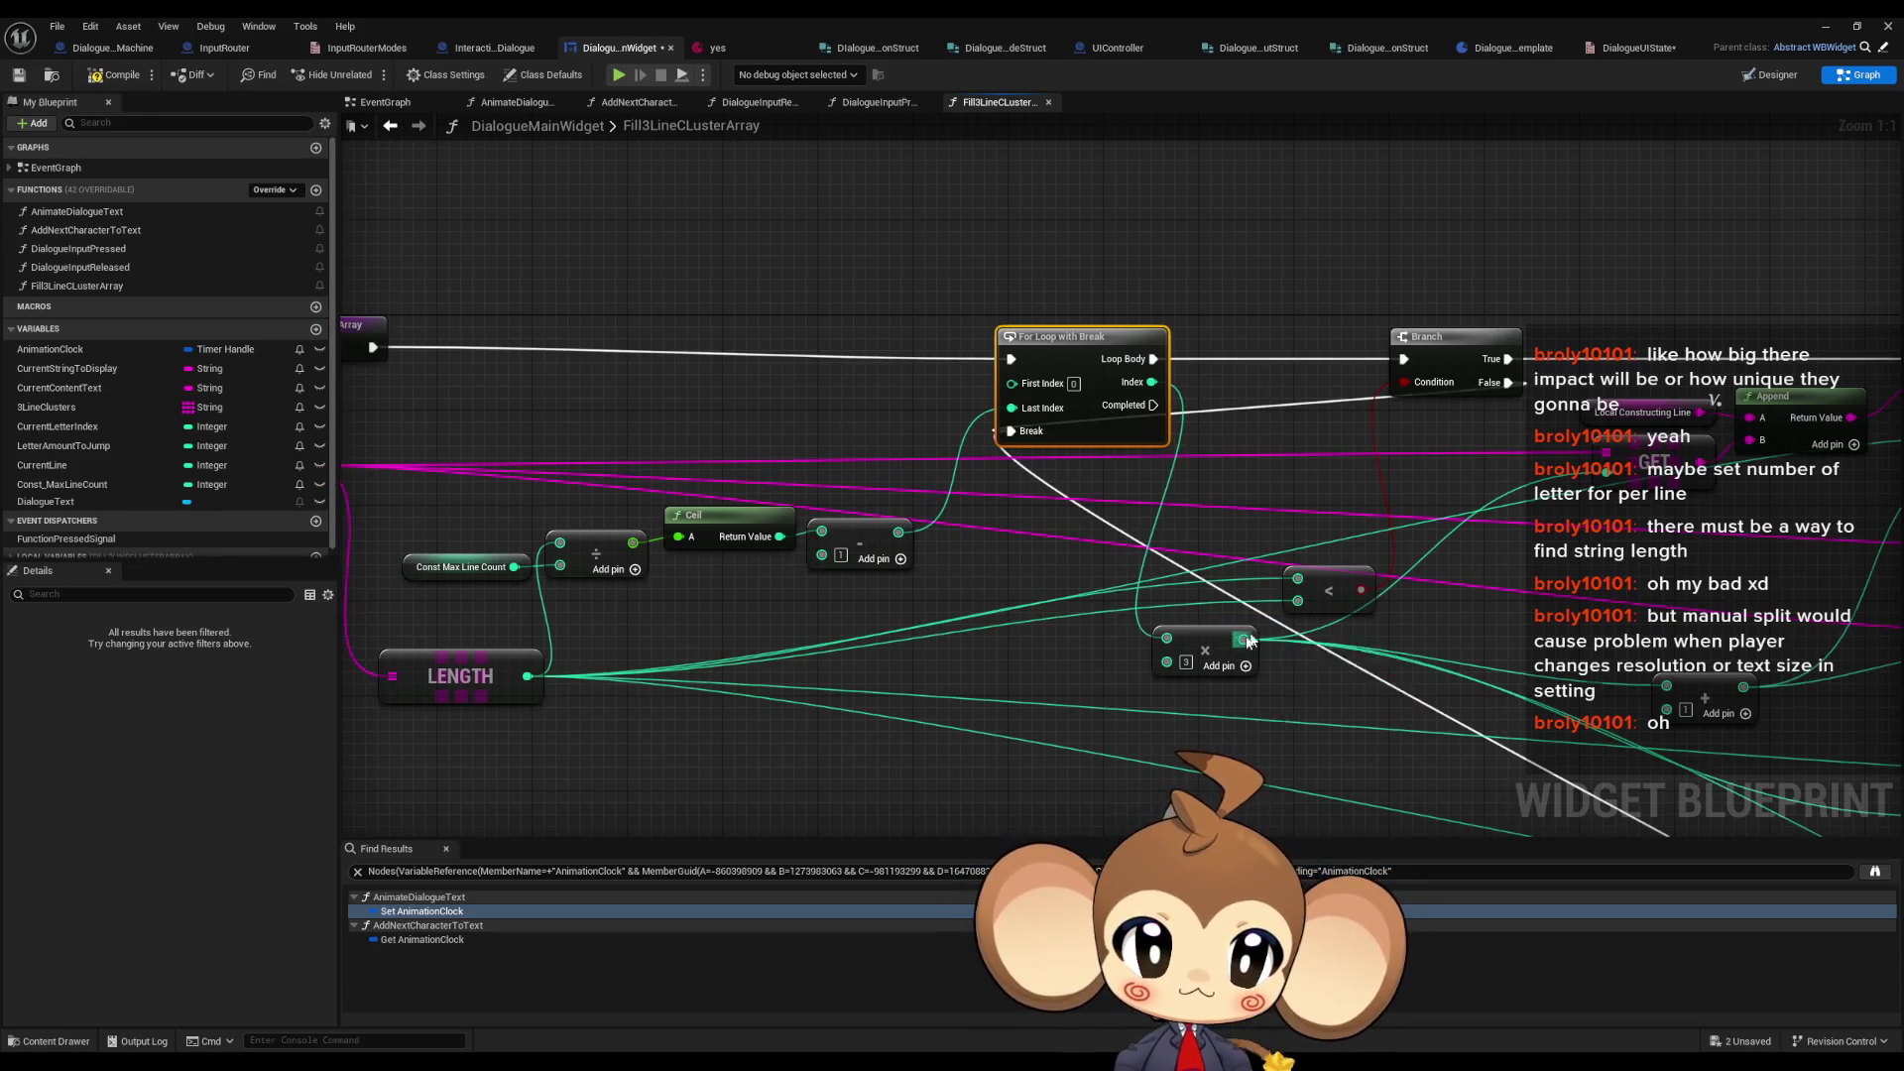
{"action": "scroll", "coordinate": [1248, 640], "scroll_direction": "down", "scroll_amount": 1}
{"action": "mouse_move", "coordinate": [1248, 640]}
{"action": "left_mouse_down"}
{"action": "mouse_move", "coordinate": [1214, 595]}
{"action": "mouse_move", "coordinate": [1038, 583]}
{"action": "mouse_move", "coordinate": [1352, 357]}
{"action": "mouse_move", "coordinate": [1661, 401]}
{"action": "left_mouse_up"}
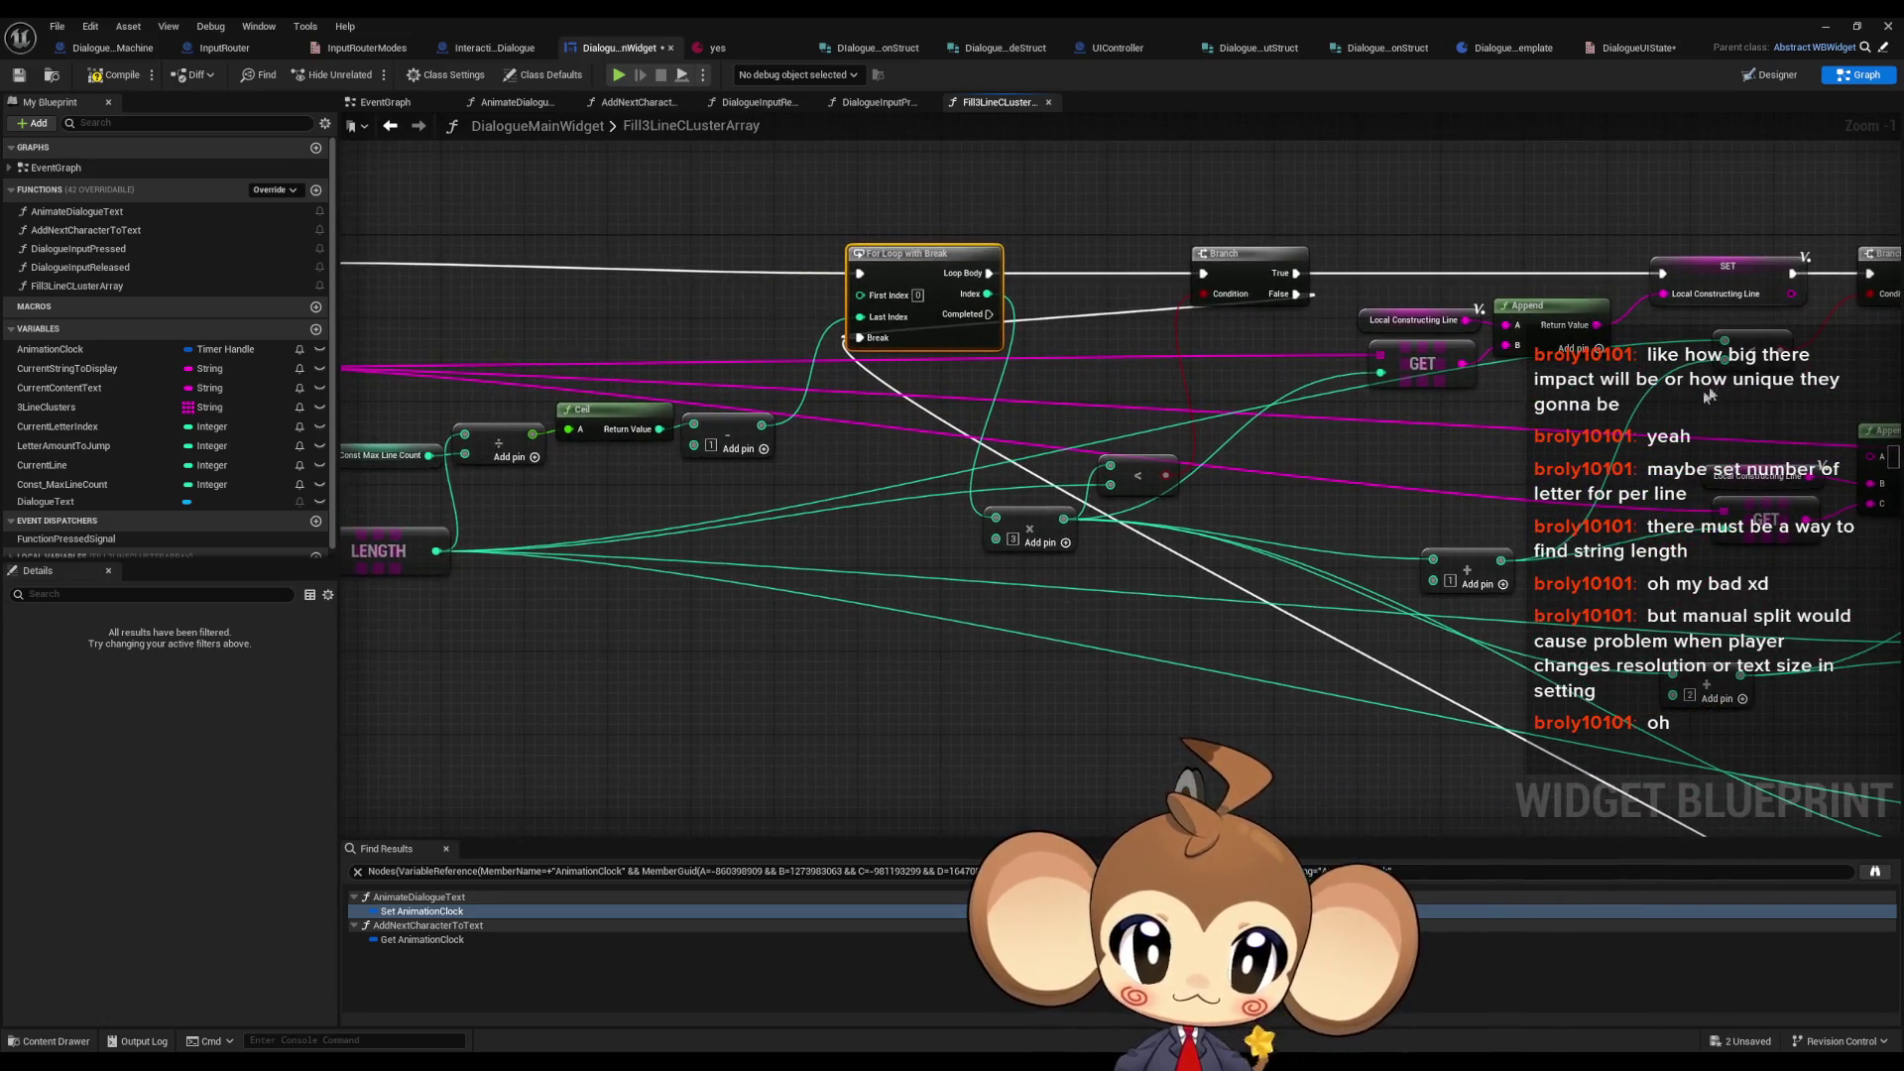
{"action": "mouse_move", "coordinate": [1502, 572]}
{"action": "left_mouse_down"}
{"action": "mouse_move", "coordinate": [1586, 446]}
{"action": "mouse_move", "coordinate": [1725, 343]}
{"action": "mouse_move", "coordinate": [602, 557]}
{"action": "mouse_move", "coordinate": [436, 550]}
{"action": "mouse_move", "coordinate": [883, 687]}
{"action": "mouse_move", "coordinate": [1031, 689]}
{"action": "left_mouse_up"}
{"action": "scroll", "coordinate": [426, 535], "scroll_direction": "down", "scroll_amount": 3}
{"action": "scroll", "coordinate": [1088, 660], "scroll_direction": "up", "scroll_amount": 4}
{"action": "mouse_move", "coordinate": [914, 694]}
{"action": "left_mouse_down"}
{"action": "mouse_move", "coordinate": [967, 684]}
{"action": "mouse_move", "coordinate": [1329, 474]}
{"action": "mouse_move", "coordinate": [1289, 570]}
{"action": "mouse_move", "coordinate": [1320, 476]}
{"action": "mouse_move", "coordinate": [1108, 492]}
{"action": "left_mouse_up"}
{"action": "mouse_move", "coordinate": [1635, 692]}
{"action": "left_mouse_down"}
{"action": "mouse_move", "coordinate": [1314, 561]}
{"action": "mouse_move", "coordinate": [1276, 591]}
{"action": "mouse_move", "coordinate": [1329, 573]}
{"action": "mouse_move", "coordinate": [596, 564]}
{"action": "left_mouse_up"}
{"action": "scroll", "coordinate": [1179, 598], "scroll_direction": "down", "scroll_amount": 5}
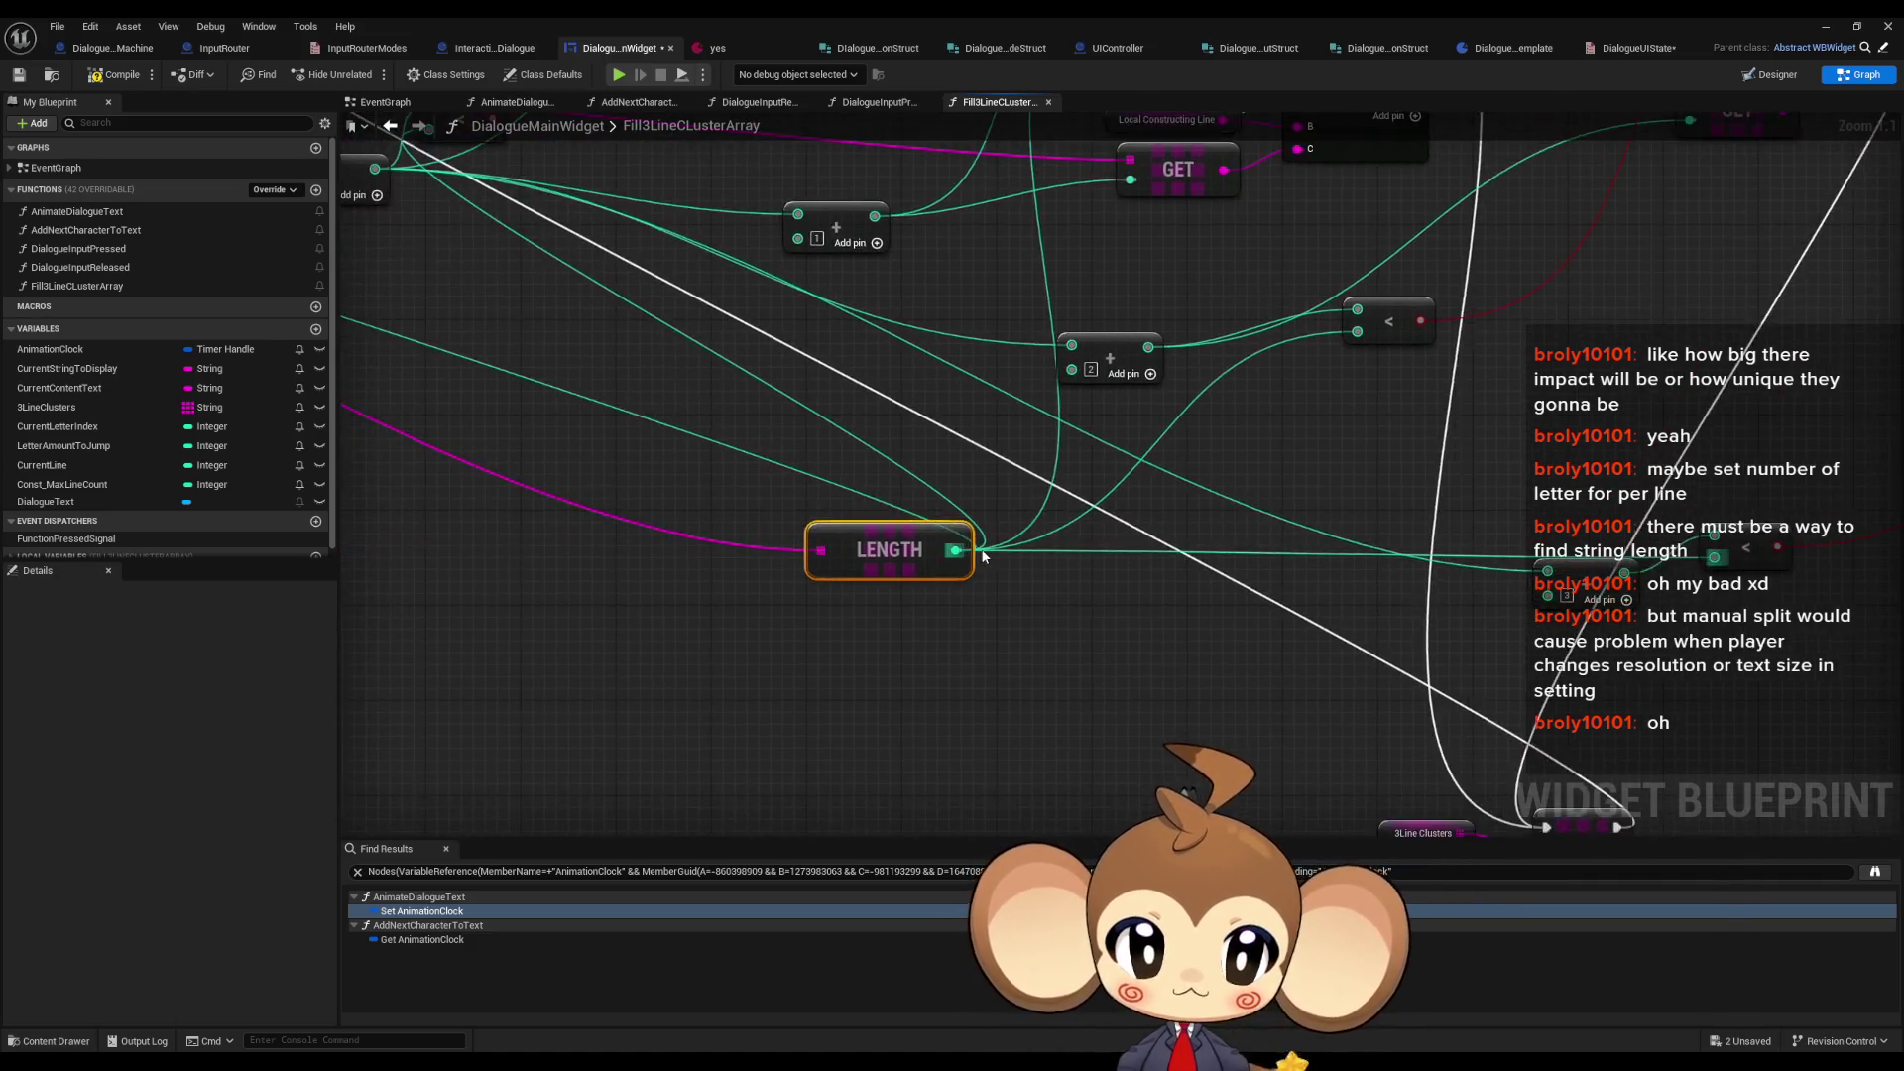
{"action": "mouse_move", "coordinate": [1179, 598]}
{"action": "left_mouse_down"}
{"action": "mouse_move", "coordinate": [723, 424]}
{"action": "mouse_move", "coordinate": [519, 401]}
{"action": "mouse_move", "coordinate": [514, 416]}
{"action": "left_mouse_up"}
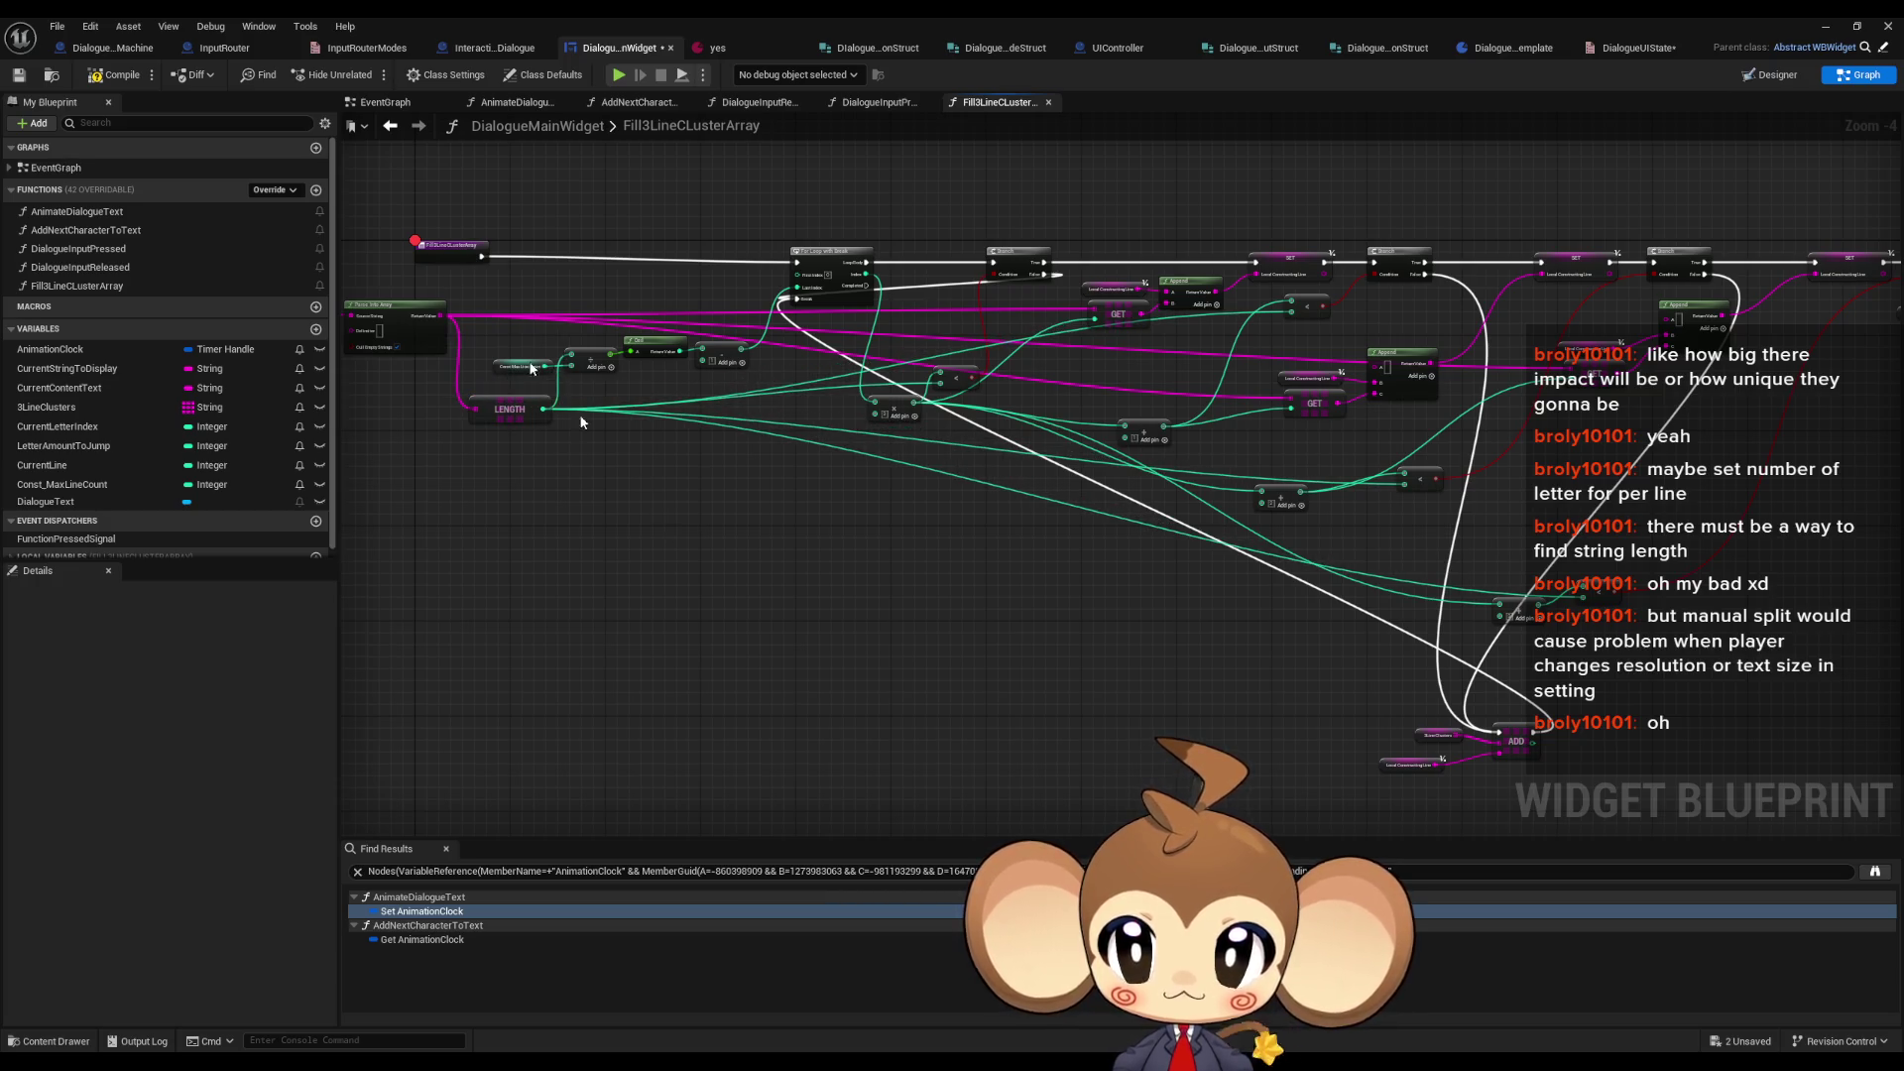
- Remove the entry node's breakpoint and return to the running game
{"action": "right_click", "coordinate": [442, 246]}
{"action": "left_click", "coordinate": [501, 563]}
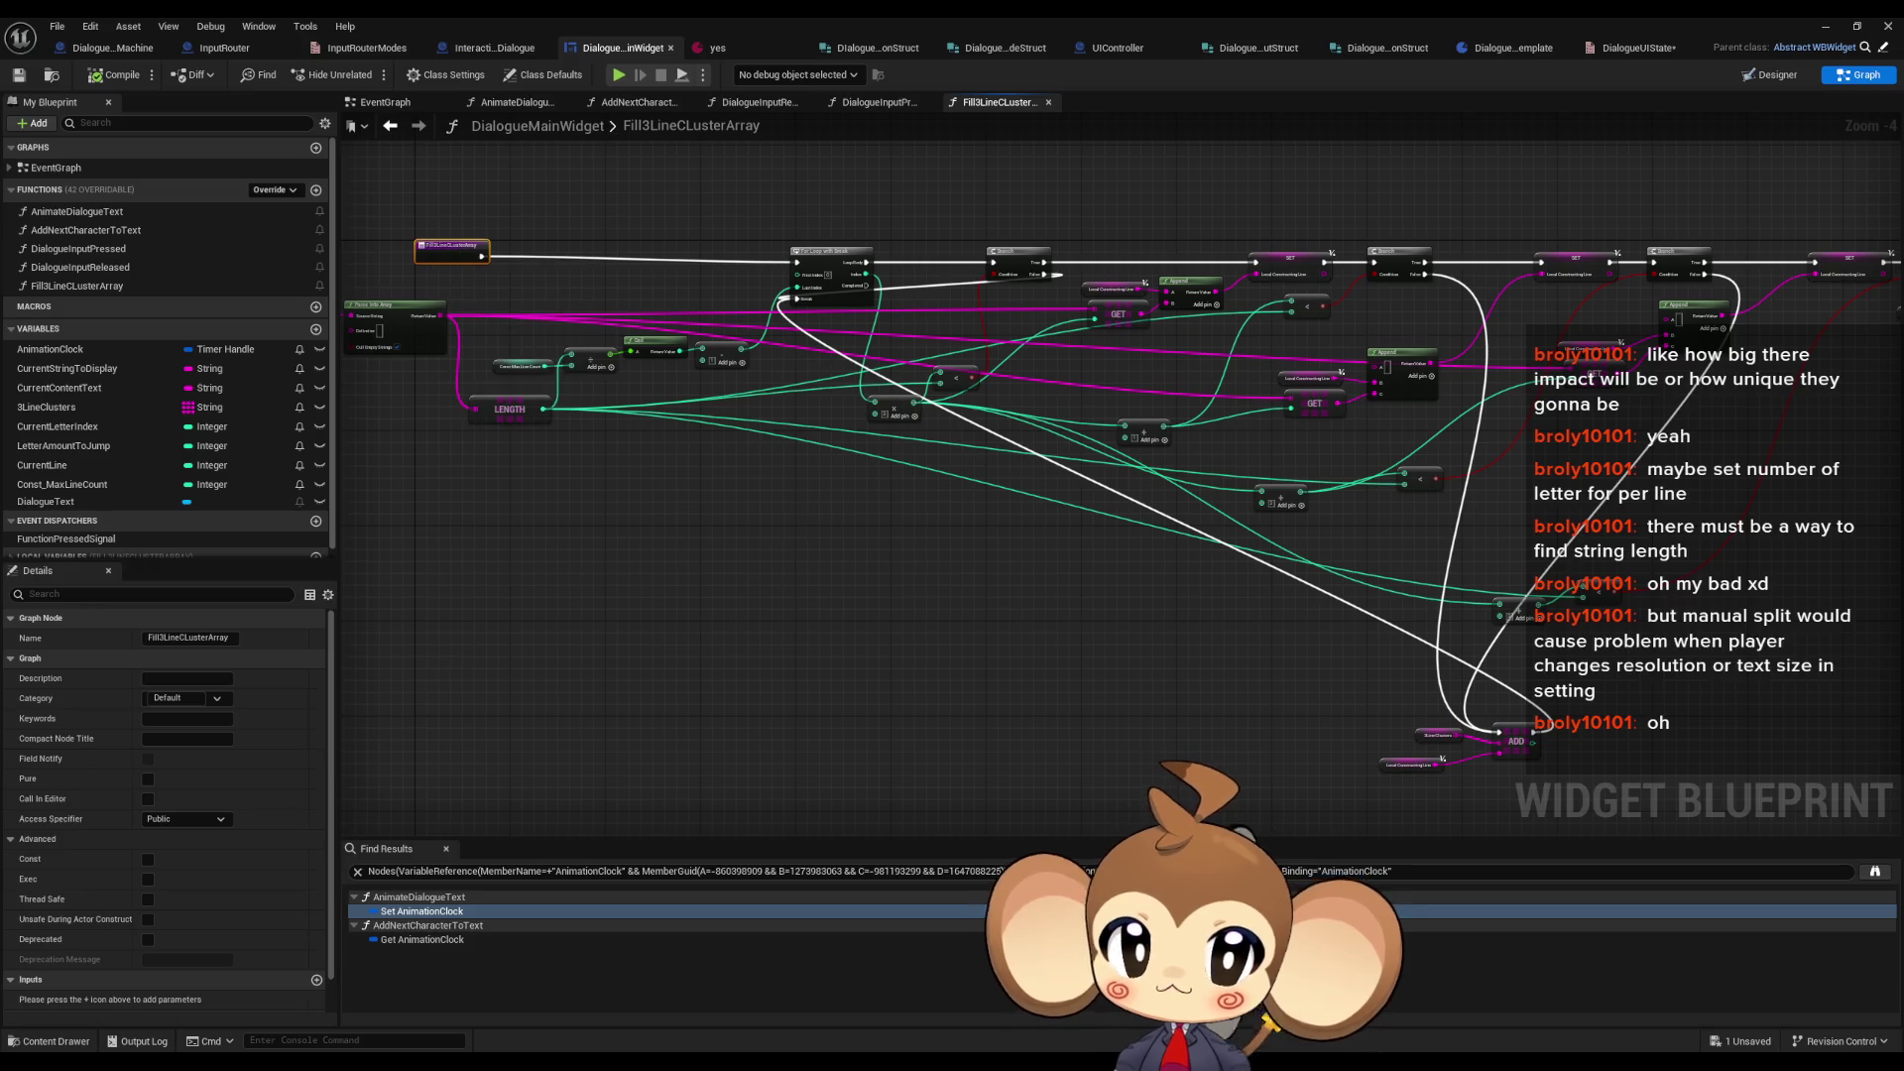
{"action": "left_click", "coordinate": [1821, 26]}
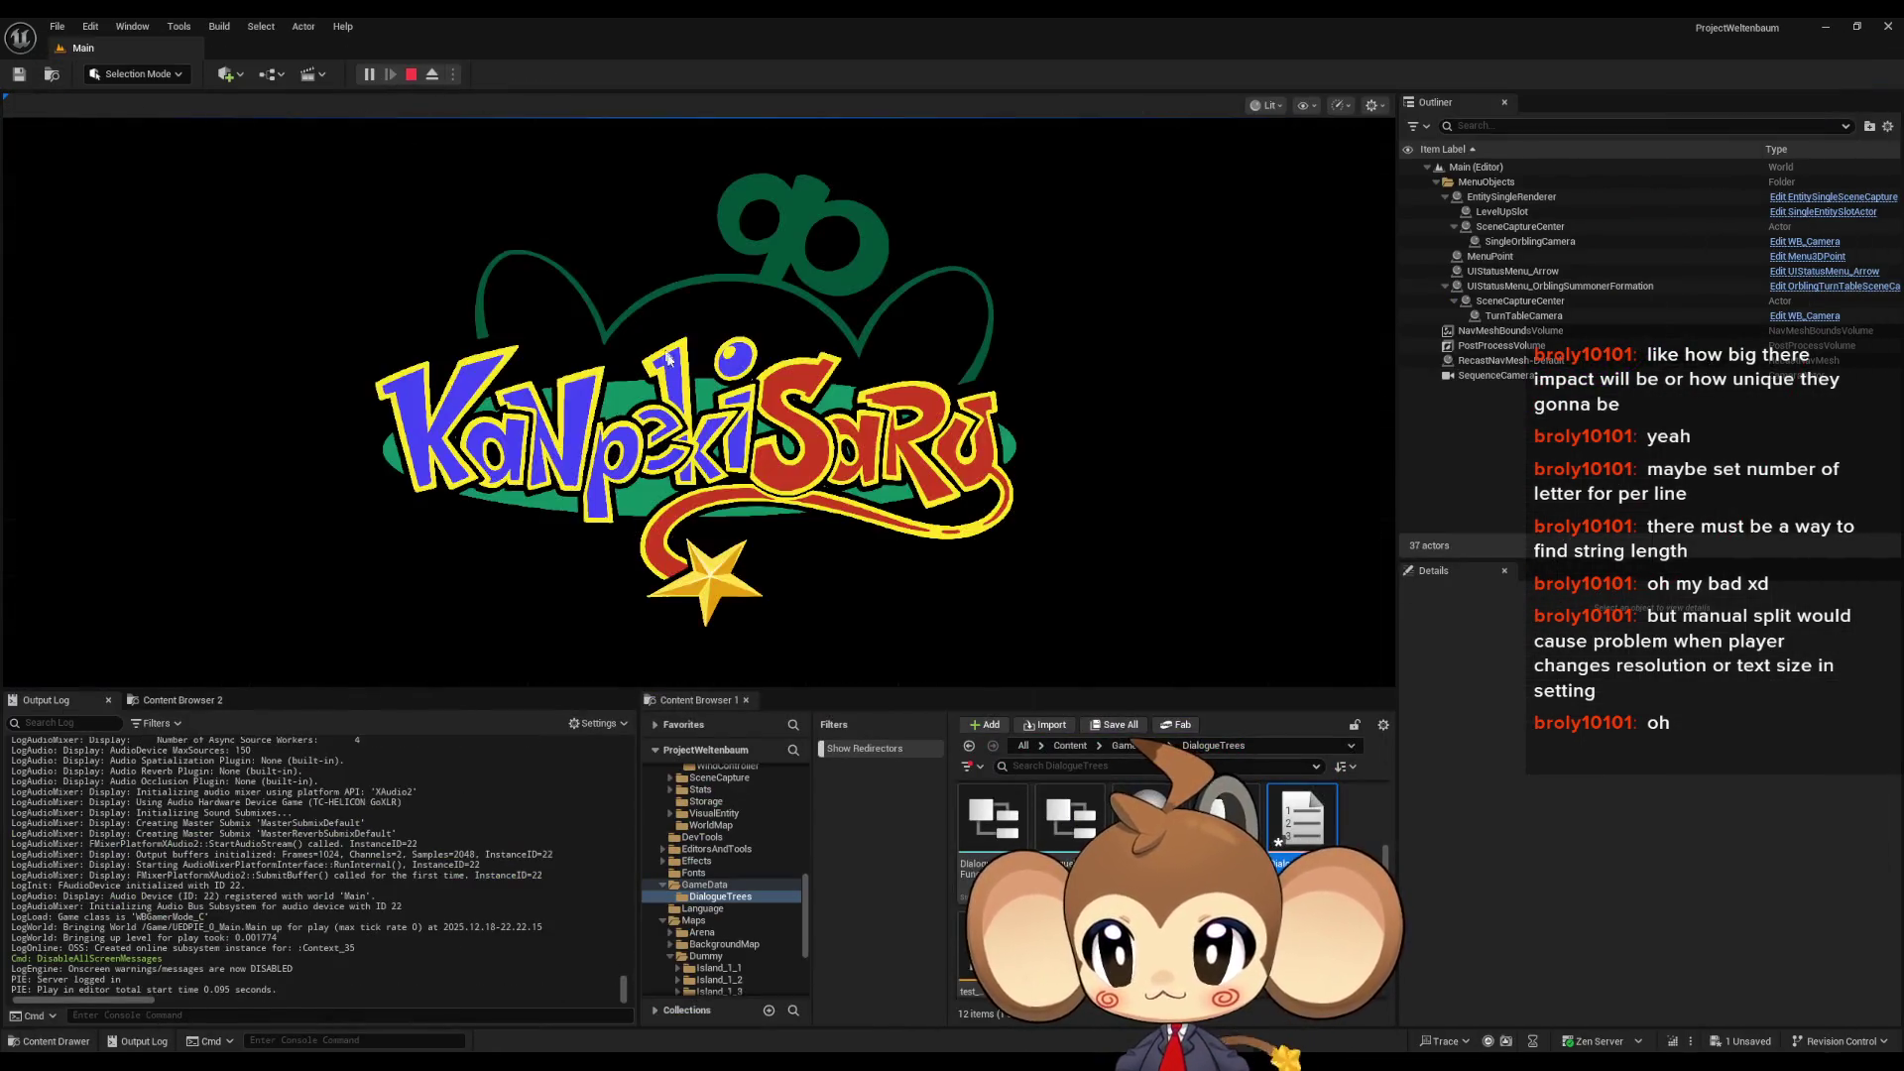
- Load the saved game from the start menu and open Tools > Debug > Blueprint Debugger
{"action": "left_click", "coordinate": [204, 586]}
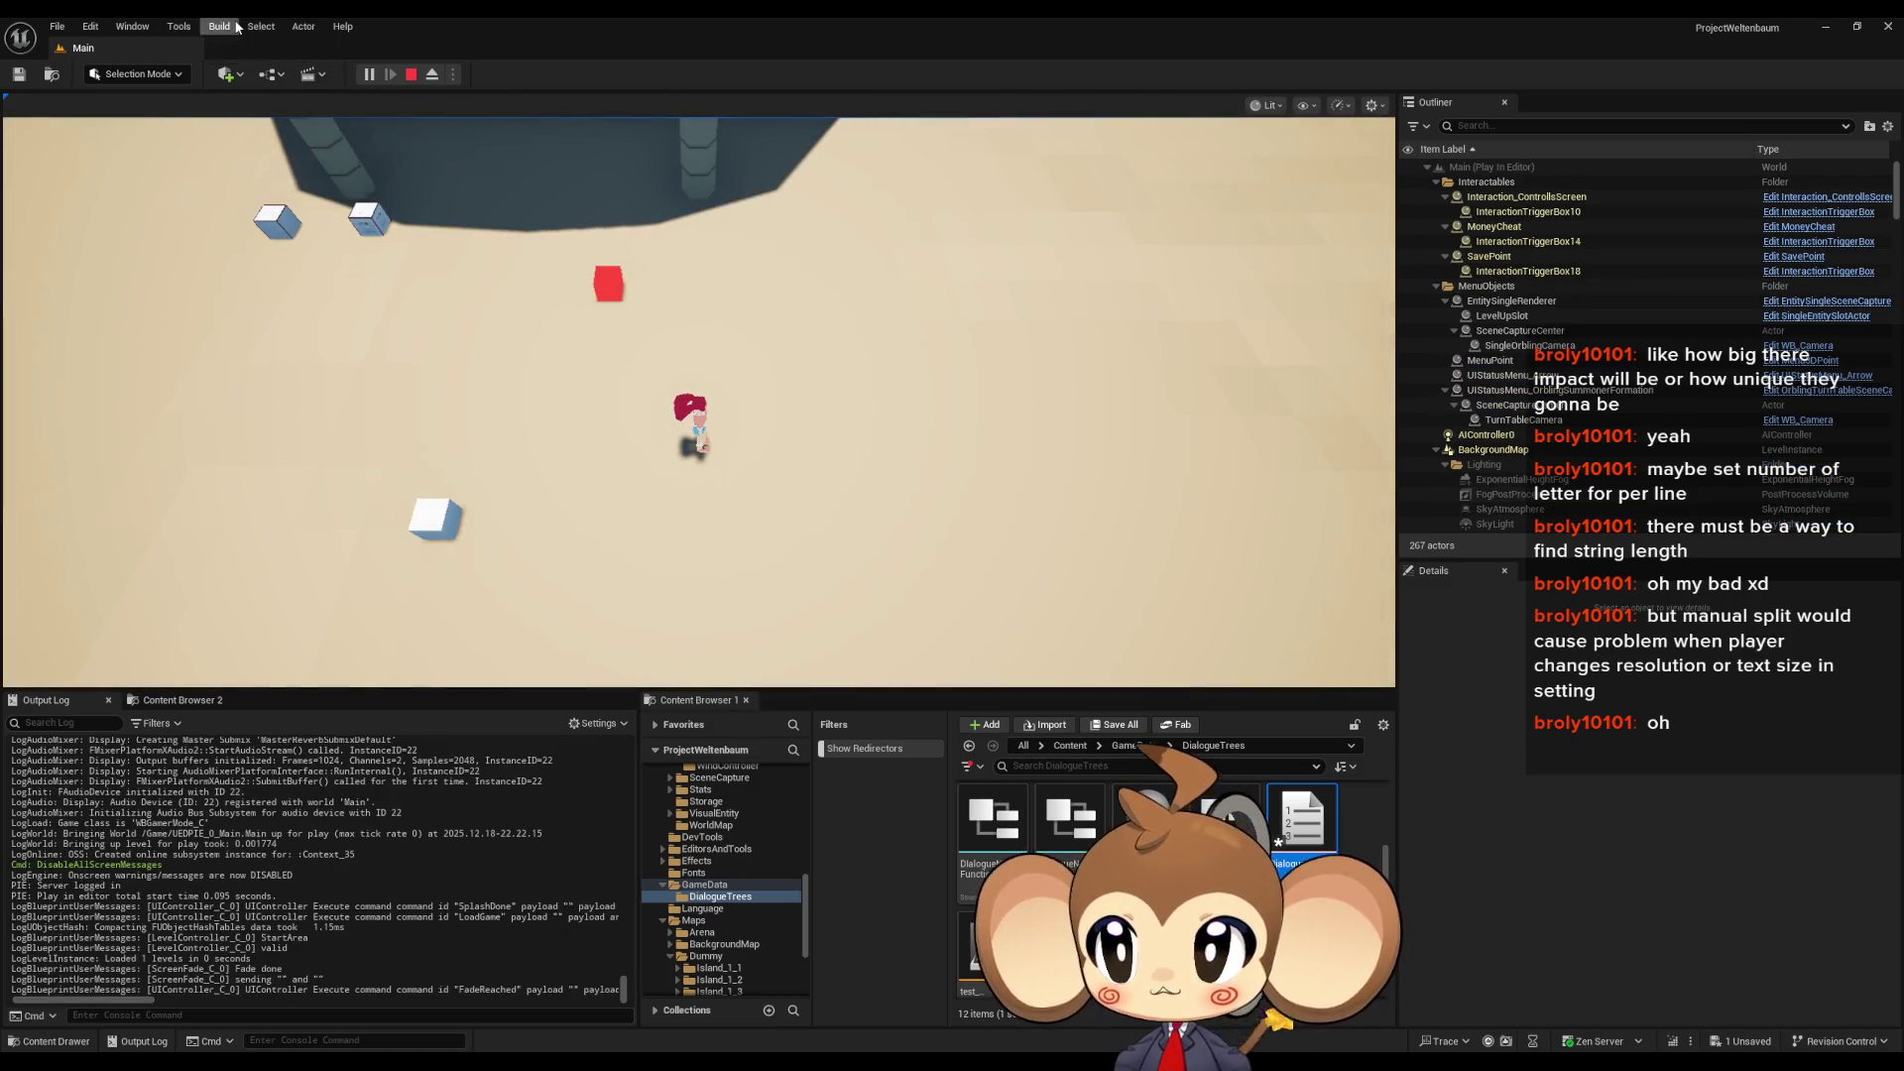
{"action": "left_click", "coordinate": [184, 27]}
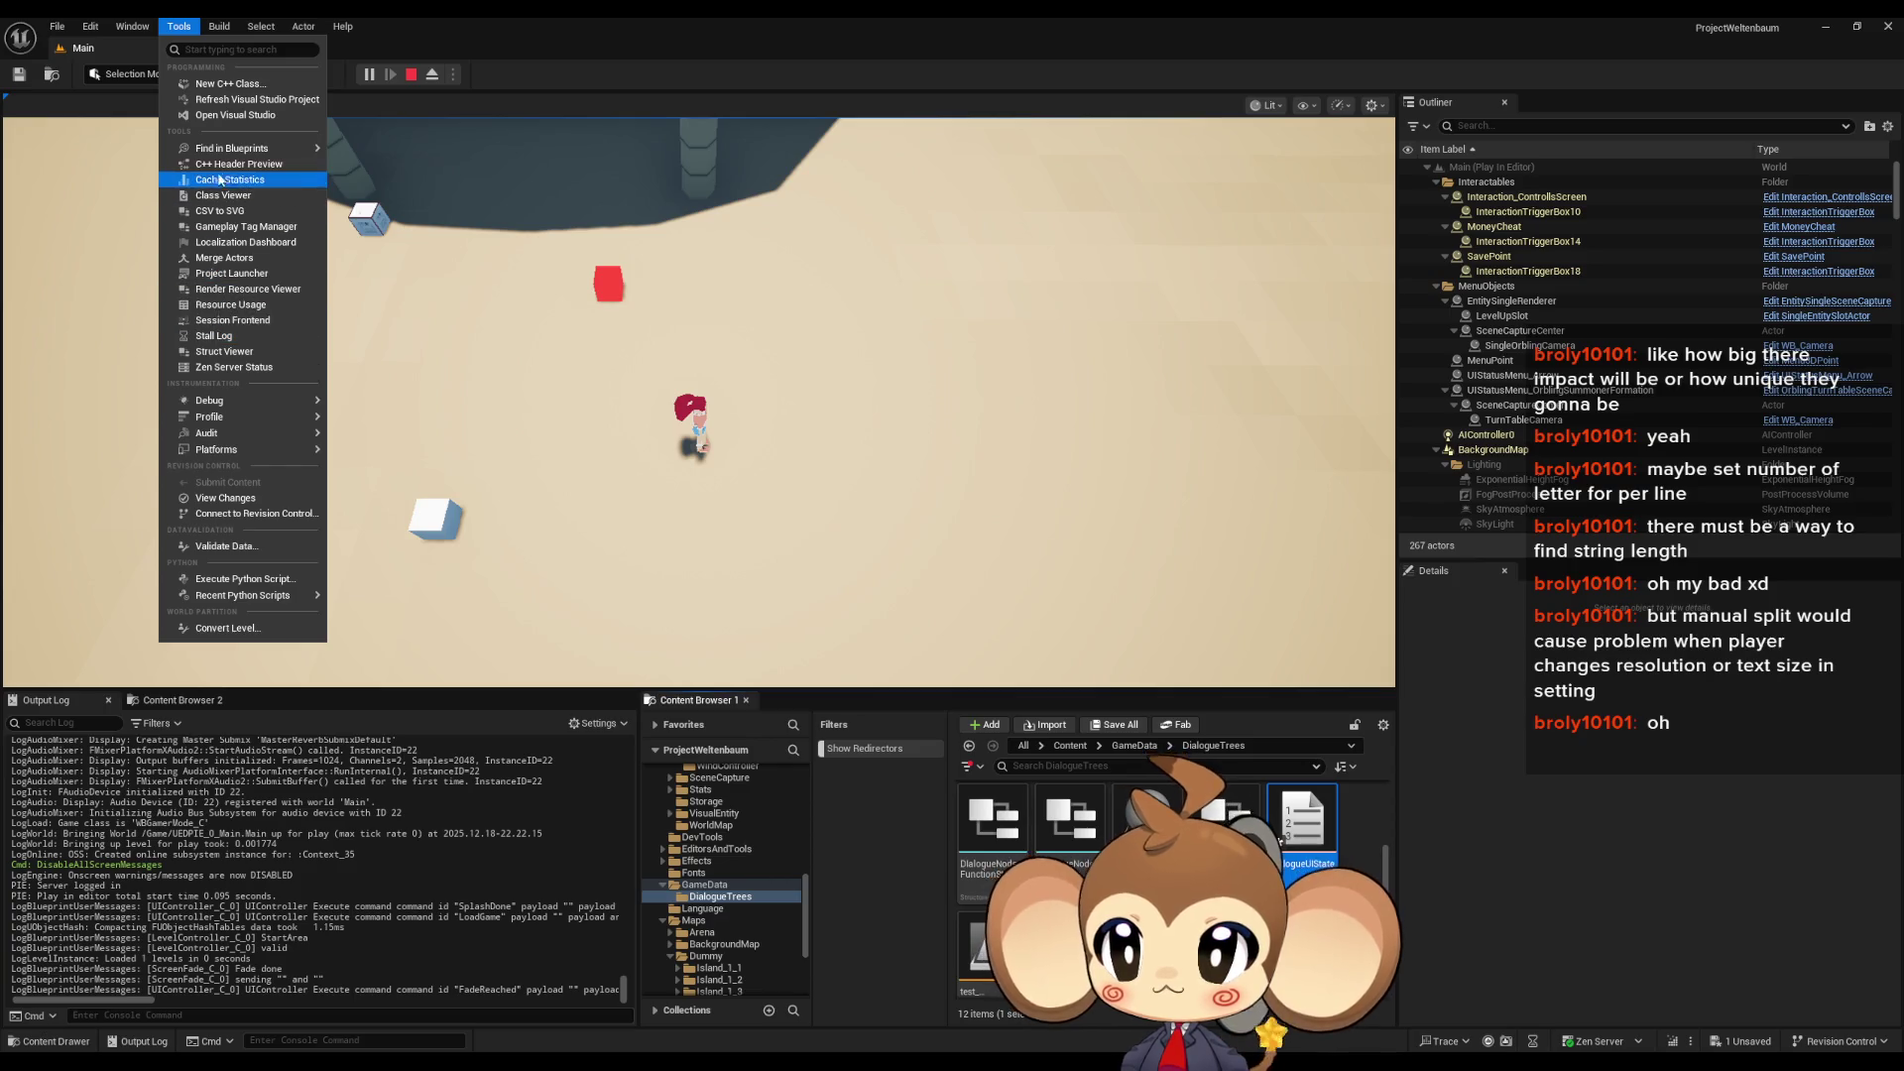
{"action": "mouse_move", "coordinate": [224, 403]}
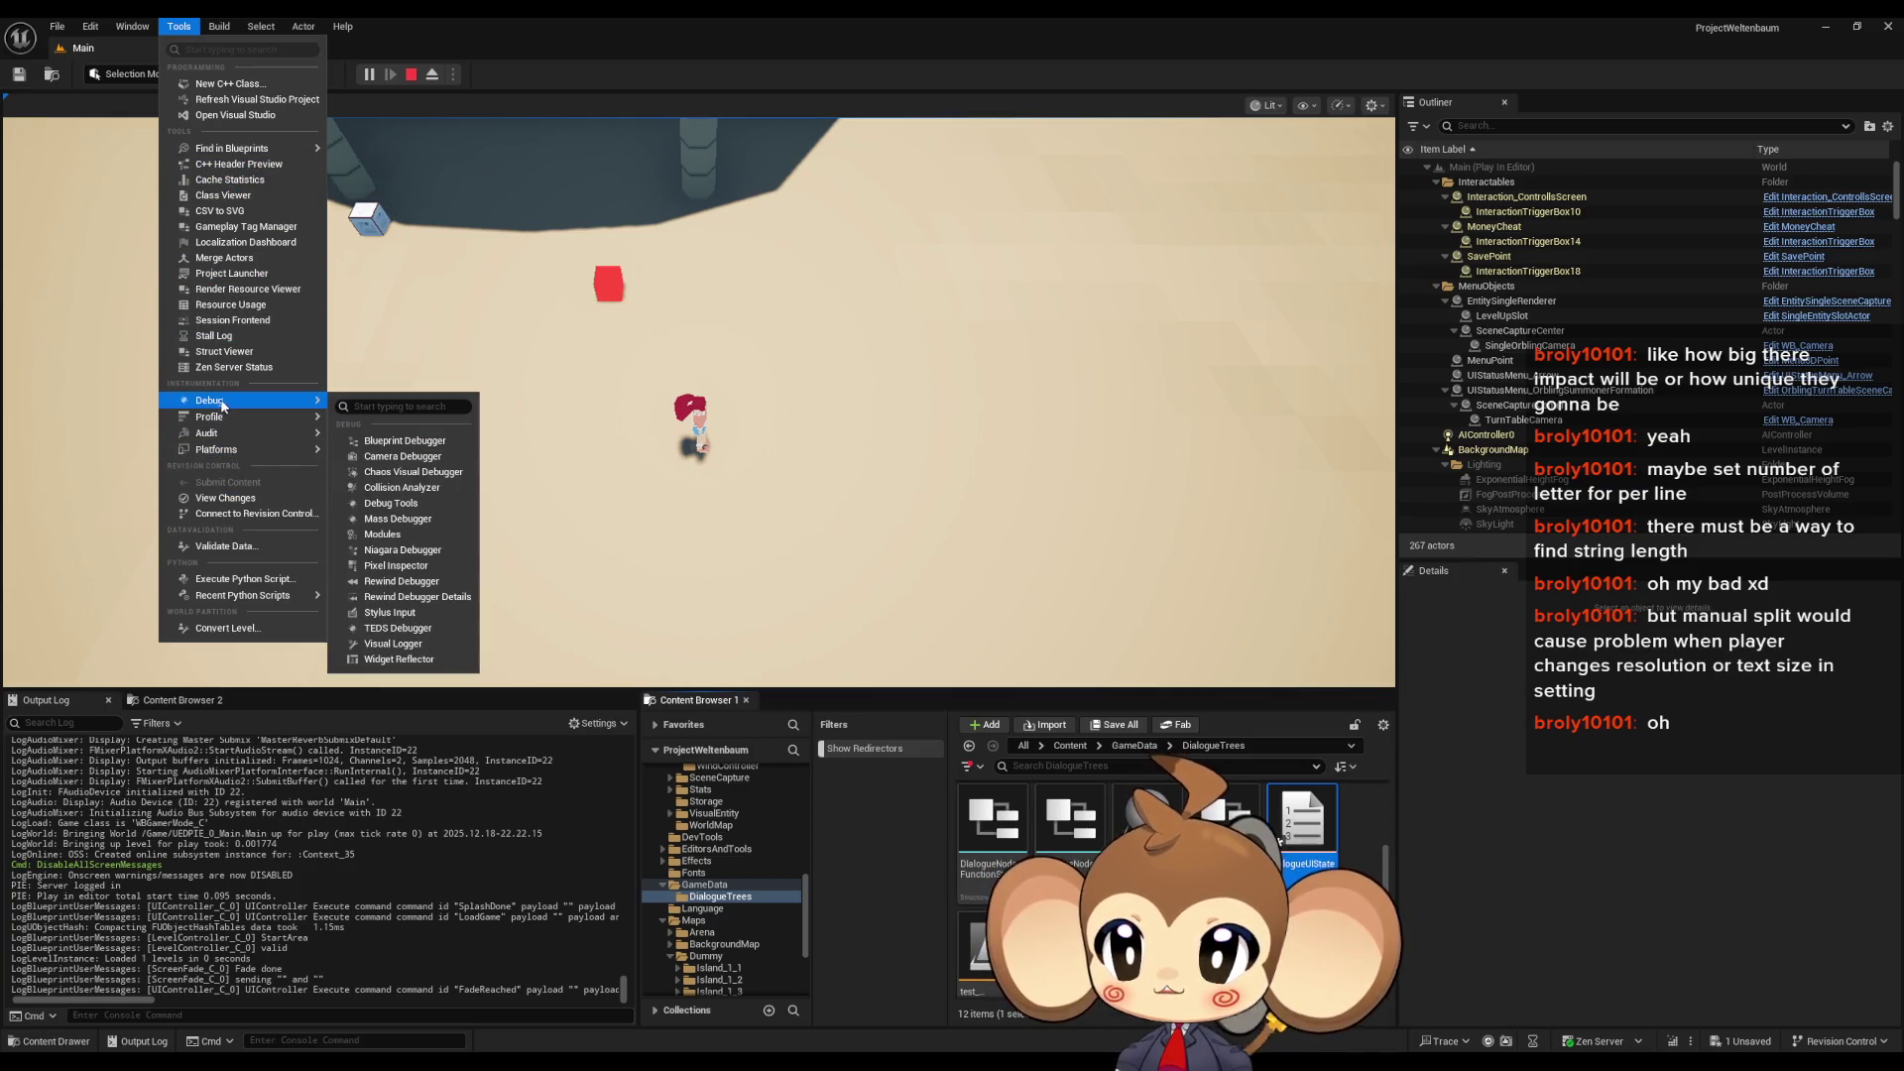
{"action": "left_click", "coordinate": [411, 448]}
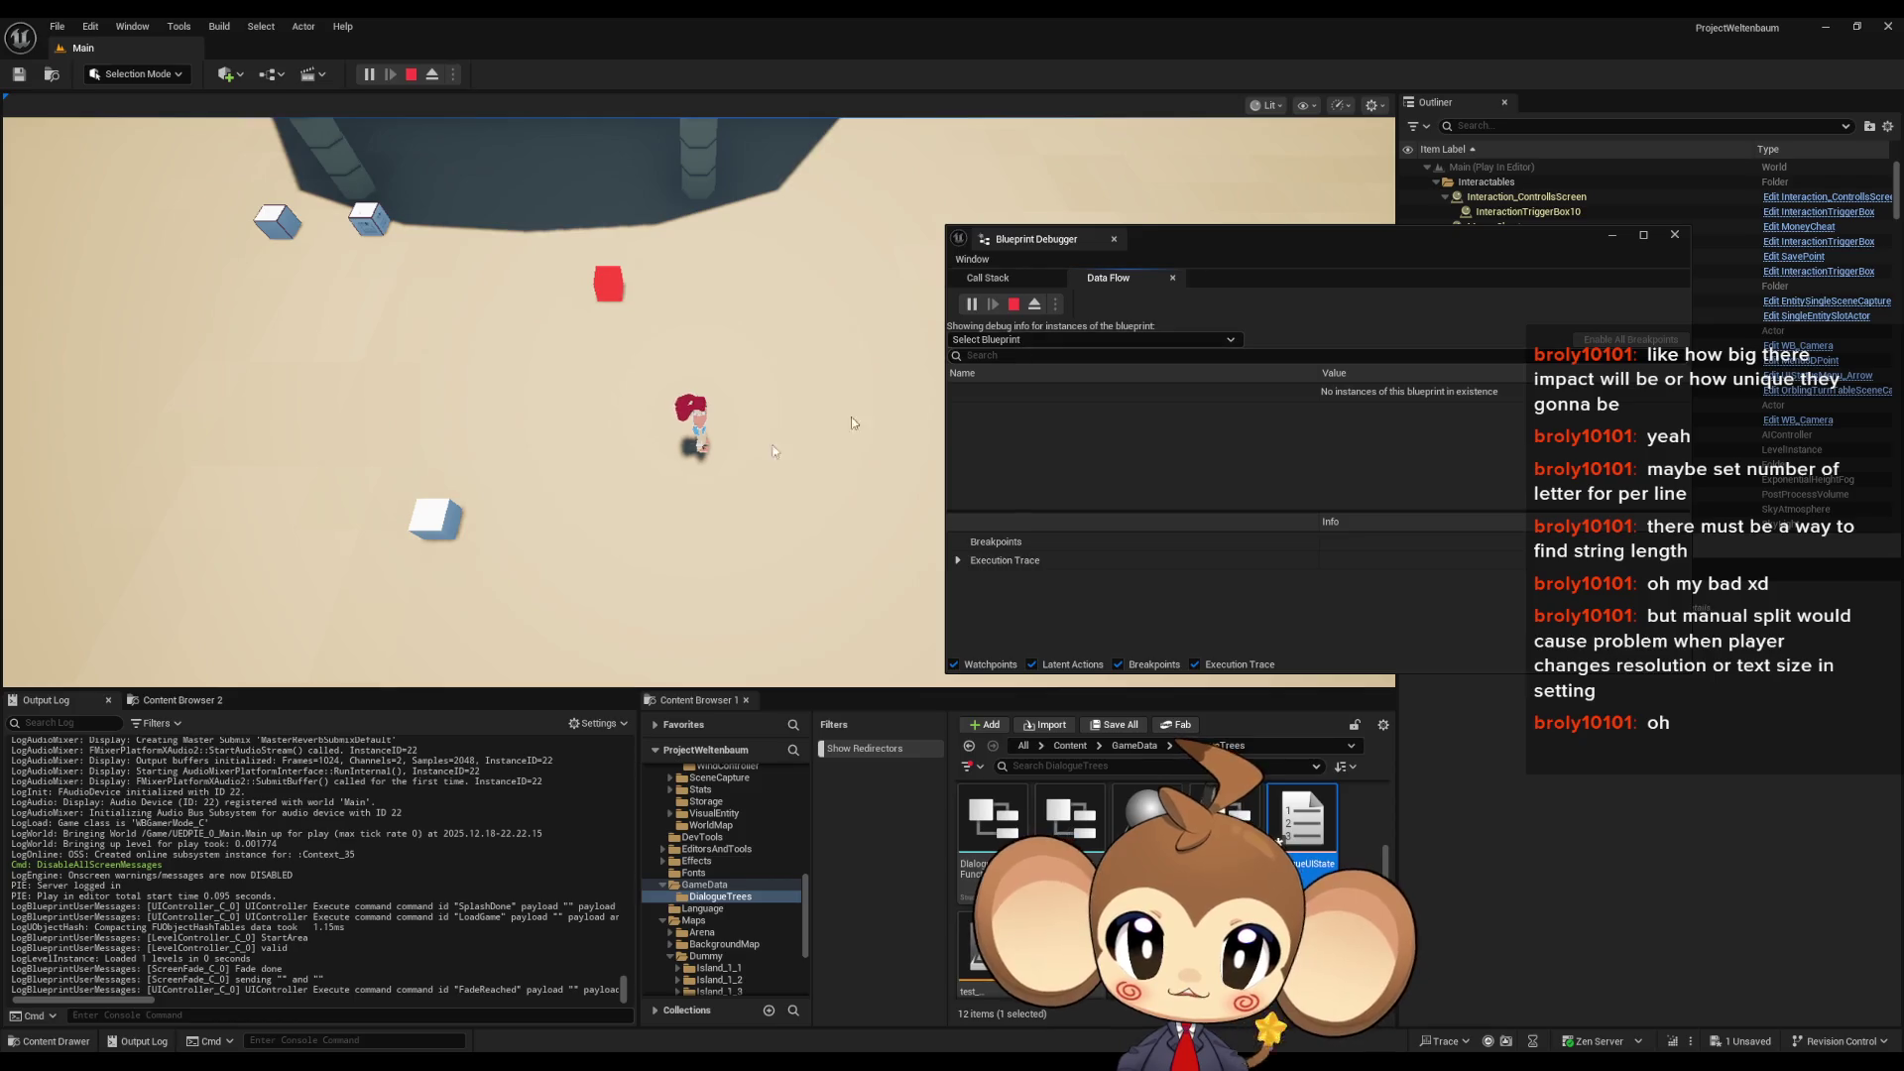
- Pick DialogueMainWidget as the blueprint to debug by searching for it
{"action": "left_click", "coordinate": [1025, 341]}
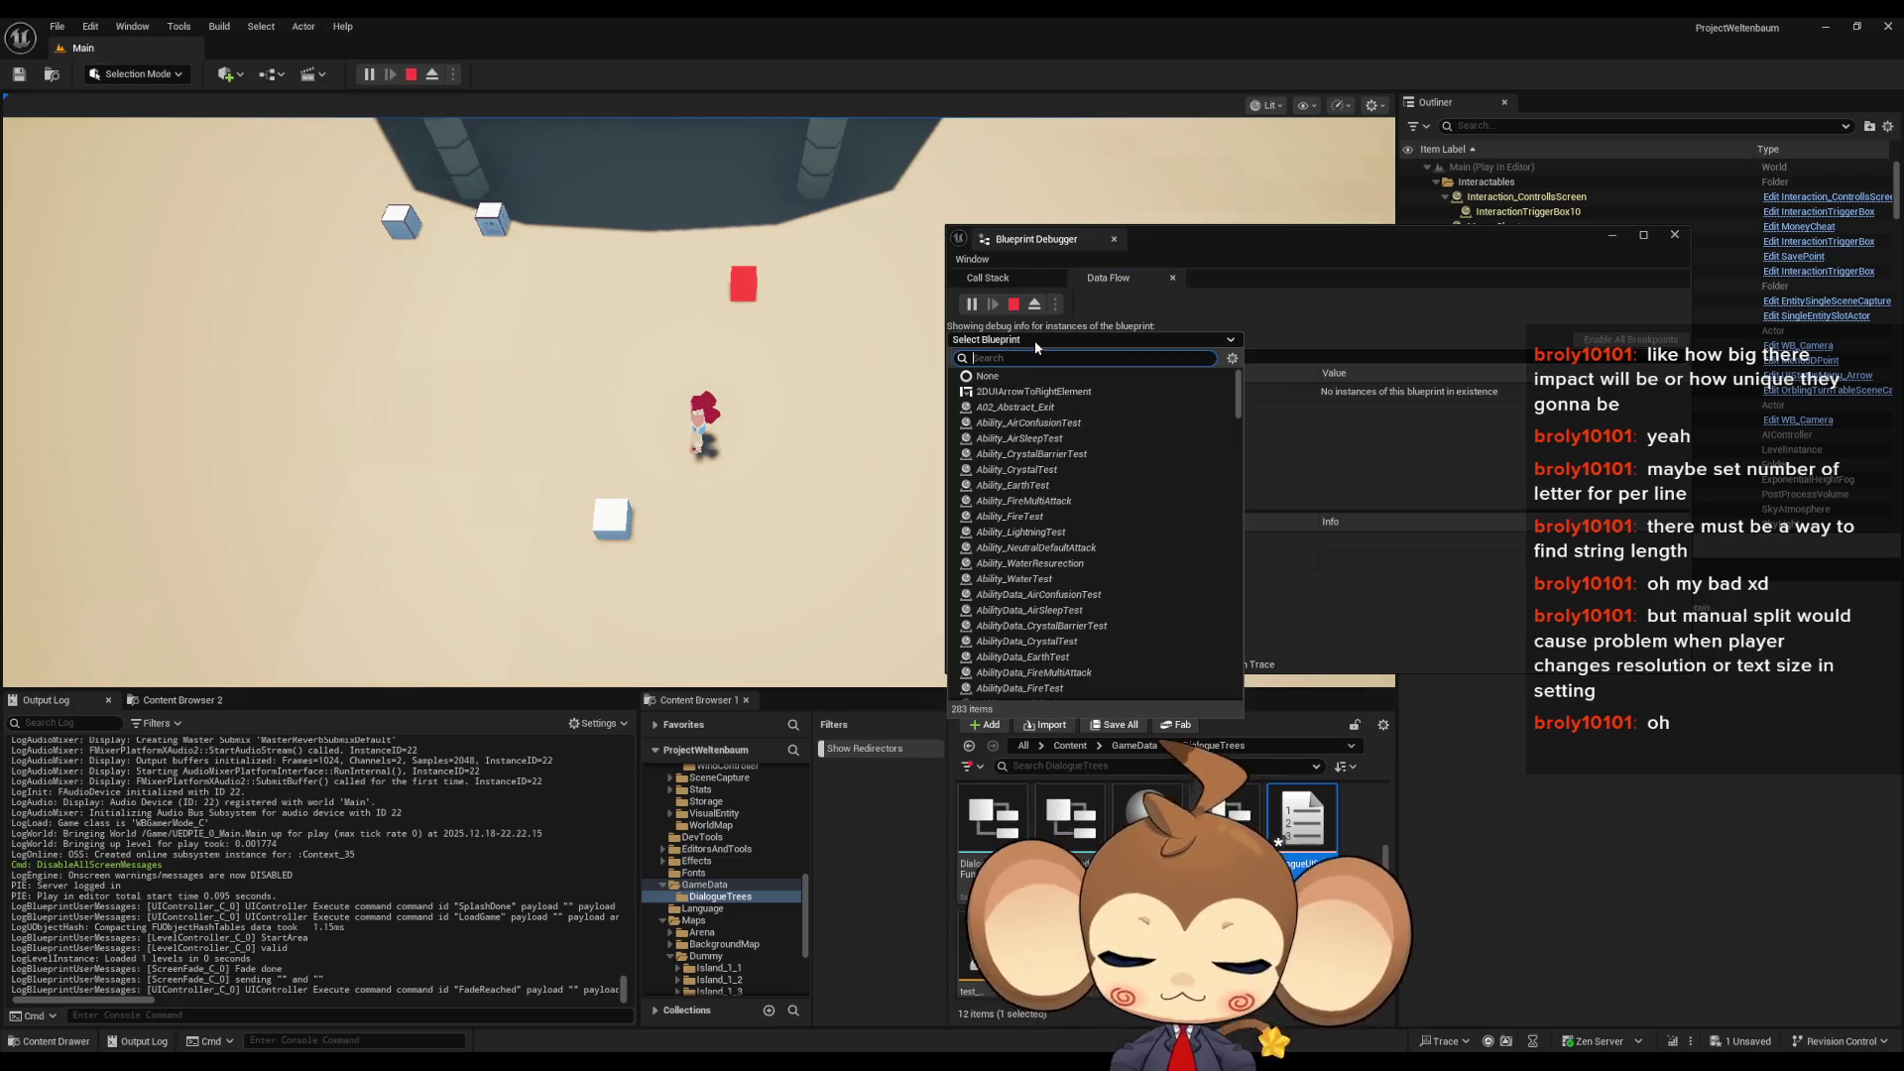
{"action": "type", "text": "dio wi"}
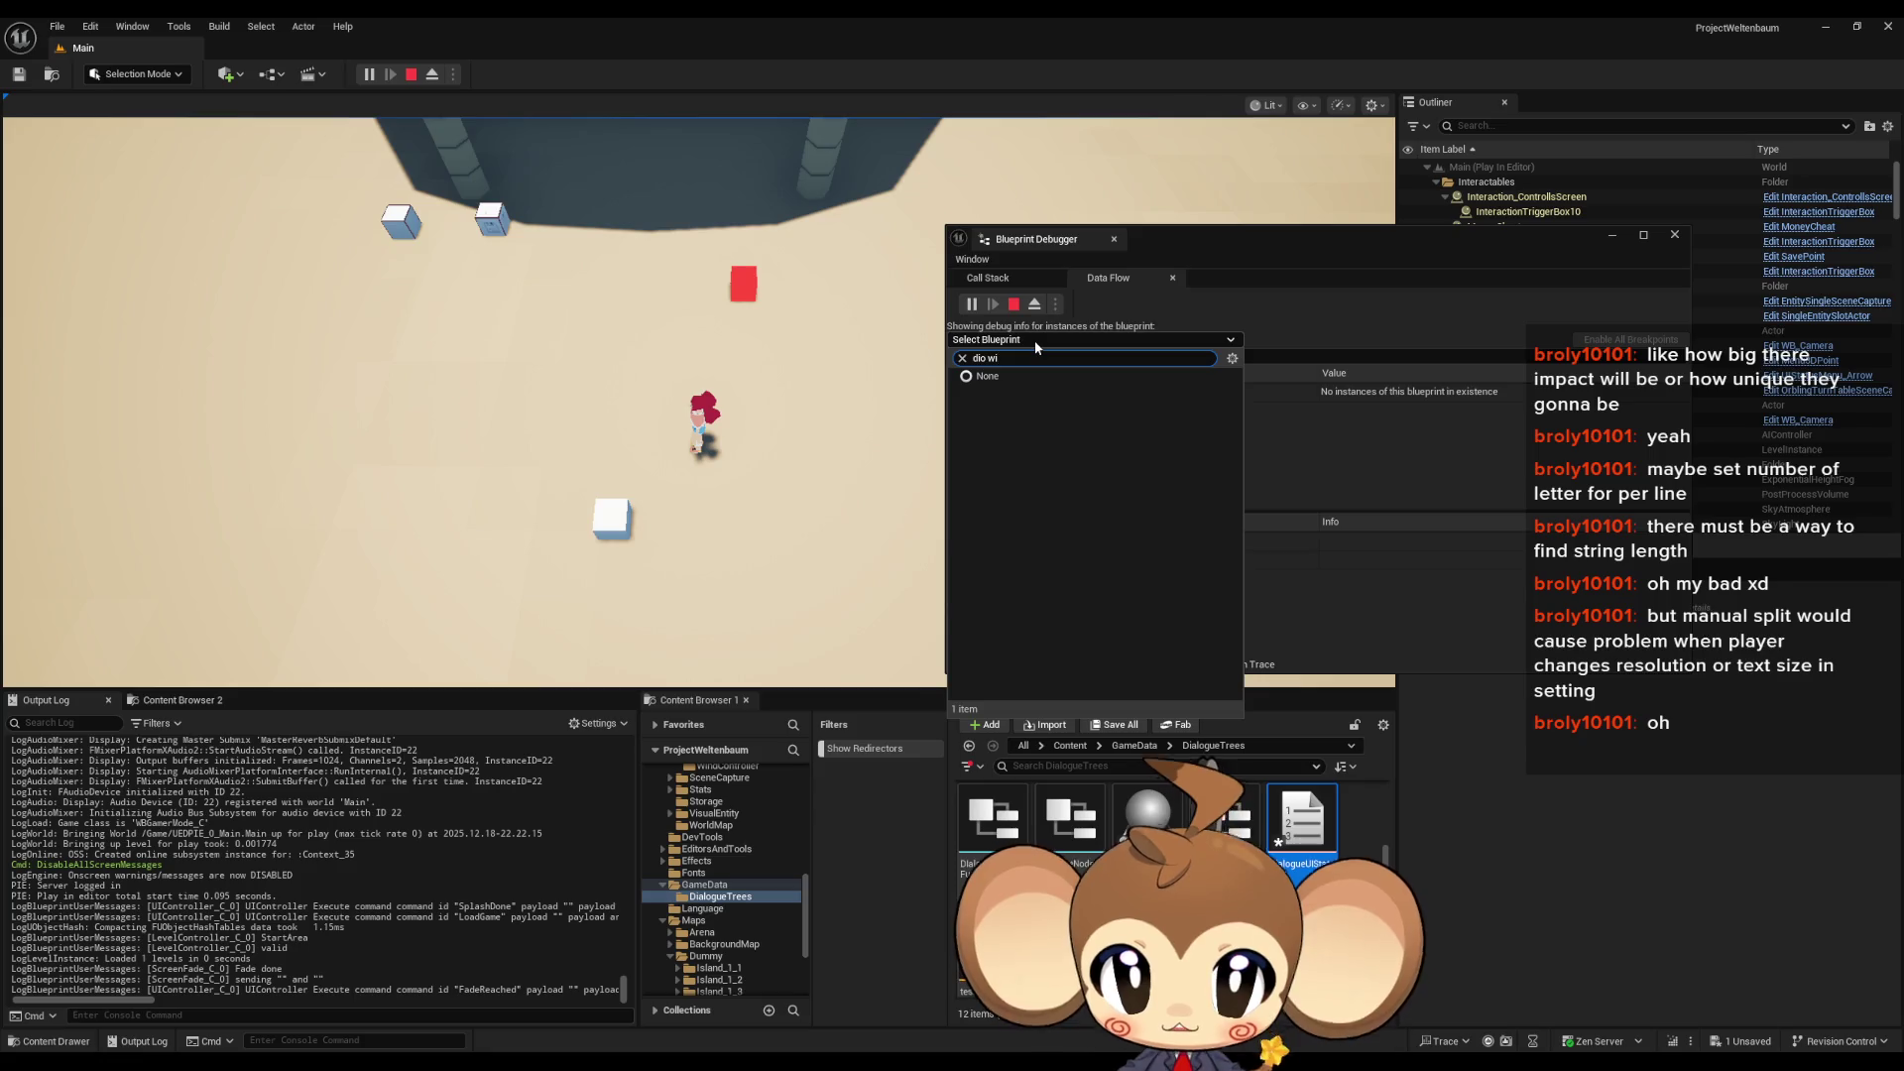
{"action": "type", "text": "dia"}
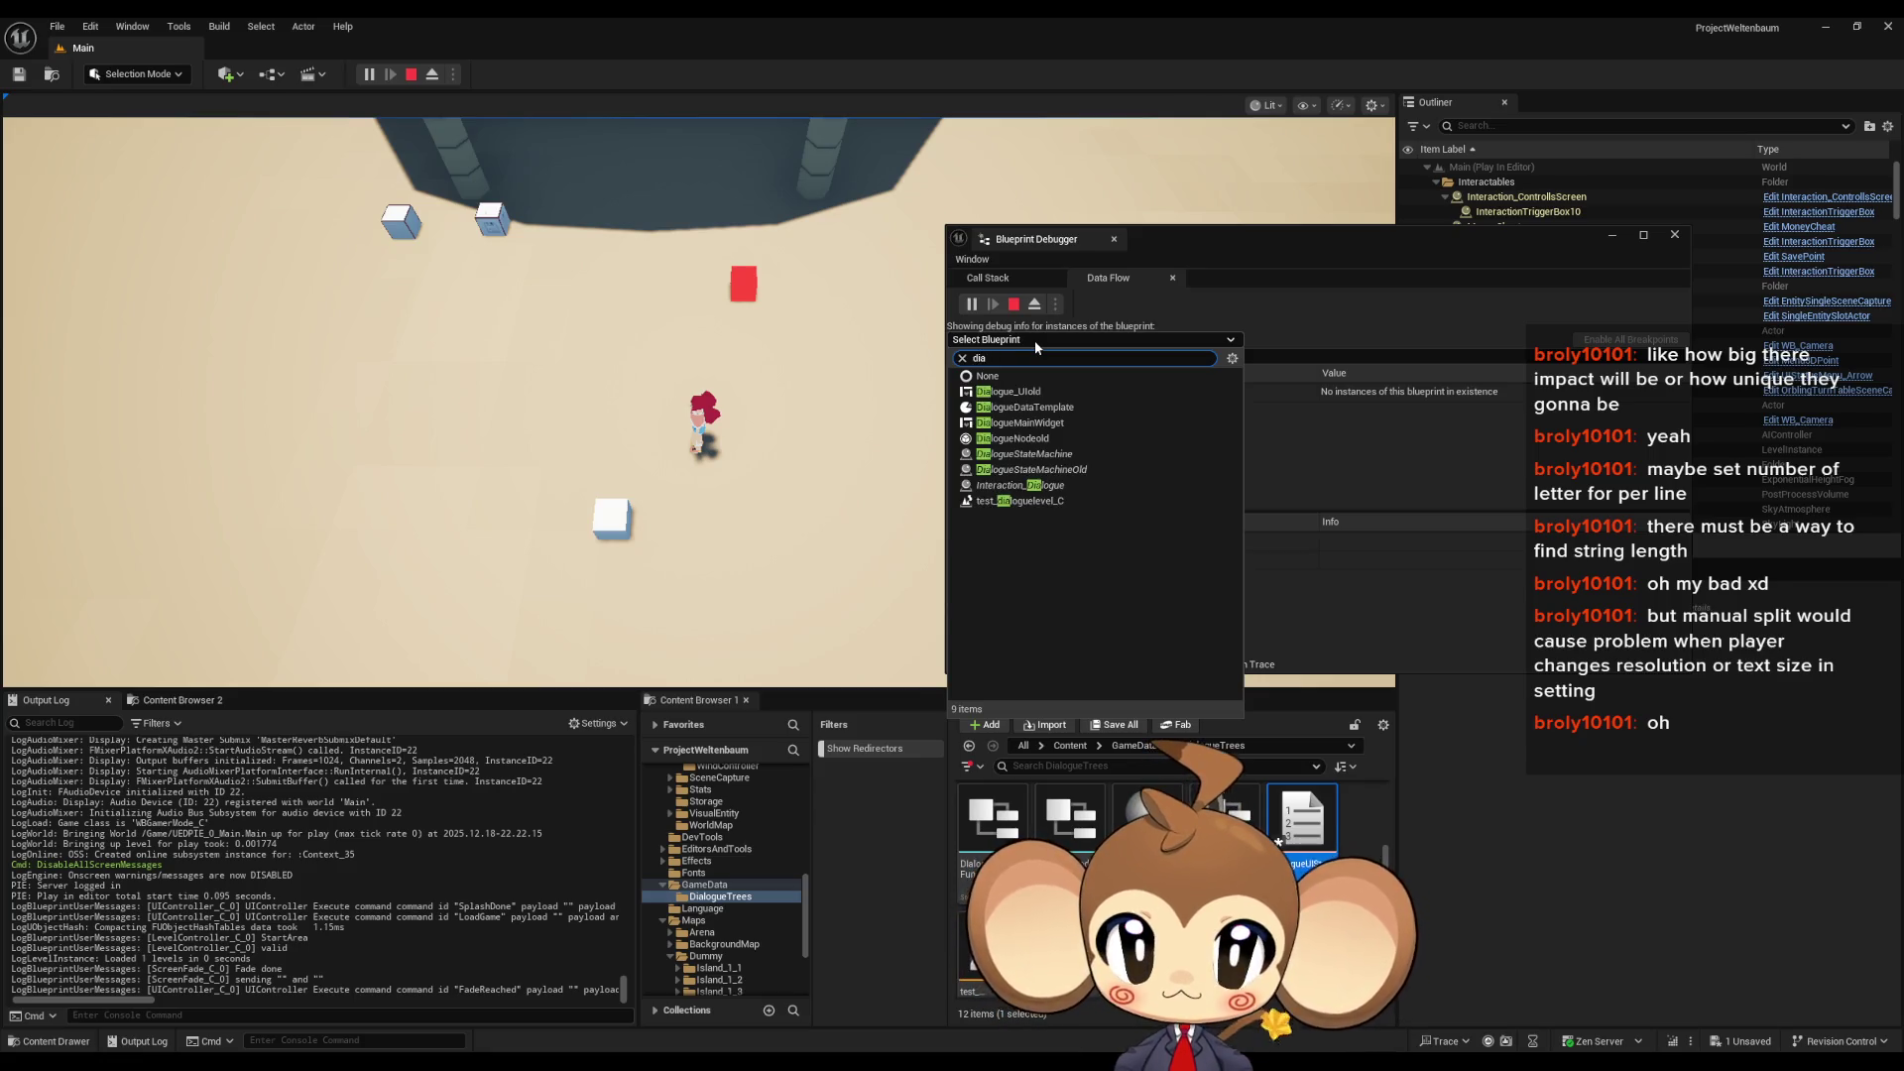
{"action": "key", "text": "BackSpace"}
{"action": "type", "text": "d"}
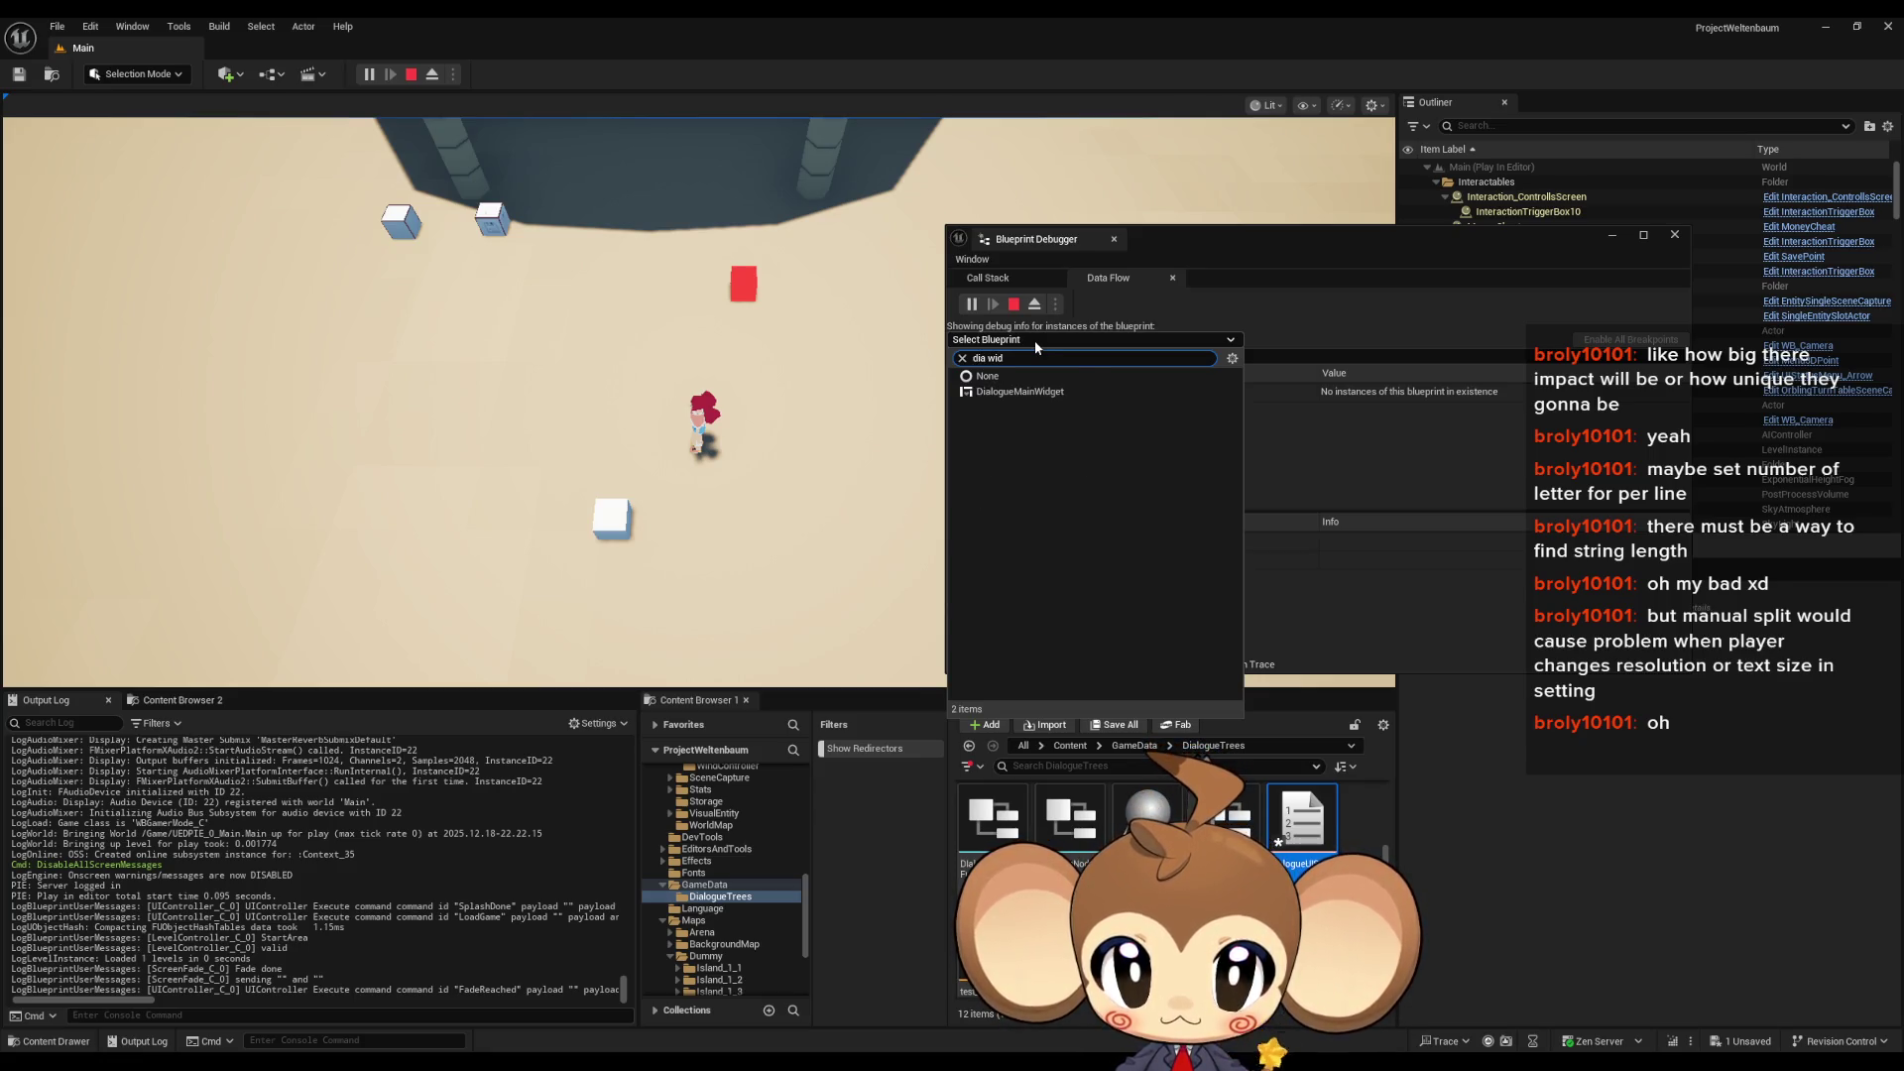
{"action": "left_click", "coordinate": [1022, 393]}
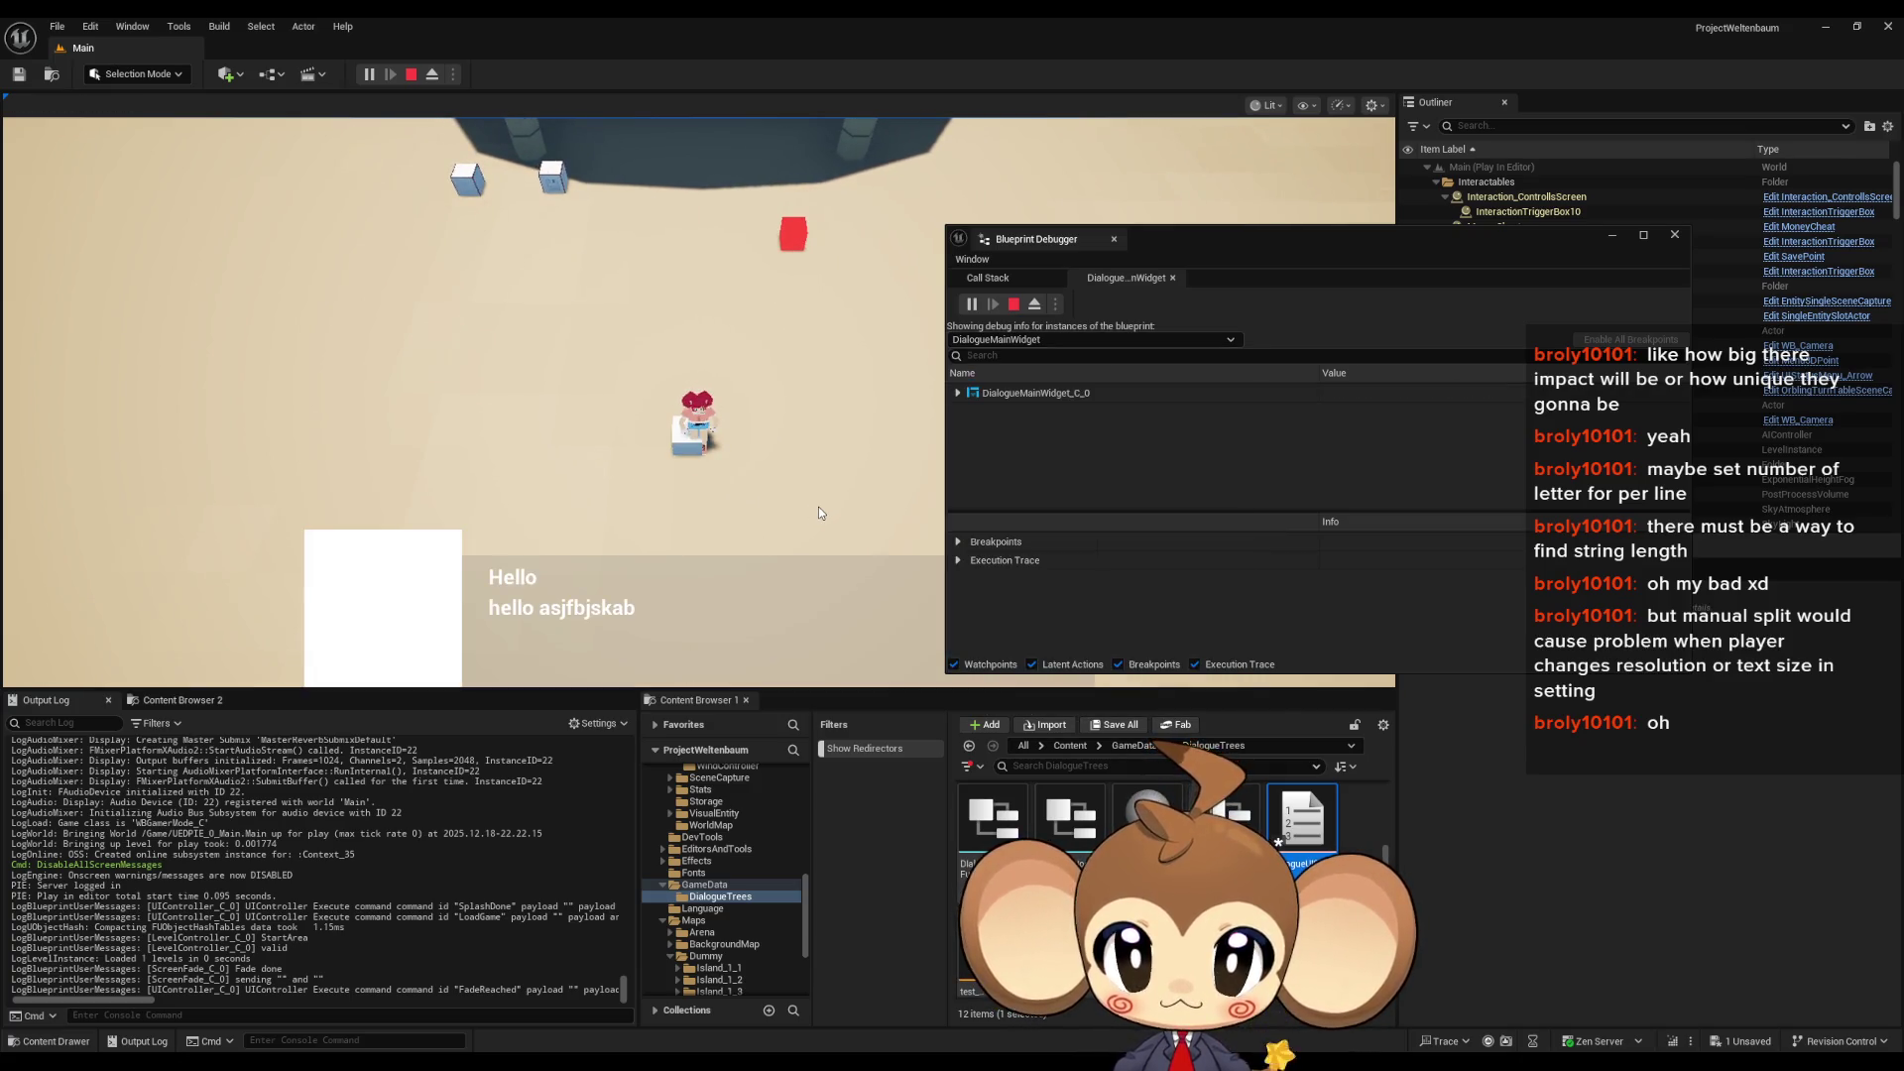
- Expand the widget instance and 3Line Clusters to review entries [0]–[2], then maximize the debugger
{"action": "left_click", "coordinate": [958, 393]}
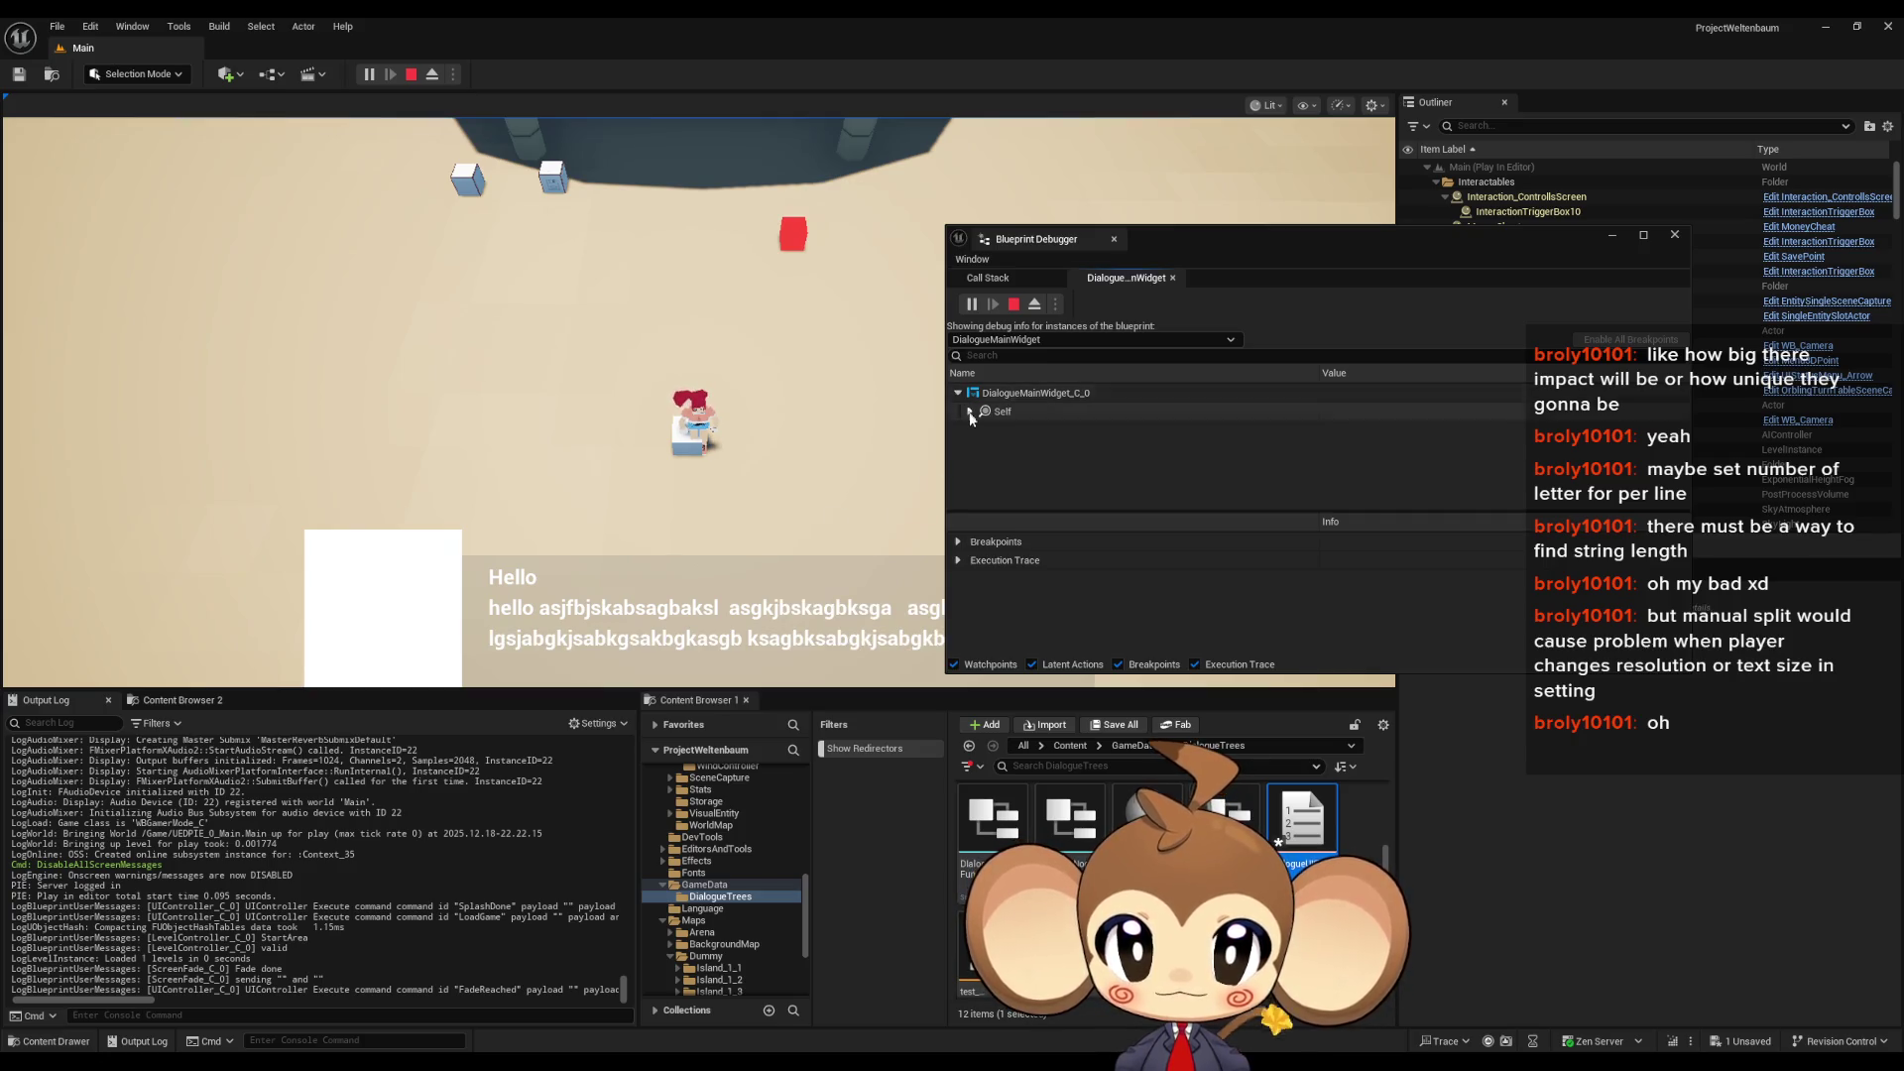
{"action": "scroll", "coordinate": [1038, 466], "scroll_direction": "down", "scroll_amount": 2}
{"action": "scroll", "coordinate": [1031, 478], "scroll_direction": "down", "scroll_amount": 1}
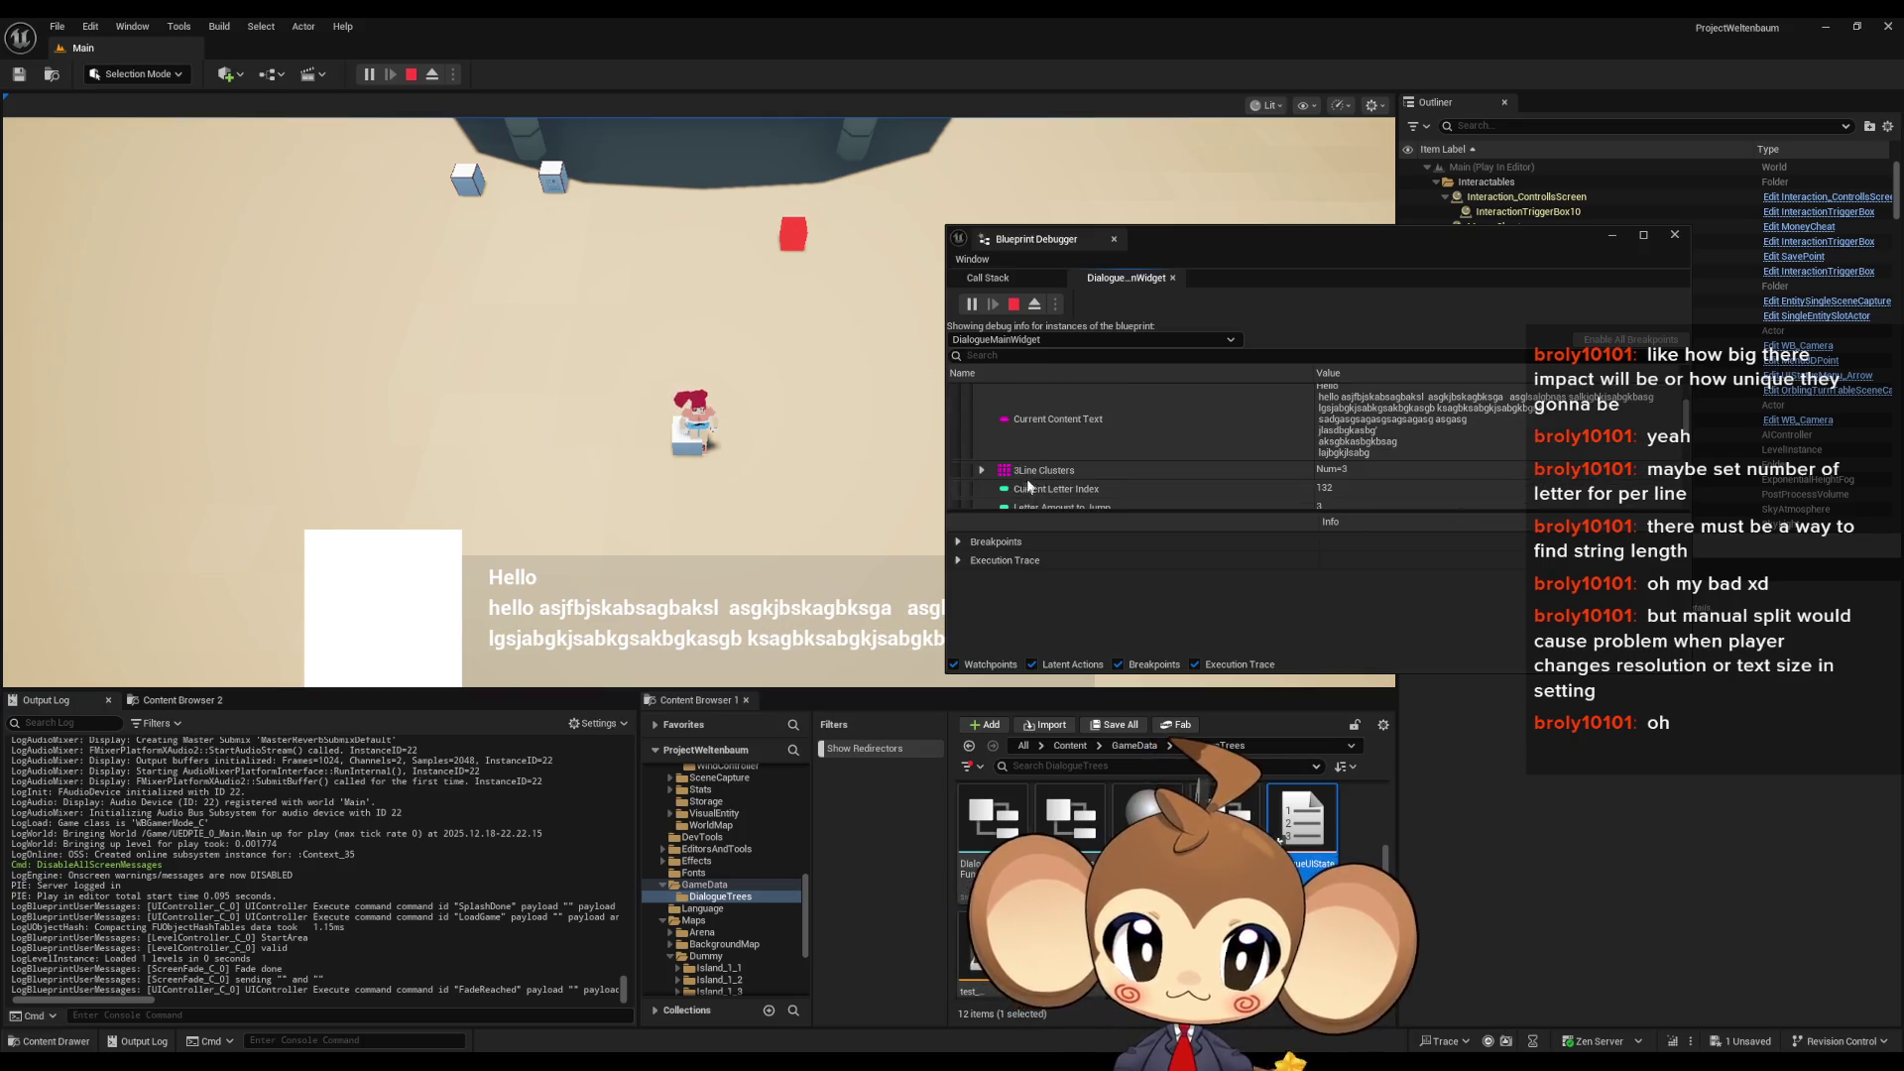
{"action": "left_click", "coordinate": [983, 470]}
{"action": "scroll", "coordinate": [1131, 447], "scroll_direction": "down", "scroll_amount": 2}
{"action": "scroll", "coordinate": [1284, 451], "scroll_direction": "down", "scroll_amount": 2}
{"action": "scroll", "coordinate": [1372, 444], "scroll_direction": "down", "scroll_amount": 2}
{"action": "scroll", "coordinate": [1375, 452], "scroll_direction": "up", "scroll_amount": 3}
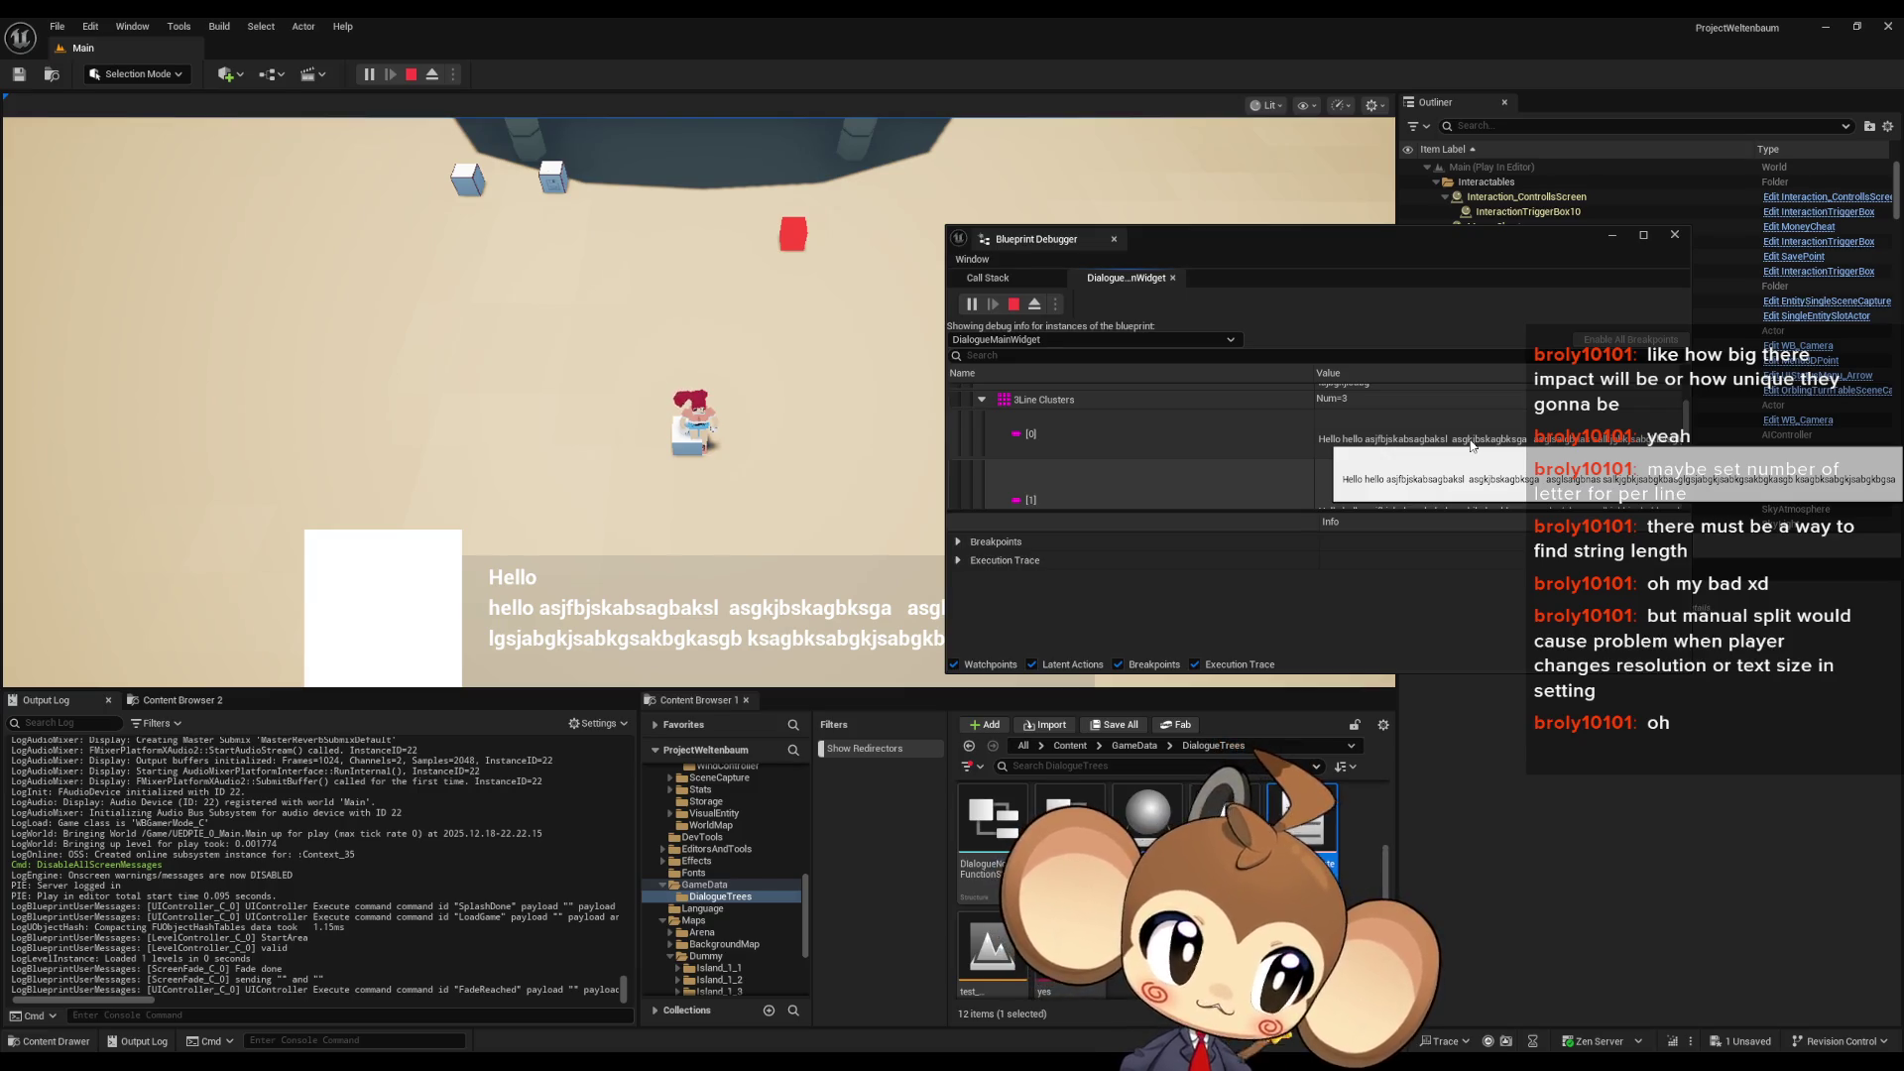
{"action": "scroll", "coordinate": [1464, 466], "scroll_direction": "up", "scroll_amount": 2}
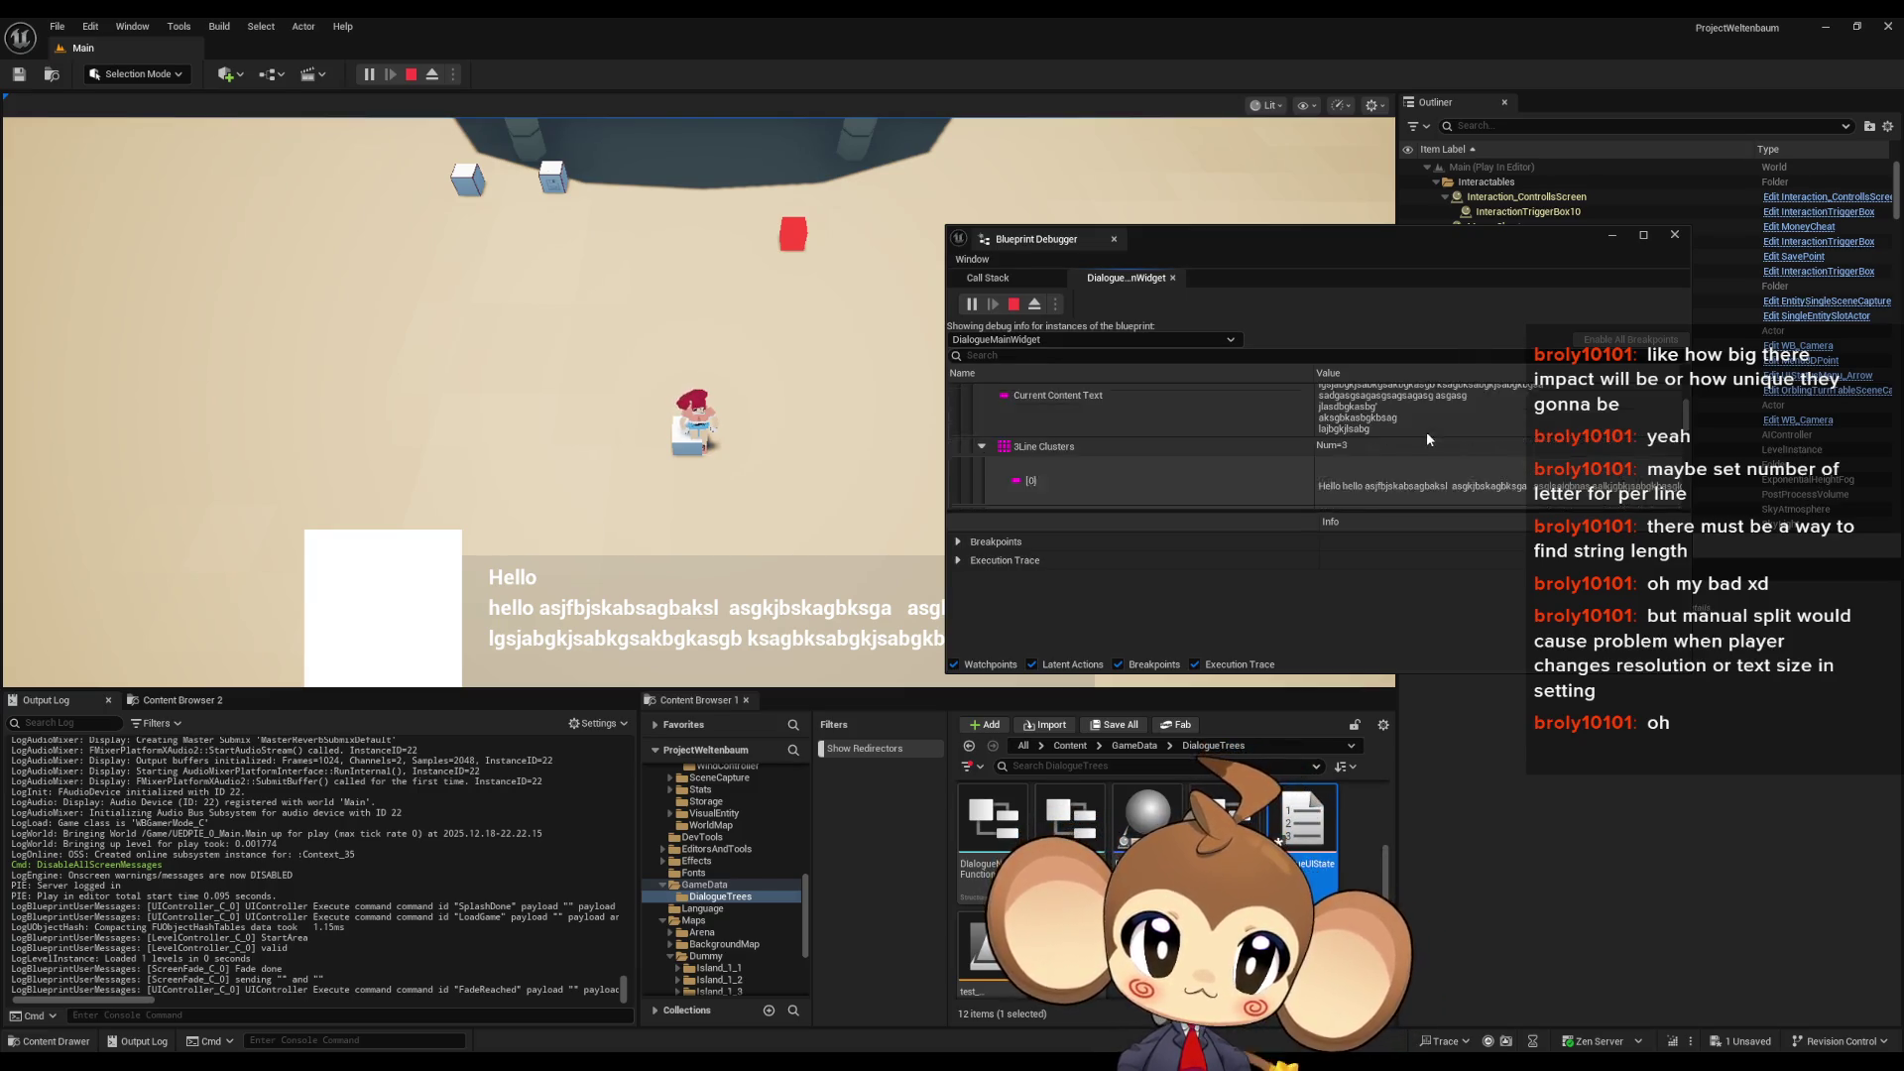
{"action": "double_click", "coordinate": [1036, 239]}
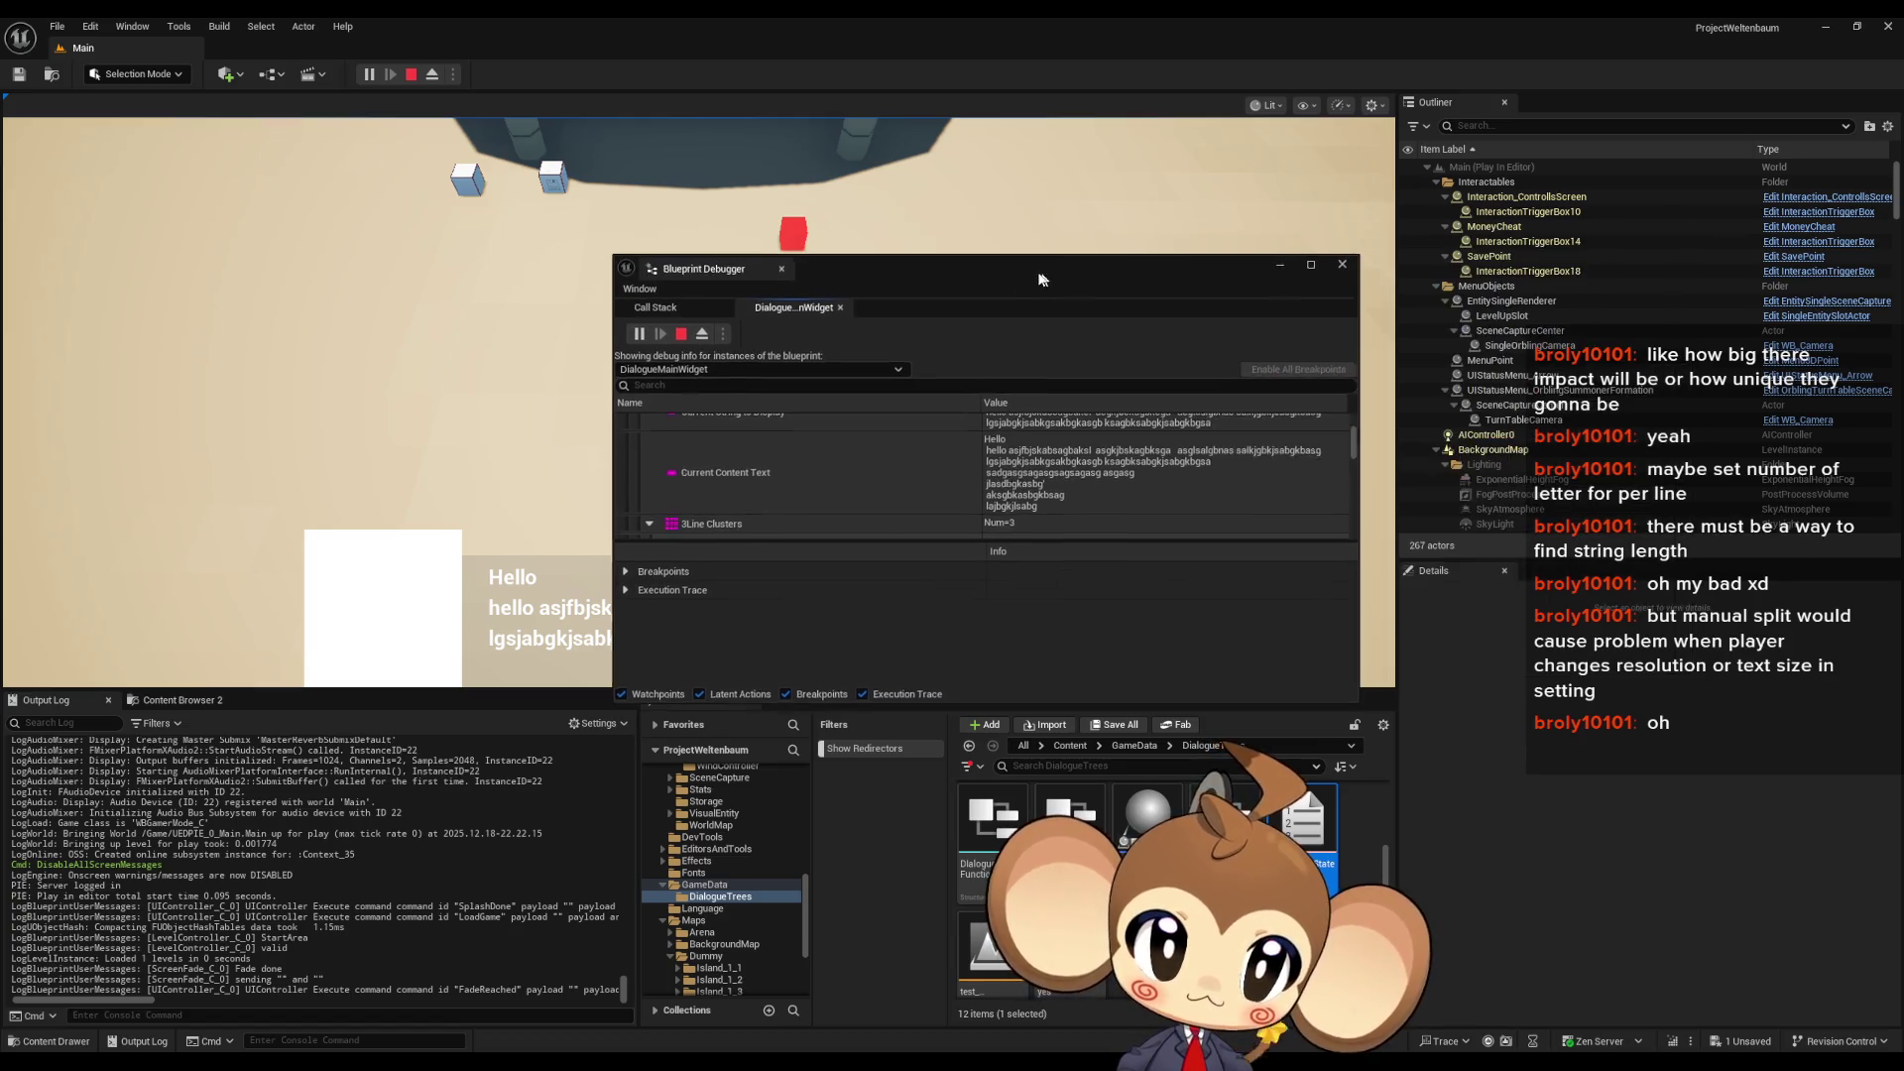
- Review the debugger values, stop play, and reopen the DialogueMainWidget blueprint editor
{"action": "scroll", "coordinate": [1064, 487], "scroll_direction": "up", "scroll_amount": 3}
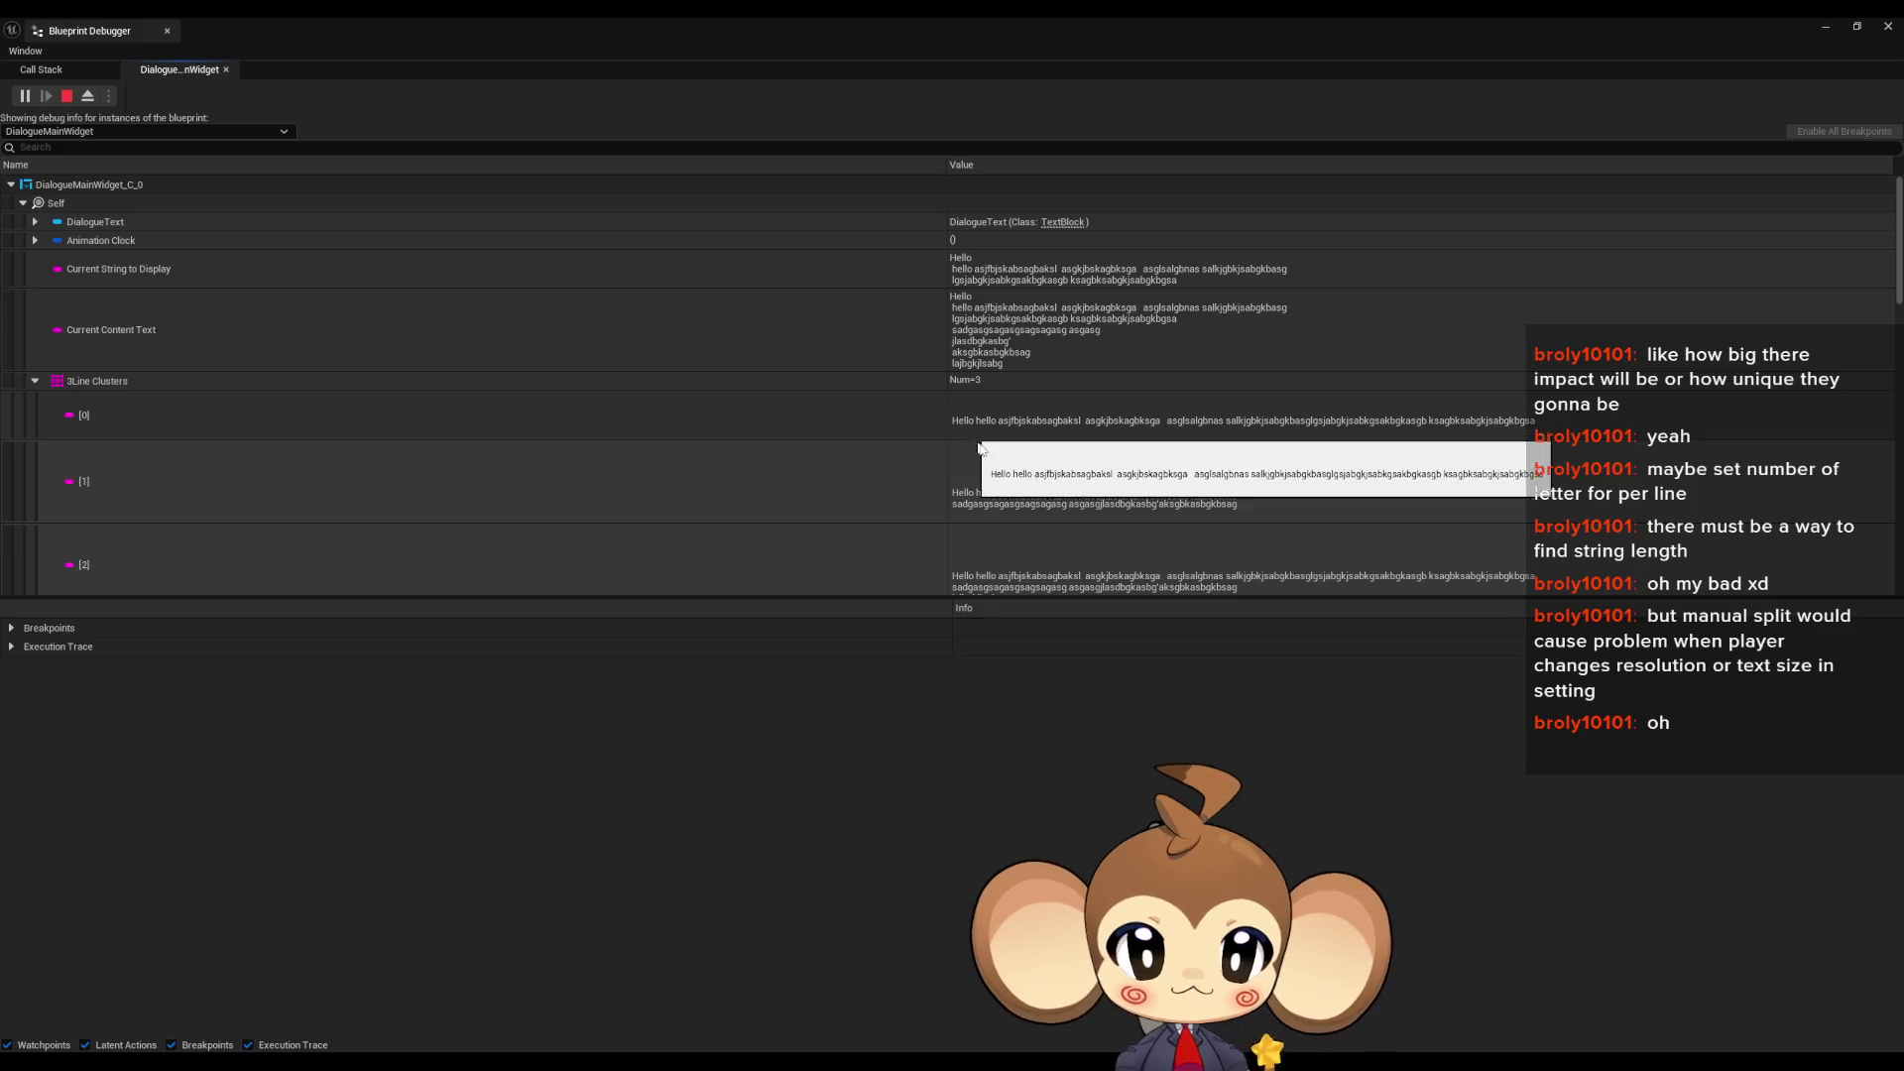
{"action": "scroll", "coordinate": [985, 503], "scroll_direction": "down", "scroll_amount": 2}
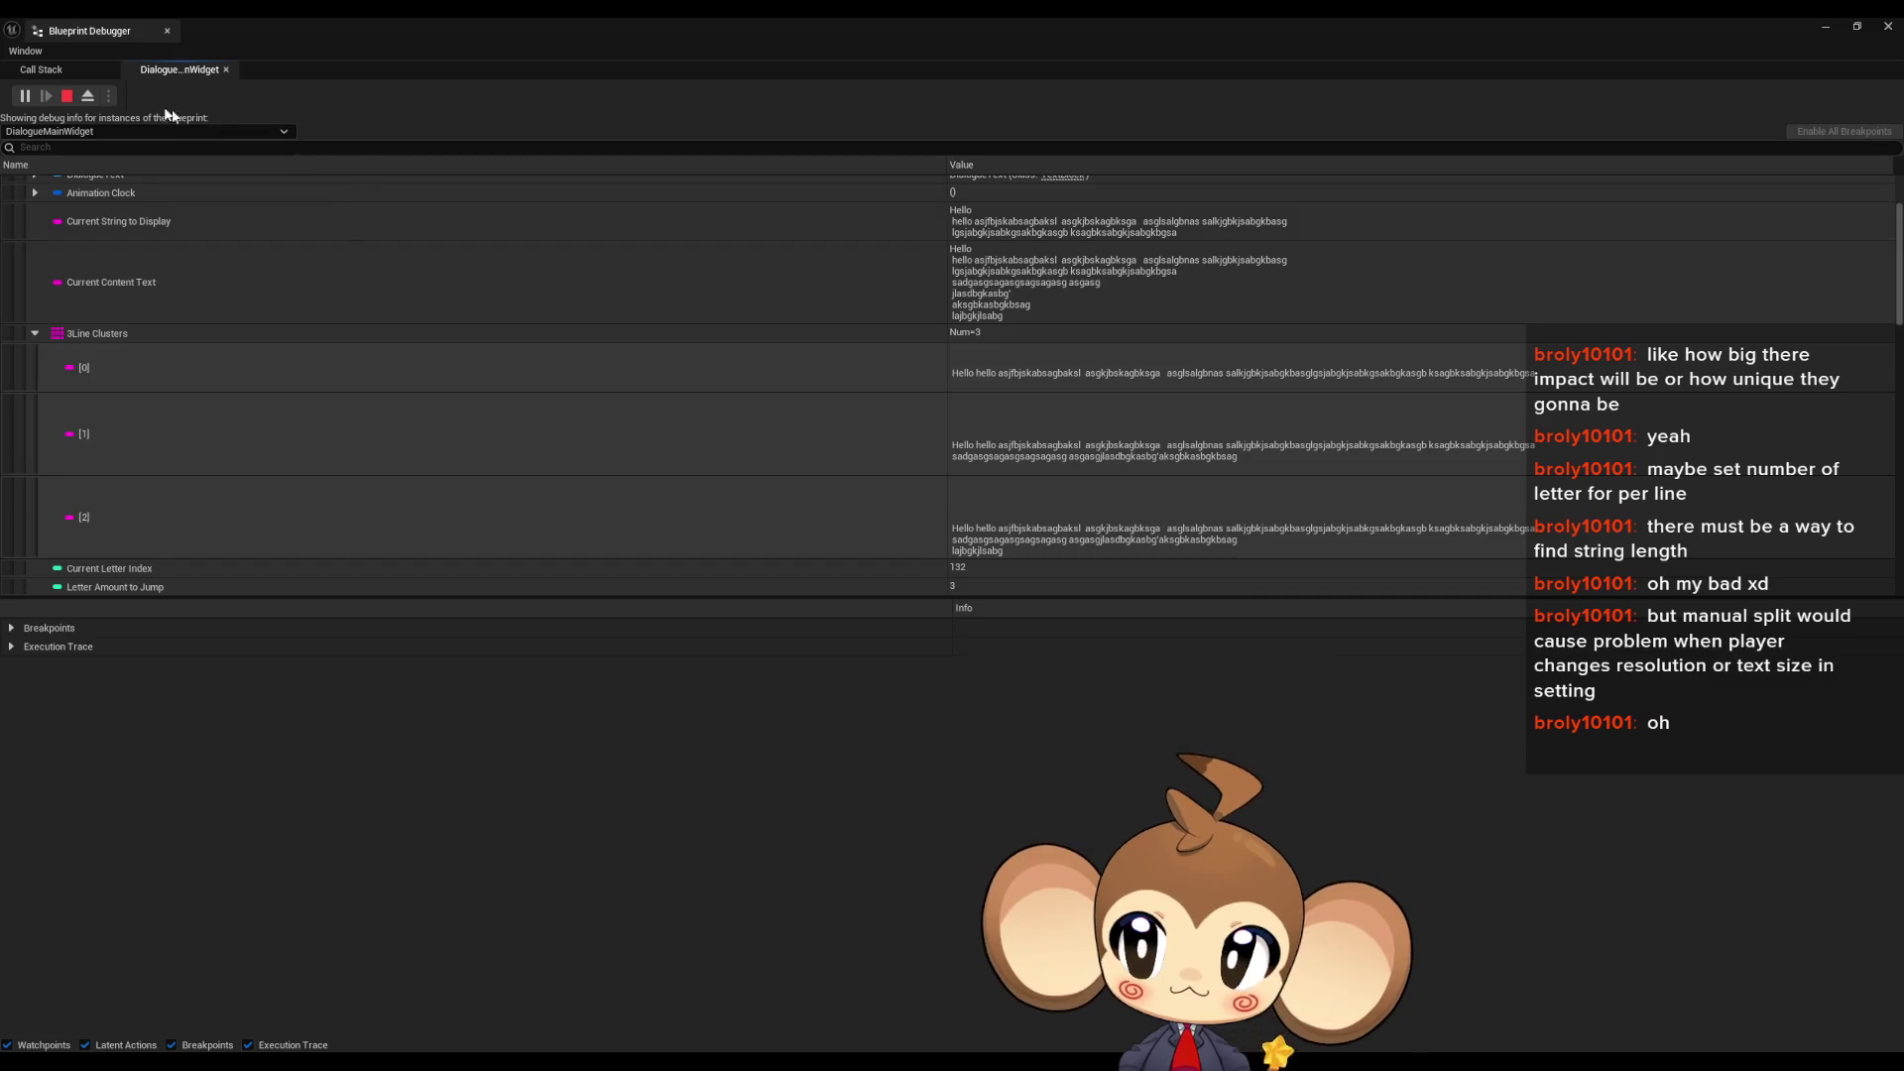
{"action": "left_click", "coordinate": [67, 96]}
{"action": "mouse_move", "coordinate": [714, 1066]}
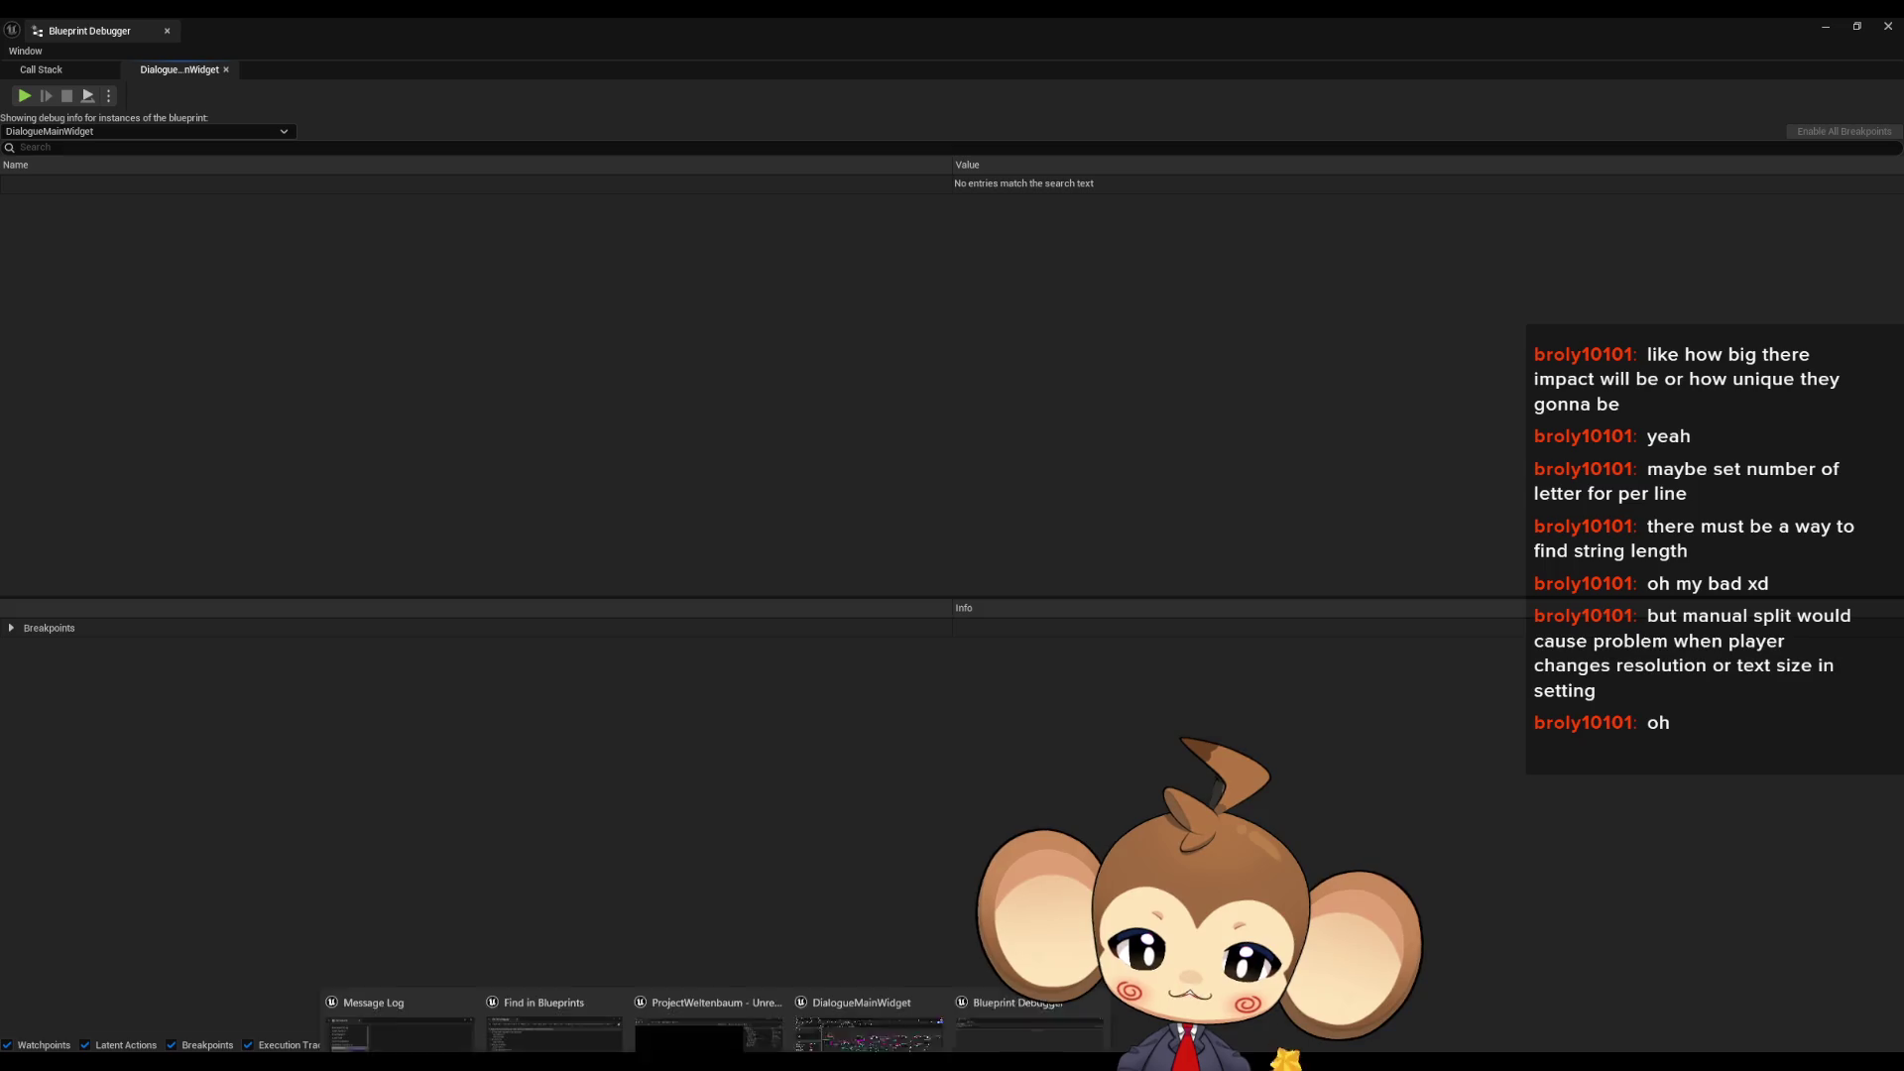
{"action": "left_click", "coordinate": [883, 1008]}
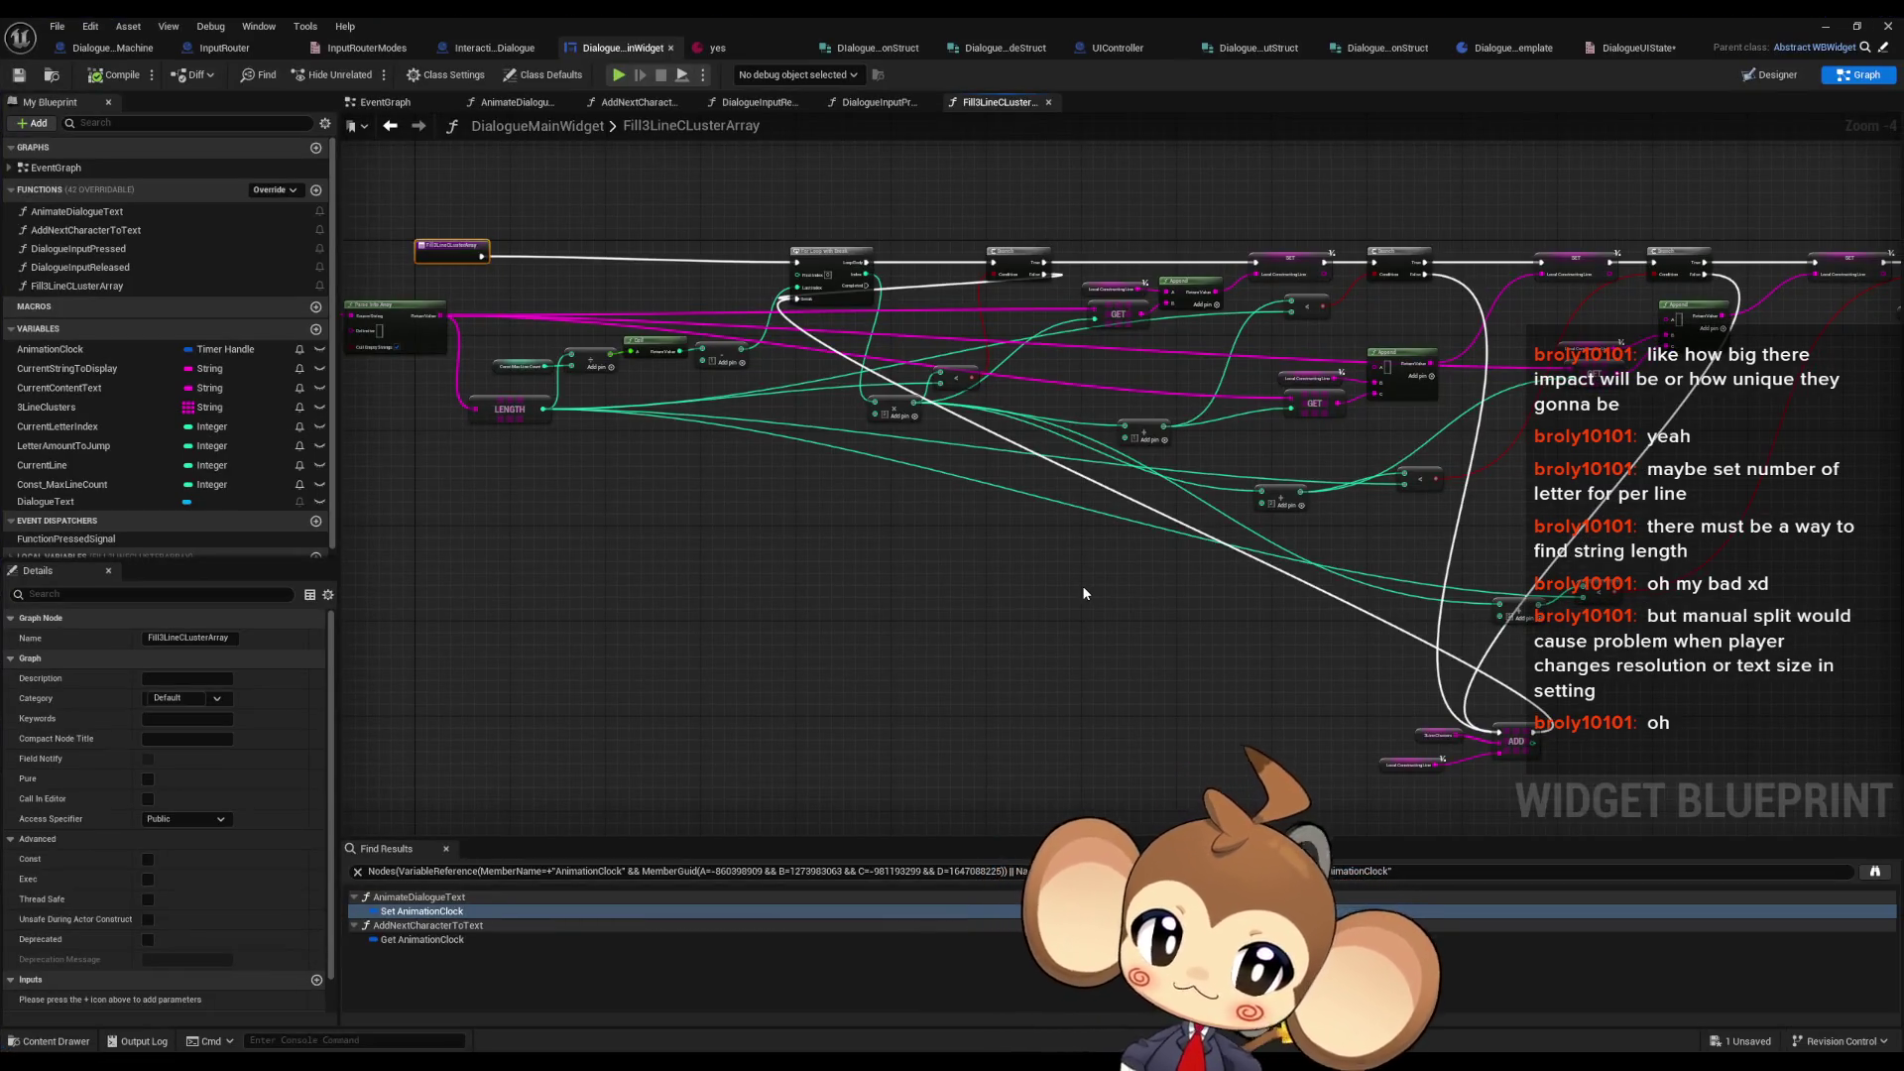
- Insert a Local_ConstructingLine setter between the Loop Body and the Branch
{"action": "scroll", "coordinate": [860, 289], "scroll_direction": "up", "scroll_amount": 4}
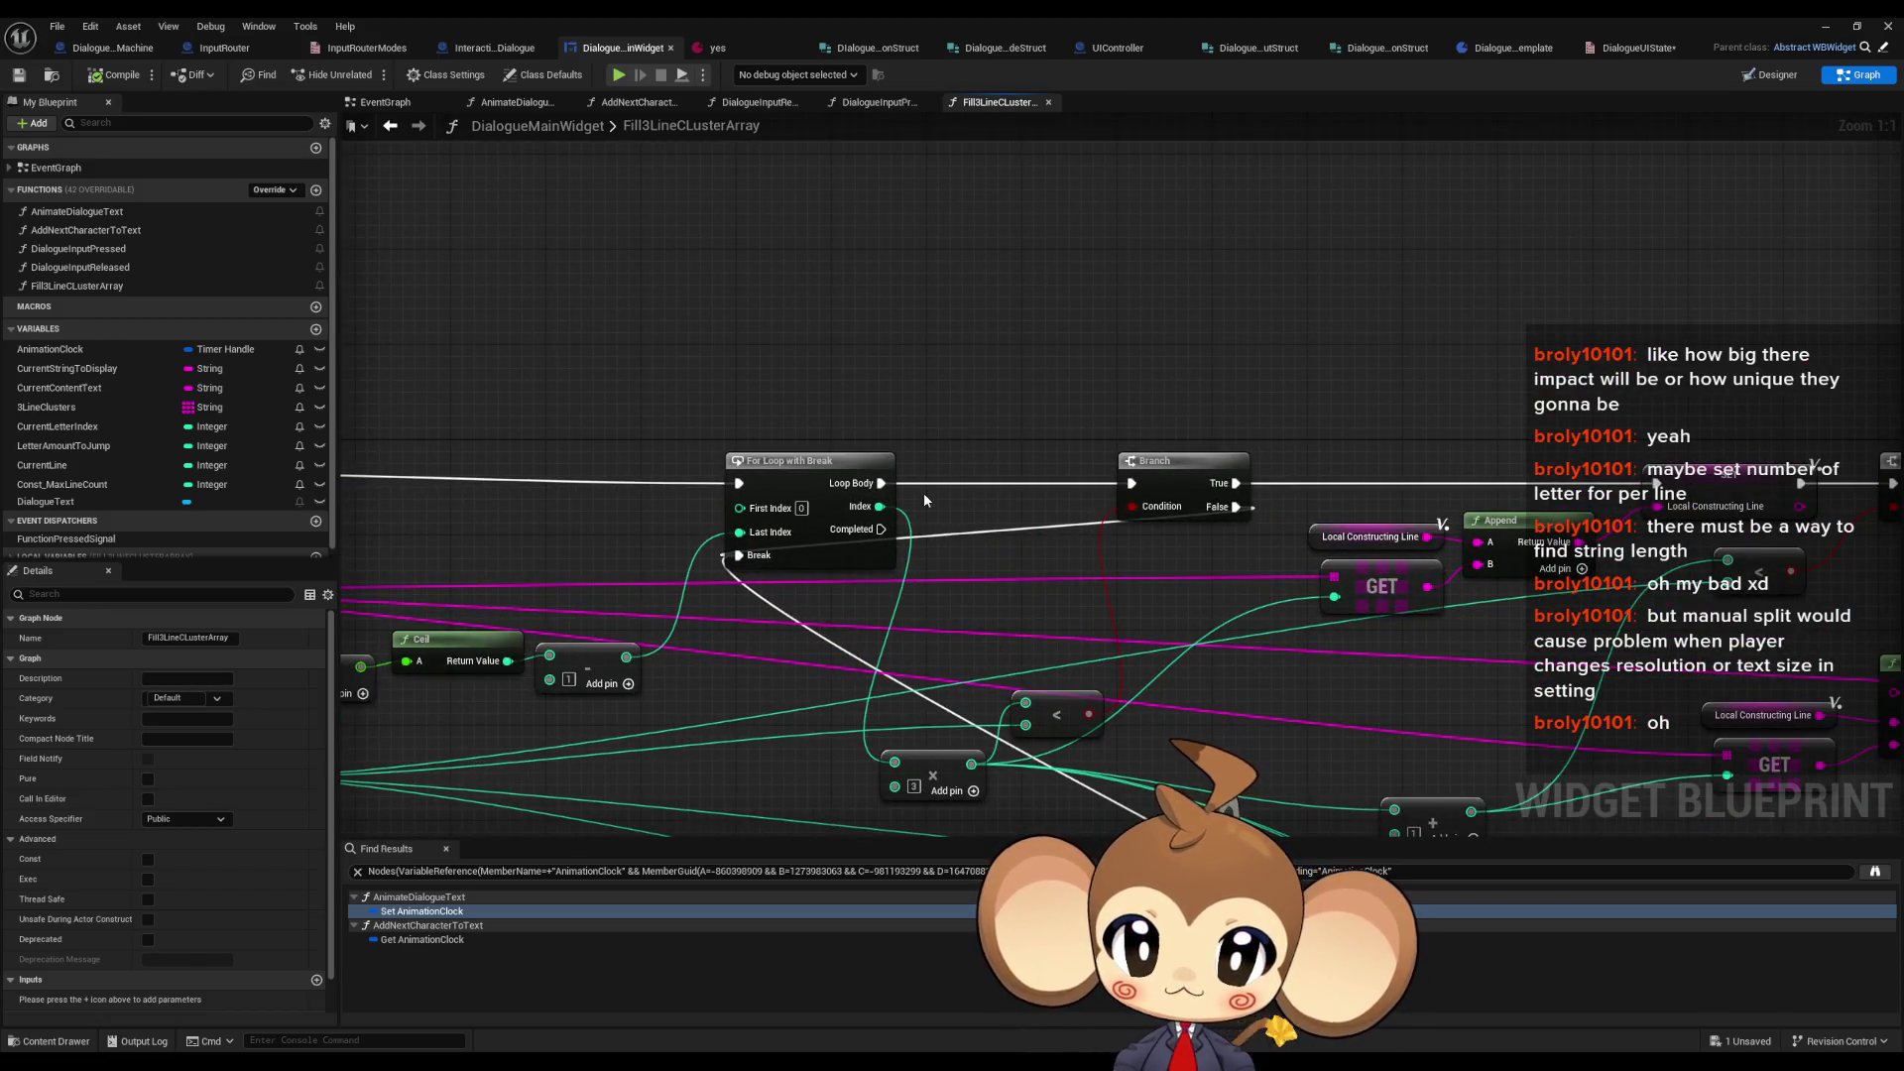
{"action": "left_click_drag", "start_coordinate": [925, 492], "coordinate": [947, 448]}
{"action": "scroll", "coordinate": [151, 476], "scroll_direction": "down", "scroll_amount": 1}
{"action": "left_click", "coordinate": [60, 547]}
{"action": "scroll", "coordinate": [99, 515], "scroll_direction": "down", "scroll_amount": 1}
{"action": "left_click", "coordinate": [95, 551]}
{"action": "left_click_drag", "start_coordinate": [94, 551], "coordinate": [962, 378]}
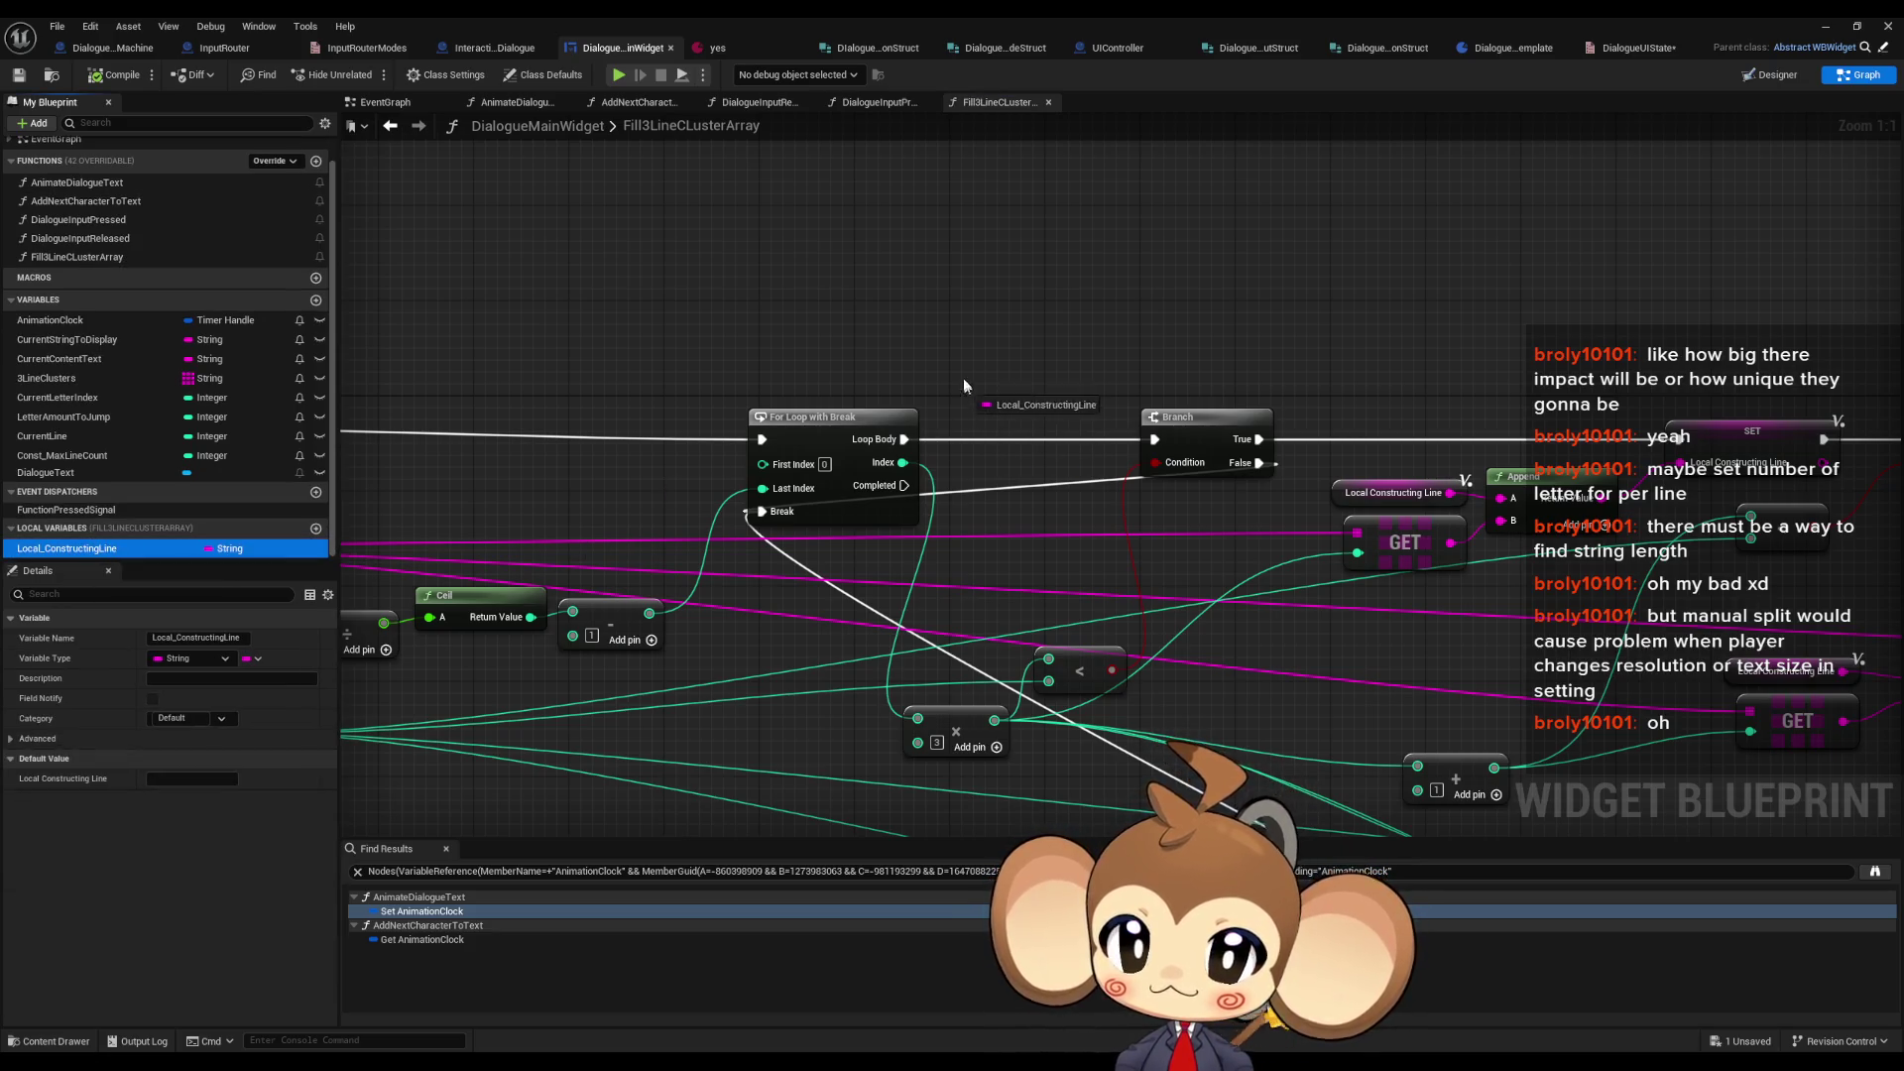
{"action": "left_click", "coordinate": [1031, 415]}
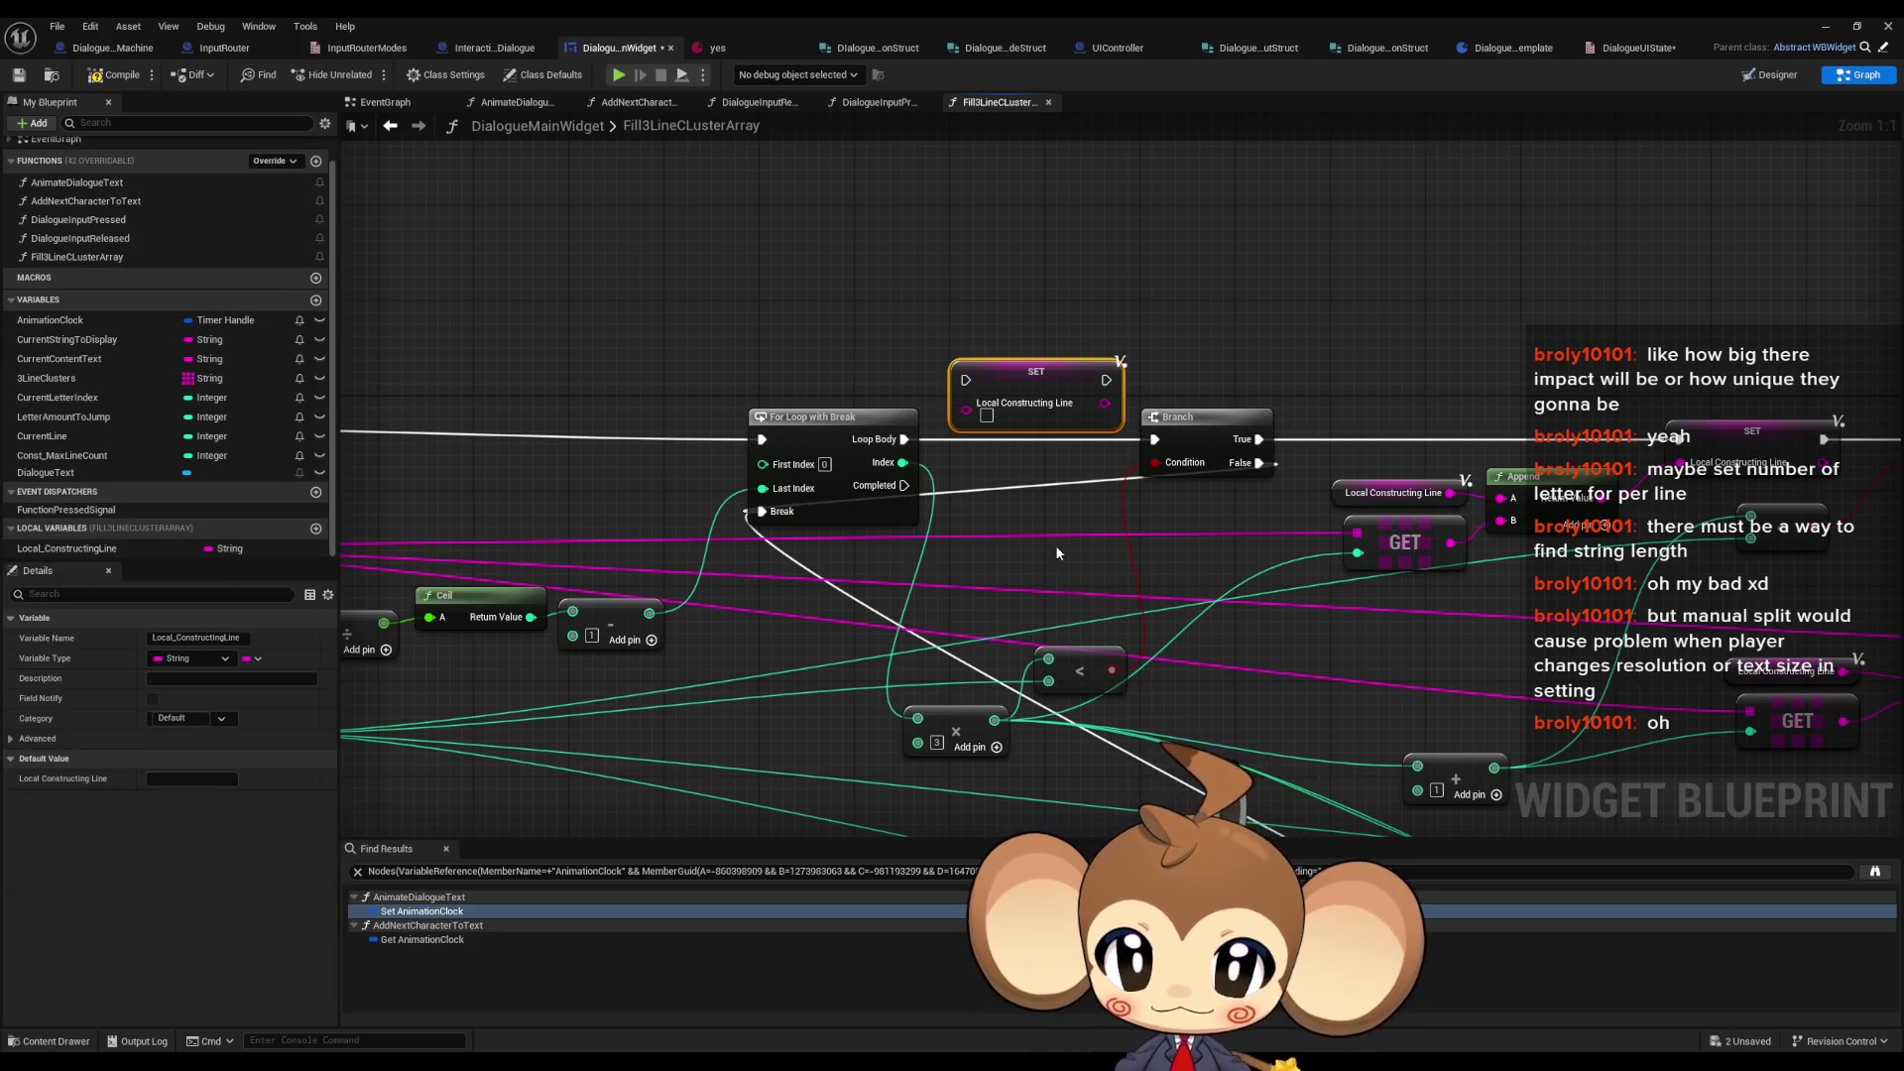
{"action": "left_click_drag", "start_coordinate": [964, 385], "coordinate": [904, 439]}
{"action": "mouse_move", "coordinate": [1105, 380]}
{"action": "left_mouse_down"}
{"action": "mouse_move", "coordinate": [1154, 439]}
{"action": "mouse_move", "coordinate": [1059, 429]}
{"action": "left_mouse_up"}
- Wire Local Constructing Line into the first Append's A input and add a line break to B
{"action": "scroll", "coordinate": [1057, 402], "scroll_direction": "down", "scroll_amount": 1}
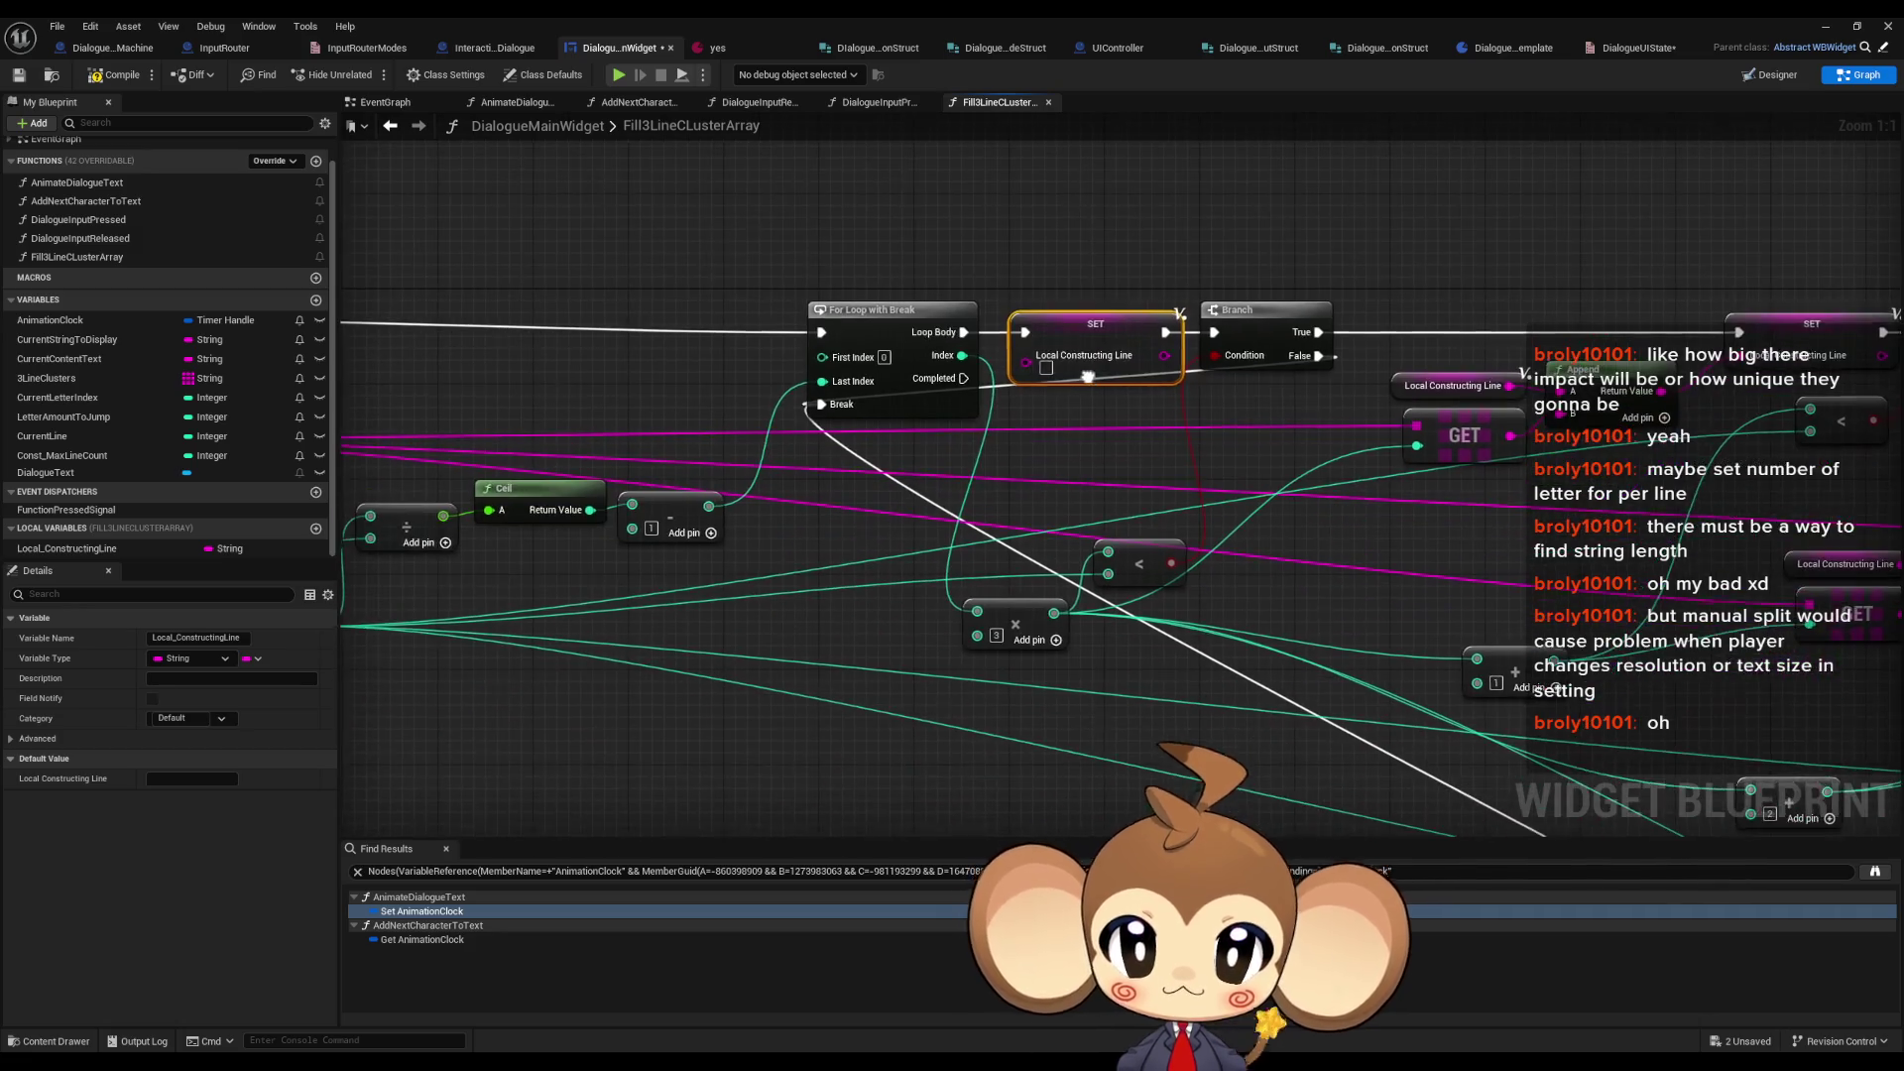
{"action": "scroll", "coordinate": [804, 370], "scroll_direction": "down", "scroll_amount": 5}
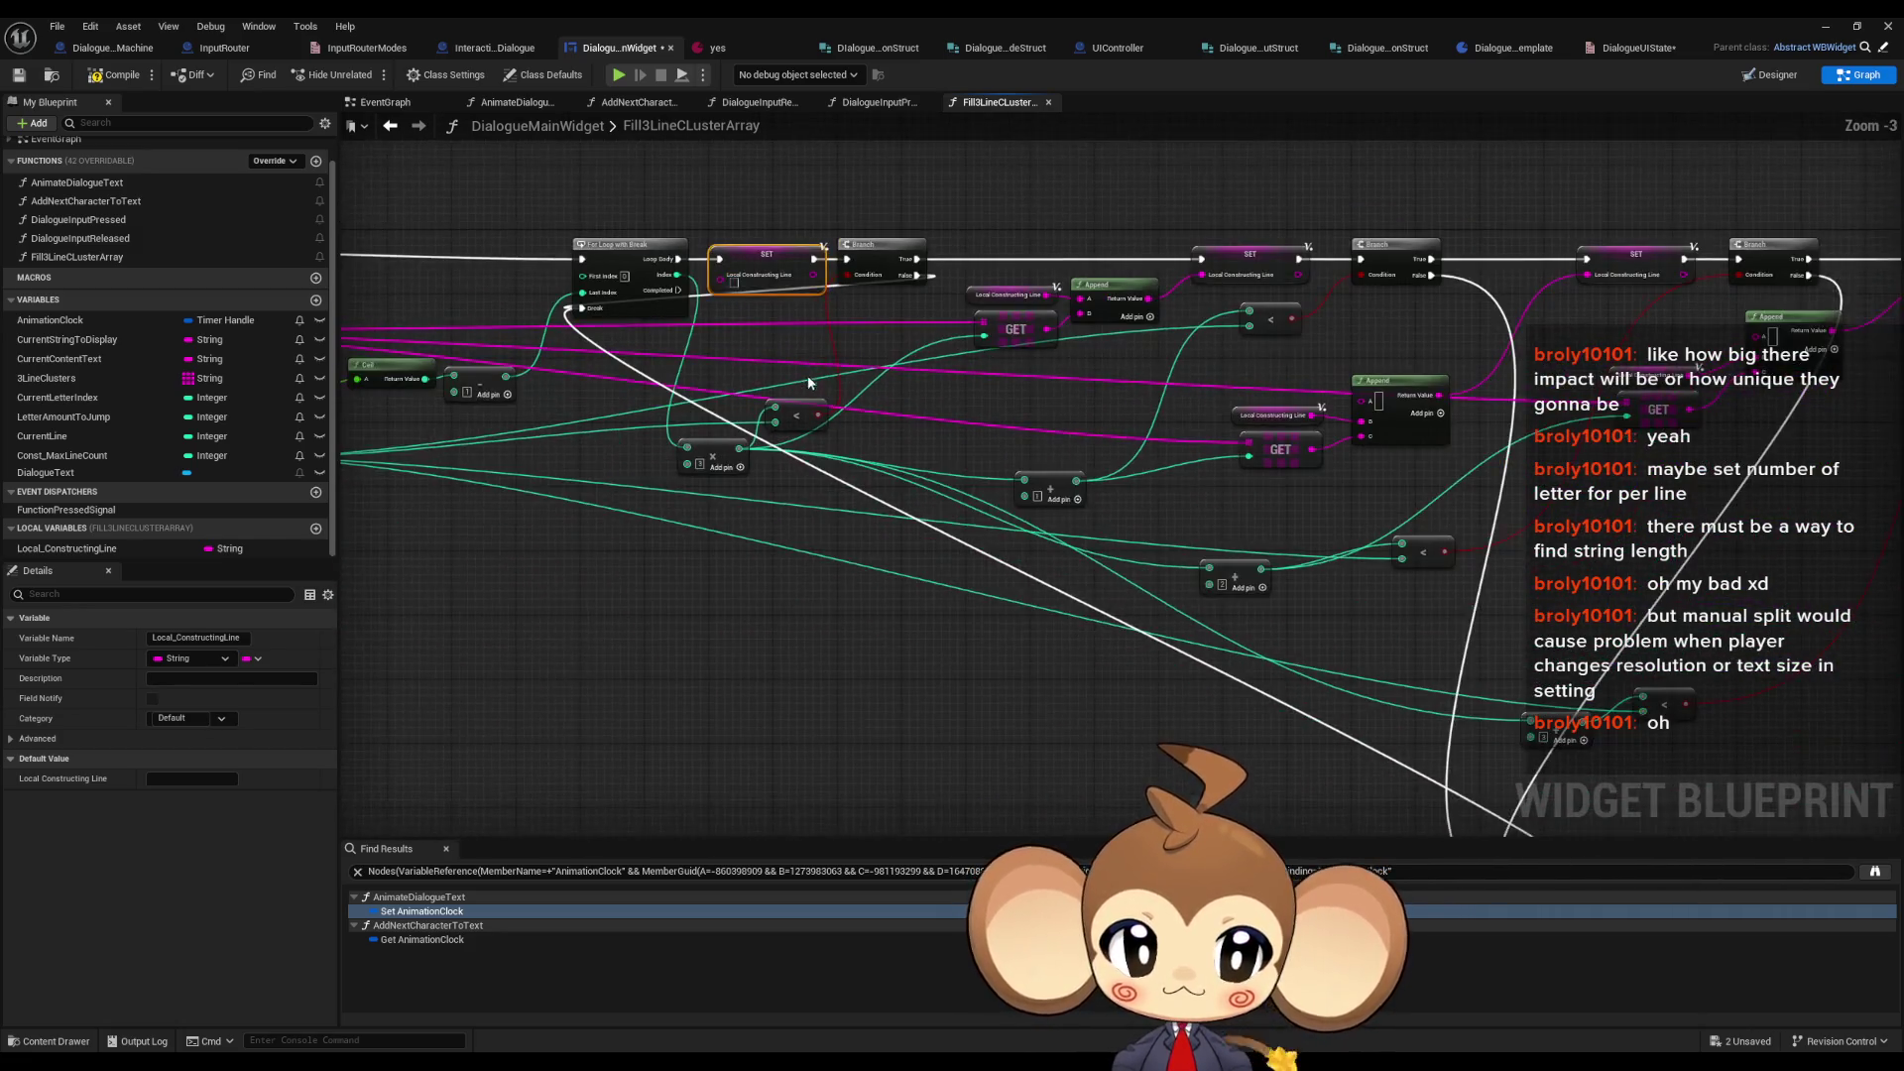
{"action": "scroll", "coordinate": [889, 379], "scroll_direction": "up", "scroll_amount": 3}
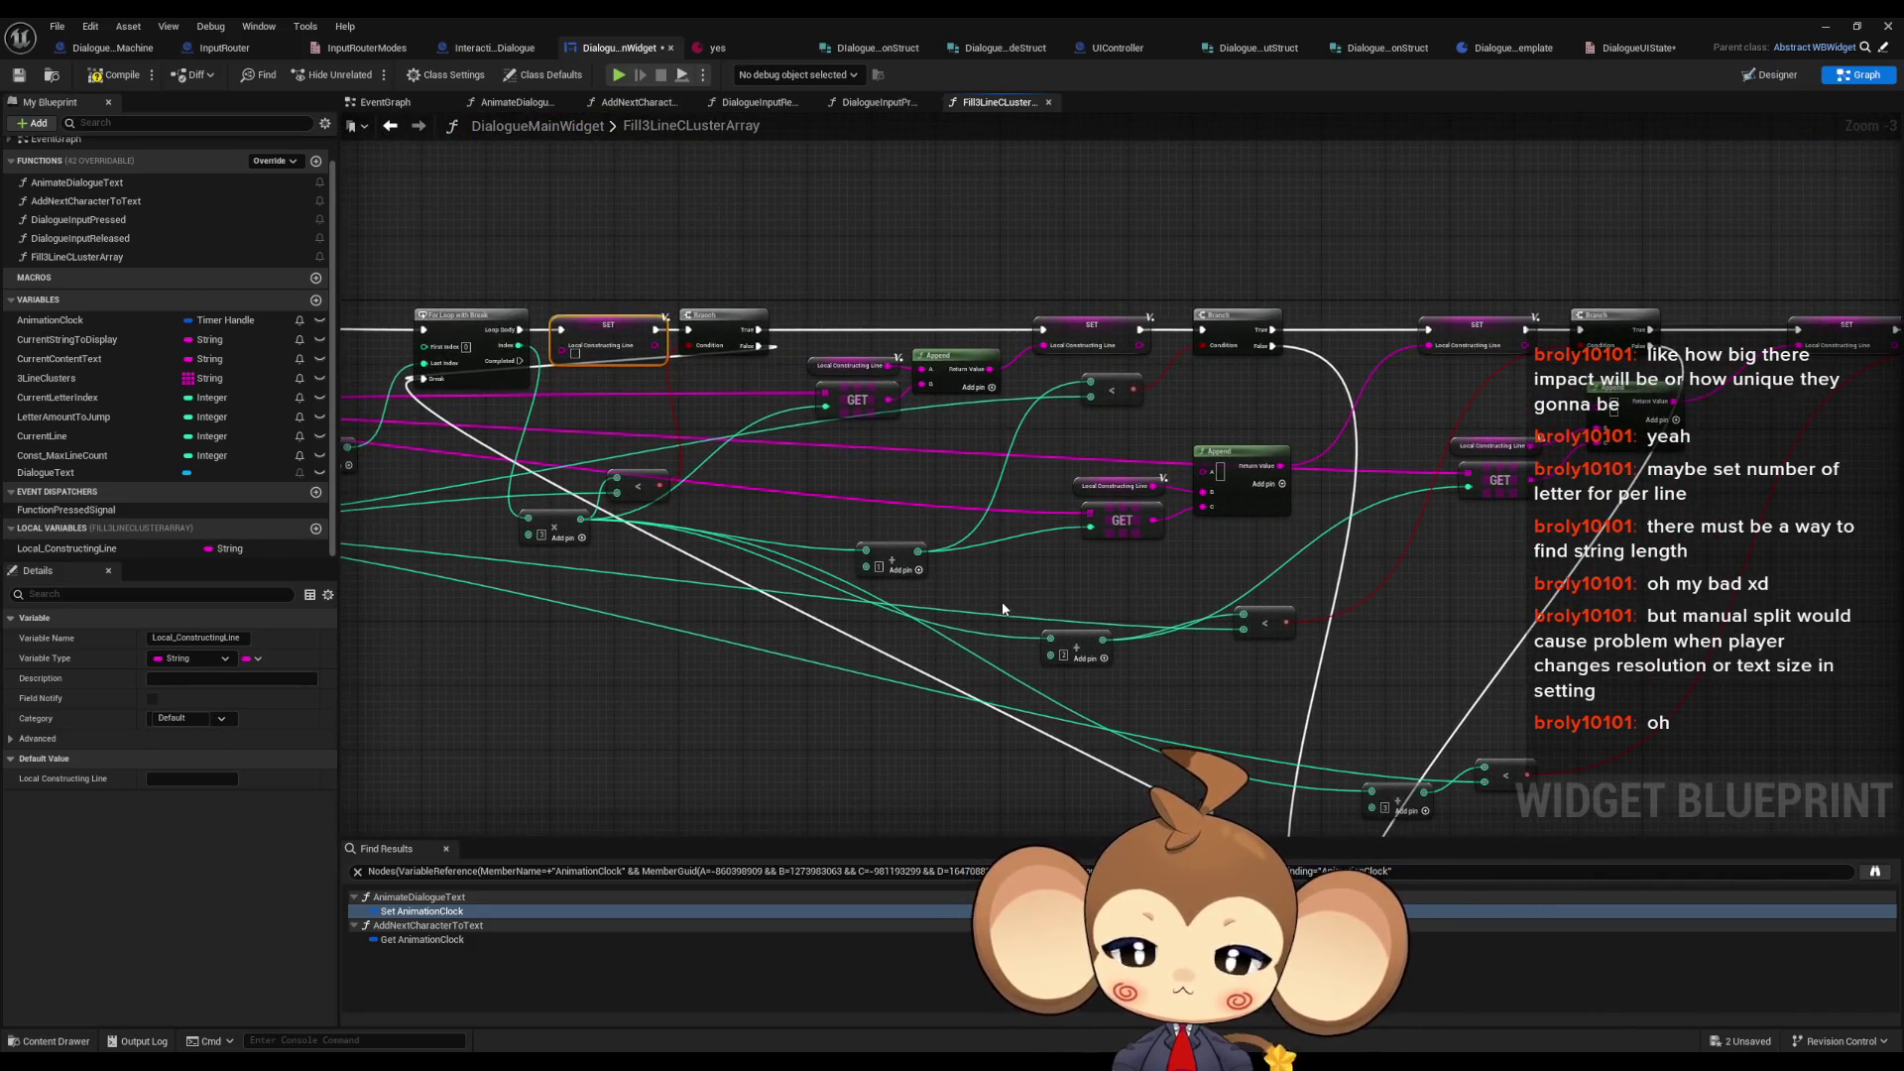
{"action": "left_click_drag", "start_coordinate": [907, 468], "coordinate": [959, 501]}
{"action": "left_click_drag", "start_coordinate": [896, 325], "coordinate": [1022, 494]}
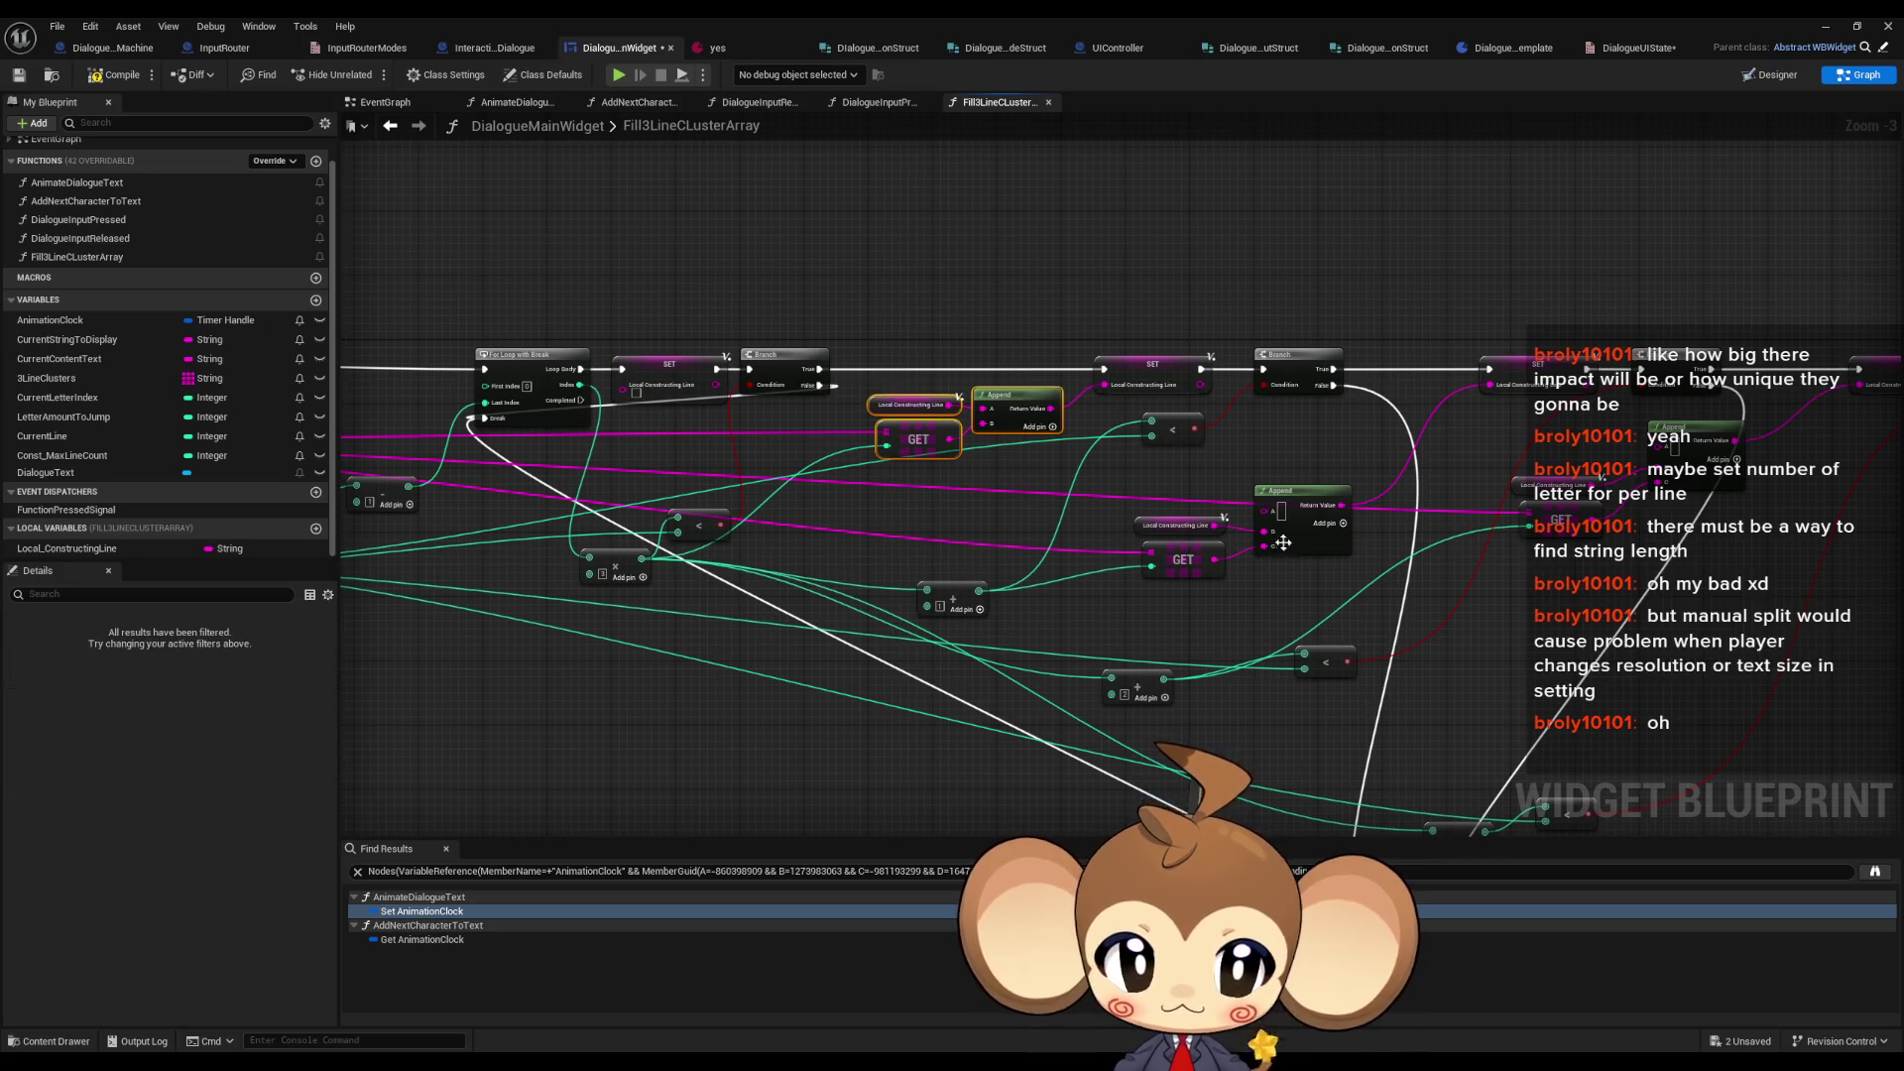
{"action": "left_click_drag", "start_coordinate": [1167, 473], "coordinate": [1342, 607]}
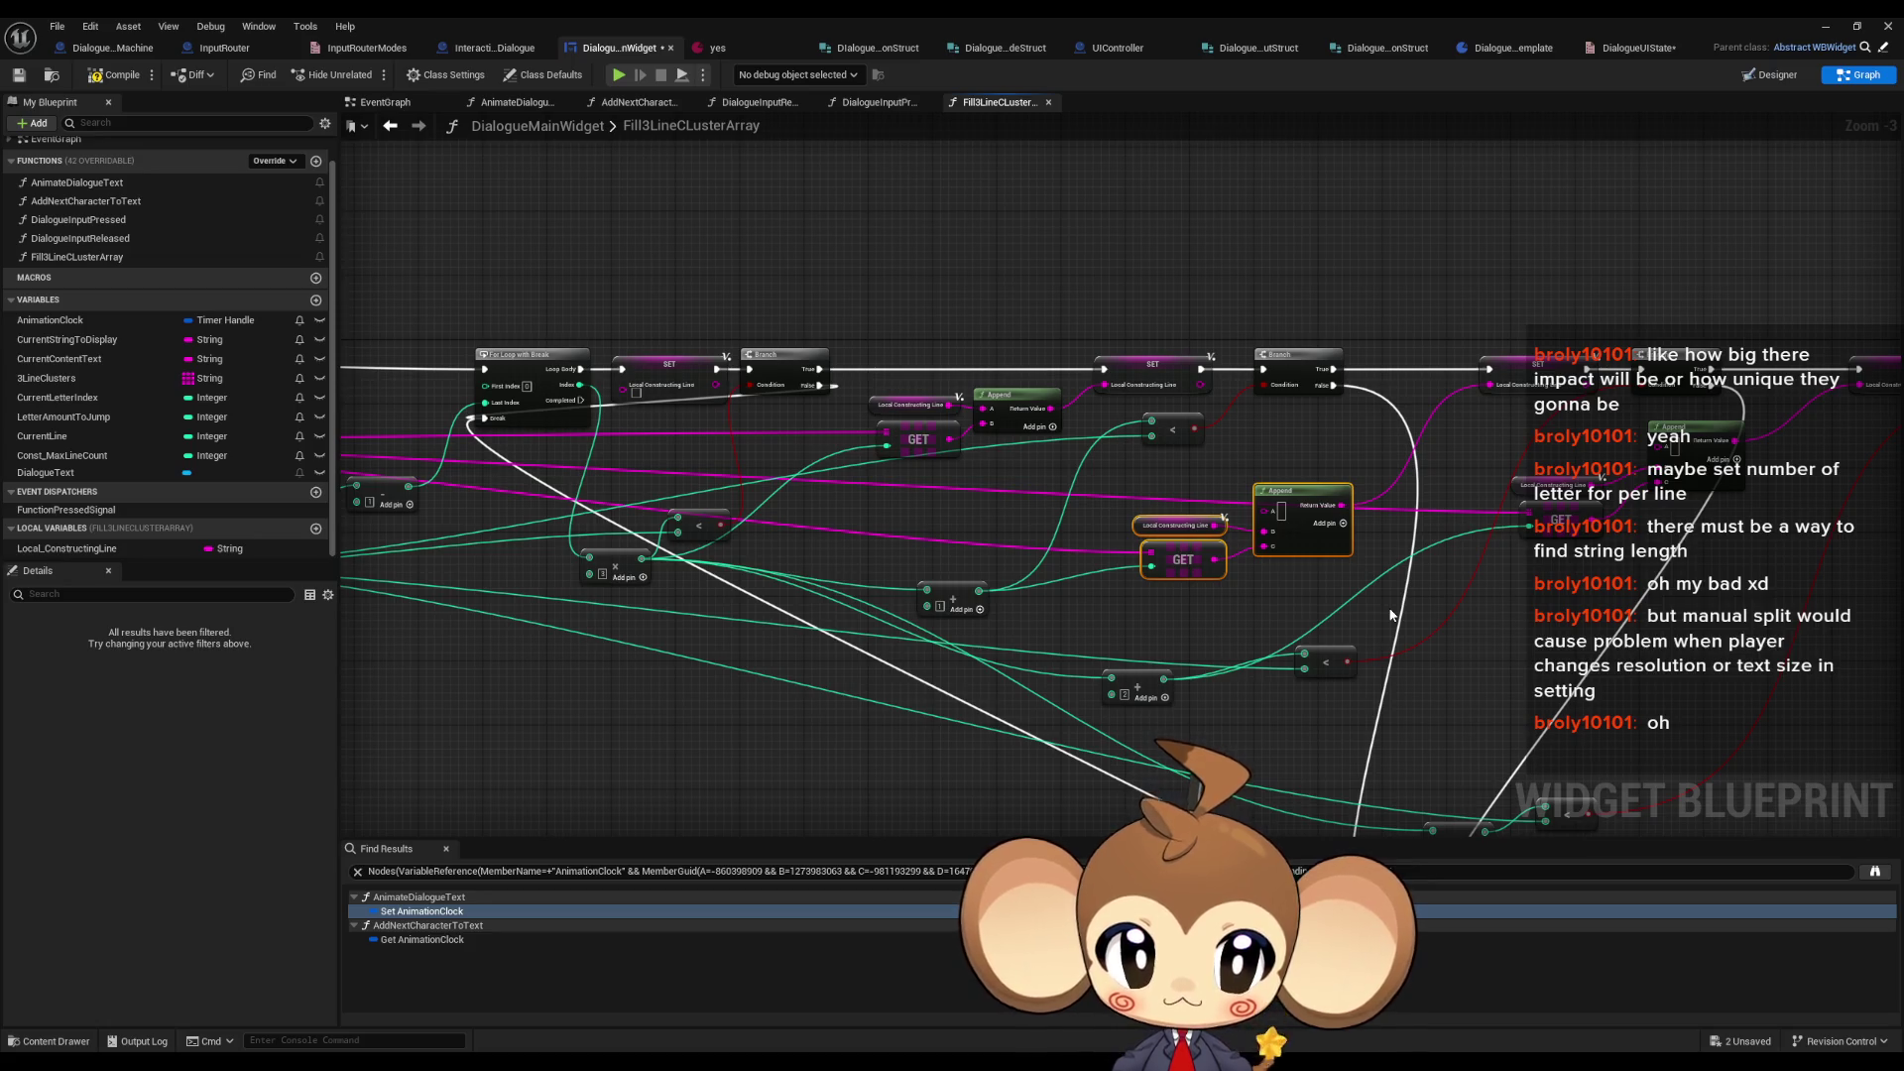
{"action": "scroll", "coordinate": [1374, 615], "scroll_direction": "up", "scroll_amount": 3}
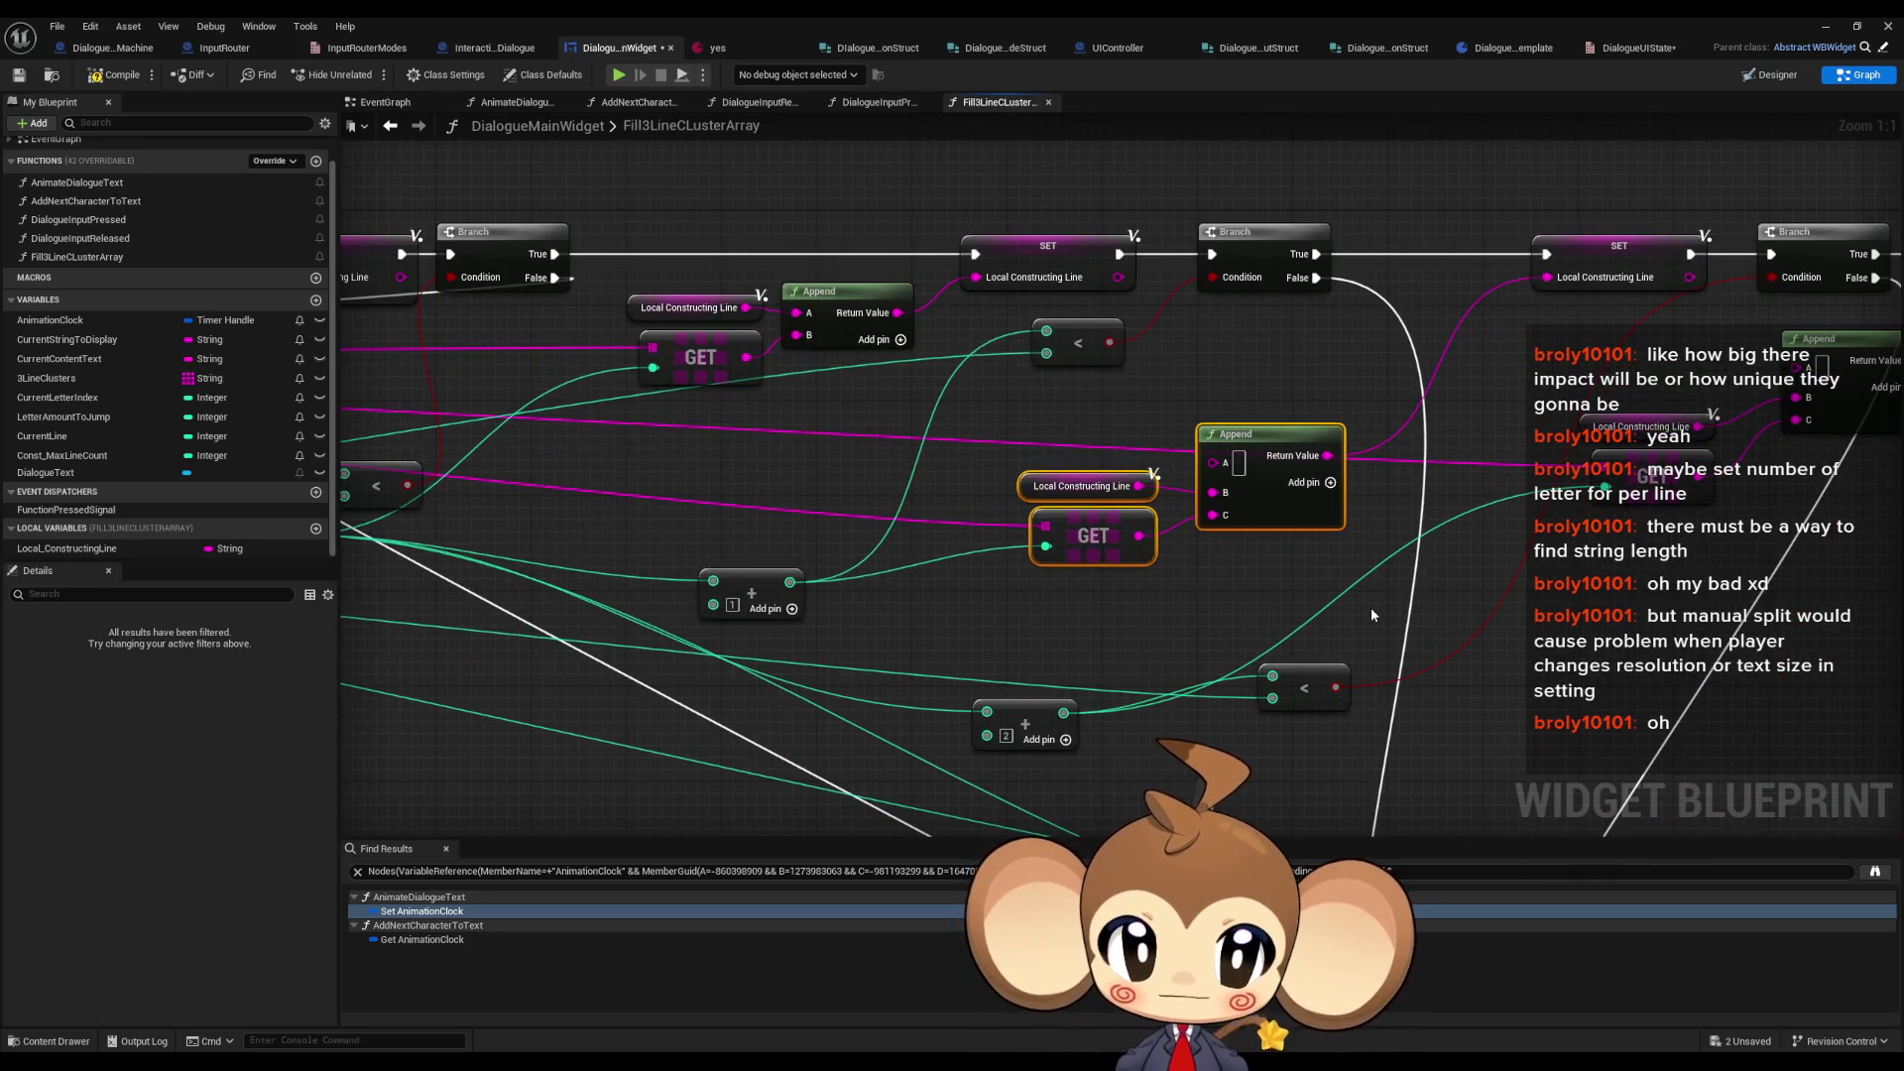
{"action": "left_click_drag", "start_coordinate": [1366, 607], "coordinate": [1149, 609]}
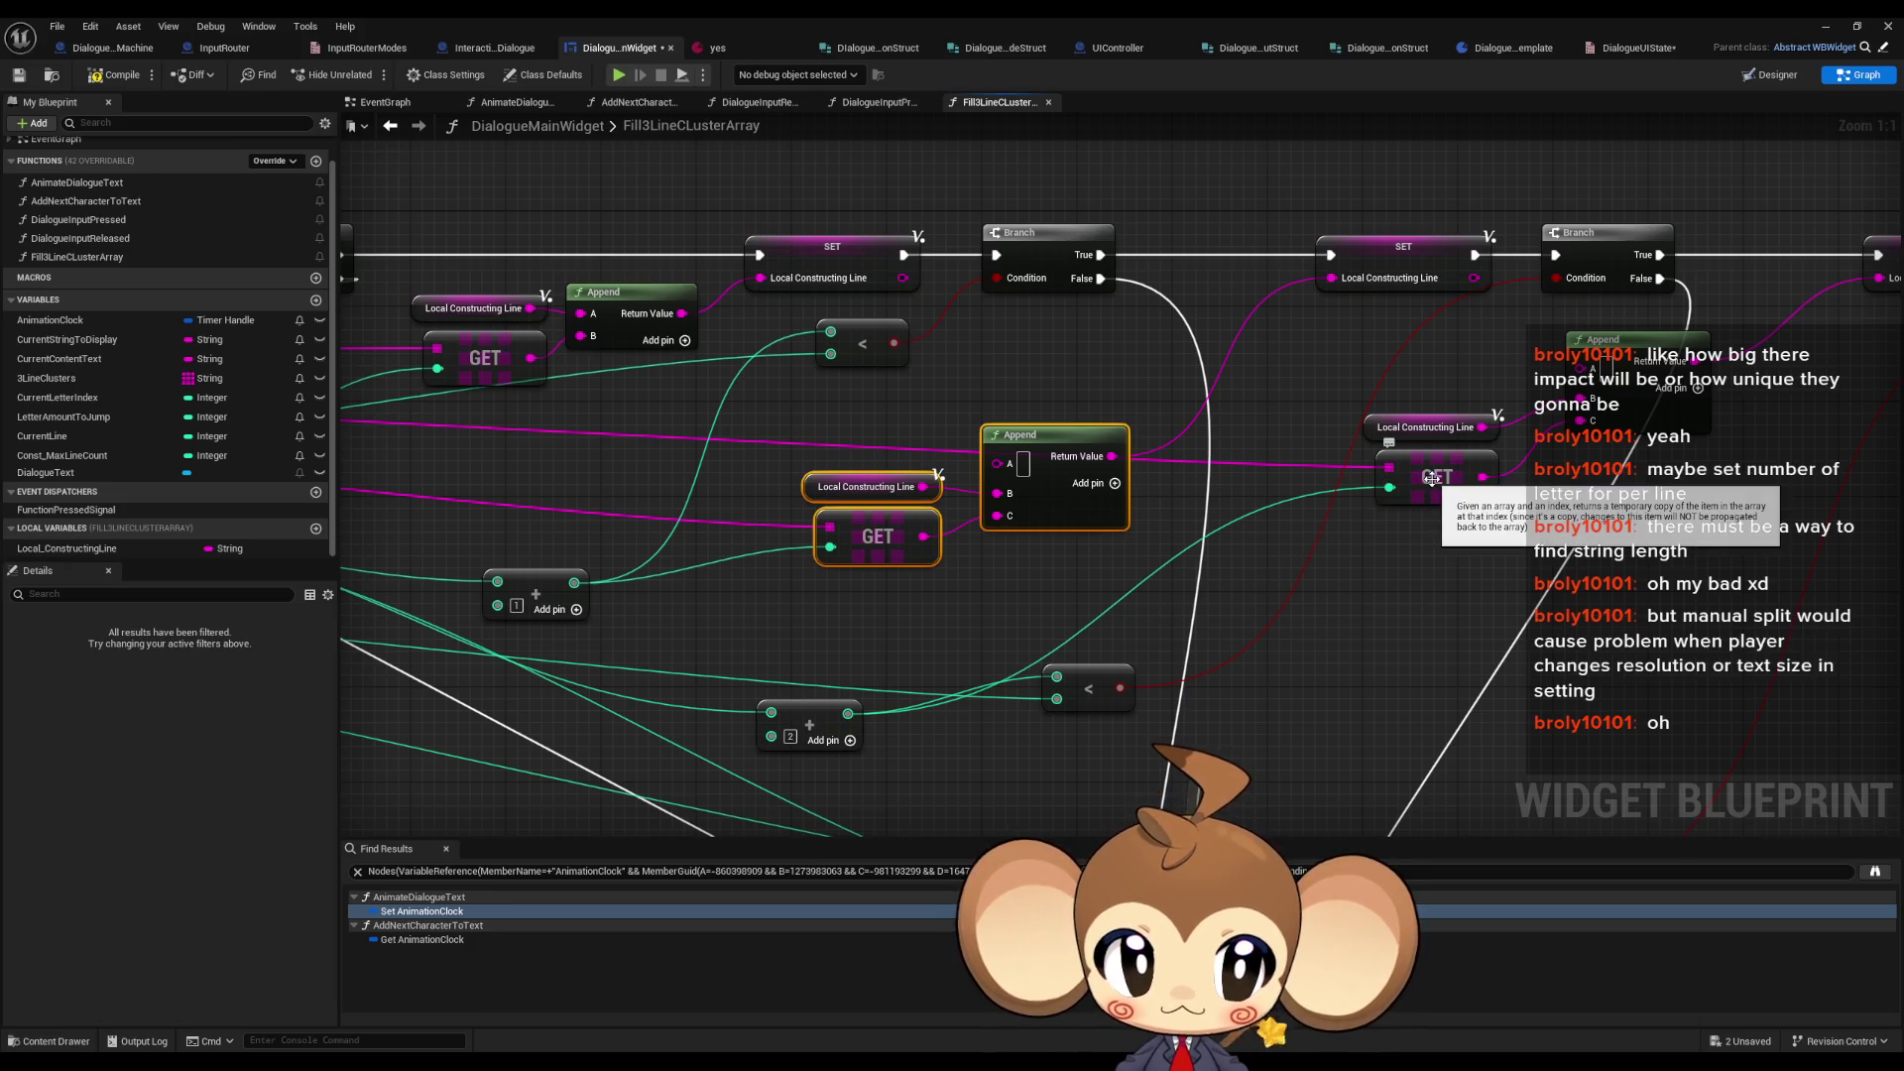
{"action": "left_click_drag", "start_coordinate": [1102, 498], "coordinate": [1187, 542]}
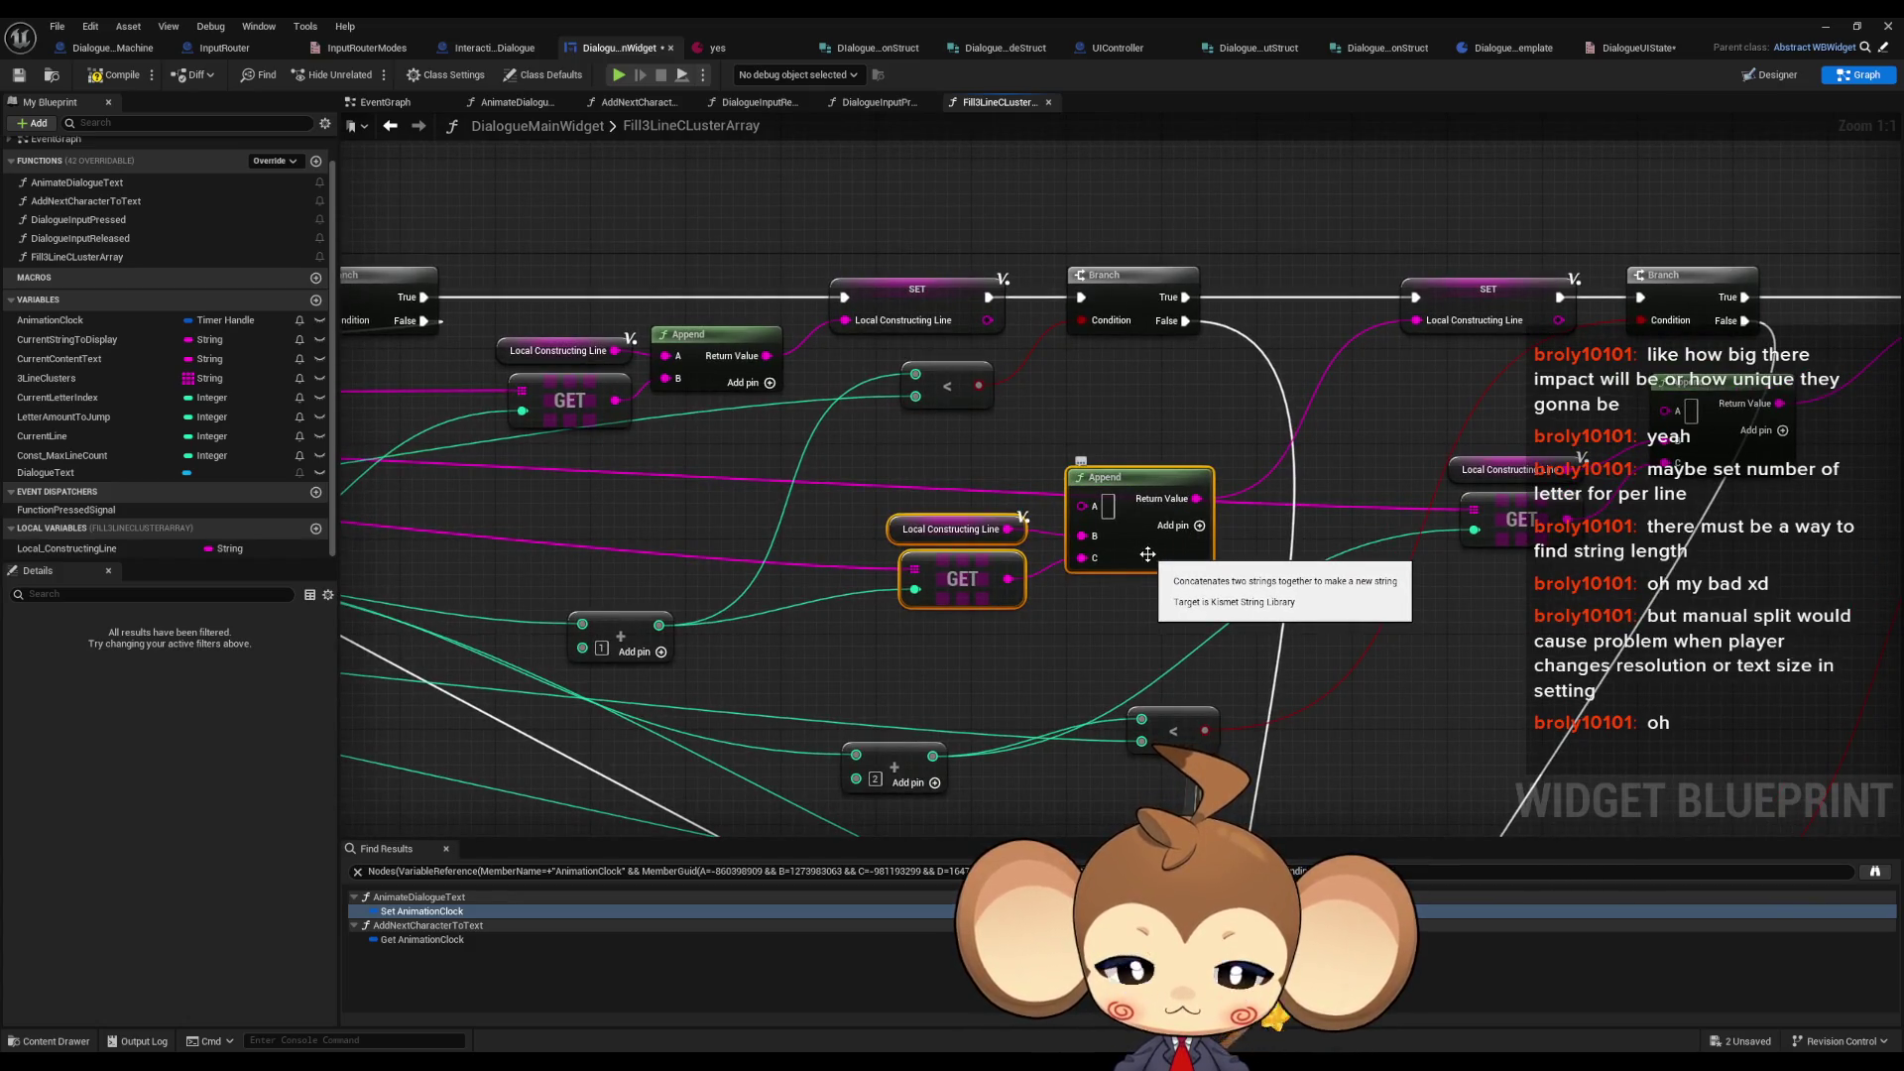
{"action": "left_click_drag", "start_coordinate": [900, 483], "coordinate": [999, 549]}
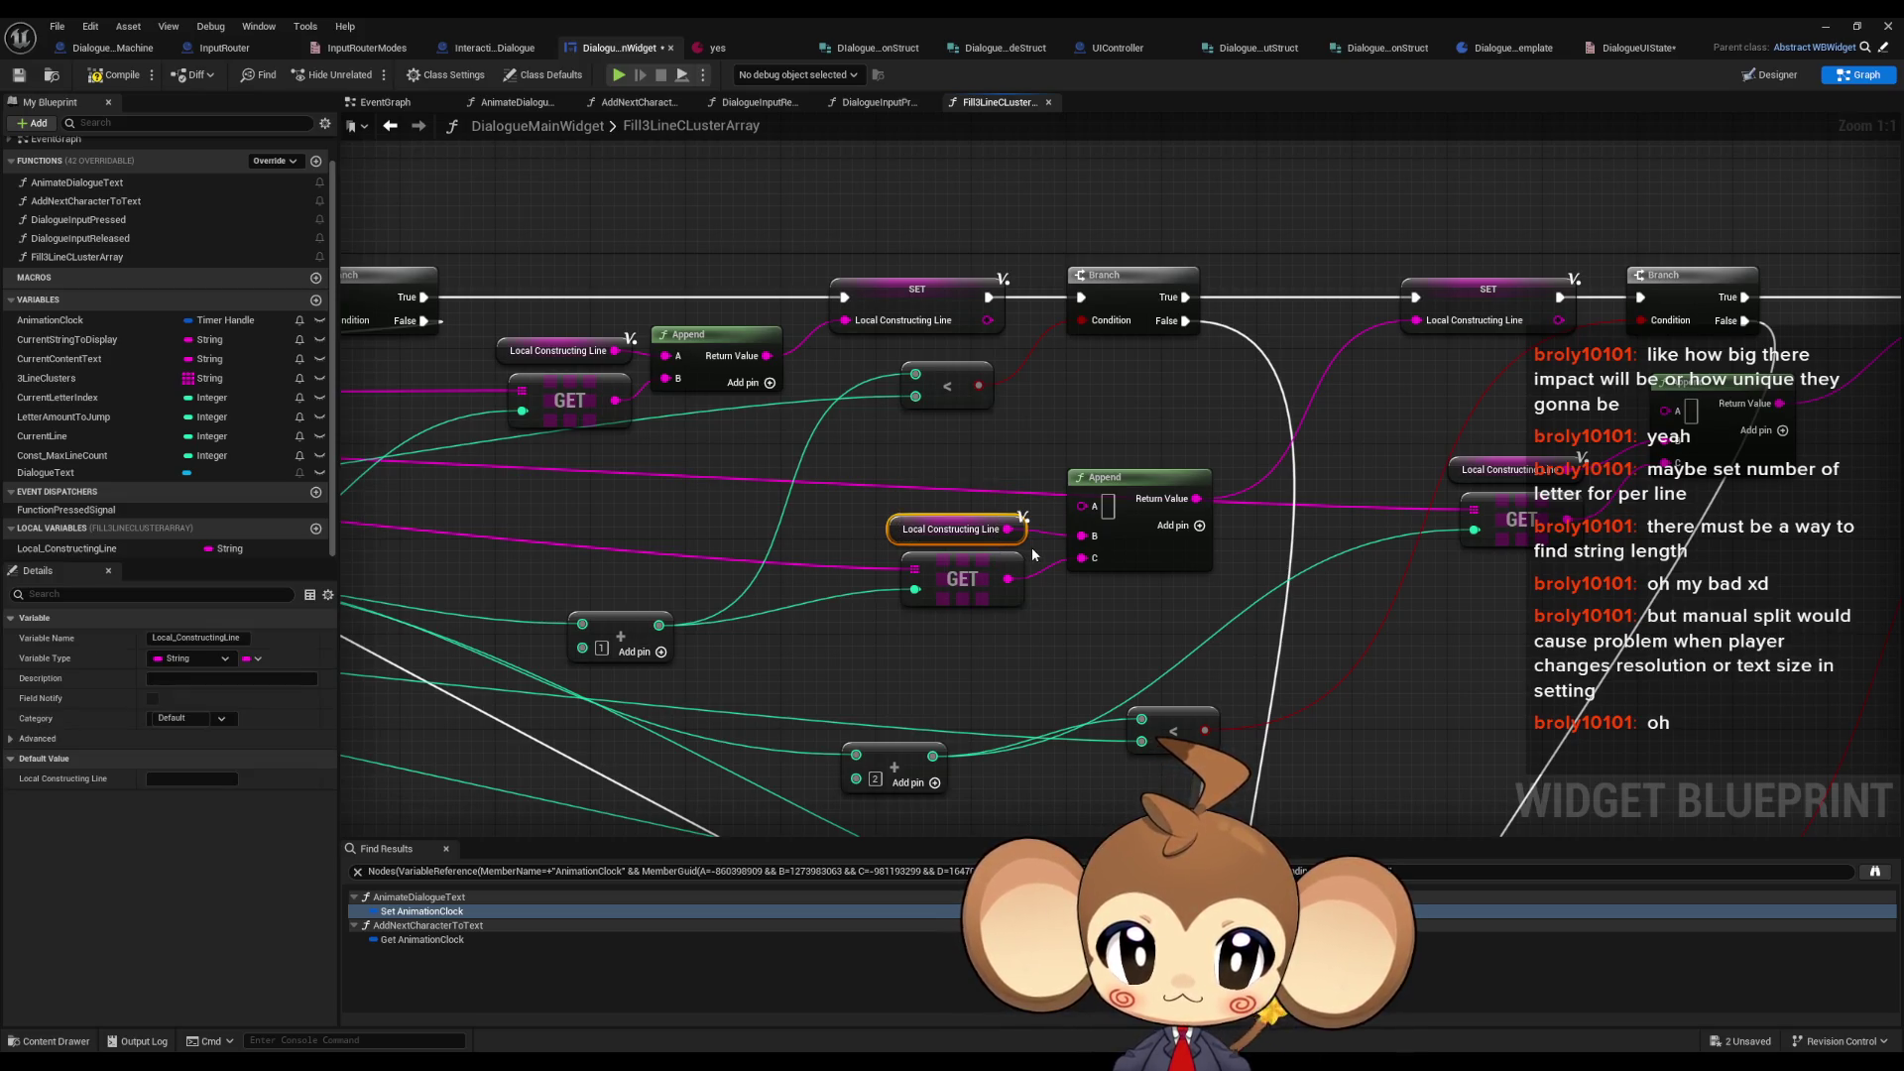
{"action": "left_click_drag", "start_coordinate": [1081, 506], "coordinate": [1007, 533]}
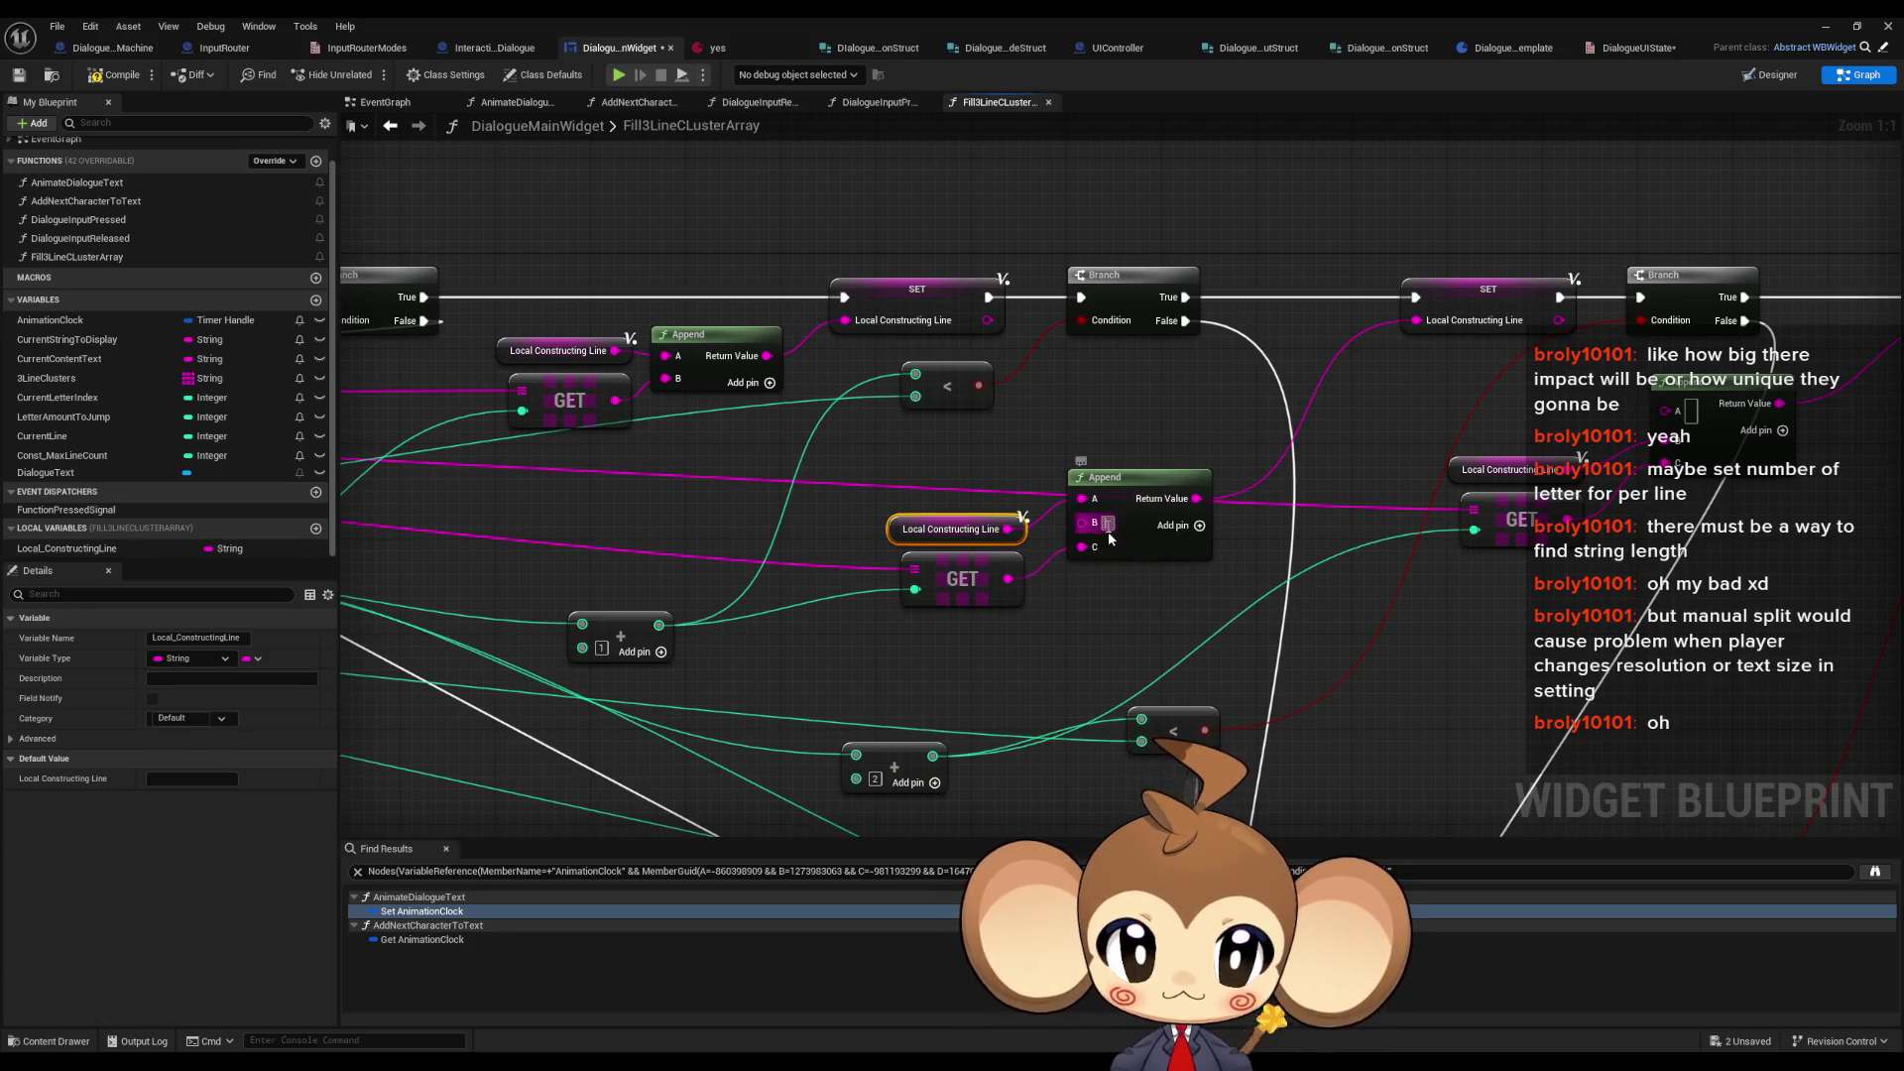
{"action": "key", "text": "shift+Return"}
- Wire Local Constructing Line into the next Append with a line-break B, then compile
{"action": "left_click", "coordinate": [1101, 620]}
{"action": "mouse_move", "coordinate": [1099, 611]}
{"action": "left_mouse_down"}
{"action": "mouse_move", "coordinate": [1029, 594]}
{"action": "mouse_move", "coordinate": [689, 601]}
{"action": "left_mouse_up"}
{"action": "left_click_drag", "start_coordinate": [1071, 482], "coordinate": [1194, 448]}
{"action": "left_click", "coordinate": [1194, 449]}
{"action": "key", "text": "shift+Return"}
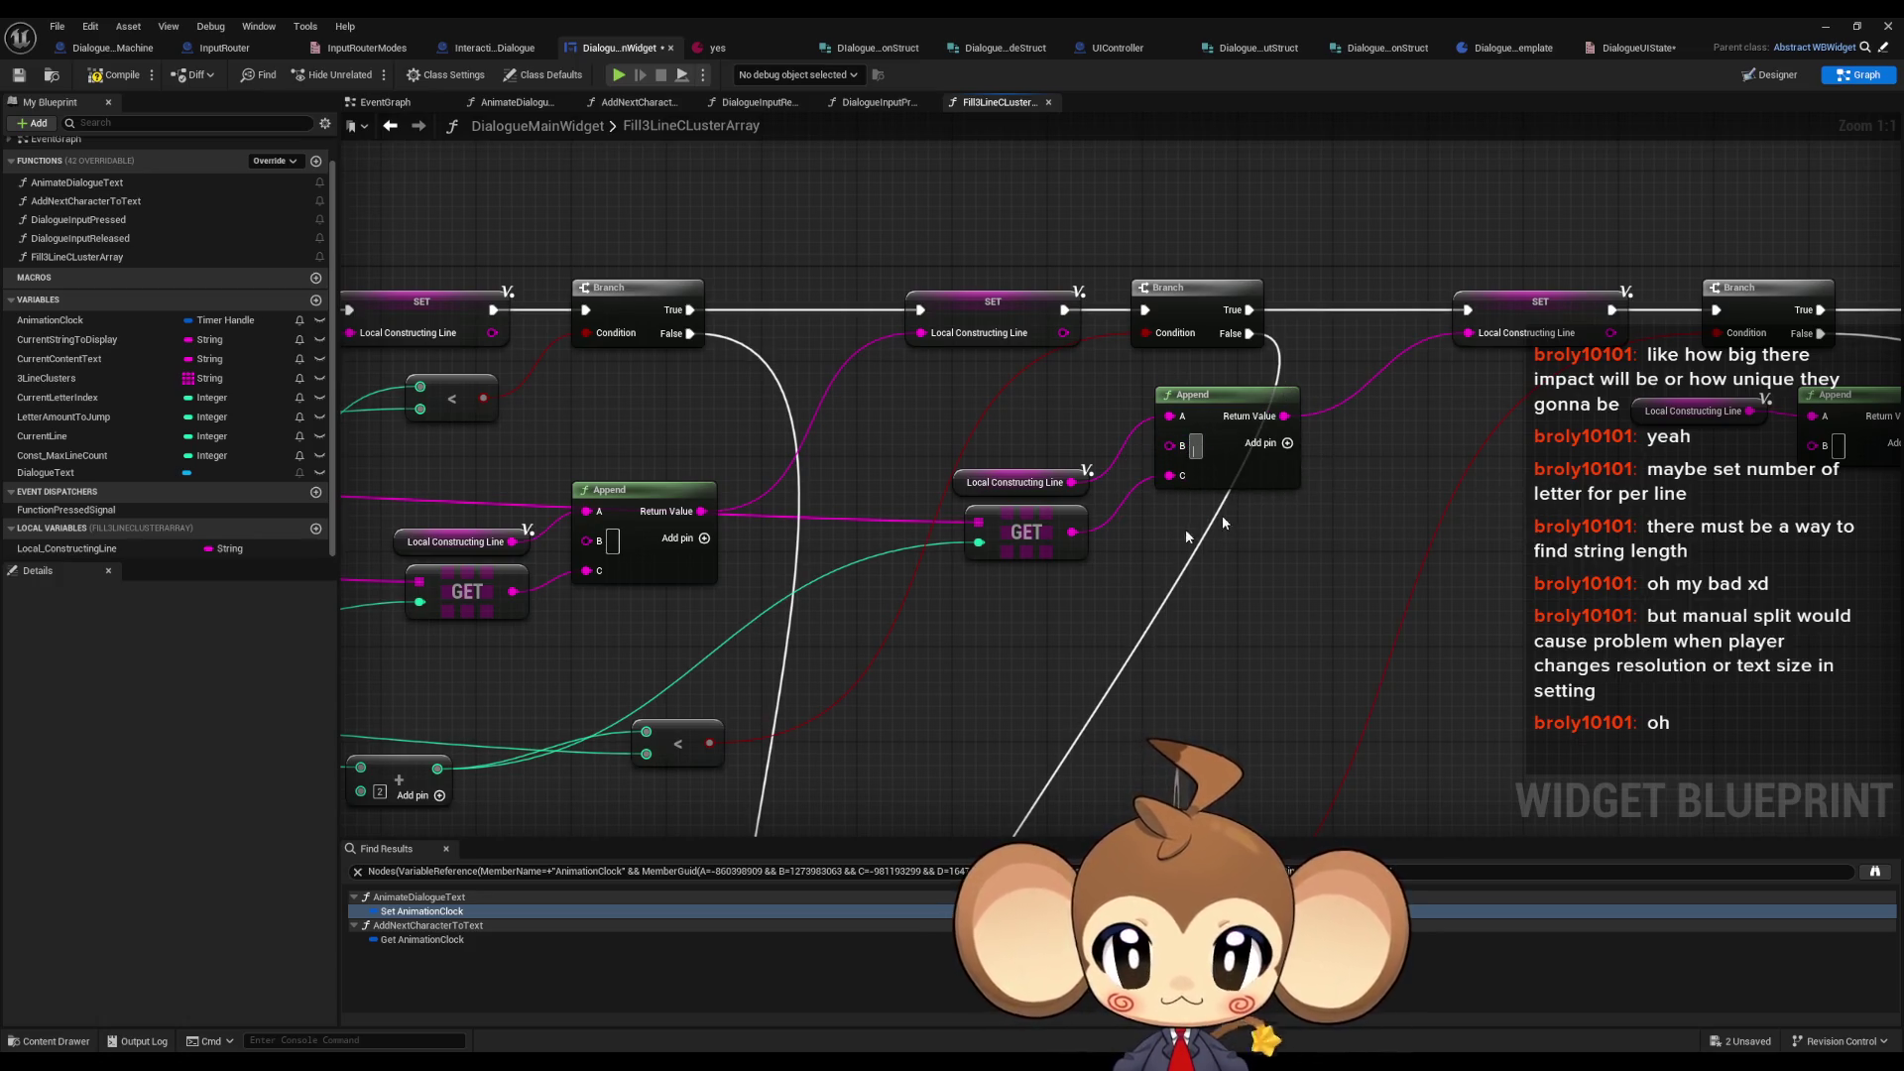
{"action": "scroll", "coordinate": [1190, 526], "scroll_direction": "down", "scroll_amount": 3}
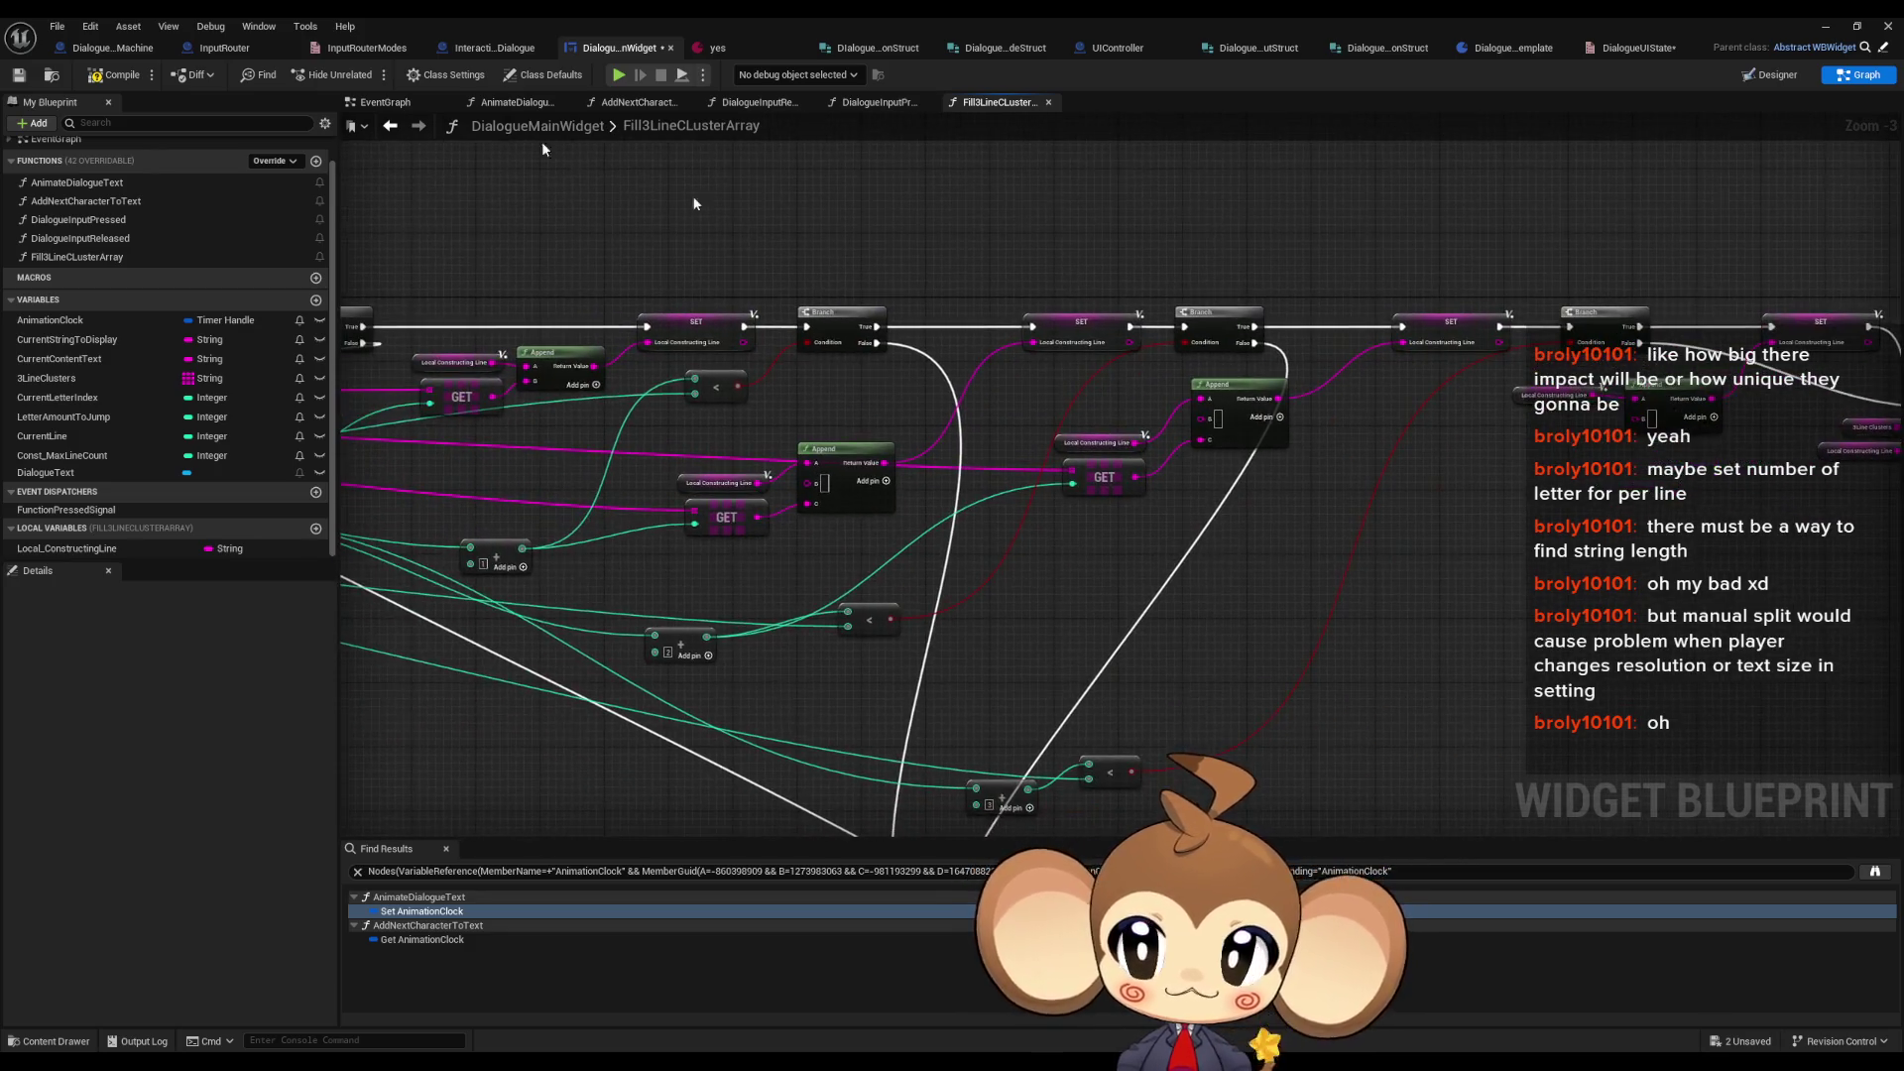
{"action": "left_click", "coordinate": [117, 75]}
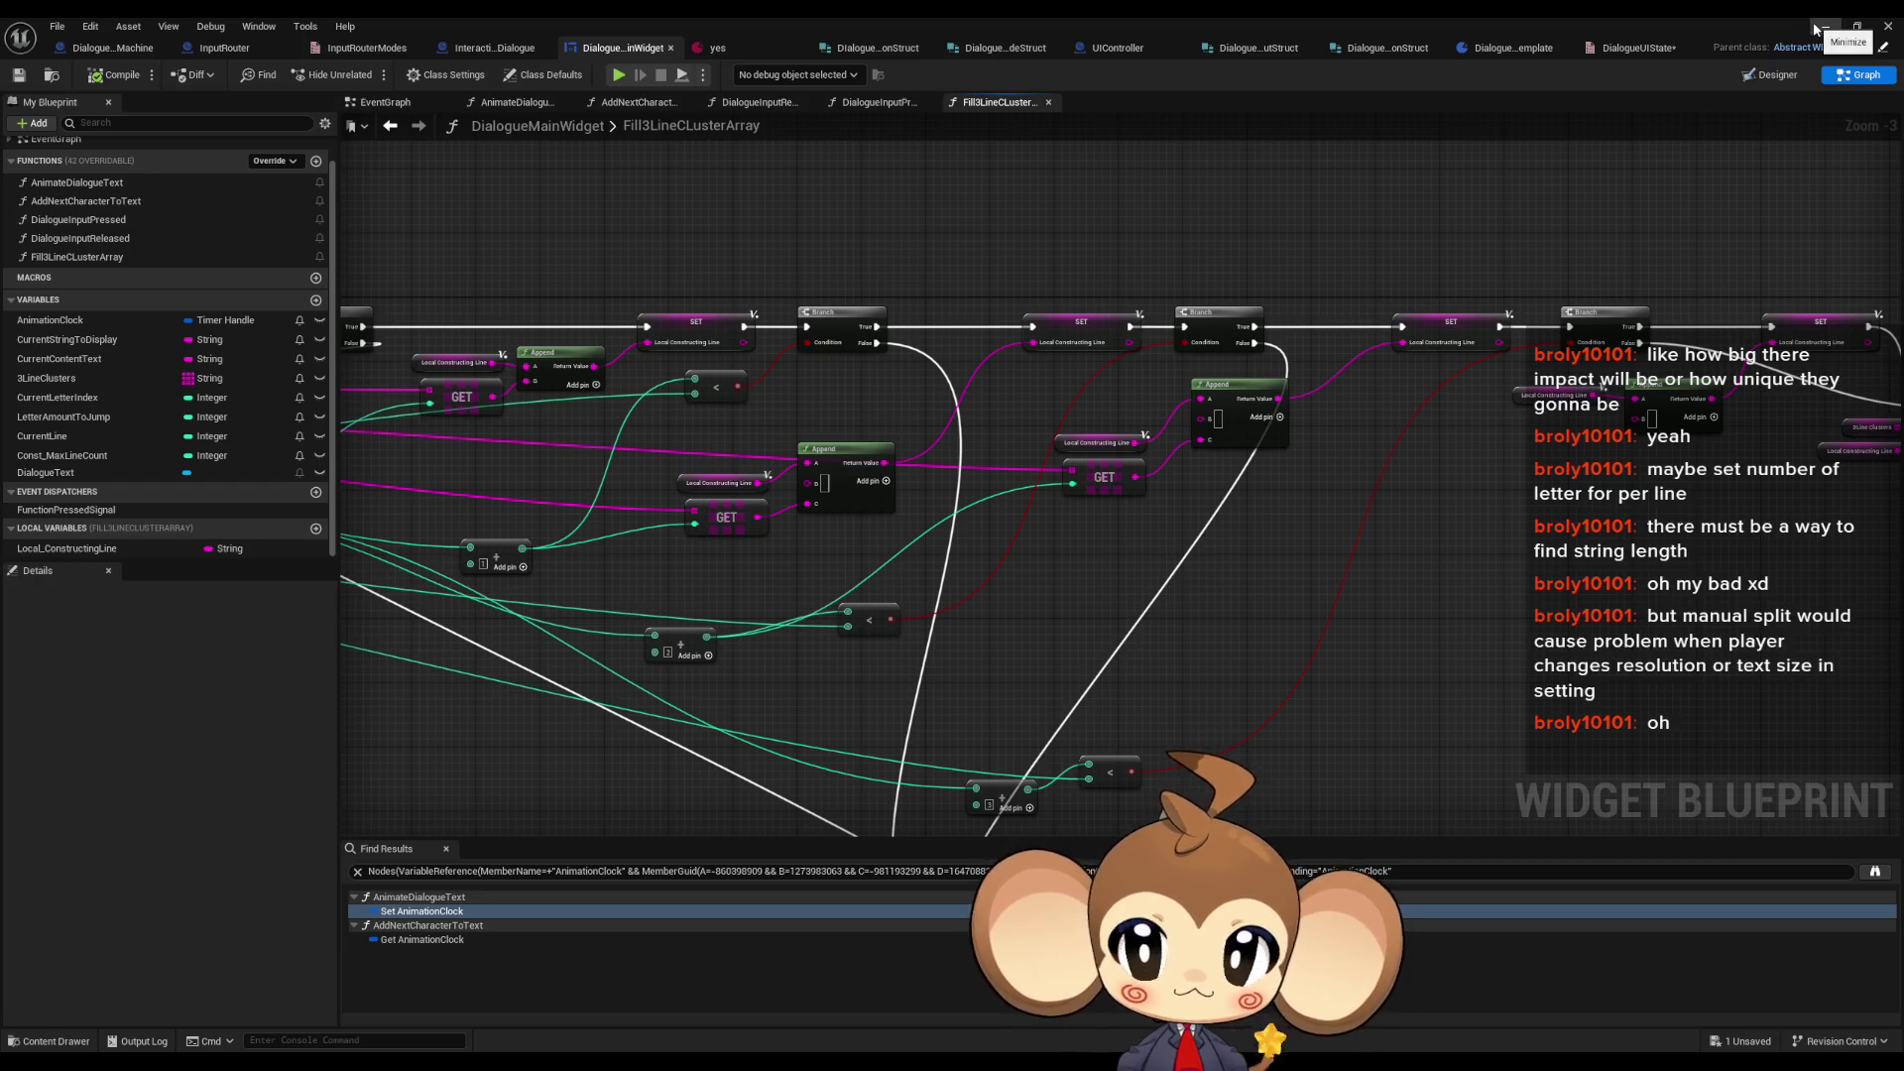
- Create a new variable named 'test', keeping its default String type
{"action": "mouse_move", "coordinate": [1108, 537]}
{"action": "left_mouse_down"}
{"action": "mouse_move", "coordinate": [1131, 374]}
{"action": "mouse_move", "coordinate": [1109, 397]}
{"action": "left_mouse_up"}
{"action": "scroll", "coordinate": [992, 396], "scroll_direction": "down", "scroll_amount": 3}
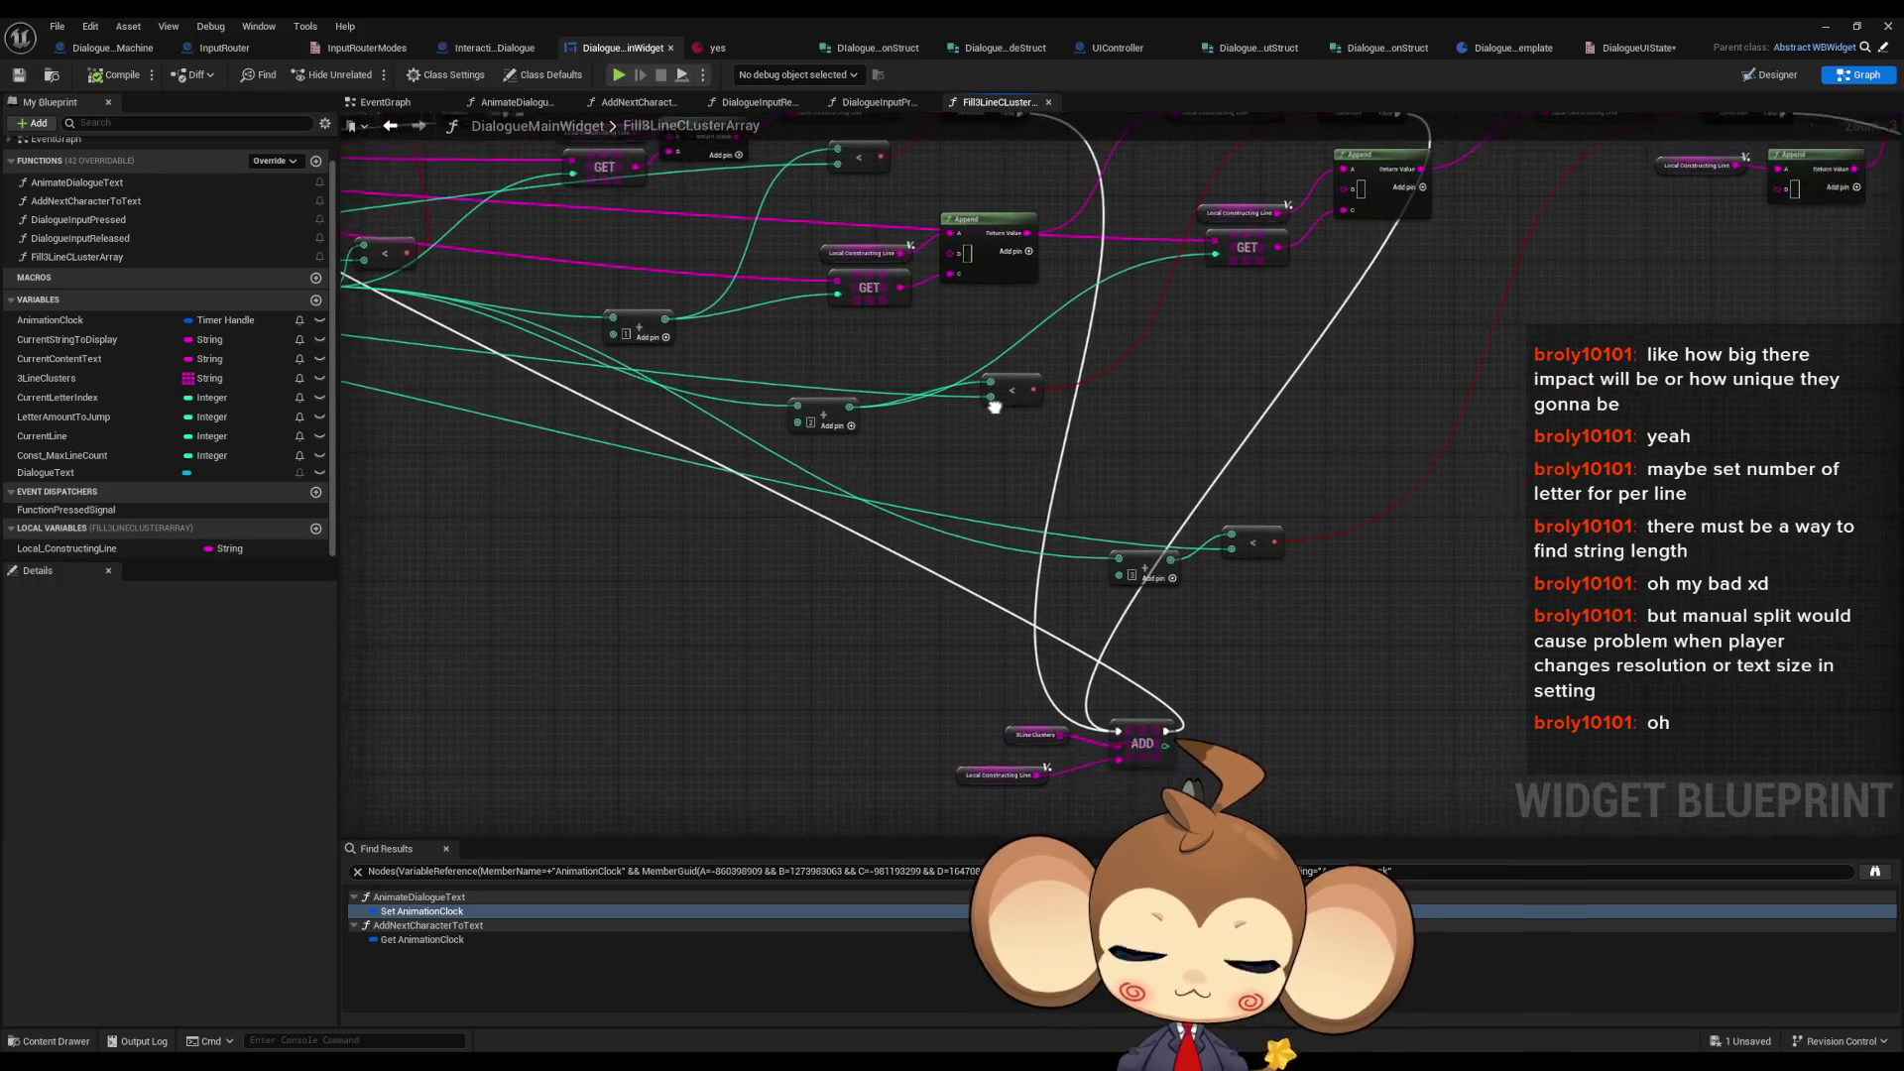
{"action": "scroll", "coordinate": [828, 444], "scroll_direction": "up", "scroll_amount": 2}
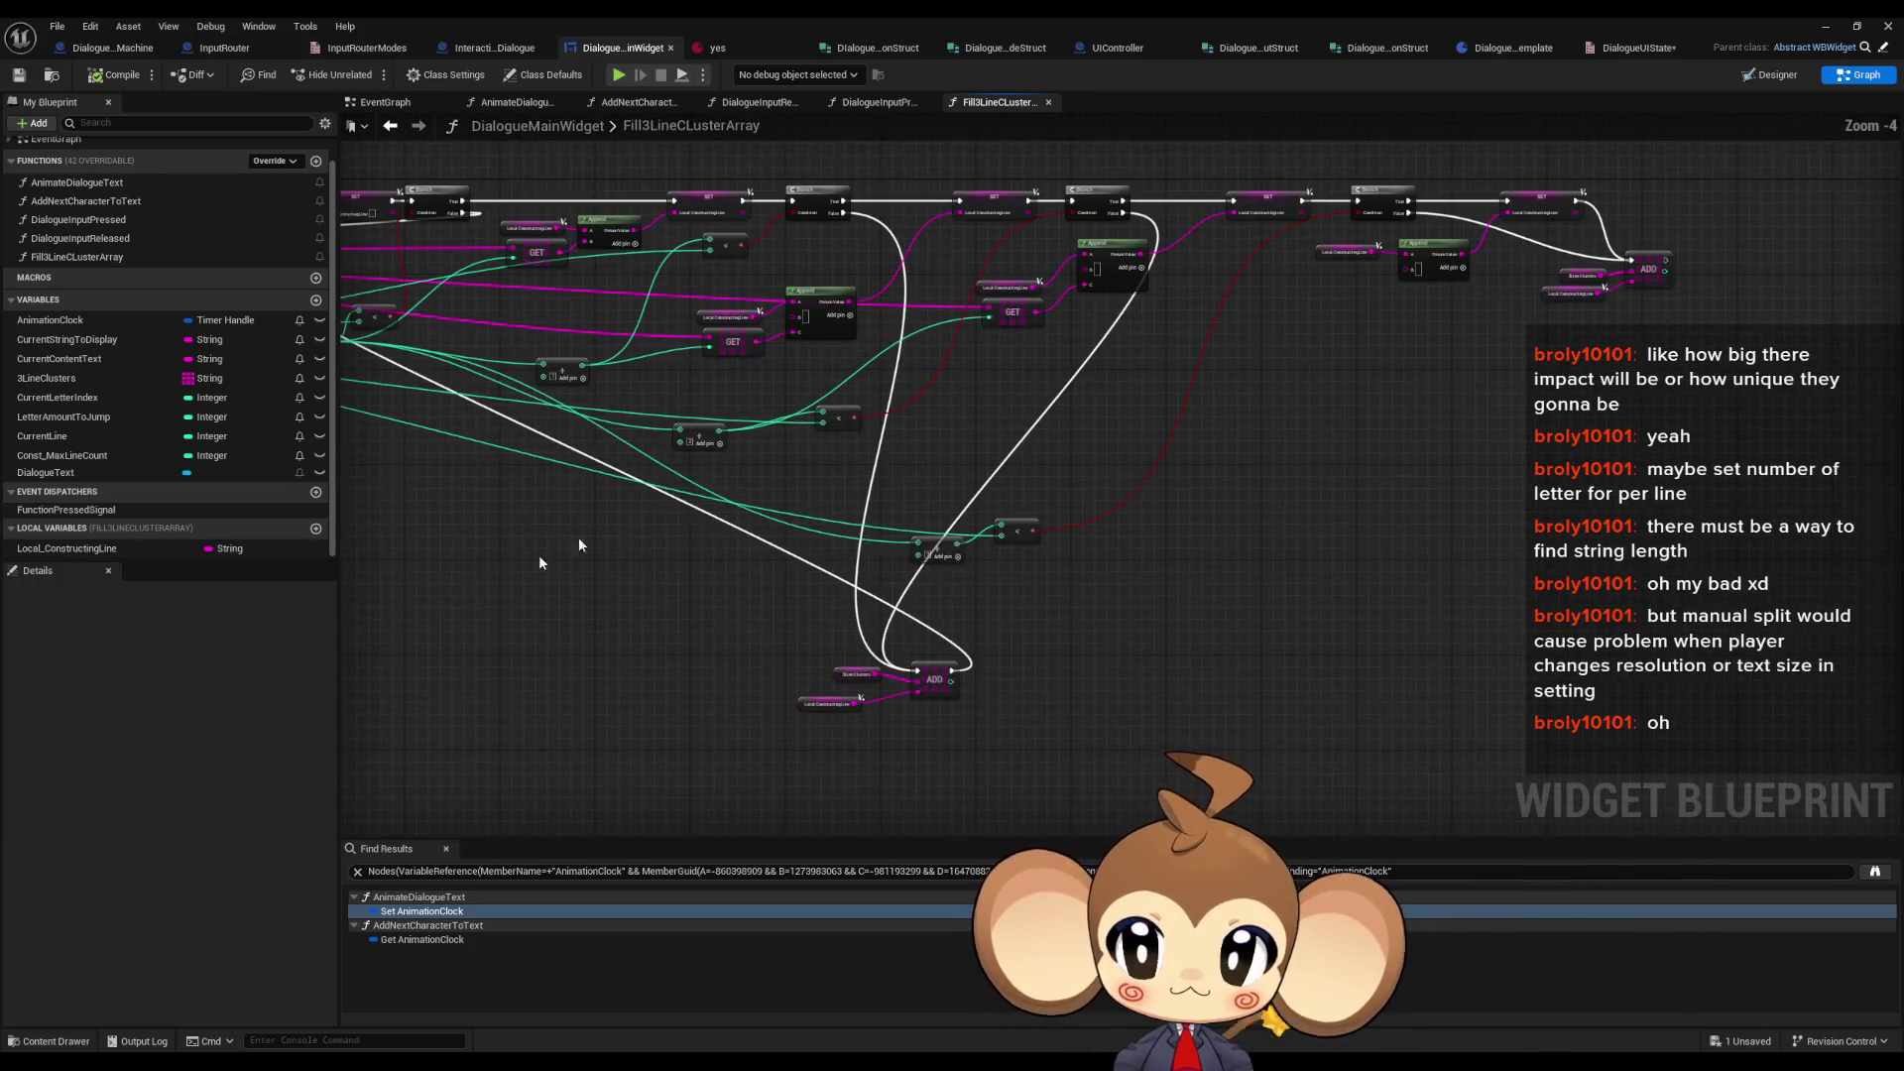
{"action": "left_click", "coordinate": [317, 301]}
{"action": "type", "text": "test"}
{"action": "key", "text": "Return"}
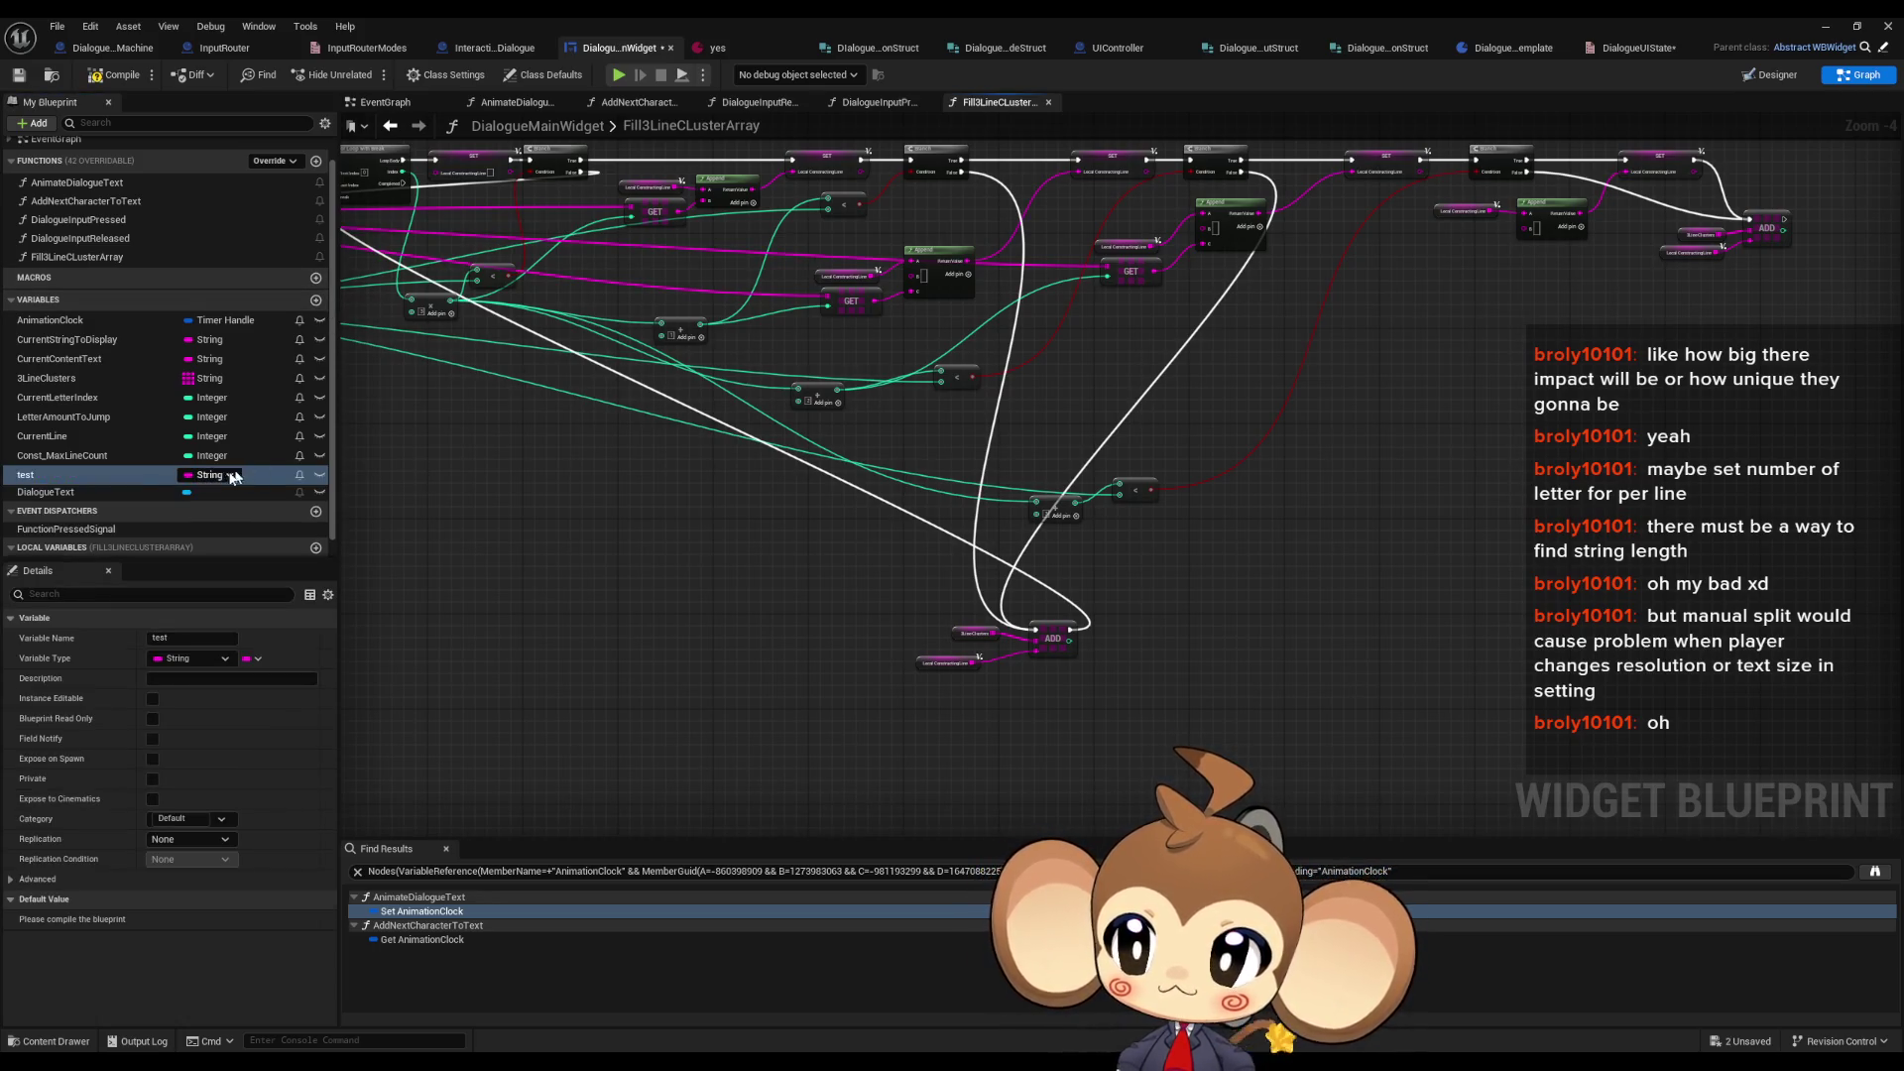
- Drag the 3Line Clusters array into the Fill3LineClusterArray graph
{"action": "mouse_move", "coordinate": [581, 564]}
{"action": "left_mouse_down"}
{"action": "mouse_move", "coordinate": [805, 581]}
{"action": "mouse_move", "coordinate": [649, 526]}
{"action": "mouse_move", "coordinate": [569, 461]}
{"action": "left_mouse_up"}
{"action": "scroll", "coordinate": [1126, 361], "scroll_direction": "up", "scroll_amount": 2}
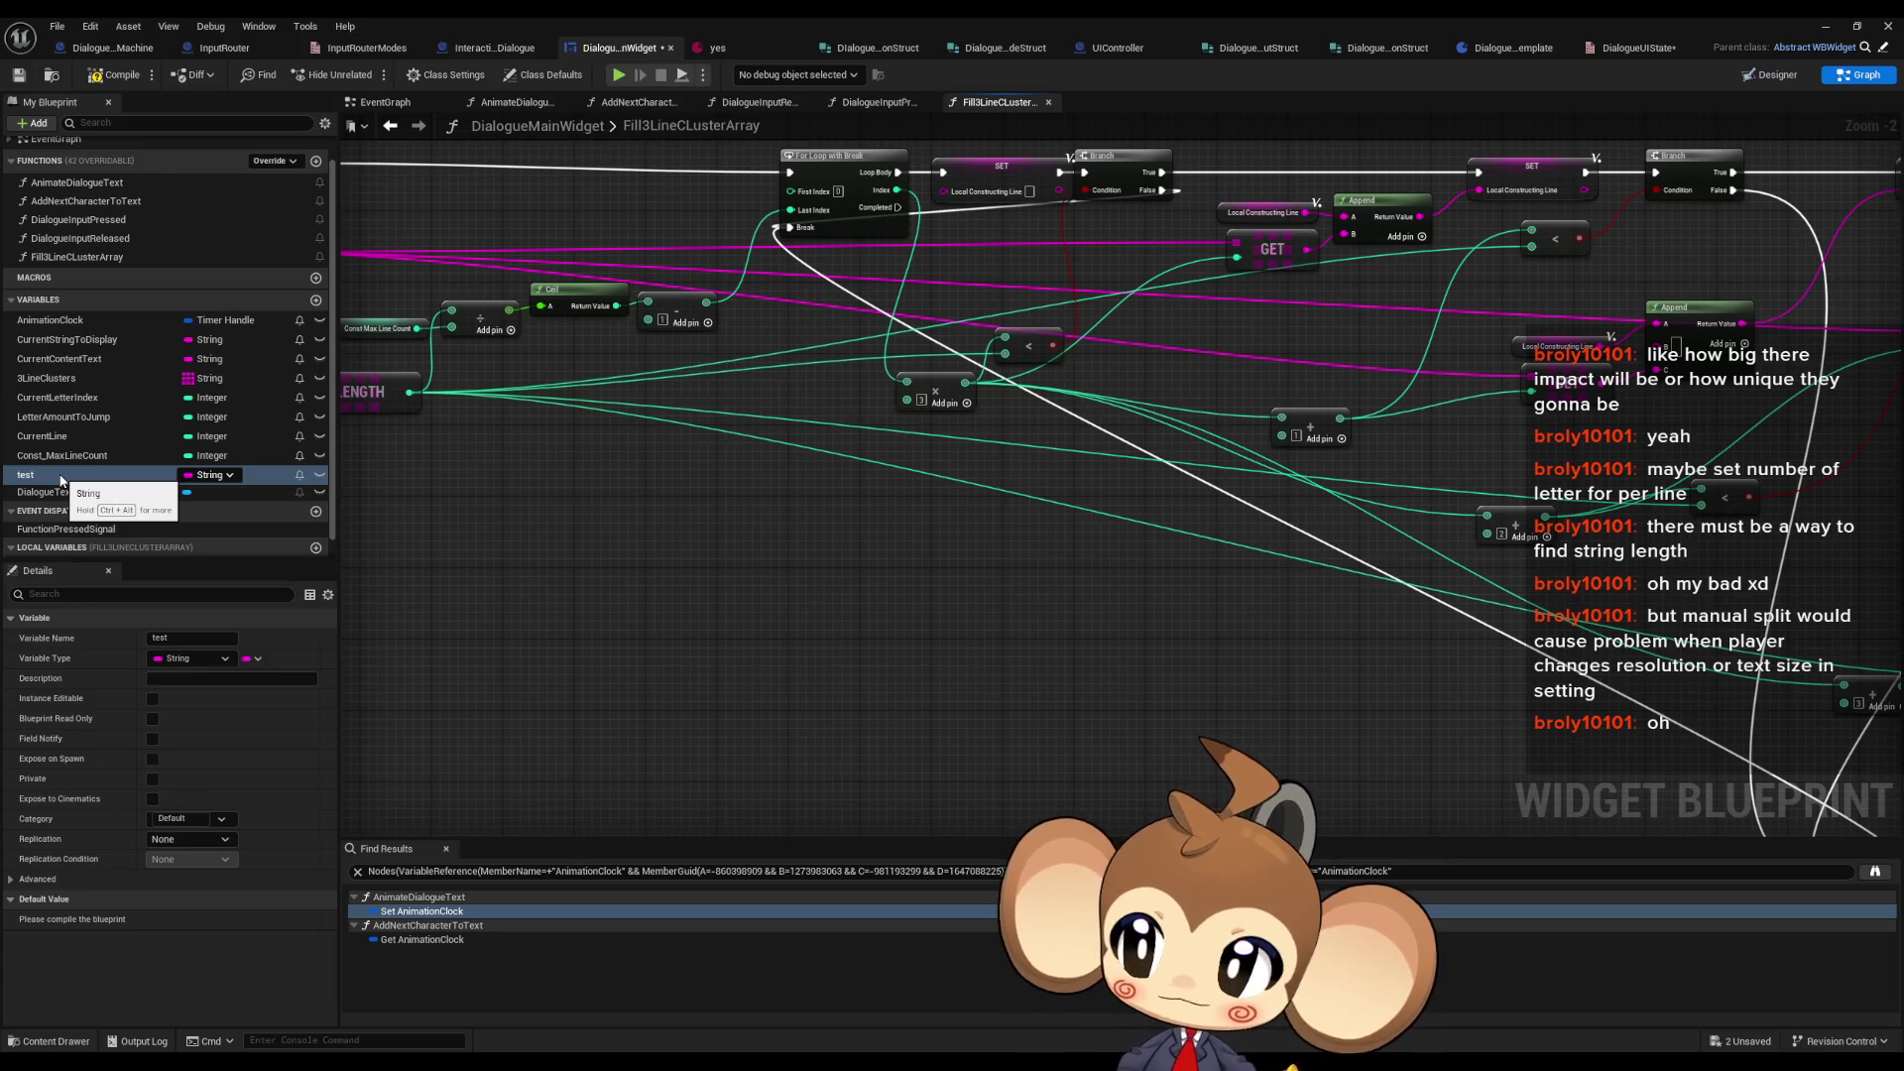
{"action": "mouse_move", "coordinate": [49, 378]}
{"action": "left_mouse_down"}
{"action": "mouse_move", "coordinate": [656, 589]}
{"action": "mouse_move", "coordinate": [547, 551]}
{"action": "mouse_move", "coordinate": [659, 558]}
{"action": "left_mouse_up"}
- Place a 3Line Clusters getter, then delete the Append Array node that was wired to it
{"action": "left_click", "coordinate": [640, 568]}
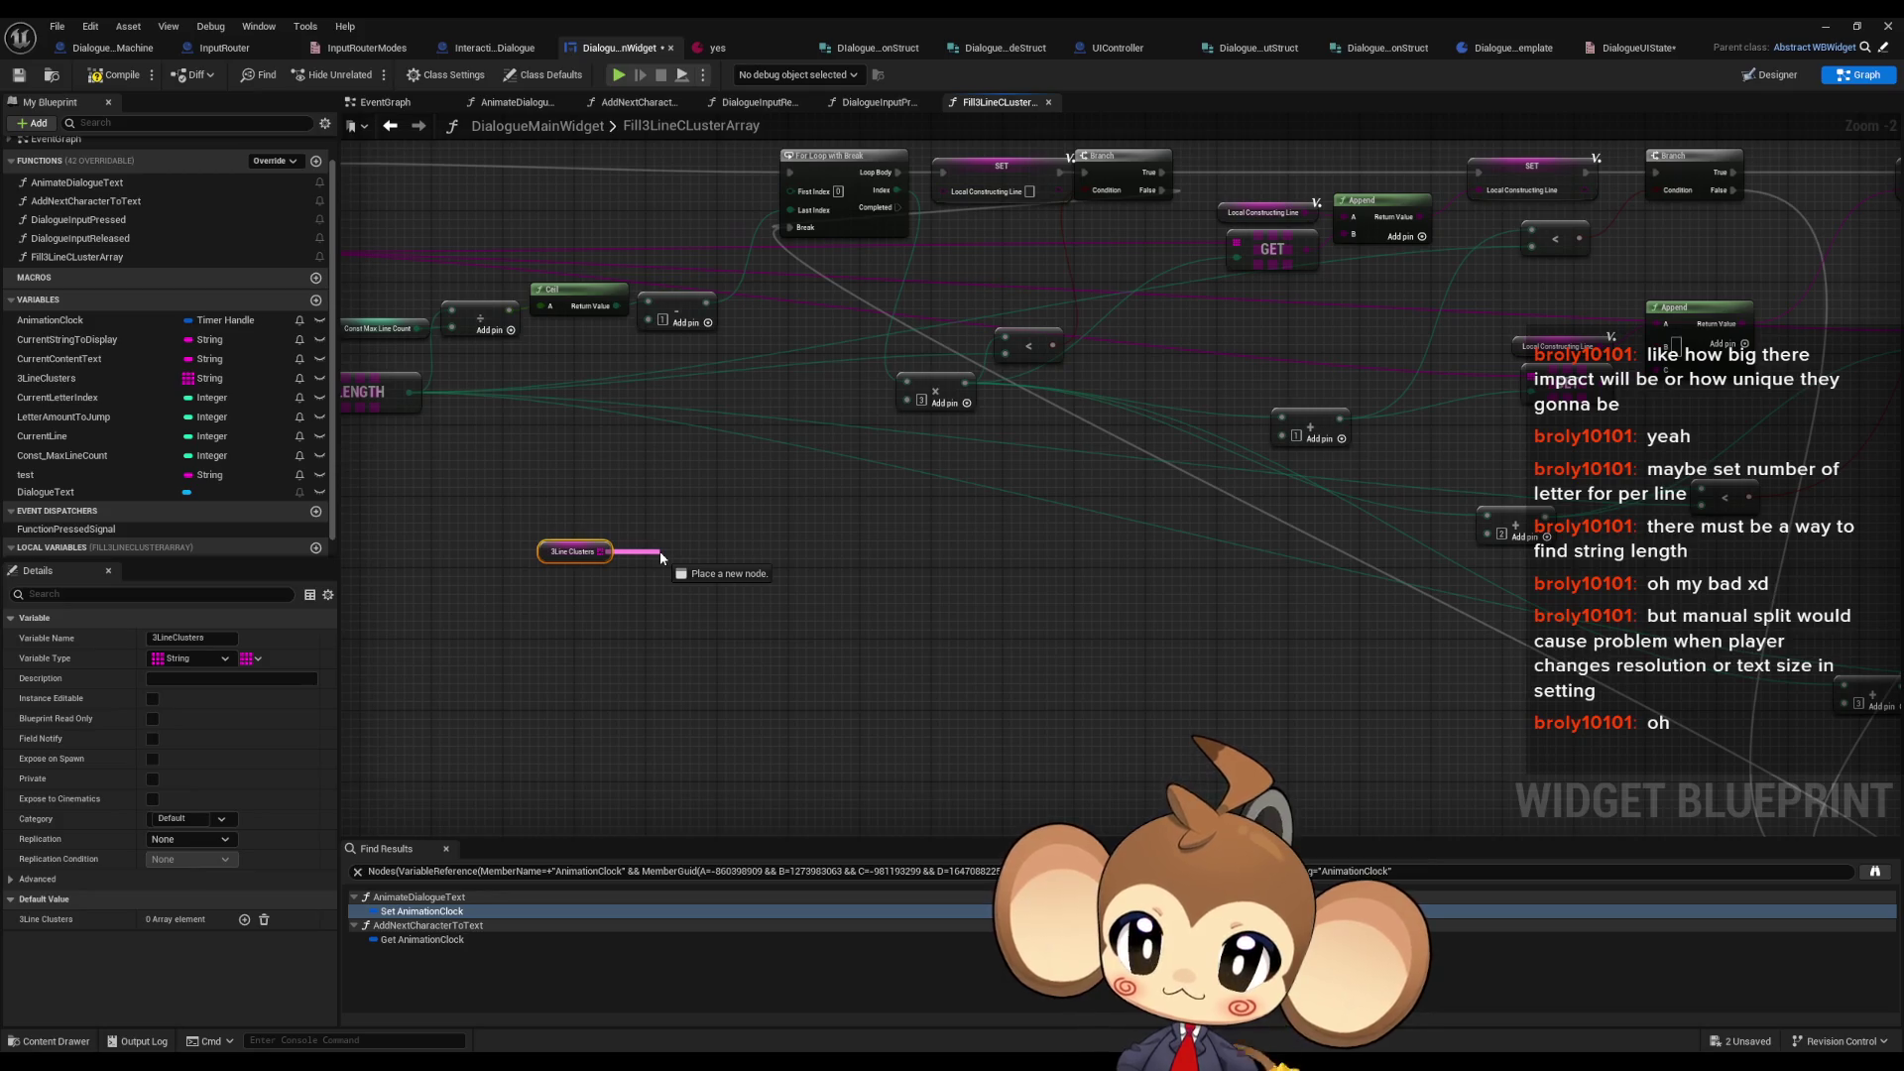
{"action": "left_click_drag", "start_coordinate": [661, 557], "coordinate": [655, 560]}
{"action": "type", "text": "appe"}
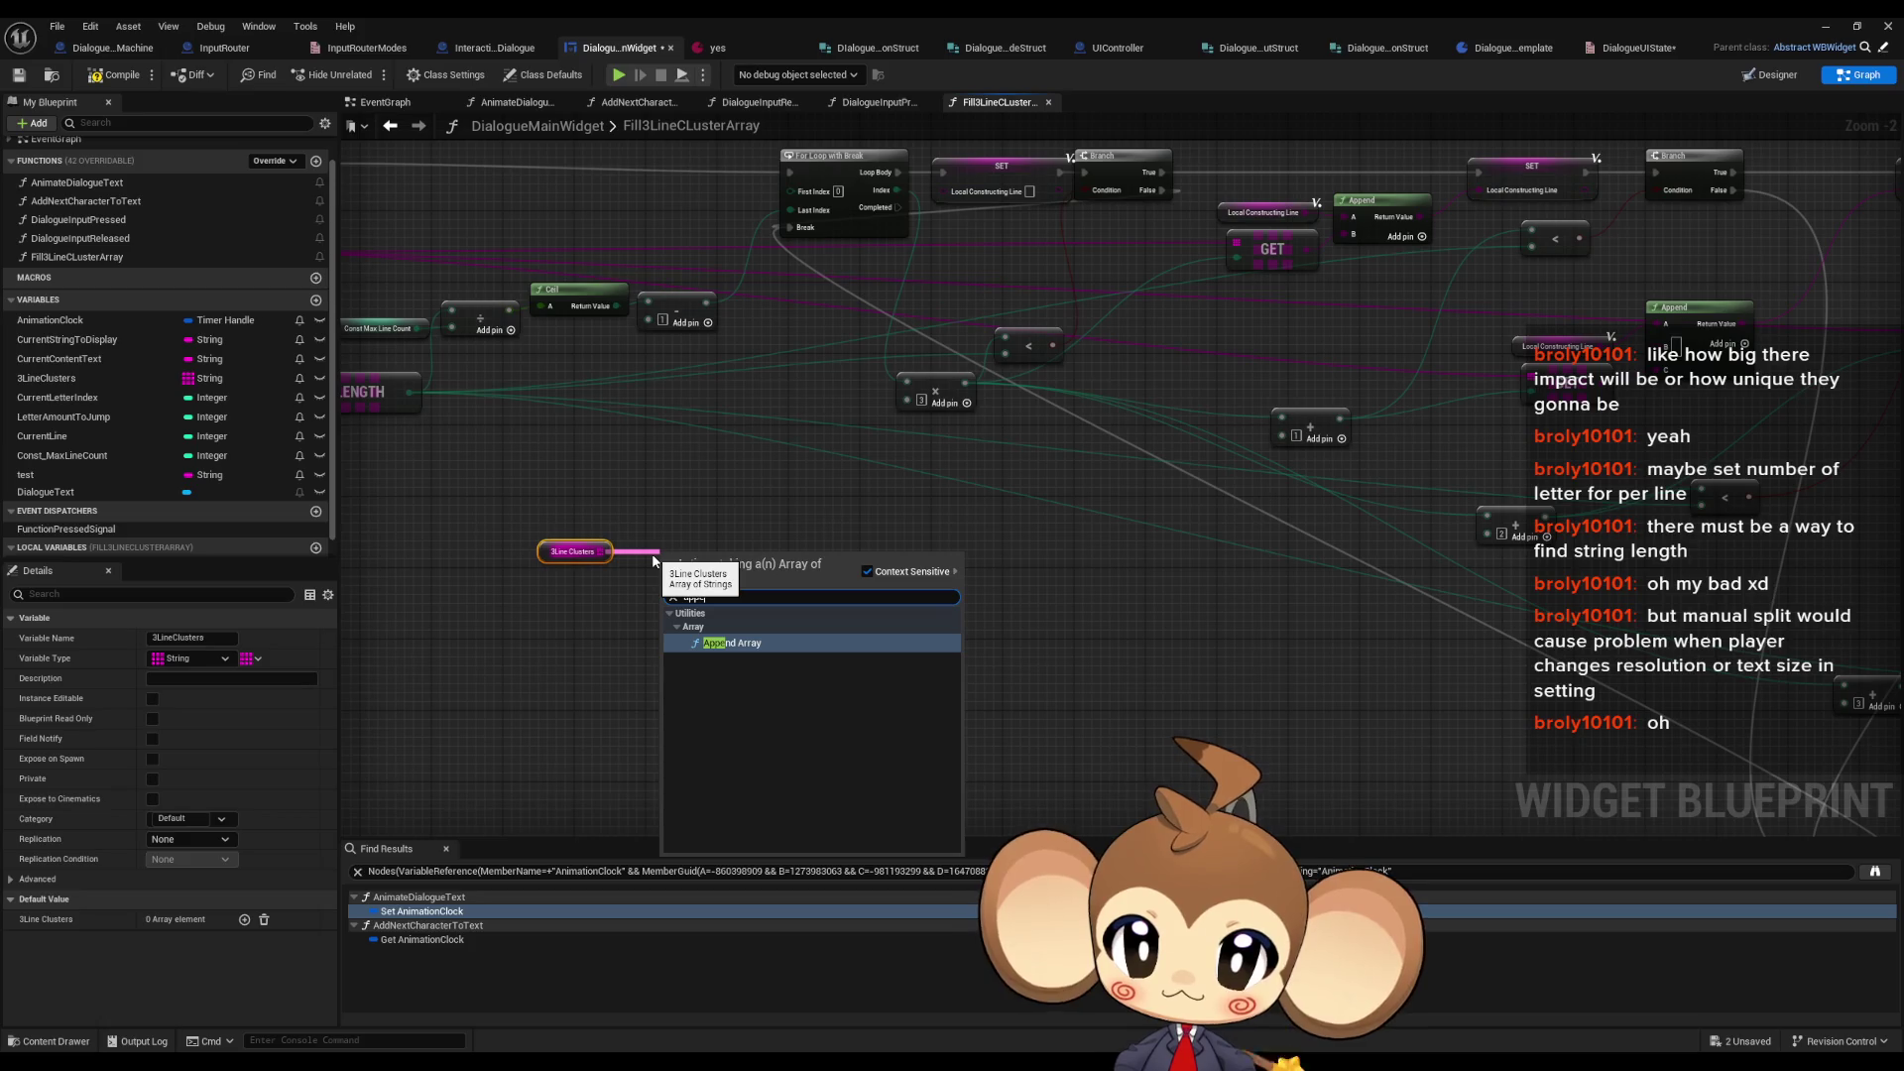
{"action": "key", "text": "Return"}
{"action": "left_click_drag", "start_coordinate": [104, 480], "coordinate": [600, 624]}
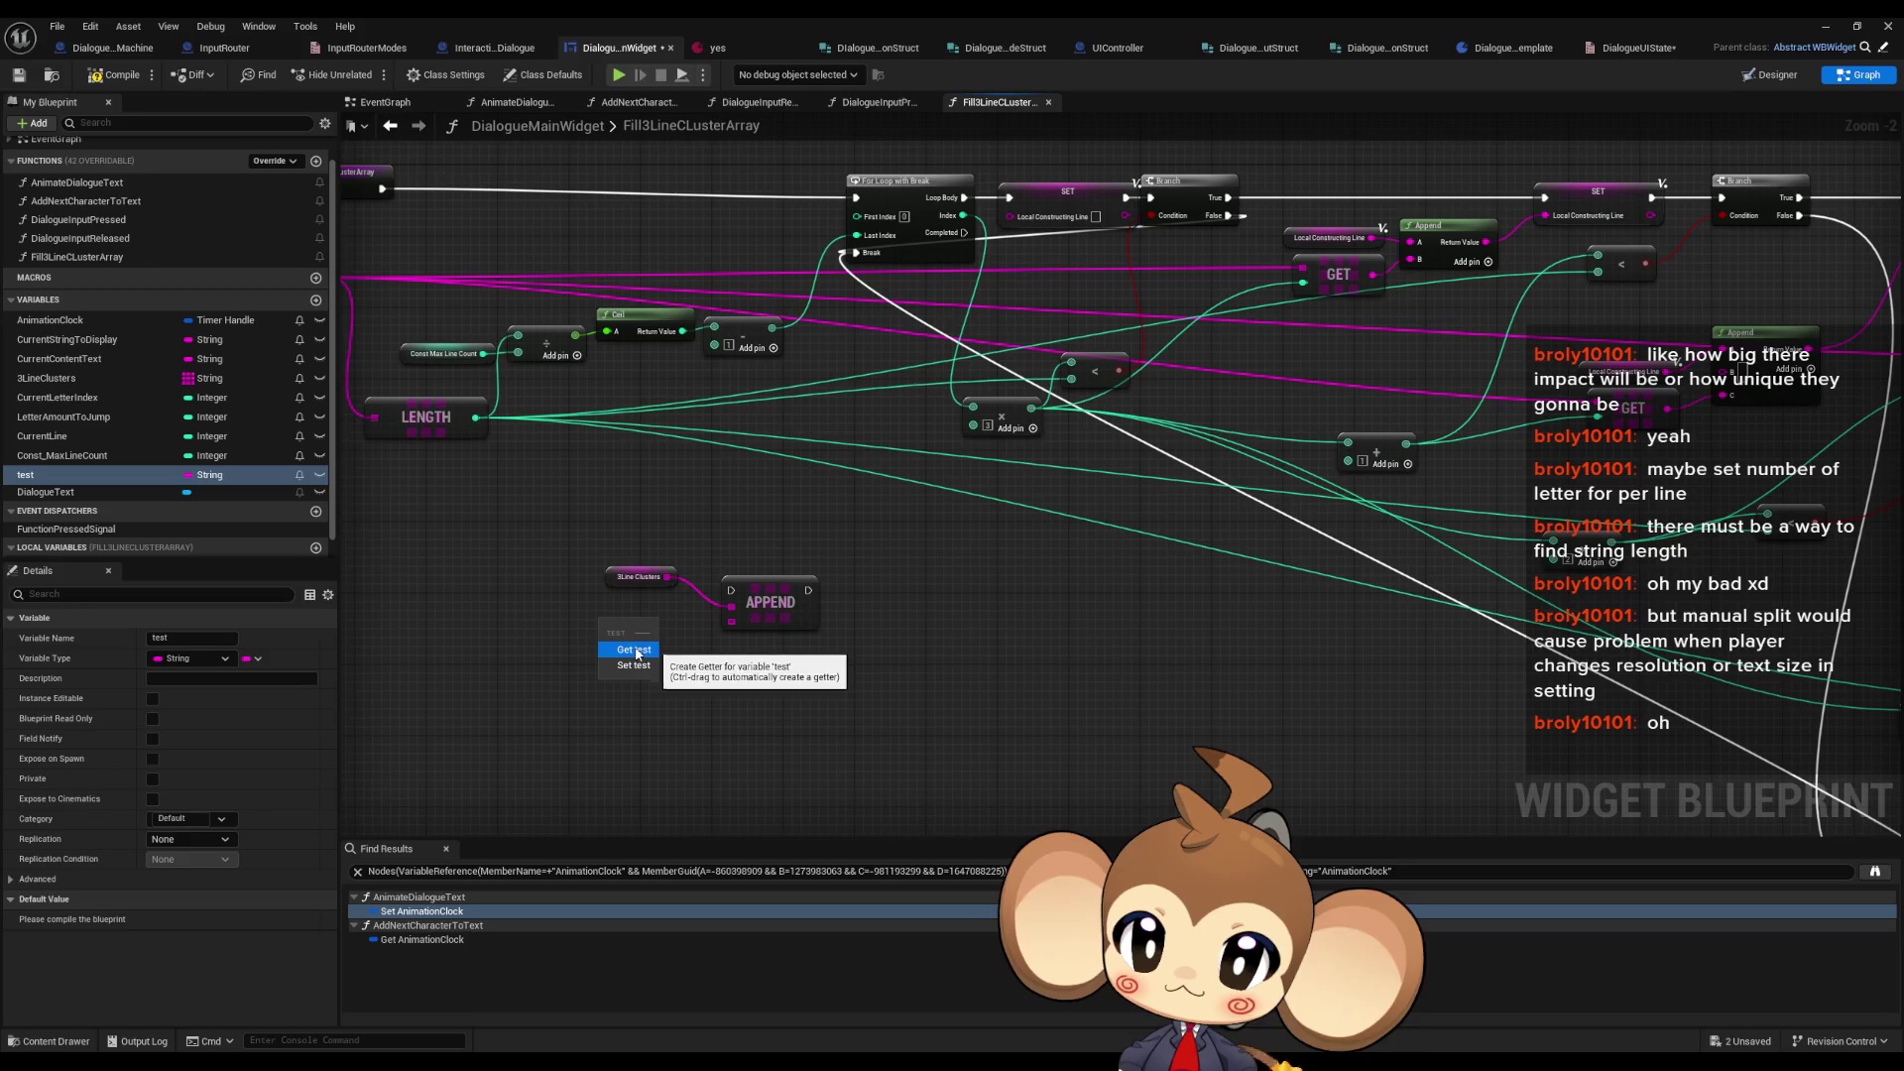
{"action": "left_click", "coordinate": [556, 587]}
{"action": "left_click", "coordinate": [778, 625]}
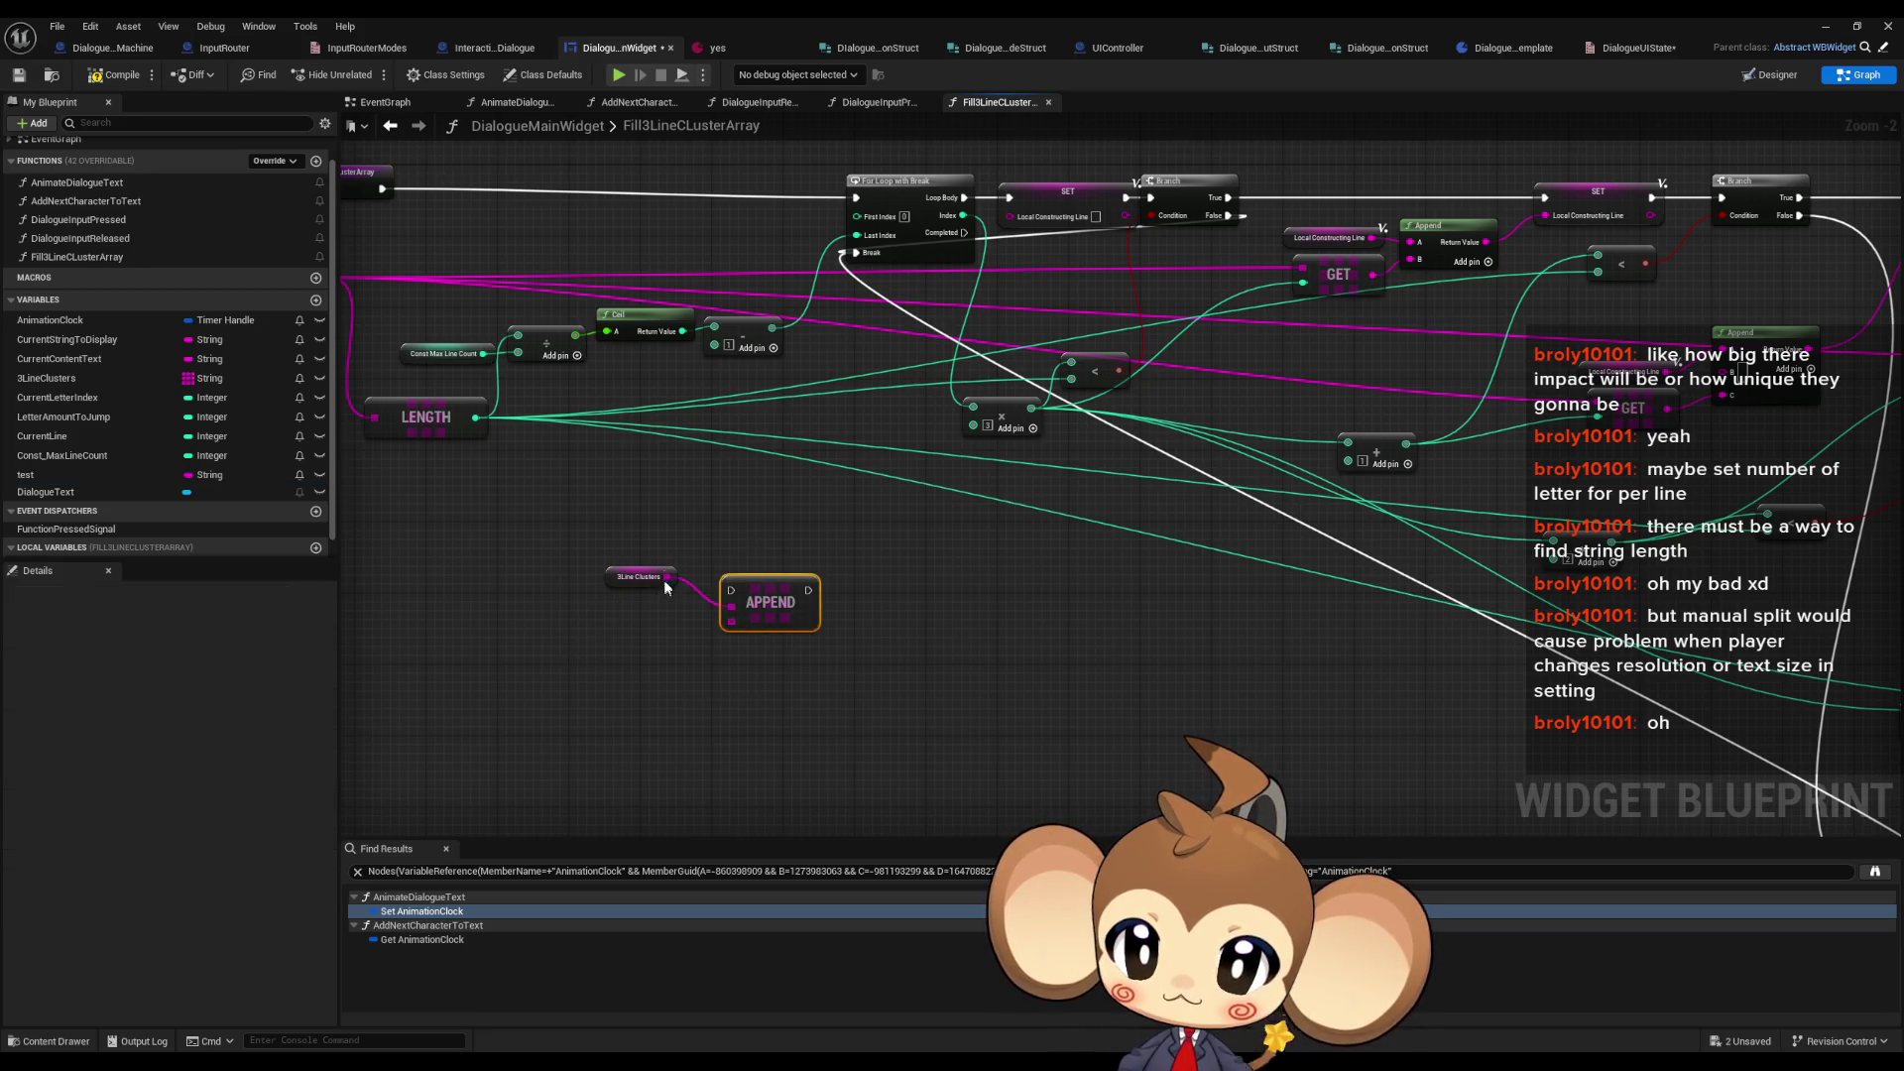
{"action": "key", "text": "Delete"}
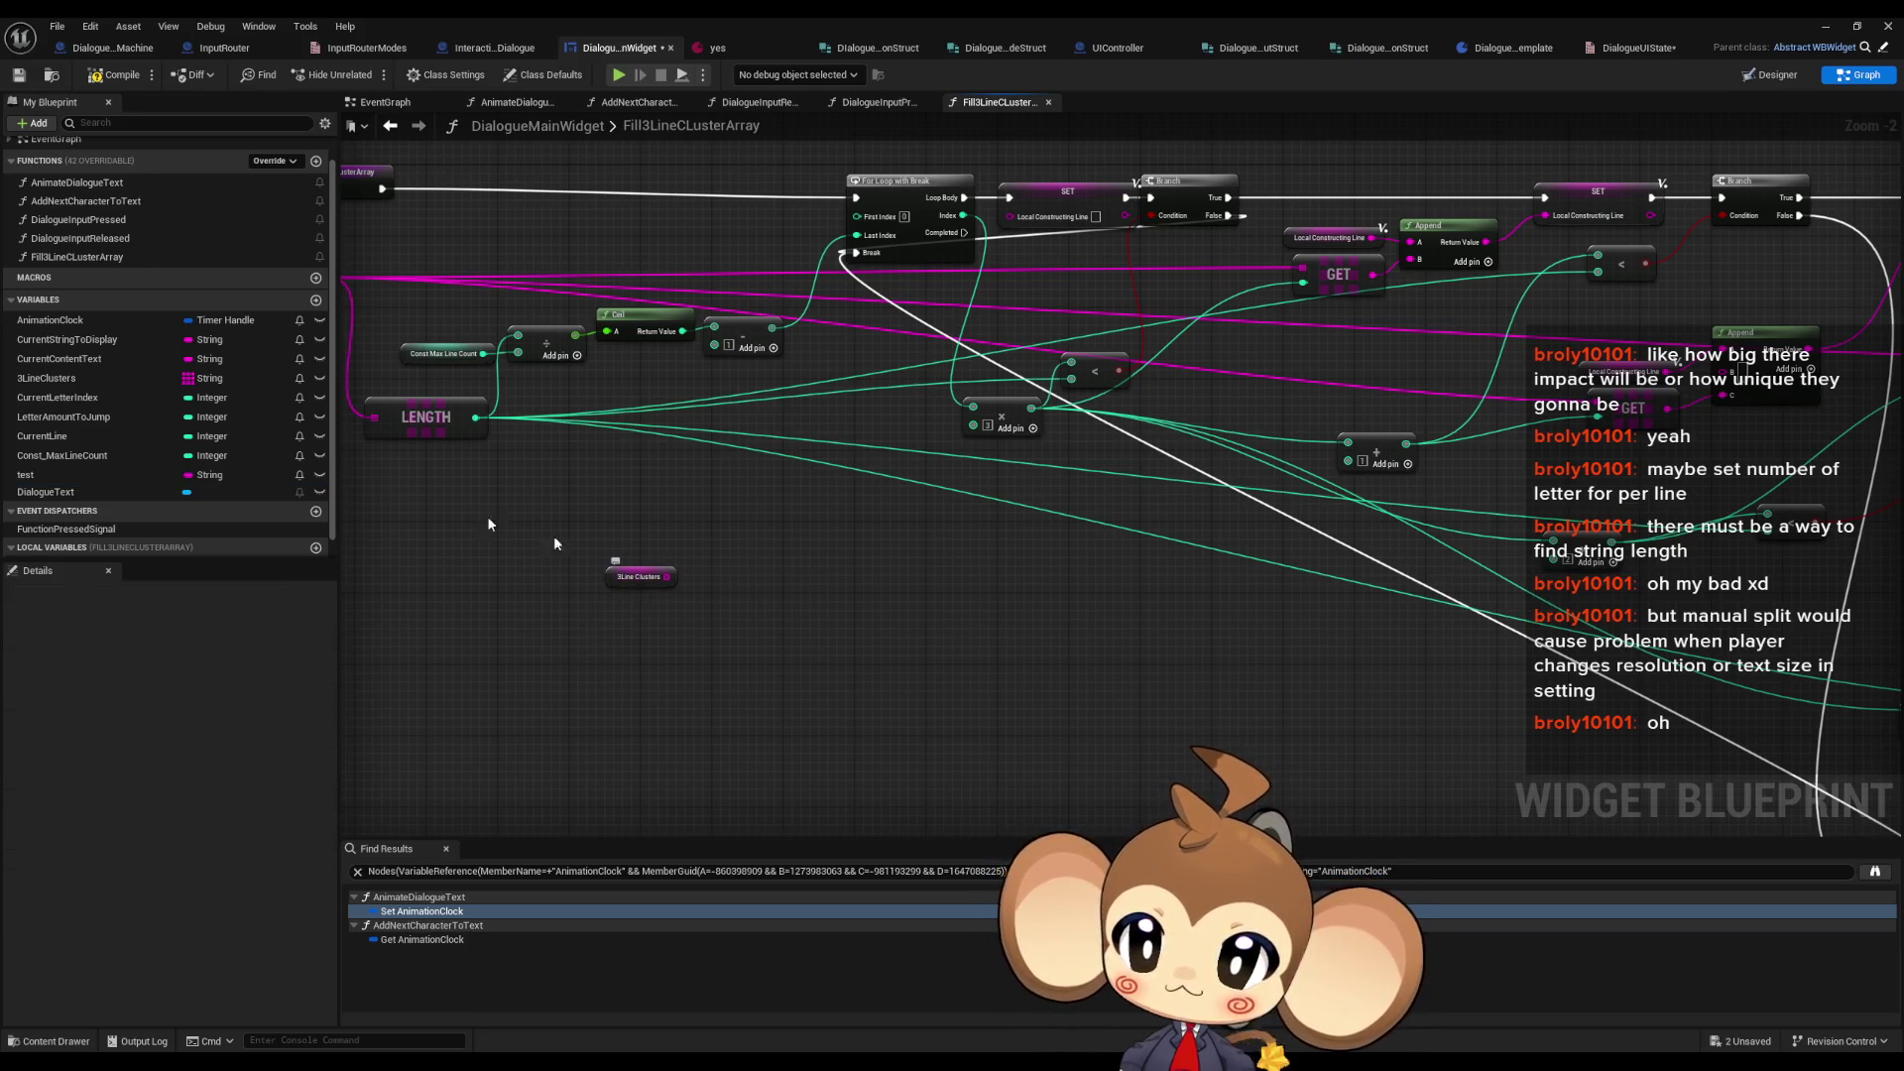
- Add a test getter and a Join String Array node fed by 3Line Clusters
{"action": "left_click_drag", "start_coordinate": [39, 474], "coordinate": [579, 633]}
{"action": "left_click", "coordinate": [615, 647]}
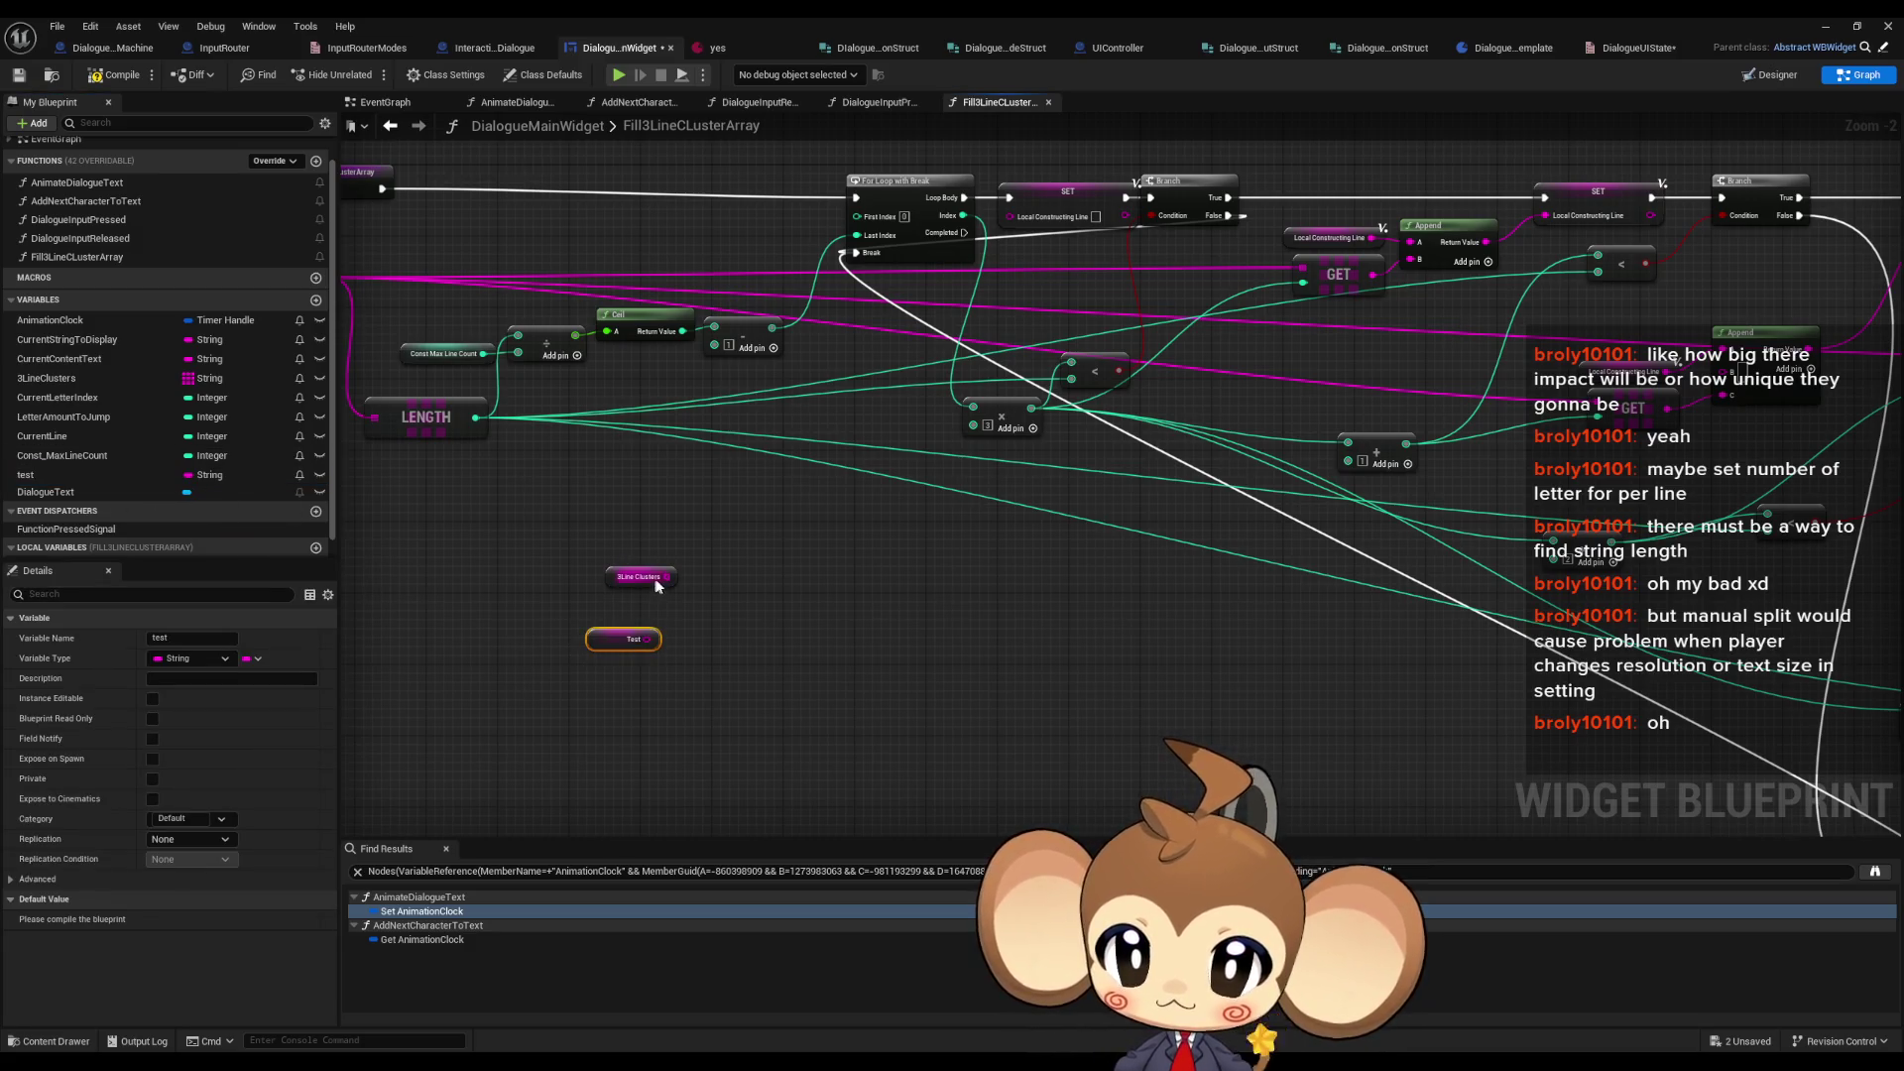
{"action": "left_click_drag", "start_coordinate": [655, 582], "coordinate": [757, 591]}
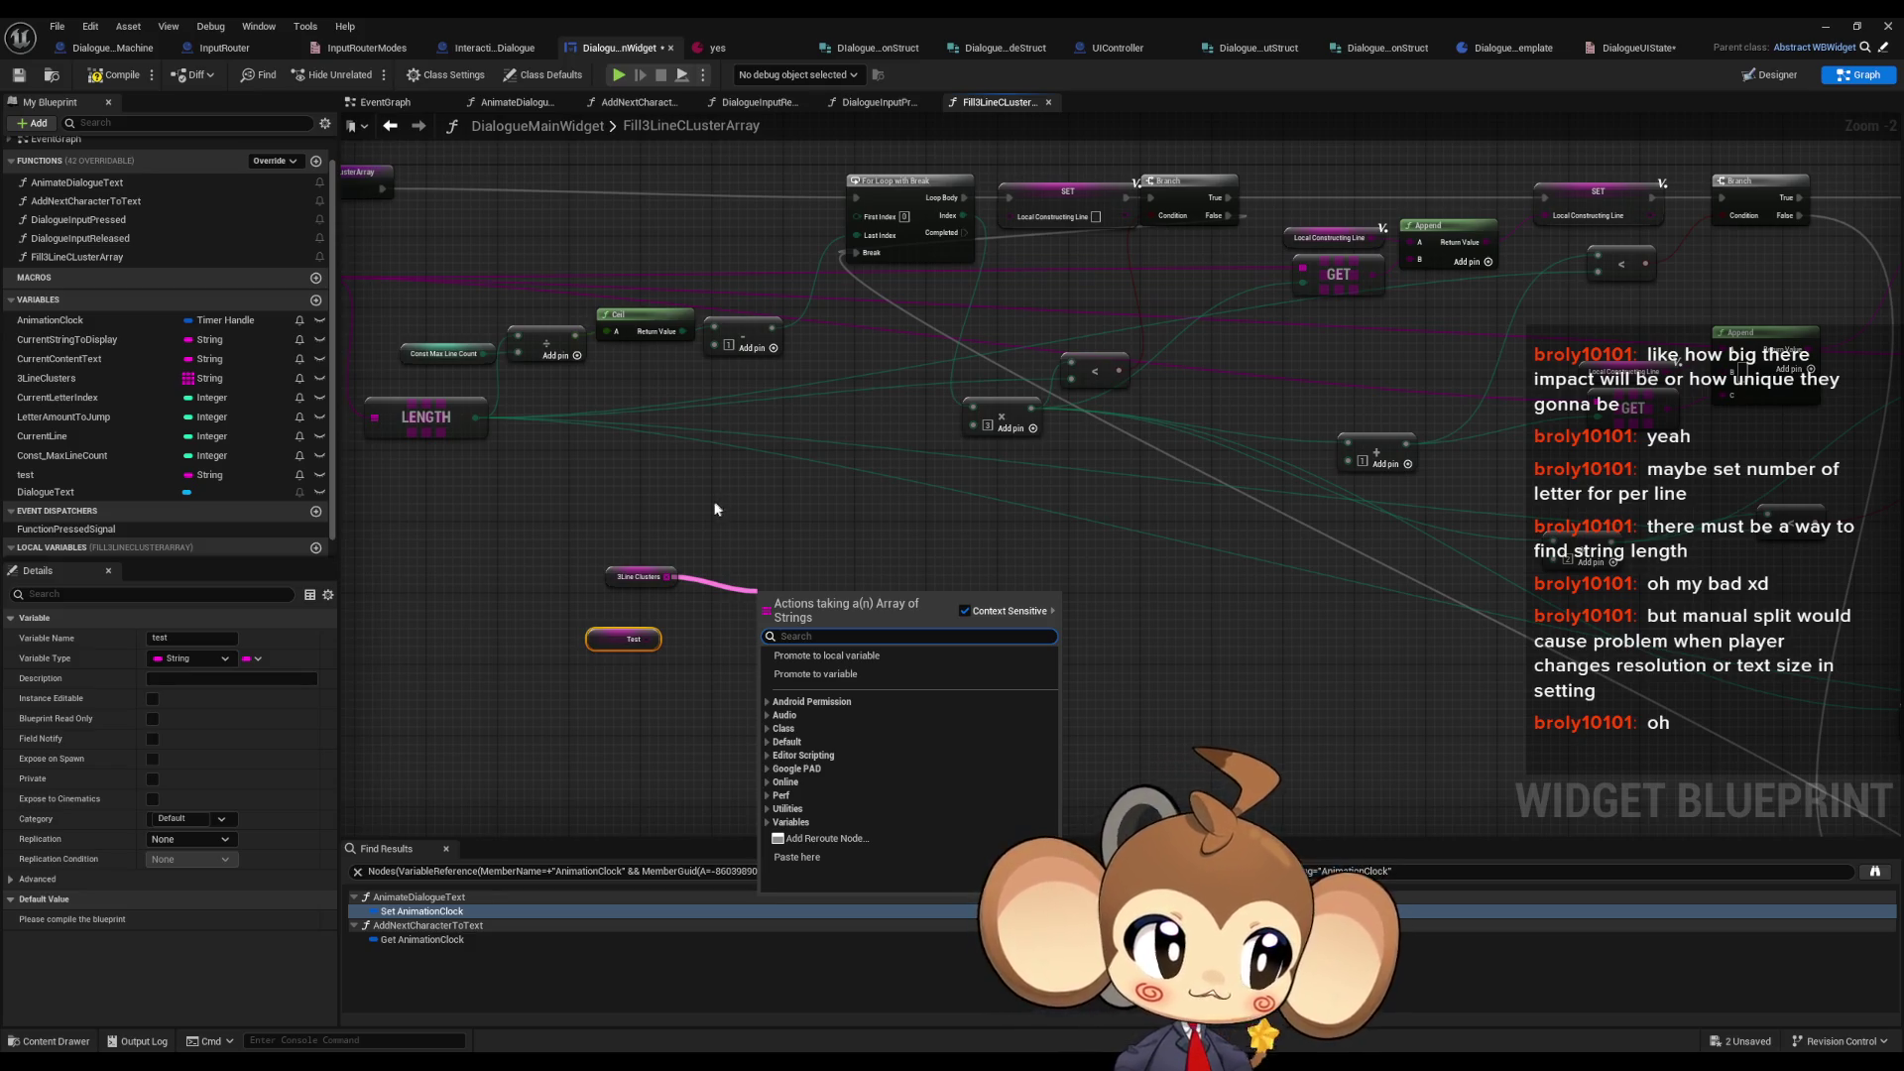
{"action": "type", "text": "string"}
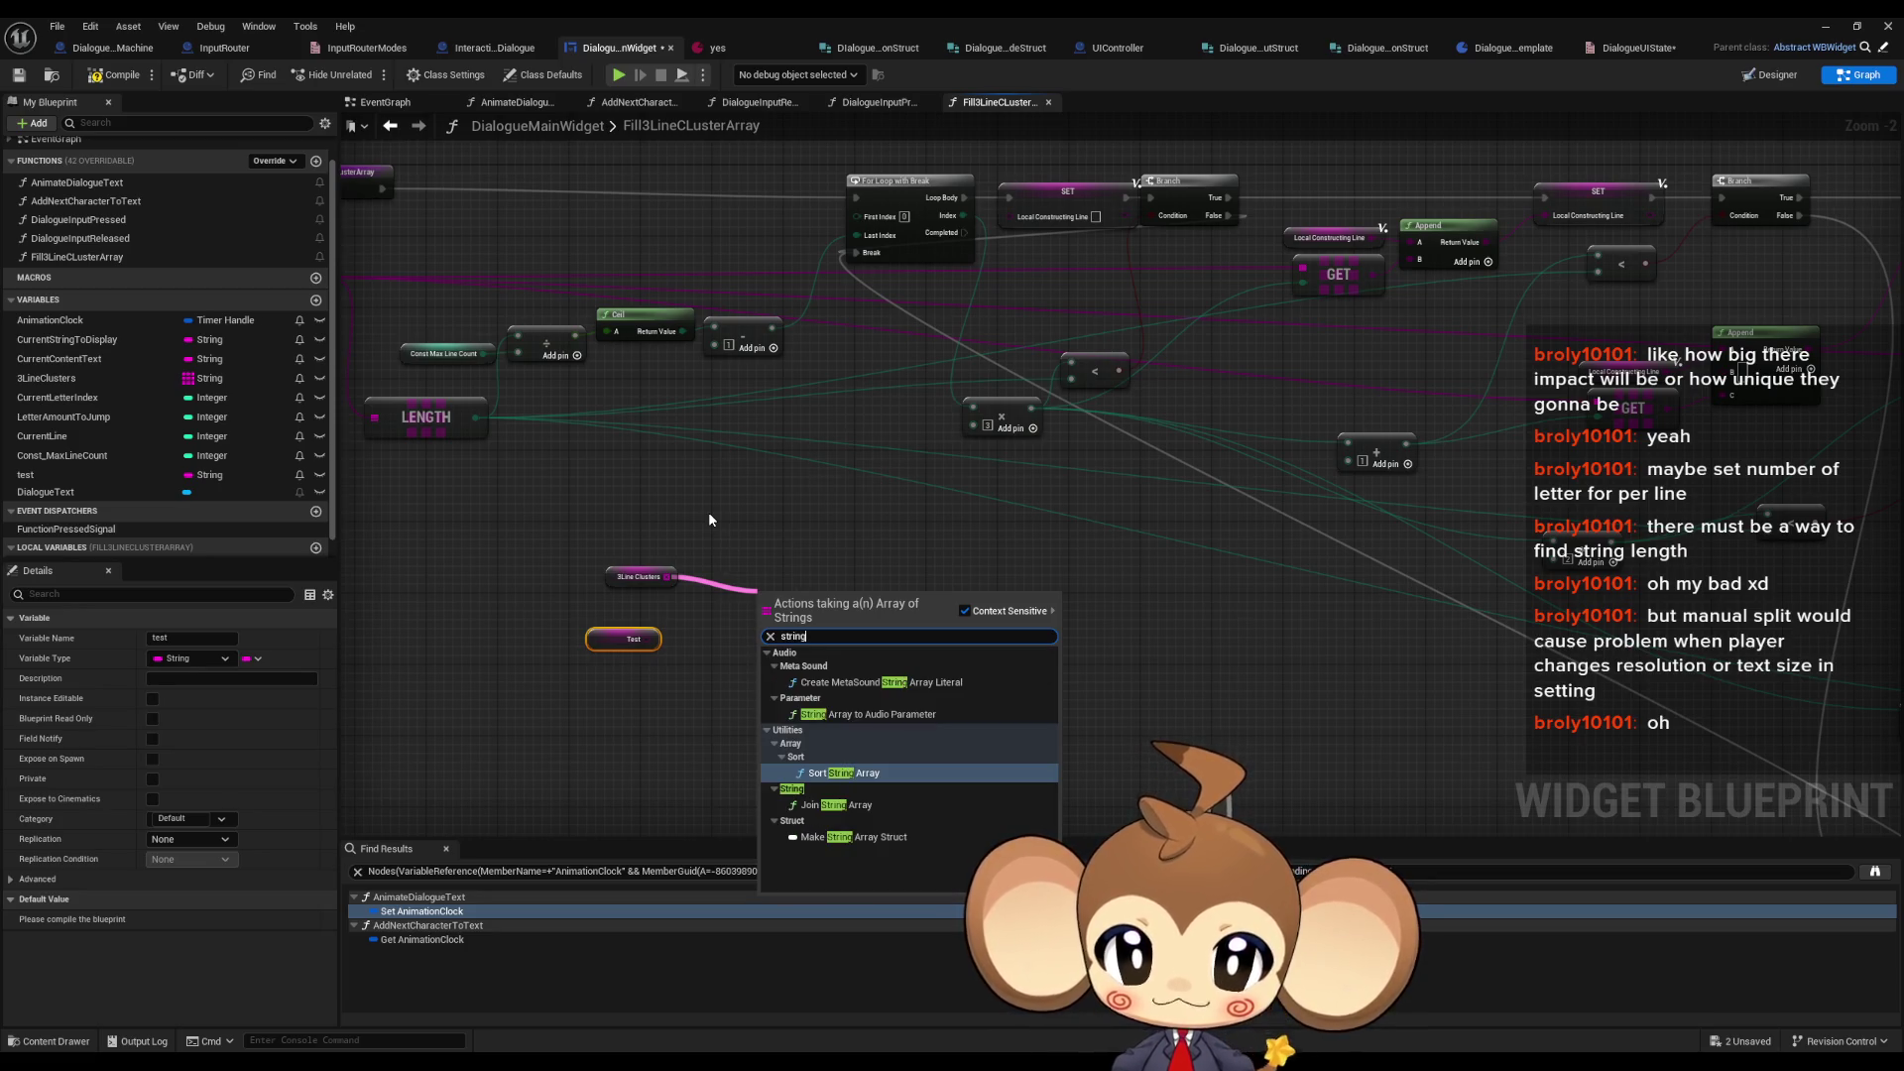
{"action": "left_click", "coordinate": [836, 804]}
{"action": "scroll", "coordinate": [768, 635], "scroll_direction": "up", "scroll_amount": 2}
{"action": "left_click_drag", "start_coordinate": [823, 583], "coordinate": [776, 571]}
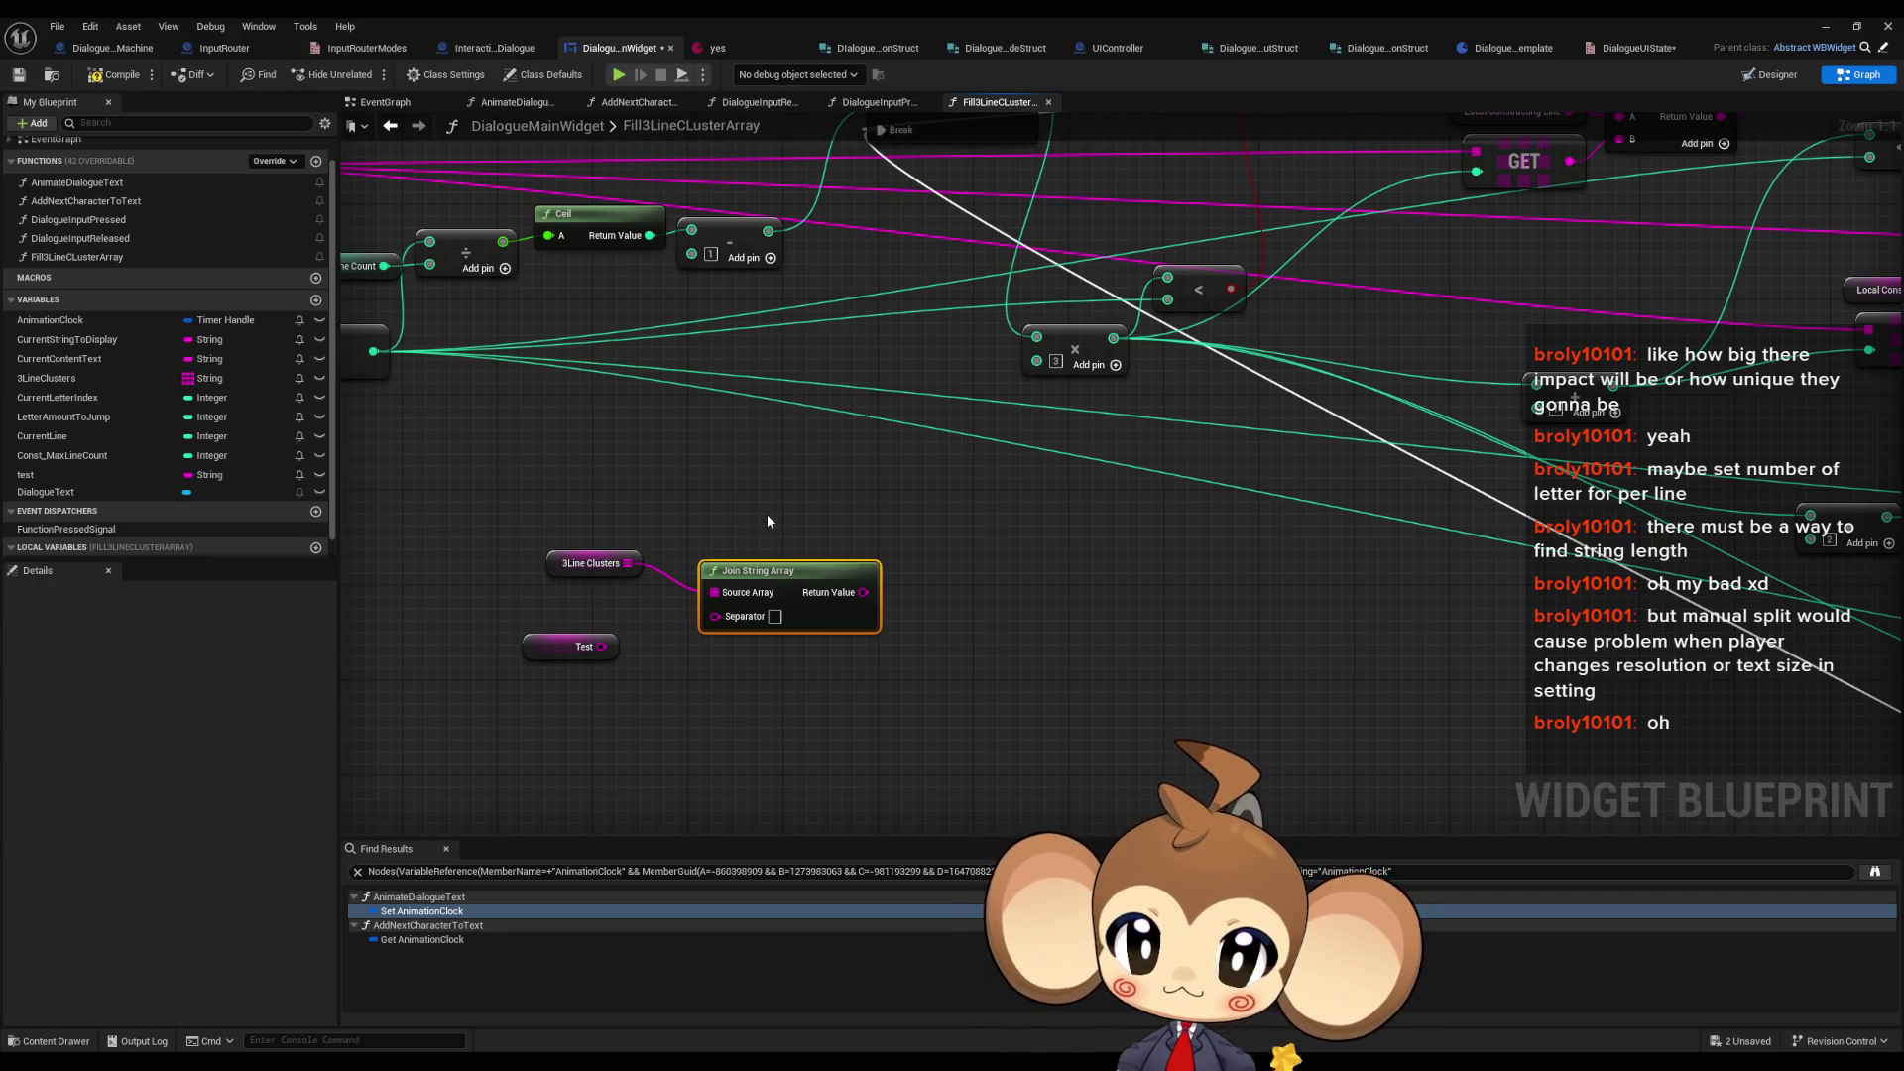
- Wire the test getter into the Join String Array's Separator pin
{"action": "left_click", "coordinate": [775, 617]}
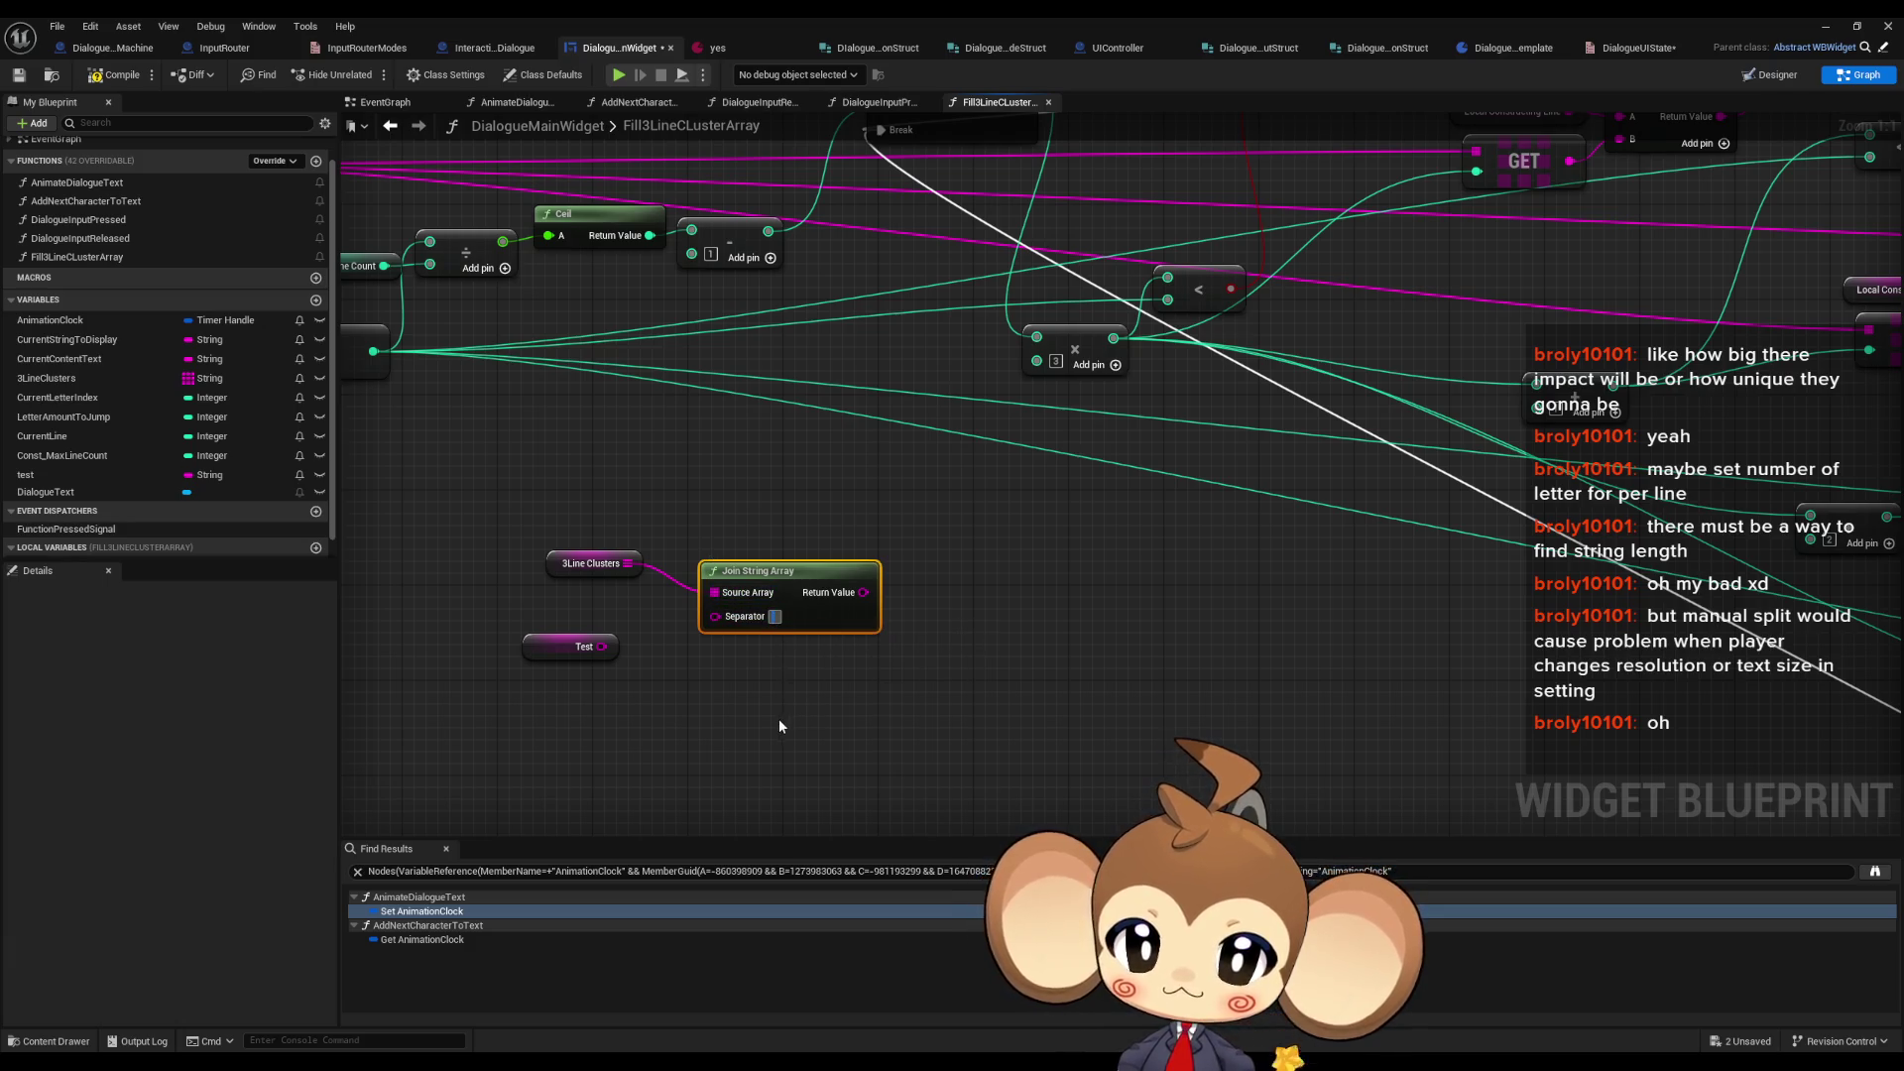
{"action": "left_click", "coordinate": [775, 728]}
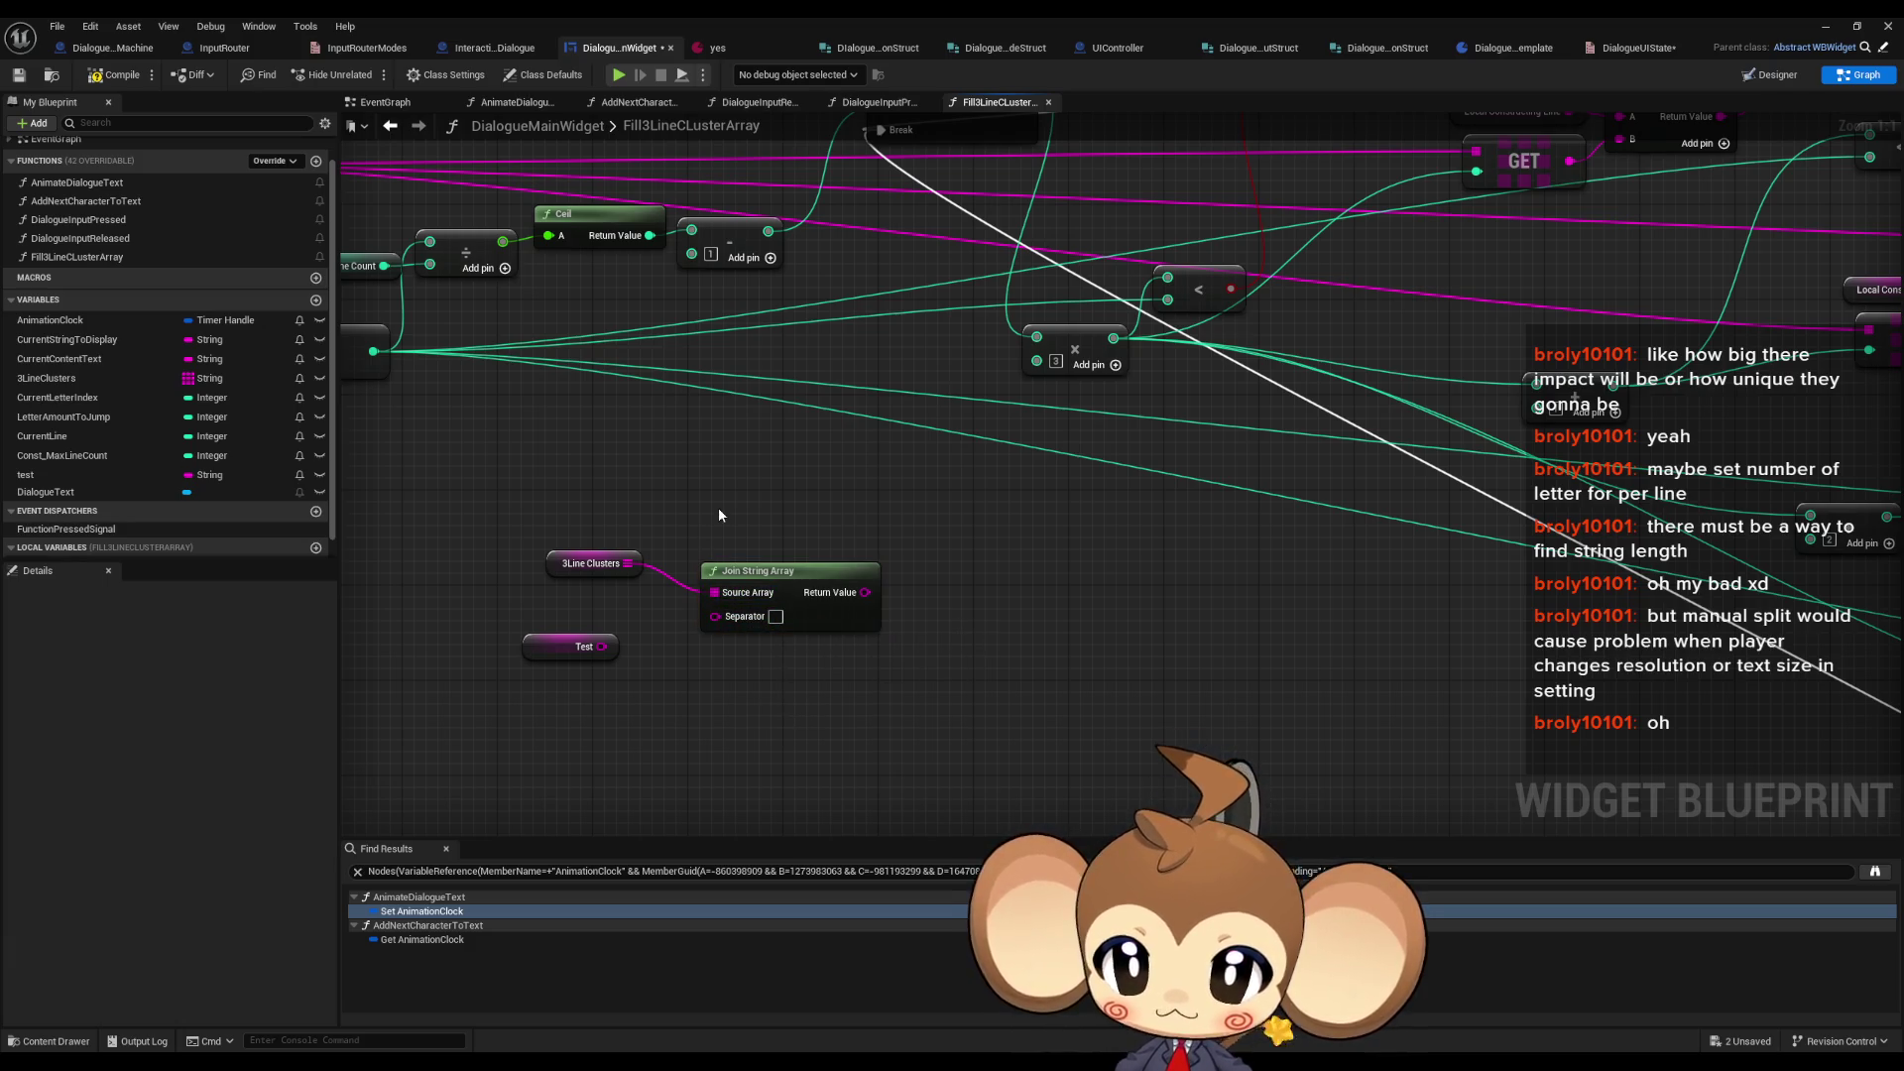
{"action": "left_click", "coordinate": [775, 616]}
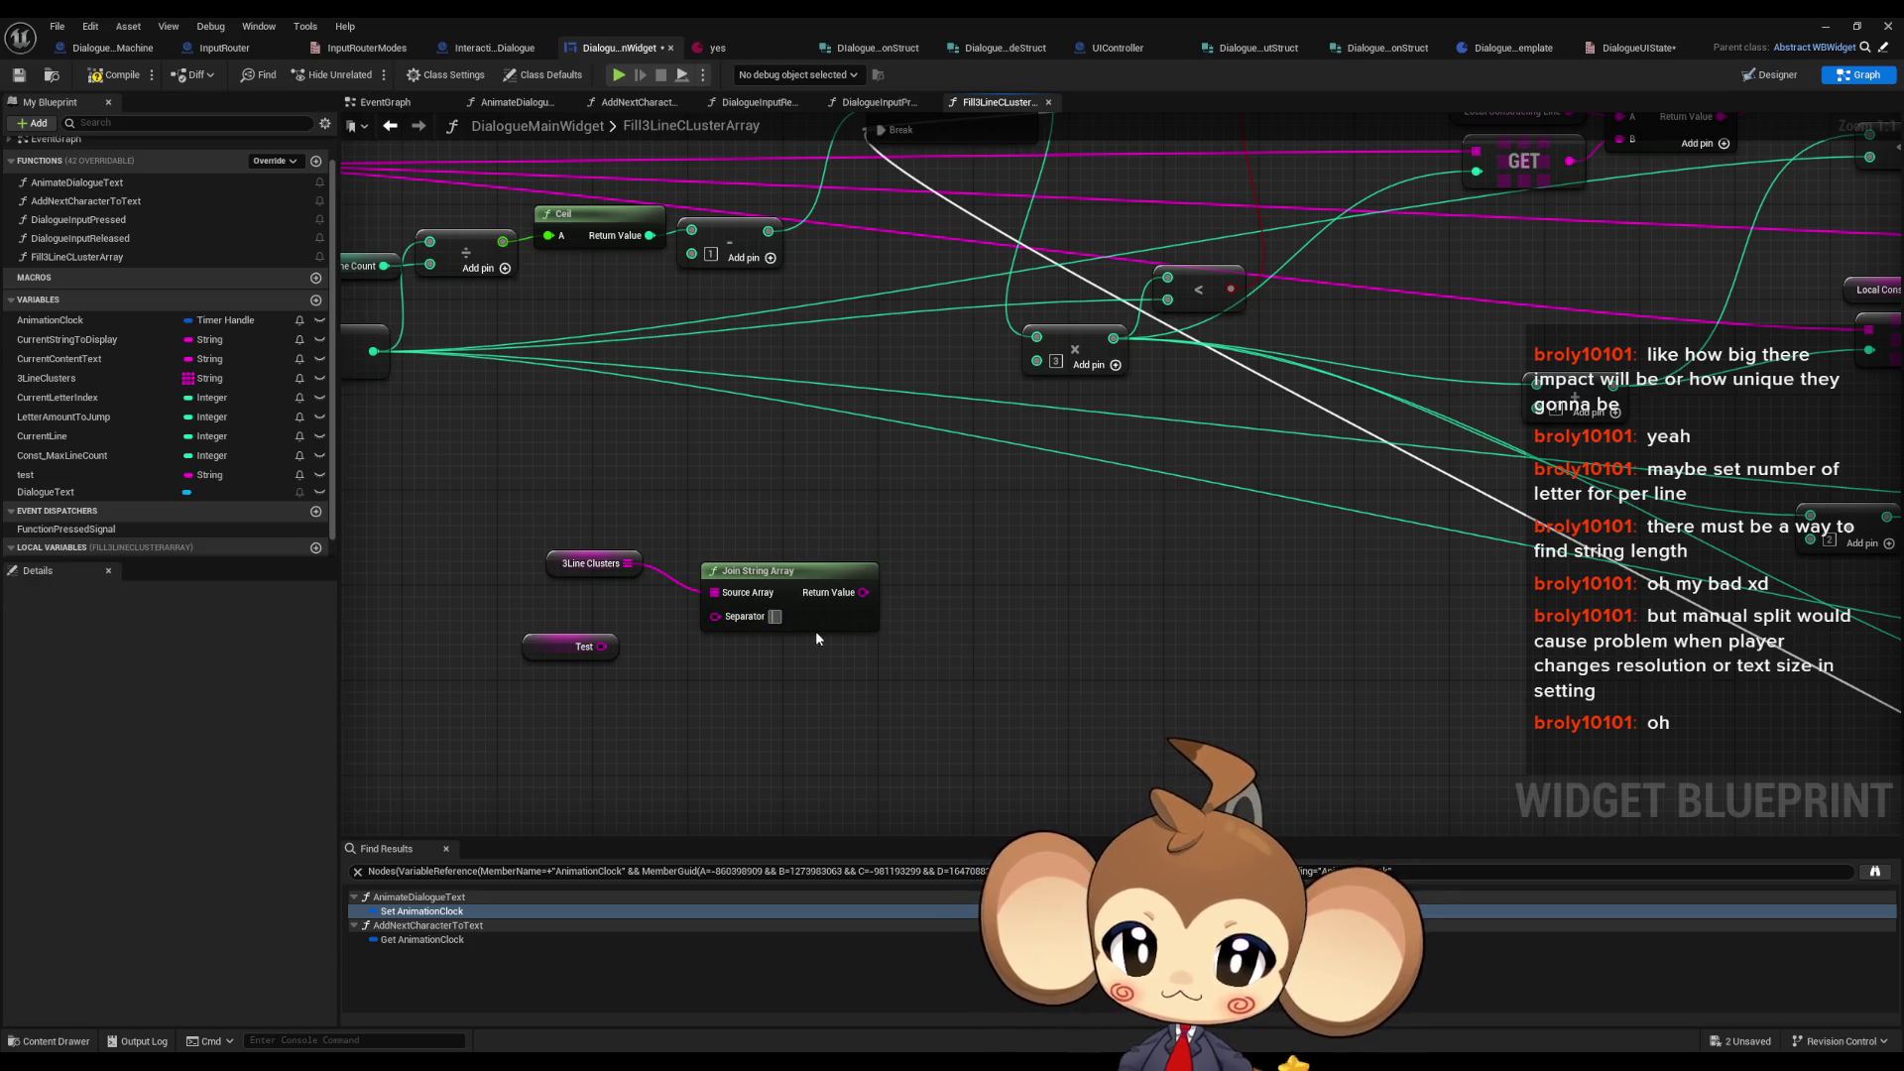
{"action": "left_click_drag", "start_coordinate": [601, 647], "coordinate": [715, 616]}
{"action": "left_click_drag", "start_coordinate": [591, 647], "coordinate": [603, 654]}
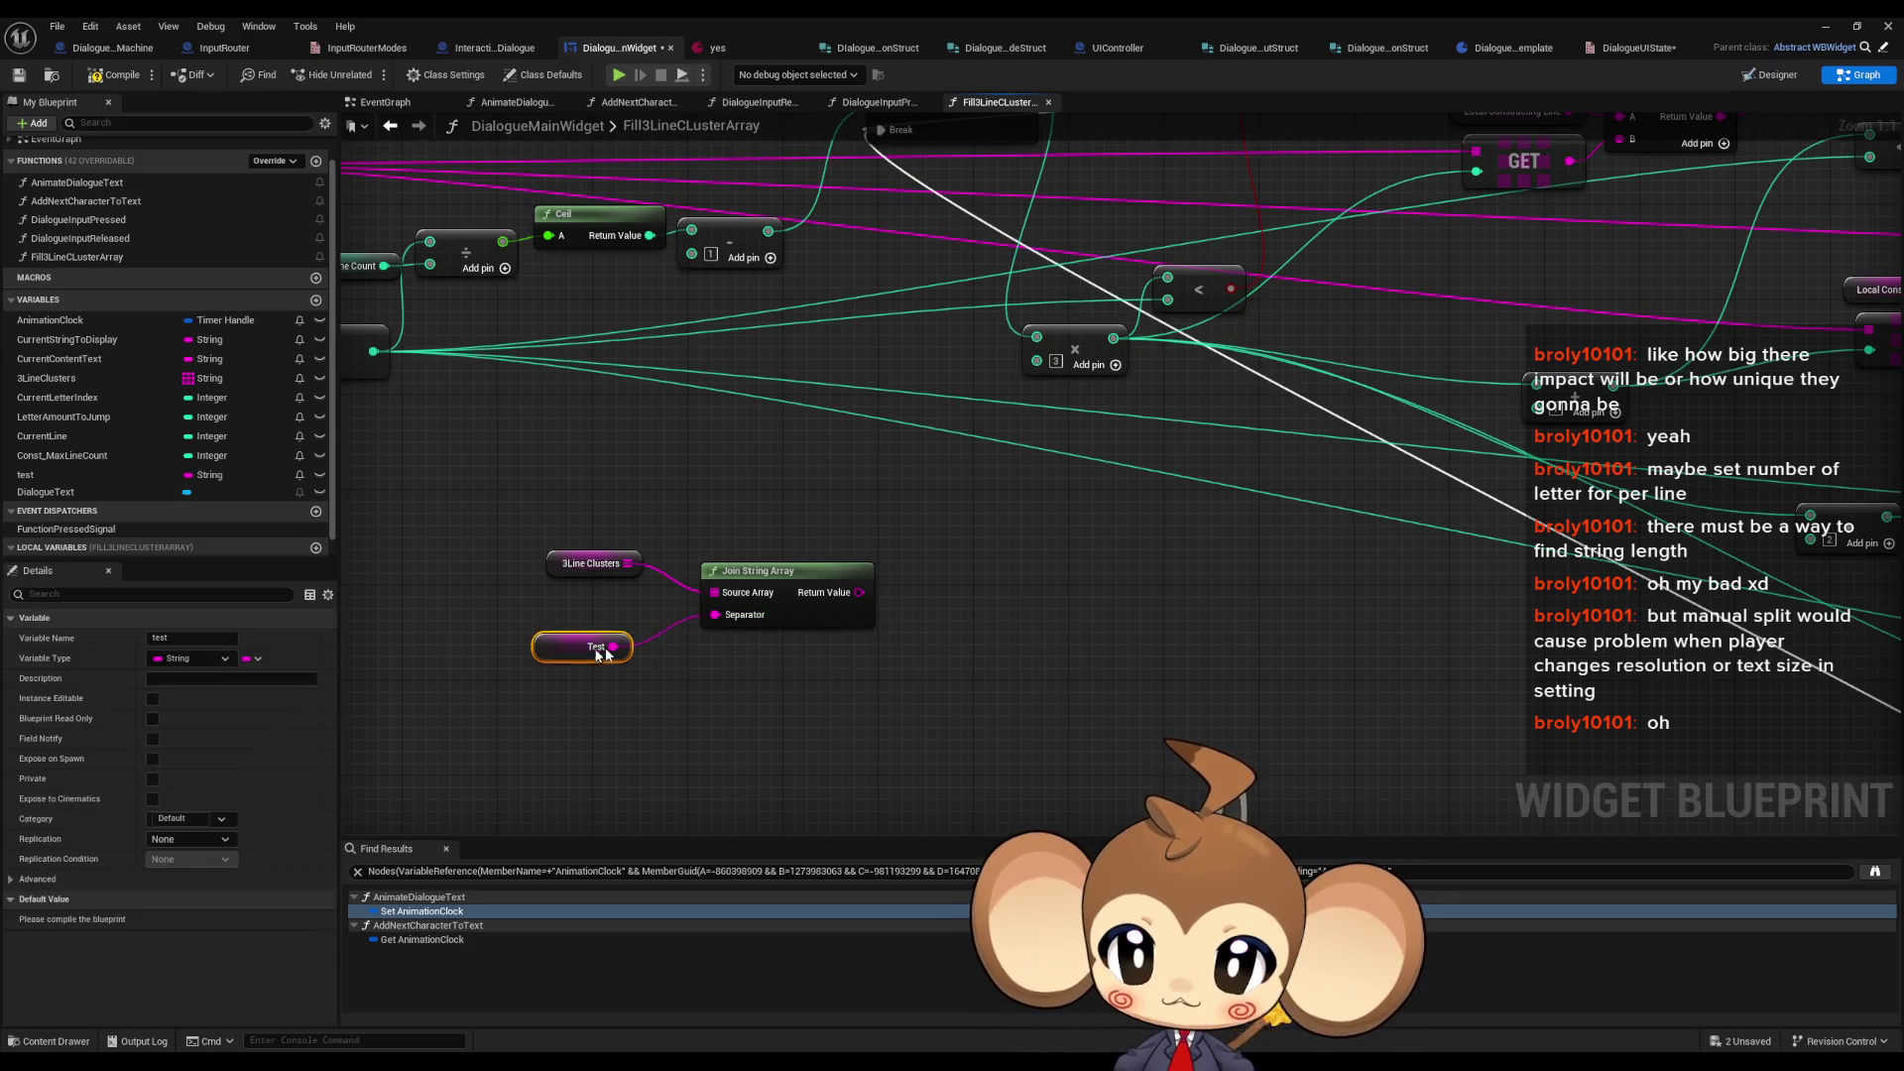
{"action": "scroll", "coordinate": [583, 727], "scroll_direction": "down", "scroll_amount": 2}
{"action": "left_click_drag", "start_coordinate": [583, 727], "coordinate": [573, 726]}
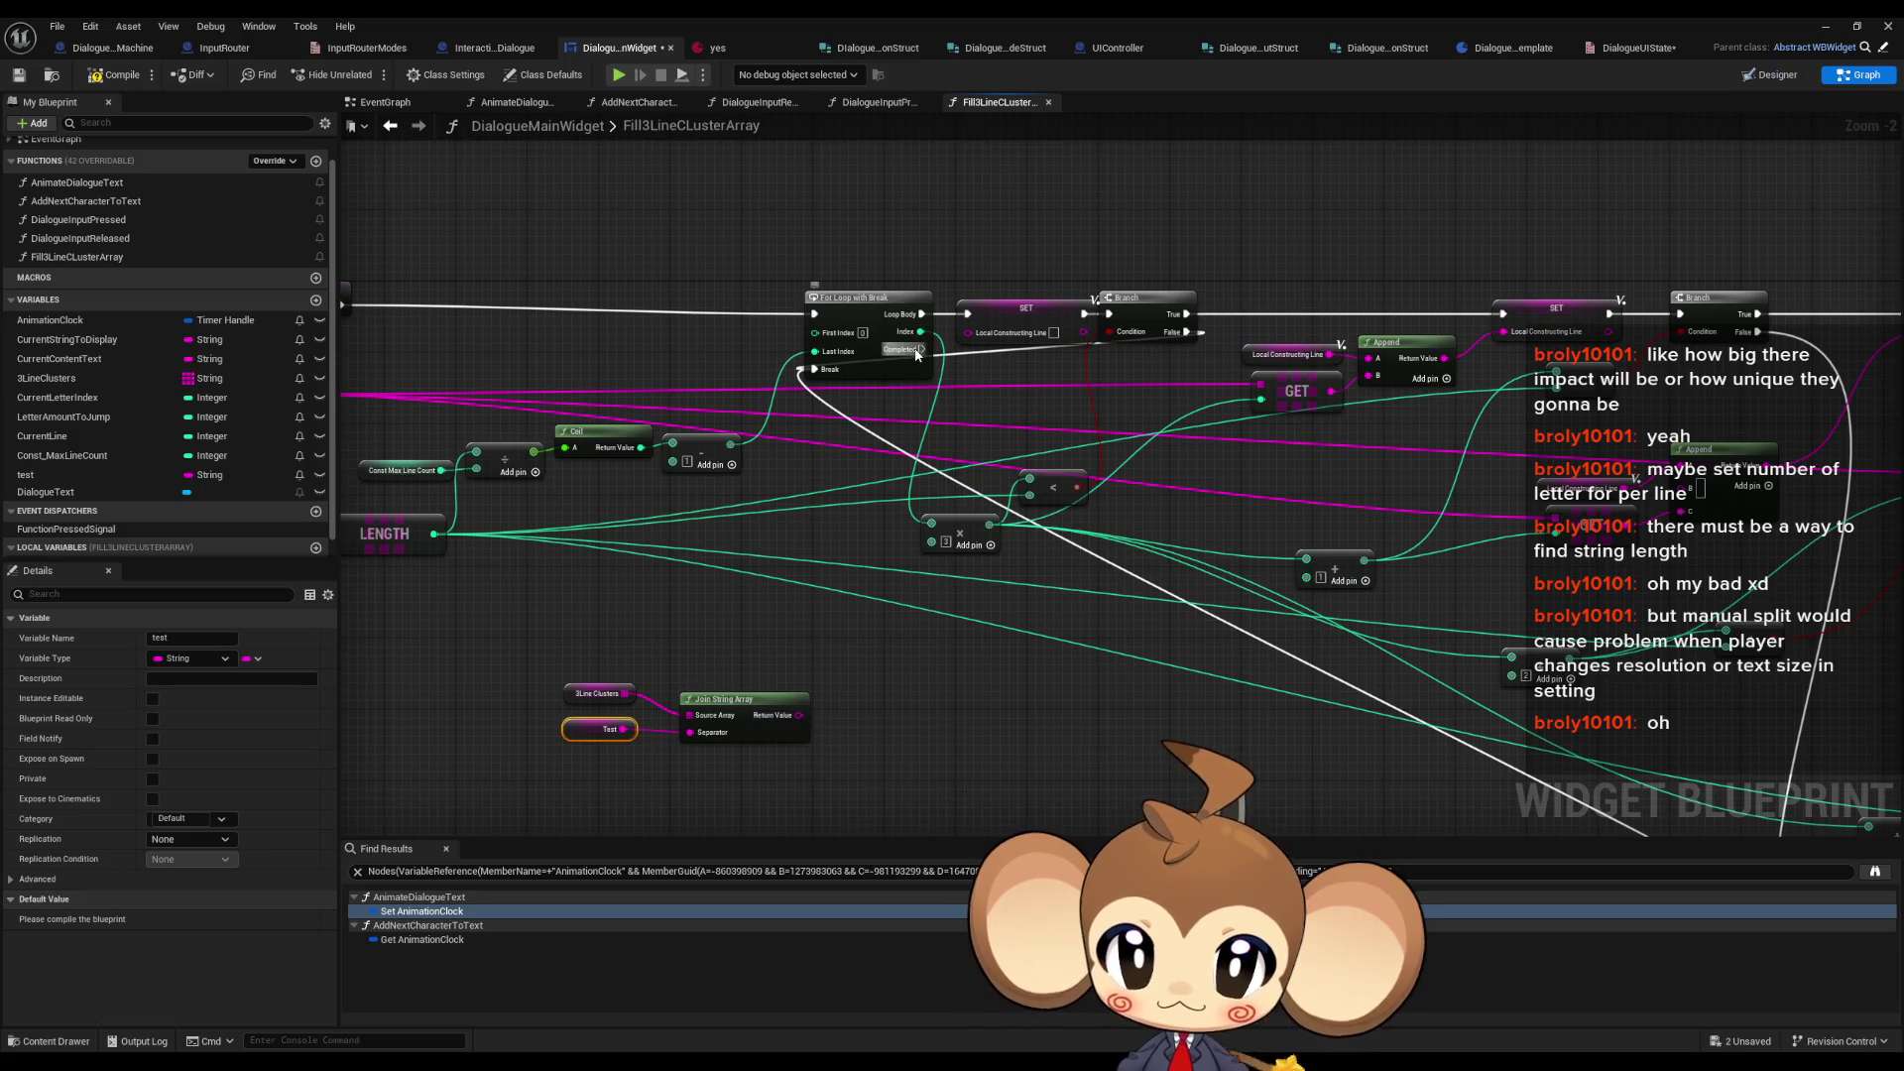
- On loop Completed, set test from the Join String Array output and delete the extra getter
{"action": "mouse_move", "coordinate": [918, 352]}
{"action": "left_mouse_down"}
{"action": "mouse_move", "coordinate": [904, 721]}
{"action": "mouse_move", "coordinate": [894, 708]}
{"action": "left_mouse_up"}
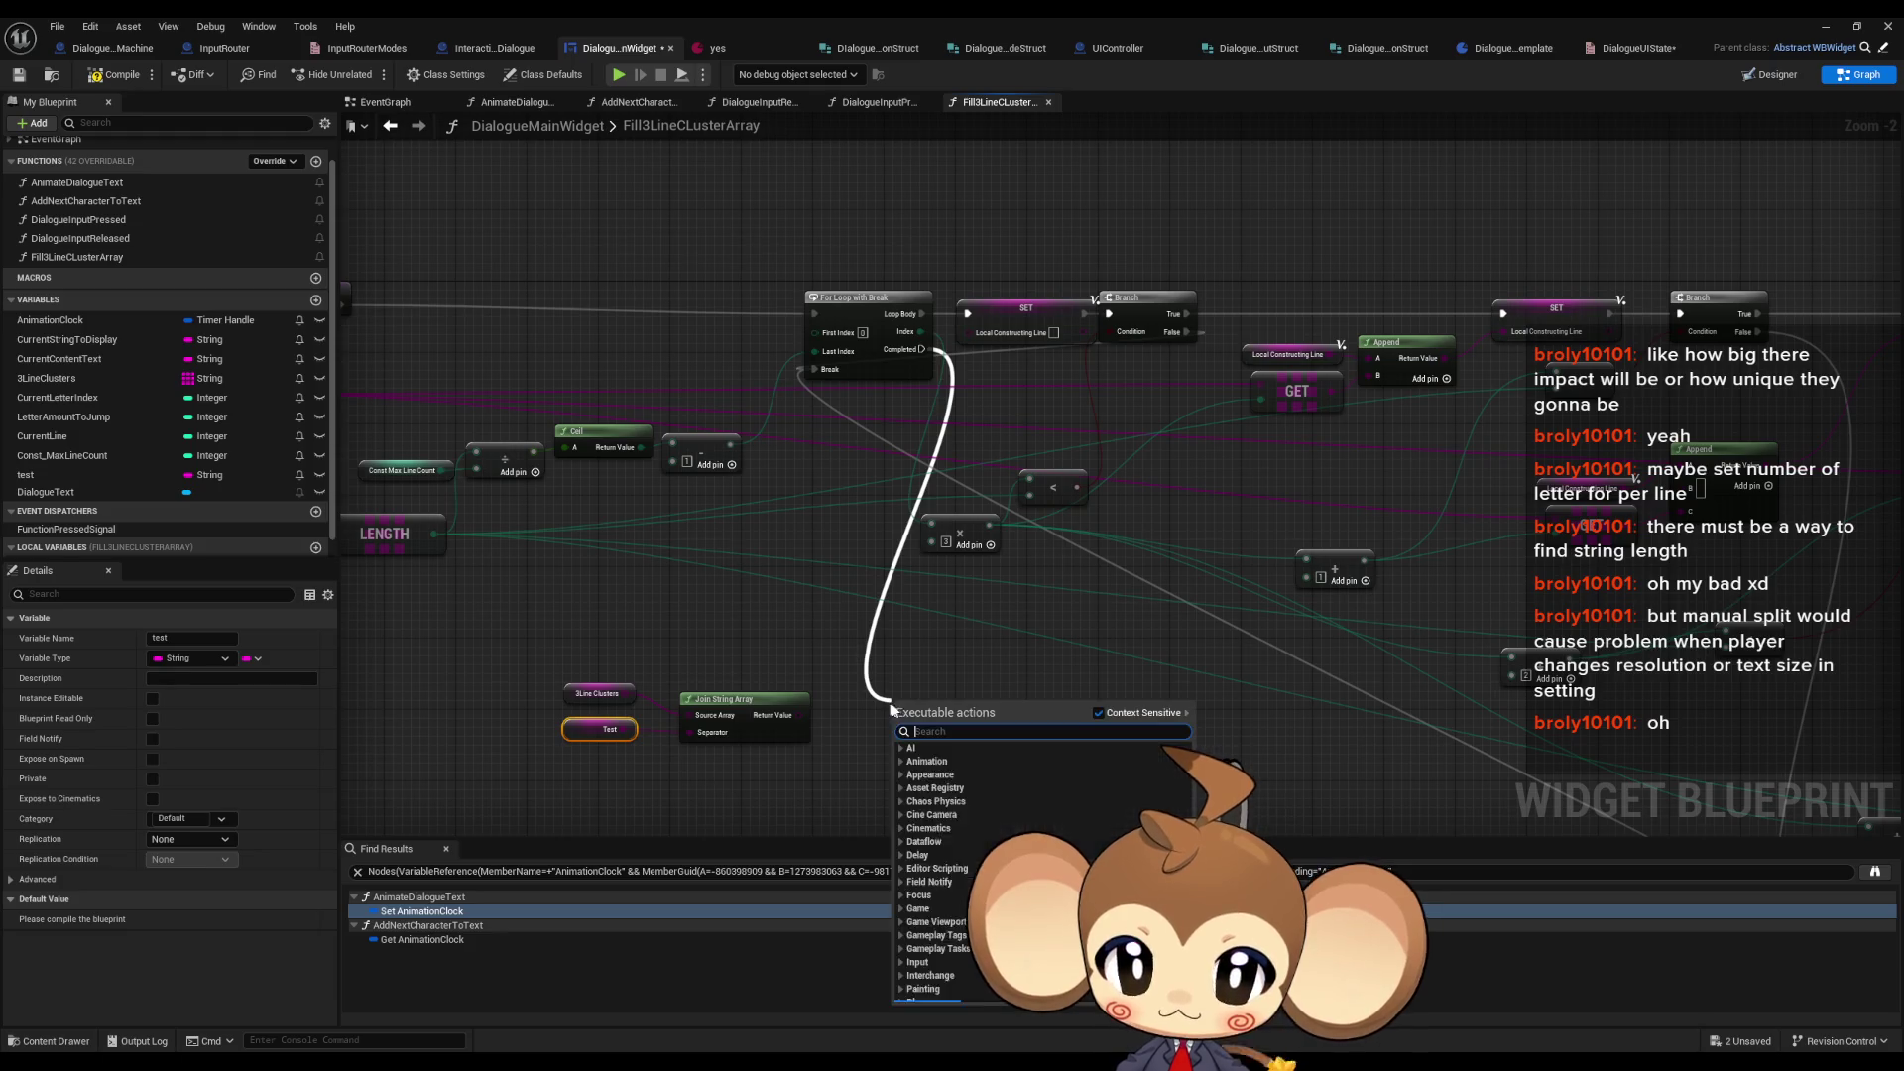
{"action": "left_click_drag", "start_coordinate": [39, 475], "coordinate": [905, 655]}
{"action": "left_click", "coordinate": [934, 692]}
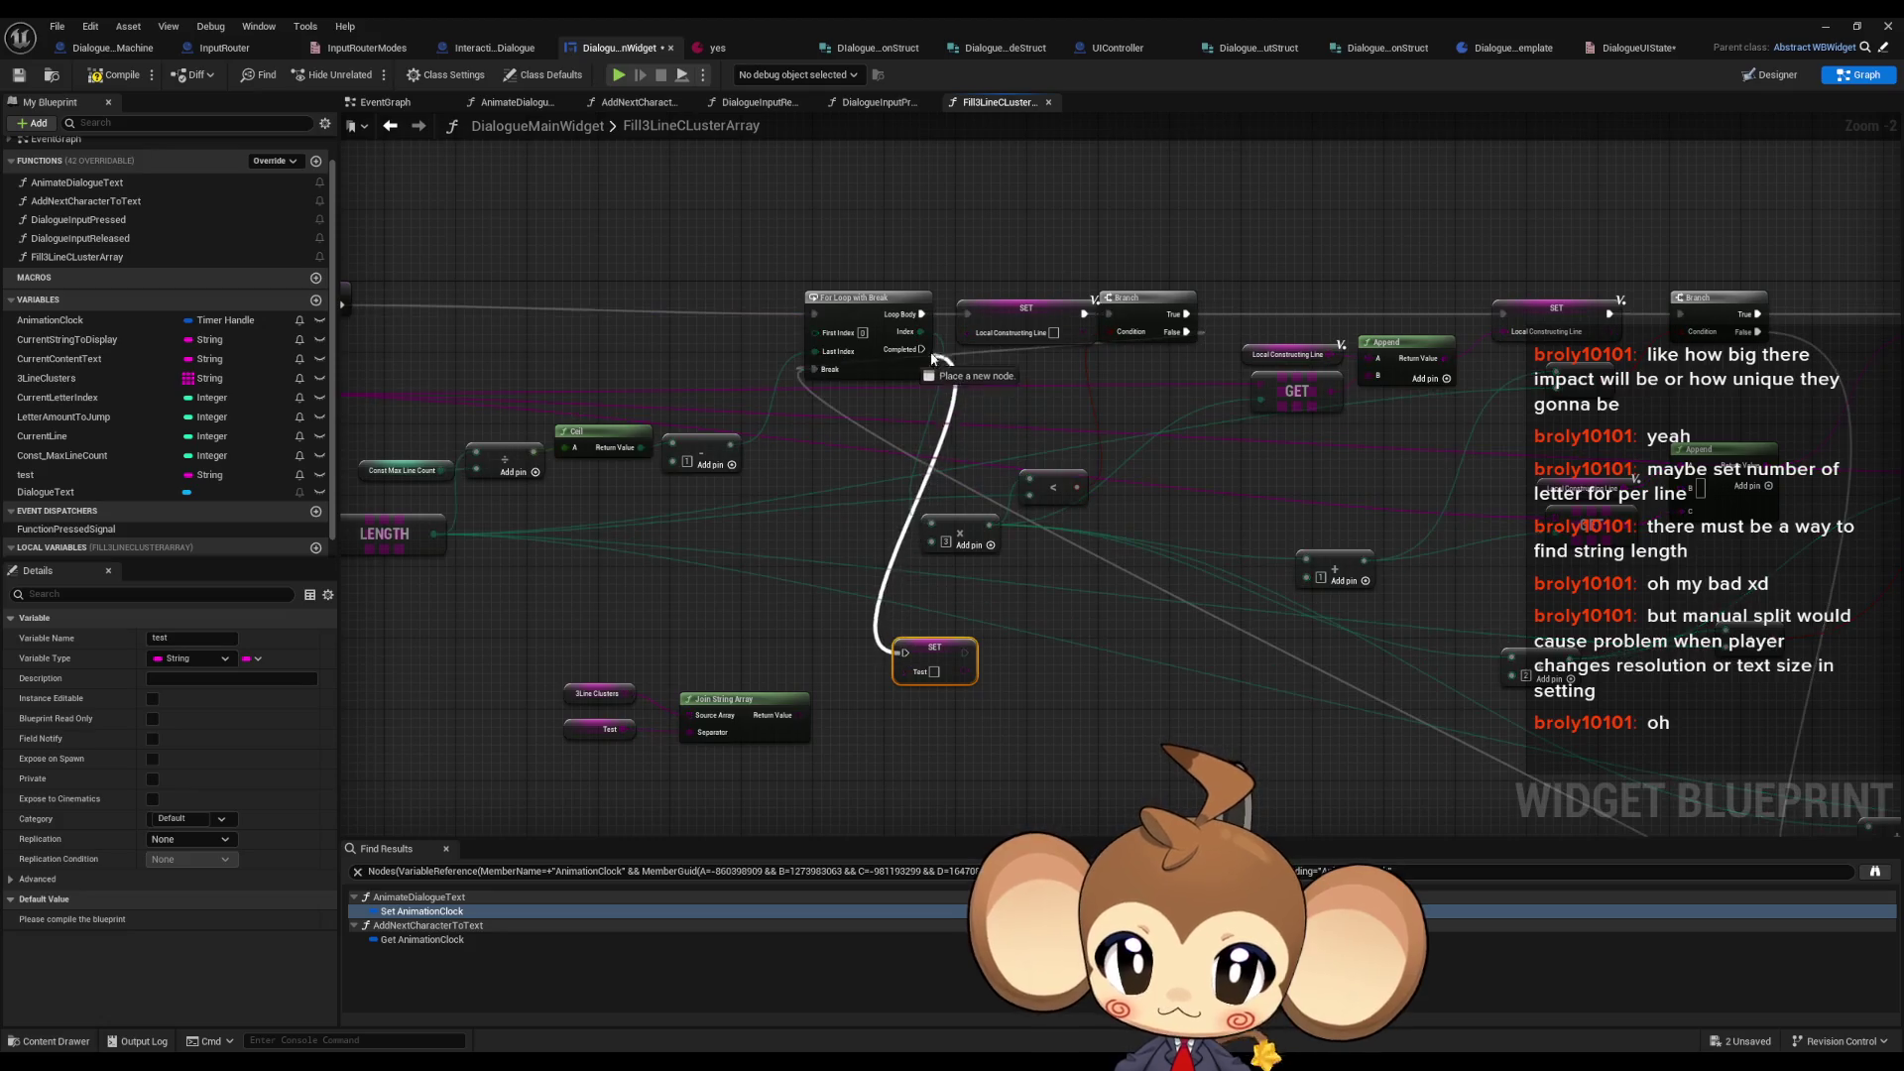
{"action": "left_click", "coordinate": [577, 736]}
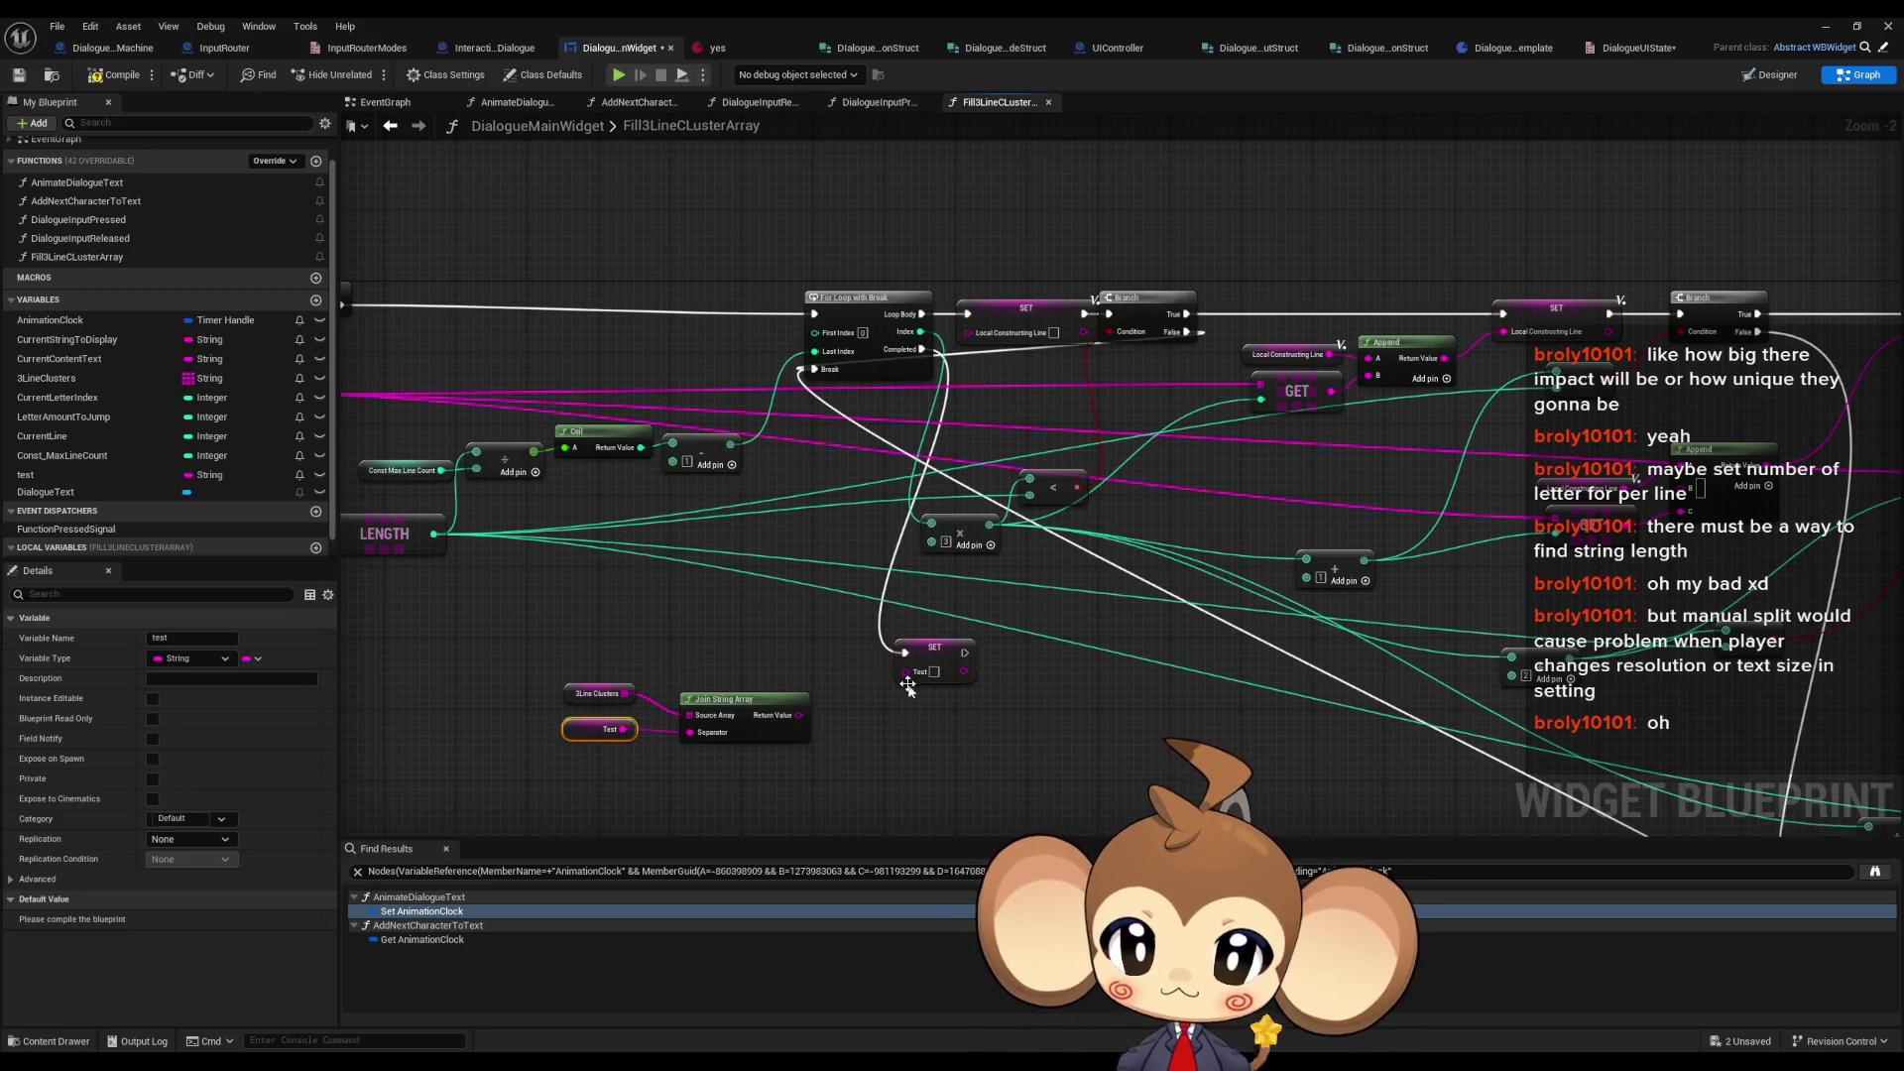
{"action": "key", "text": "Delete"}
{"action": "left_click_drag", "start_coordinate": [908, 685], "coordinate": [801, 715]}
- Tidy the 3LineClusters node and save the DialogueMainWidget blueprint
{"action": "left_click_drag", "start_coordinate": [595, 694], "coordinate": [612, 721]}
{"action": "left_click", "coordinate": [610, 688]}
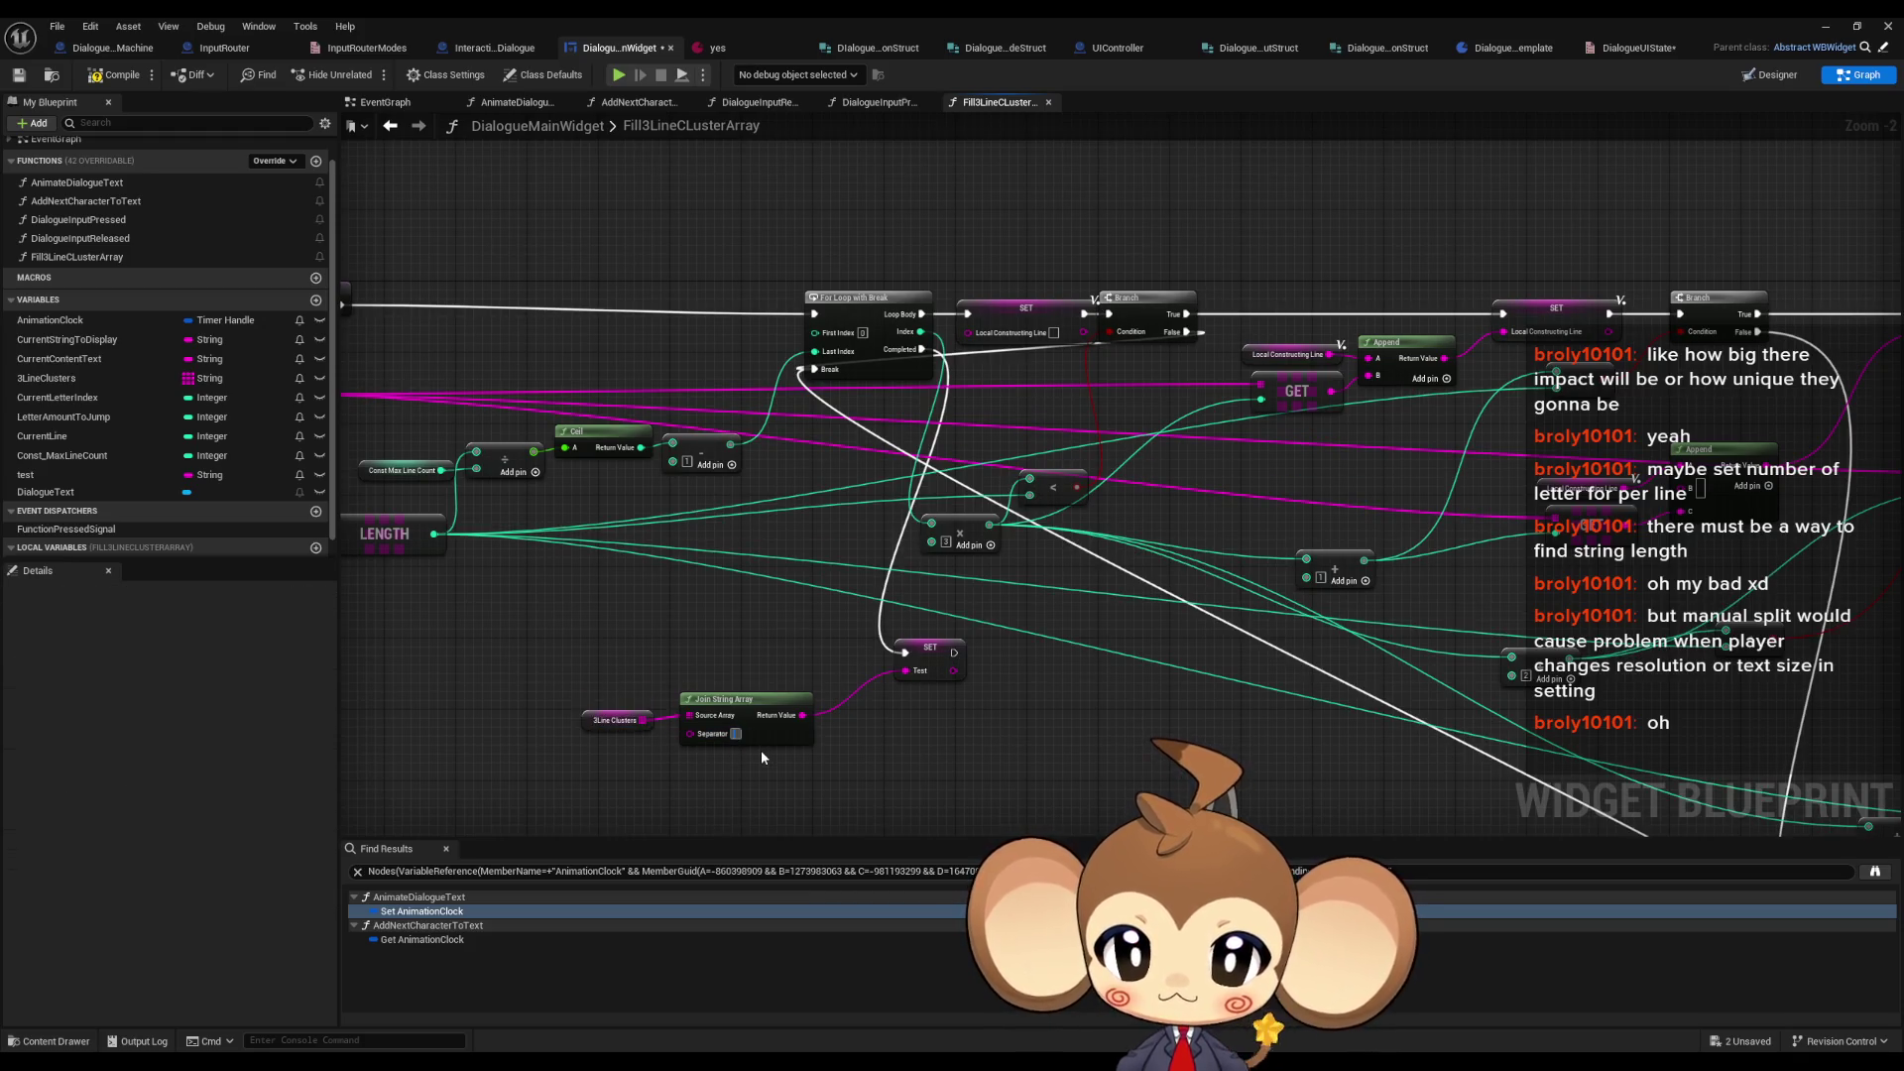
{"action": "key", "text": "ctrl+s"}
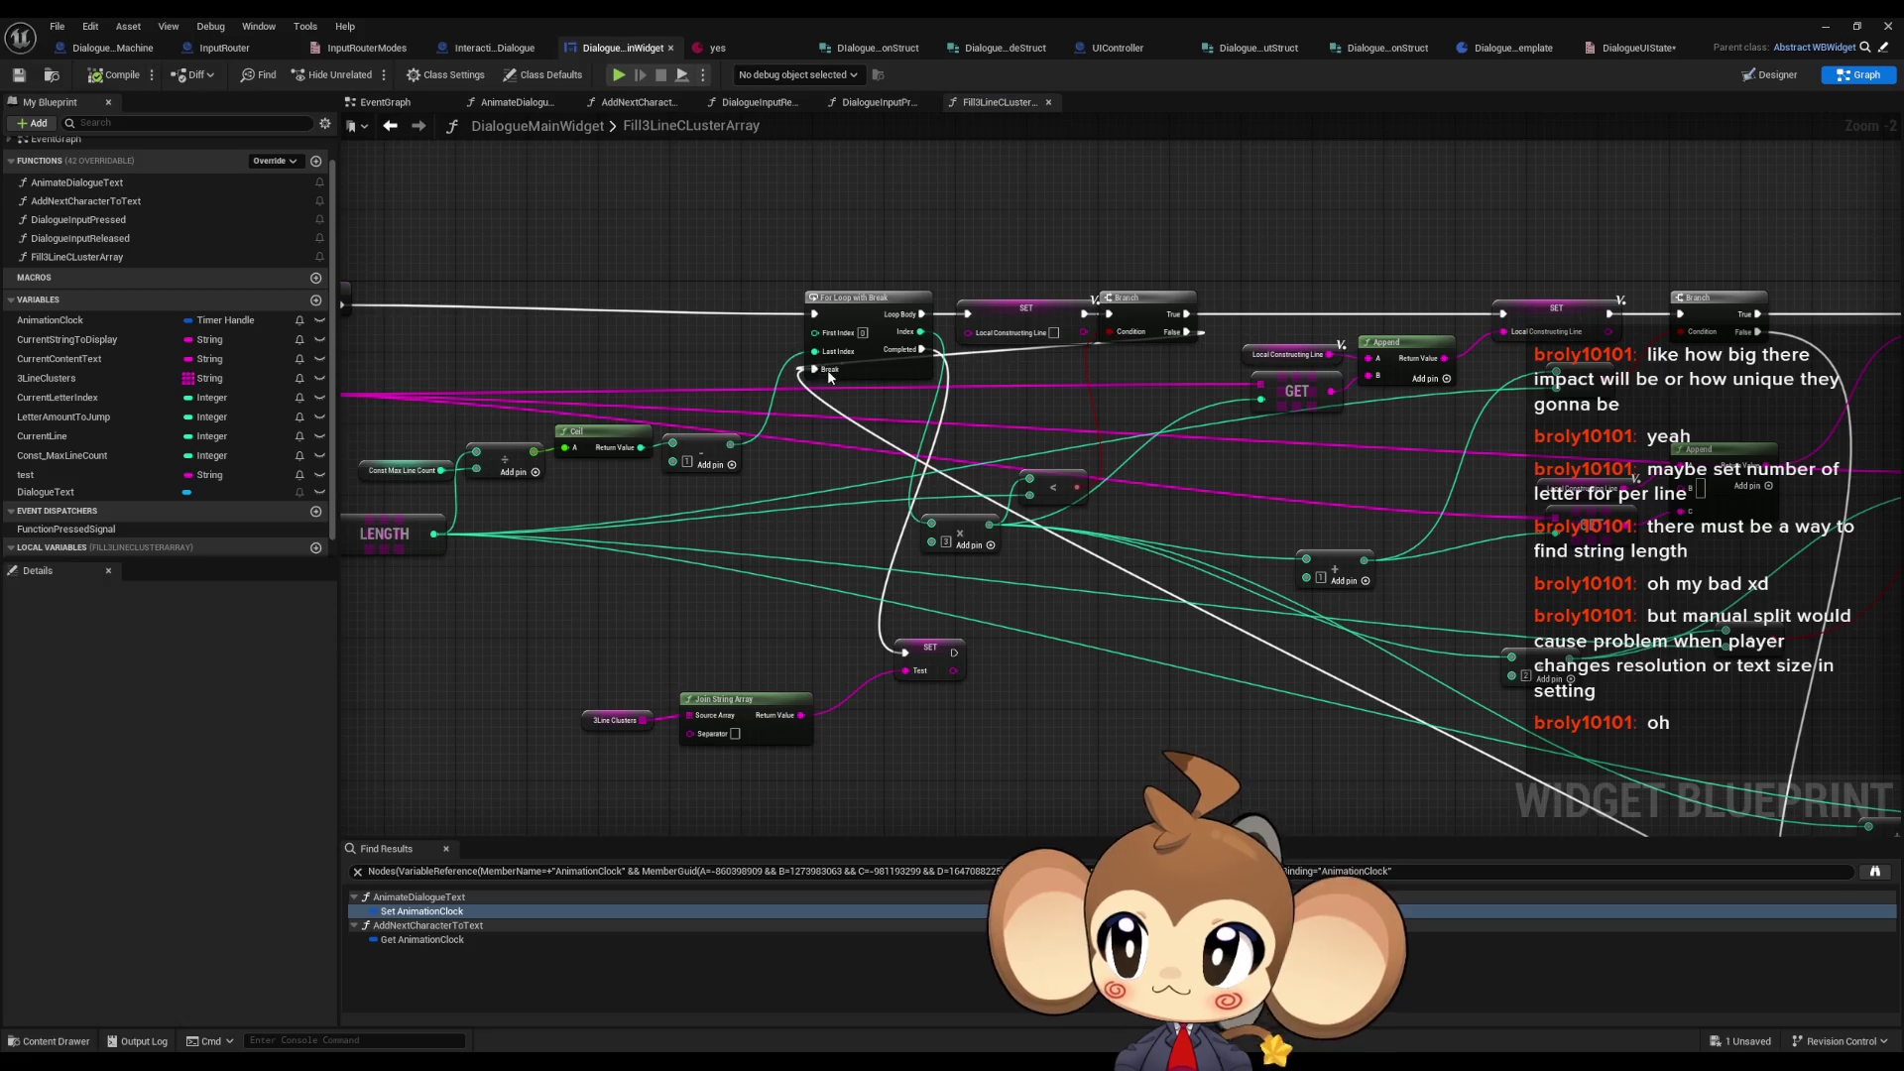
{"action": "left_click", "coordinate": [1825, 26]}
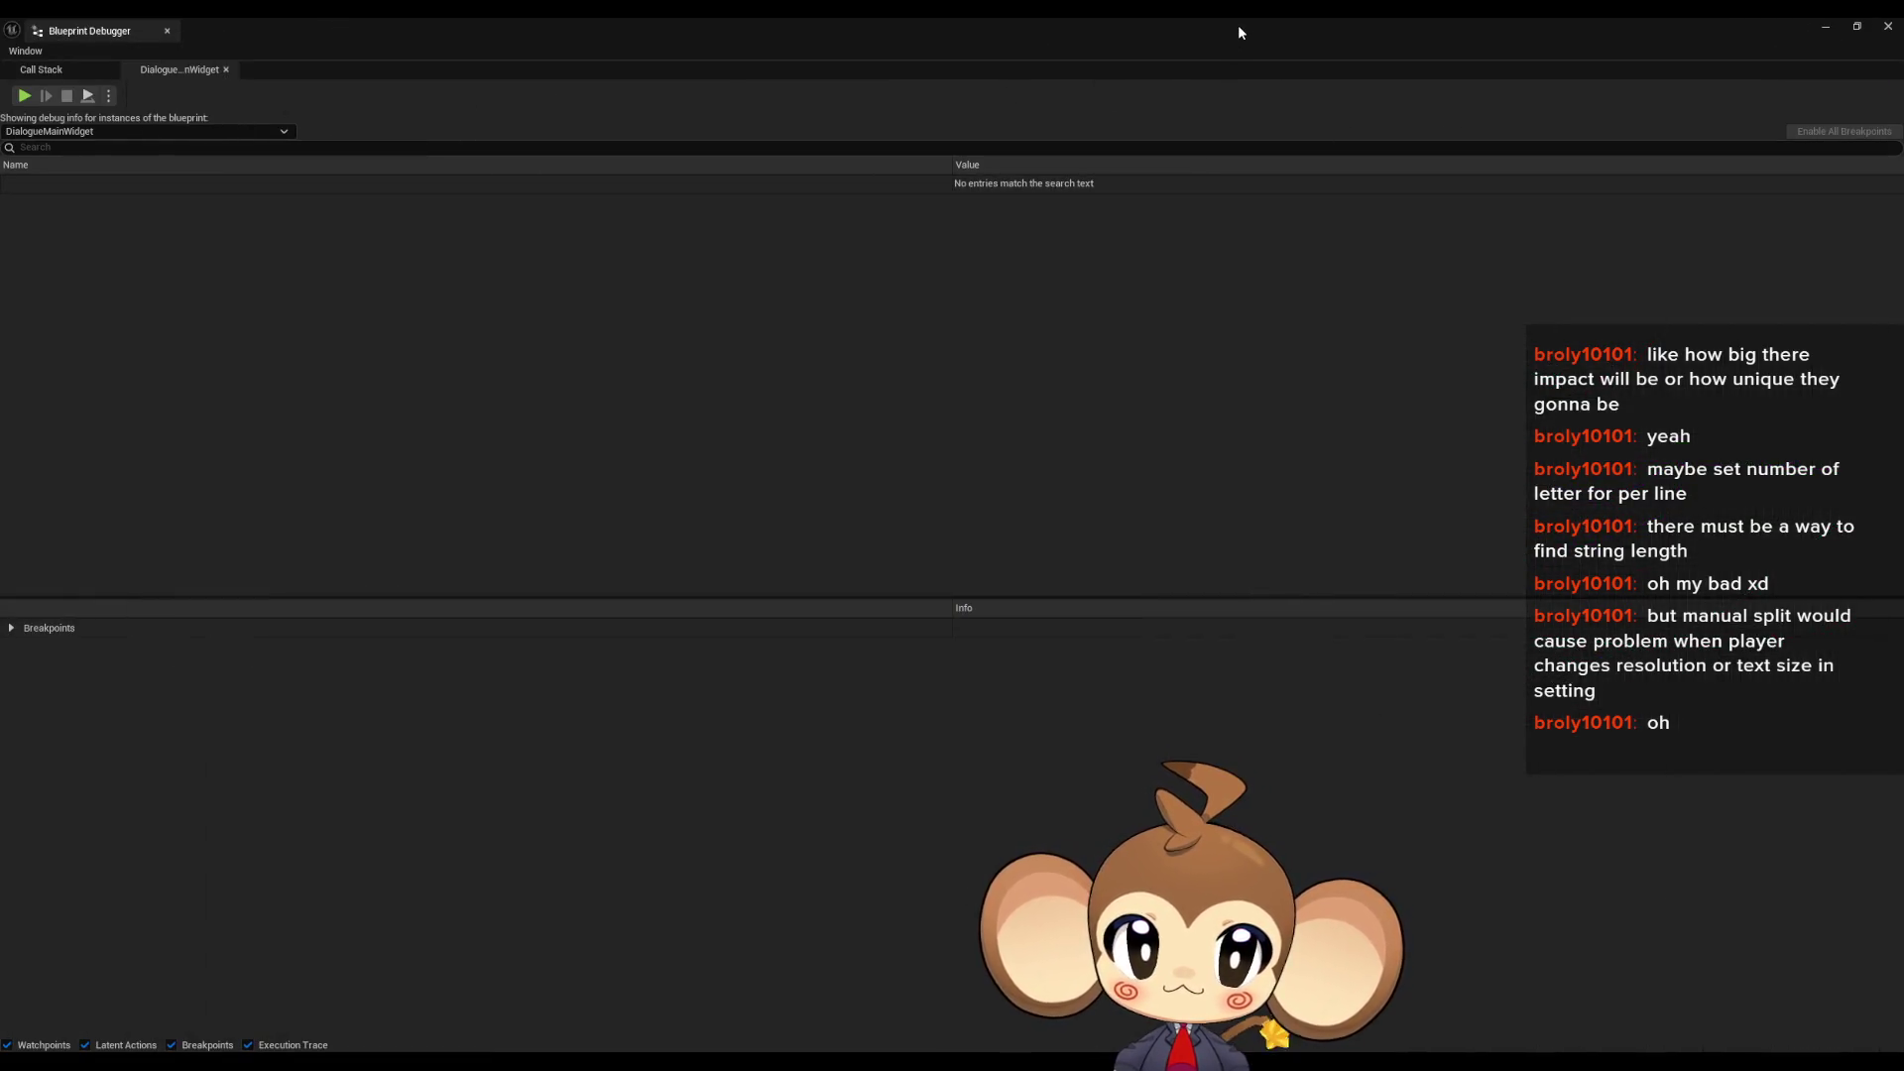
- Play in the editor, load the saved game, and expand DialogueMainWidget_C_0 in the debugger
{"action": "double_click", "coordinate": [1237, 32]}
{"action": "left_click", "coordinate": [365, 79]}
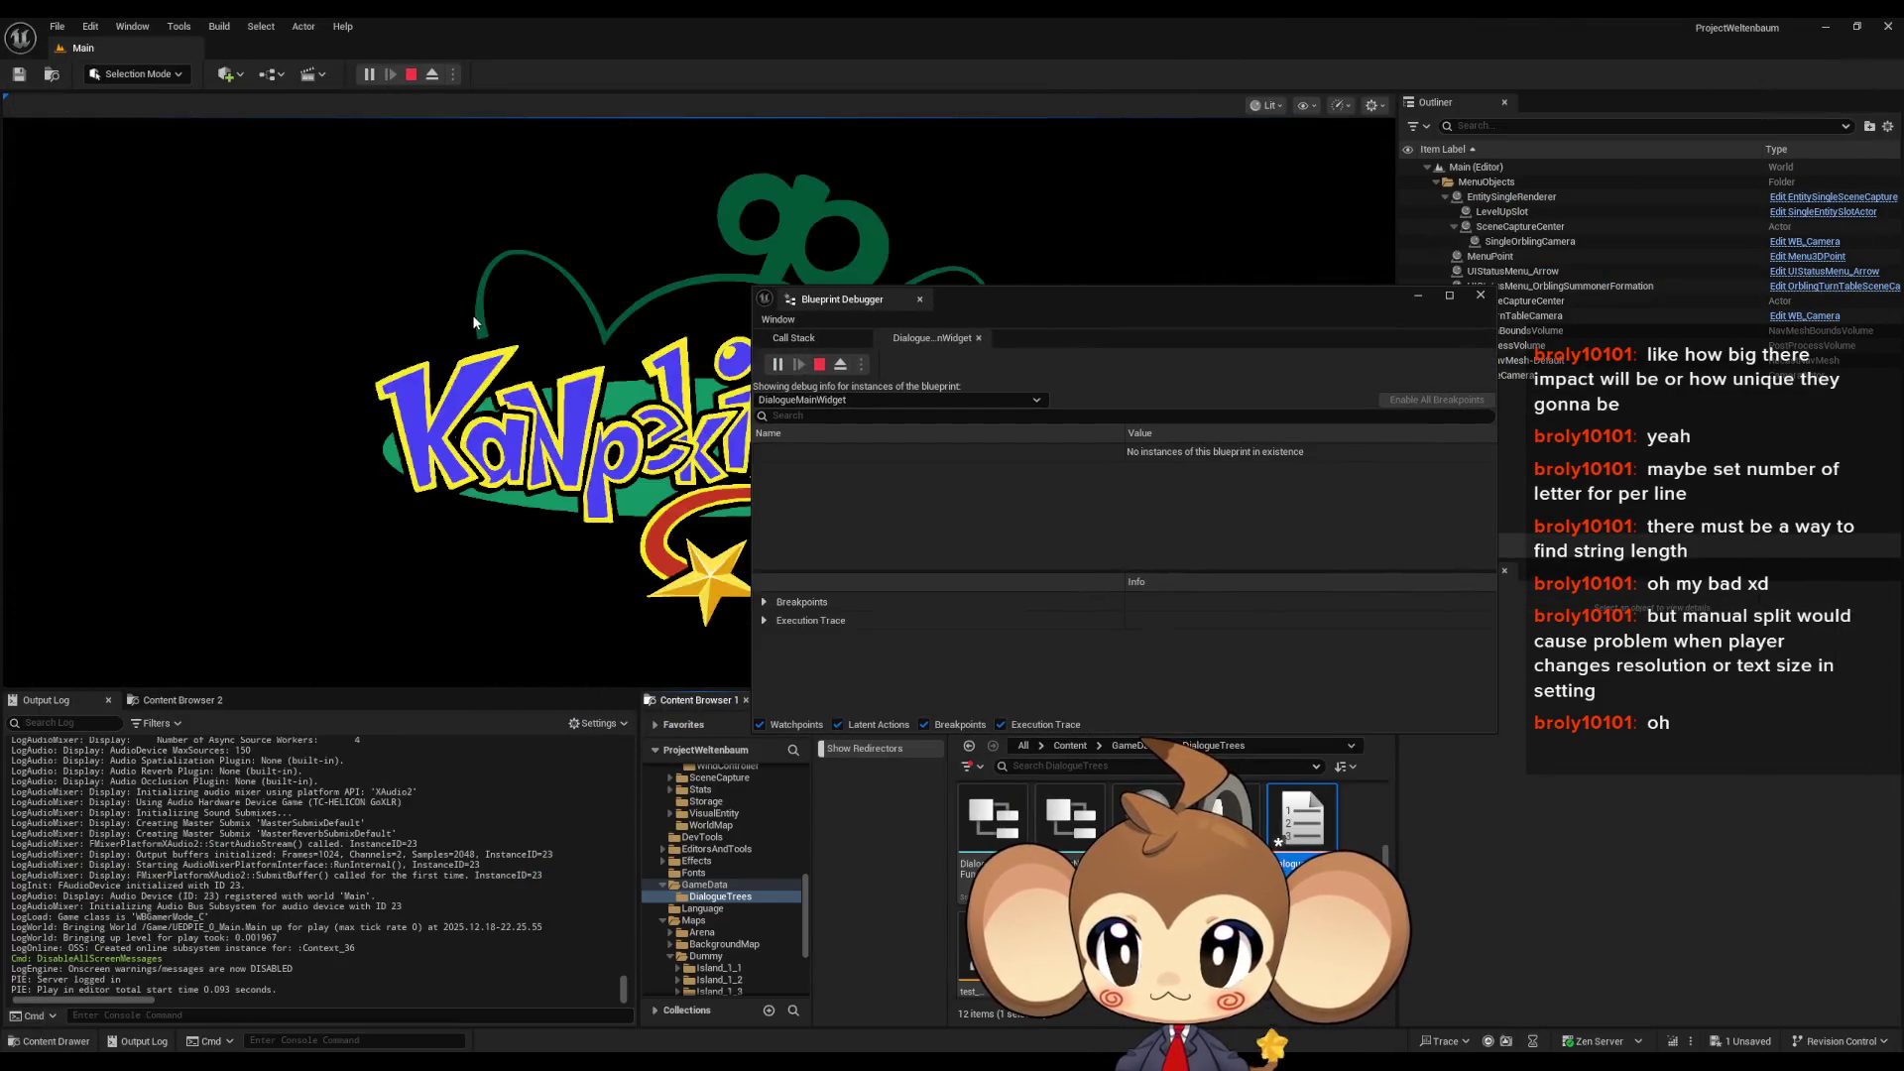
{"action": "left_click", "coordinate": [273, 577]}
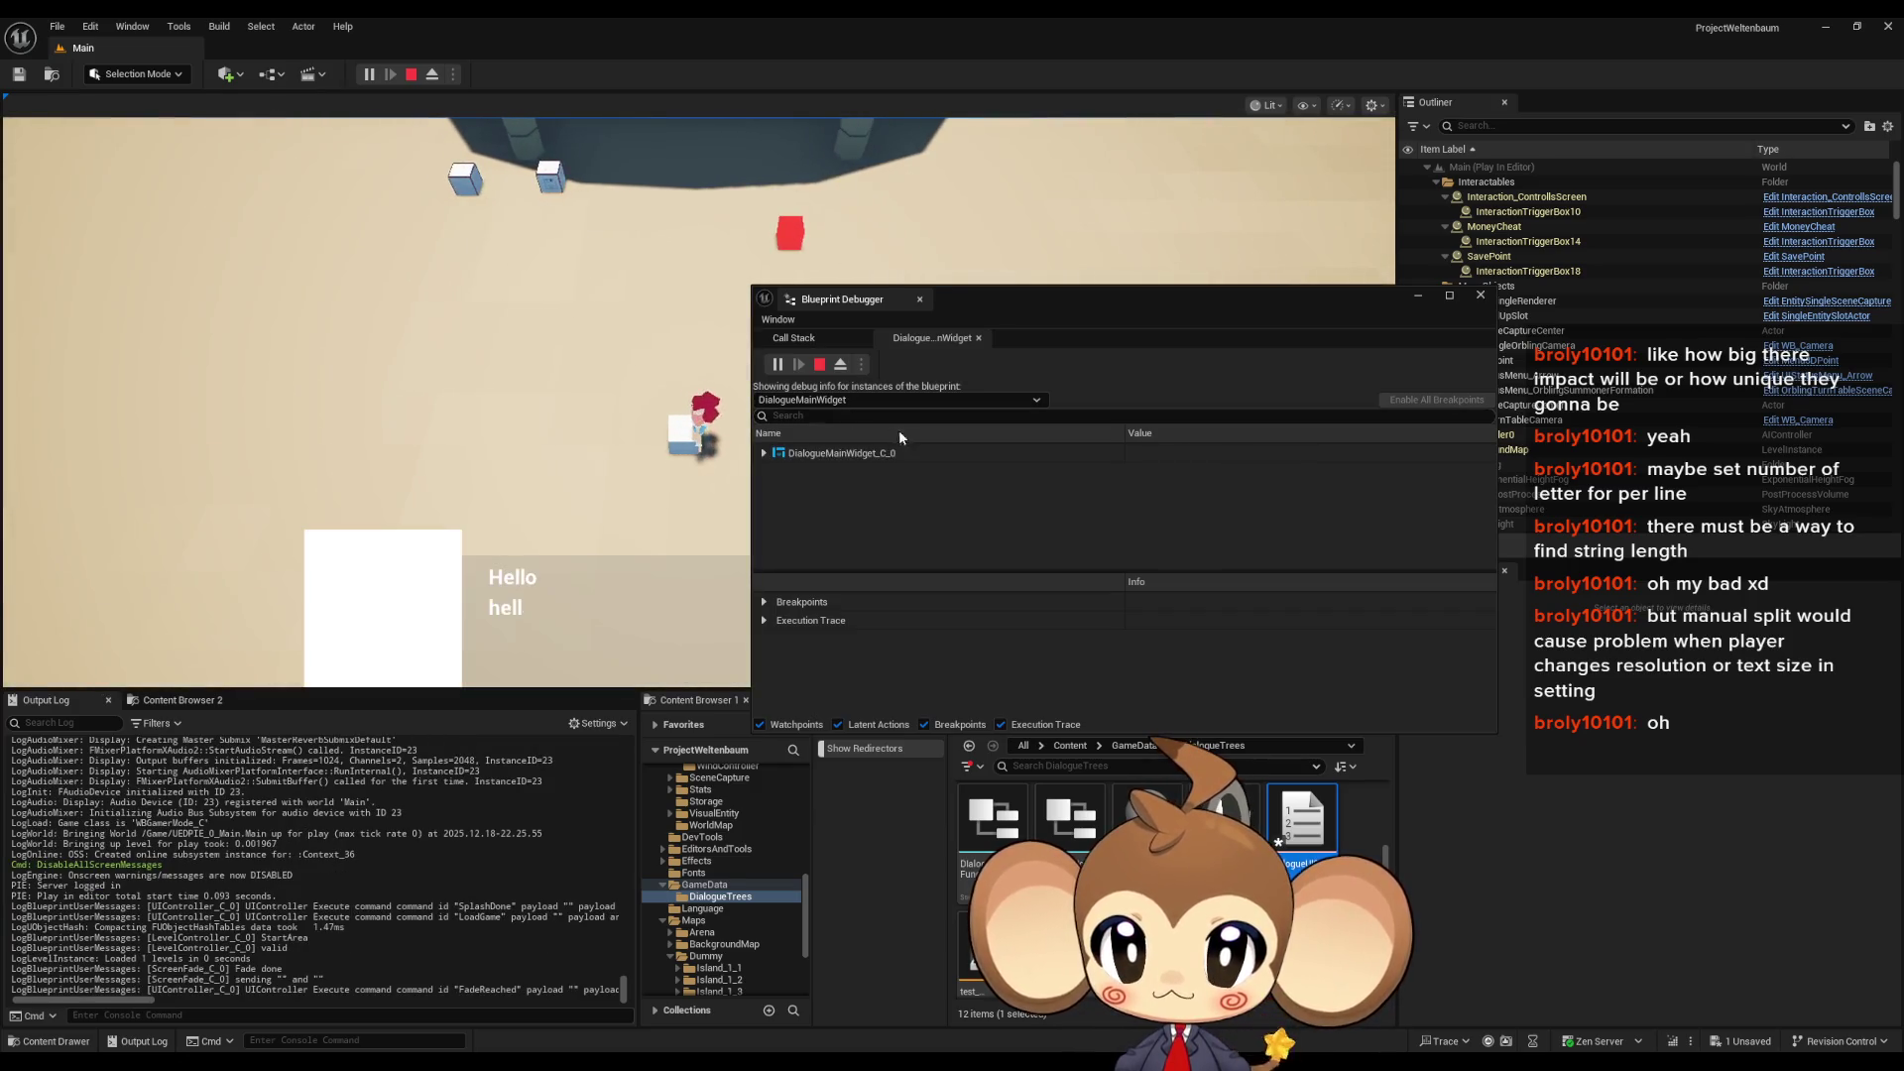
{"action": "left_click", "coordinate": [762, 453]}
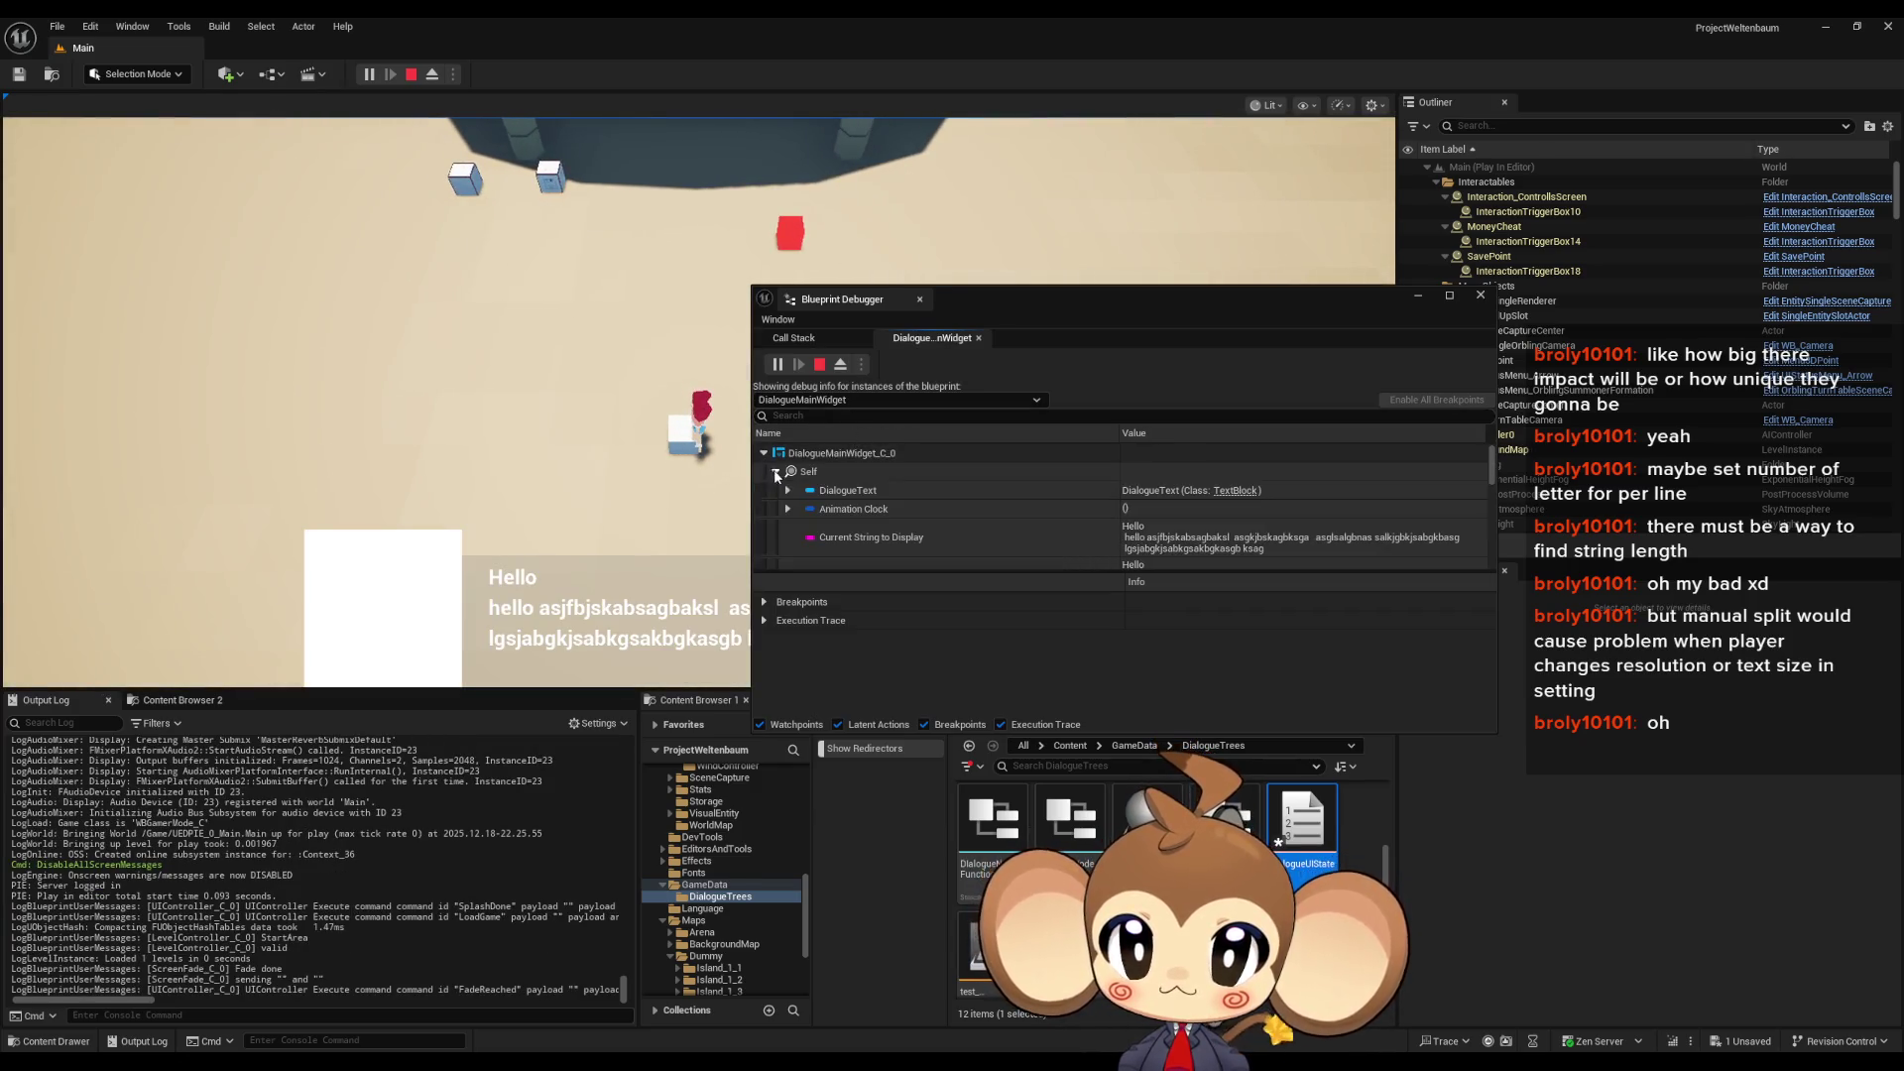
{"action": "left_click_drag", "start_coordinate": [1077, 319], "coordinate": [1014, 300]}
{"action": "double_click", "coordinate": [1015, 299]}
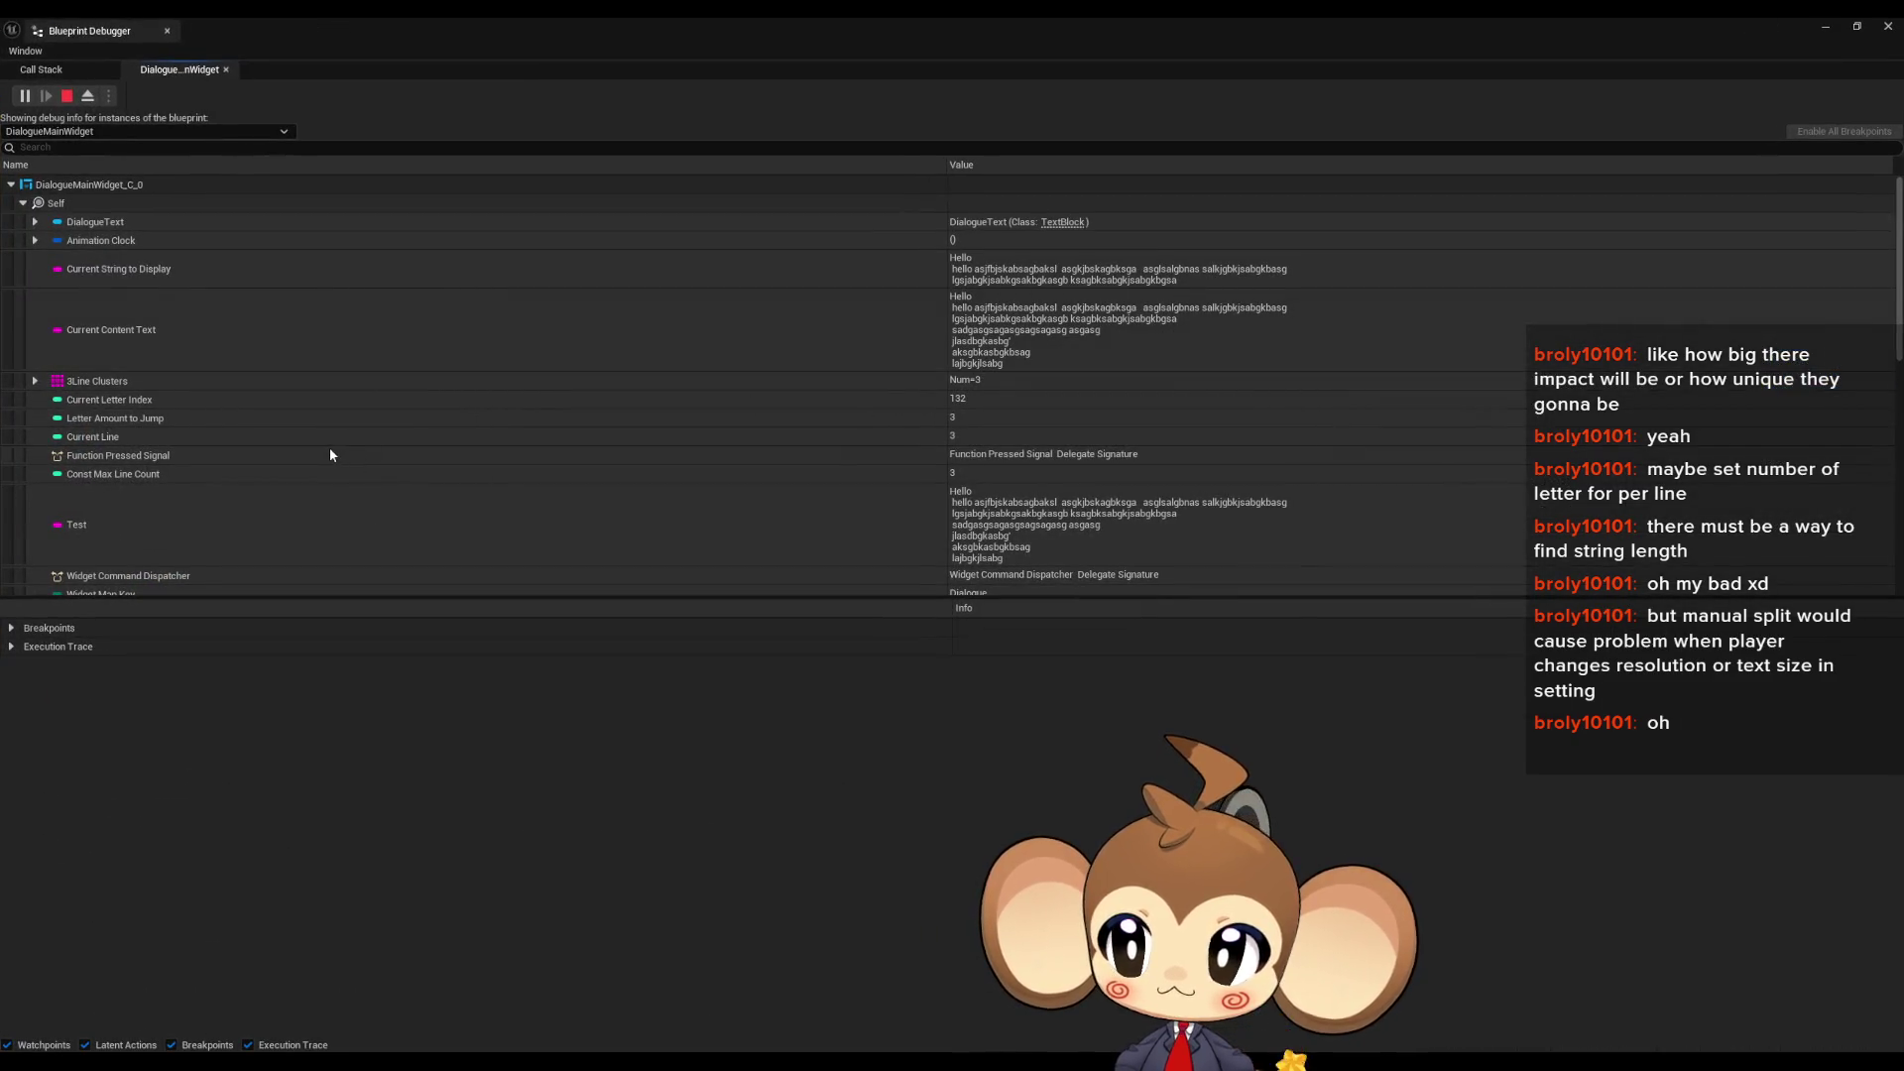
{"action": "scroll", "coordinate": [331, 454], "scroll_direction": "down", "scroll_amount": 1}
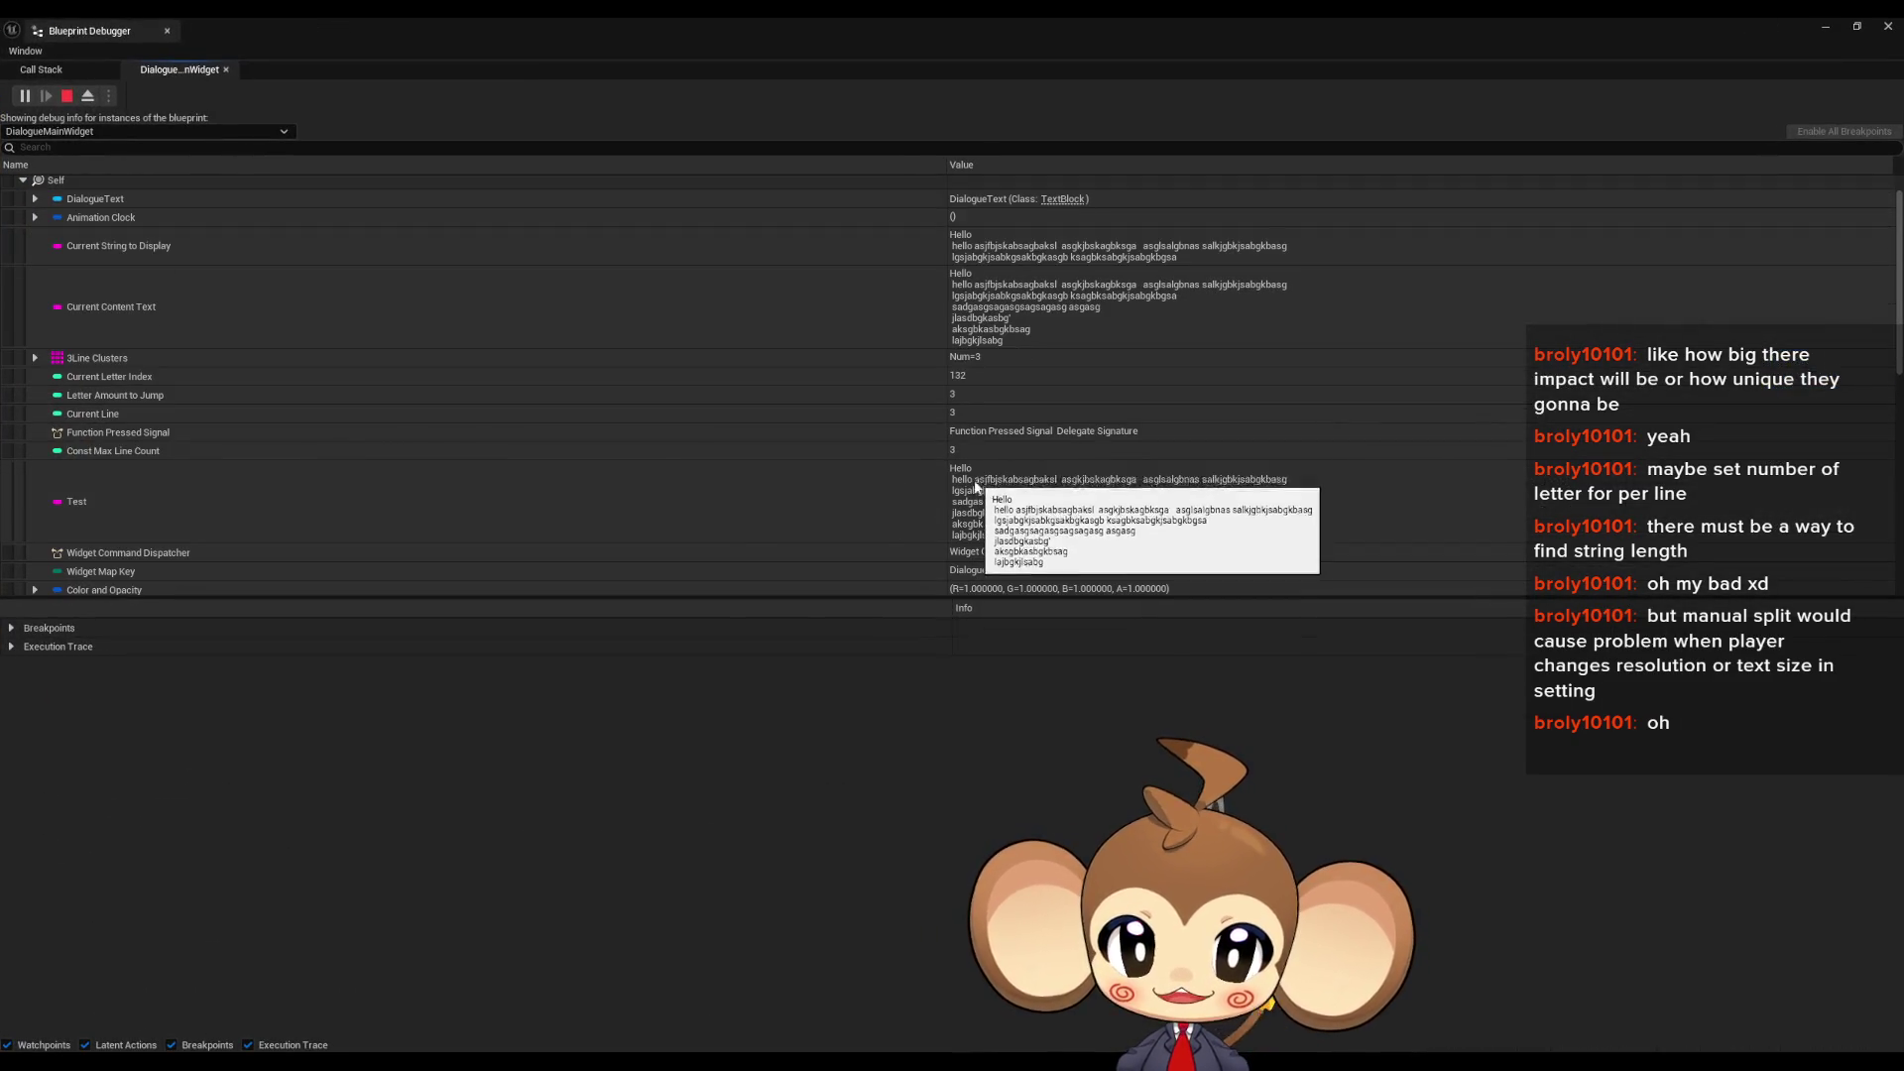
- Inspect 3Line Clusters' three entries and the Current Content Text value
{"action": "left_click", "coordinate": [35, 358]}
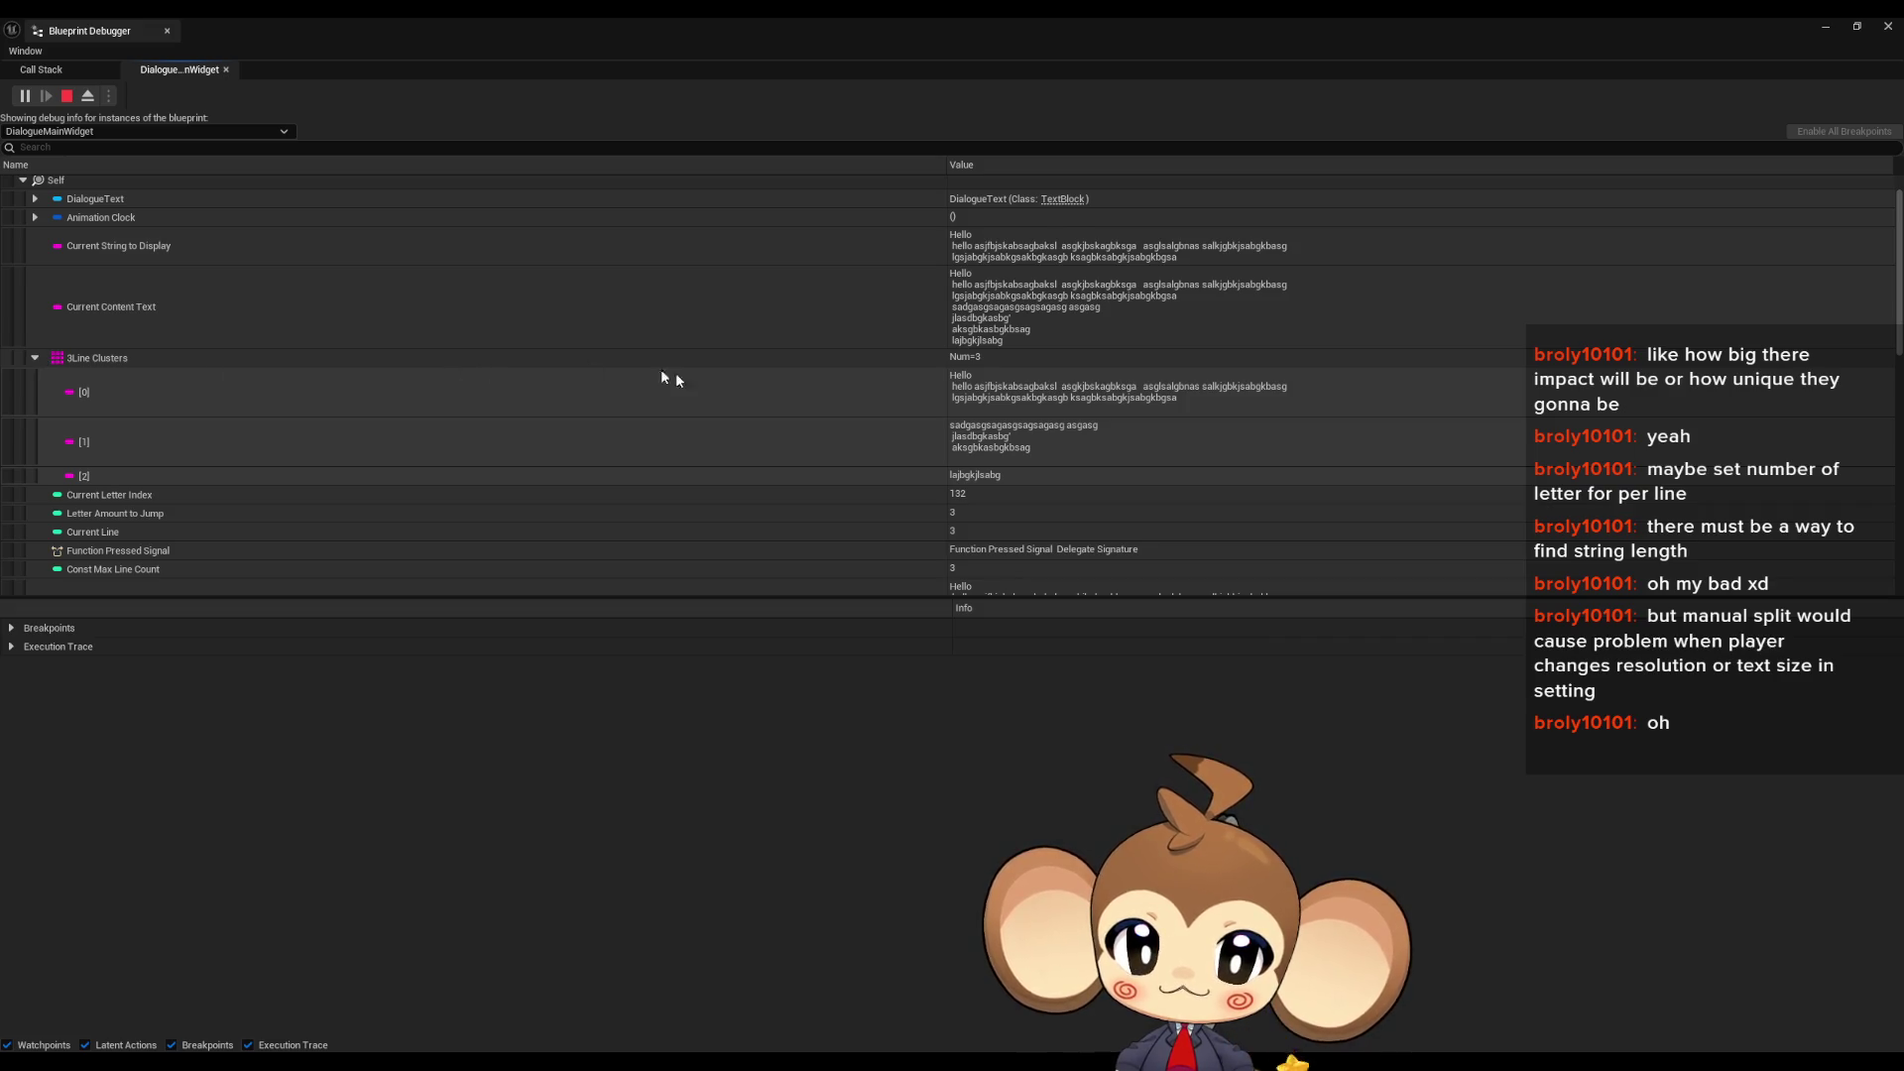
{"action": "scroll", "coordinate": [734, 389], "scroll_direction": "down", "scroll_amount": 2}
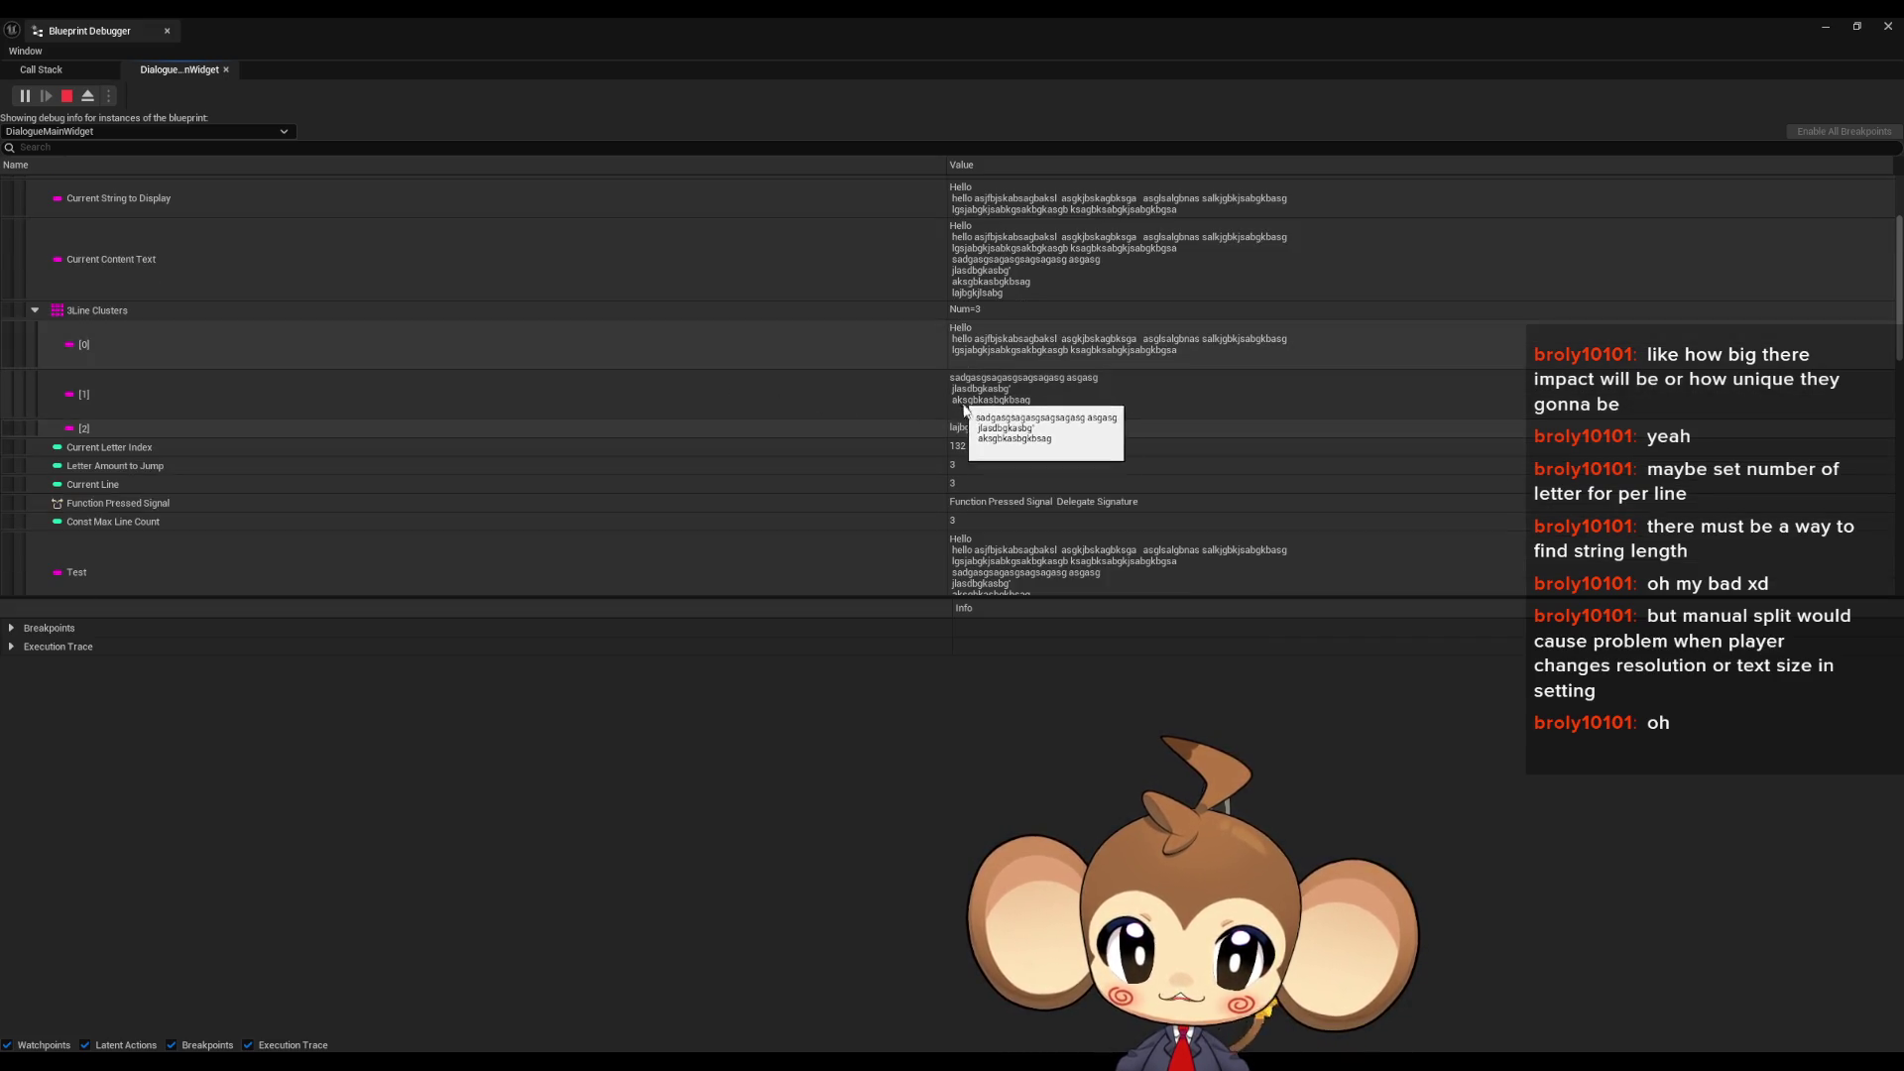
{"action": "scroll", "coordinate": [1079, 510], "scroll_direction": "down", "scroll_amount": 1}
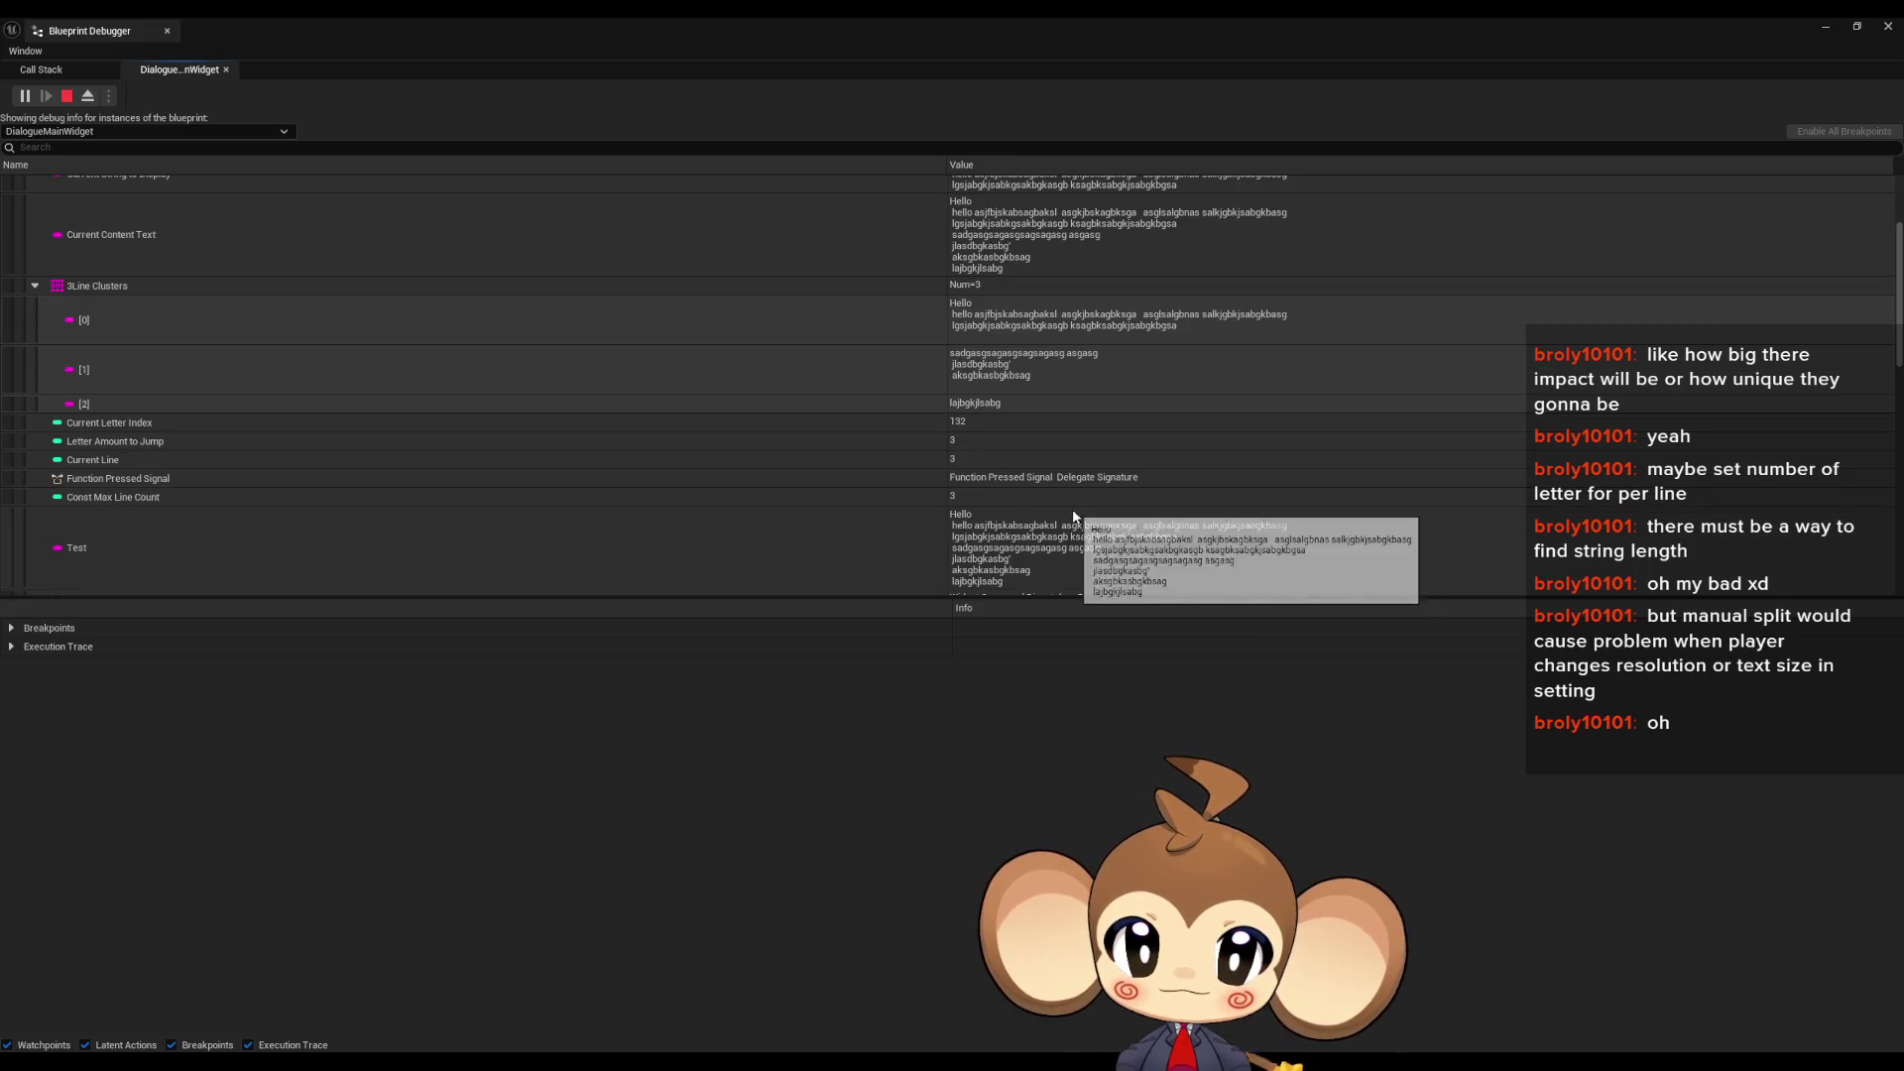
{"action": "scroll", "coordinate": [1073, 510], "scroll_direction": "down", "scroll_amount": 1}
{"action": "scroll", "coordinate": [1068, 510], "scroll_direction": "up", "scroll_amount": 4}
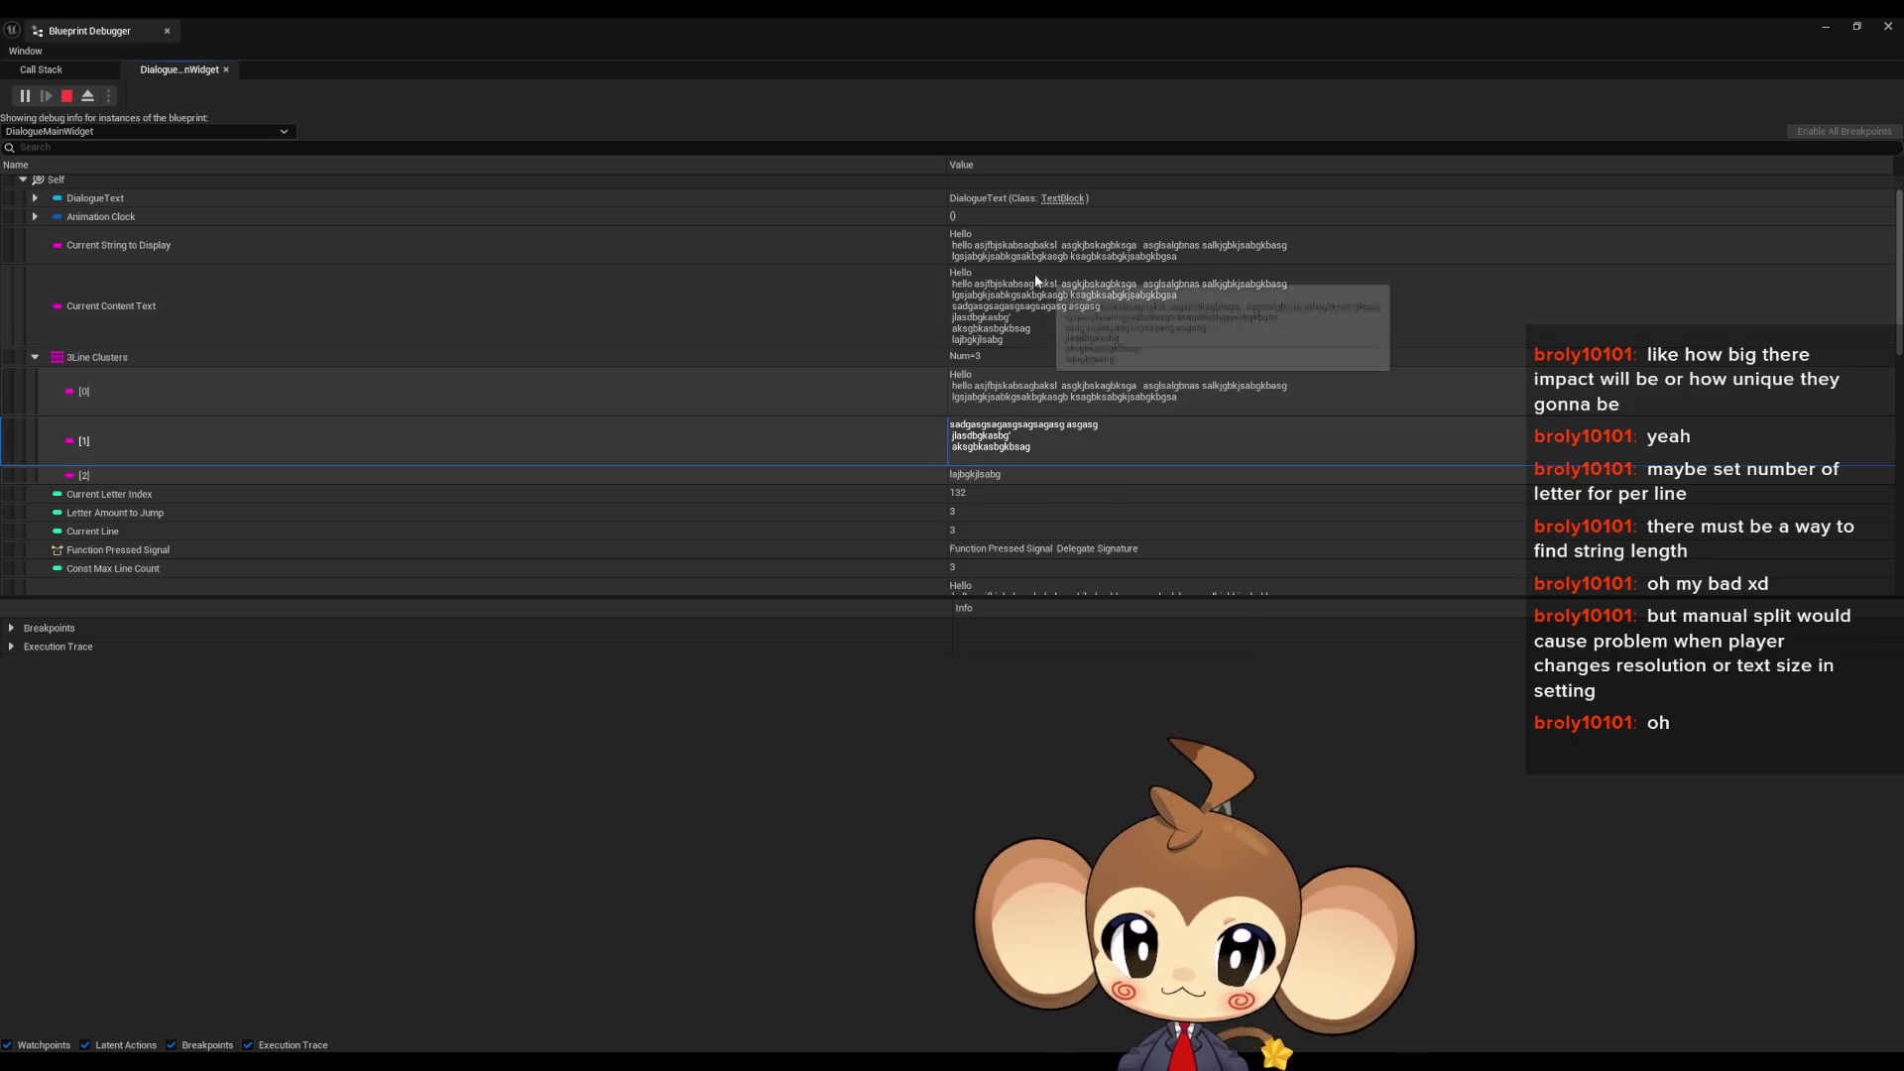
{"action": "scroll", "coordinate": [945, 378], "scroll_direction": "up", "scroll_amount": 1}
{"action": "left_click", "coordinate": [952, 347]}
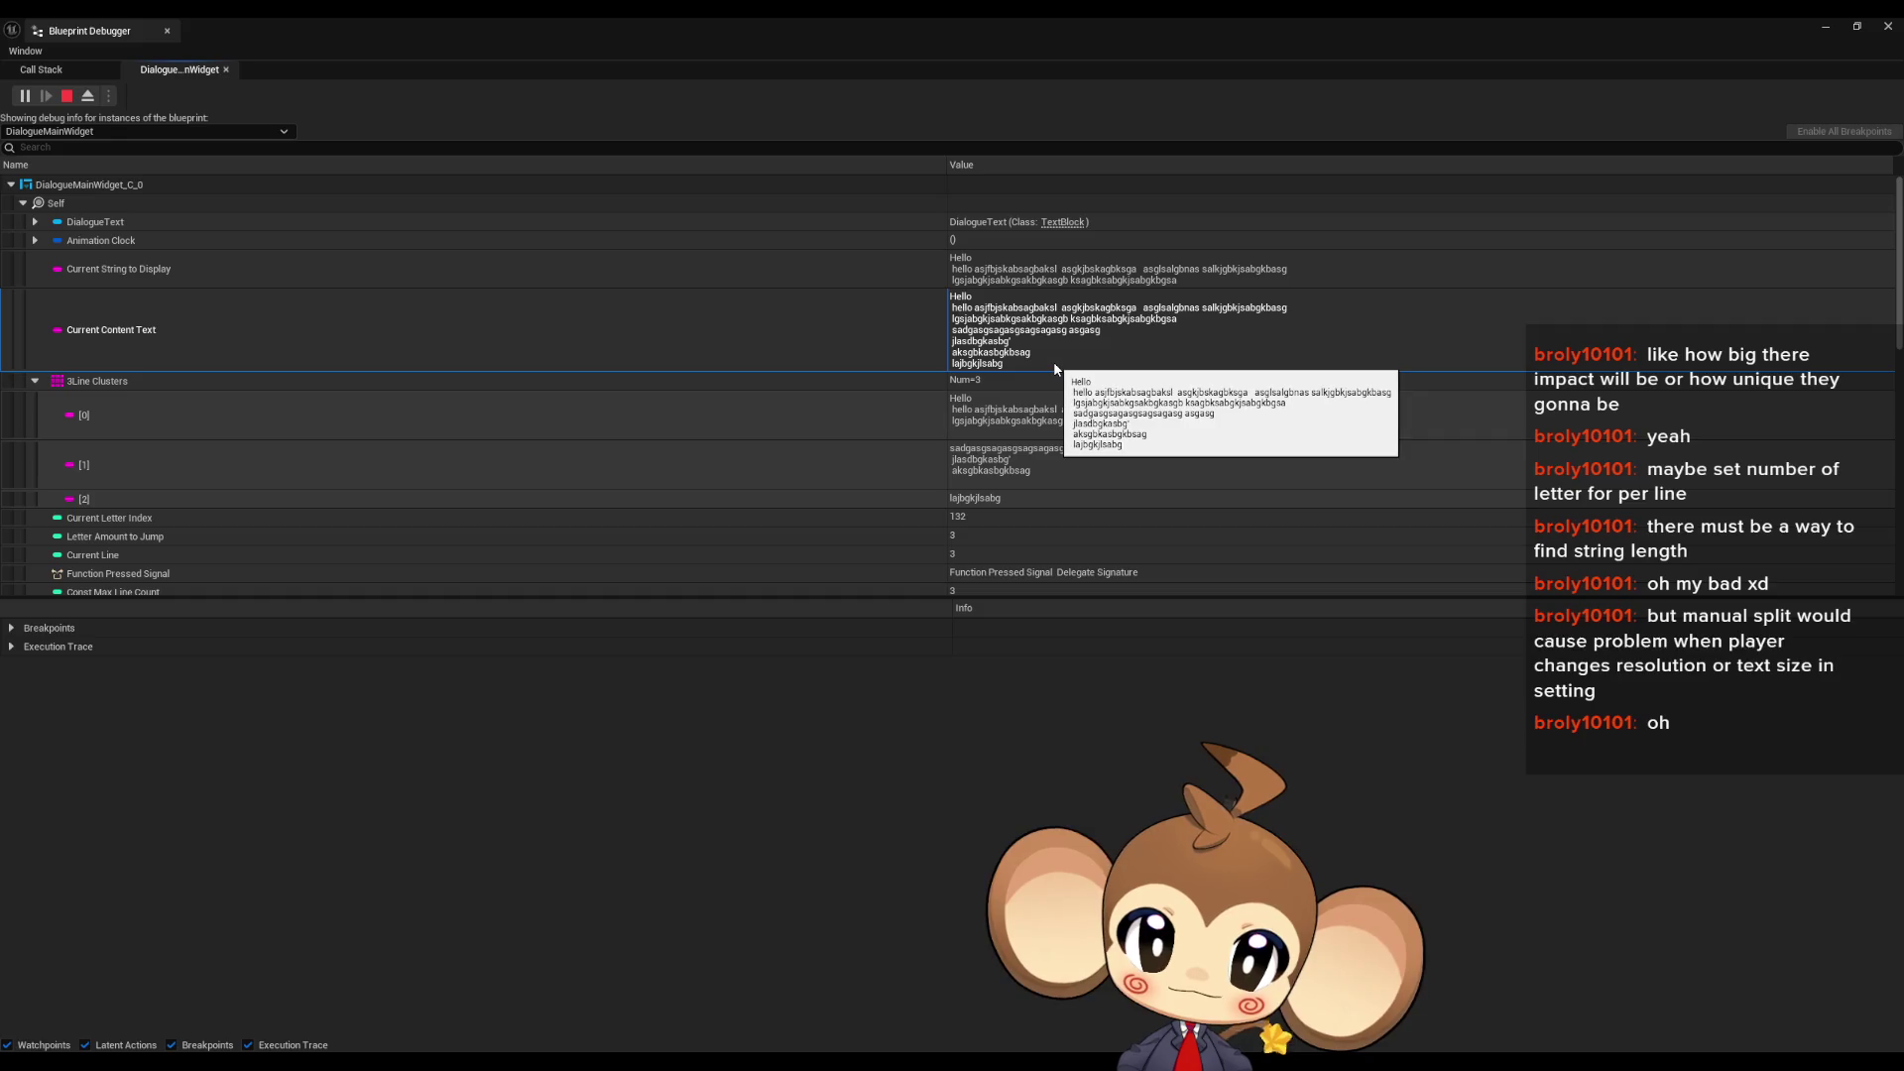
{"action": "right_click", "coordinate": [969, 311]}
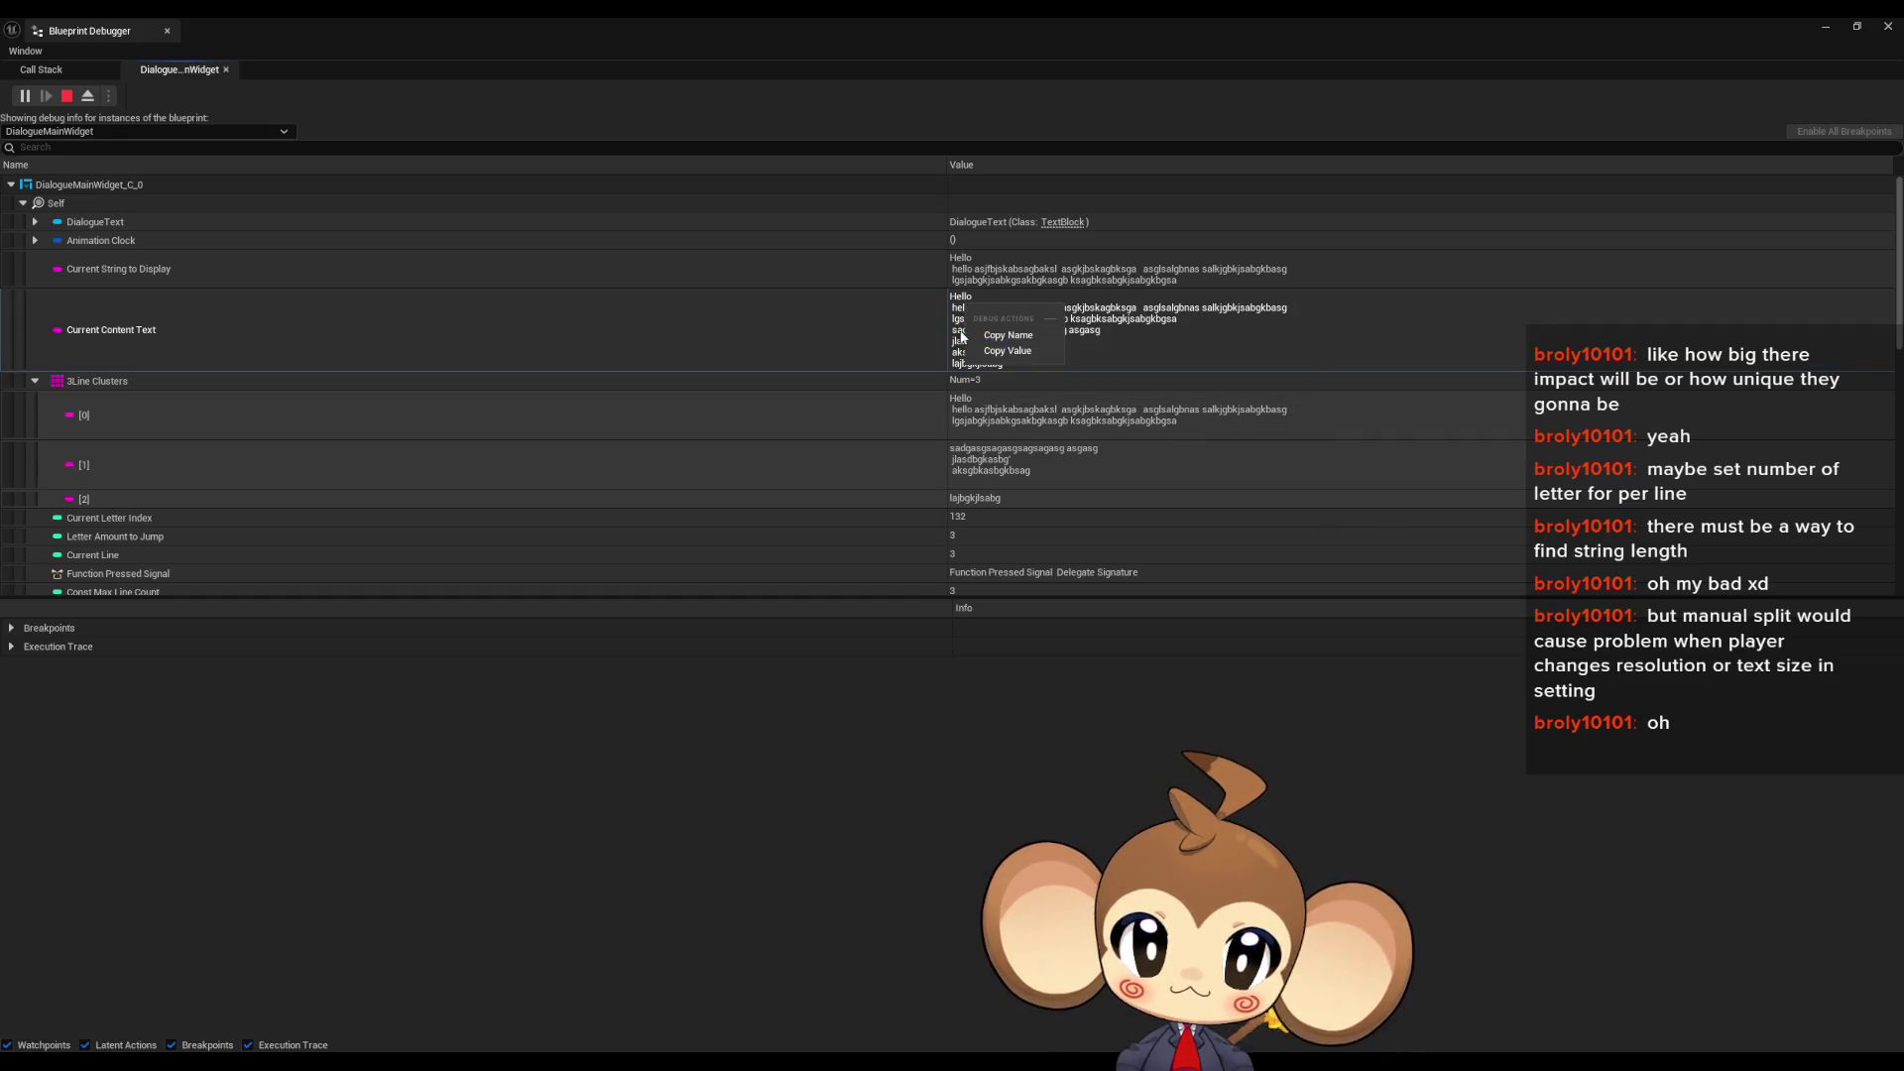